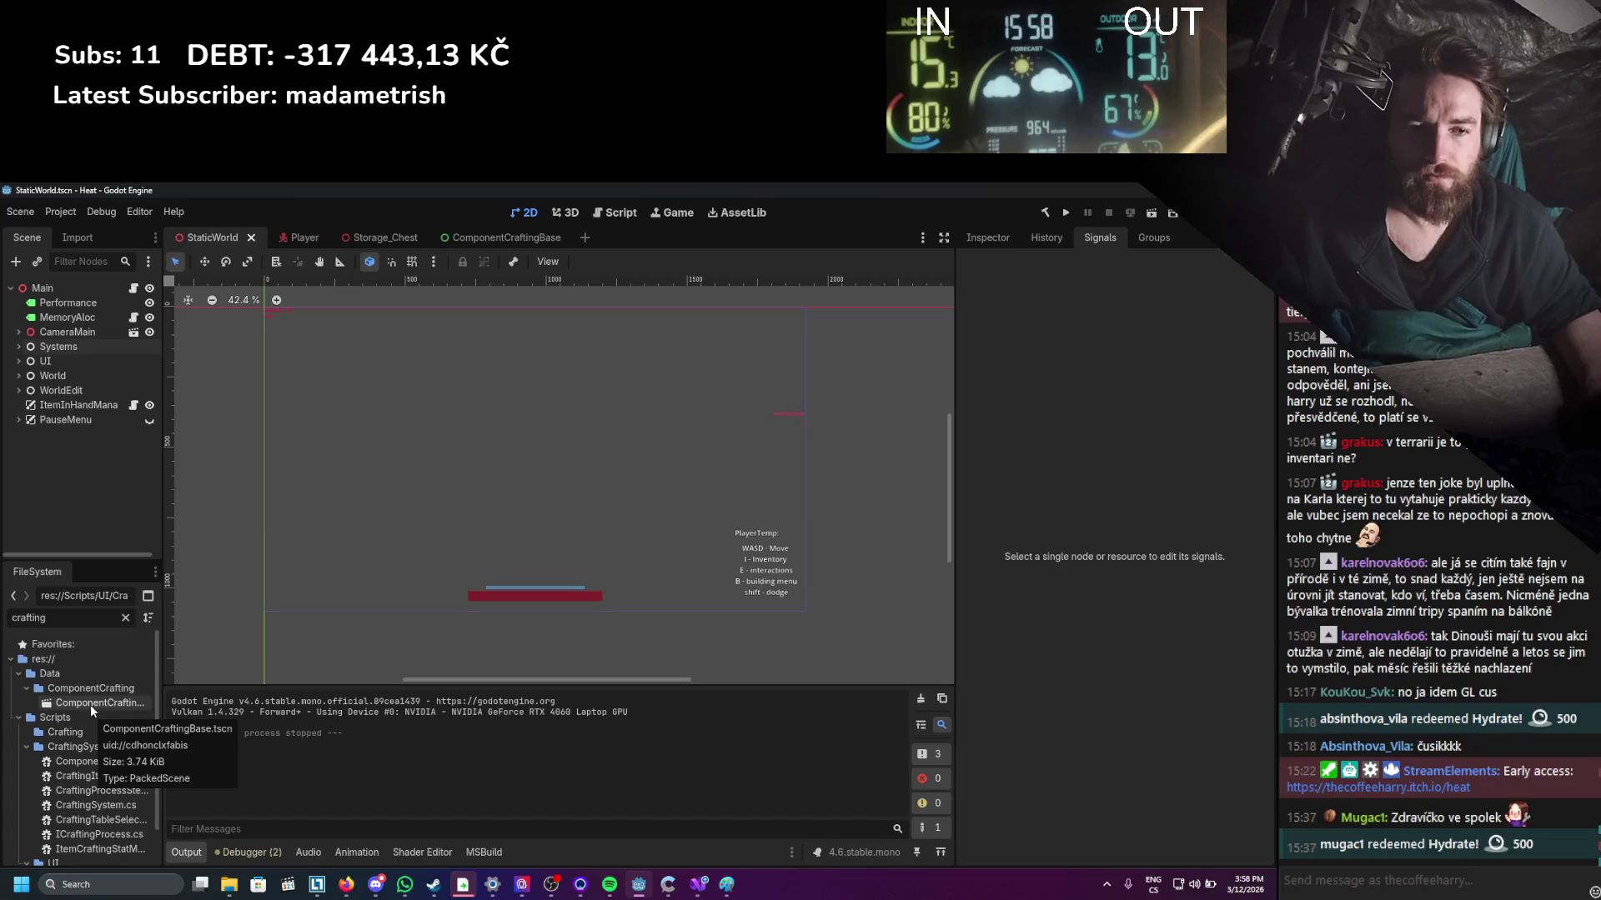
Add the Crafting UI scene to the Main world tree and save it.
left_click_drag(85, 706, 73, 291)
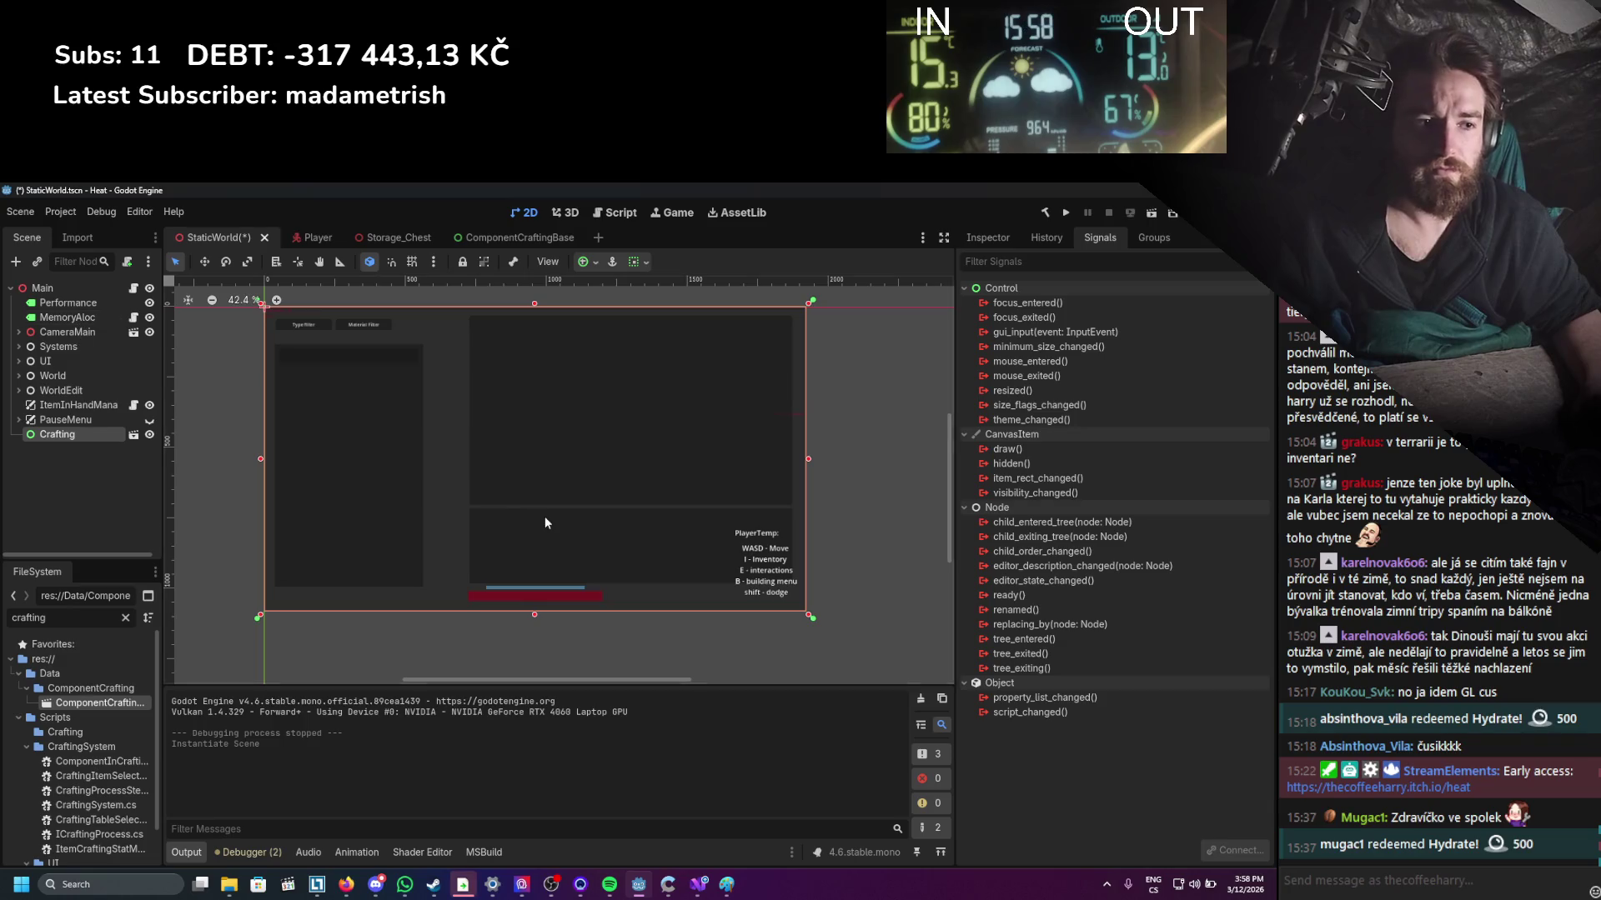
key("ctrl+s")
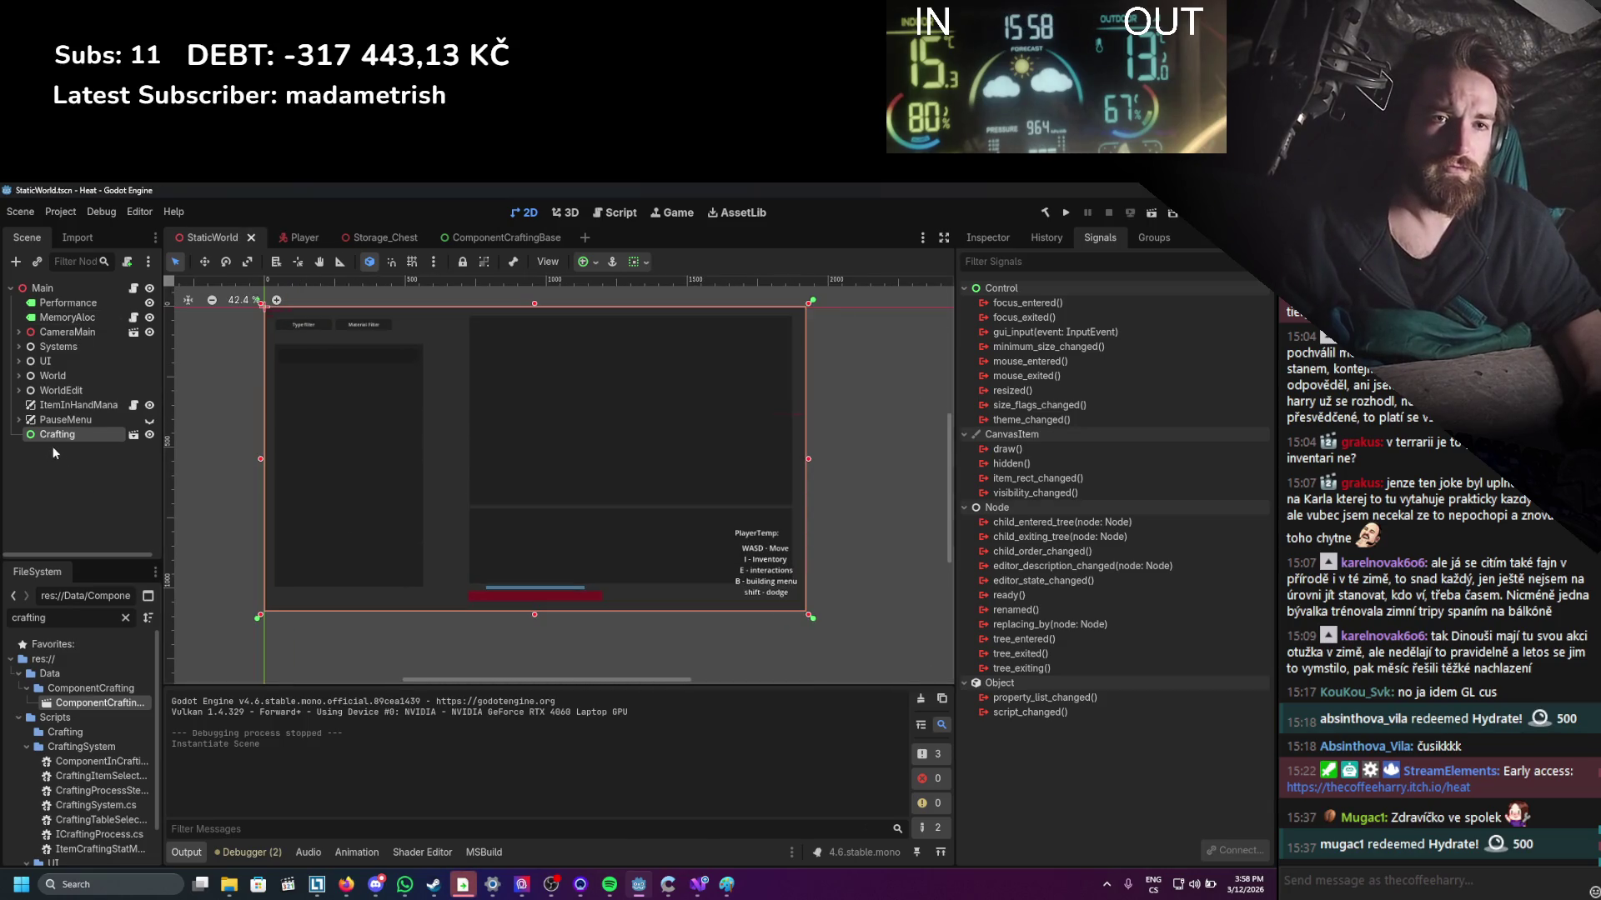
left_click(467, 238)
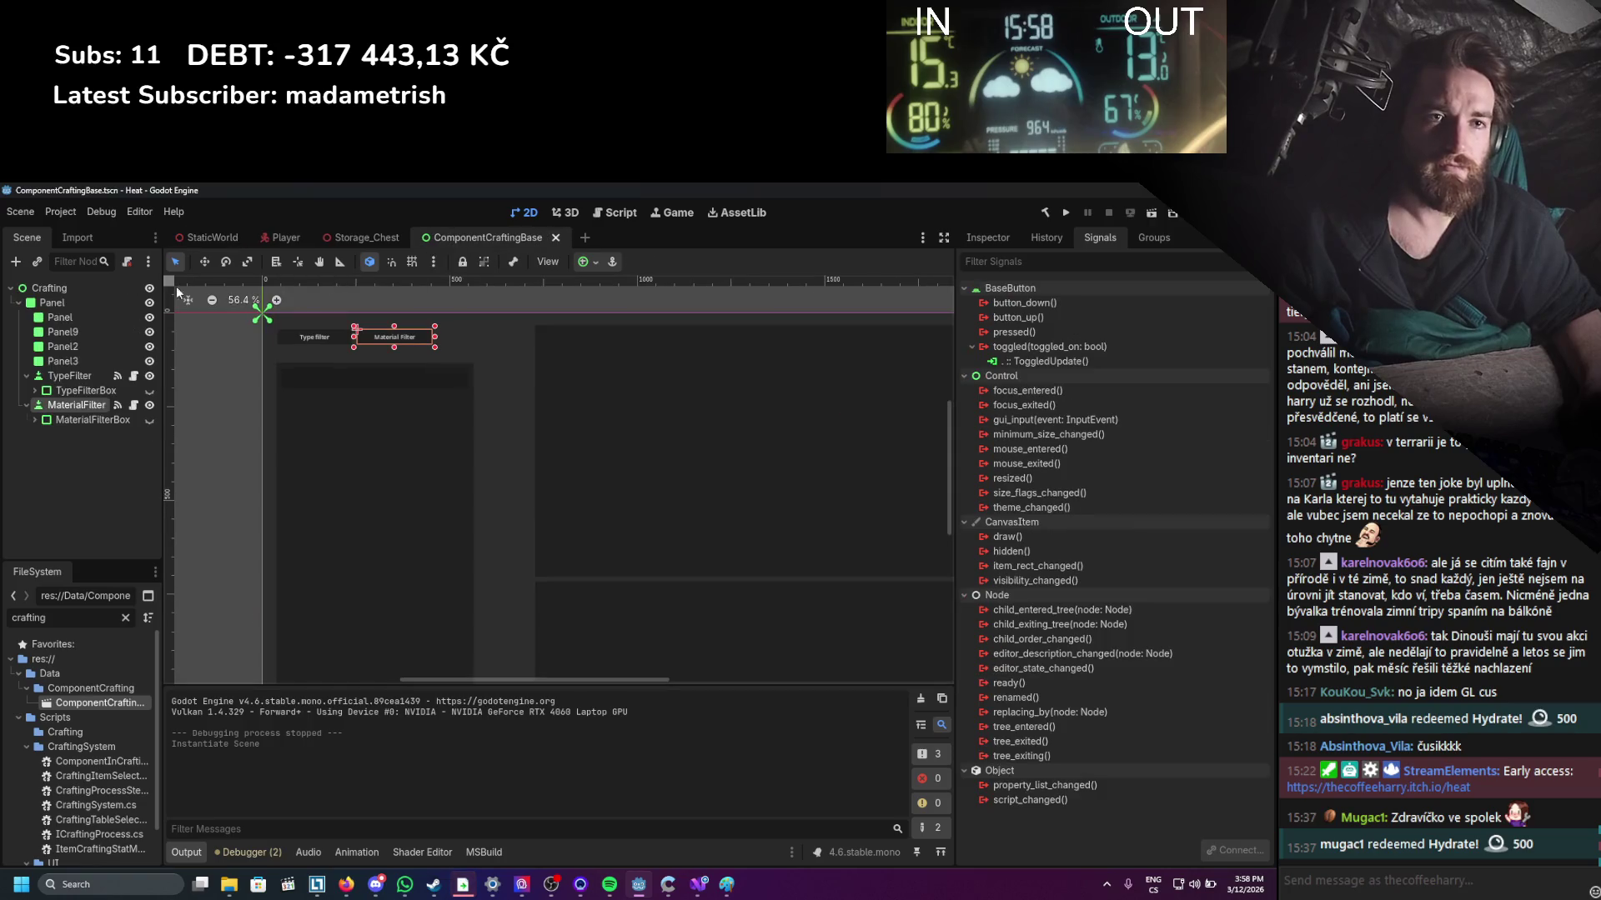
In ComponentCraftingBase, add a CanvasLayer child under Crafting and move it to the top.
left_click(48, 291)
right_click(48, 296)
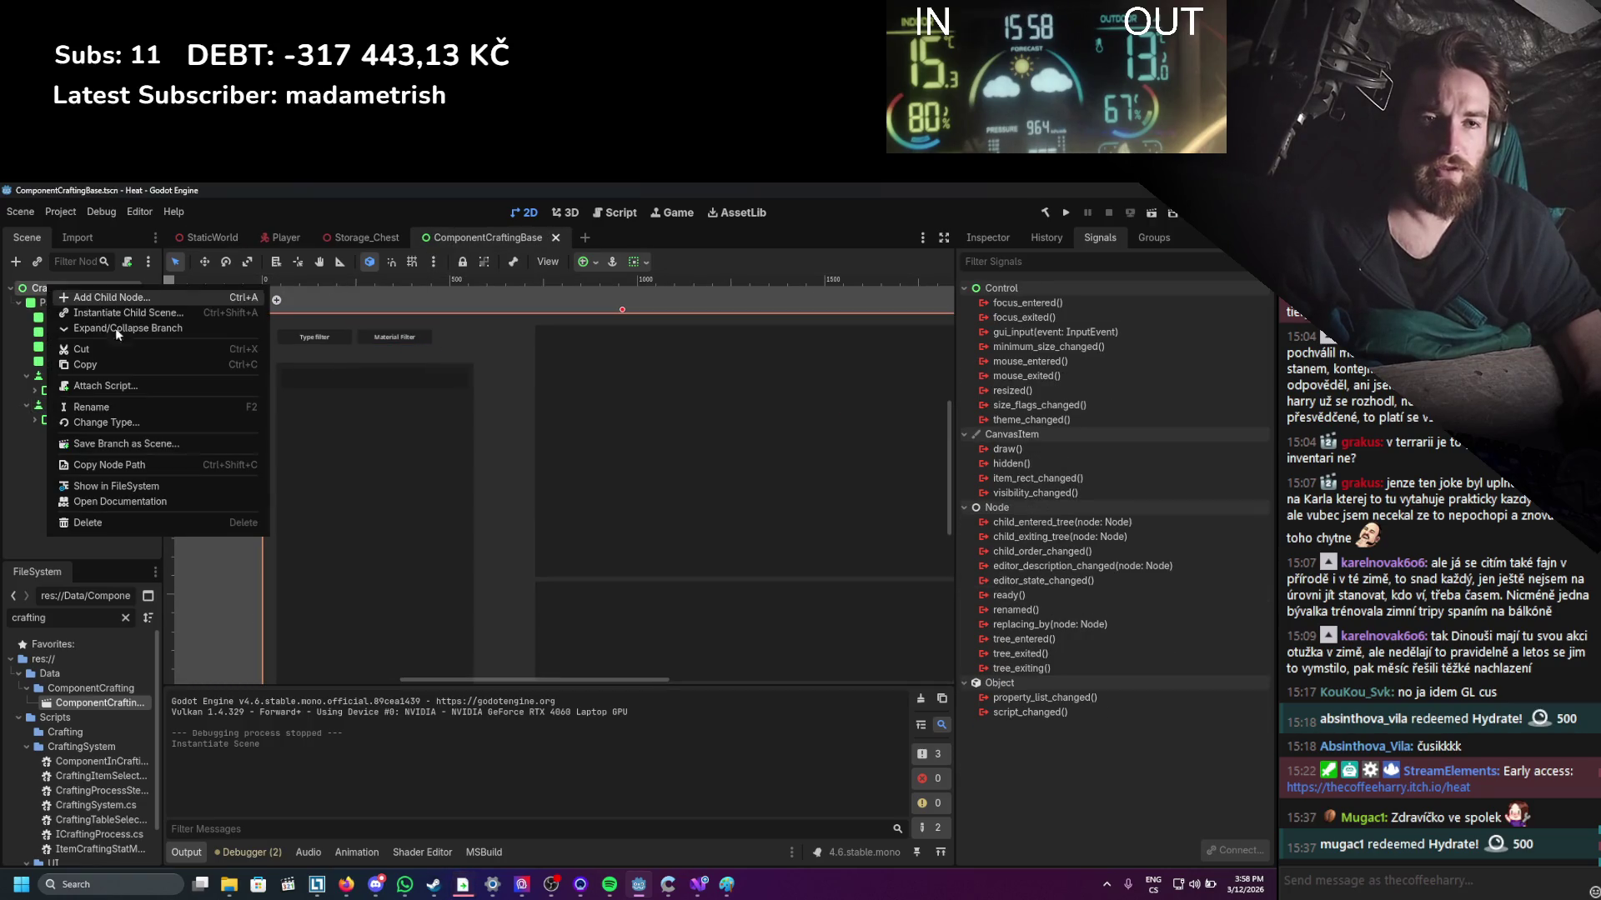
left_click(98, 302)
type("canvas")
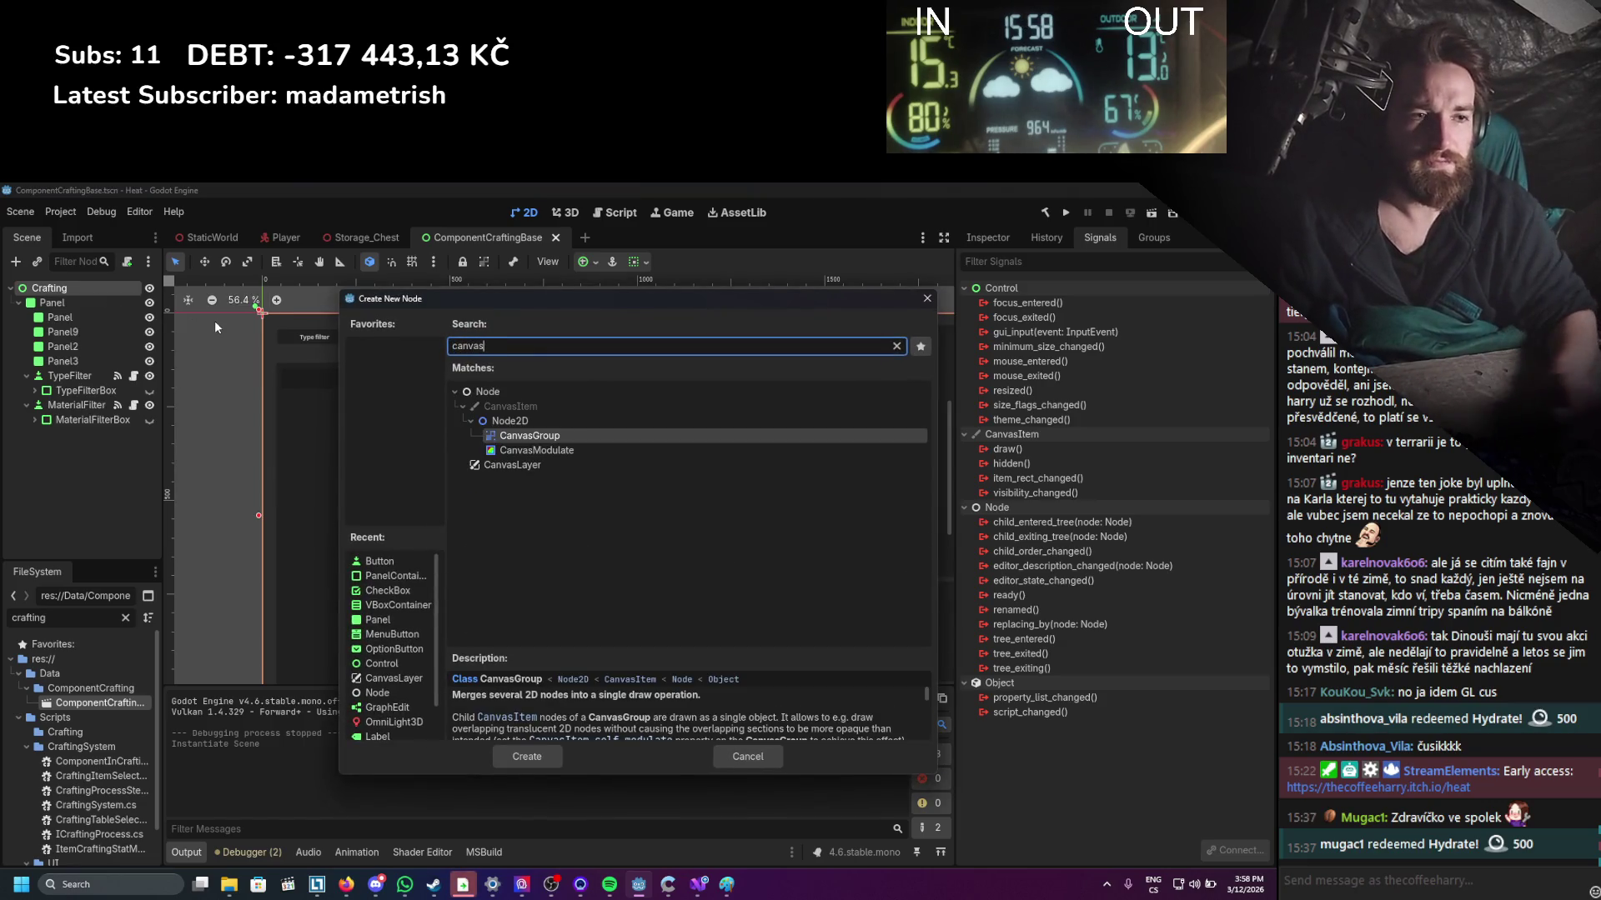
double_click(555, 464)
left_click_drag(56, 397, 43, 299)
Make the CanvasLayer node the root of the scene.
right_click(43, 297)
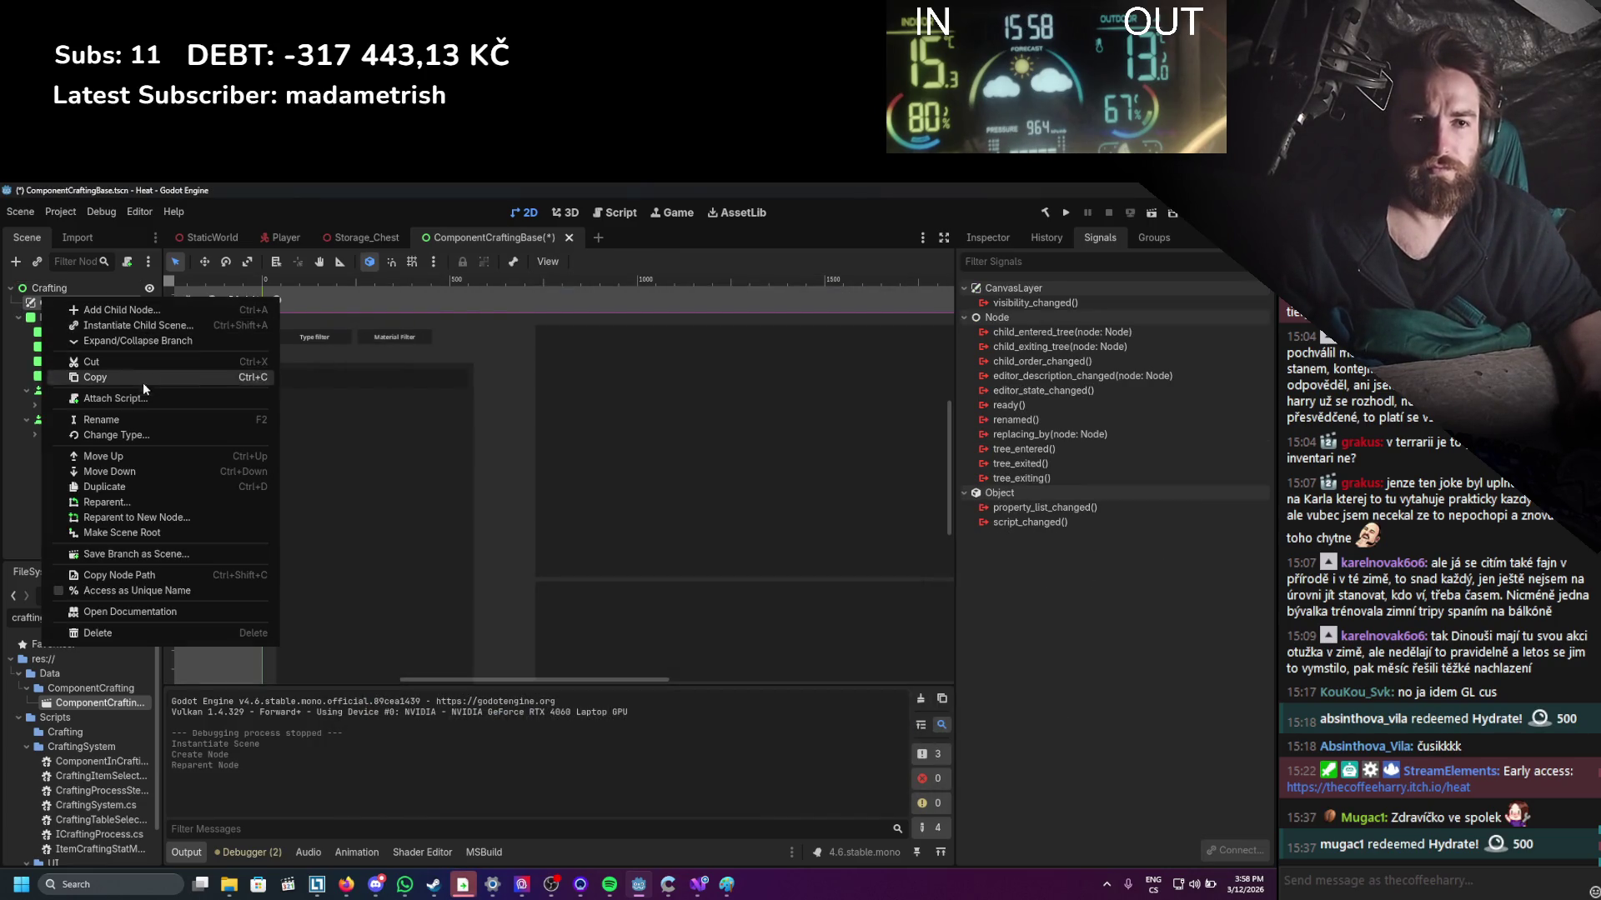
left_click(117, 457)
right_click(52, 300)
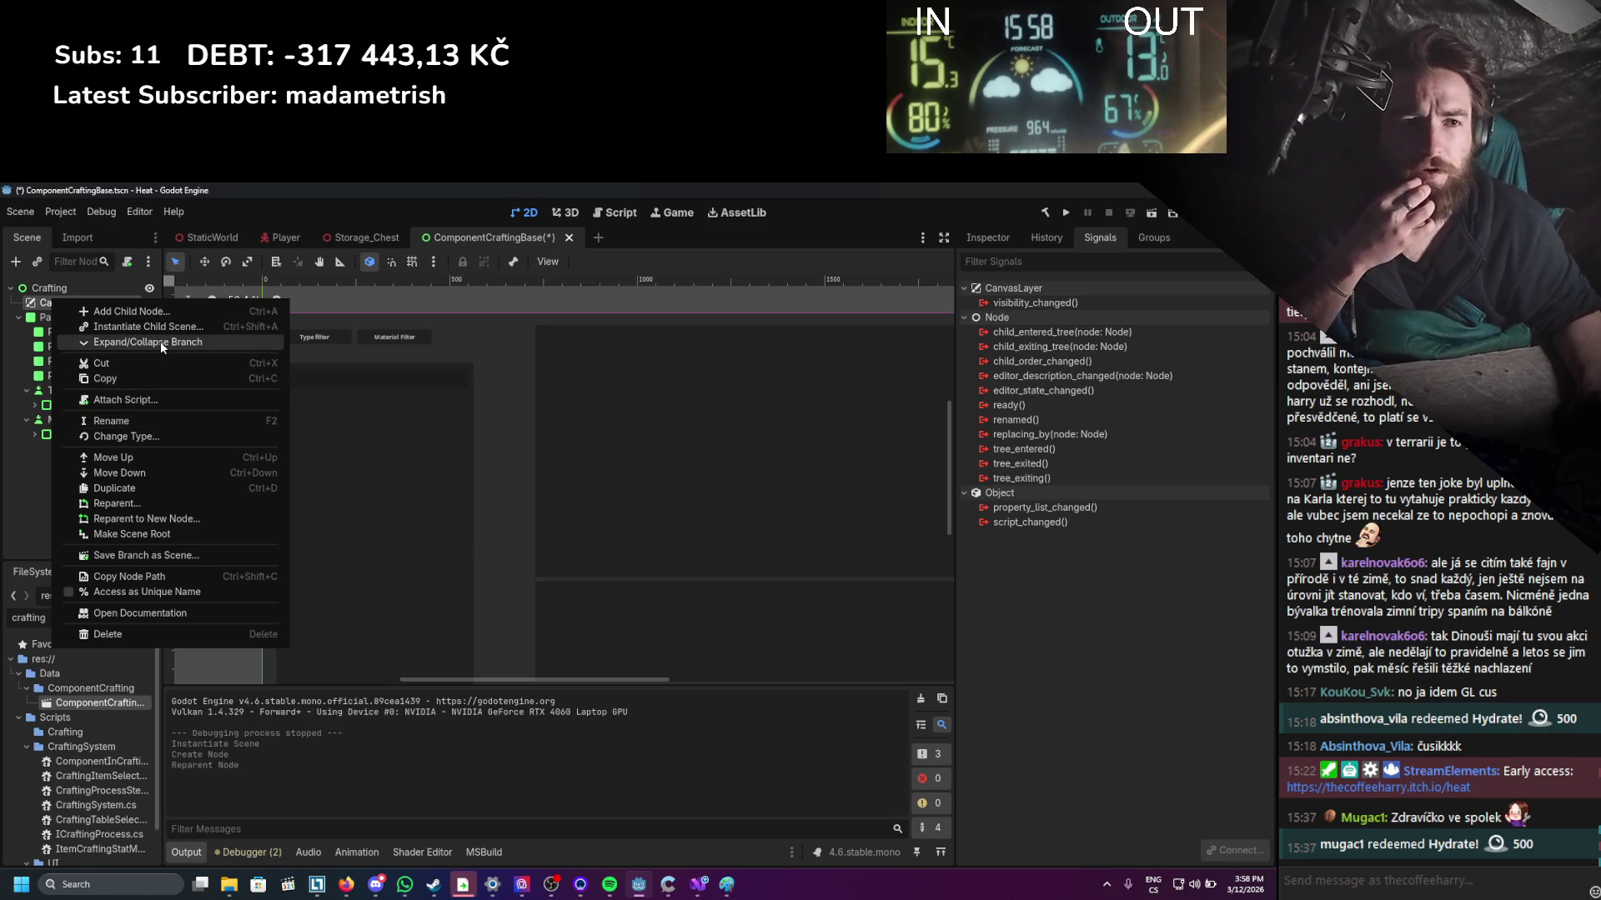
left_click(132, 343)
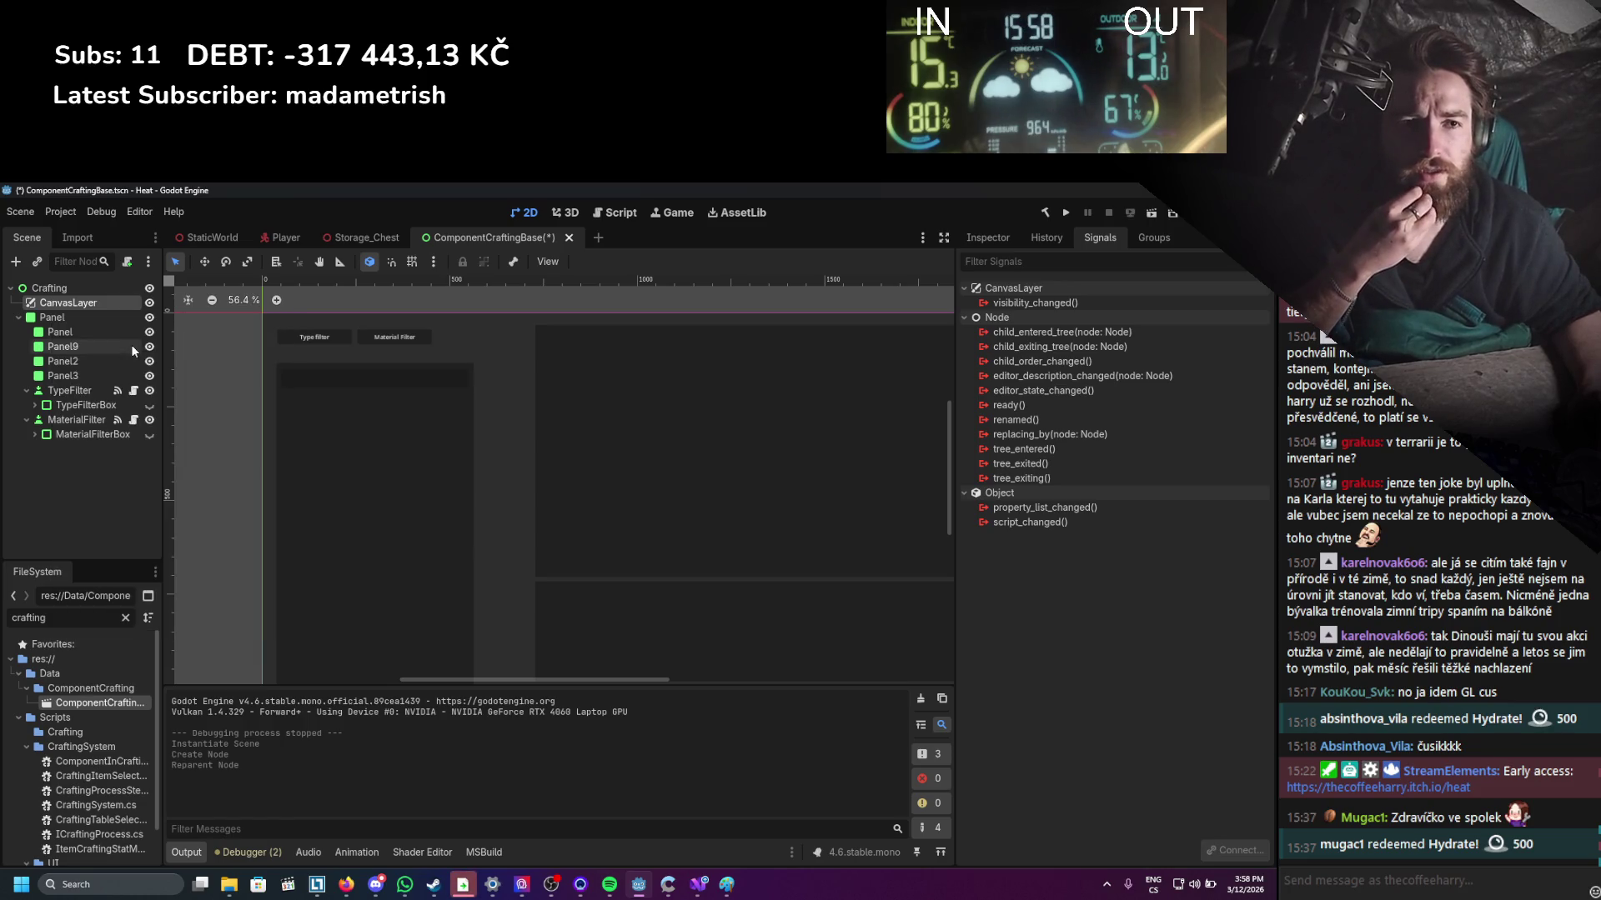
right_click(88, 301)
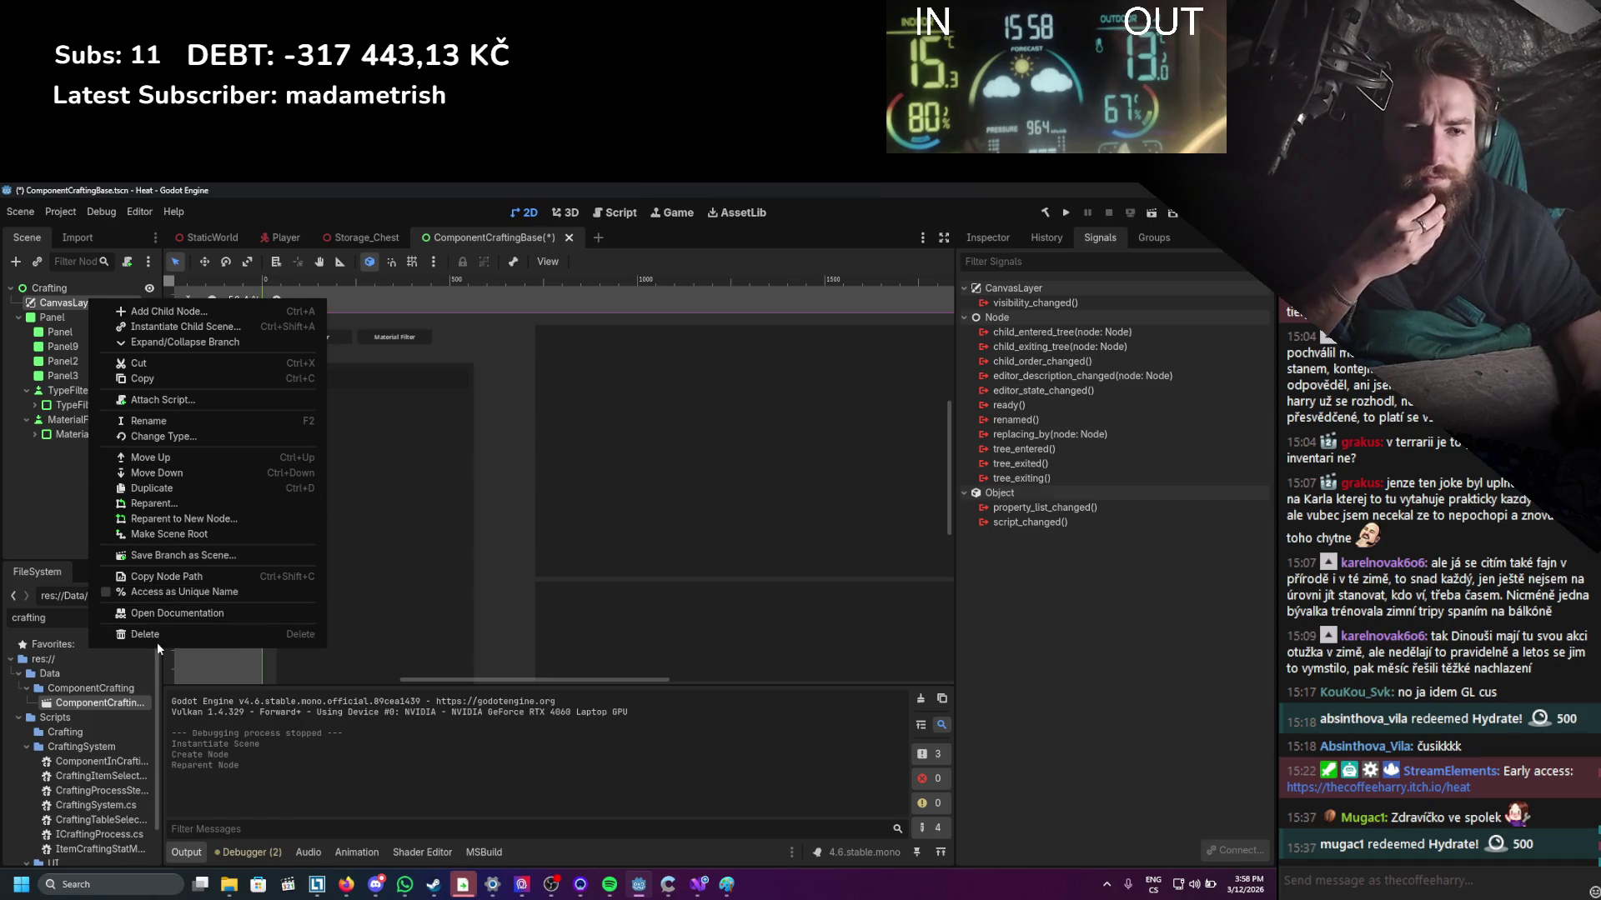
left_click(162, 534)
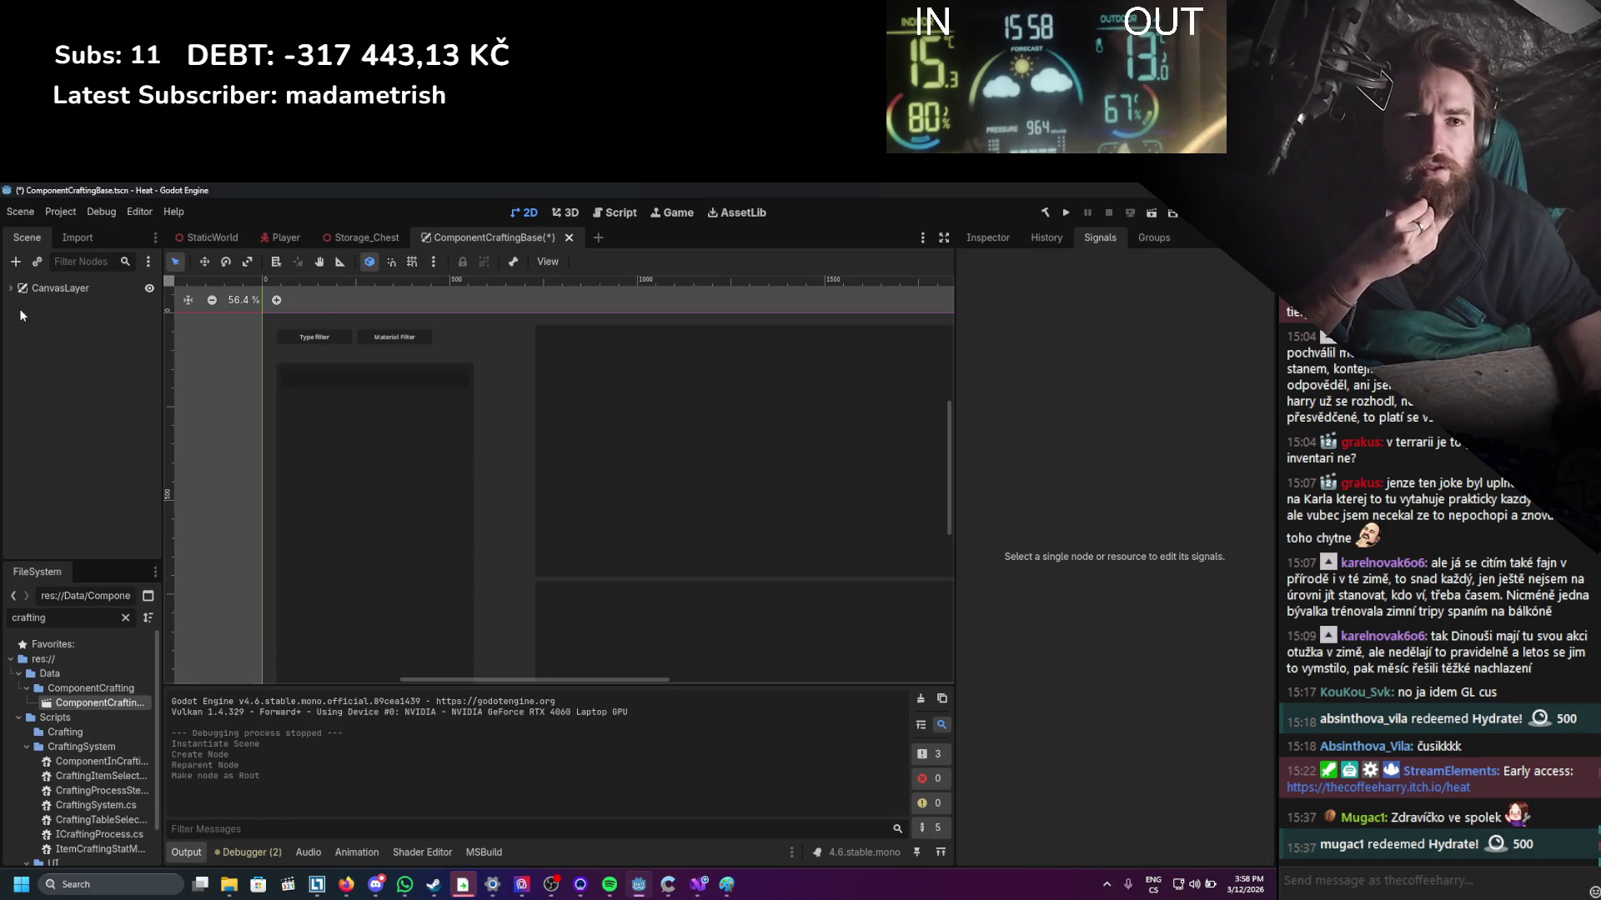
double_click(76, 288)
Name the new root node, first confirming it as ComponentCraftingCanvas.
type("C")
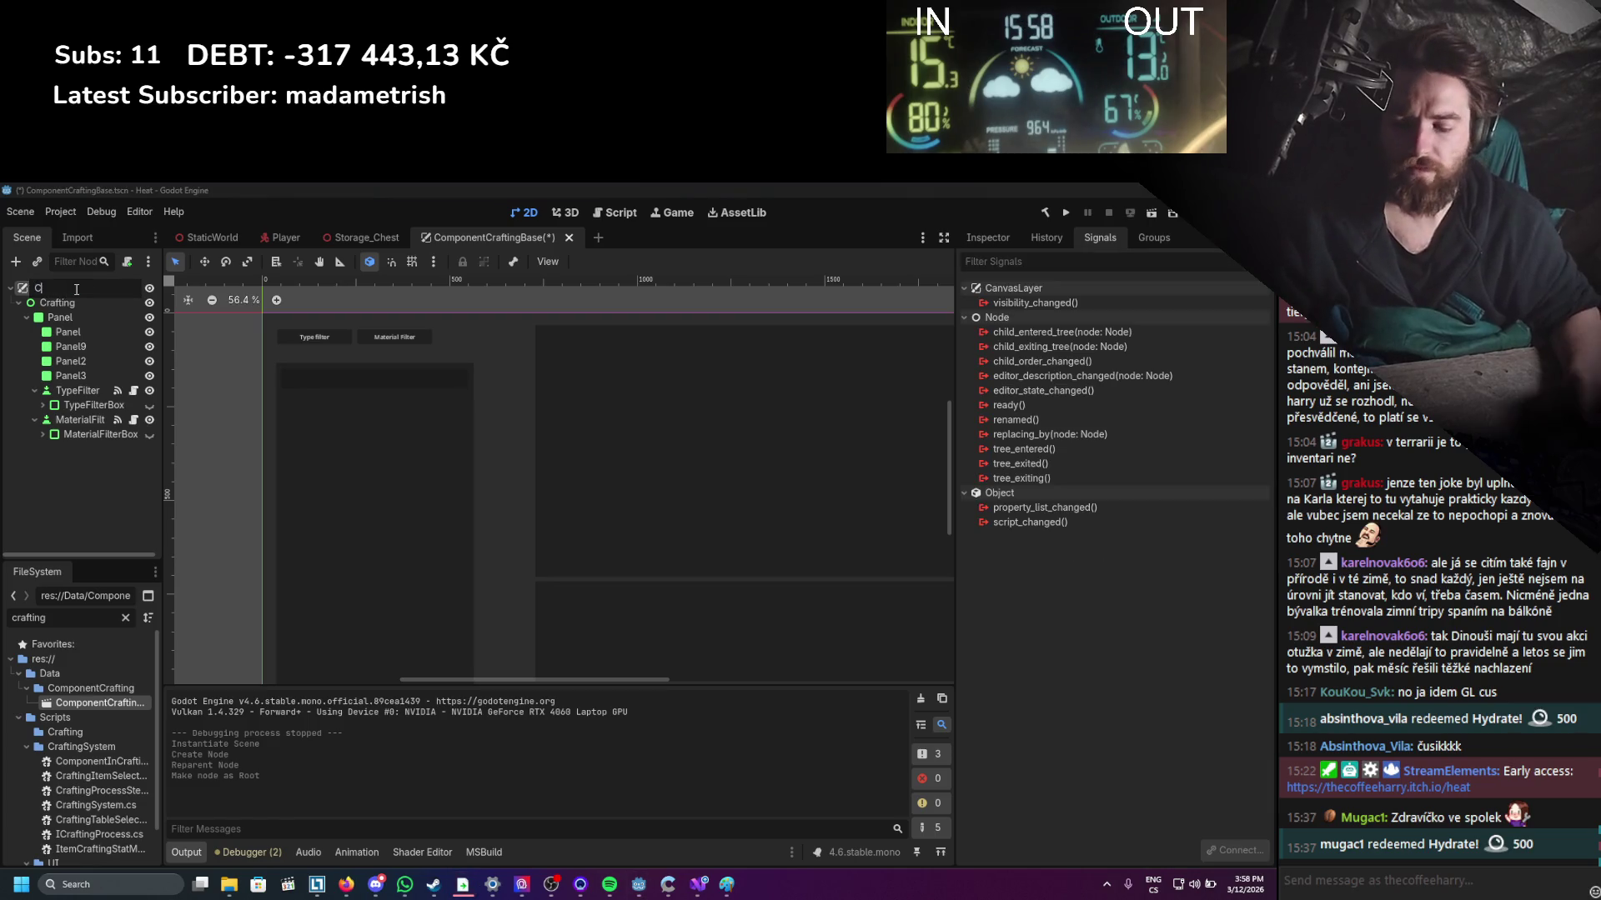
type("raftin")
key("BackSpace")
key("BackSpace")
key("BackSpace")
type("ompo")
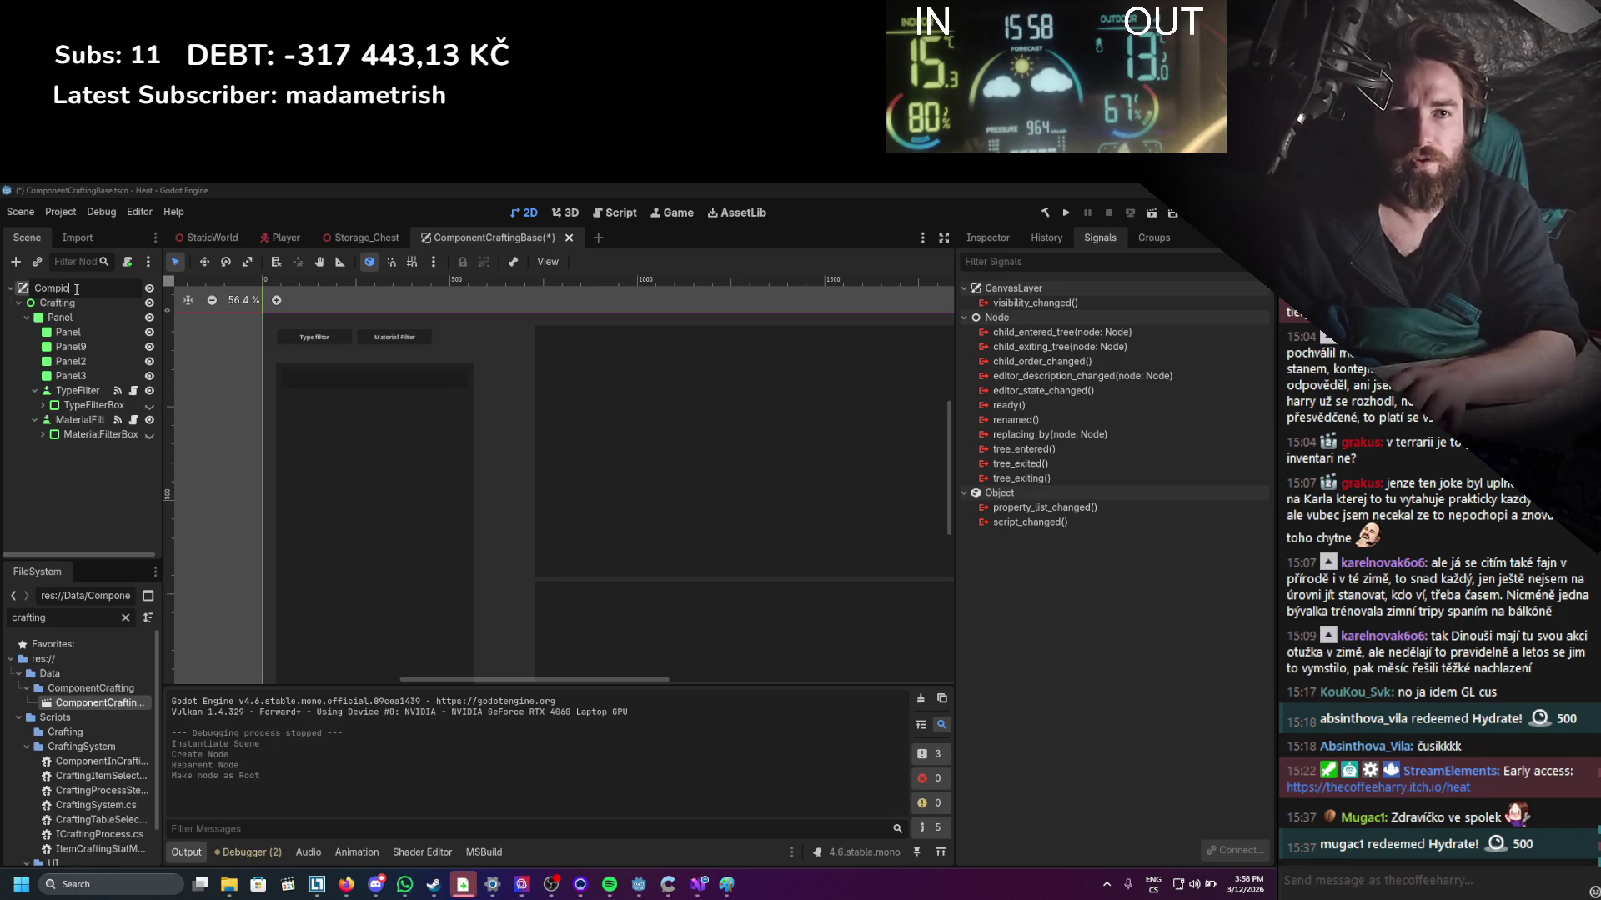
type("nentn")
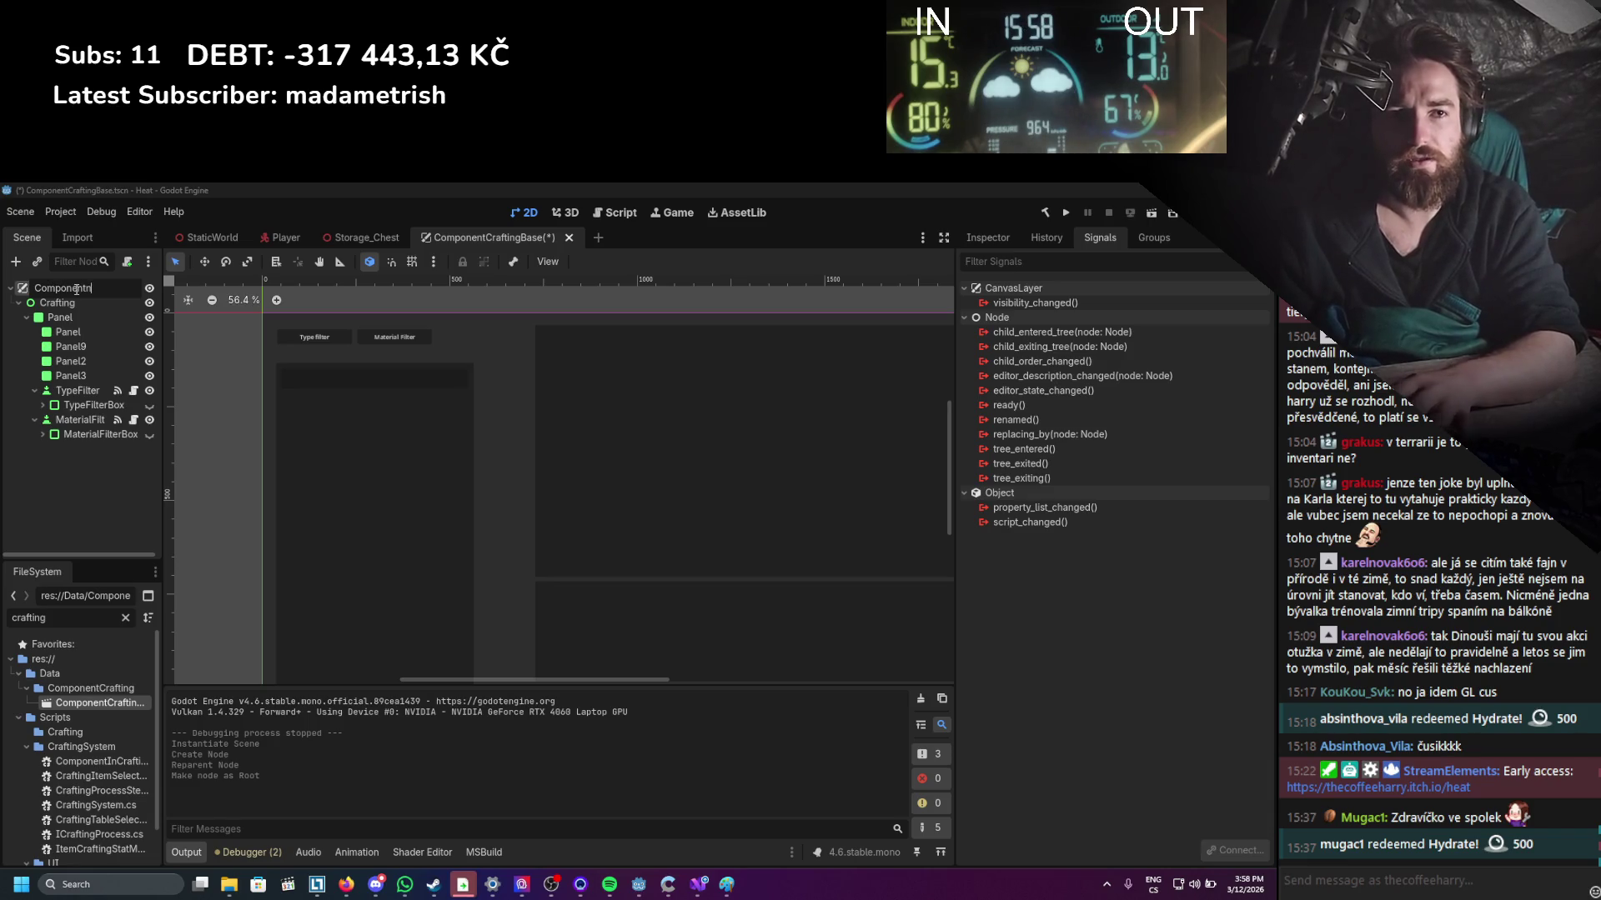
key("BackSpace")
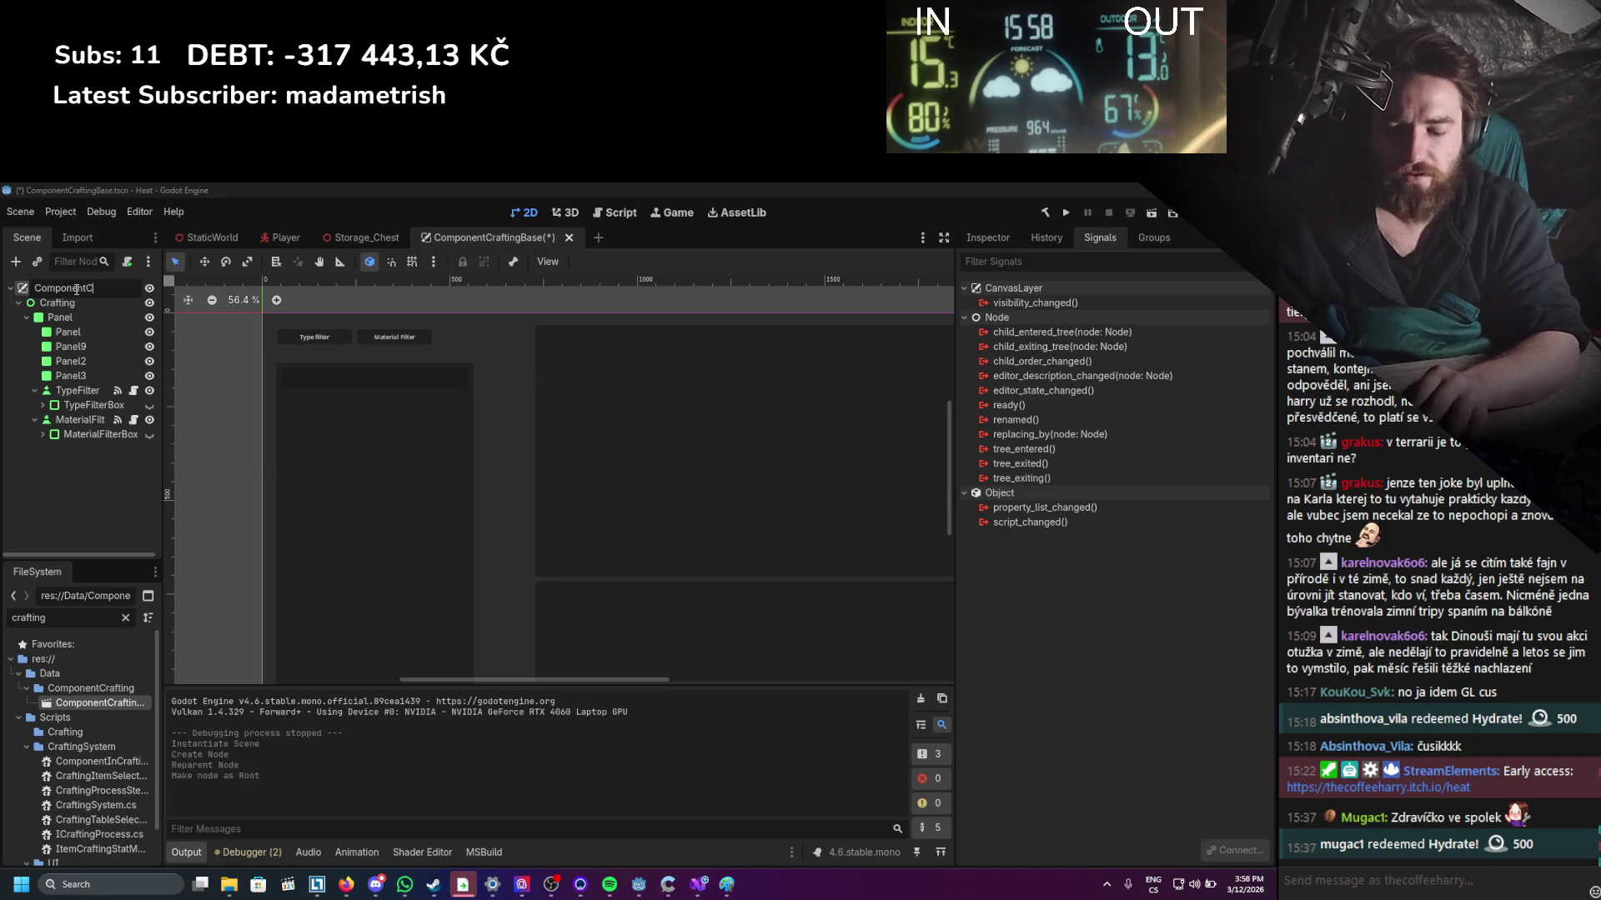
type("CraftingCa")
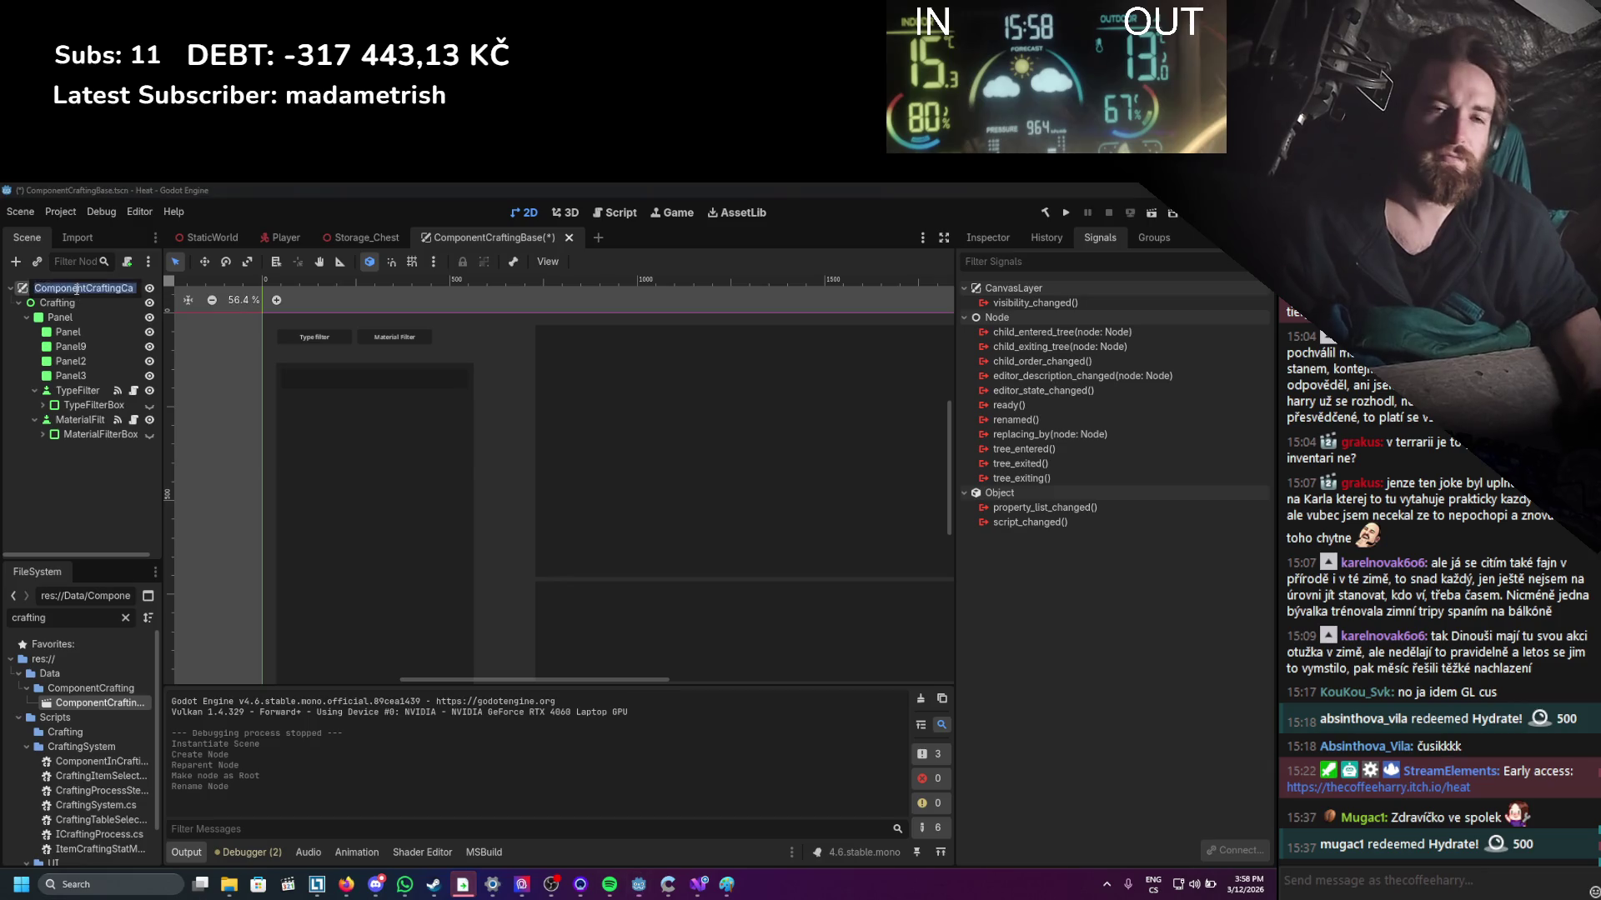
type("s")
key("Return")
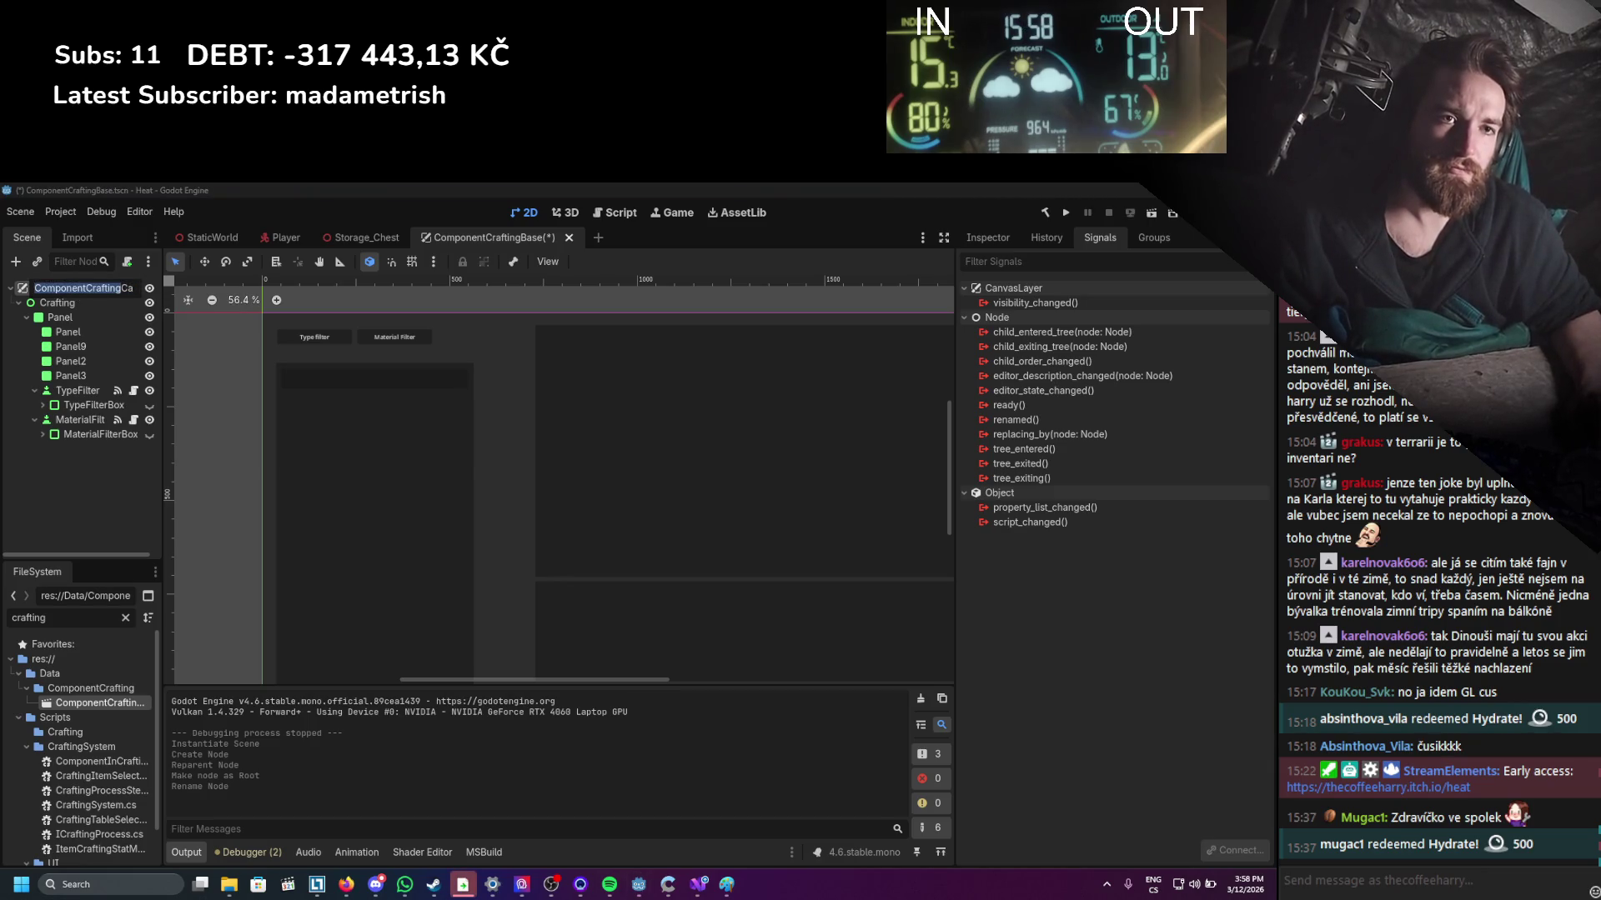
Correct the root name to ComponentCraftingUI, then save and close the scene.
key("BackSpace")
key("BackSpace")
type("_UI")
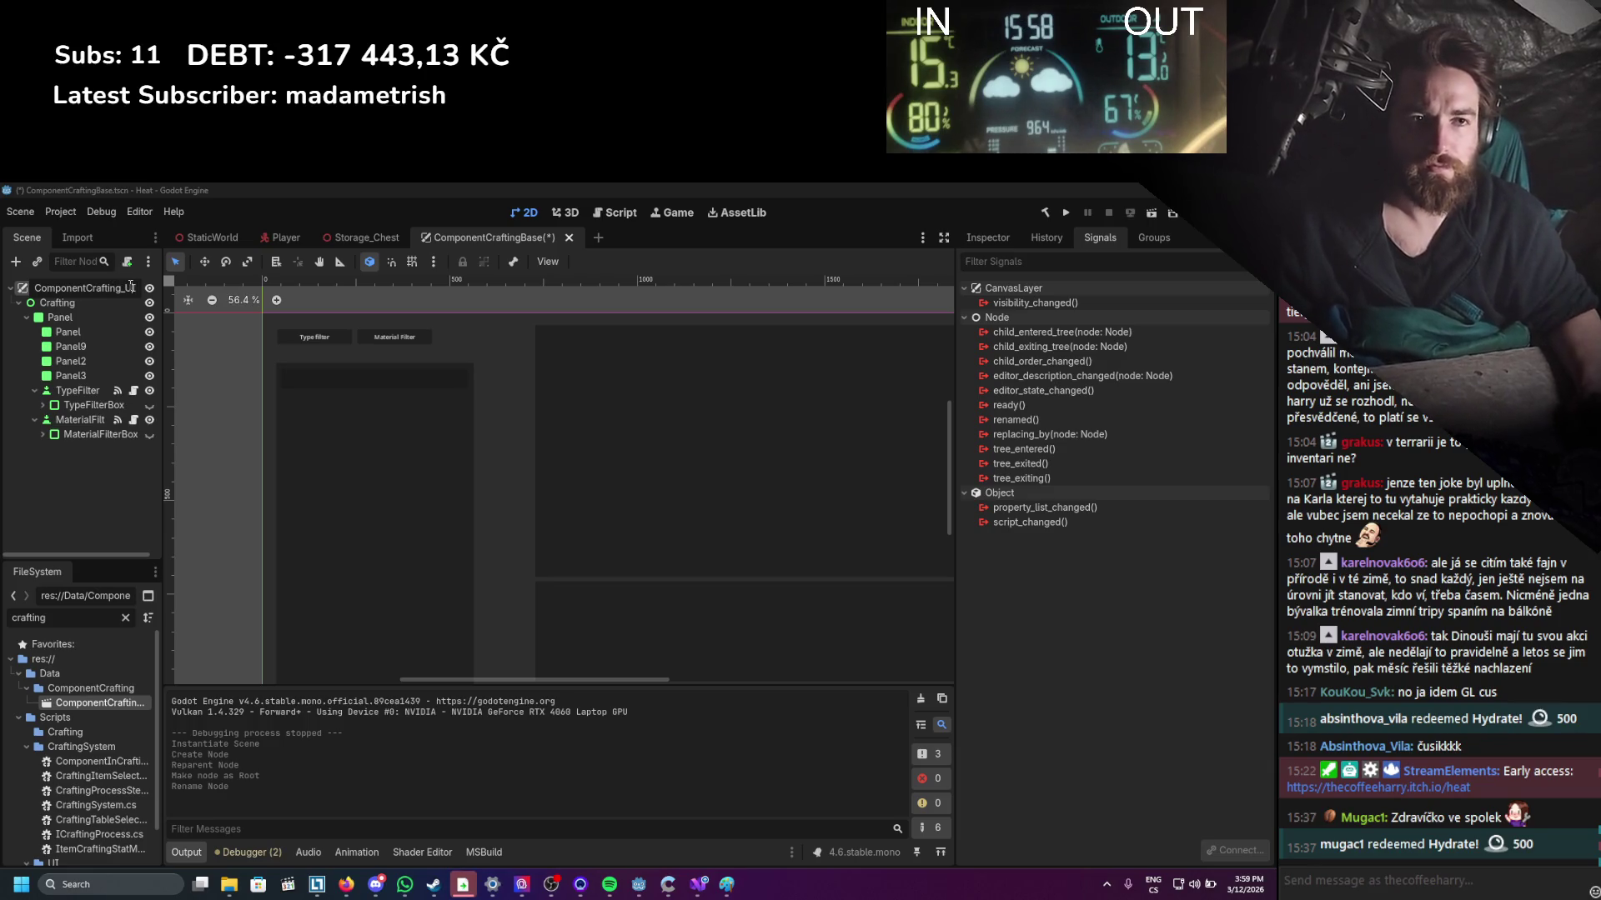
key("Left")
key("Left")
key("BackSpace")
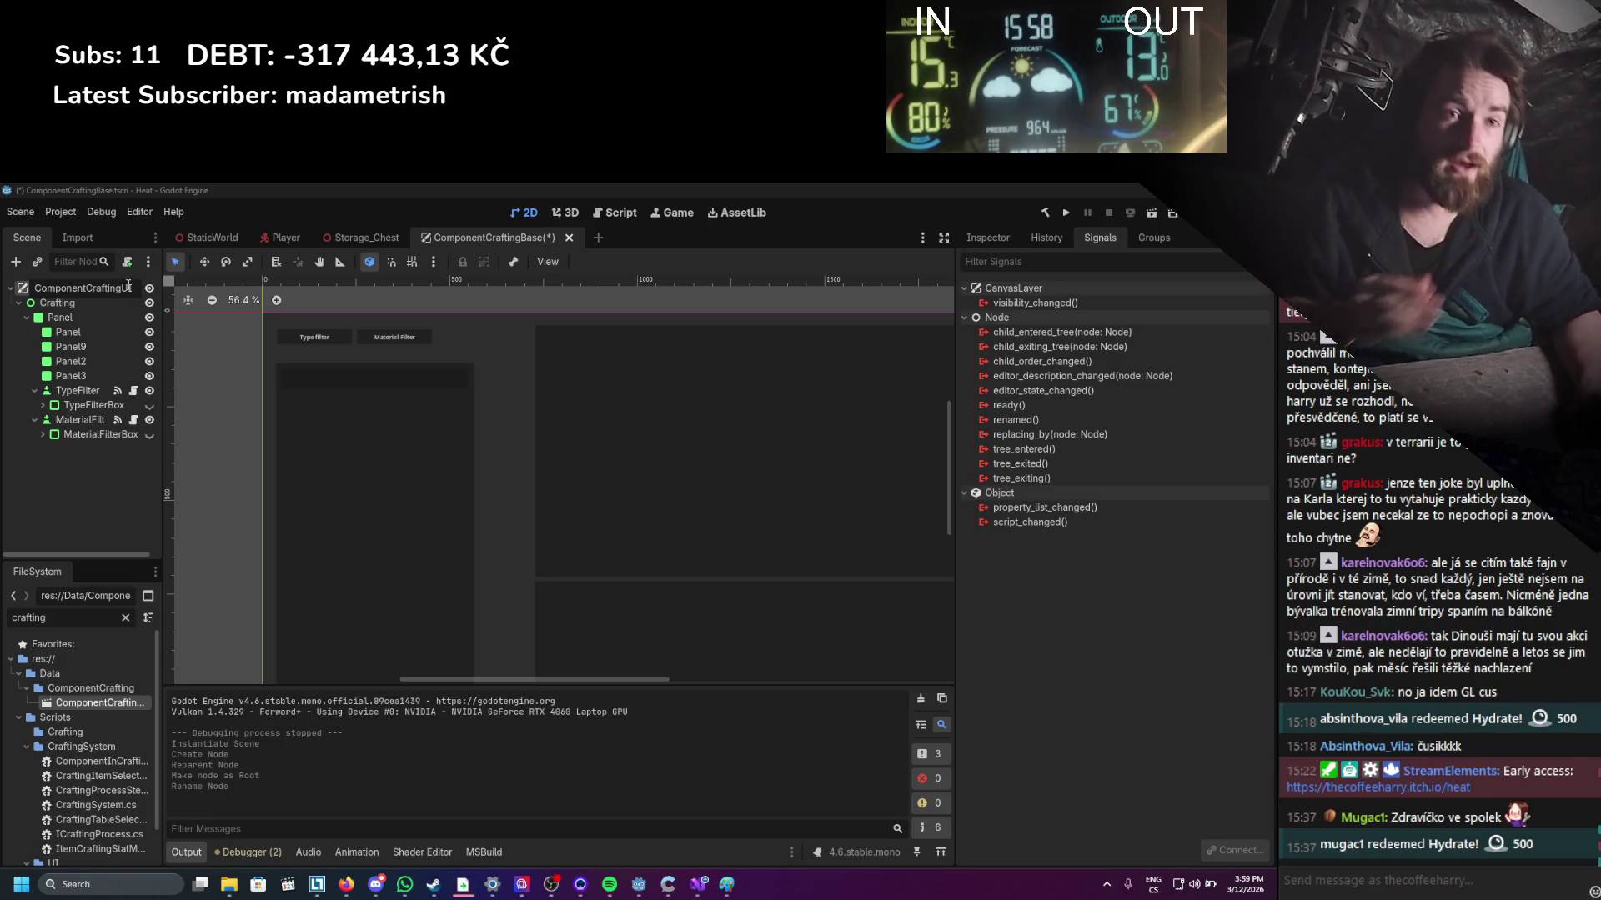
key("ctrl+a")
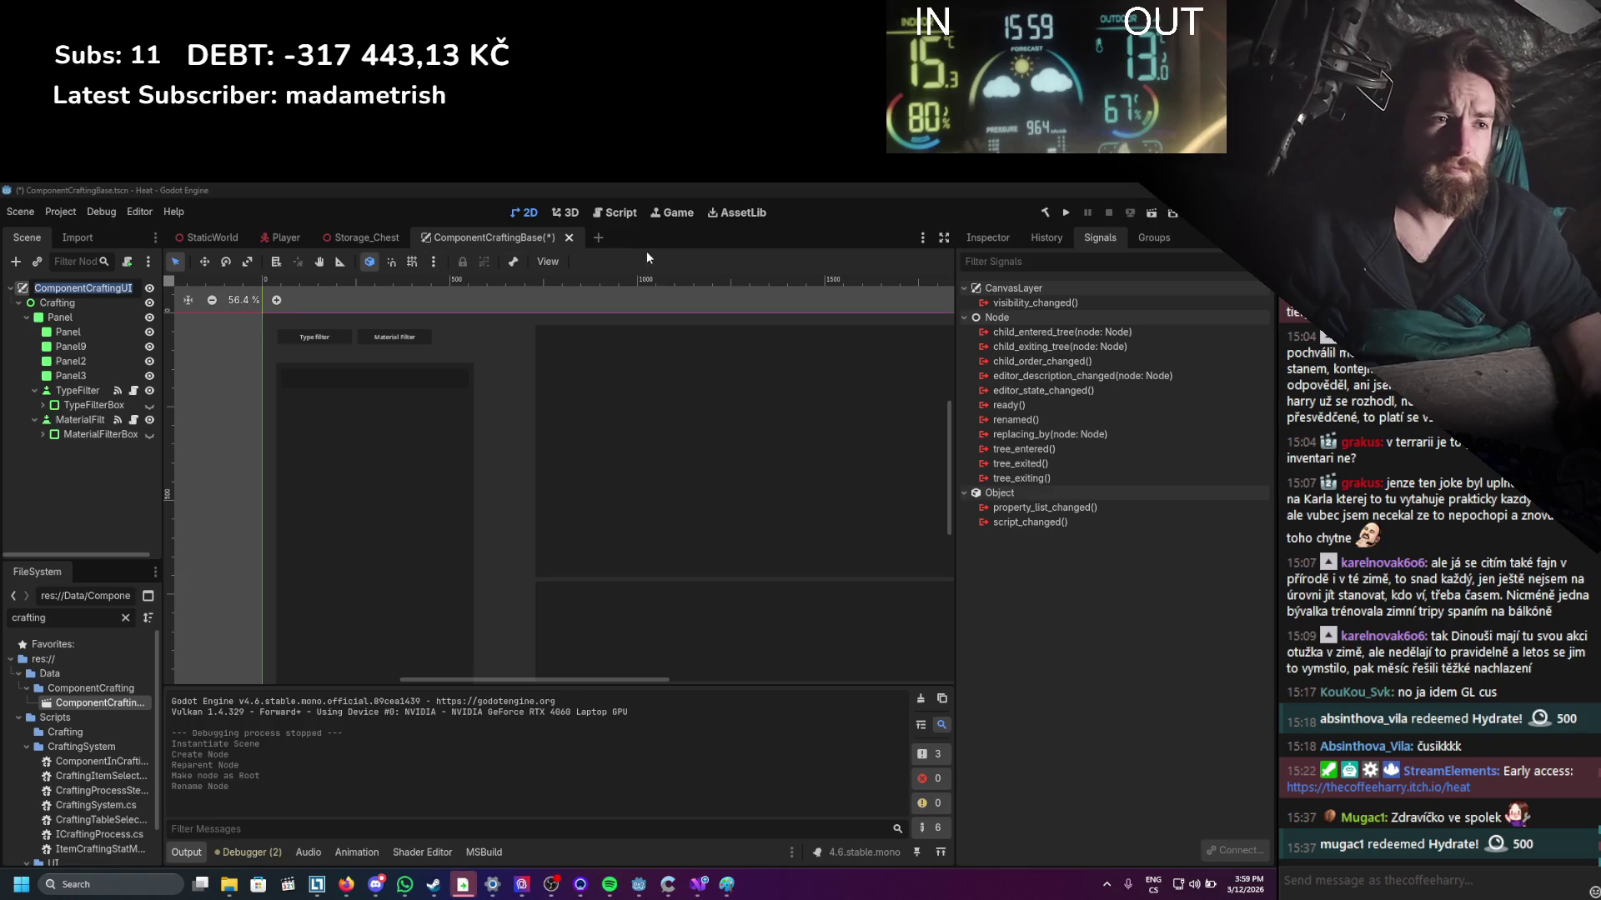
key("Return")
key("ctrl+s")
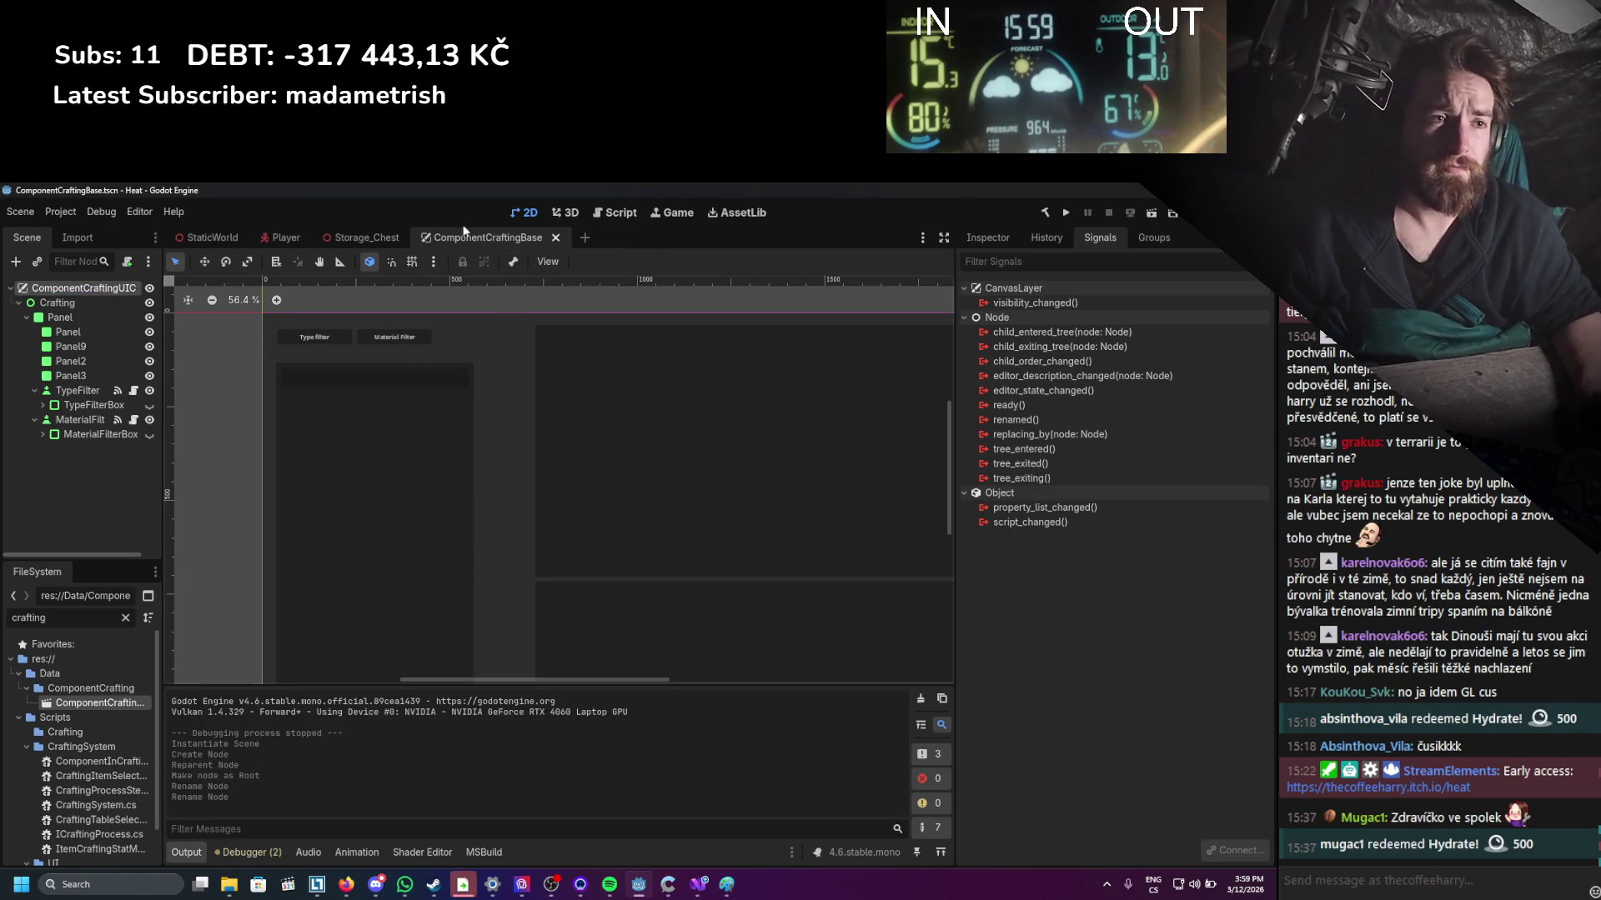
left_click(554, 238)
Rename the crafting scene file and open the ComponentCraftingUI scene.
right_click(108, 700)
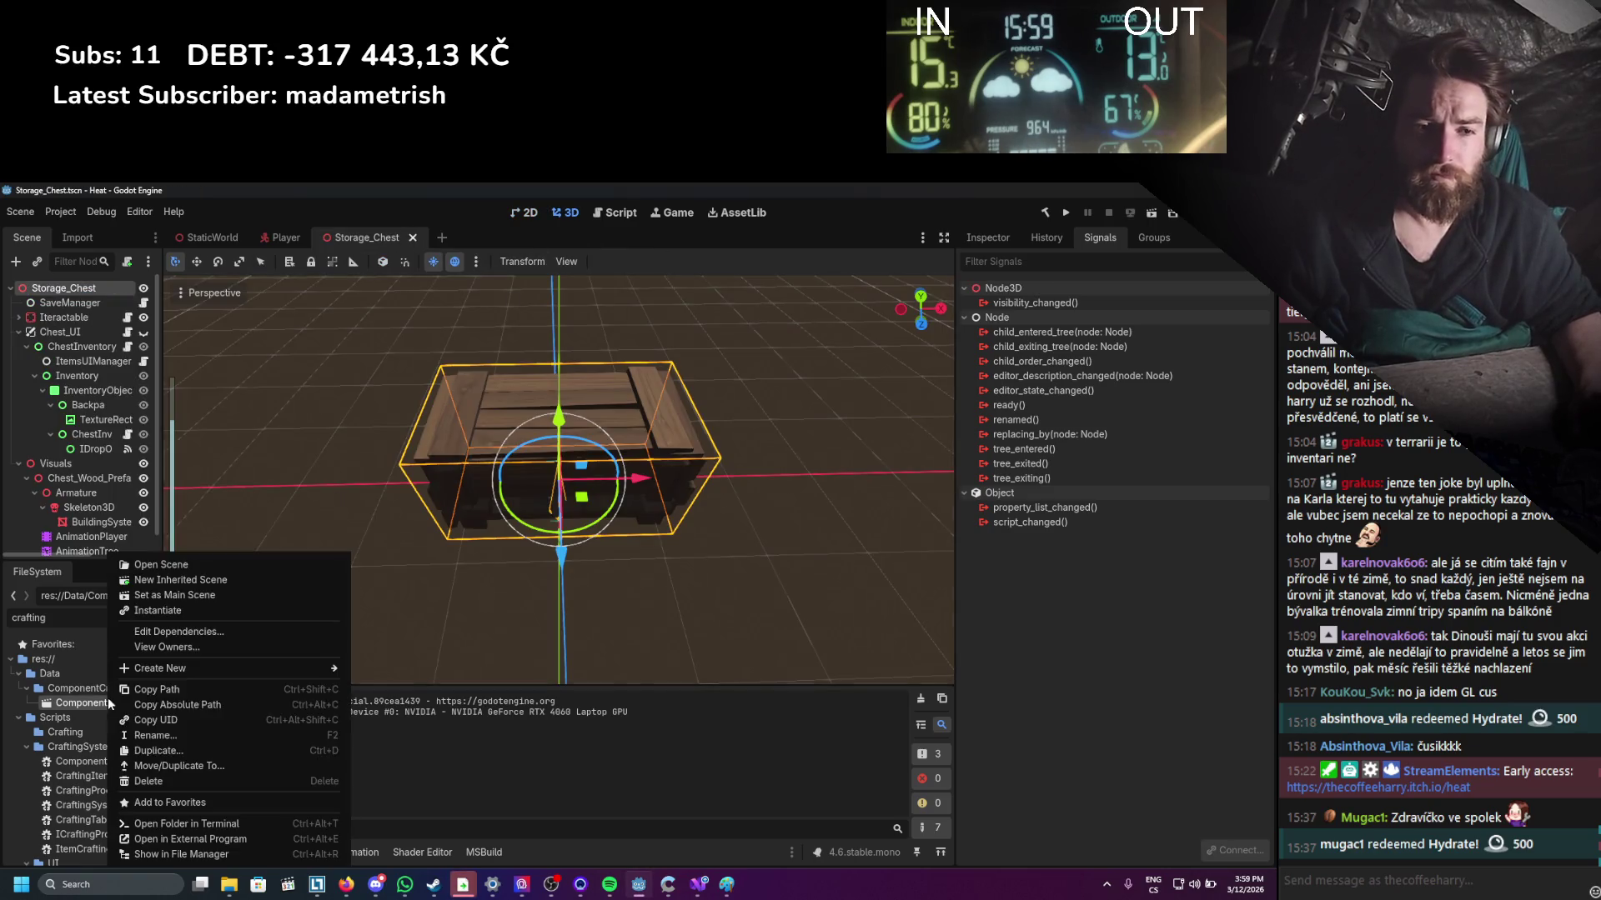
left_click(163, 751)
key("Return")
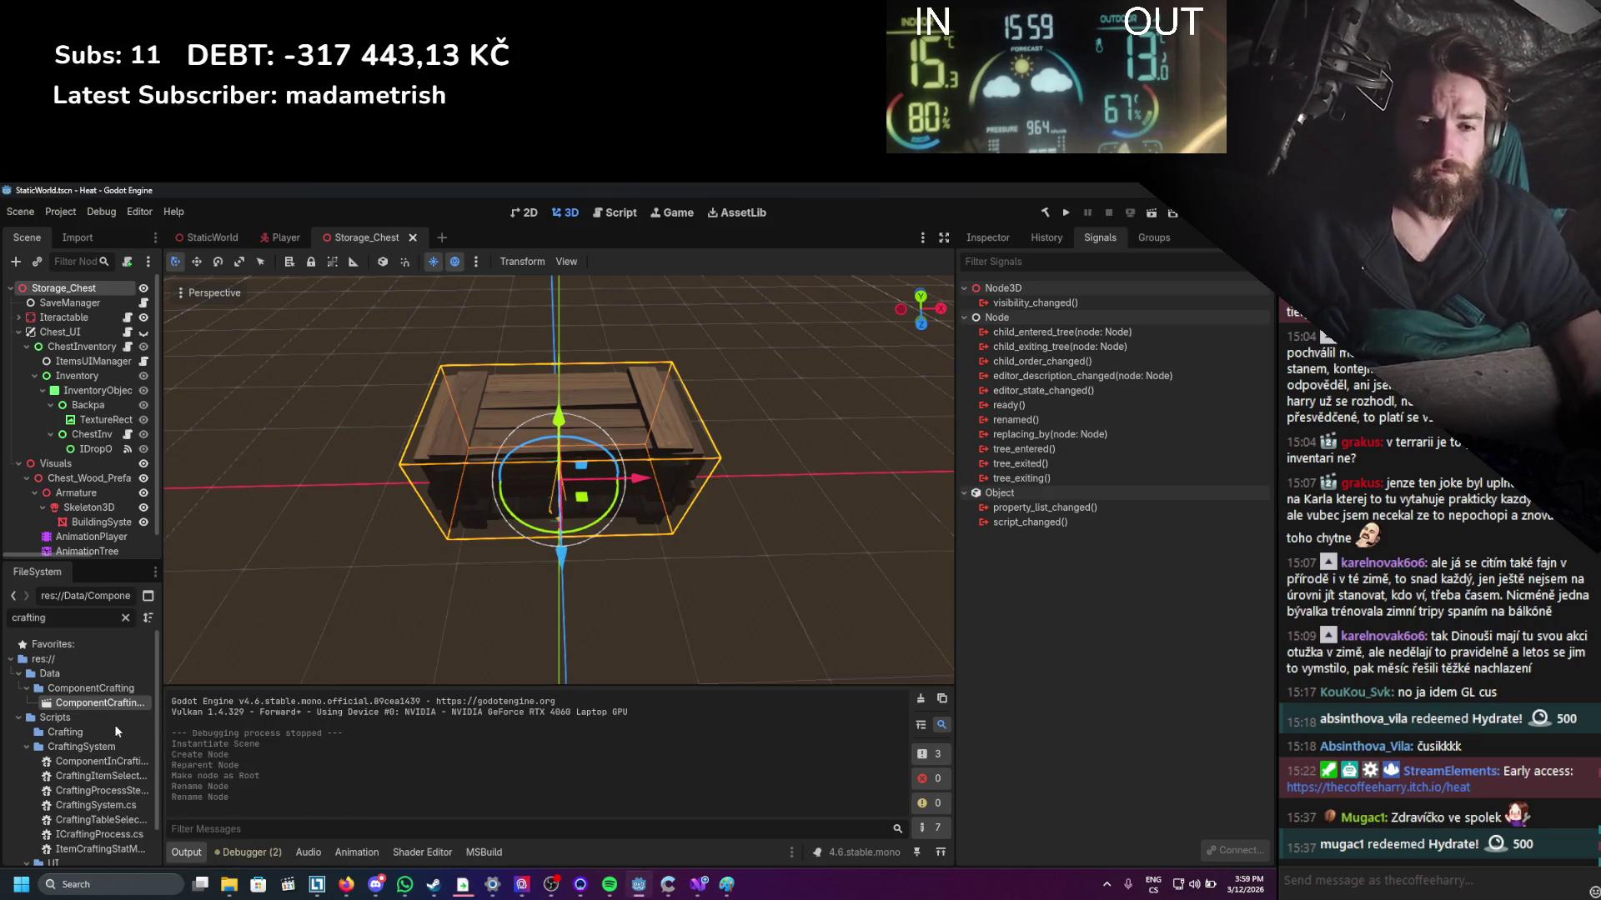
left_click(208, 237)
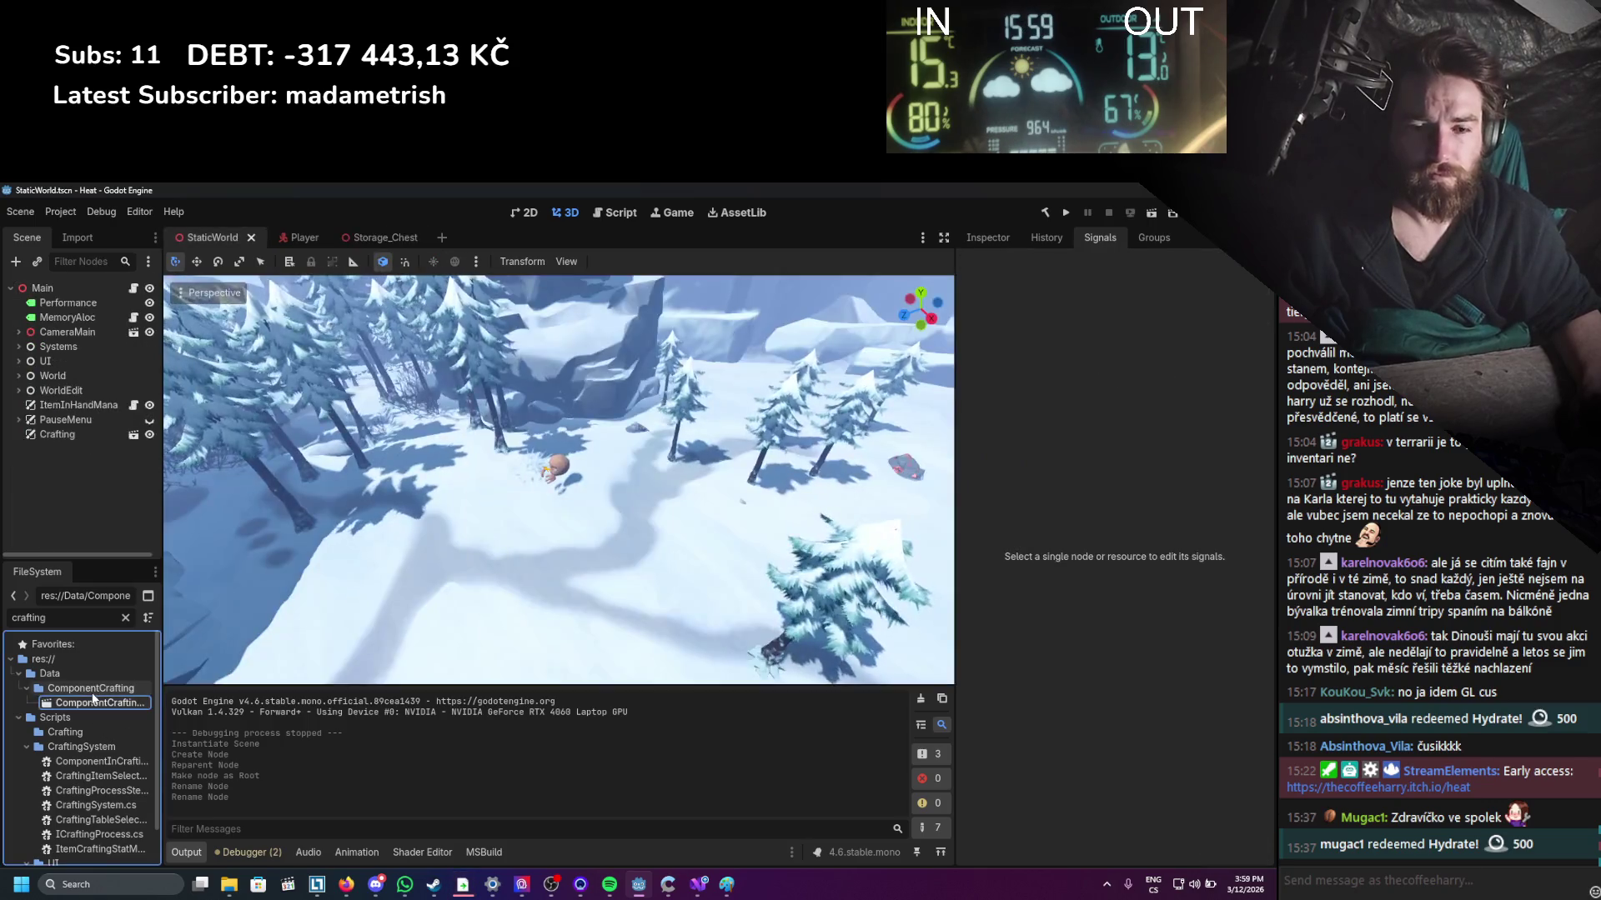
double_click(127, 703)
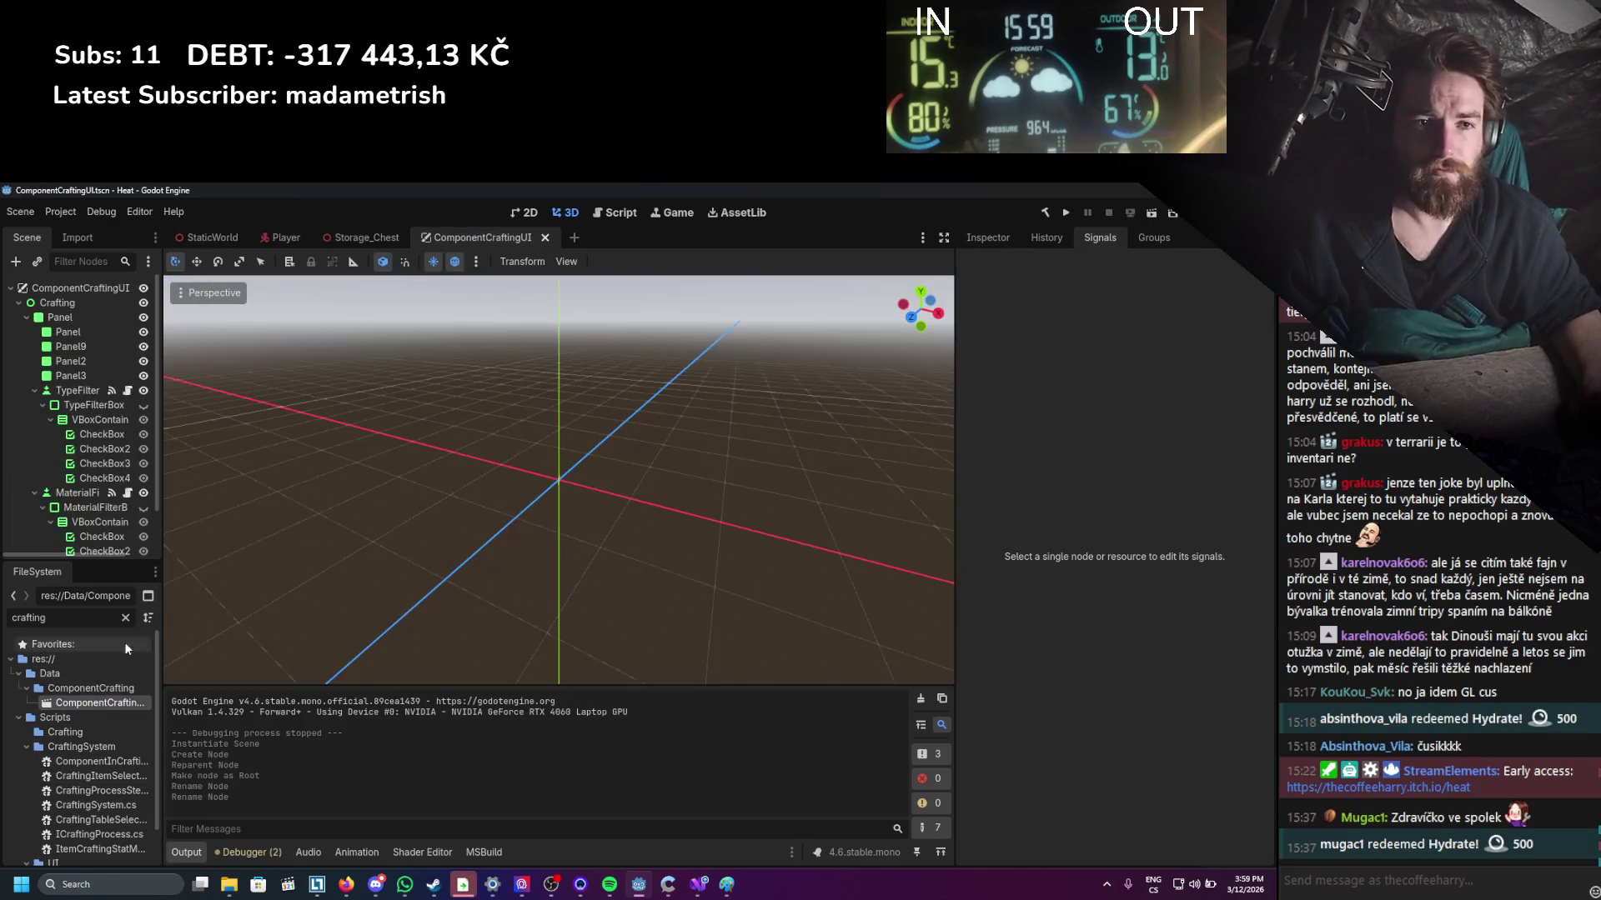
left_click(193, 239)
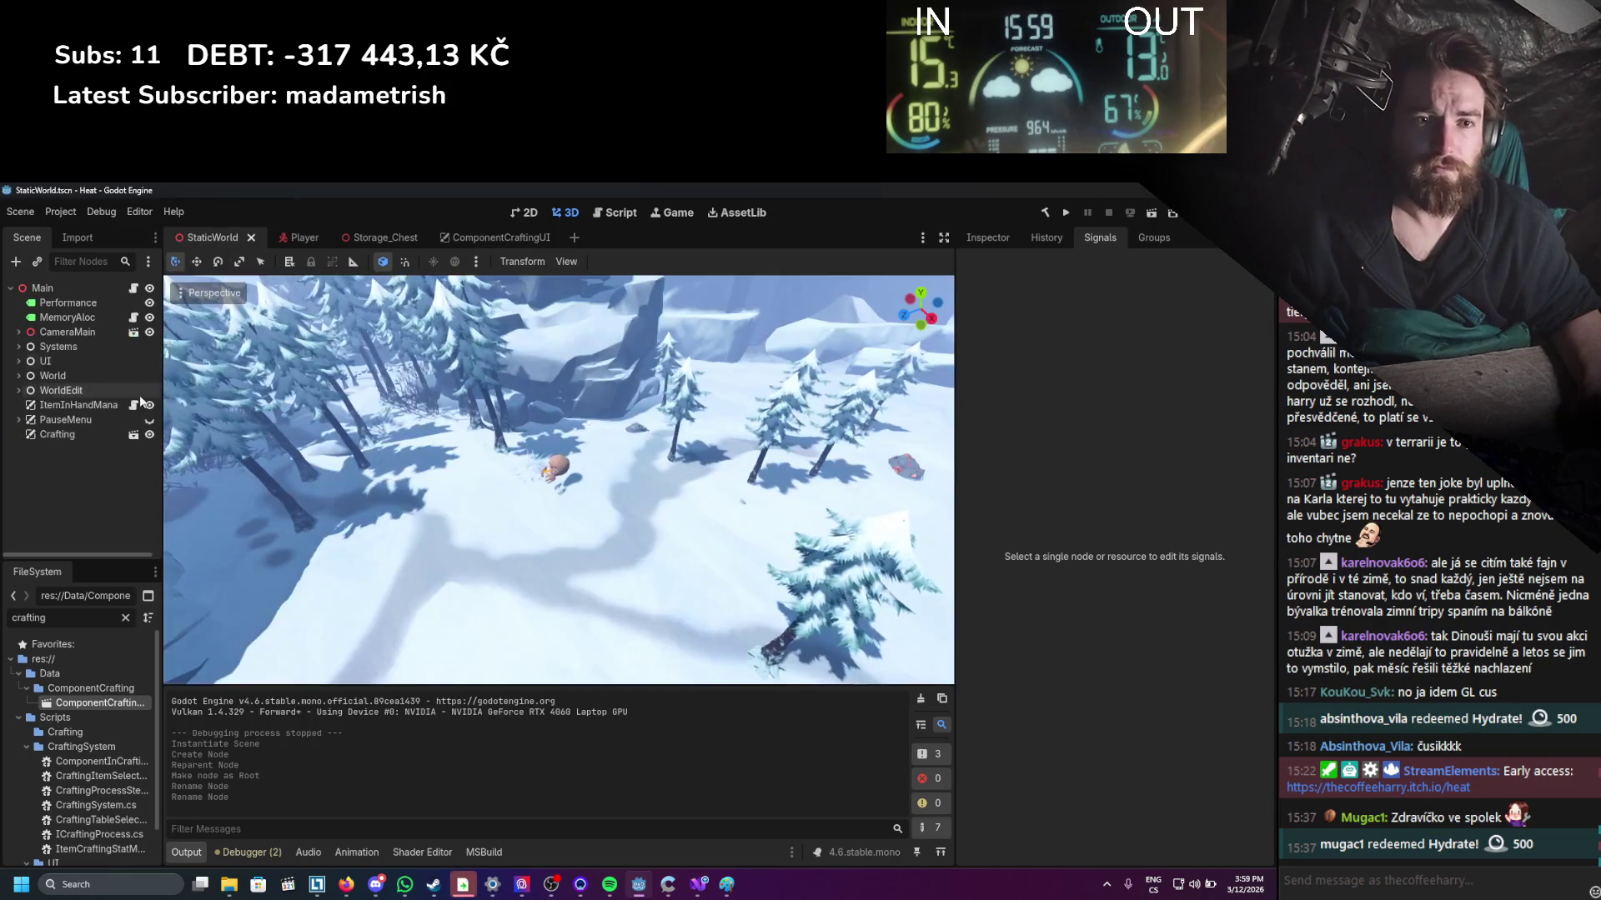
Rename the Crafting instance in StaticWorld to ComponentCraftingUI and save.
left_click(73, 435)
right_click(73, 435)
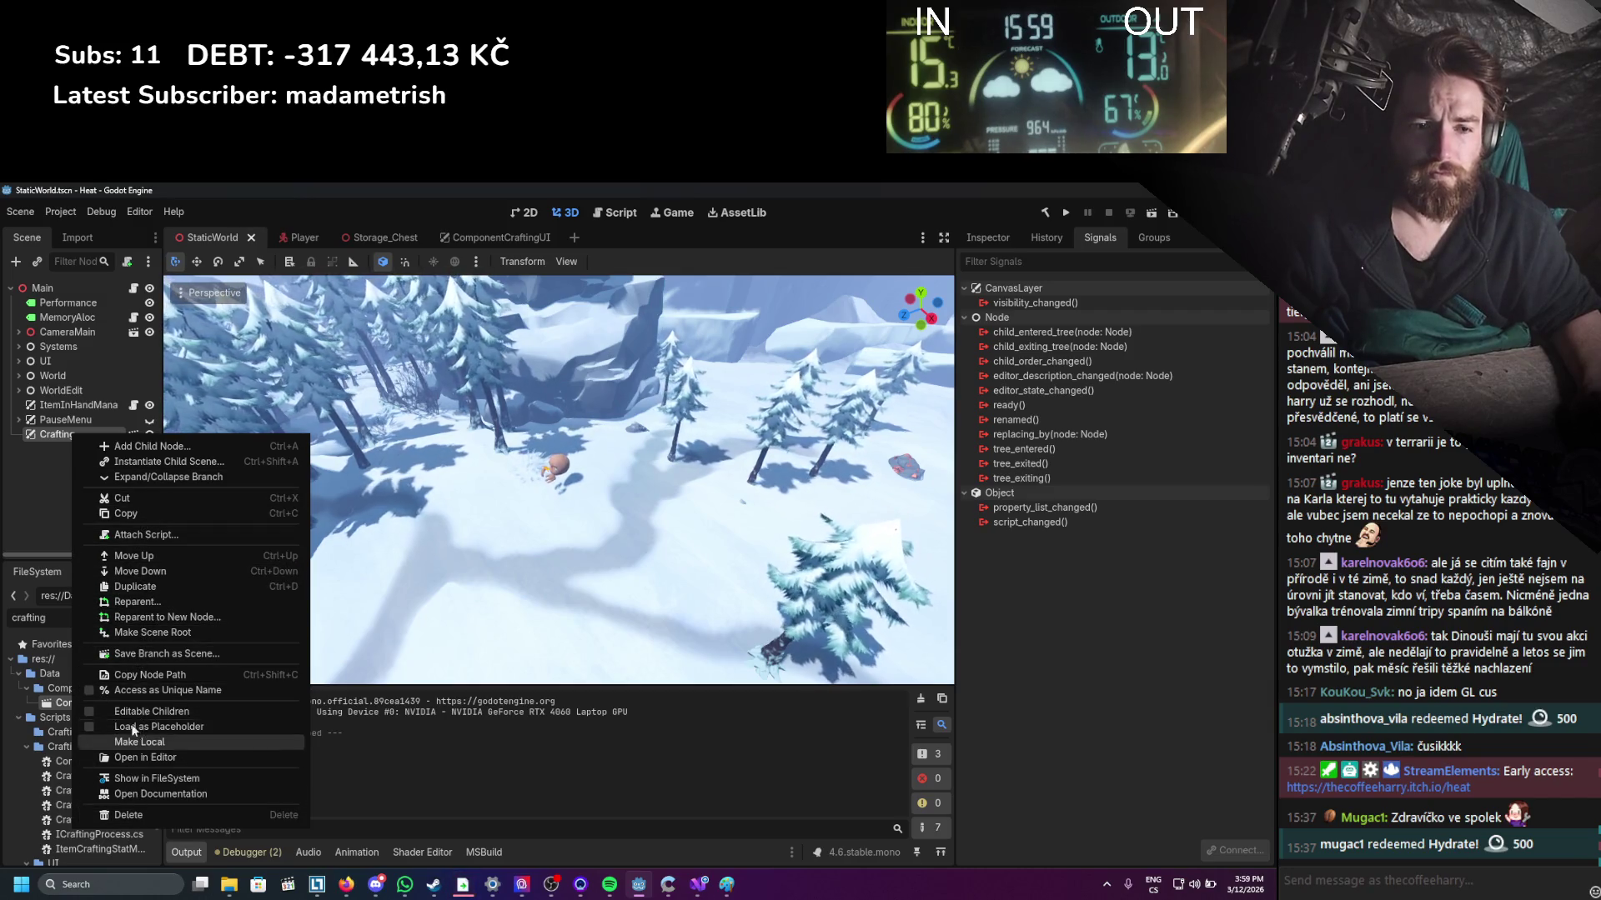
left_click(58, 435)
double_click(59, 436)
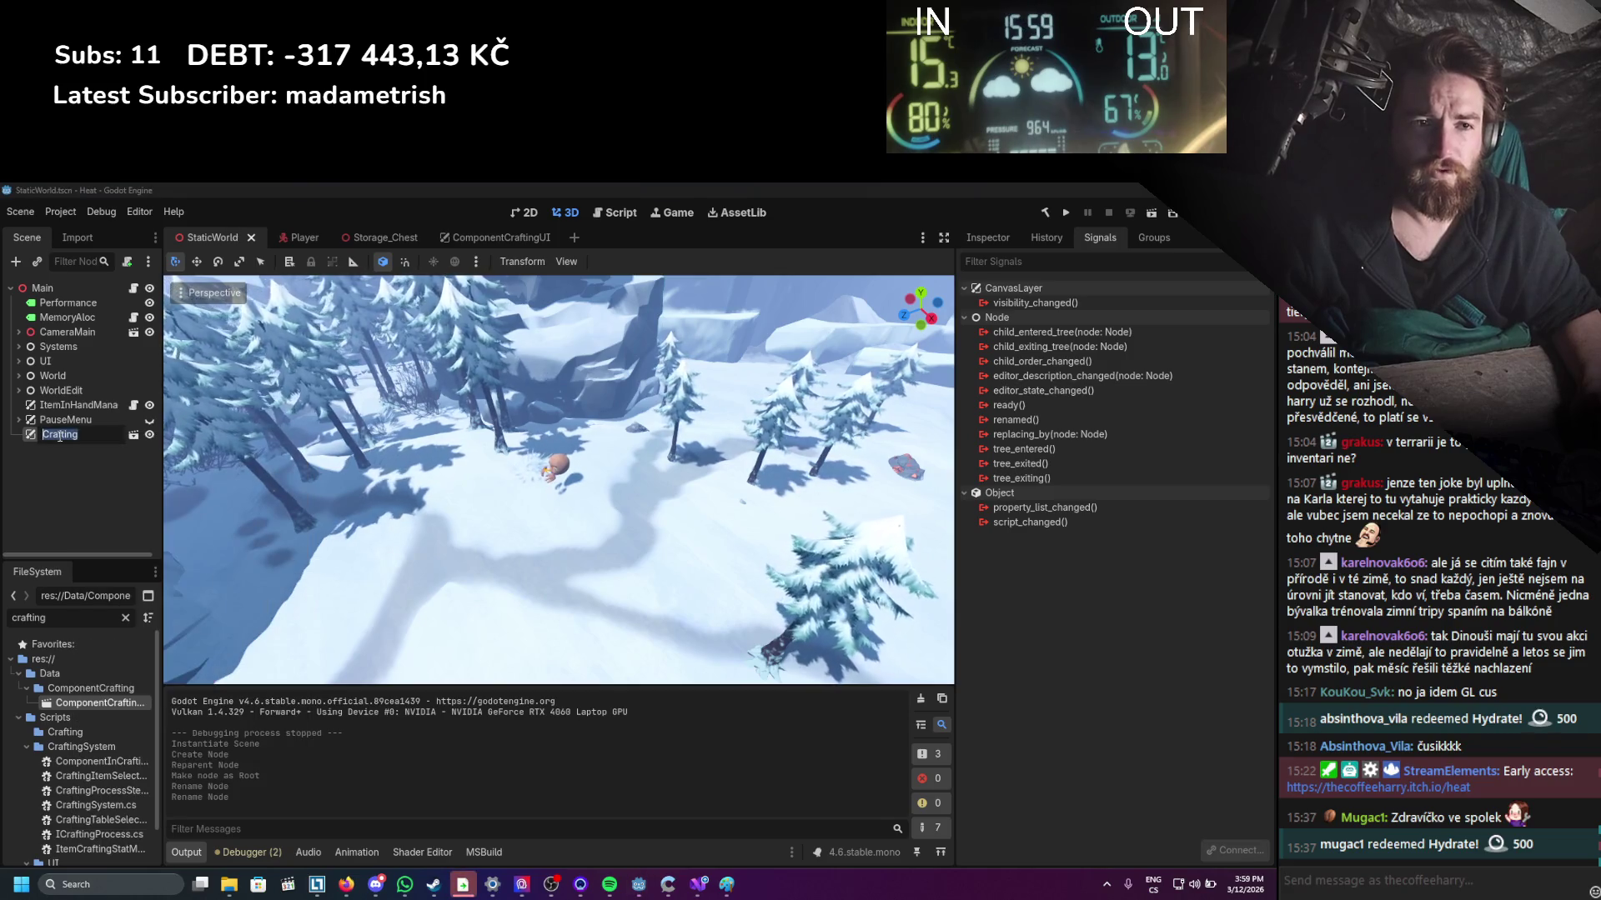
key("Return")
key("ctrl+s")
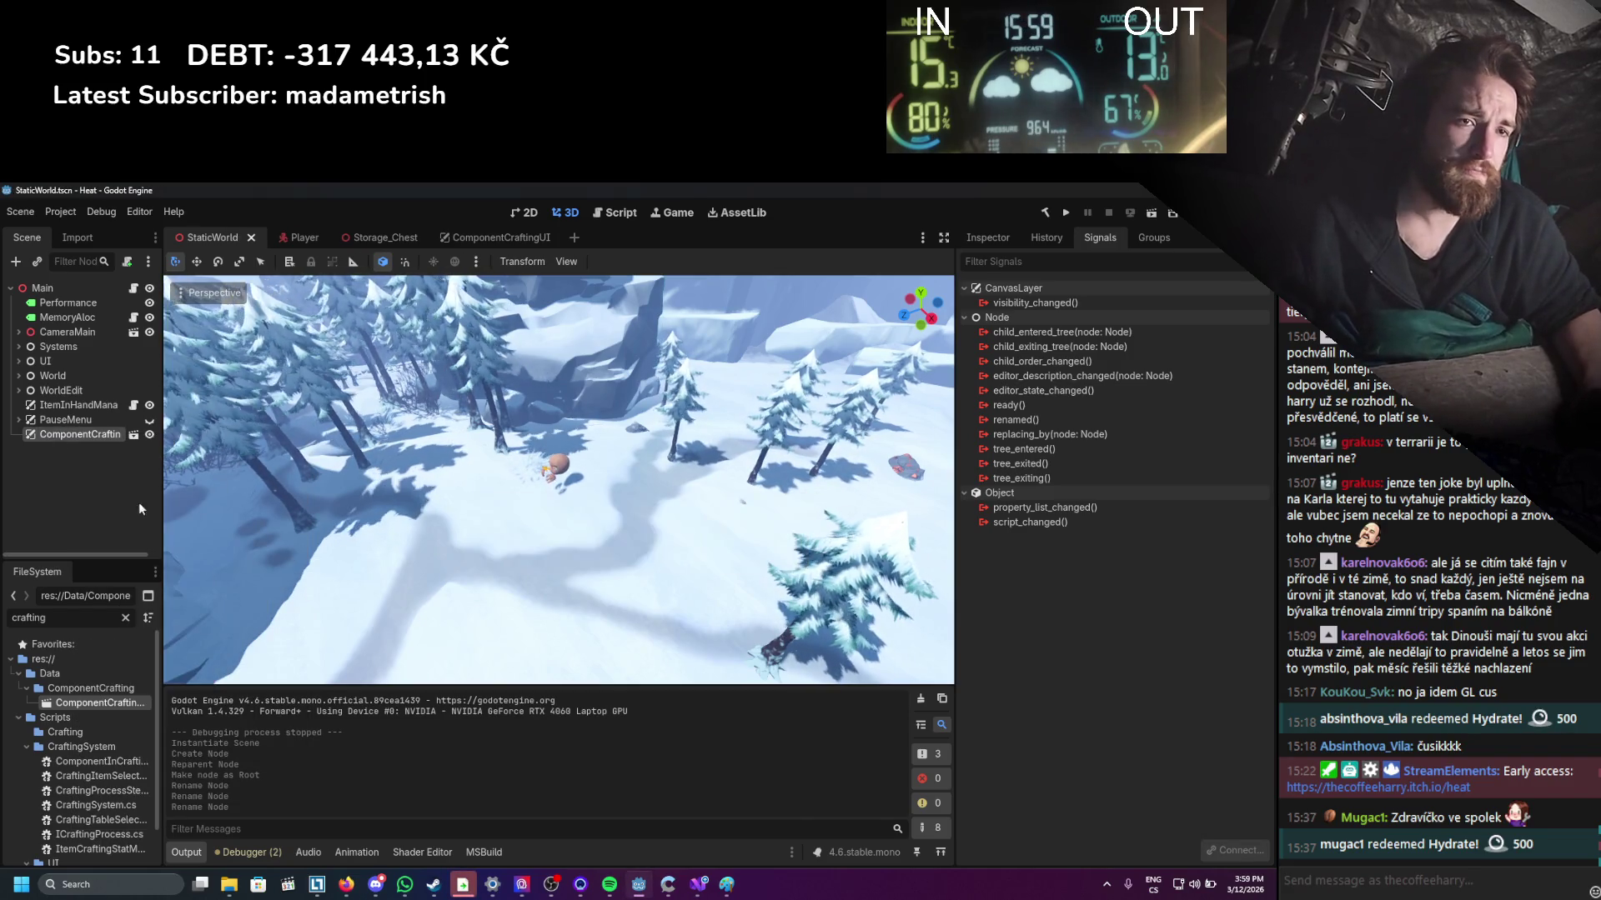
Raise the instance's CanvasLayer layer from 1 to 2 and run the game.
left_click(1011, 232)
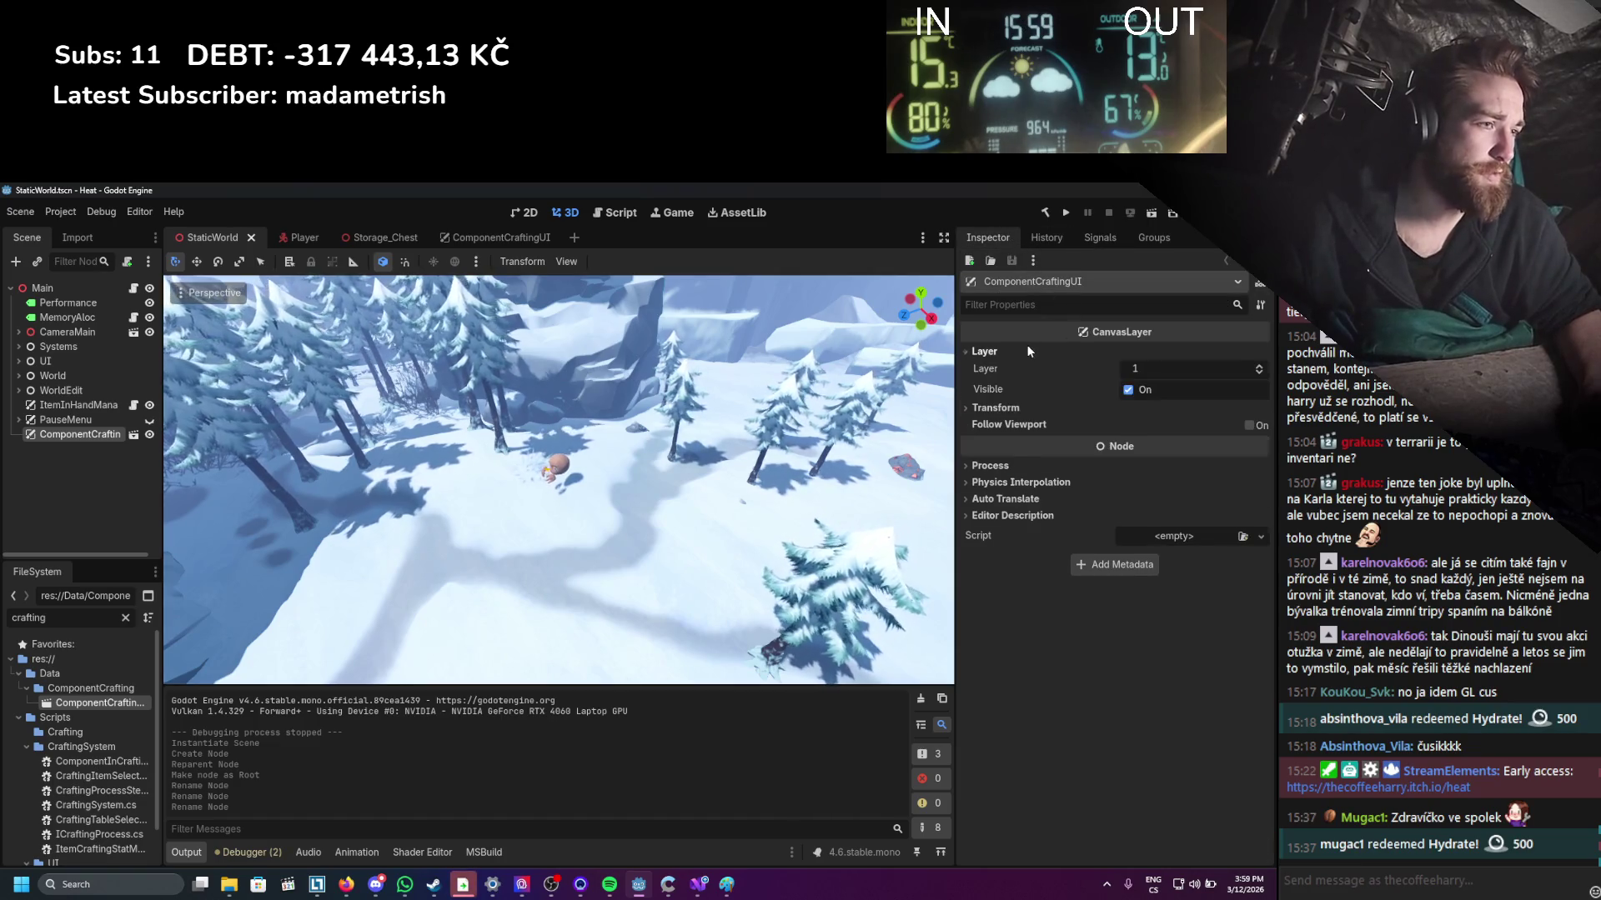
key("ctrl+F1")
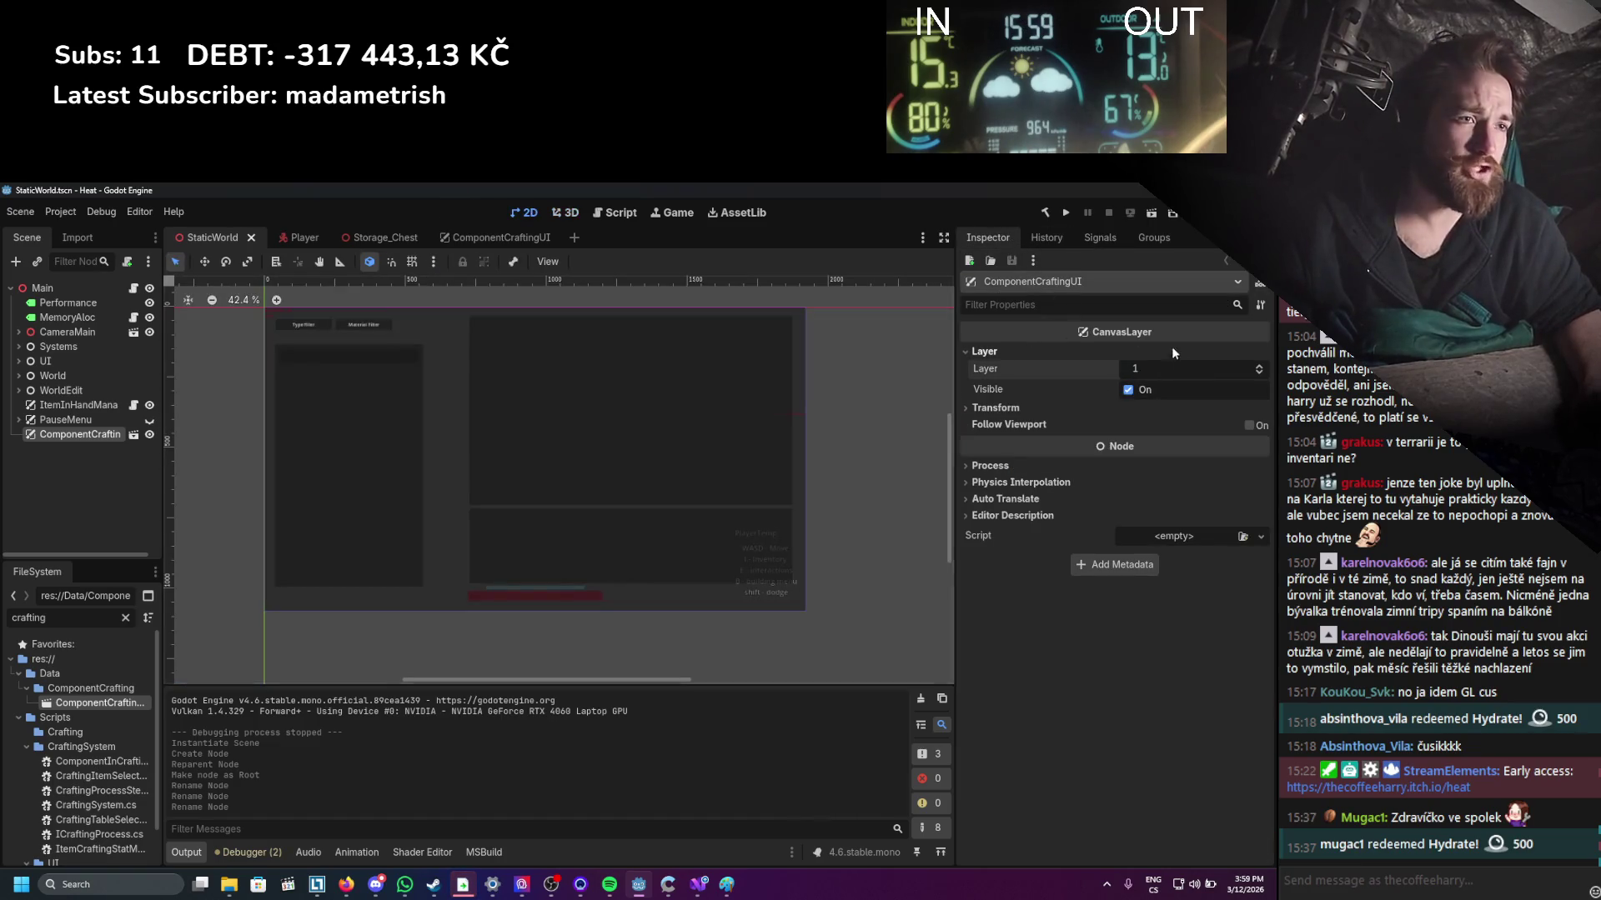
key("Return")
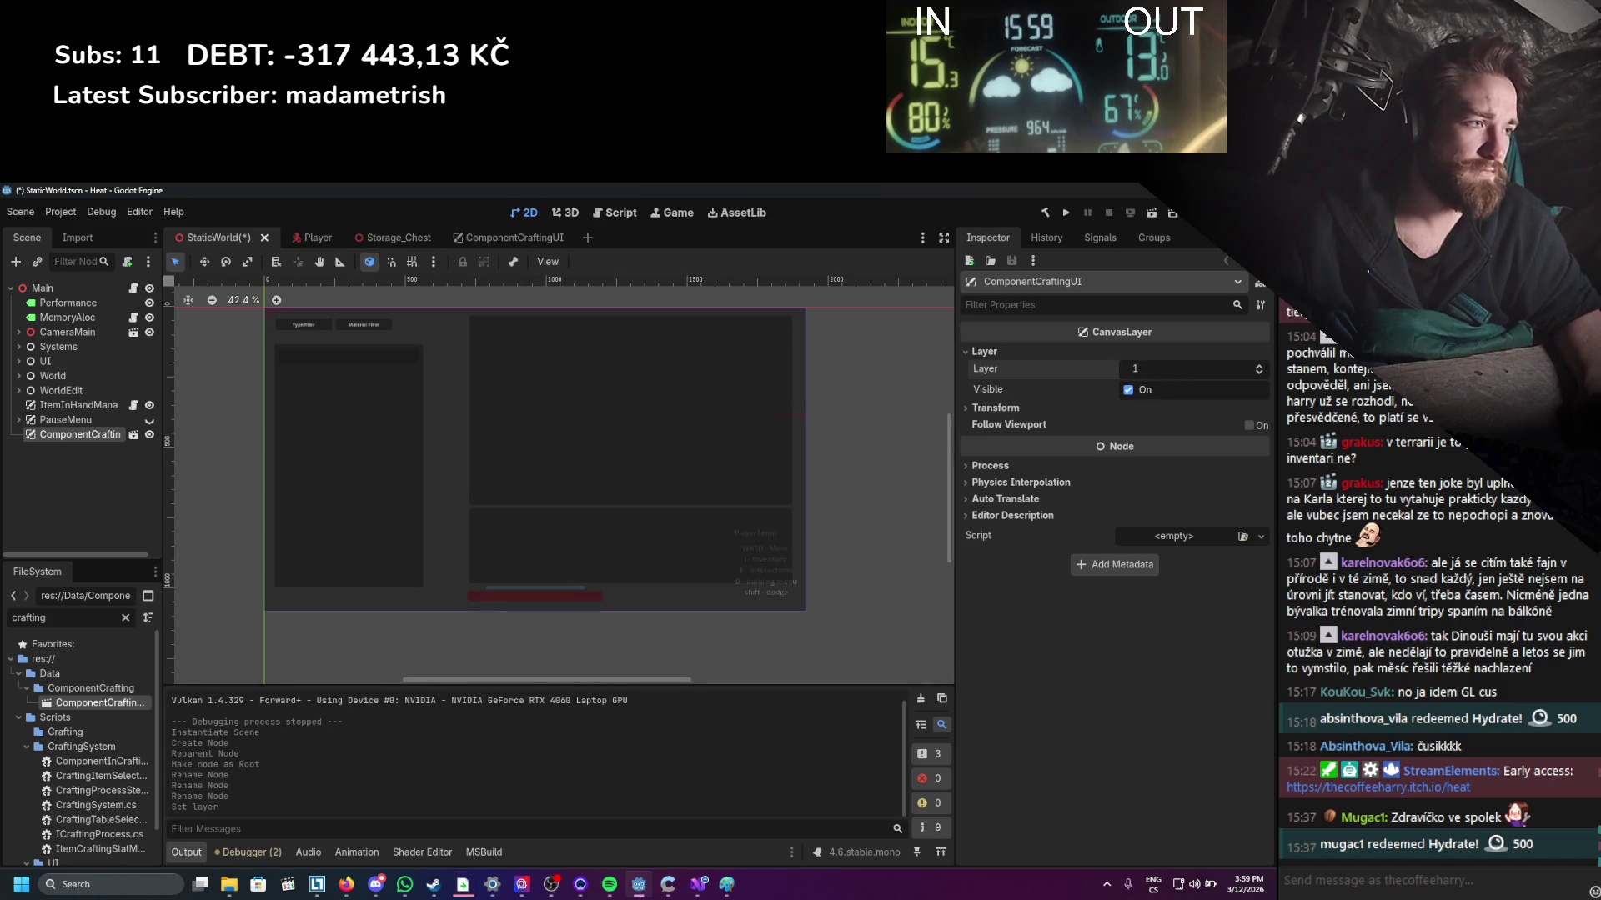
left_click(1258, 367)
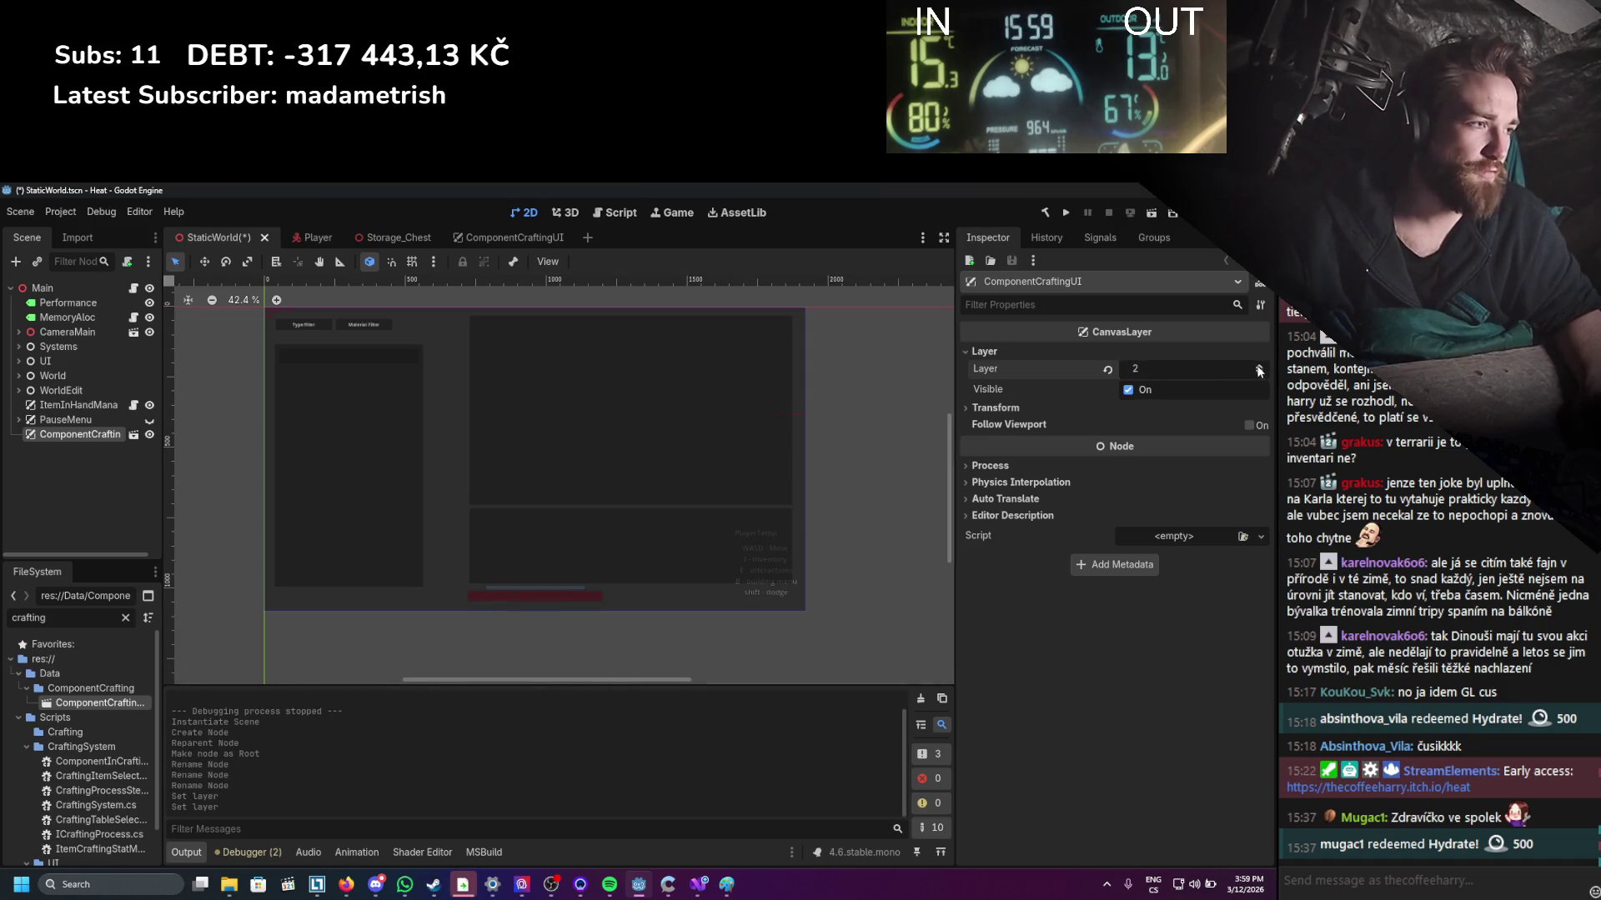
left_click(1066, 214)
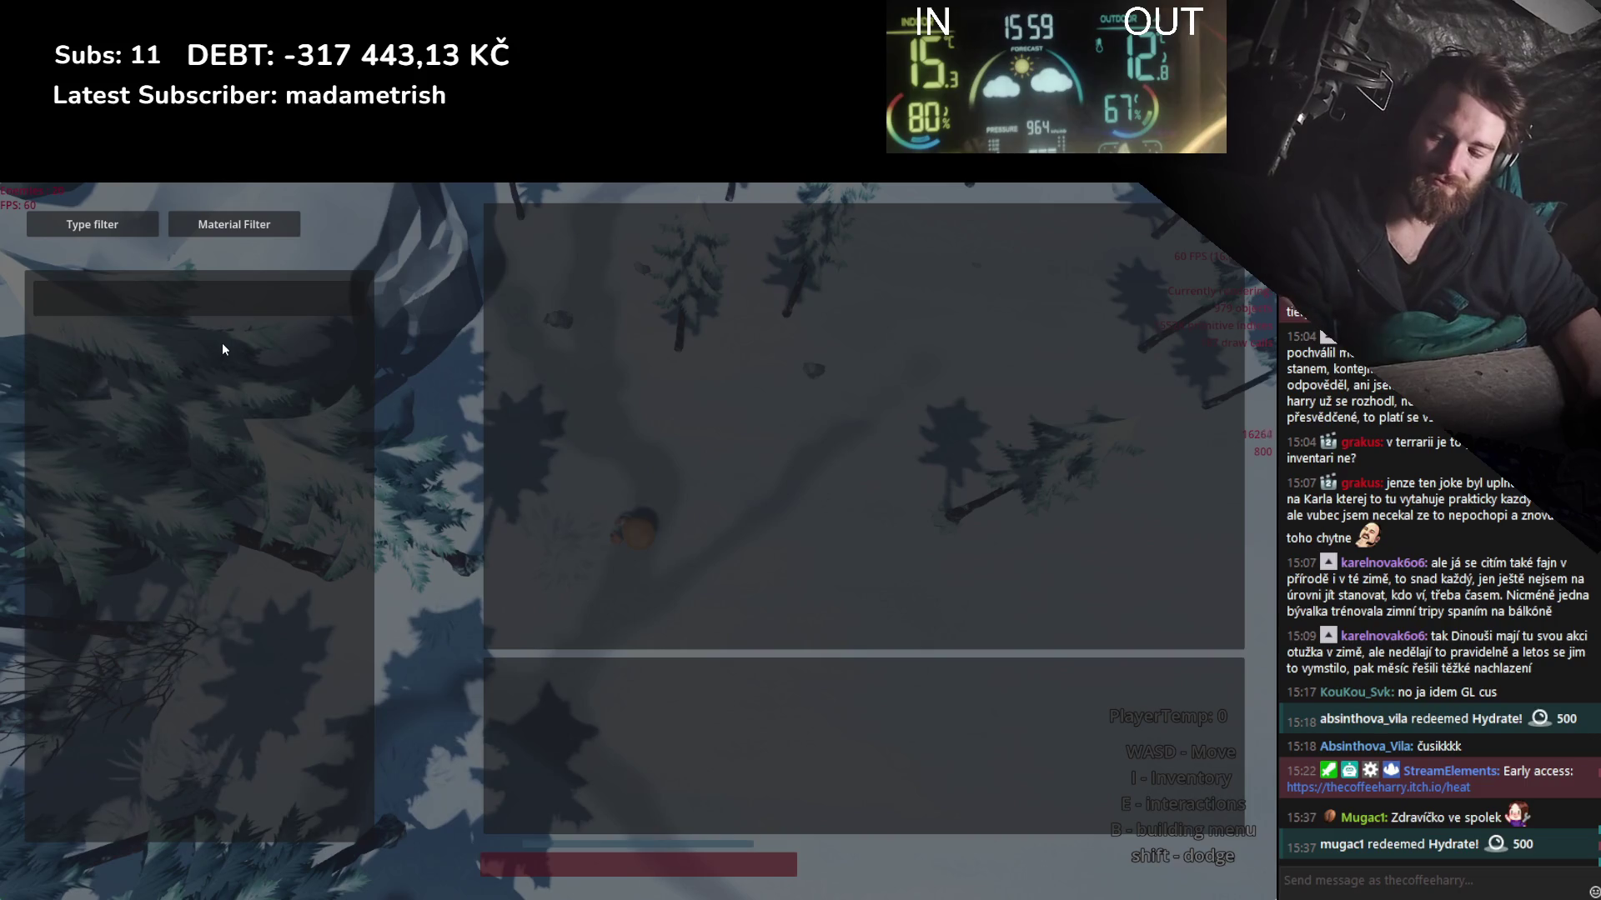
Stop the test game with F8 and return to StaticWorld in the editor.
key("F8")
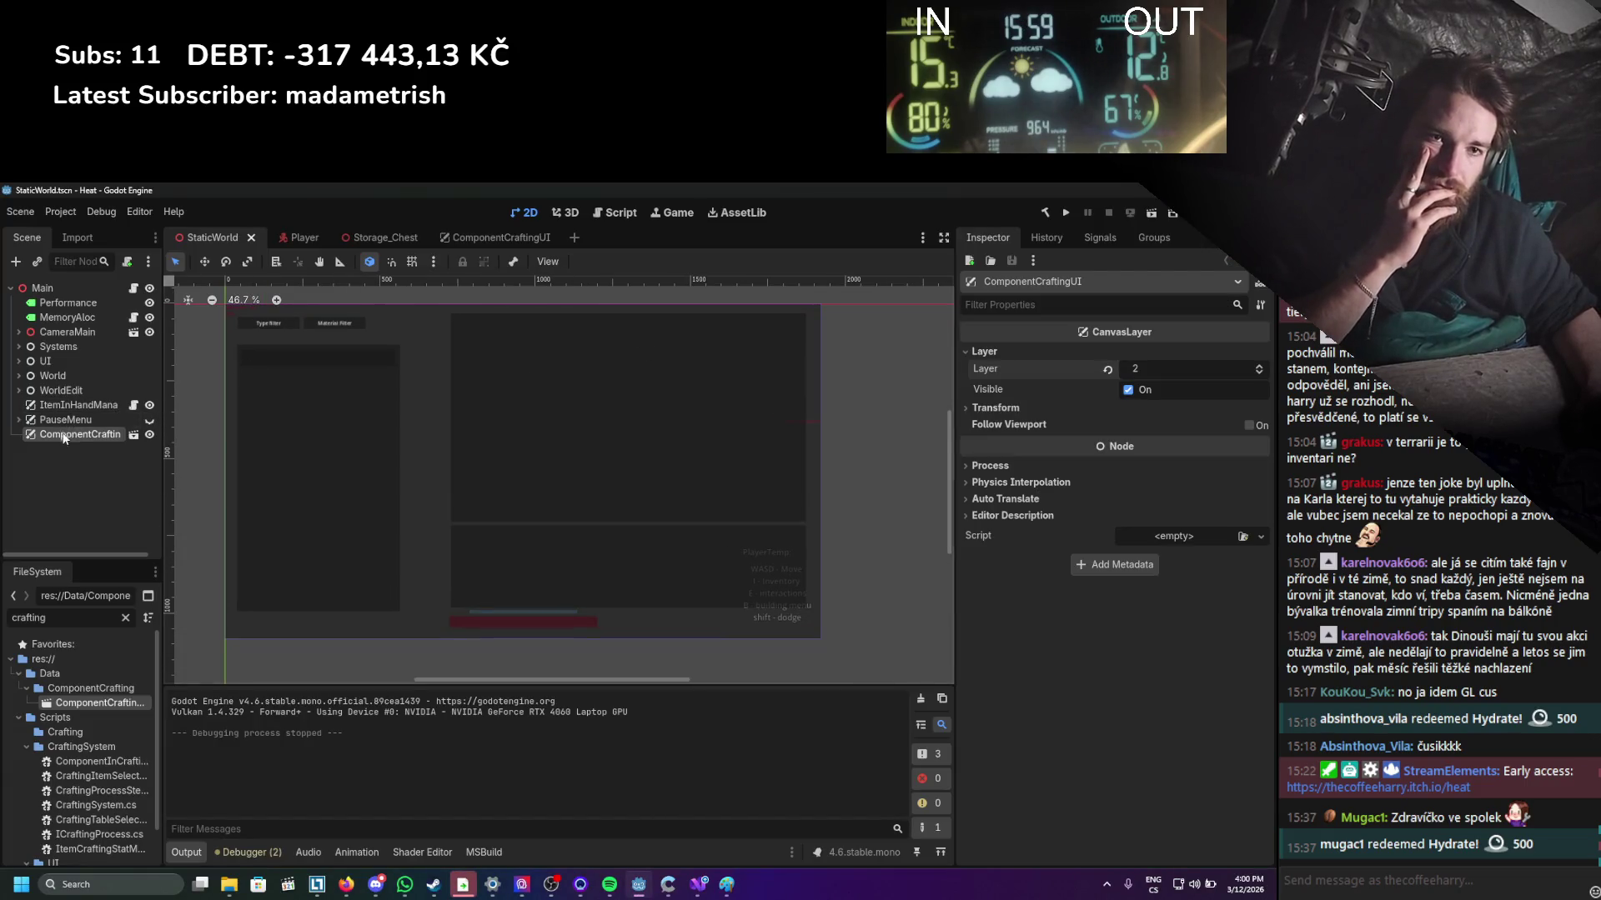
Open ComponentCraftingUI, widen the Scene dock and view TypeFilter's toggled→ToggledUpdate connection.
left_click(134, 433)
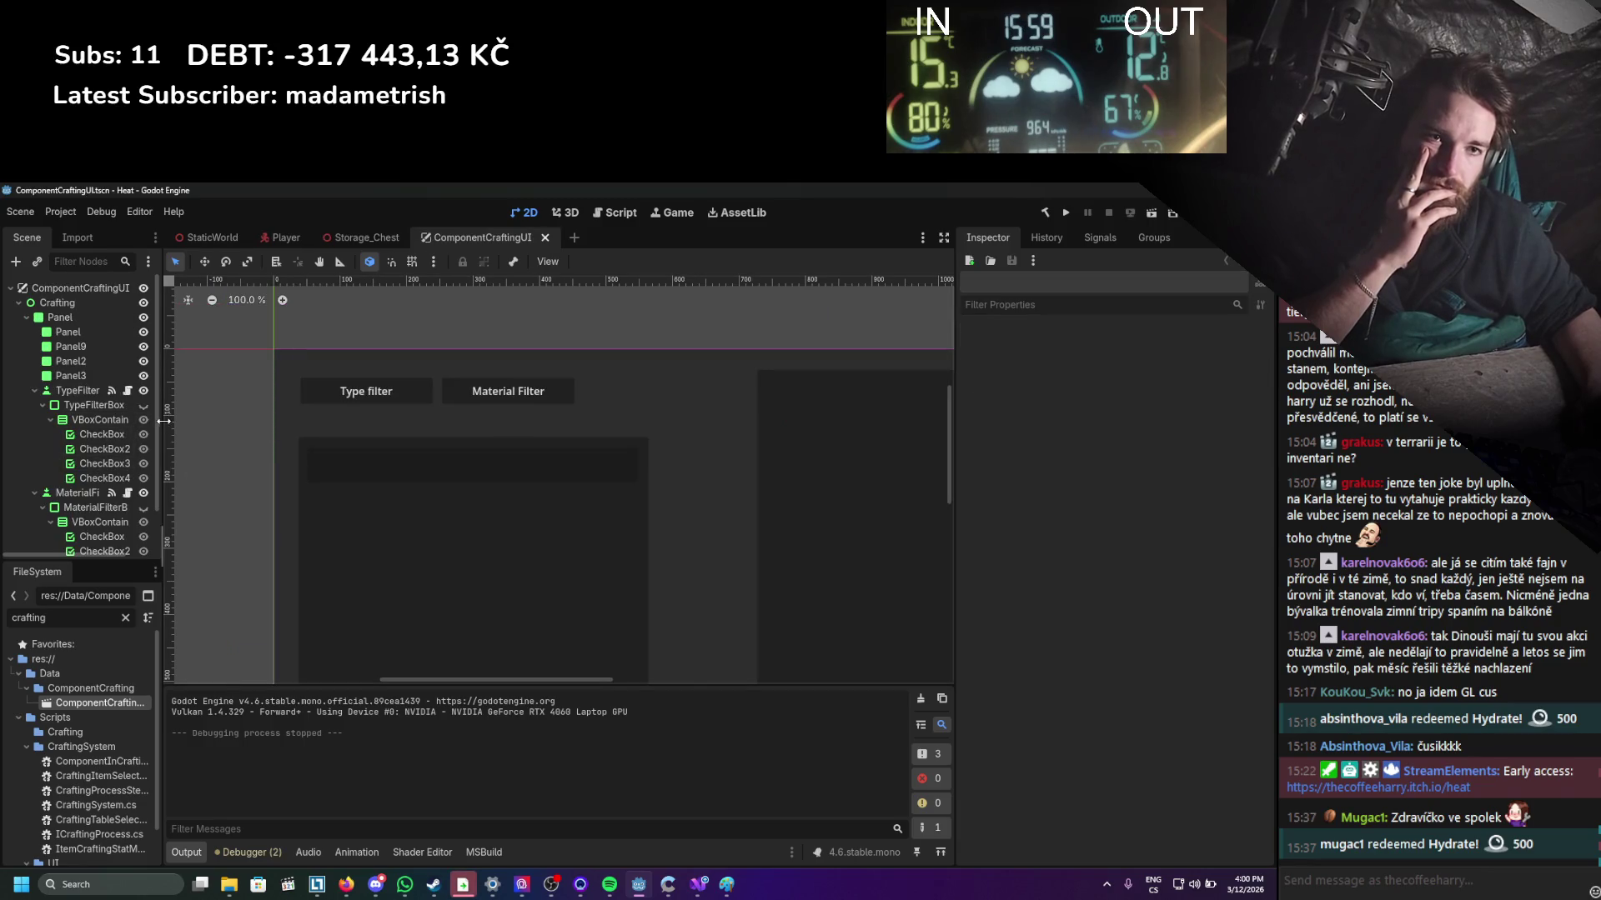
left_click_drag(163, 421, 236, 417)
left_click(155, 392)
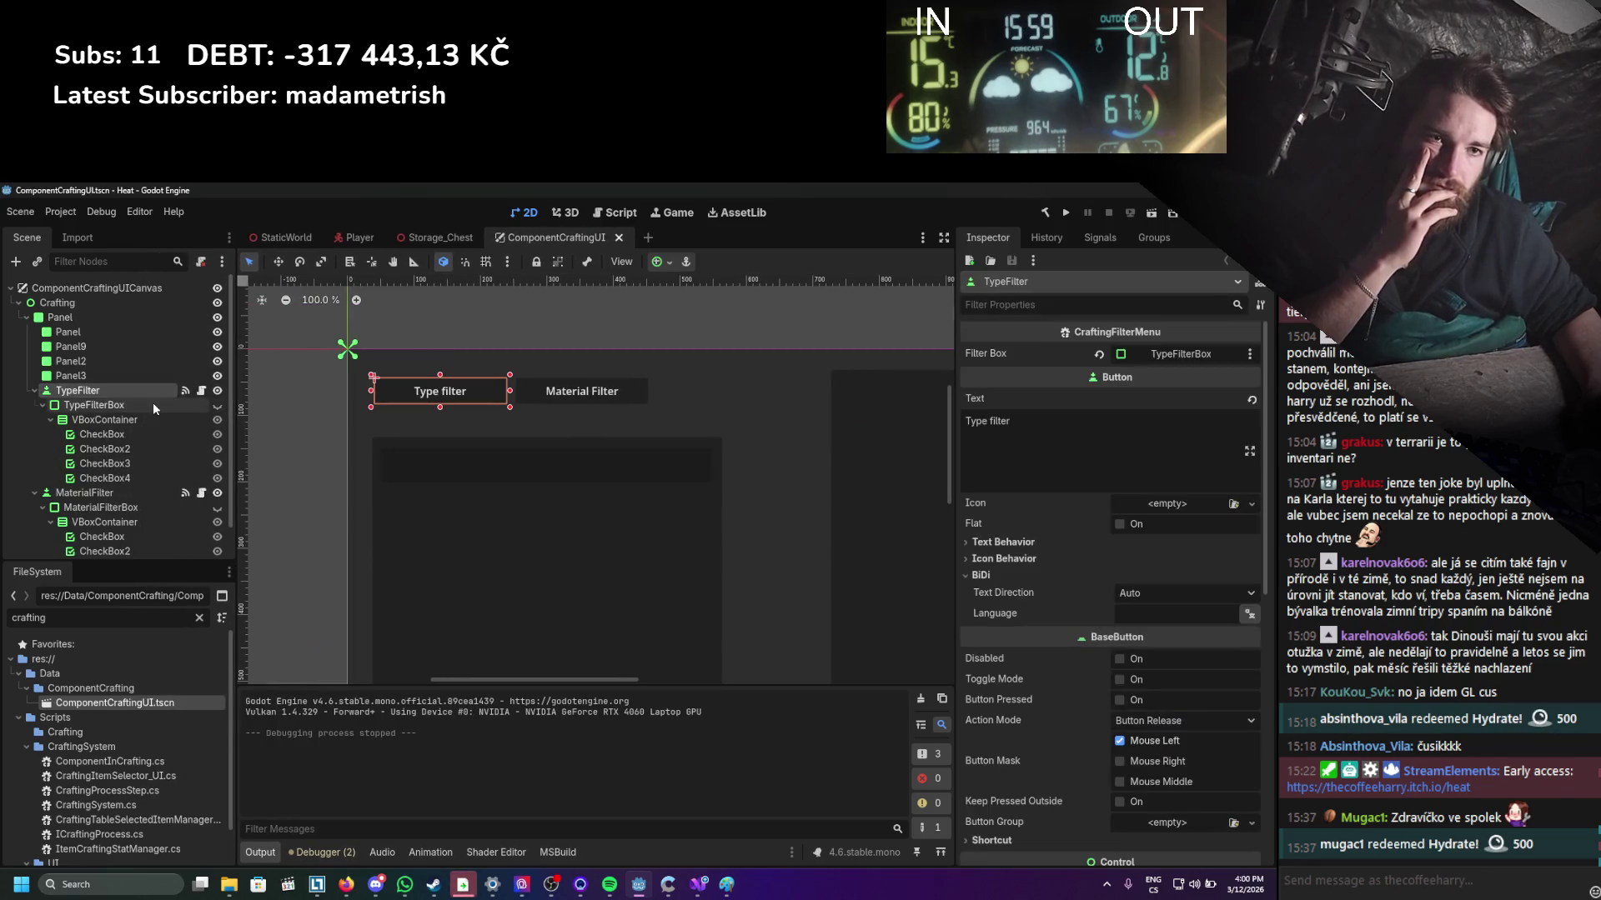
left_click(1099, 239)
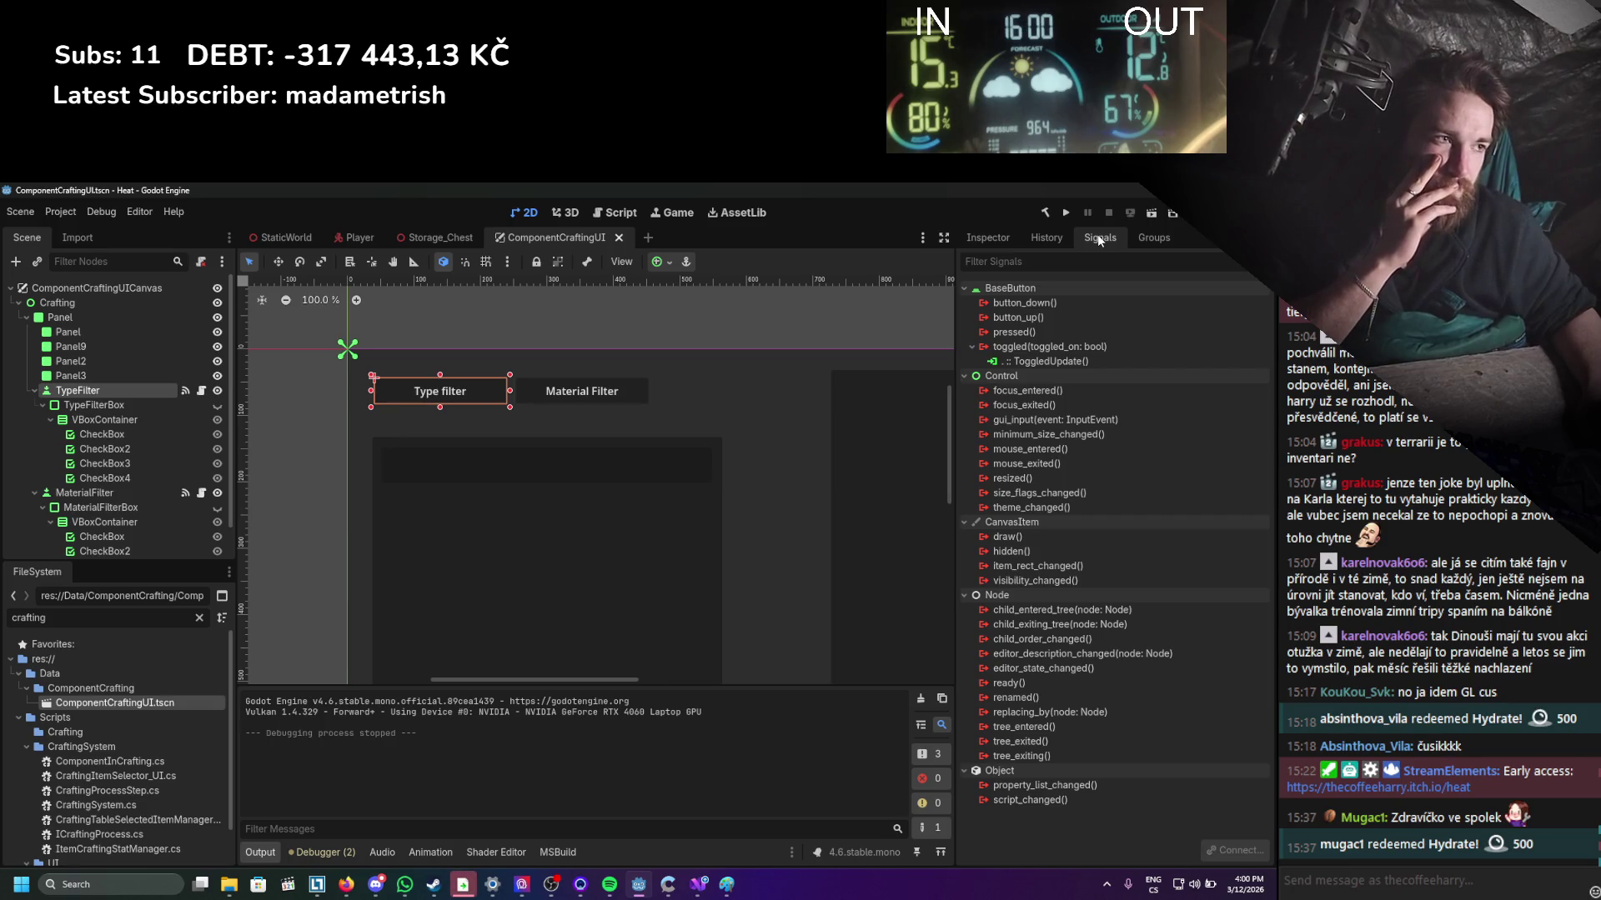
left_click(697, 885)
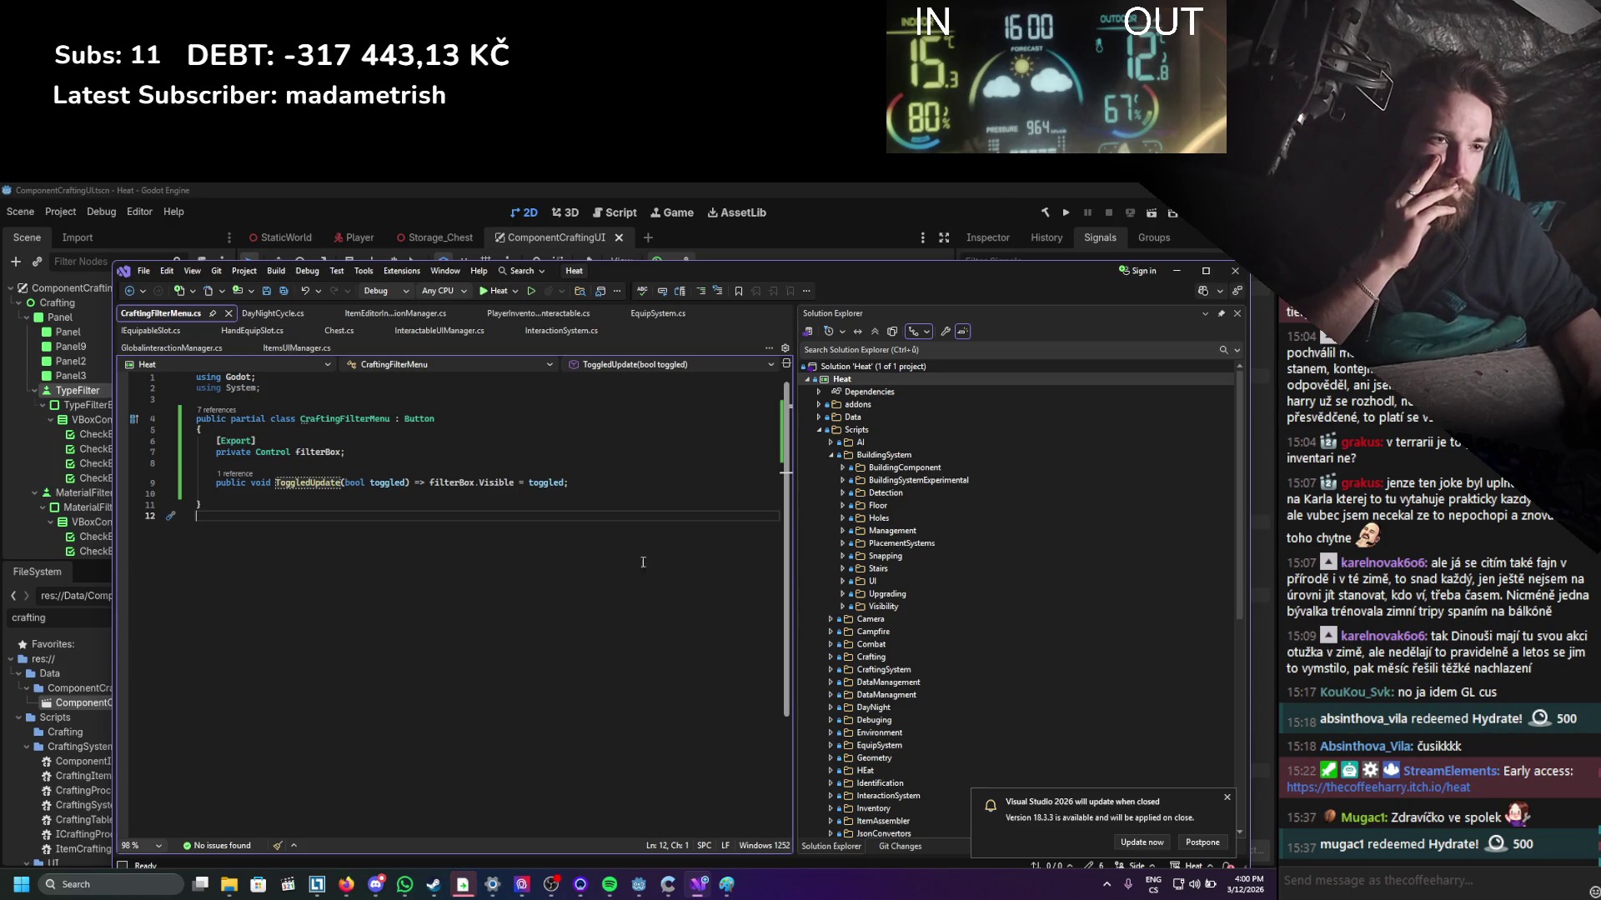
Begin a new public void method below the filterBox field.
left_click(1176, 271)
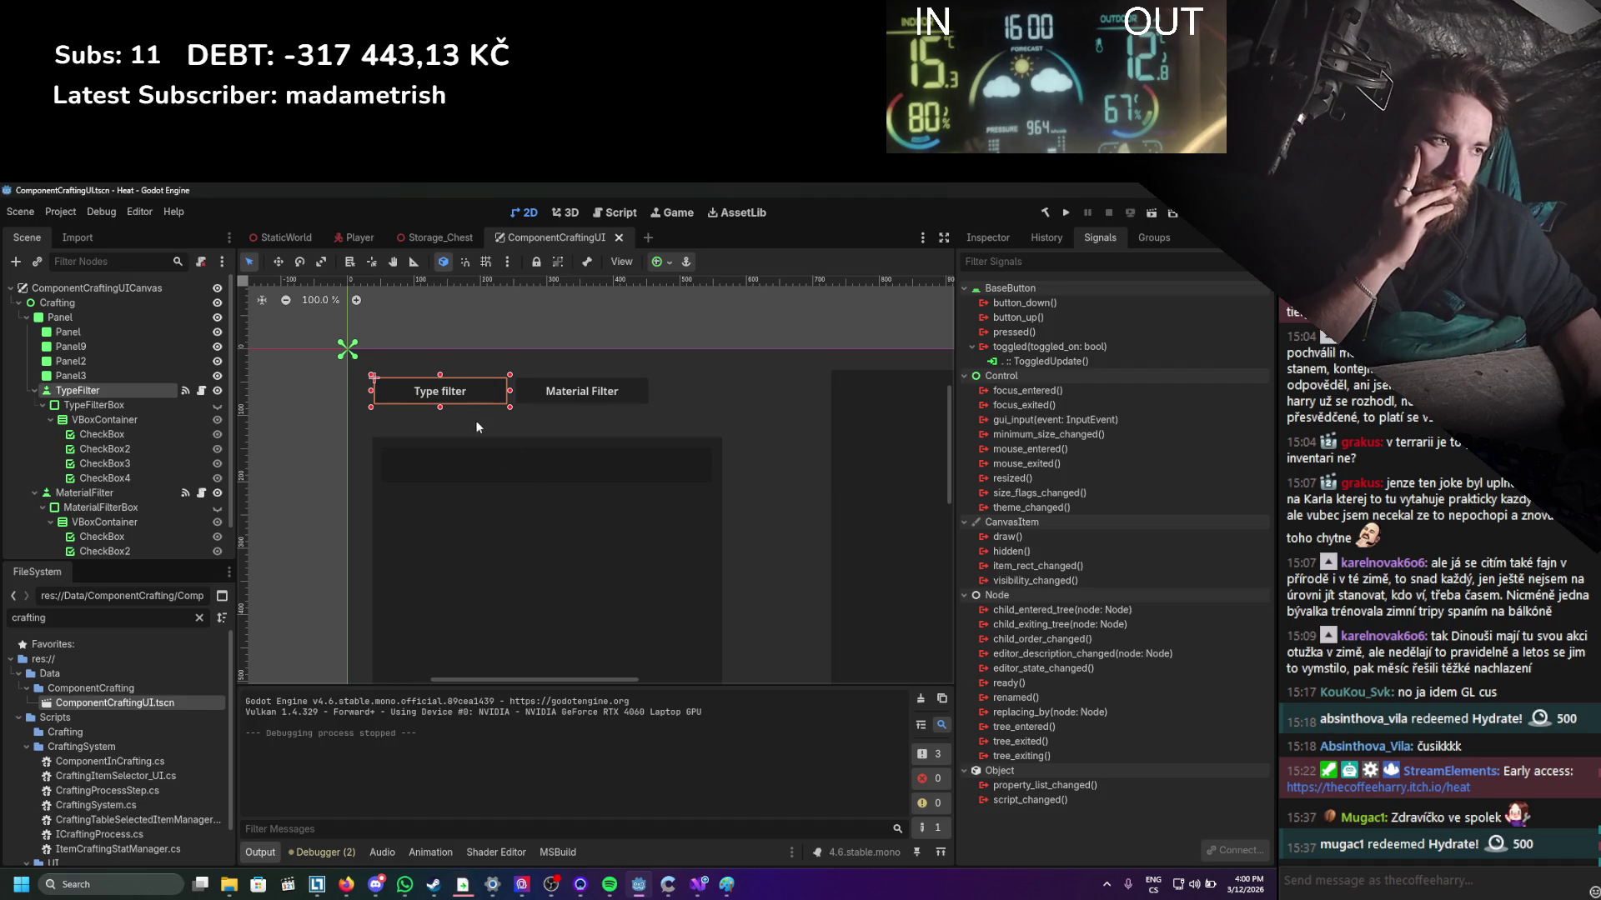
key("alt+Tab")
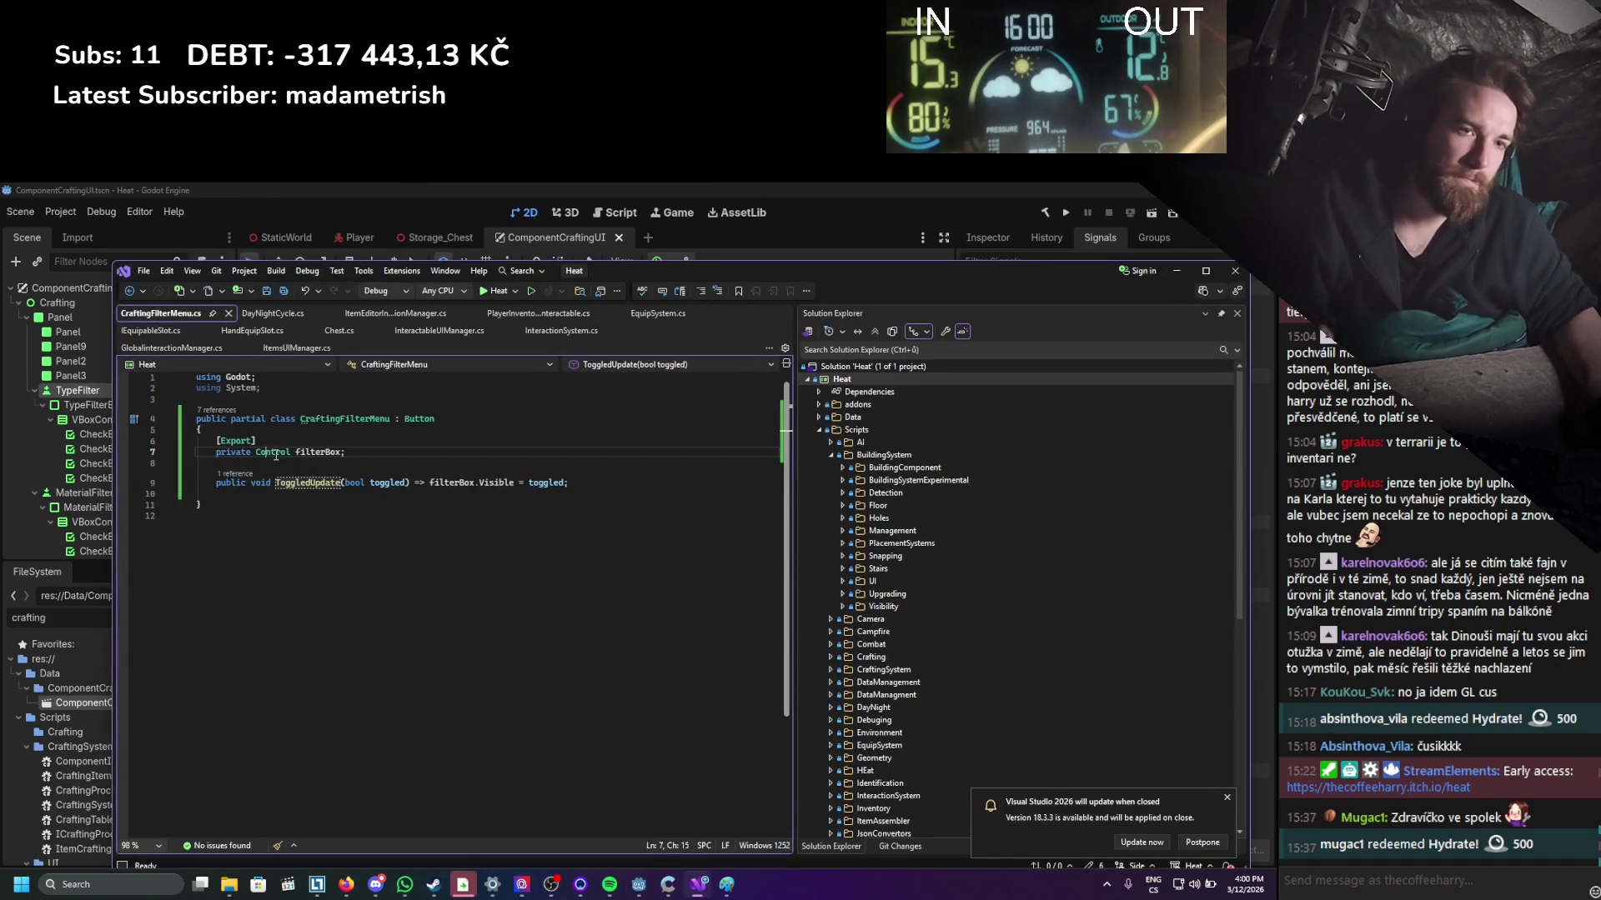
mouse_move(276, 455)
key("End")
key("Return")
key("Return")
type("p")
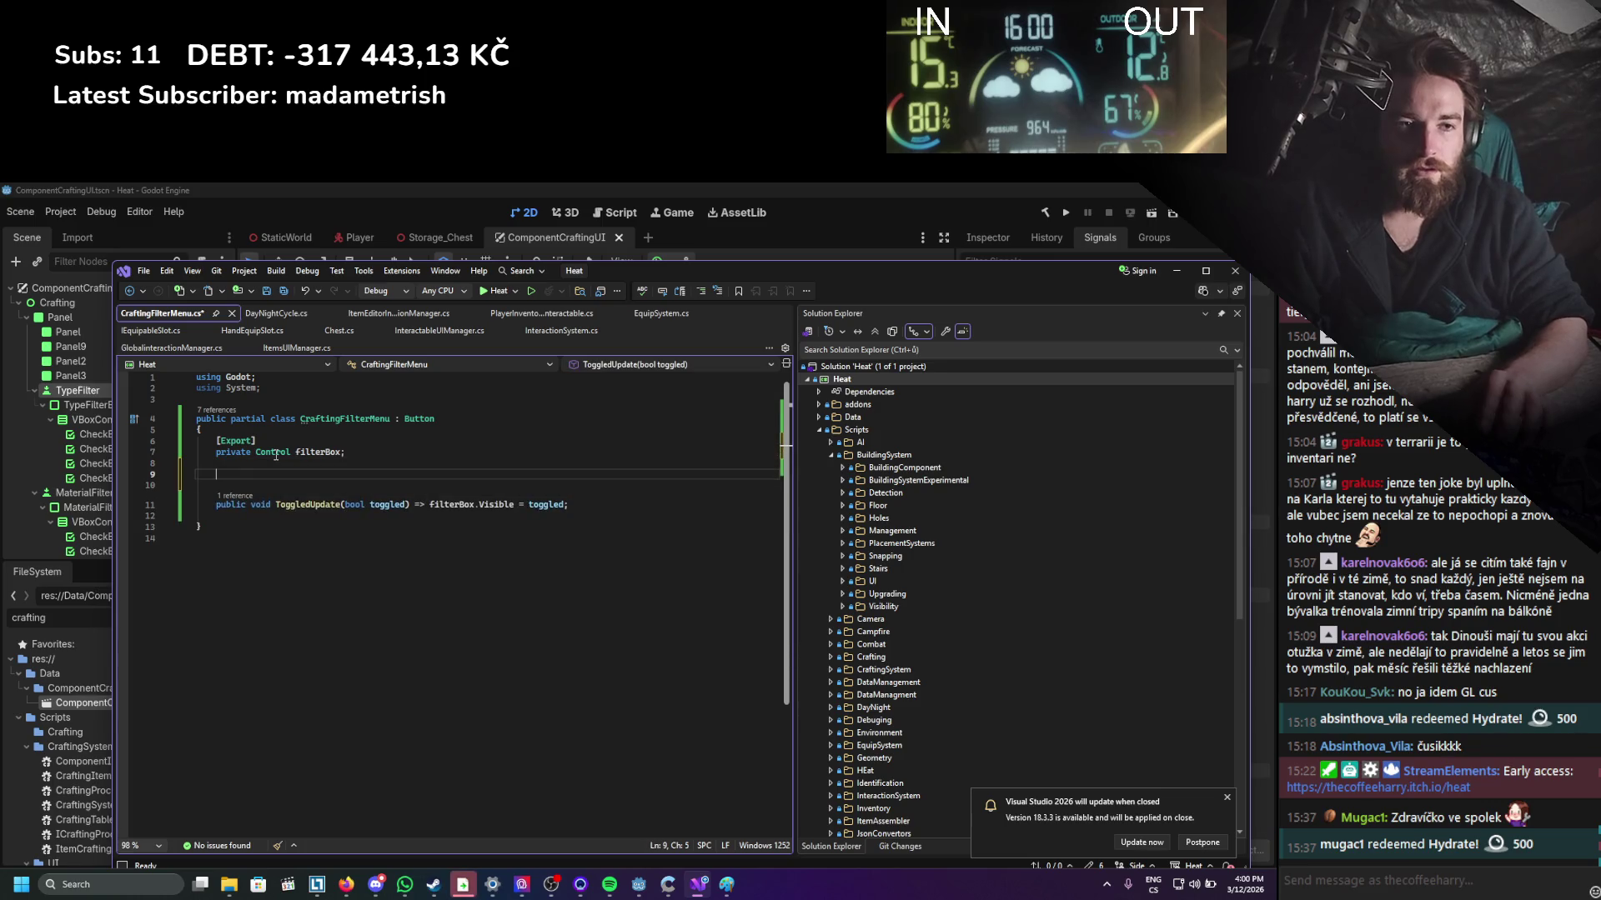
type("ublic void OnButtonUp;")
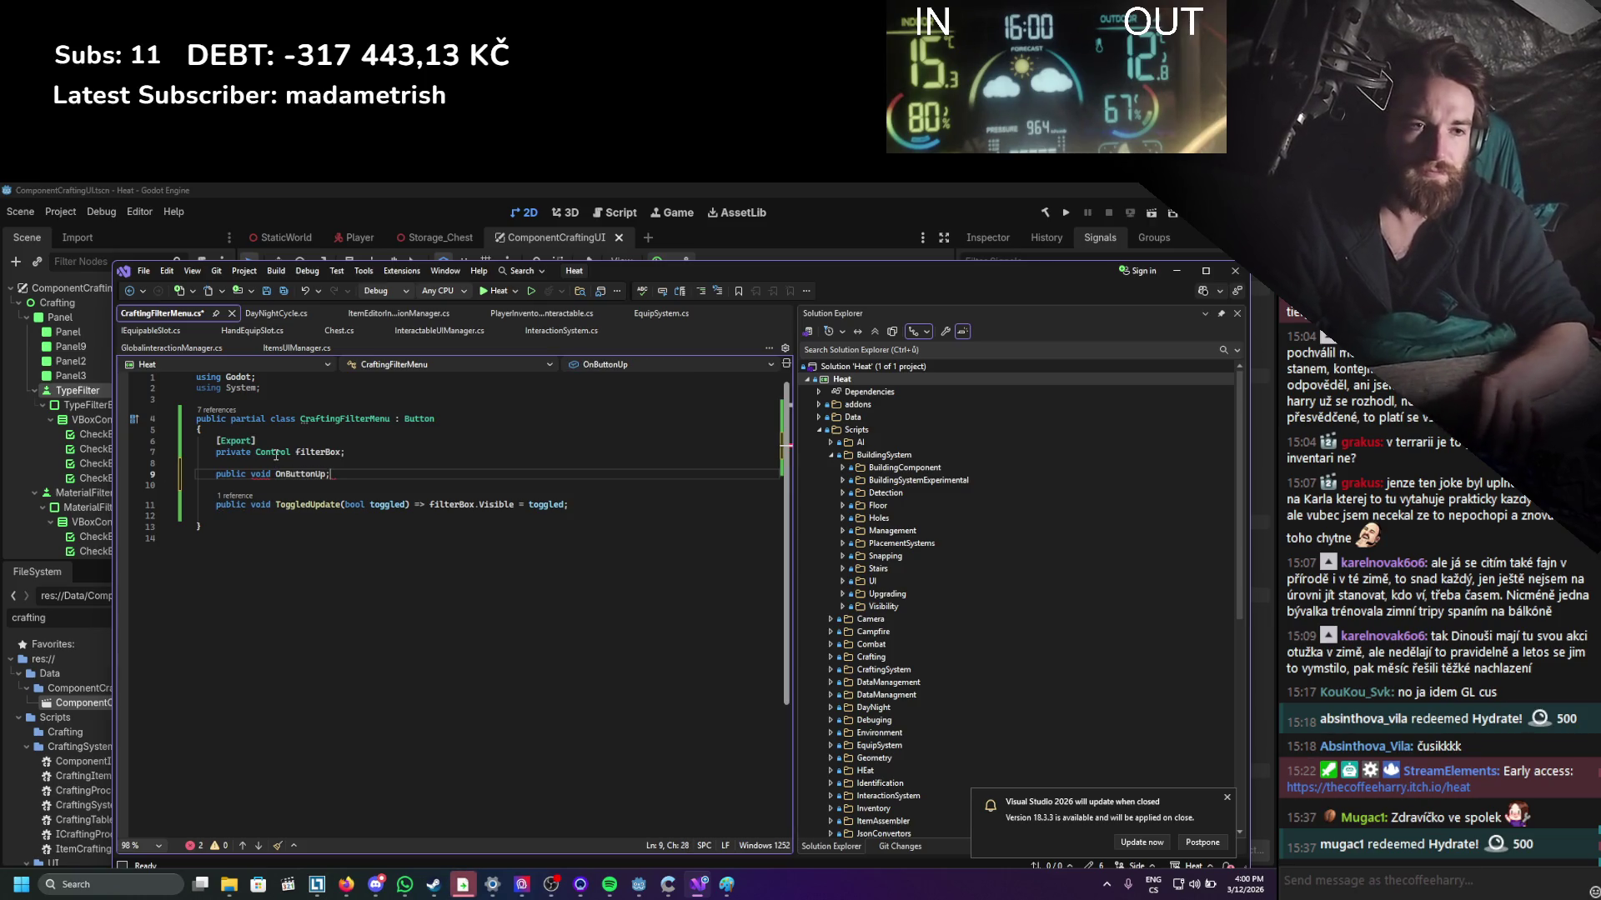
key("ctrl+s")
Set up an empty OnButtonUp() method body and save the file.
type("()")
key("BackSpace")
key("Return")
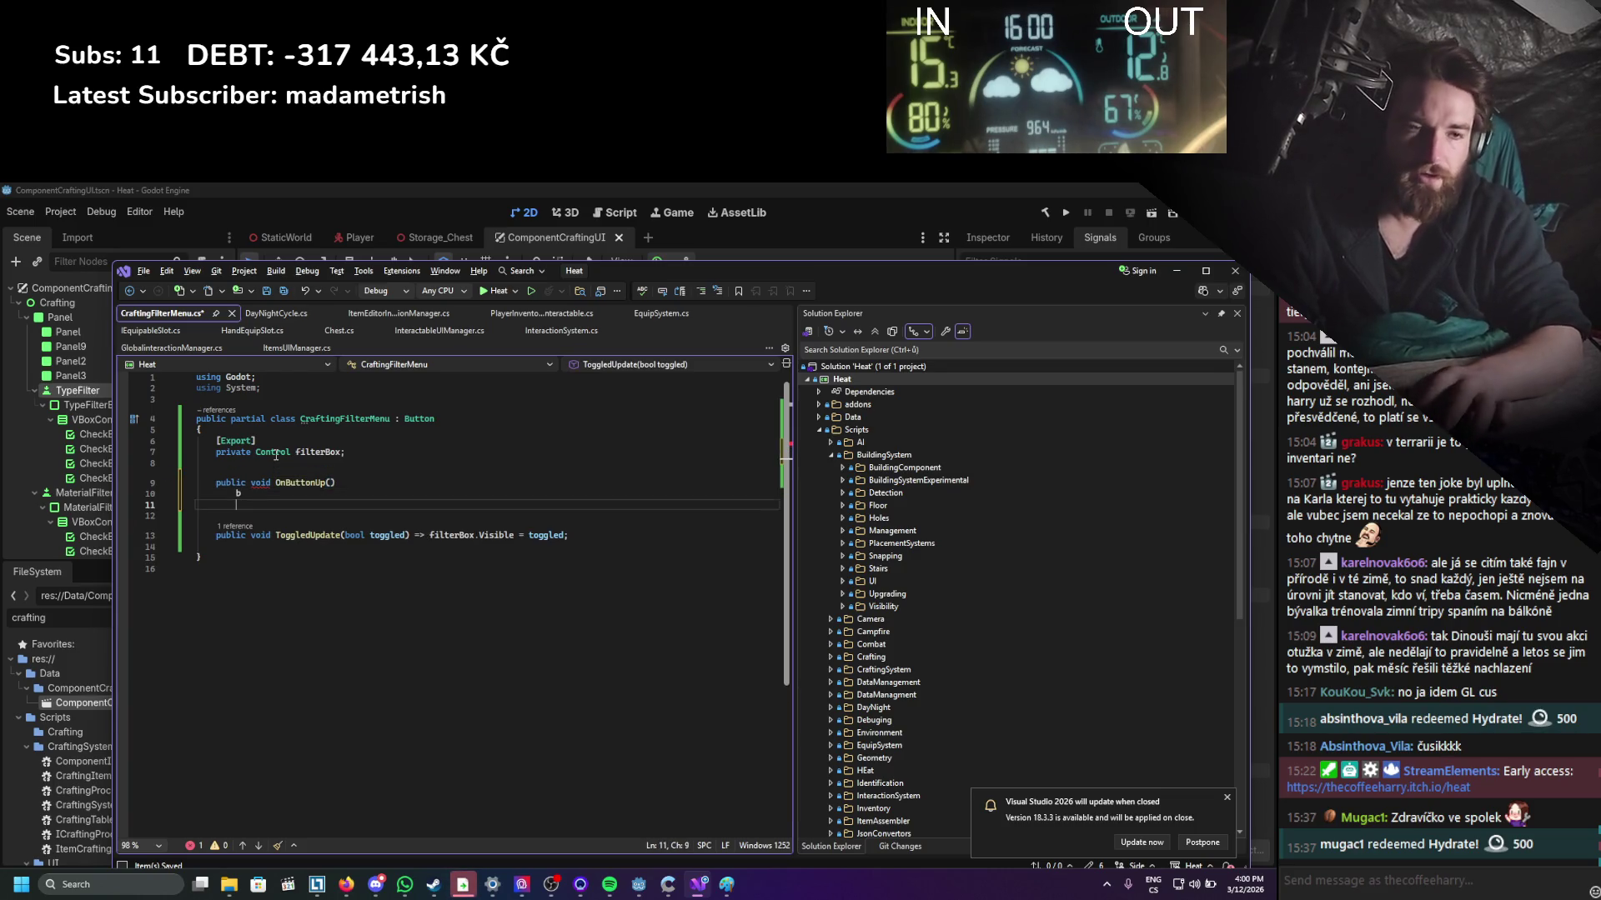
type("b")
key("BackSpace")
key("BackSpace")
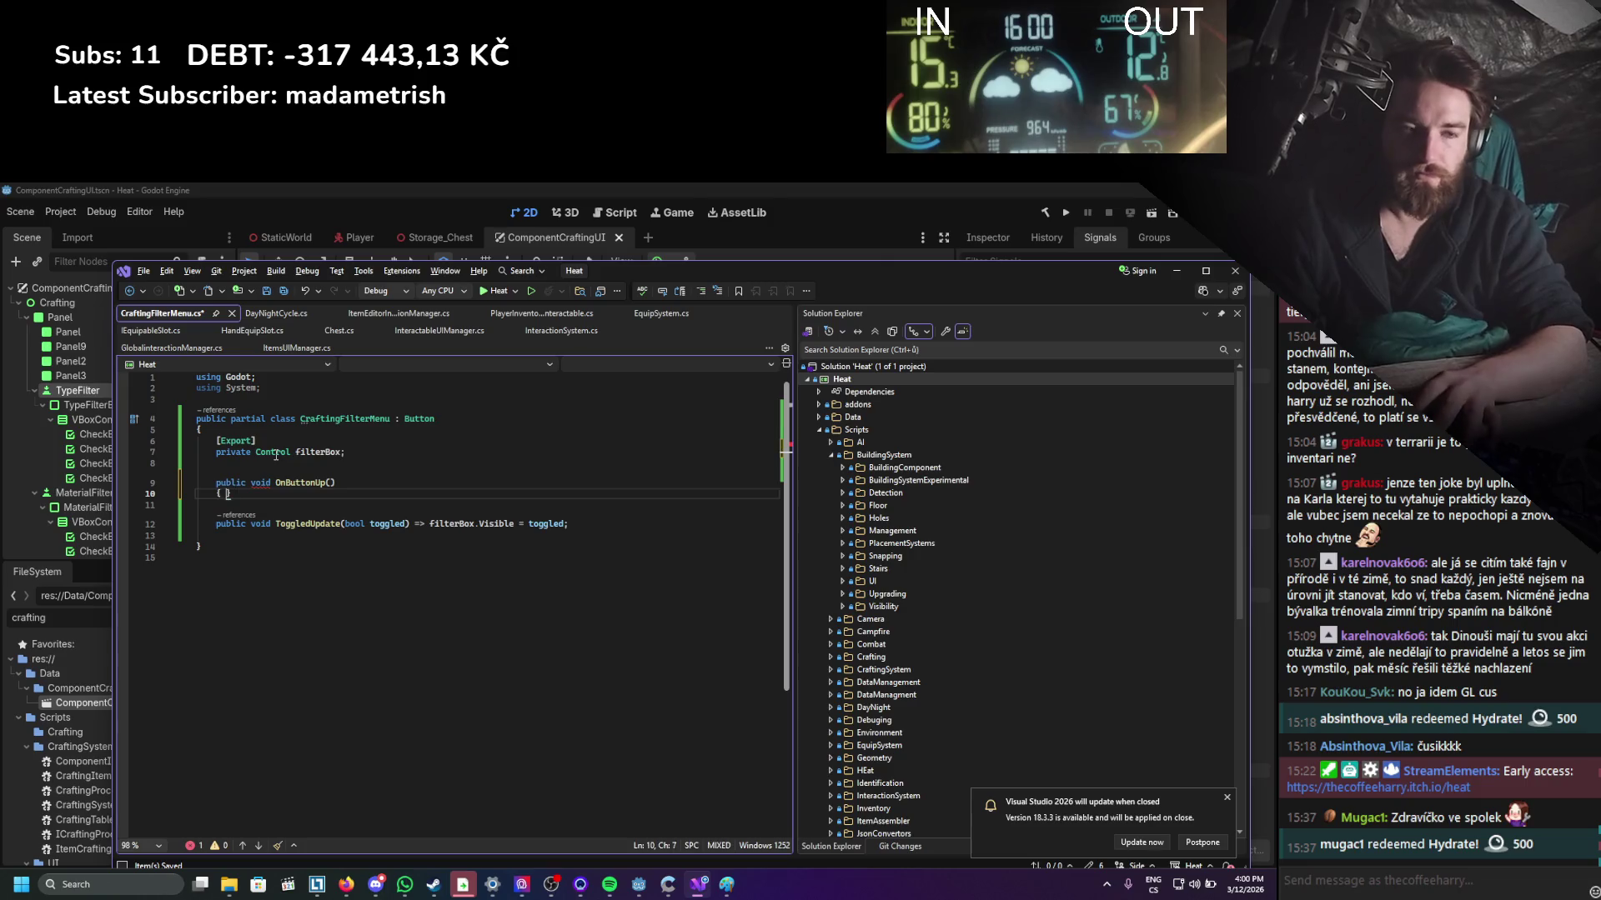
type("{")
key("Up")
key("Up")
key("Return")
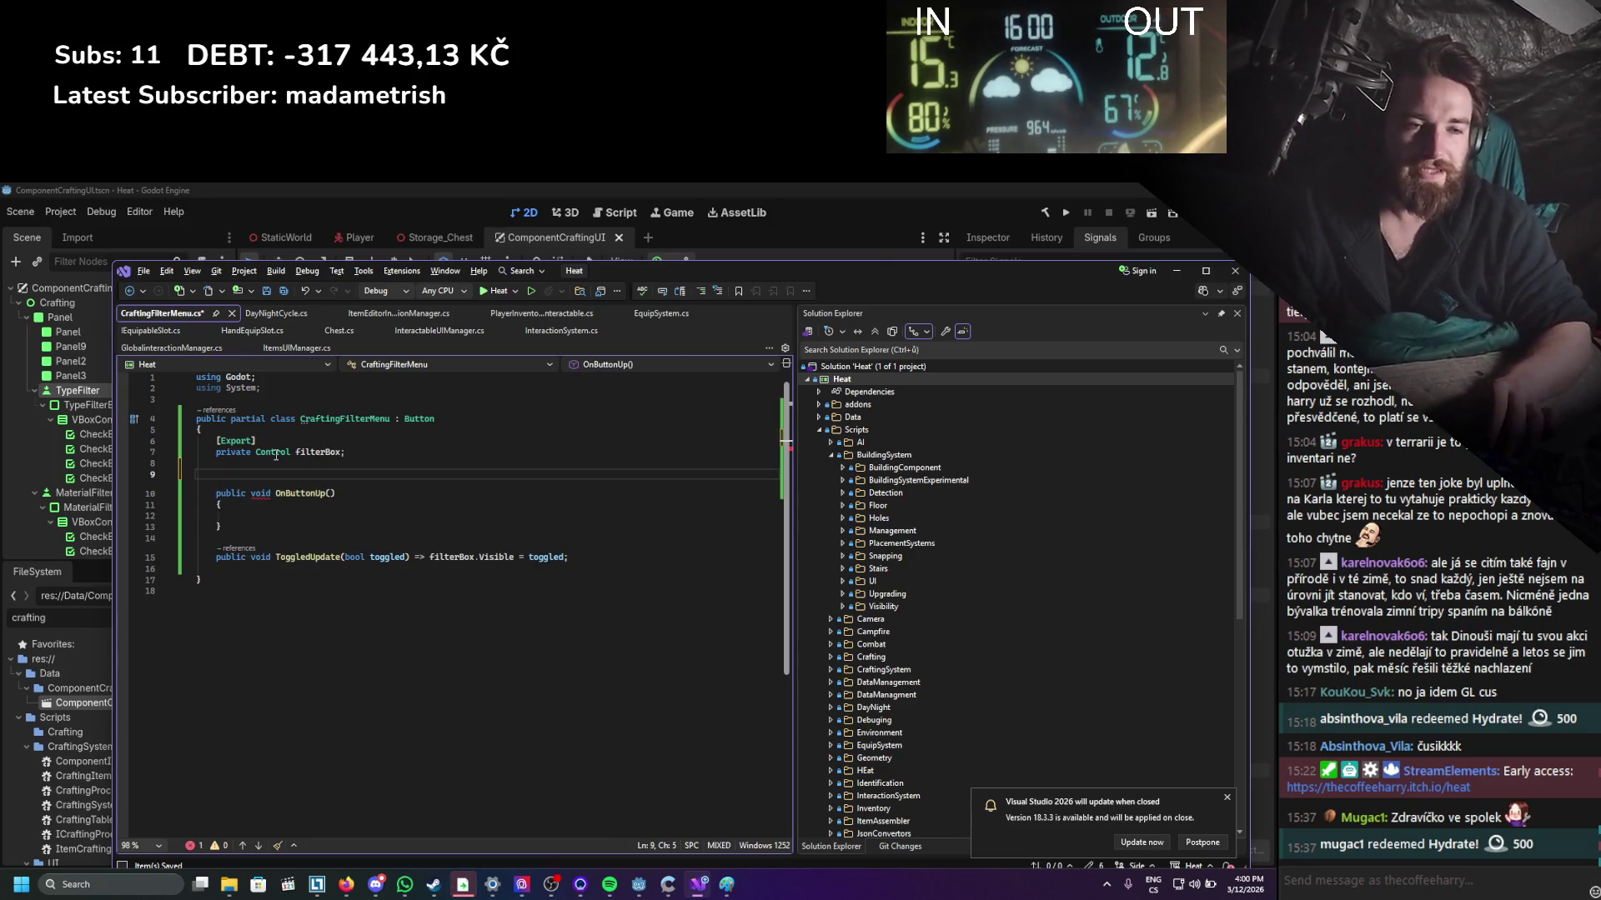
key("BackSpace")
key("Down")
key("Down")
key("Down")
key("ctrl+s")
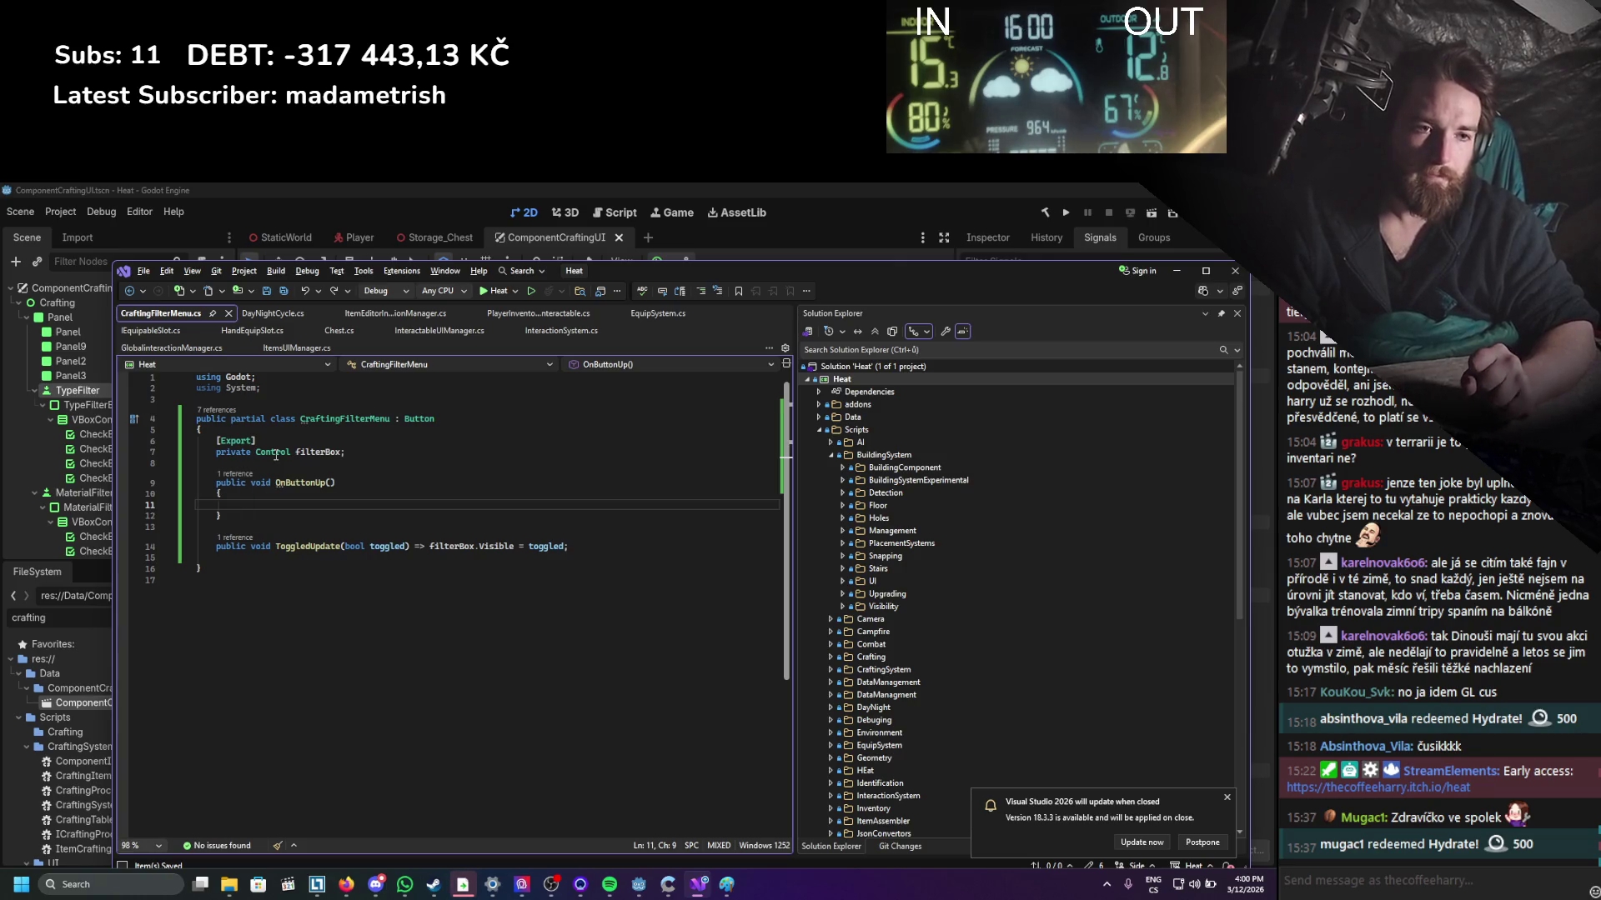
Move the filterBox visibility assignment from ToggledUpdate into OnButtonUp.
left_click(557, 546)
key("shift+End")
key("ctrl+x")
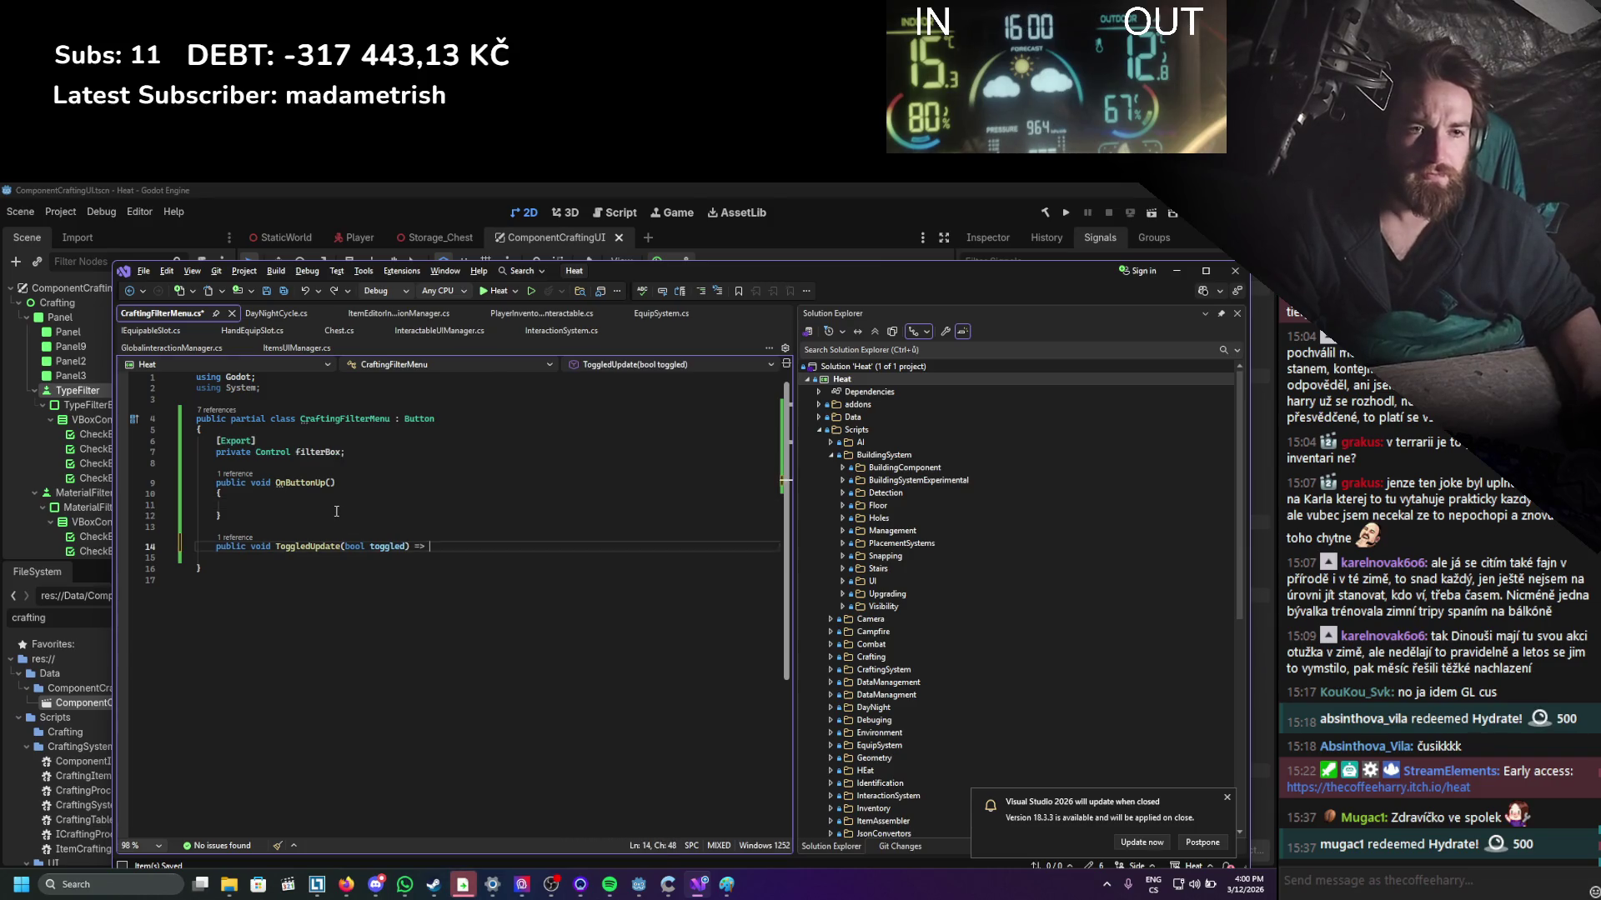
left_click(340, 512)
key("Return")
key("ctrl+v")
key("ctrl+z")
key("ctrl+z")
left_click(321, 503)
key("ctrl+v")
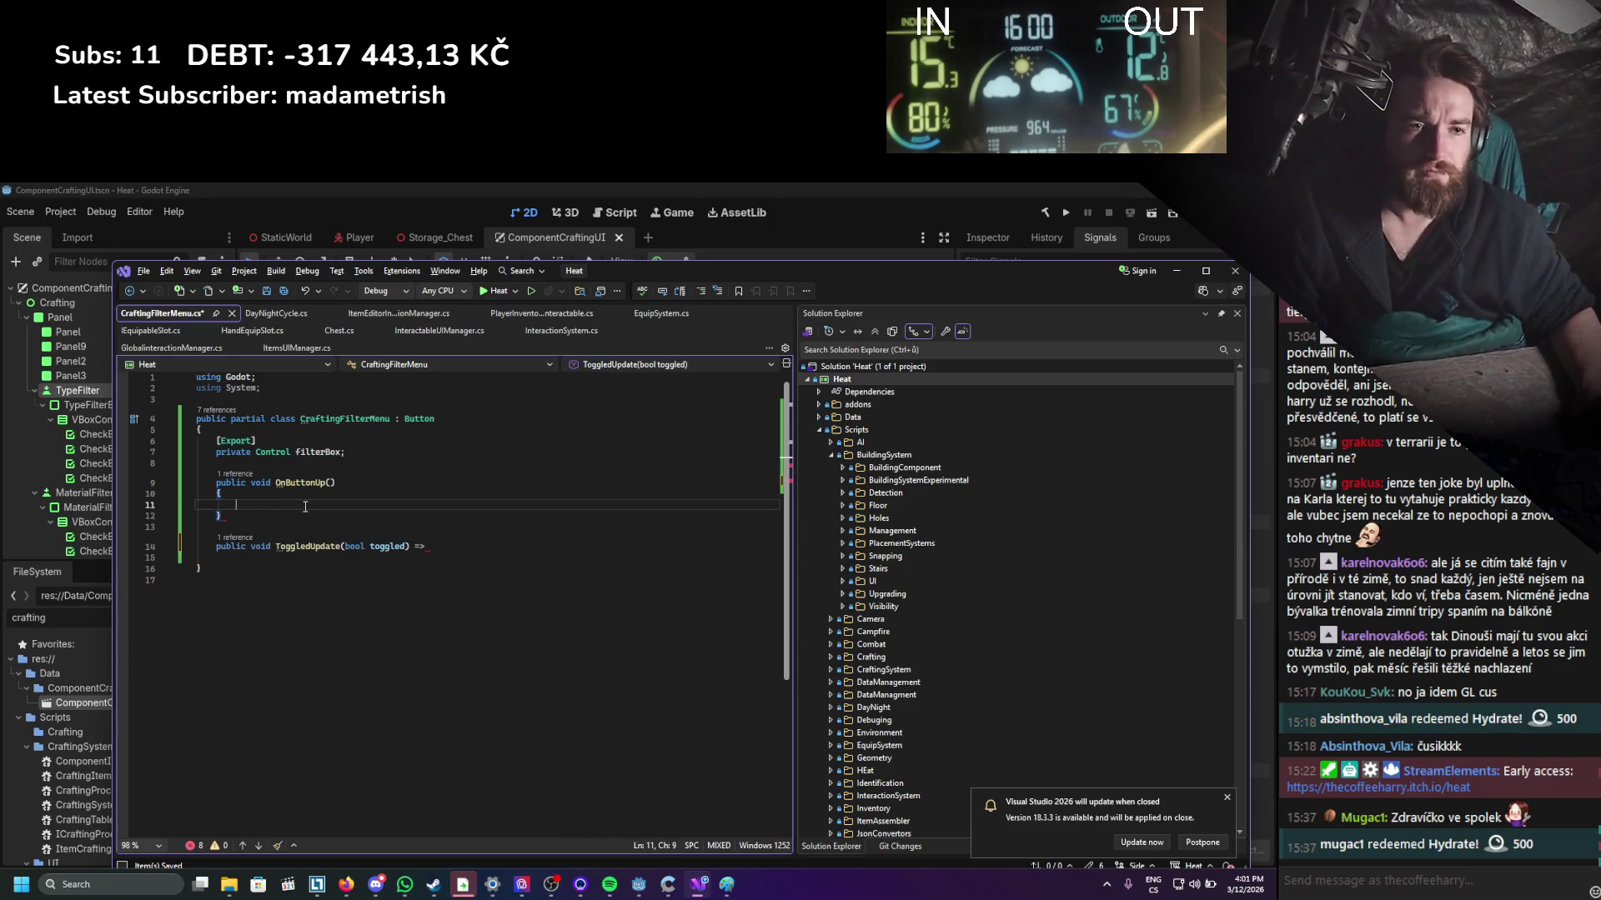
Change the statement to filterBox.Visible = !filterBox.Visible.
left_click_drag(322, 505, 236, 504)
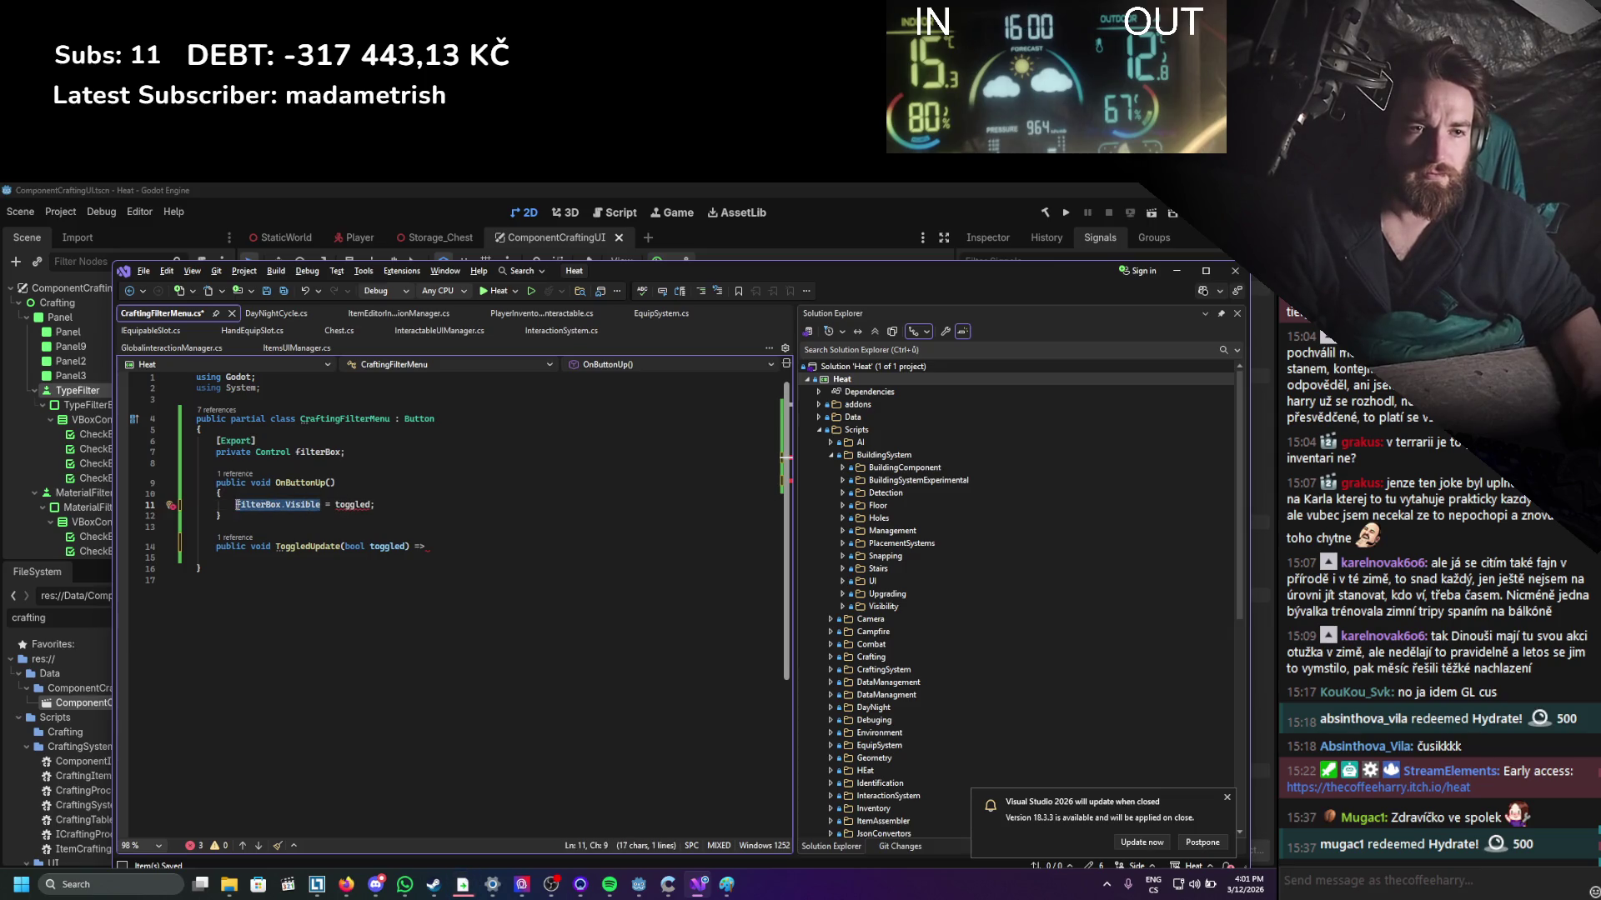
key("ctrl+c")
double_click(354, 505)
key("ctrl+v")
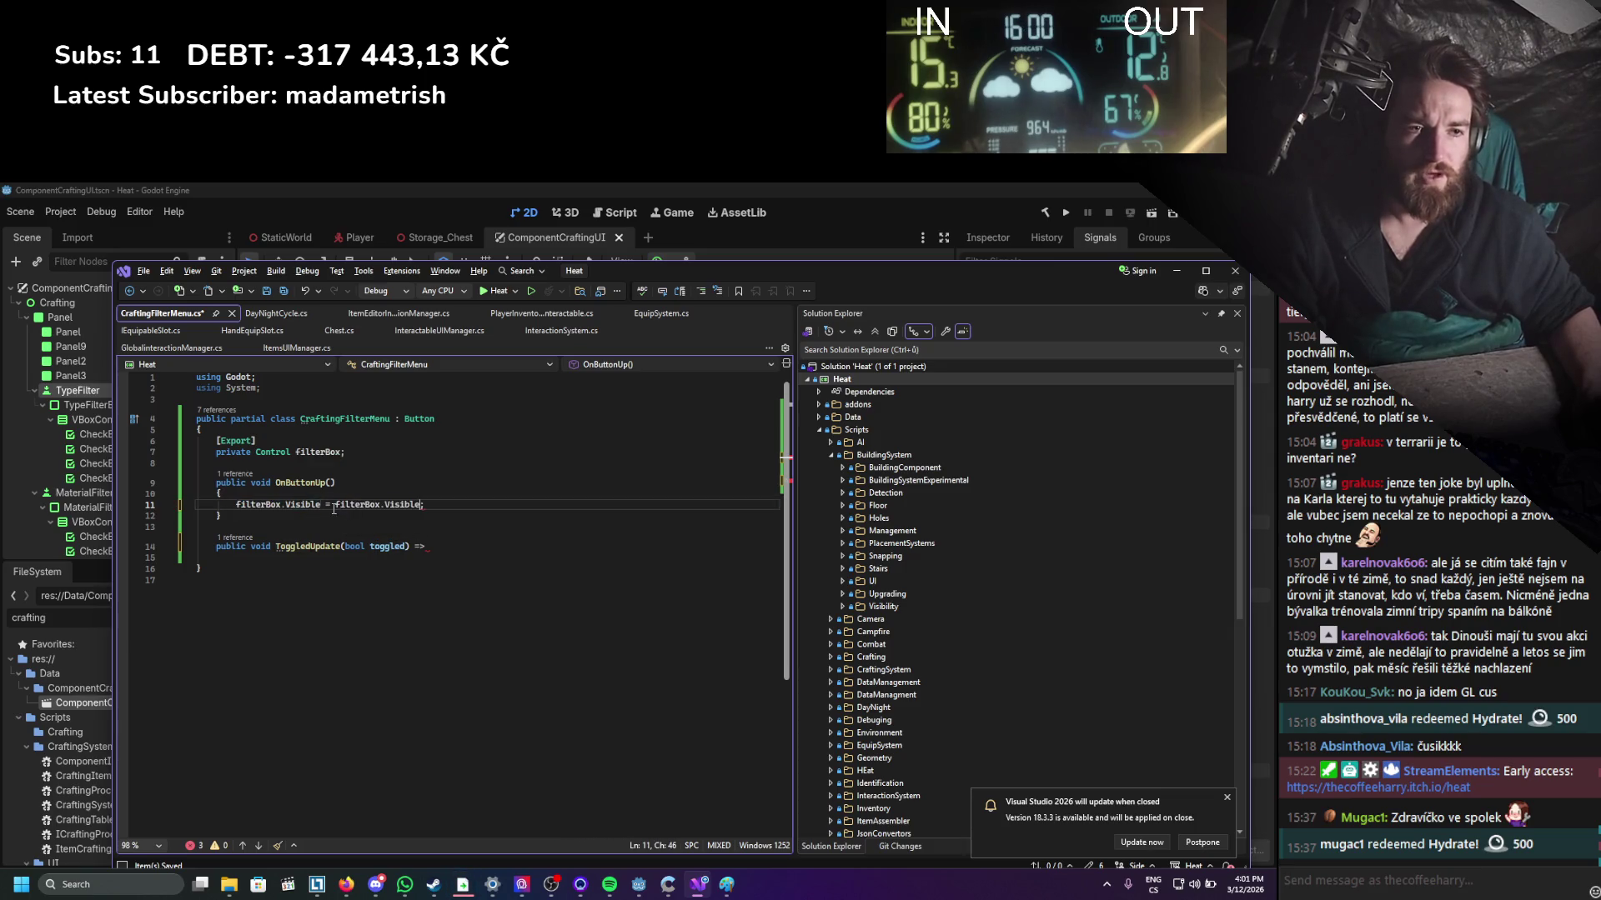
key("Right")
type("!")
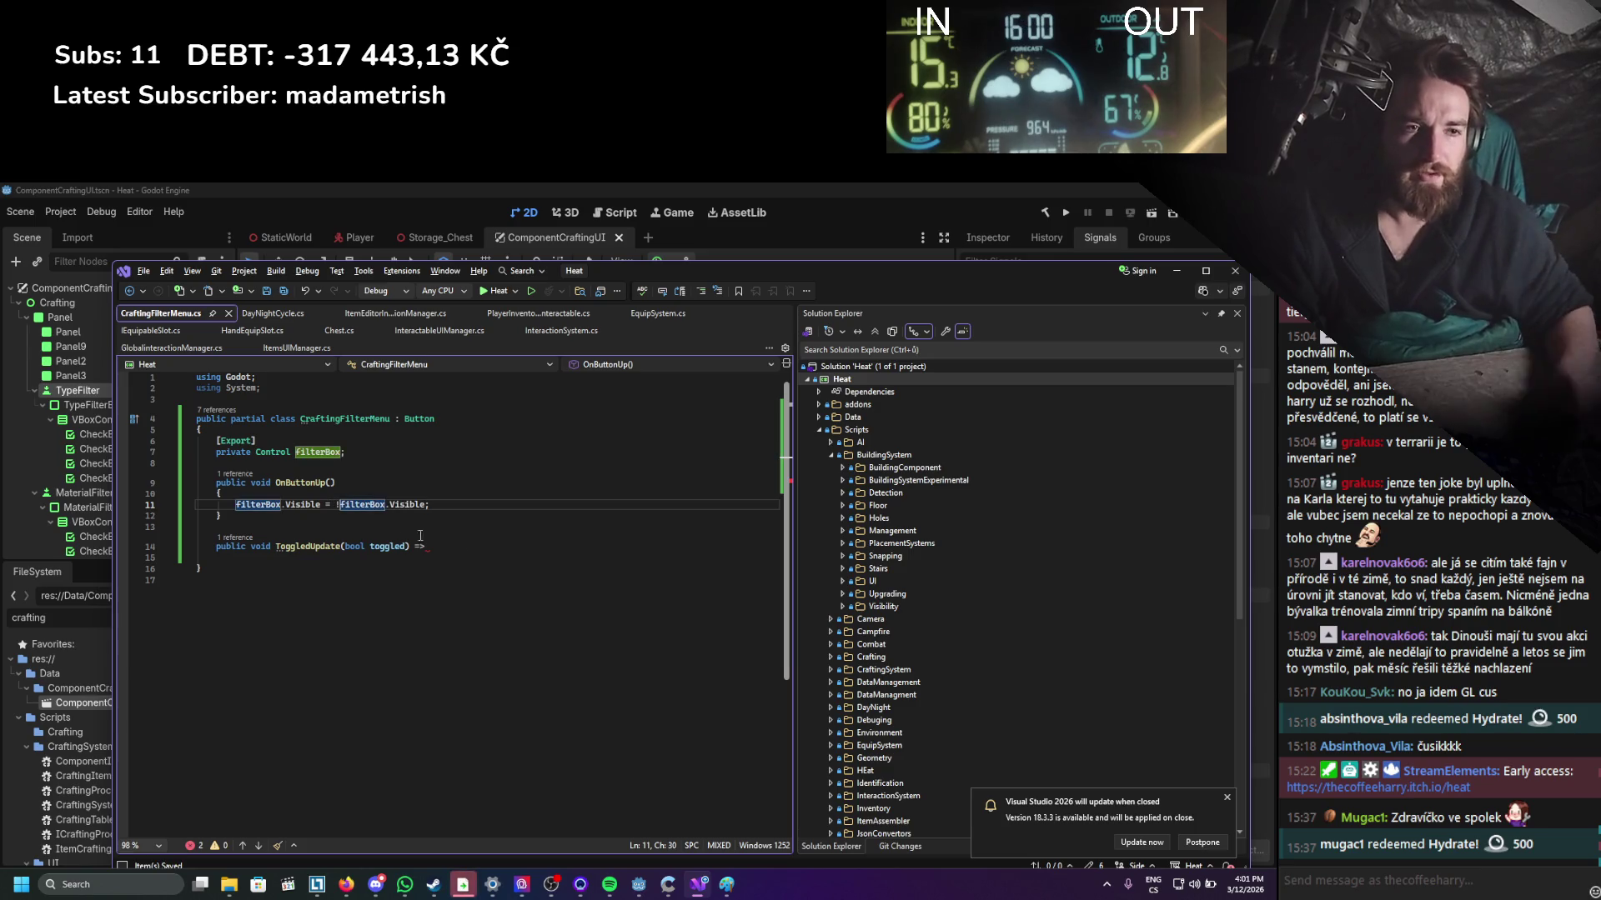
Make OnButtonUp a one-line => method, delete ToggledUpdate, save and build.
mouse_move(436, 506)
left_mouse_down()
mouse_move(235, 512)
mouse_move(382, 489)
left_mouse_up()
key("ctrl+x")
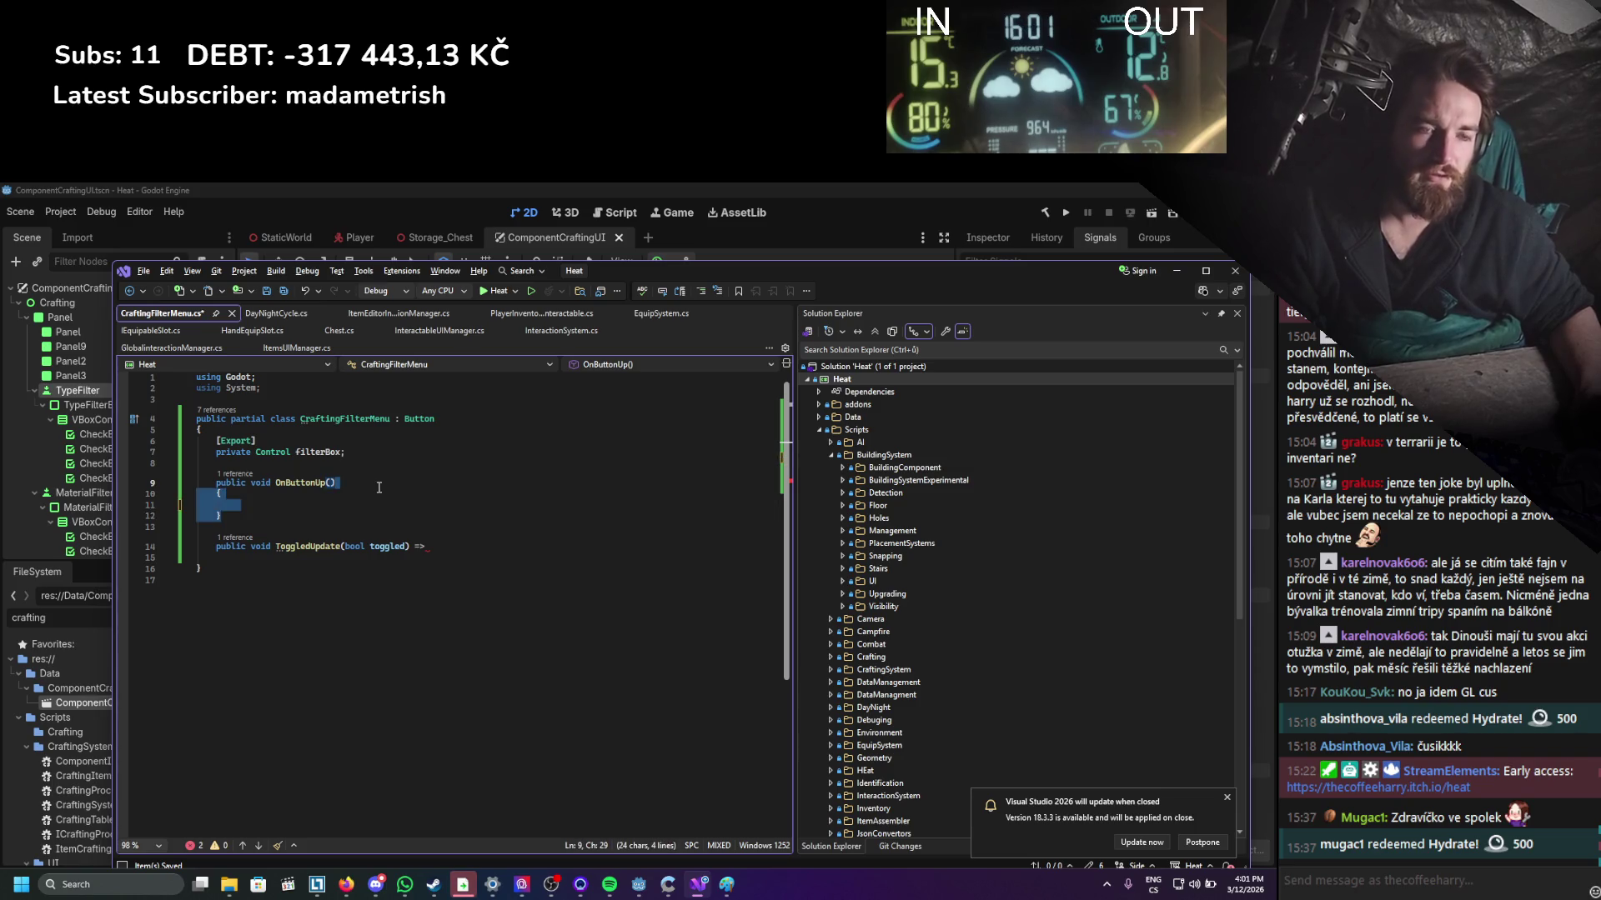
type(" =>")
key("ctrl+v")
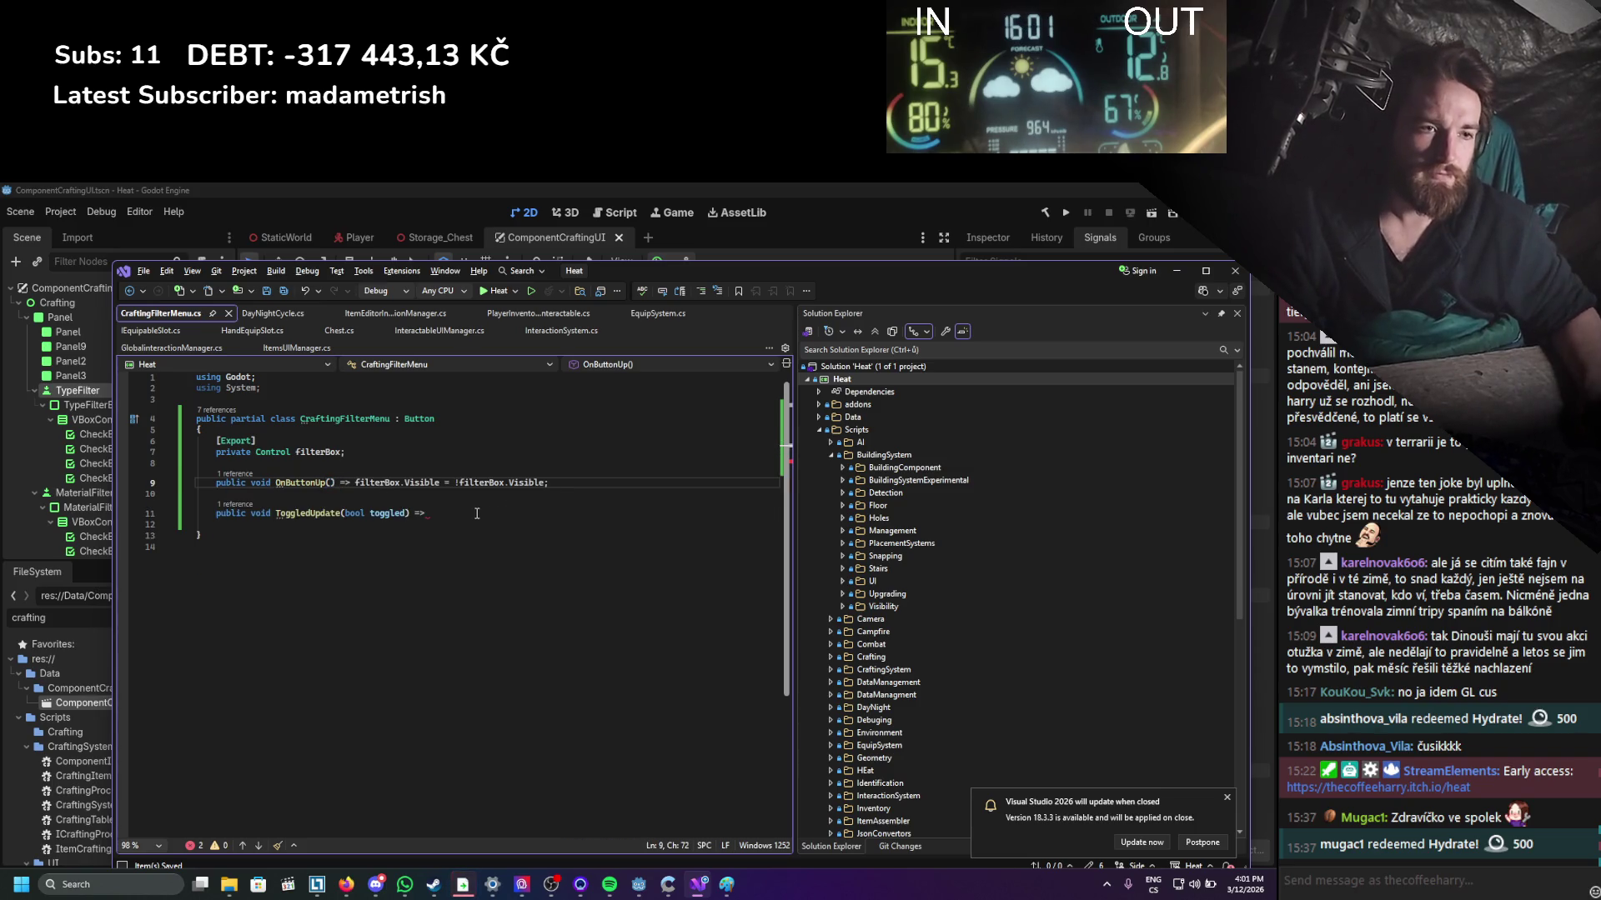
left_click_drag(477, 513, 551, 484)
key("BackSpace")
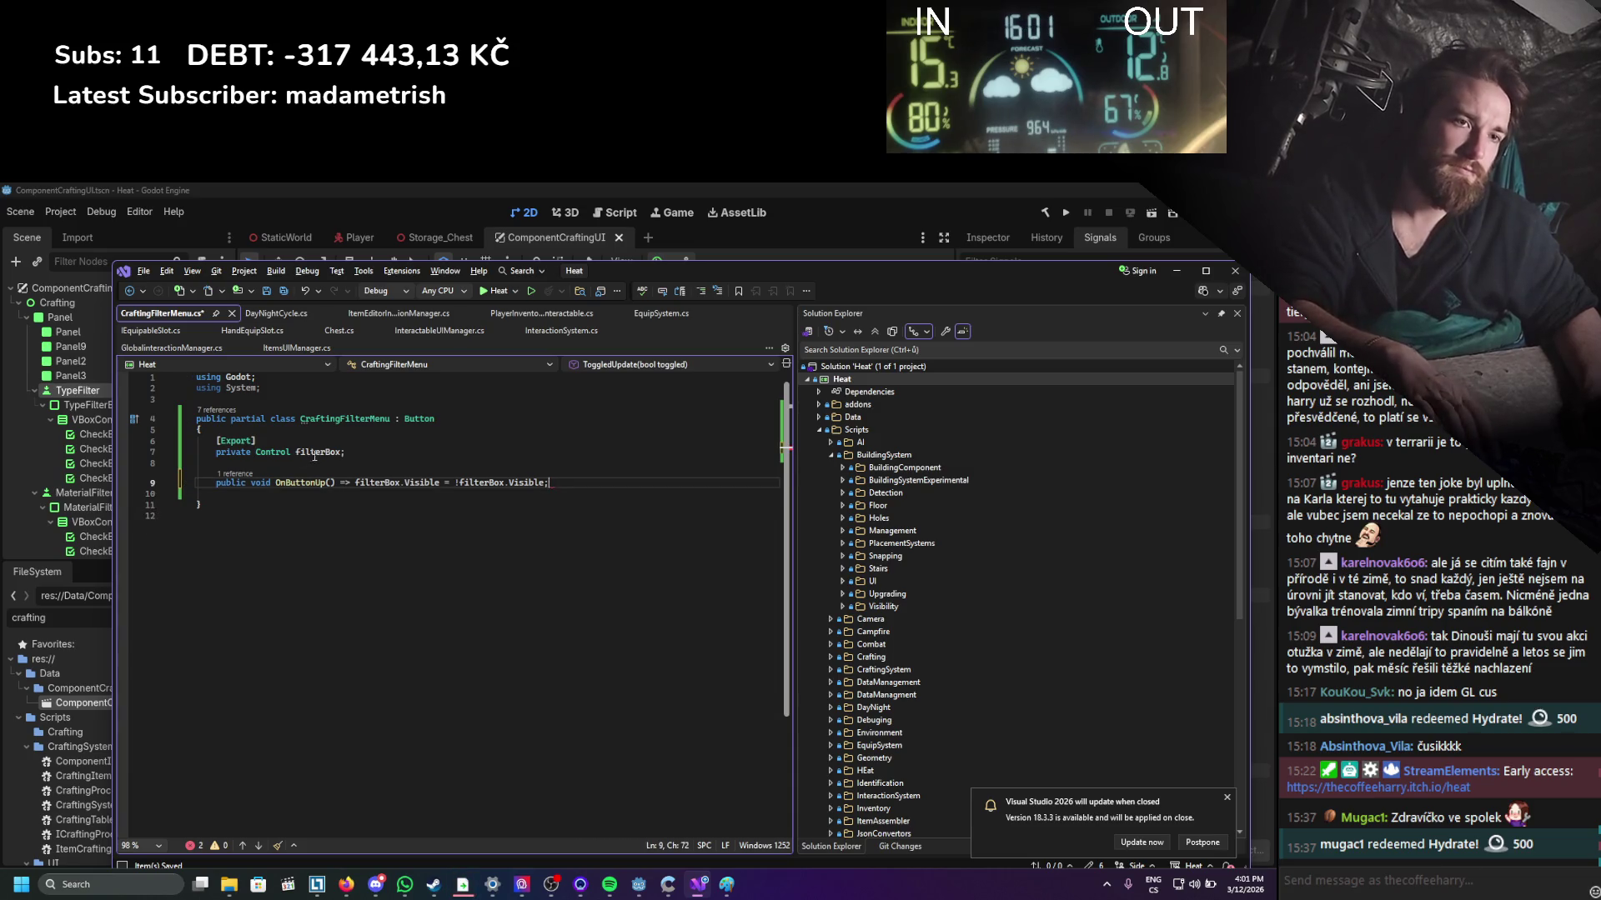
key("ctrl+s")
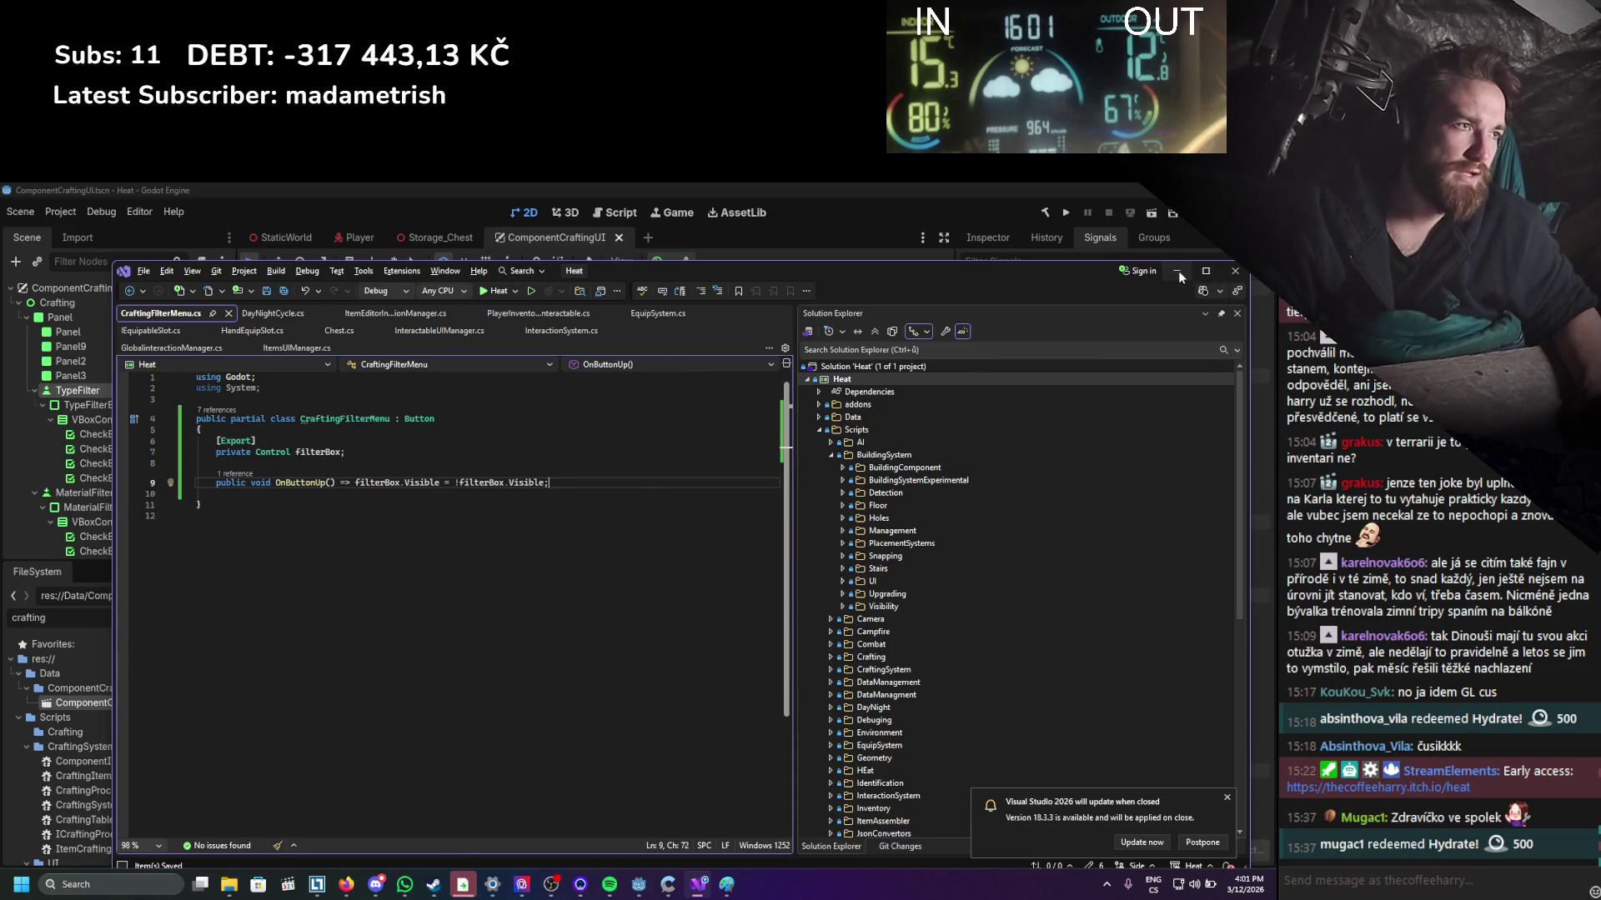
left_click(1176, 271)
left_click(1045, 213)
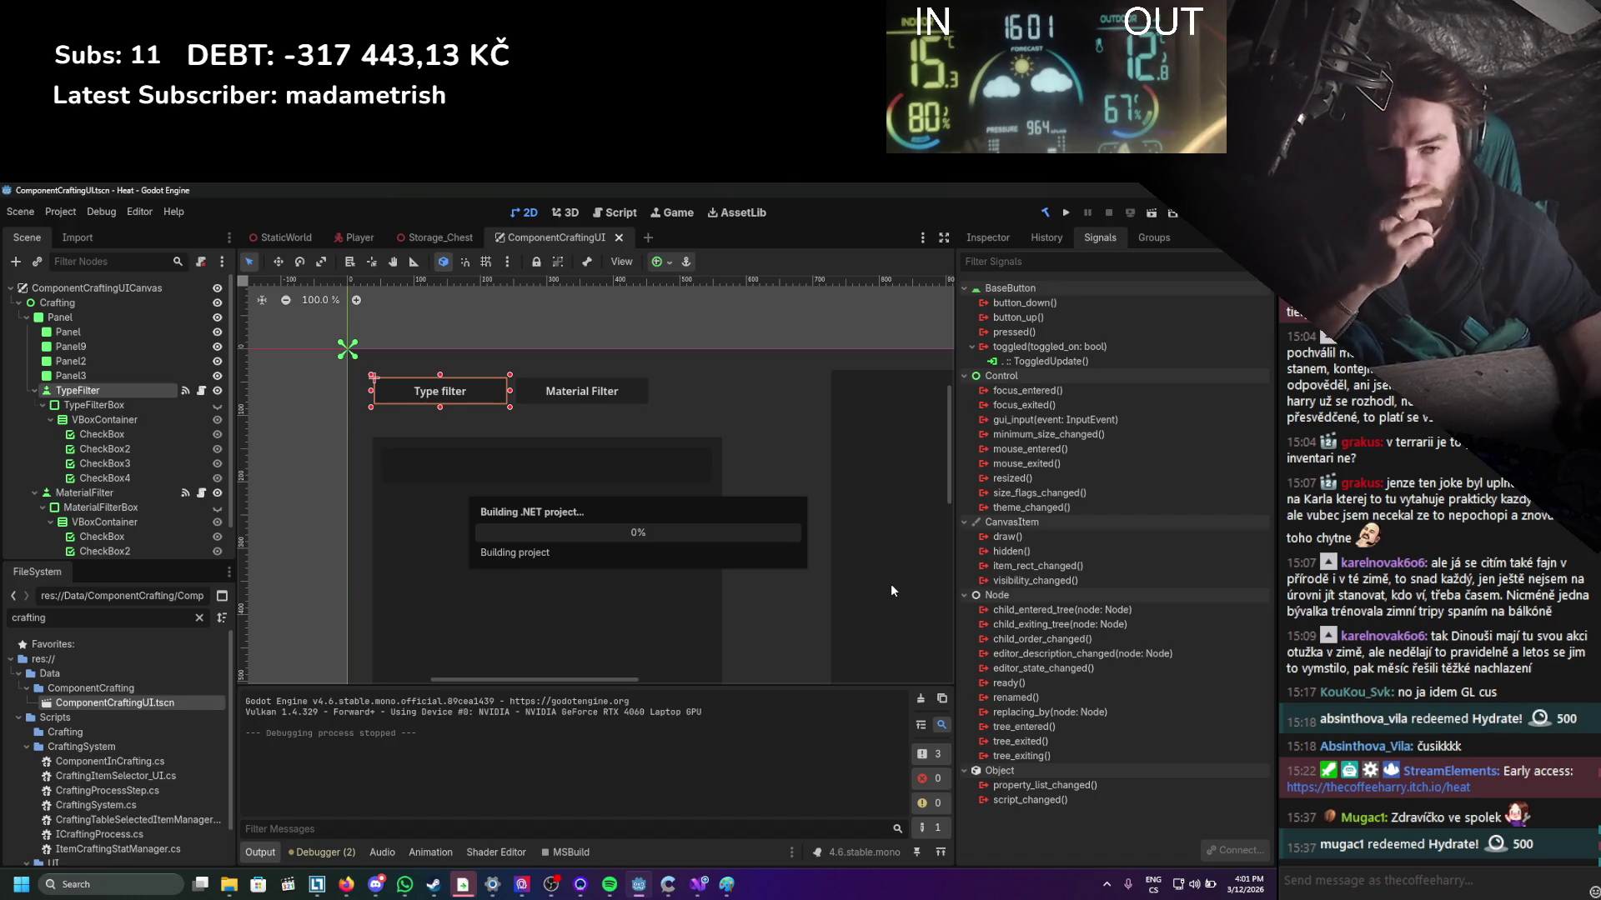
Connect TypeFilter's button_up signal to OnButtonUp.
right_click(1075, 364)
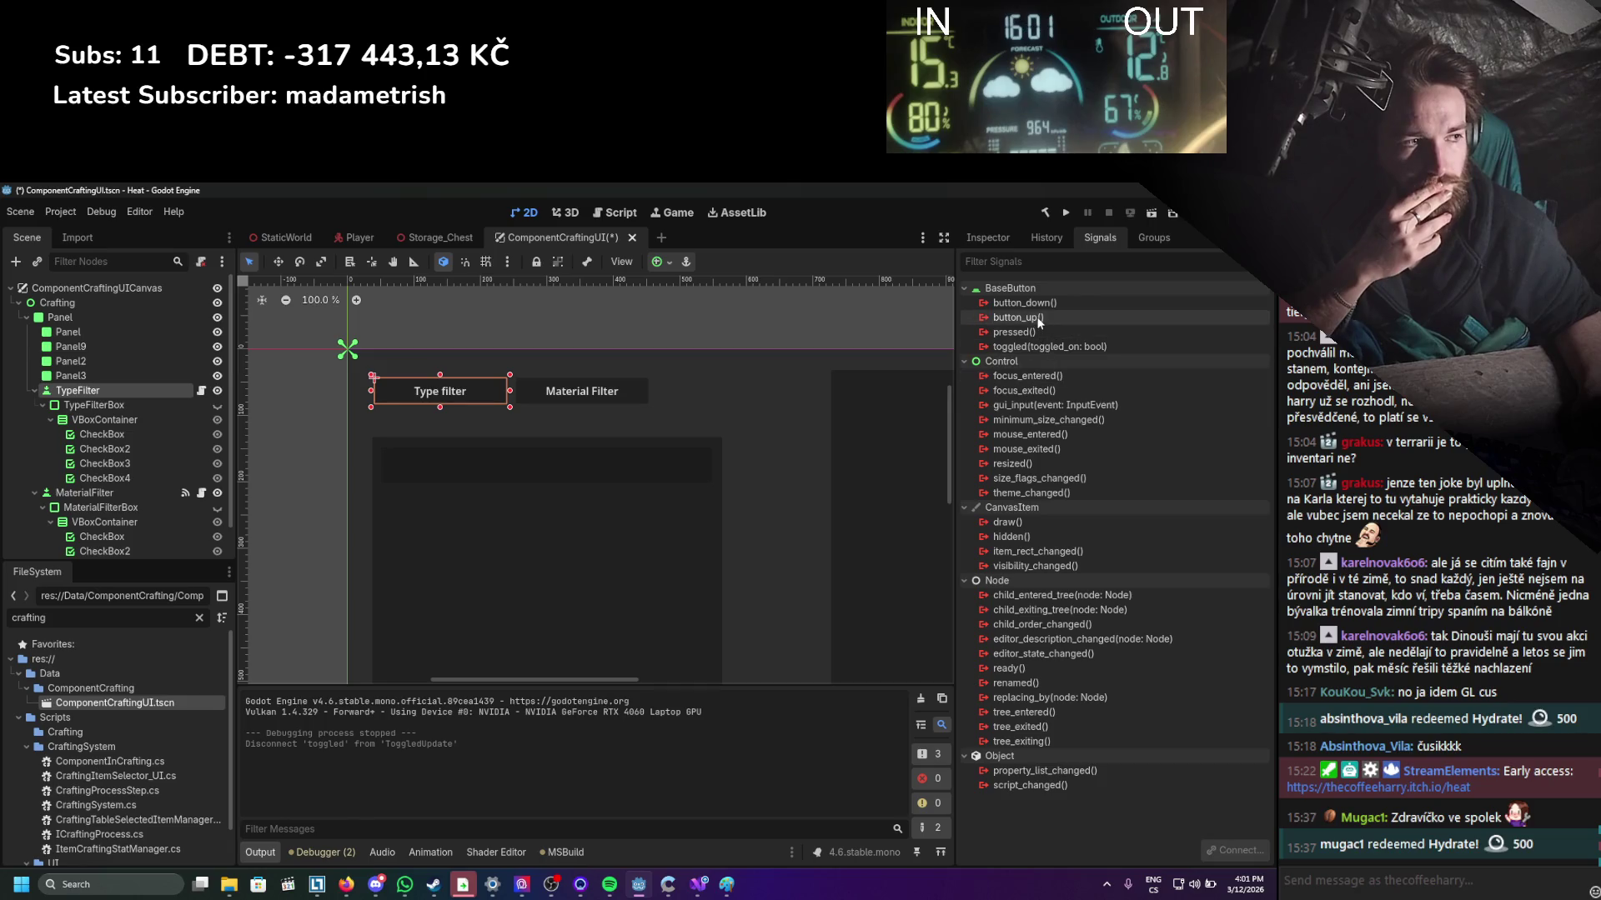
double_click(1017, 318)
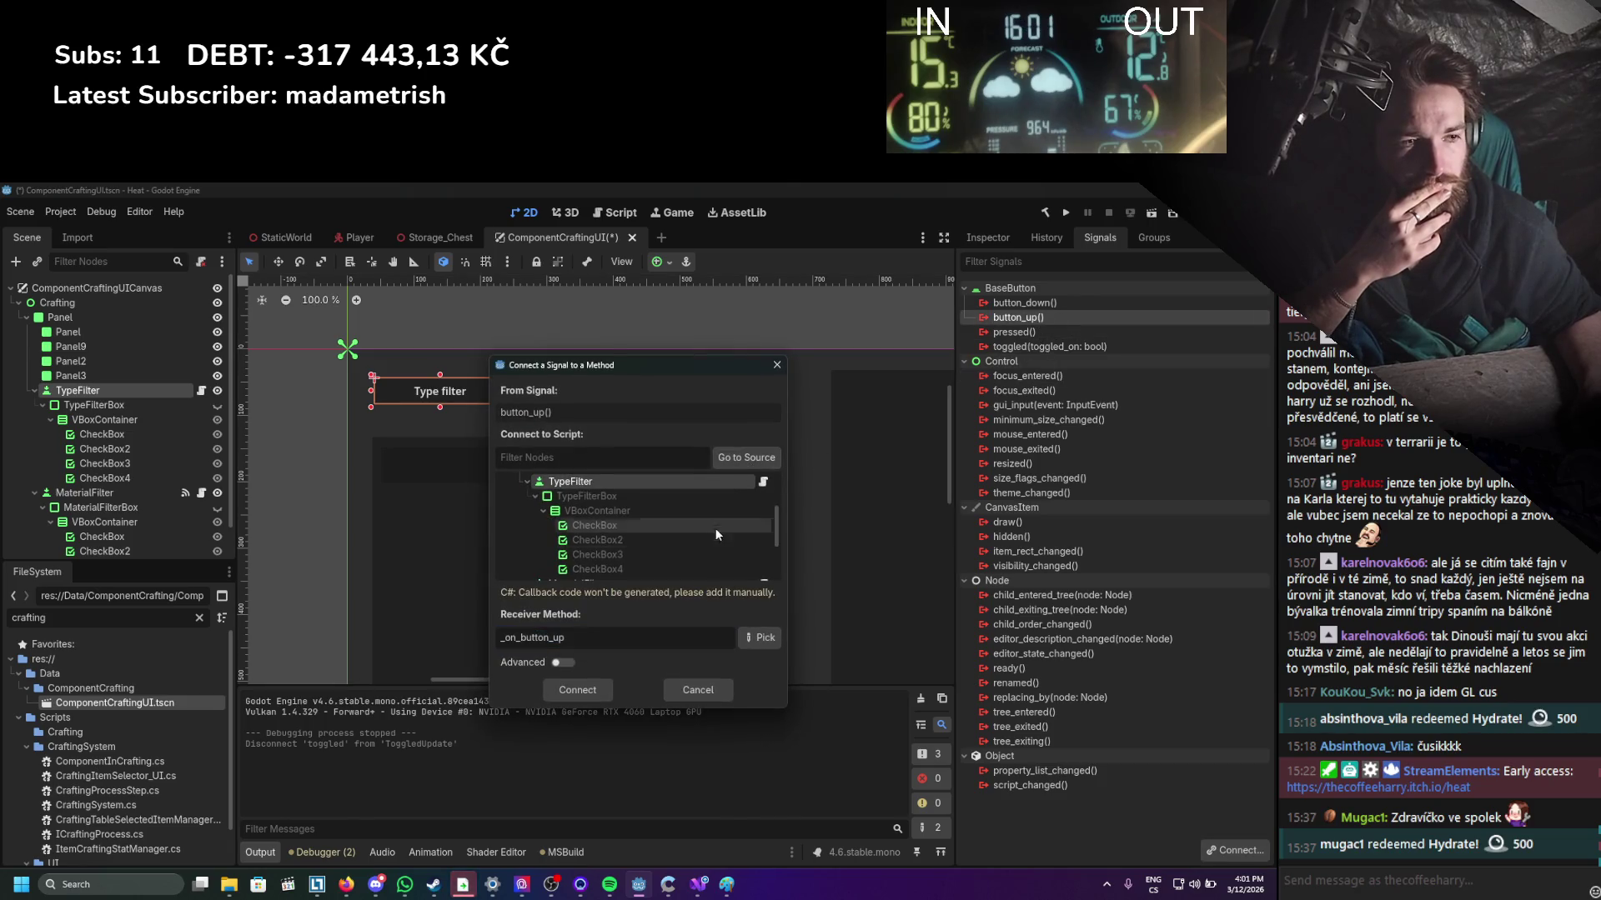
left_click(760, 638)
left_click(577, 398)
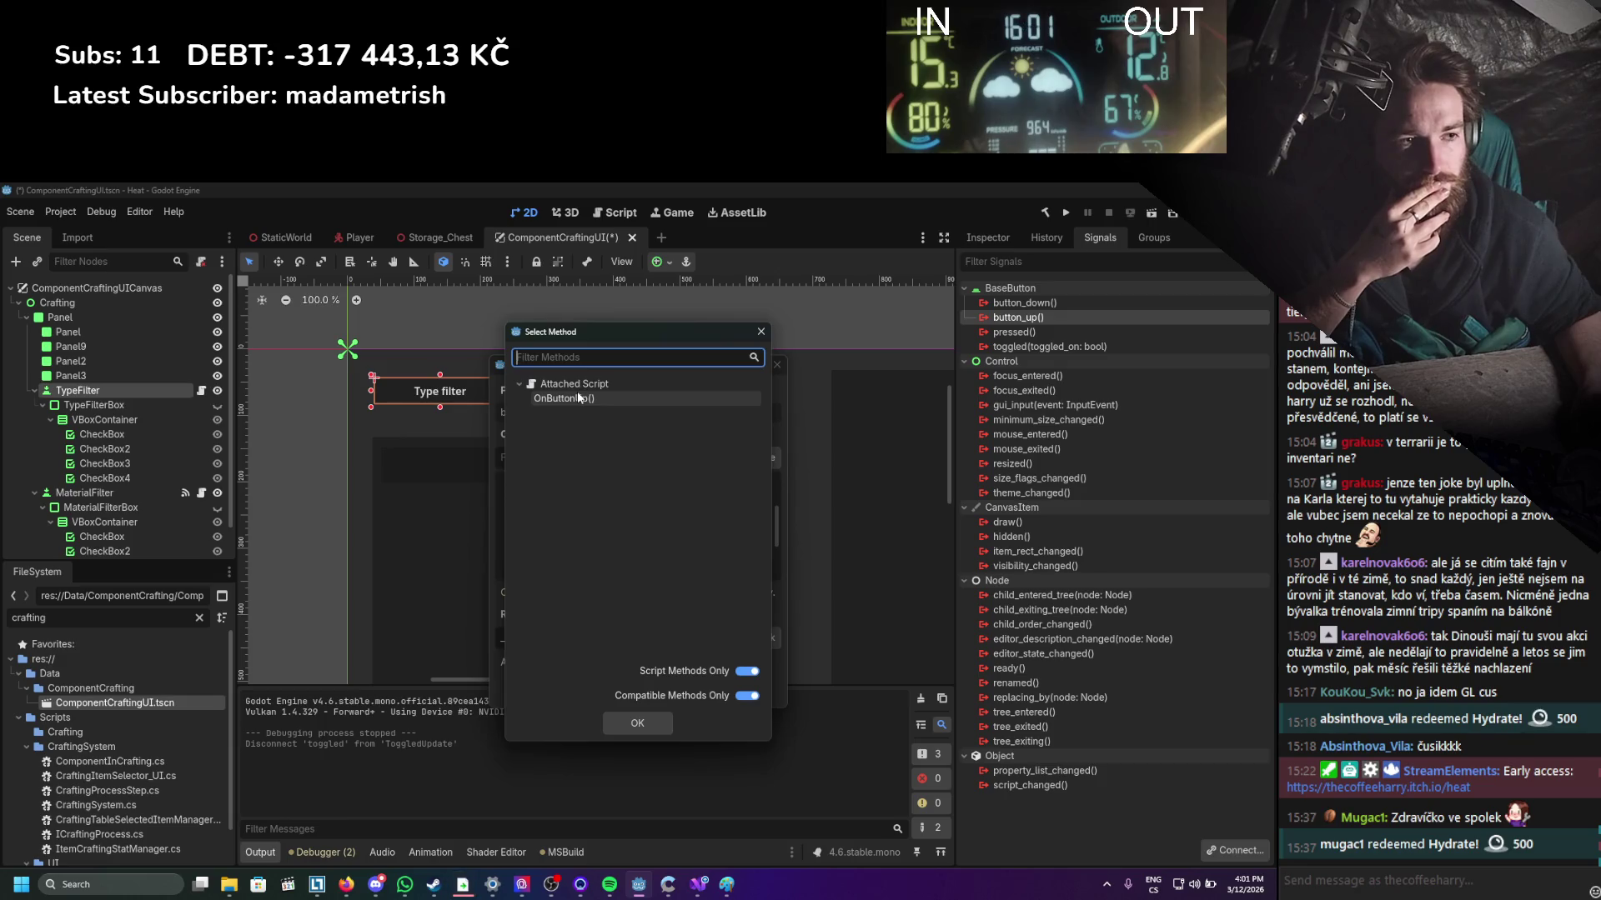
left_click(637, 723)
left_click(599, 697)
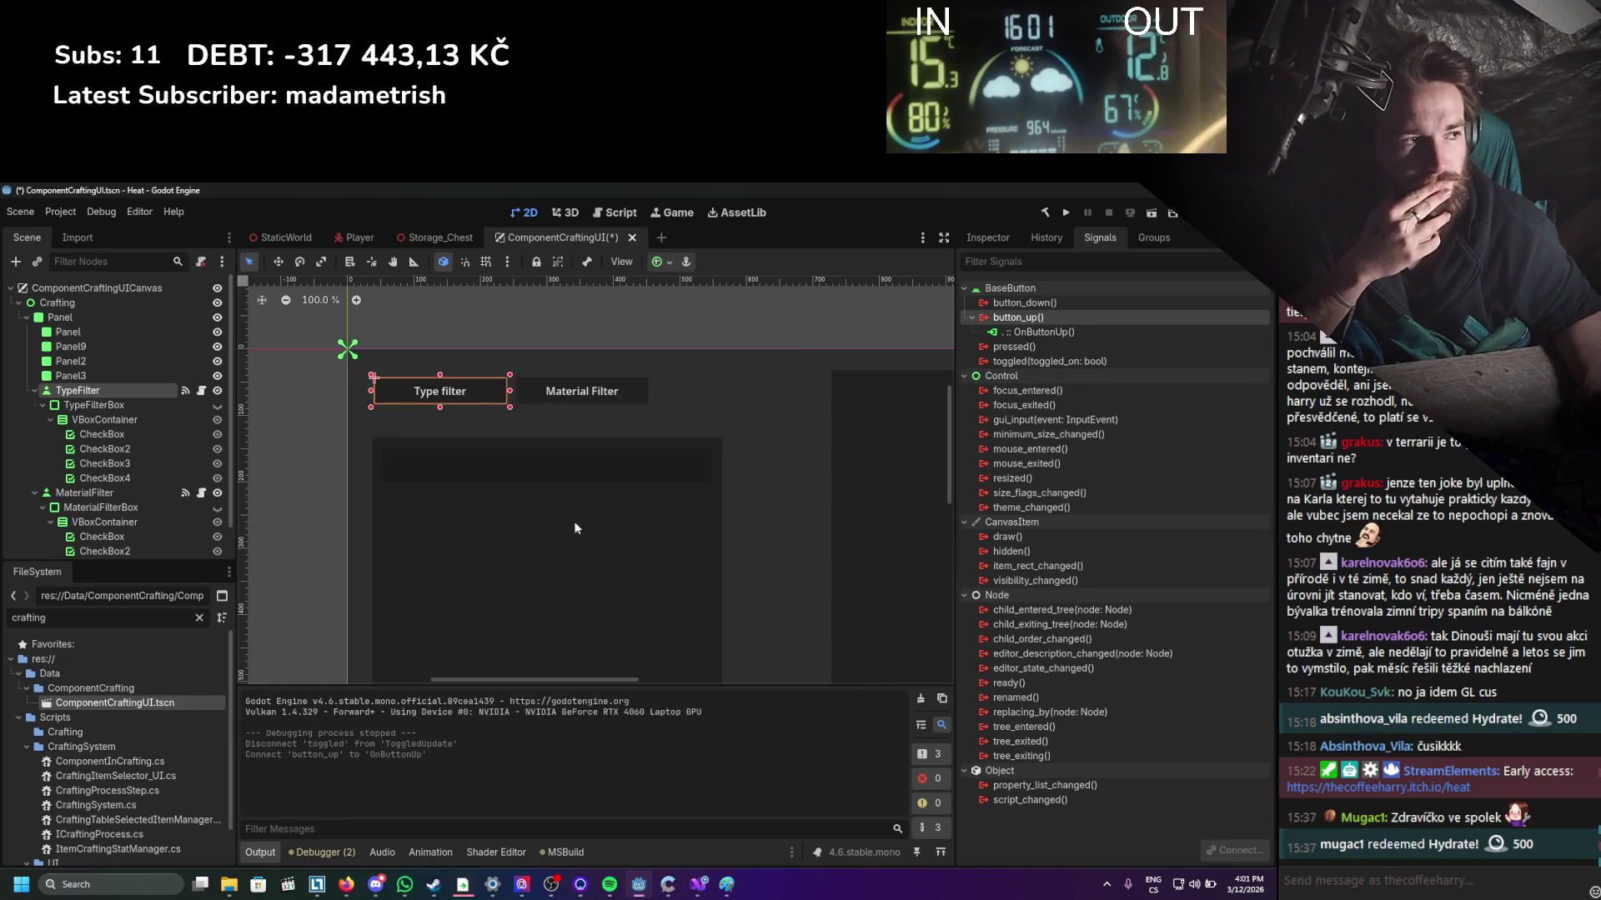
On MaterialFilter, disconnect toggled→ToggledUpdate, connect button_up to OnButtonUp, save and run.
left_click(84, 493)
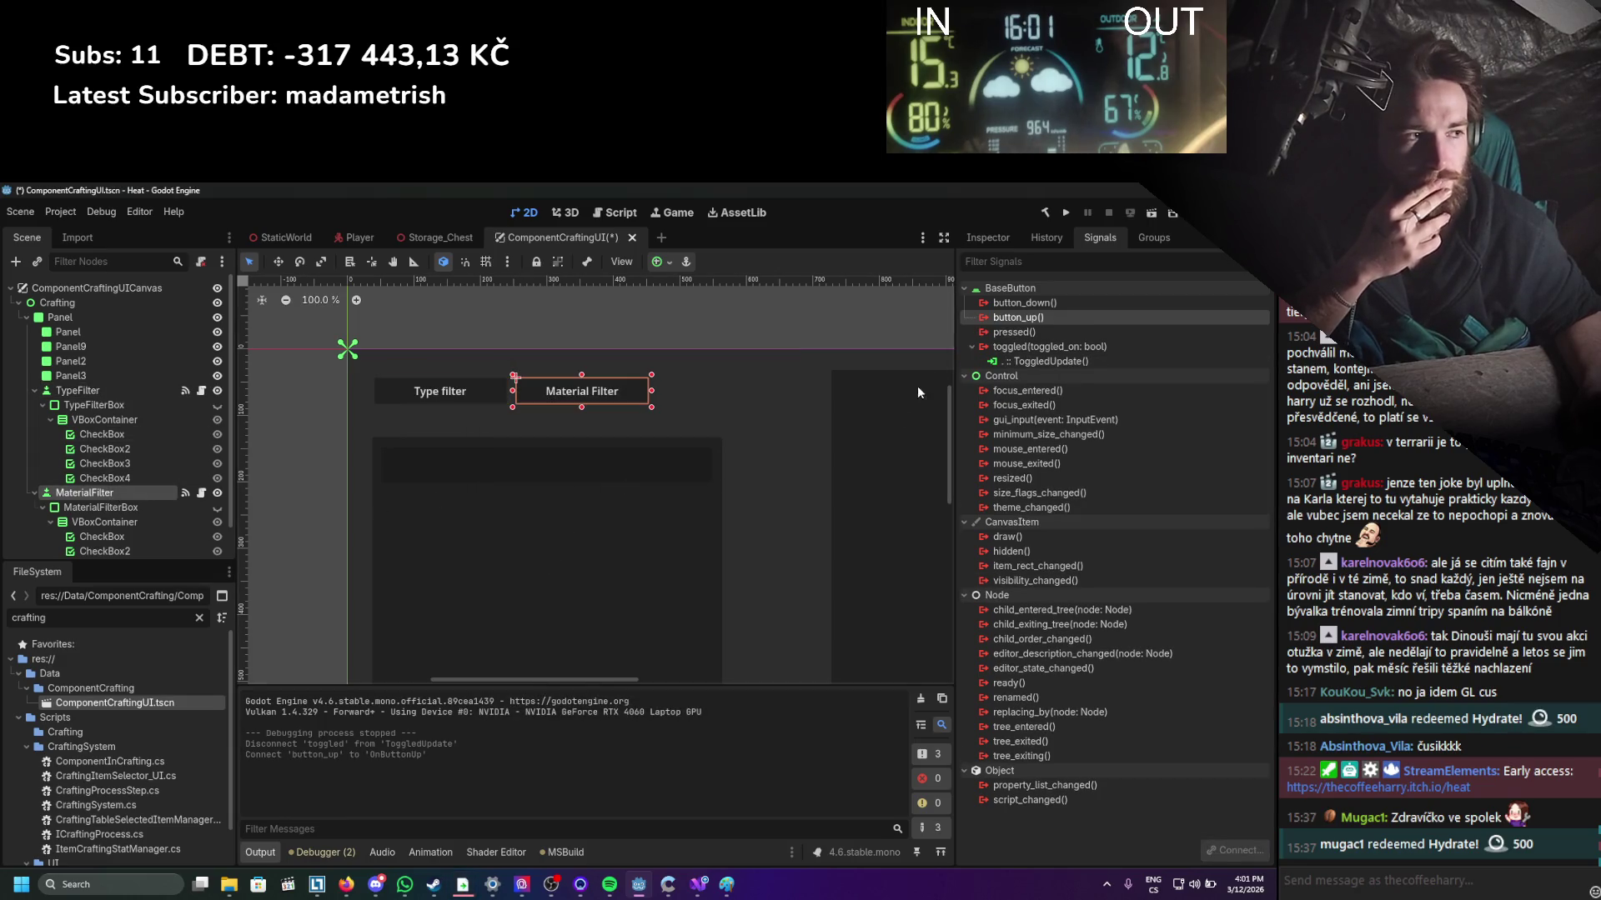
right_click(1055, 361)
left_click(1076, 413)
double_click(1018, 317)
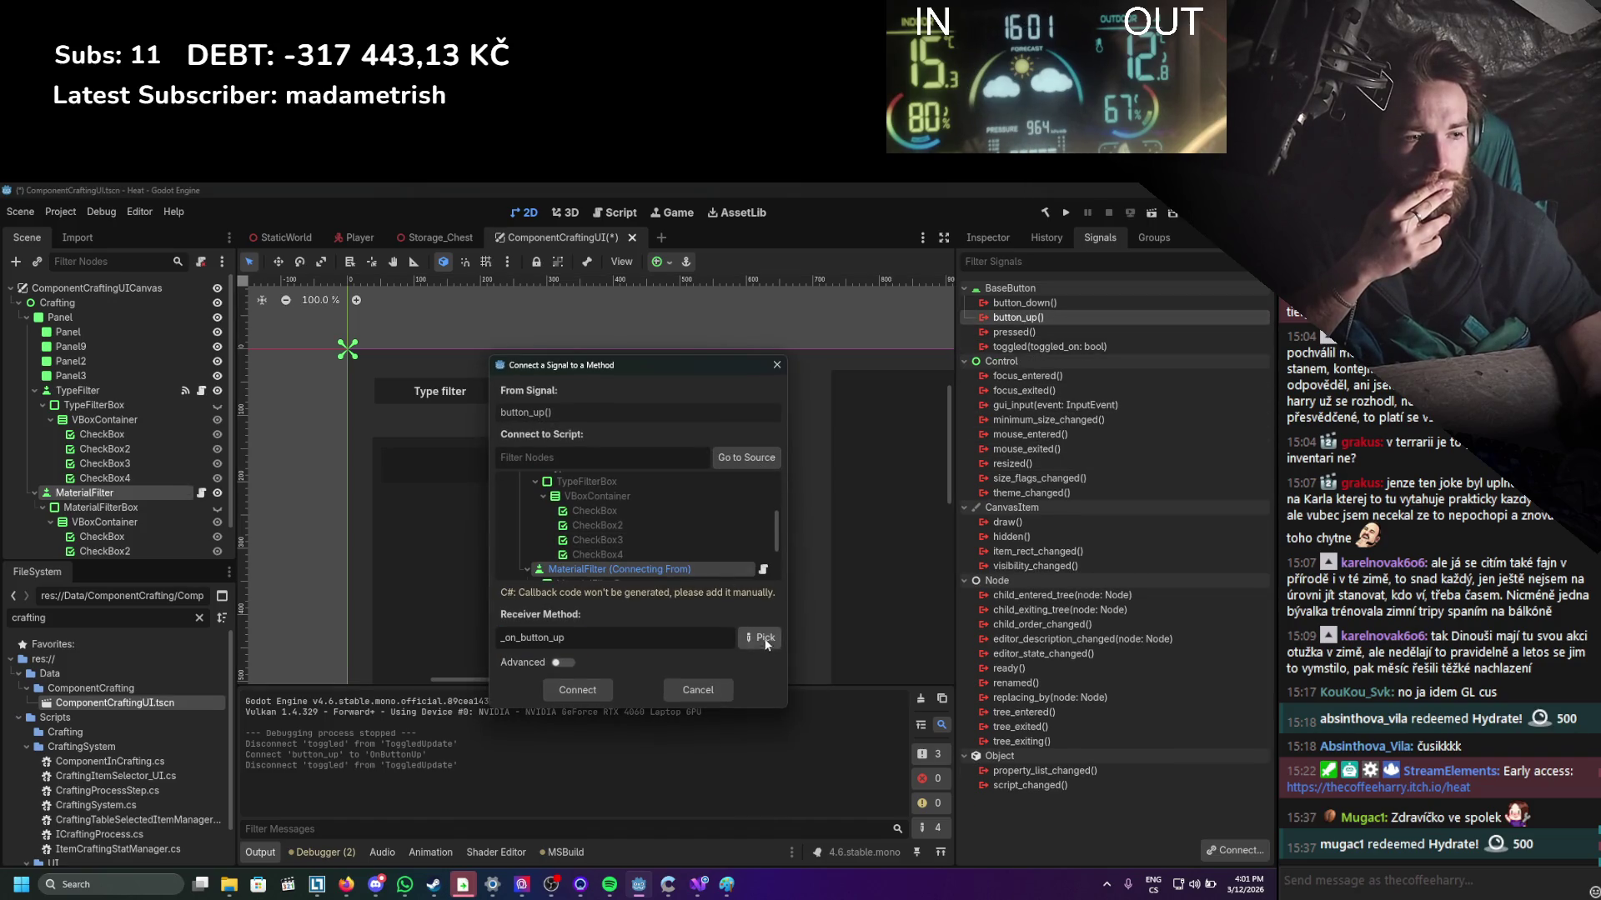
left_click(760, 637)
double_click(625, 399)
left_click(595, 690)
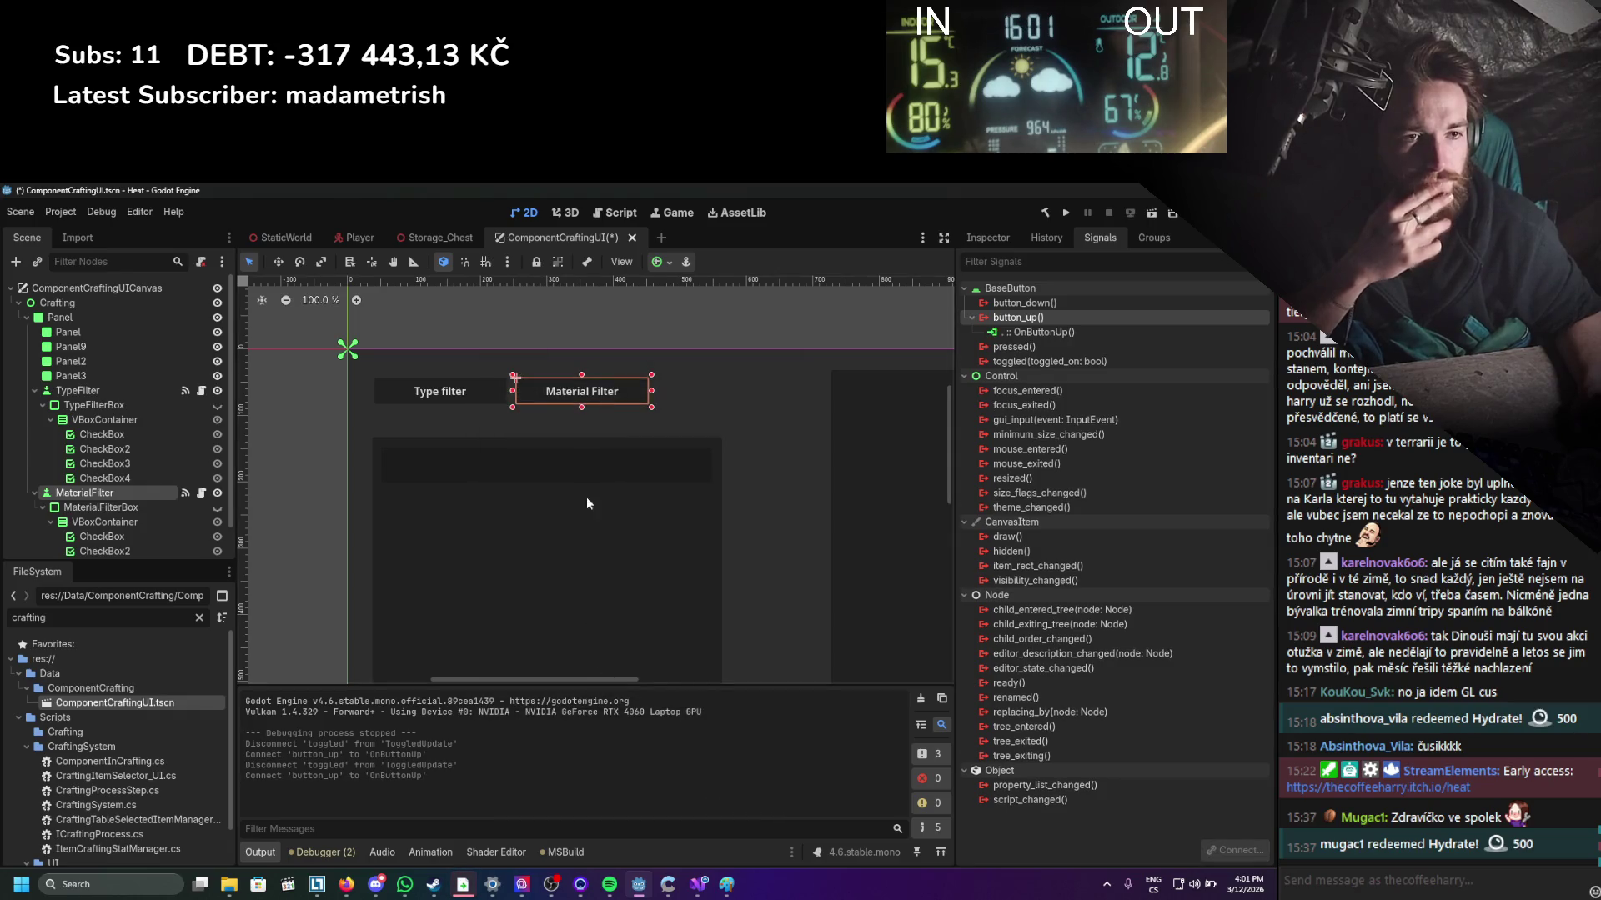
key("ctrl+s")
left_click(1064, 211)
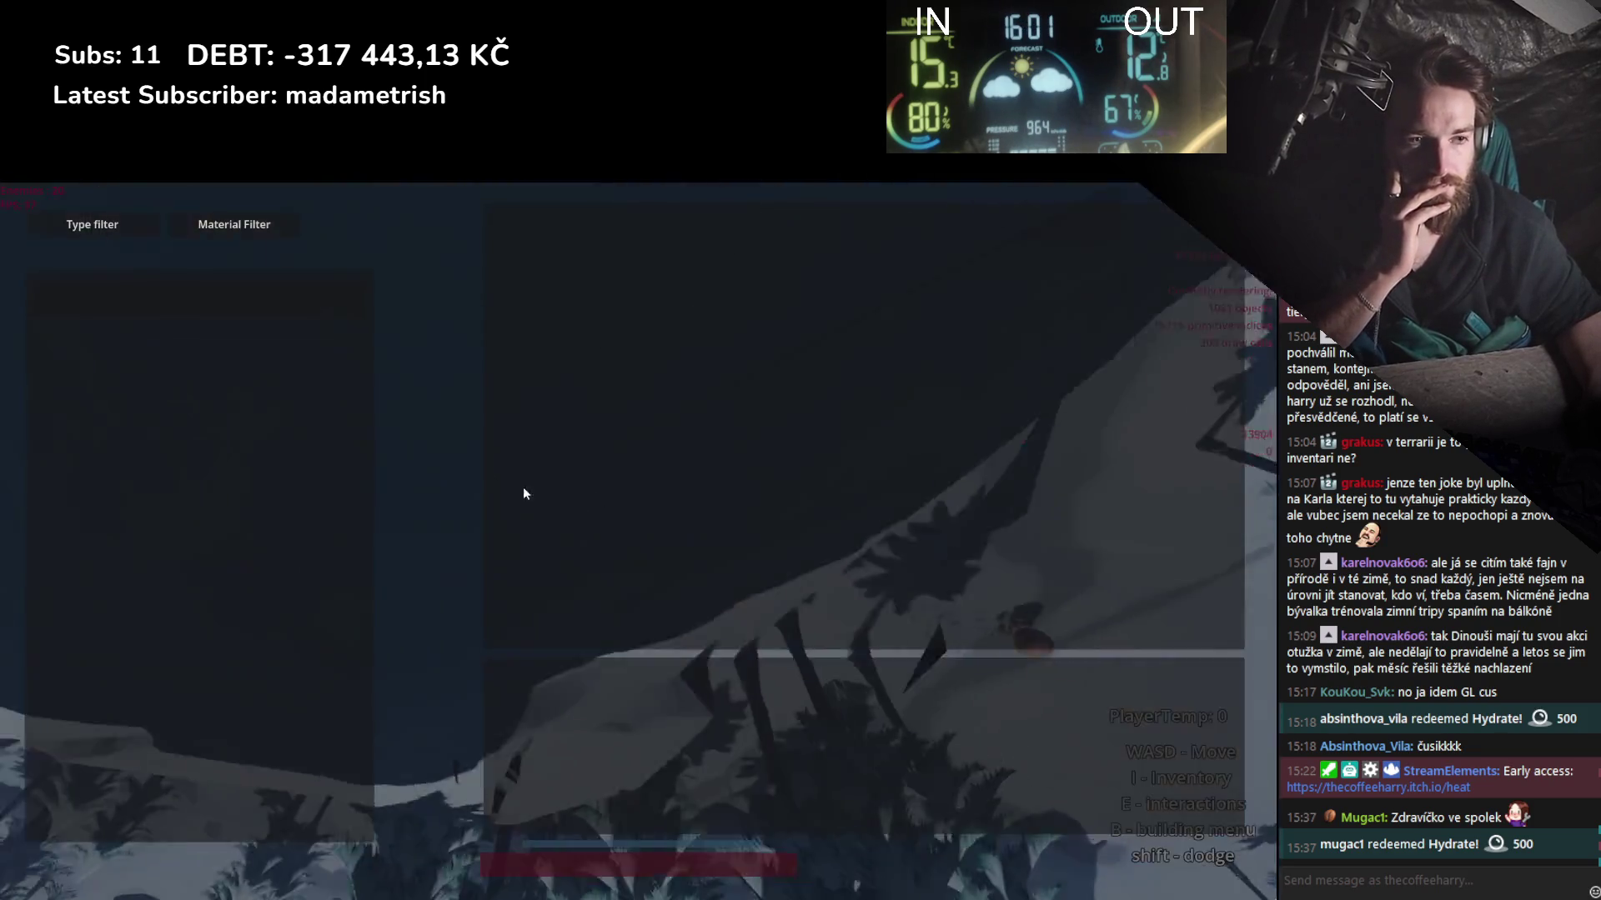
Test the Type filter checkboxes, ending with Head/Body, Handles, Bindings and Grips all checked.
left_click(97, 222)
left_click(210, 224)
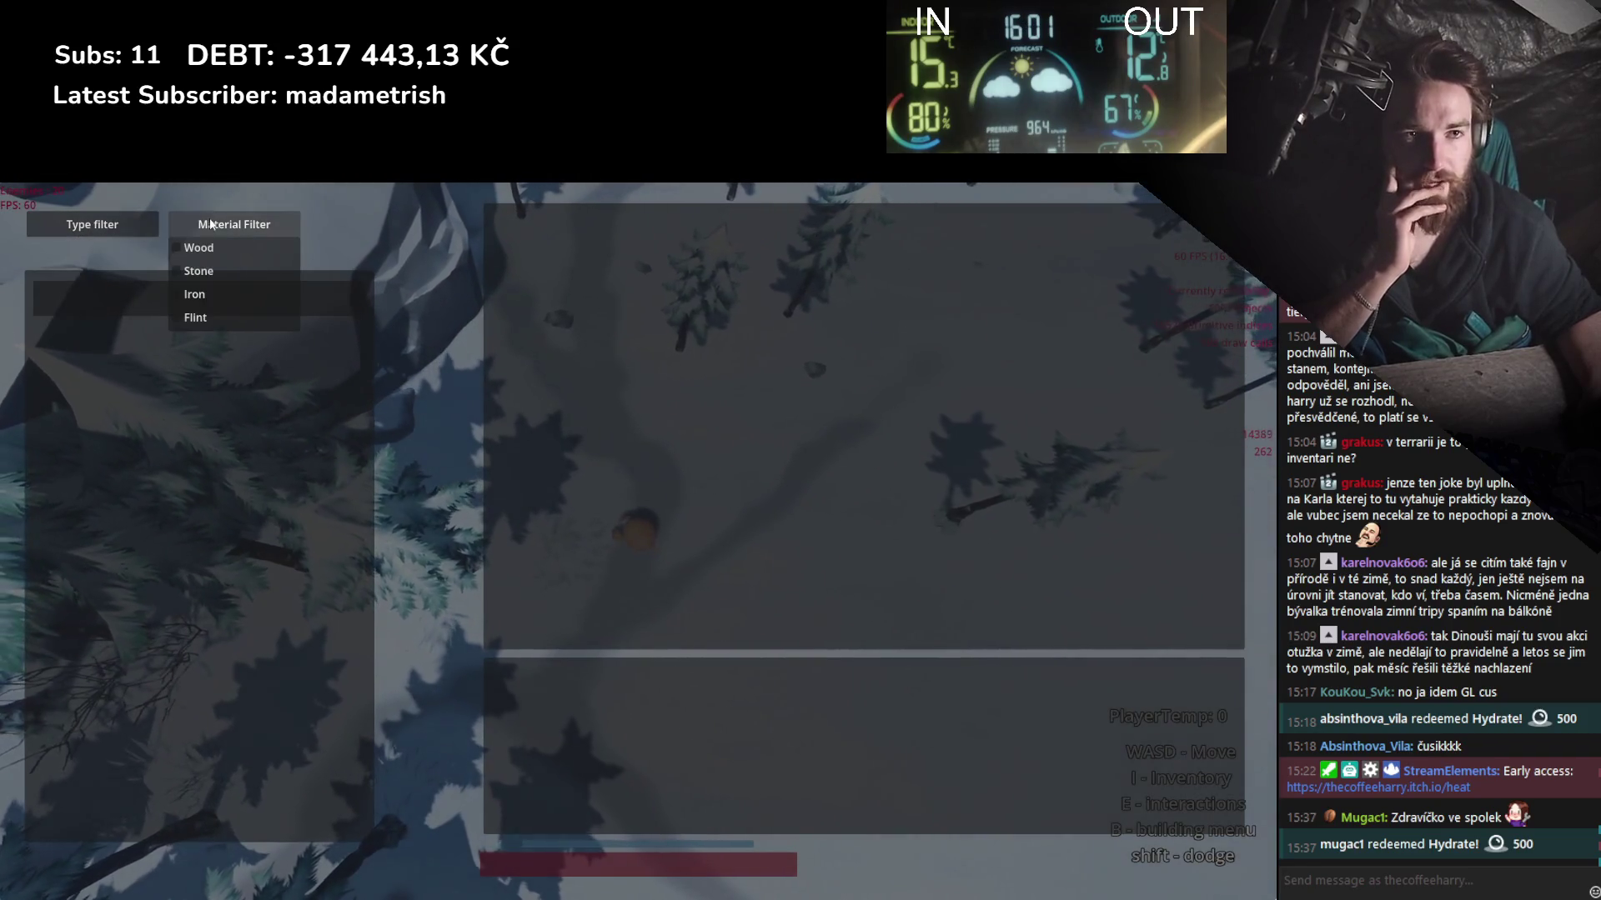
left_click(92, 224)
left_click(35, 247)
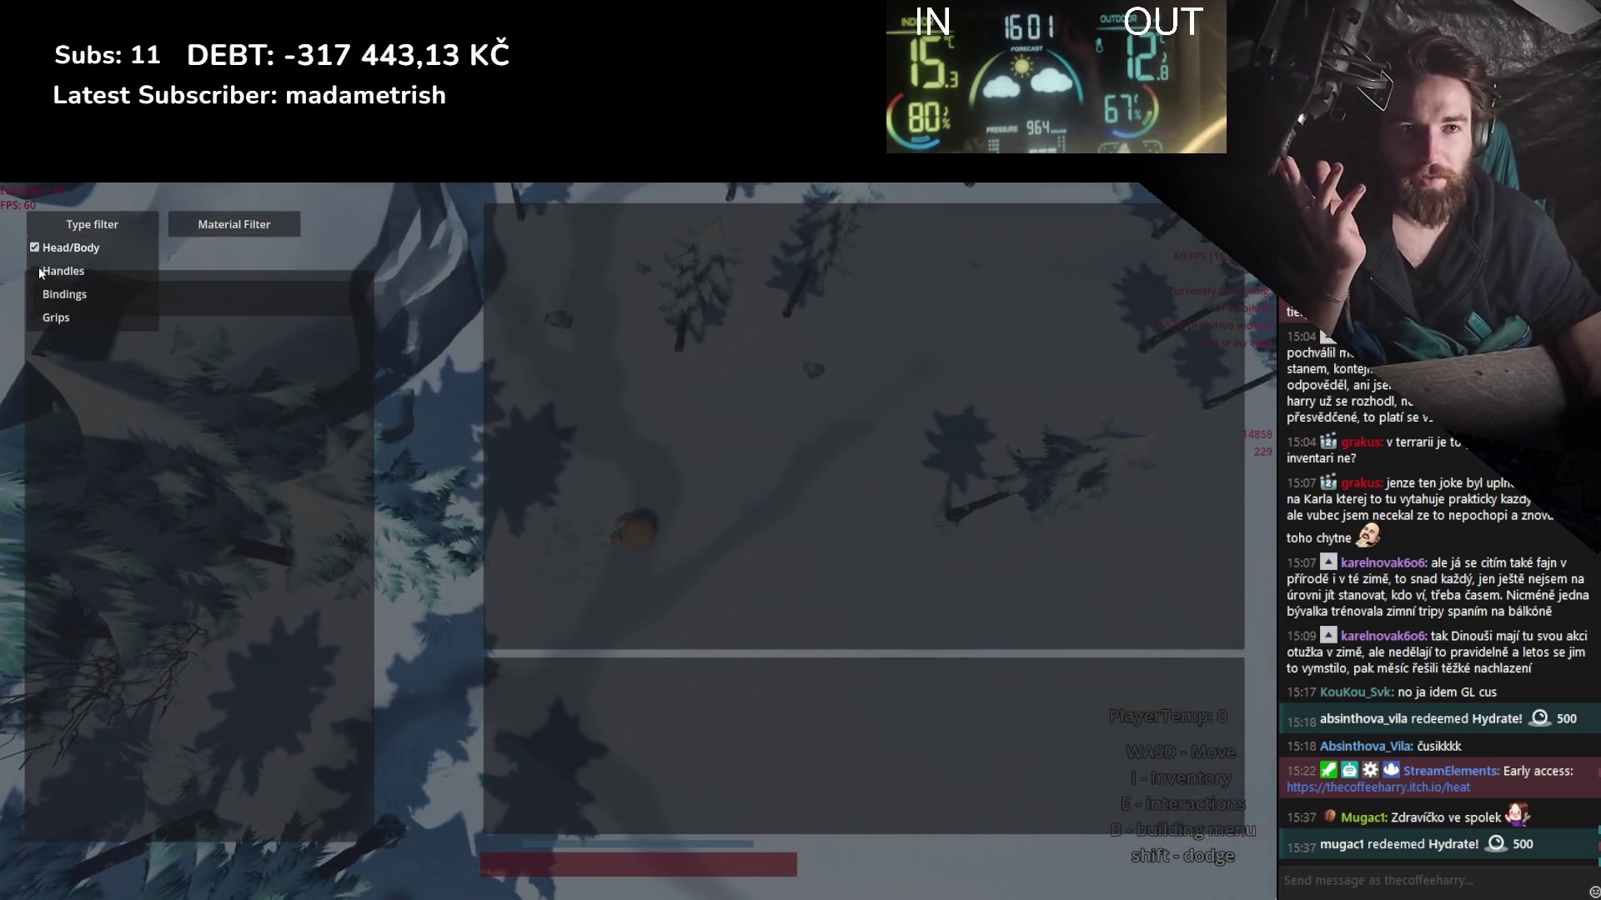
left_click(35, 248)
left_click(50, 294)
left_click(52, 317)
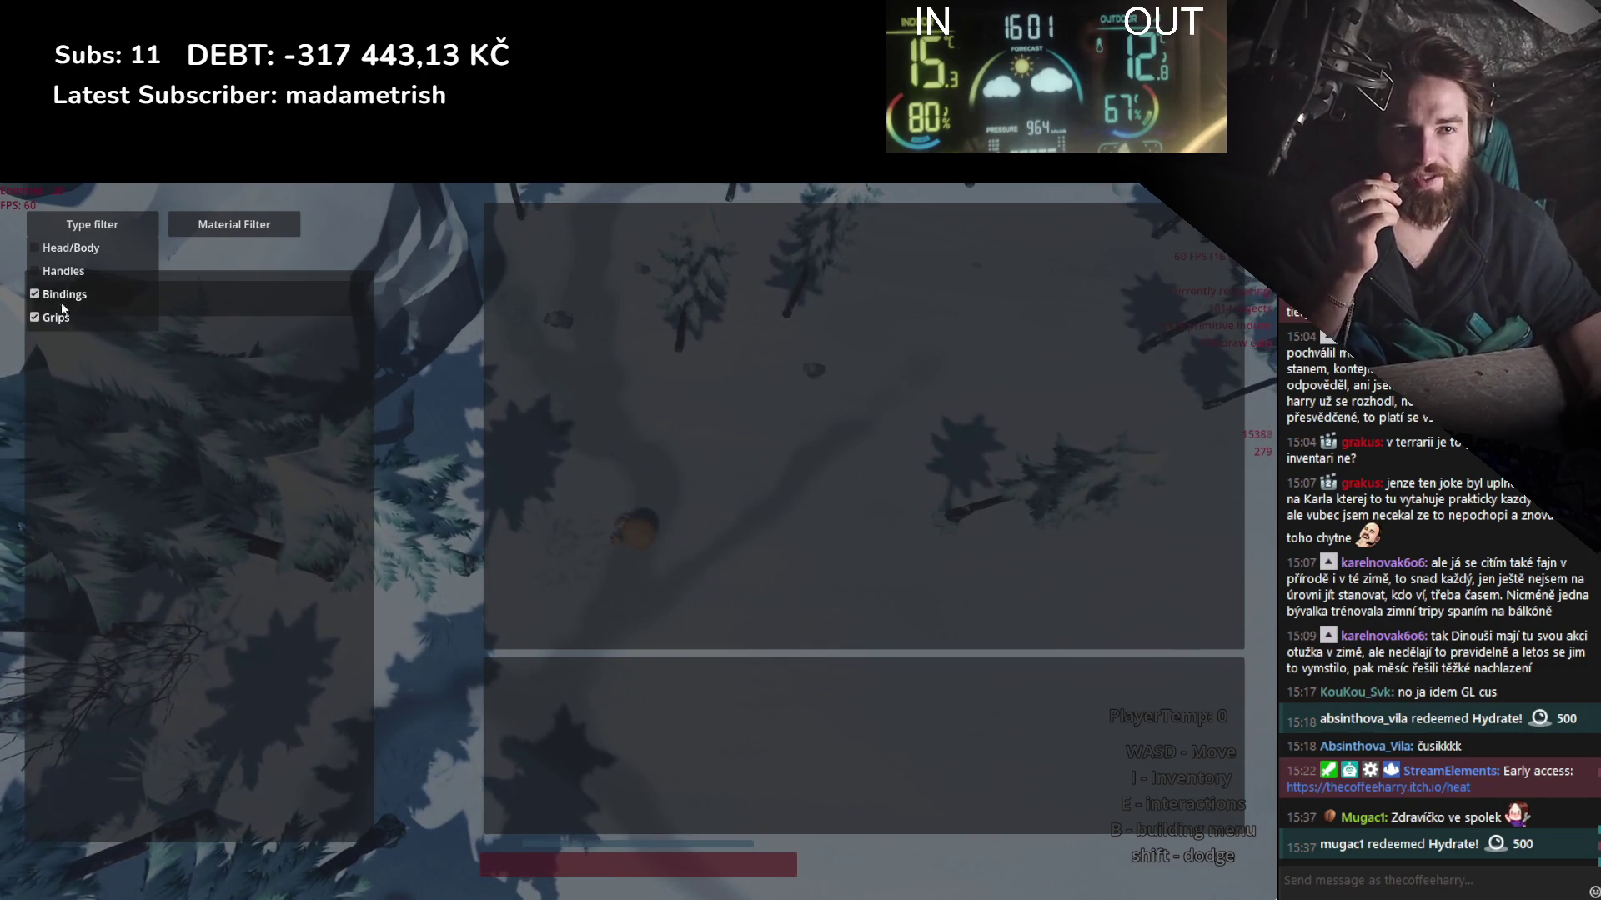
left_click(64, 294)
left_click(66, 275)
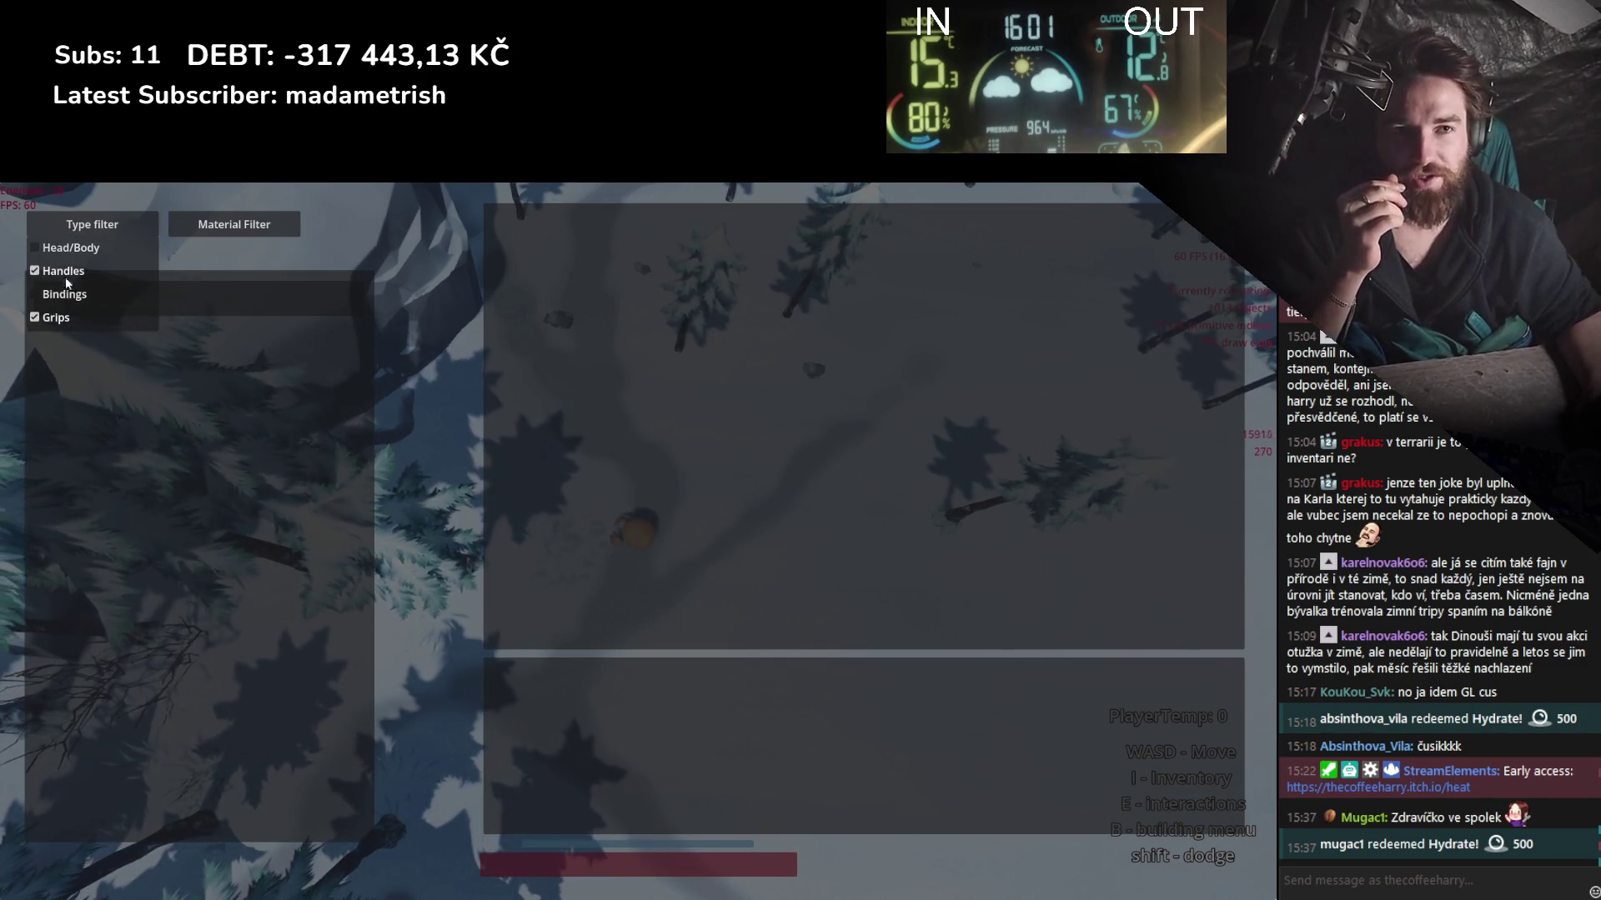
left_click(52, 318)
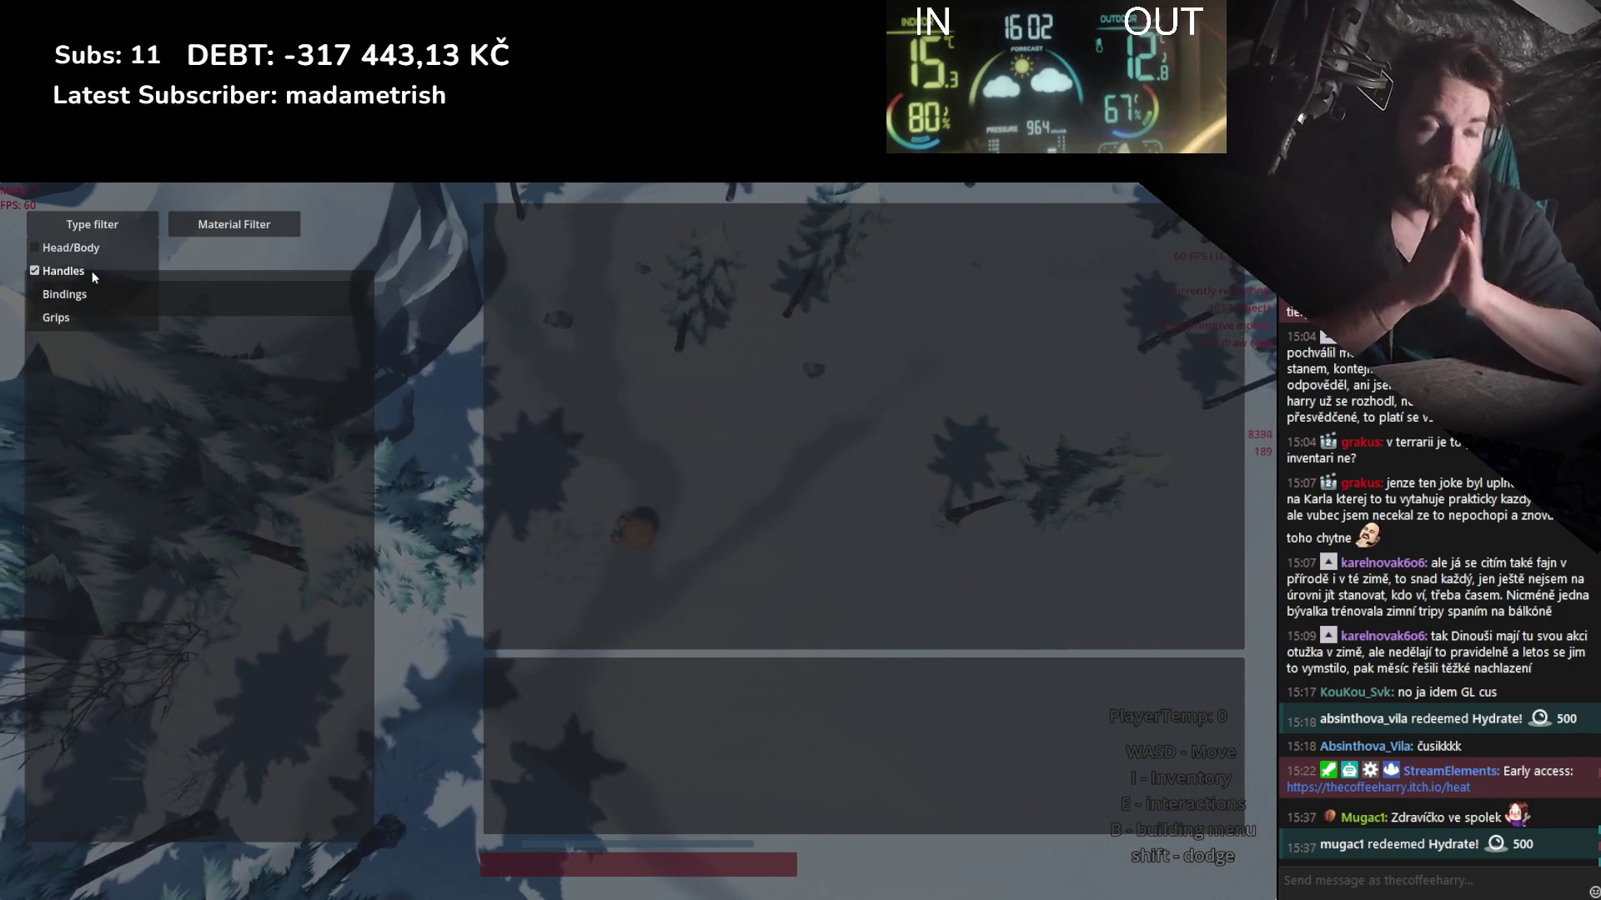
left_click(65, 294)
left_click(56, 318)
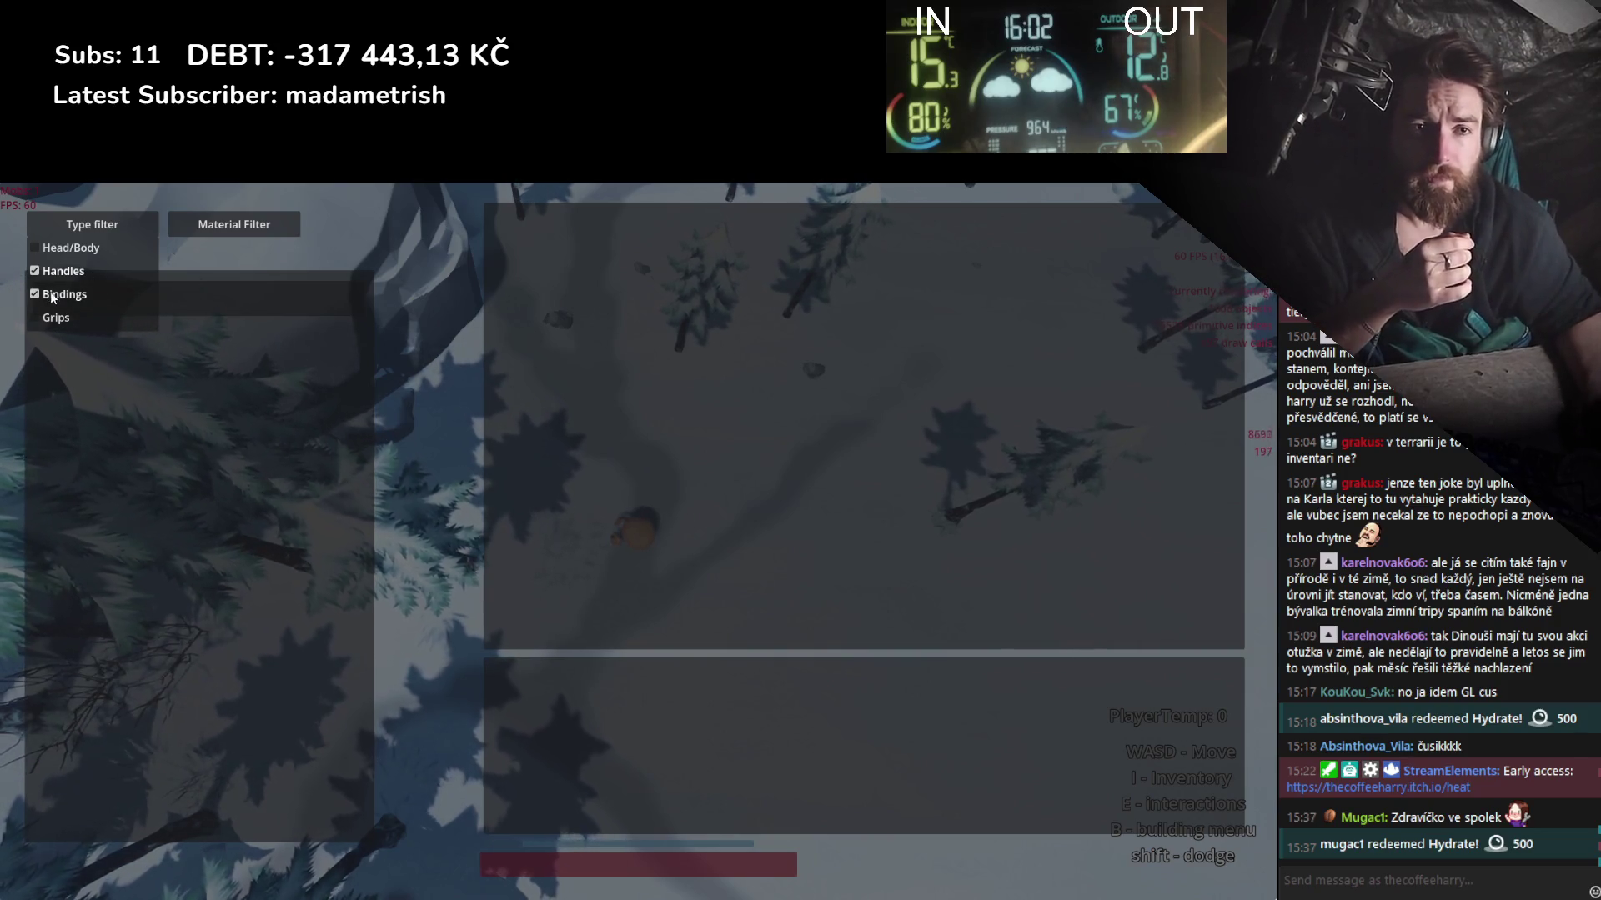
left_click(71, 248)
Check Wood, Stone and Iron in Material Filter, then collapse both lists.
left_click(233, 224)
left_click(197, 248)
left_click(190, 271)
left_click(190, 294)
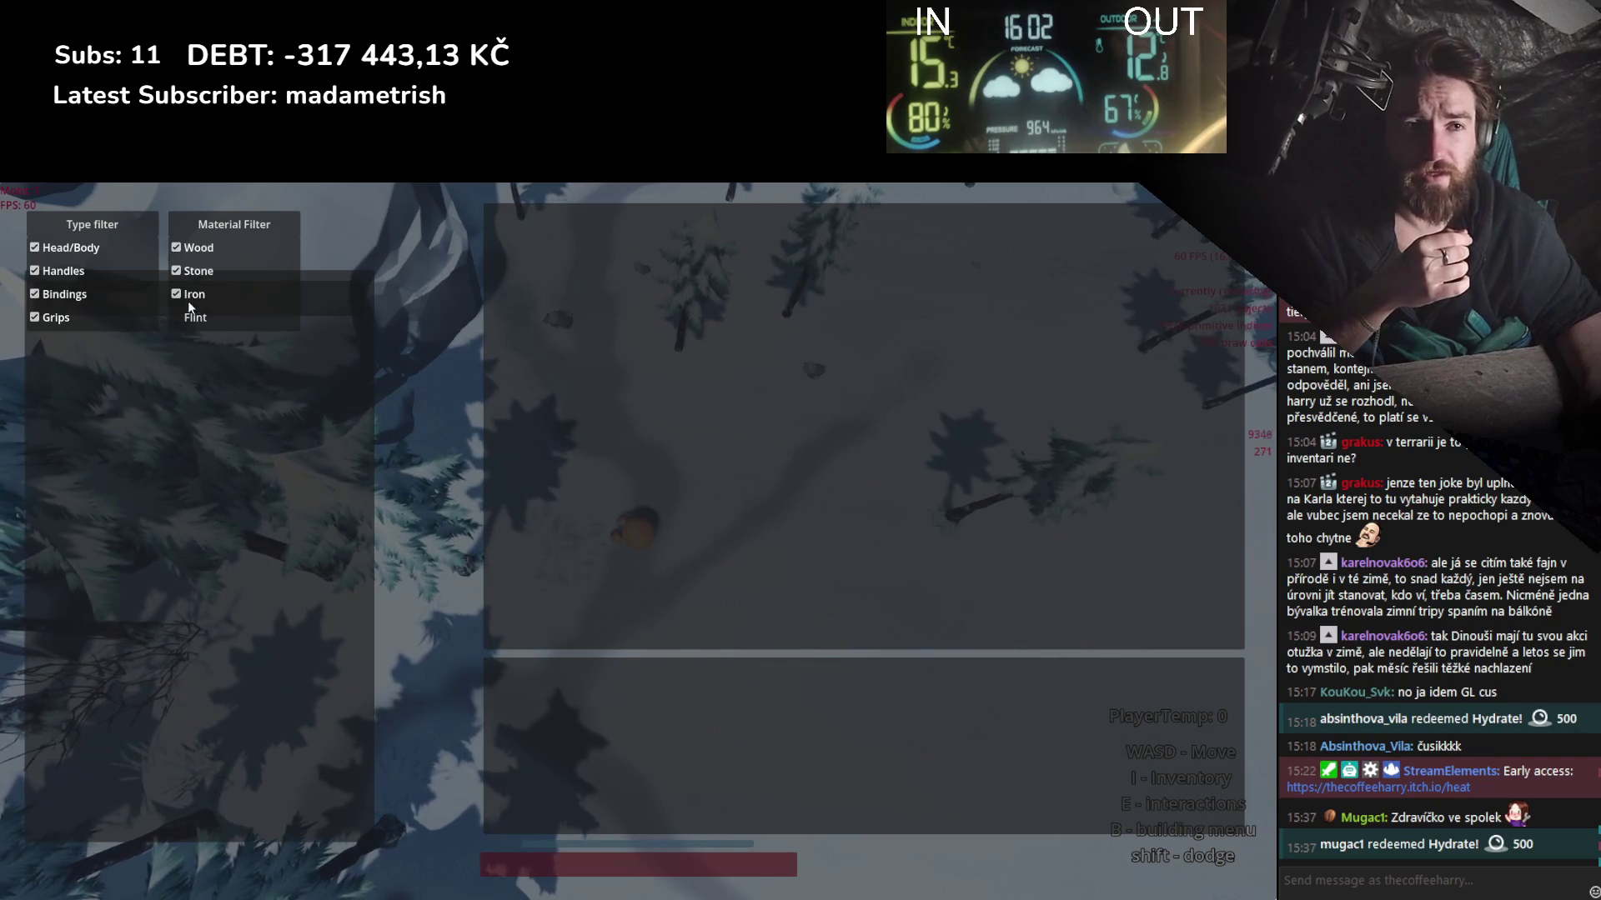
left_click(137, 232)
left_click(242, 225)
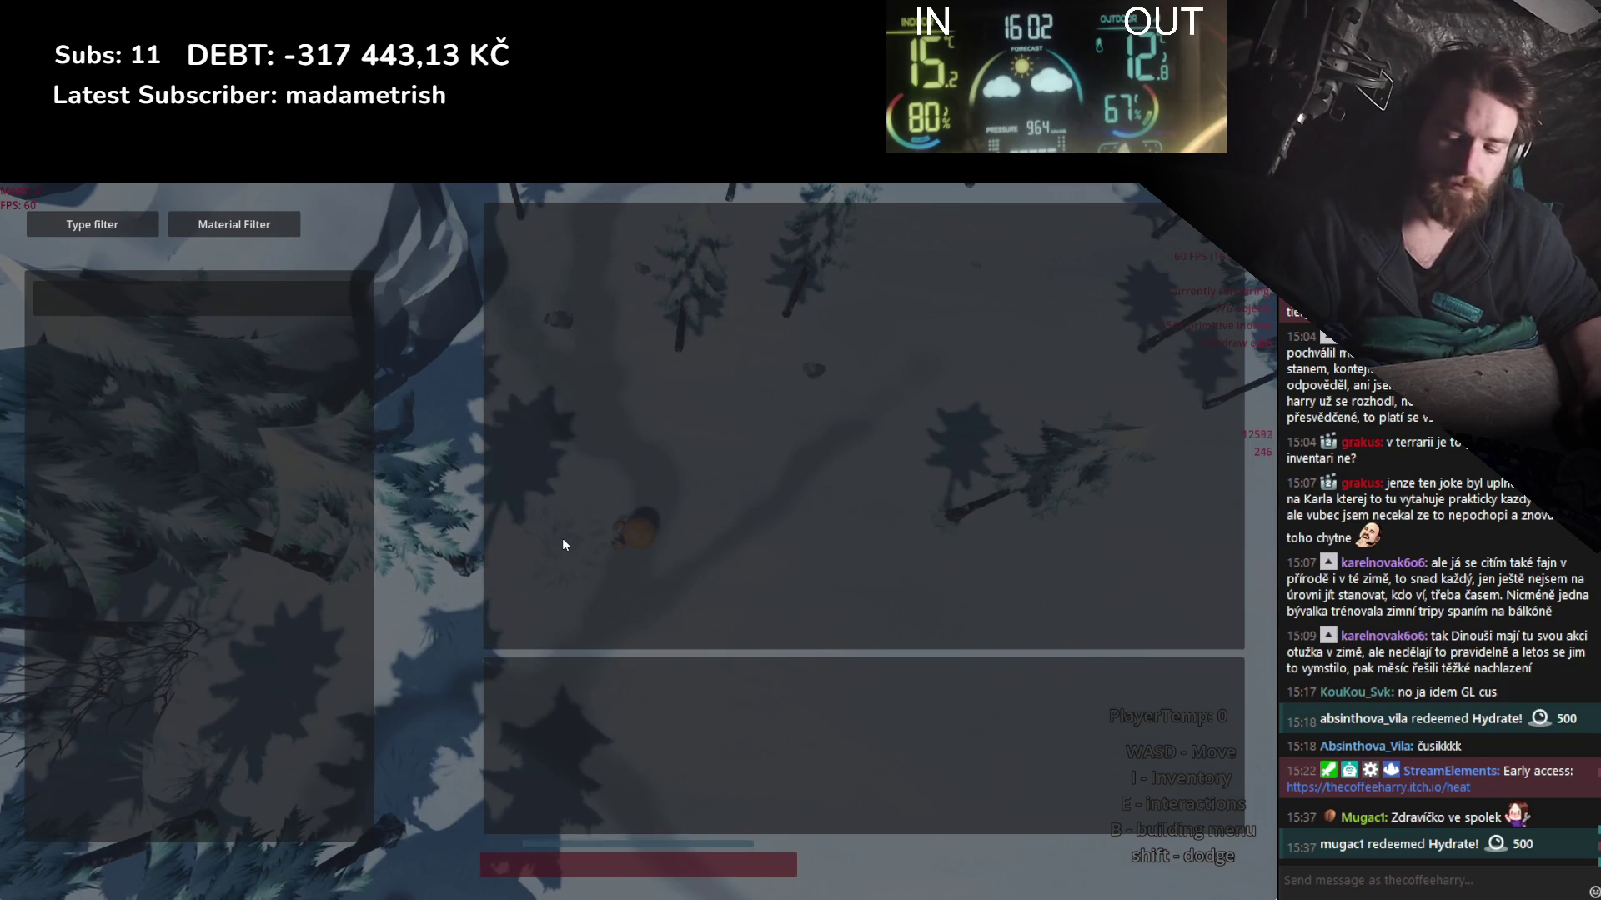
key("super")
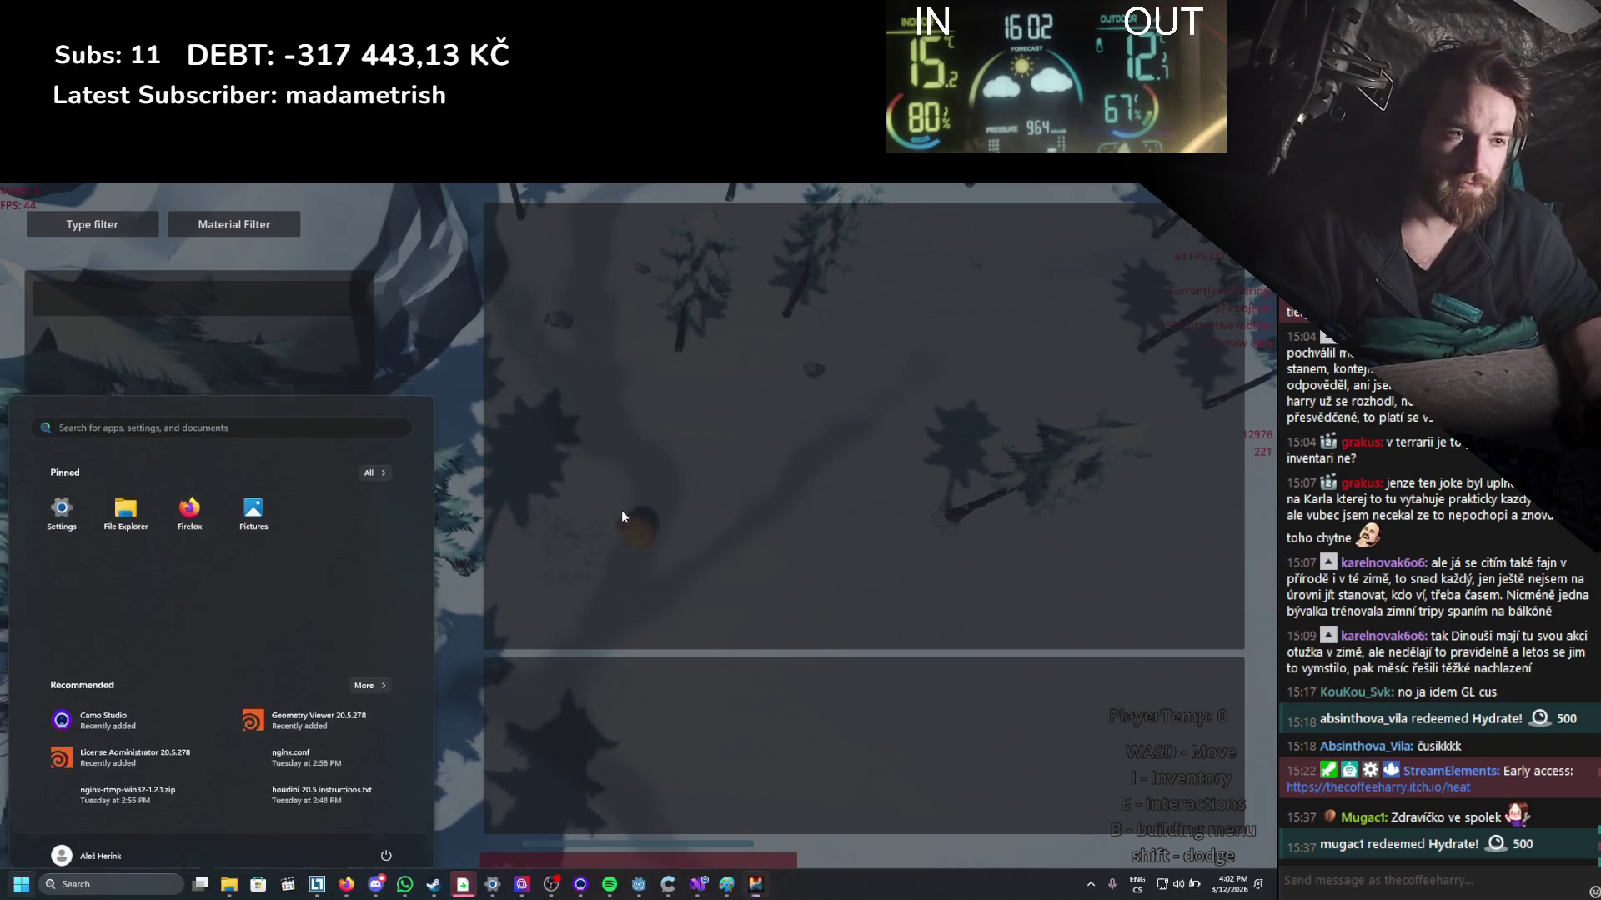
Close the running game and give the Panel a new StyleBoxFlat panel style override.
key("super")
key("alt+F4")
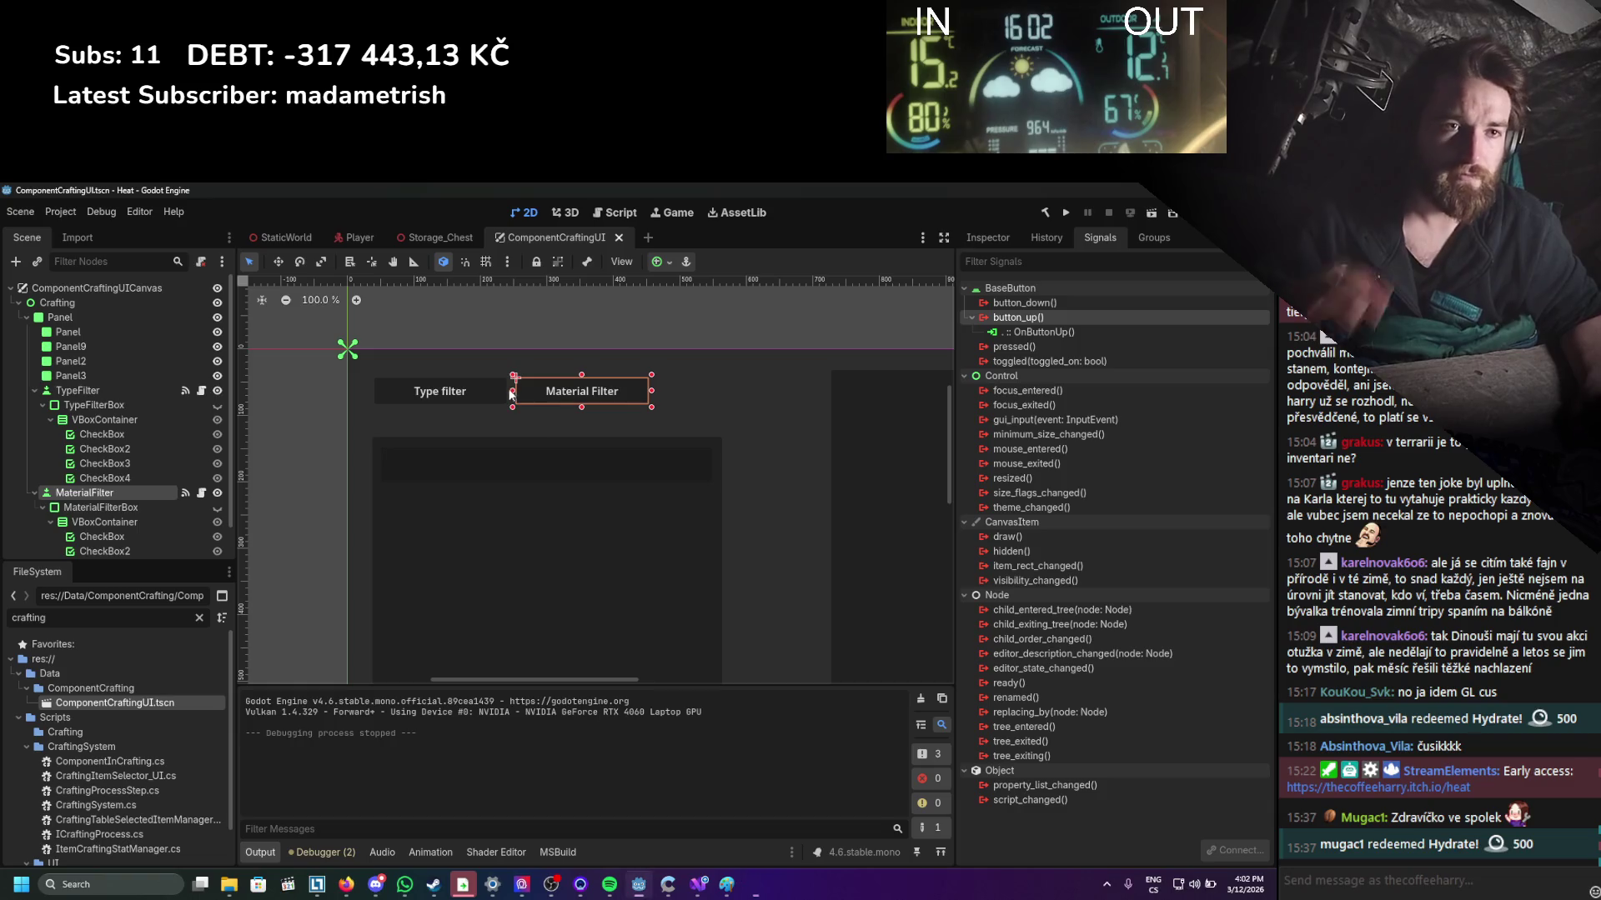
left_click(386, 442)
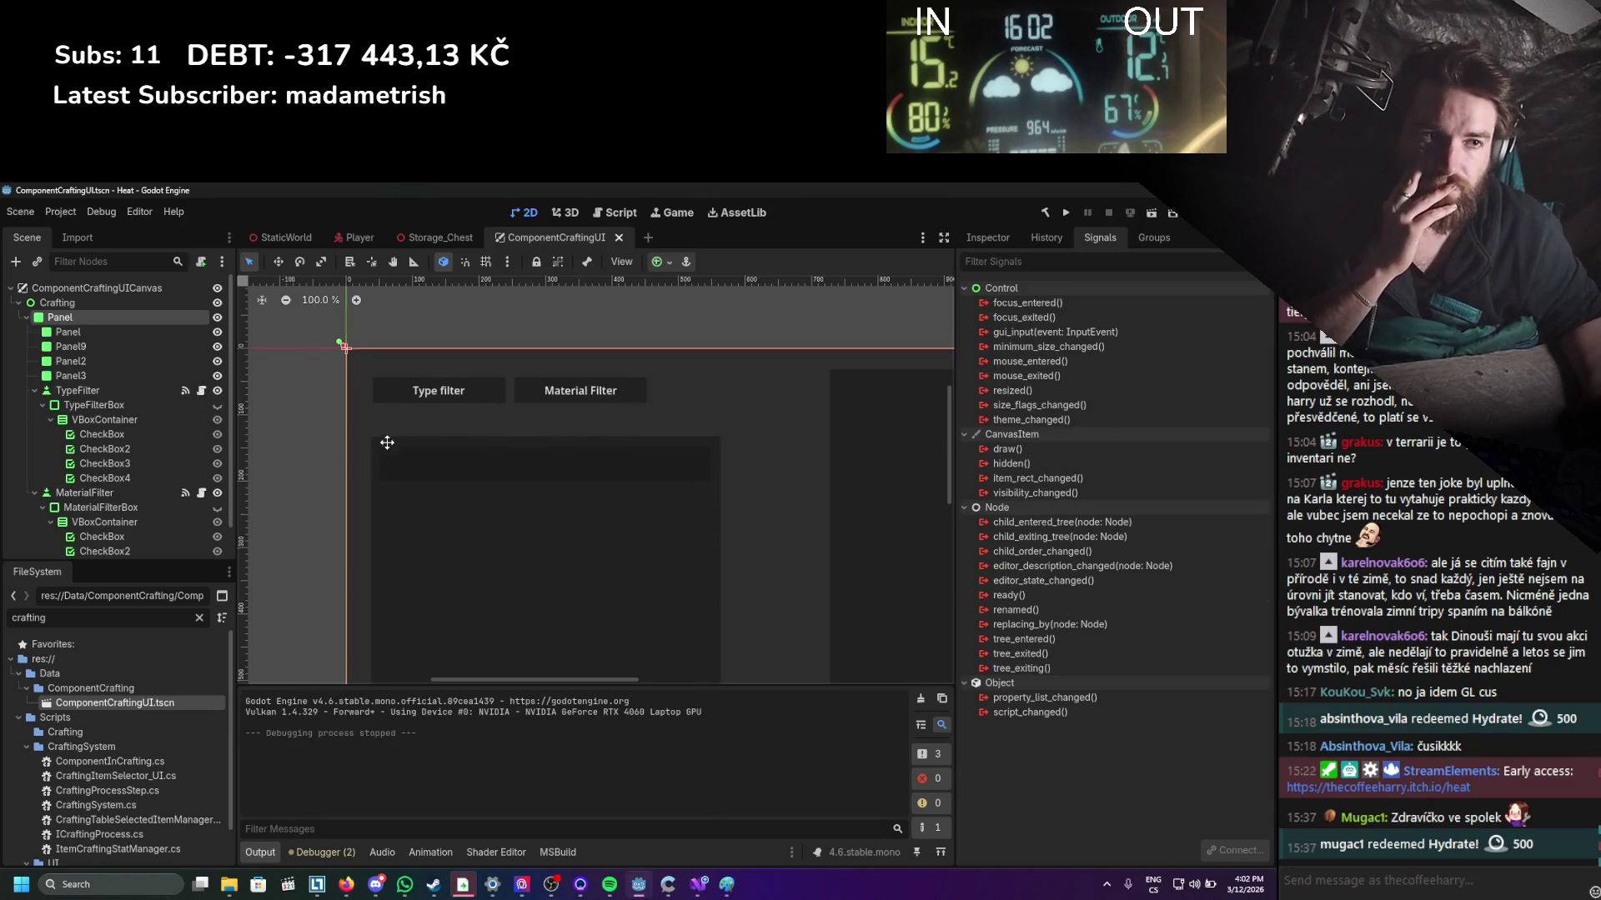
left_click_drag(387, 441, 345, 394)
left_click(988, 238)
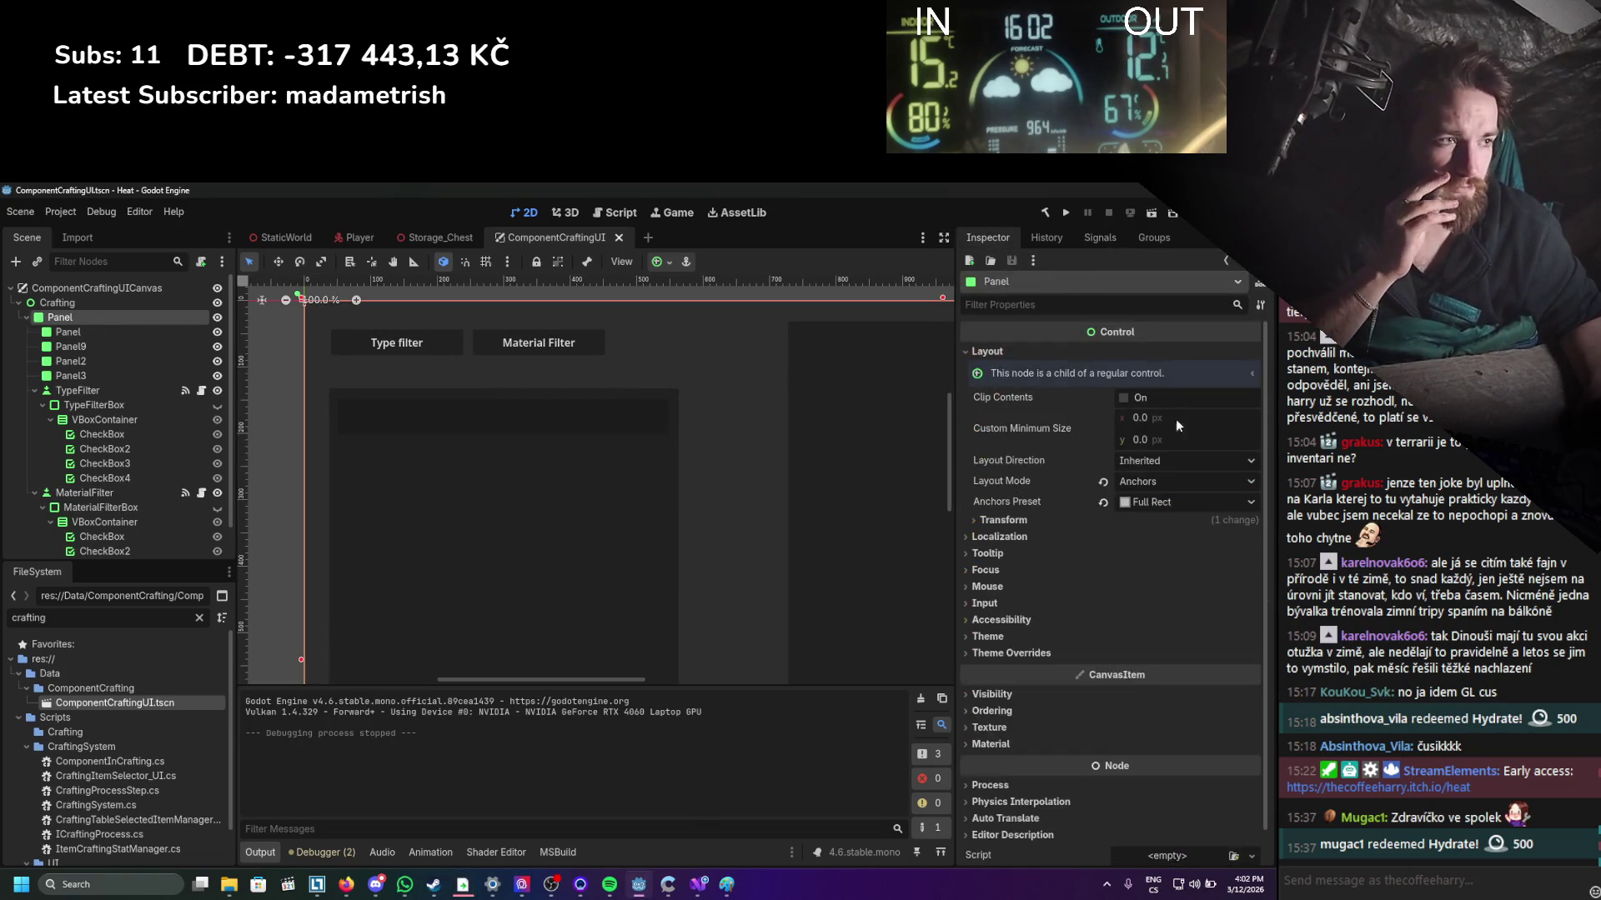
scroll(1176, 425, "down", 1)
left_click(1013, 618)
left_click(1025, 635)
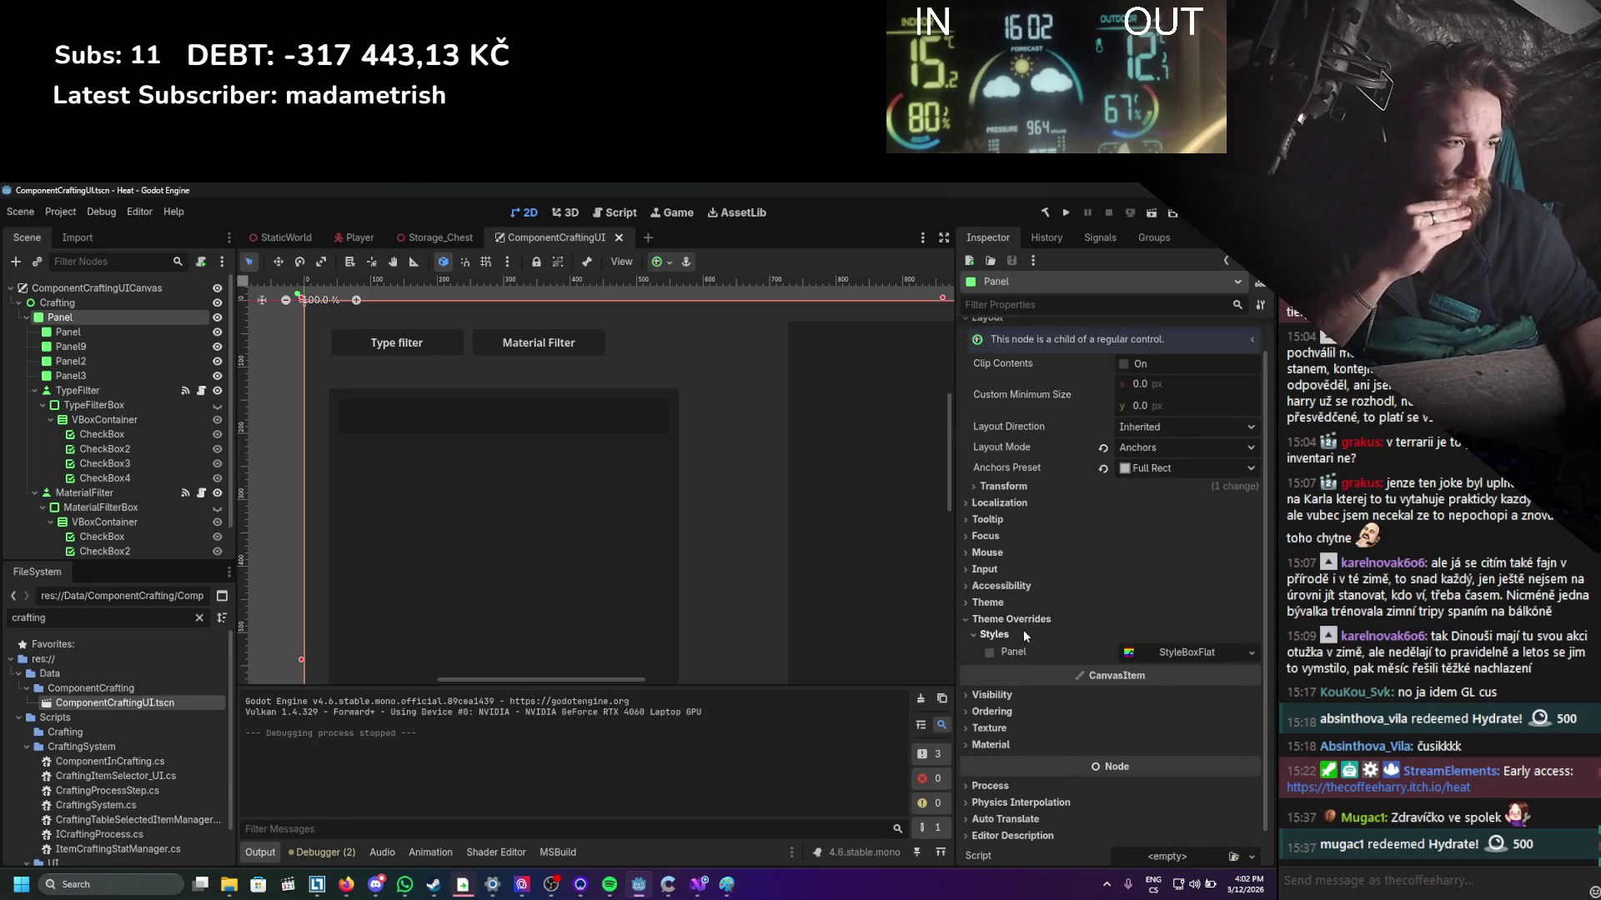
left_click(1251, 659)
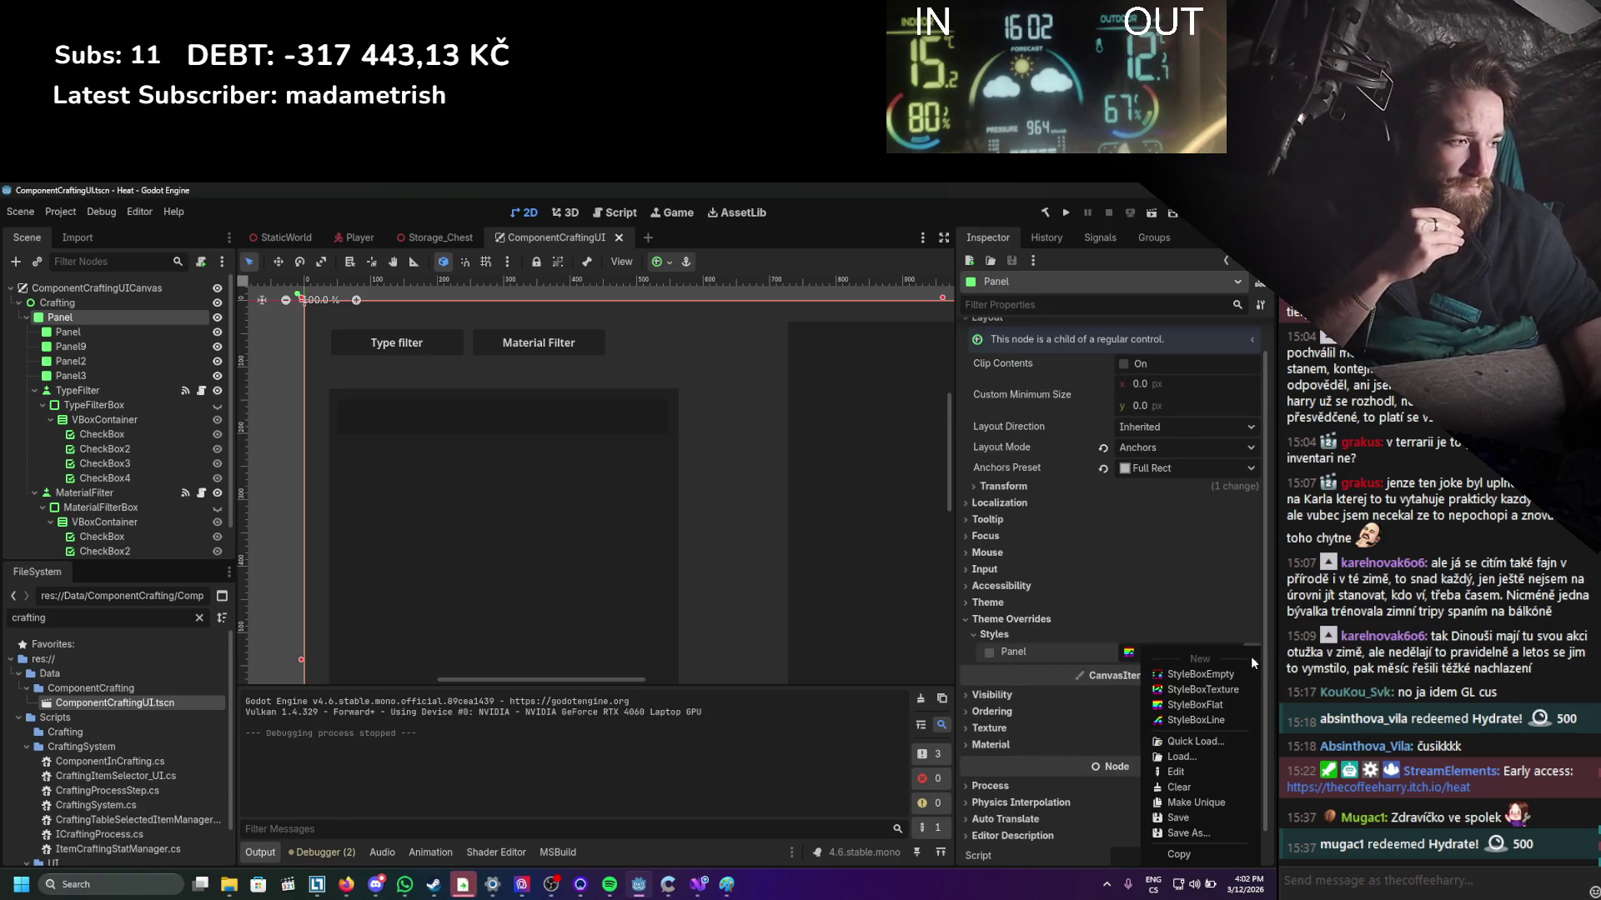
left_click(1201, 705)
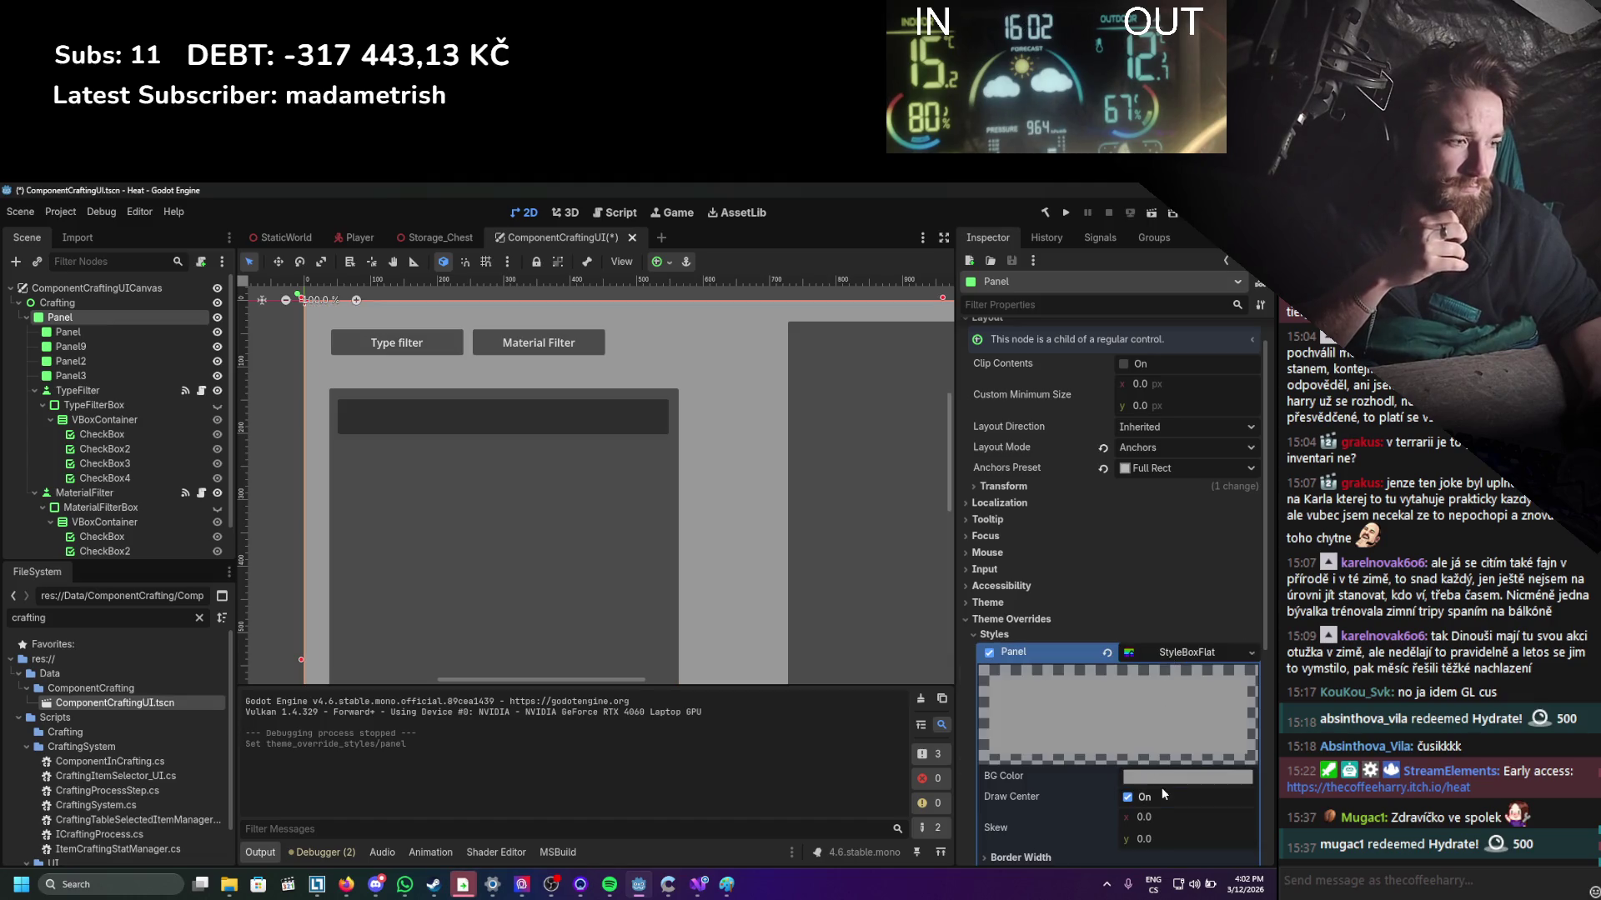
Set the StyleBoxFlat background colour to dark grey #363636 and save the scene.
left_click(1187, 776)
left_click(1258, 527)
mouse_move(1259, 550)
left_mouse_down()
mouse_move(1258, 479)
mouse_move(1258, 495)
left_mouse_up()
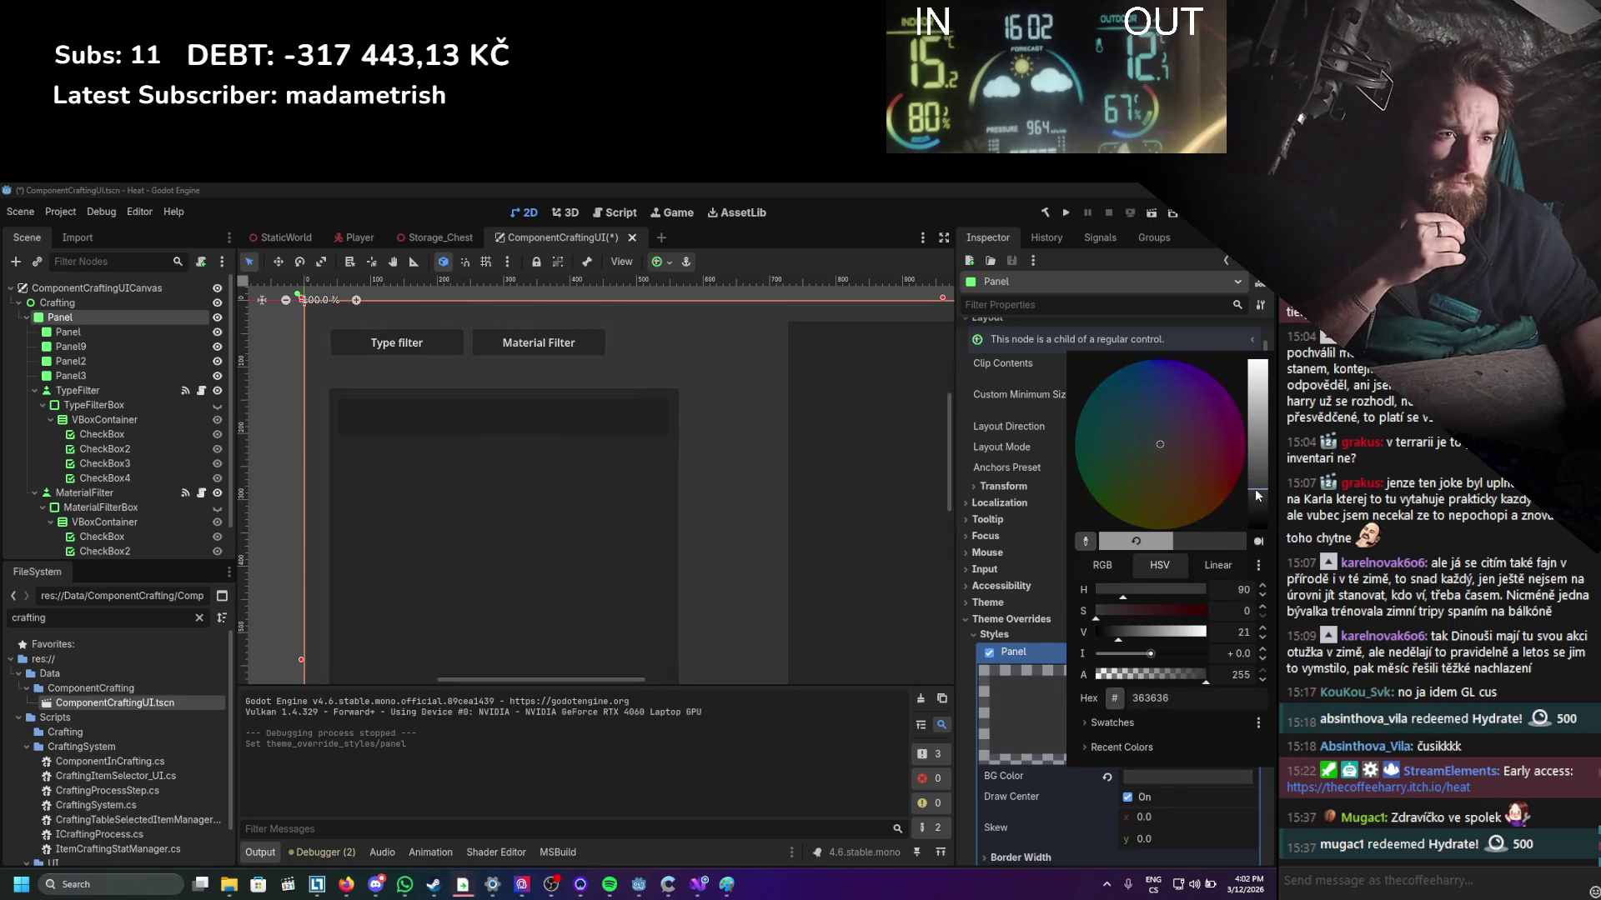
left_click(797, 609)
key("ctrl+s")
scroll(650, 575, "down", 5)
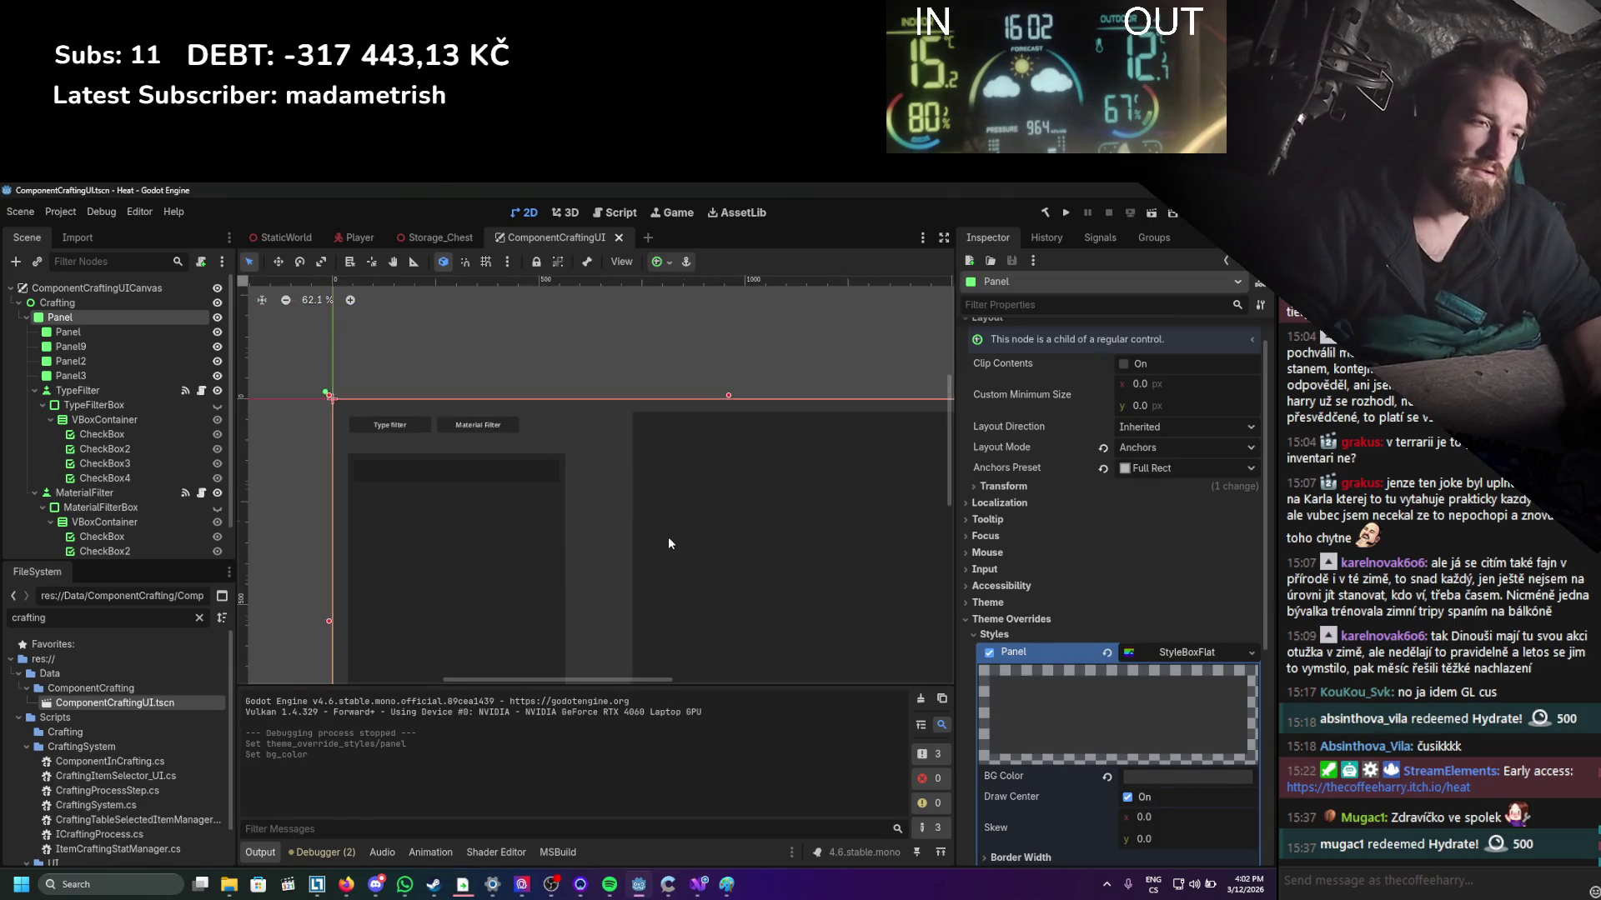
scroll(669, 543, "down", 4)
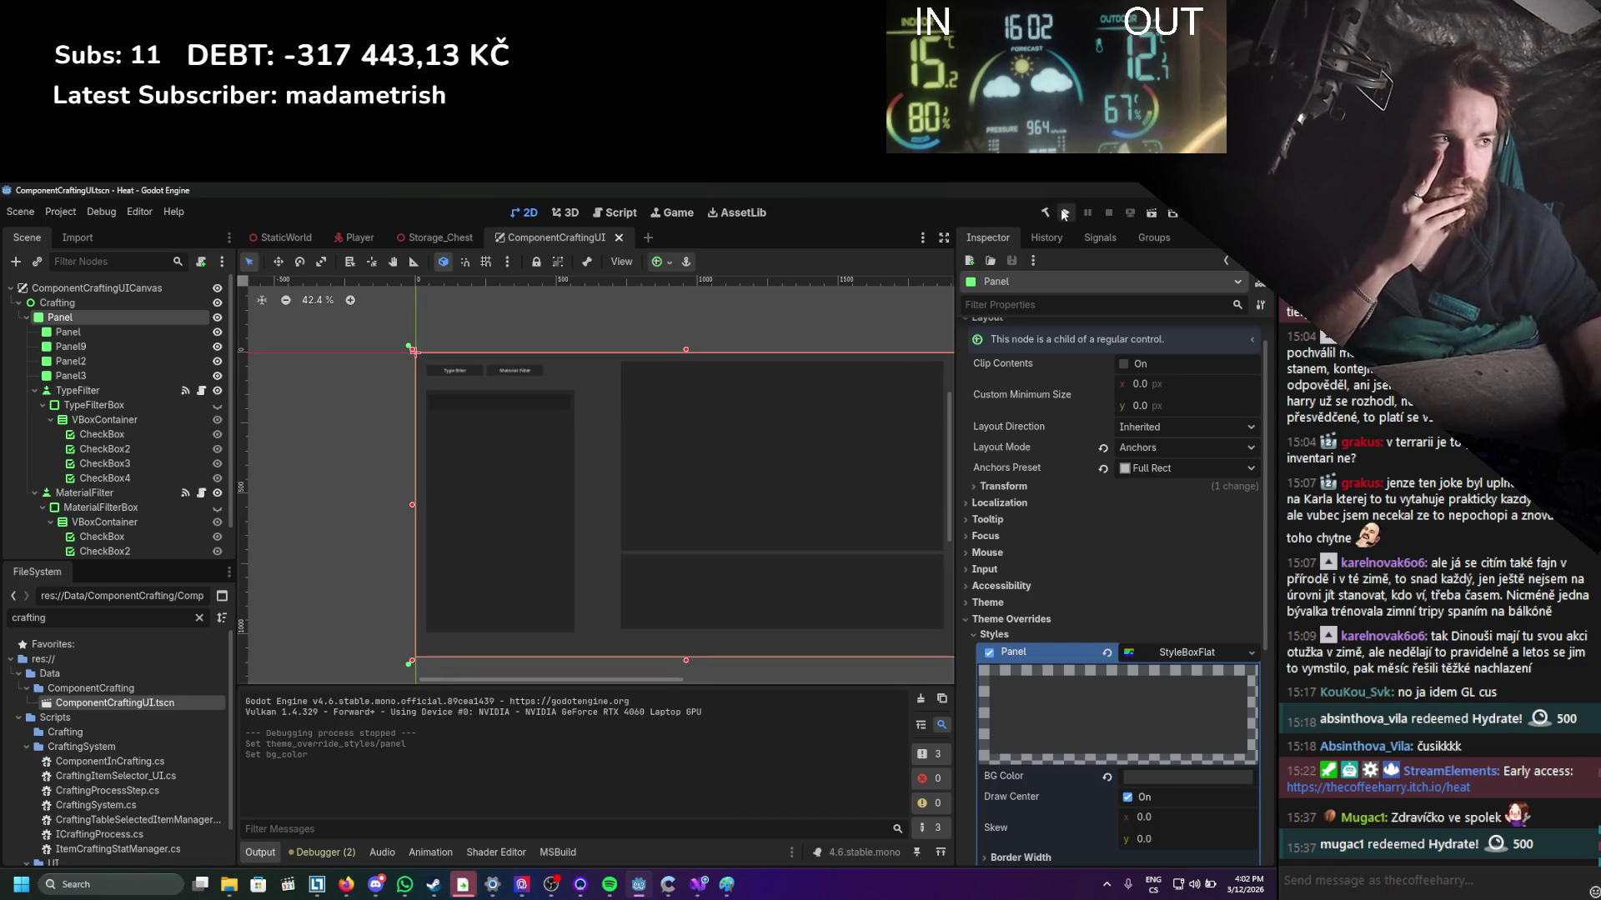
left_click(1062, 213)
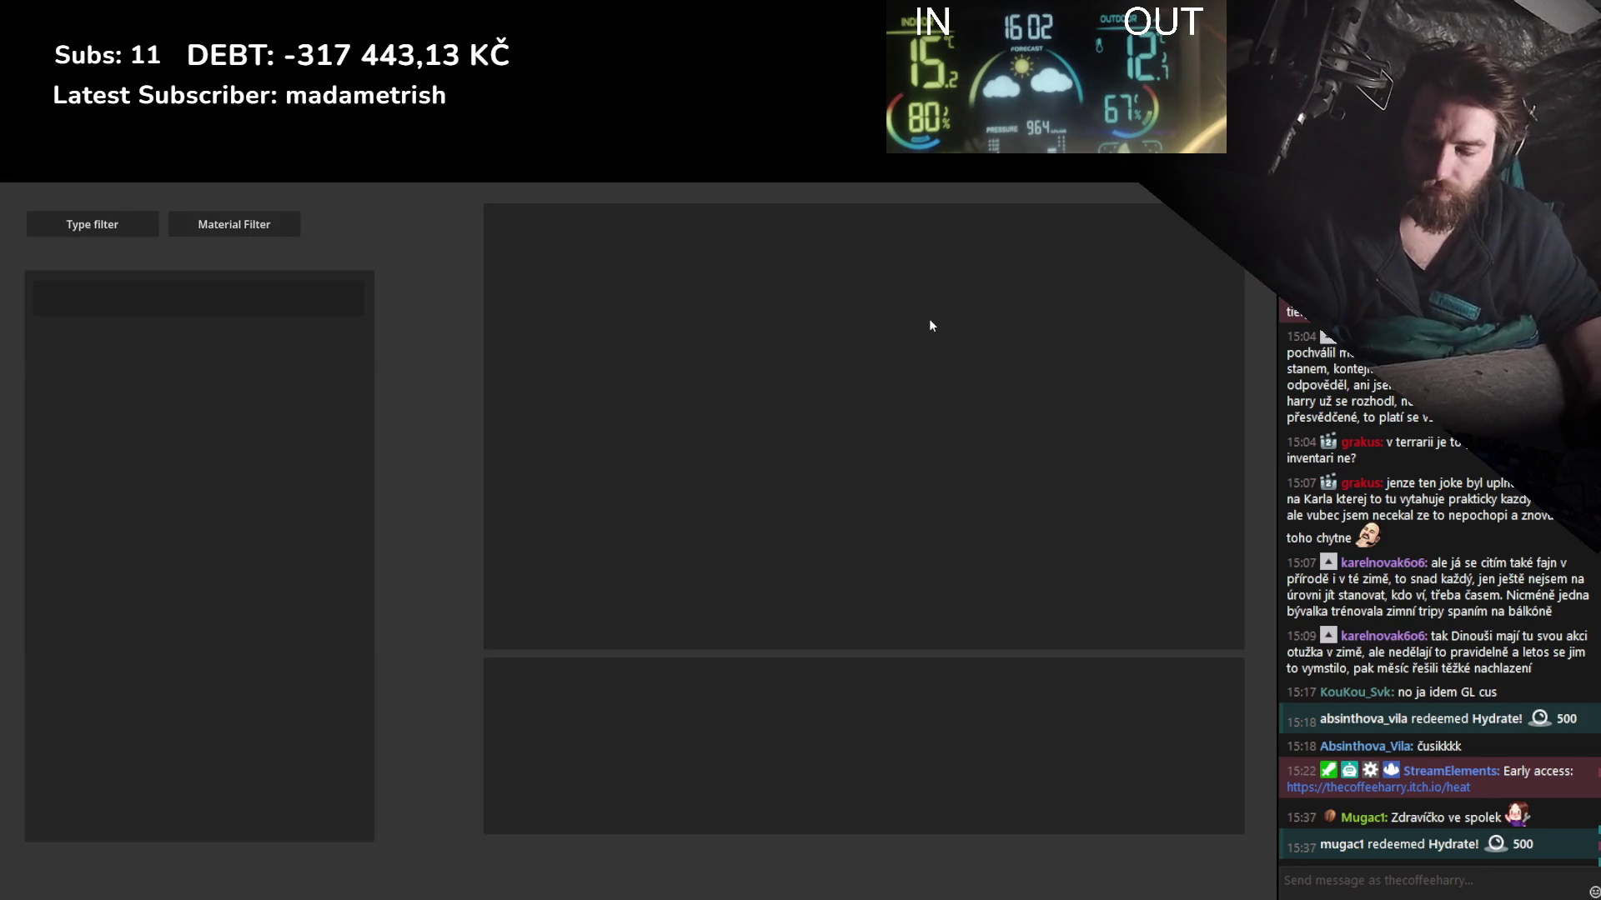
key("alt+F4")
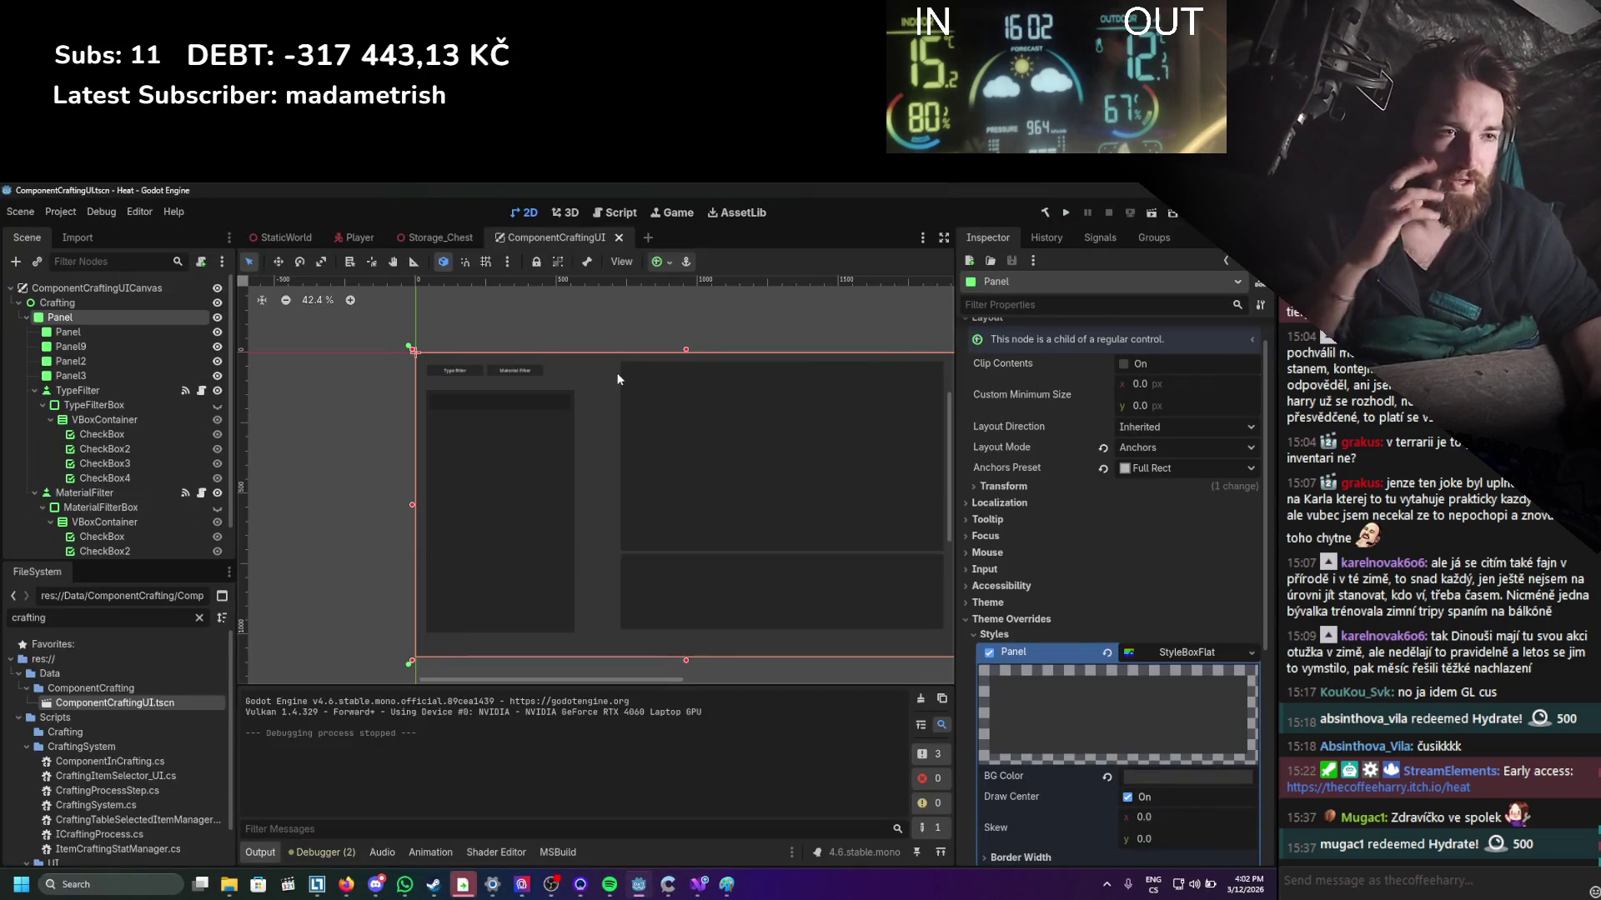
scroll(557, 430, "up", 3)
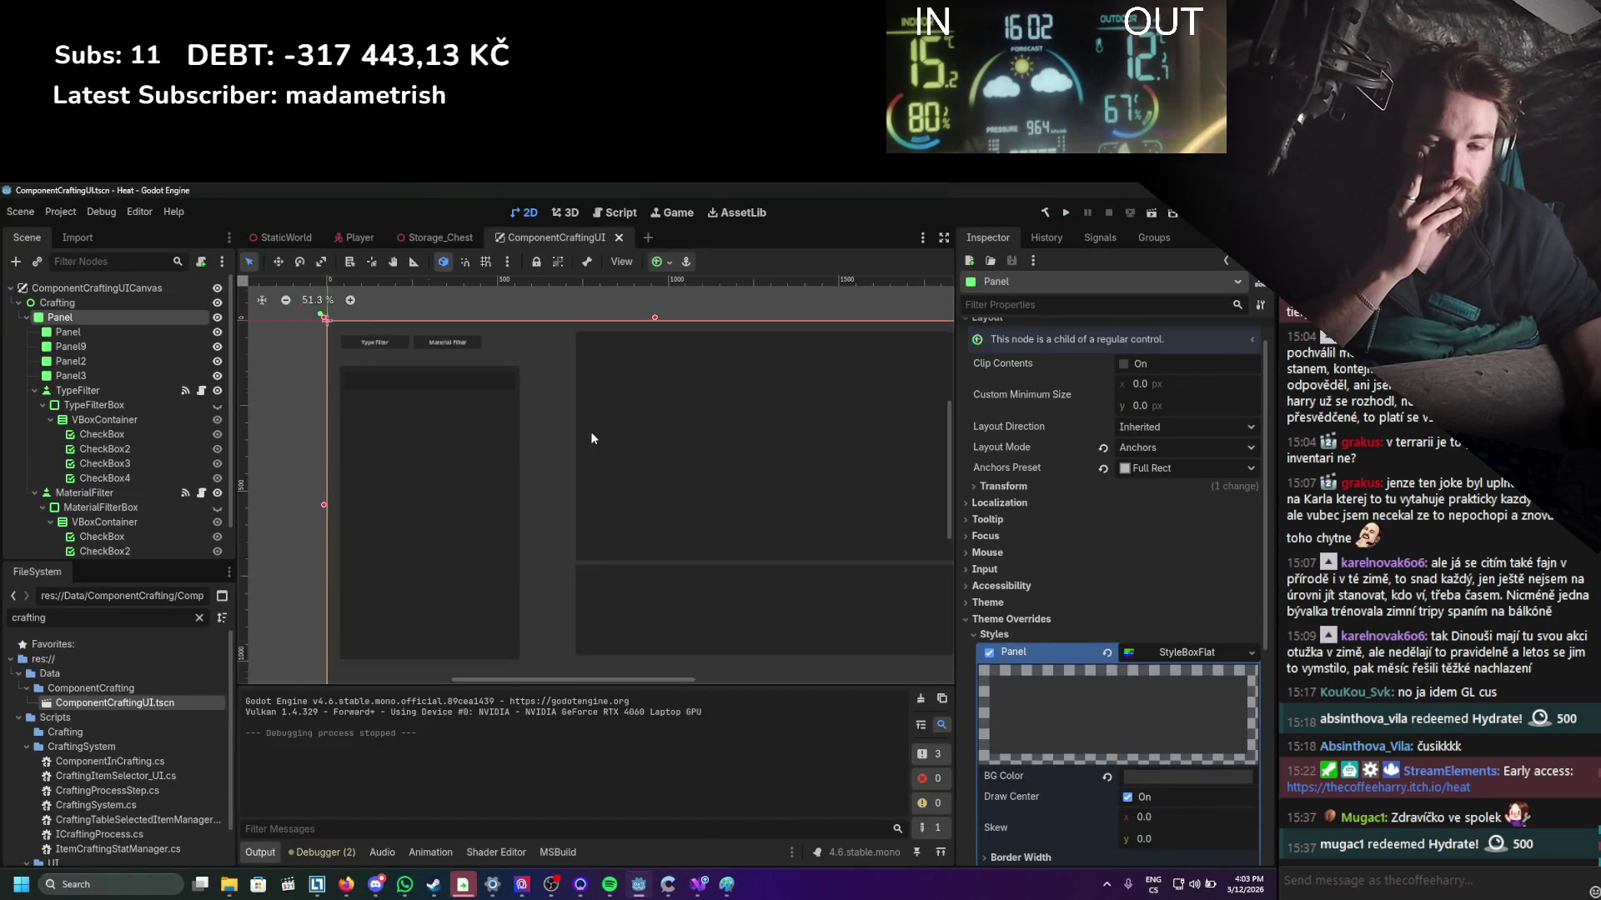
Collapse the TypeFilter branch in the Scene dock.
scroll(573, 438, "down", 1)
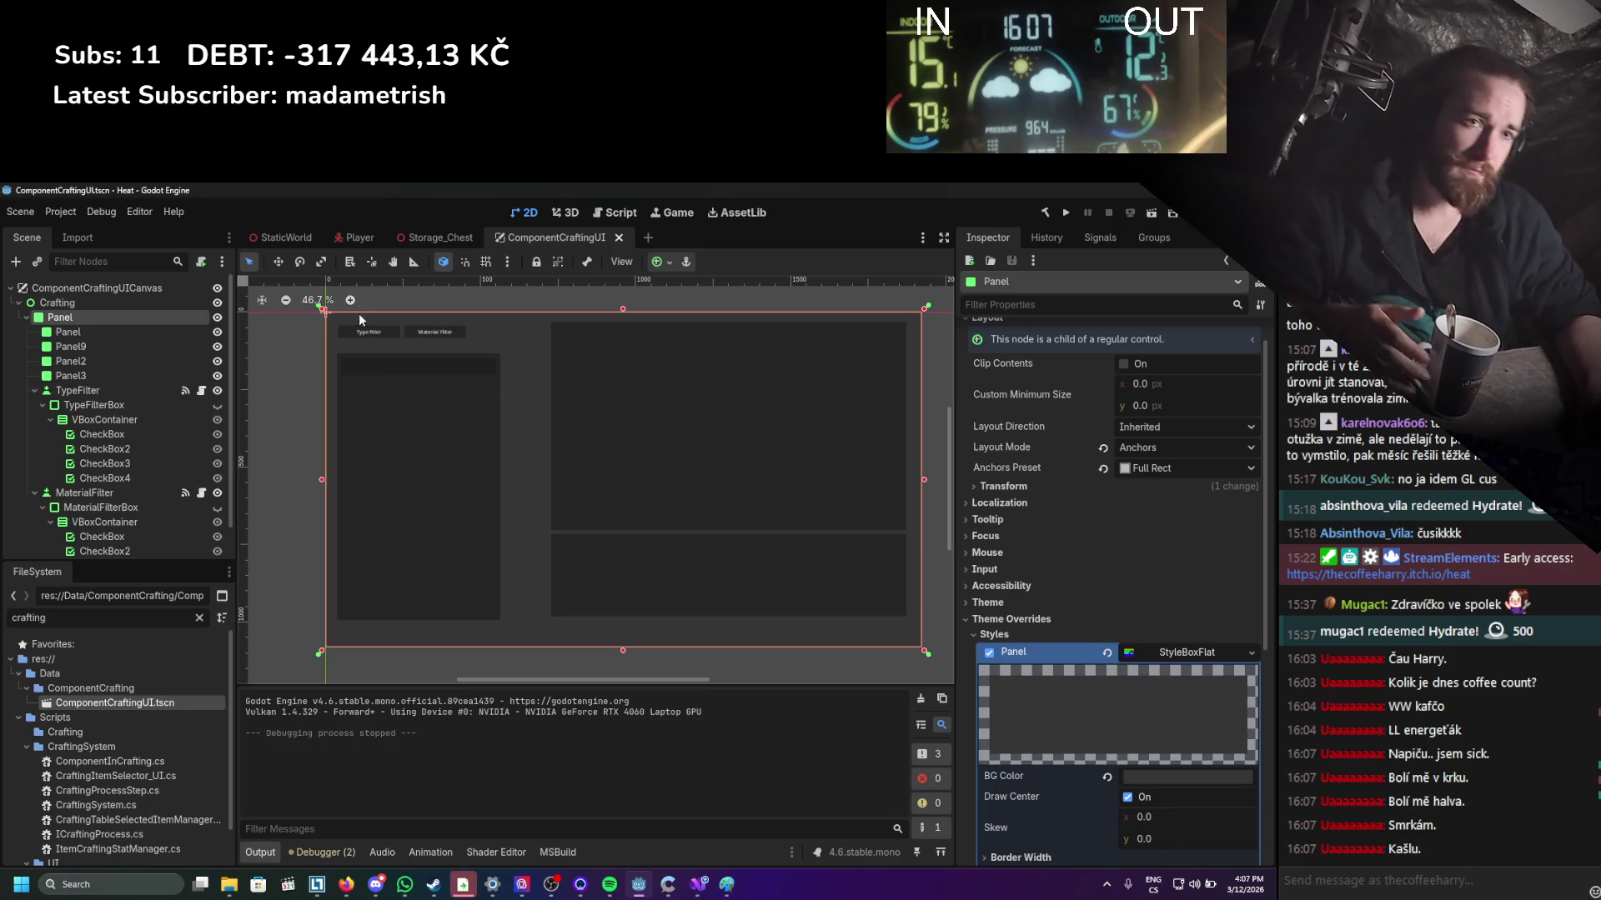
scroll(419, 348, "up", 1)
scroll(459, 379, "down", 1)
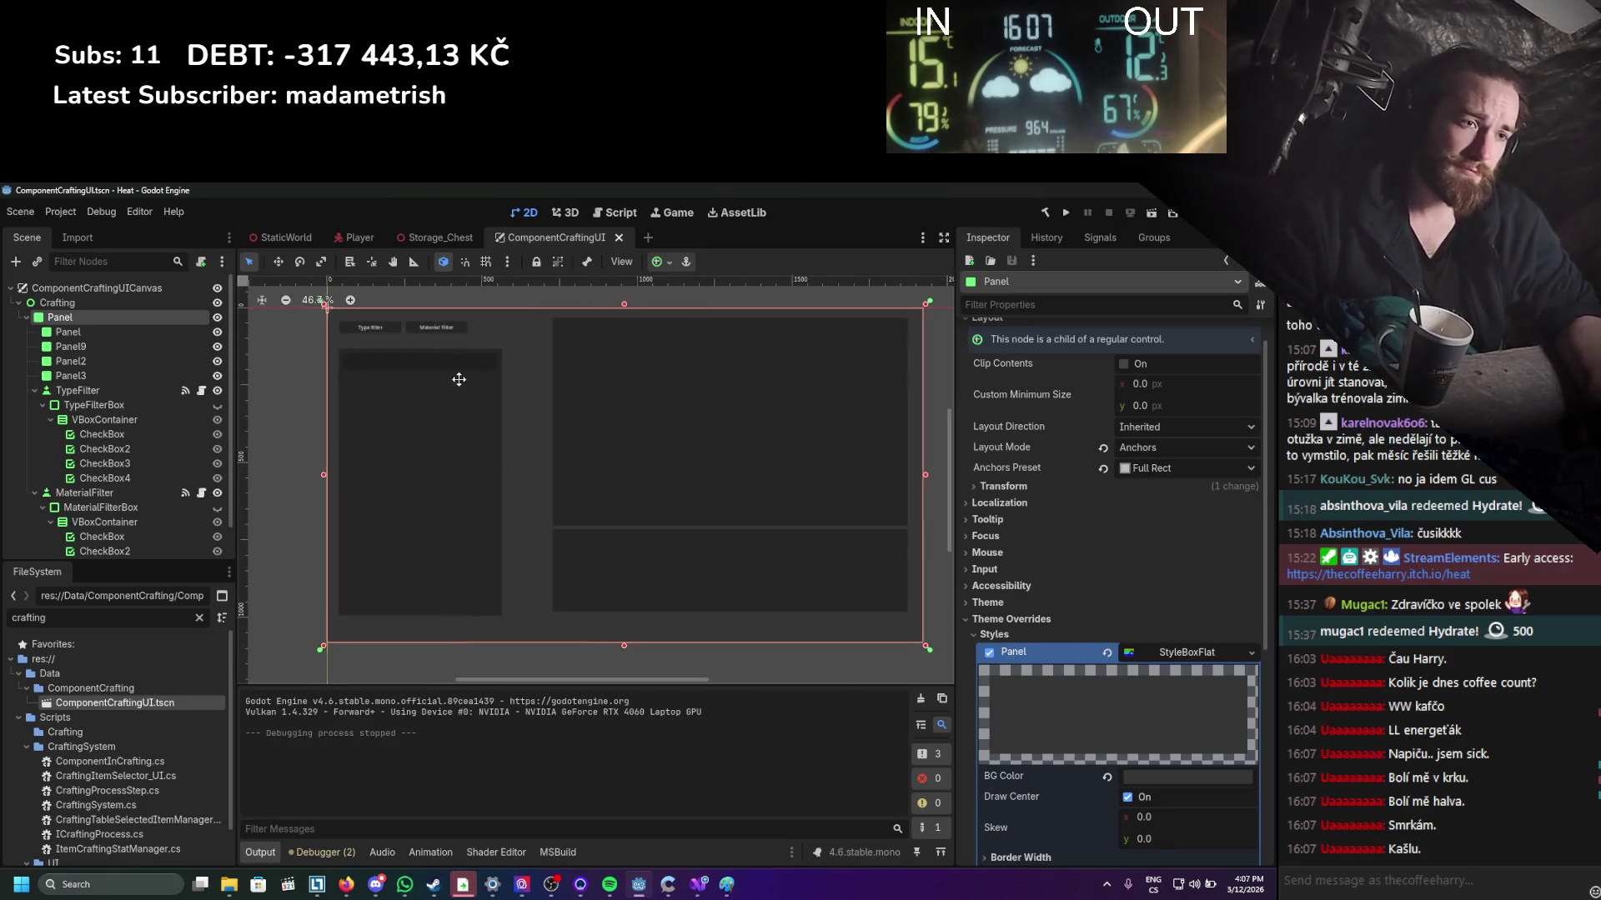
scroll(482, 352, "up", 1)
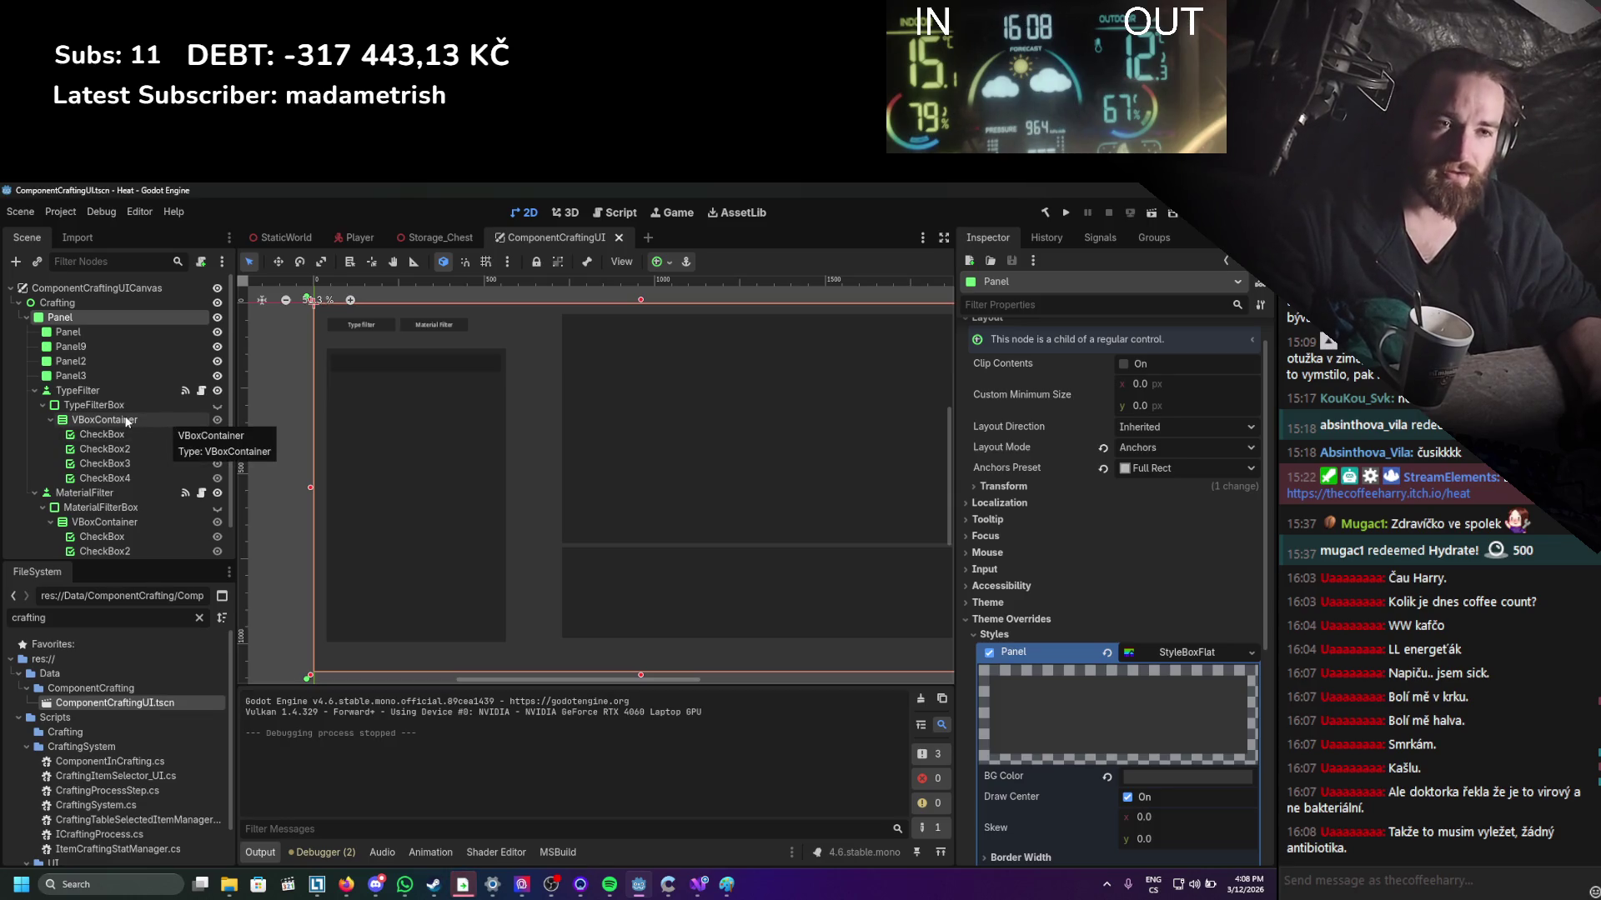
left_click(35, 392)
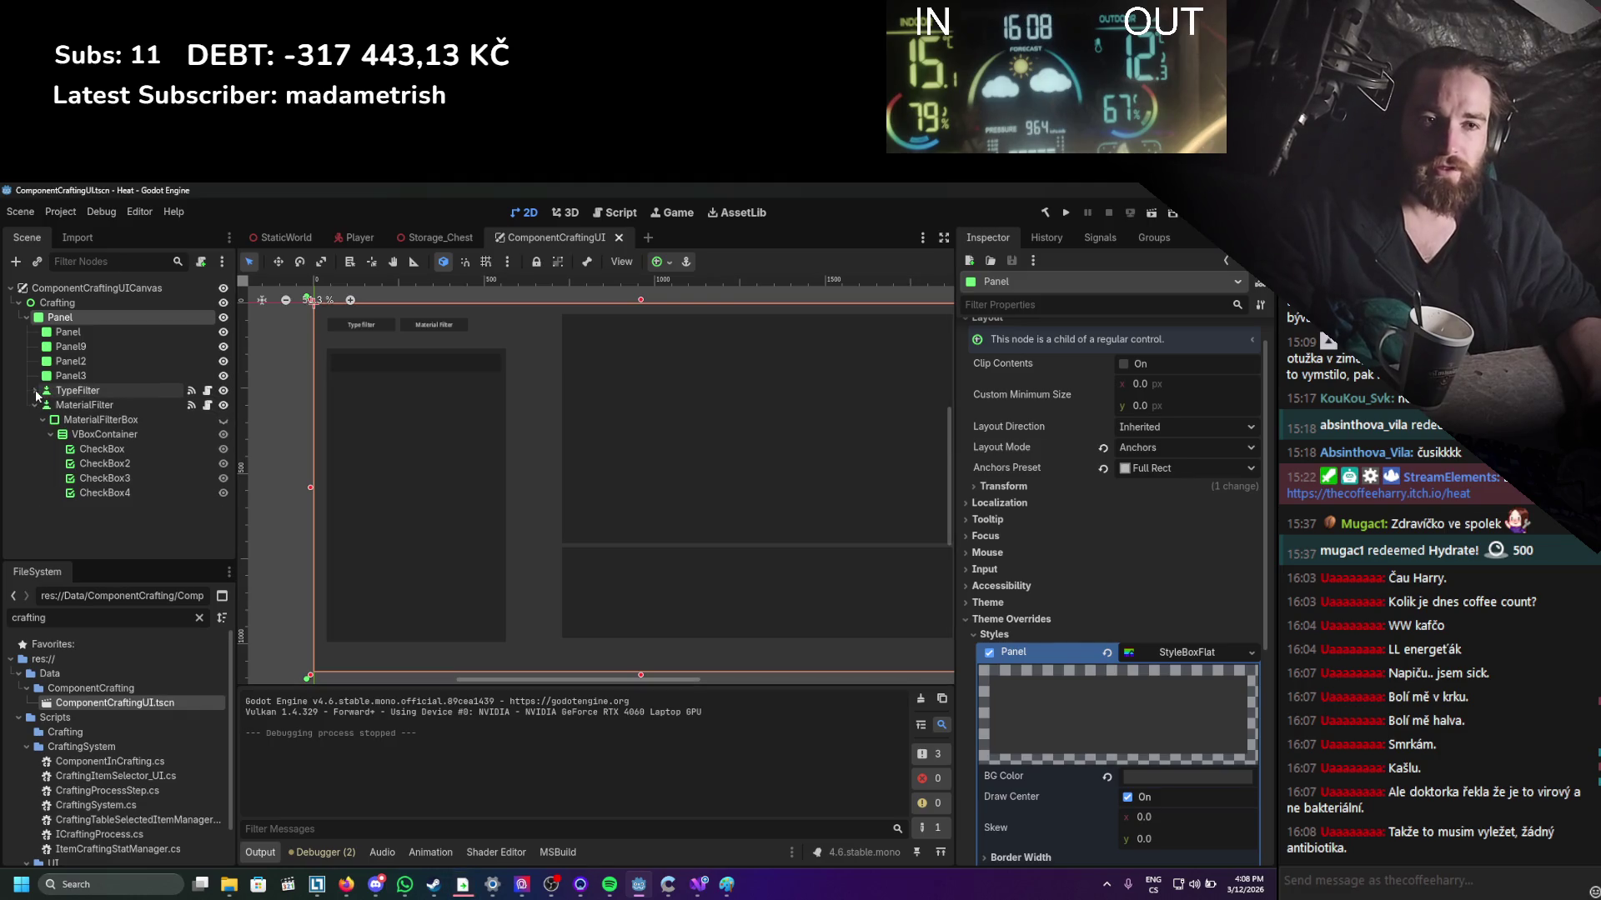
Collapse the MaterialFilter branch and move Panel9 inside the child Panel.
left_click(40, 391)
left_click(37, 405)
left_click(36, 406)
left_click(73, 392)
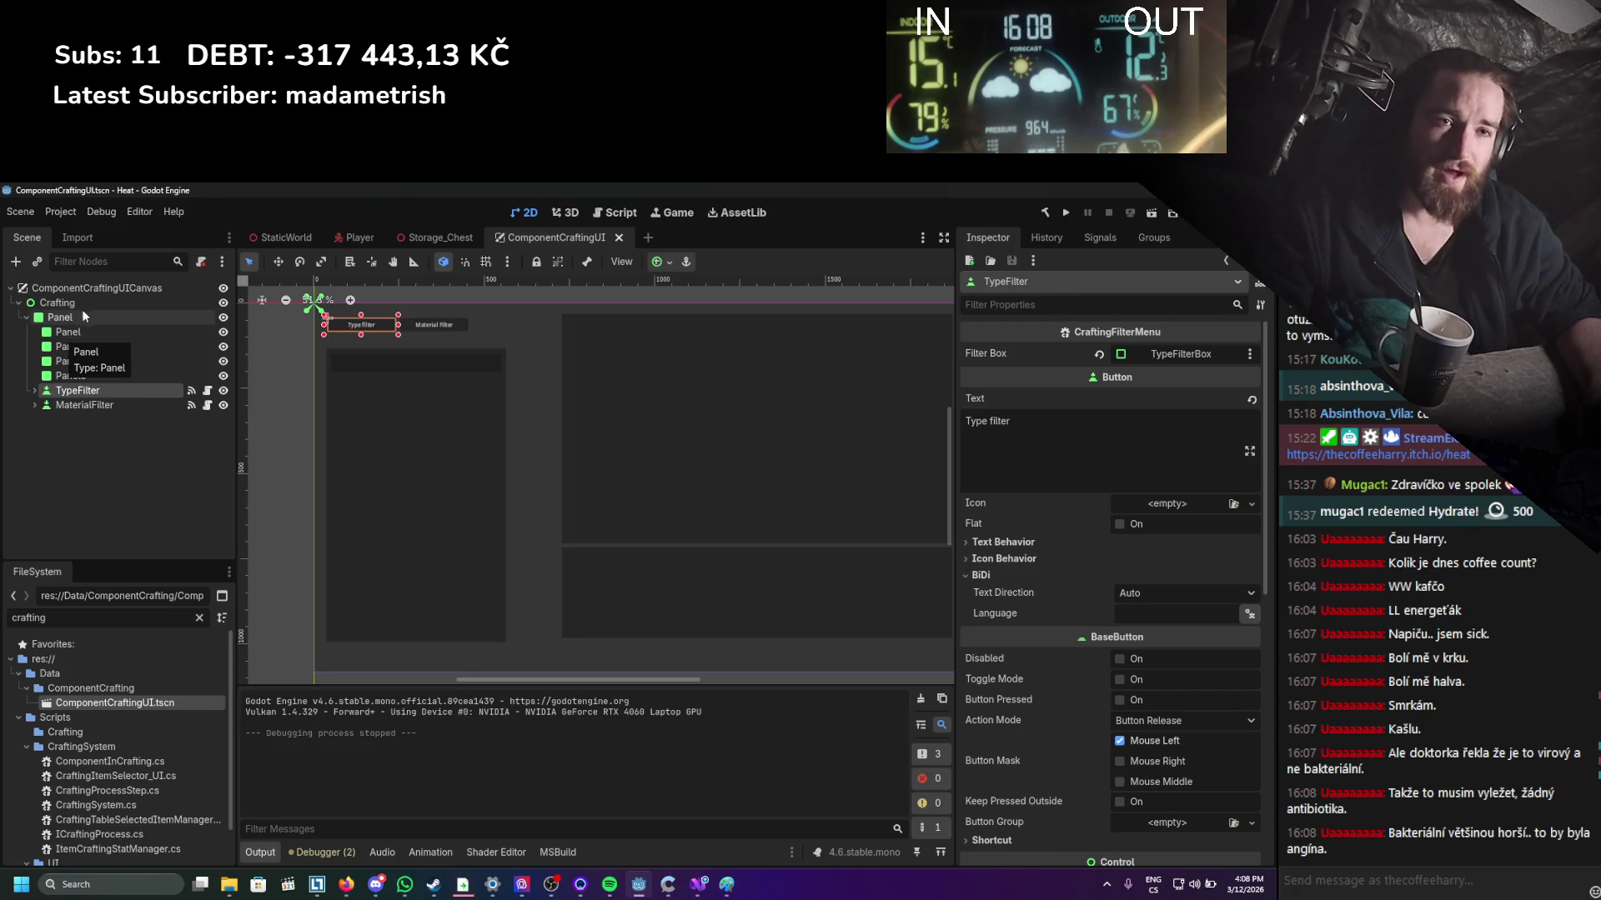
left_click(82, 317)
left_click(82, 332)
left_click(83, 346)
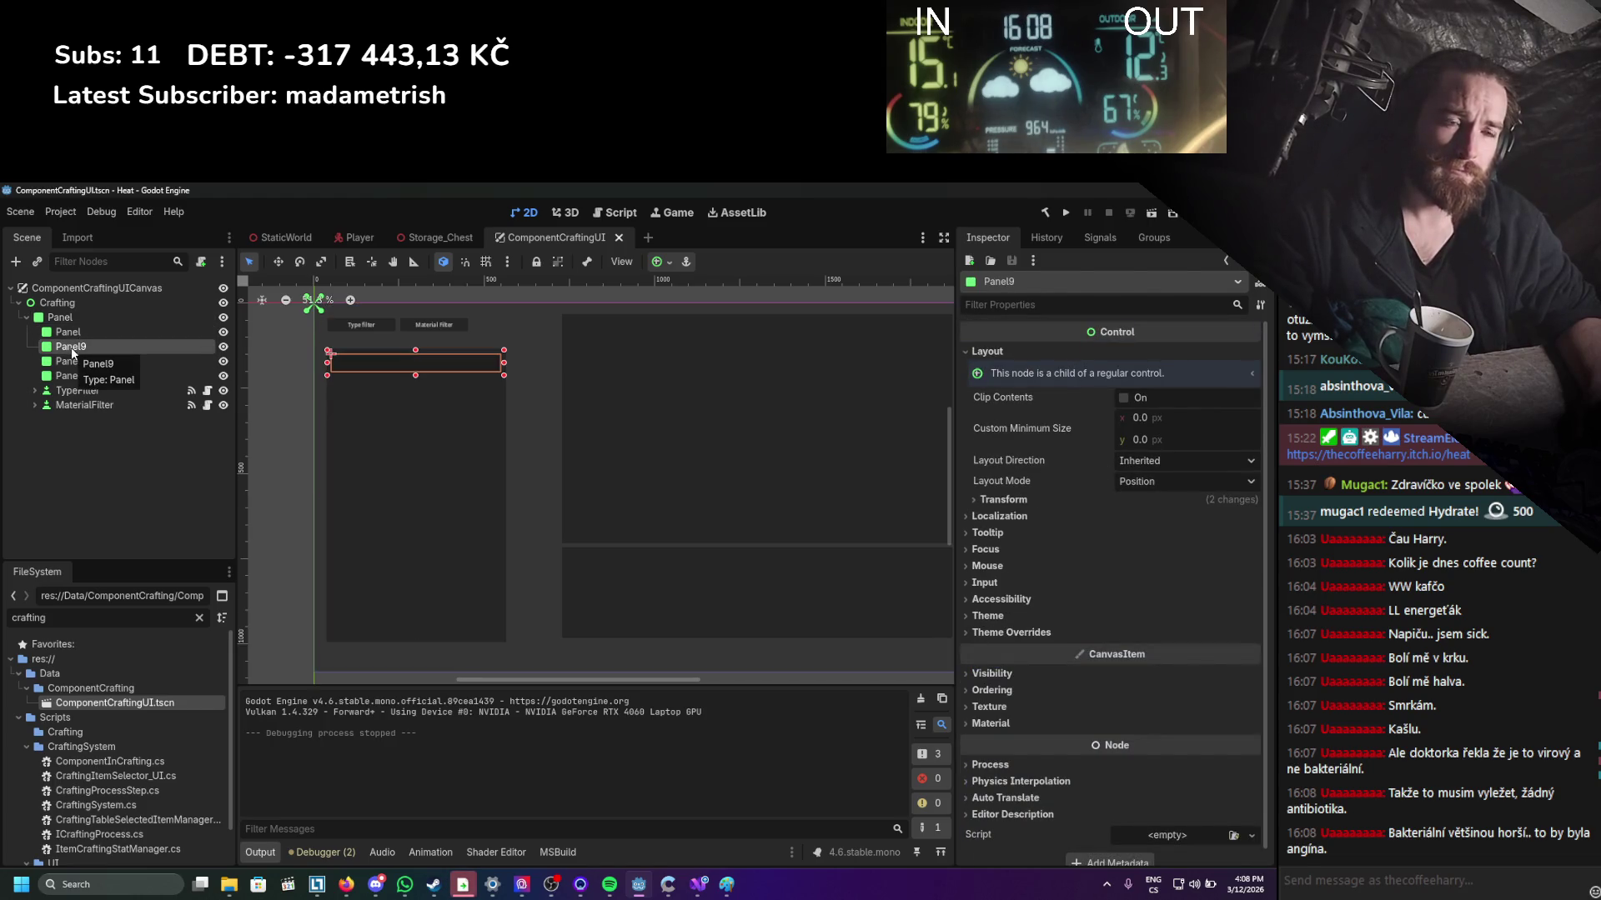
left_click_drag(71, 347, 74, 337)
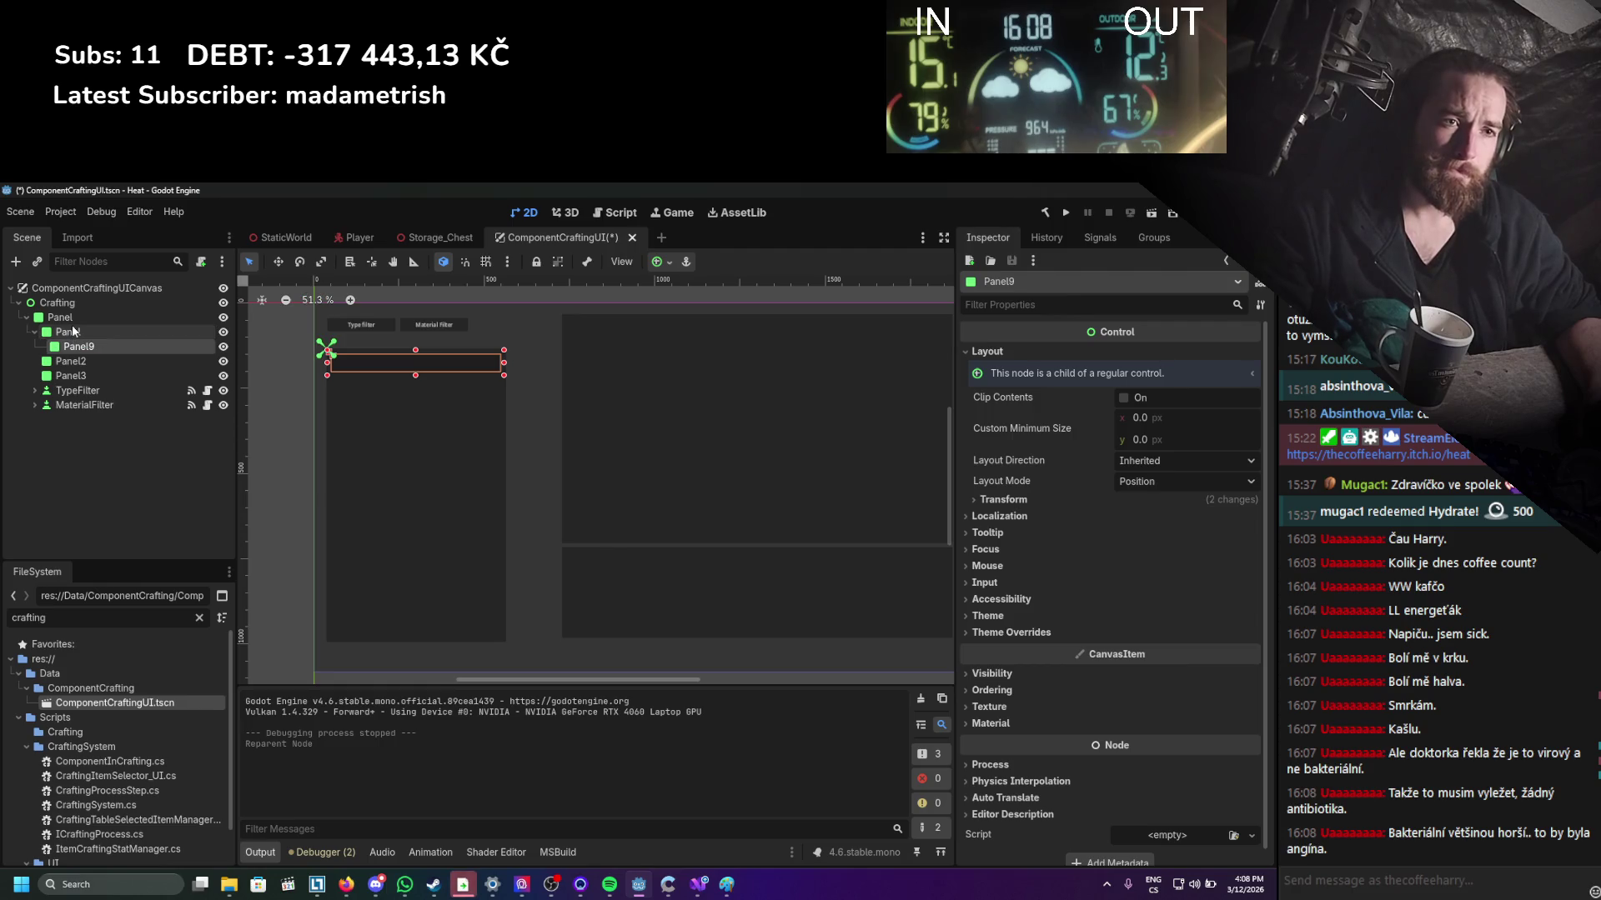
Rename the child Panel to SelectionPanel.
left_click(74, 332)
left_click(75, 334)
type("S")
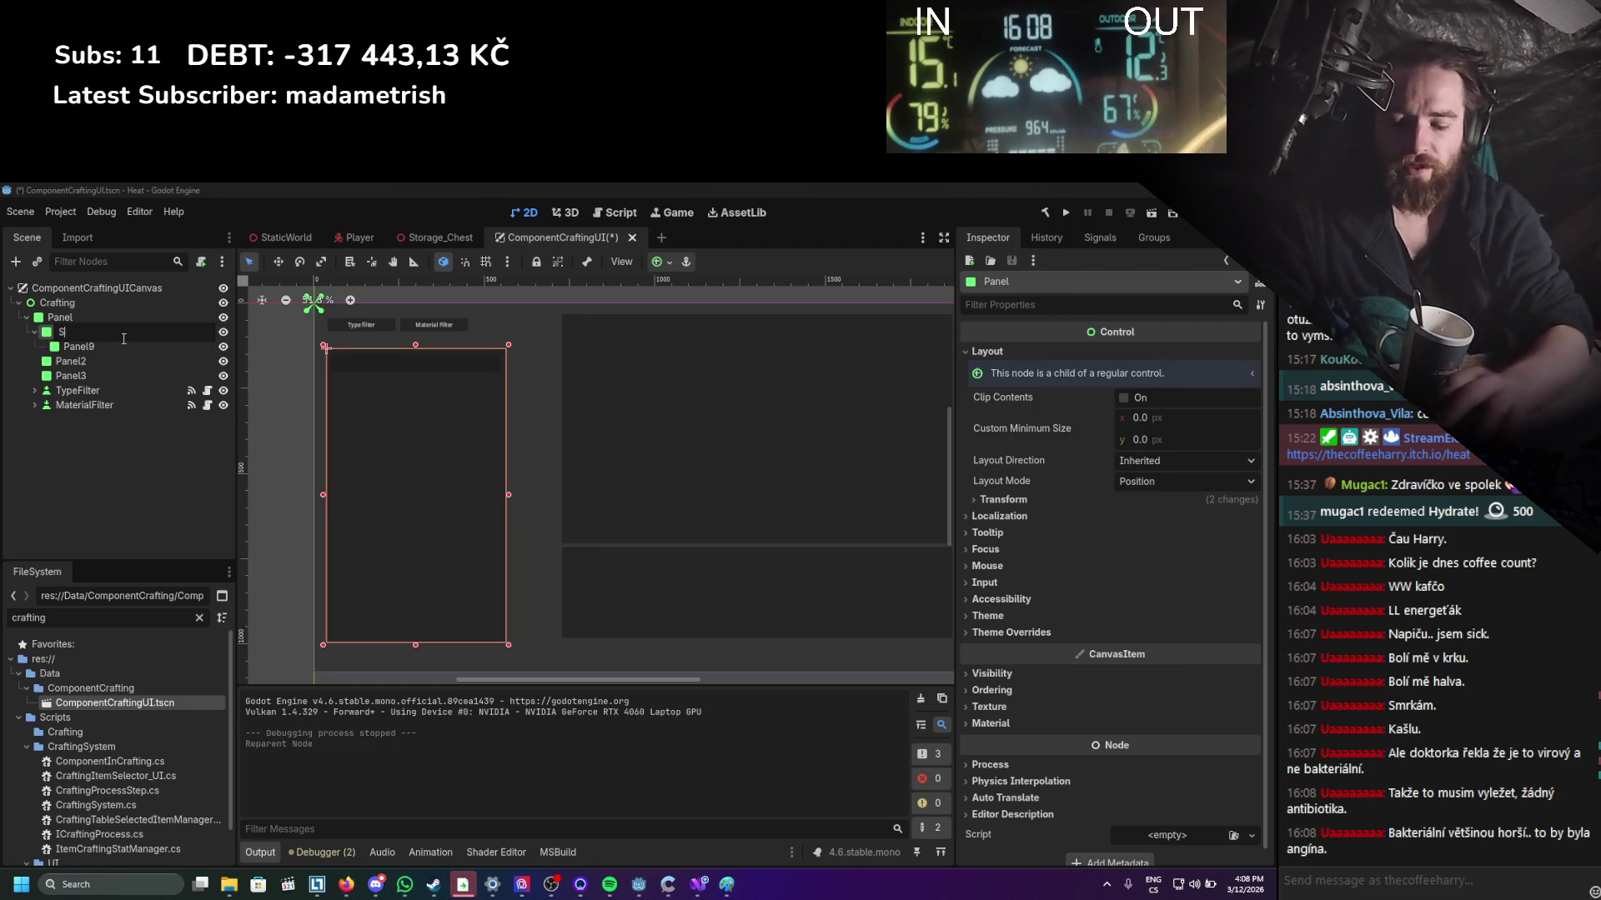
type("electionPanel")
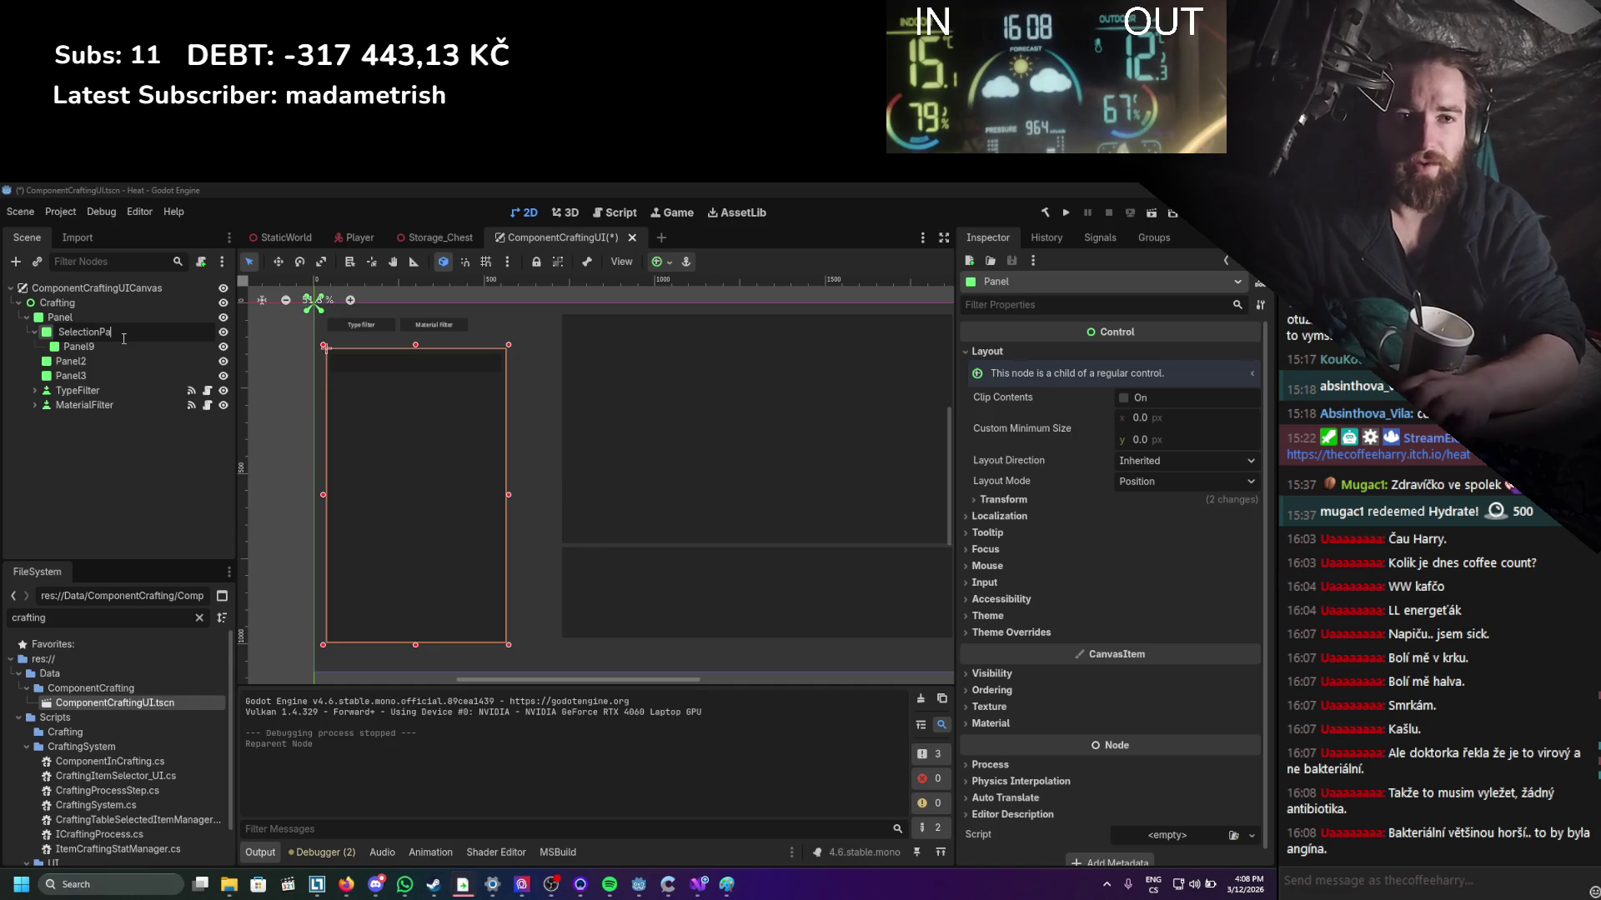
key("Return")
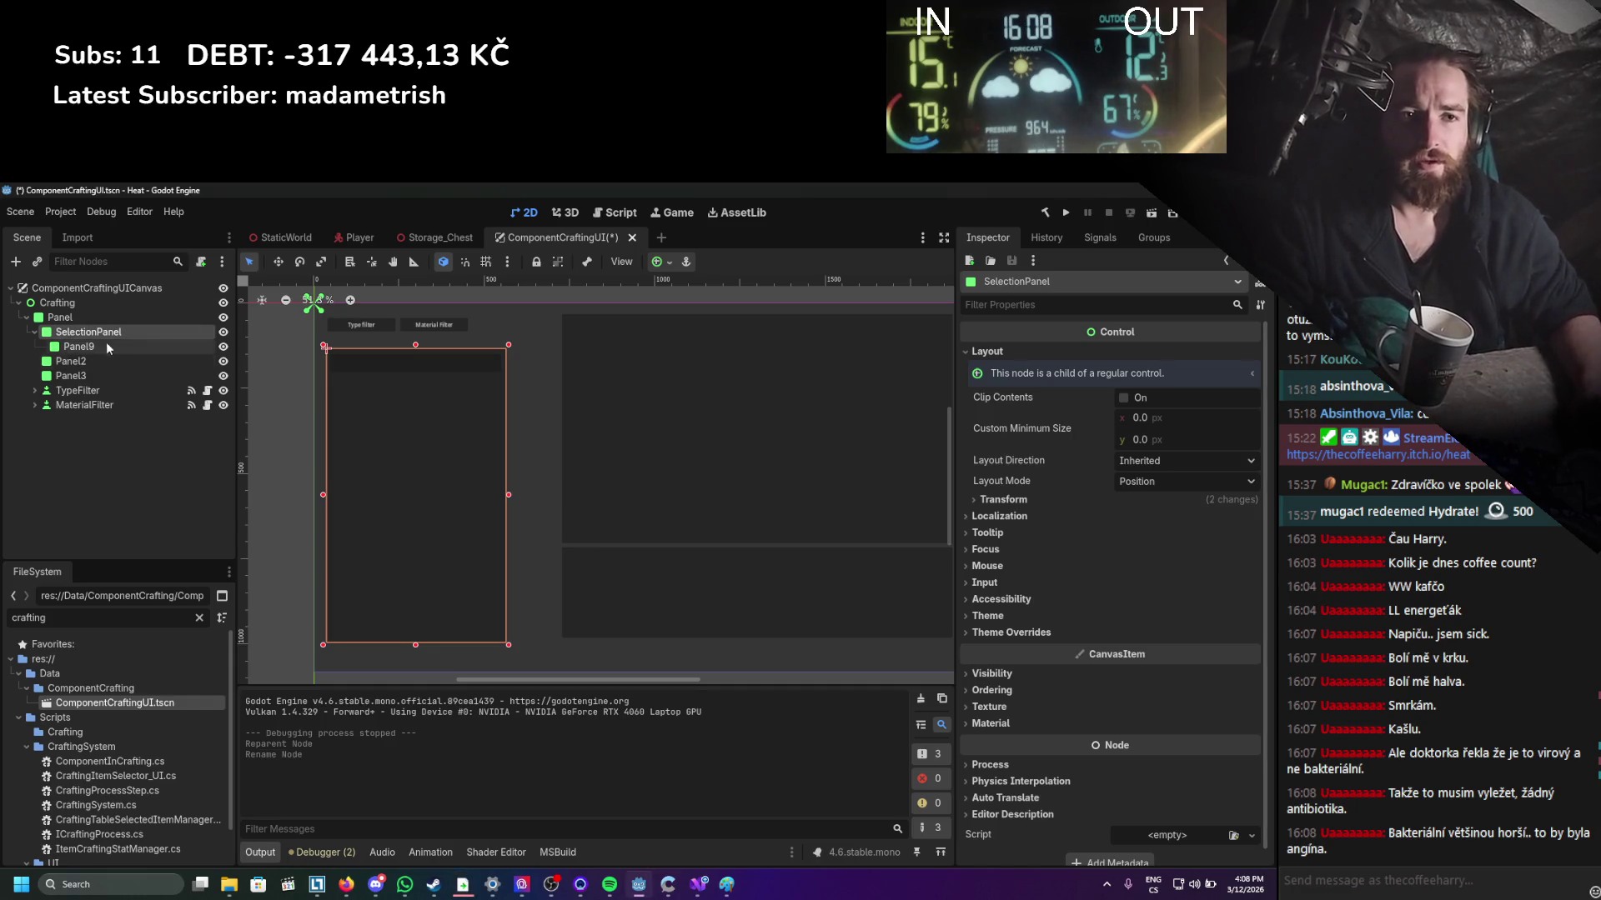
Rename Panel9 to SearchBar.
left_click(95, 344)
left_click(95, 345)
type("Sear")
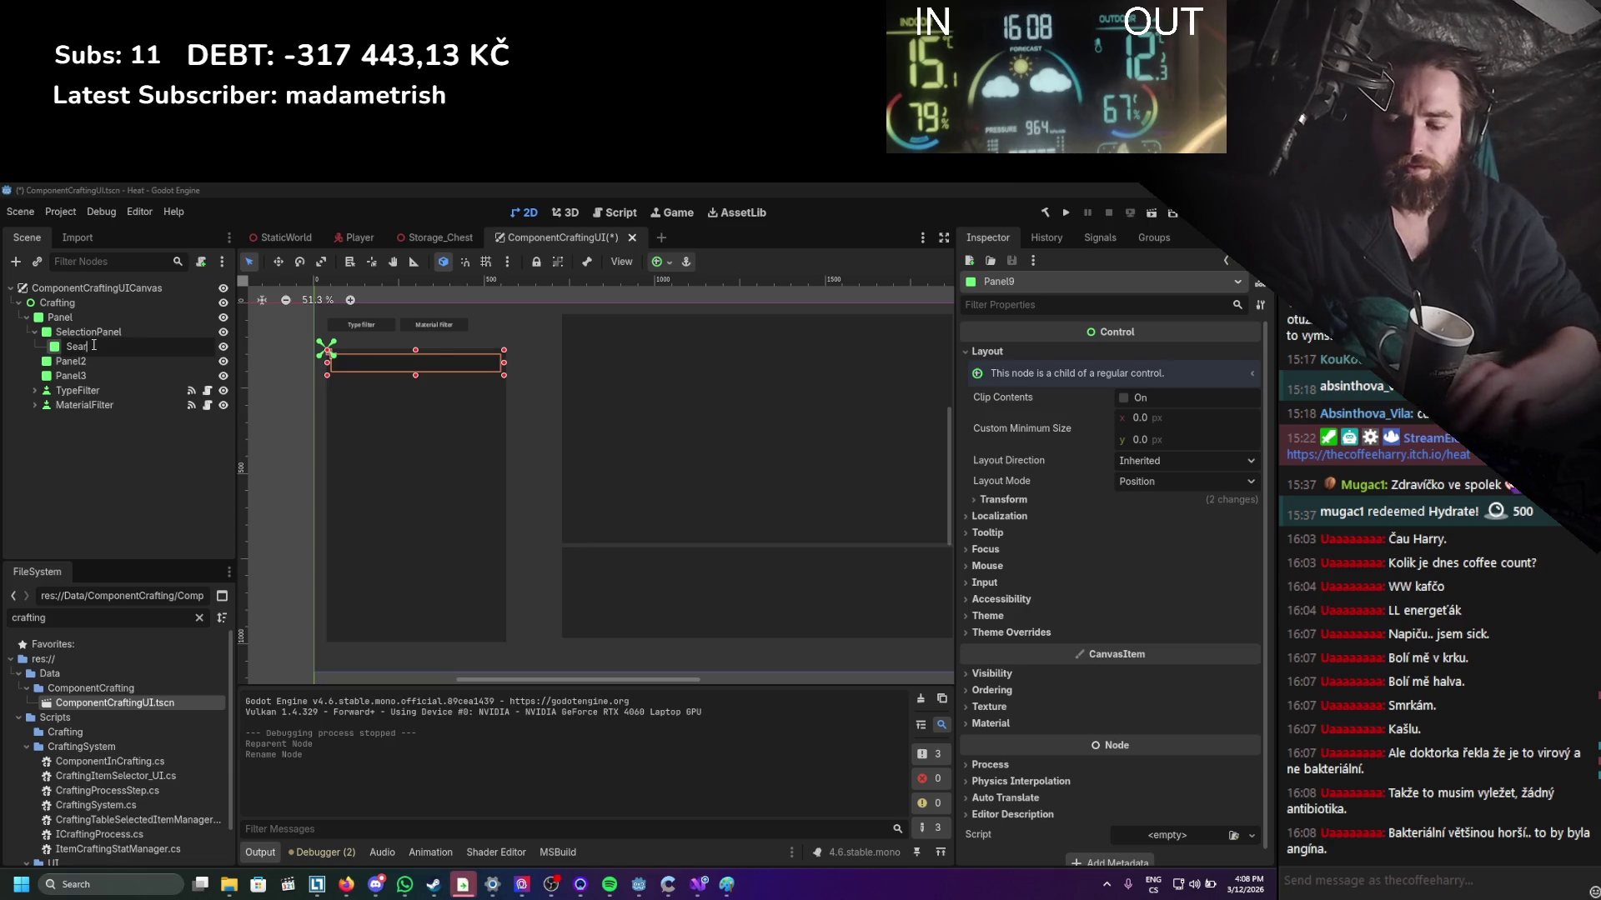
key("BackSpace")
key("BackSpace")
key("BackSpace")
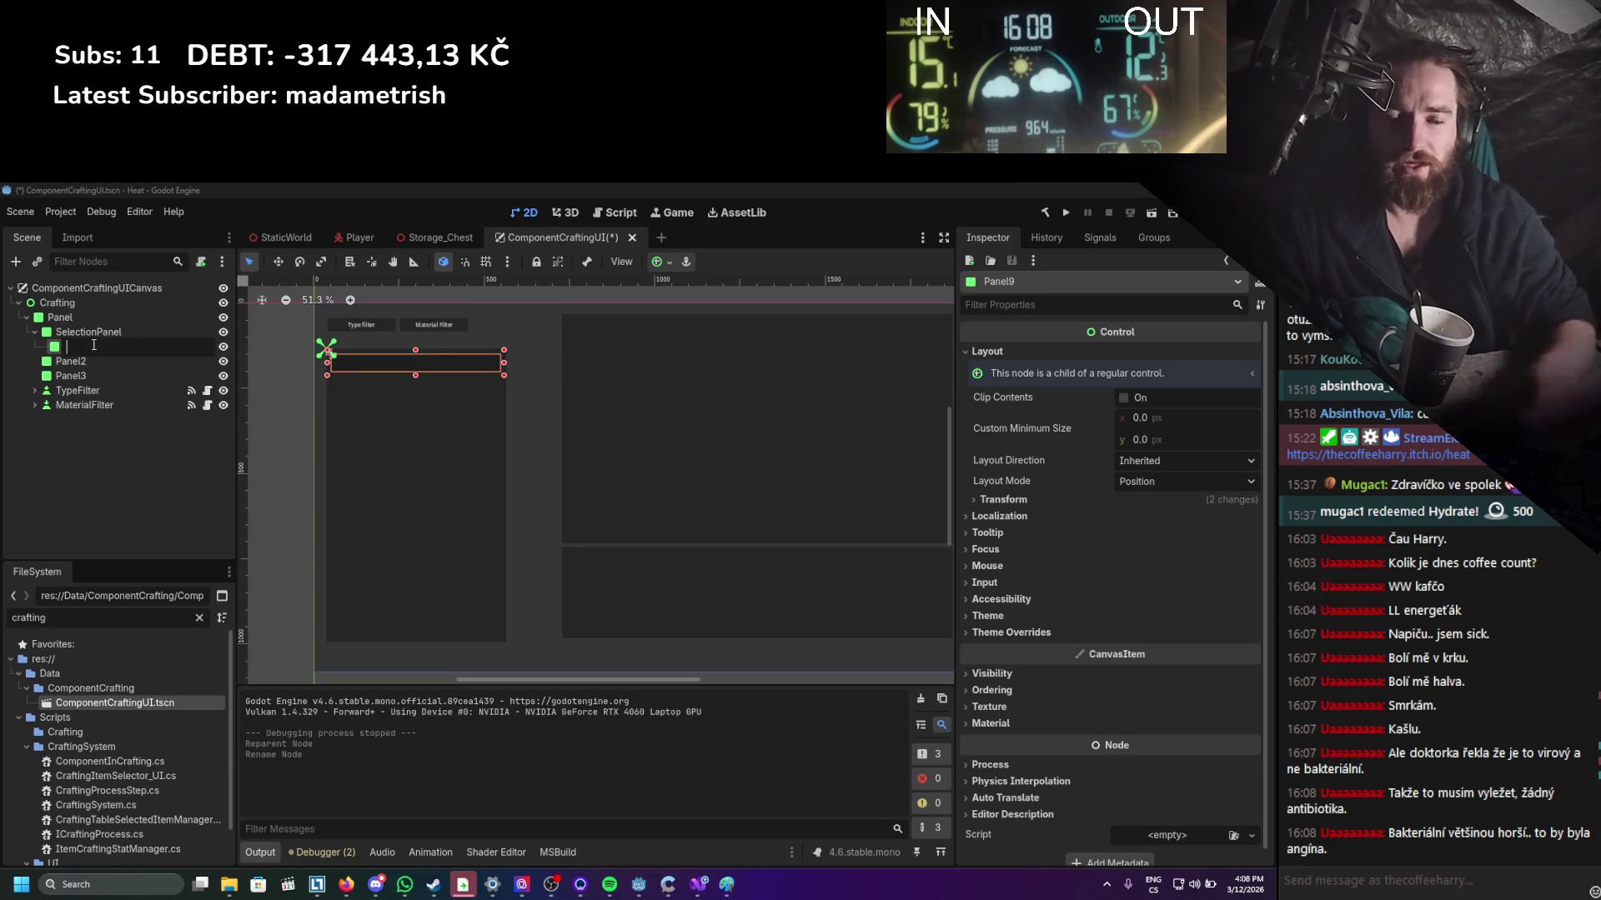
double_click(83, 347)
type("SearchBar")
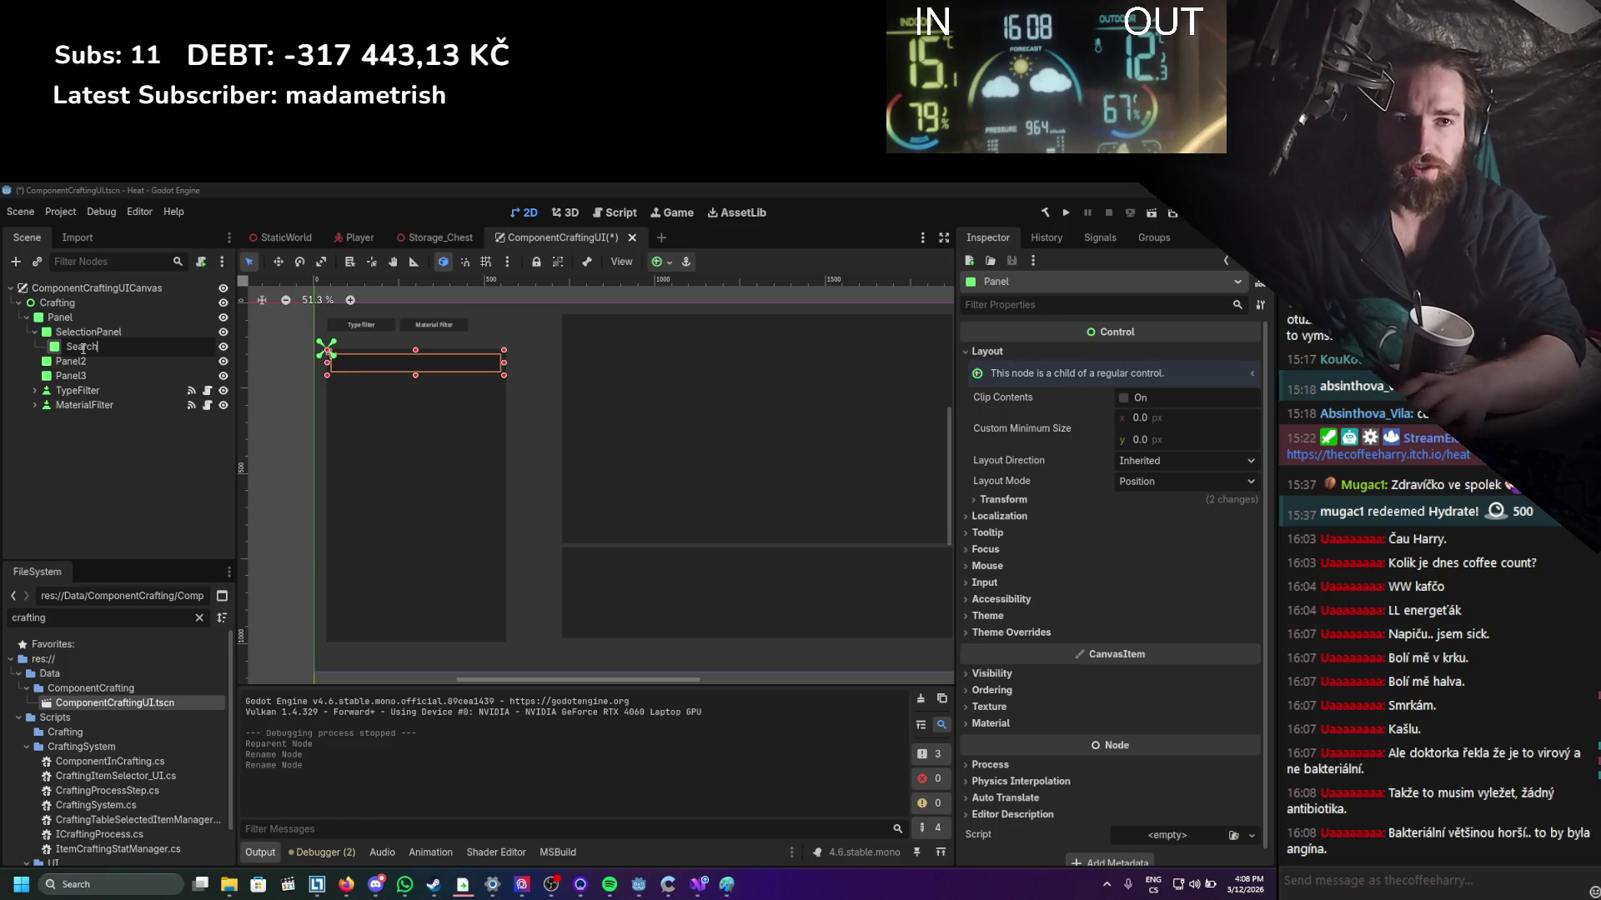
key("Return")
right_click(82, 353)
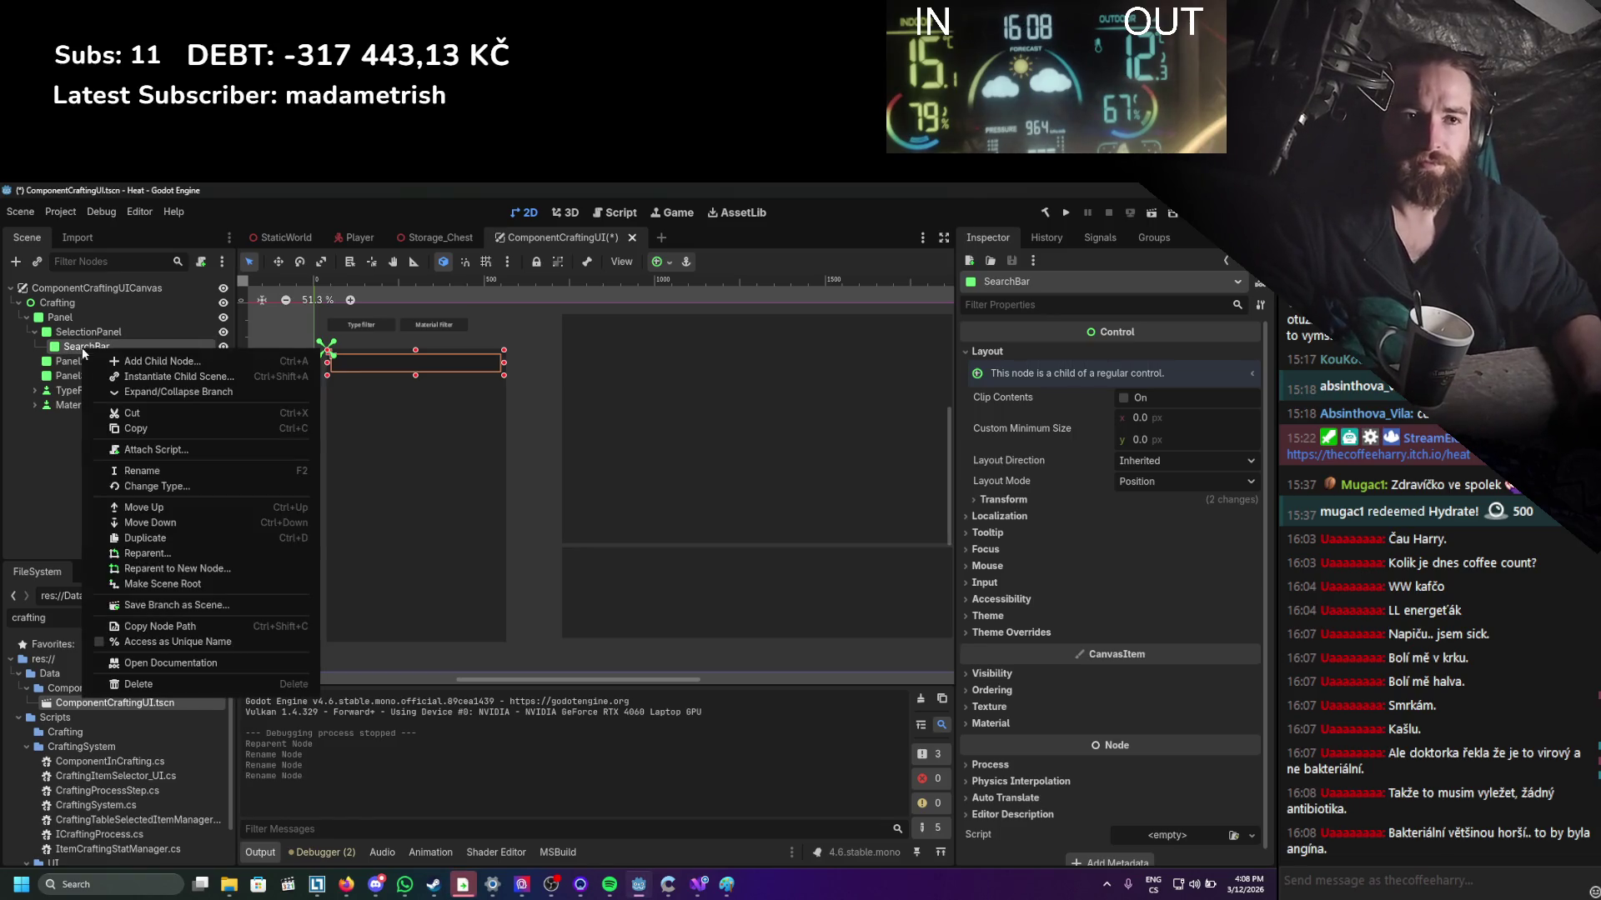
Add a Label under SearchBar and anchor it to fill its parent.
left_click(163, 363)
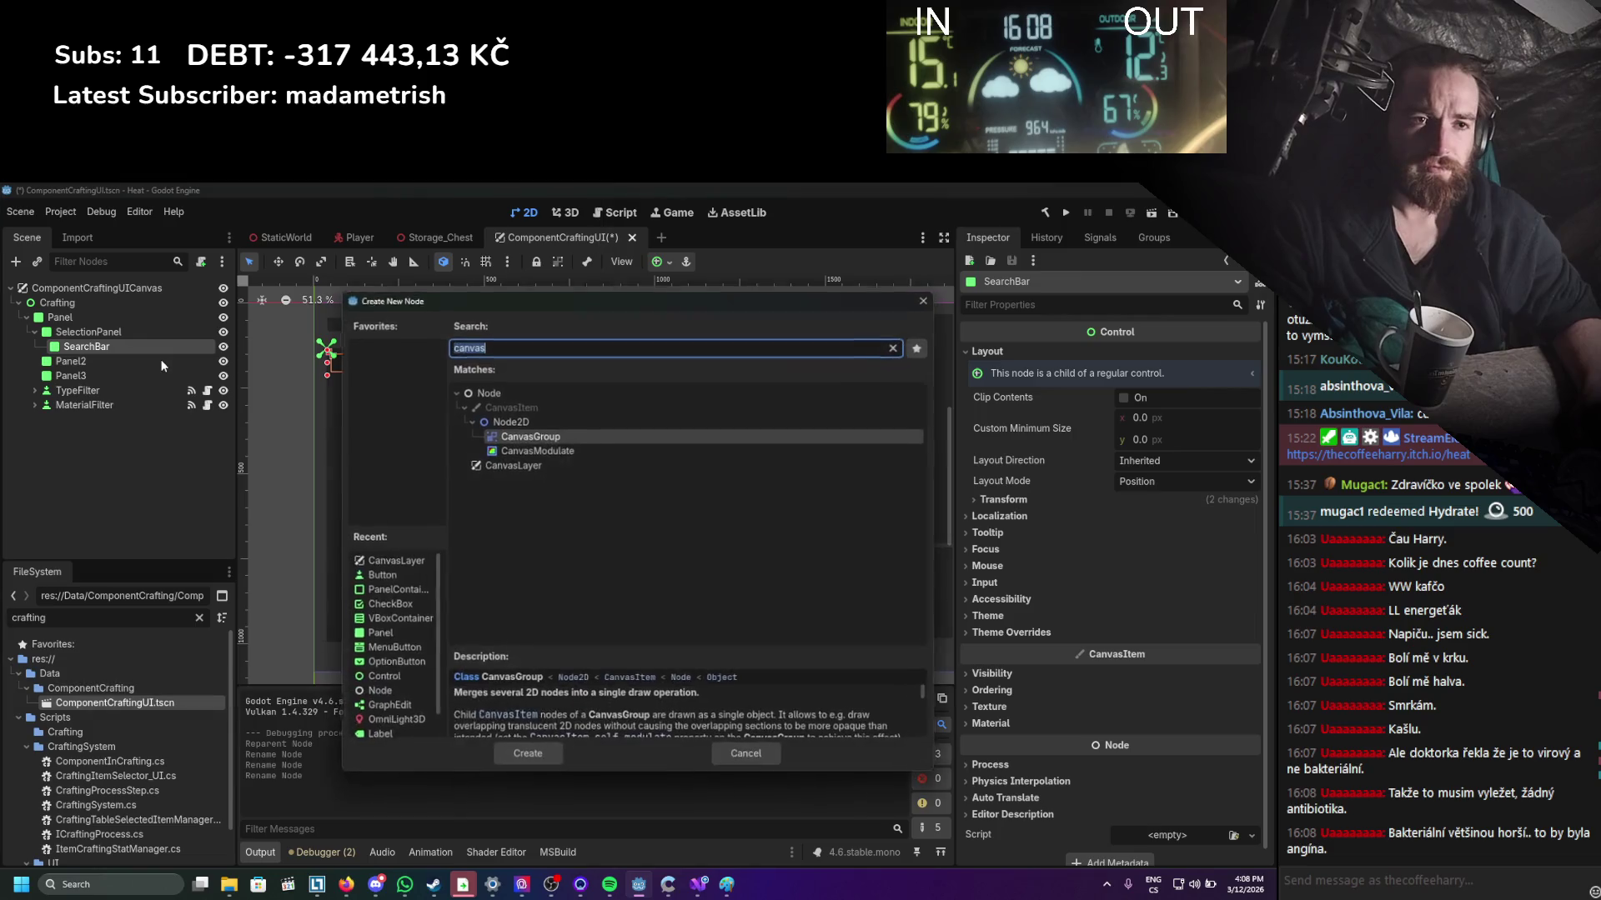
type("label")
key("Return")
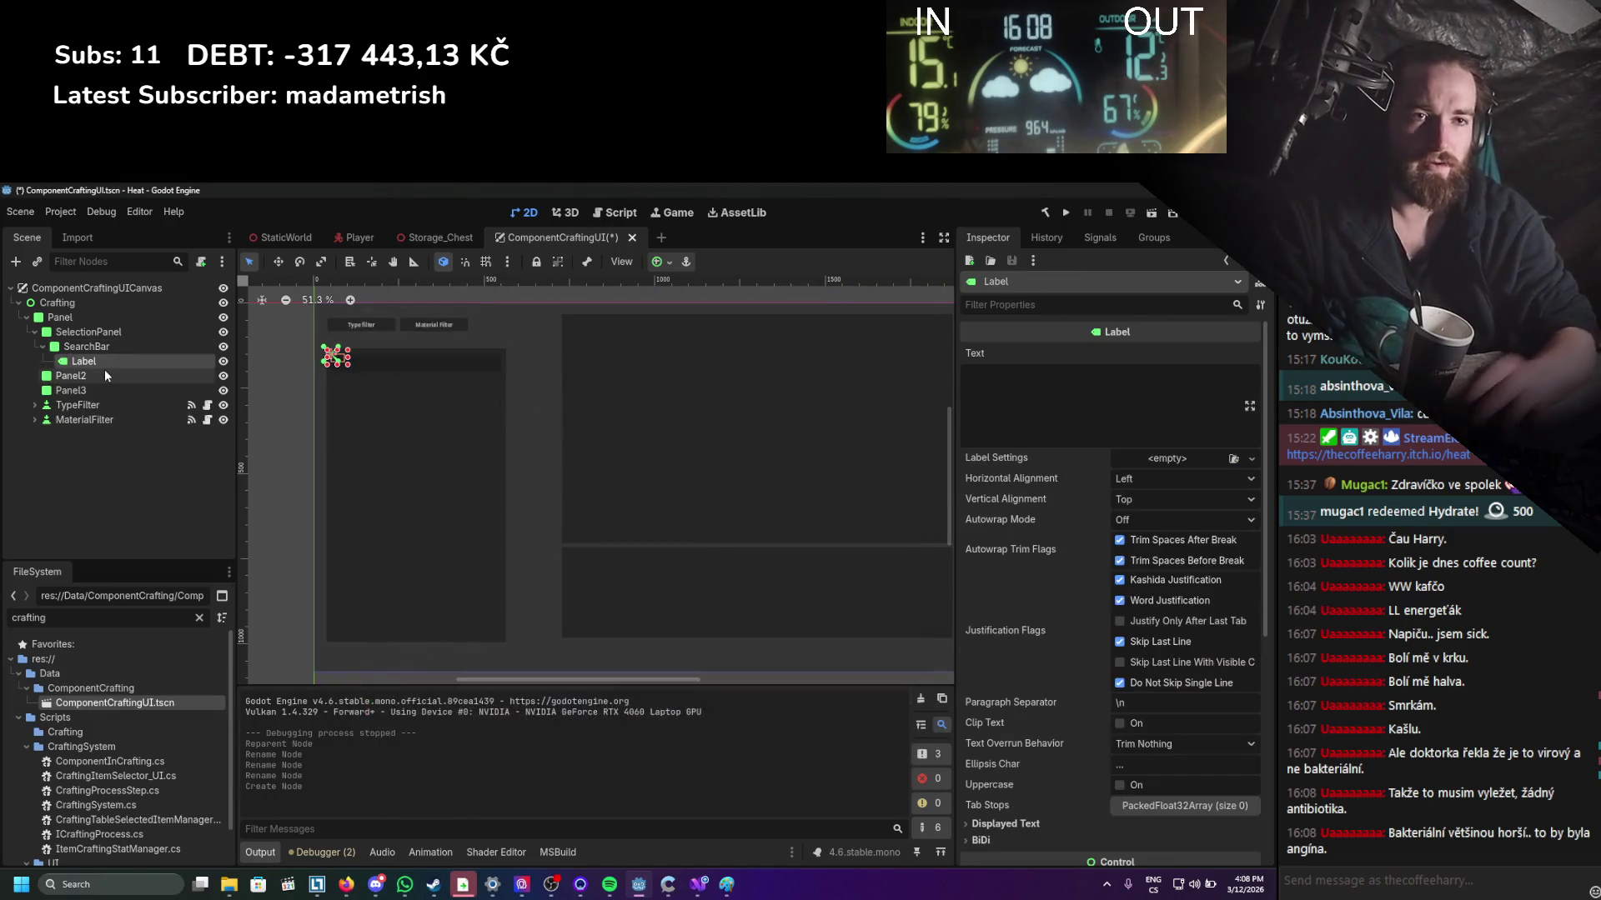
scroll(370, 405, "up", 3)
scroll(375, 392, "up", 2)
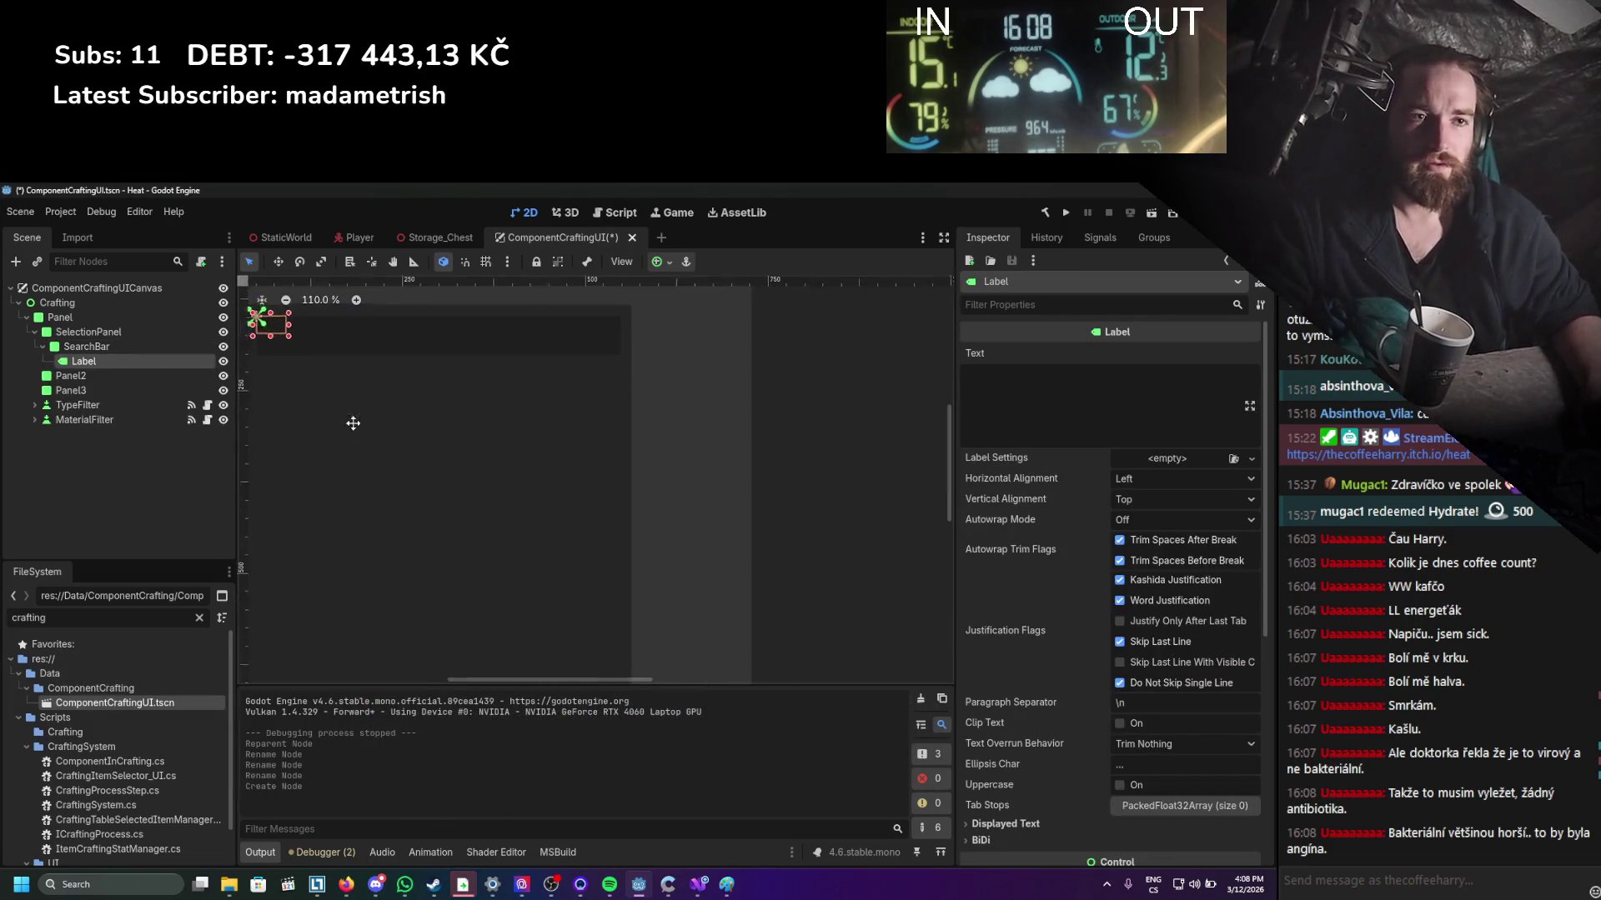
scroll(1072, 575, "down", 5)
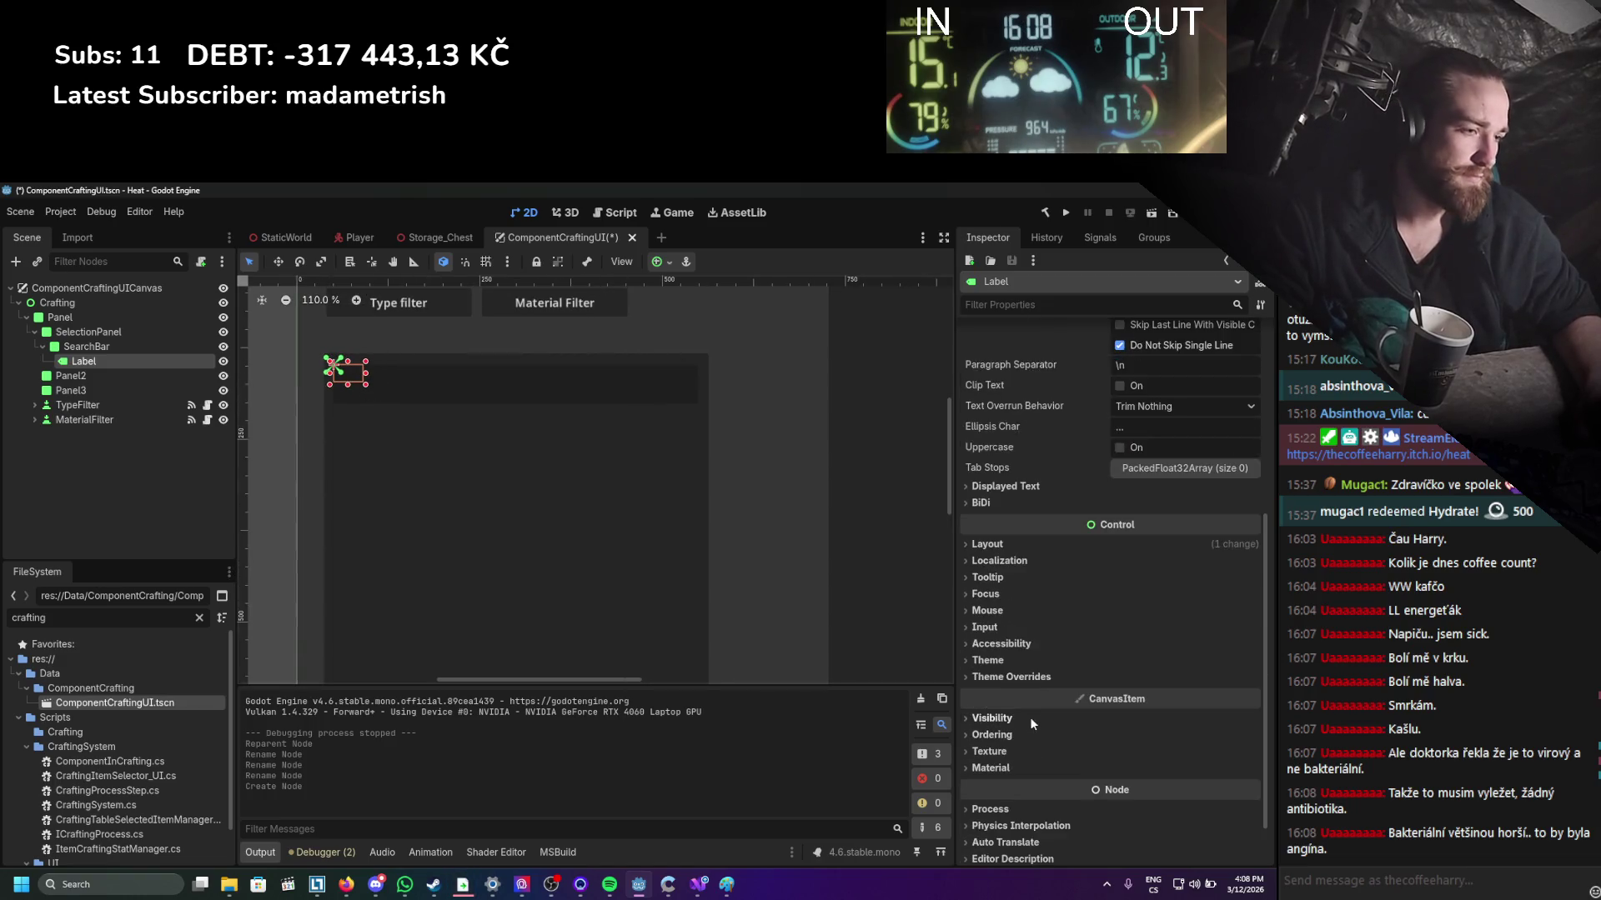
left_click(1005, 560)
left_click(1029, 544)
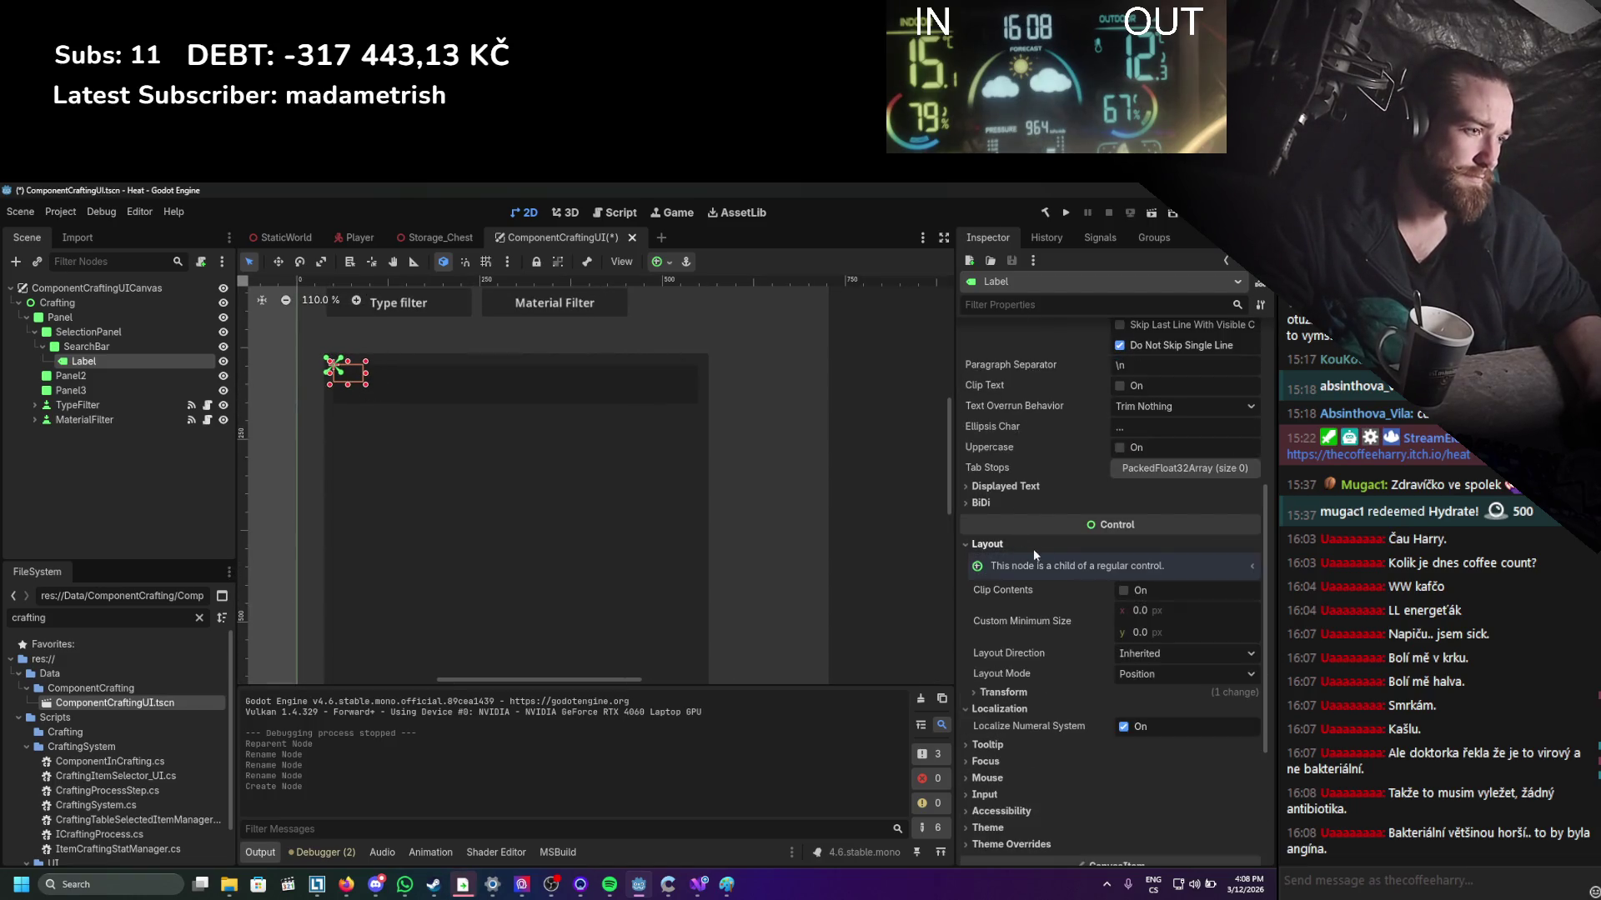
left_click(1127, 671)
left_click(1152, 713)
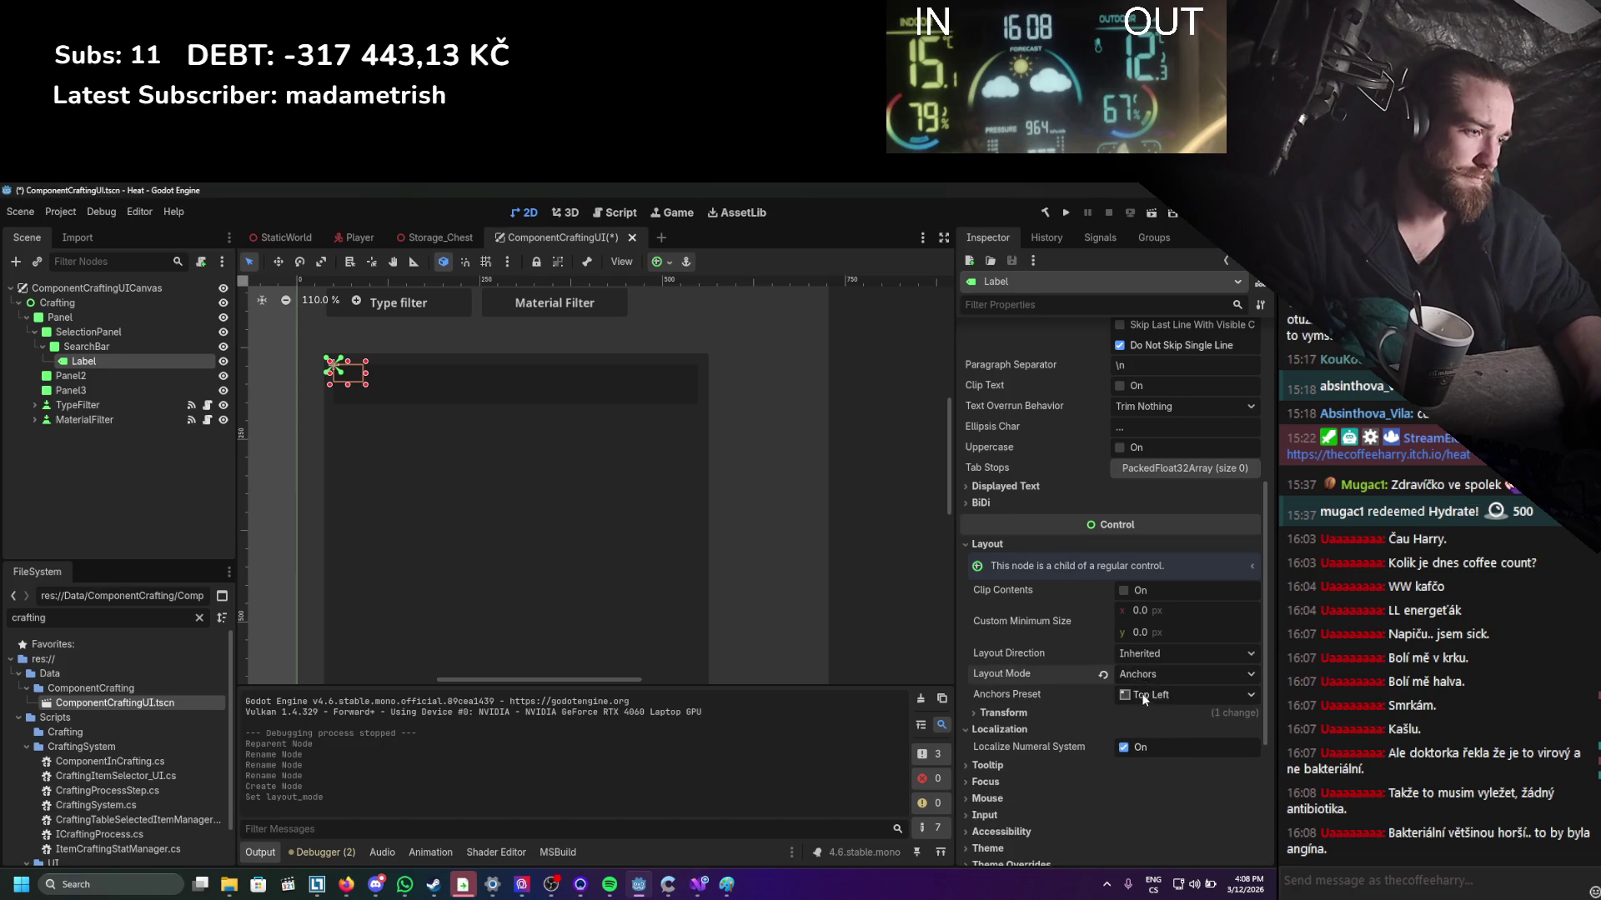
left_click(1159, 694)
left_click(1158, 609)
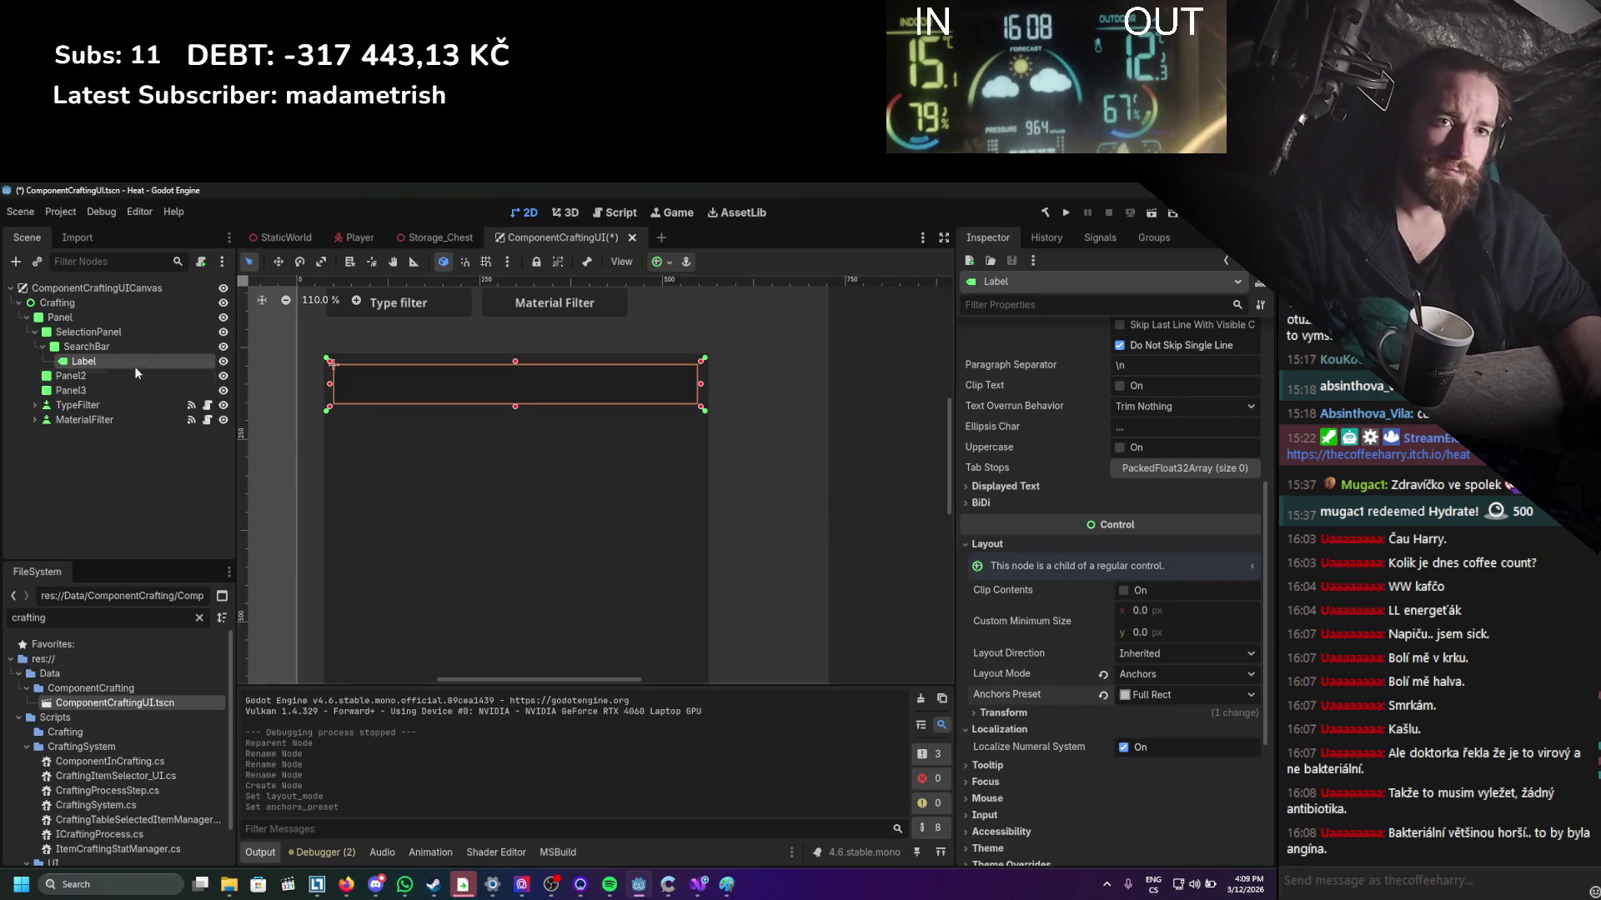
Set the Label text to 'Search...', centred vertically and left-aligned horizontally.
scroll(1071, 500, "up", 5)
left_click(1067, 423)
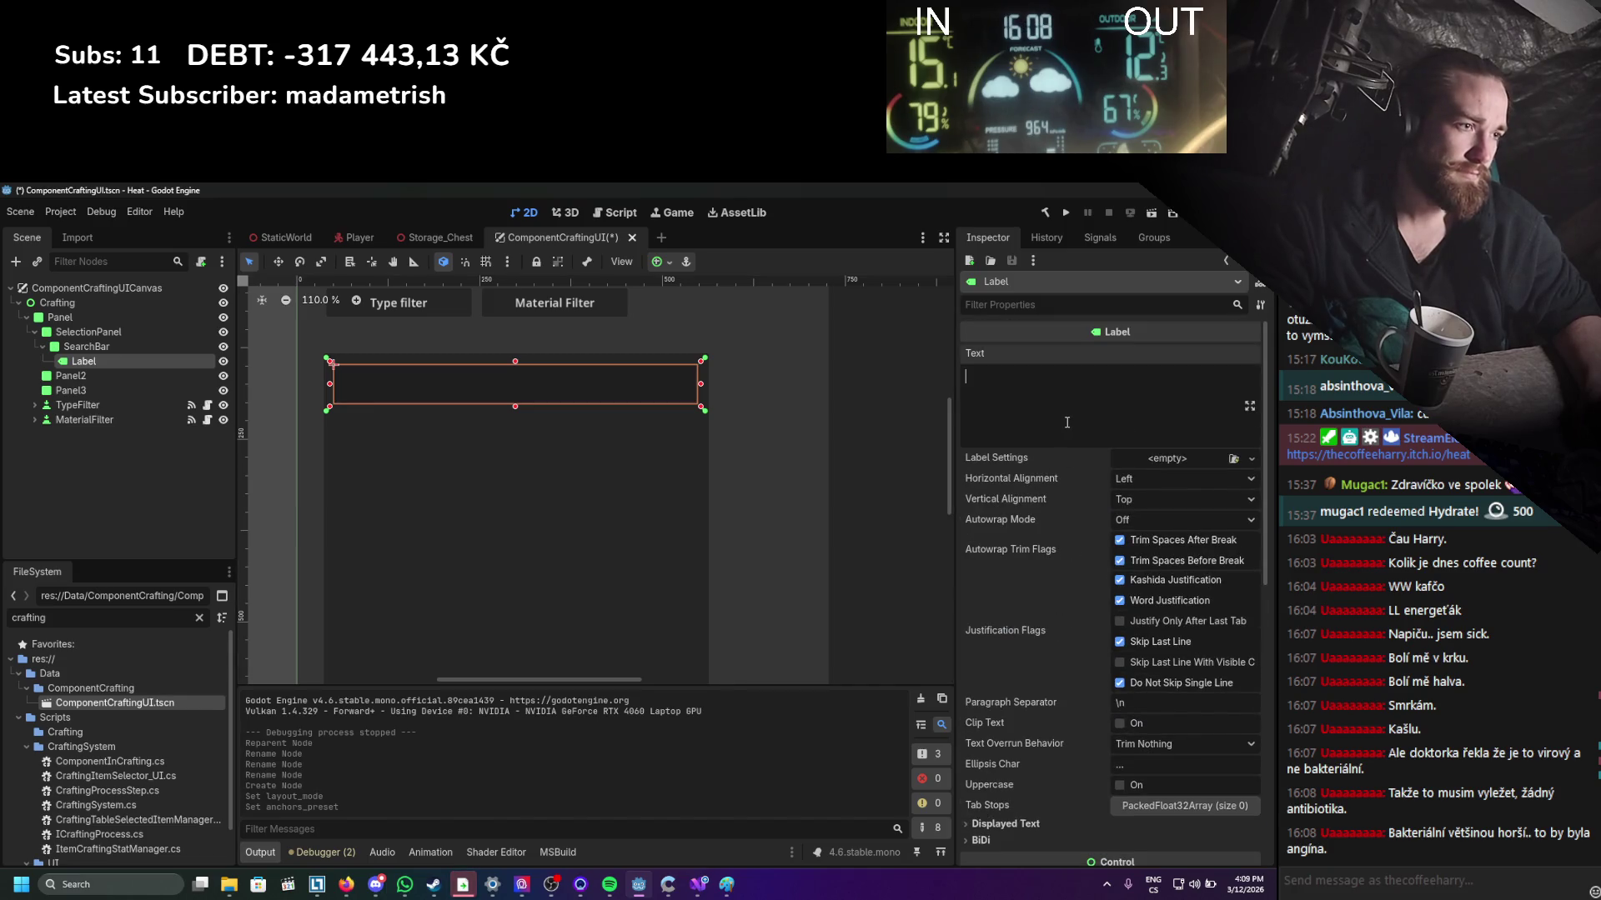
type("Search...")
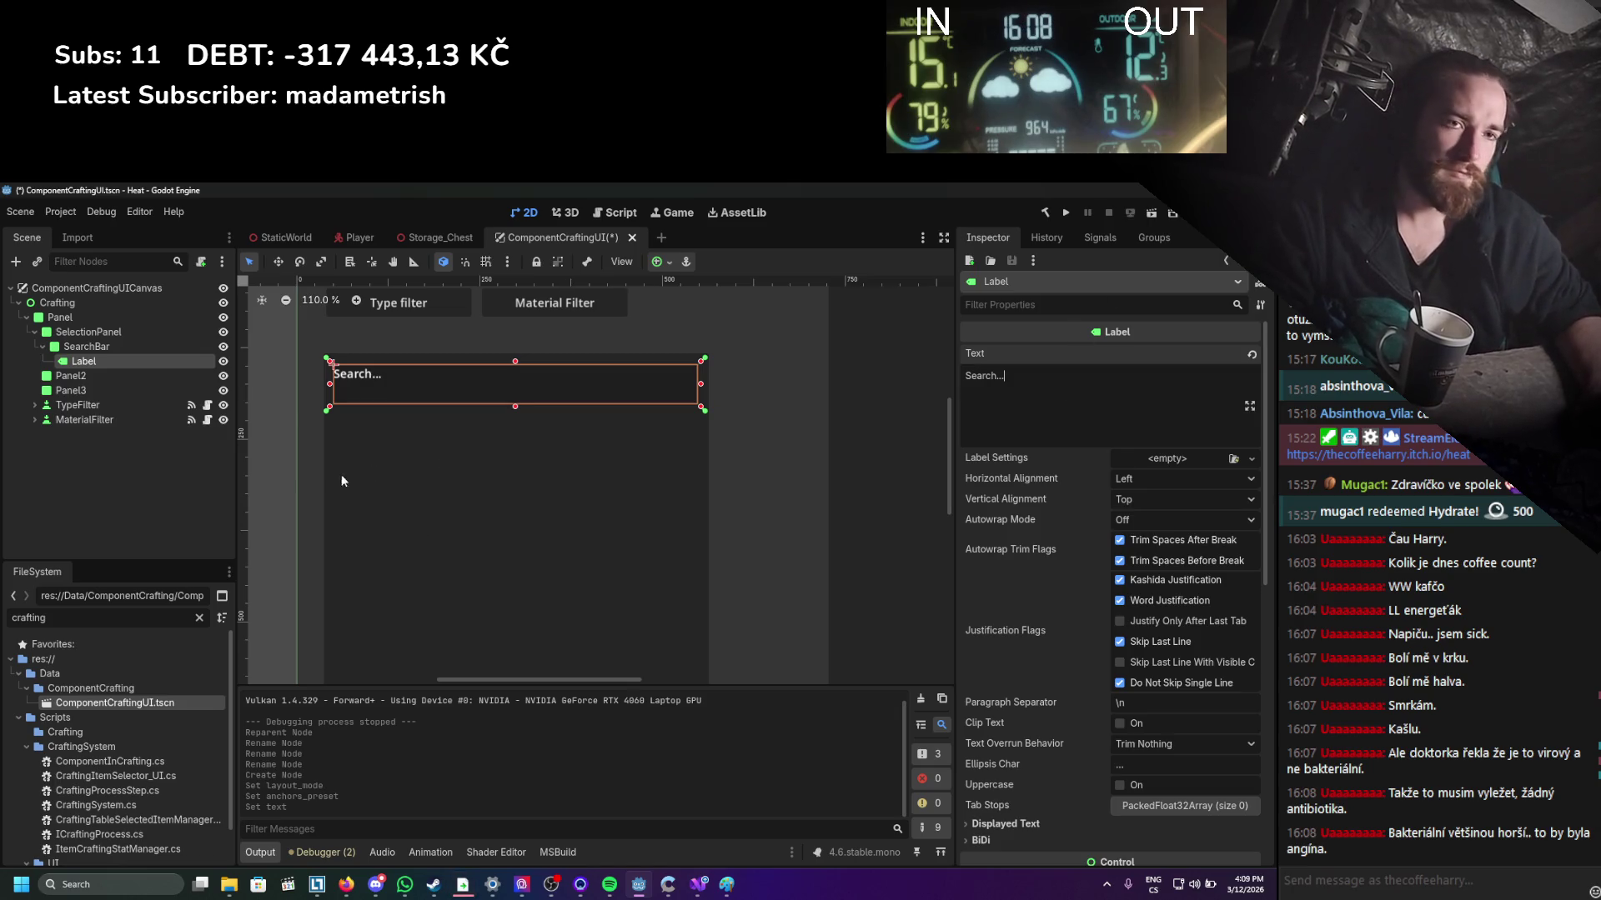
scroll(1109, 417, "down", 4)
left_click(1130, 360)
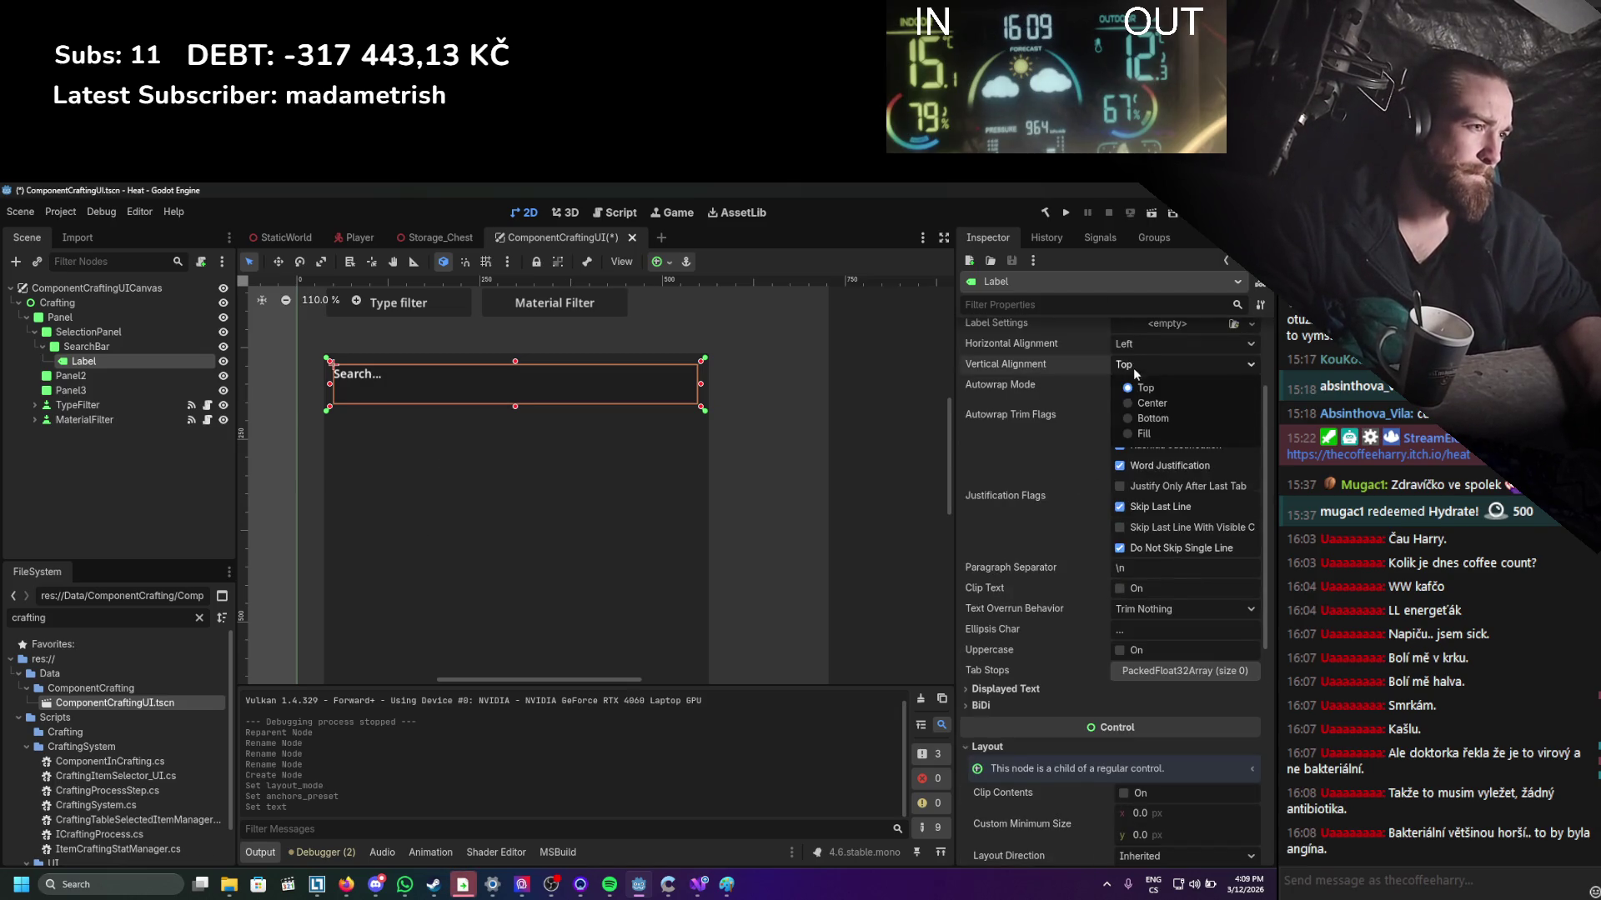
left_click(1149, 403)
left_click(1142, 345)
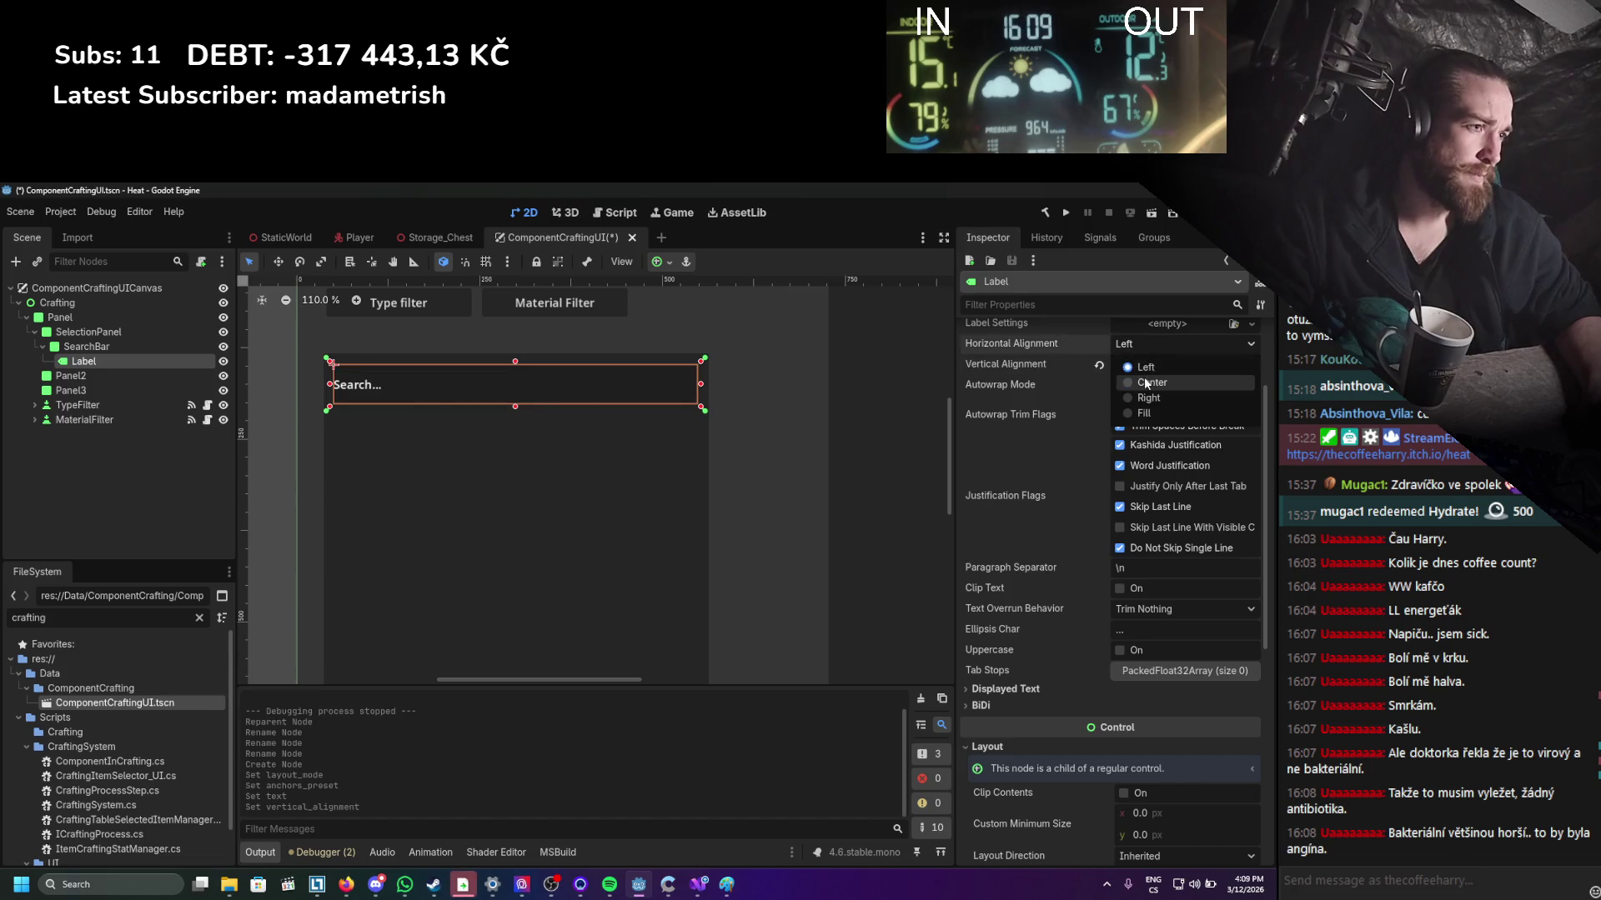
left_click(1039, 423)
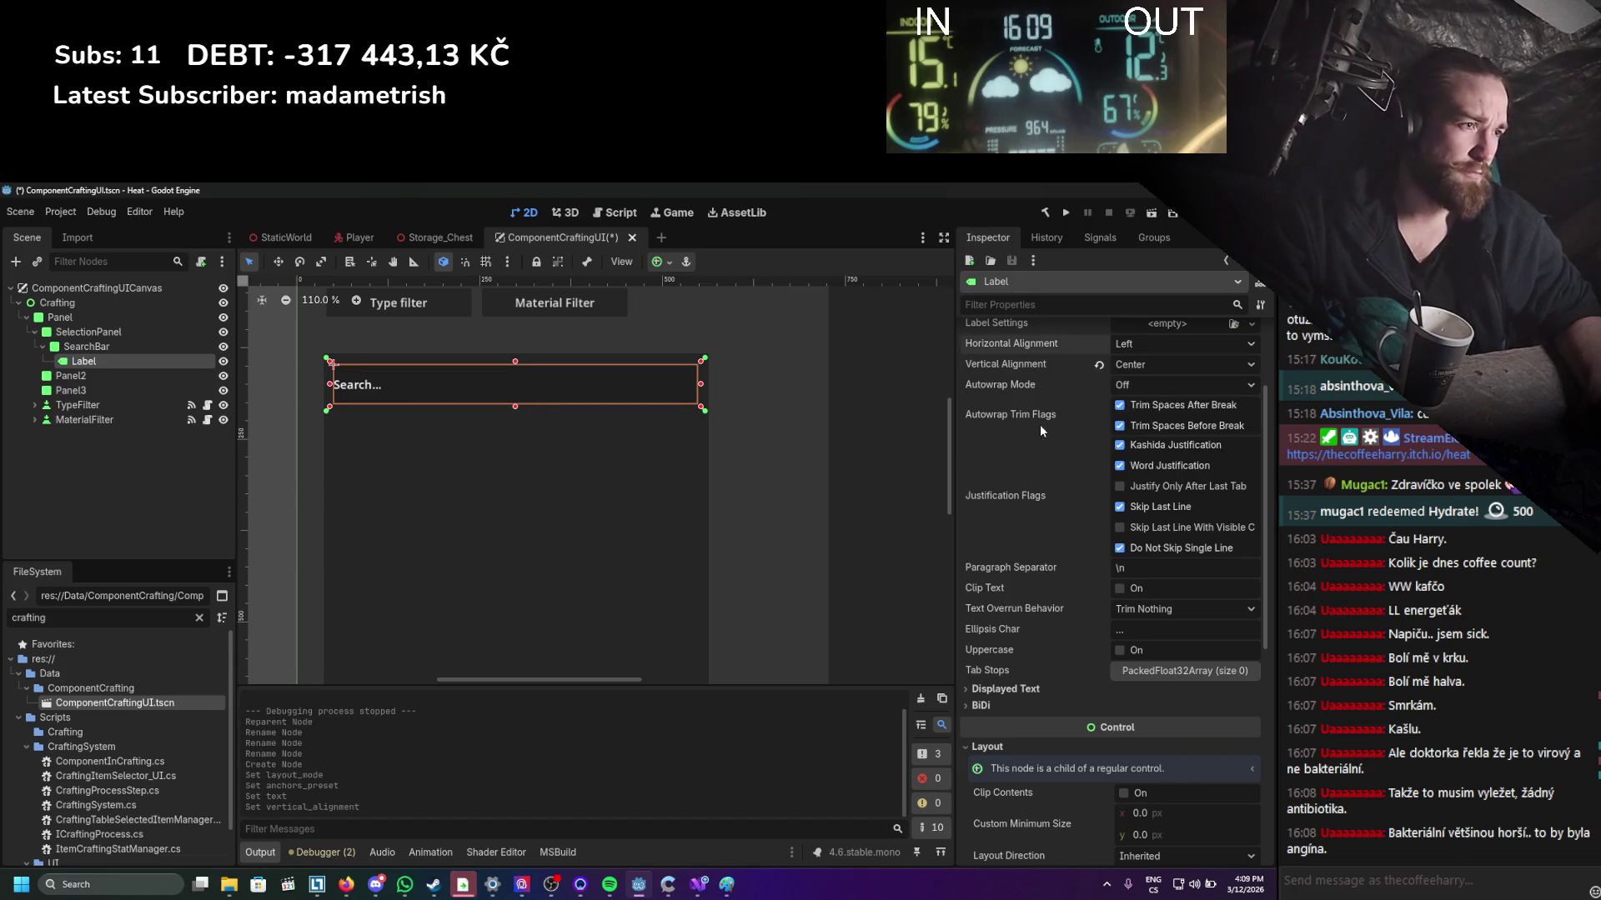
Pull the Label's left edge inward for padding and save the scene.
scroll(1018, 465, "up", 2)
left_click_drag(330, 385, 345, 384)
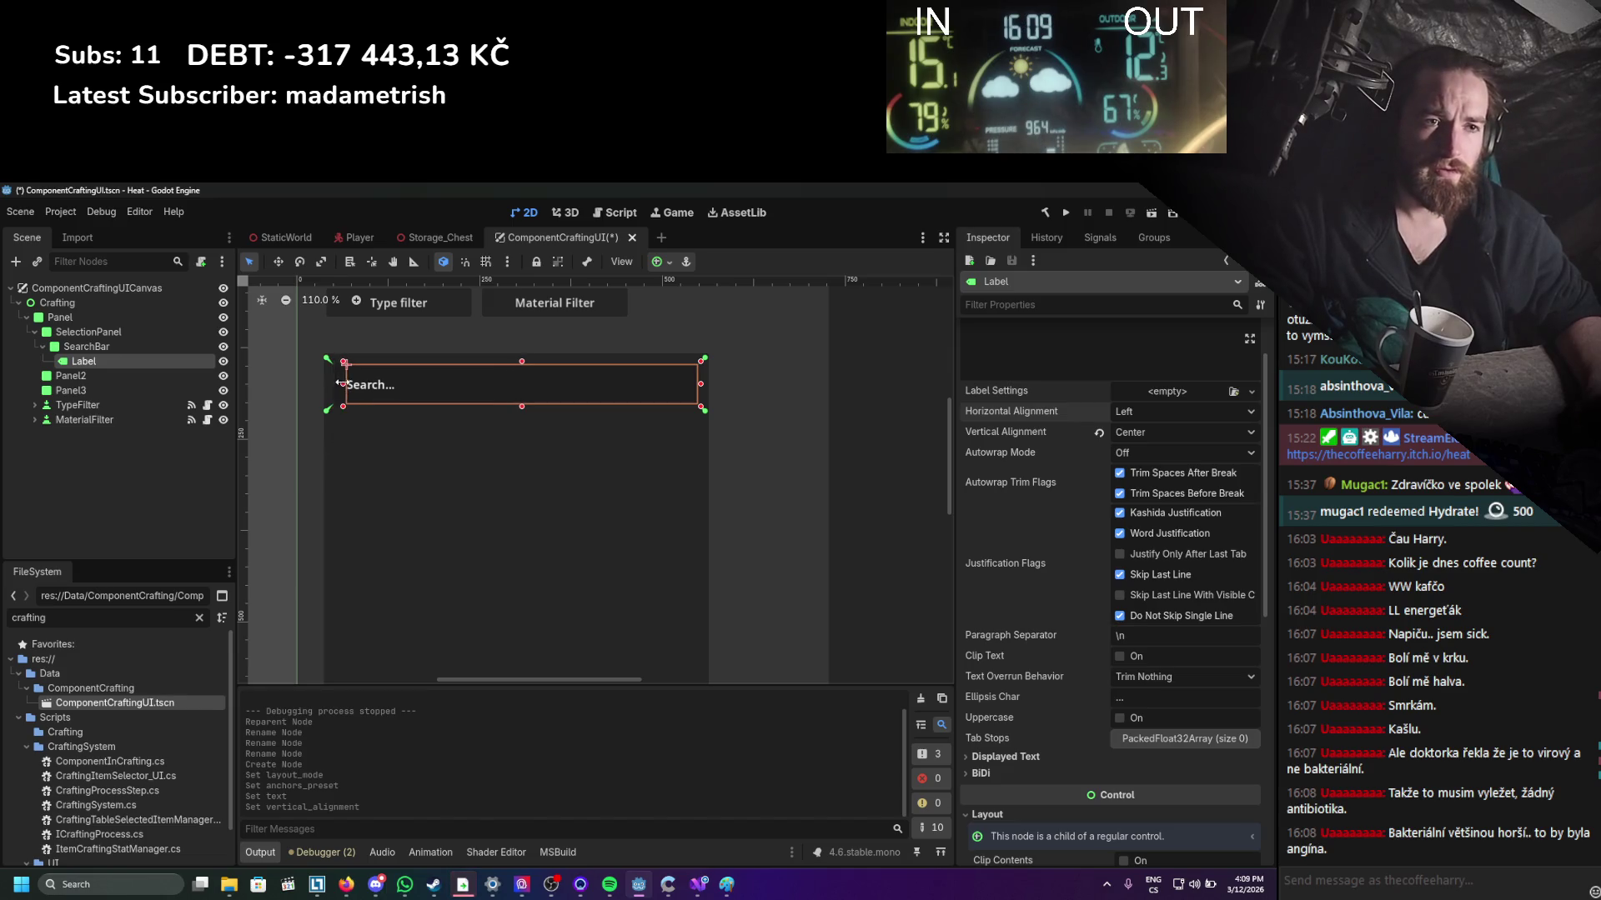
scroll(362, 497, "right", 1)
key("ctrl+s")
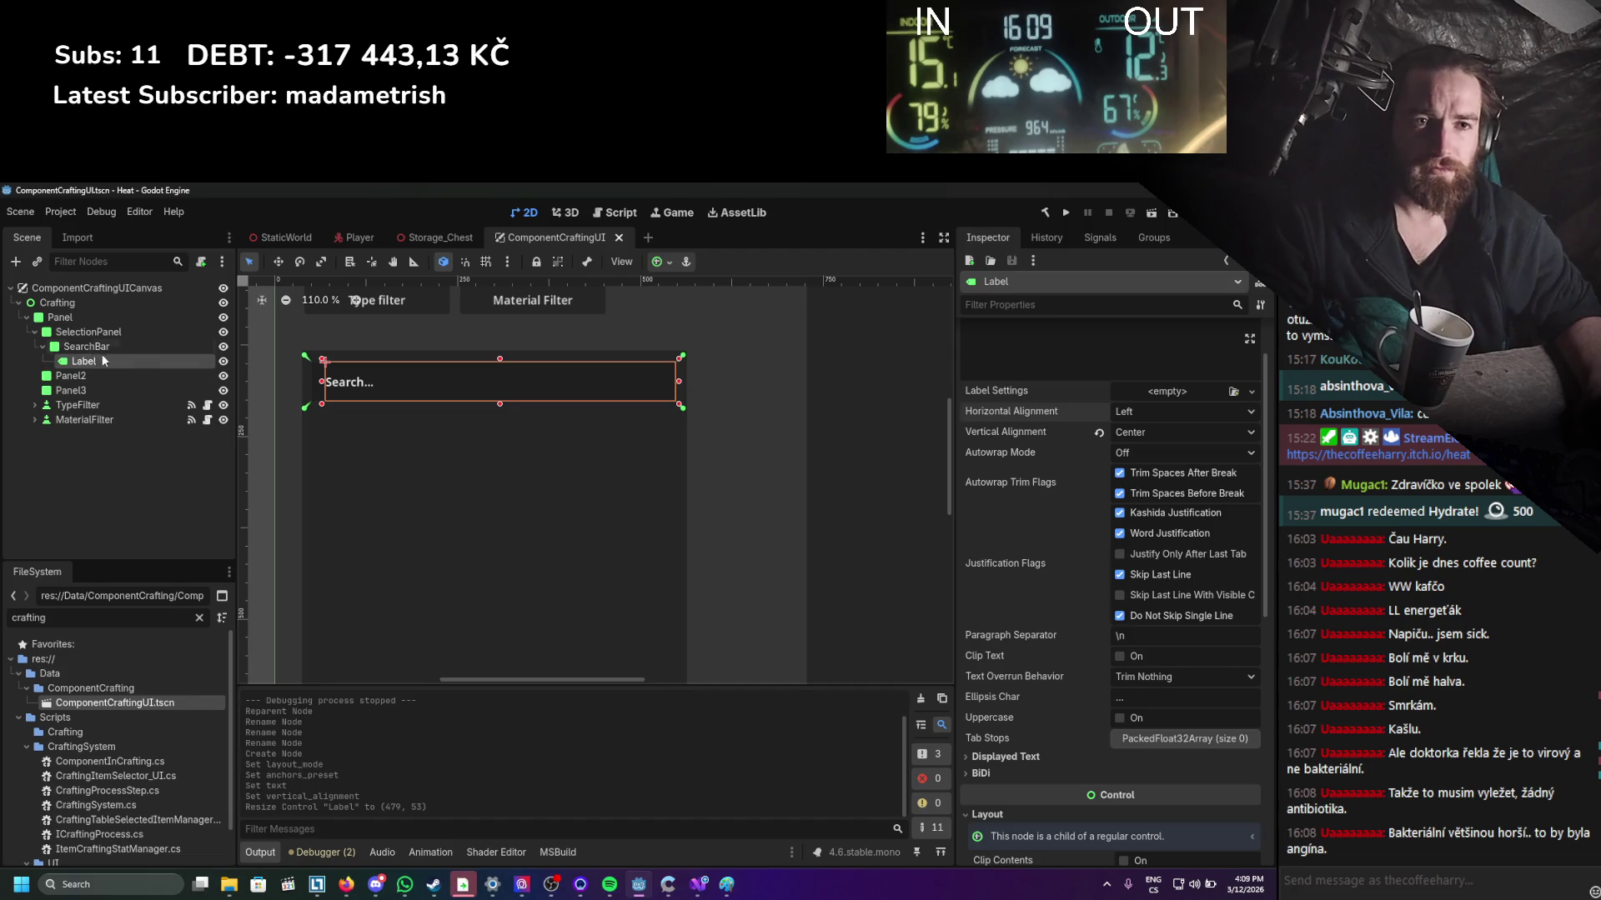
Collapse SelectionPanel and review the Panel2, TypeFilter, Panel3 and SelectionPanel nodes.
left_click(74, 346)
left_click(34, 332)
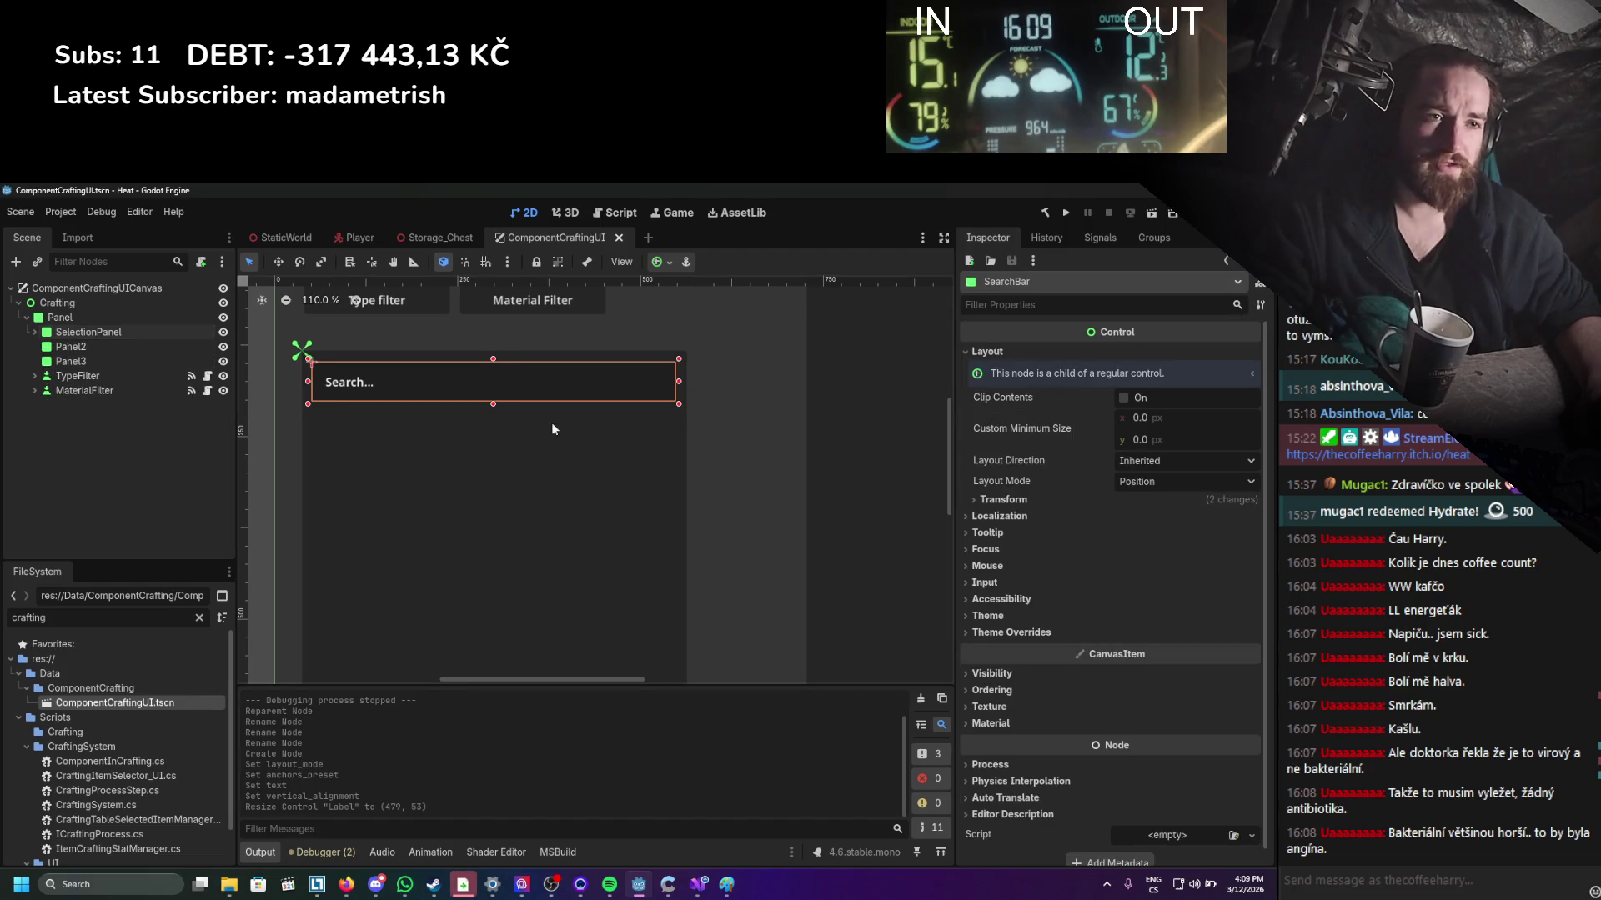
scroll(572, 385, "down", 5)
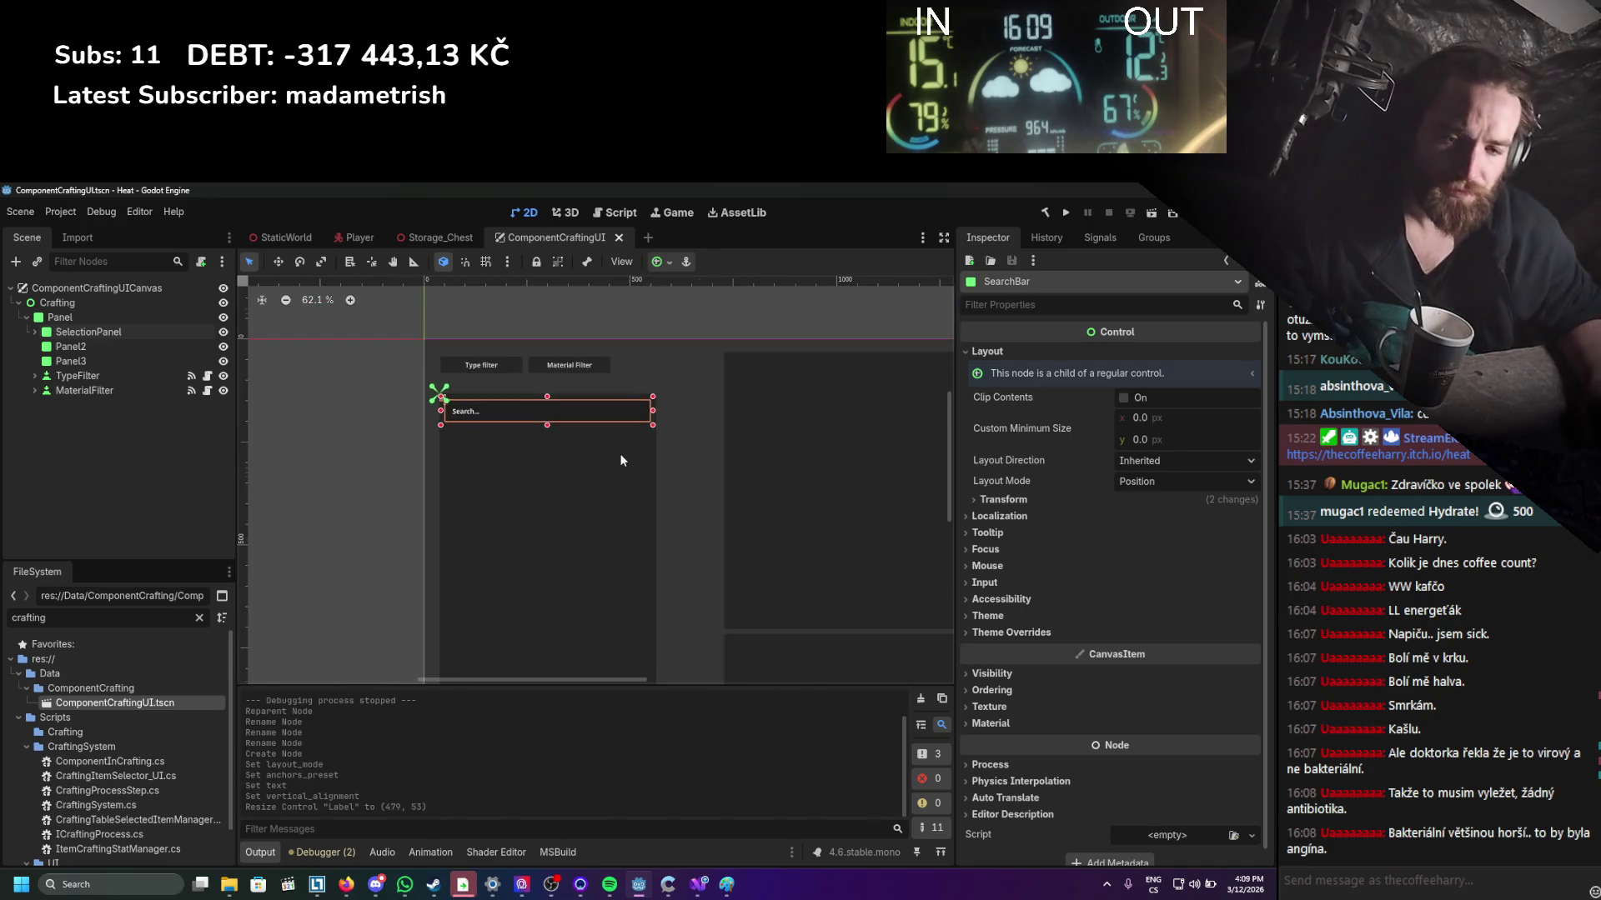
scroll(567, 422, "up", 3)
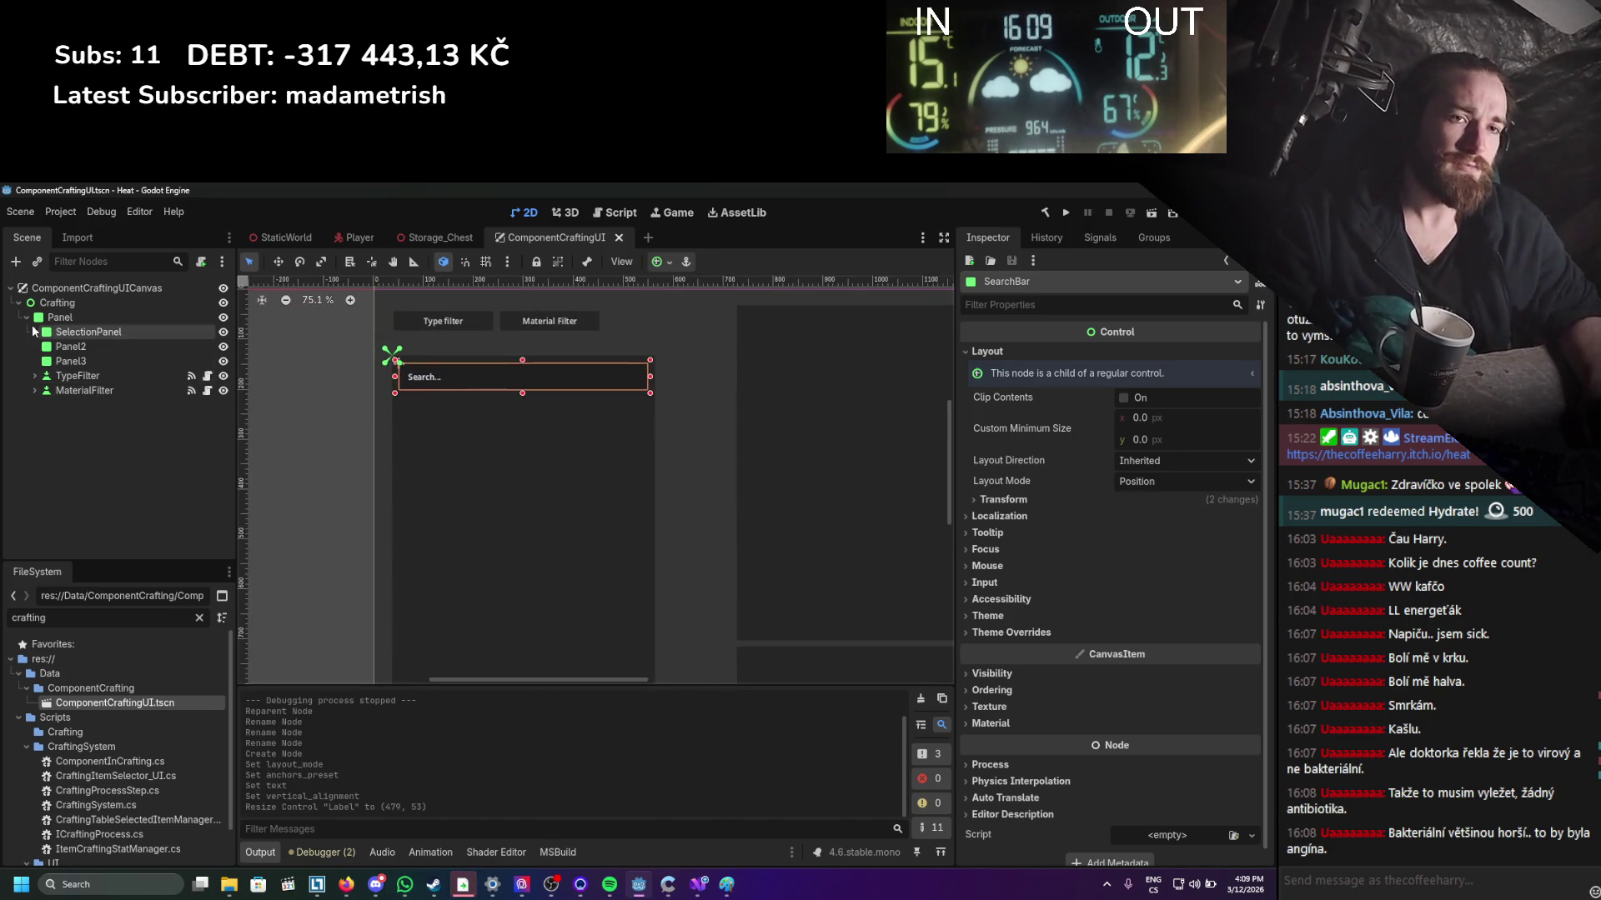
left_click(64, 347)
left_click(83, 369)
left_click(80, 362)
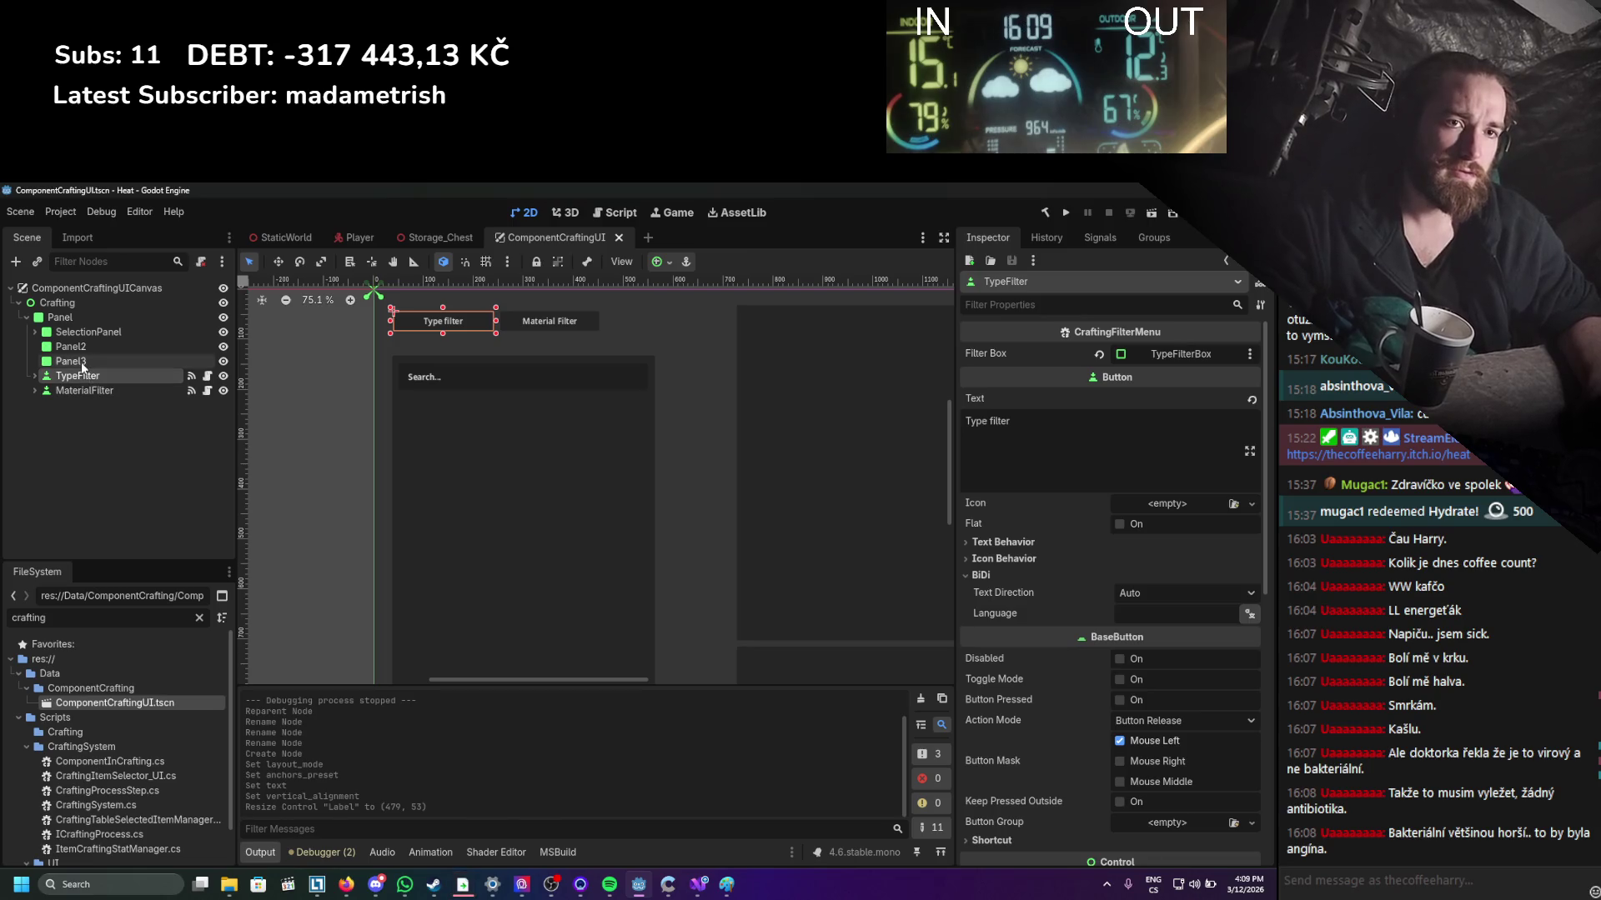
left_click(75, 333)
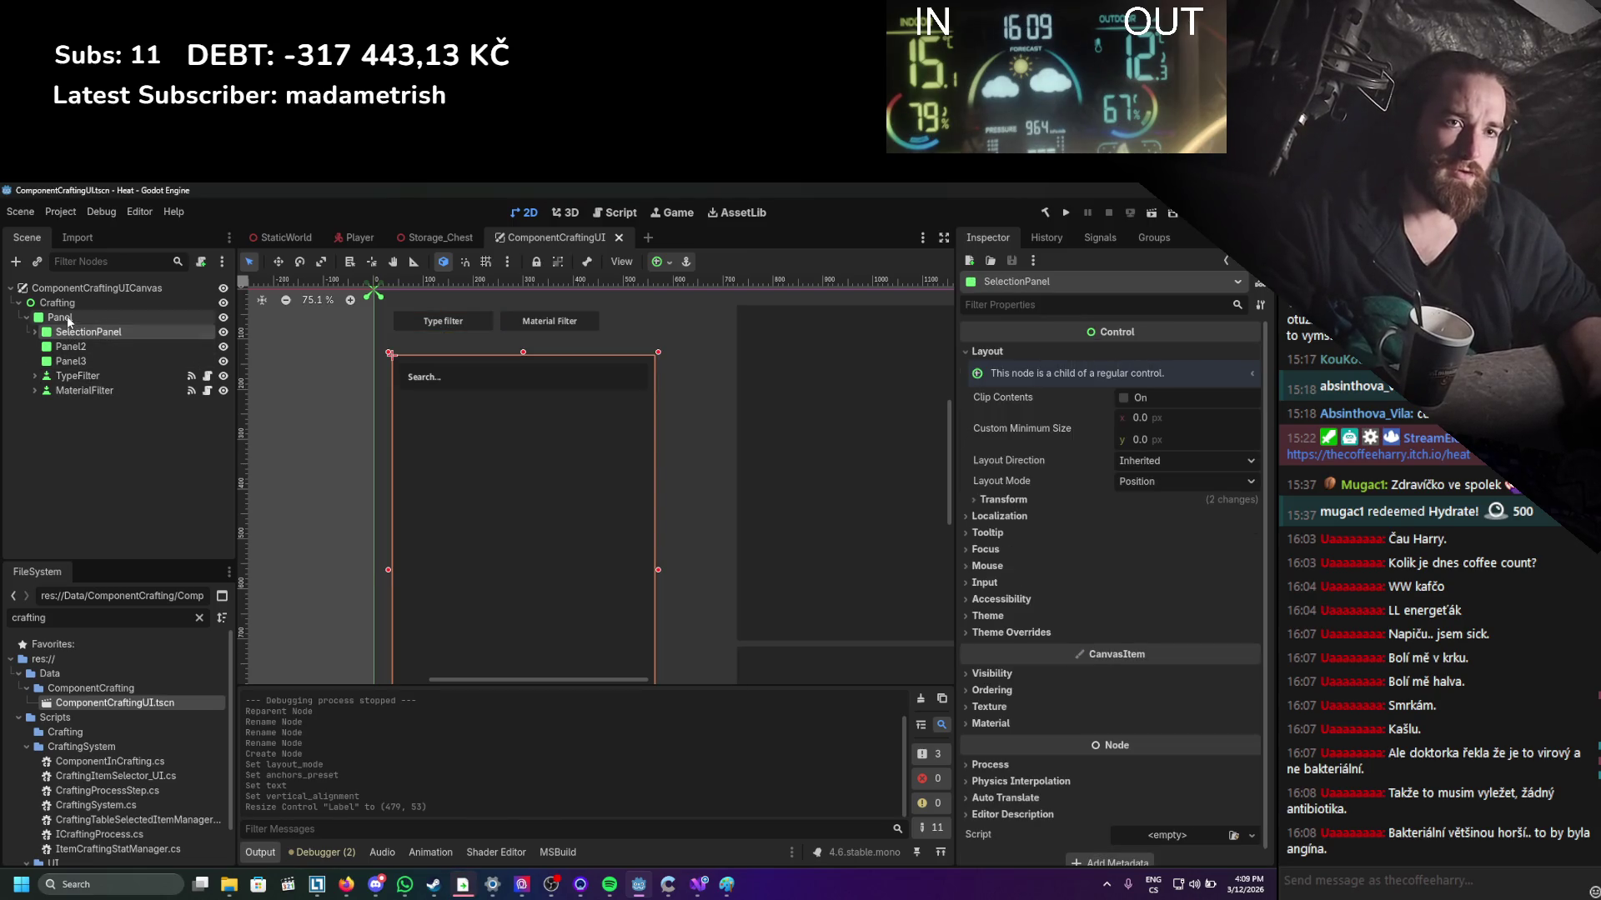
Review the main Panel, SelectionPanel, Panel2 and Panel3 nodes in the Inspector.
left_click(66, 317)
left_click(79, 332)
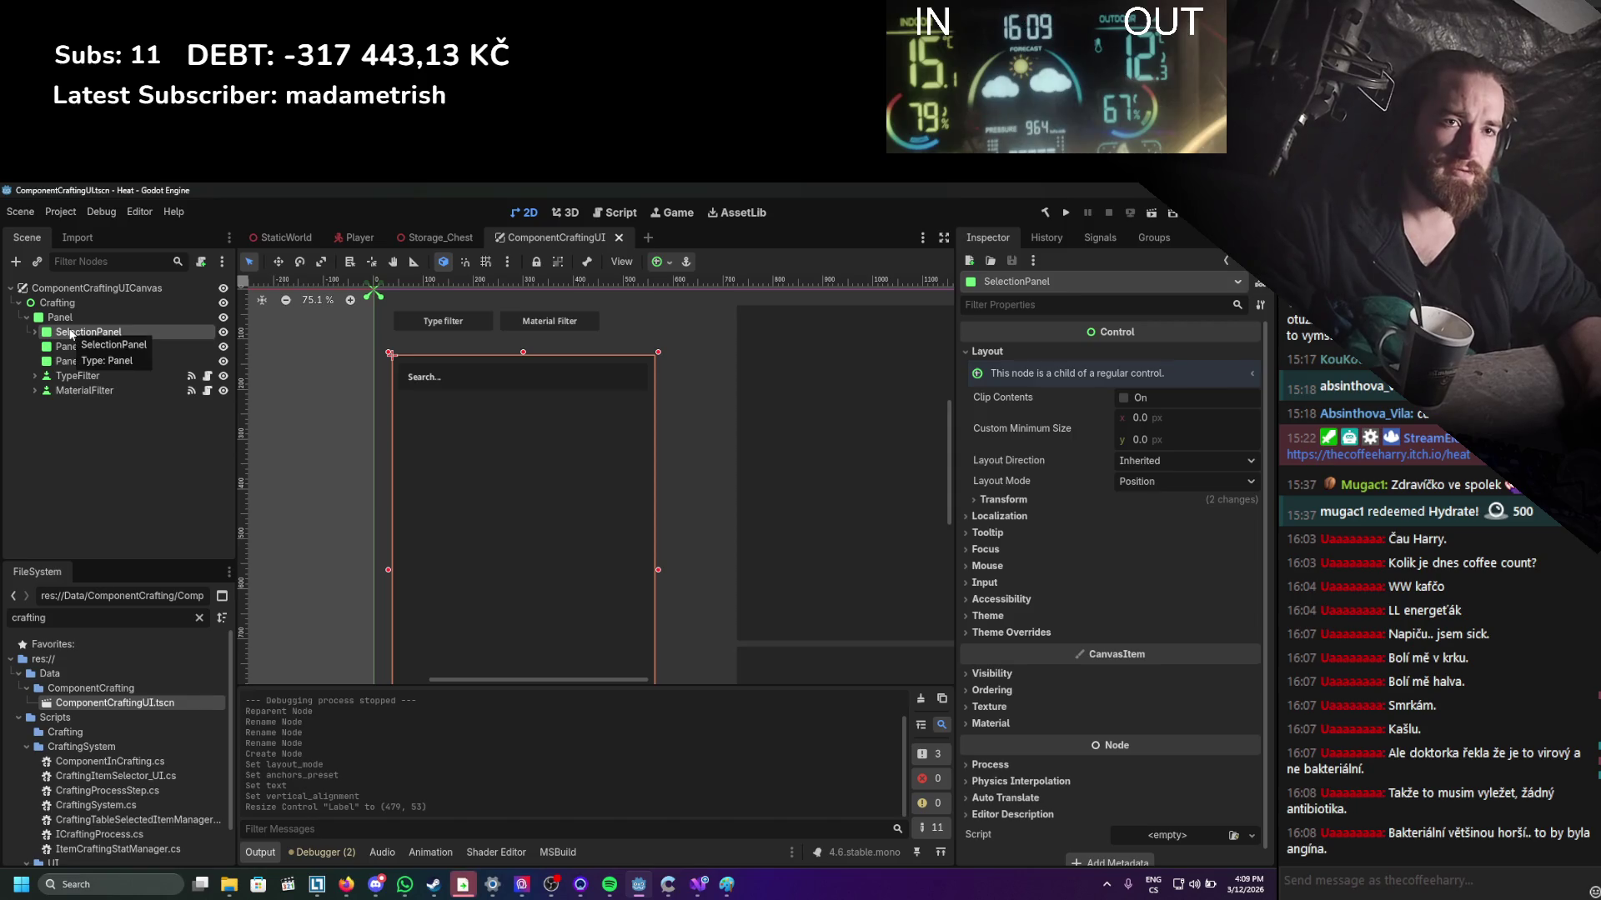
scroll(450, 437, "down", 2)
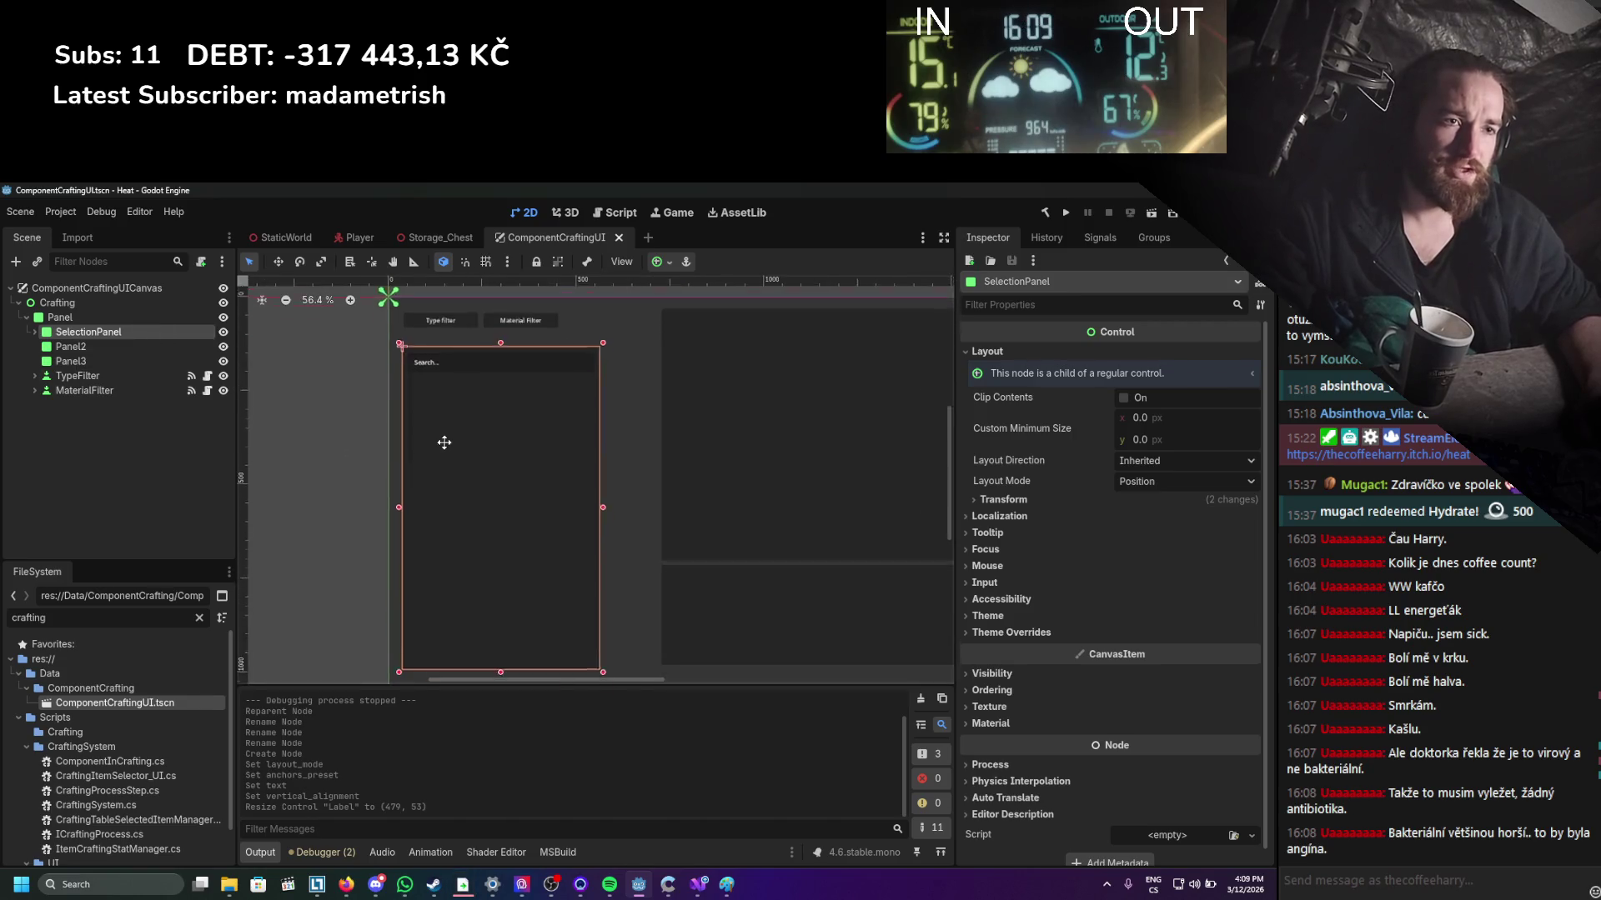
left_click(73, 346)
left_click(73, 361)
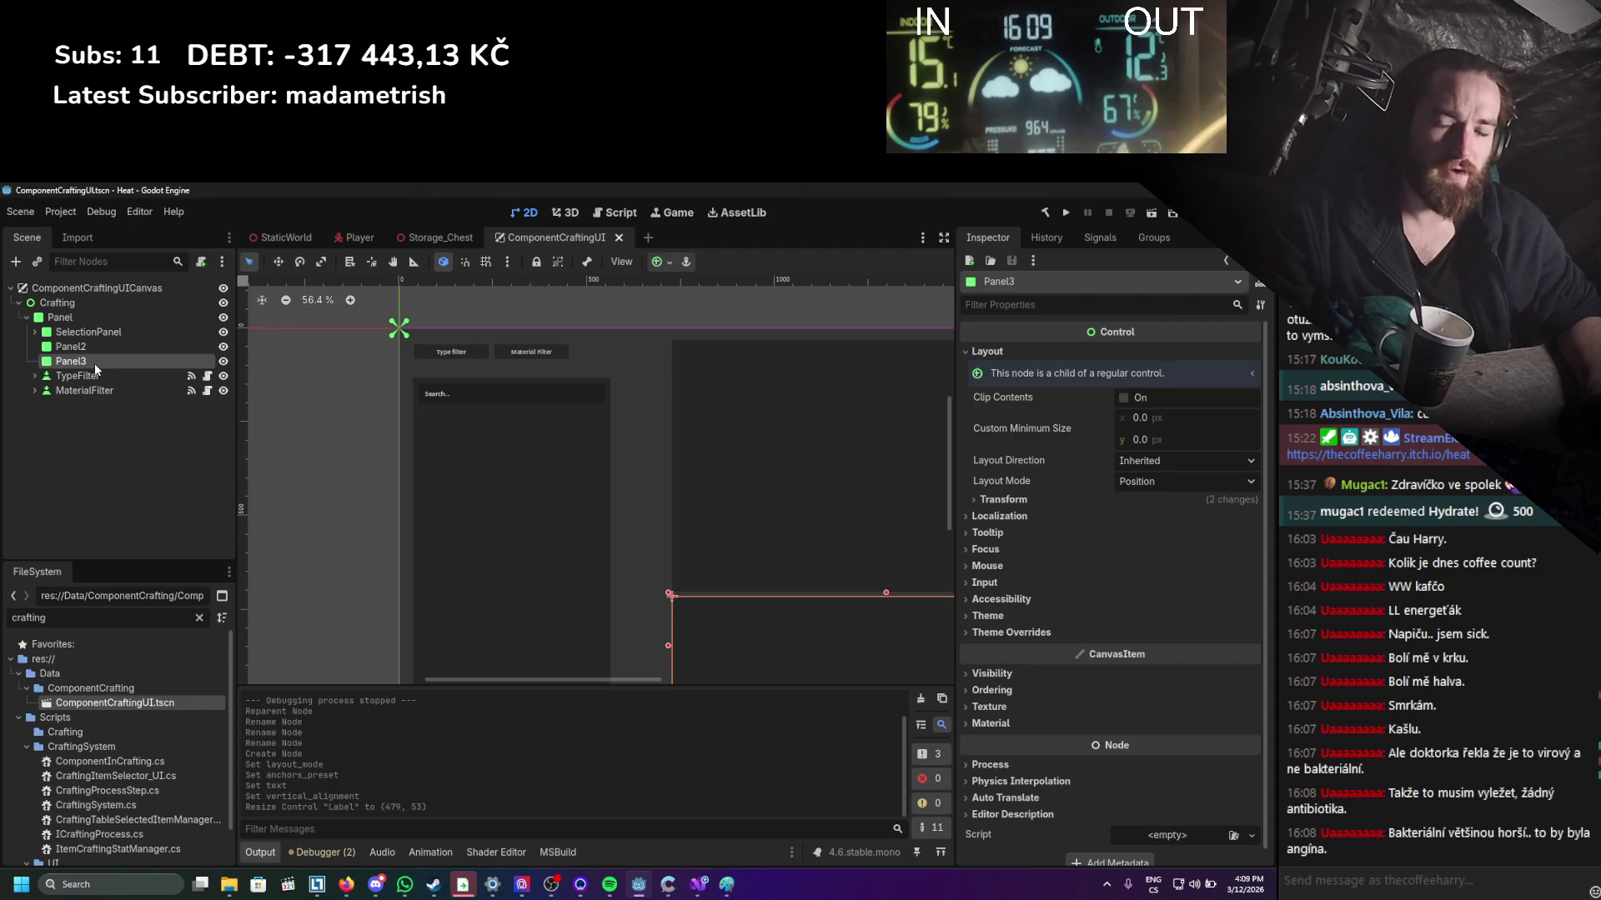
left_click(71, 317)
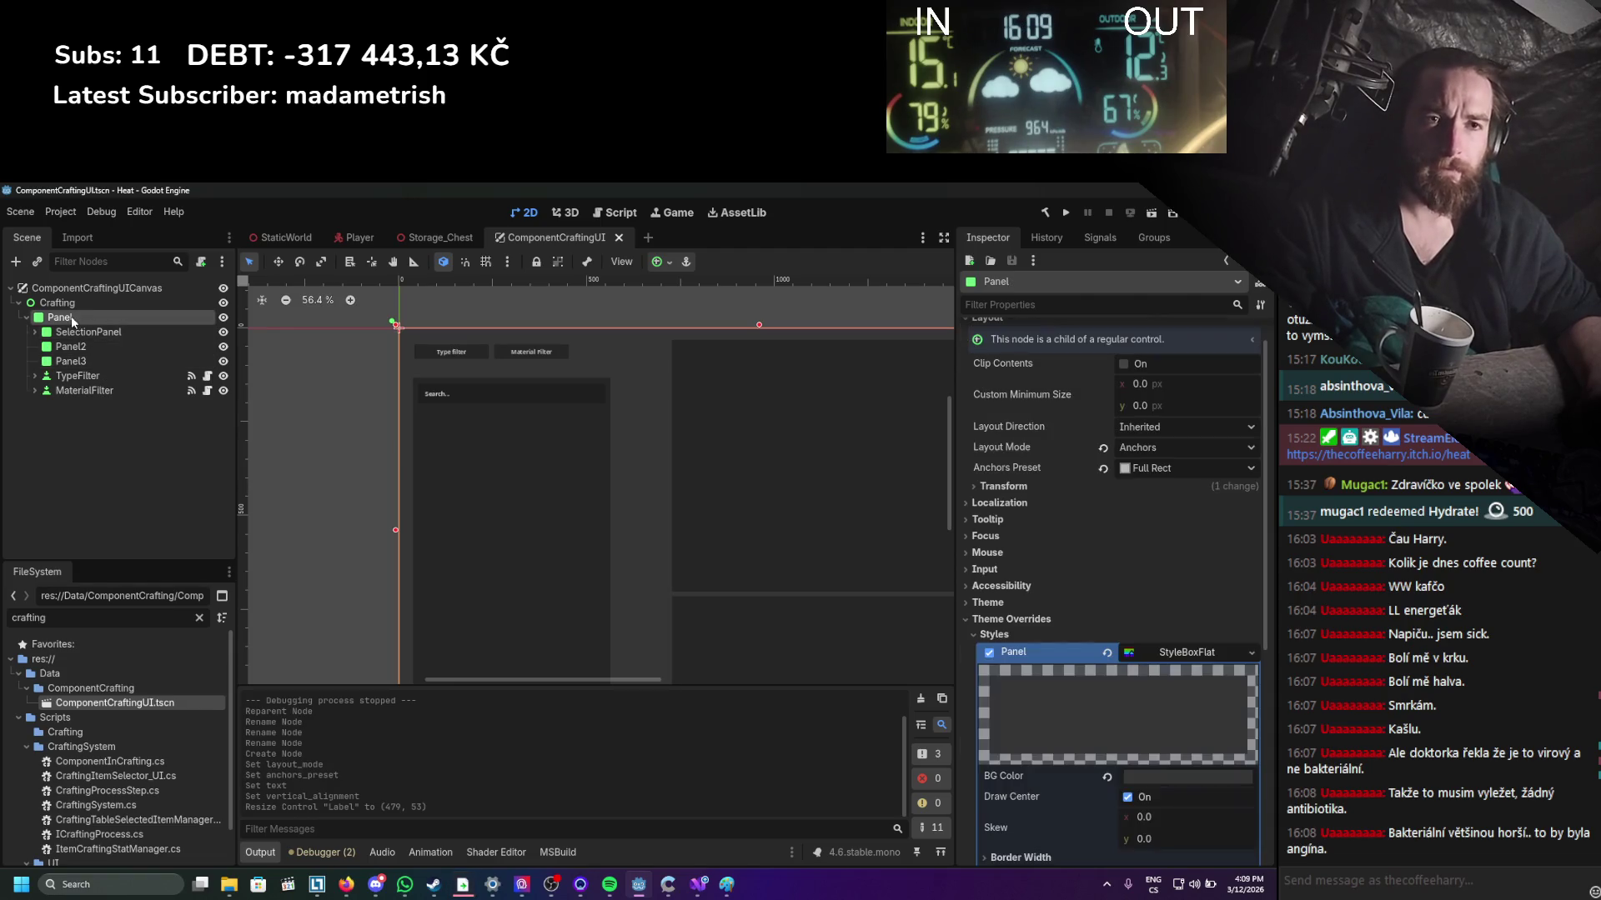
right_click(80, 323)
left_click(56, 332)
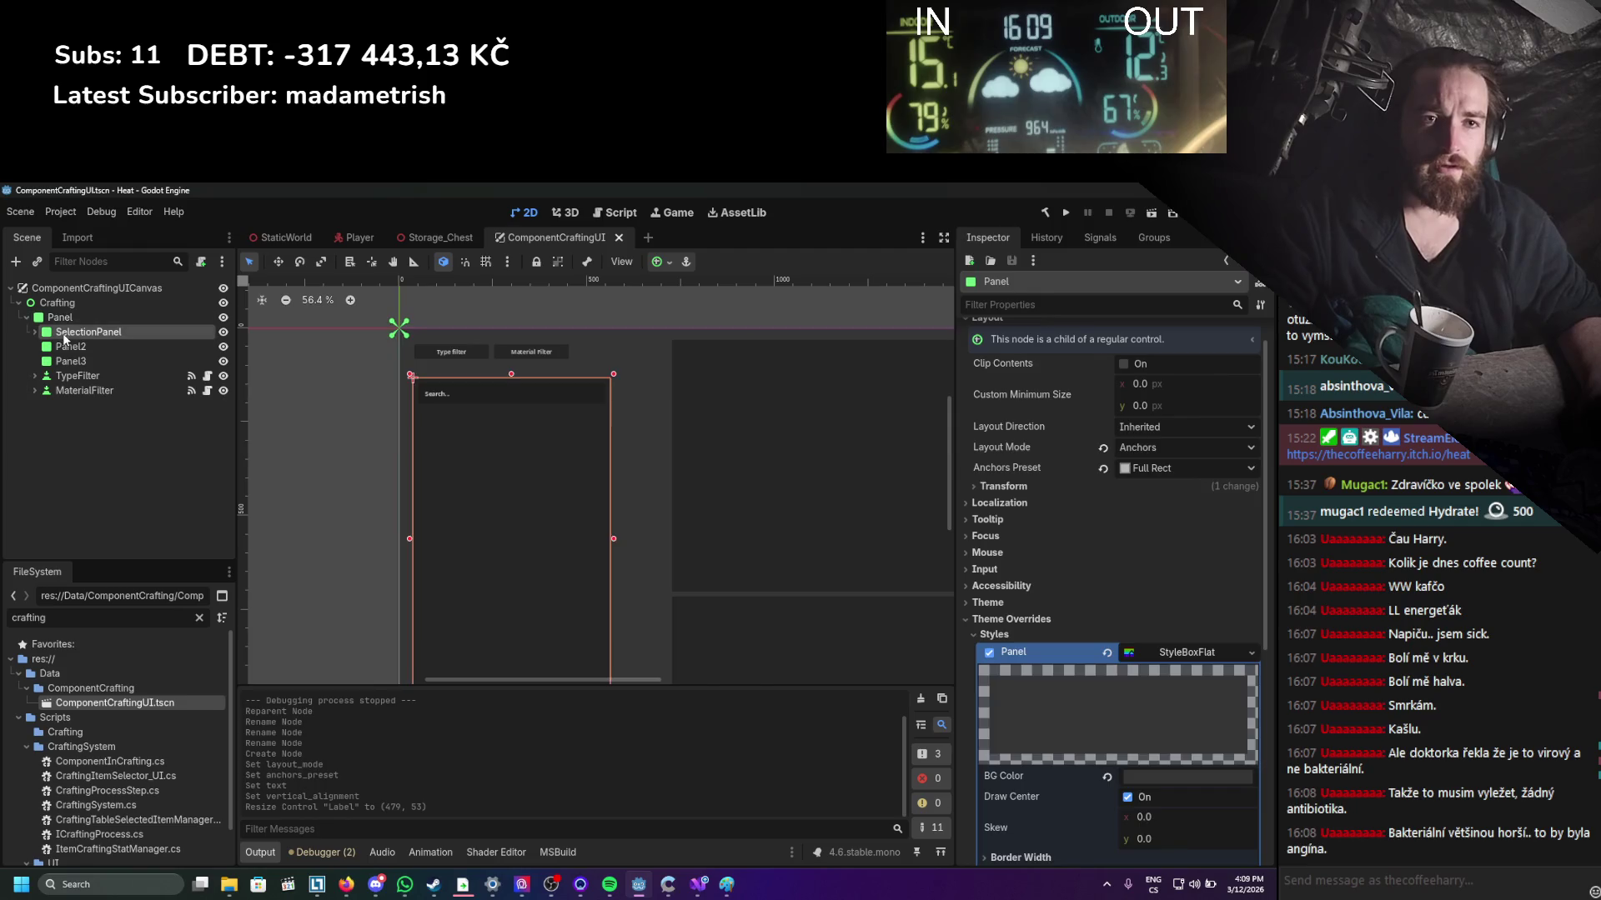
Add a Panel child under SelectionPanel with the Full Rect anchors preset.
right_click(71, 333)
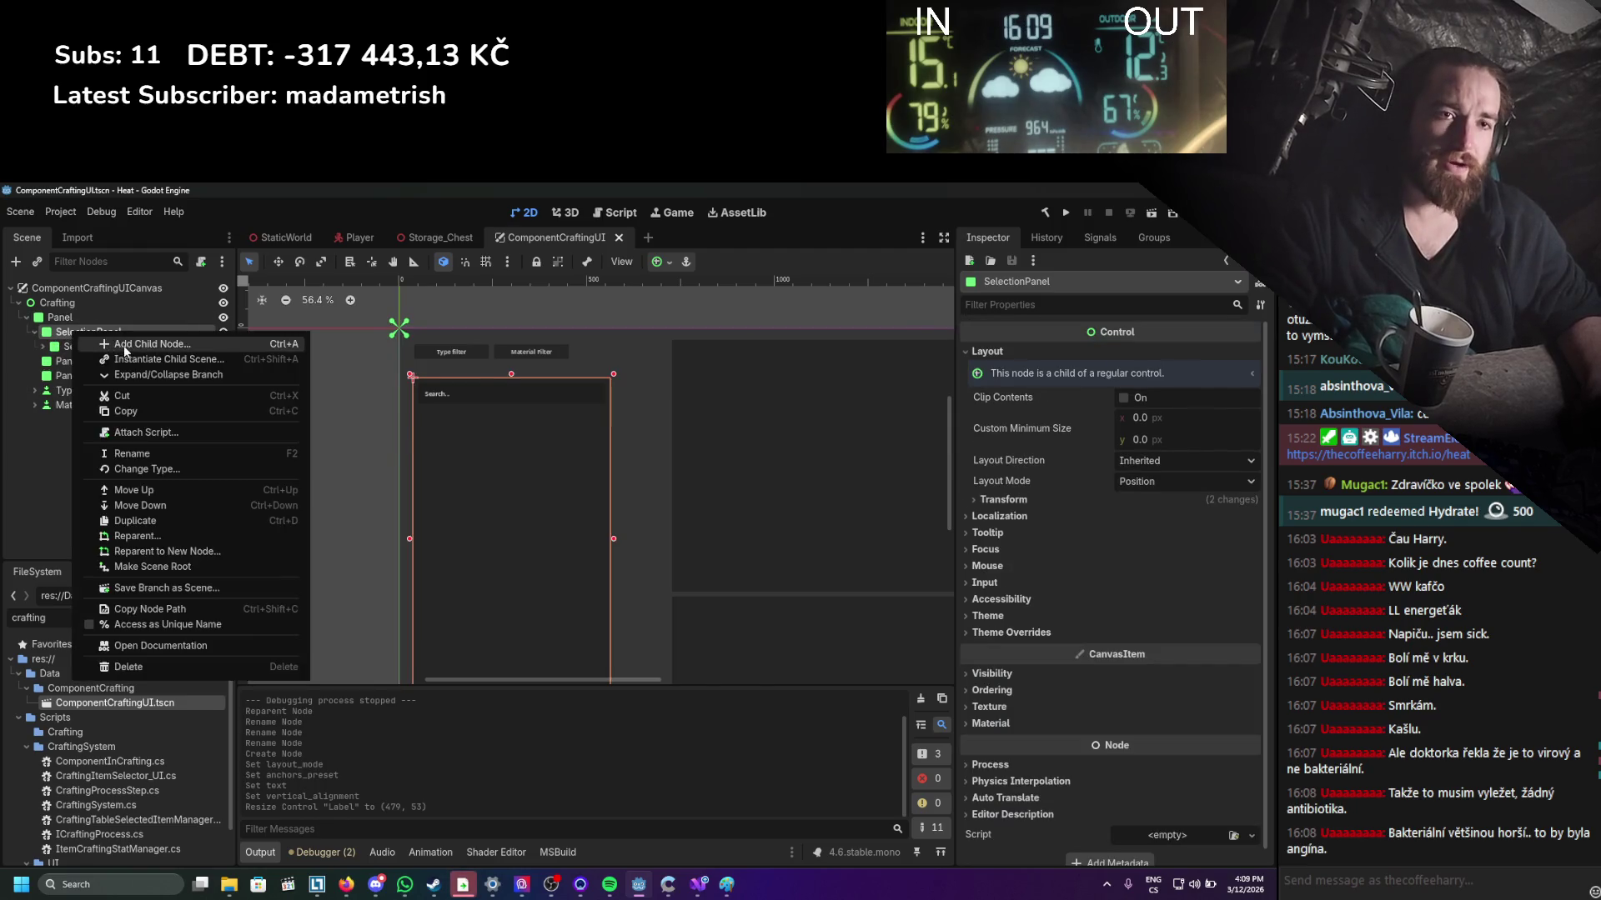
left_click(110, 350)
type("pa")
key("Return")
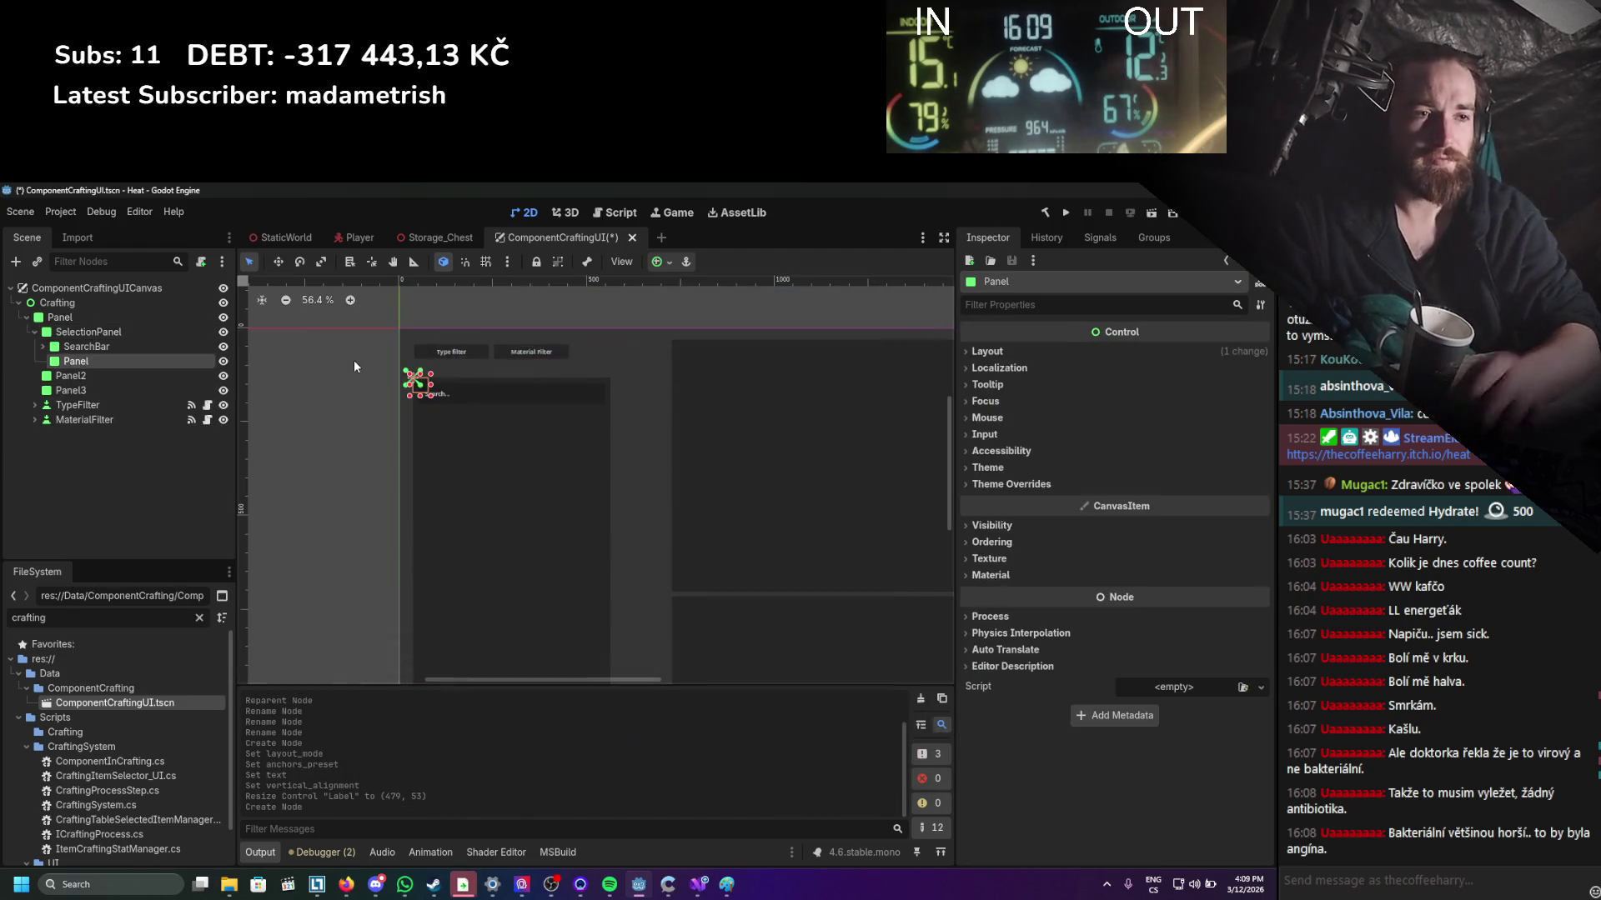
left_click(992, 351)
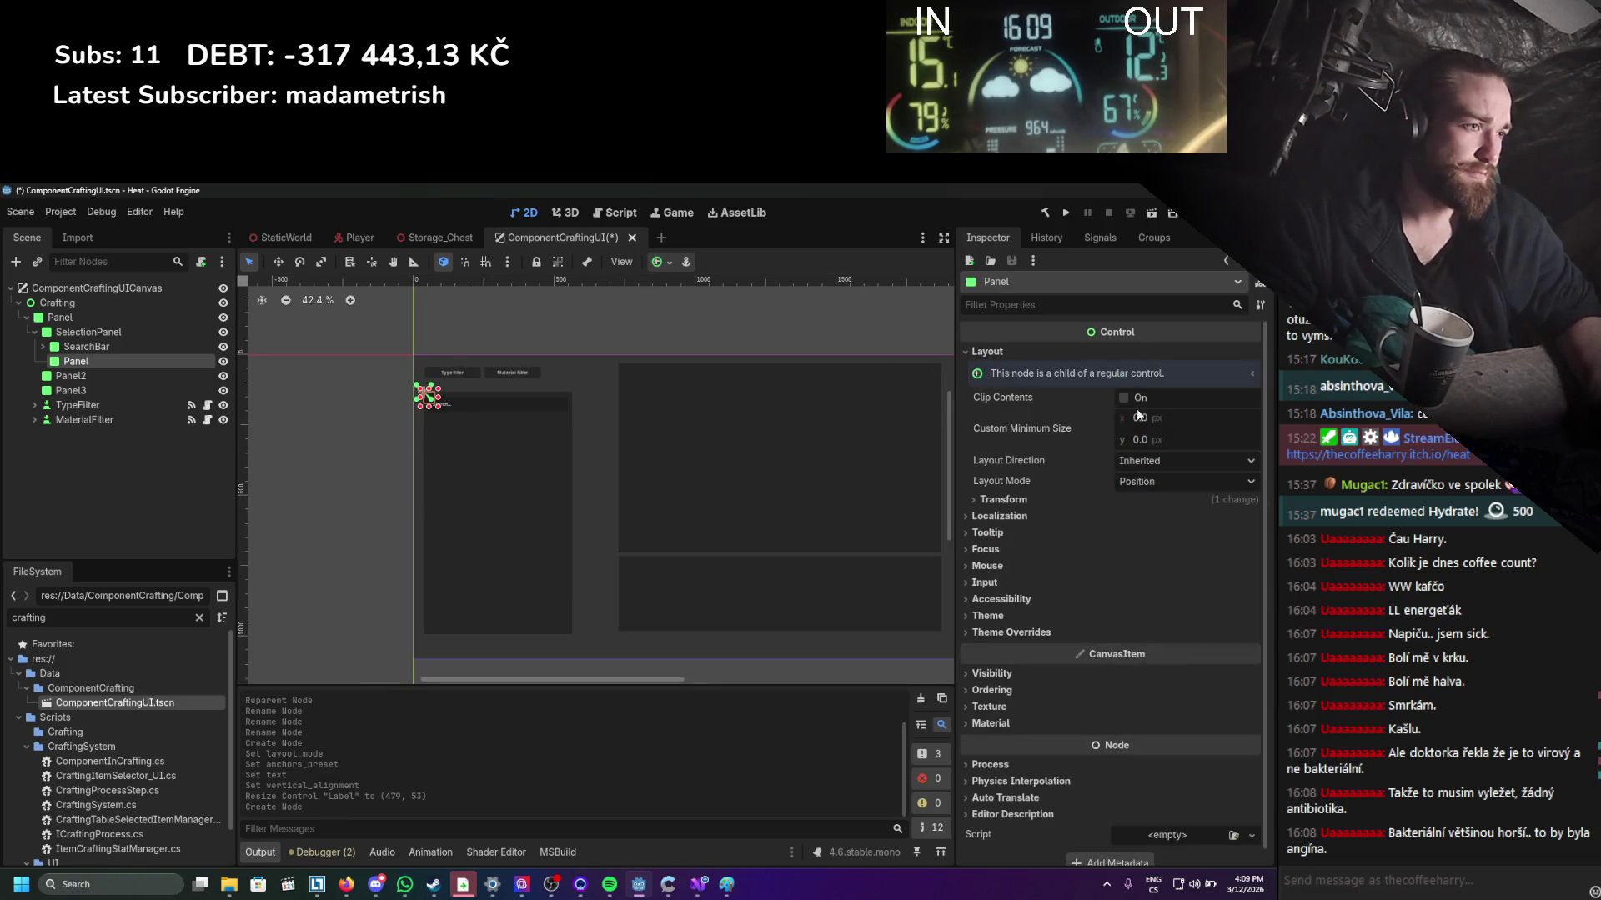
left_click(1028, 506)
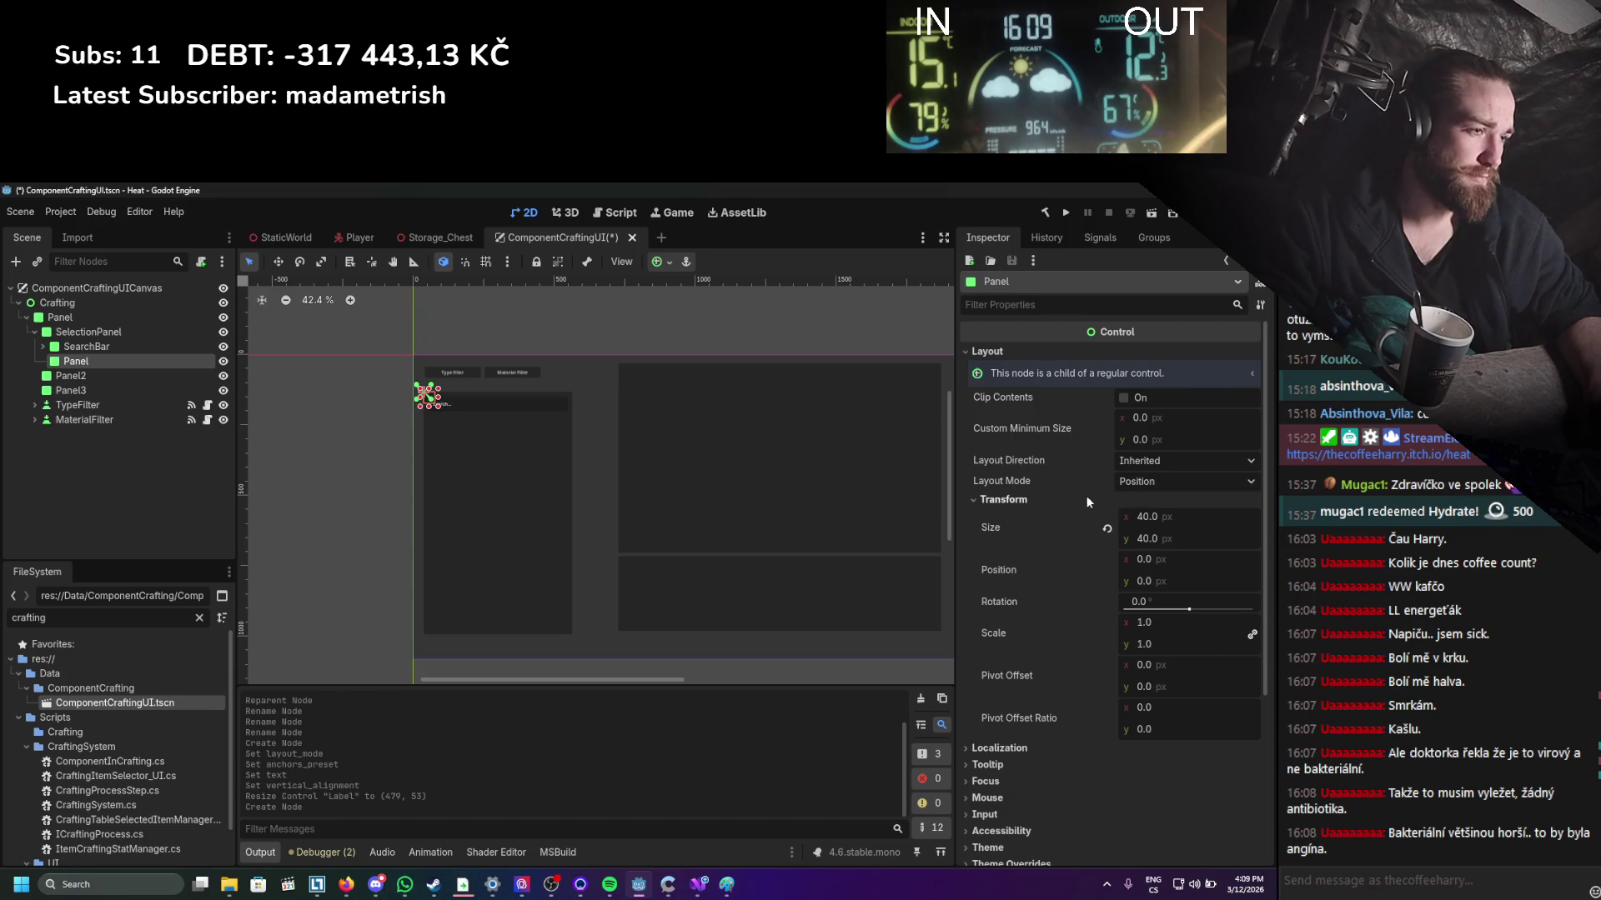
left_click(1150, 482)
left_click(1147, 517)
left_click(1149, 500)
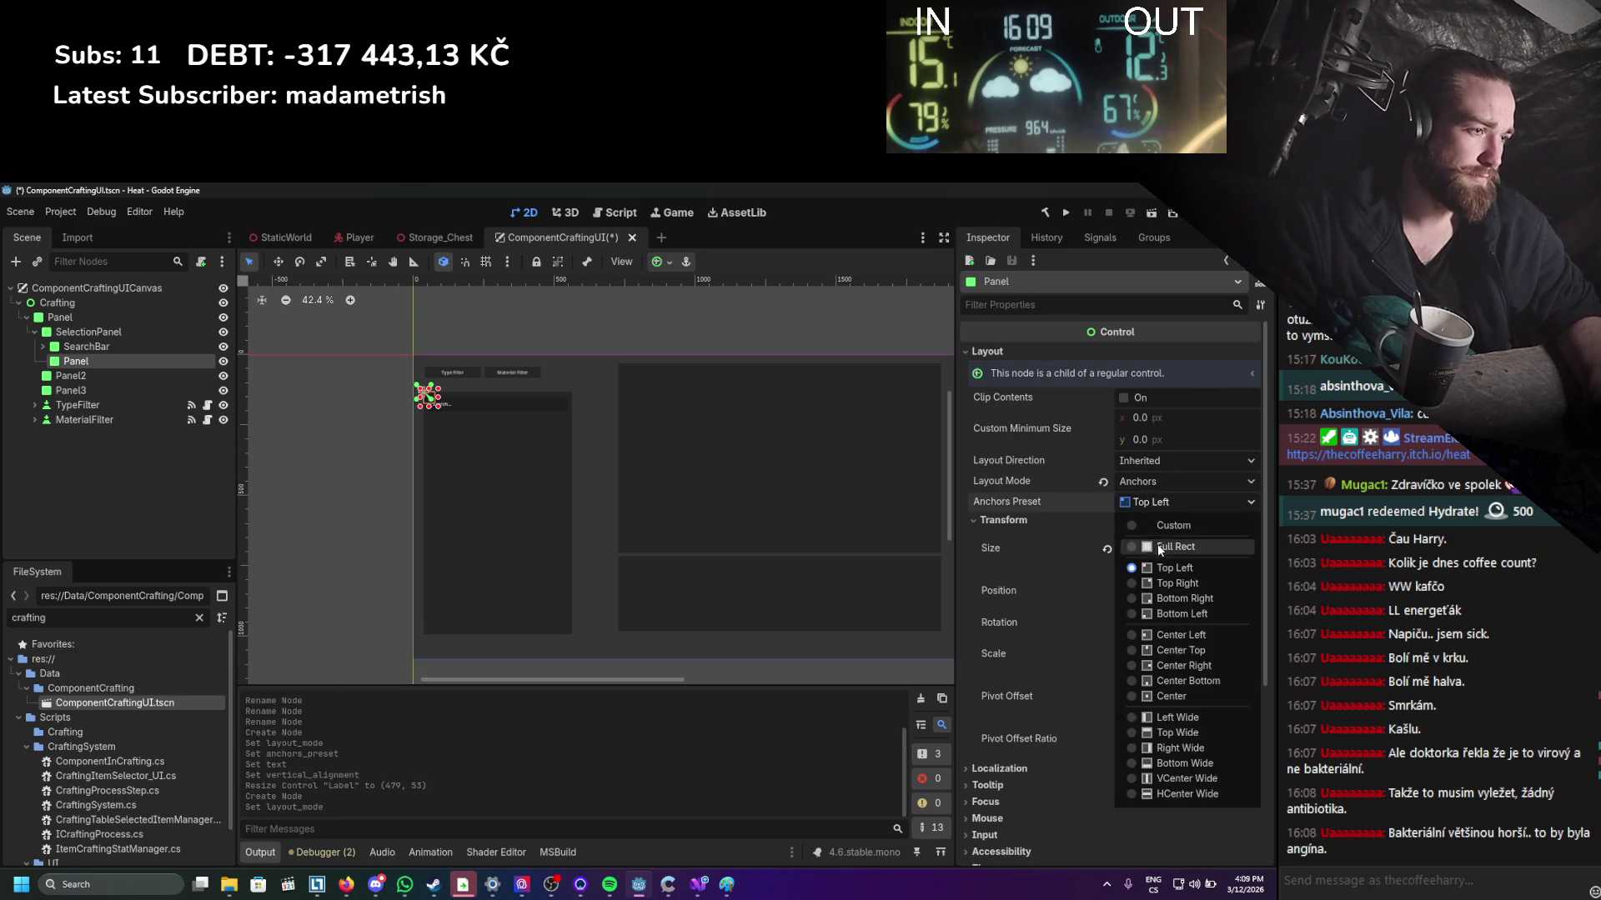
left_click(1159, 547)
Move the new Panel's top edge below the search bar and save the scene.
scroll(625, 430, "up", 3)
left_click_drag(419, 400, 420, 407)
scroll(602, 334, "down", 1)
key("ctrl+s")
mouse_move(602, 333)
left_mouse_down()
mouse_move(609, 407)
mouse_move(314, 394)
left_mouse_up()
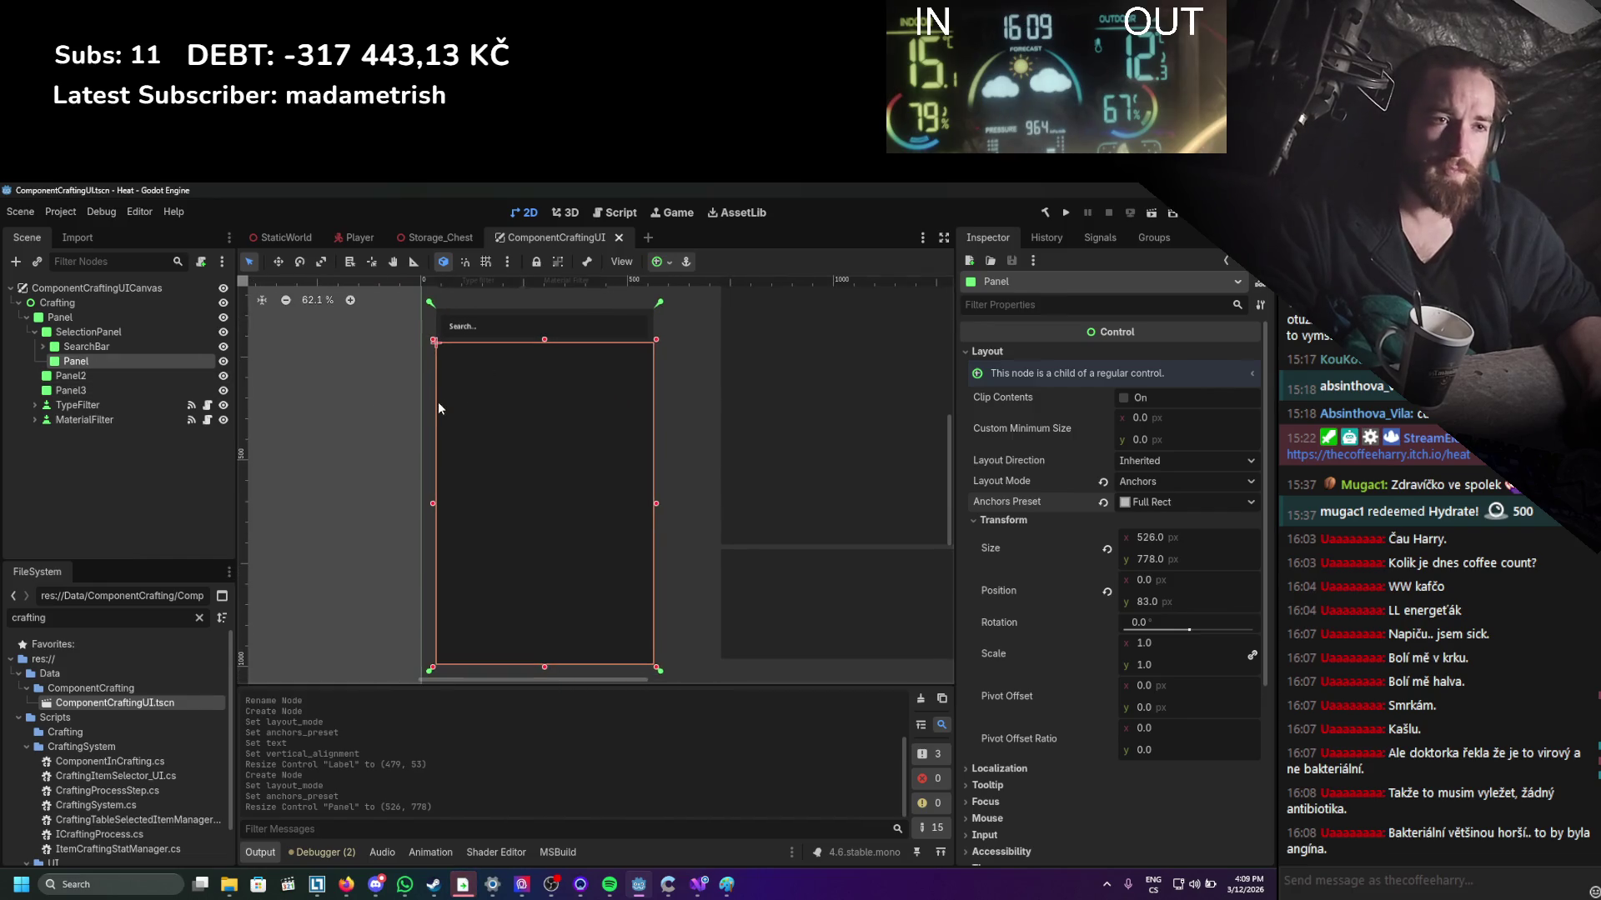
key("1")
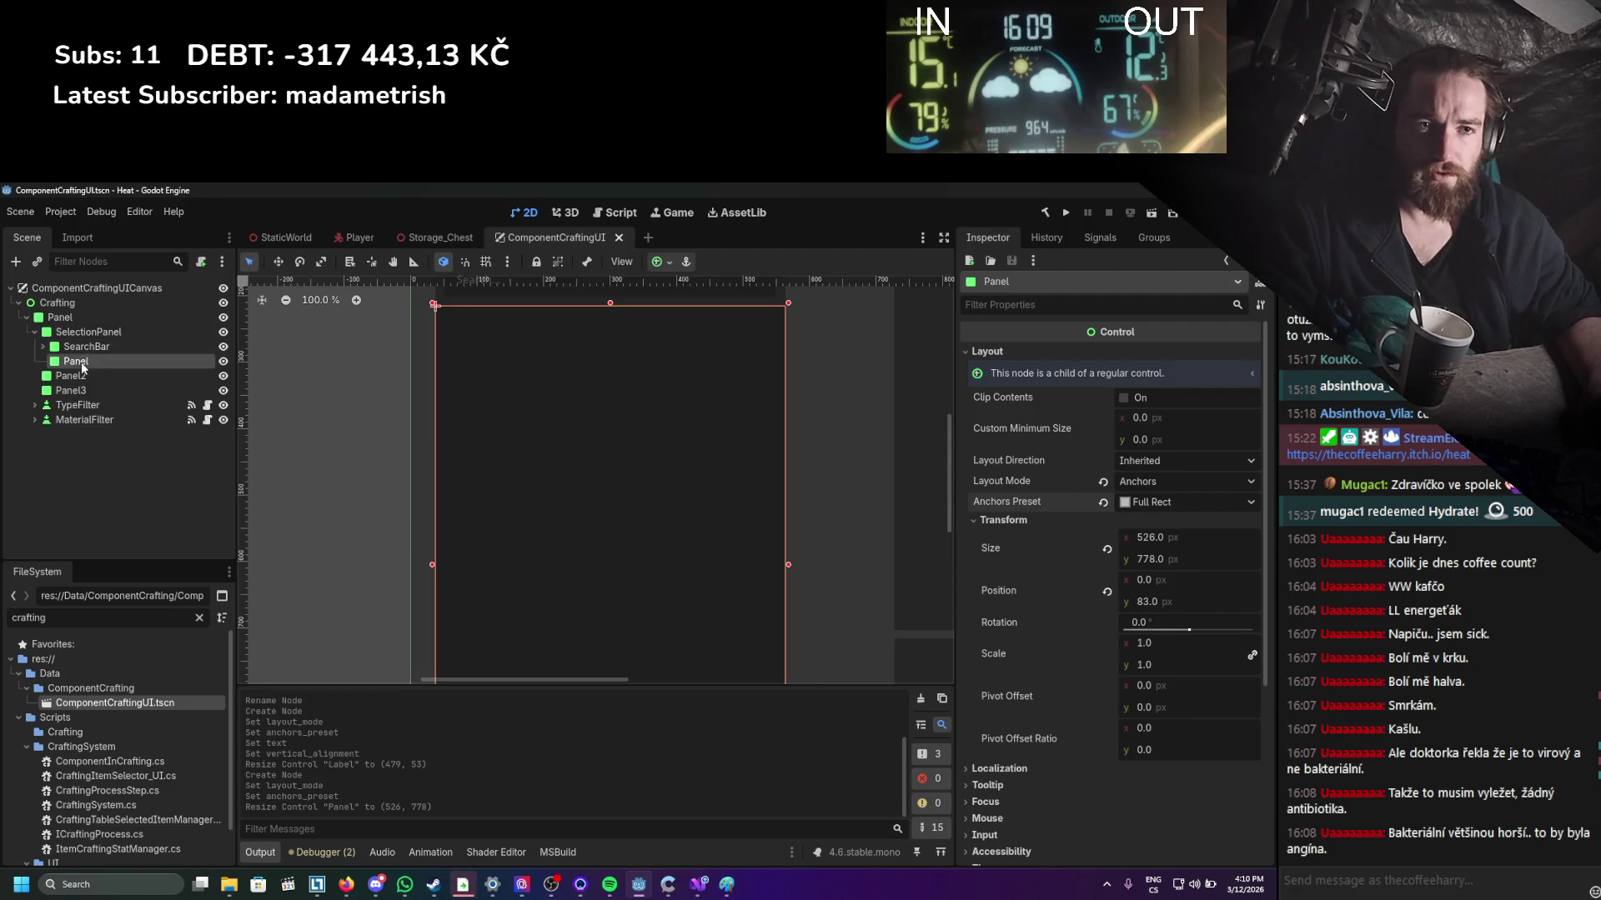
Rename the new Panel to Components and save the scene.
double_click(83, 367)
type("Rec")
key("BackSpace")
key("BackSpace")
key("BackSpace")
type("Components")
key("Return")
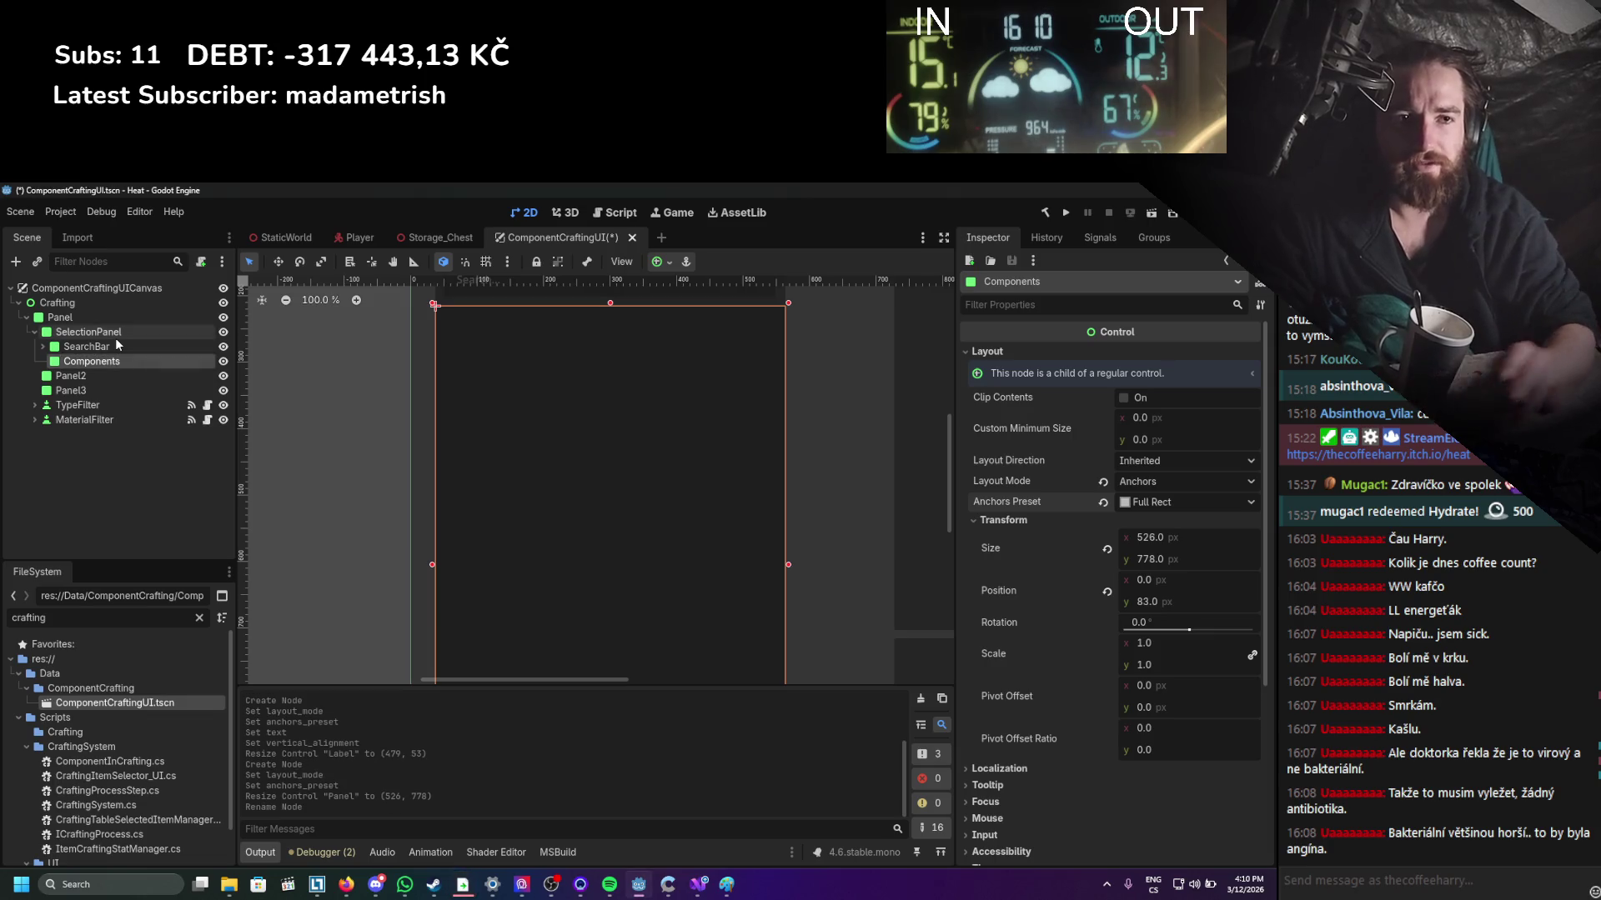
scroll(553, 598, "down", 5)
key("ctrl+s")
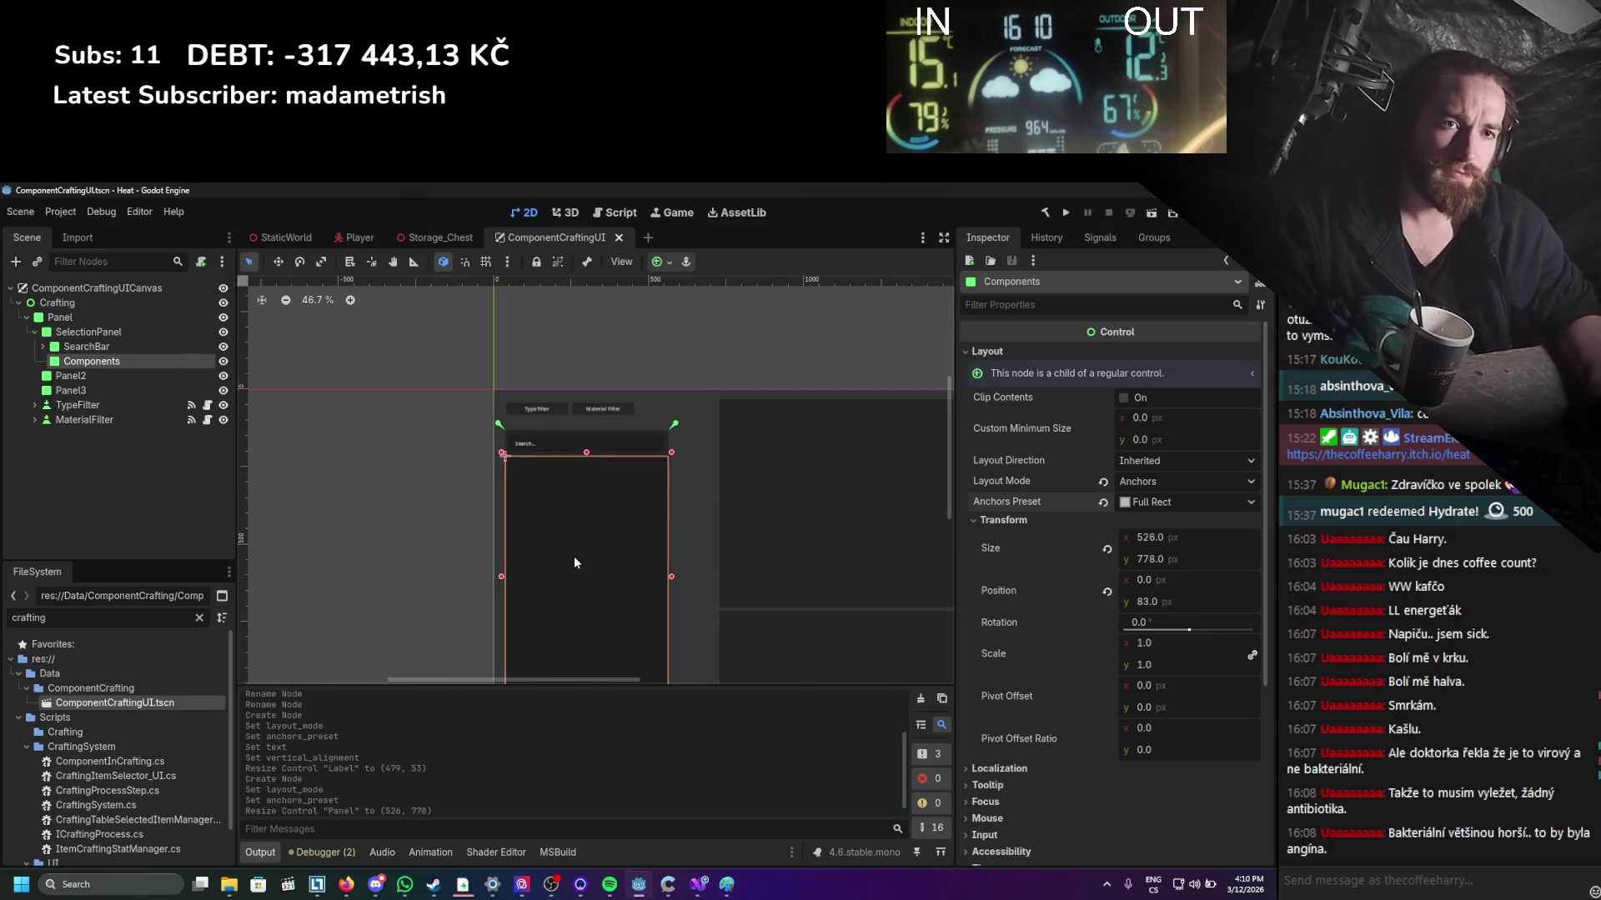
scroll(541, 509, "up", 3)
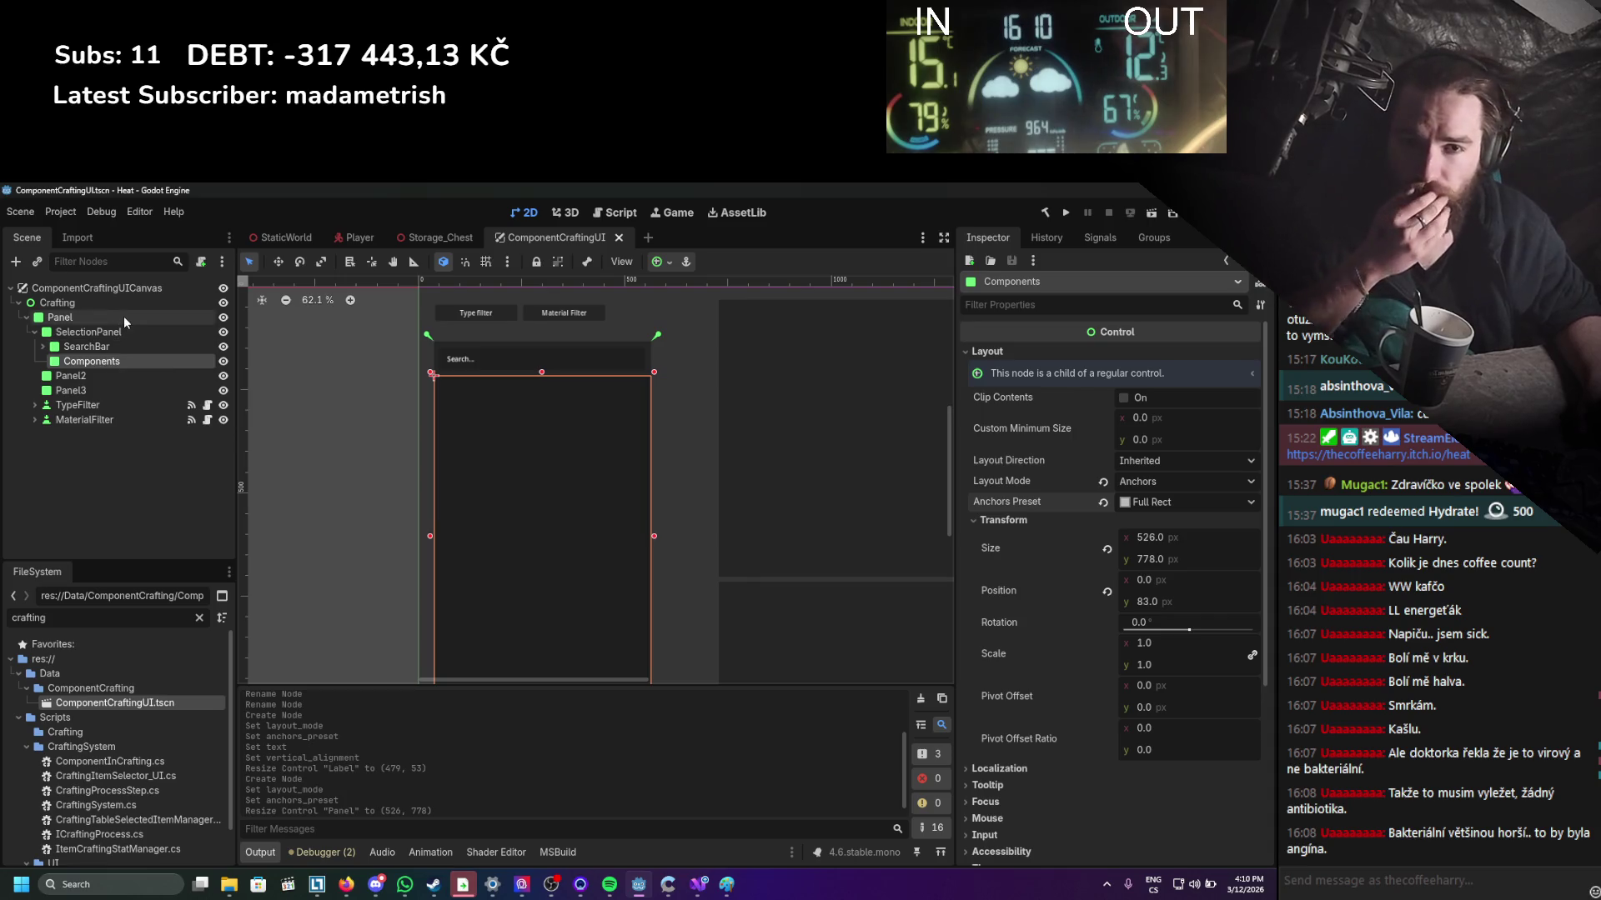
right_click(125, 362)
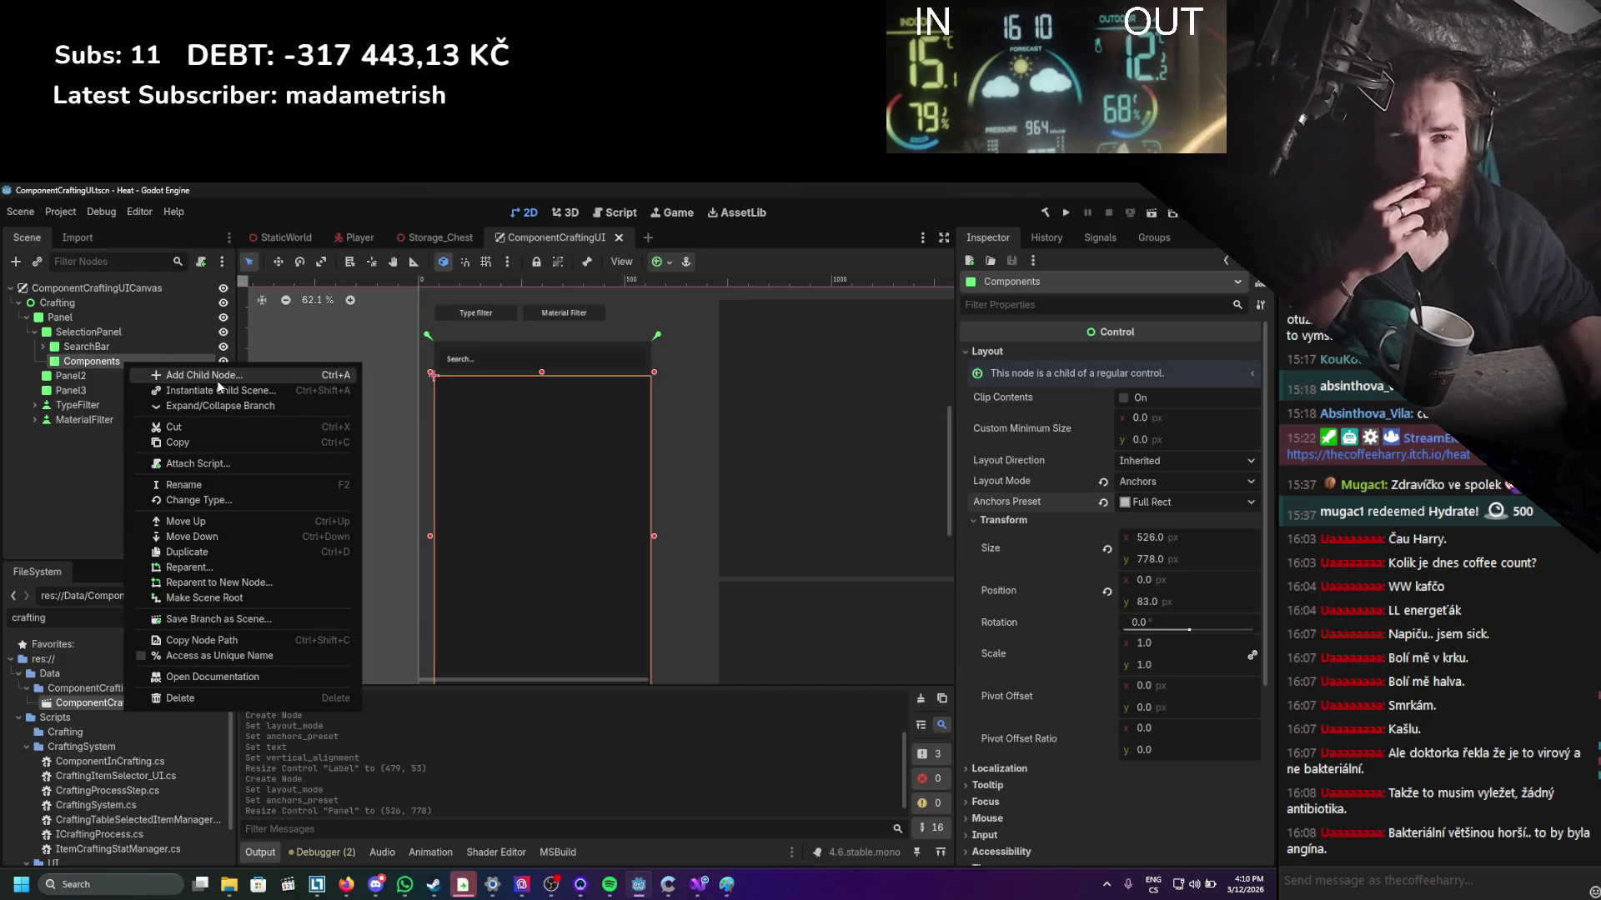
left_click(203, 375)
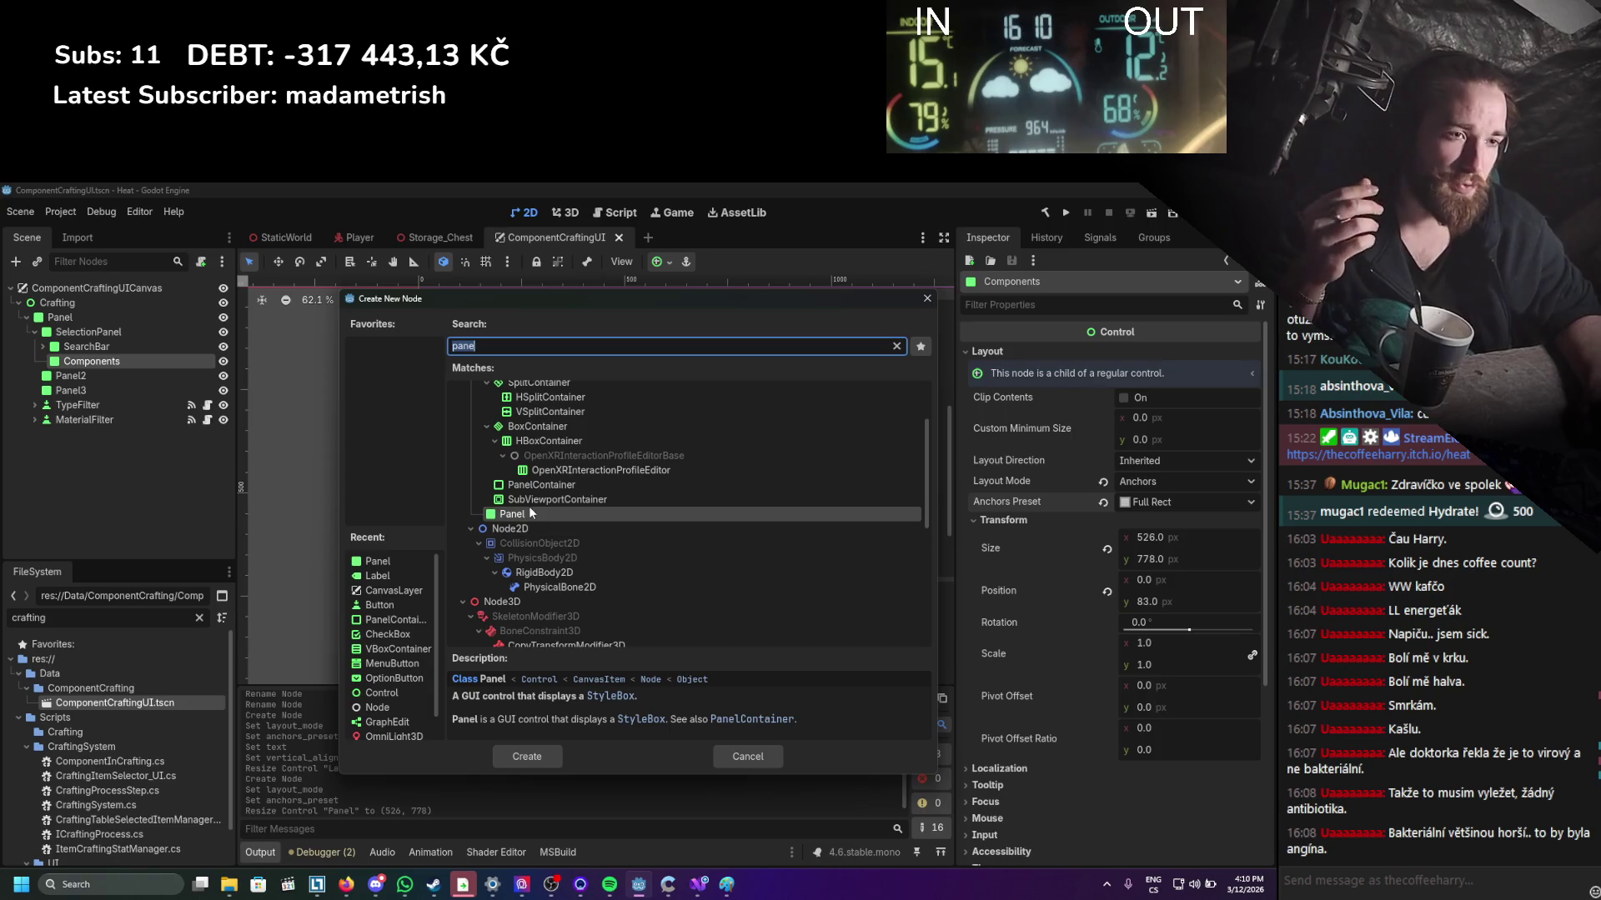
scroll(533, 458, "up", 2)
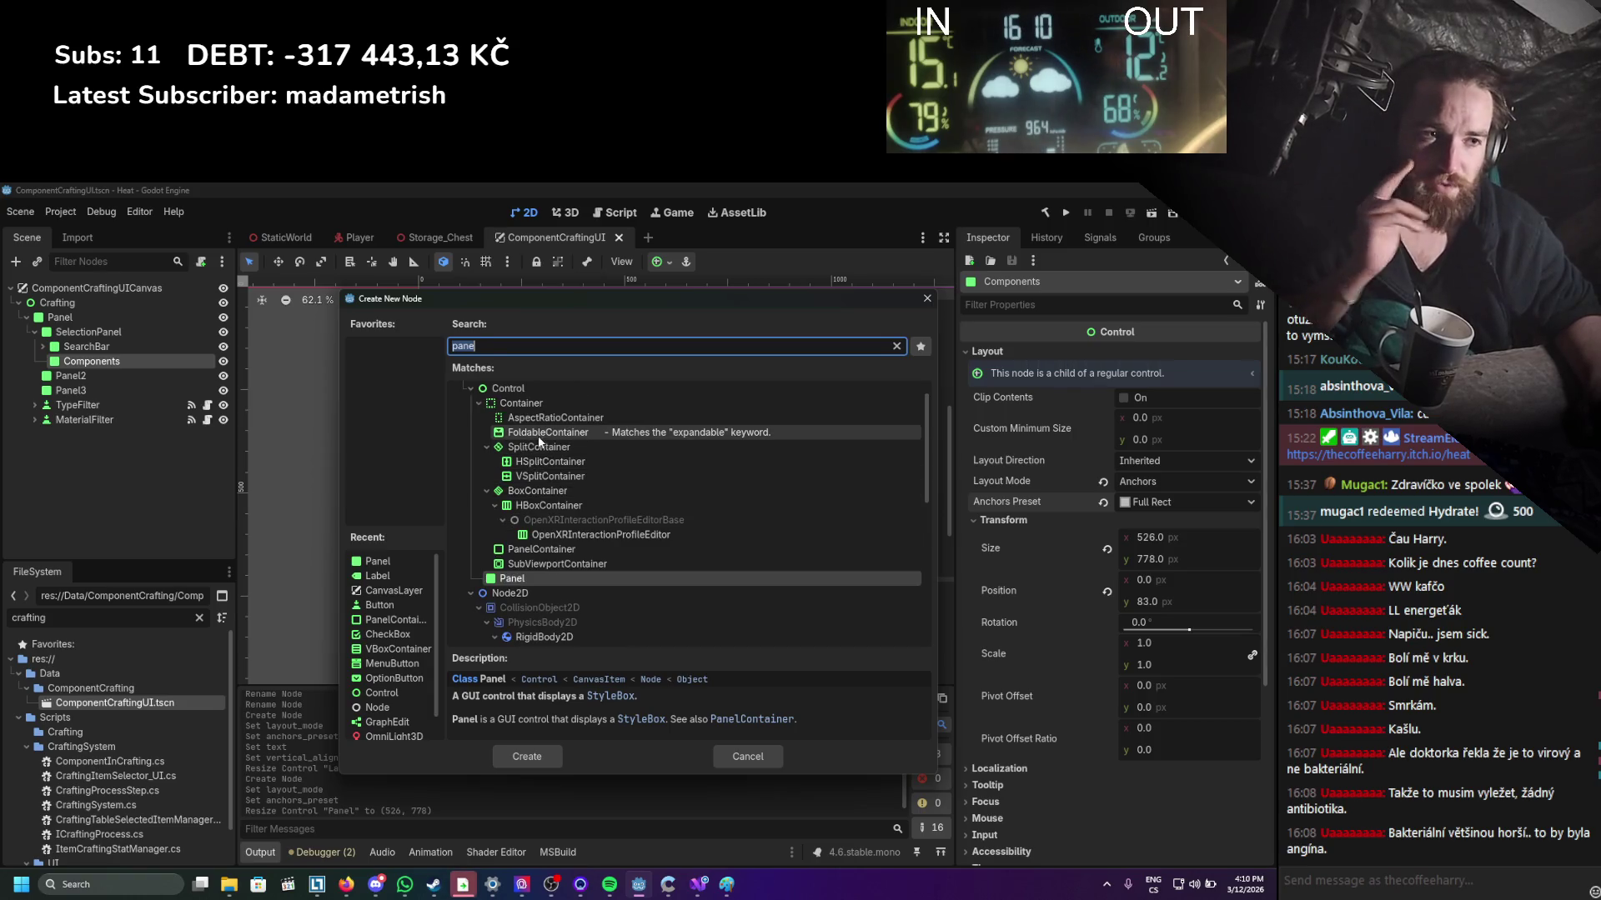
key("BackSpace")
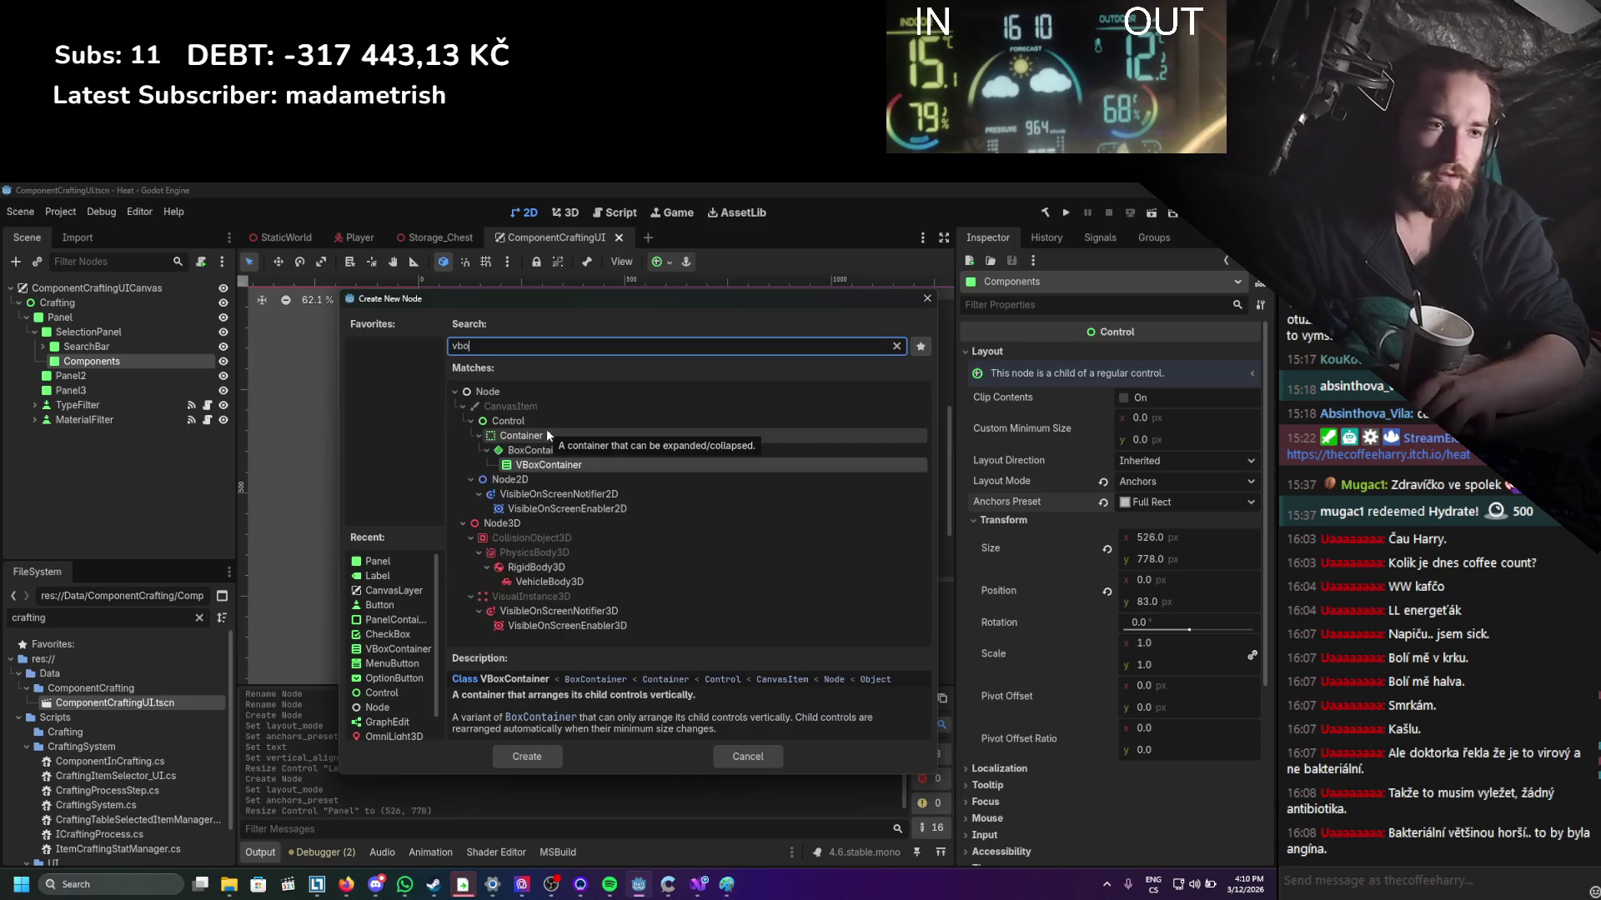
key("Escape")
scroll(547, 429, "up", 2)
mouse_move(383, 362)
left_mouse_down()
mouse_move(703, 455)
mouse_move(703, 436)
mouse_move(703, 675)
mouse_move(703, 424)
left_mouse_up()
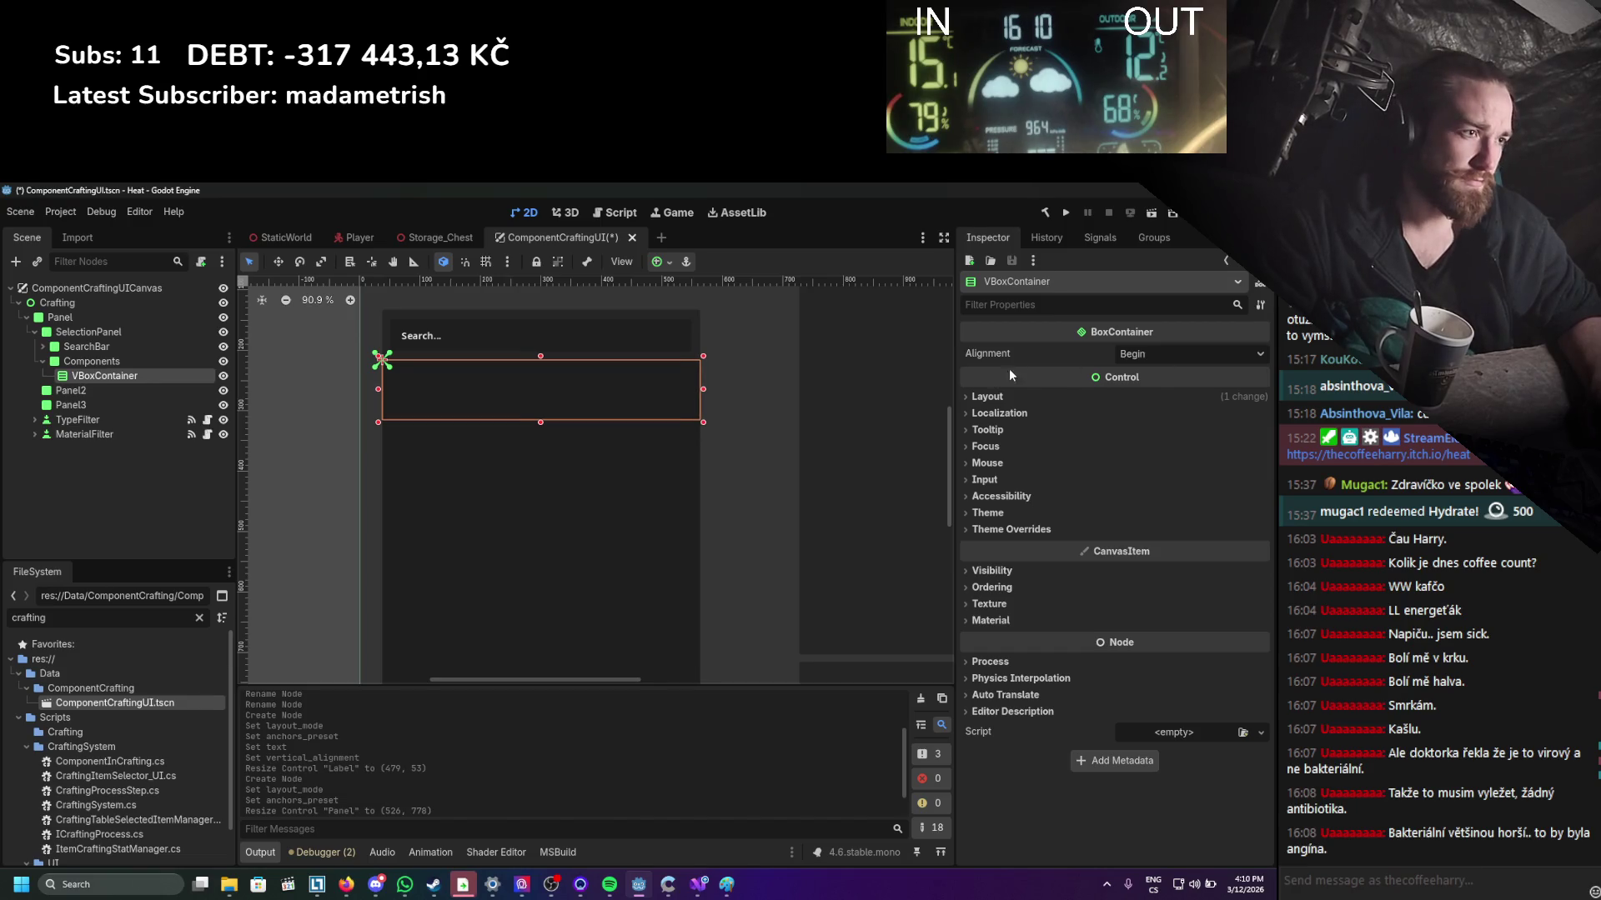
left_click(1061, 396)
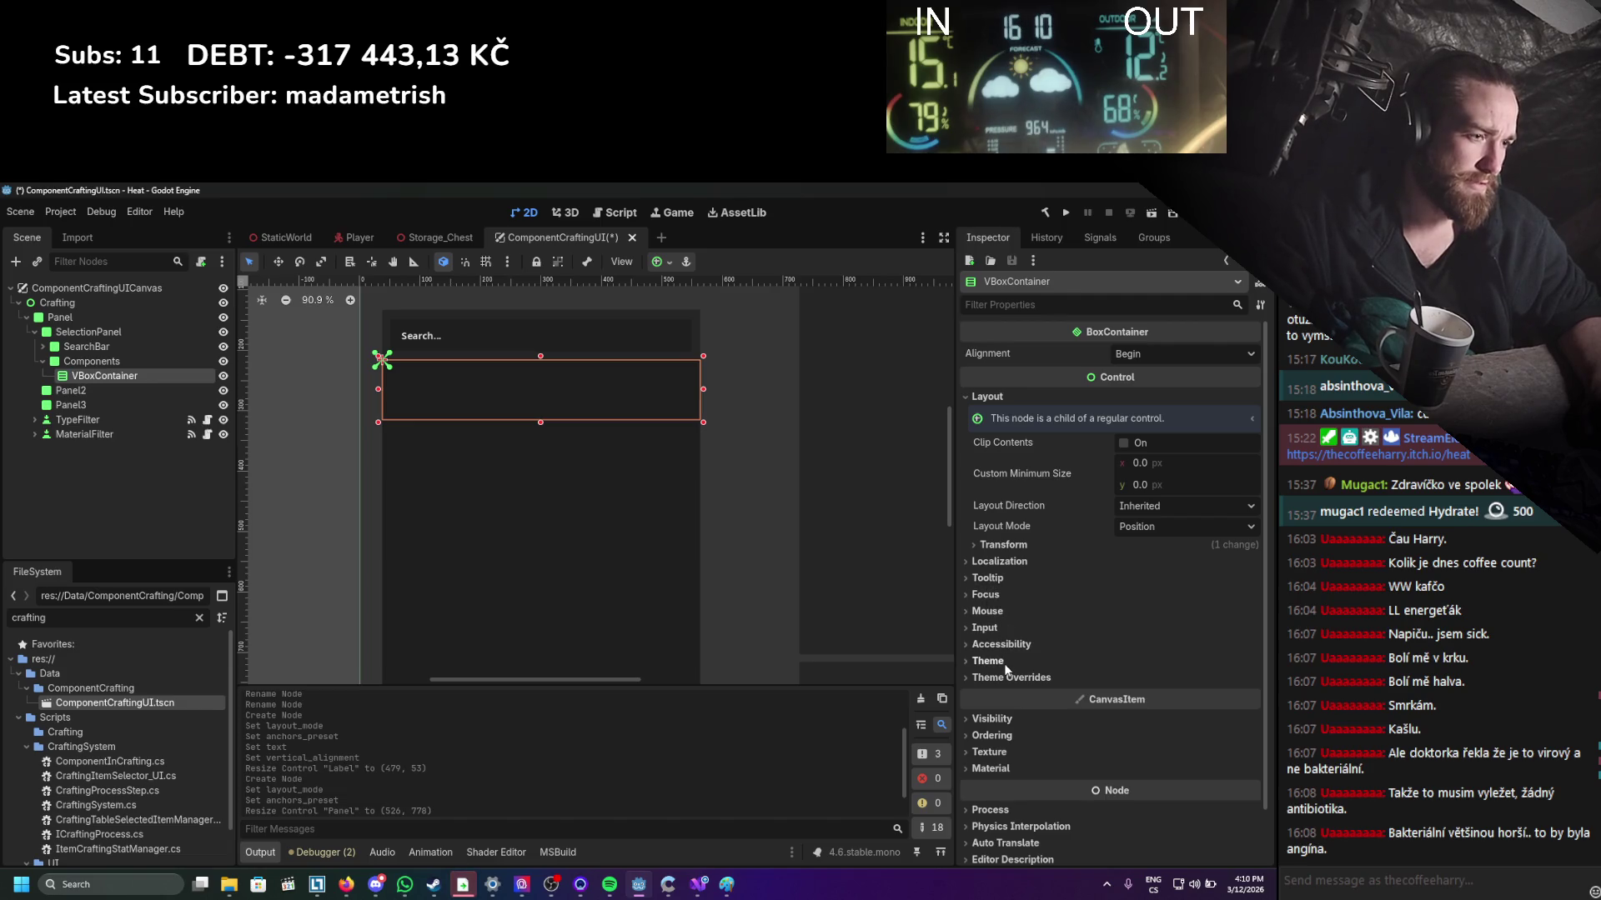
left_click(1002, 595)
left_click(1002, 594)
left_click(1002, 543)
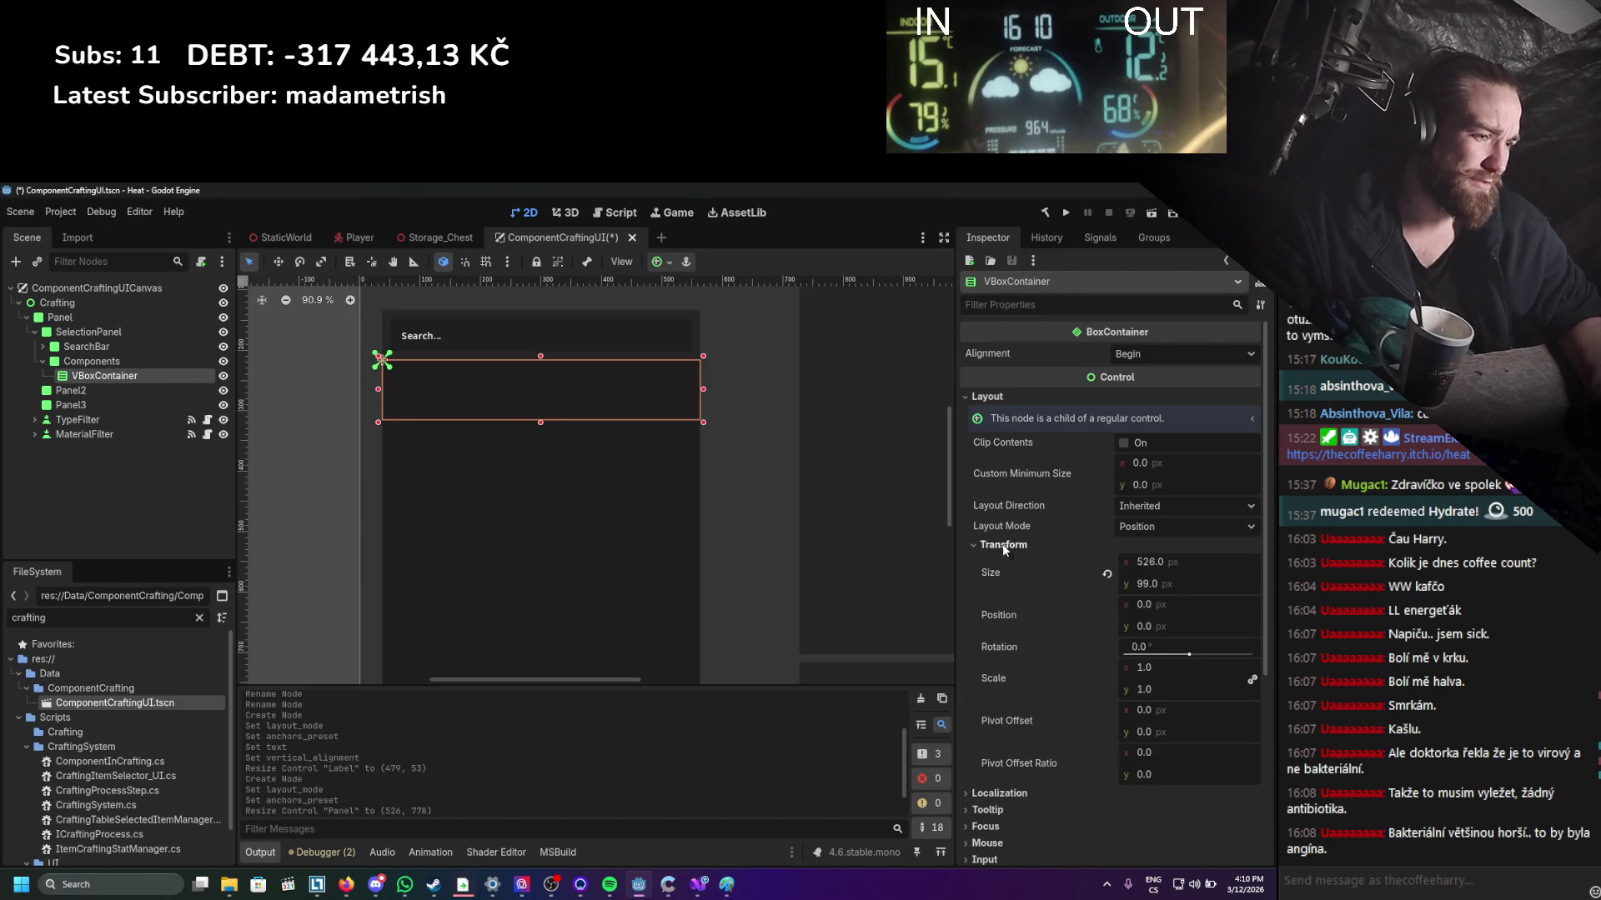
left_click(1002, 545)
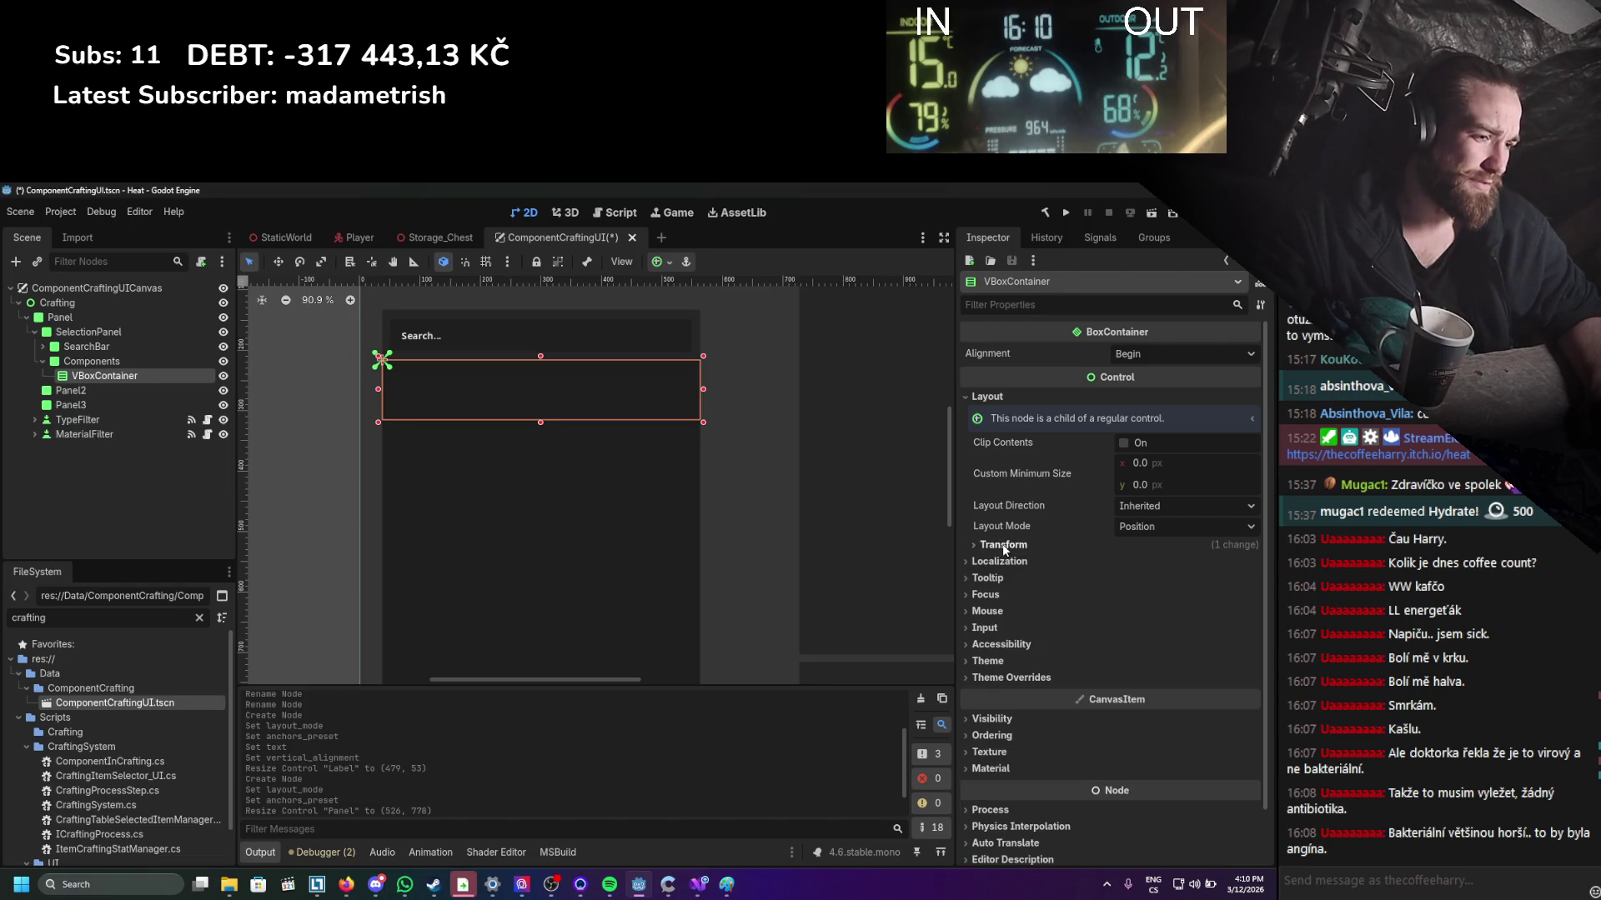
left_click(143, 365)
scroll(1052, 677, "down", 3)
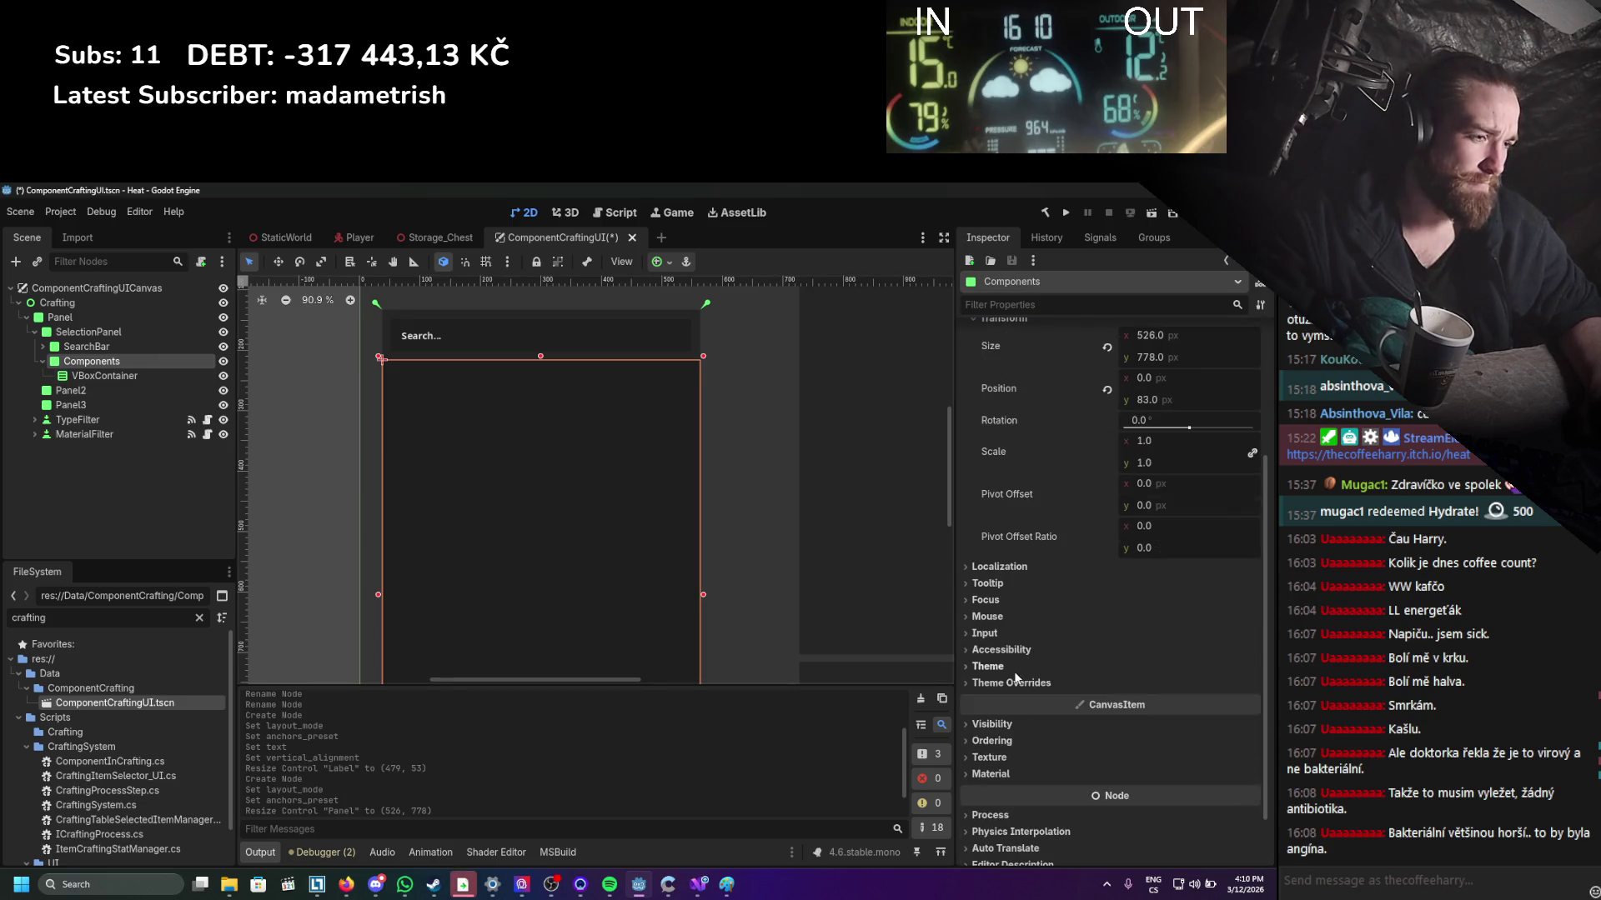
left_click(999, 650)
left_click(993, 632)
left_click(1001, 617)
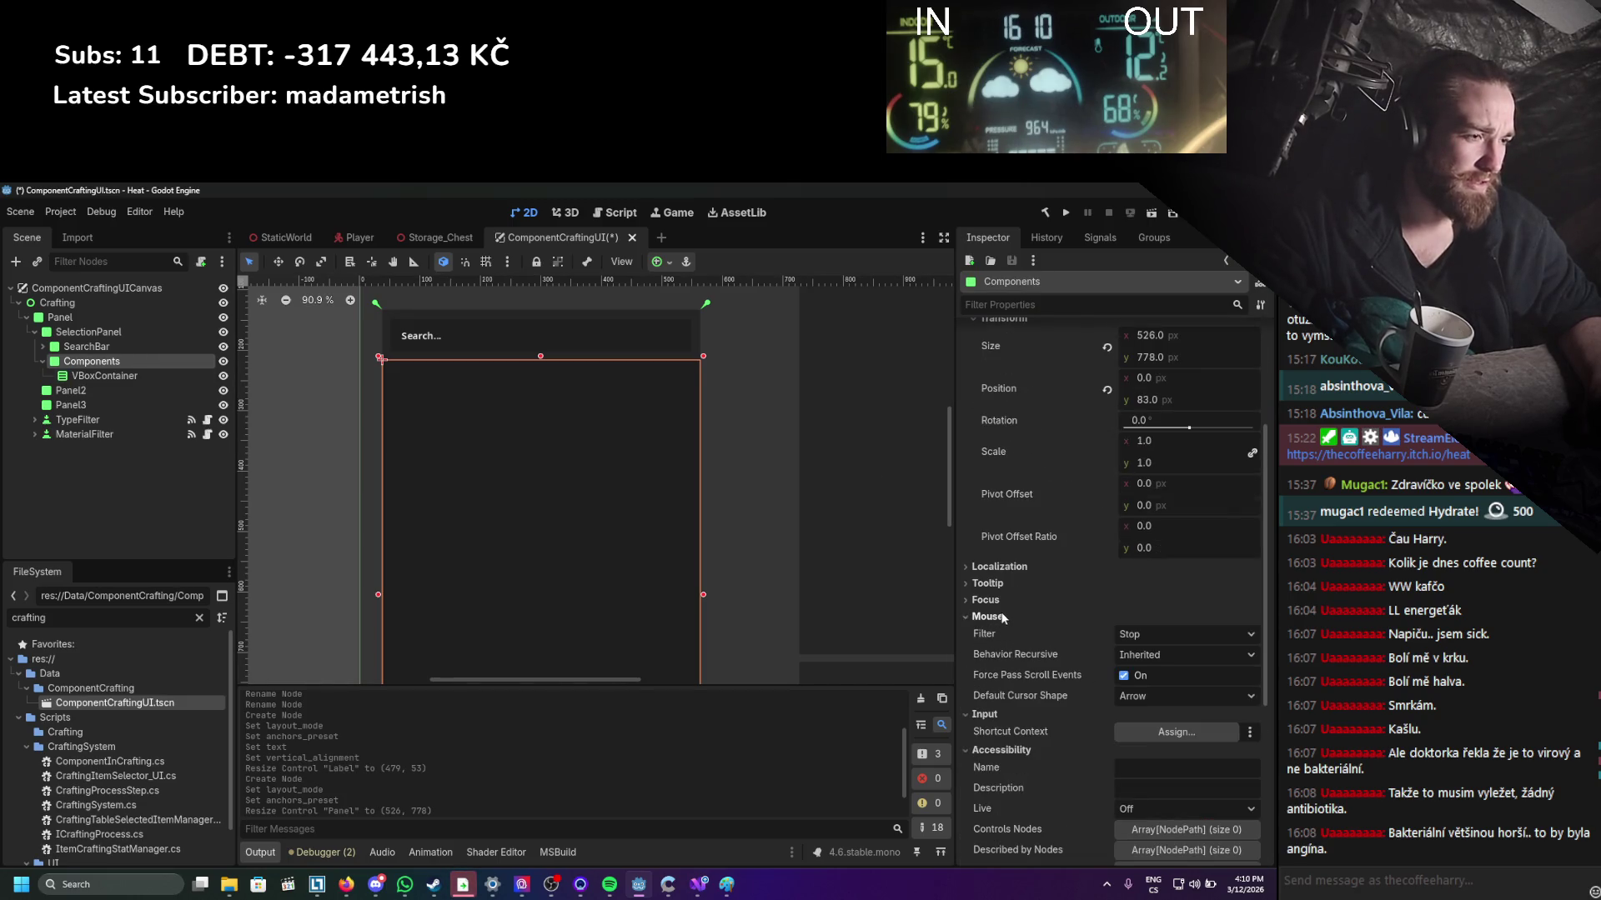
left_click(988, 599)
left_click(1005, 584)
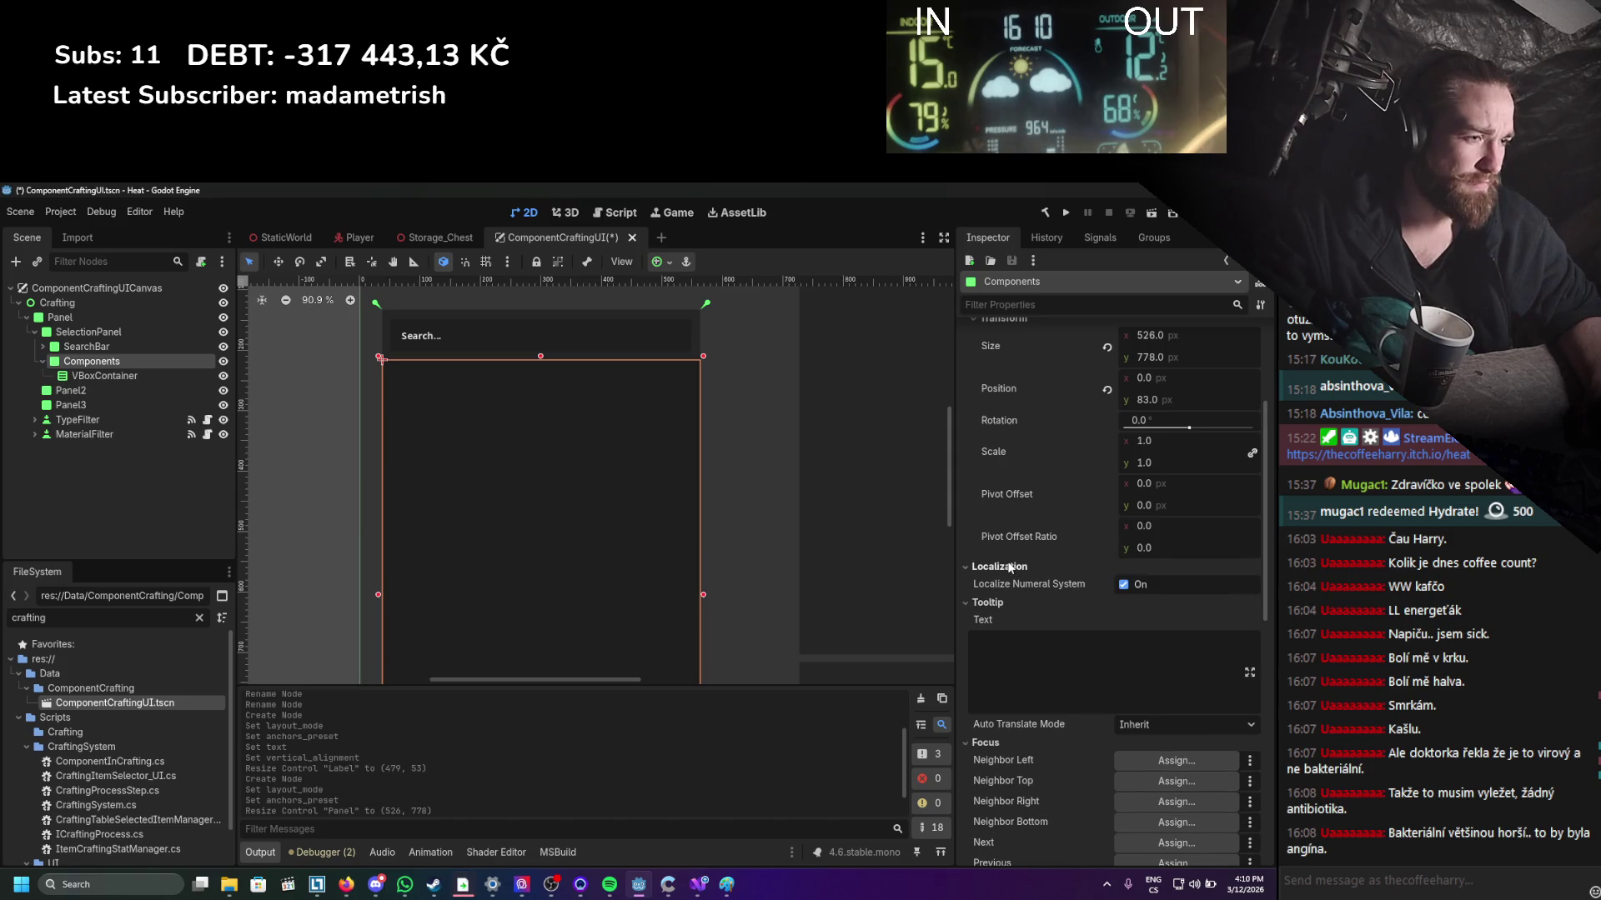
scroll(1012, 583, "up", 3)
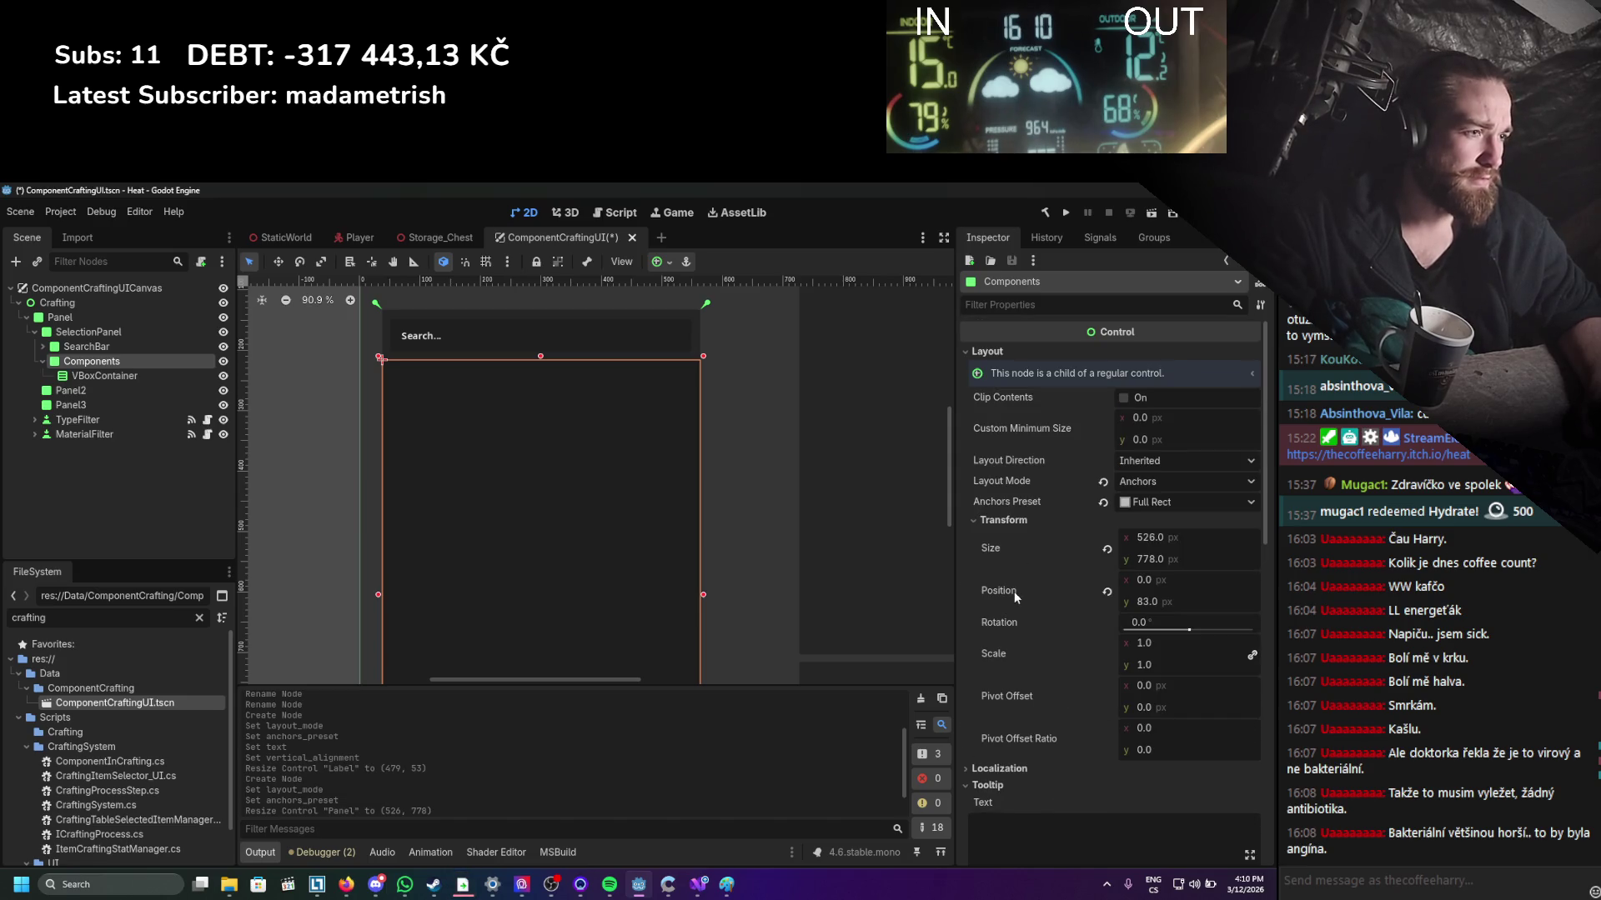
left_click(144, 376)
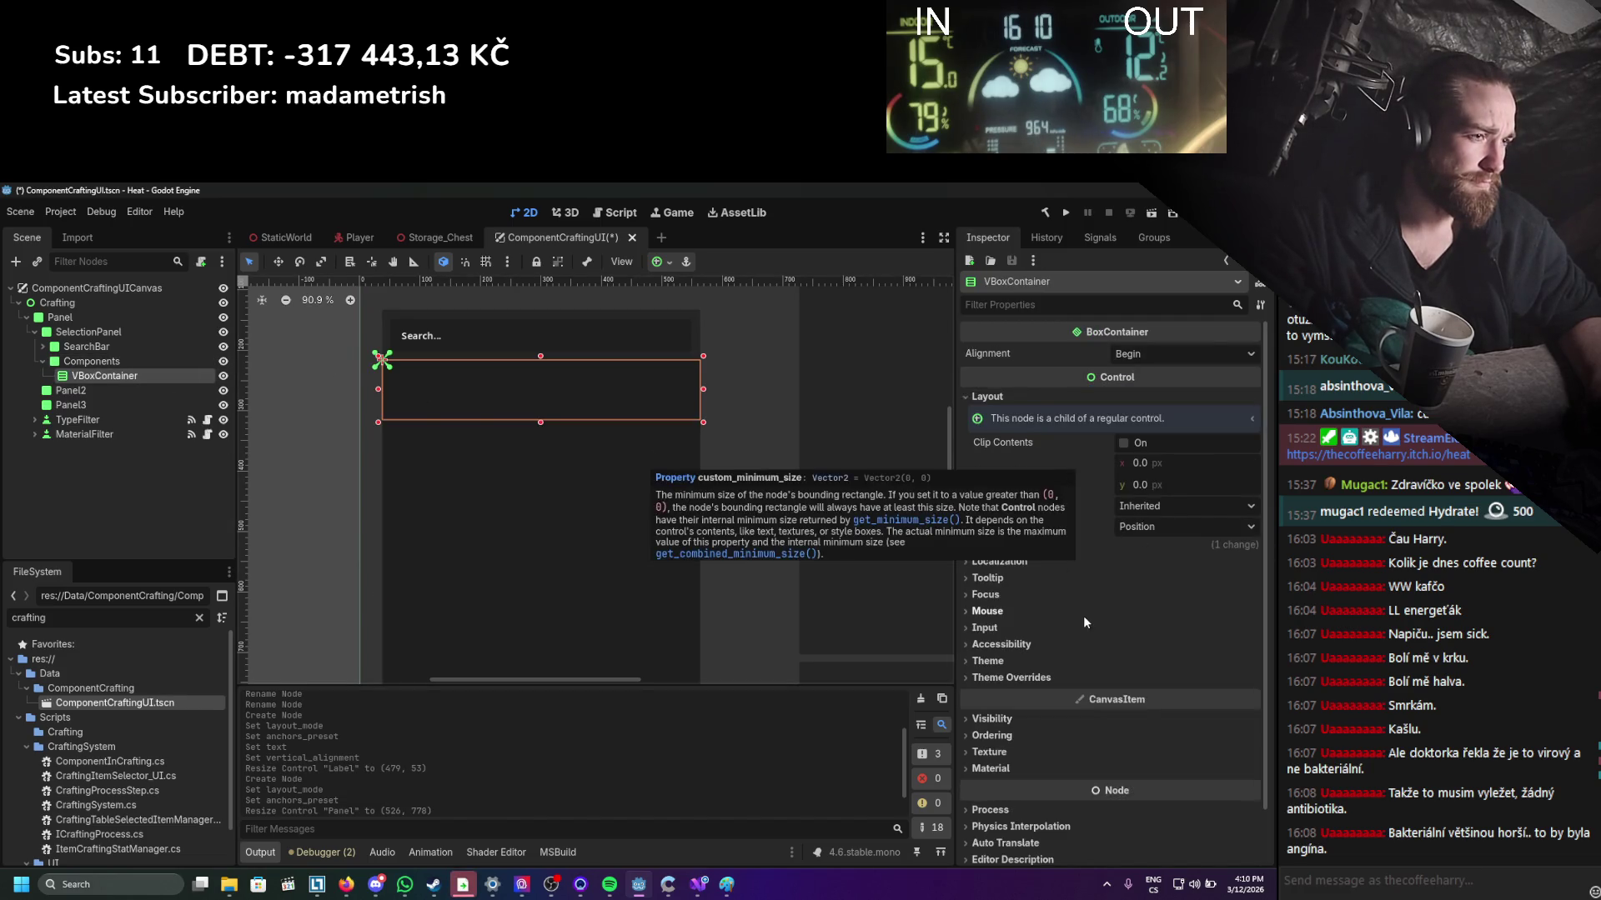
left_click(1043, 547)
left_click(1042, 547)
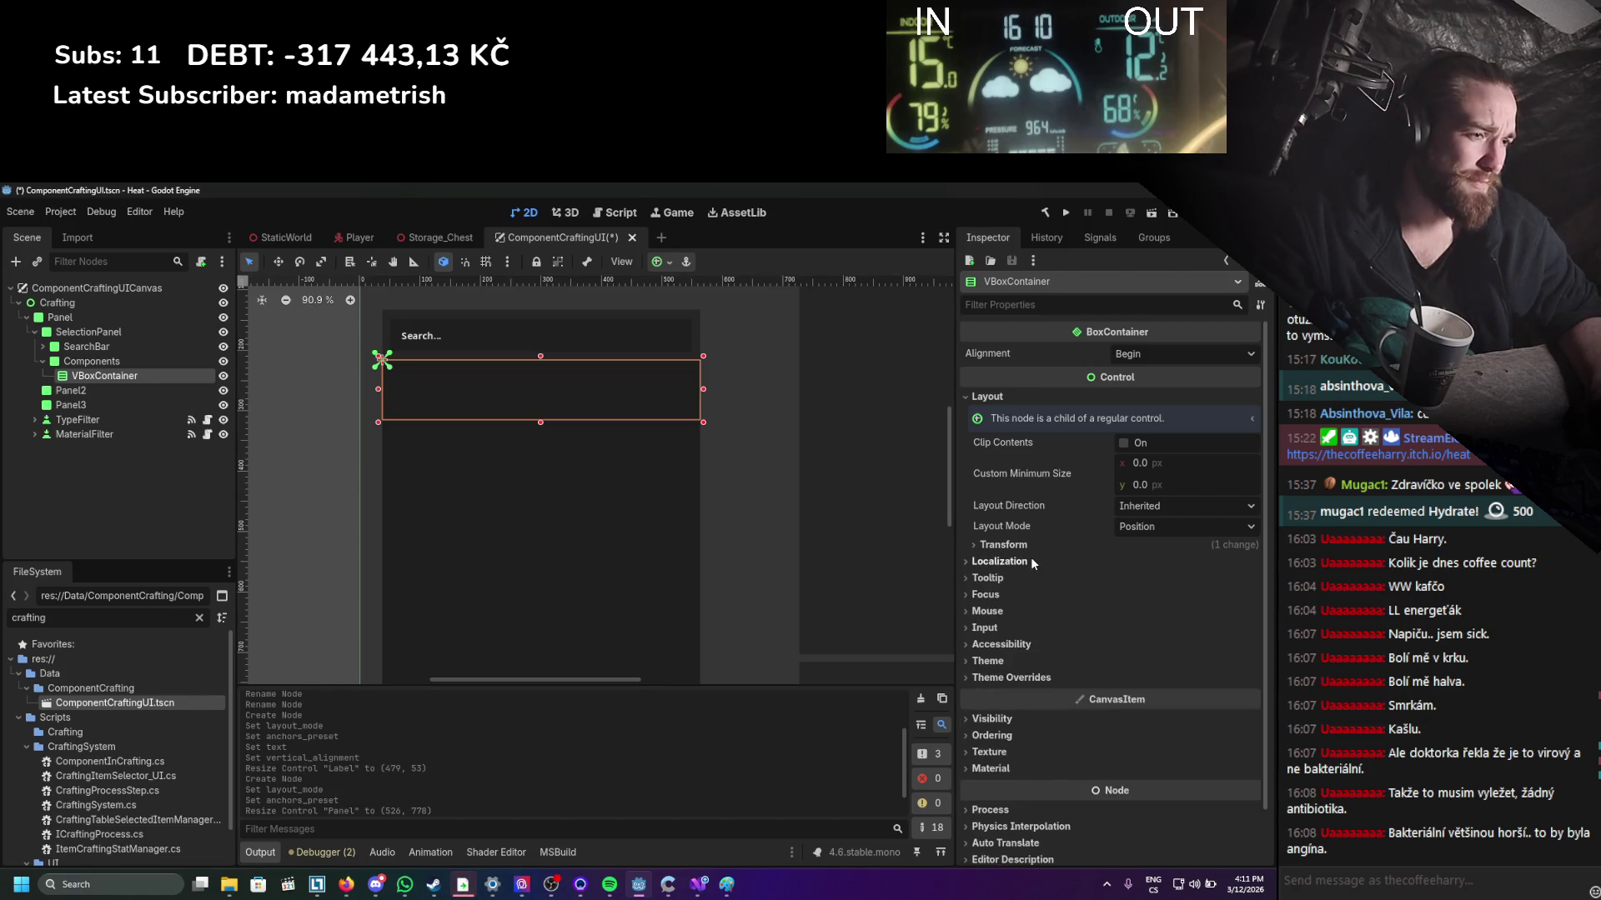
scroll(1013, 592, "down", 2)
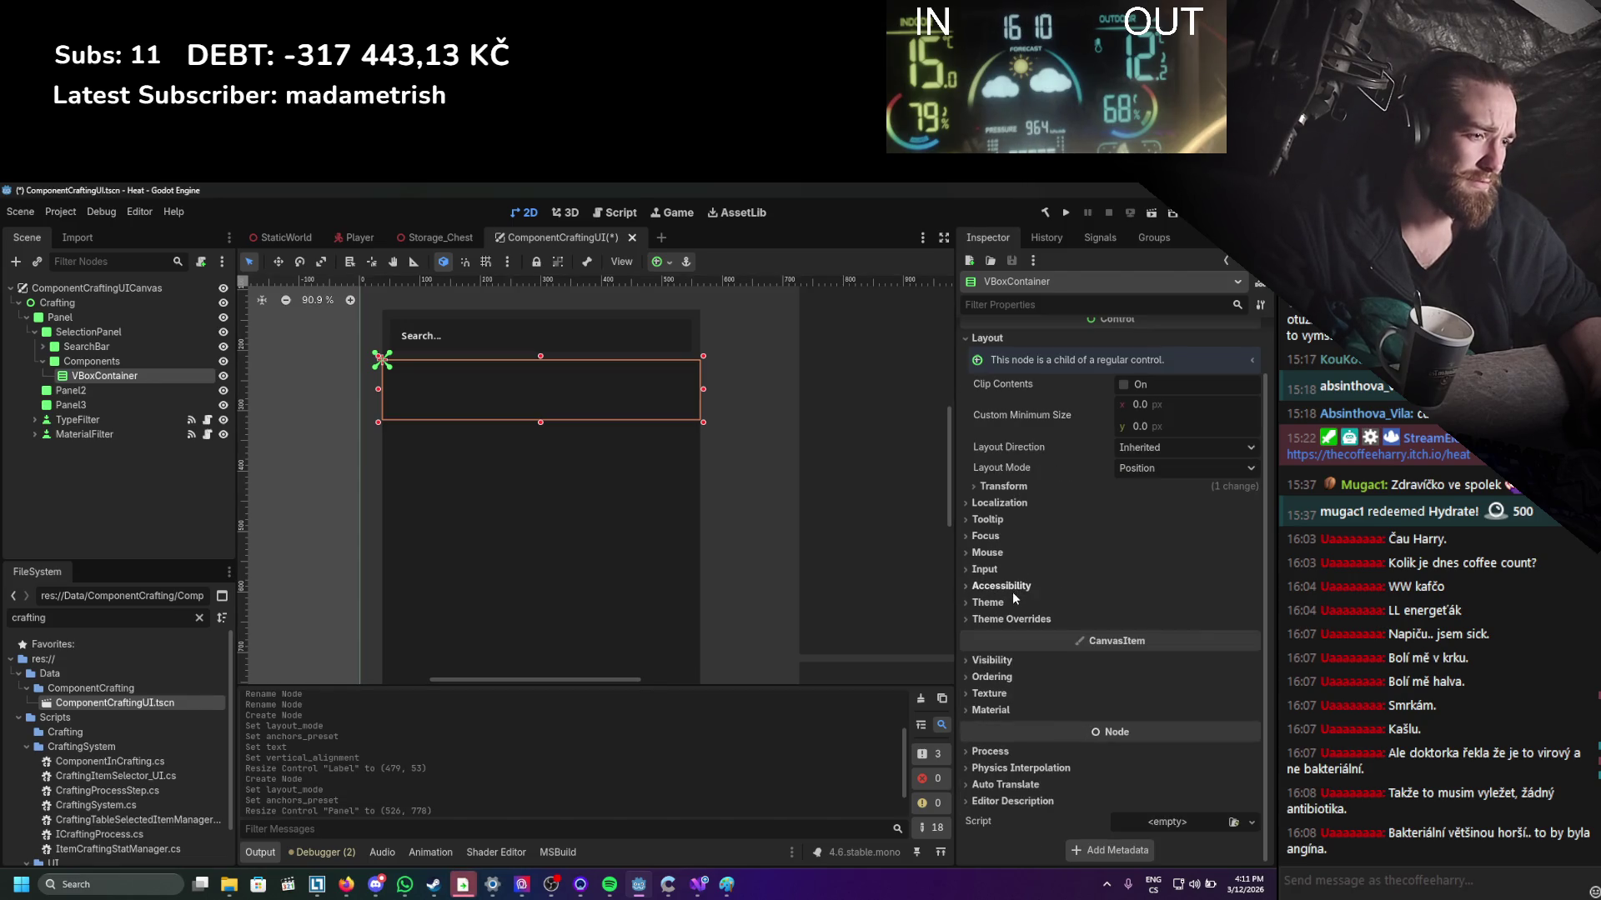
left_click(1009, 677)
left_click(1009, 660)
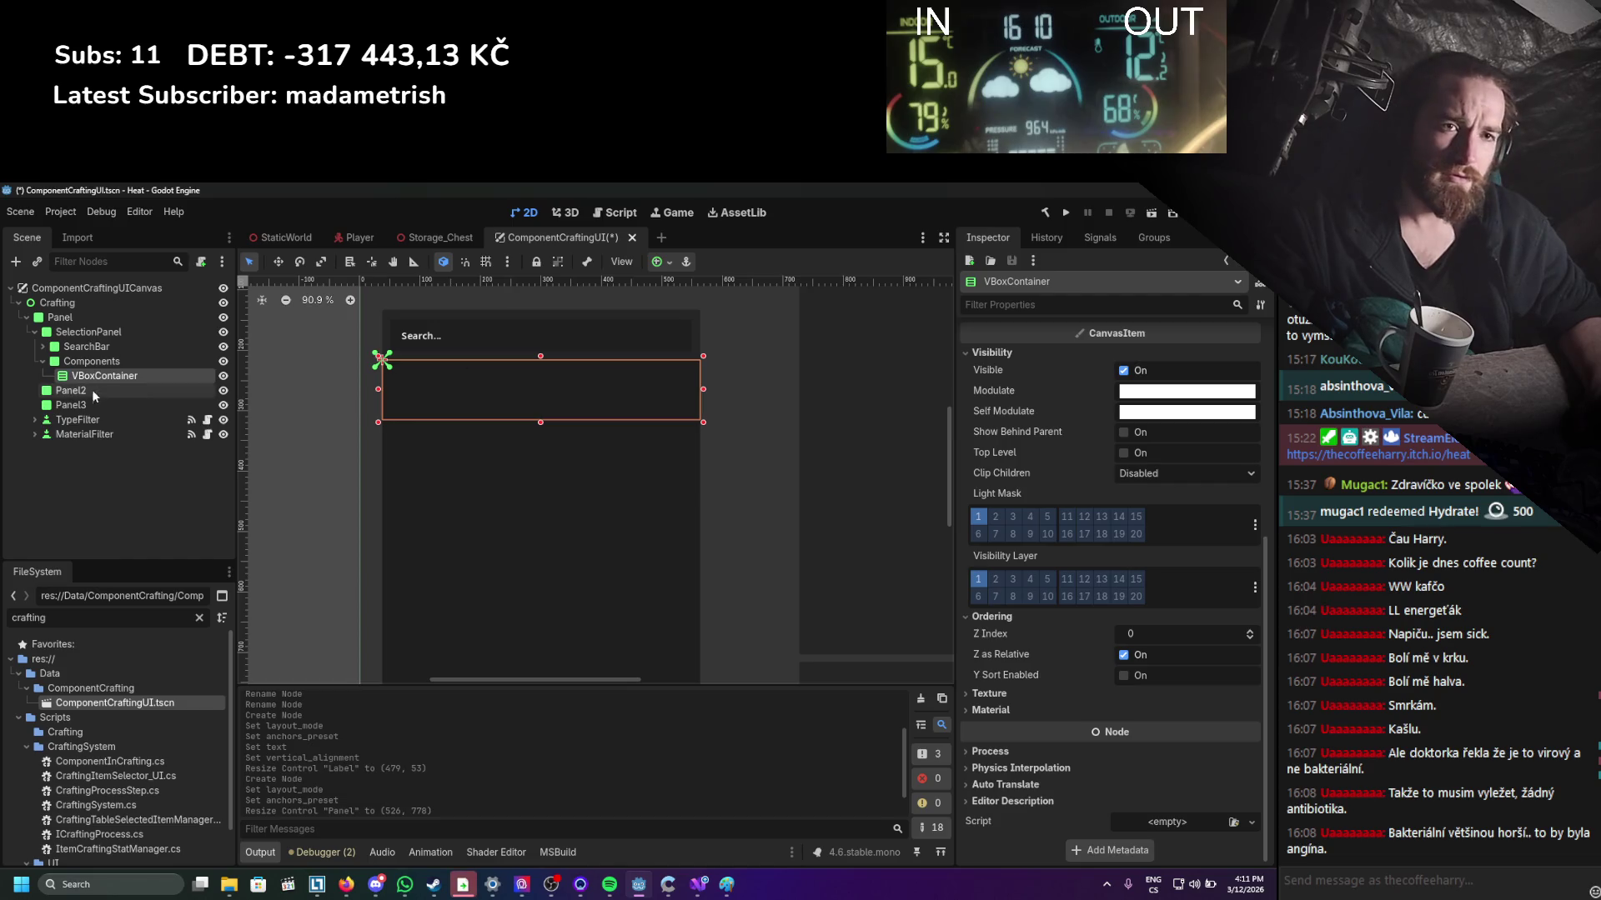
left_click(87, 364)
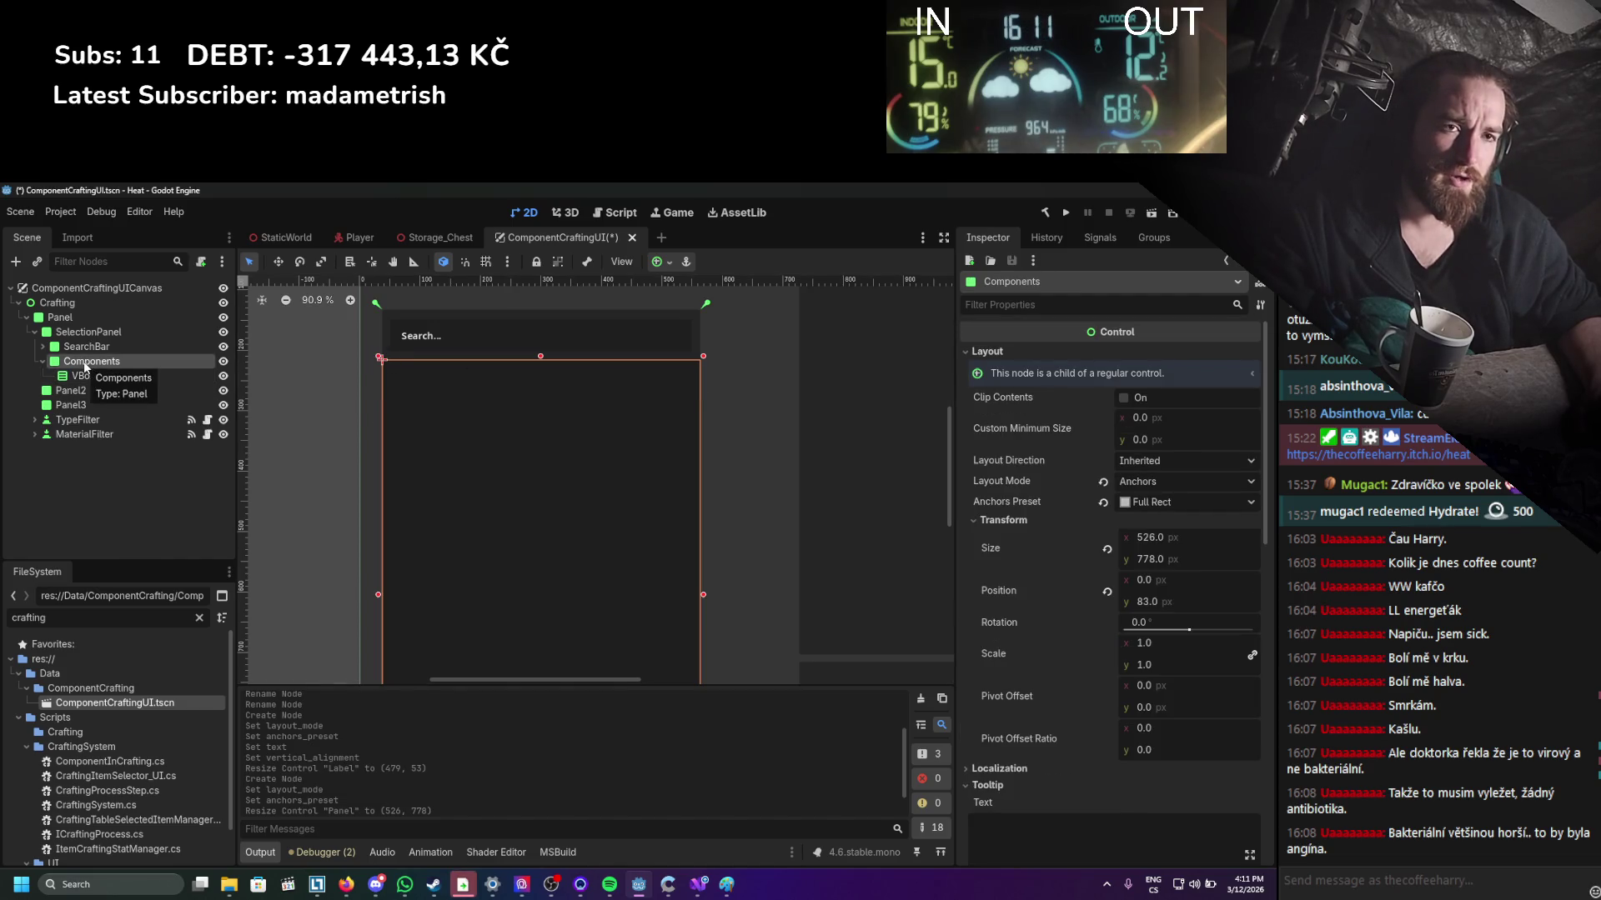
right_click(85, 365)
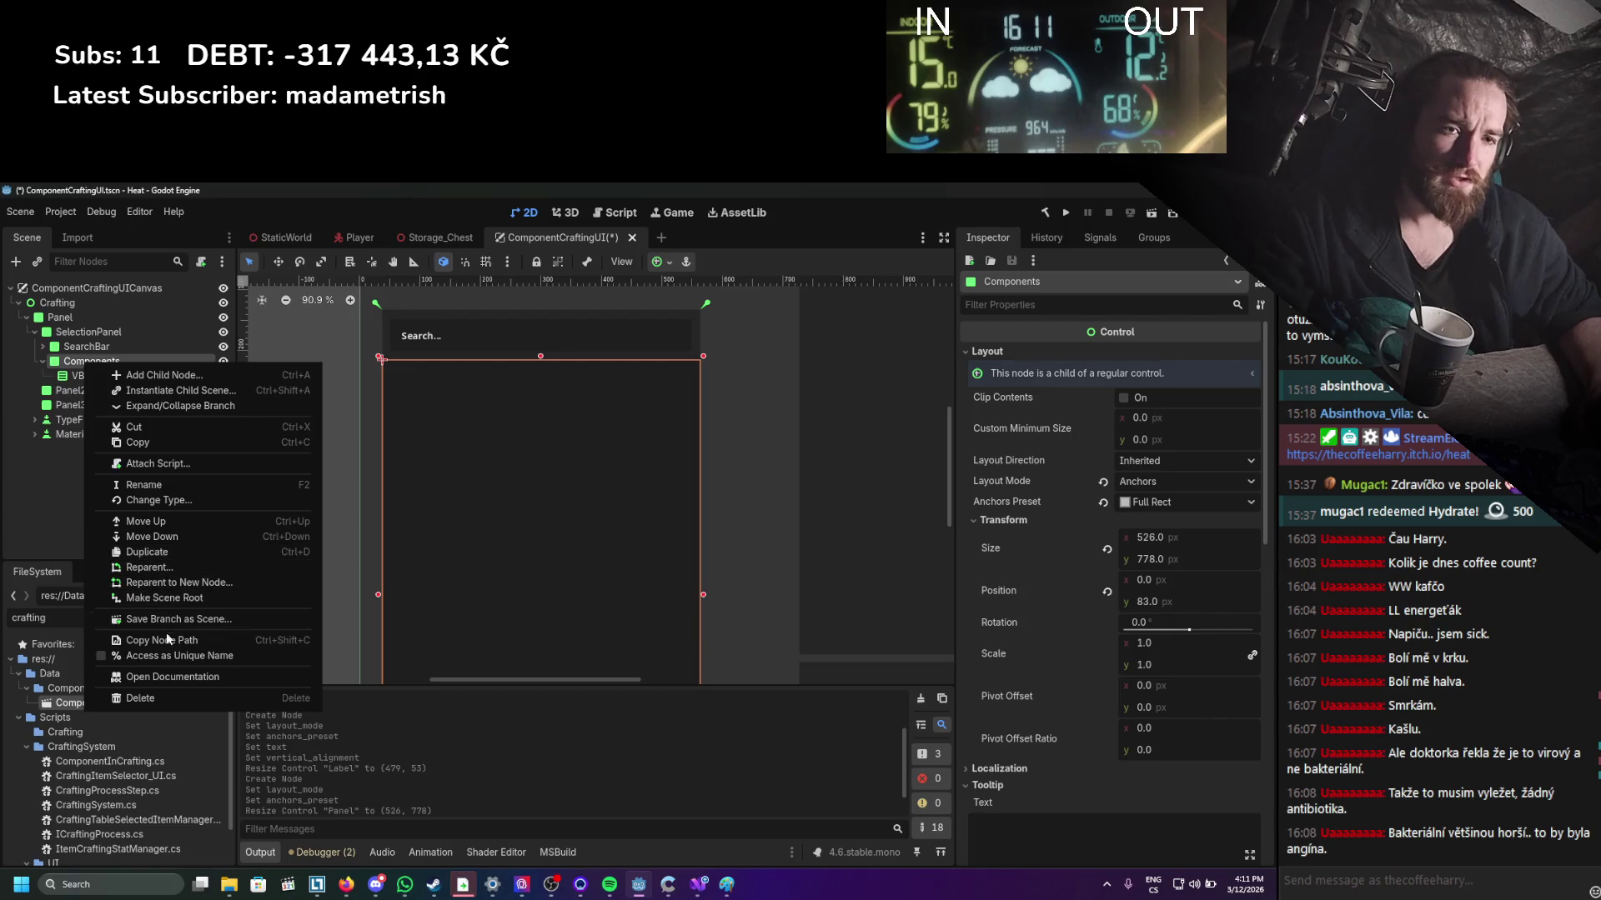
Change the Components node's type to PanelContainer.
left_click(149, 500)
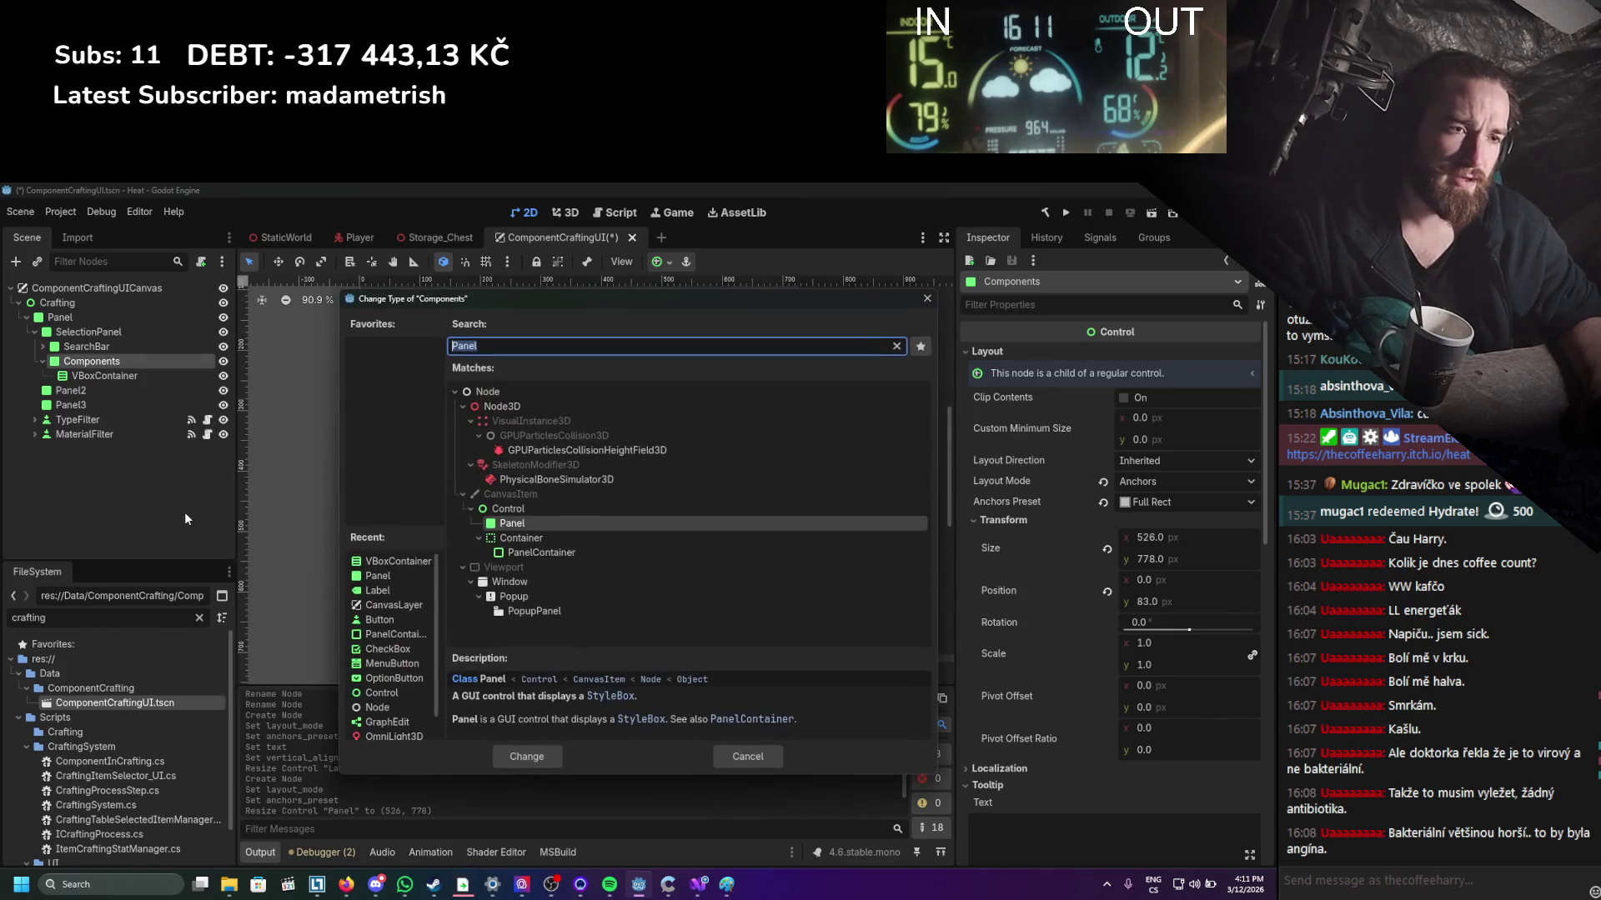
double_click(602, 547)
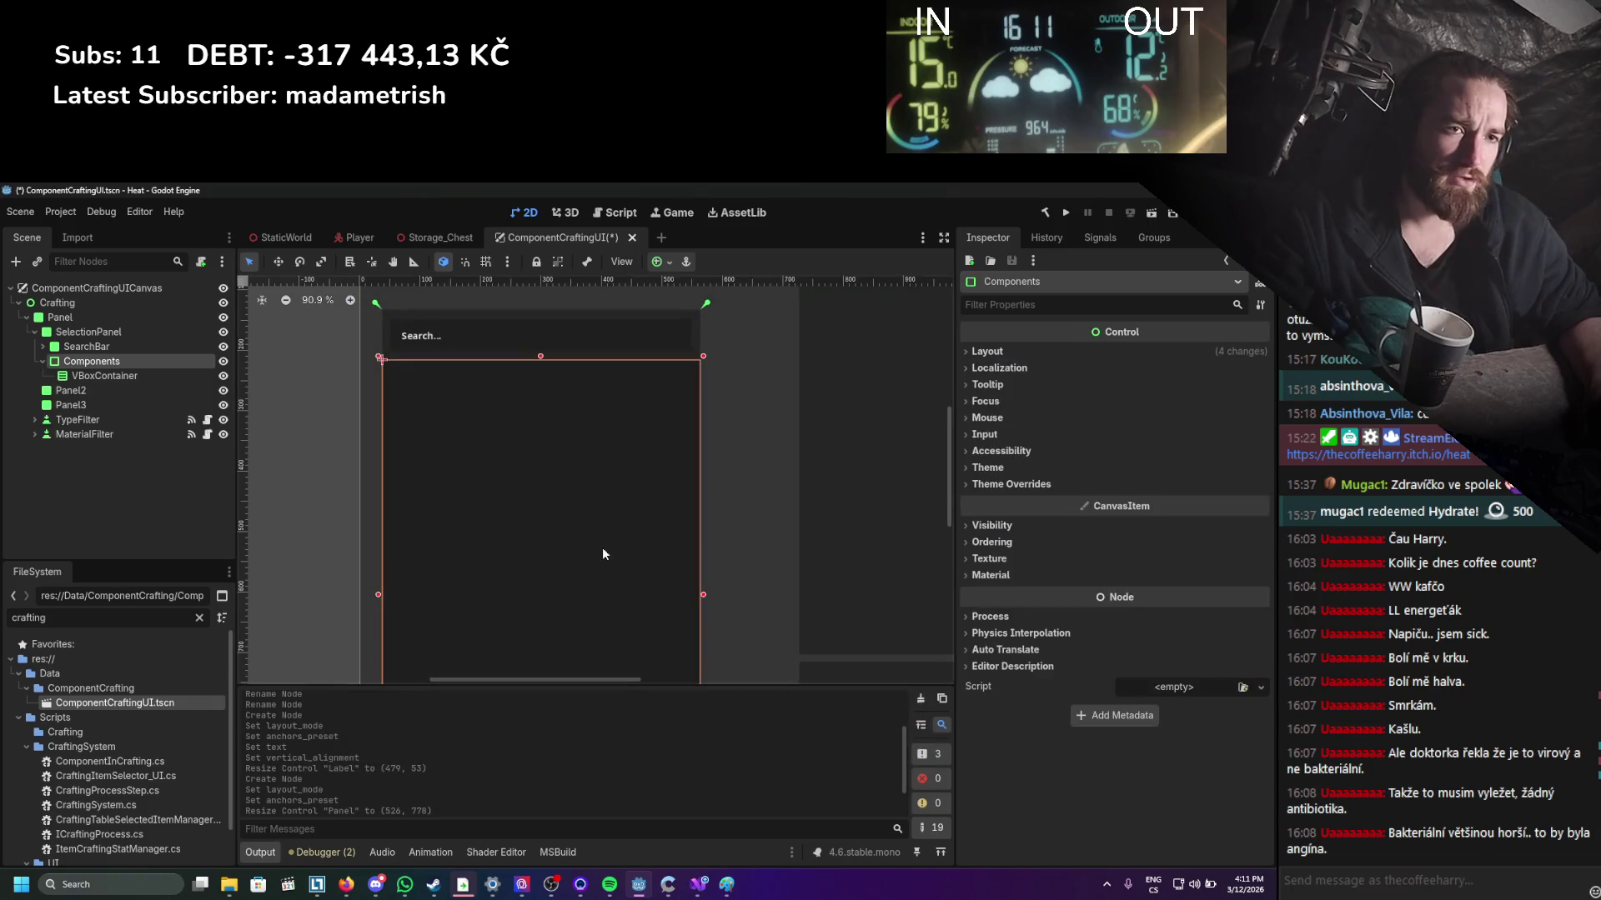
left_click(1010, 570)
left_click(1007, 558)
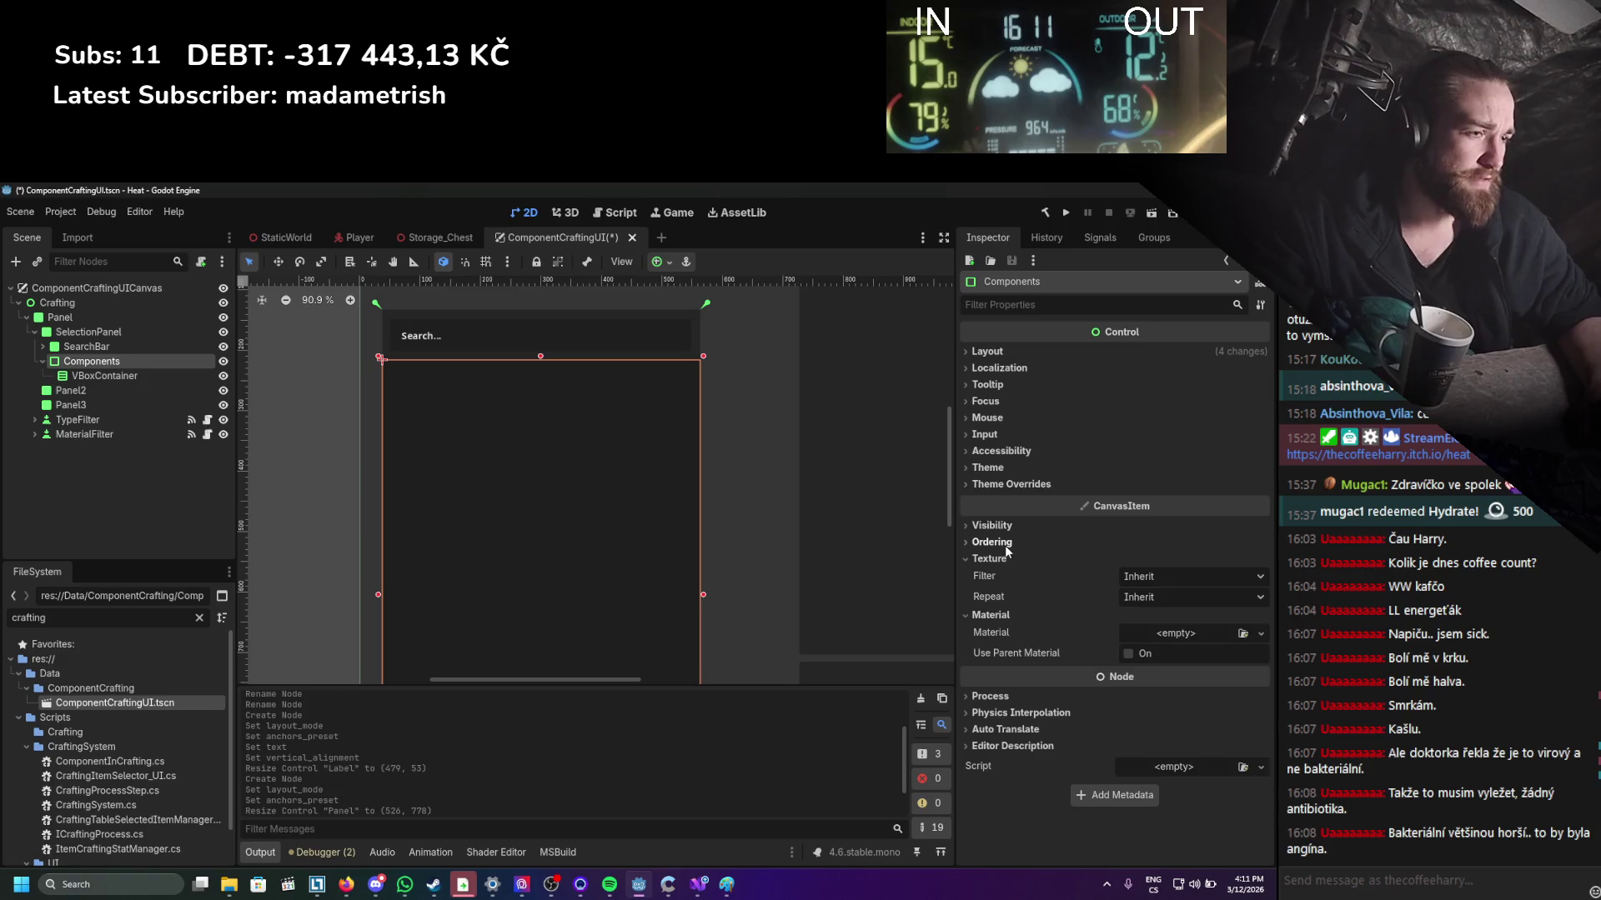
left_click(1006, 543)
left_click(1005, 527)
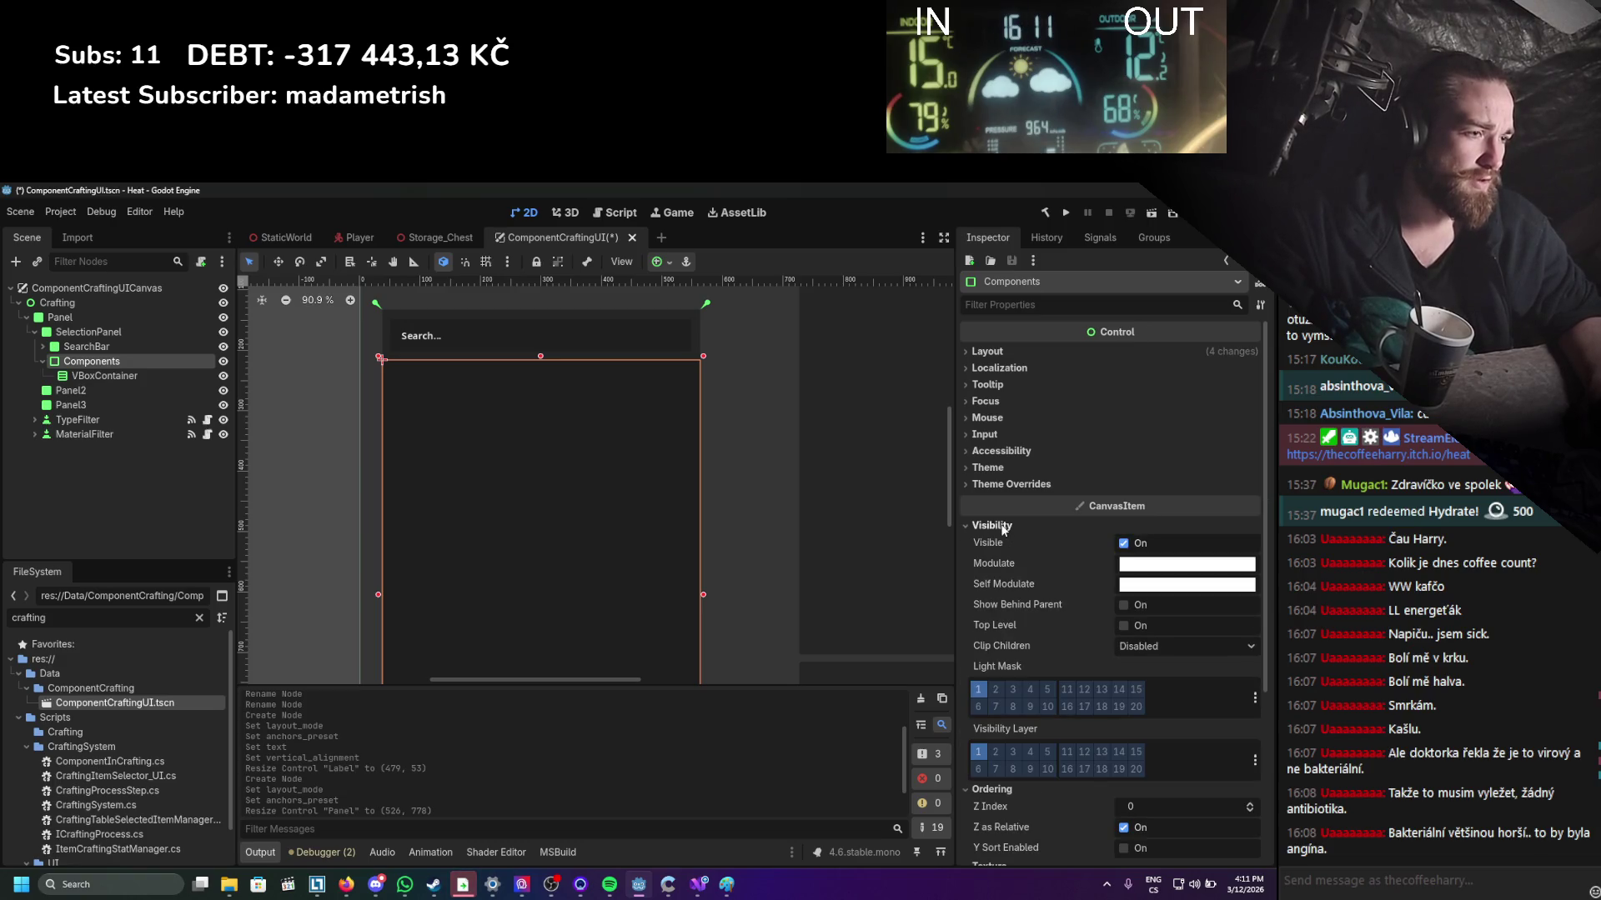
scroll(1038, 590, "down", 2)
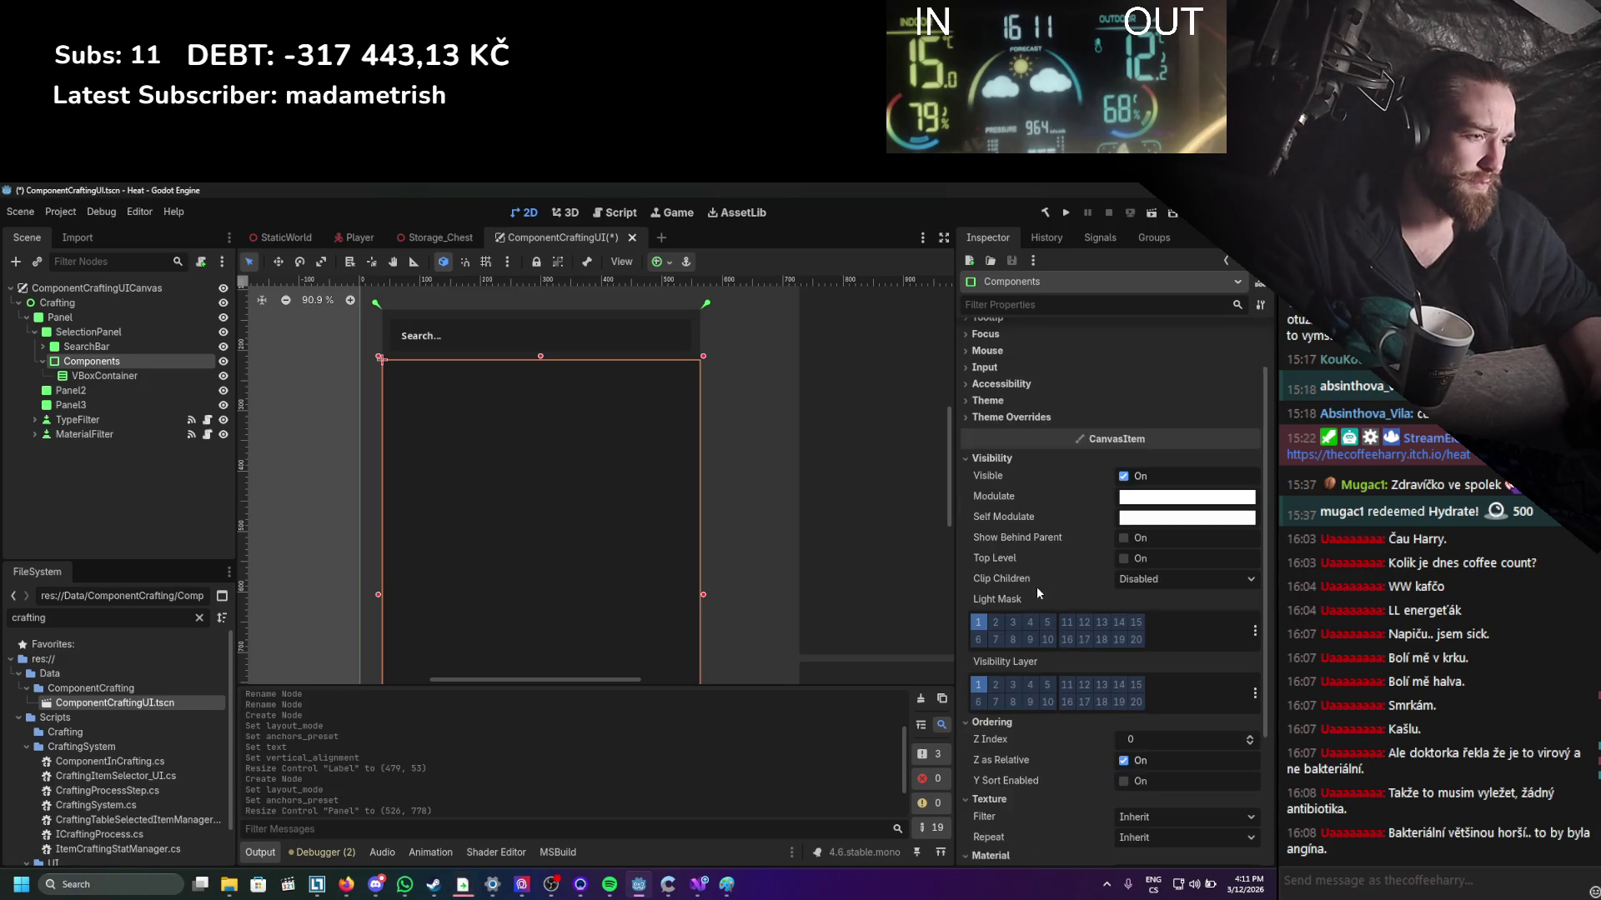
scroll(1036, 585, "up", 2)
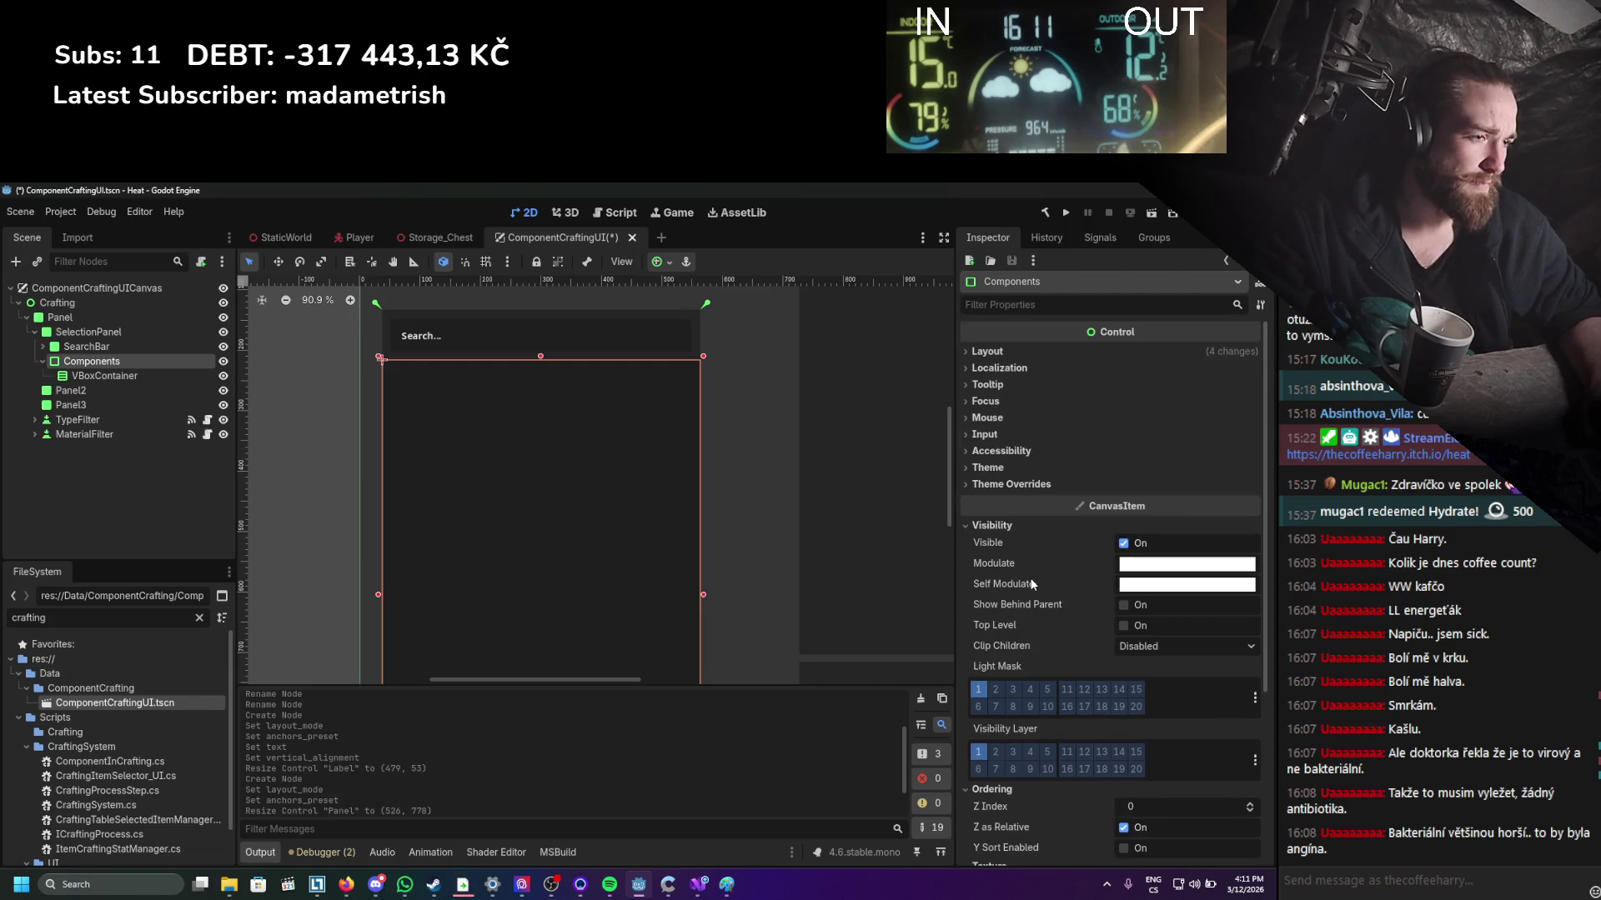
Expand the Inspector sections of Components, from theme overrides up to Layout size and position.
left_click(1011, 485)
left_click(1007, 501)
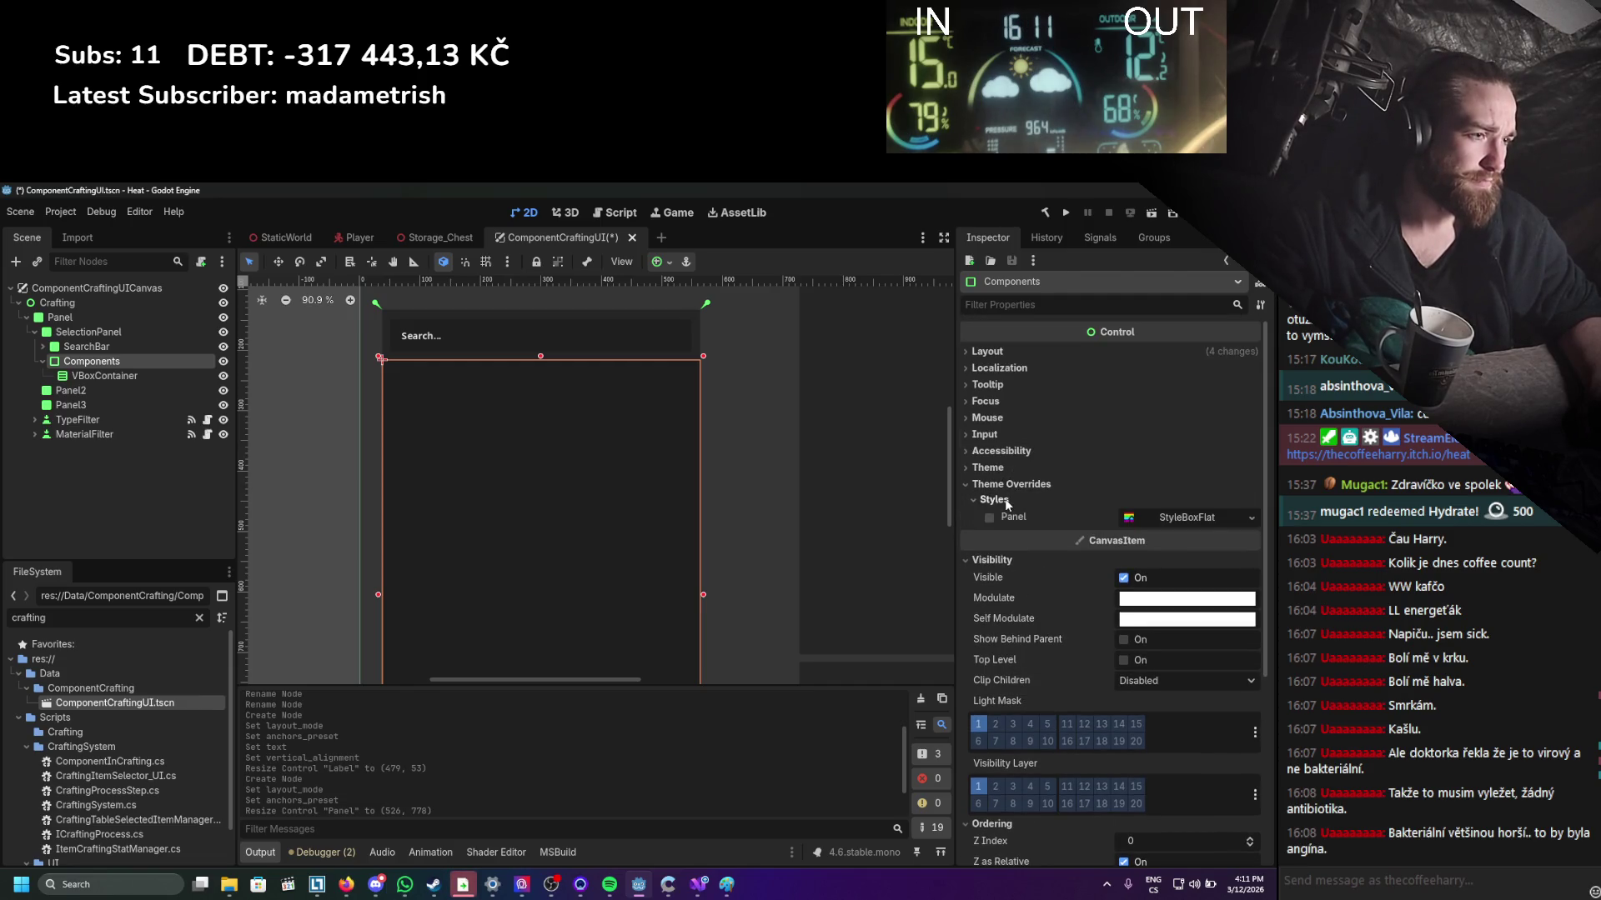
left_click(1007, 467)
left_click(1013, 452)
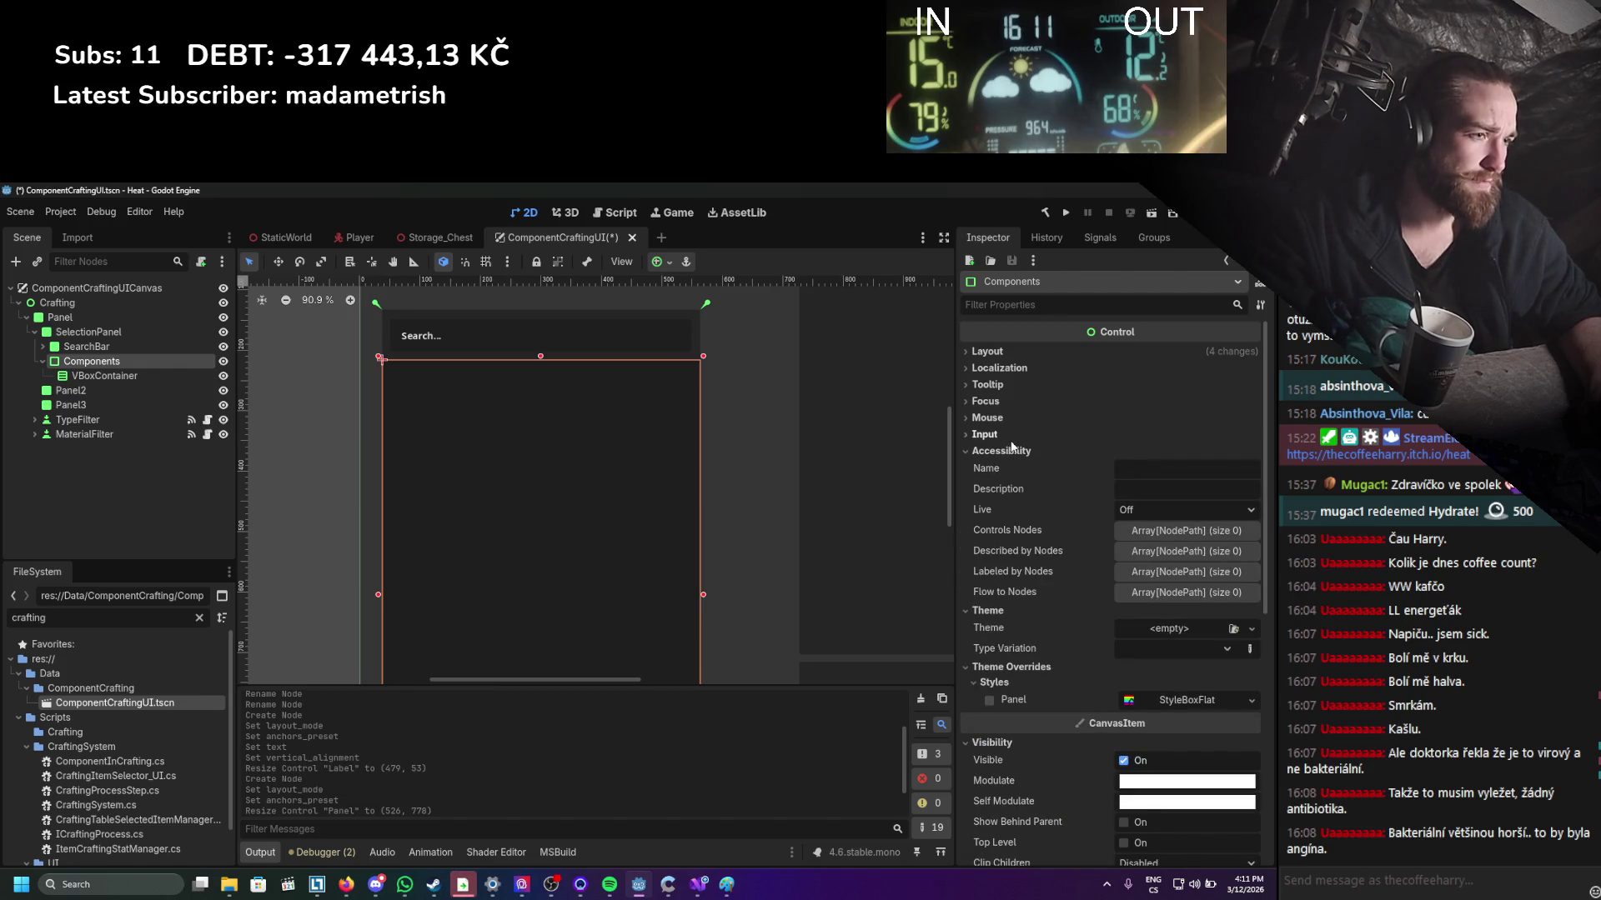
left_click(1012, 434)
left_click(1013, 418)
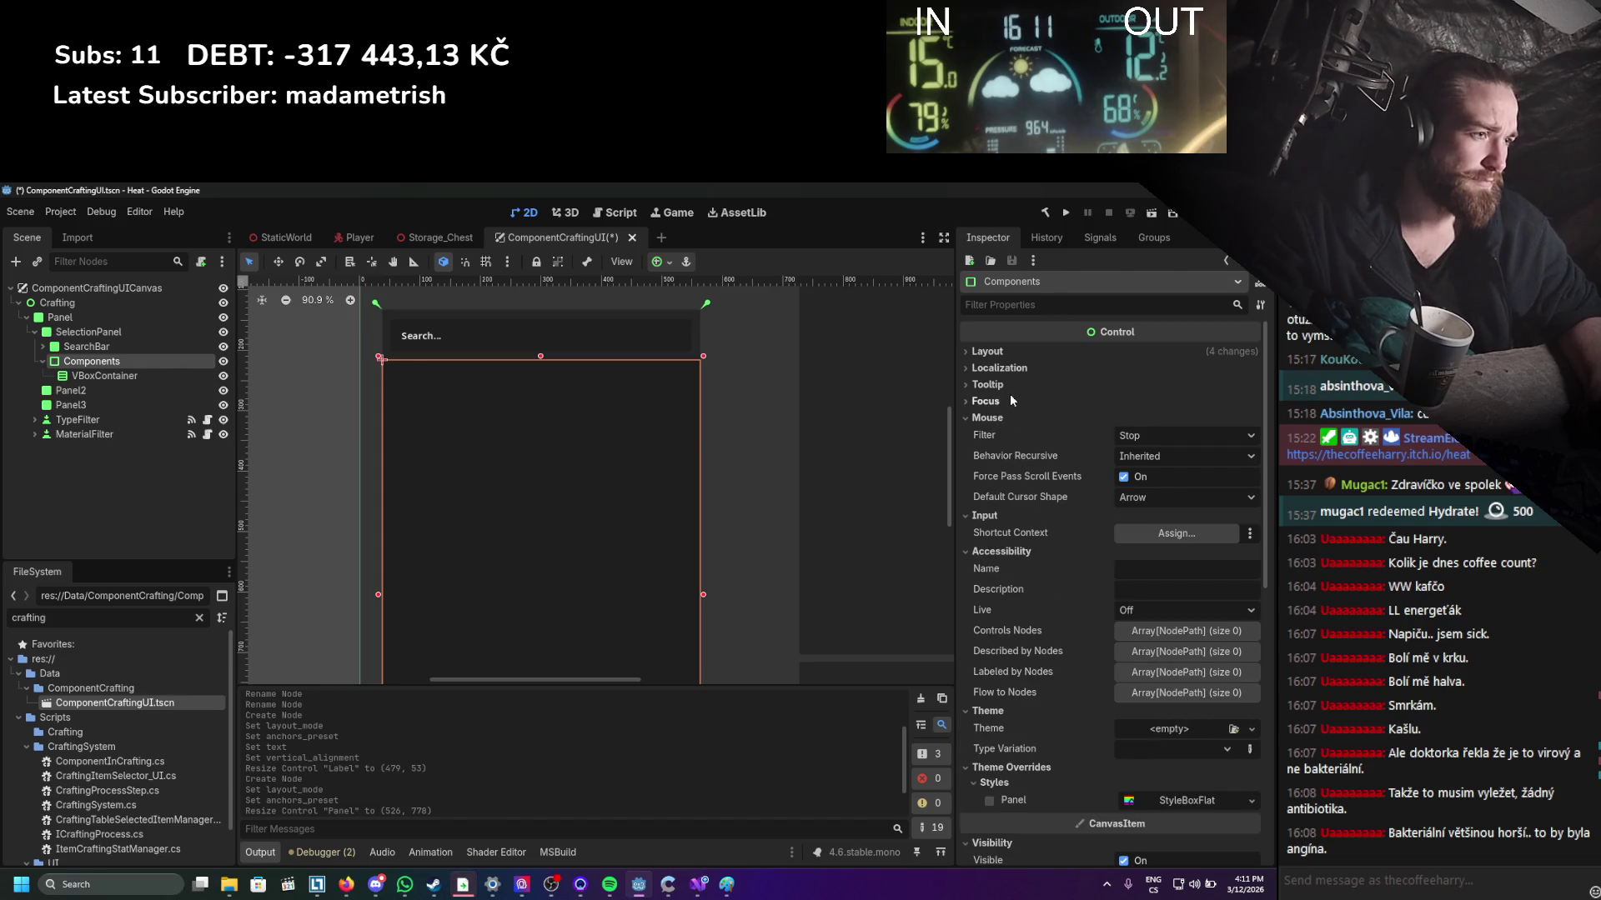
left_click(1008, 398)
left_click(1009, 388)
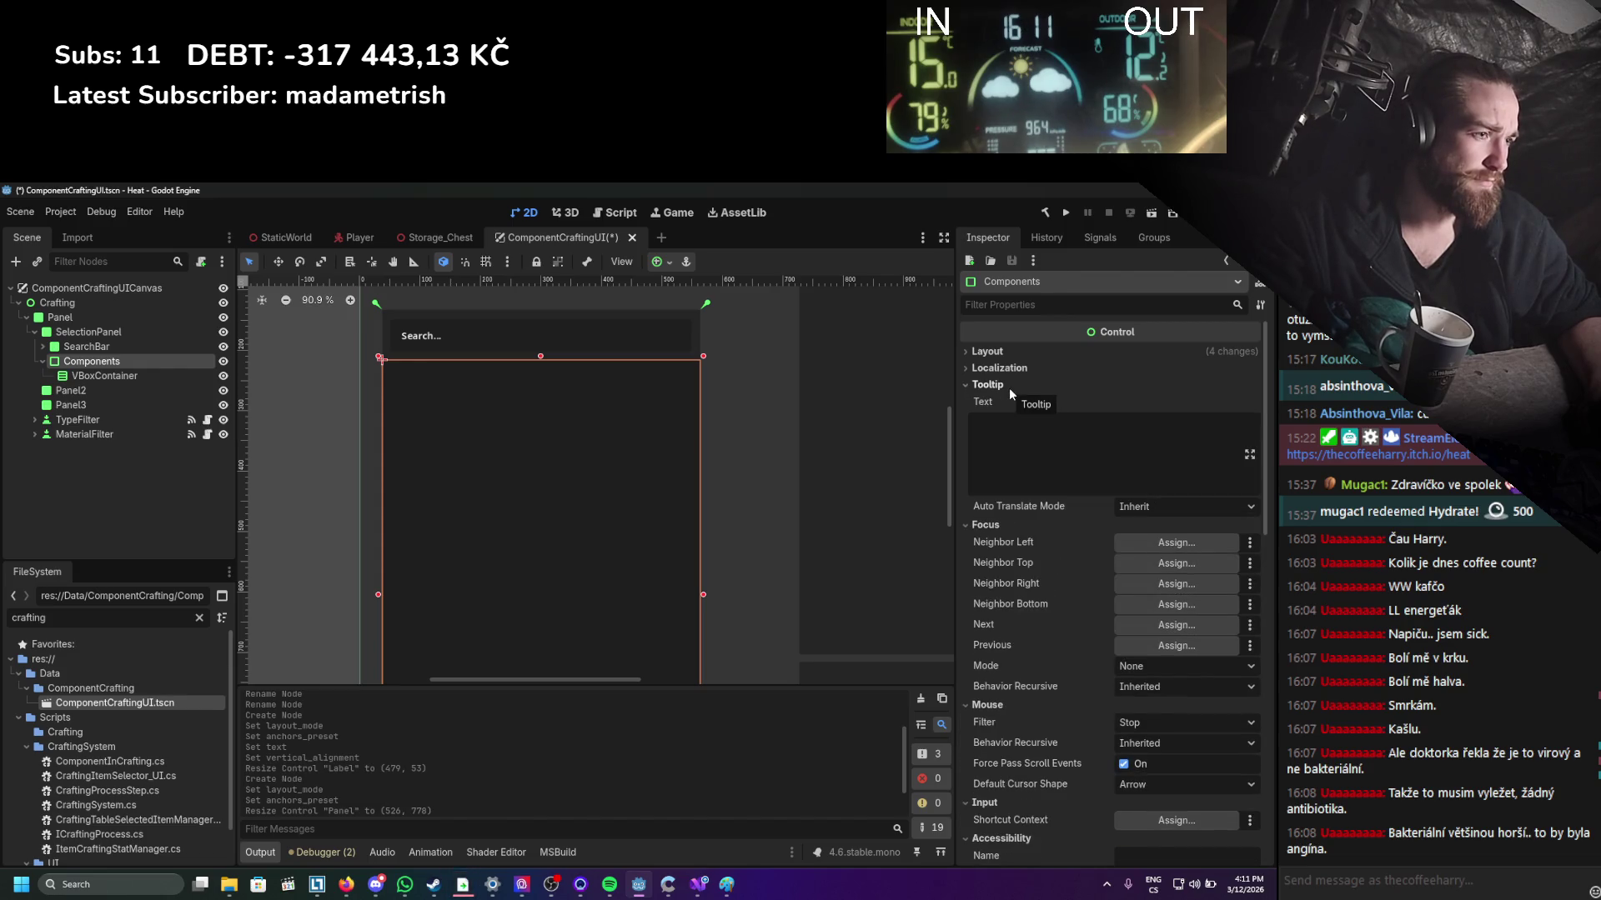
left_click(1009, 370)
left_click(1008, 357)
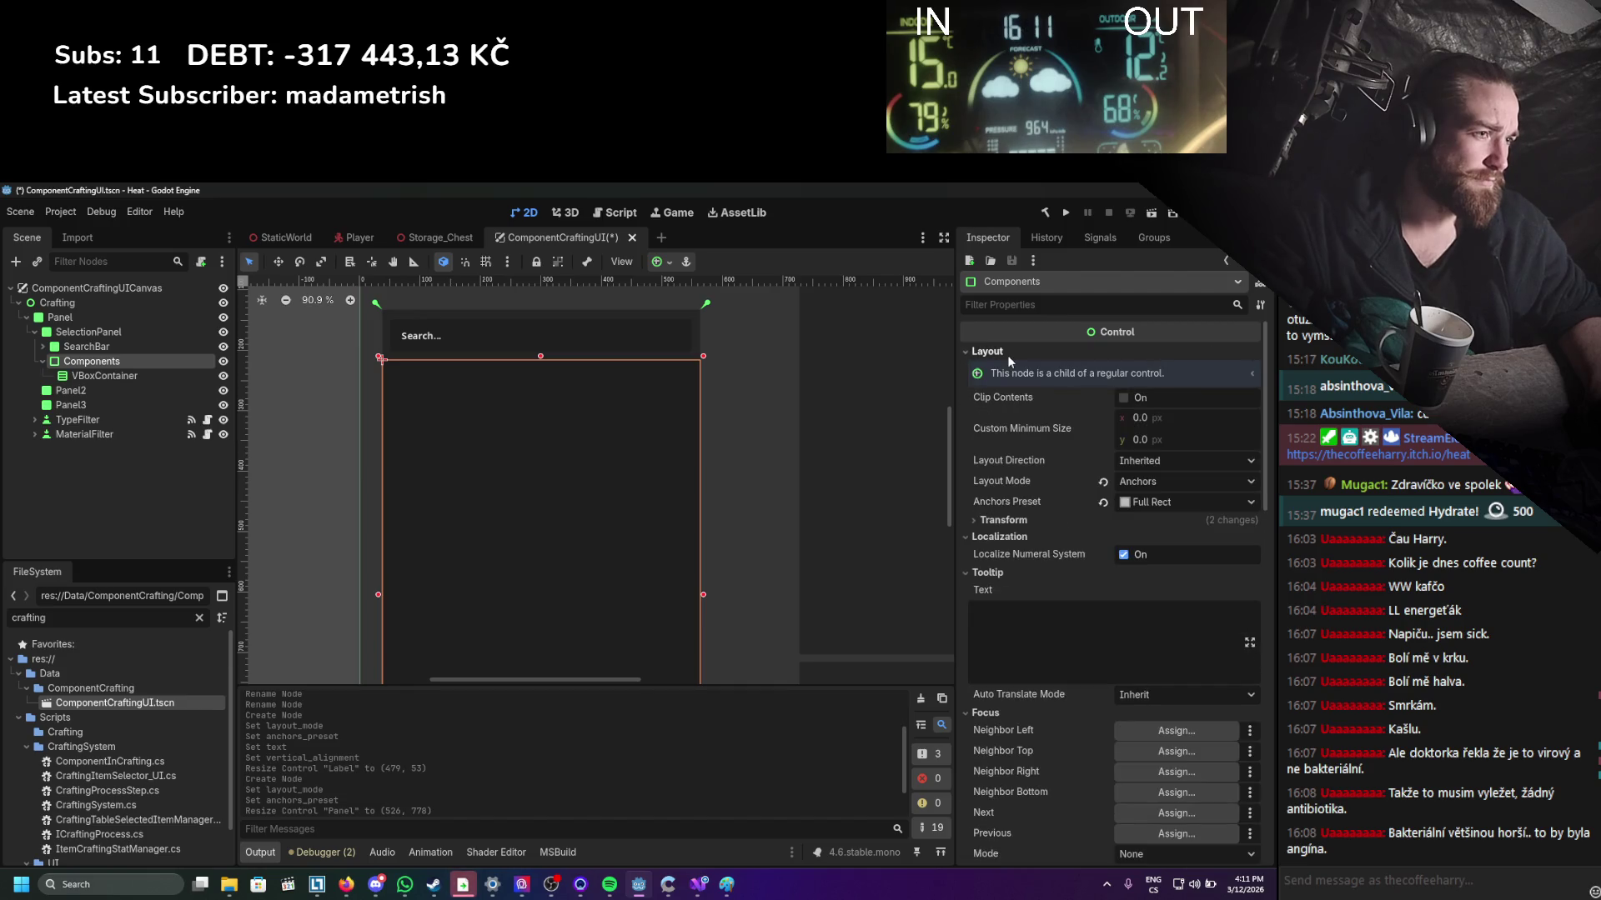
left_click(1016, 519)
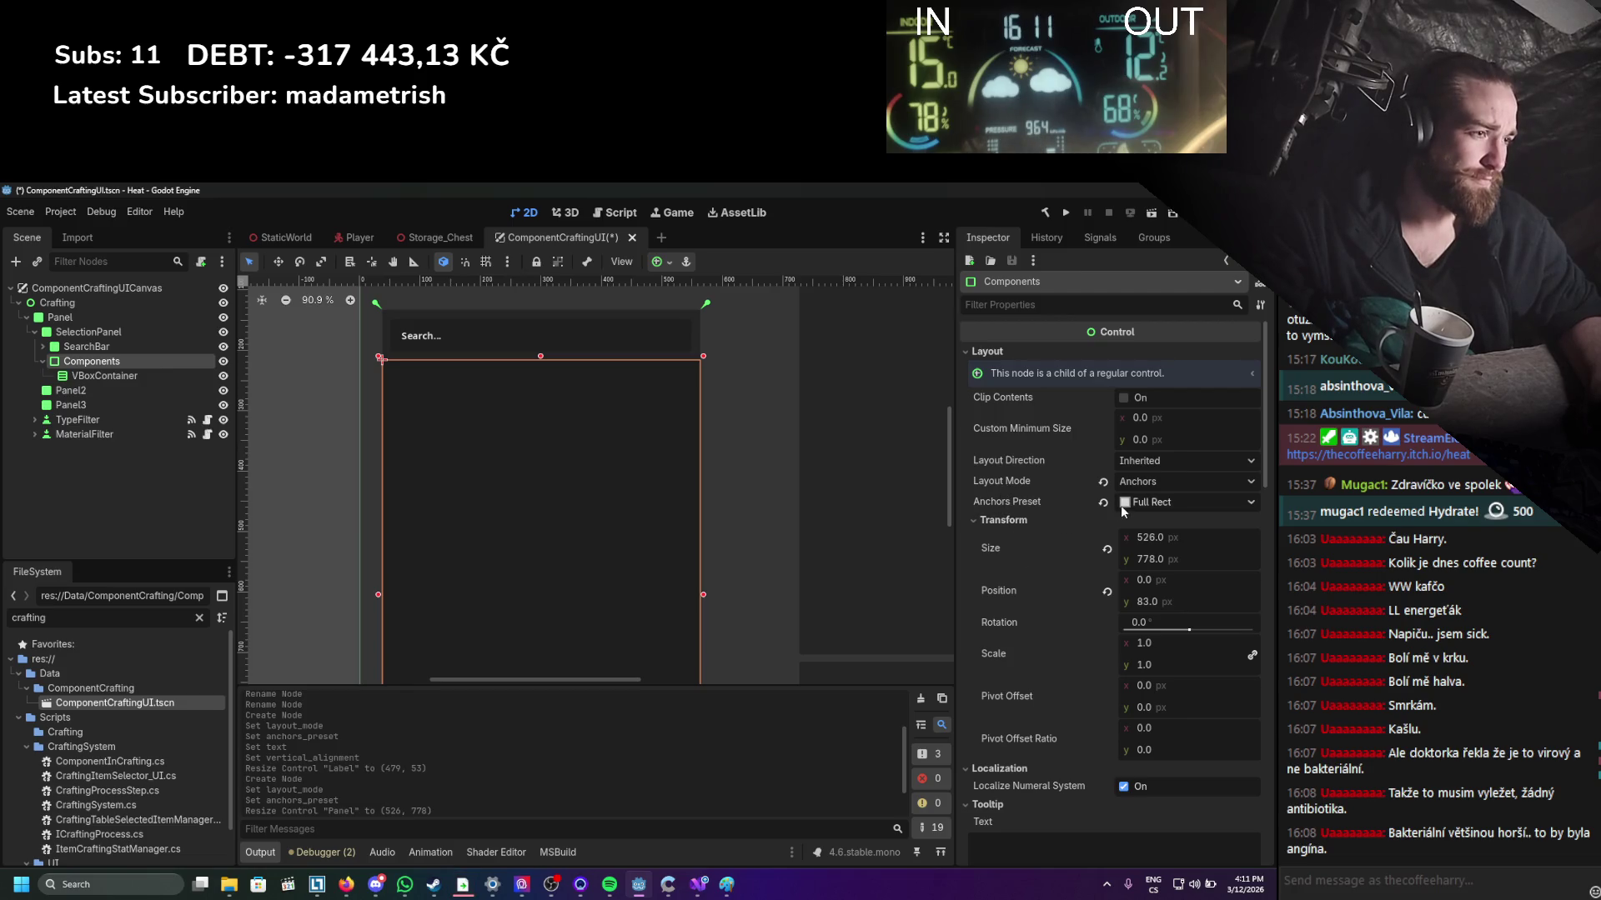
Check Components' 526 × 778 size and 83 px y position in the Inspector.
scroll(1011, 587, "down", 6)
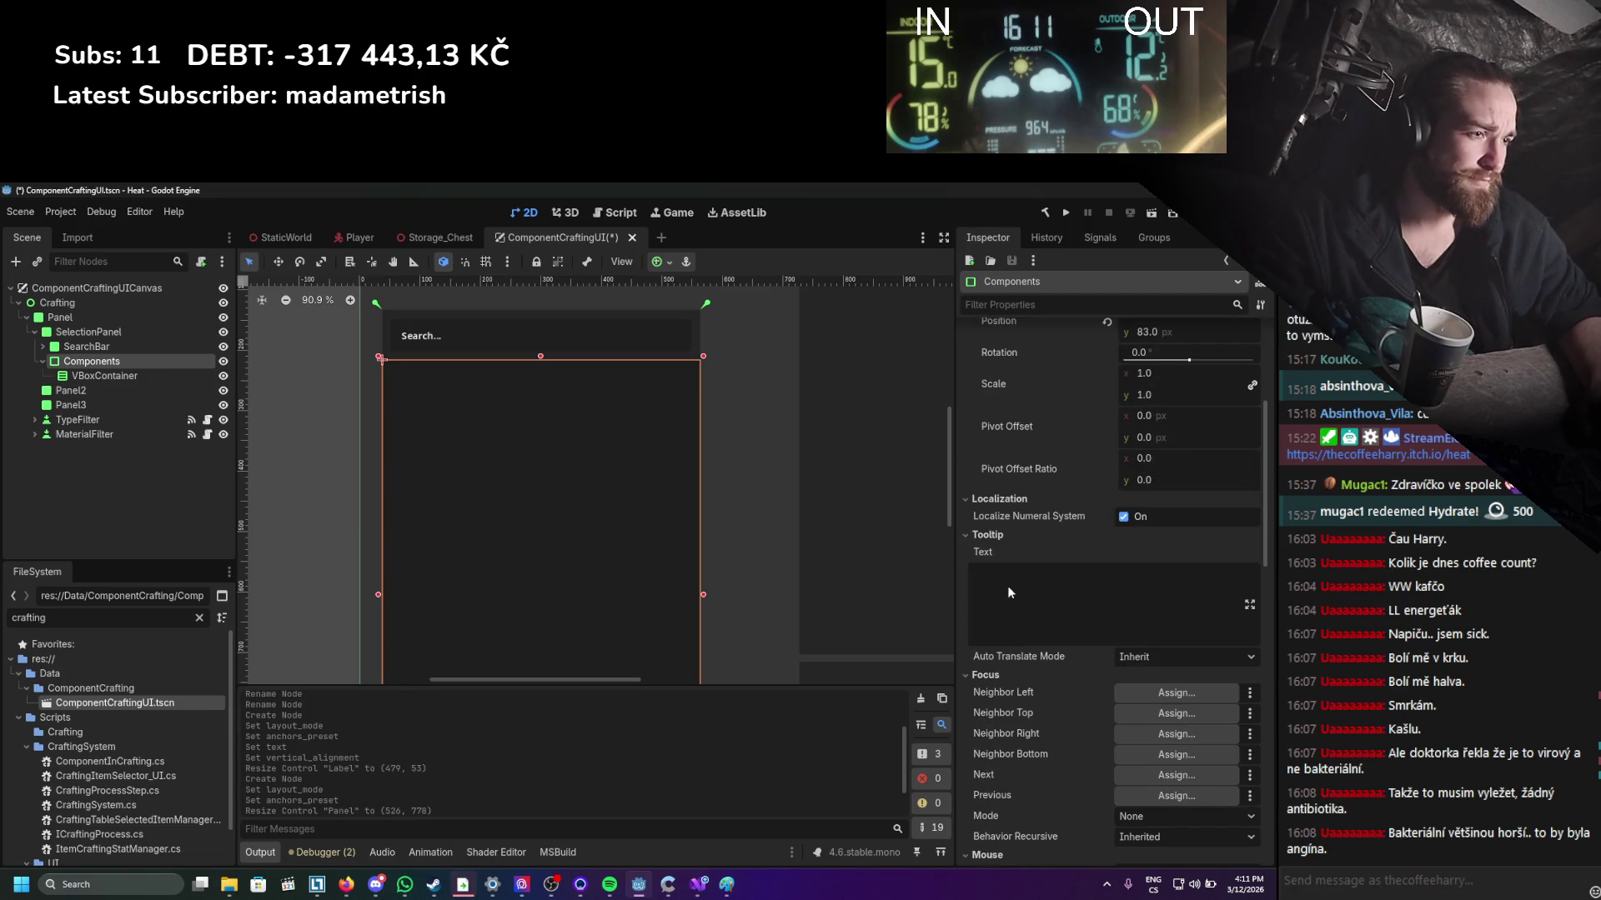
scroll(1007, 586, "down", 2)
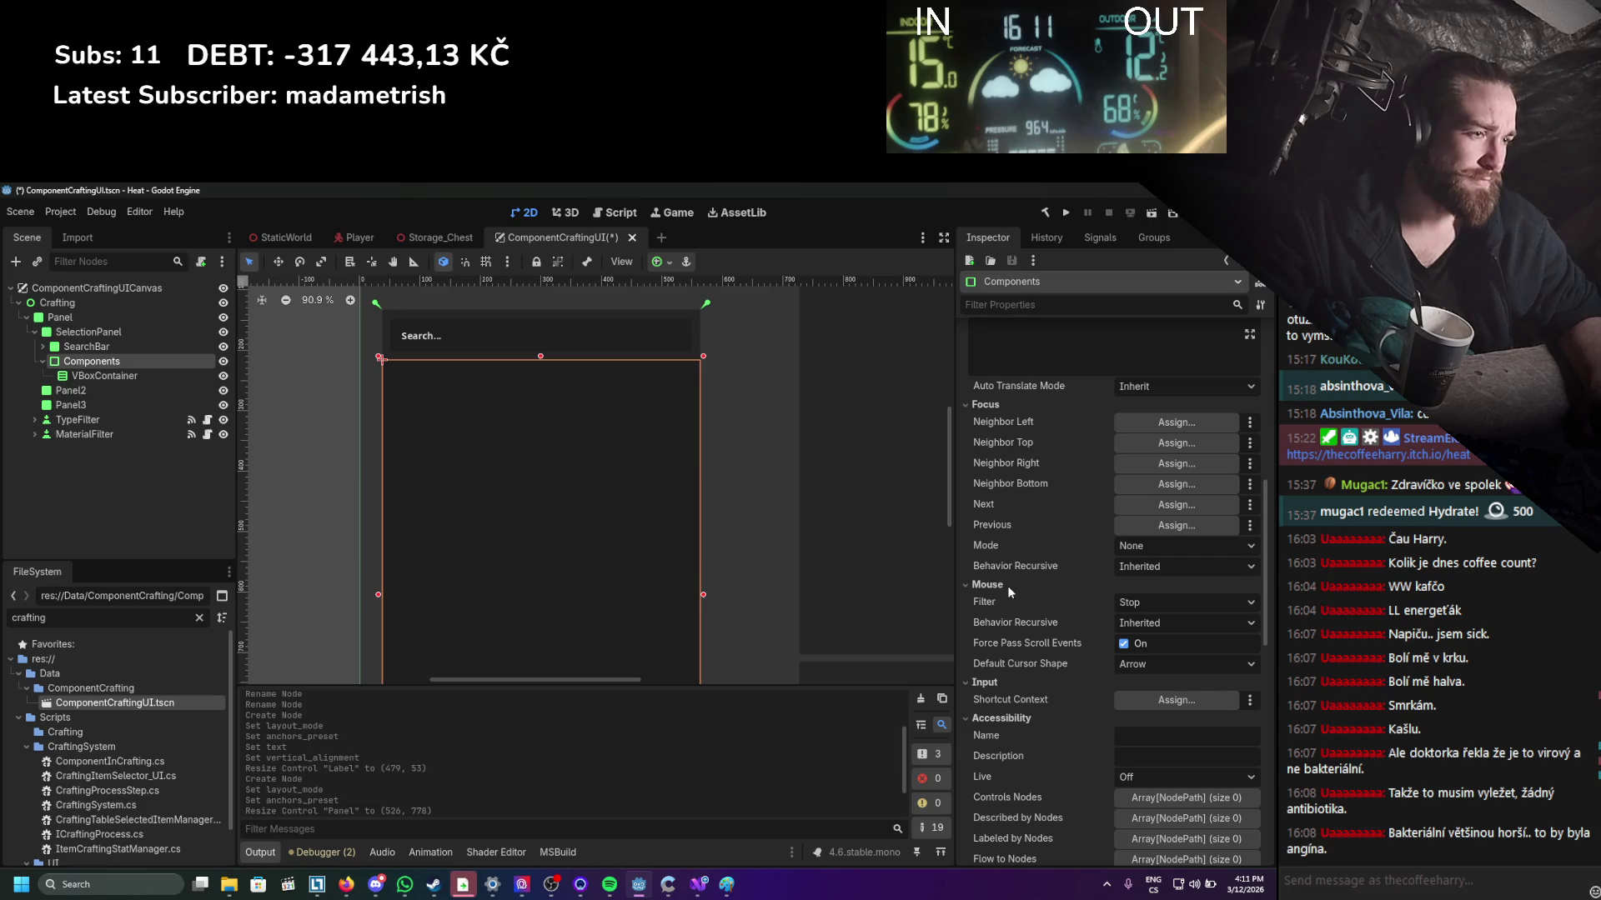
scroll(1007, 586, "down", 8)
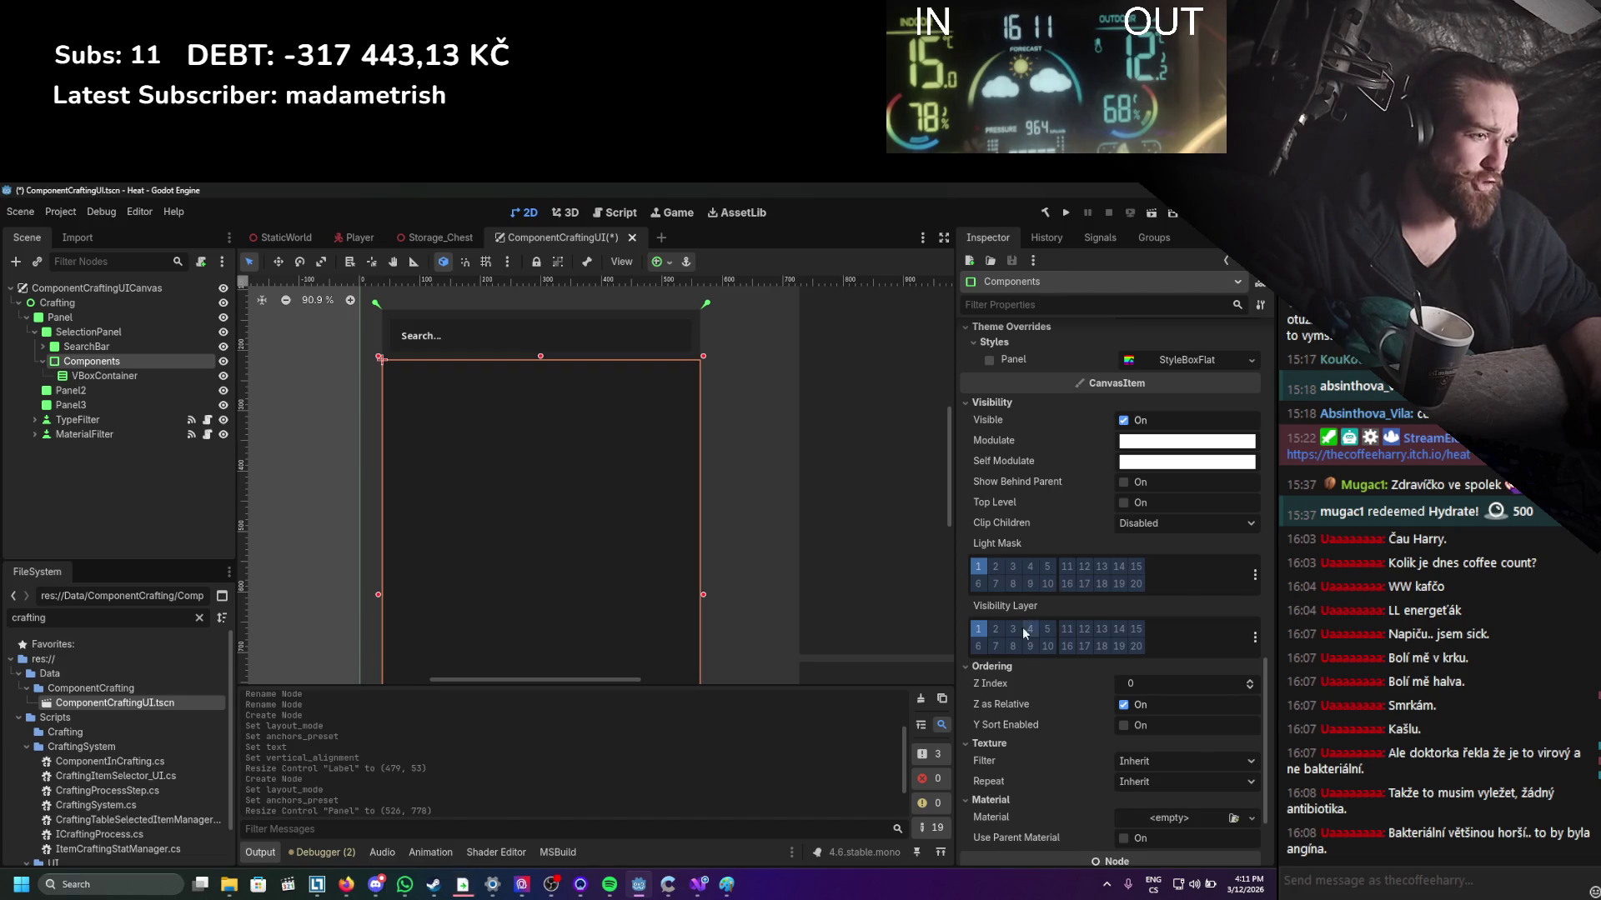
scroll(1024, 650, "down", 2)
scroll(1029, 660, "down", 2)
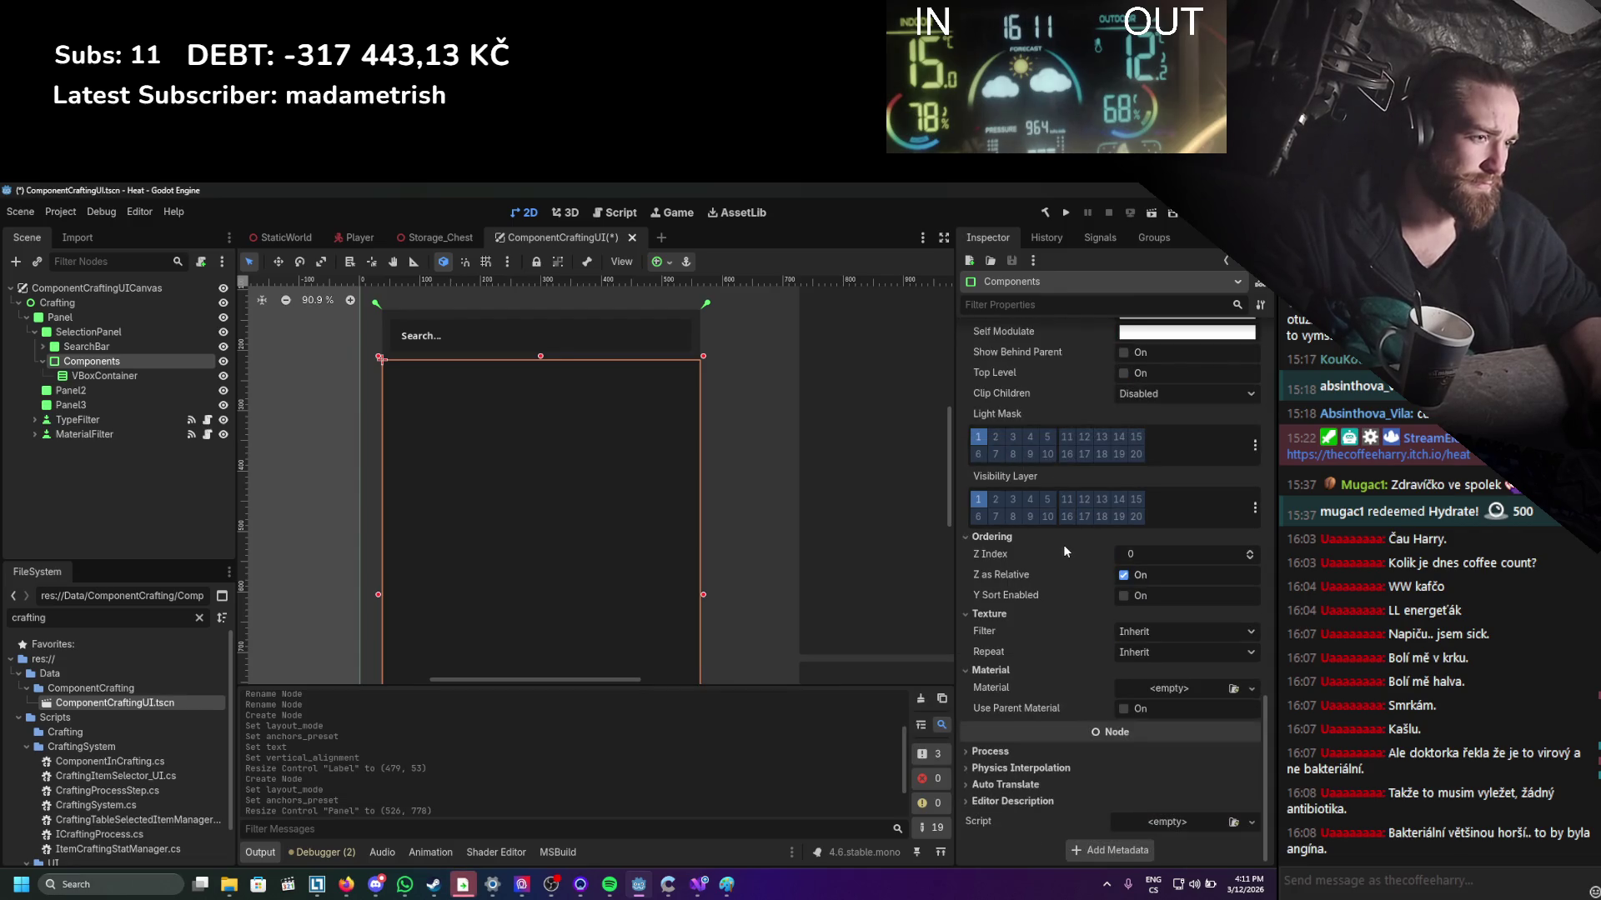
mouse_move(1063, 543)
scroll(1063, 652, "up", 10)
scroll(1046, 626, "up", 8)
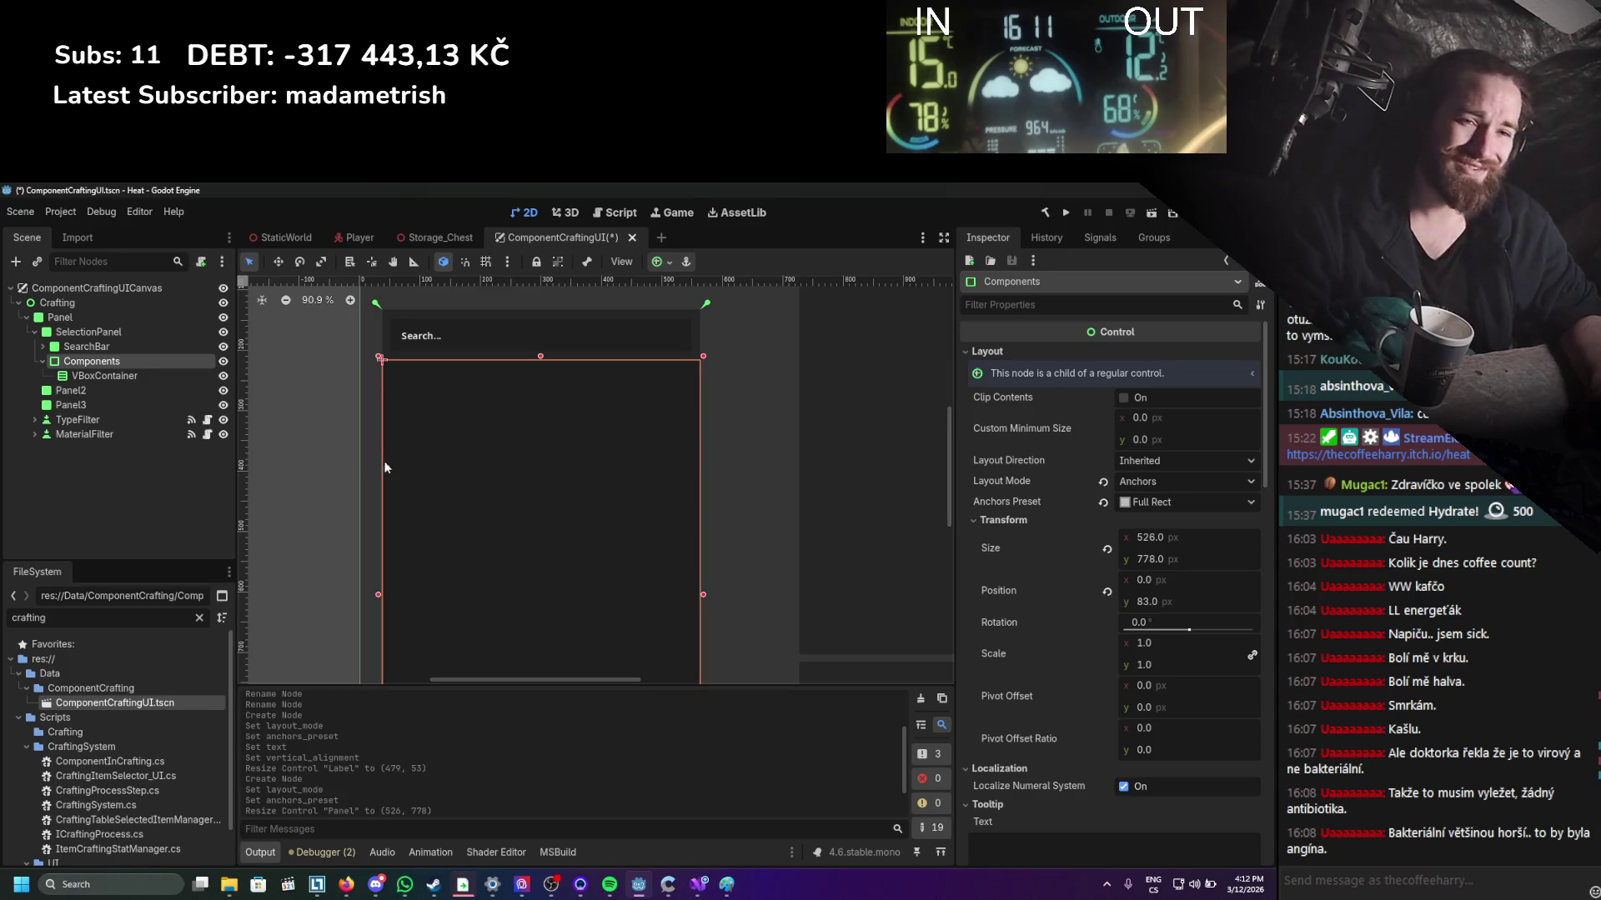
Set the VBoxContainer's vertical sizing to Shrink Begin, keeping horizontal sizing at Fill.
left_click(127, 376)
scroll(514, 472, "down", 3)
scroll(984, 476, "up", 3)
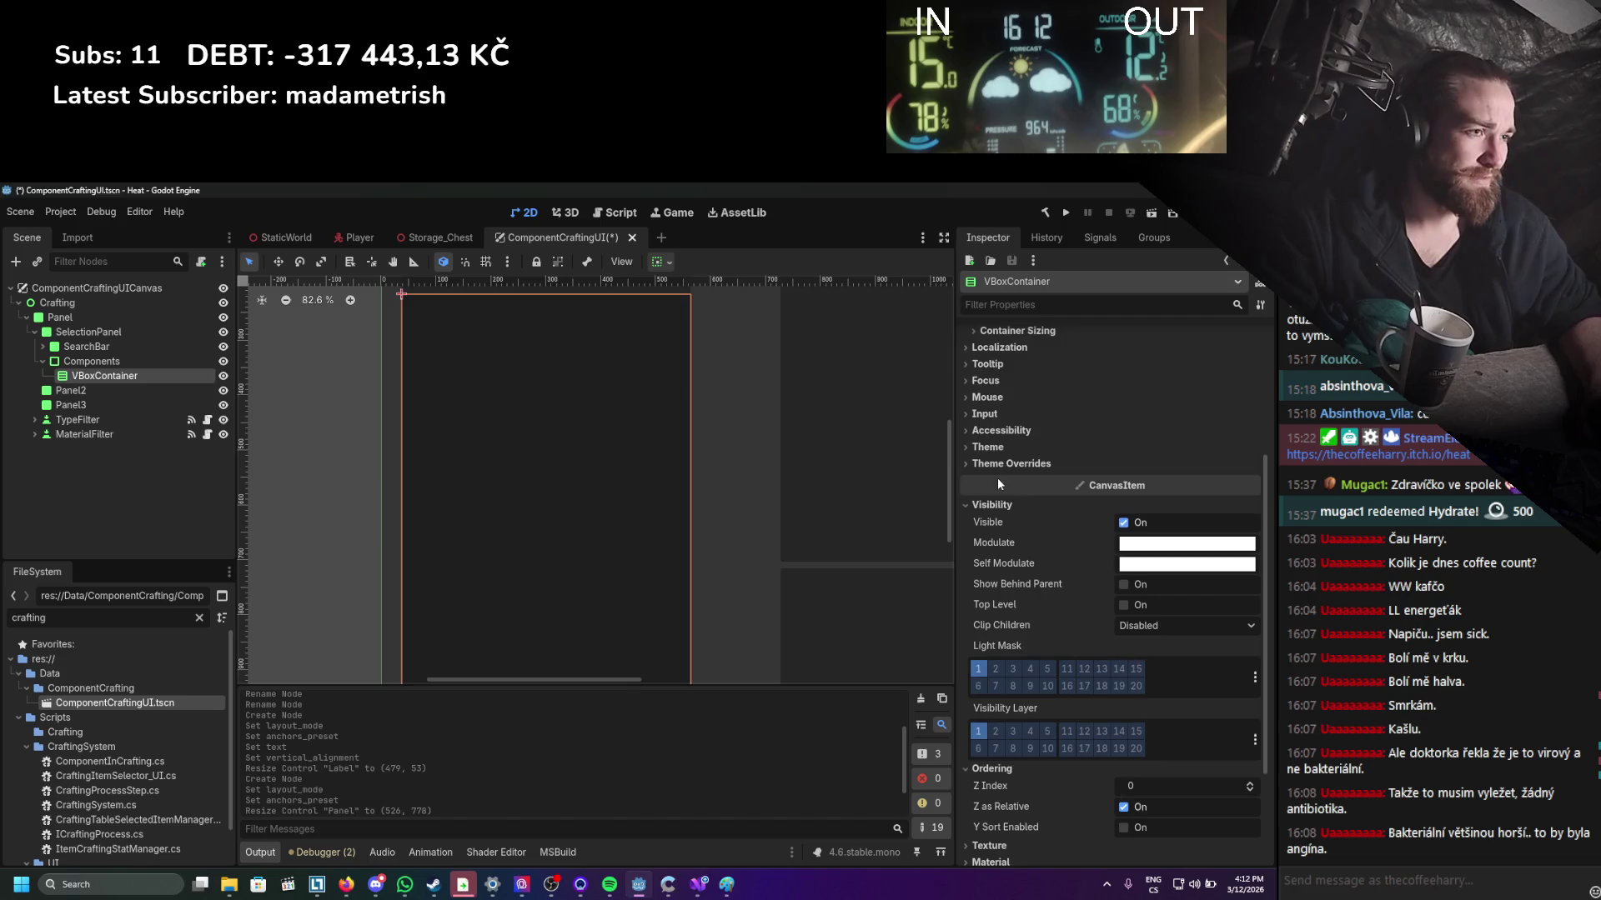
left_click(997, 504)
scroll(723, 548, "down", 4)
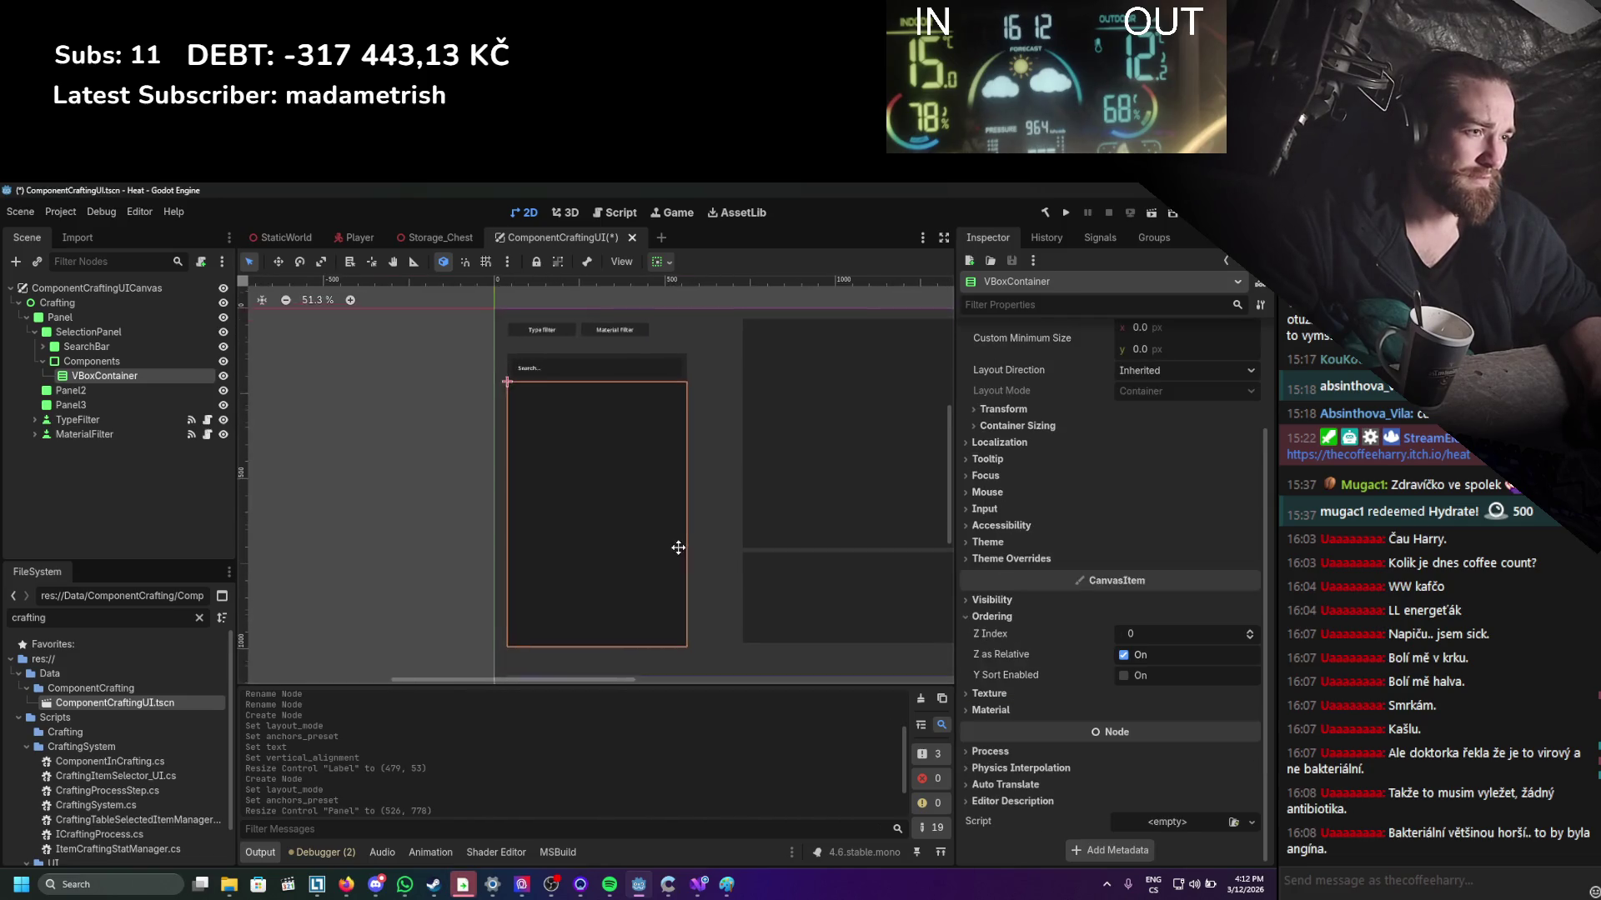
left_click(1003, 426)
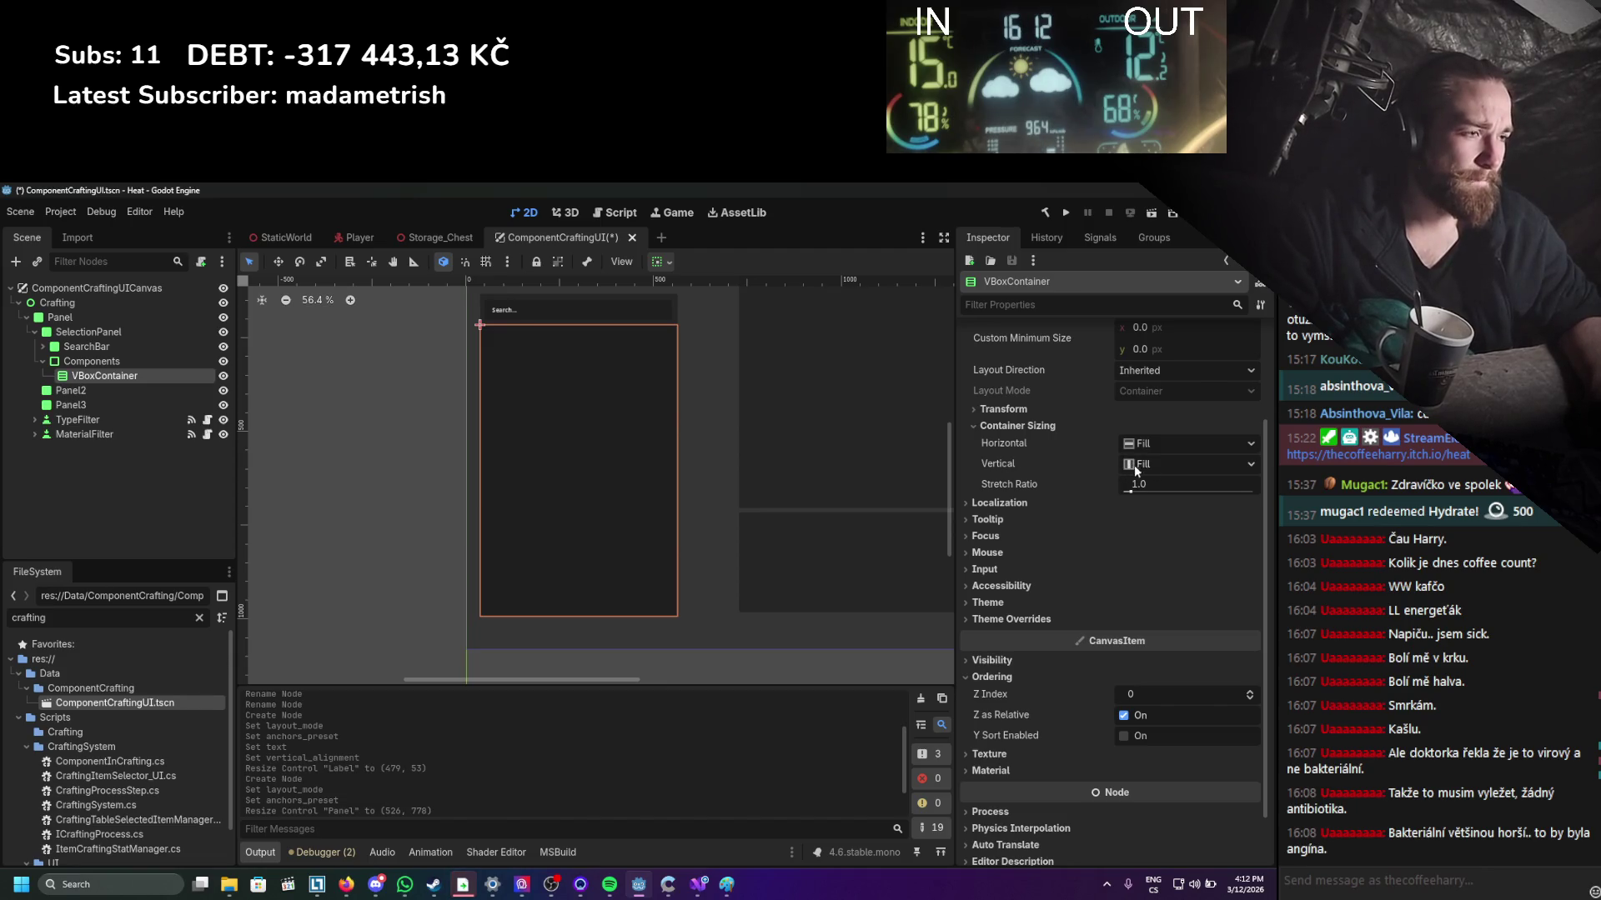
left_click(1160, 449)
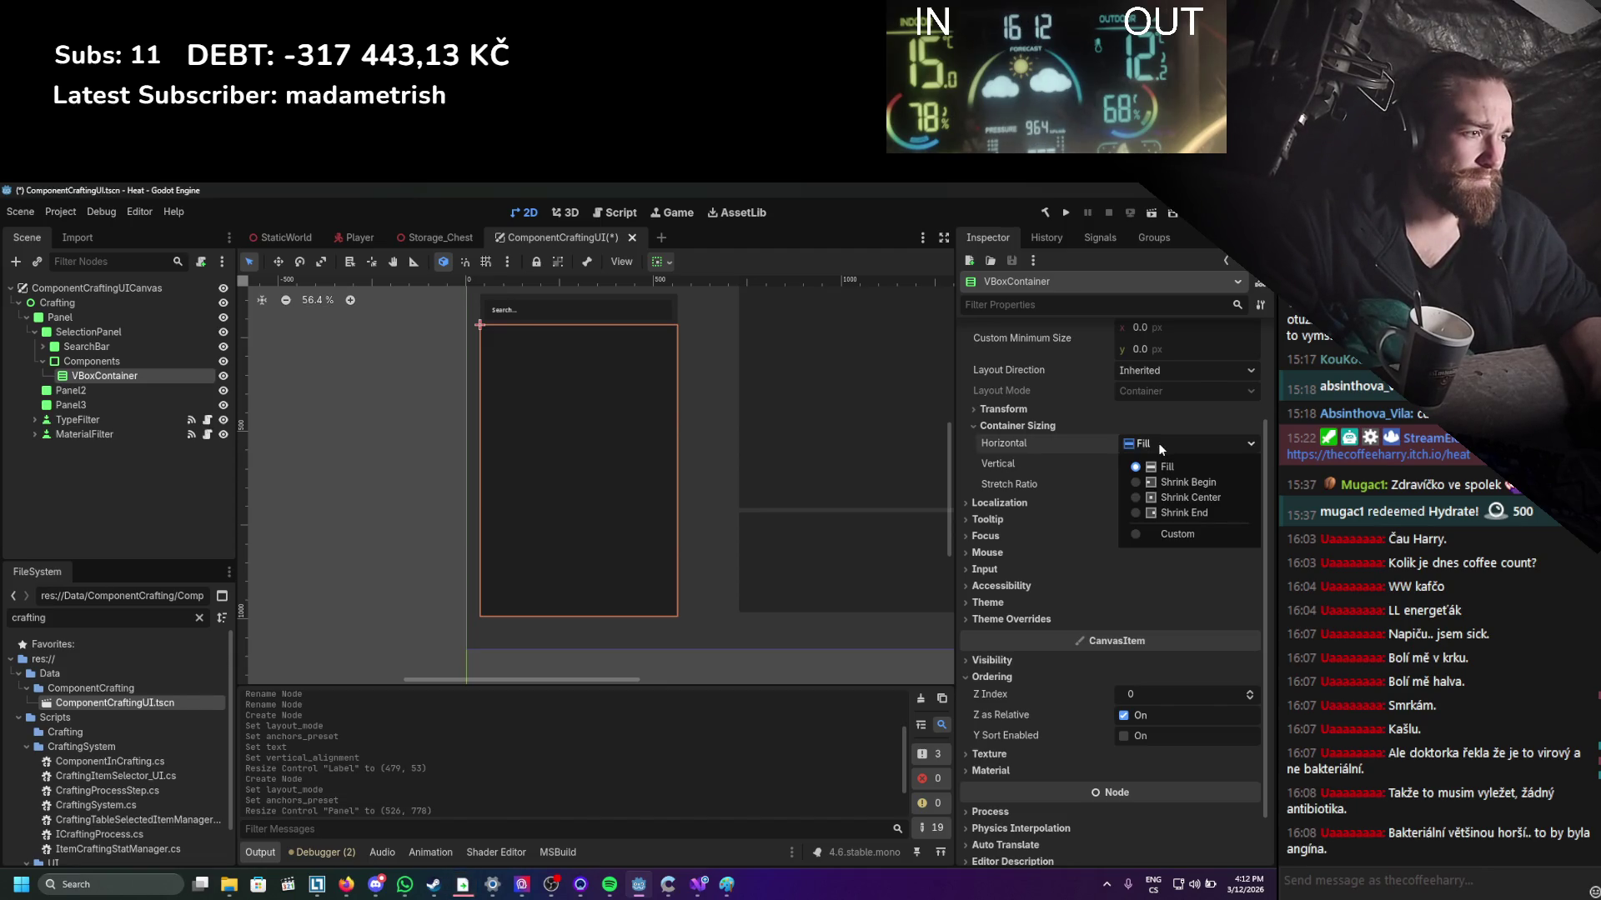
left_click(1158, 442)
left_click(1153, 464)
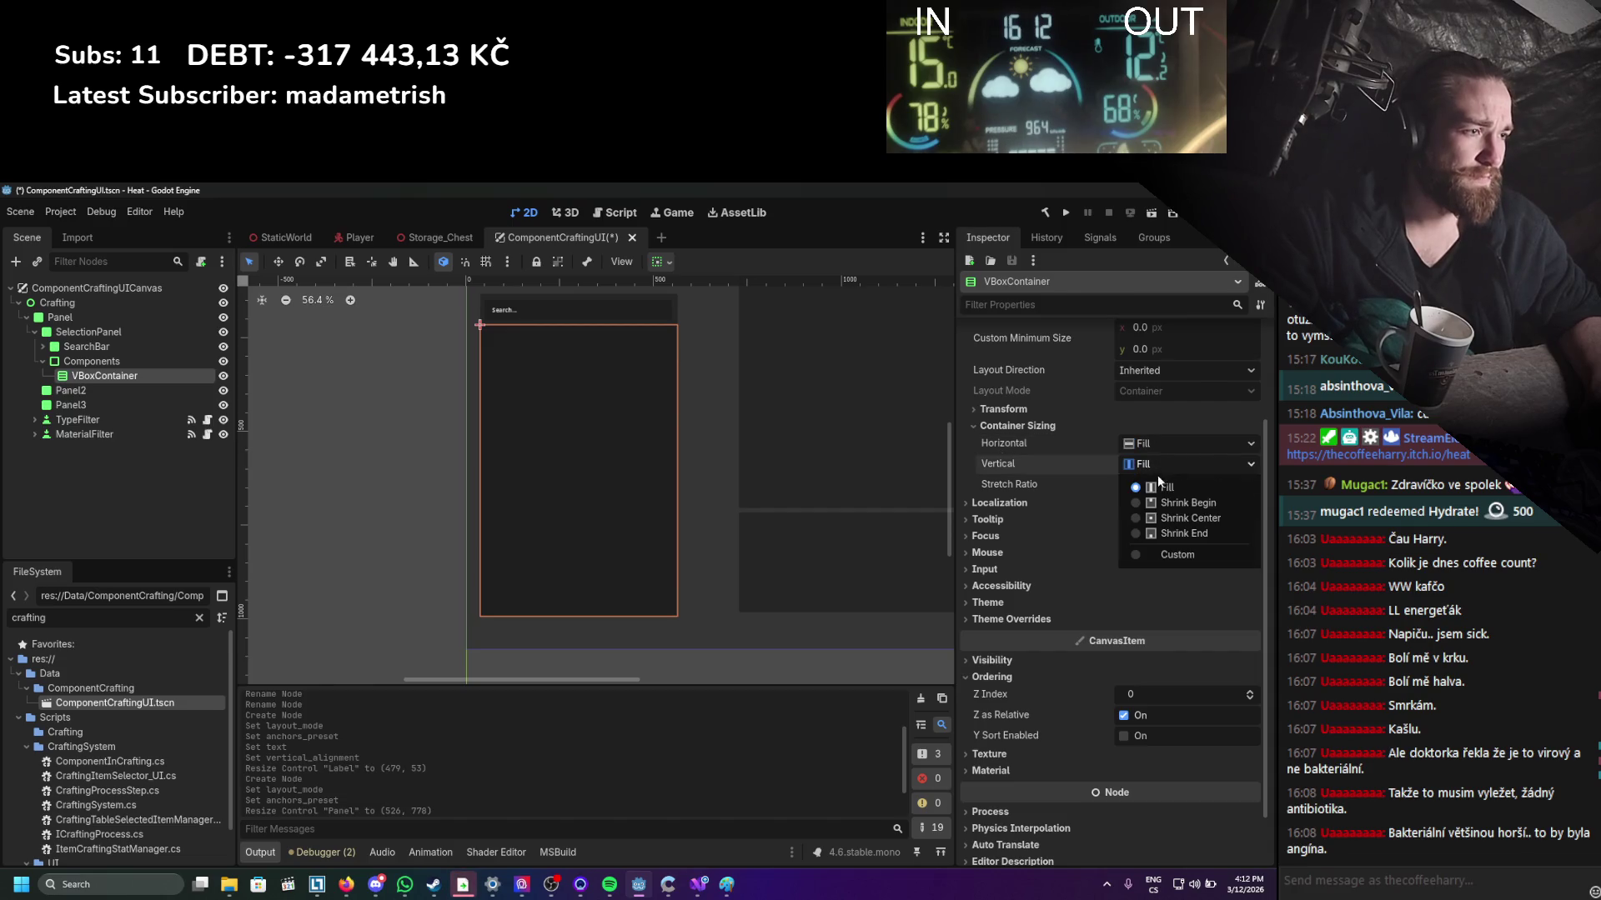
left_click(1167, 504)
Give the VBoxContainer a 50 px minimum height and save the scene.
scroll(780, 459, "up", 2)
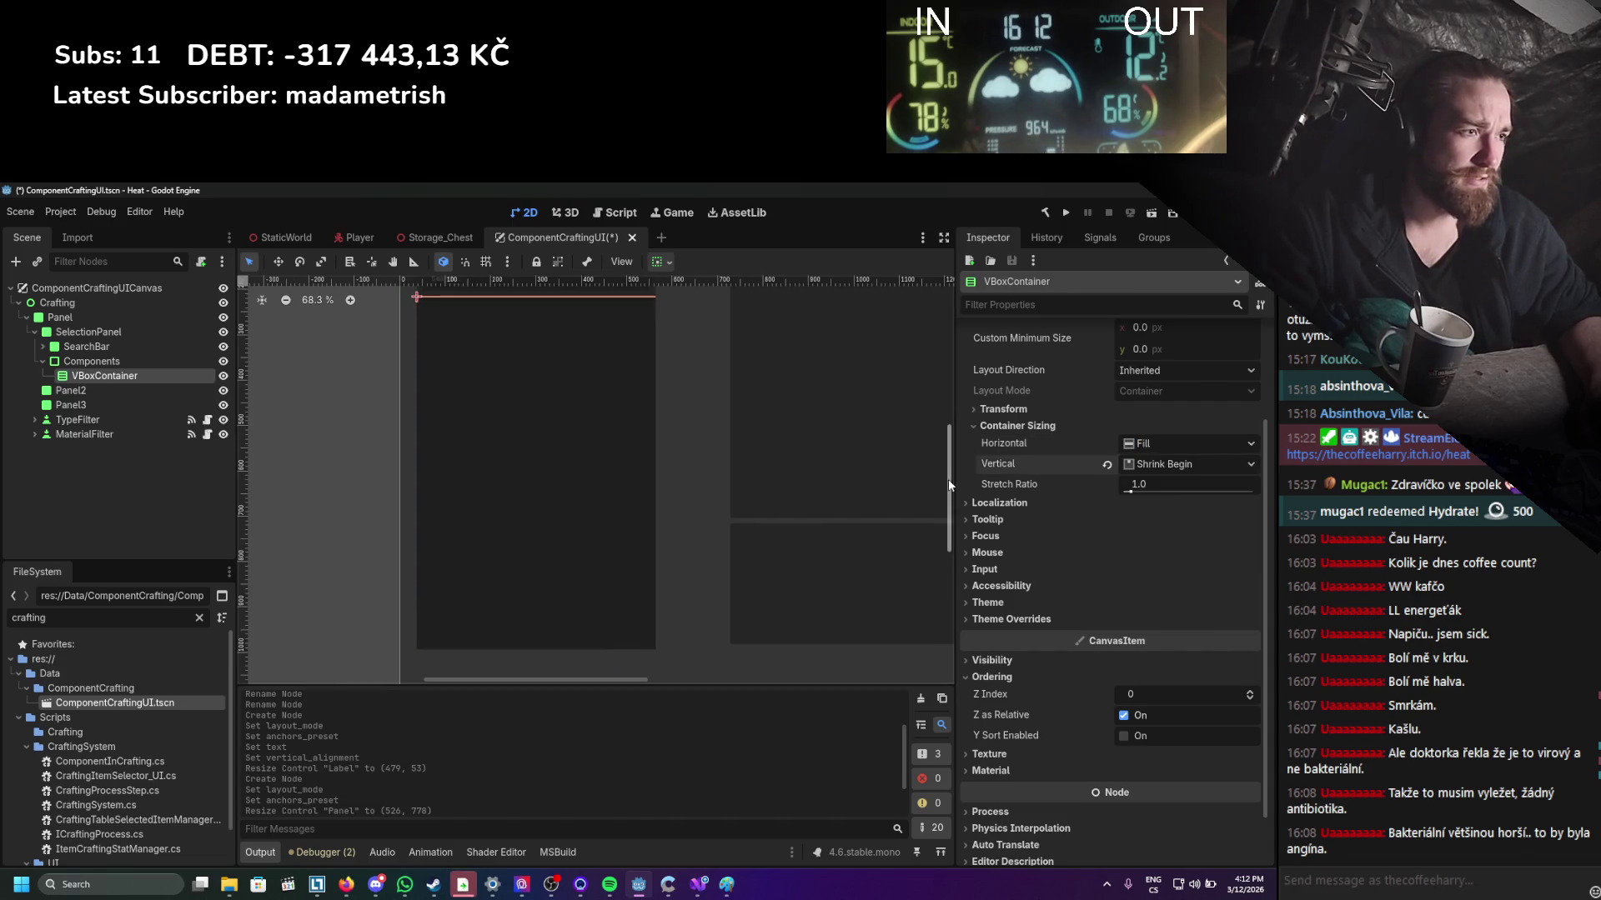
scroll(1042, 442, "up", 2)
mouse_move(1164, 419)
left_mouse_down()
mouse_move(1200, 419)
mouse_move(1156, 417)
left_mouse_up()
left_click(1156, 417)
type("50")
key("Return")
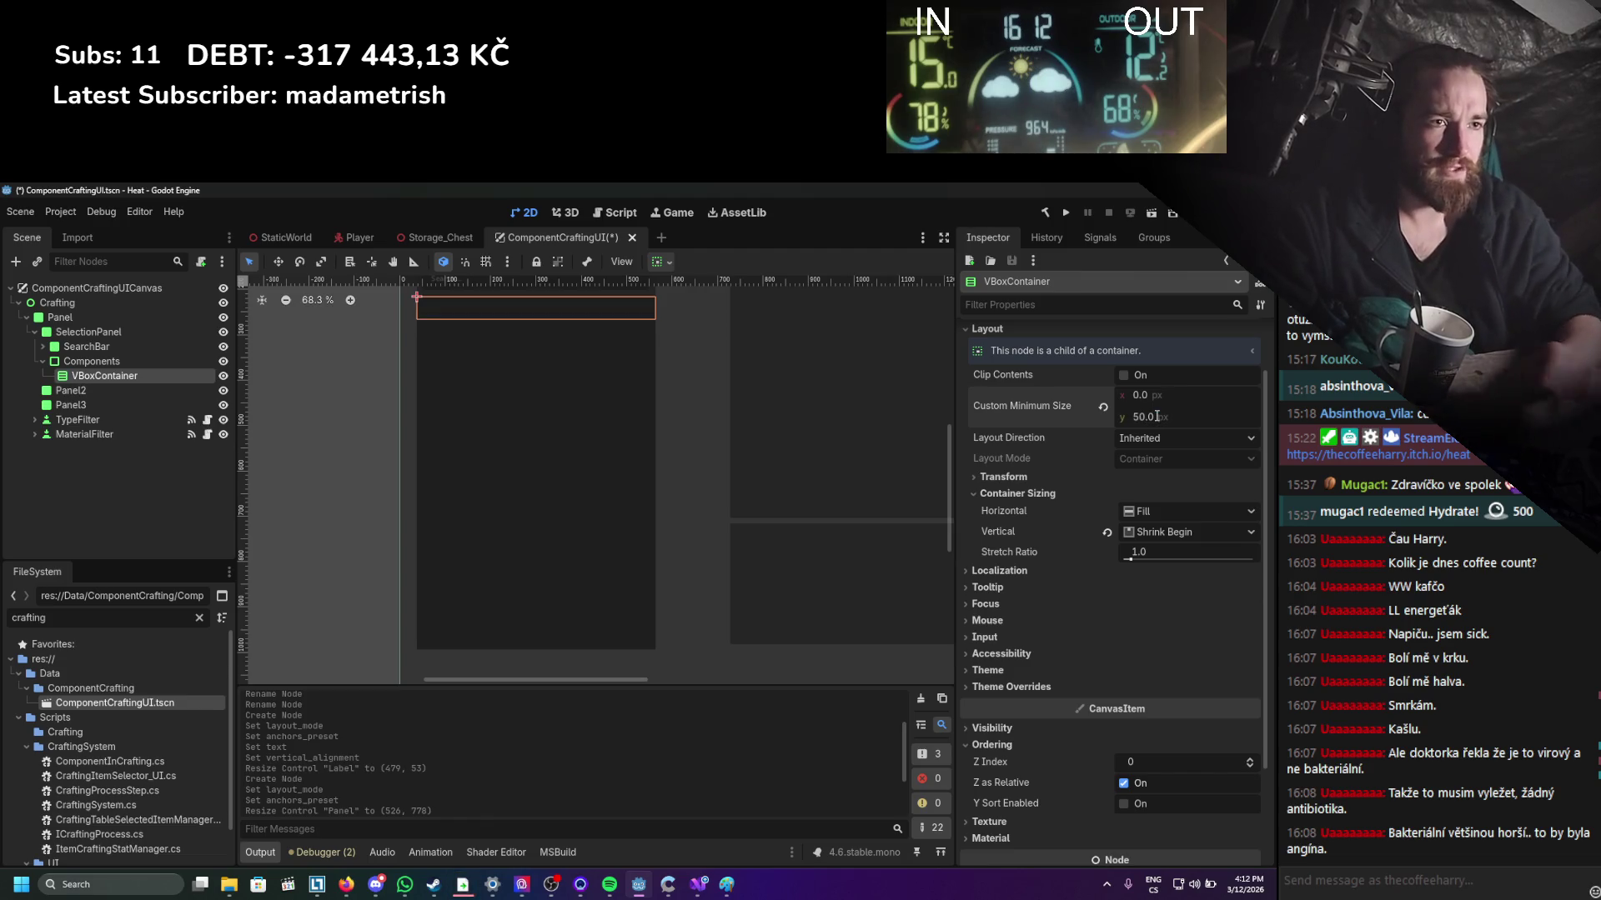
scroll(509, 507, "up", 3)
key("ctrl+s")
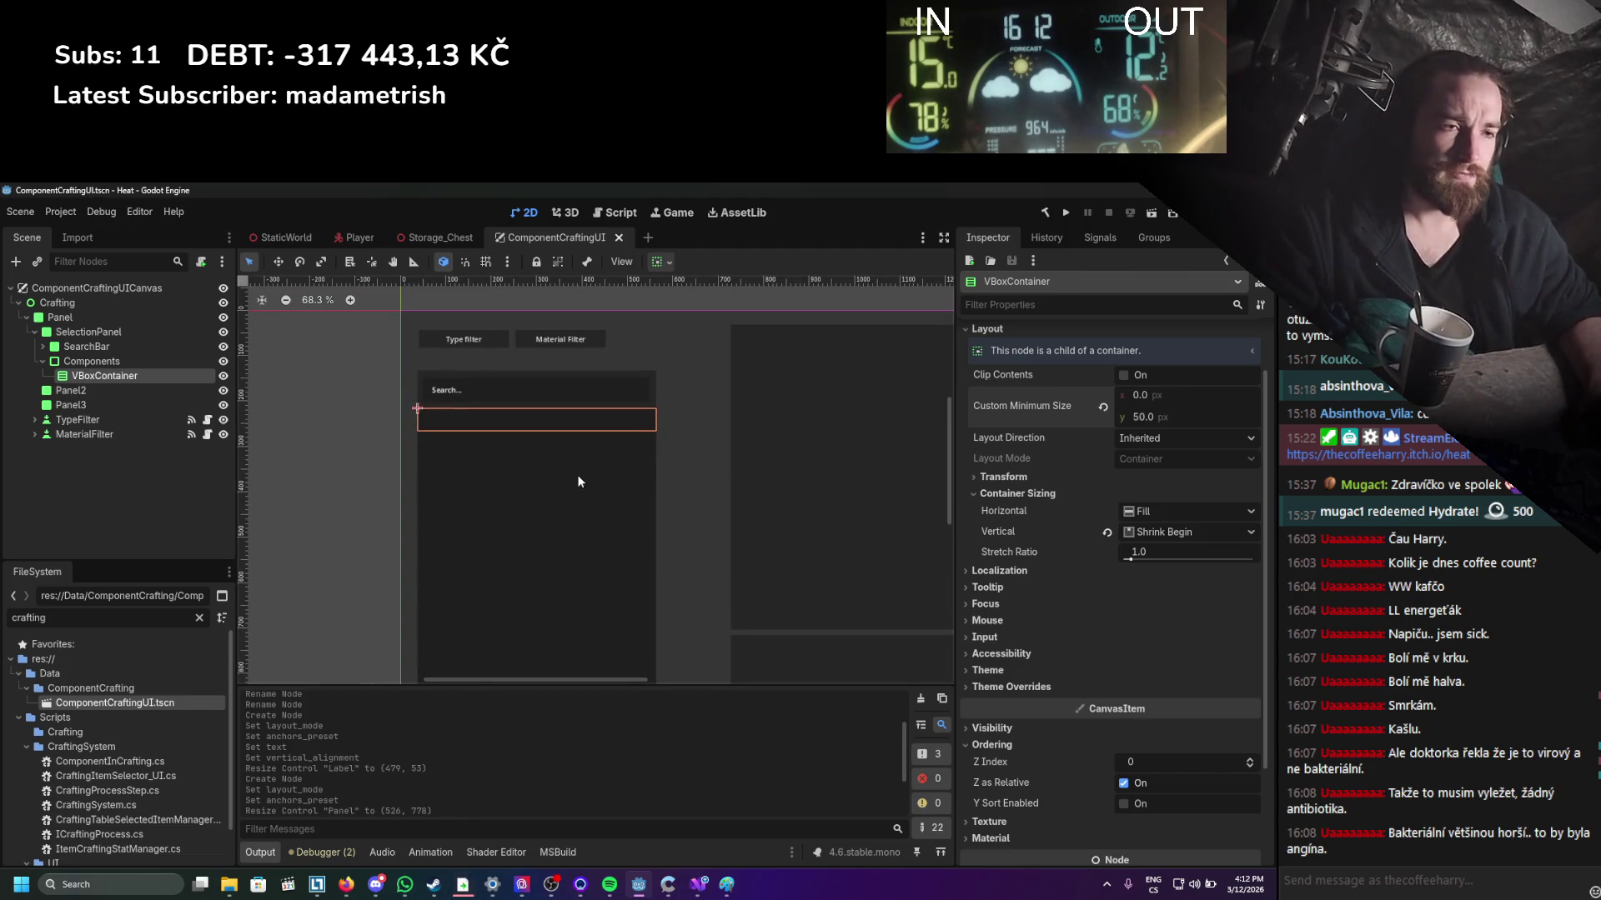
Raise the VBoxContainer's minimum height to 80 px and switch vertical sizing to Fill.
scroll(600, 451, "up", 1)
scroll(596, 450, "up", 2)
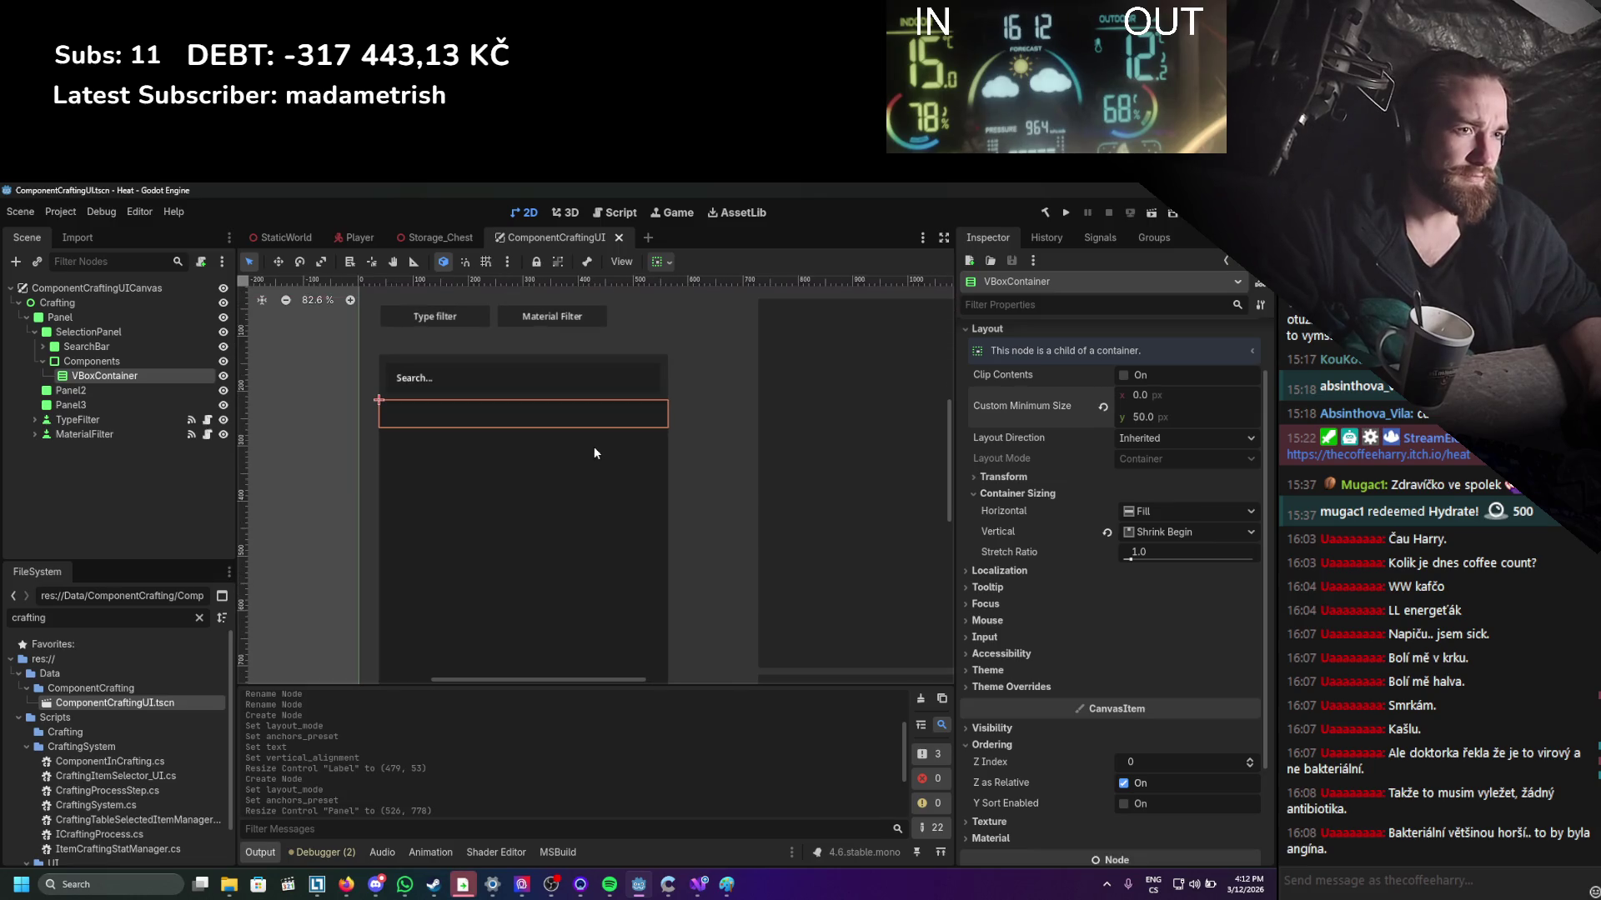
scroll(716, 529, "left", 3)
left_click(1142, 417)
type("80")
key("Return")
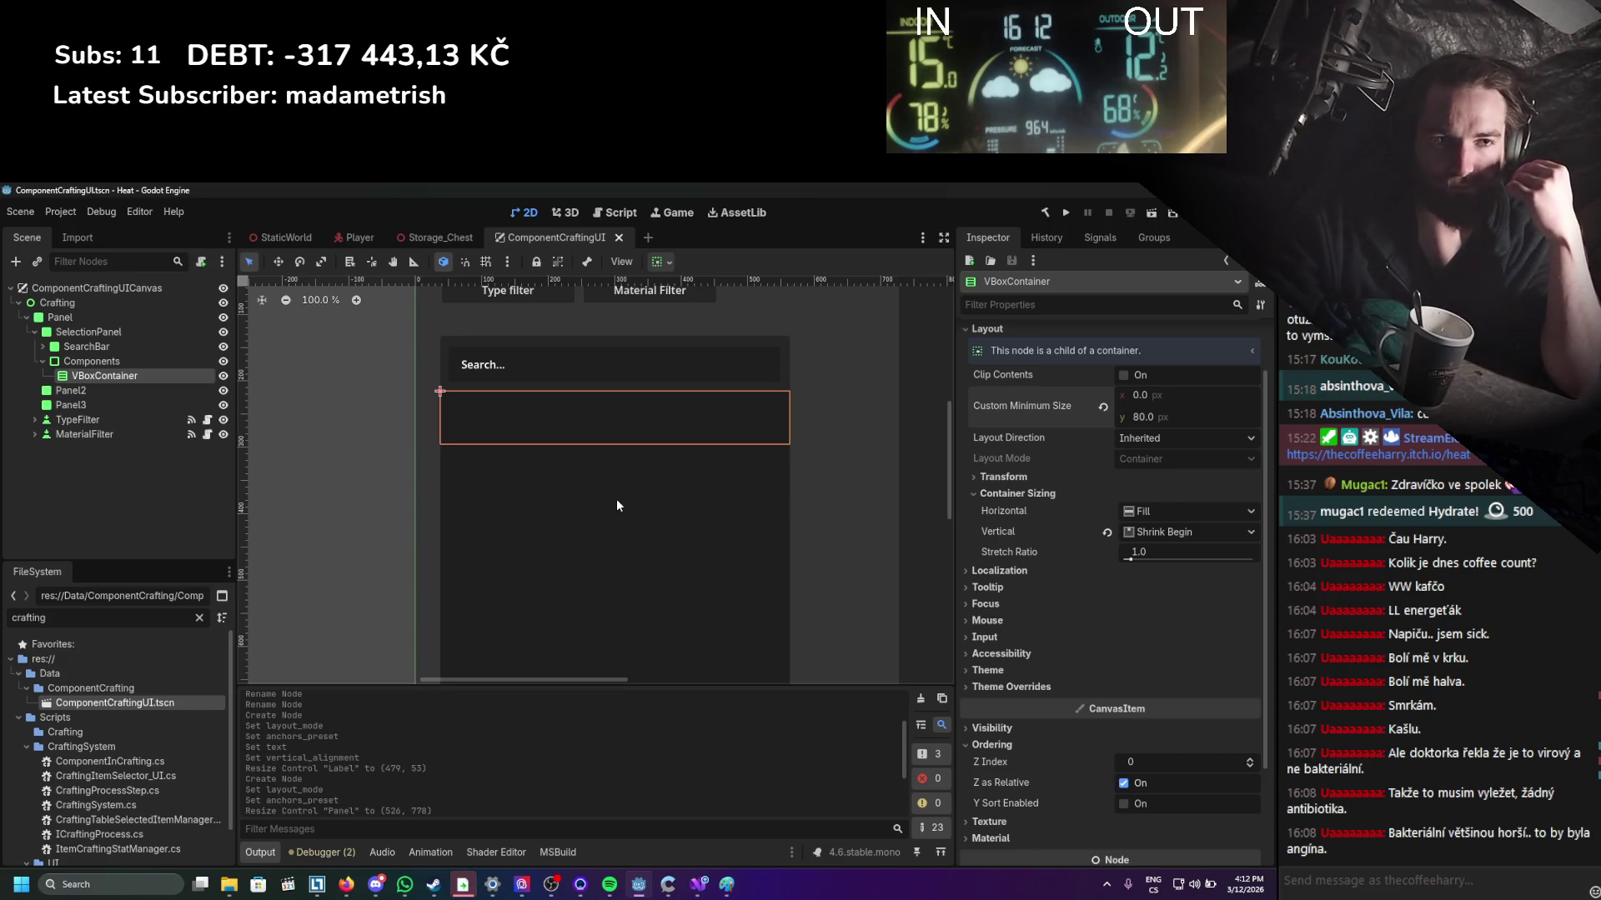
scroll(629, 480, "down", 3)
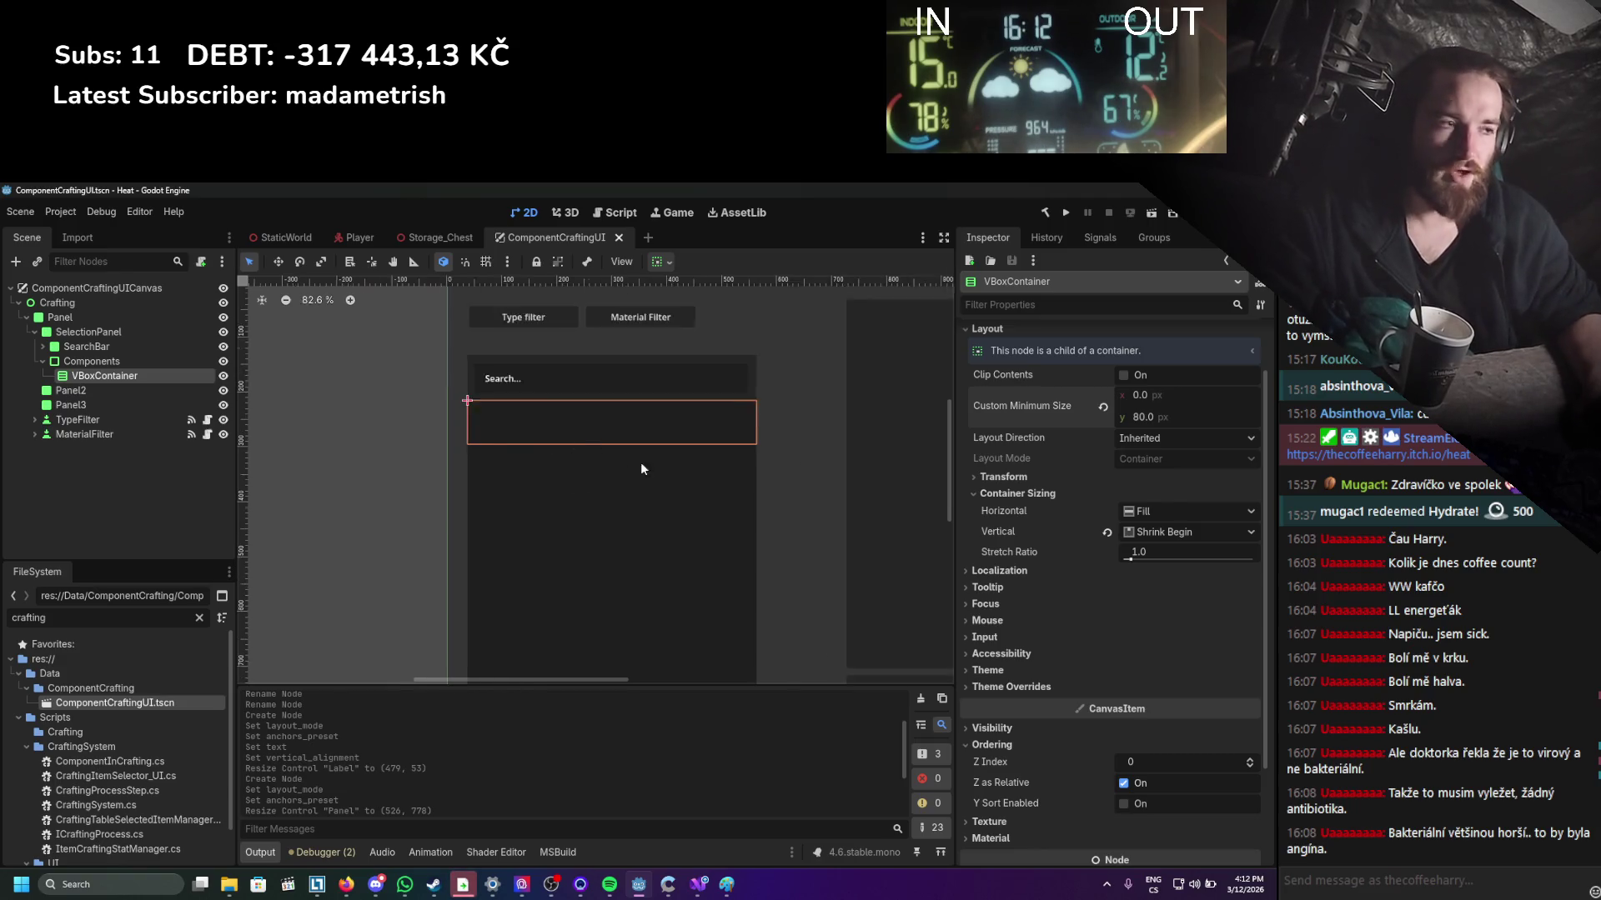
left_click(1122, 533)
left_click(1132, 537)
scroll(571, 474, "up", 1)
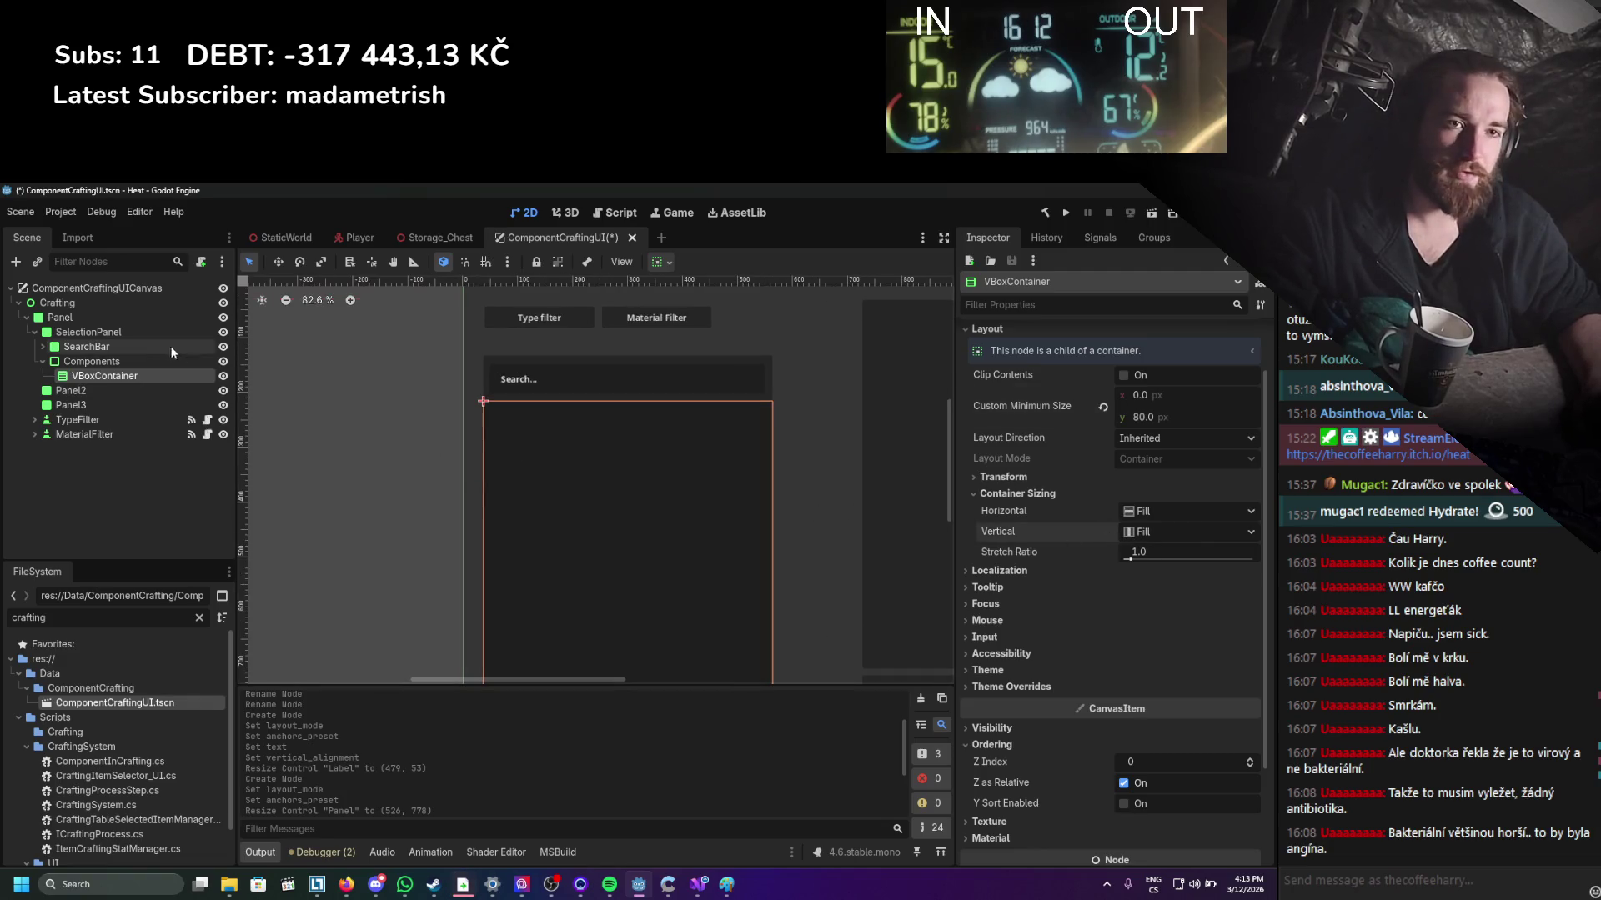
Add a Panel child to the VBoxContainer with an 80 px minimum height.
right_click(113, 377)
left_click(162, 387)
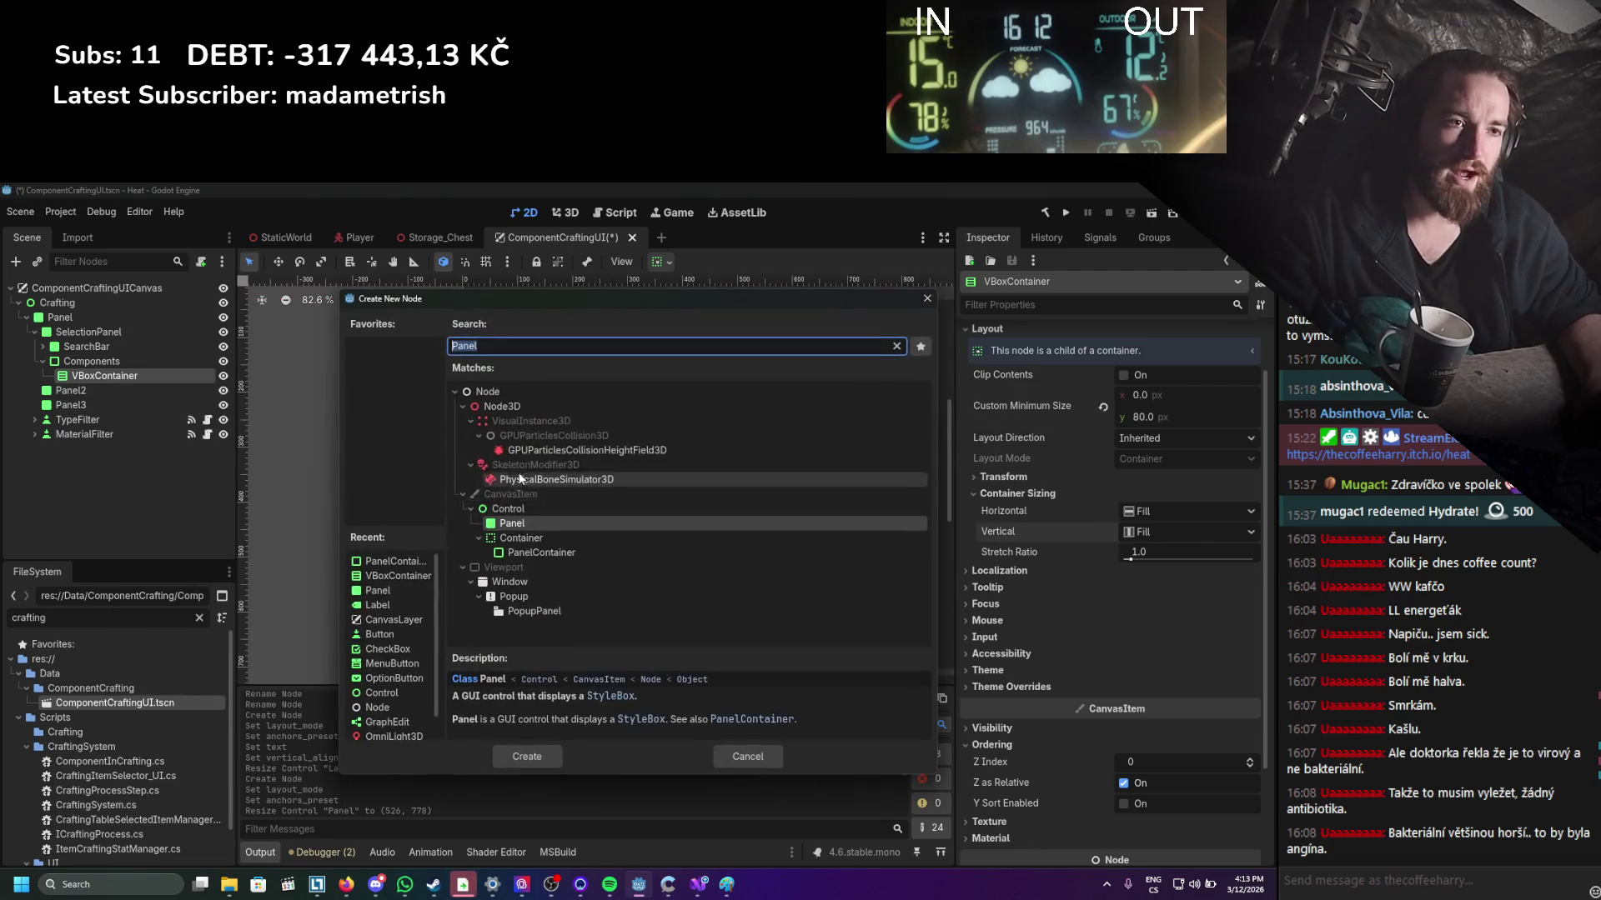
double_click(779, 517)
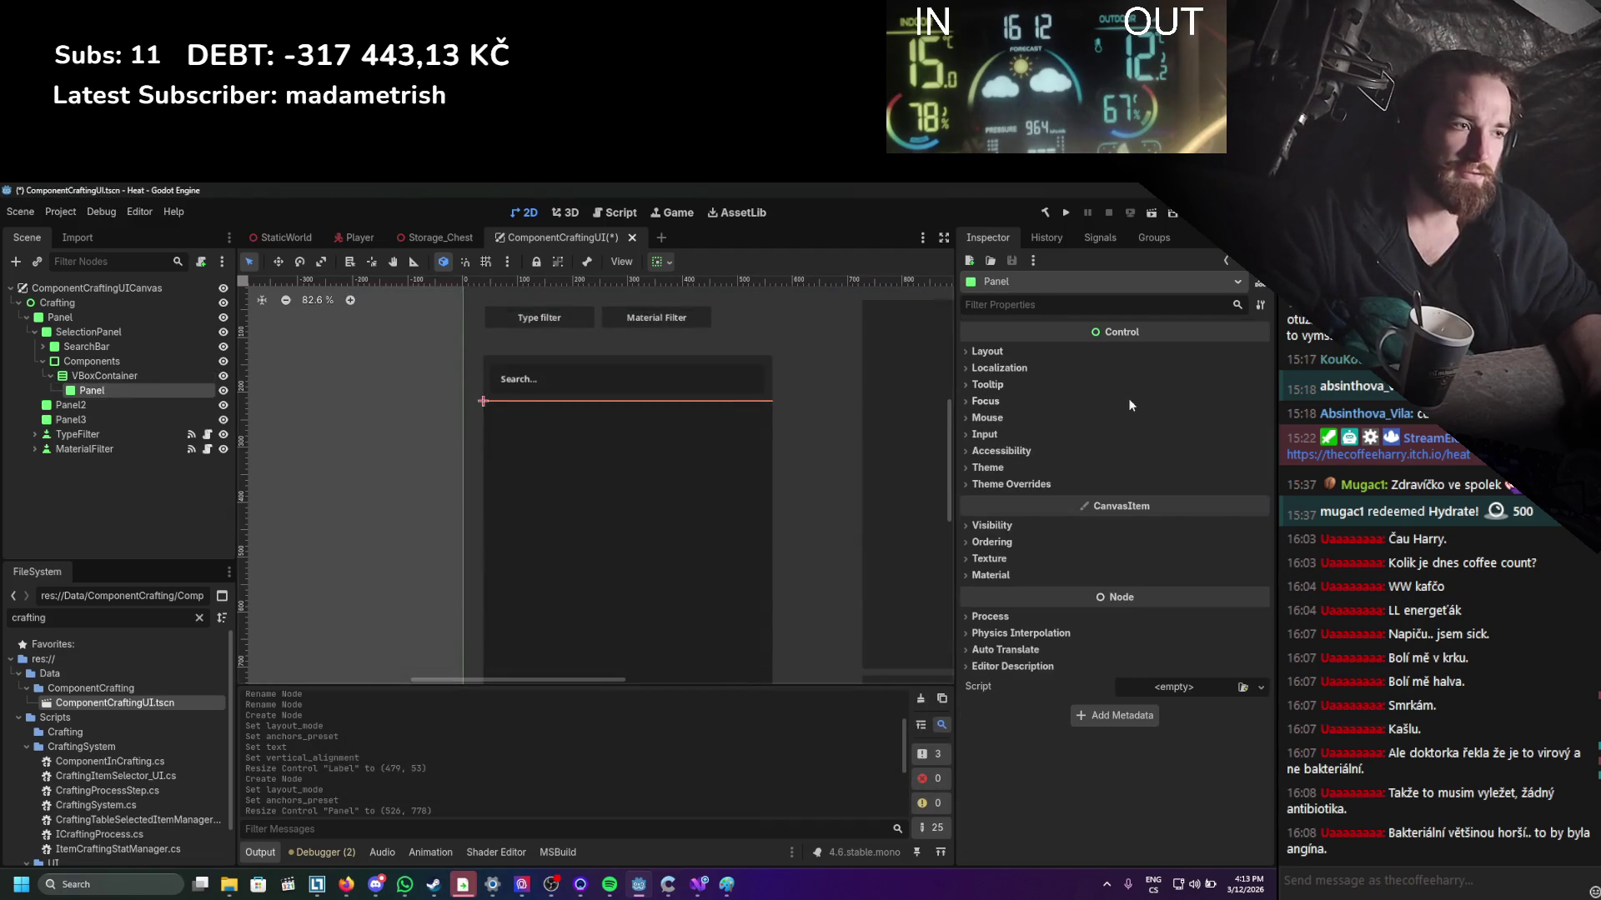
left_click(1000, 352)
left_click(1164, 438)
type("80")
key("Return")
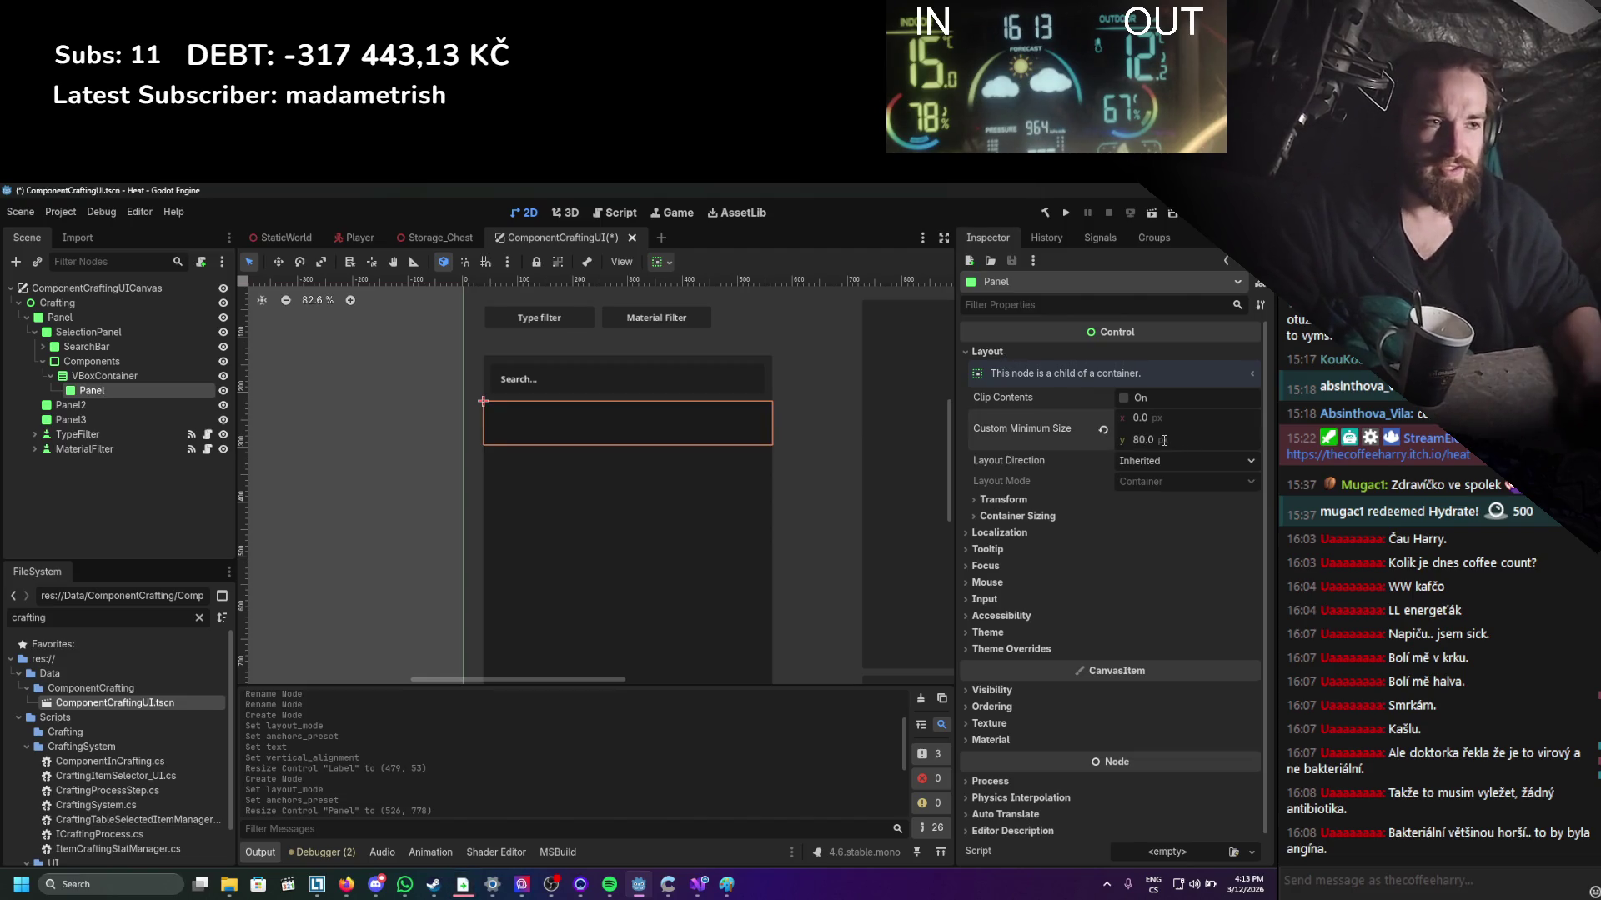
Duplicate the Panel twice, undo the extra copies, and reselect the original Panel.
left_click(102, 391)
key("ctrl+d")
key("ctrl+d")
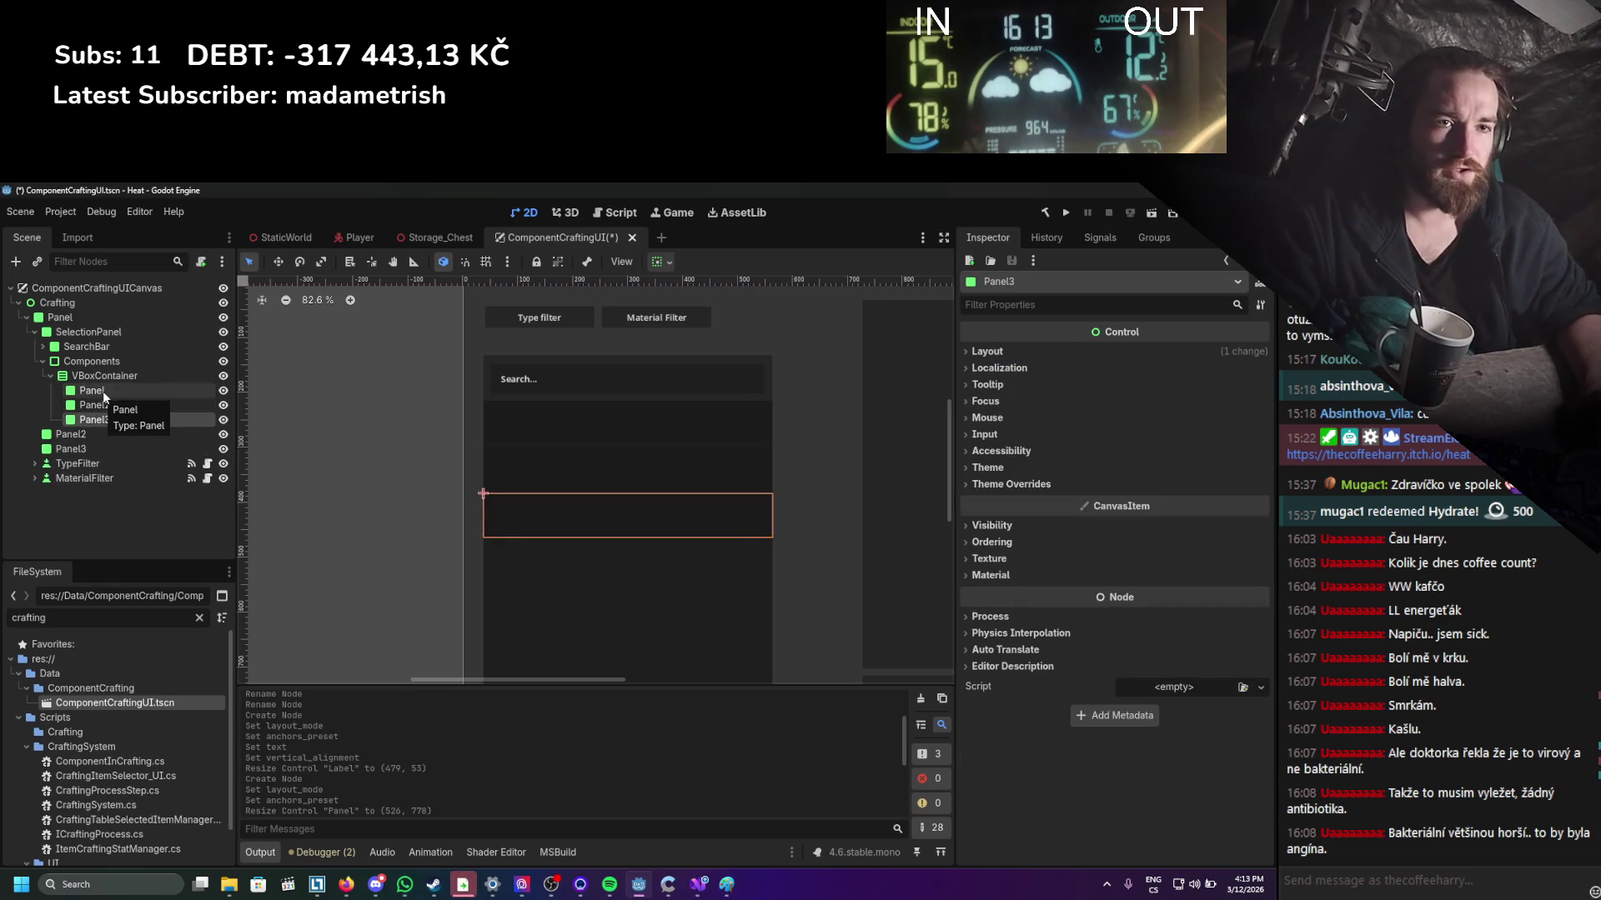
key("ctrl+d")
left_click(645, 521)
key("ctrl+z")
key("ctrl+z")
key("ctrl+z")
left_click(99, 391)
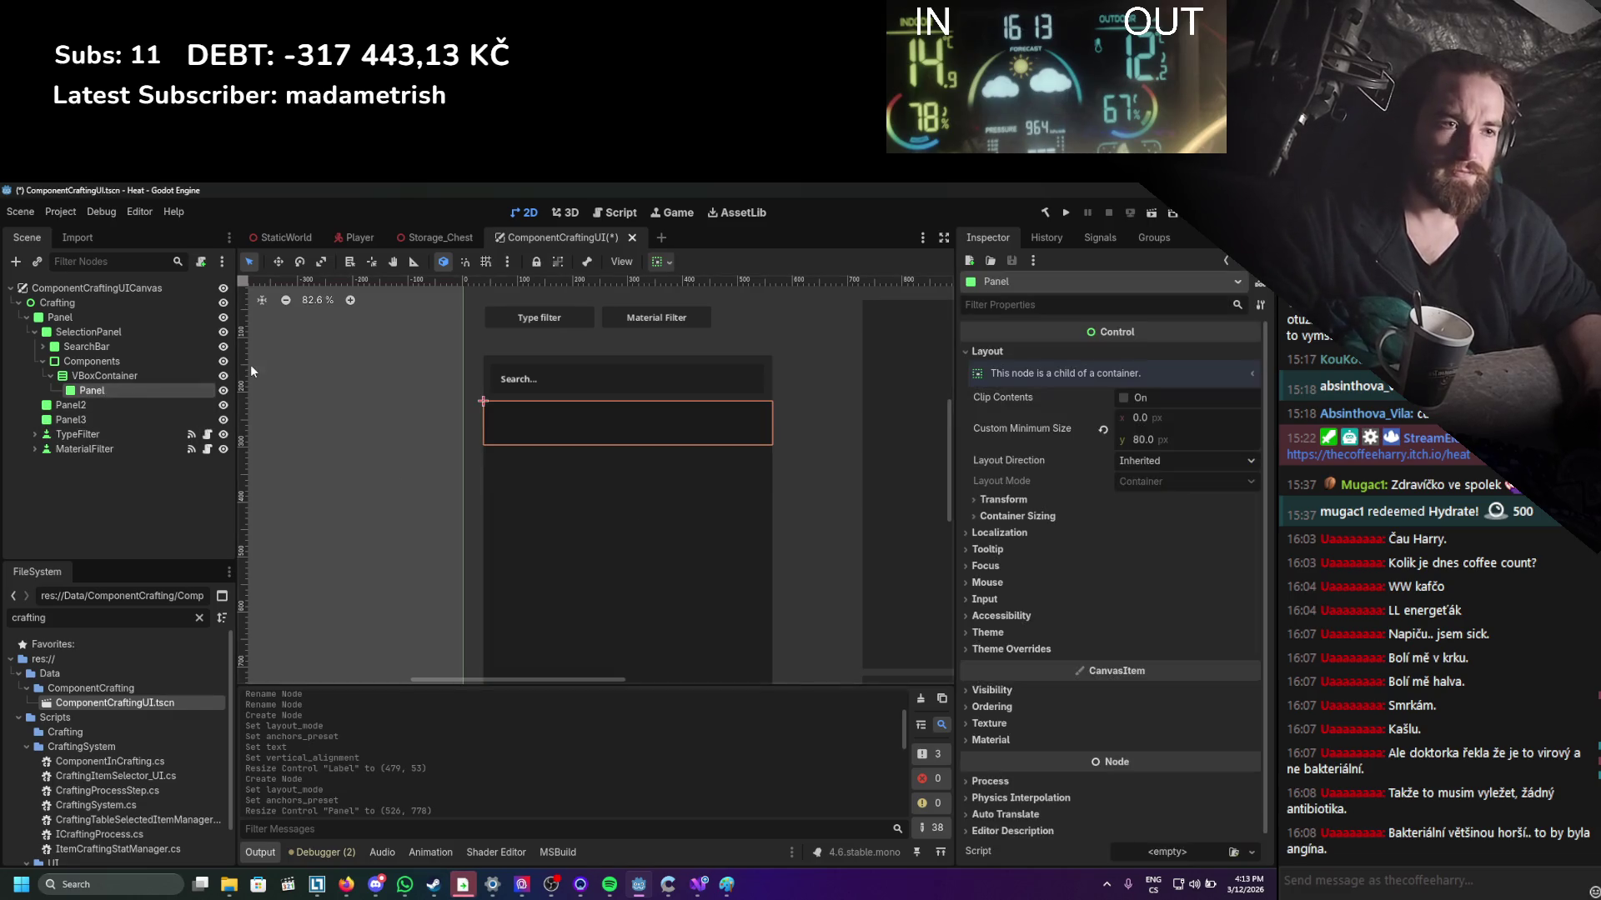
double_click(106, 388)
Name the Panel 'RecipeBase', prefix it to 'ComponentRecipeBase', and save the scene.
type("Reci")
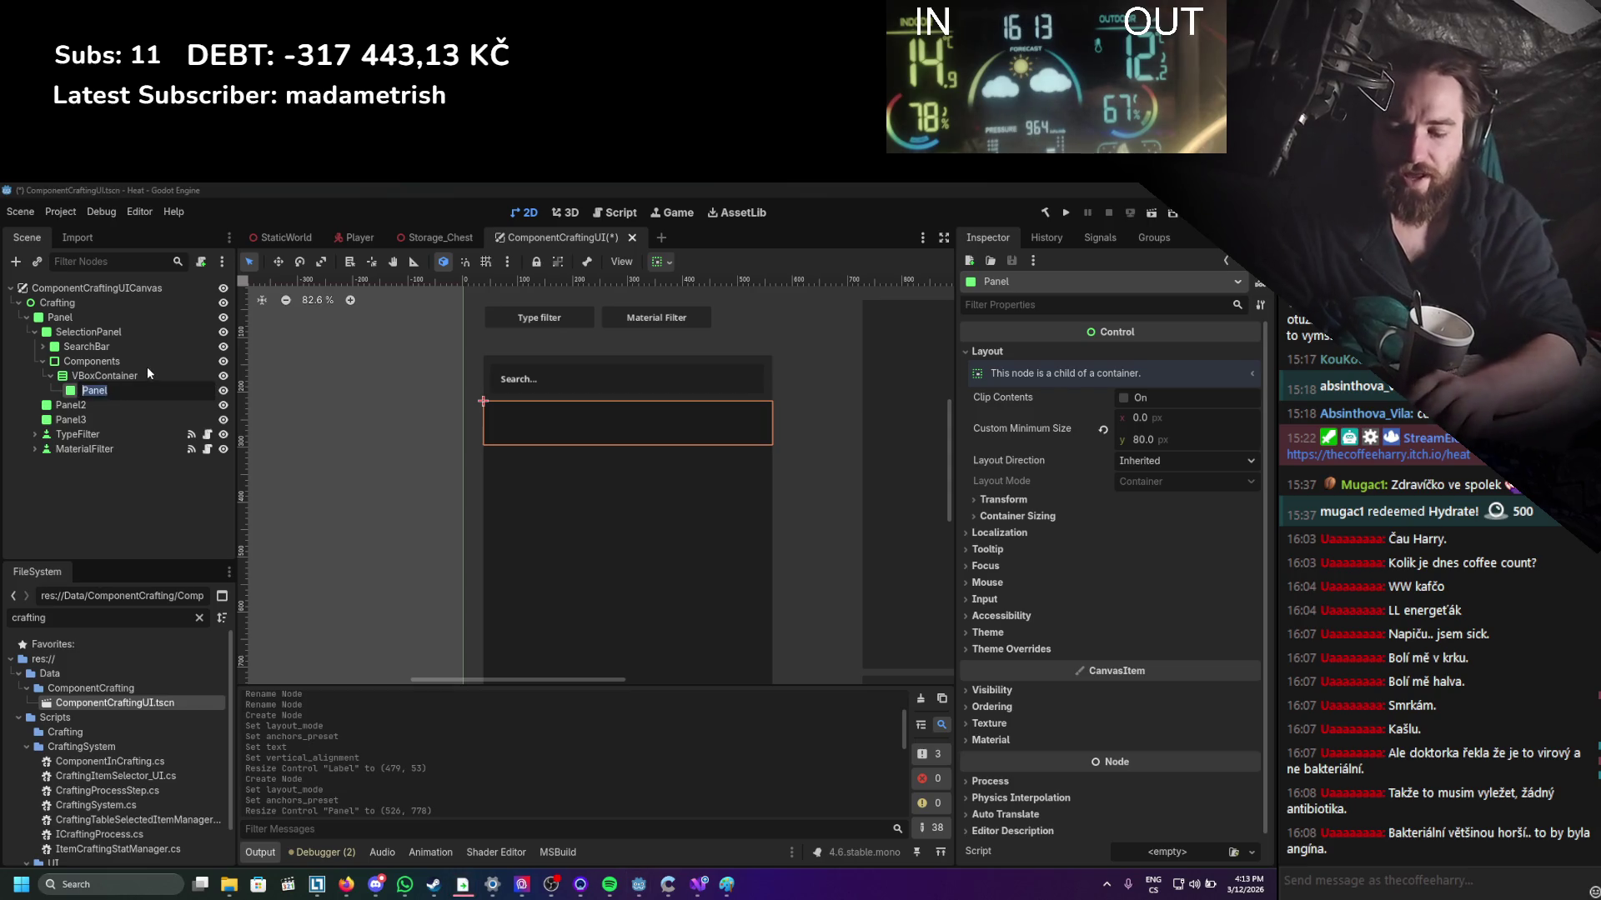
type("pe")
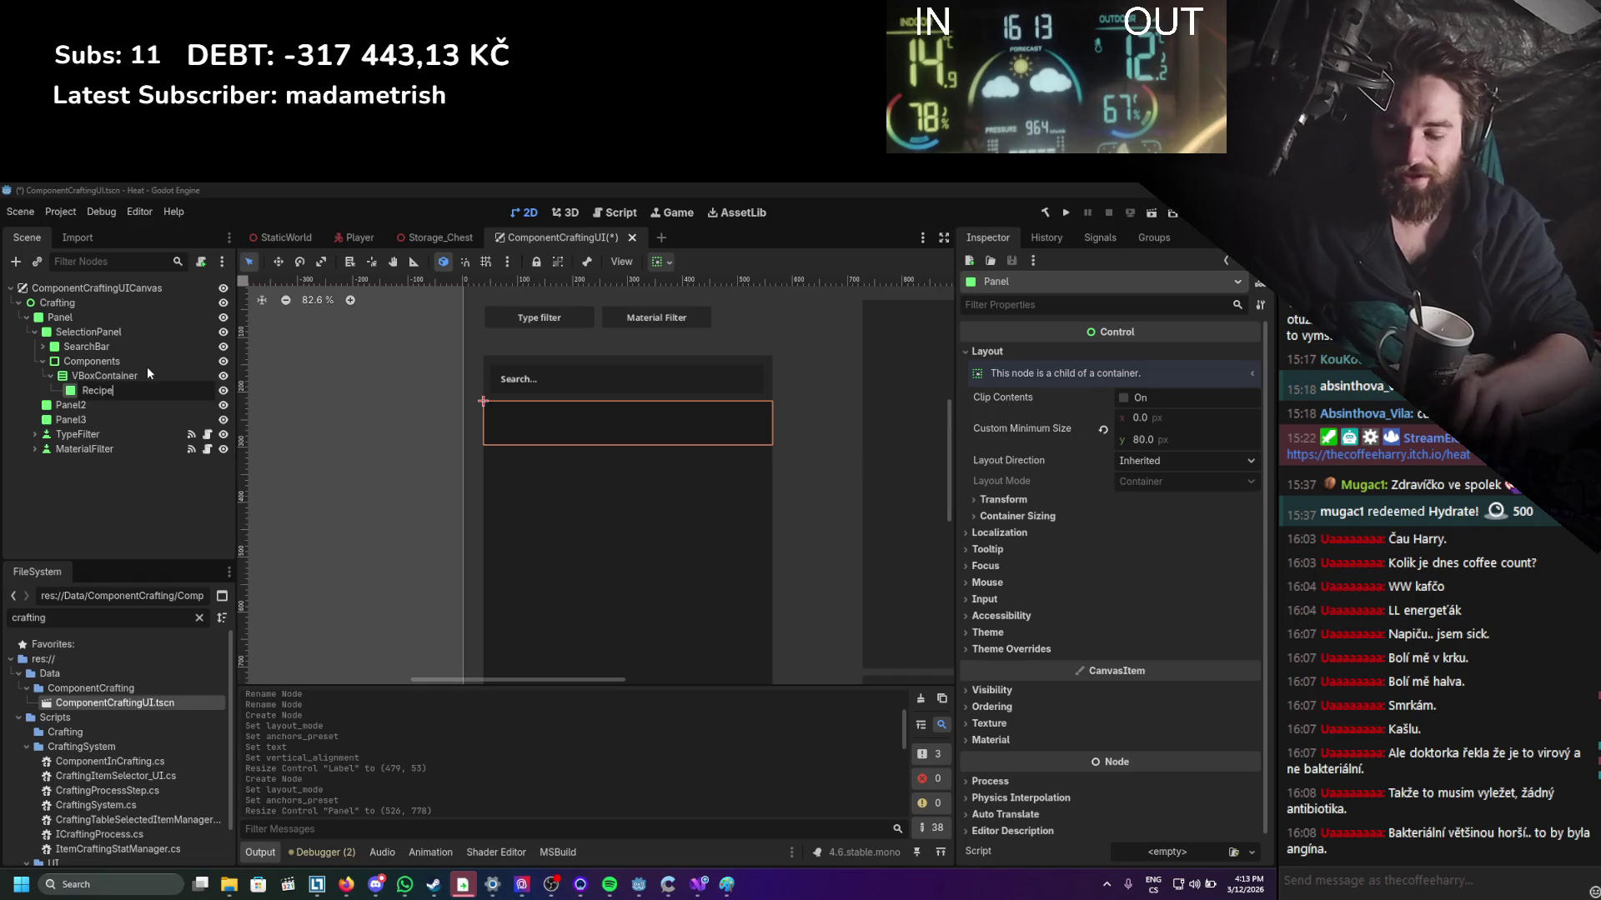
type("Base")
key("Return")
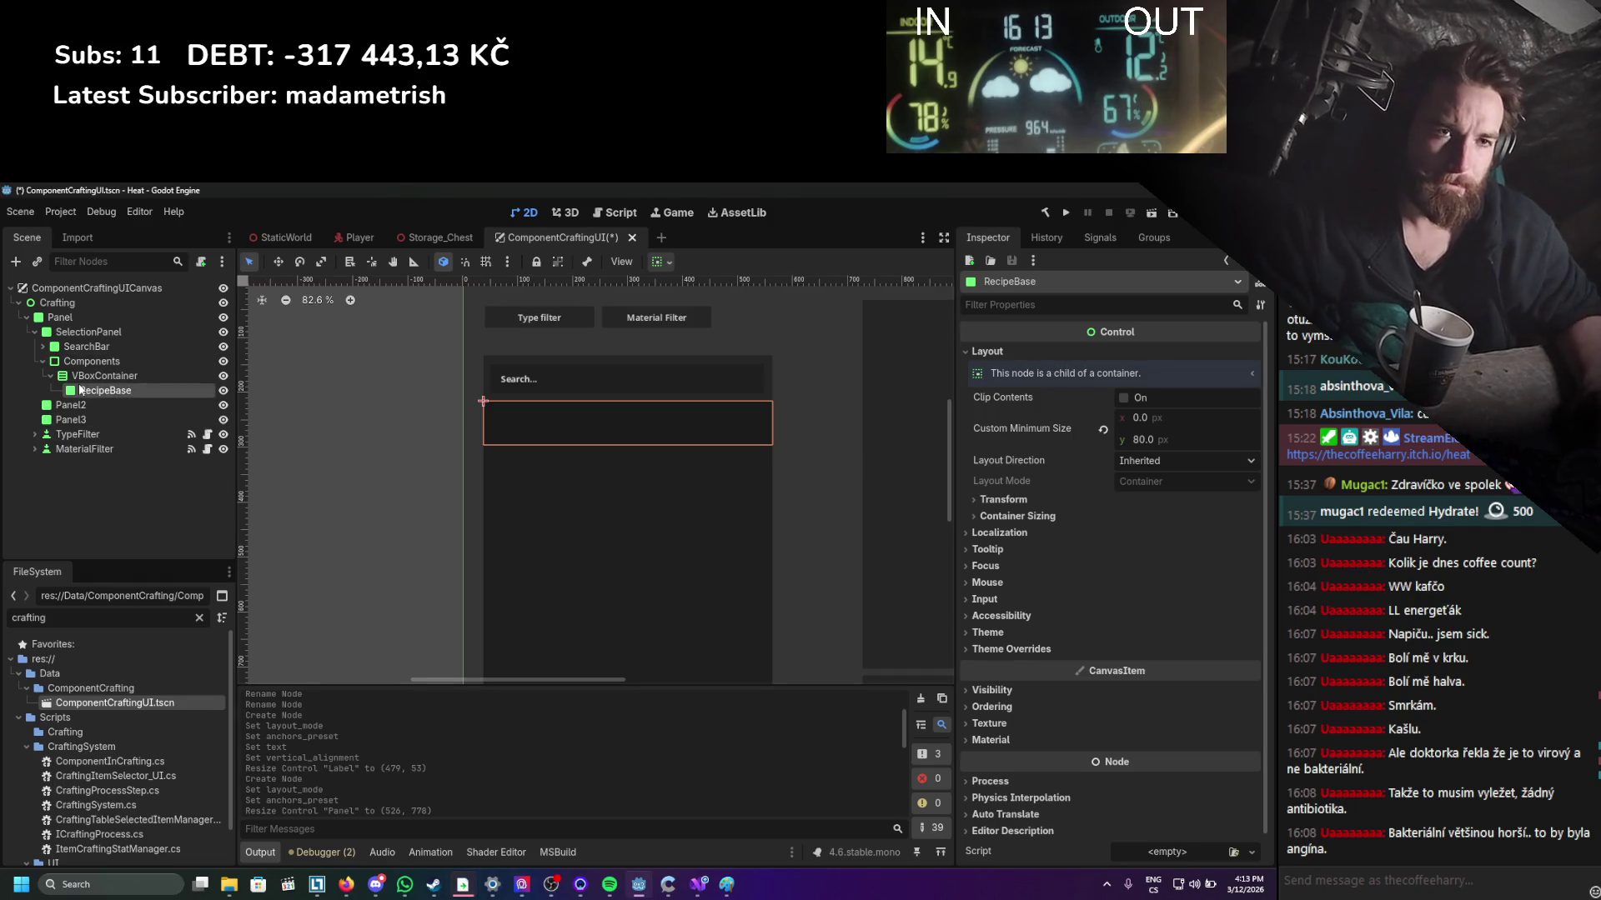
double_click(98, 390)
left_click(83, 391)
type("Compone")
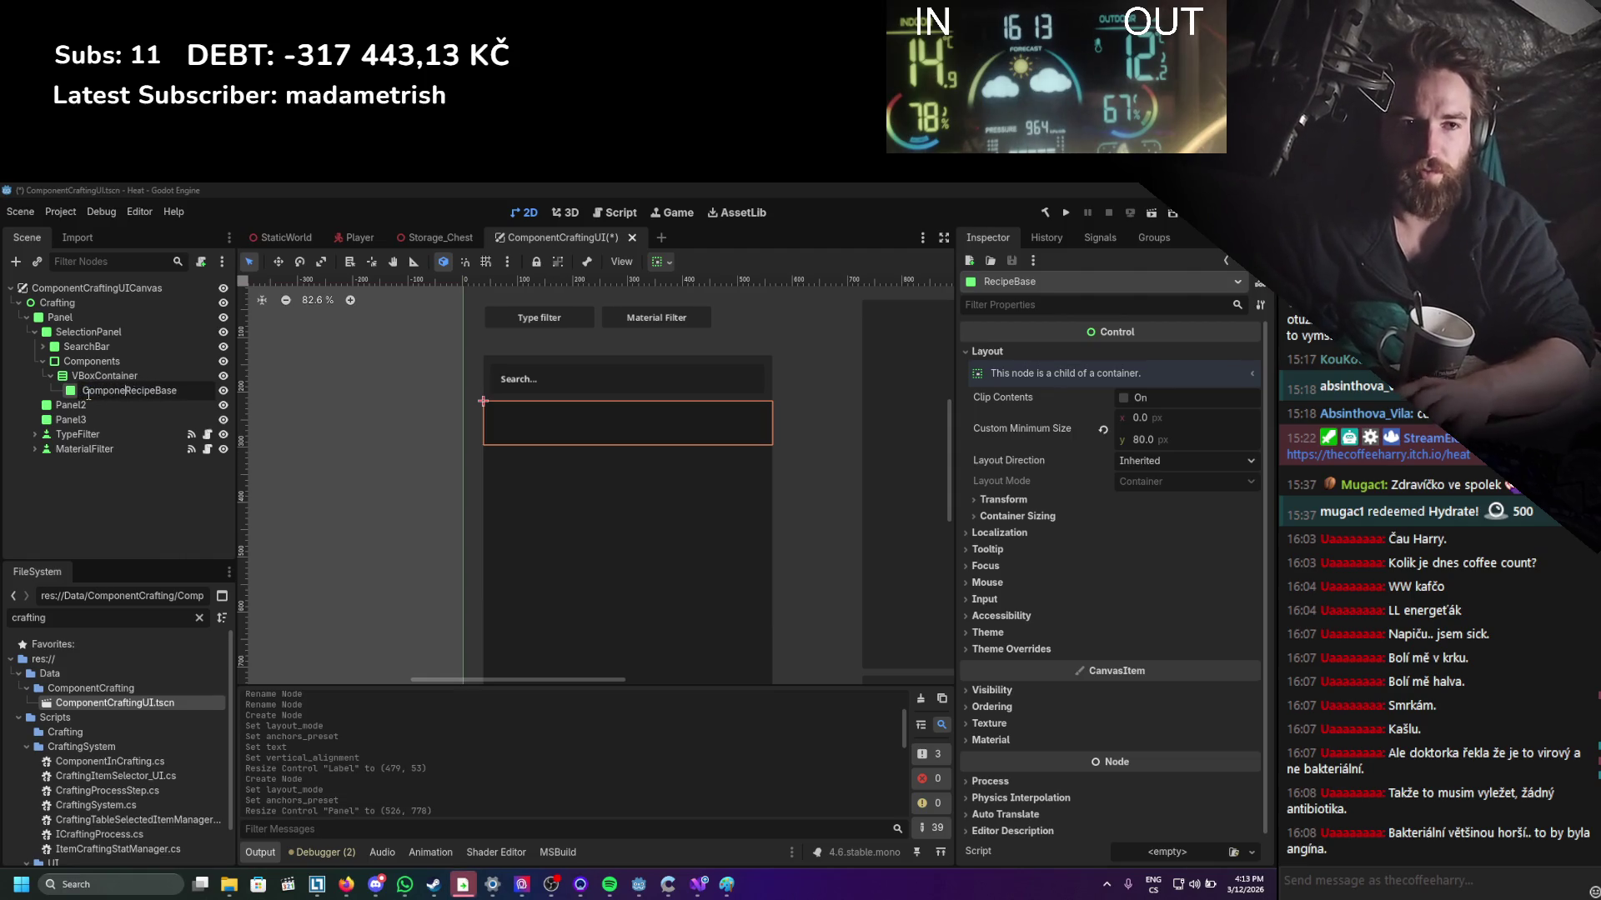
type("nt")
key("Return")
key("ctrl+s")
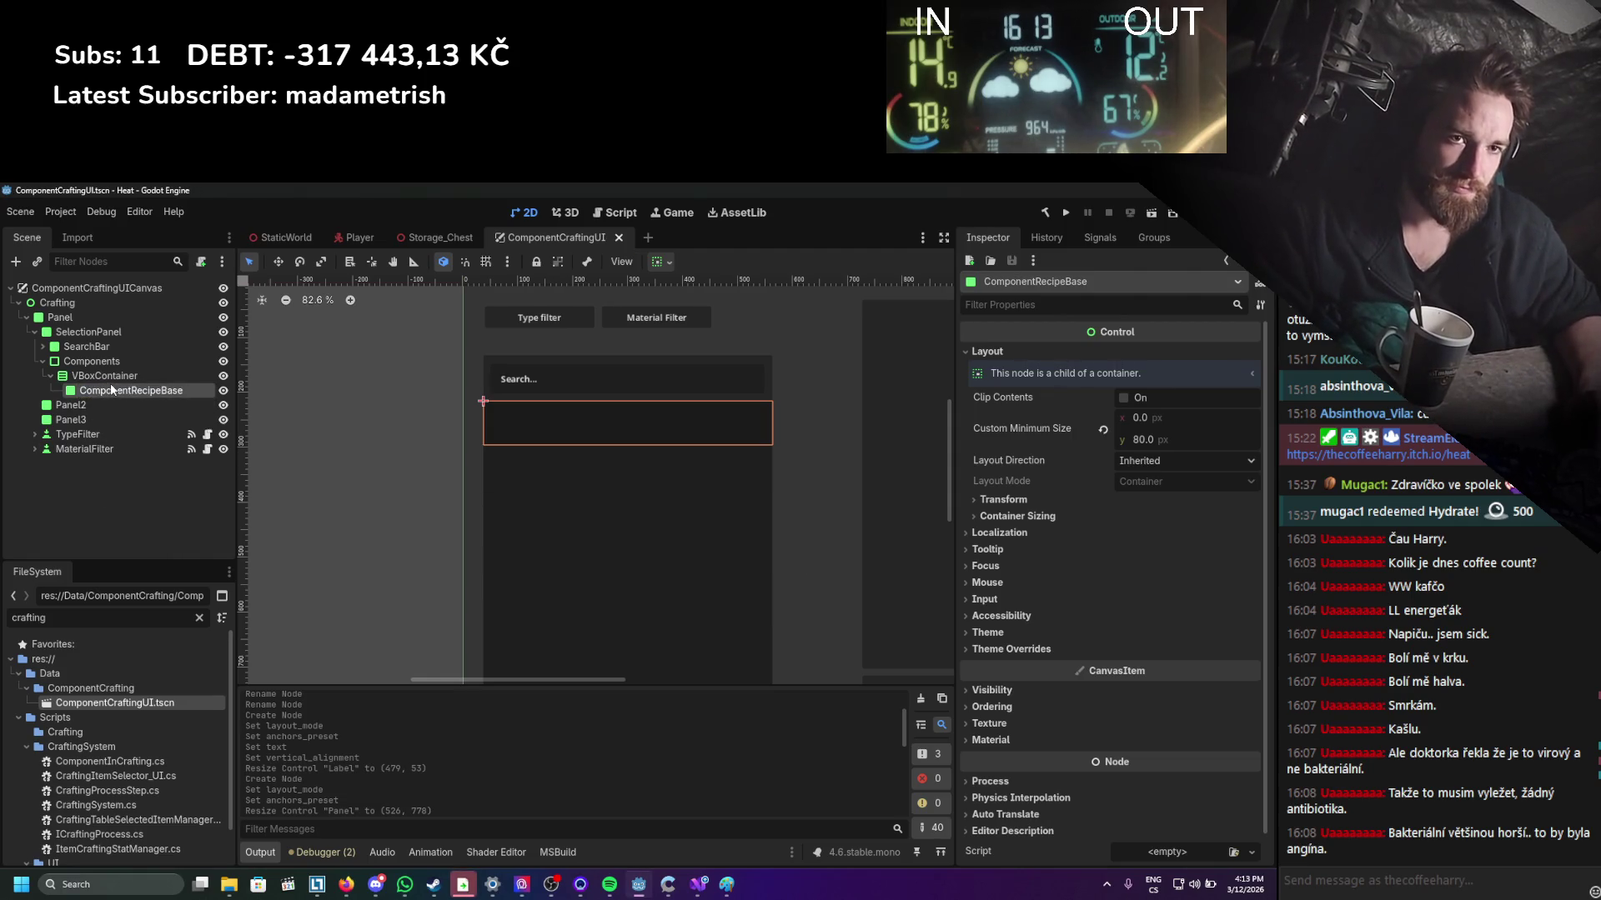
Add a TextureRect child to ComponentRecipeBase, found by searching 'rect'.
right_click(111, 385)
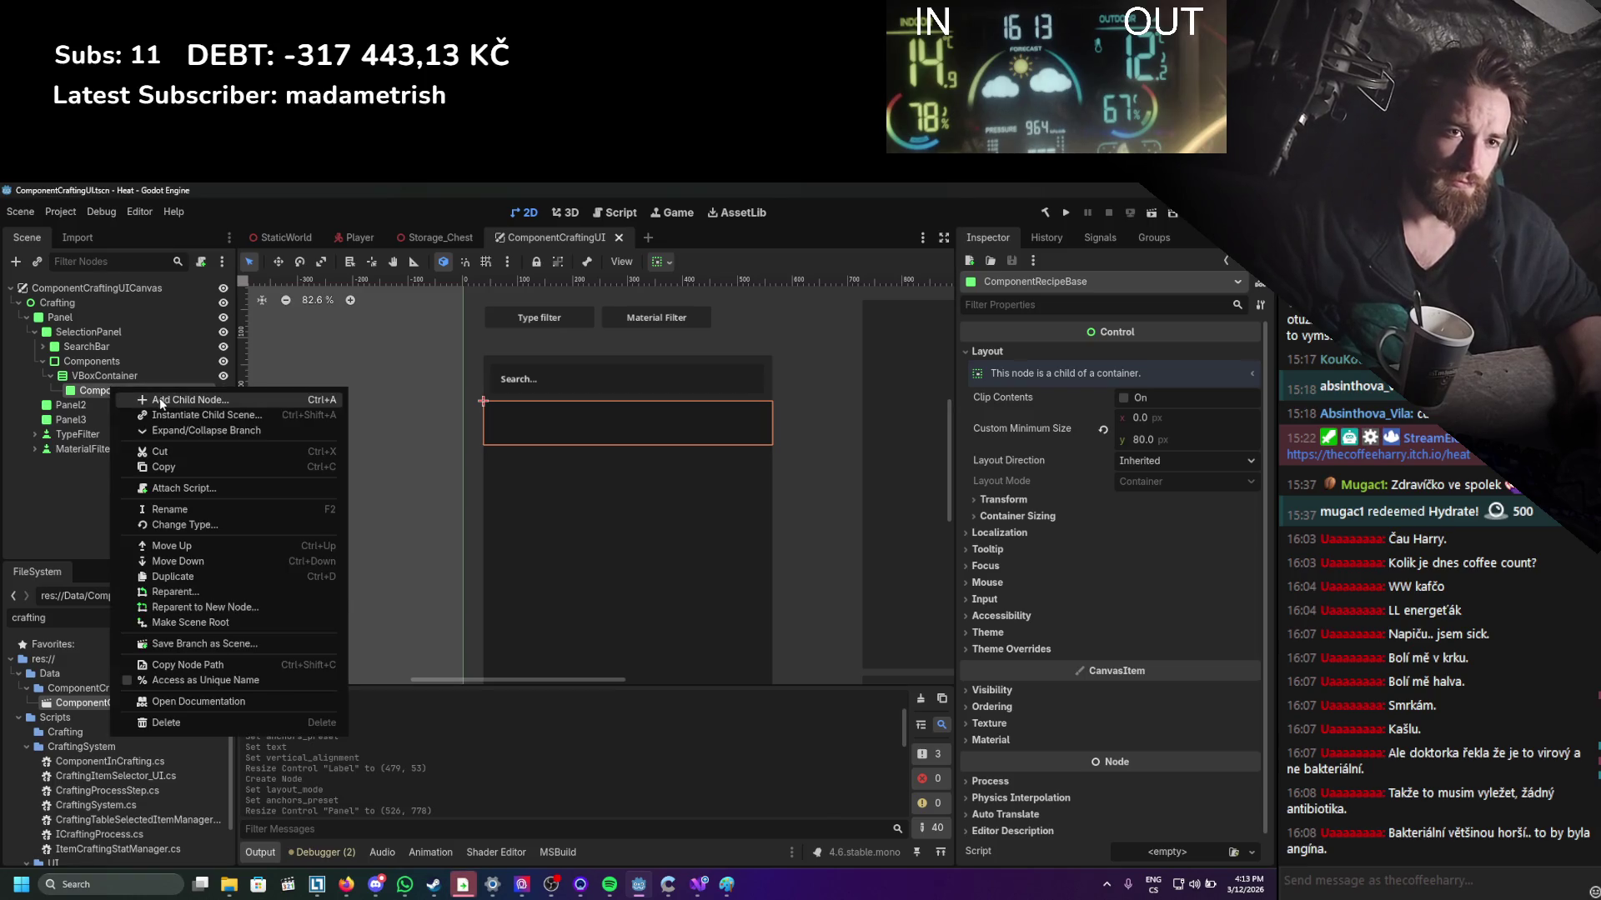
left_click(160, 401)
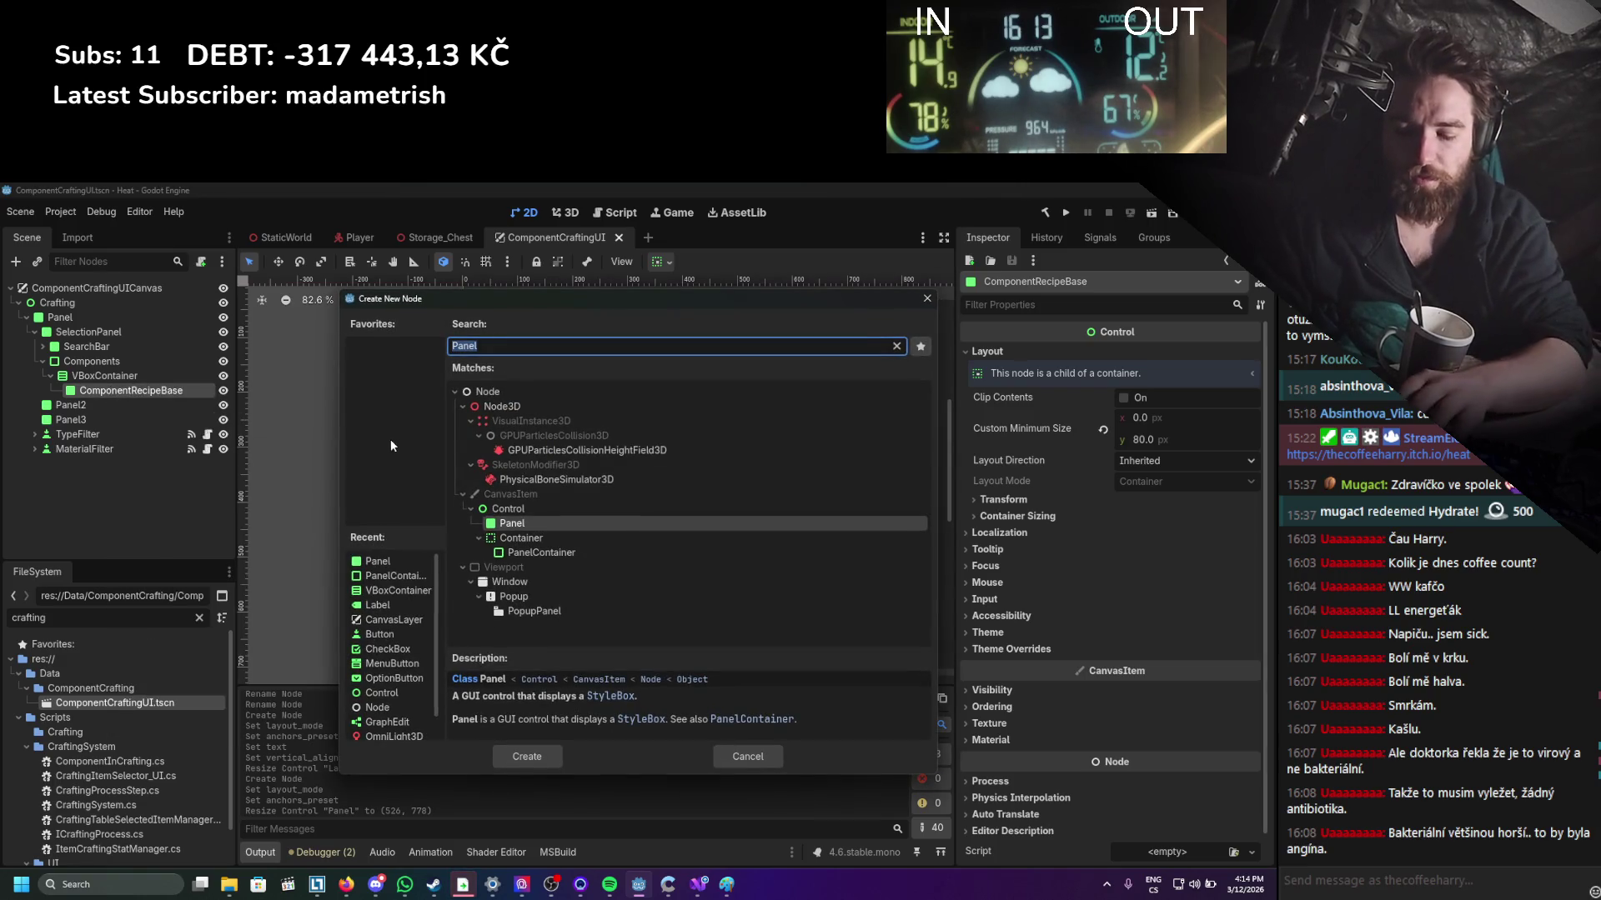
type("imager")
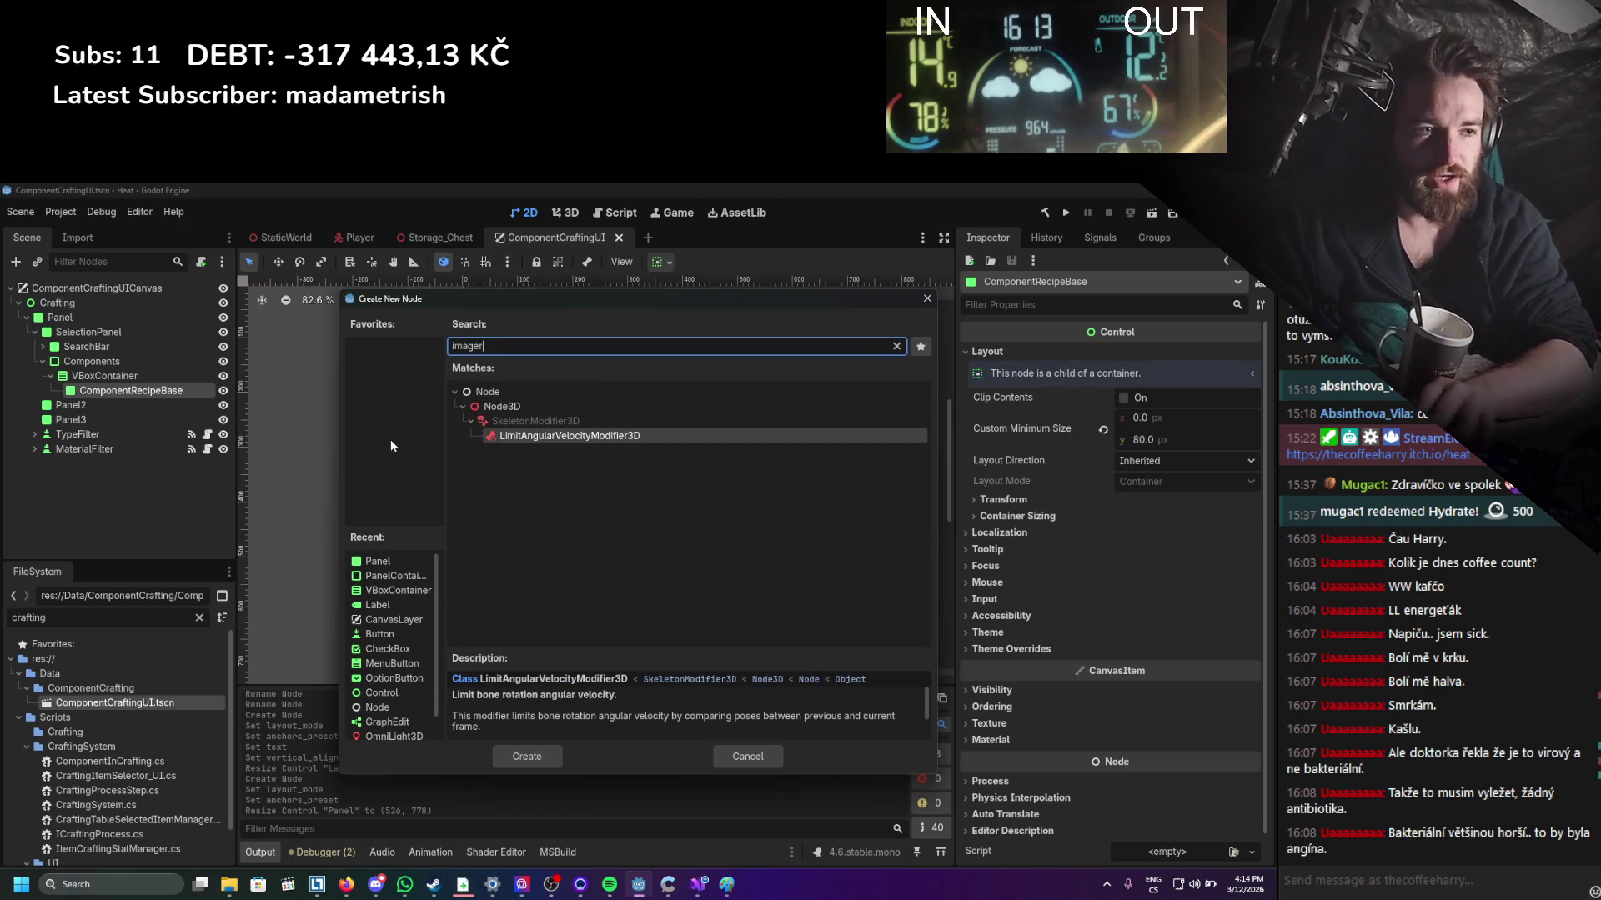
key("BackSpace")
key("BackSpace")
key("BackSpace")
type("rect")
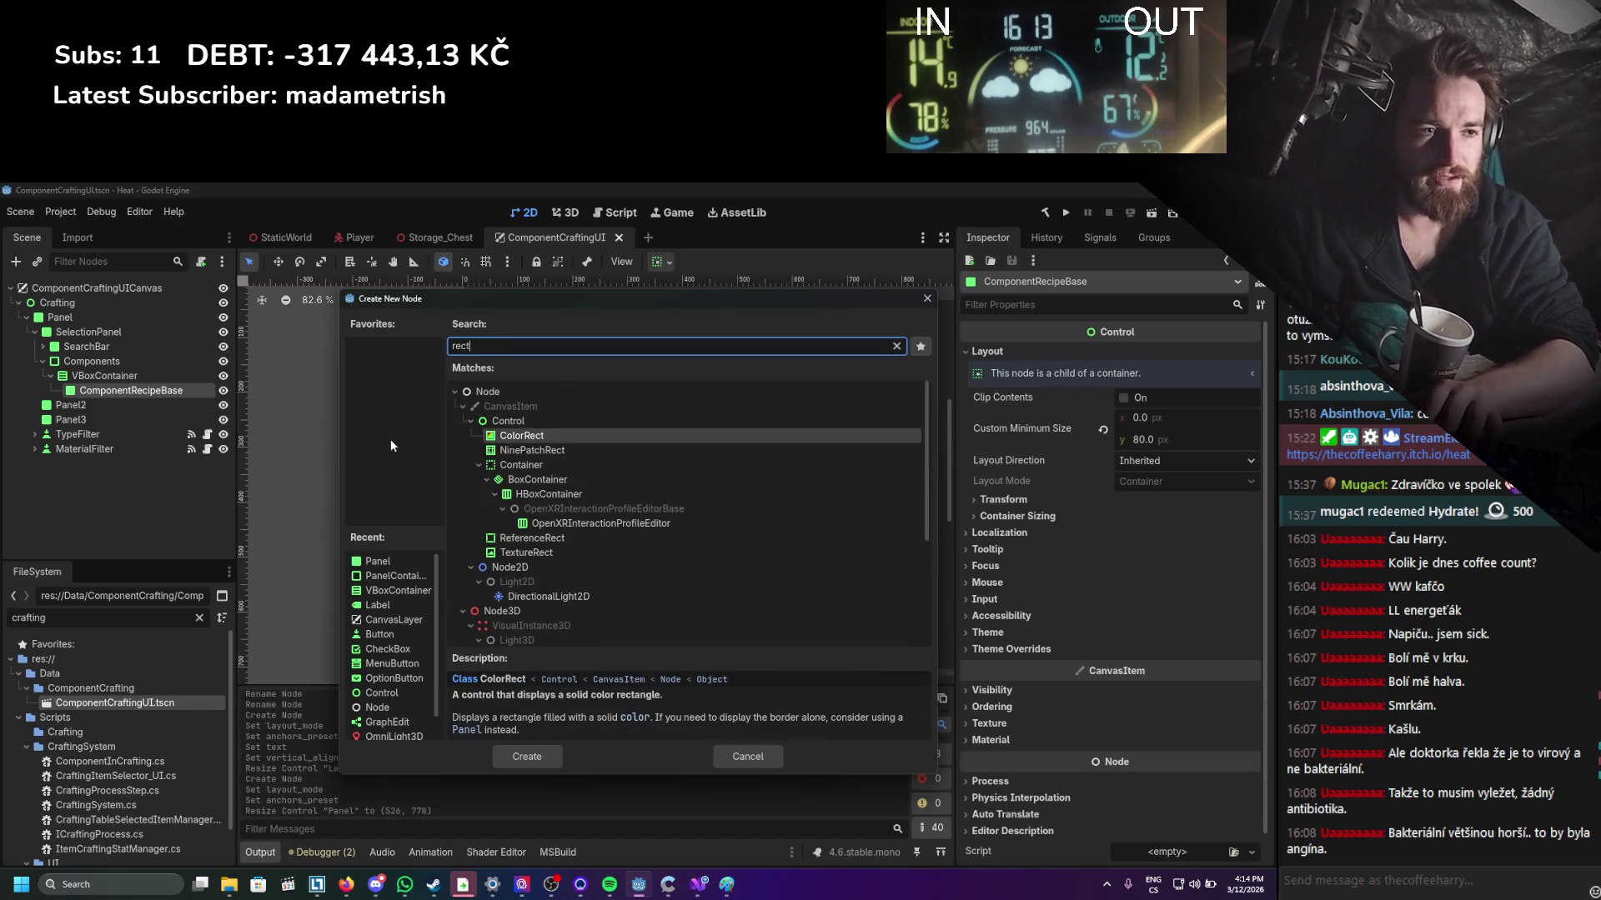
key("Down")
key("Down")
key("Down")
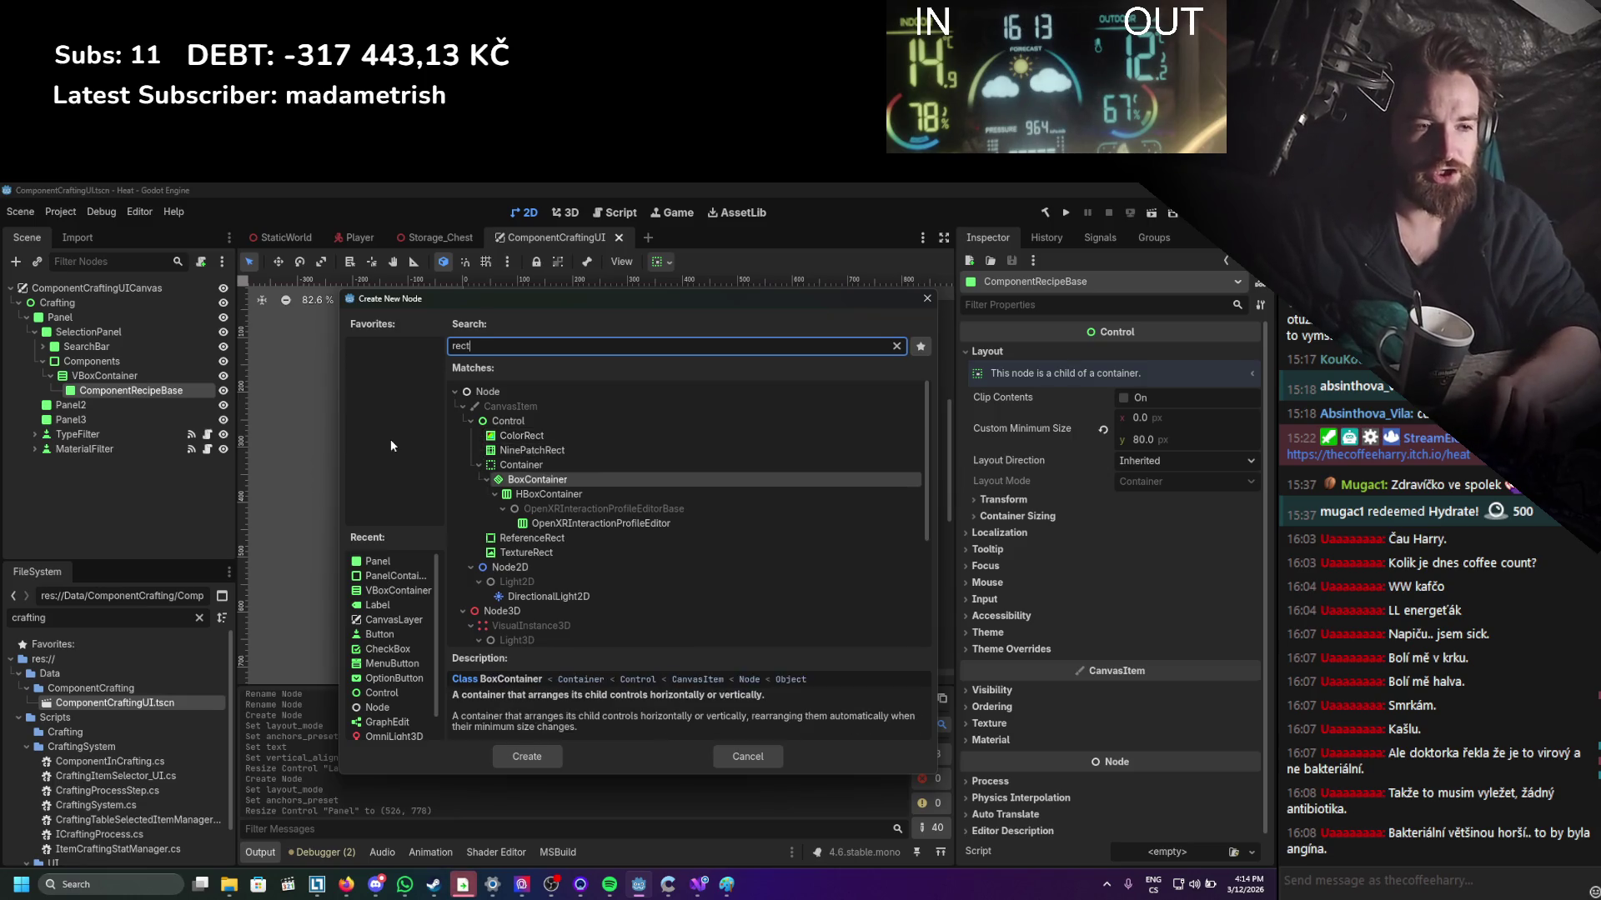
key("Return")
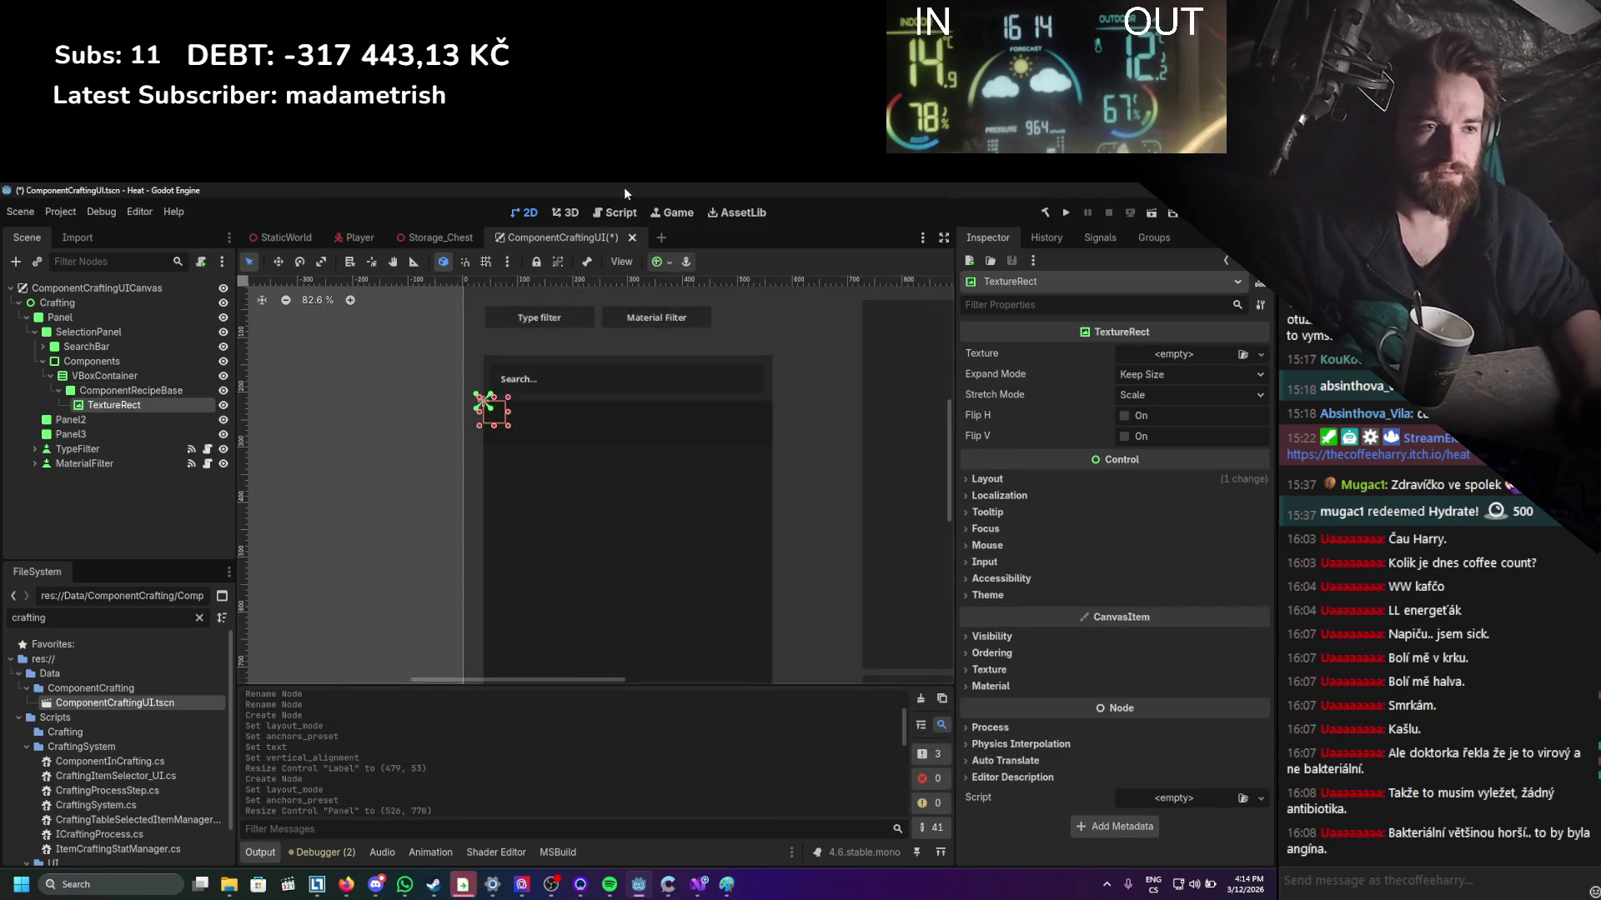
Enlarge the TextureRect and assign the axe tool image as its texture.
scroll(522, 413, "up", 4)
mouse_move(482, 459)
left_mouse_down()
mouse_move(533, 505)
mouse_move(526, 472)
left_mouse_up()
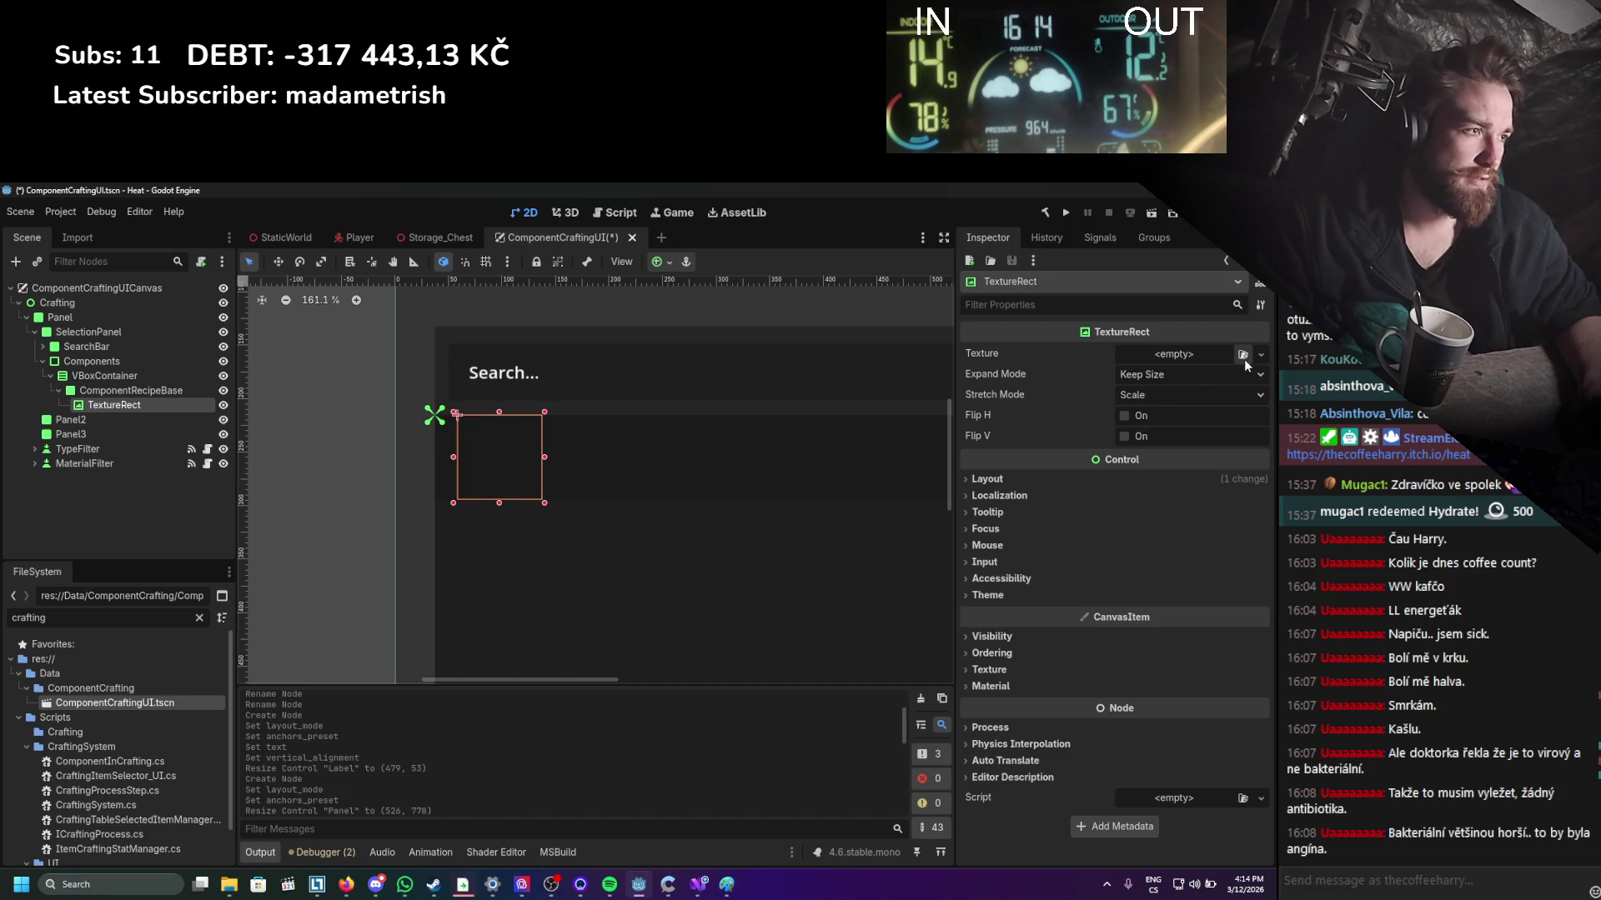
left_click(1242, 355)
double_click(679, 458)
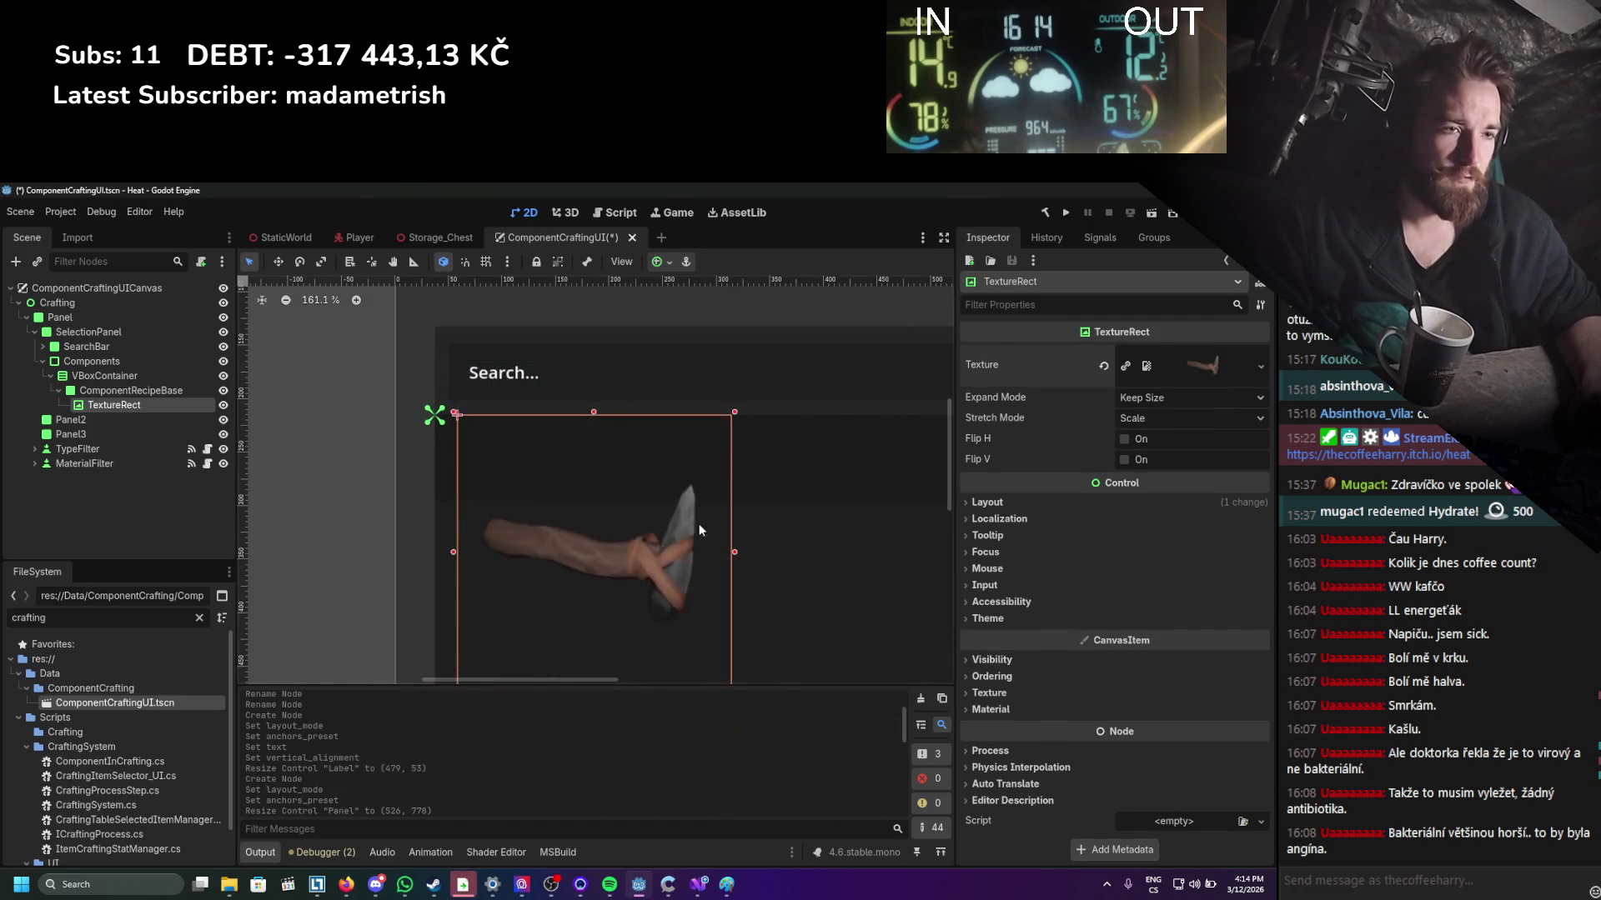
Change the TextureRect's Stretch Mode and Expand Mode, then save the scene.
scroll(698, 529, "down", 4)
left_click(1141, 420)
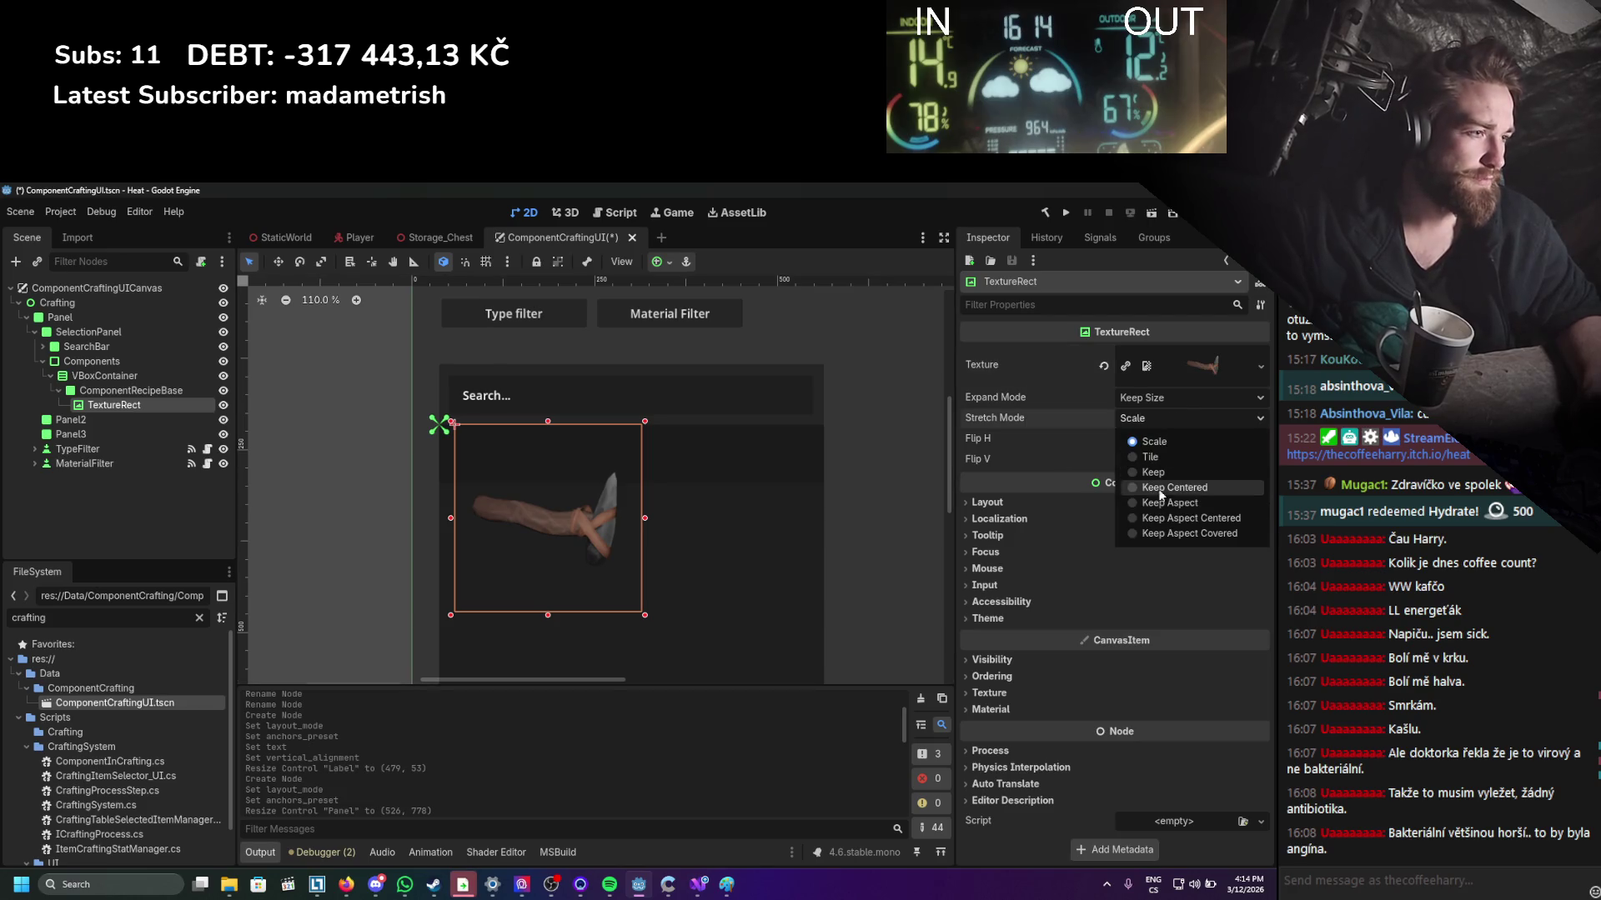
left_click(1190, 518)
left_click(1165, 398)
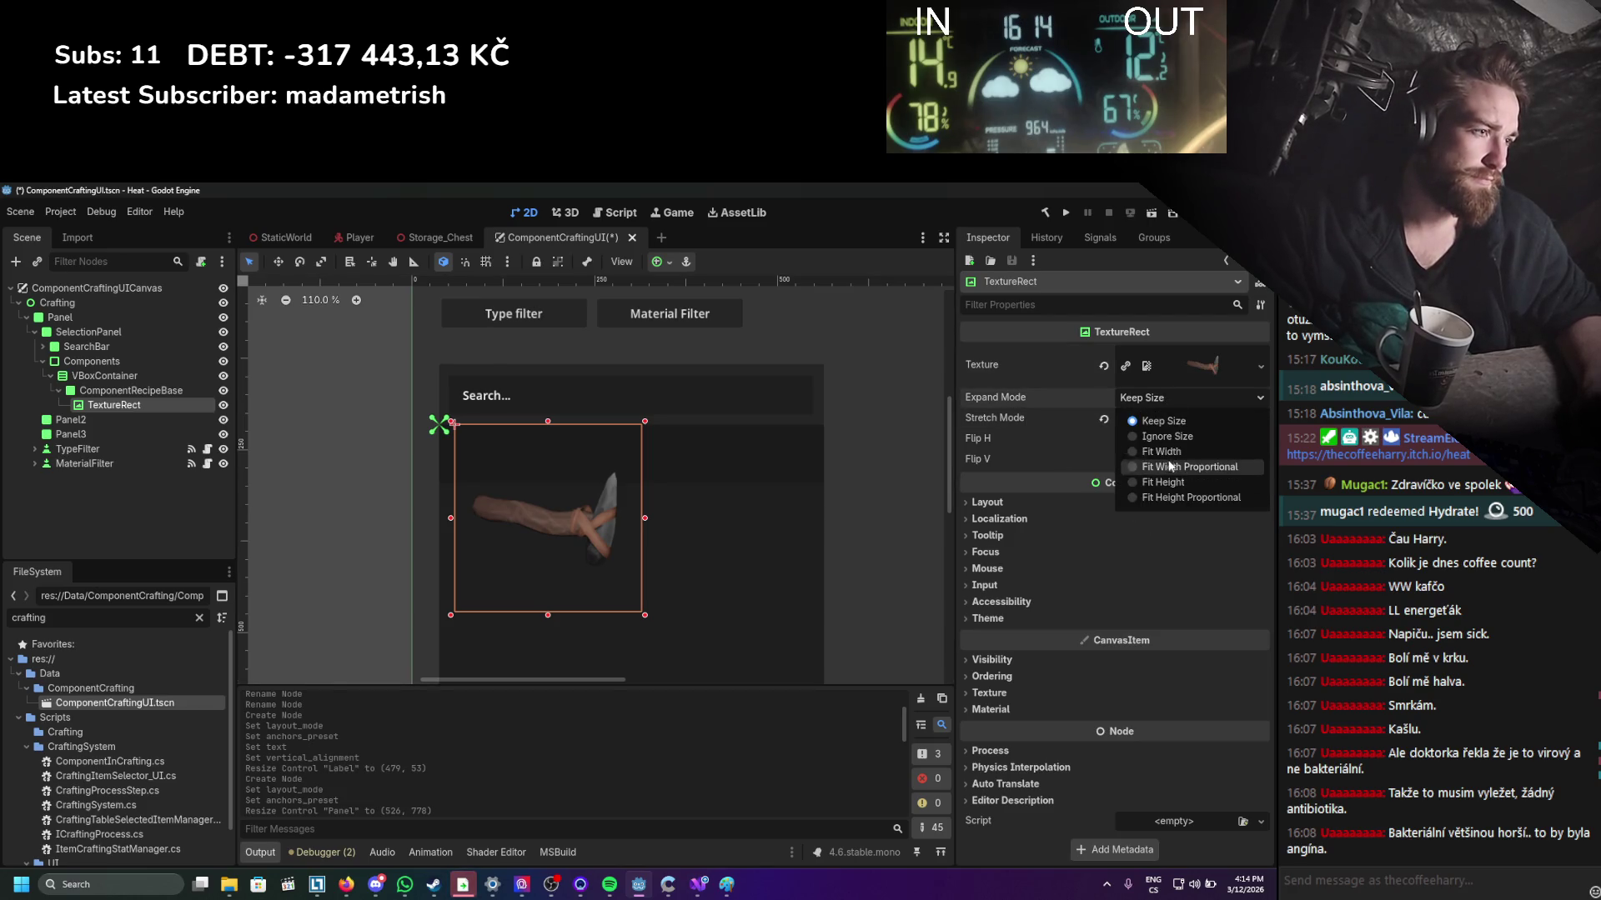
left_click(1165, 436)
key("ctrl+s")
left_click(176, 392)
key("ctrl+a")
Add a Label beside the axe image, enlarge it, and set its text to 'Handle'.
type("Label")
key("Return")
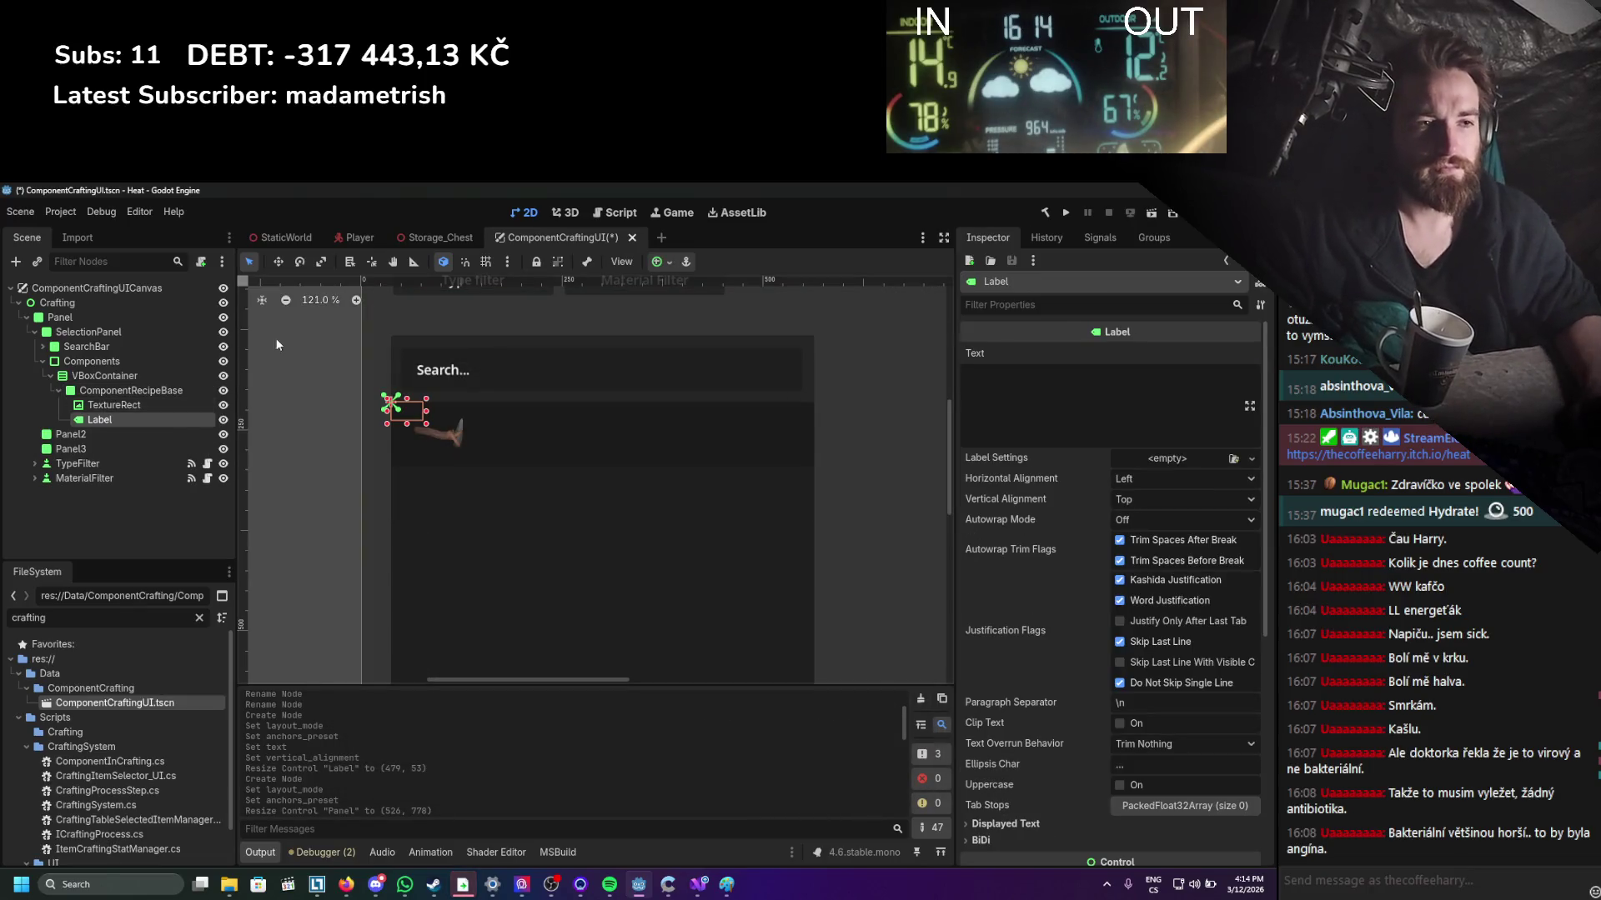
left_click_drag(426, 424, 623, 464)
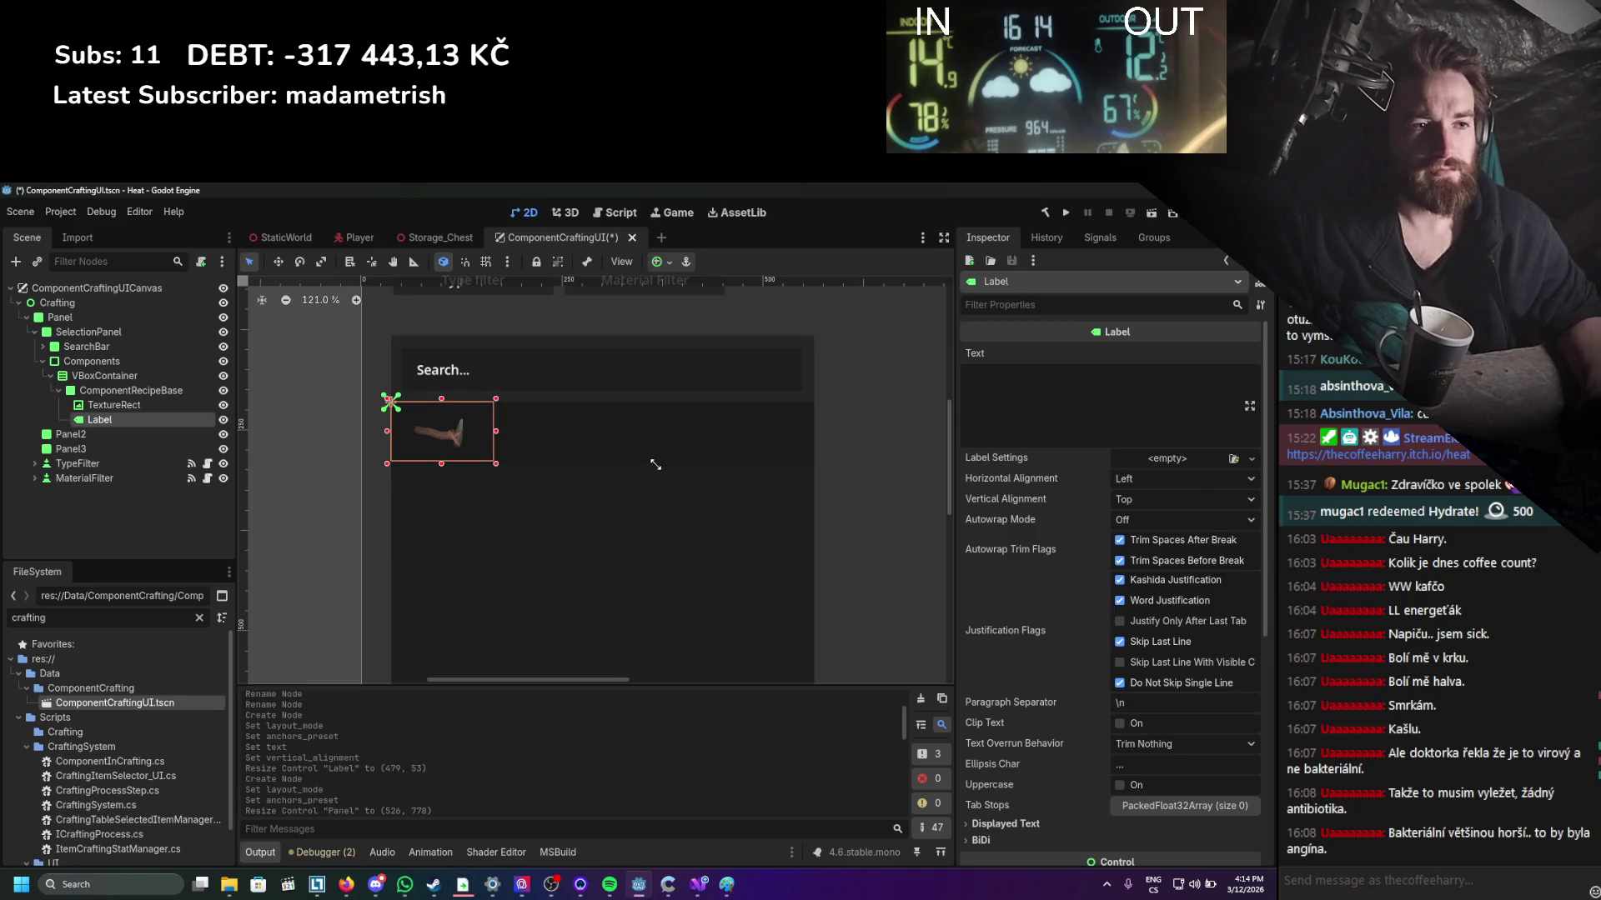
left_click_drag(467, 429, 554, 439)
left_click(1115, 403)
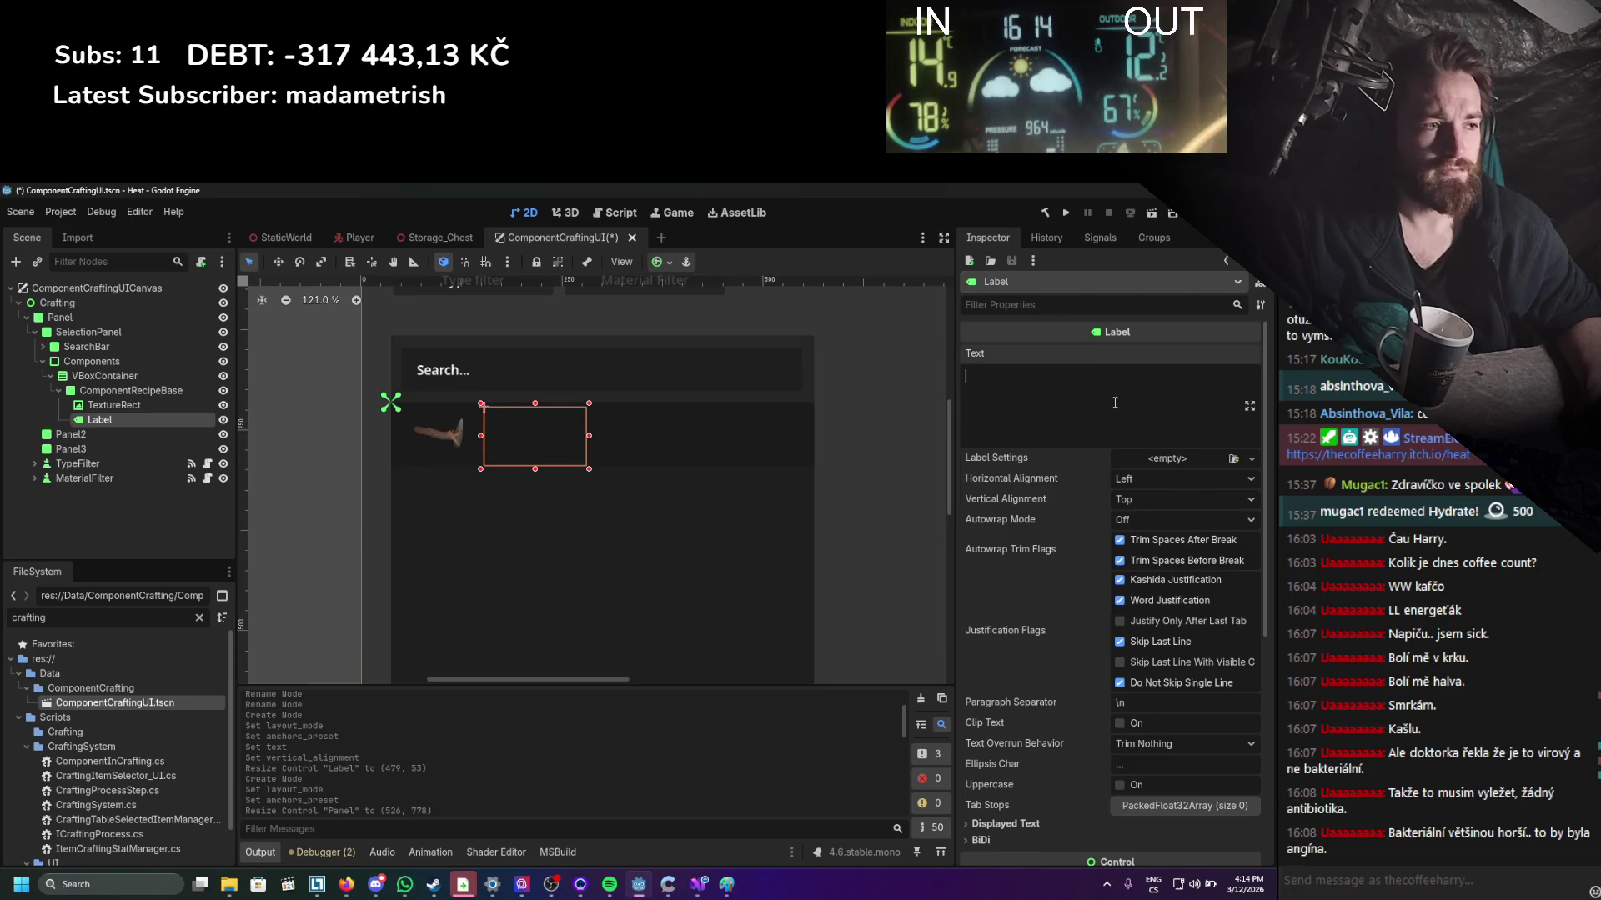
type("Handle")
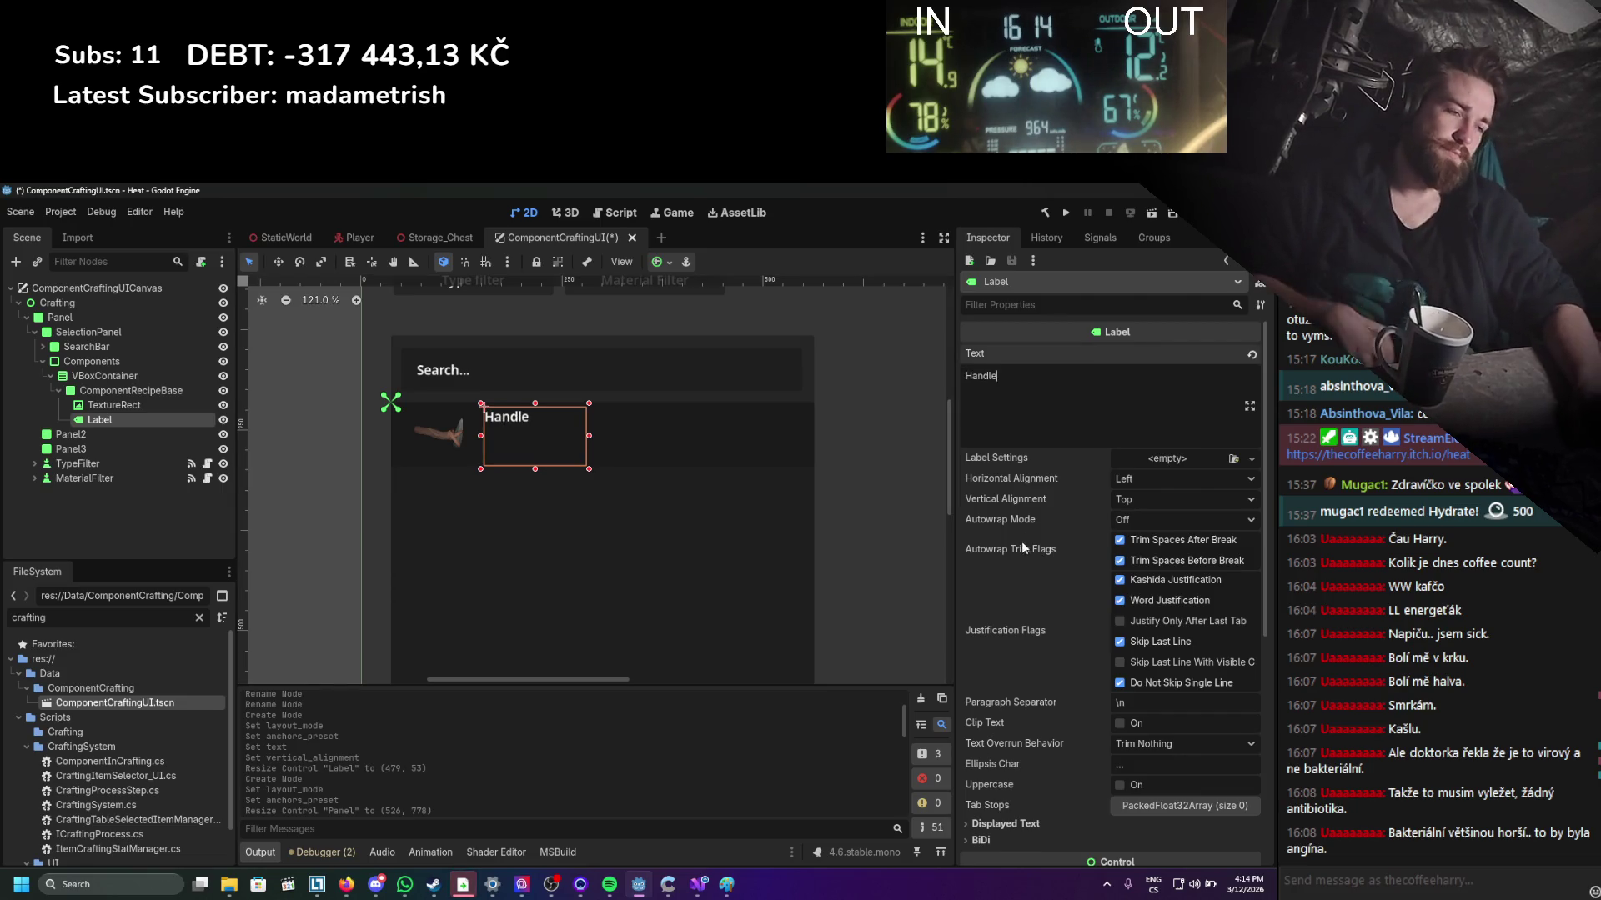
Set the Handle label to left horizontal and centre vertical alignment.
left_click(1124, 481)
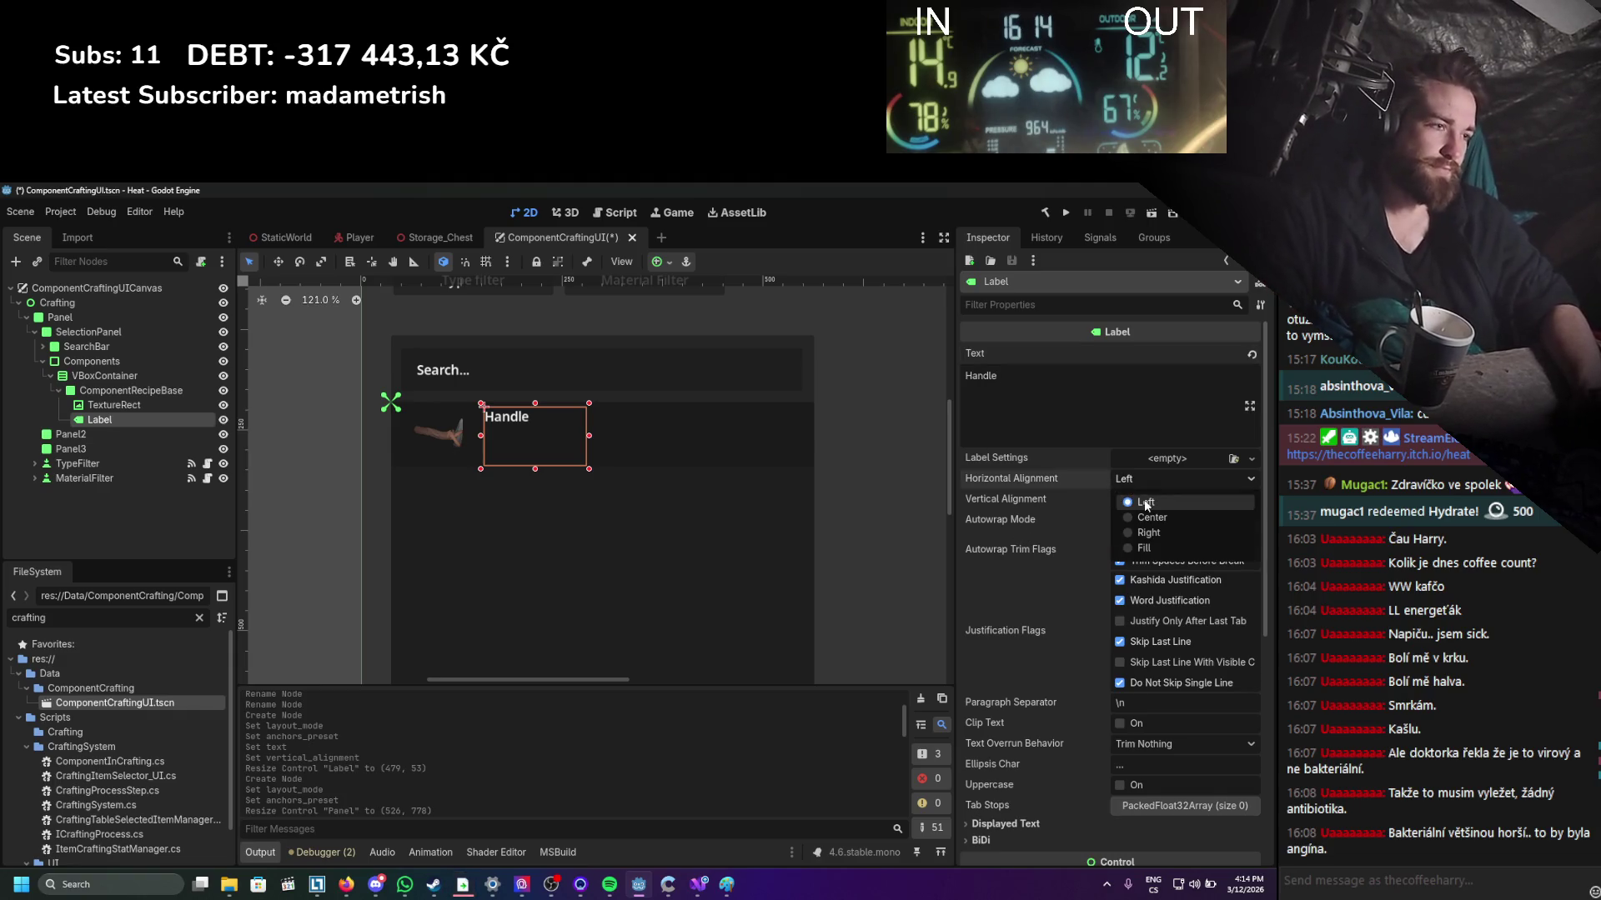
left_click(1152, 519)
left_click(1149, 480)
left_click(1146, 502)
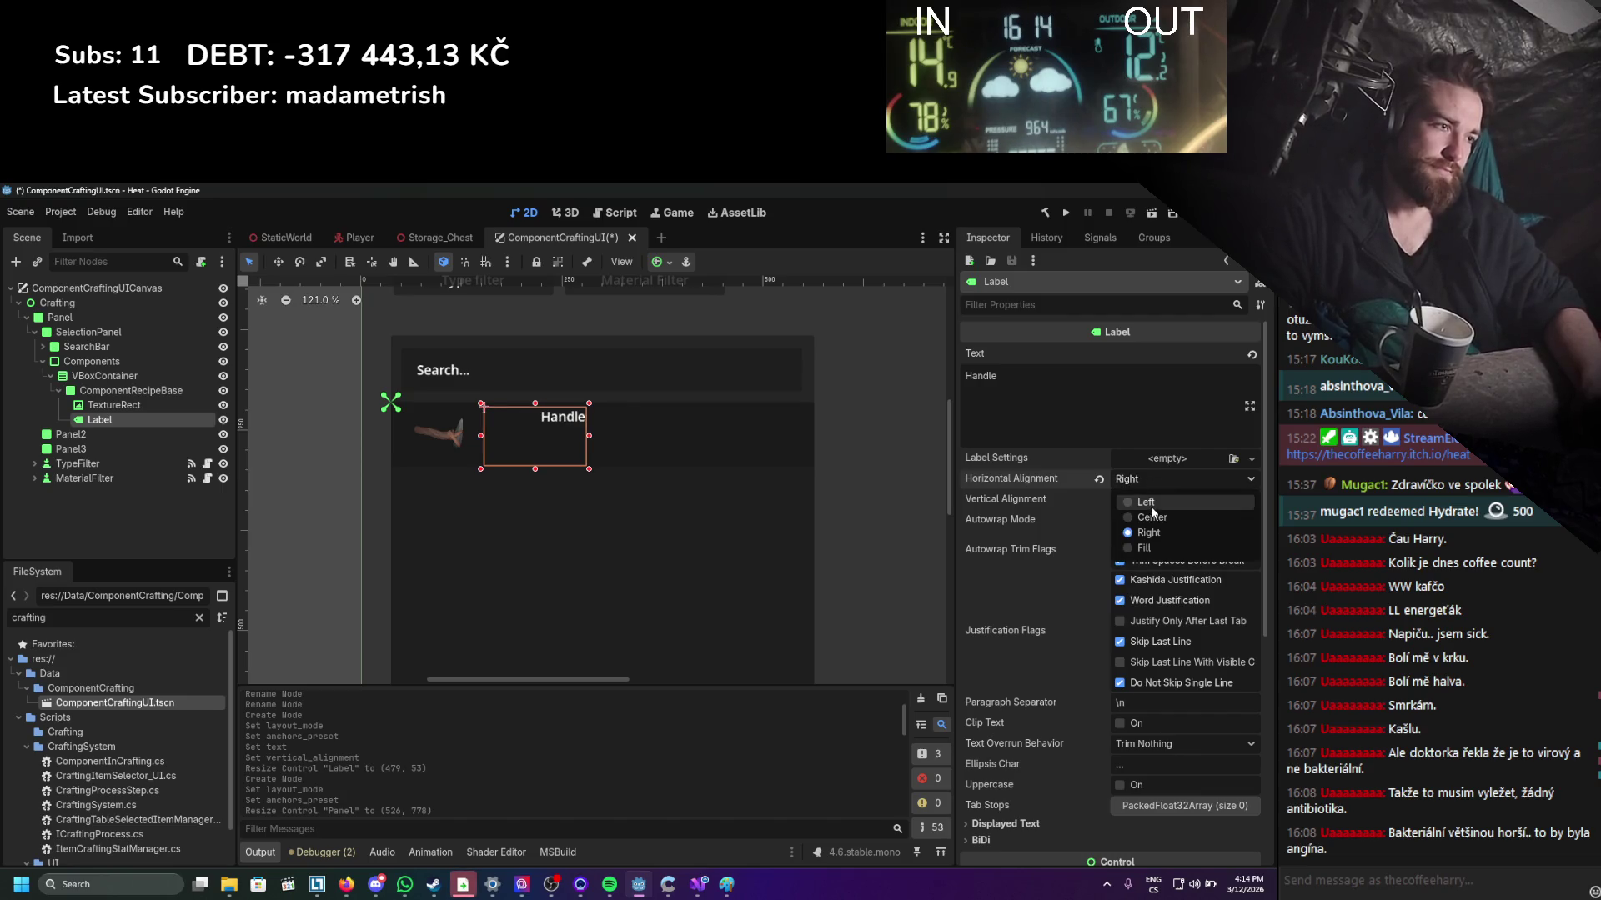
left_click(1151, 500)
left_click(1140, 554)
left_click(1154, 498)
left_click(1135, 536)
Enable the label's Font Size theme override and raise it from 16 to 26 px.
scroll(519, 427, "right", 1)
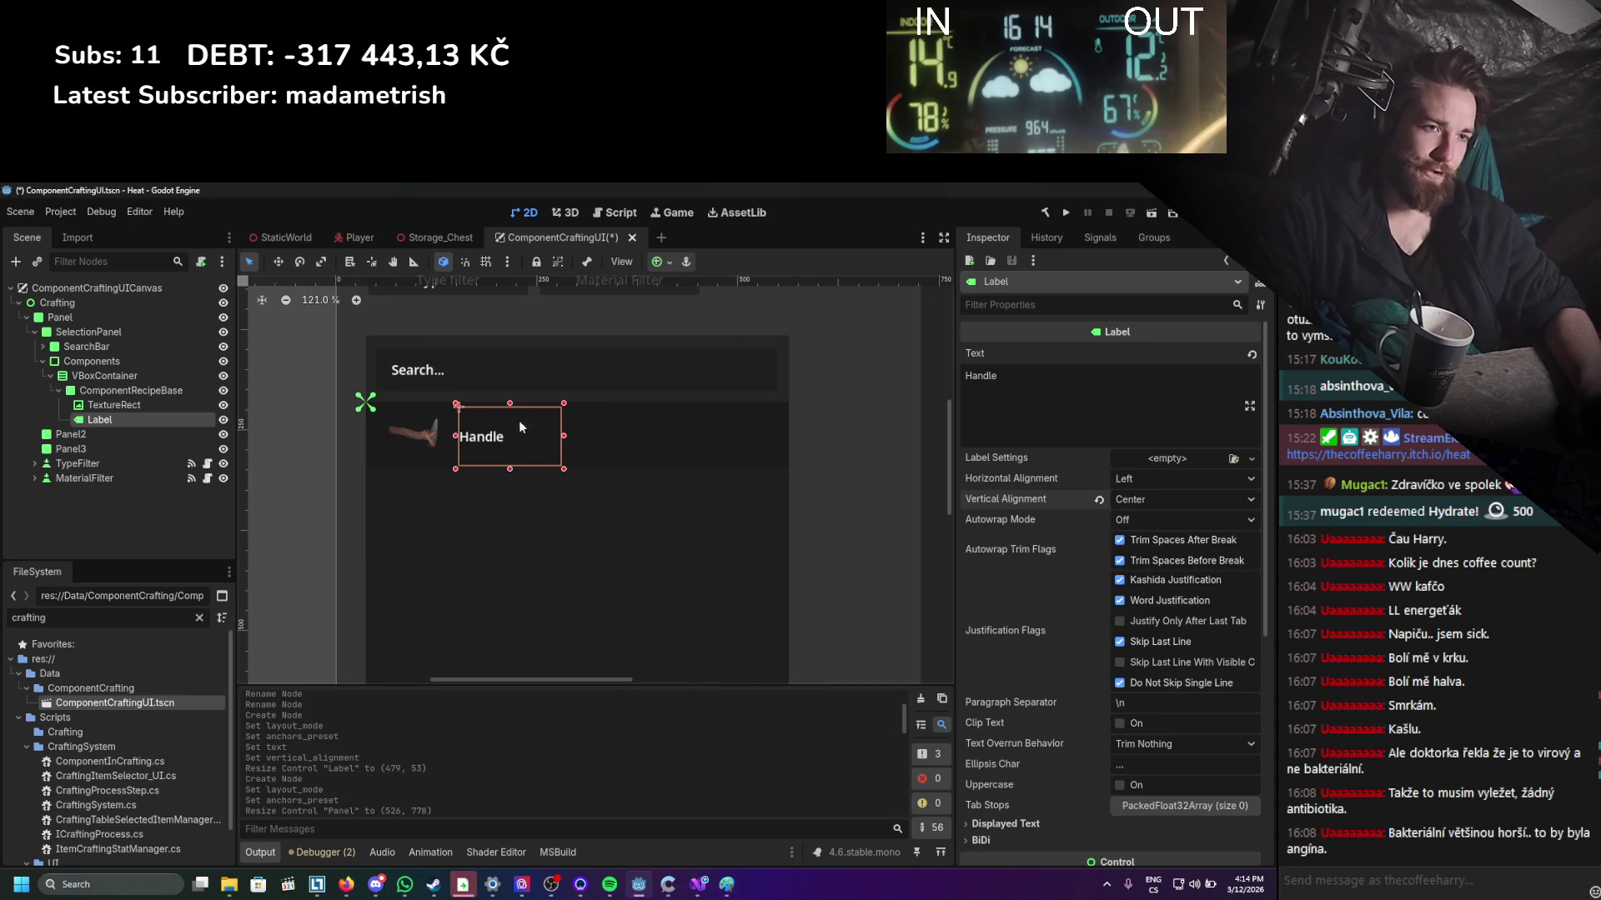
scroll(1176, 542, "down", 5)
left_click(1098, 617)
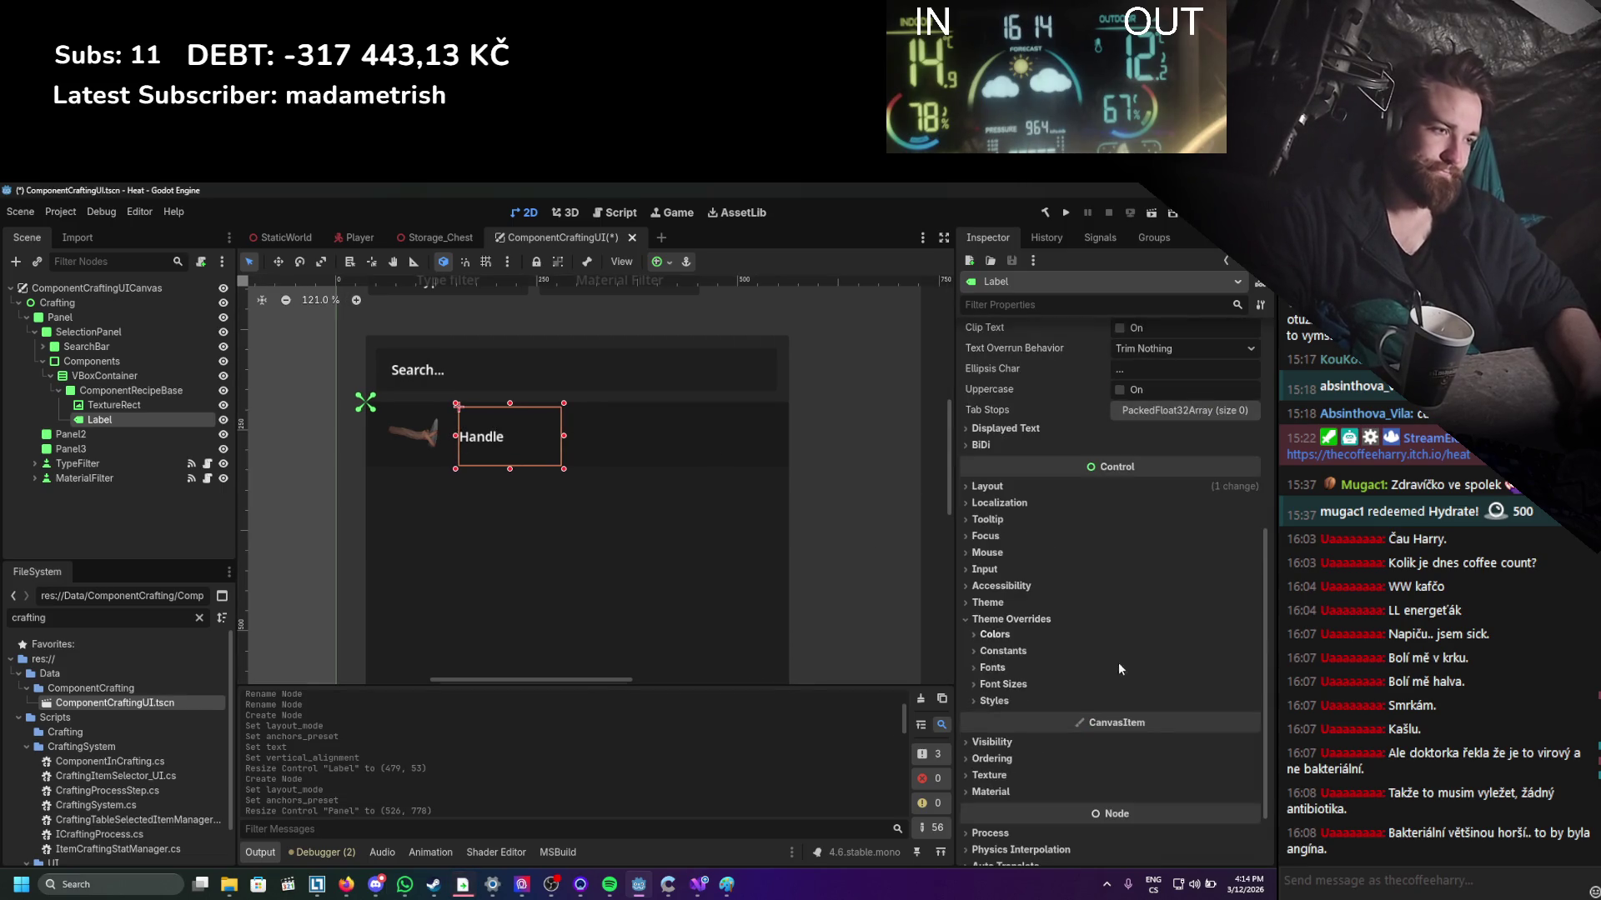
left_click(1009, 684)
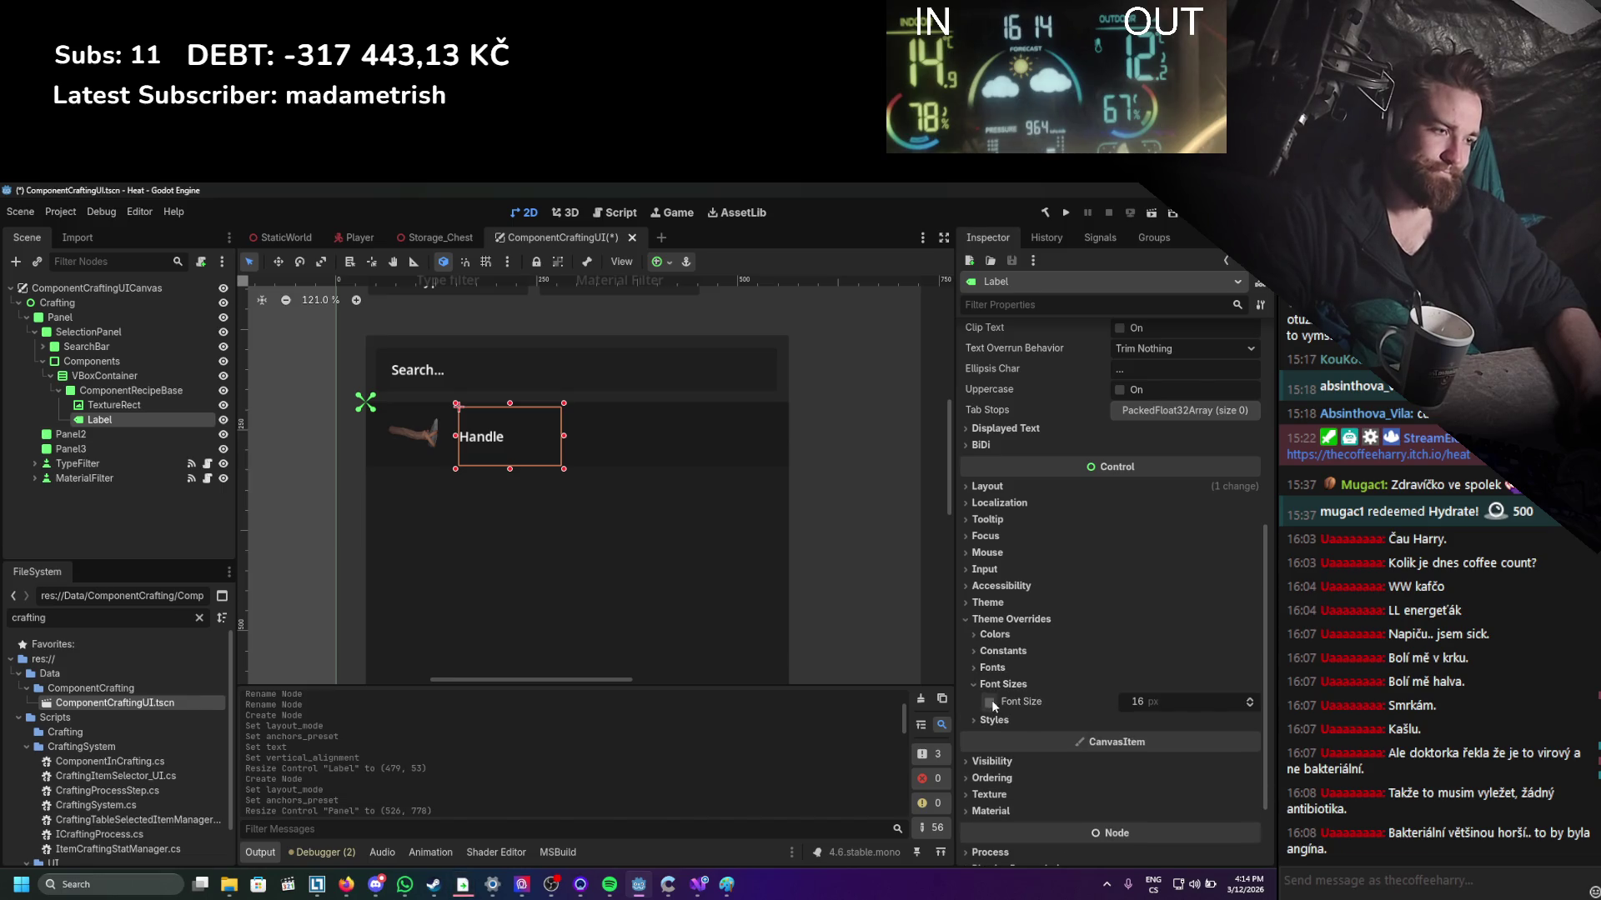
left_click_drag(1141, 703, 1175, 703)
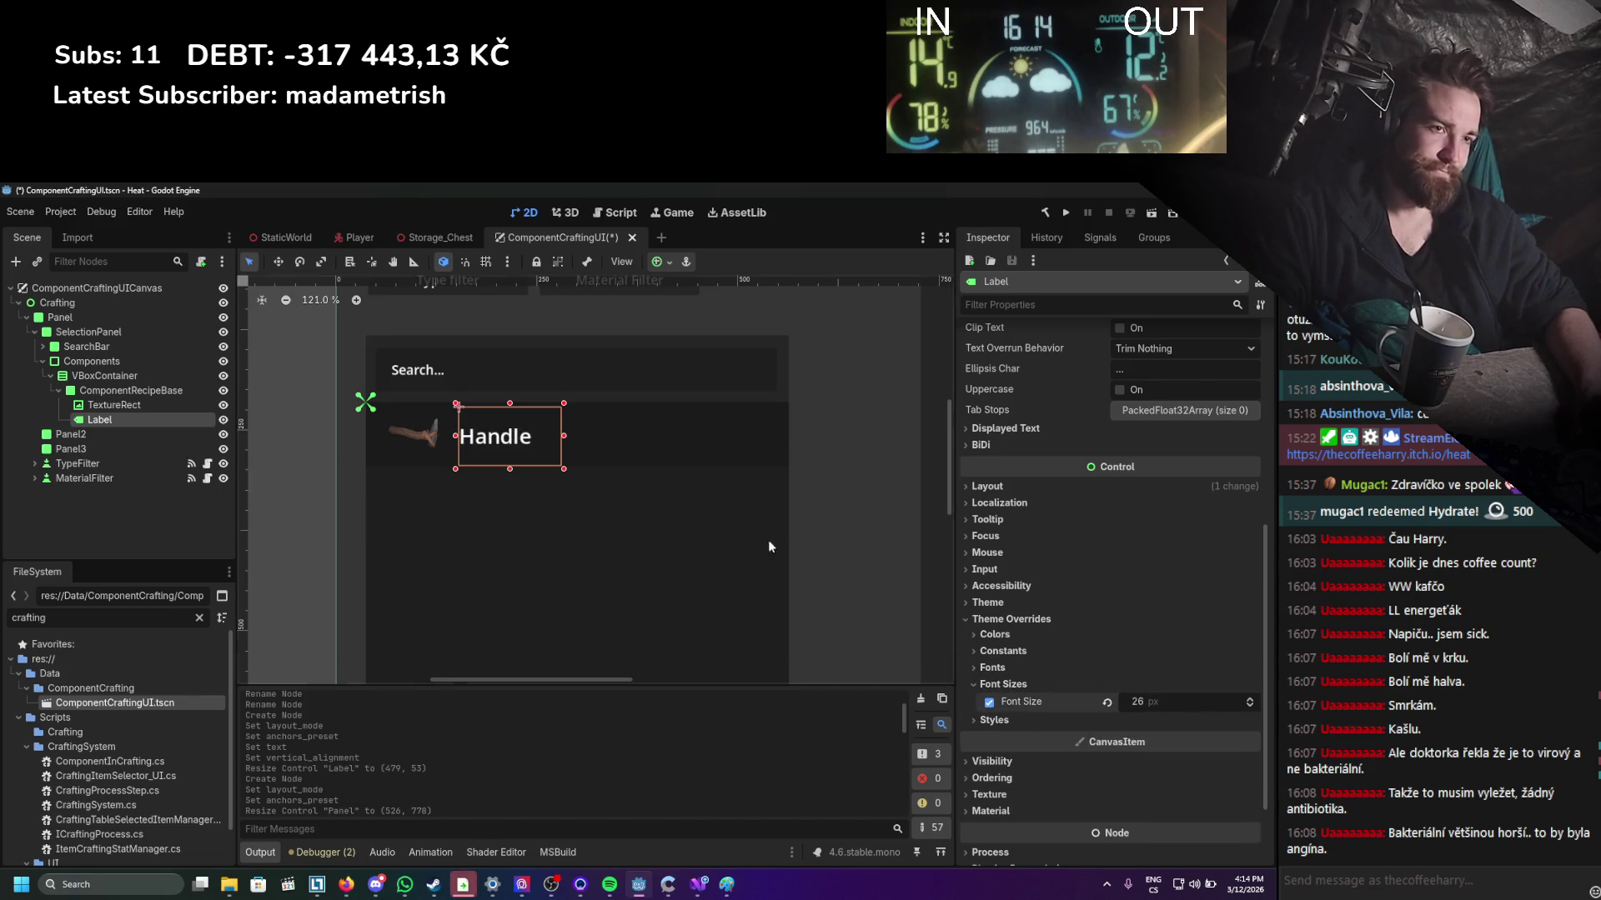
scroll(768, 538, "down", 5)
left_click(635, 404)
scroll(672, 407, "up", 1)
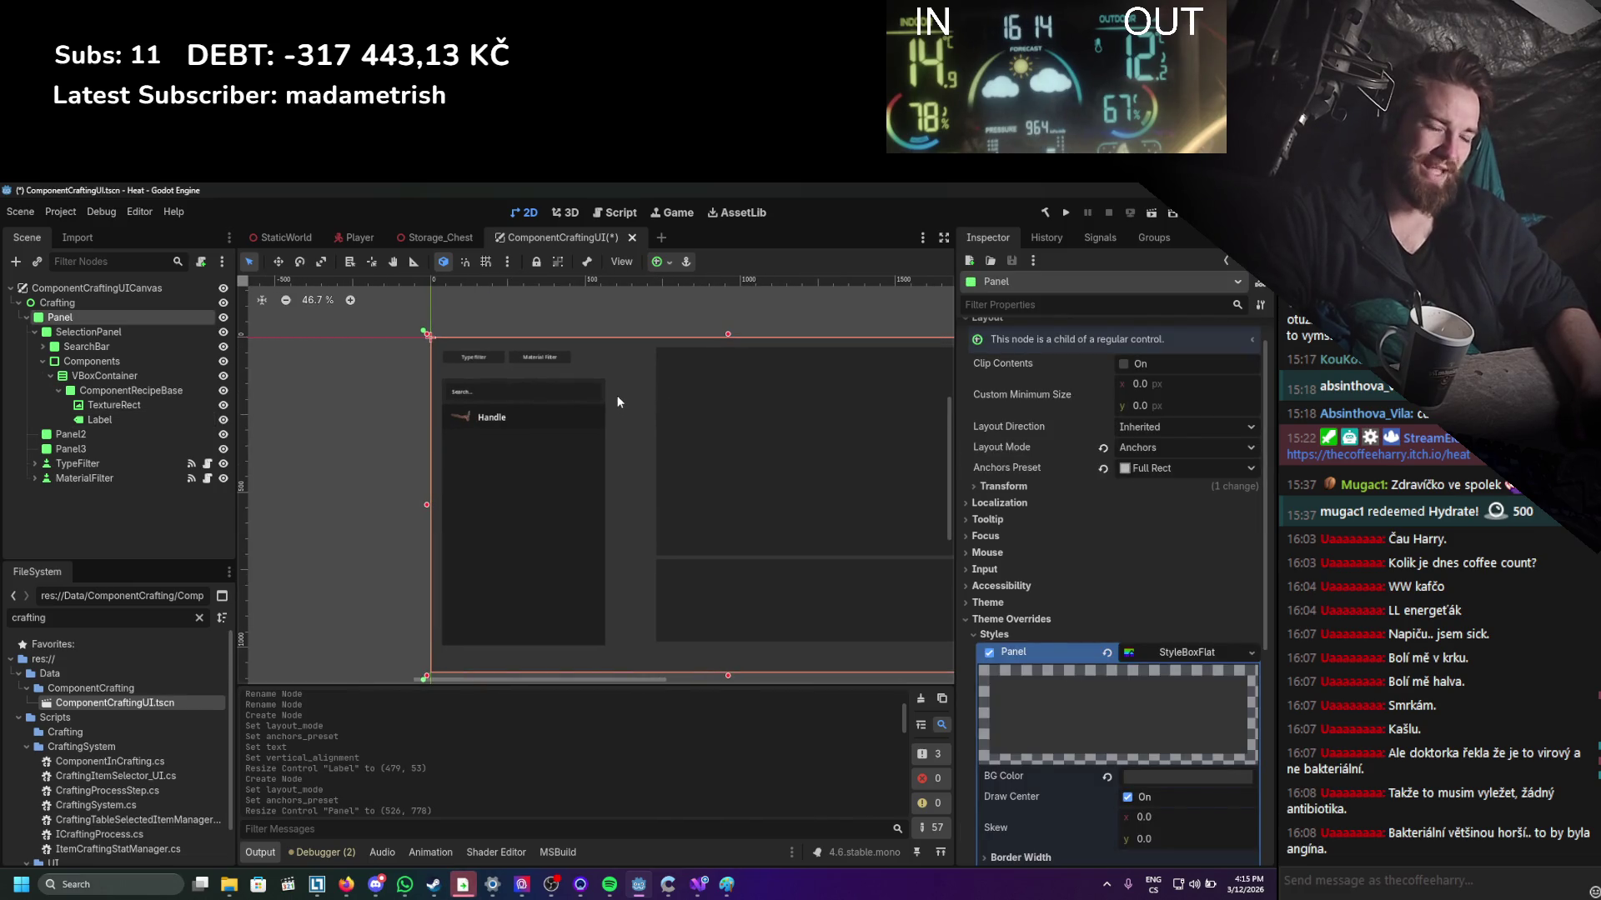
scroll(620, 392, "up", 3)
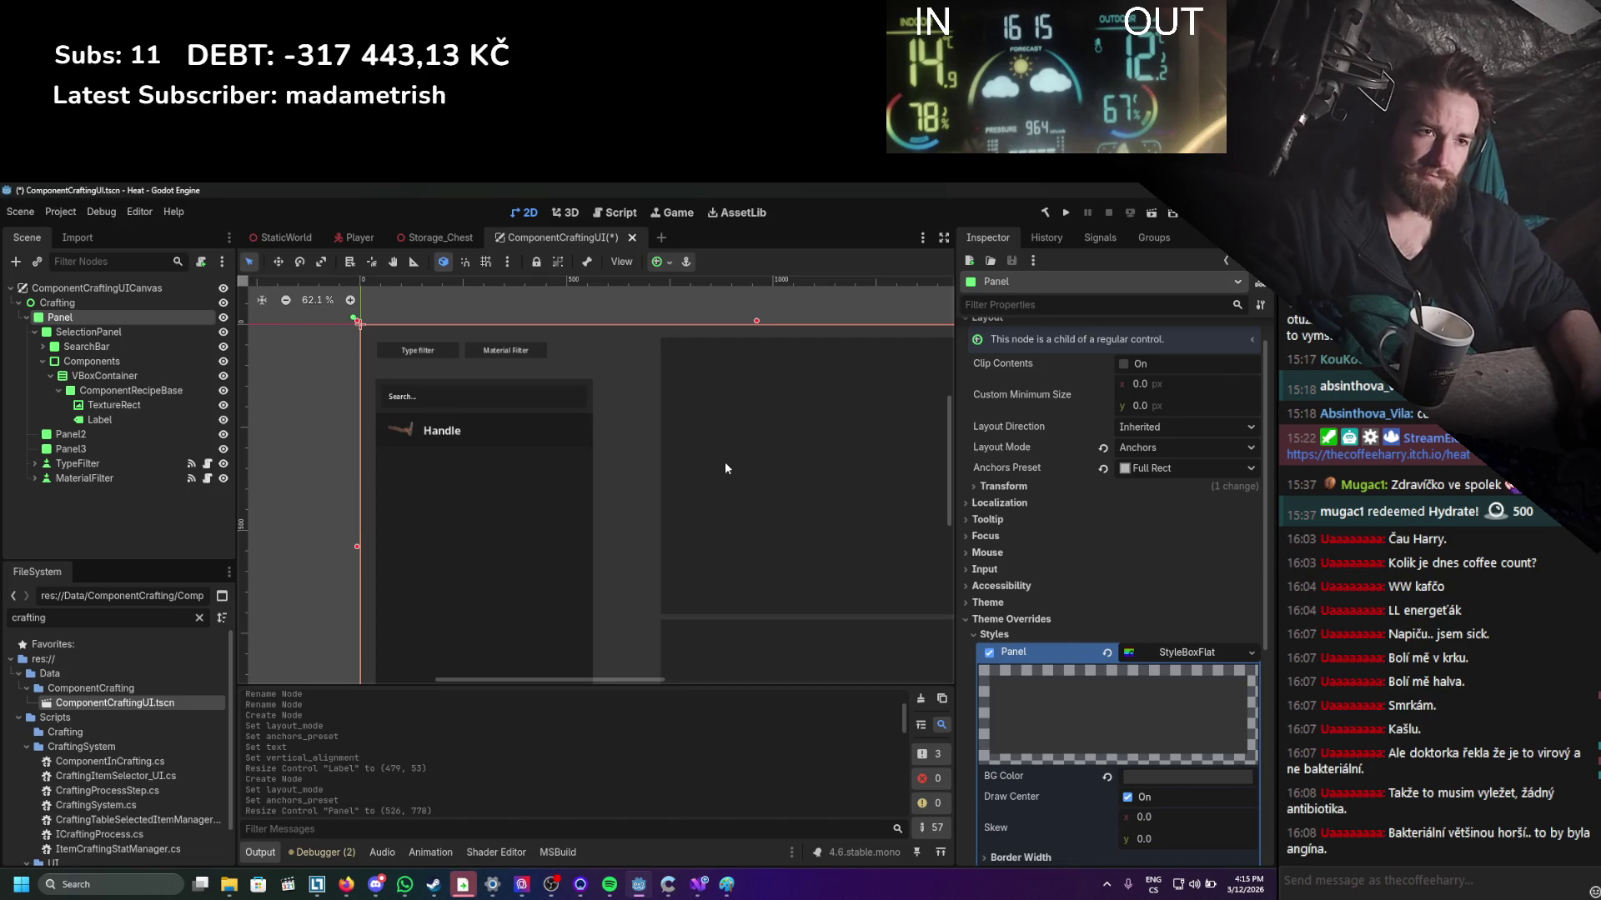
scroll(724, 462, "down", 2)
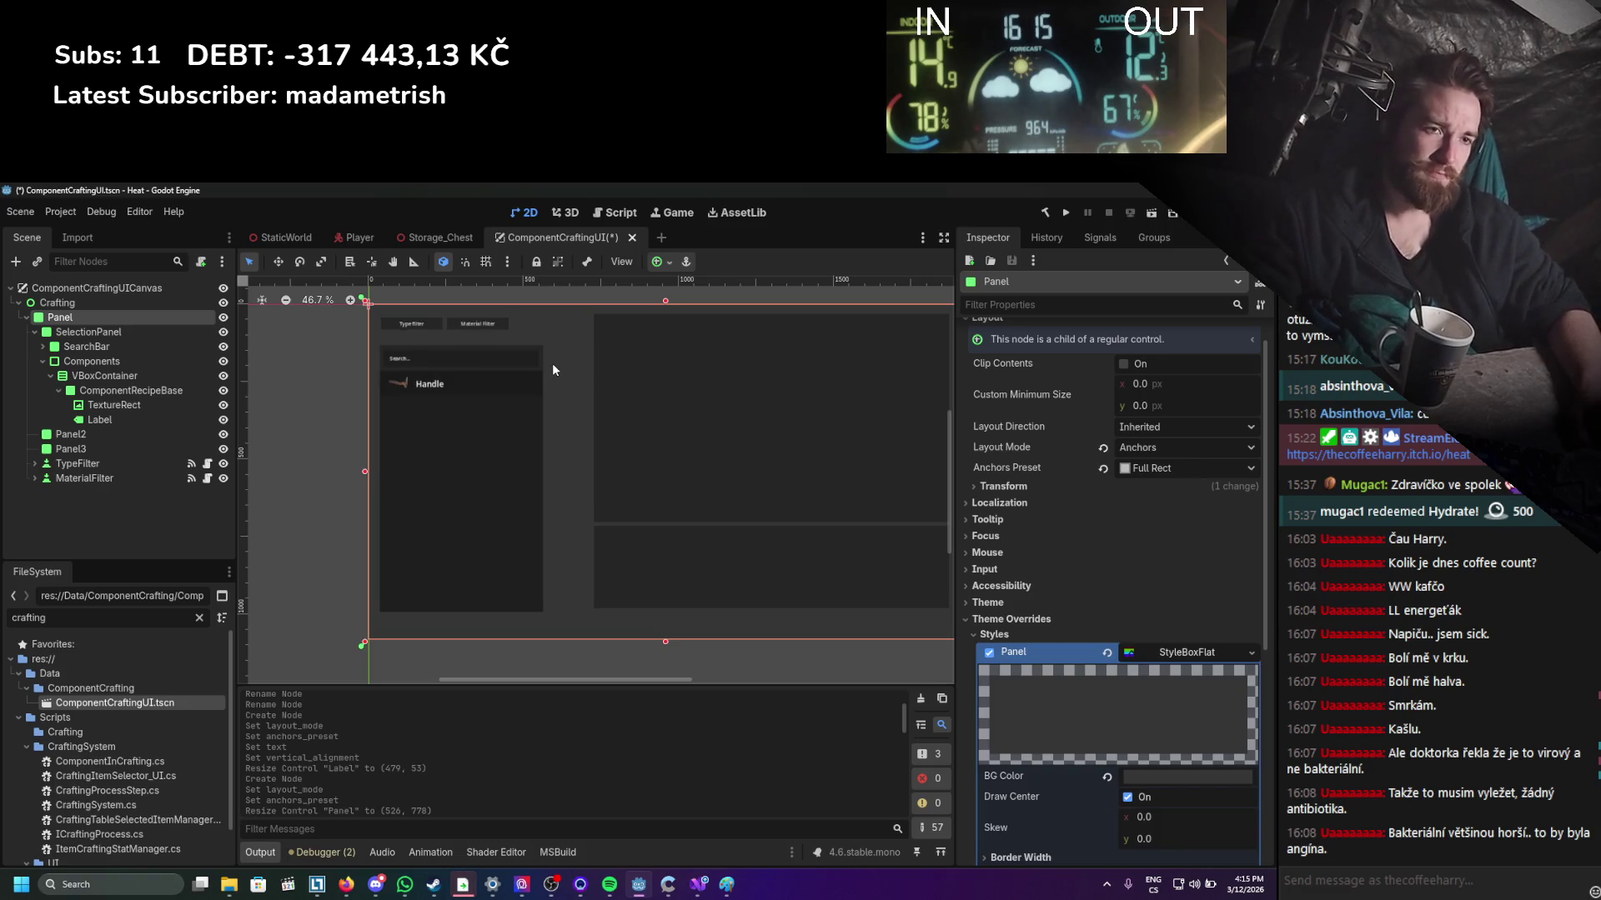
mouse_move(552, 359)
left_mouse_down()
mouse_move(475, 454)
mouse_move(403, 468)
mouse_move(422, 448)
left_mouse_up()
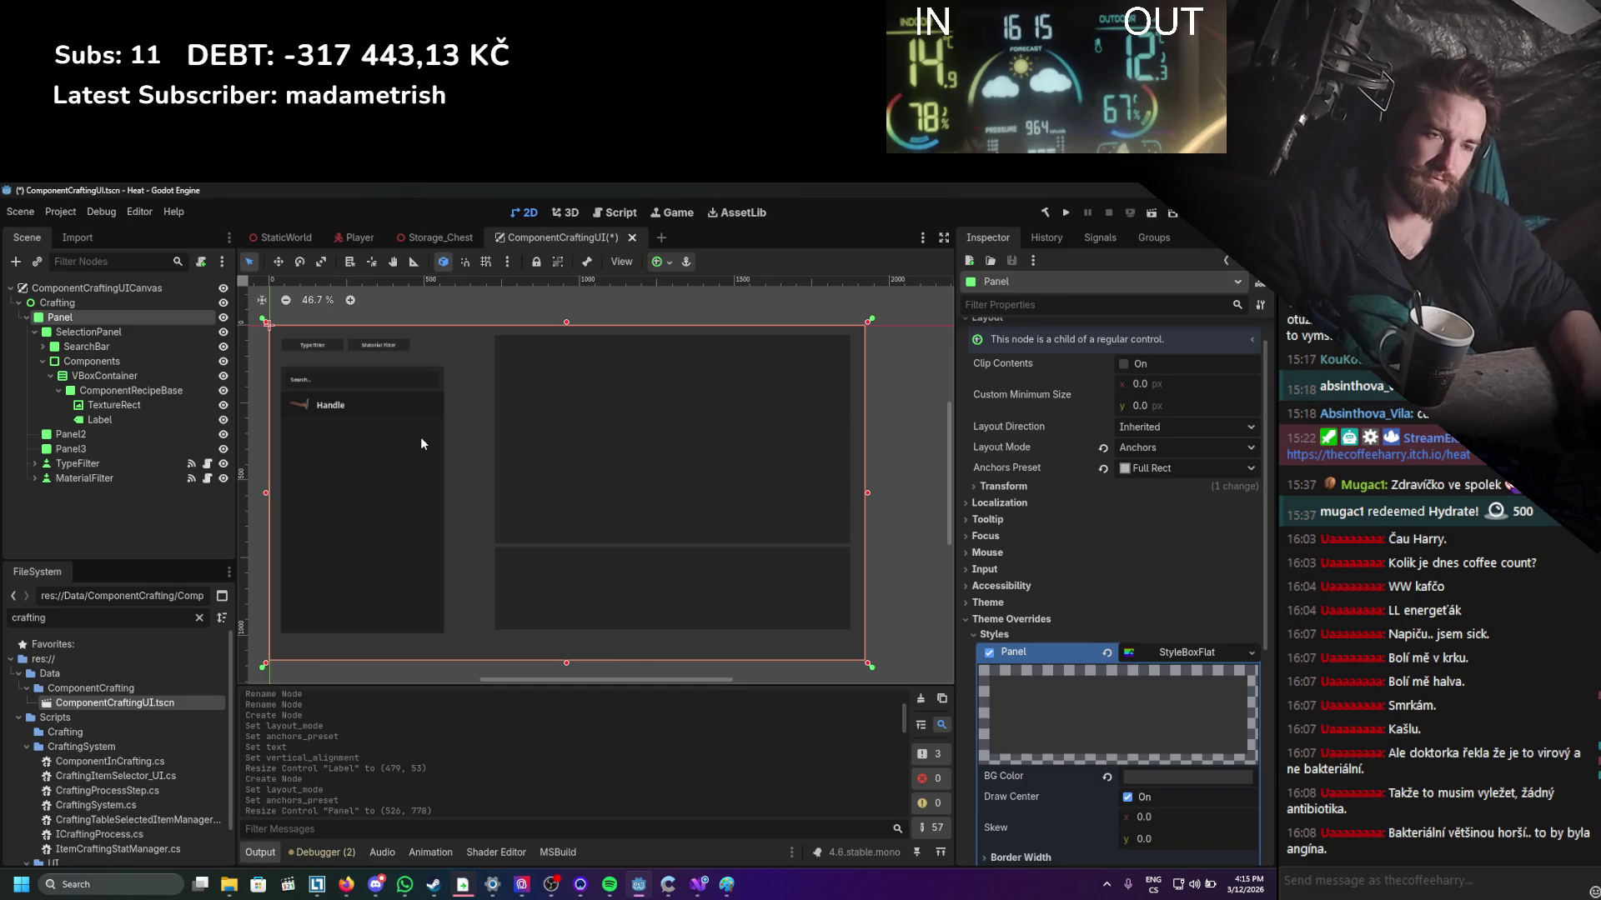
left_click(90, 418)
scroll(618, 497, "up", 4)
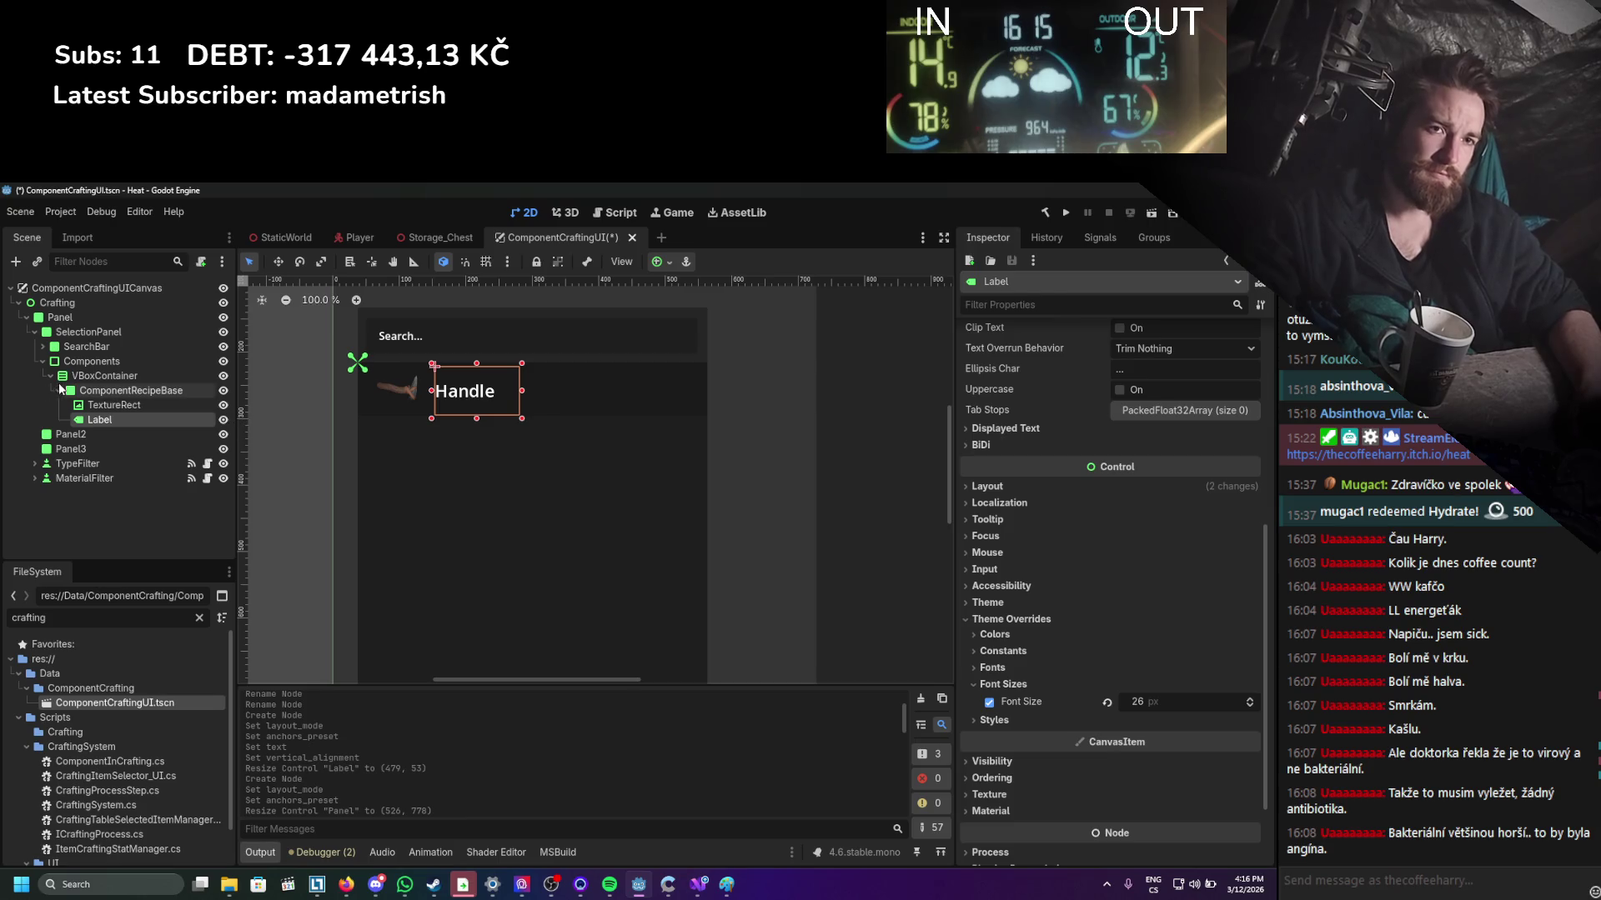
Collapse the Components branch and select the res://Scripts/UI/Crafting folder.
left_click(43, 361)
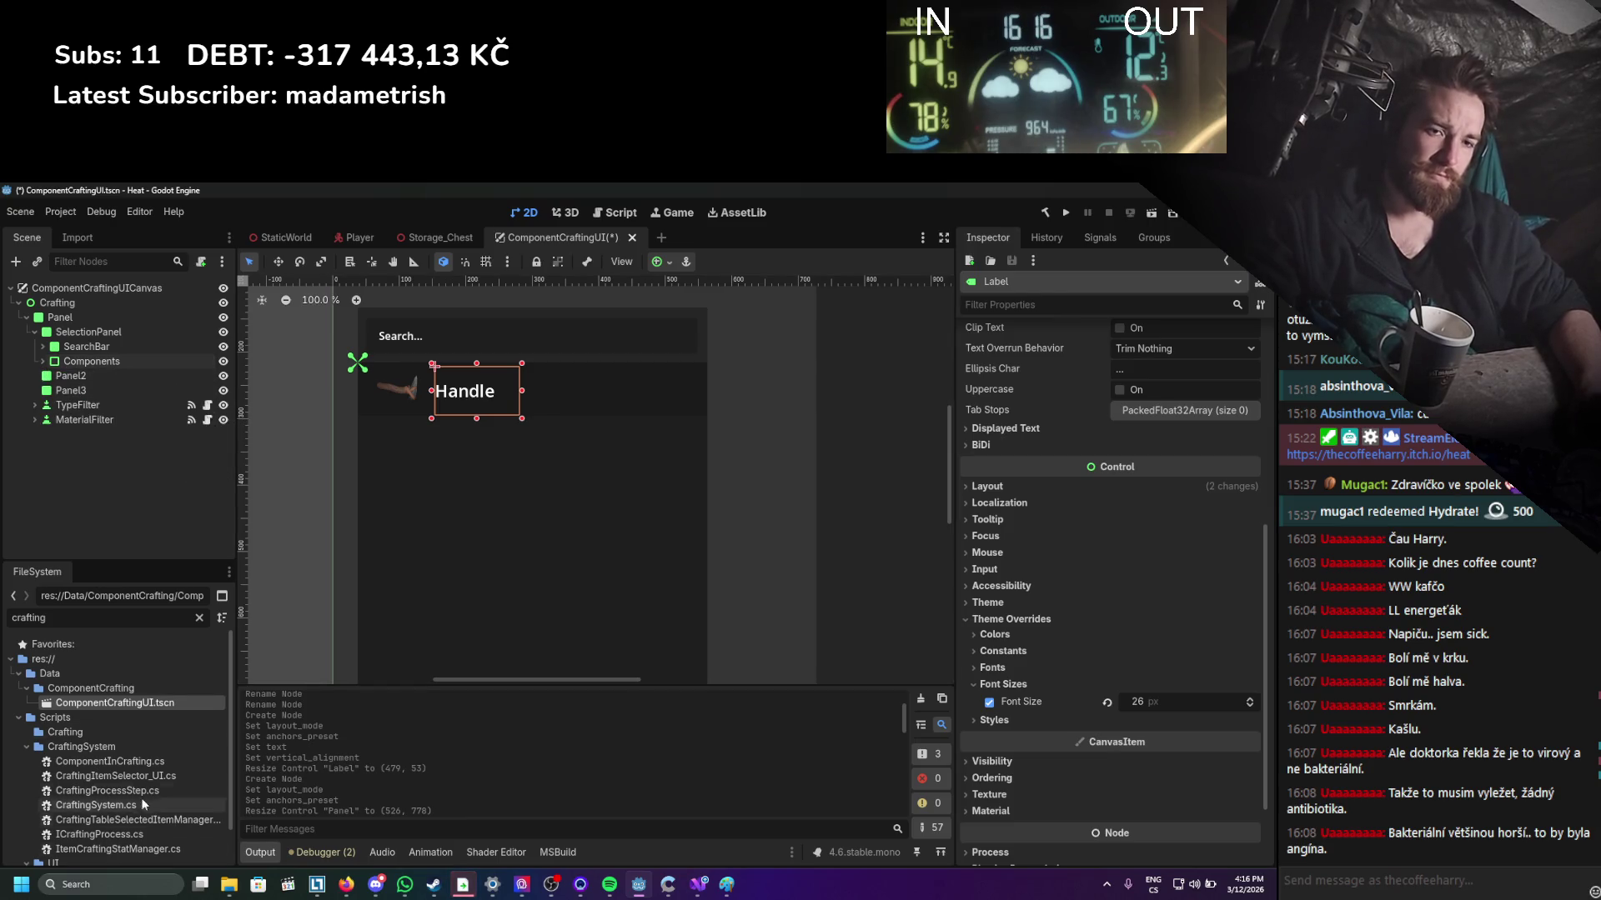
left_click(29, 746)
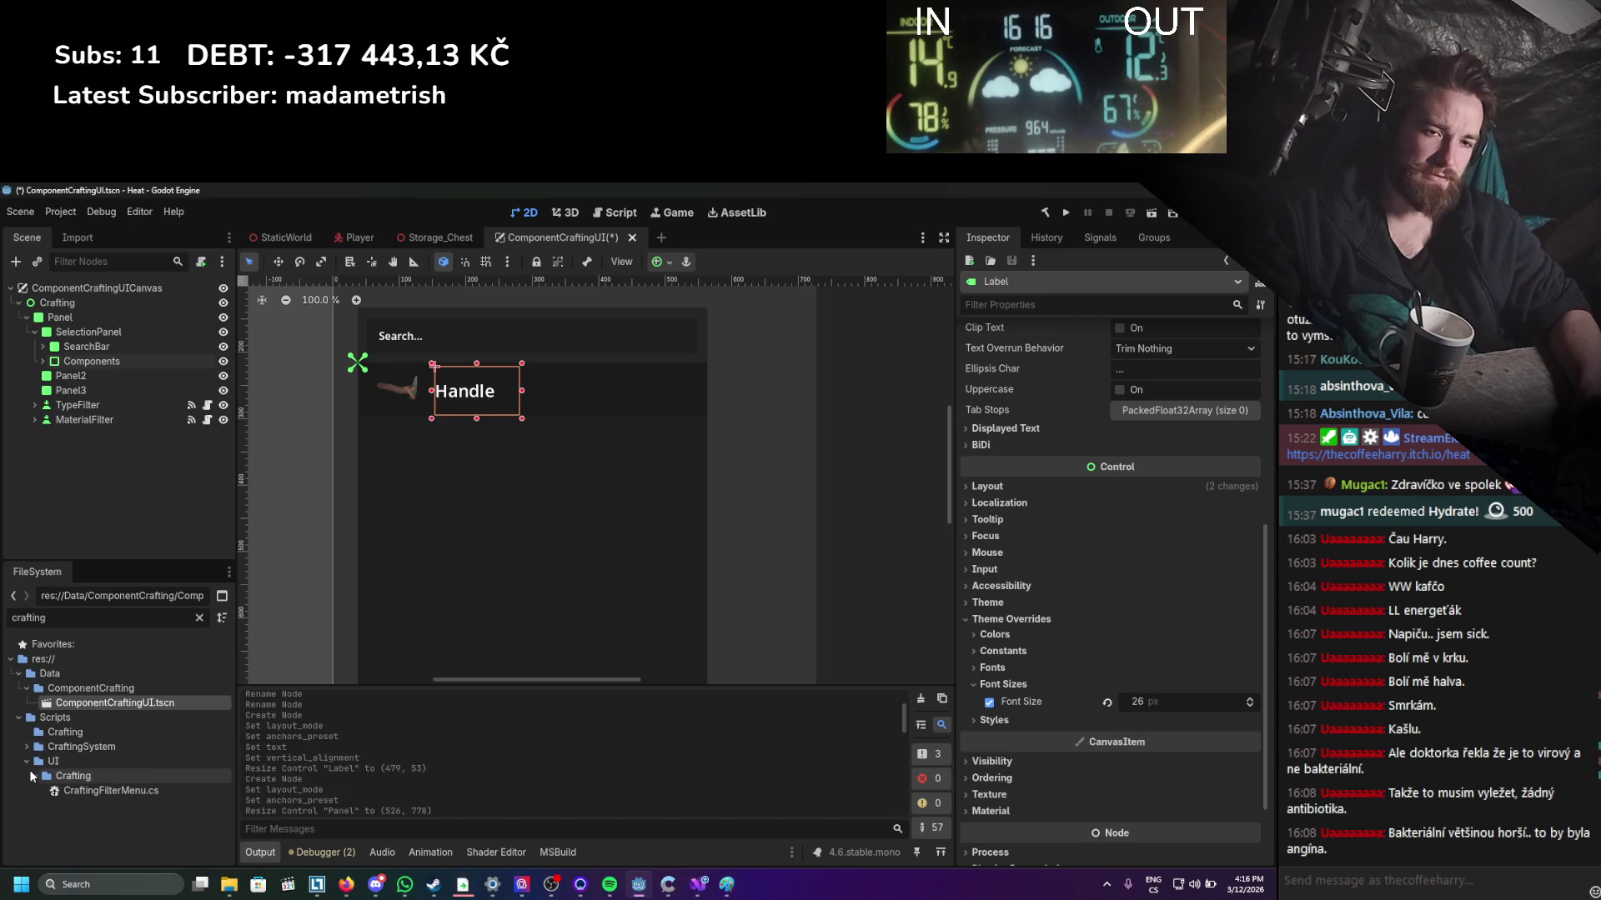
left_click(62, 775)
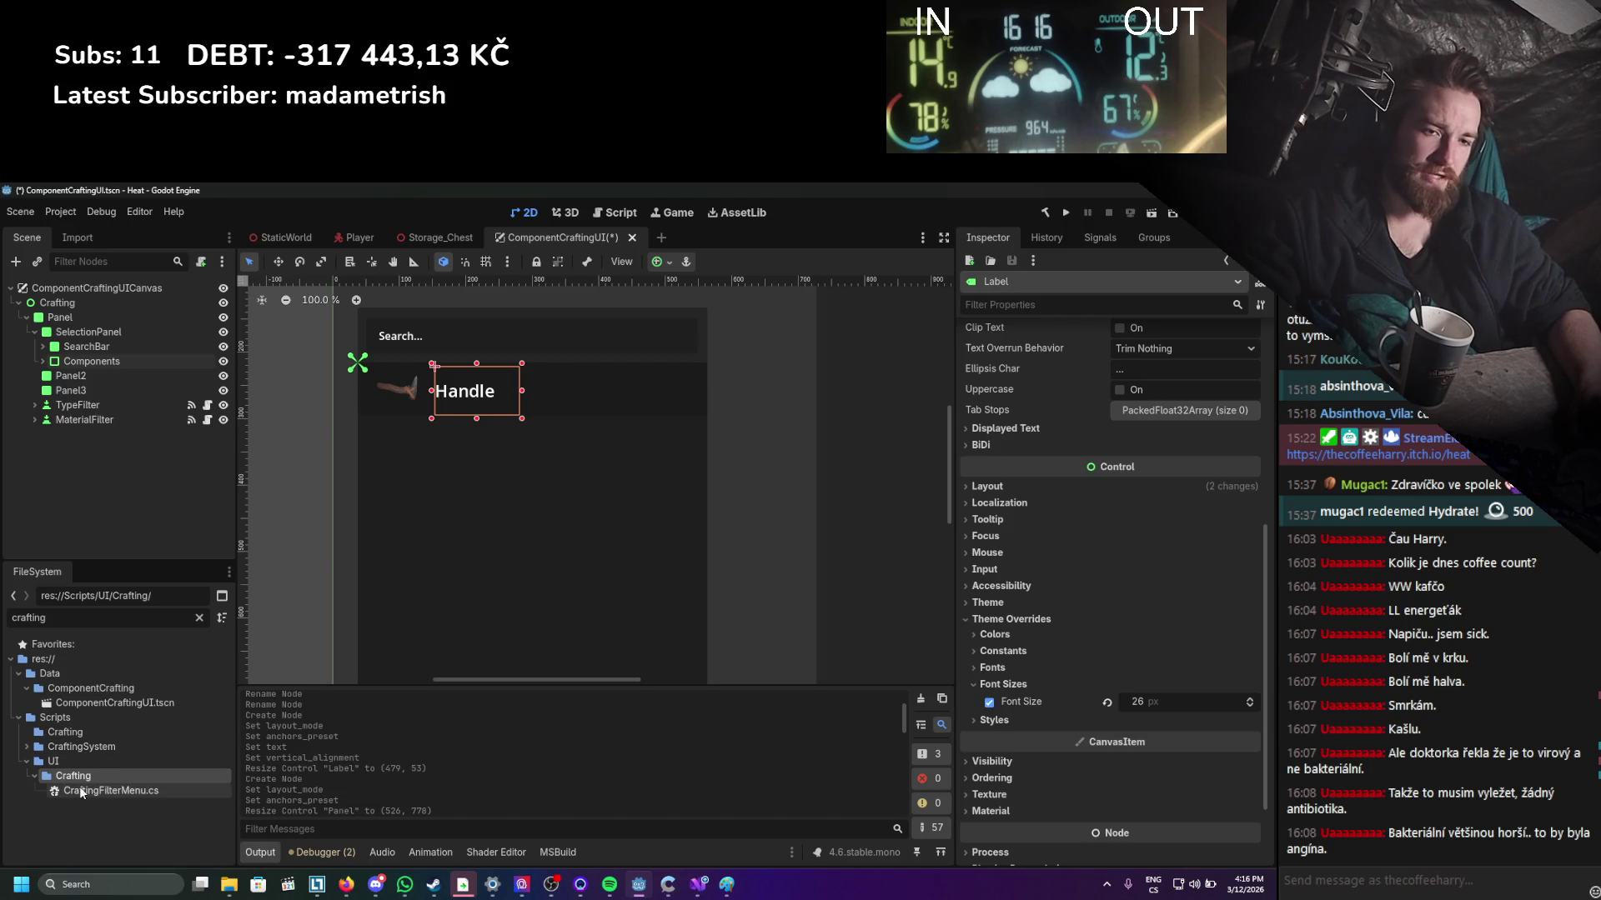
Start creating a new folder in Crafting, cancel it, and select ComponentRecipeBase.
right_click(76, 776)
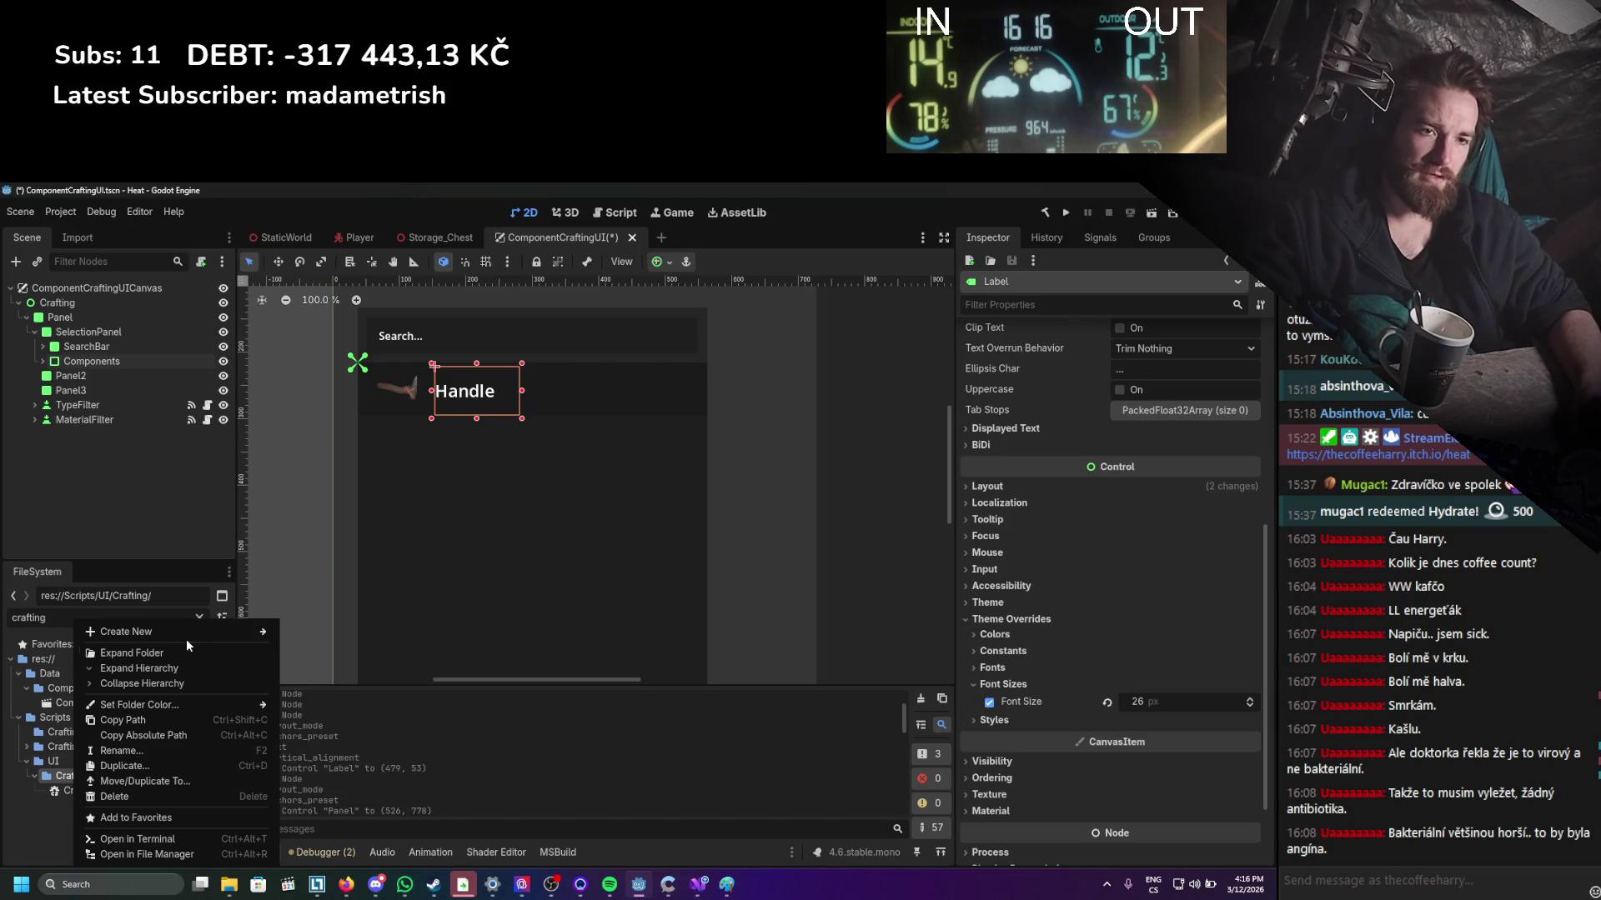
mouse_move(202, 632)
left_click(352, 637)
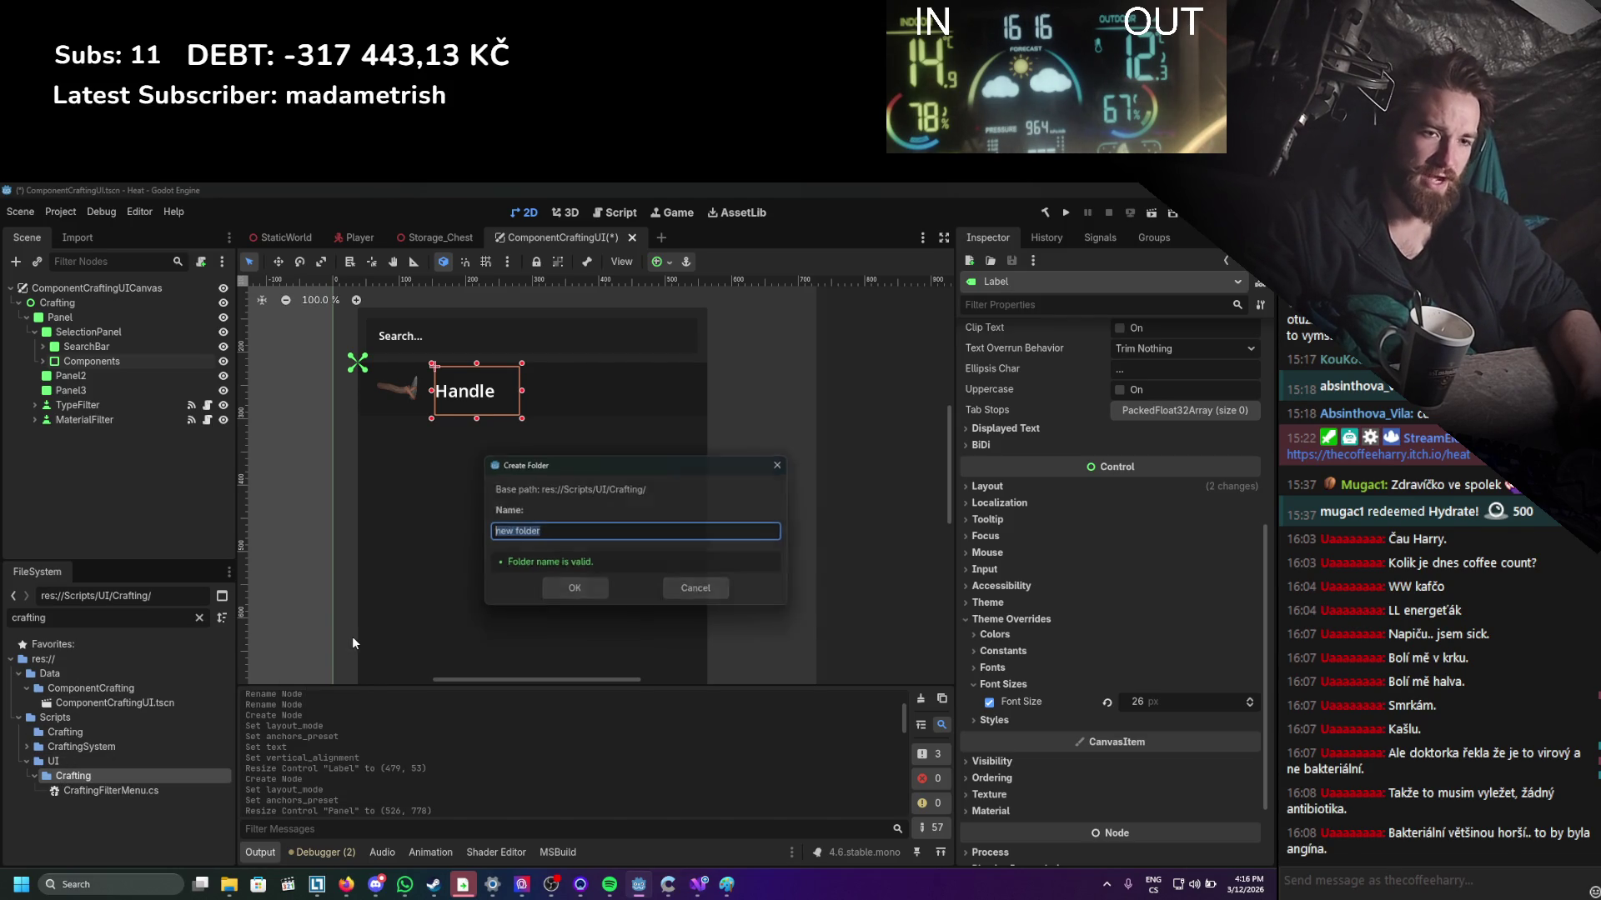
left_click(695, 588)
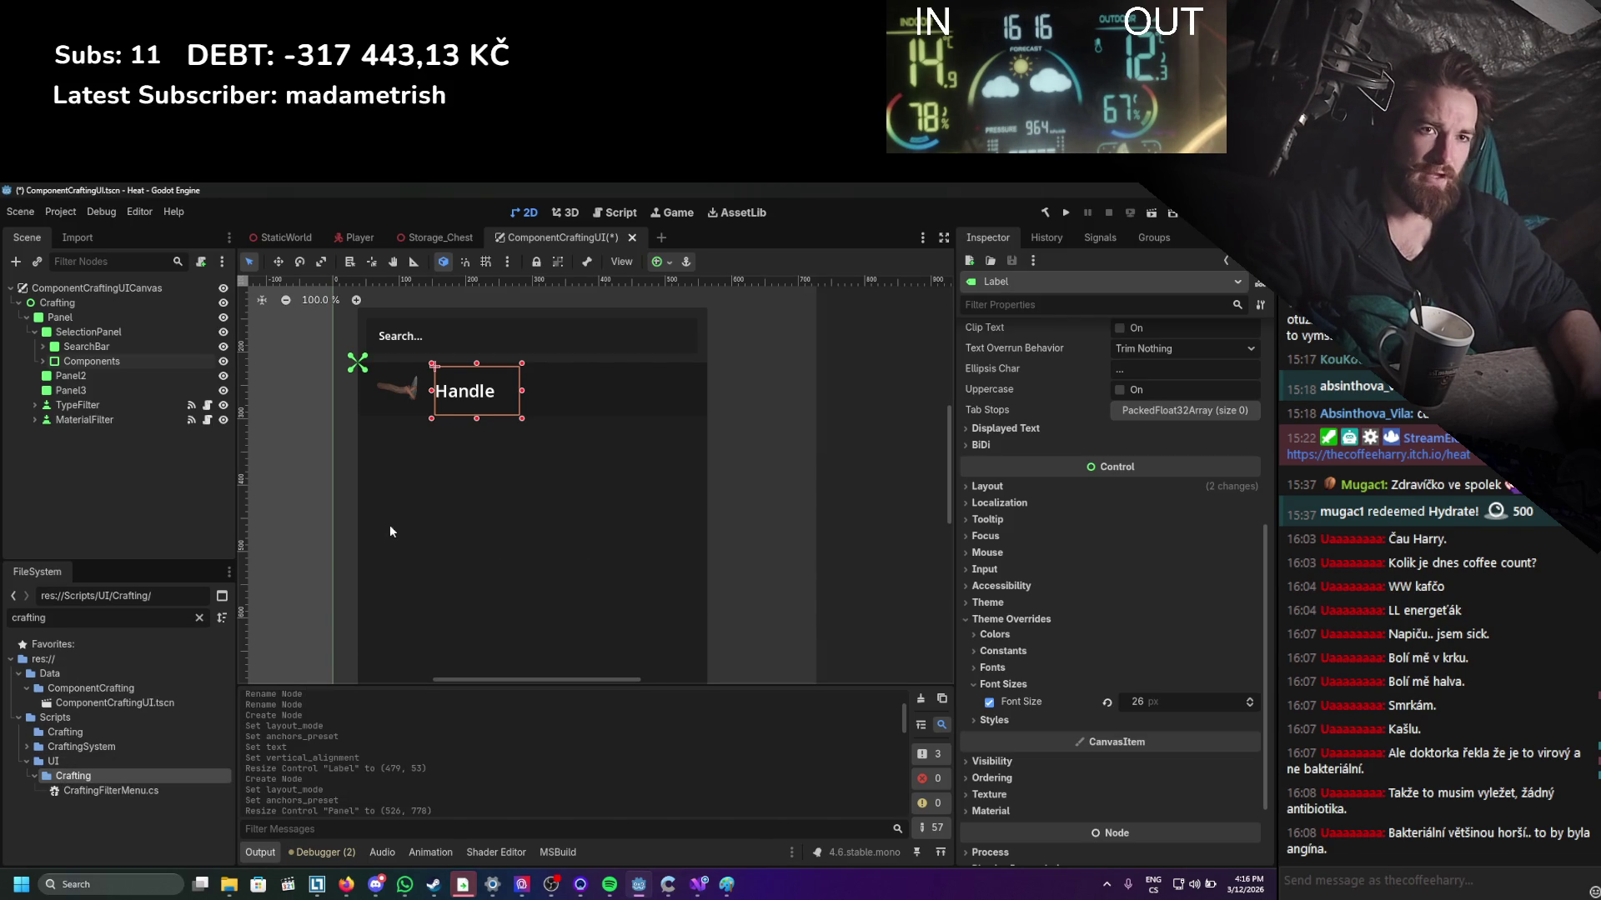
left_click(42, 361)
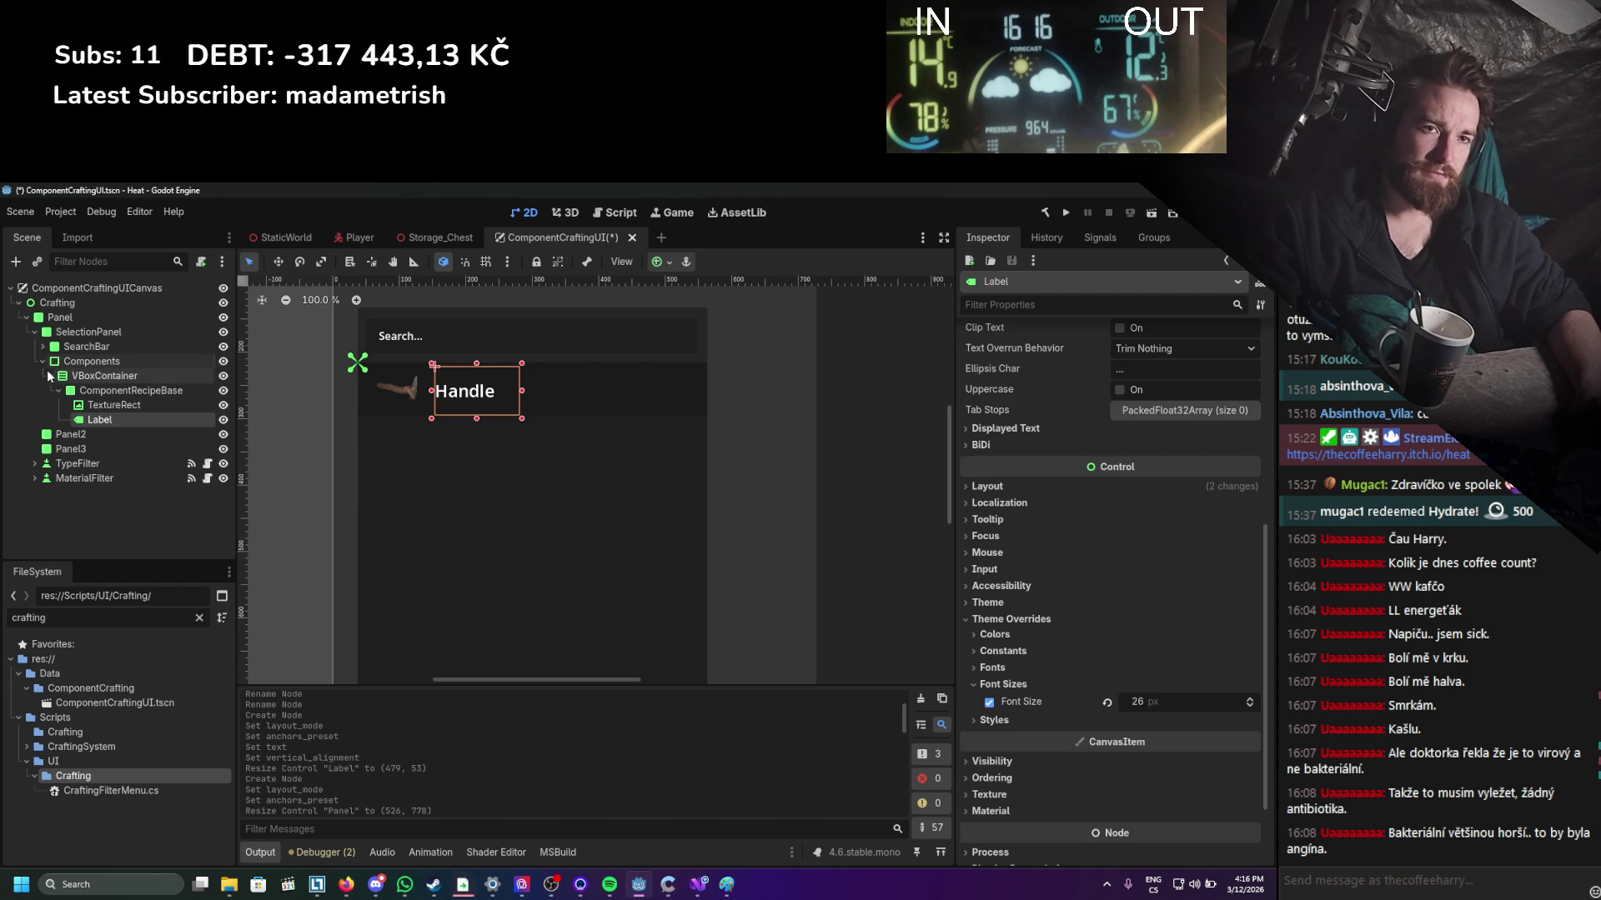
left_click(113, 391)
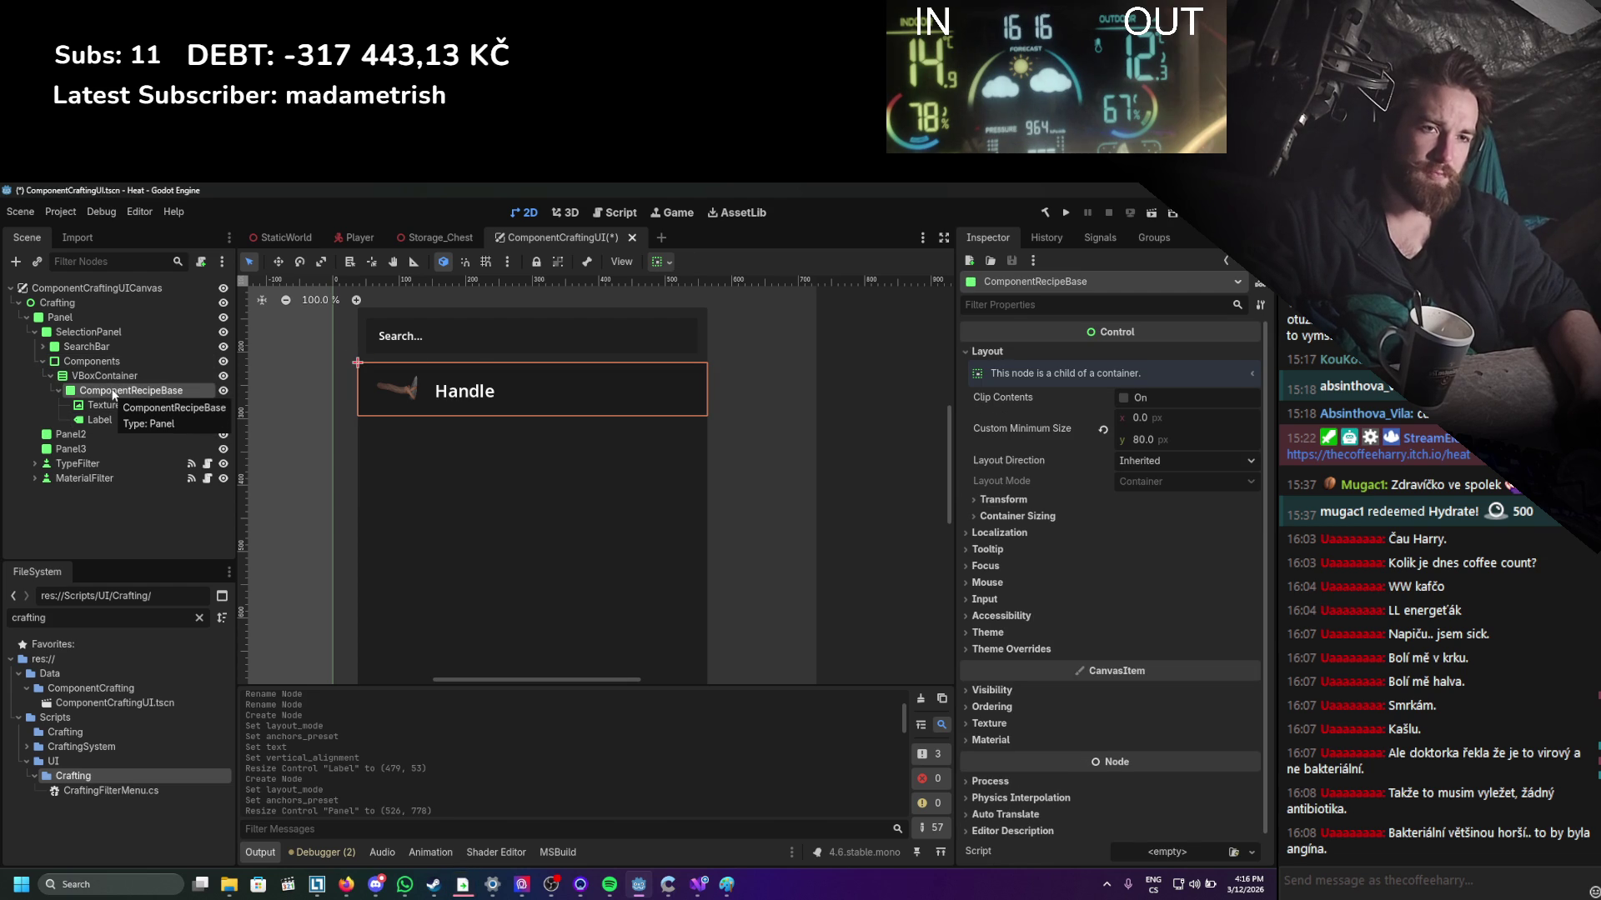
Save the ComponentRecipeBase branch as ComponentRecipeBase.tscn in res://Scripts/UI/Crafting.
right_click(114, 395)
left_click(167, 782)
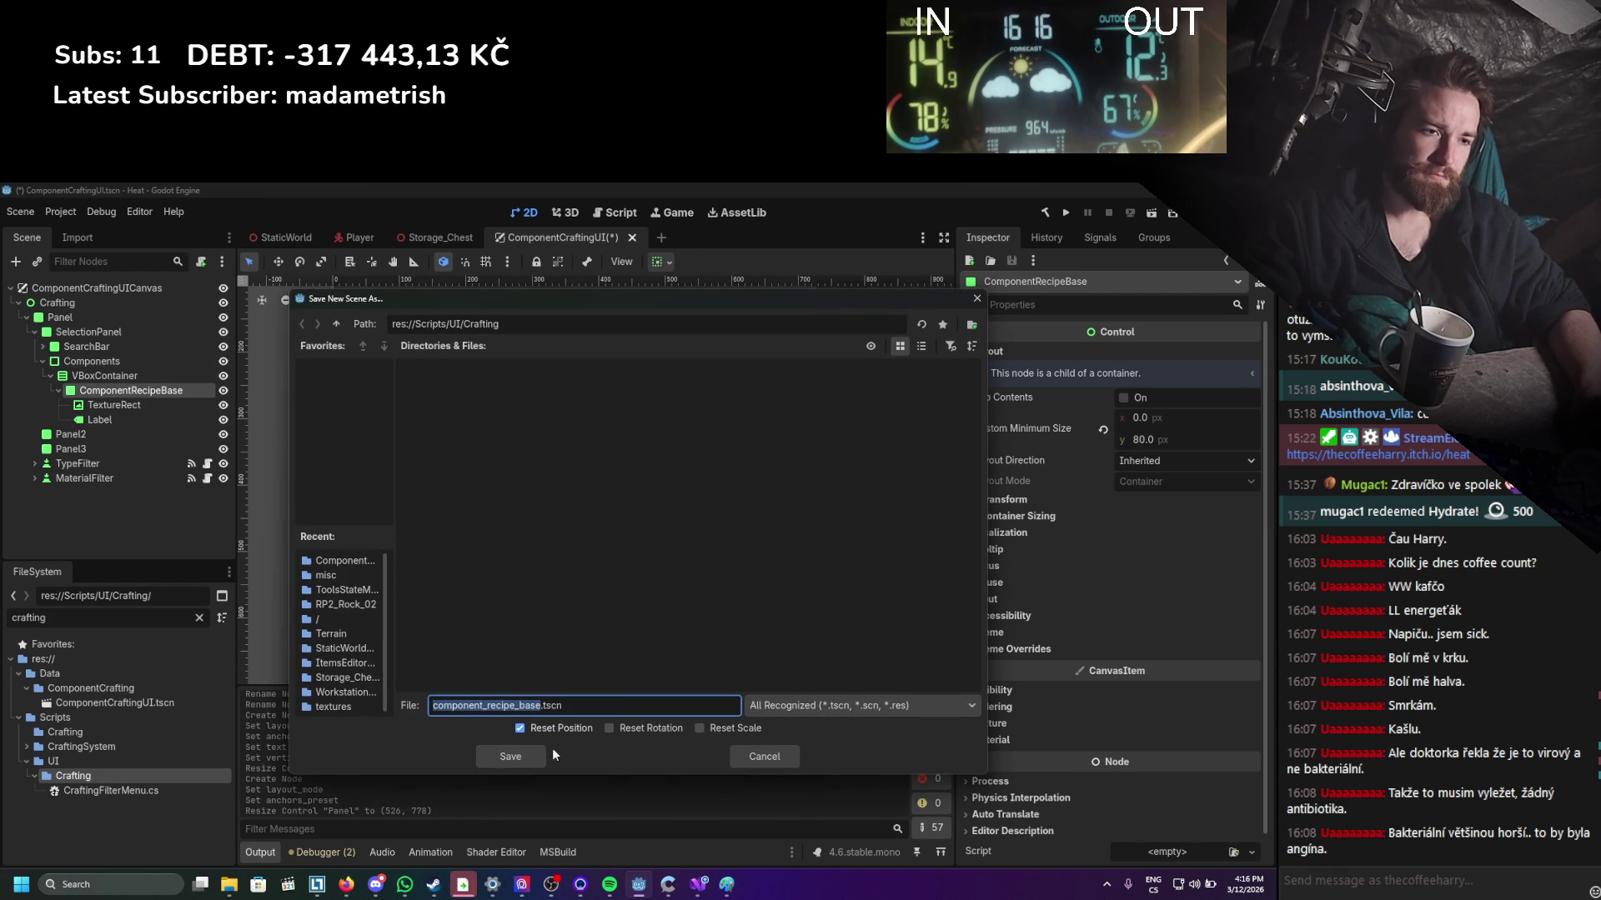
type("Component_")
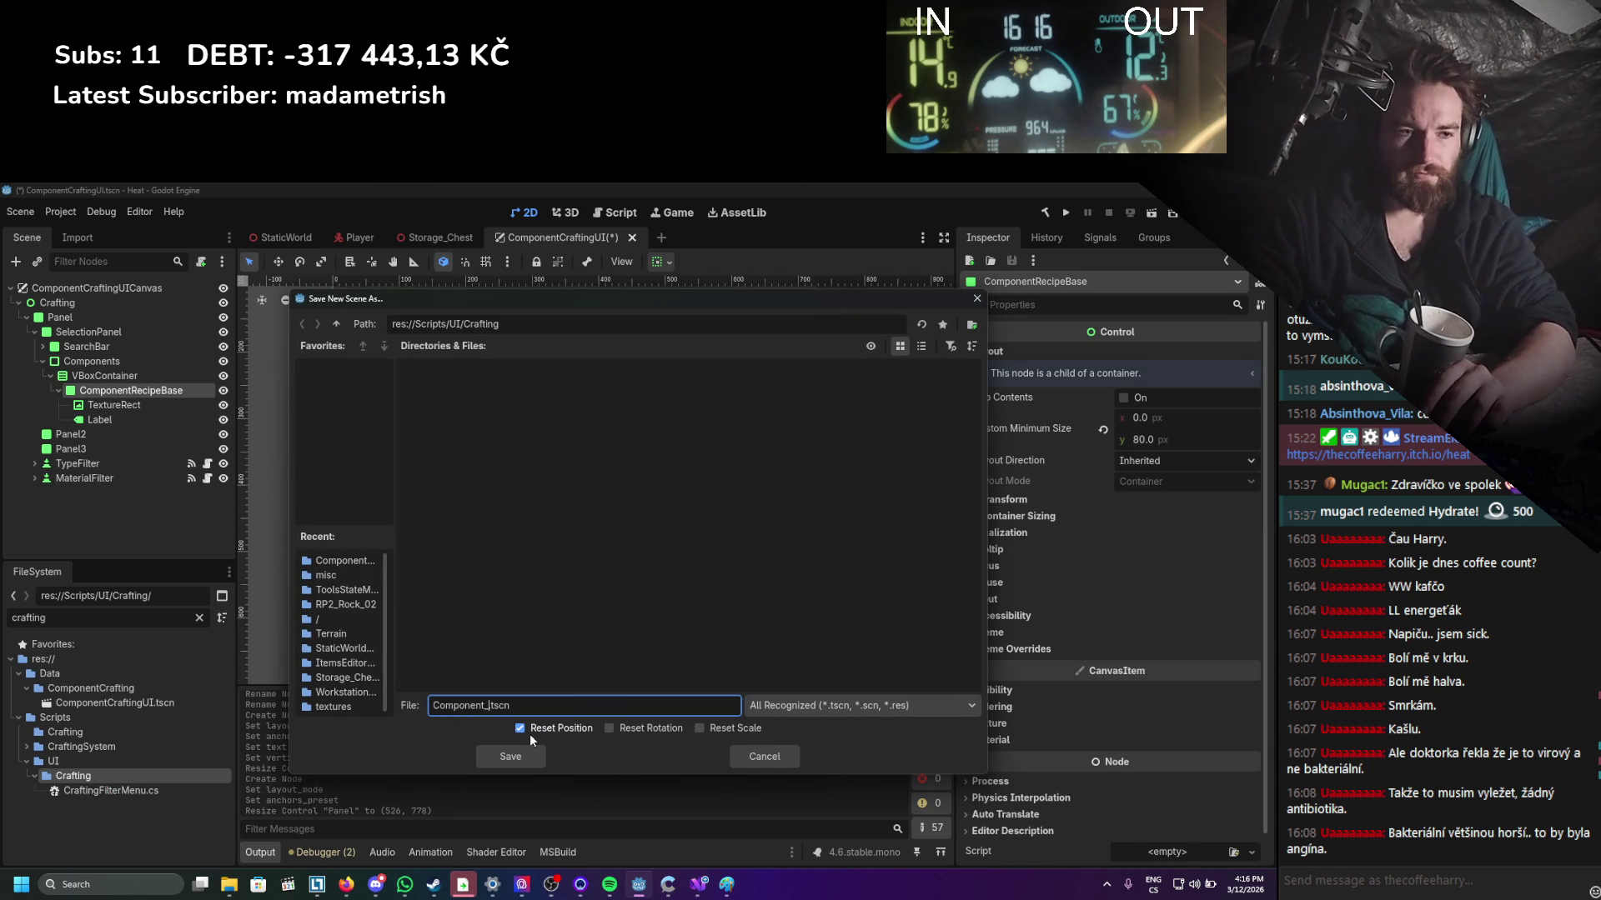
key("BackSpace")
type("RecipeBas")
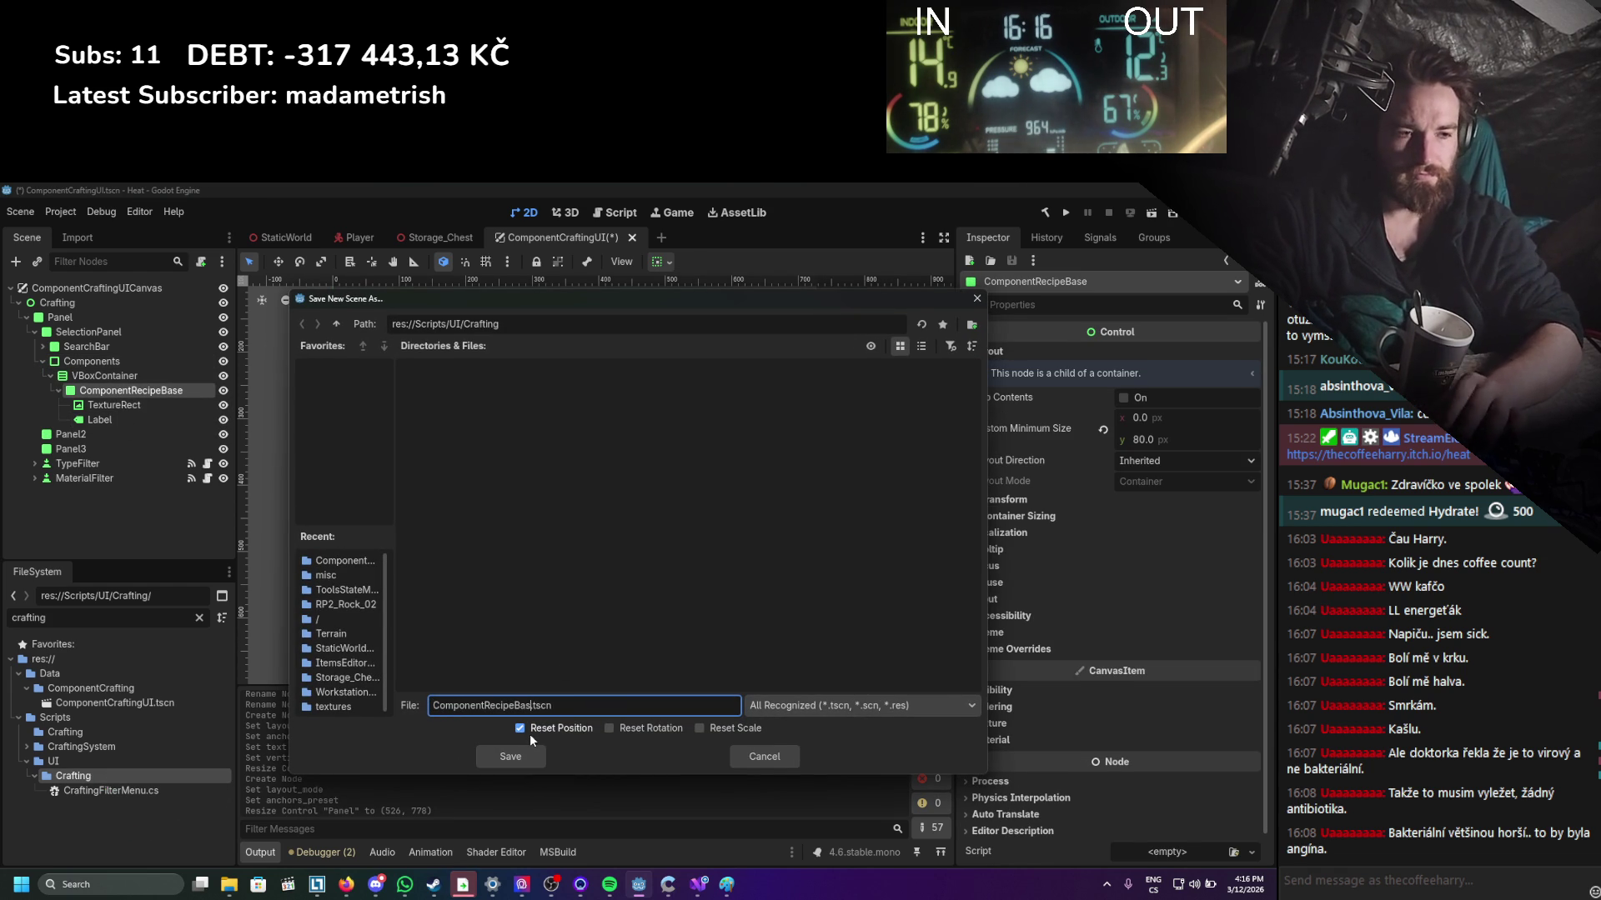
key("Return")
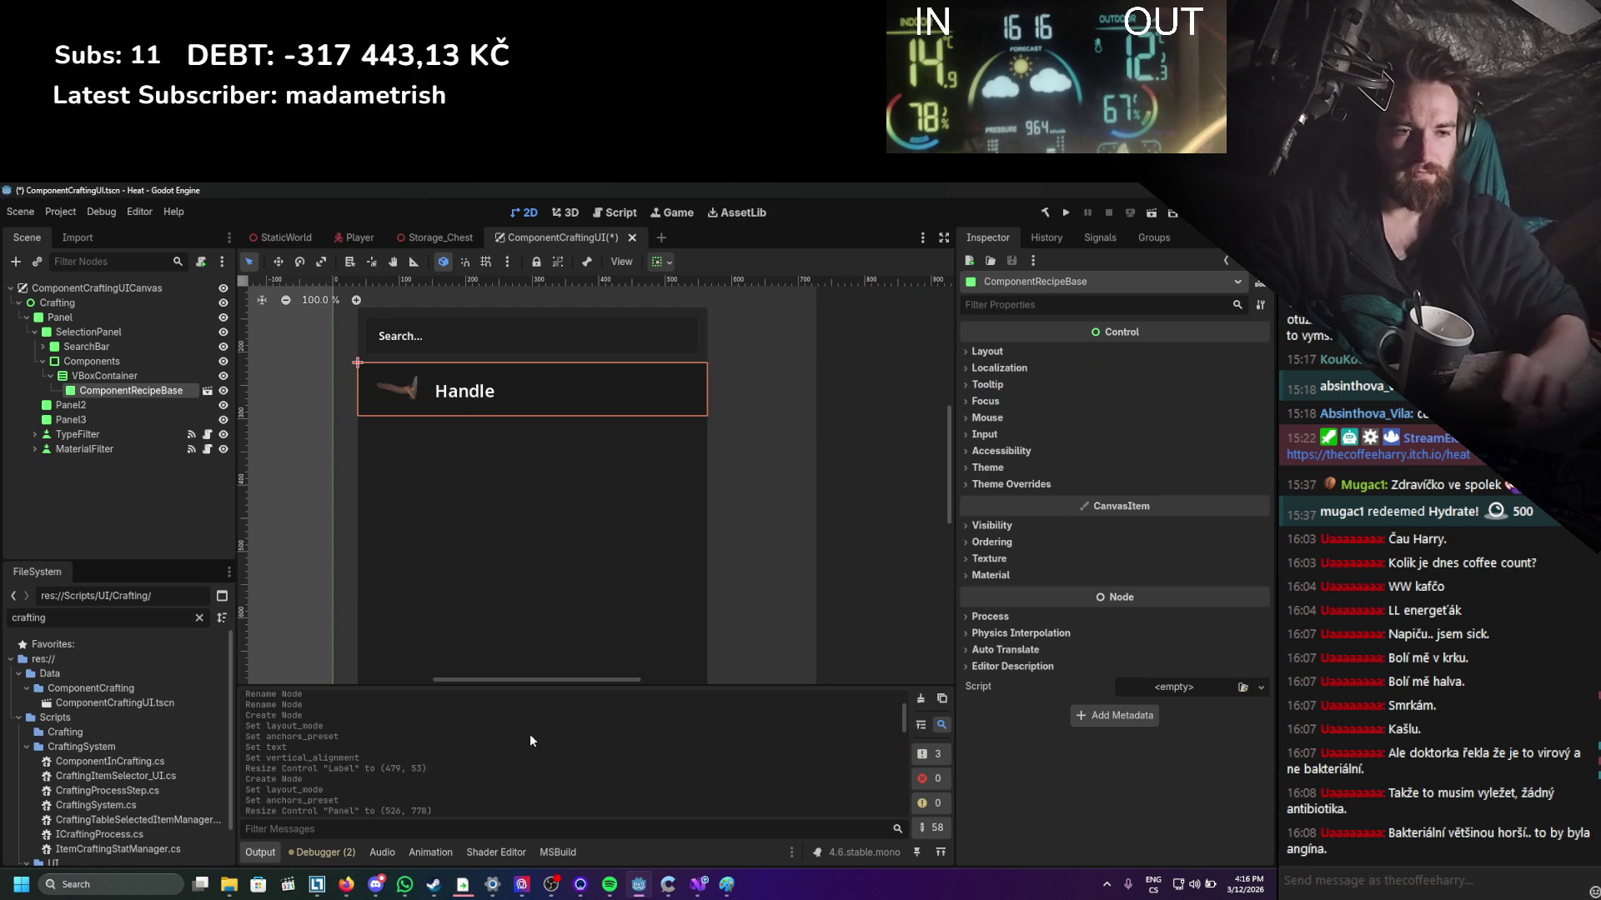
left_click(26, 747)
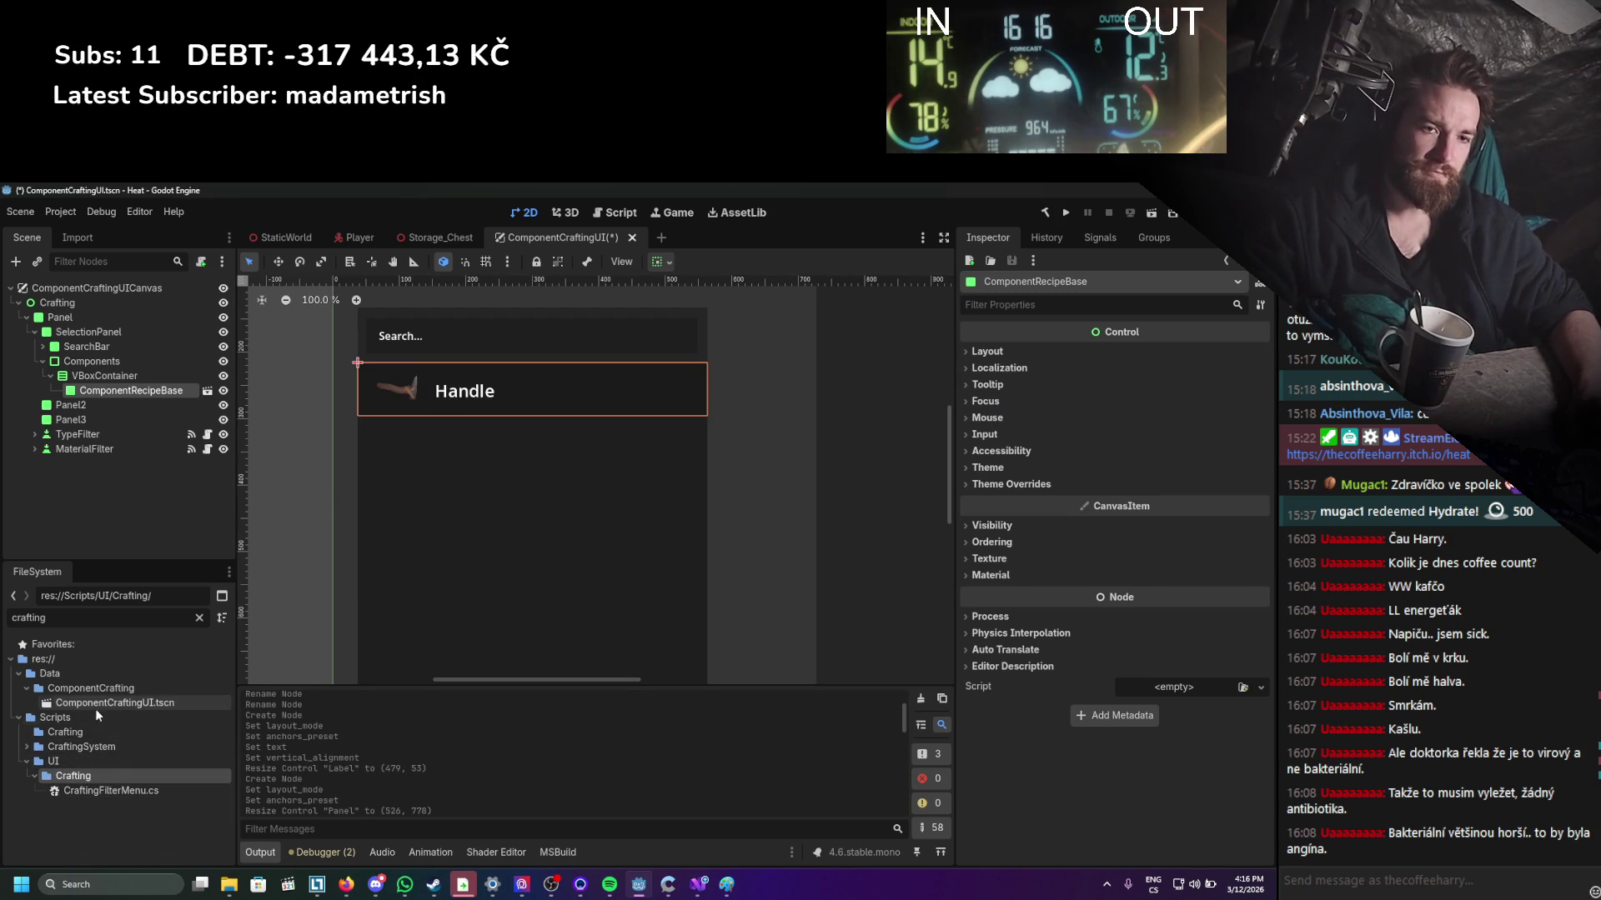
Clear the FileSystem filter to reveal ComponentRecipeBase.tscn and pan the canvas left.
left_click(201, 617)
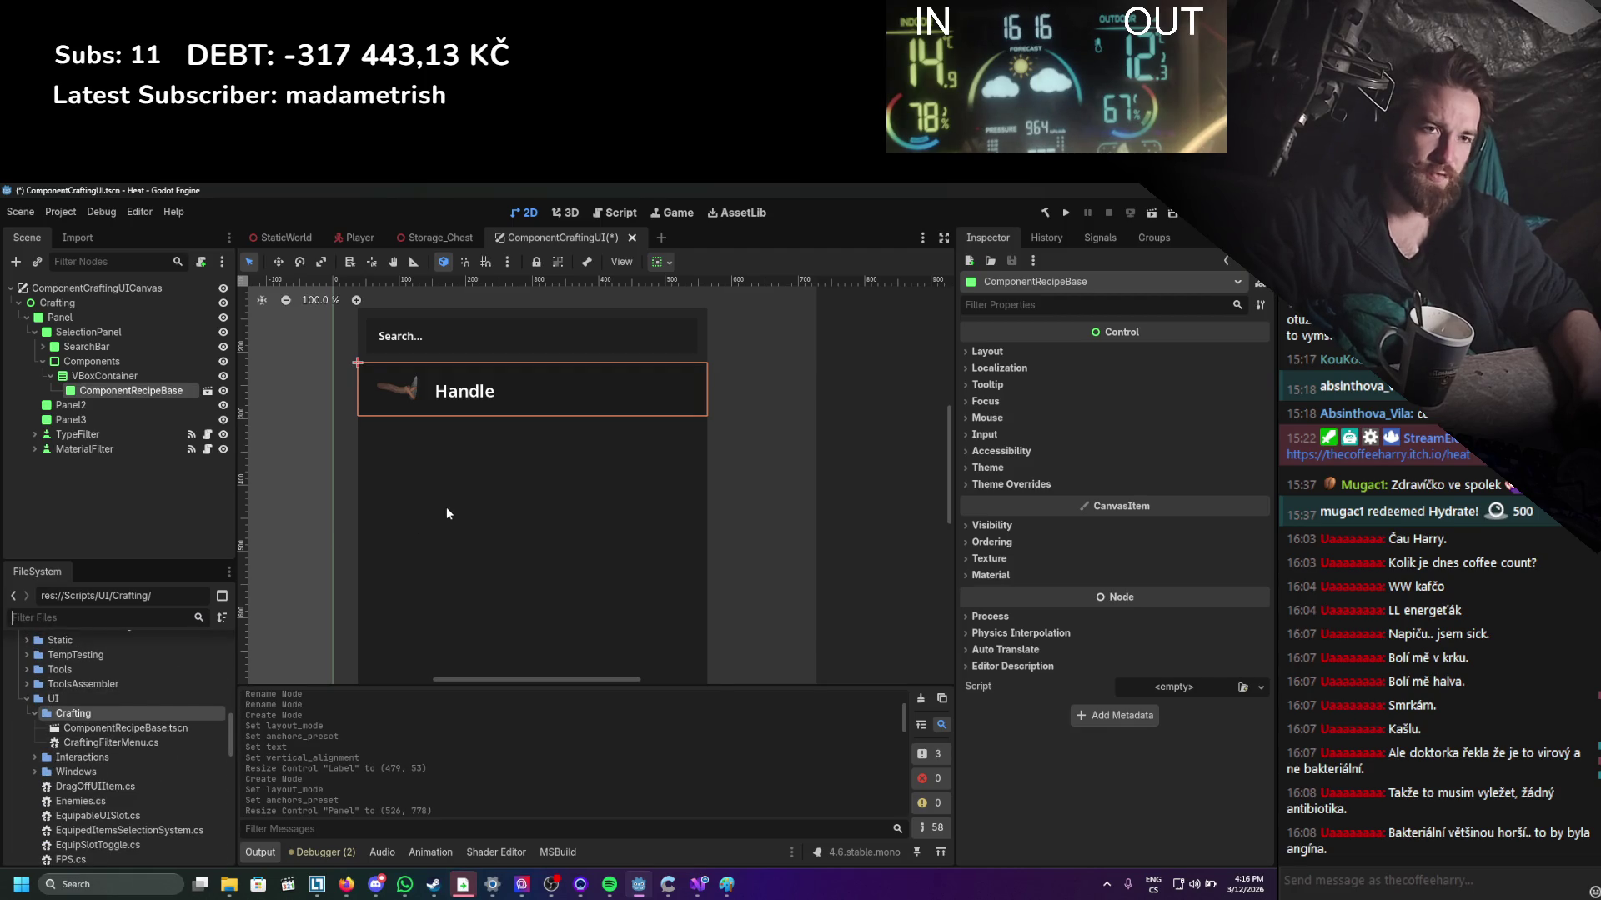
scroll(484, 524, "down", 2)
scroll(511, 523, "down", 4)
scroll(512, 523, "up", 4)
left_click_drag(493, 530, 335, 542)
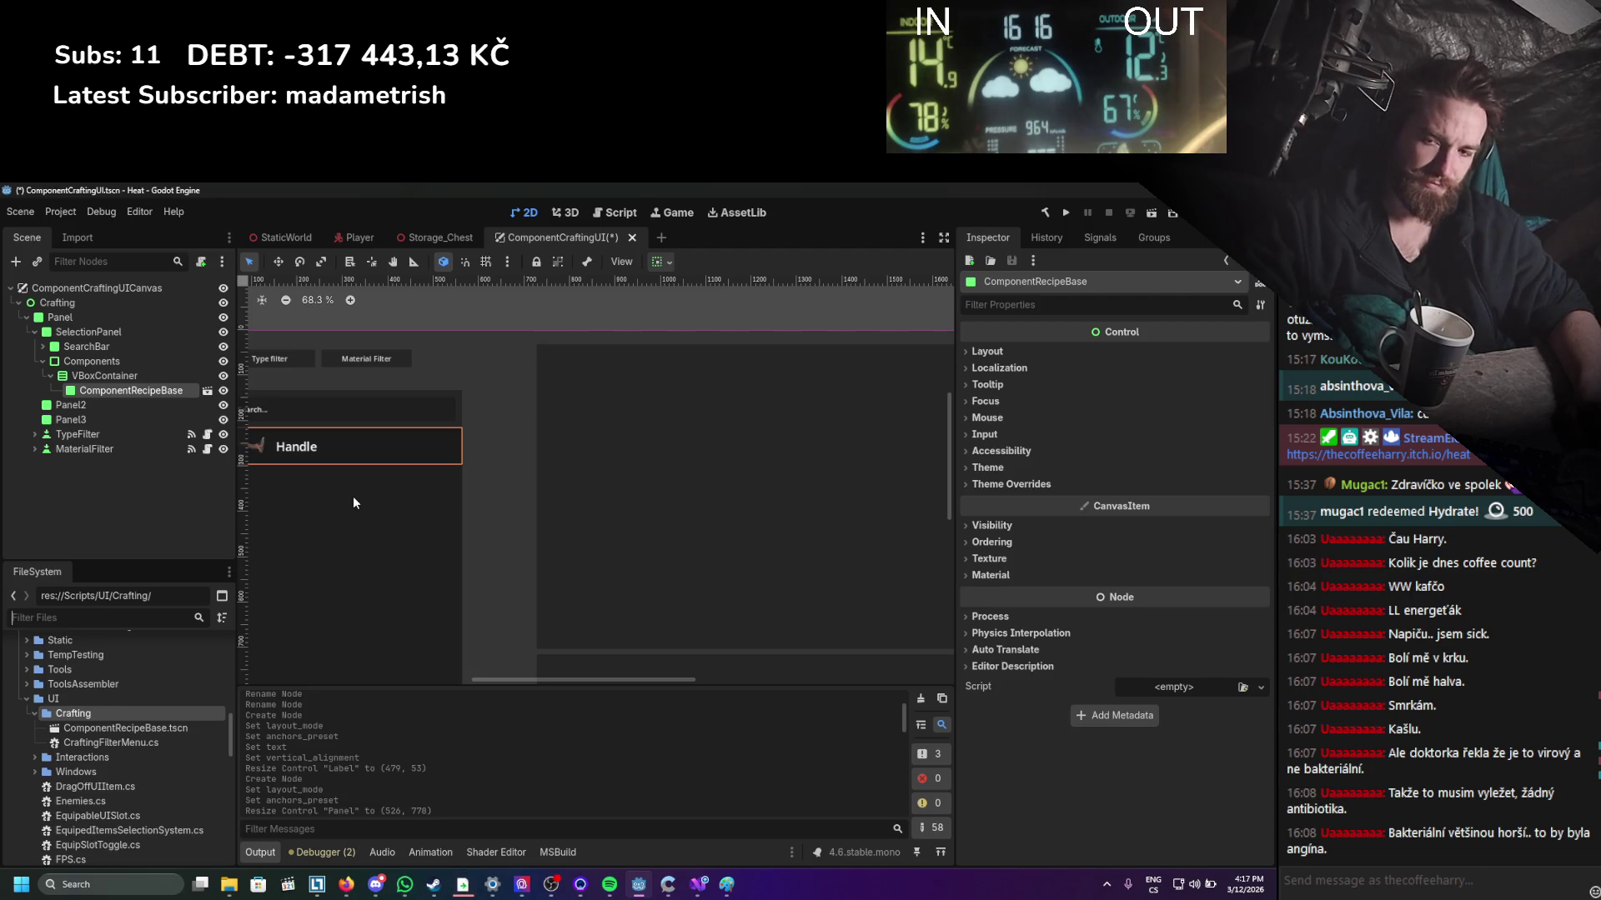
scroll(353, 503, "up", 1)
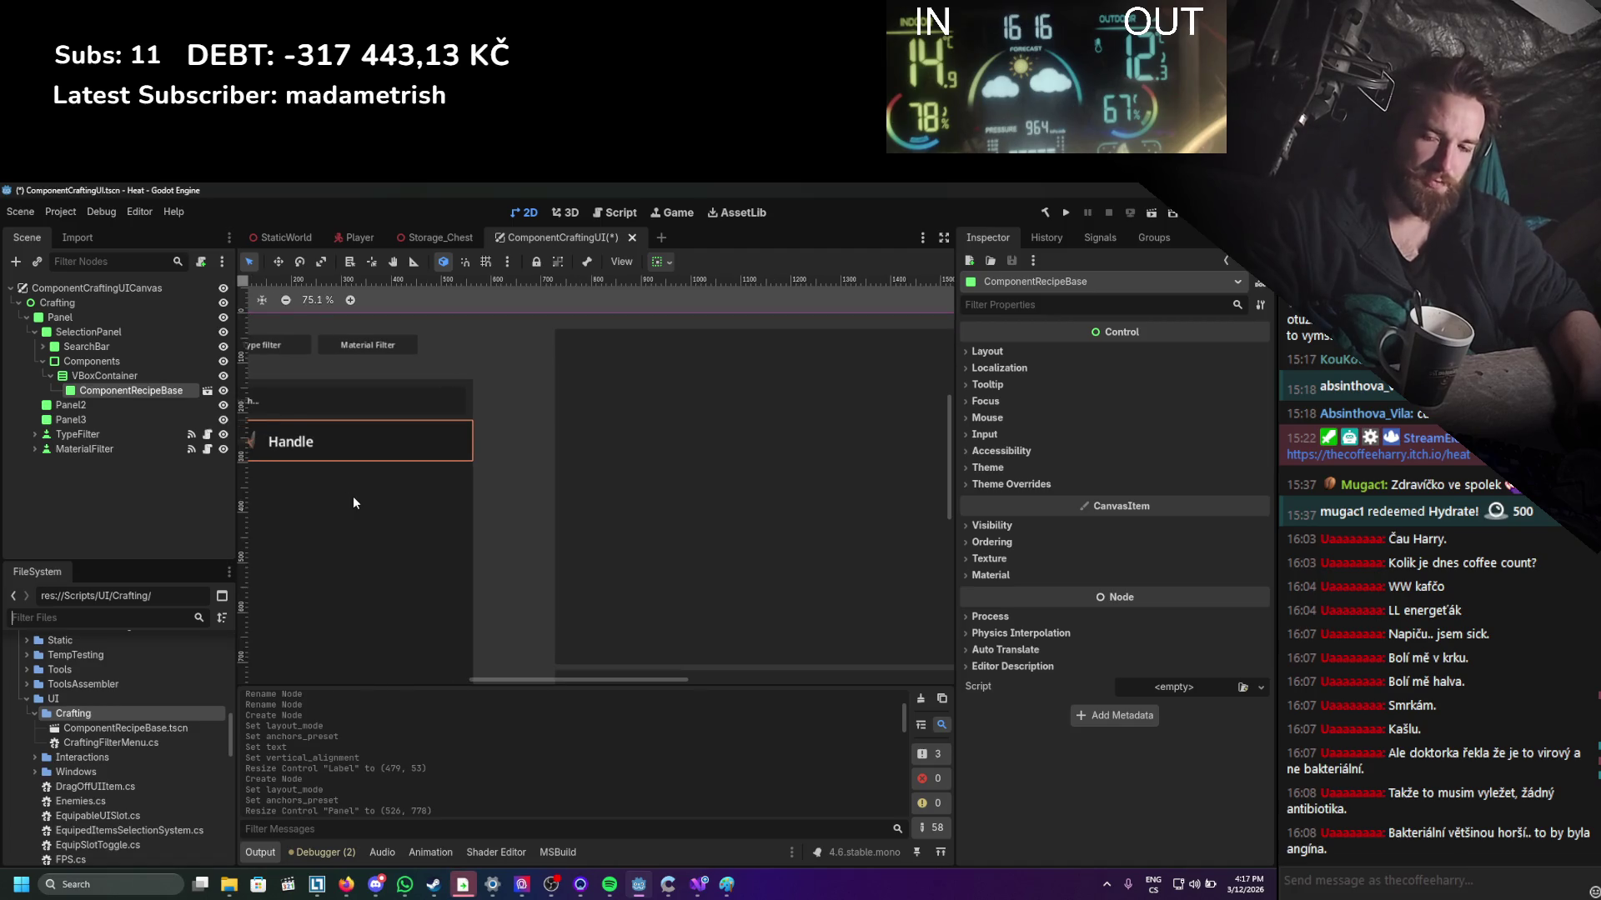
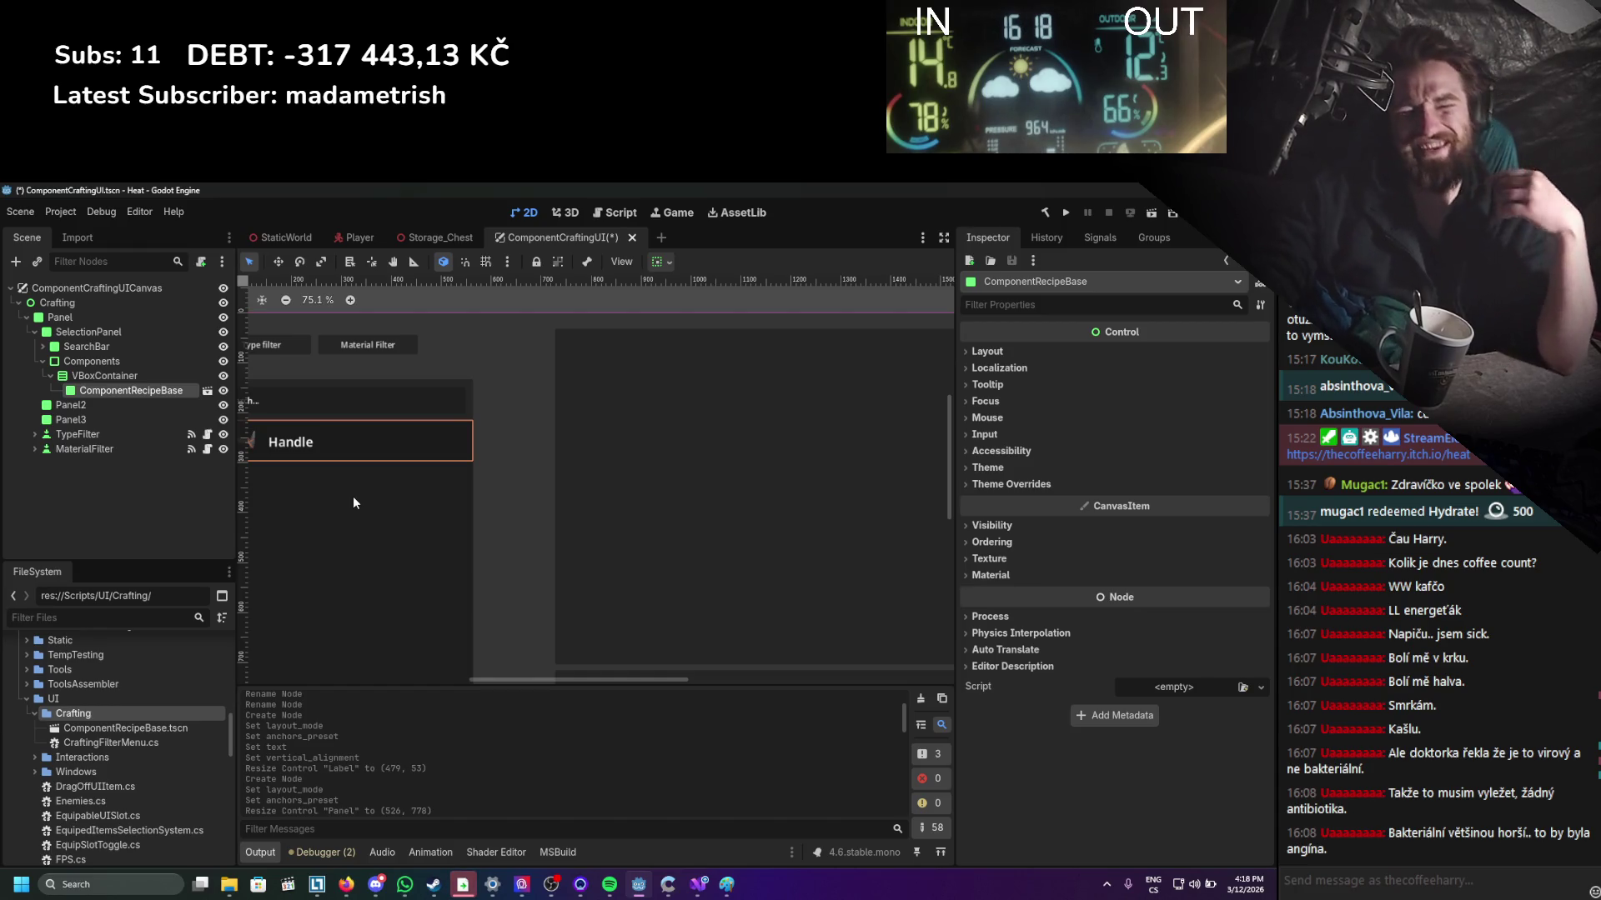
Frame the whole crafting layout on the canvas and show the ComponentCraftingUI's Signals list.
scroll(627, 437, "down", 3)
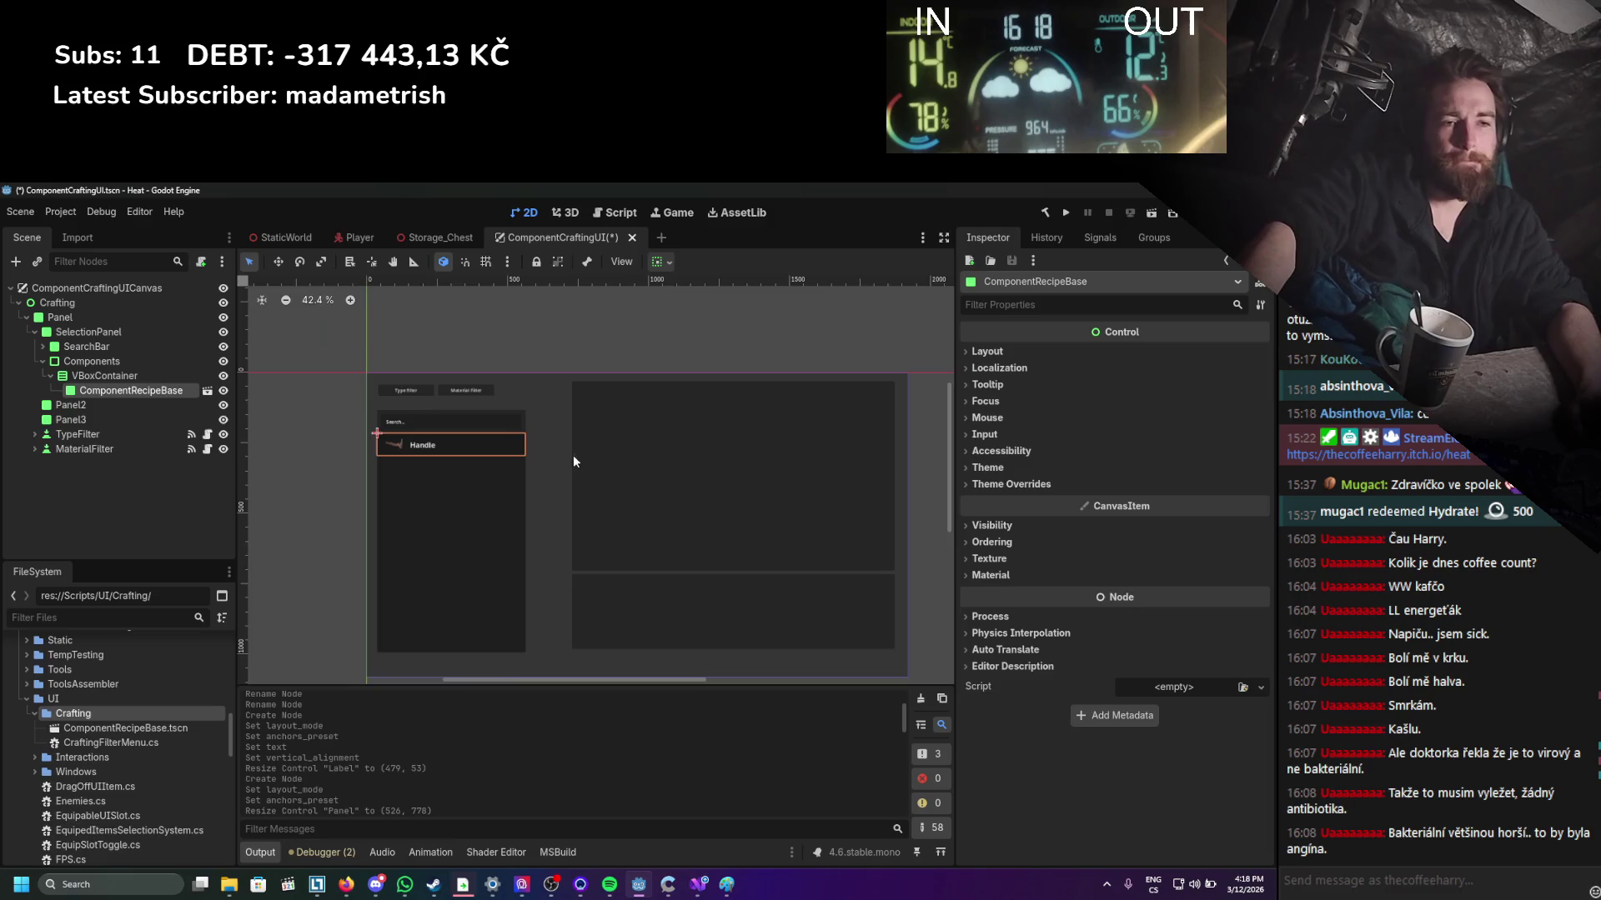
left_click_drag(554, 457, 601, 419)
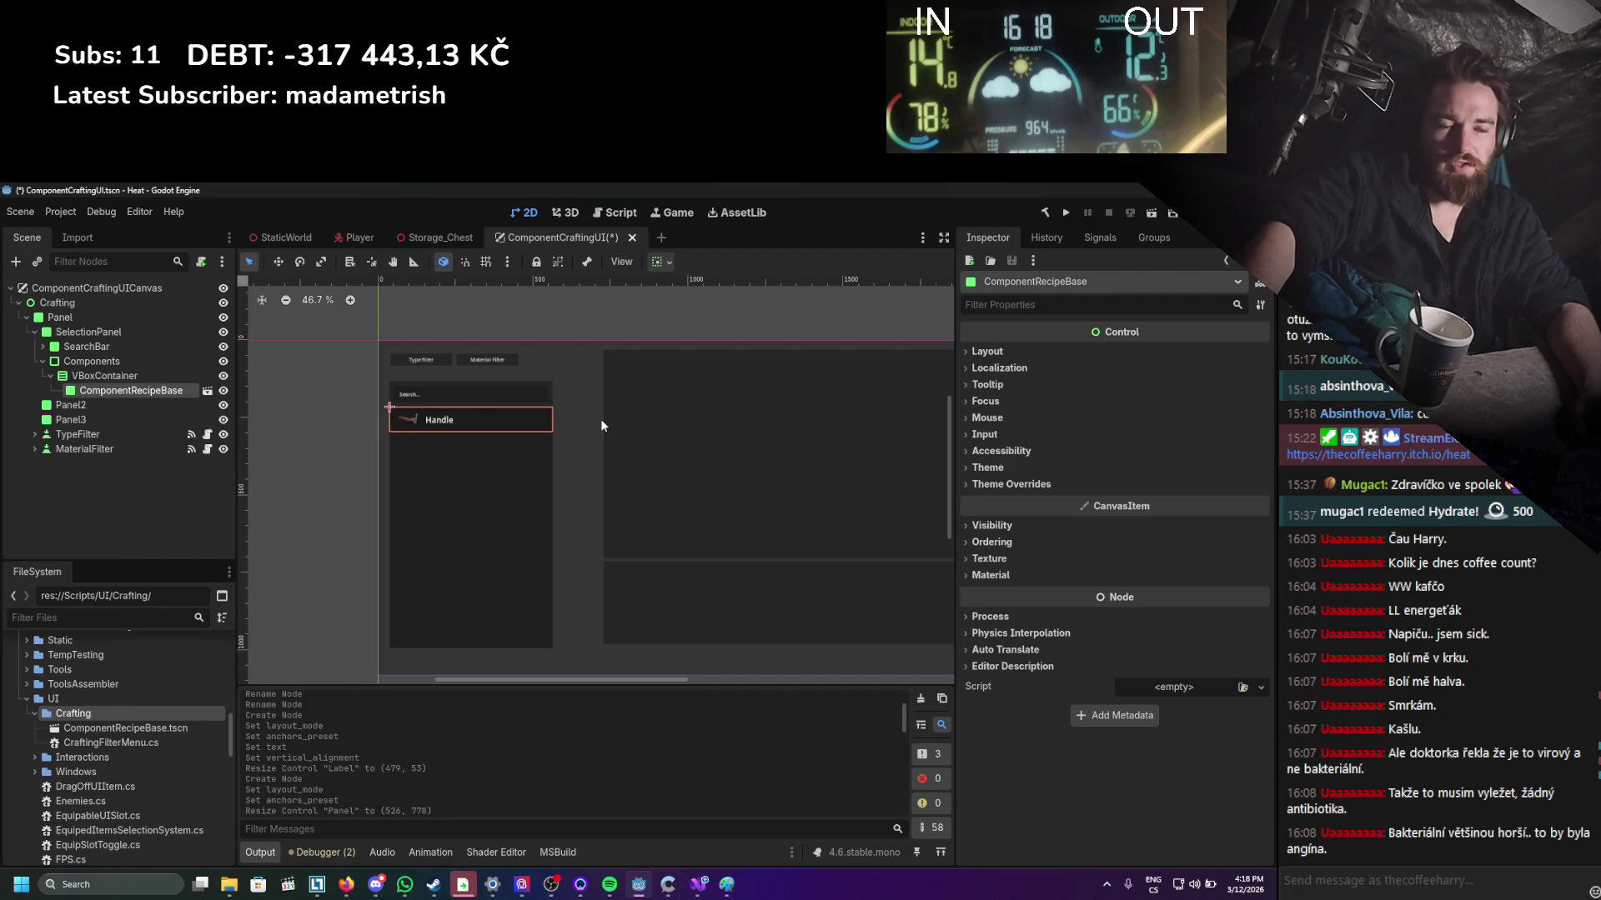
scroll(602, 422, "down", 1)
scroll(629, 464, "right", 3)
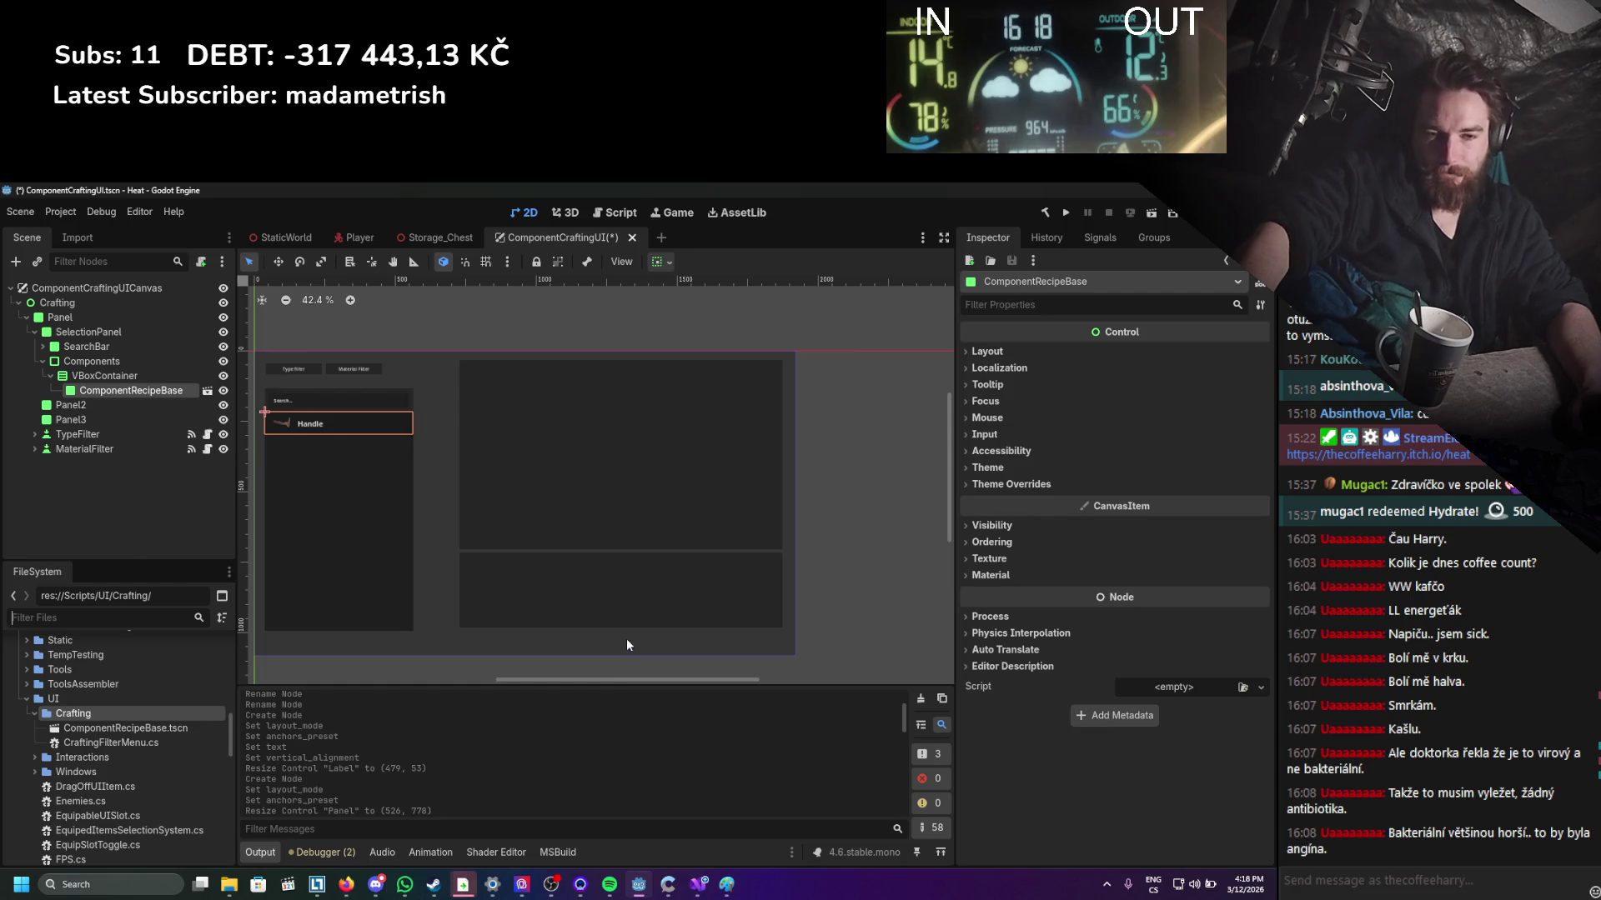
scroll(605, 491, "up", 1)
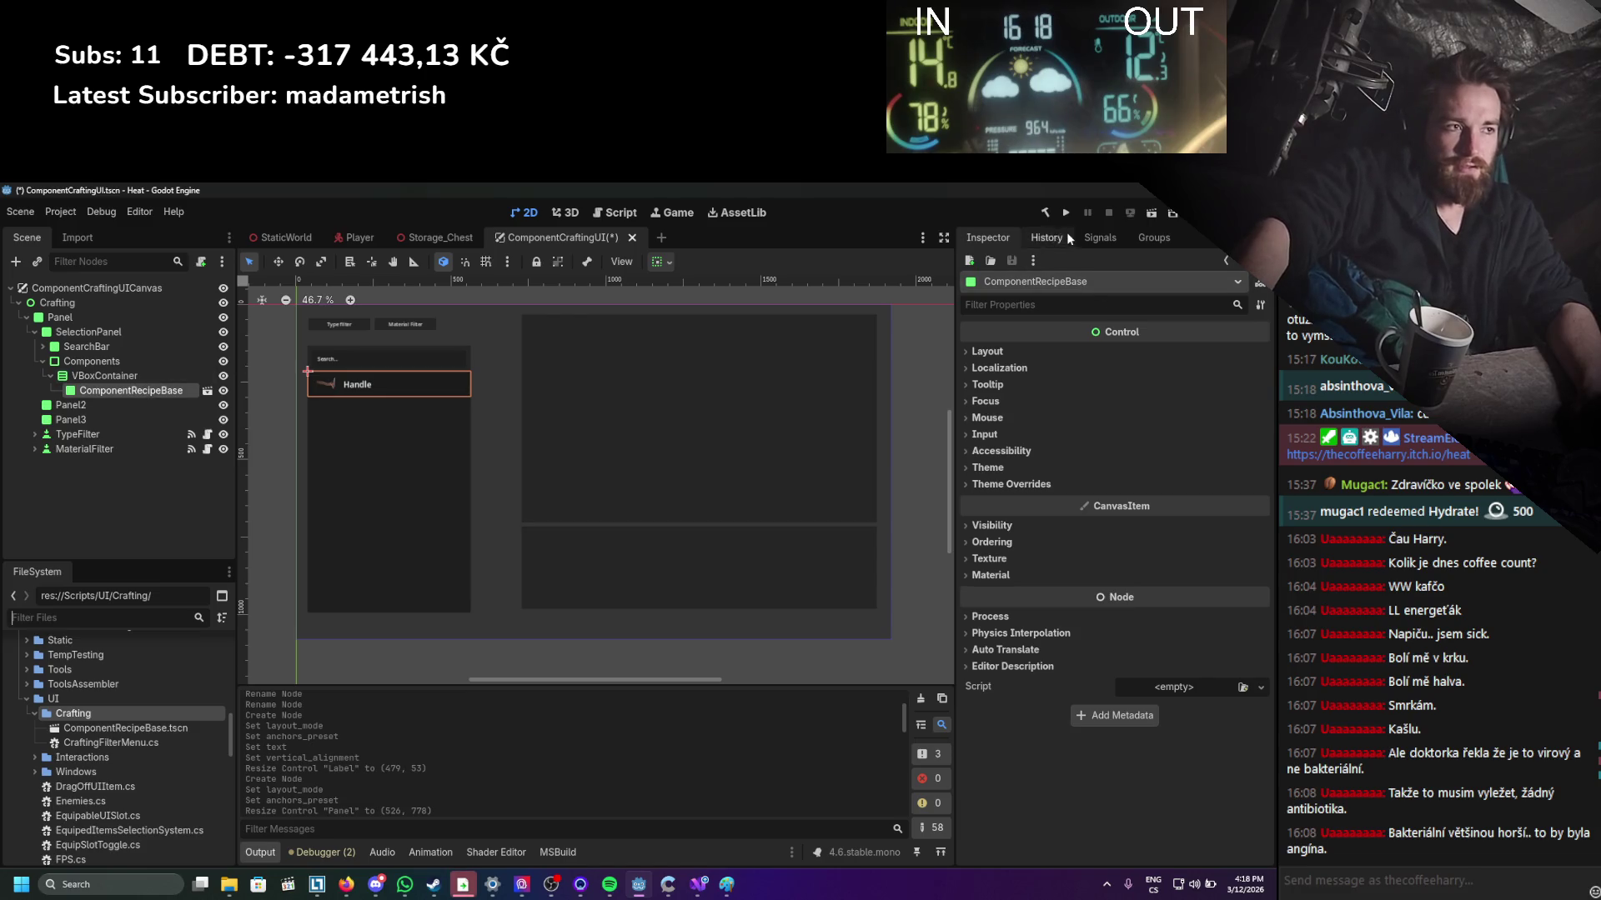
left_click(1097, 238)
Widen the ComponentRecipeBase root control to enclose the Handle label.
left_click(208, 391)
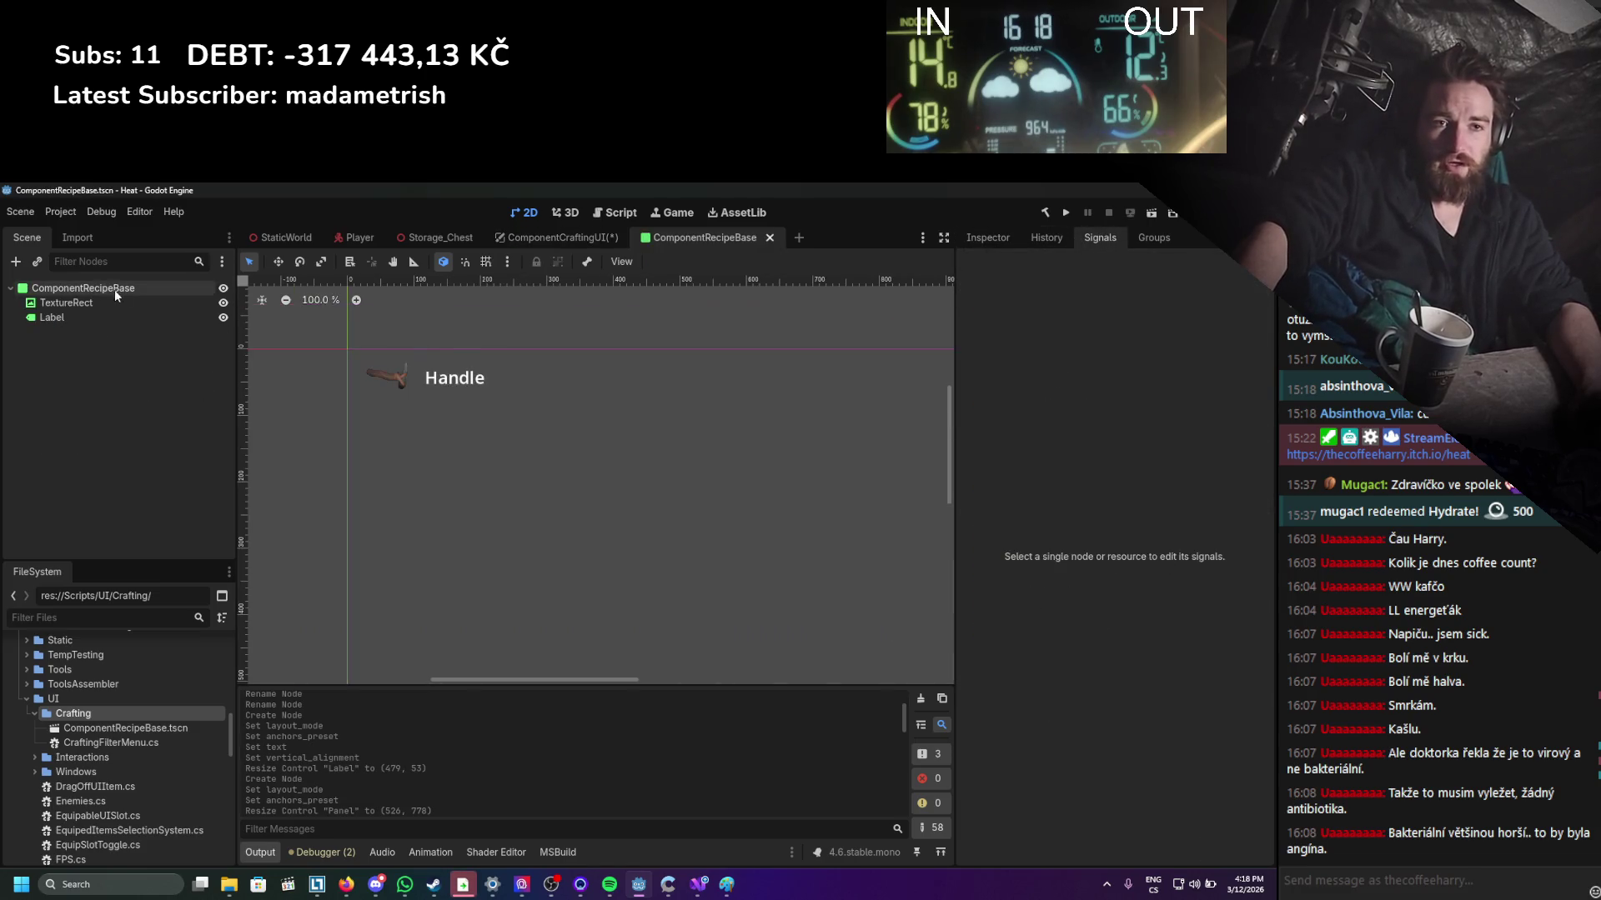
right_click(82, 289)
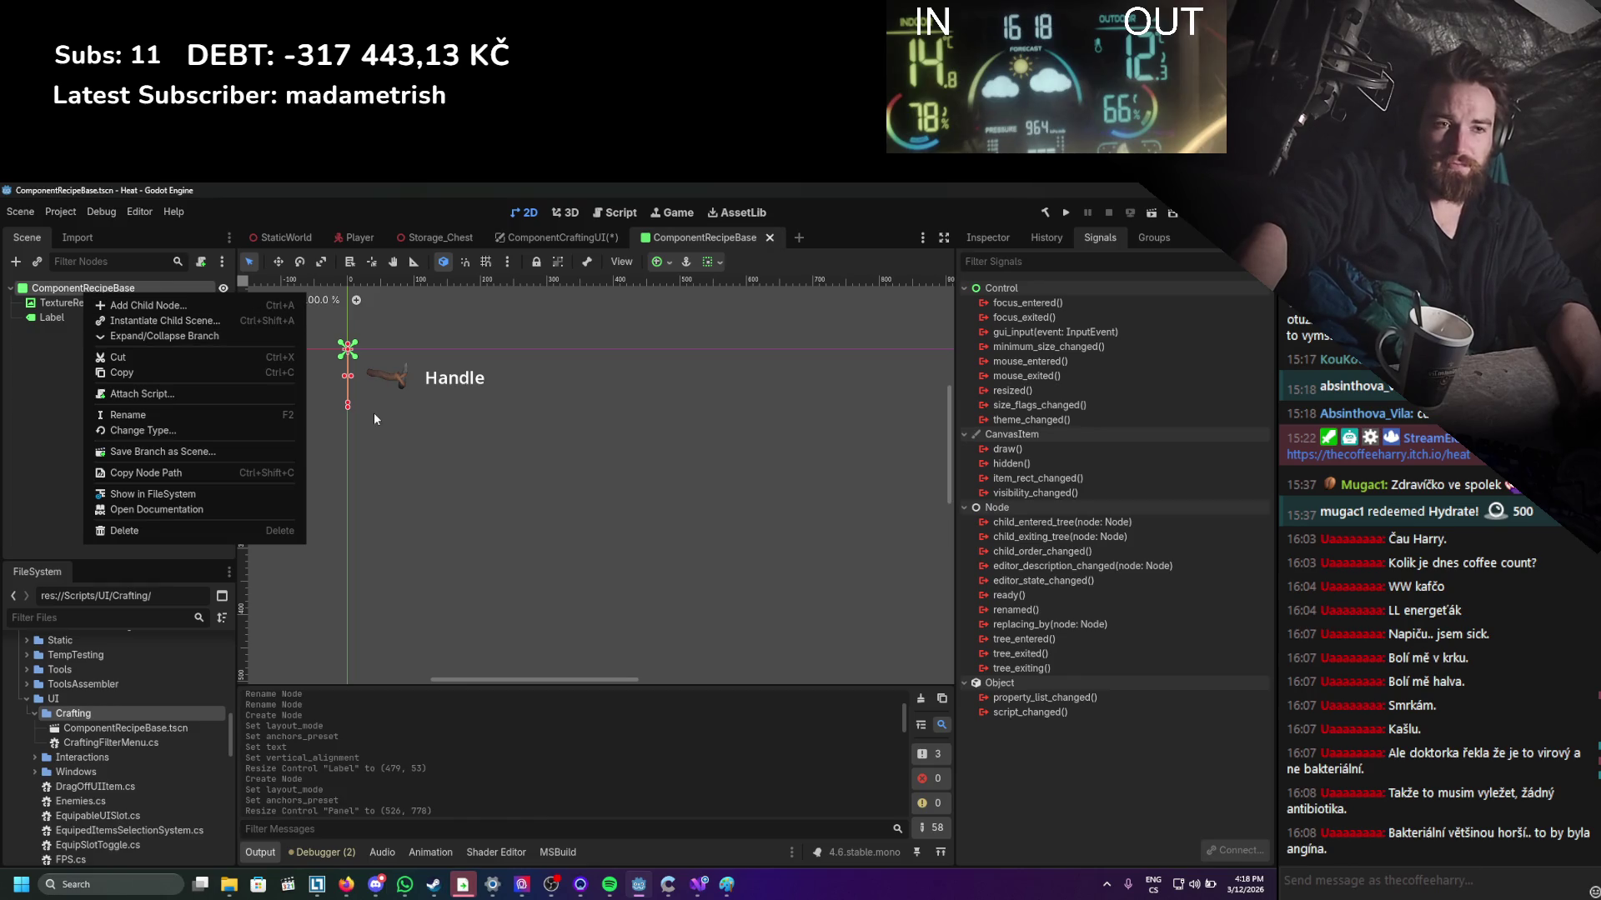
left_click(350, 379)
mouse_move(348, 377)
left_mouse_down()
mouse_move(670, 382)
mouse_move(509, 386)
left_mouse_up()
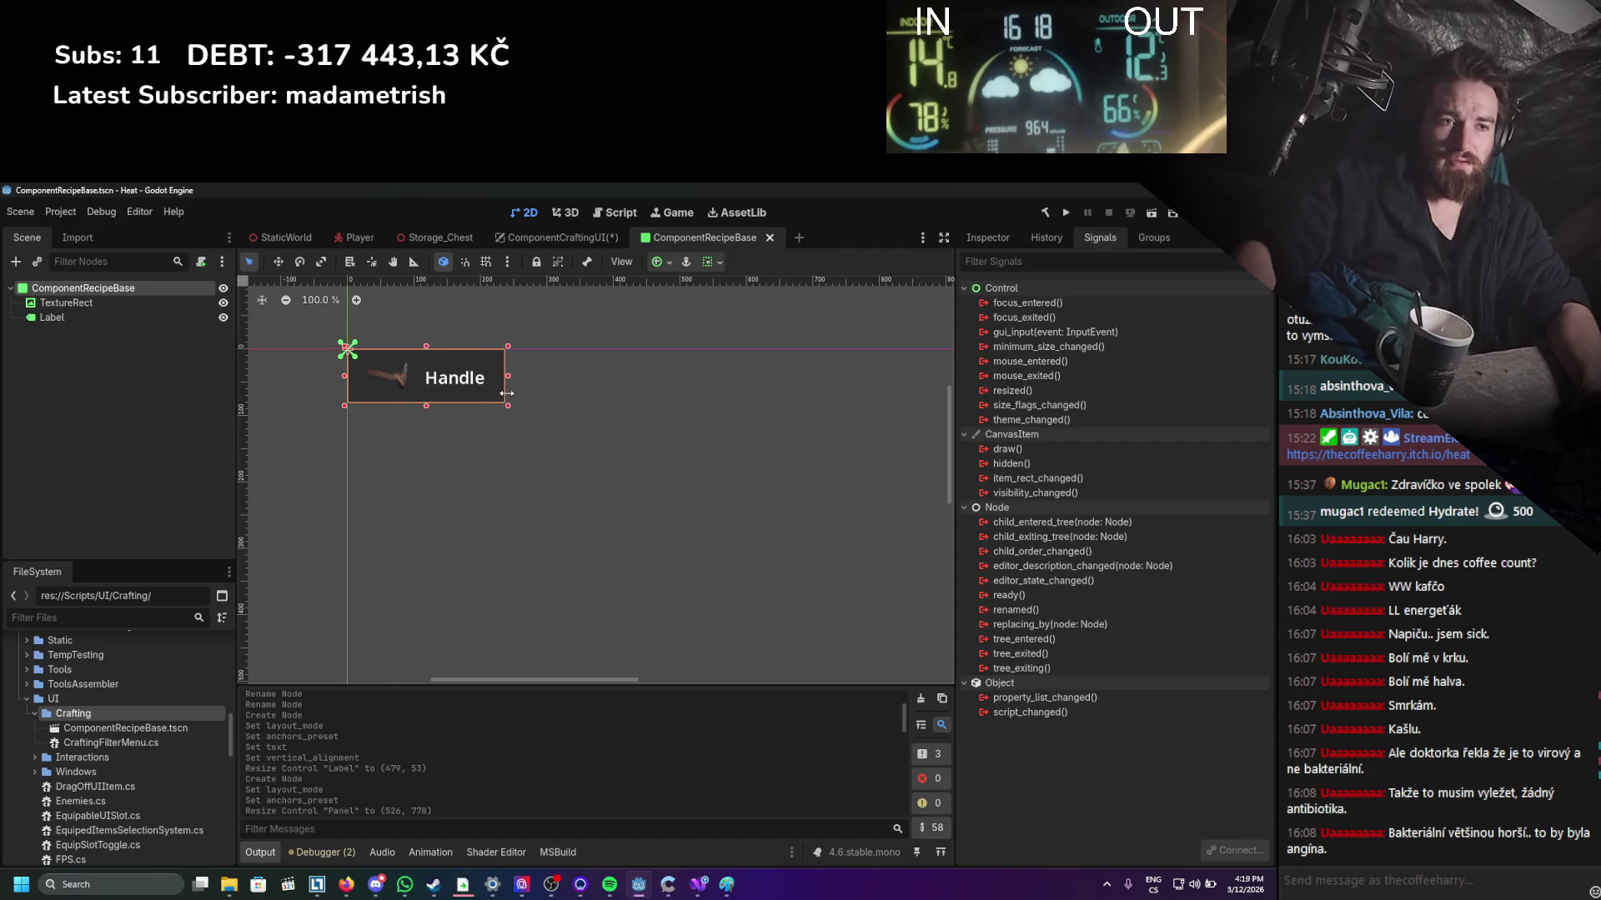
left_click(572, 239)
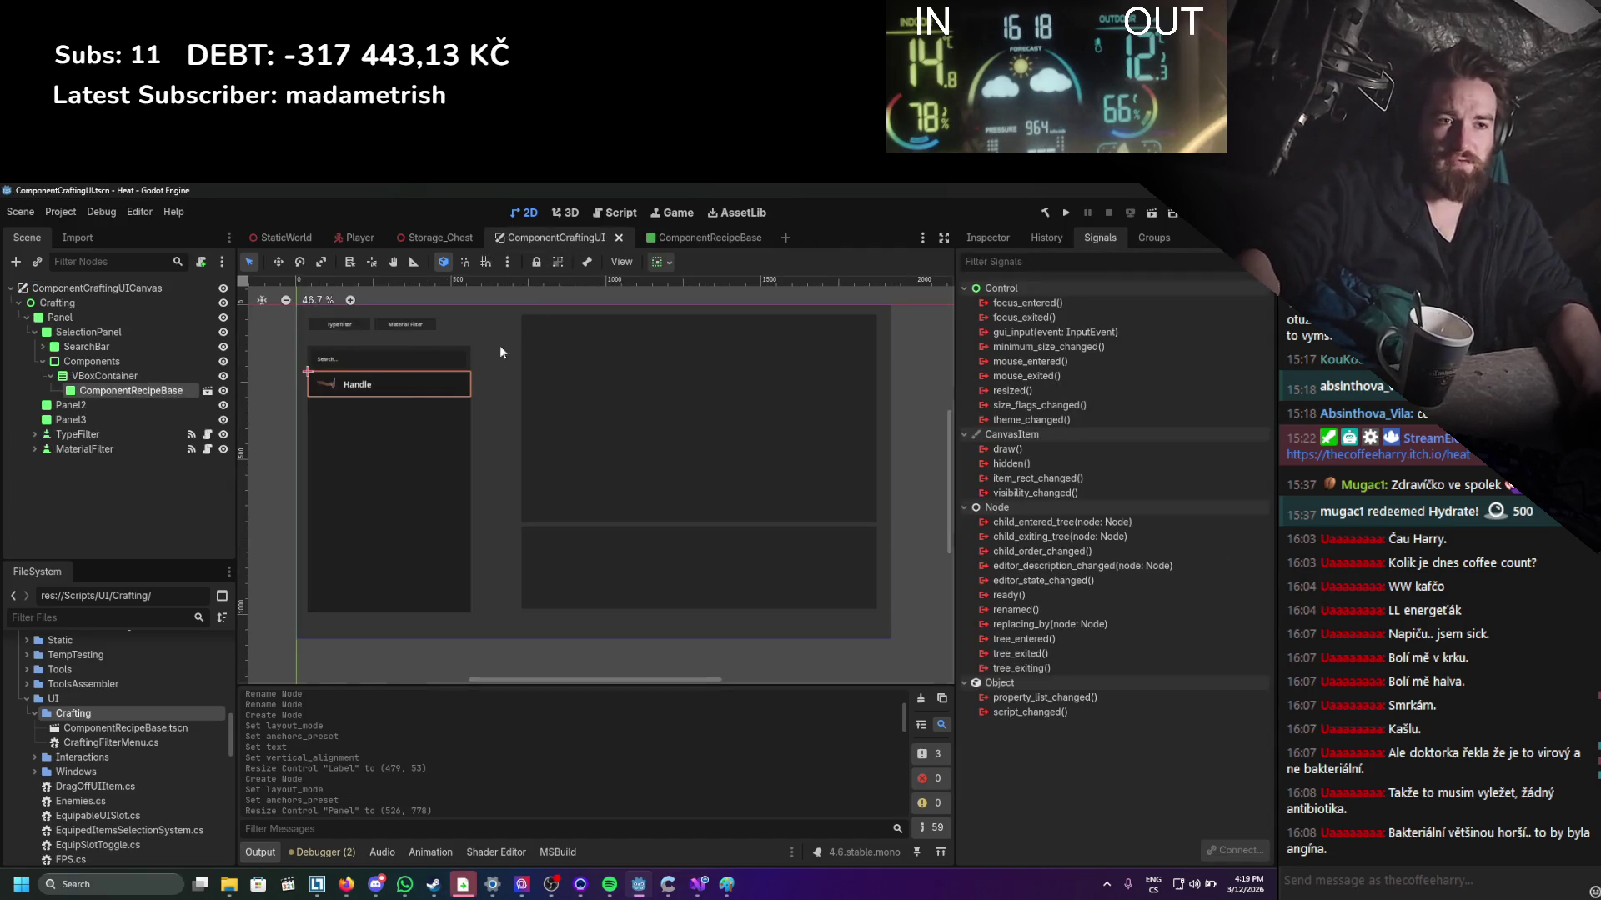
left_click(698, 239)
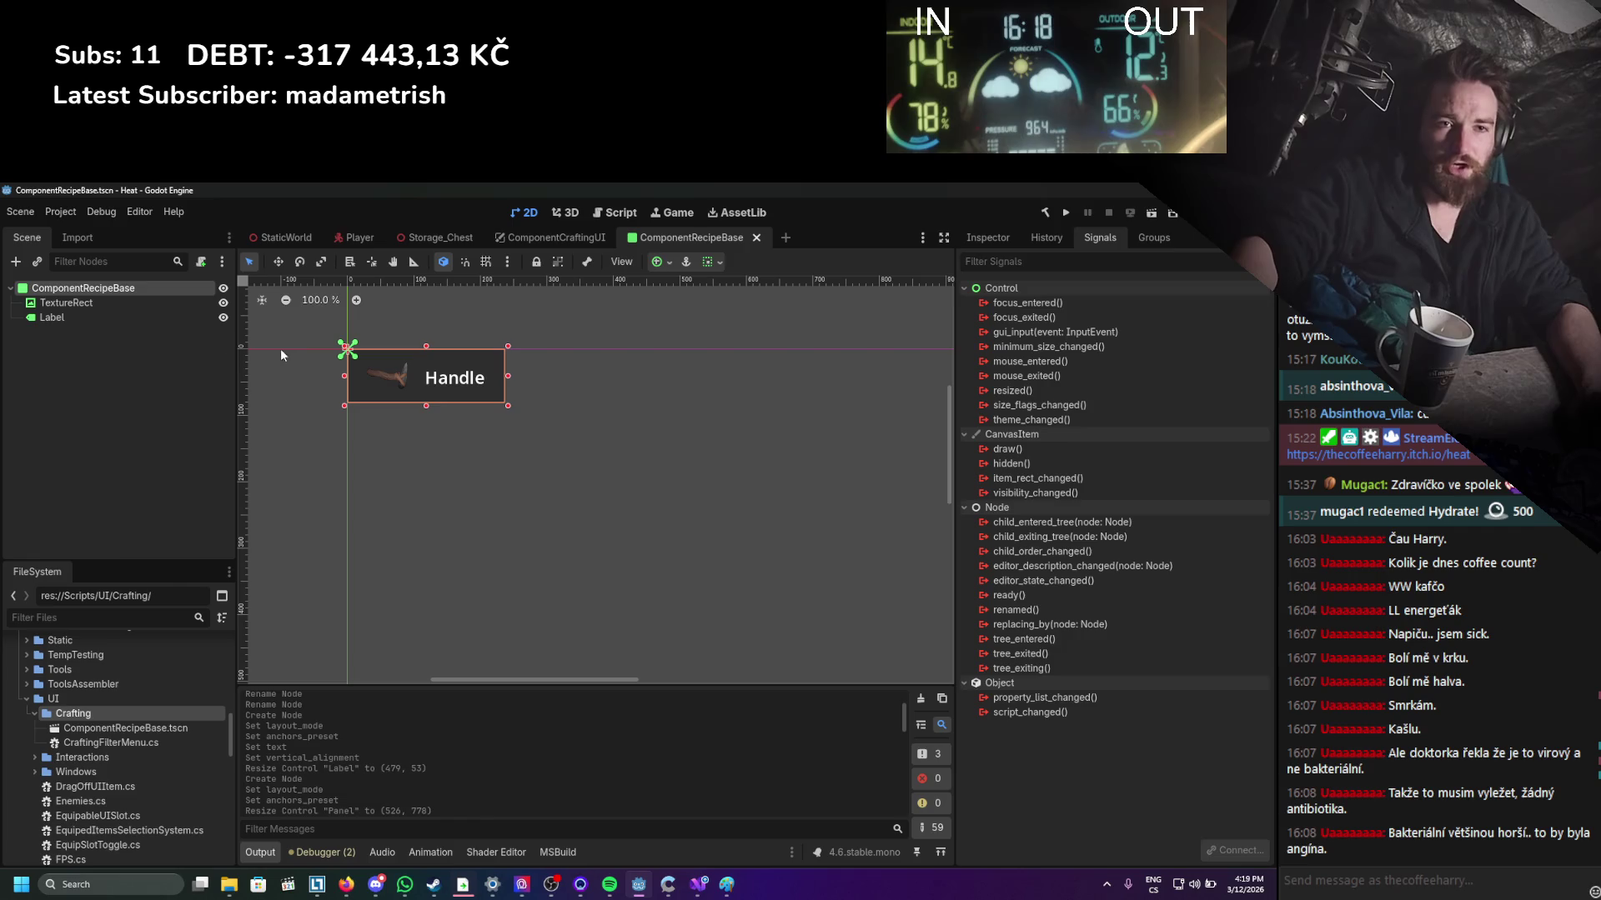
Change the ComponentRecipeBase root's type to Button and save the scene.
right_click(113, 293)
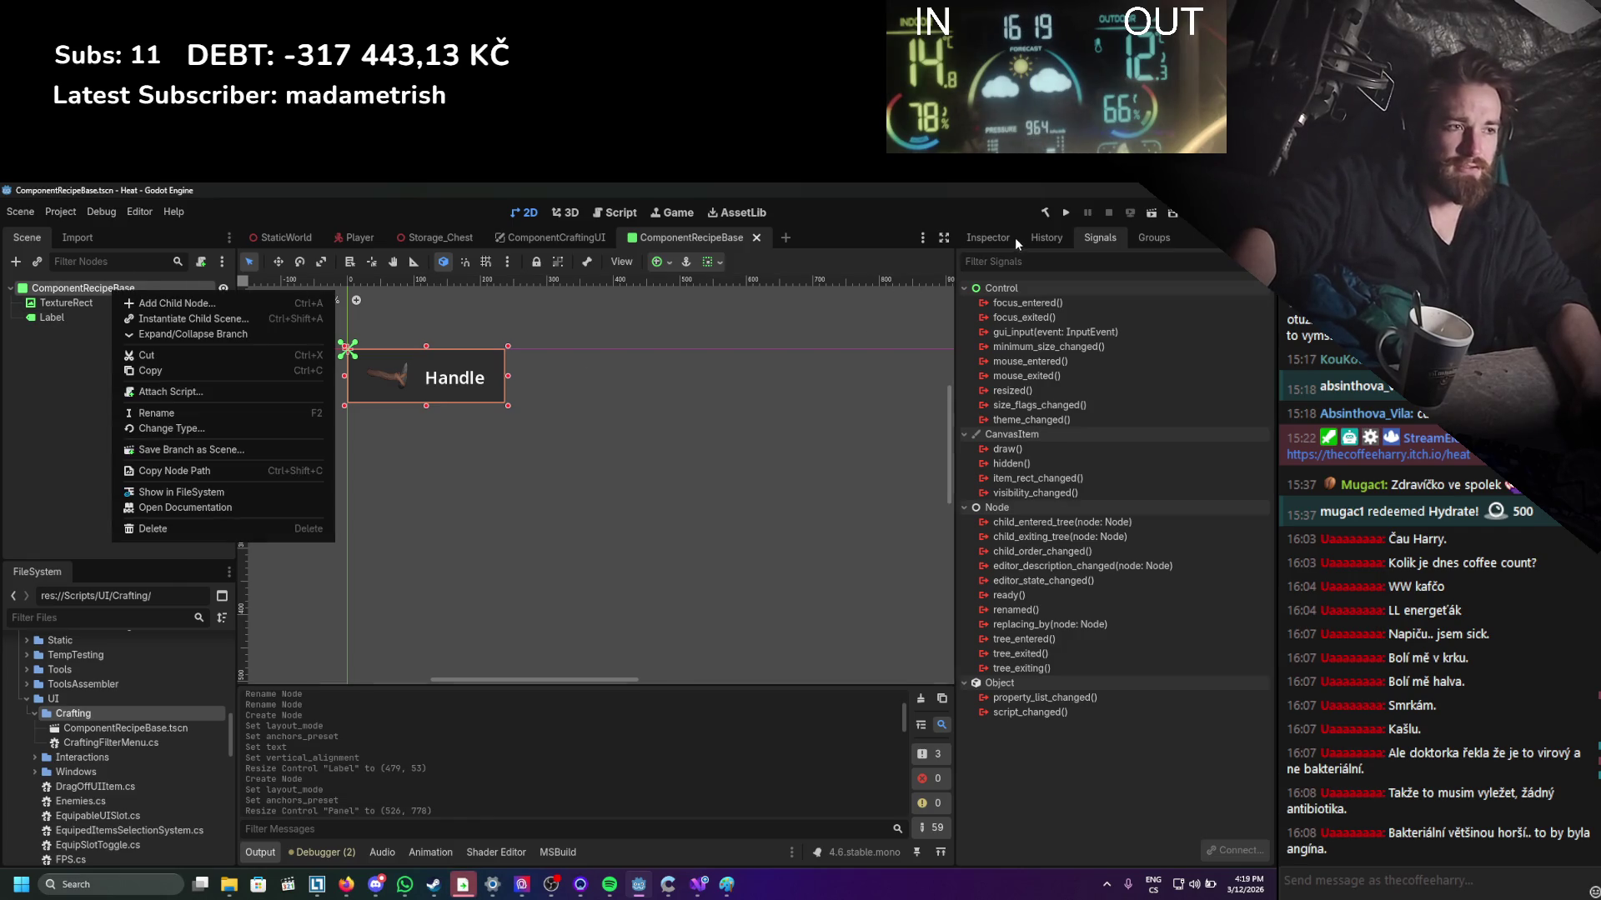
left_click(169, 428)
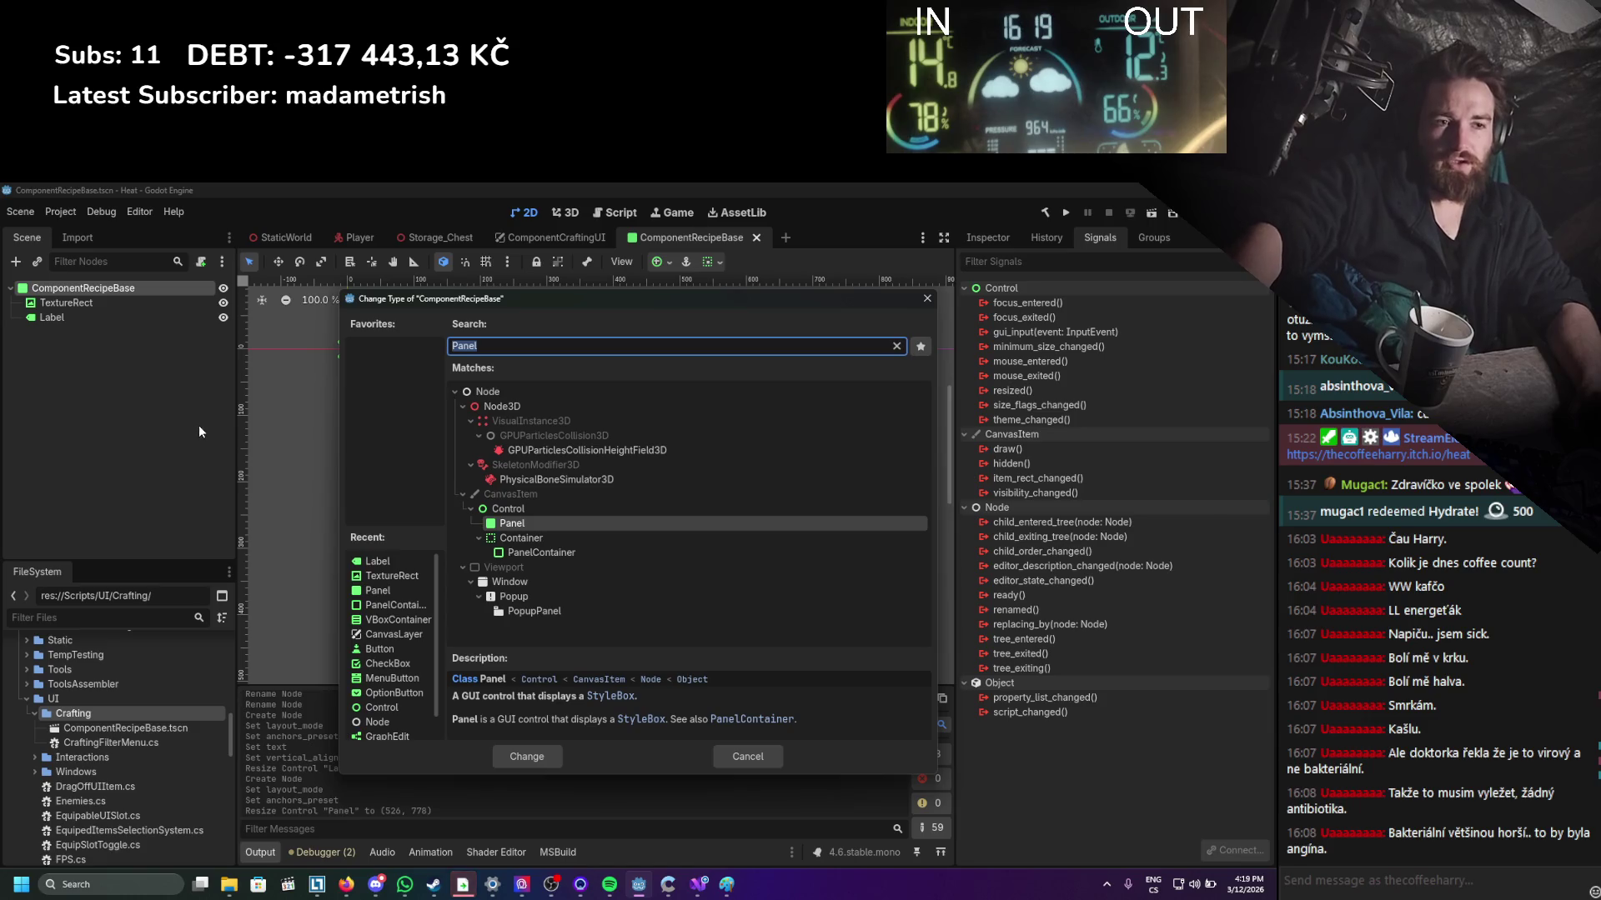
type("butto")
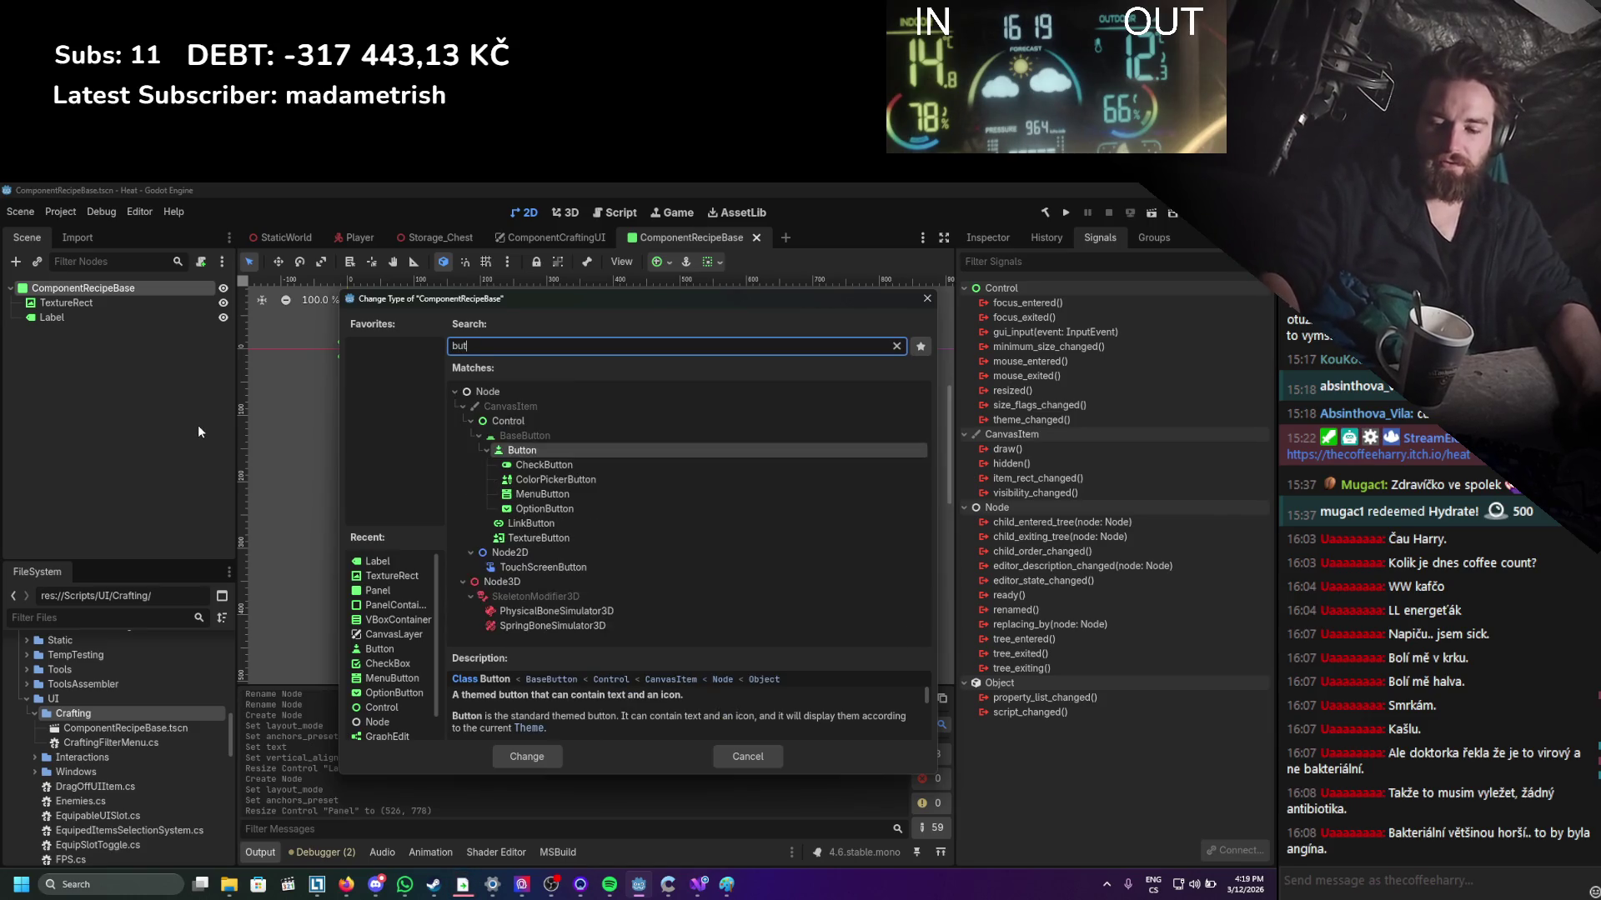
double_click(570, 458)
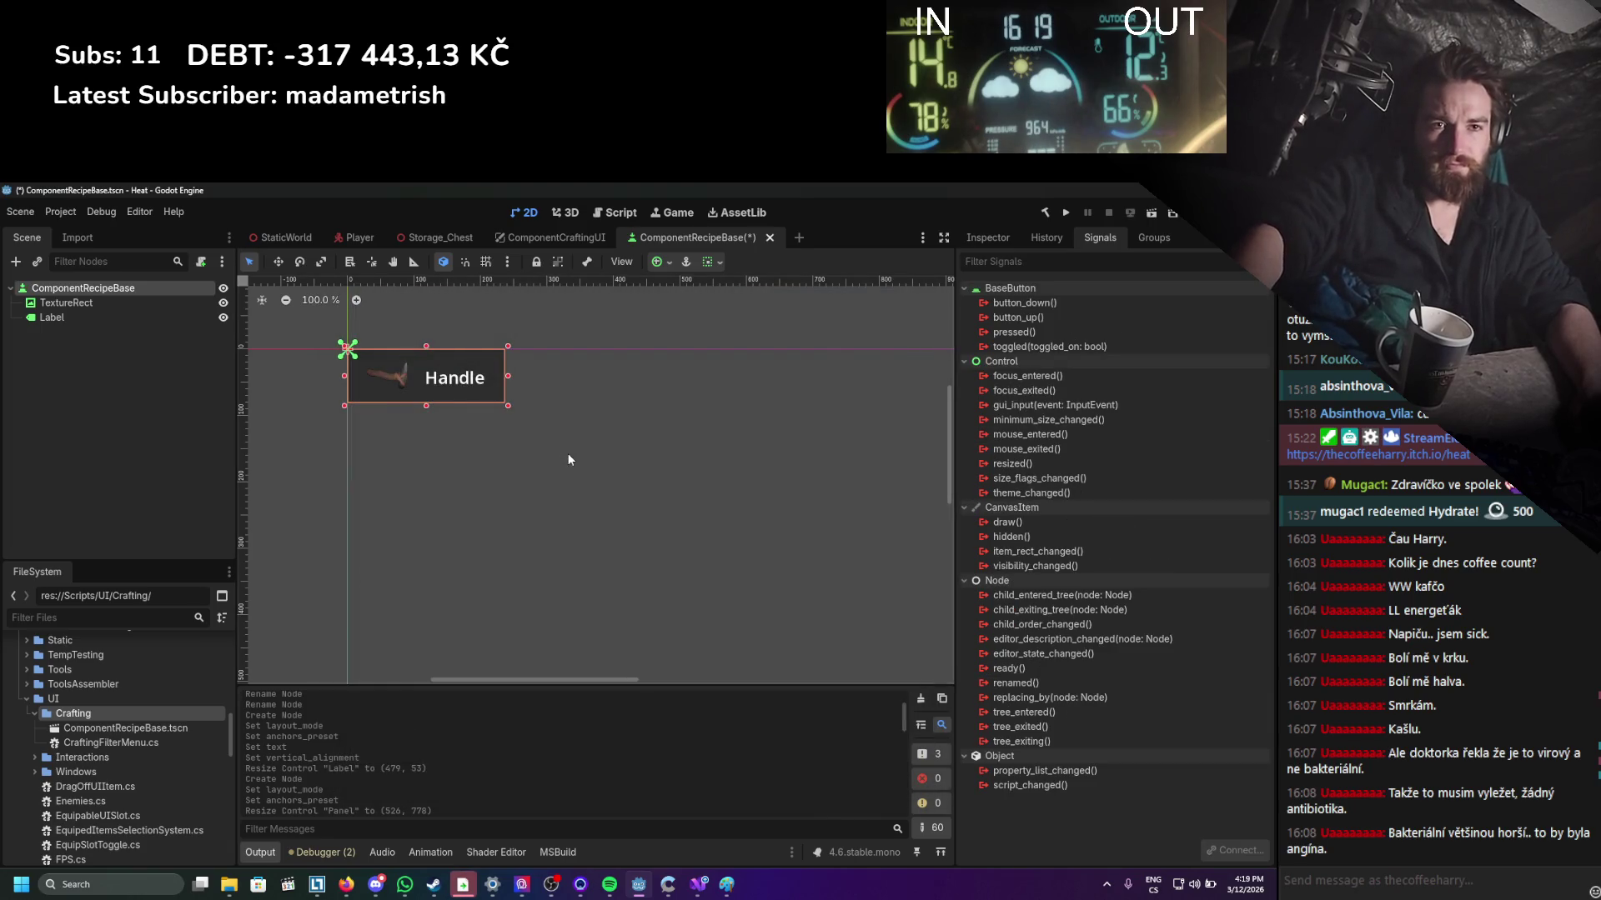
key("ctrl+s")
left_click(538, 243)
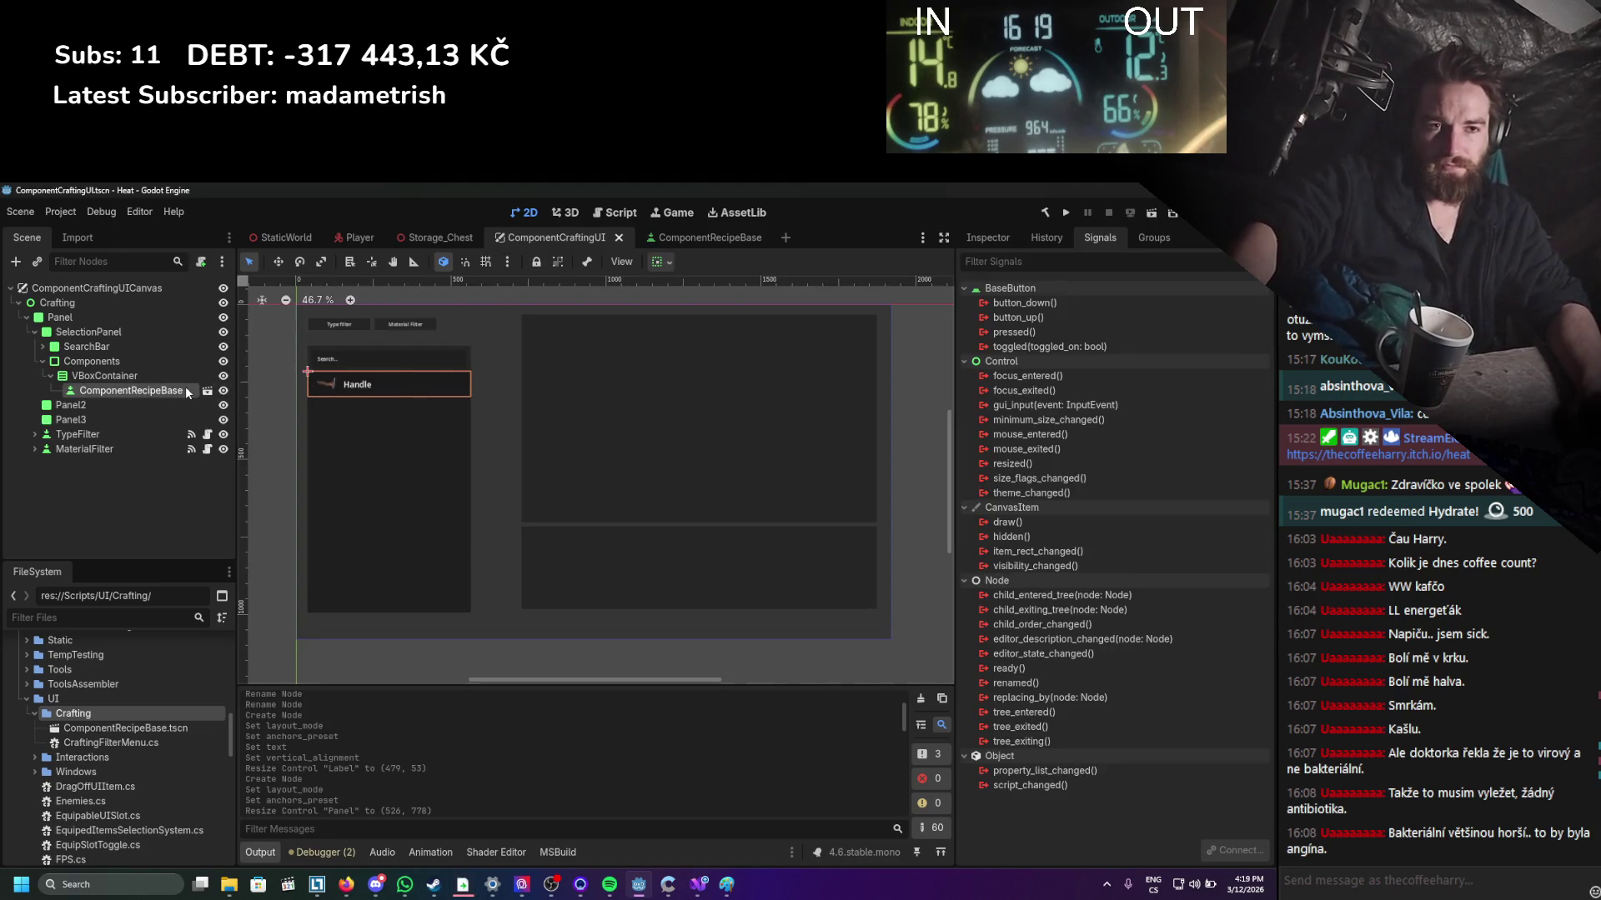
Review the ComponentRecipeBase Button's properties in the Inspector.
left_click(1009, 238)
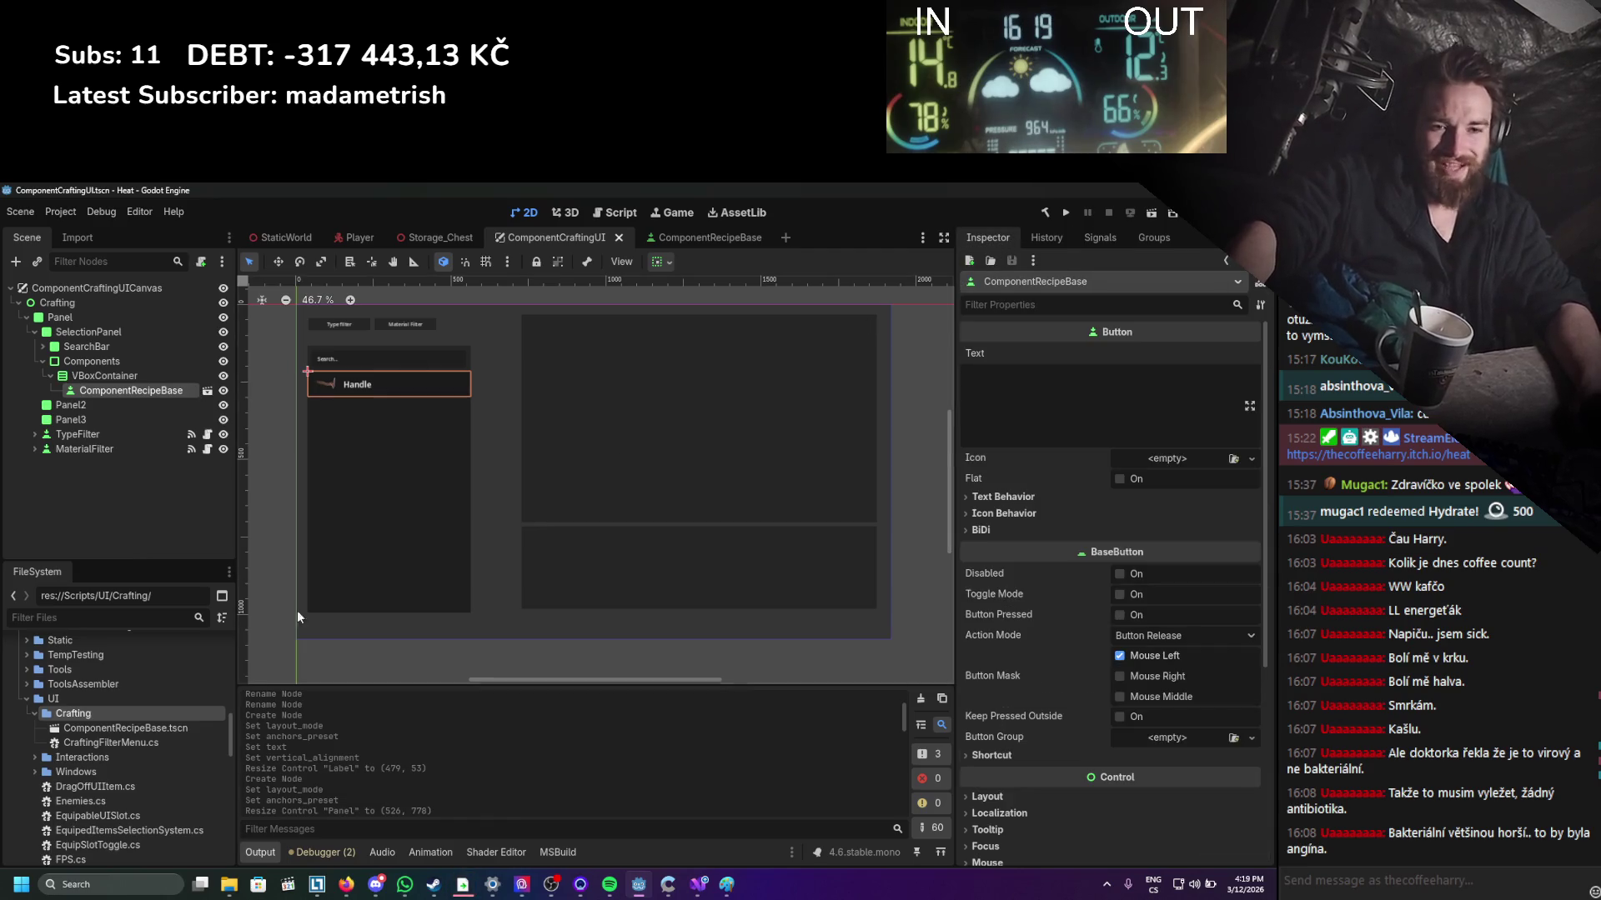
scroll(111, 715, "up", 8)
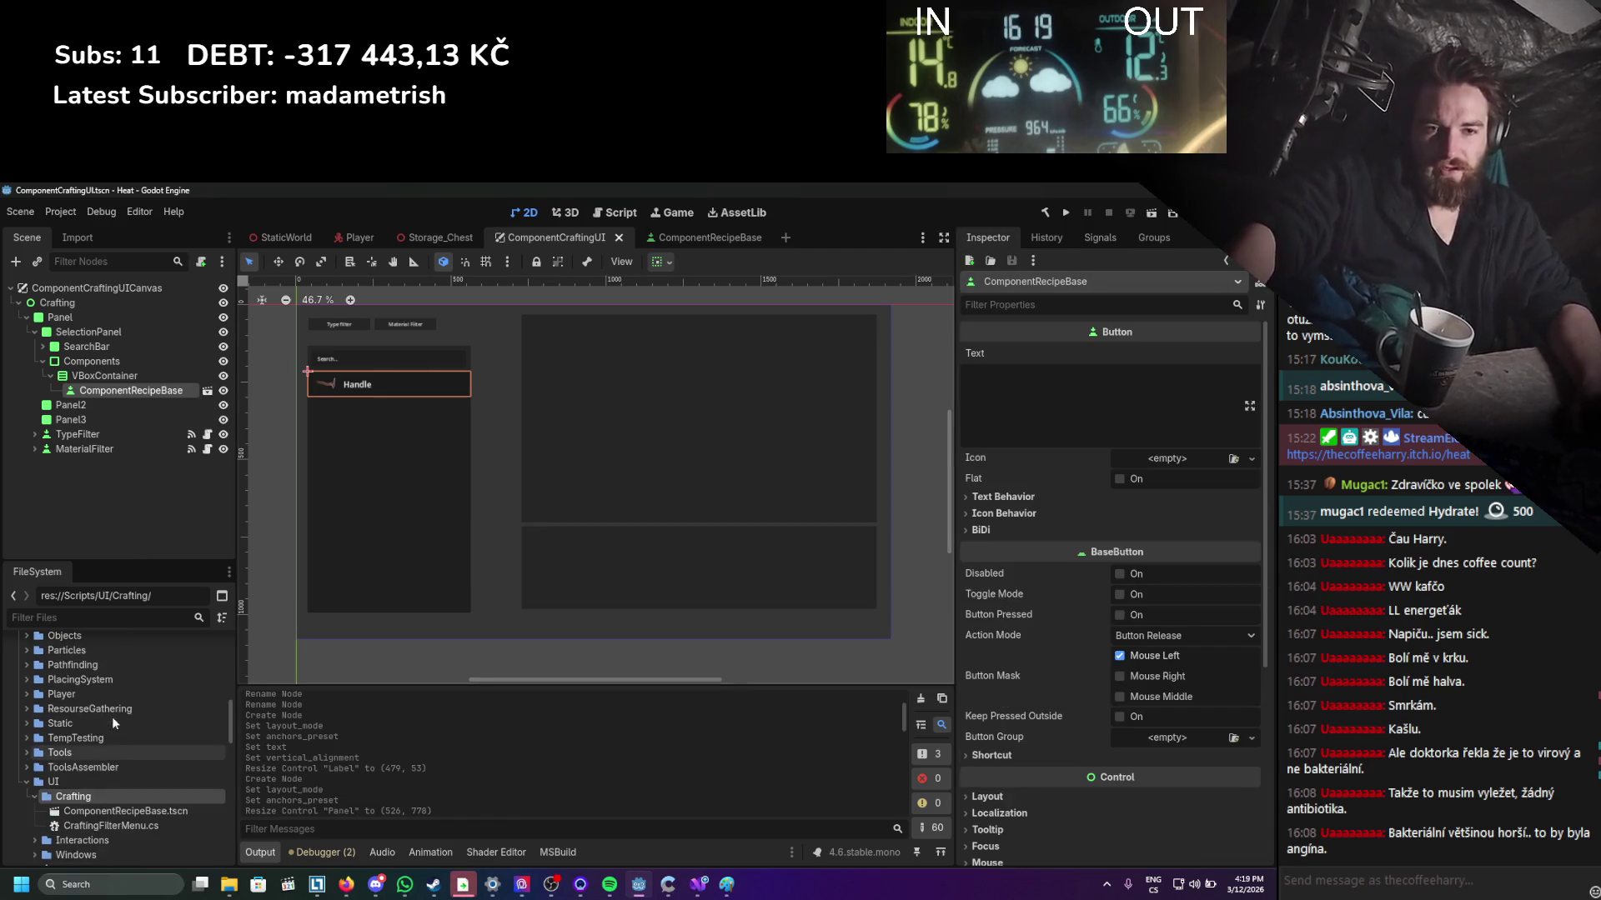
scroll(113, 722, "down", 6)
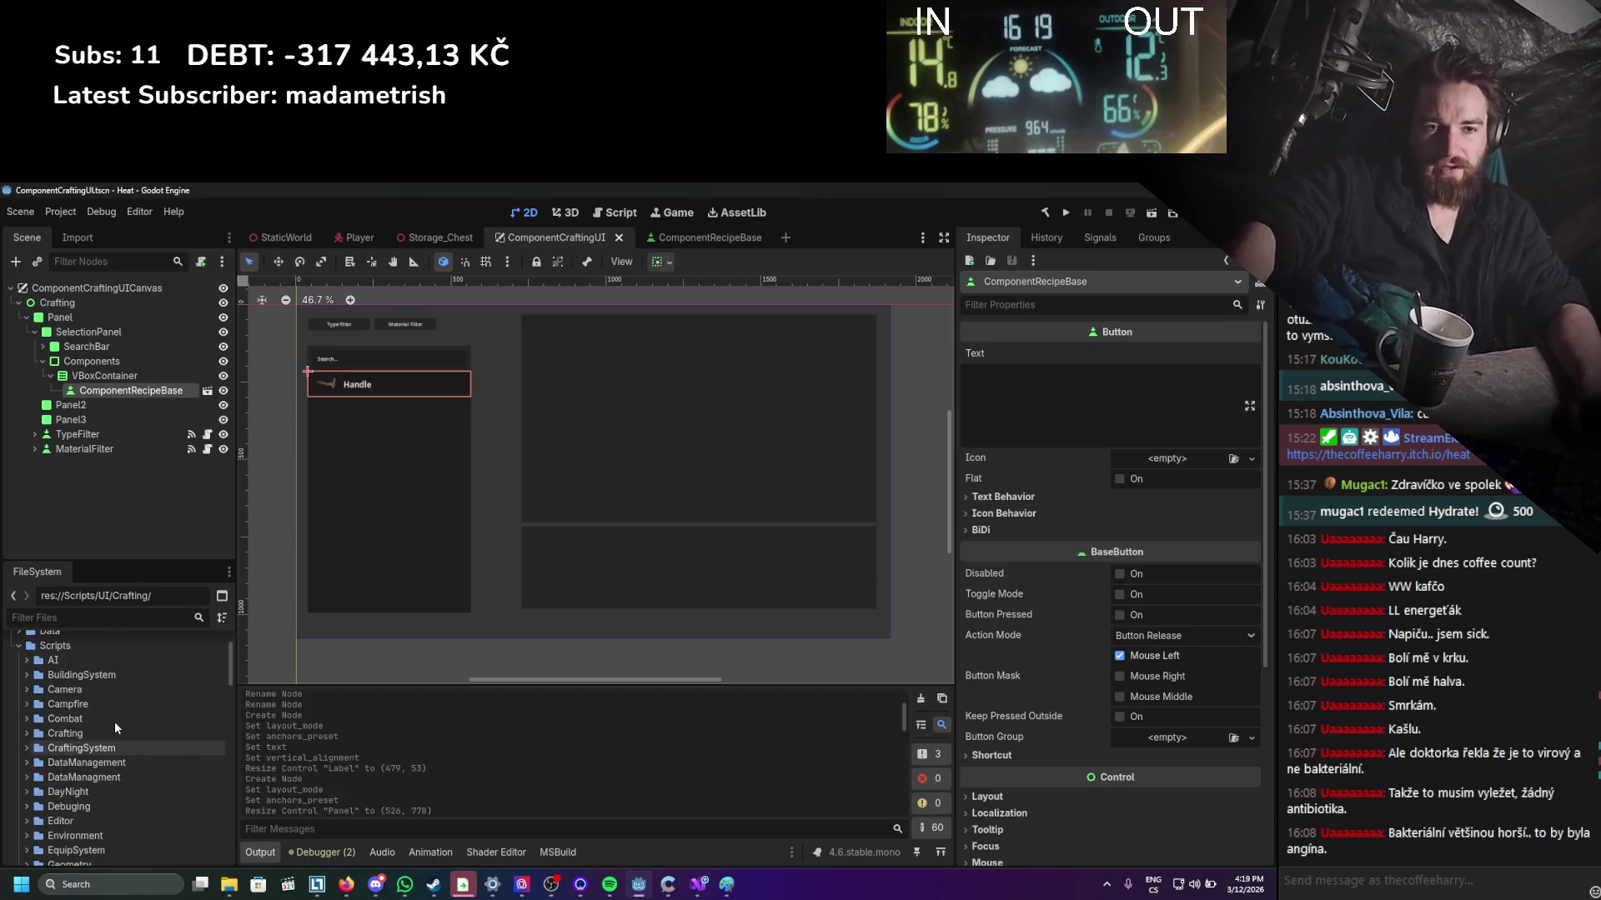
scroll(117, 733, "down", 3)
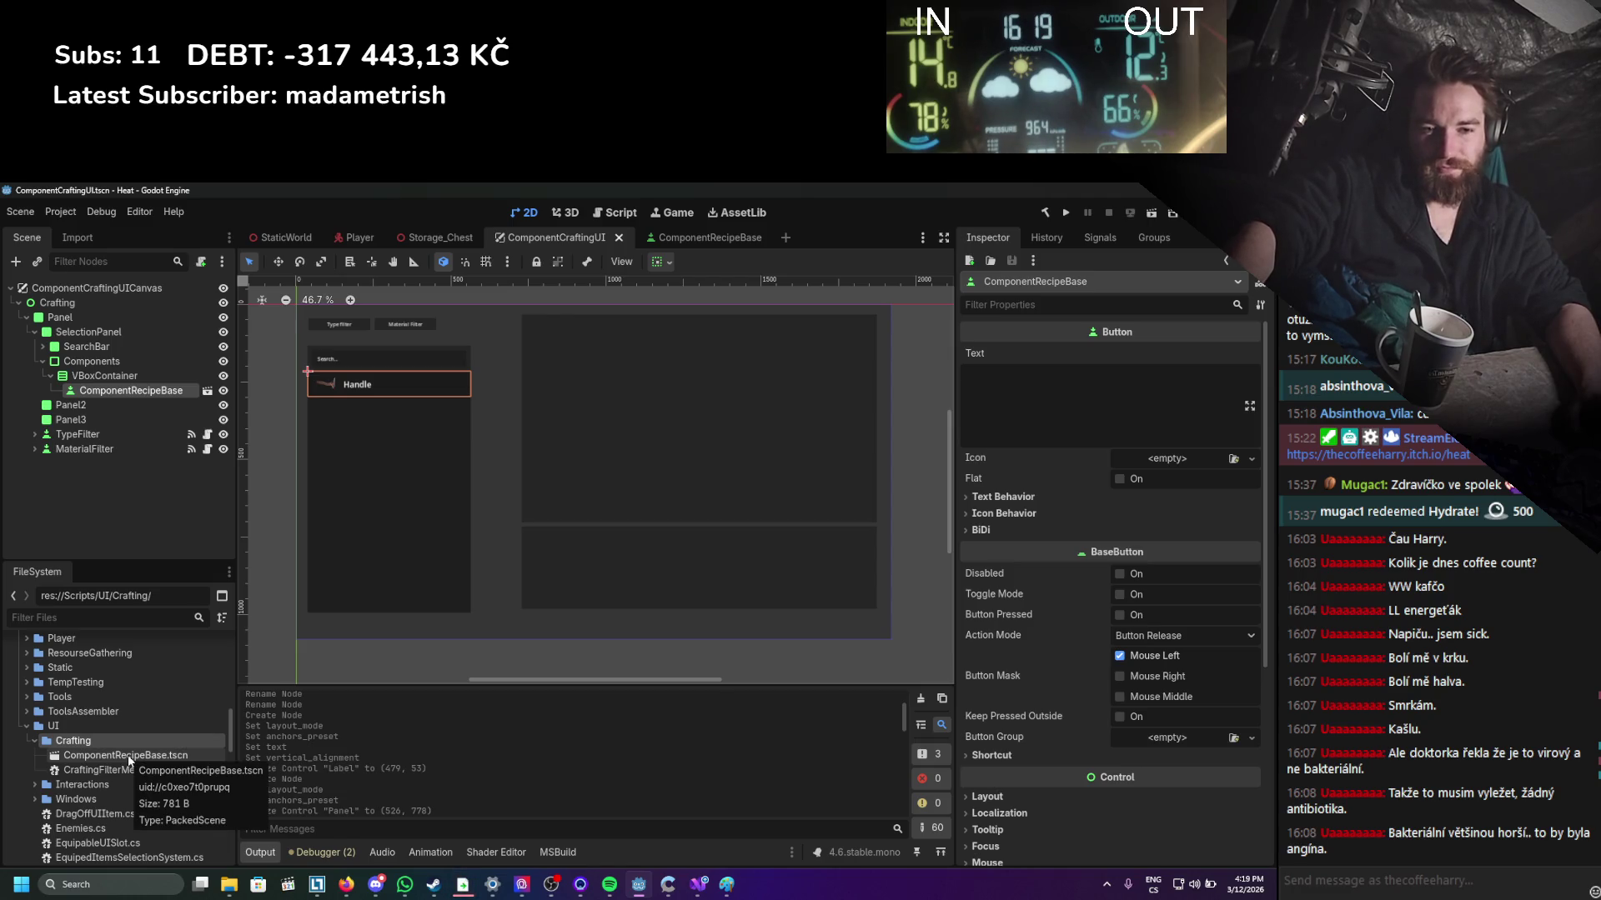
scroll(127, 758, "up", 10)
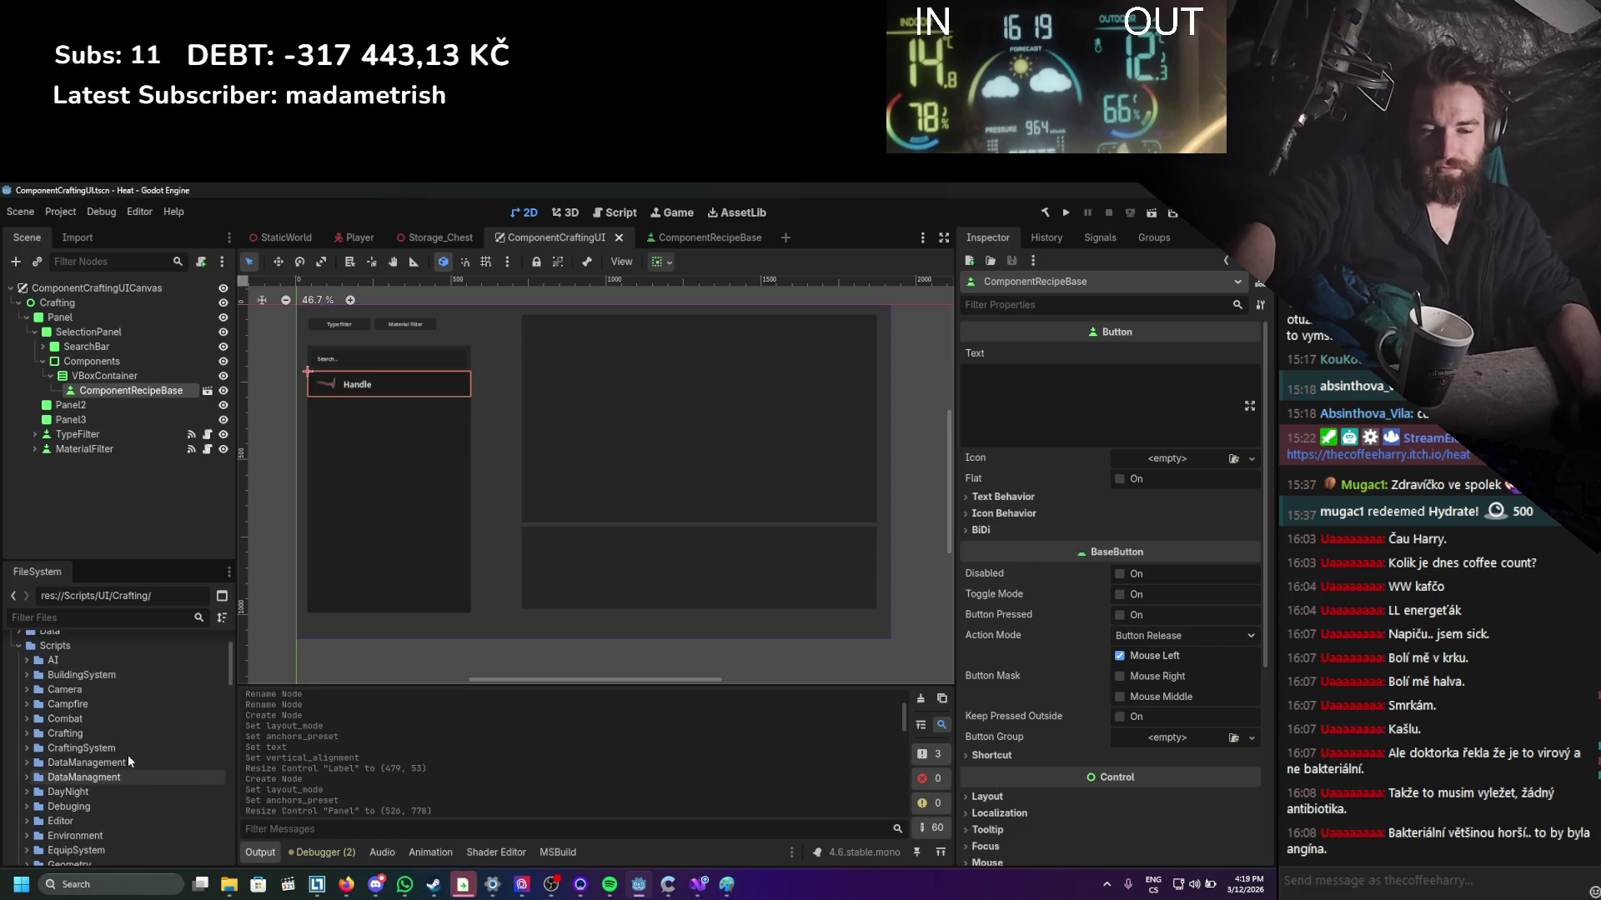
Expand the Data > UI folder in FileSystem and bring up its file actions.
left_click(19, 702)
left_click(26, 762)
left_click(26, 762)
scroll(18, 784, "down", 3)
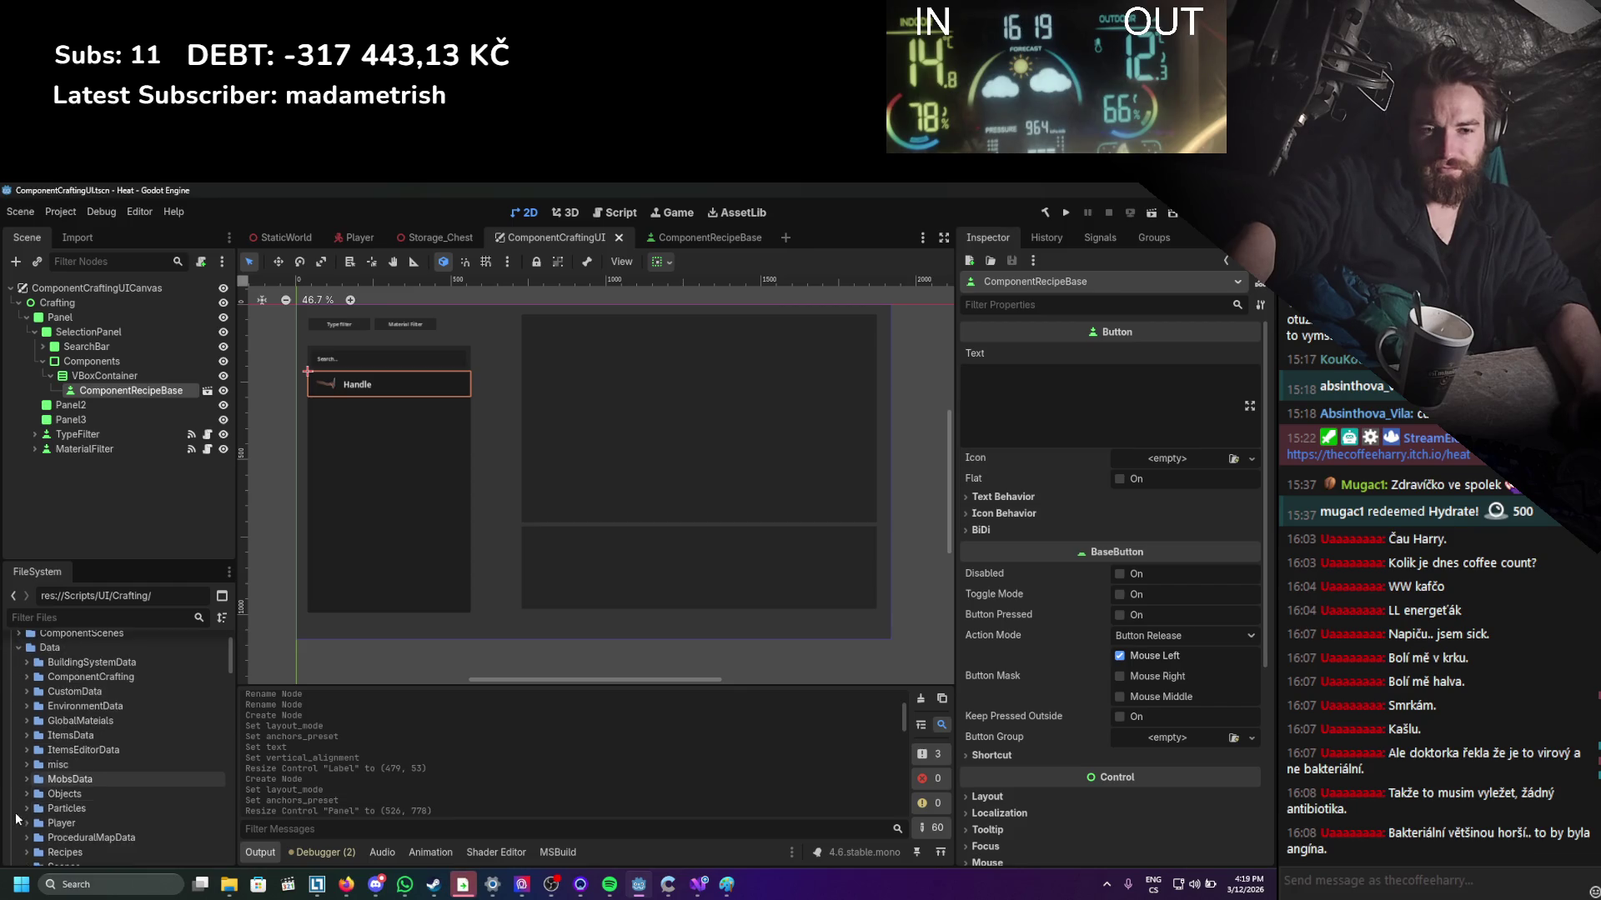
scroll(18, 805, "down", 2)
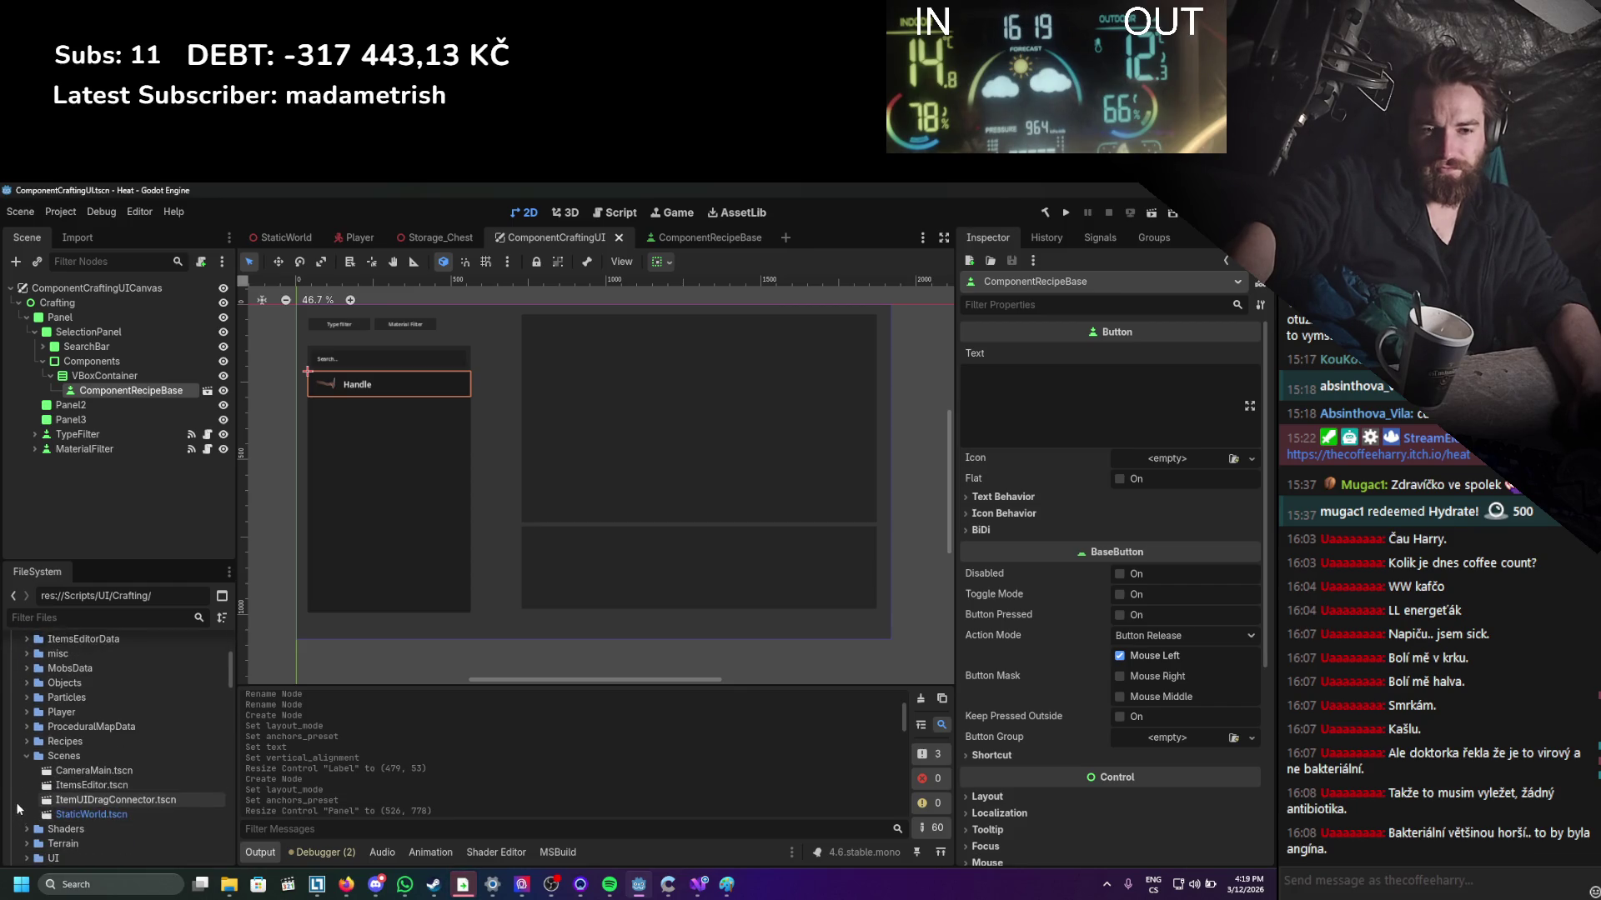
left_click(26, 757)
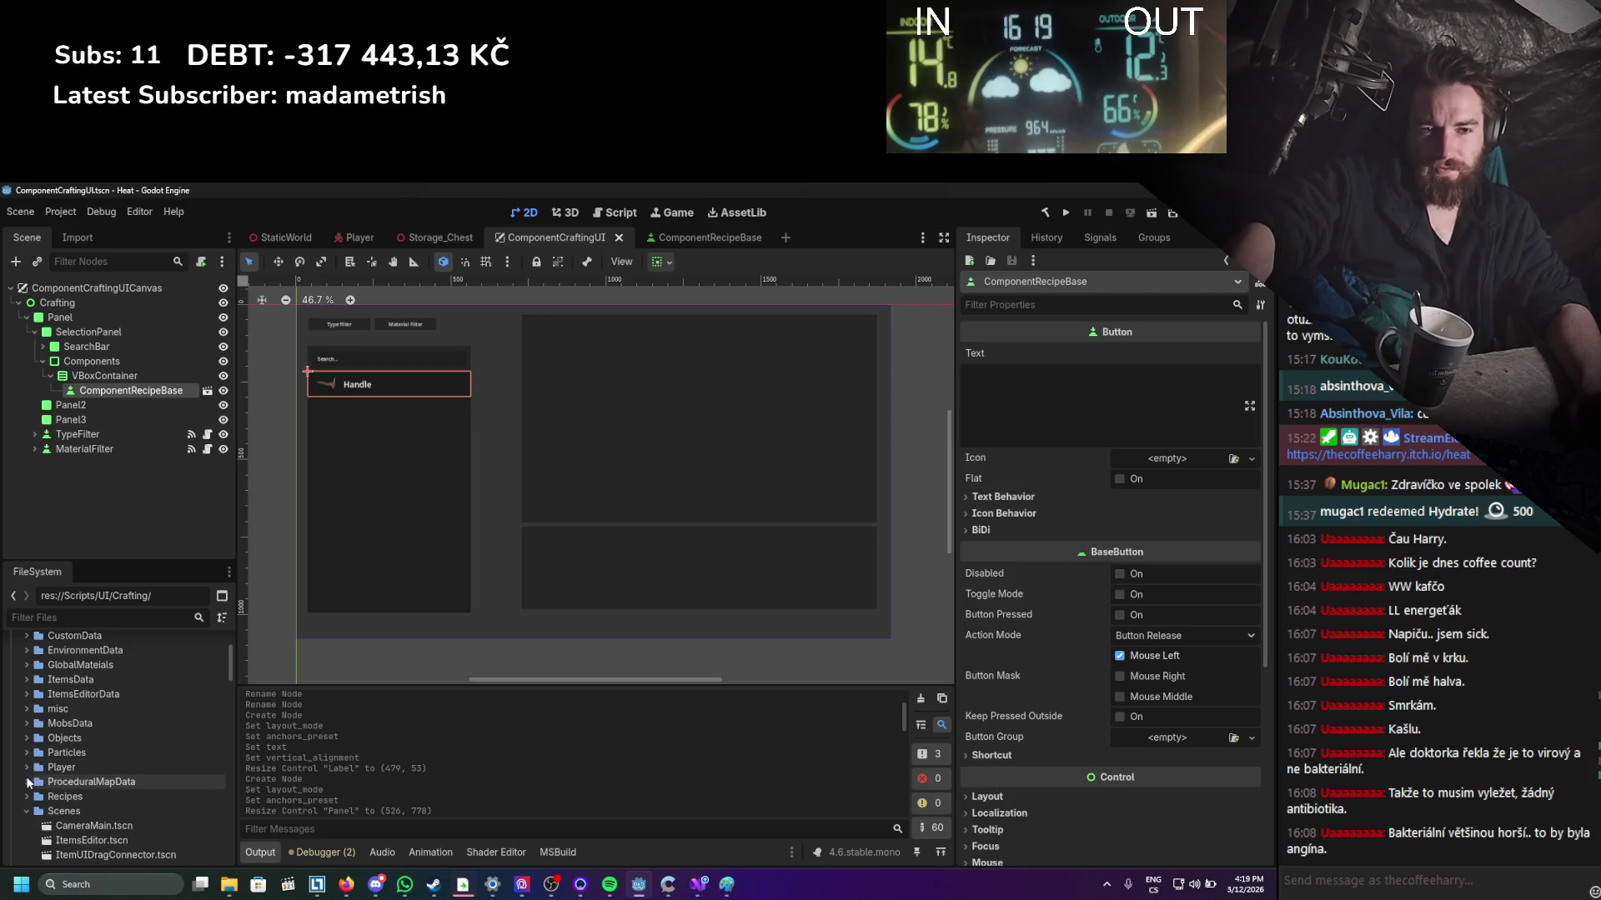
left_click(26, 854)
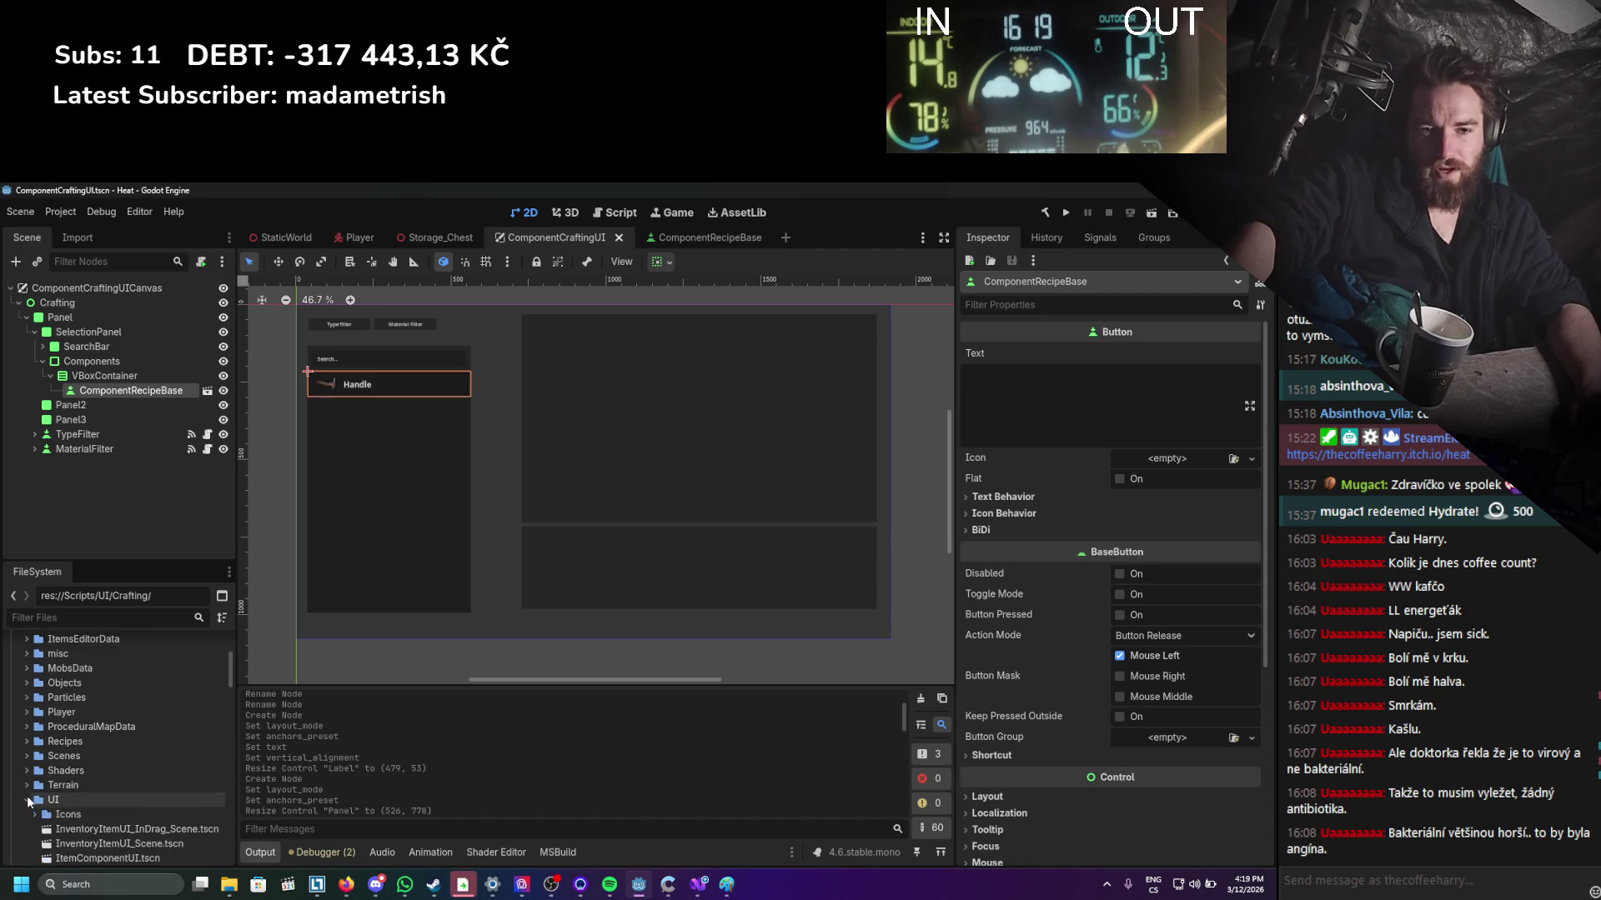
scroll(72, 751, "down", 4)
right_click(72, 719)
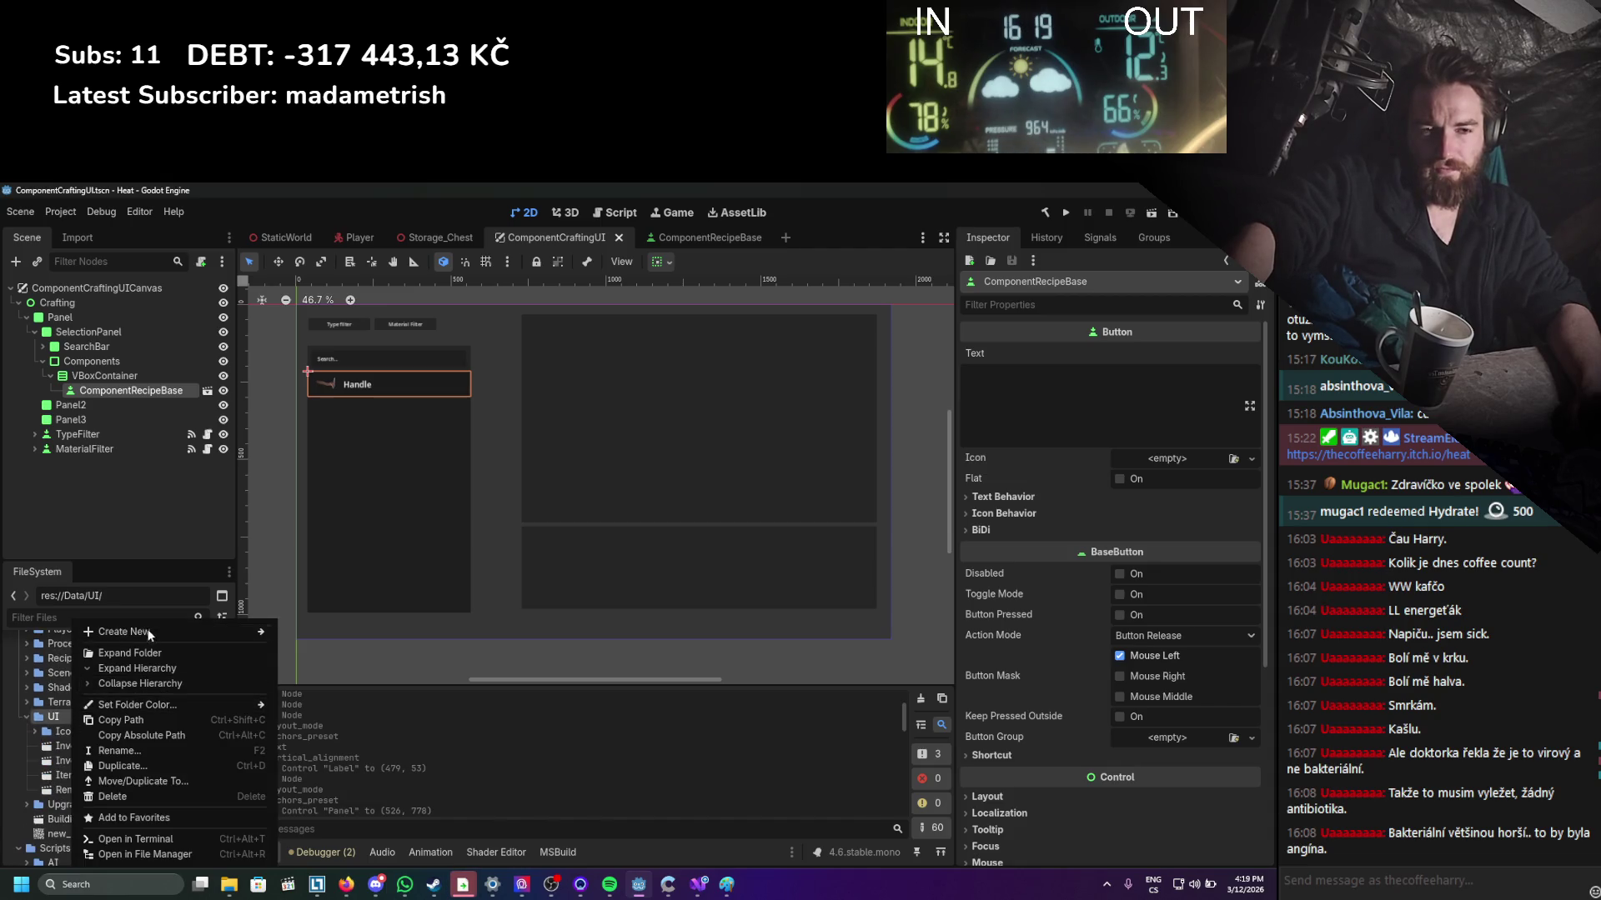
Create a new 'Crafting' folder inside Data/UI.
left_click(303, 636)
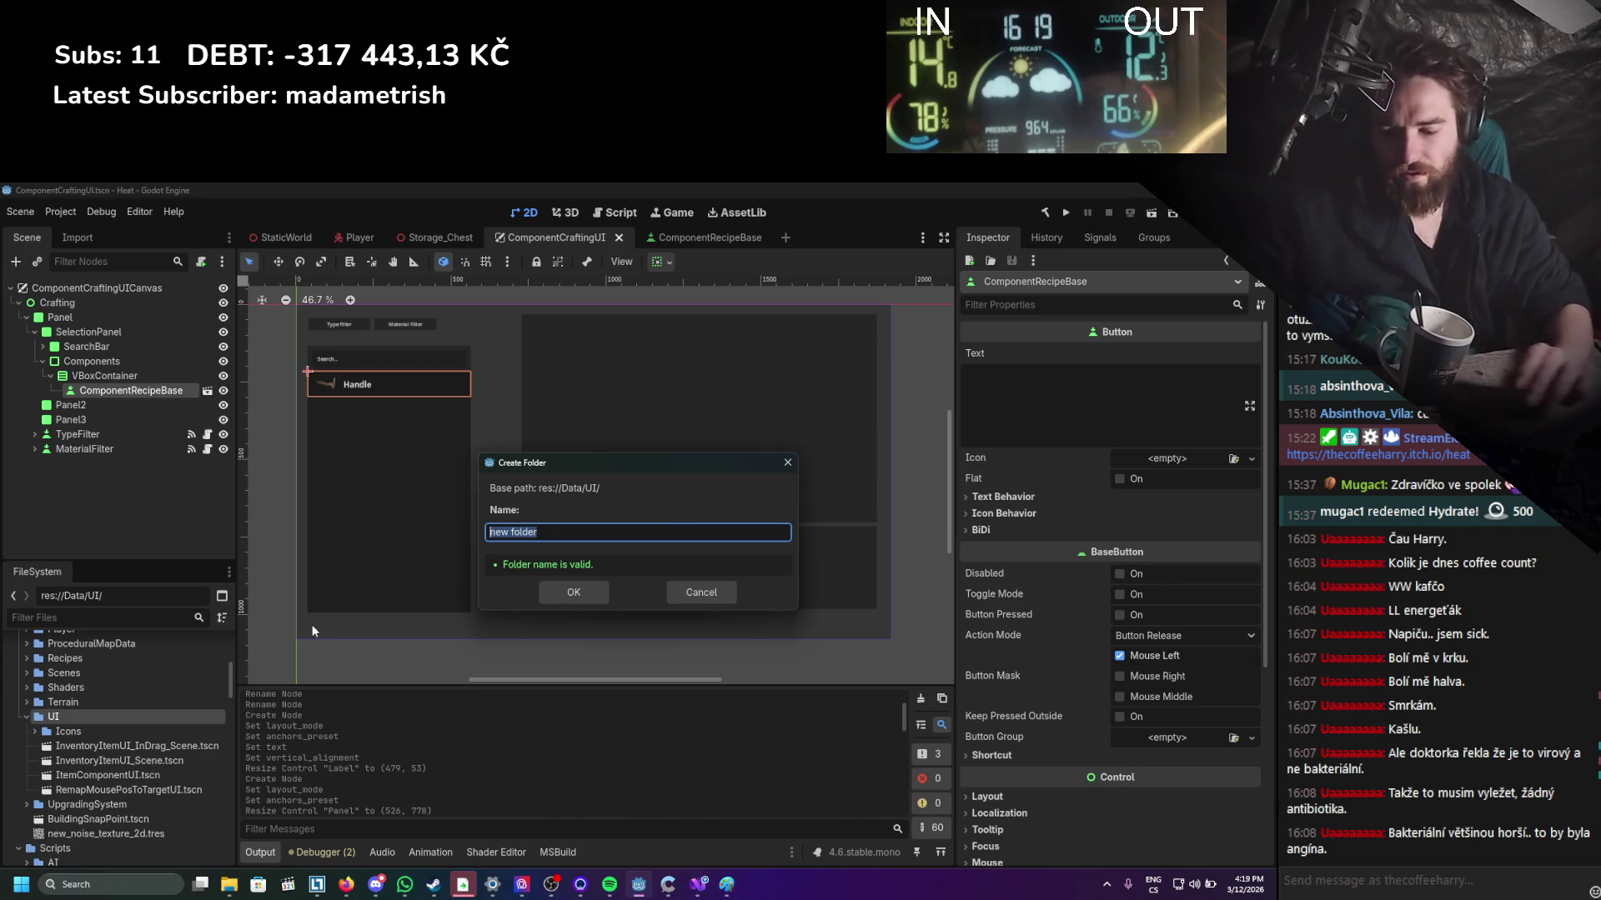
type("Crafting")
key("Return")
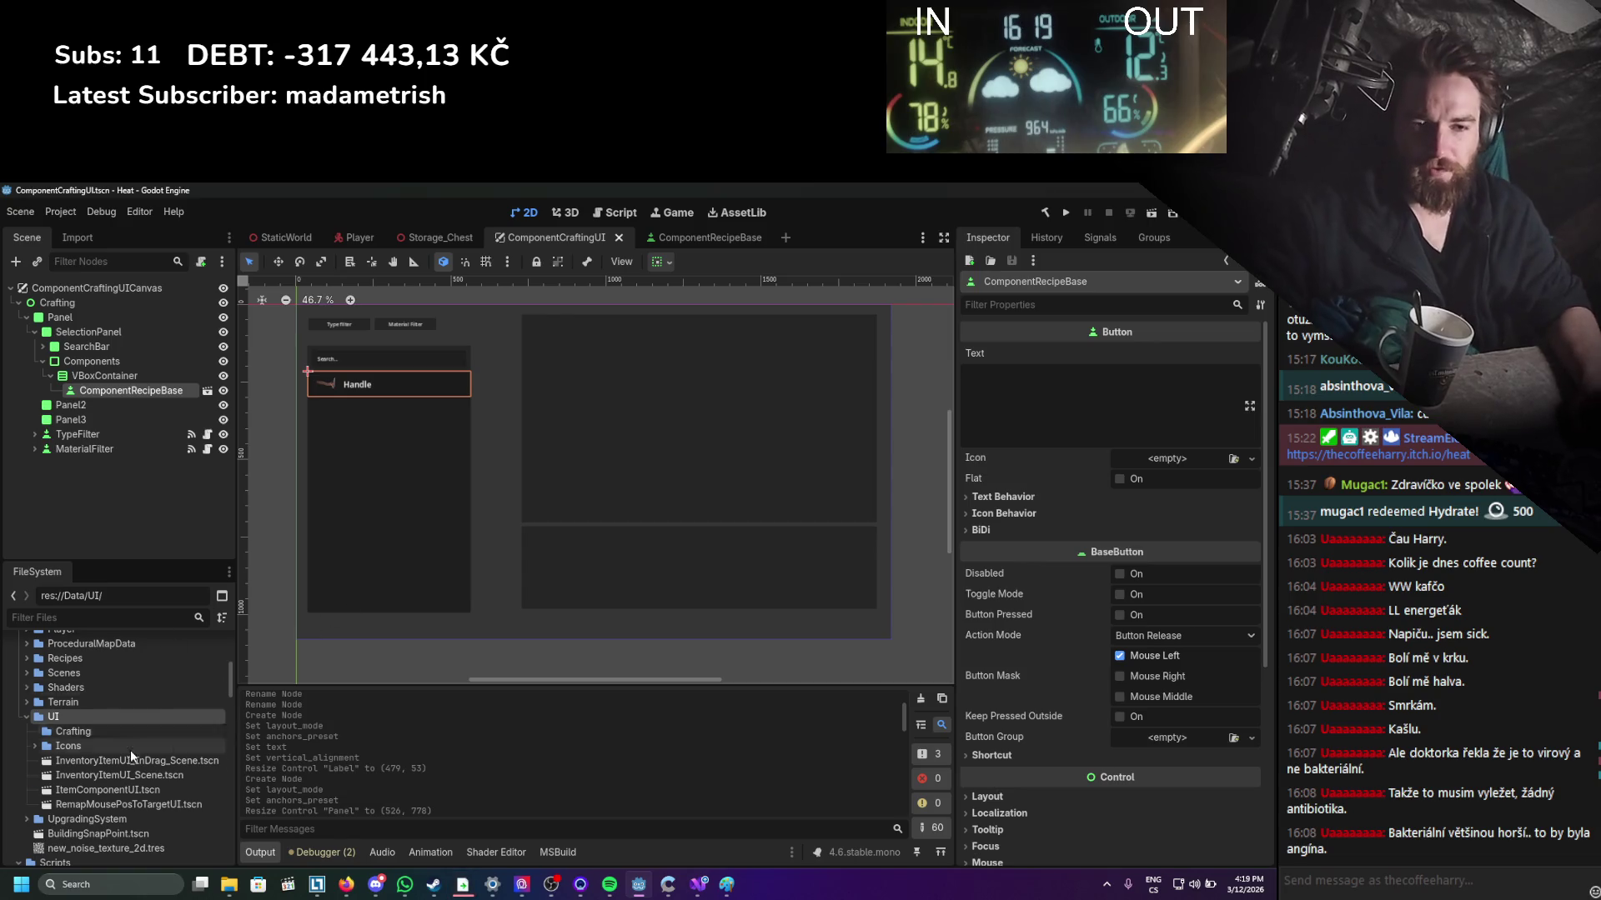
Move ComponentRecipeBase.tscn into the UI/Crafting folder and expand it.
scroll(130, 749, "down", 5)
scroll(165, 771, "down", 5)
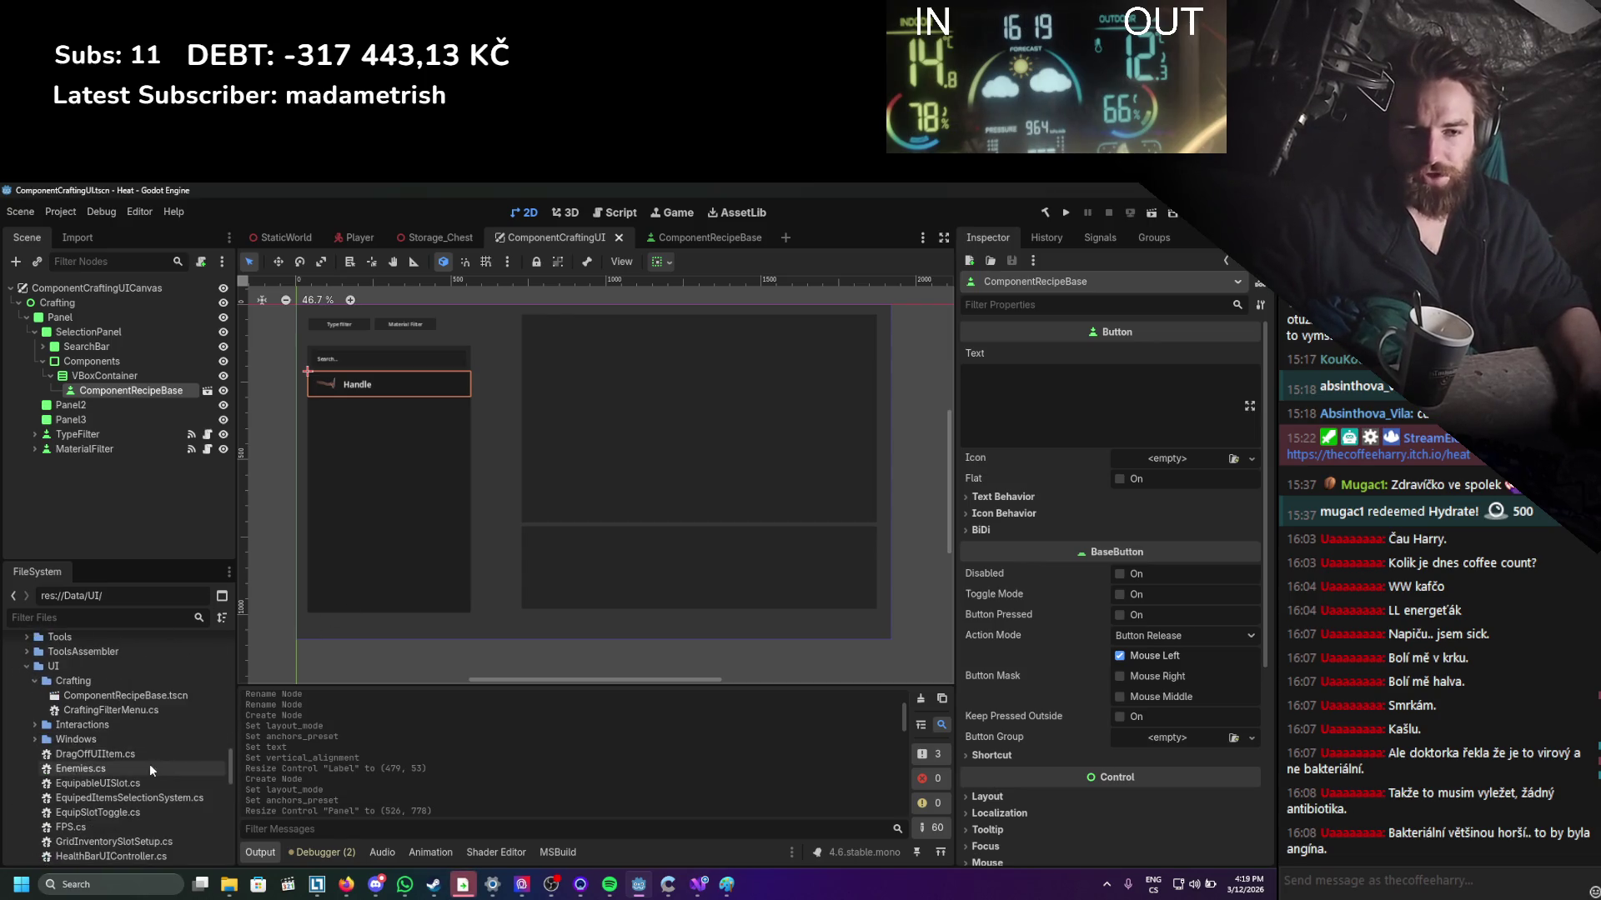
left_click(113, 697)
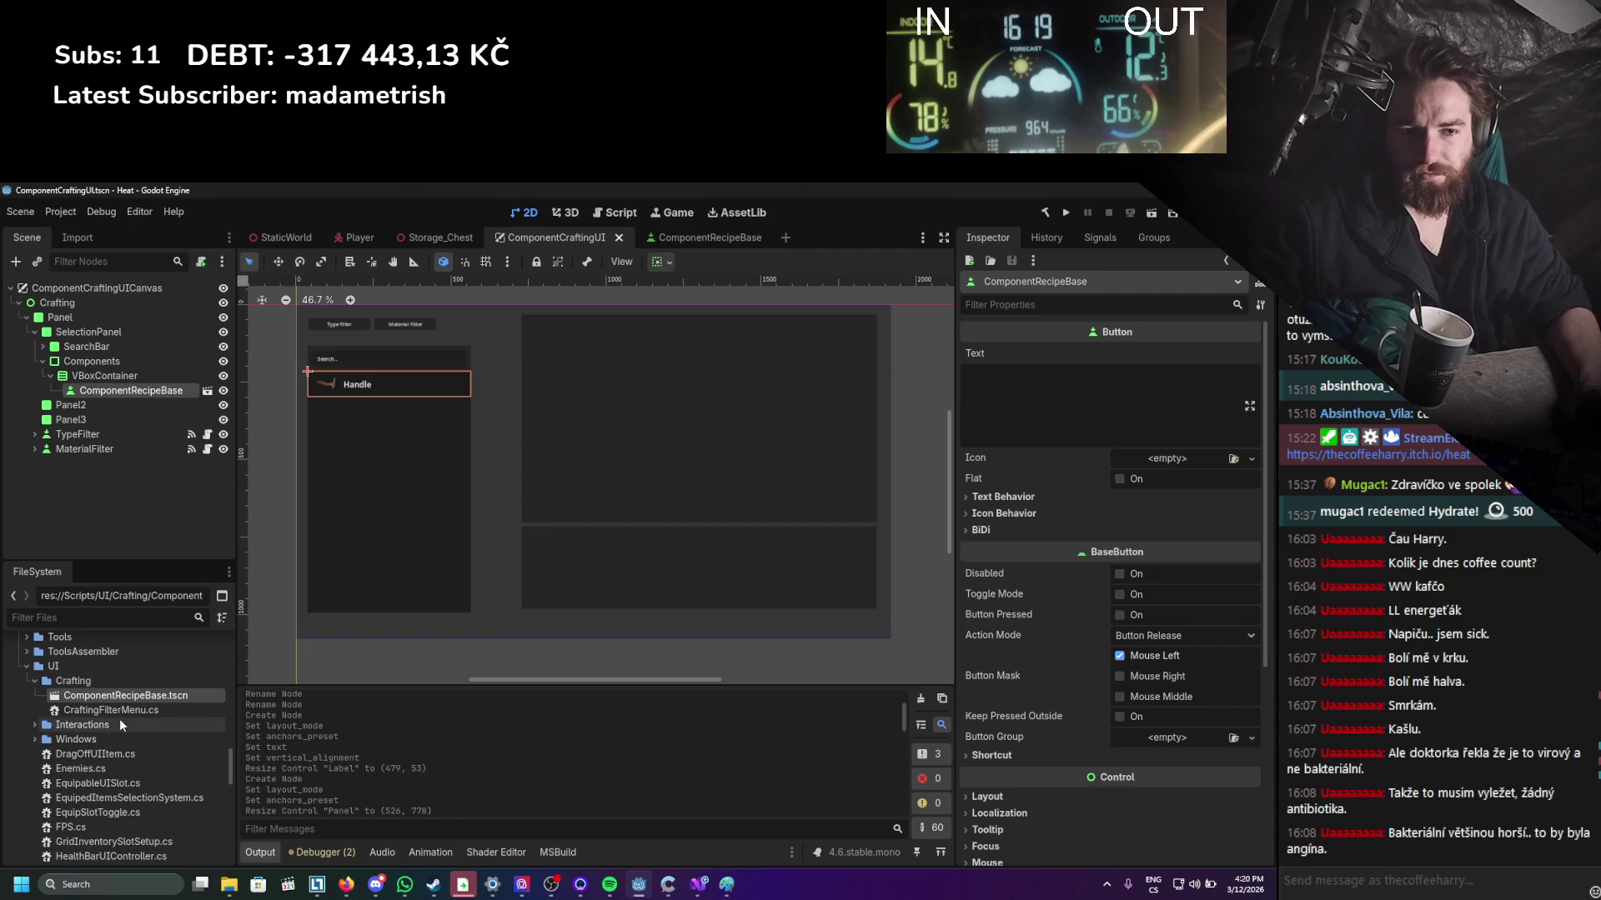
scroll(126, 763, "up", 1)
mouse_move(125, 723)
left_mouse_down()
mouse_move(143, 642)
mouse_move(87, 713)
left_mouse_up()
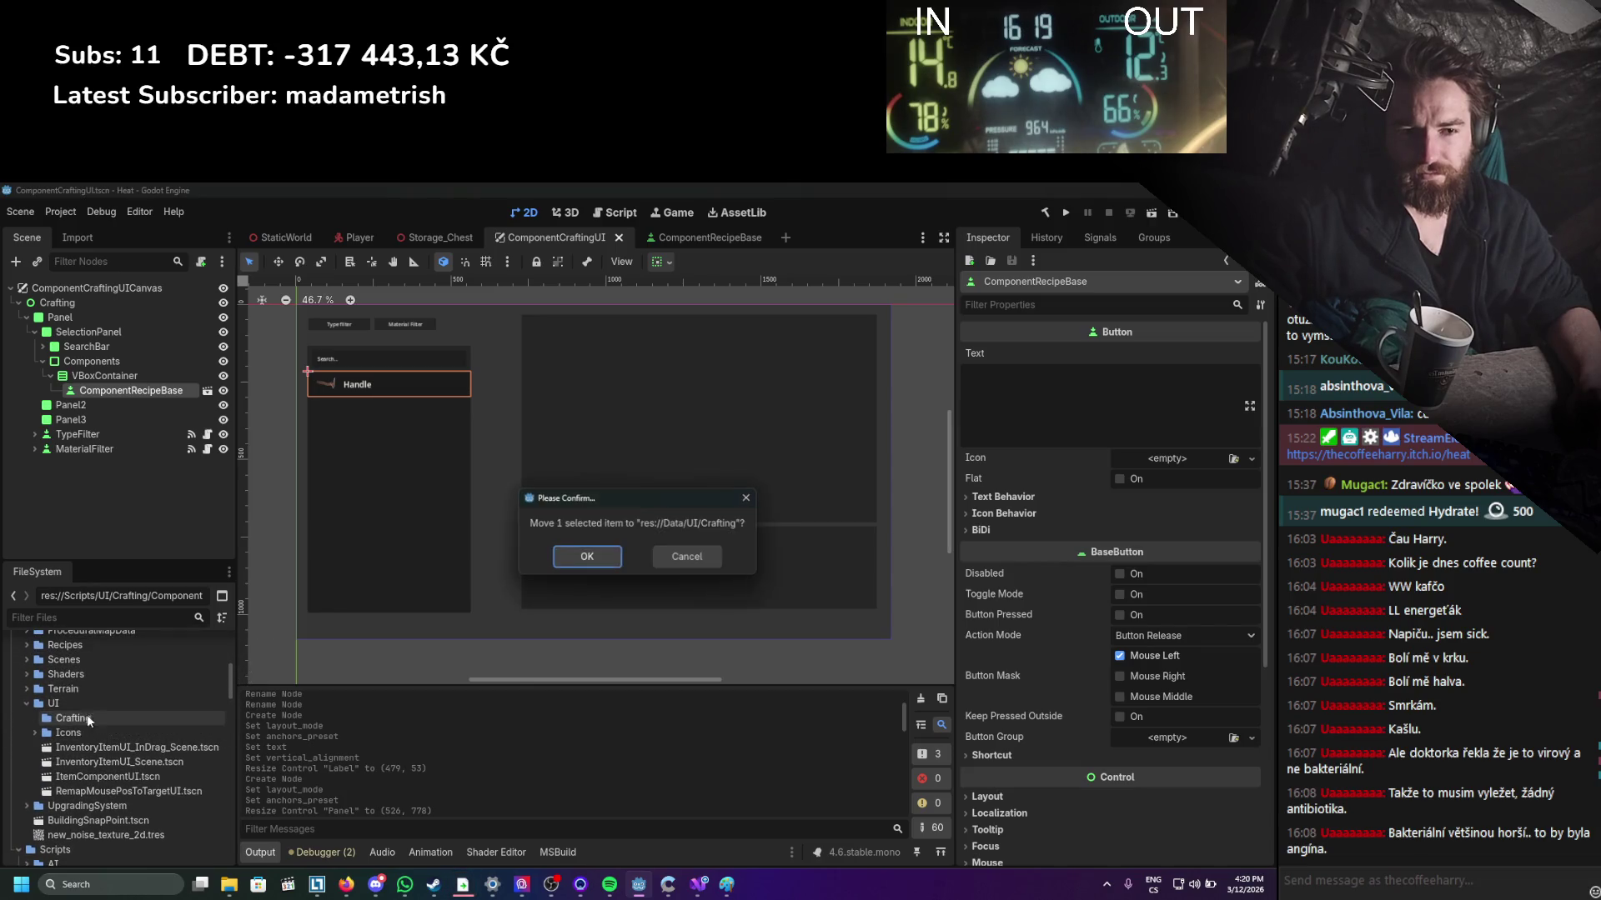
left_click(616, 566)
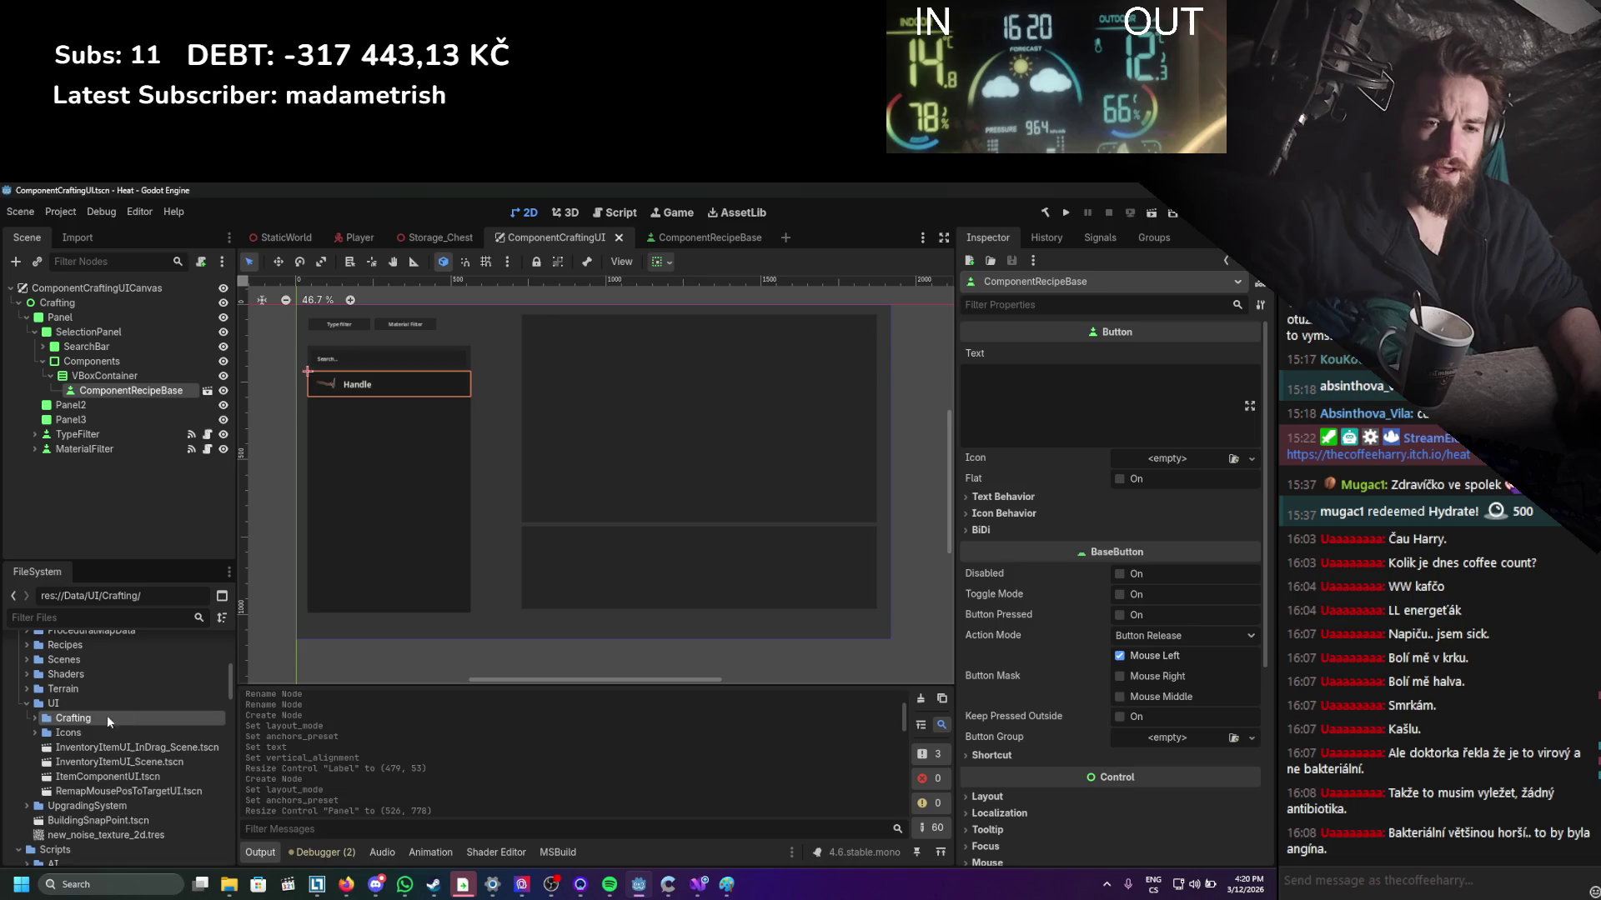
left_click(34, 717)
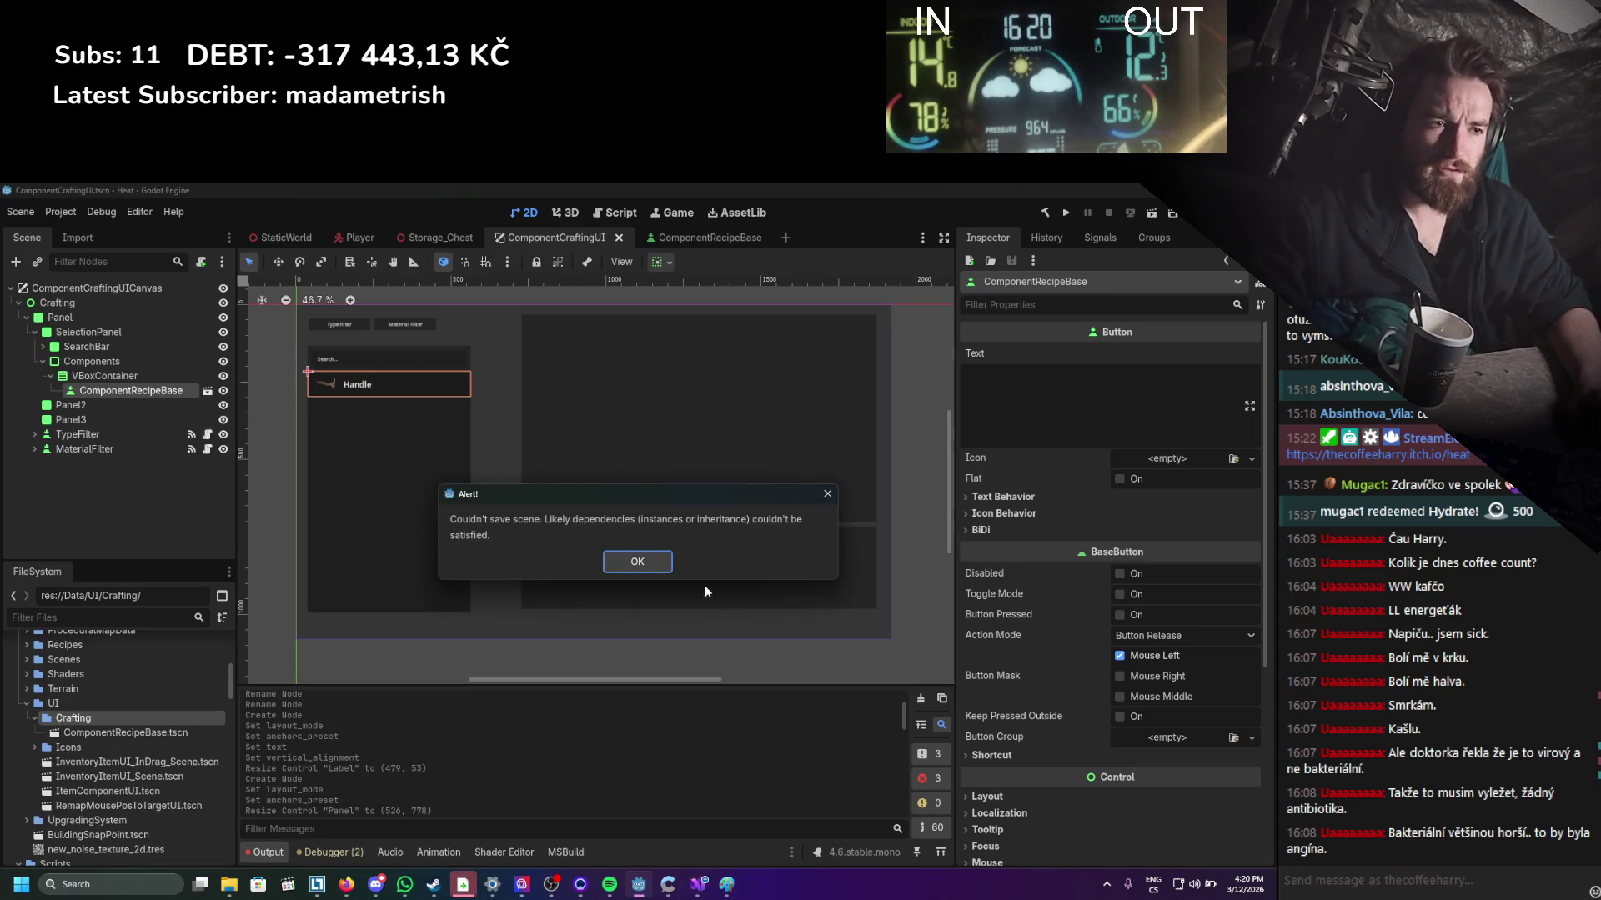
Dismiss the couldn't-save-scene alerts and retry saving the scene with Ctrl+S.
left_click(659, 564)
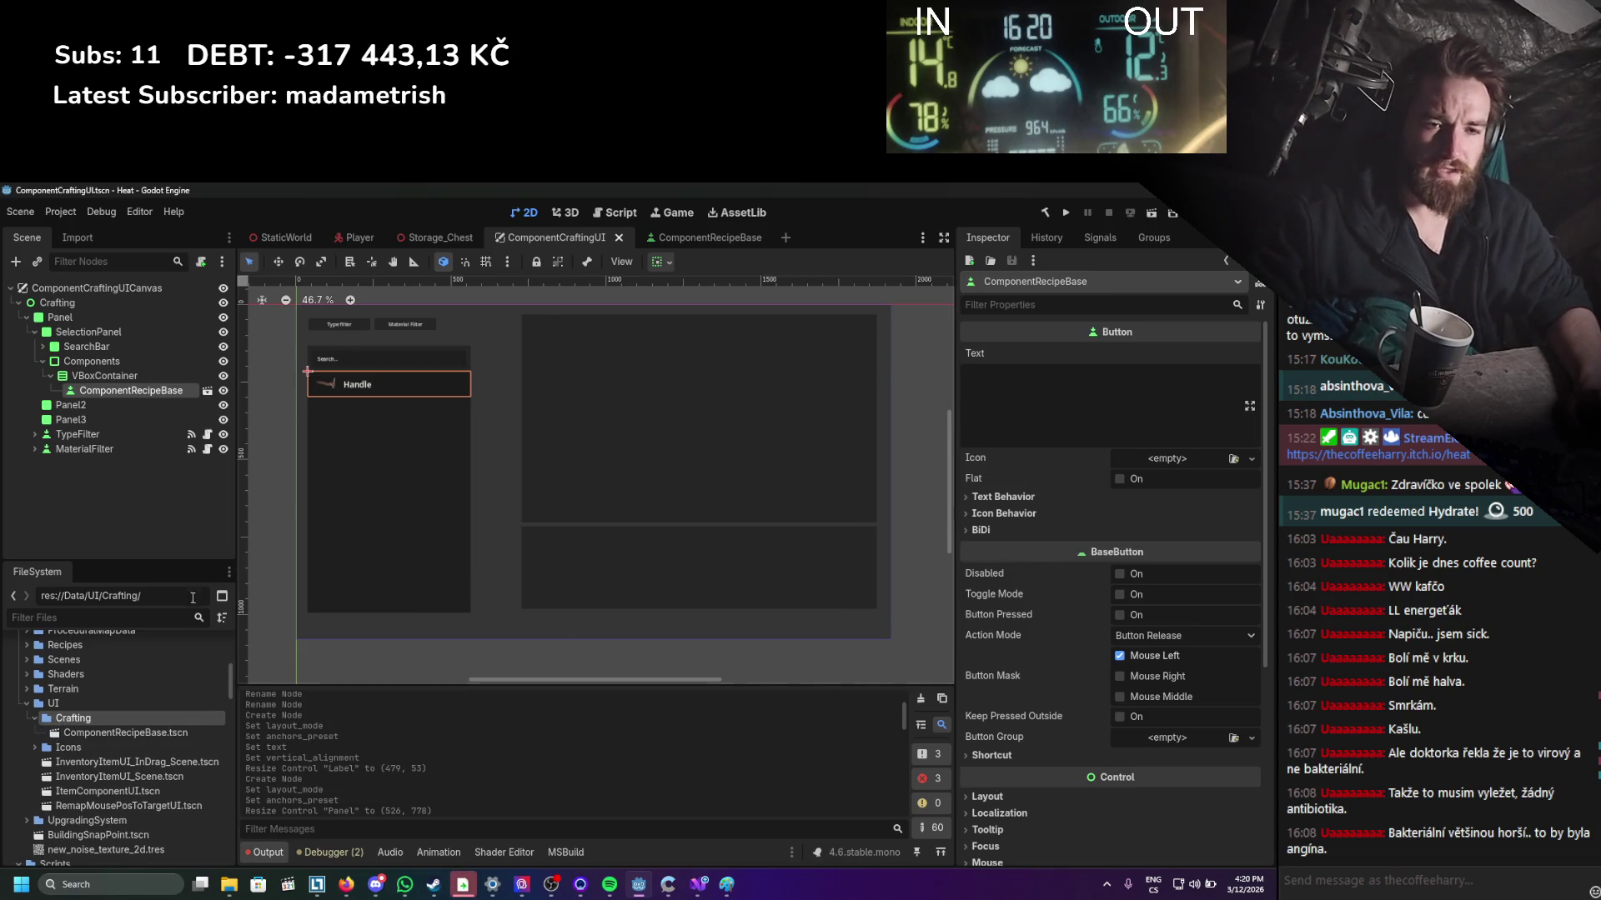
key("ctrl+s")
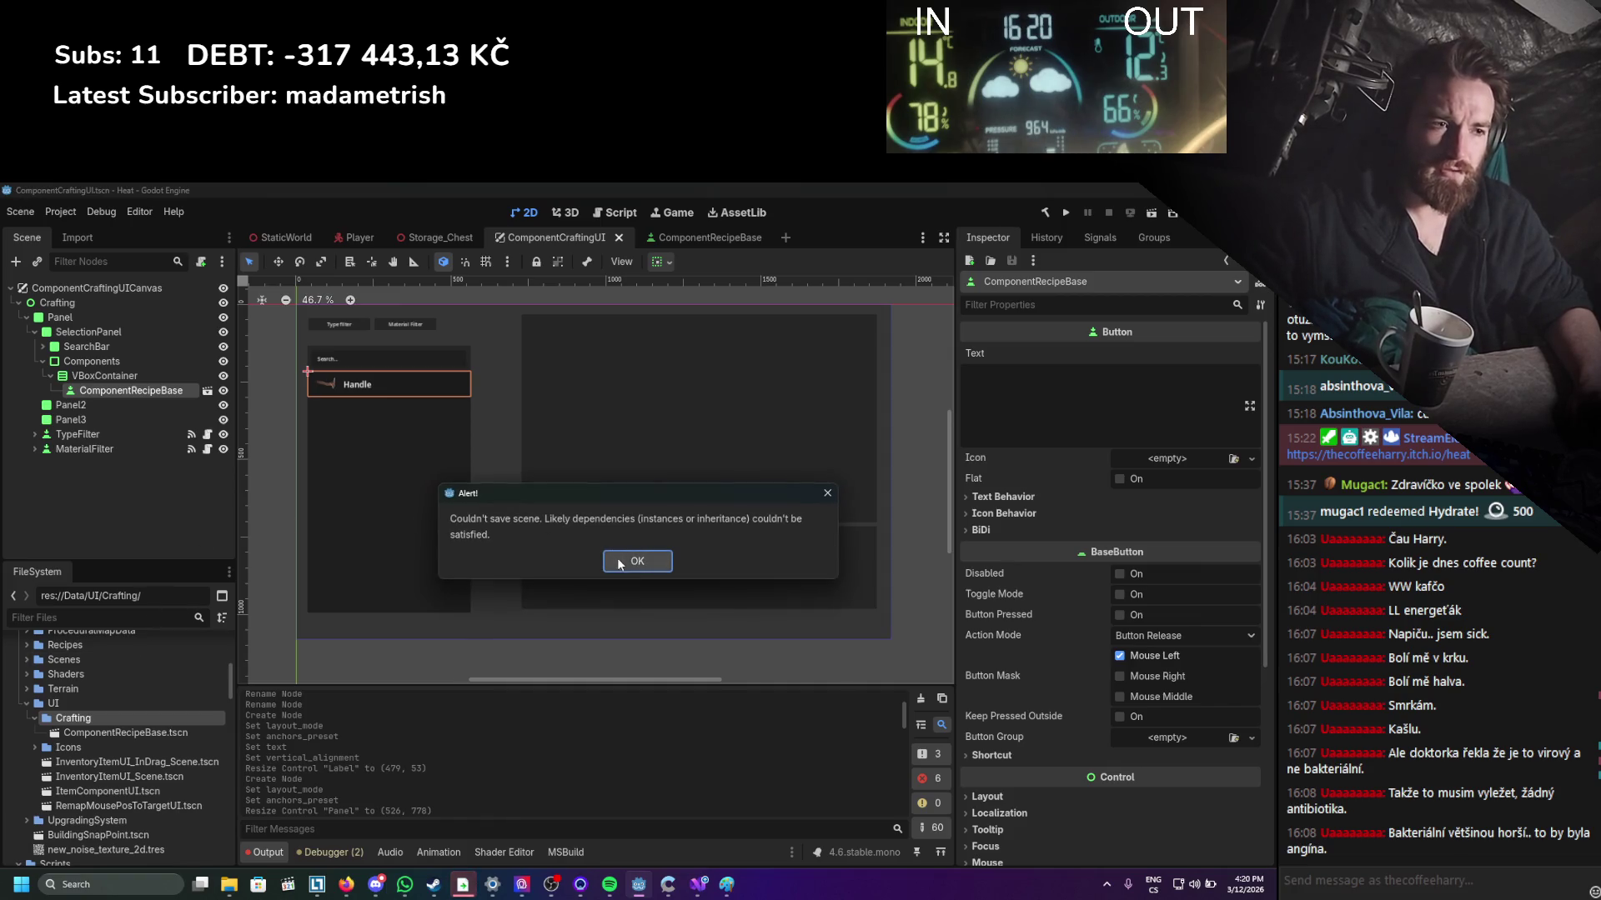
left_click(625, 563)
left_click(272, 850)
left_click(272, 850)
scroll(63, 708, "up", 5)
scroll(67, 708, "down", 5)
key("ctrl+s")
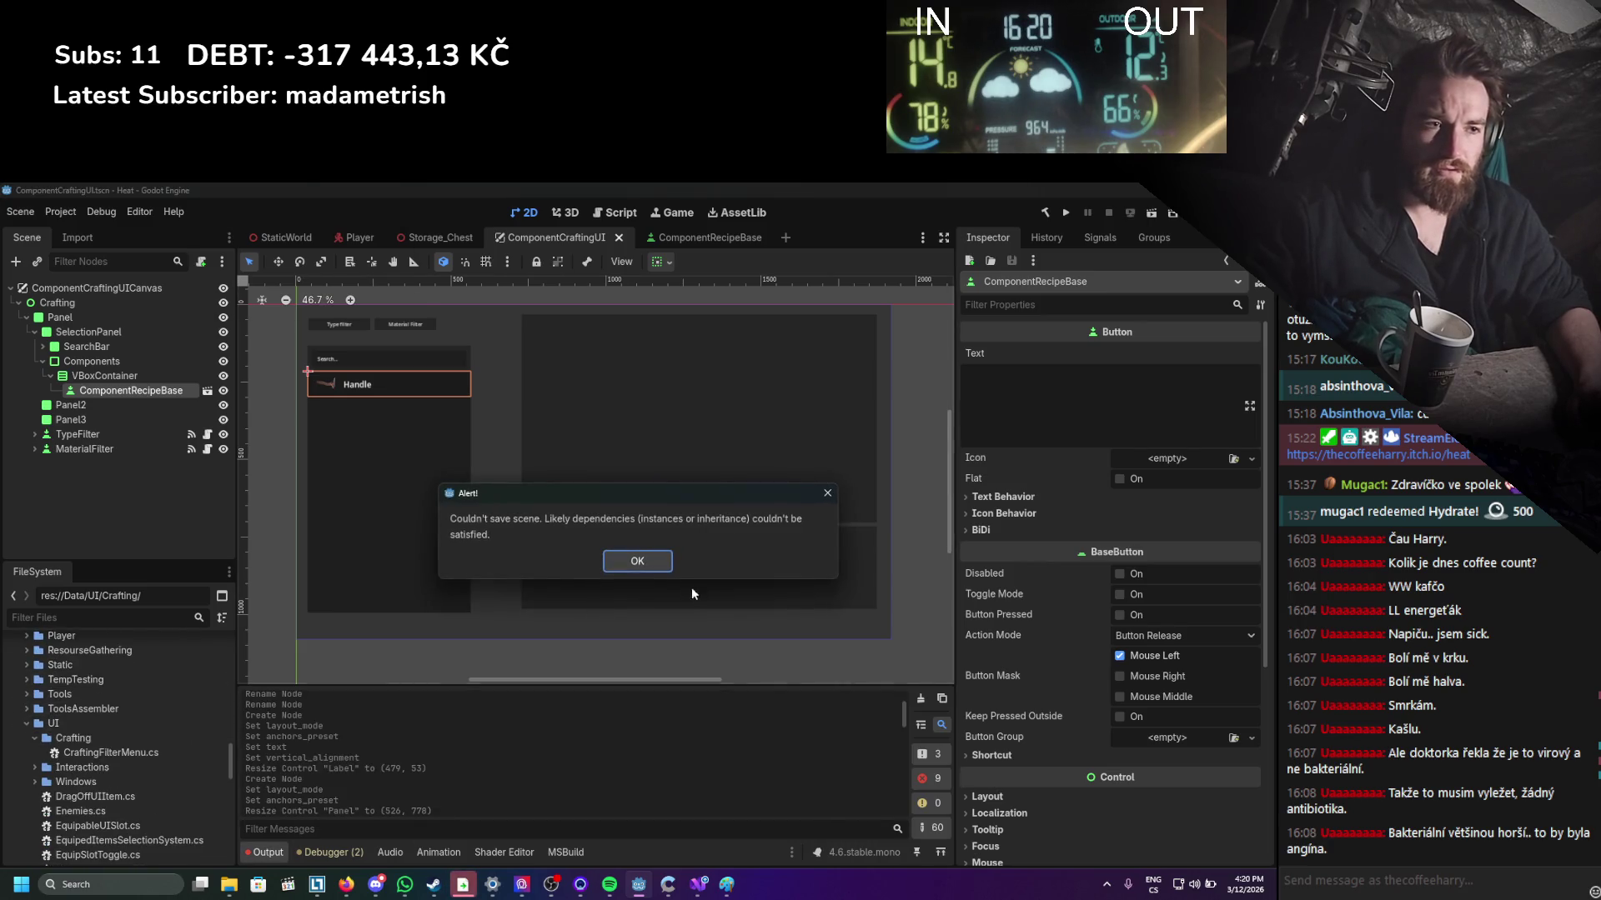
left_click(668, 565)
Close the ComponentCraftingUI and ComponentRecipeBase scene tabs.
left_click(623, 242)
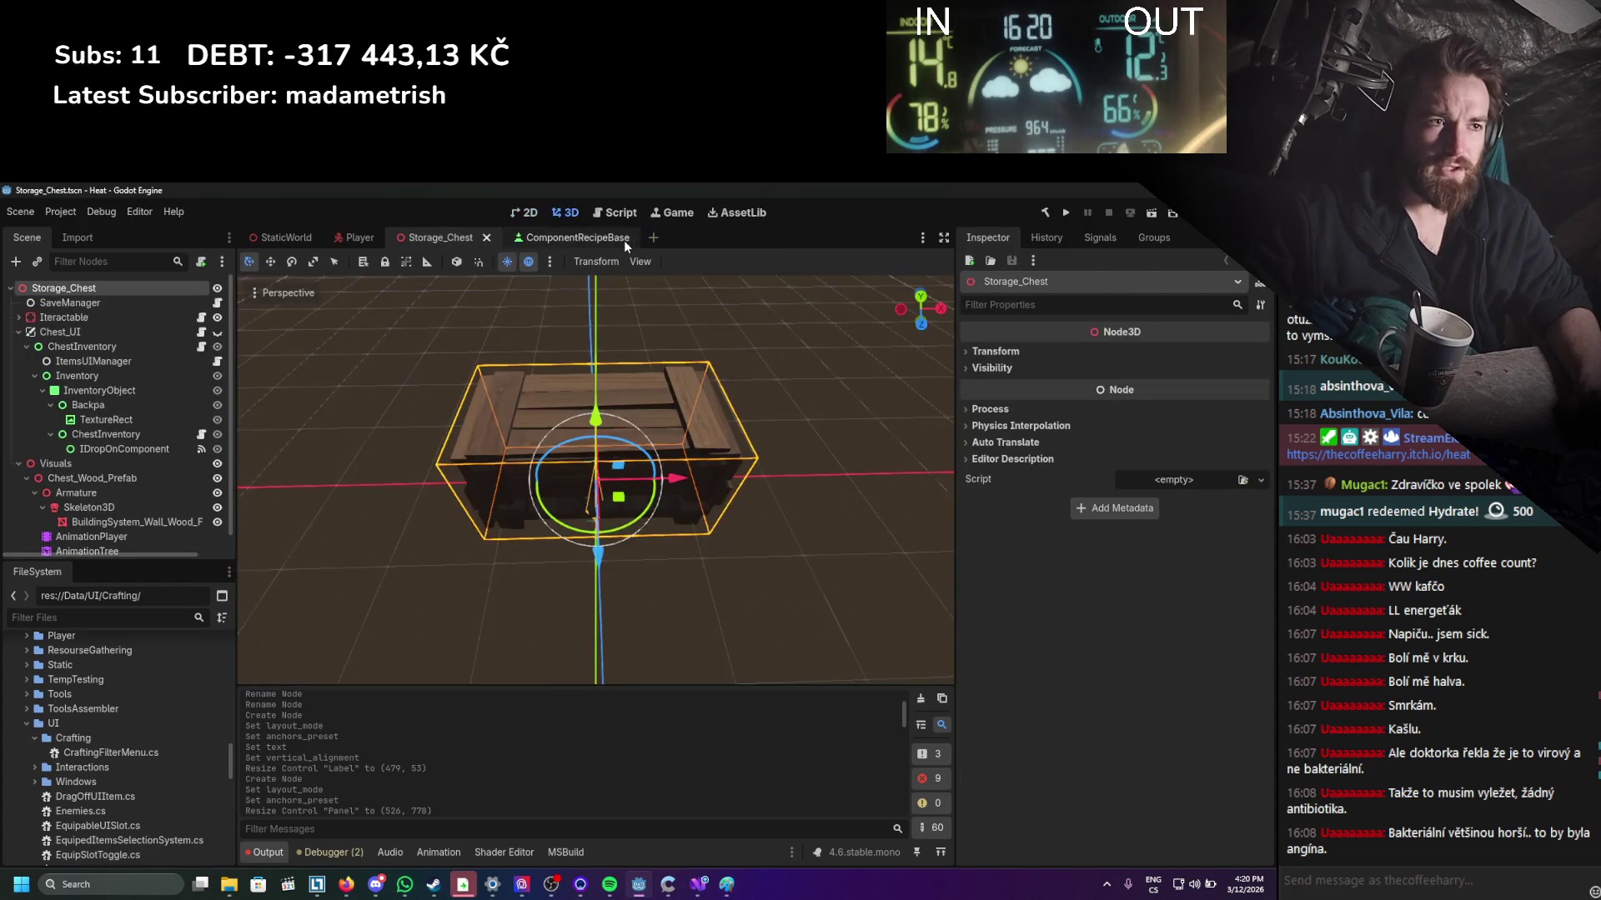
left_click(623, 241)
left_click(627, 237)
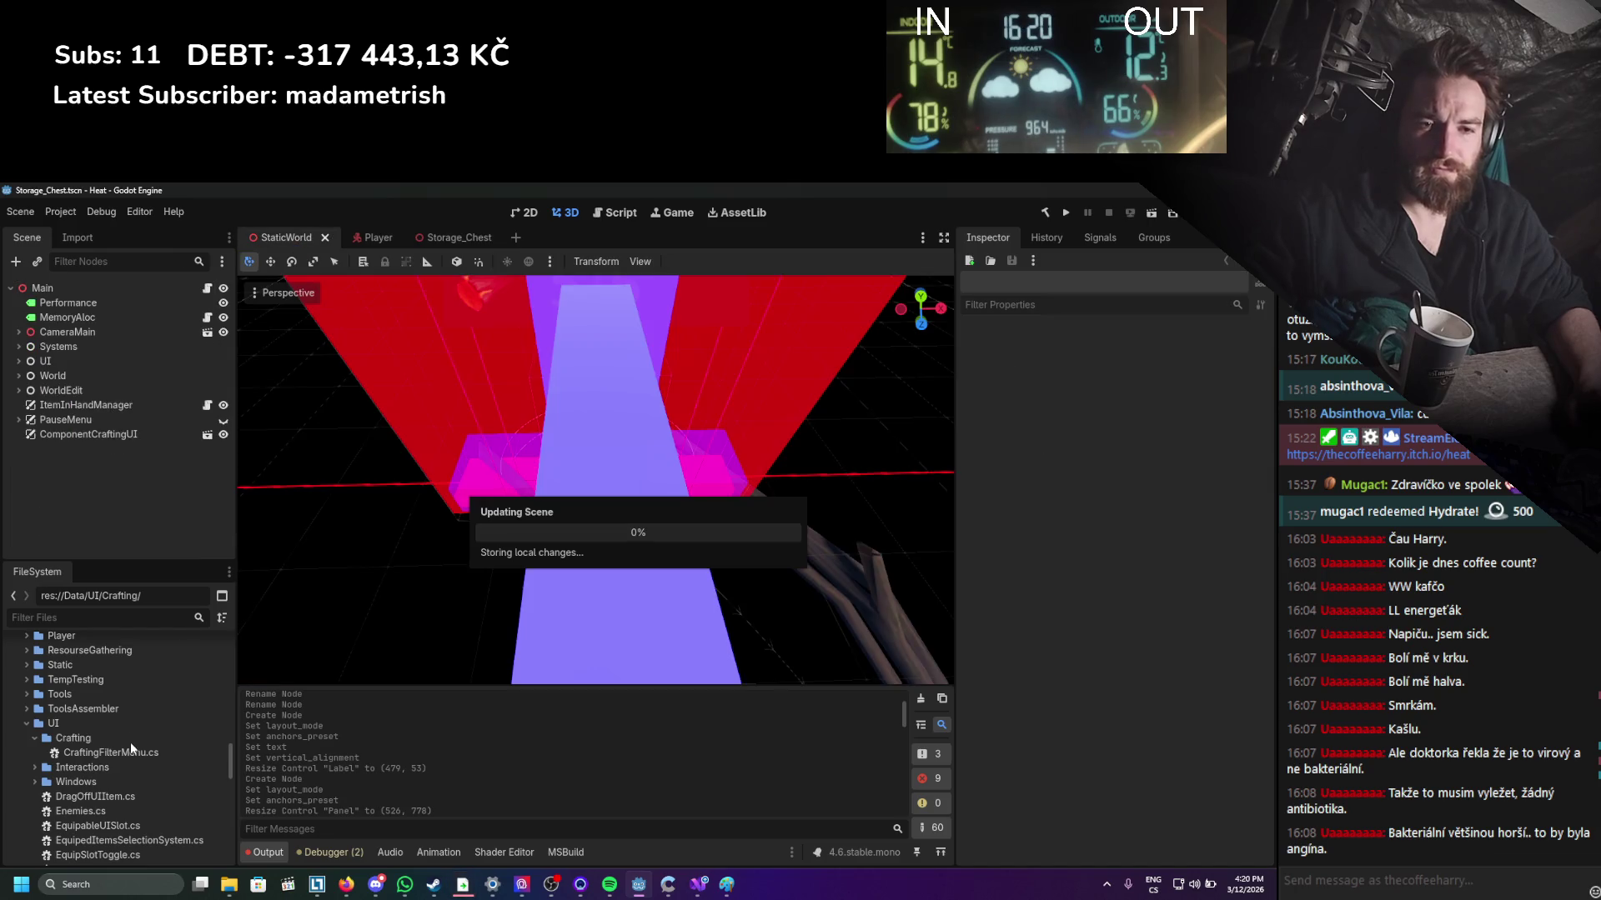
scroll(135, 737, "down", 3)
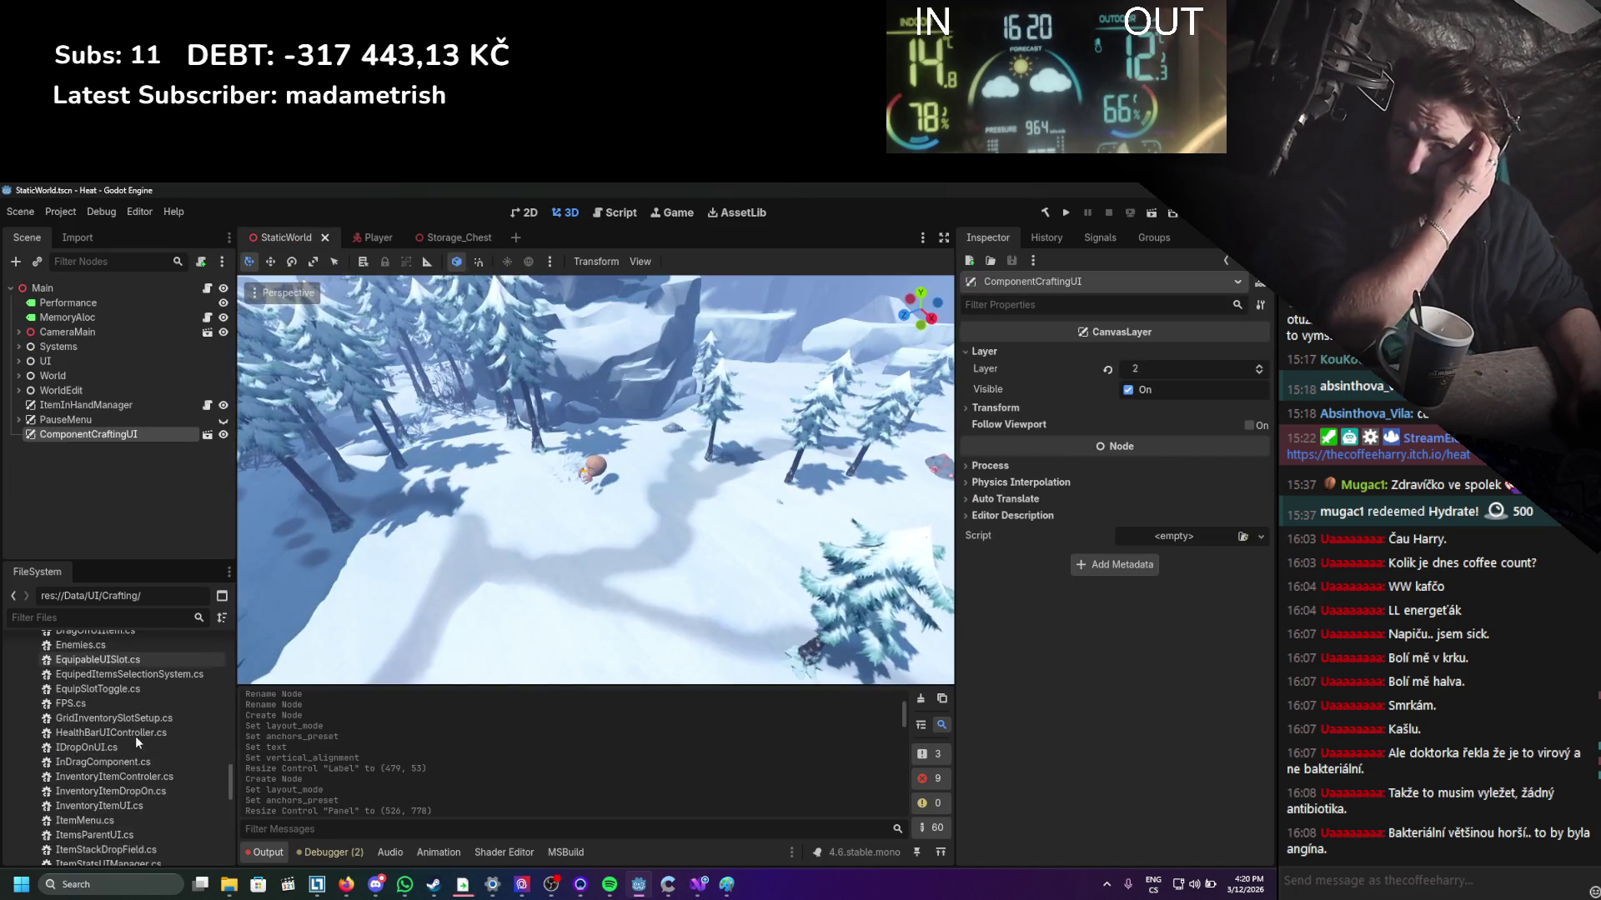
scroll(135, 737, "up", 3)
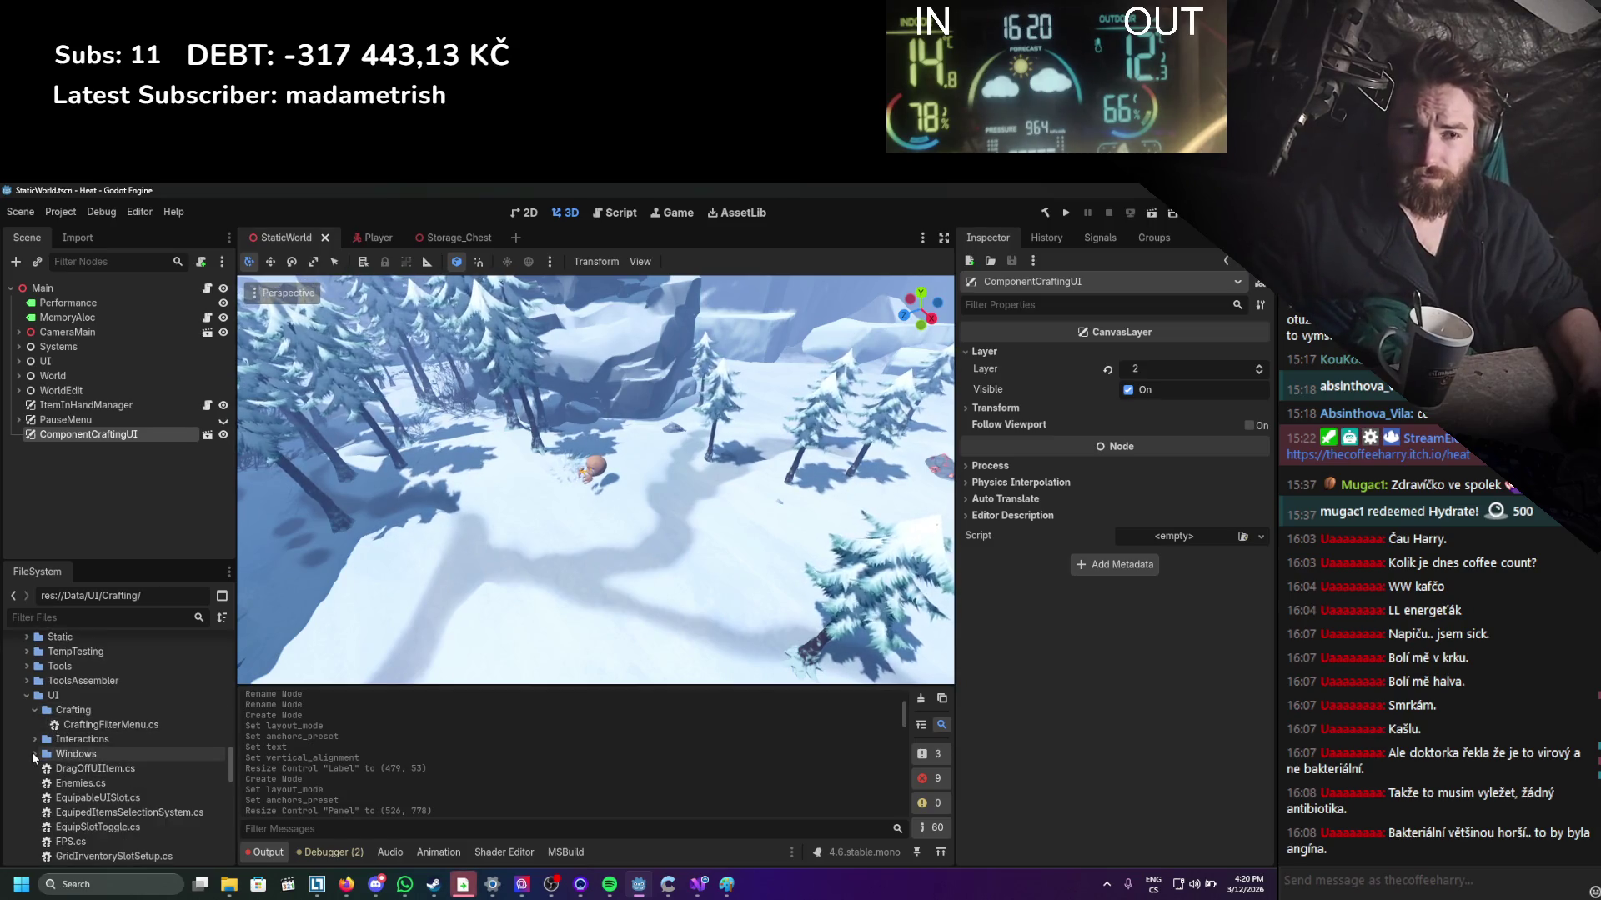
scroll(72, 744, "up", 2)
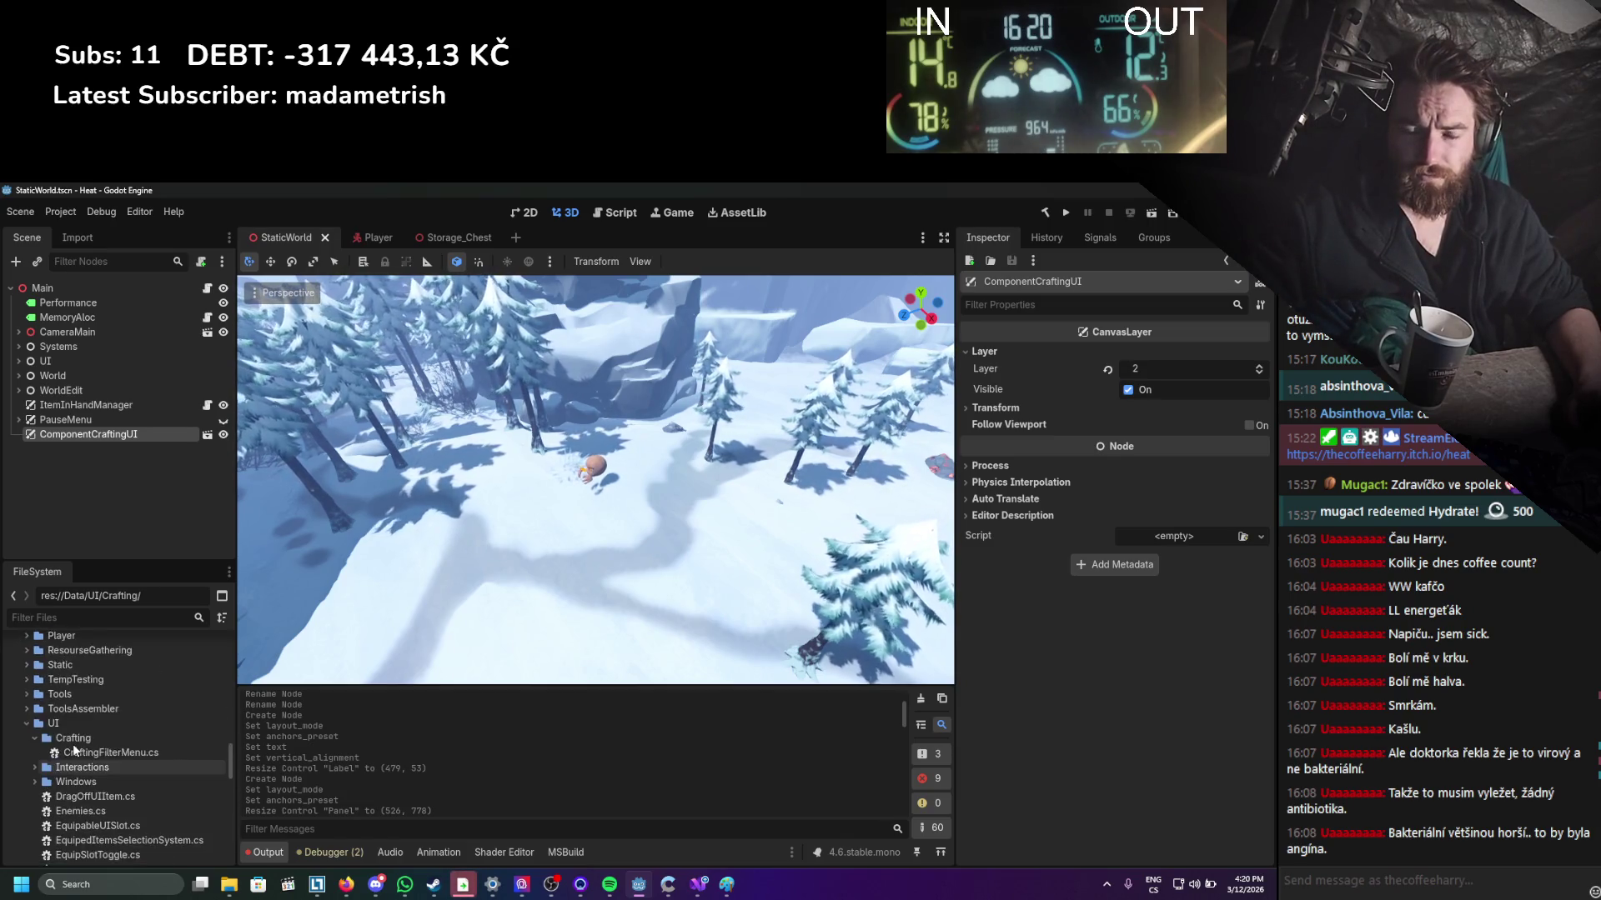
scroll(83, 751, "down", 8)
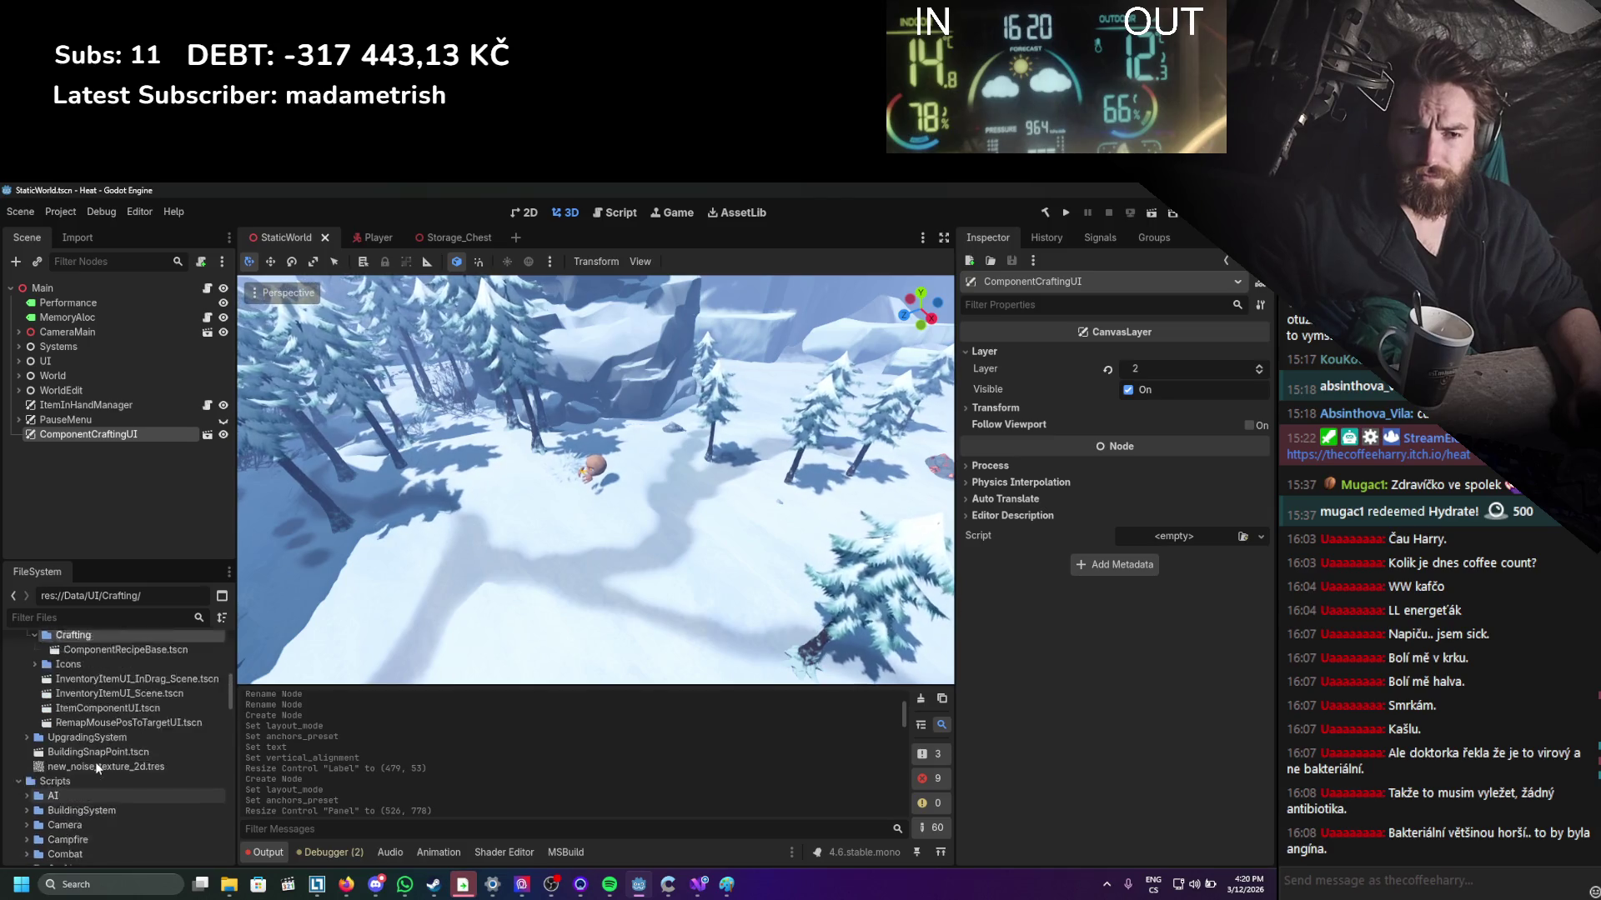
scroll(95, 762, "up", 3)
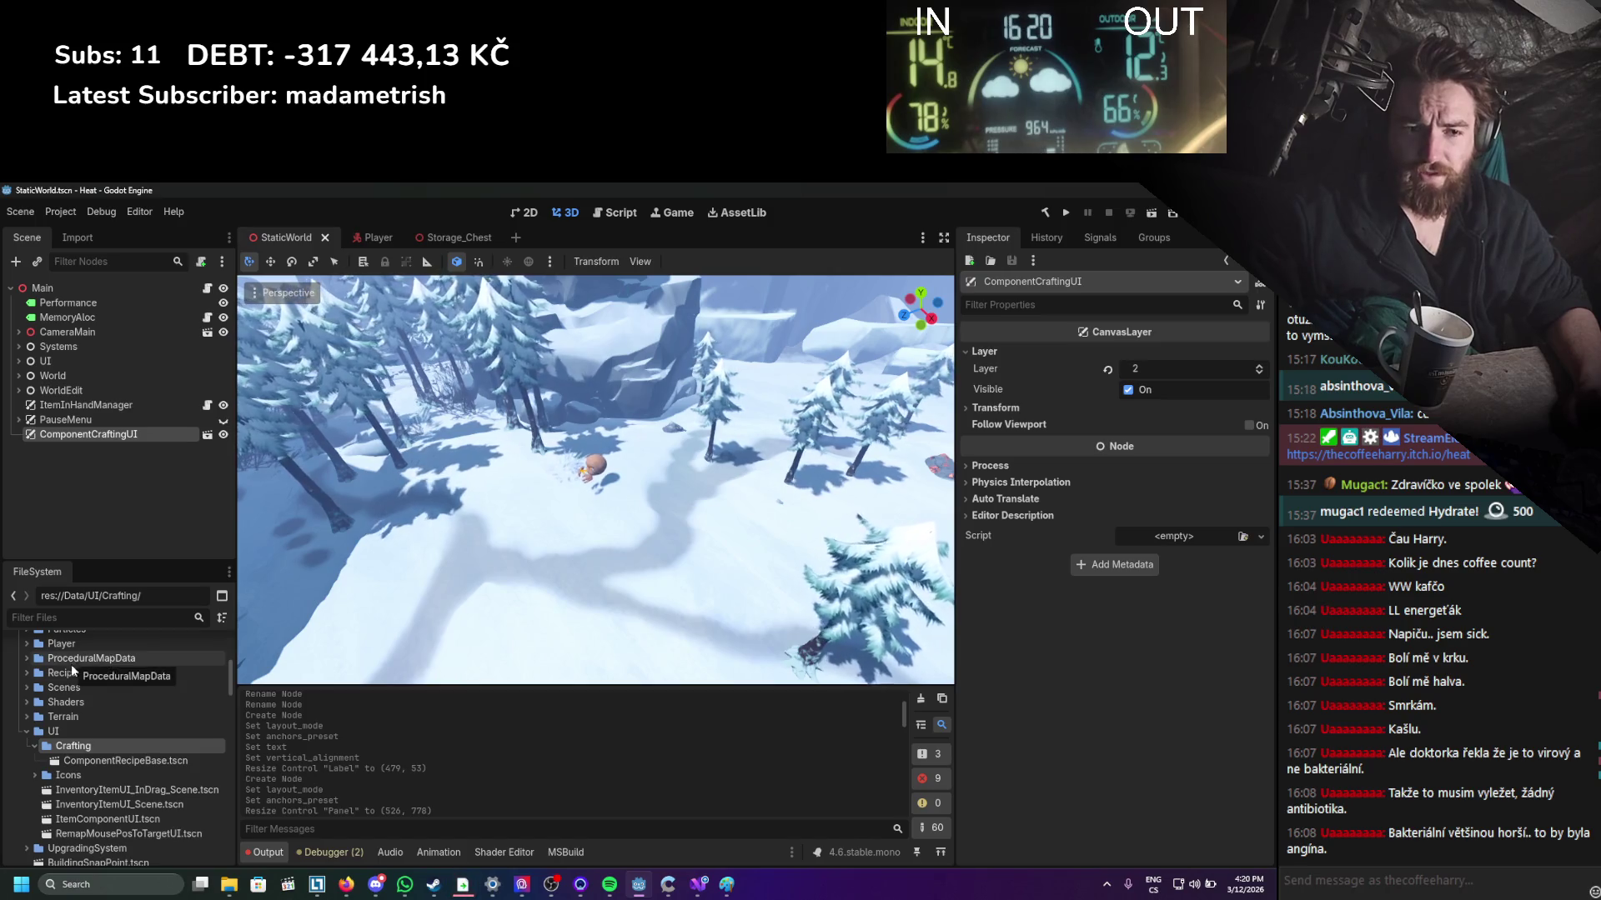
scroll(95, 732, "down", 2)
Filter for 'componentcra' and move ComponentCraftingUI.tscn into UI/Crafting.
left_click(125, 614)
type("comp")
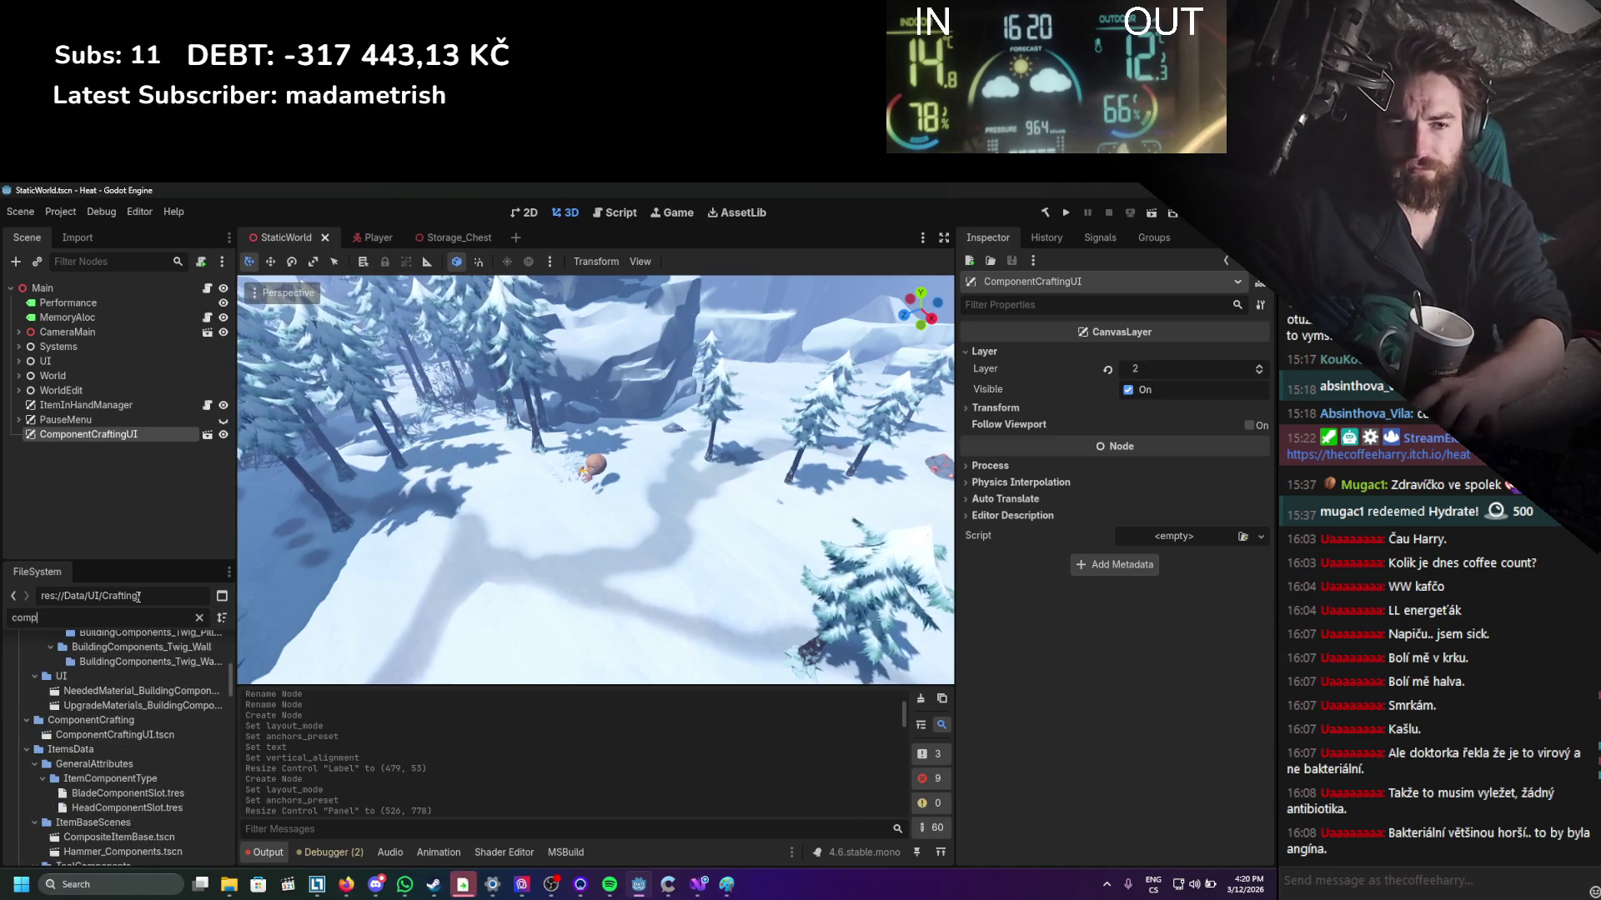
type("onentcra")
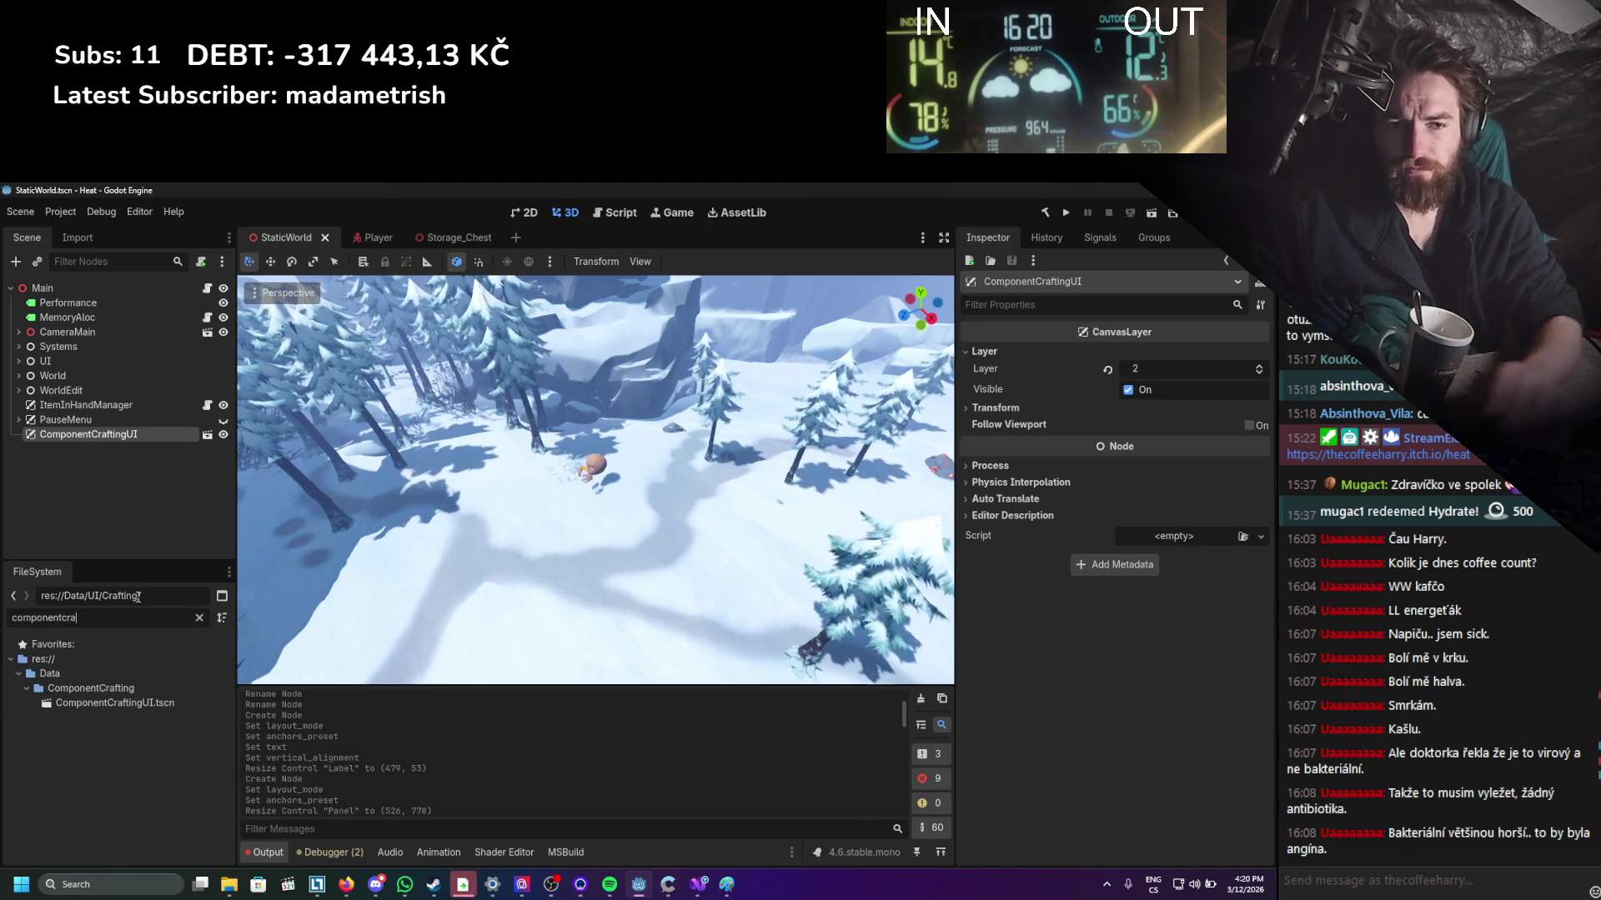
left_click(137, 702)
left_click(199, 618)
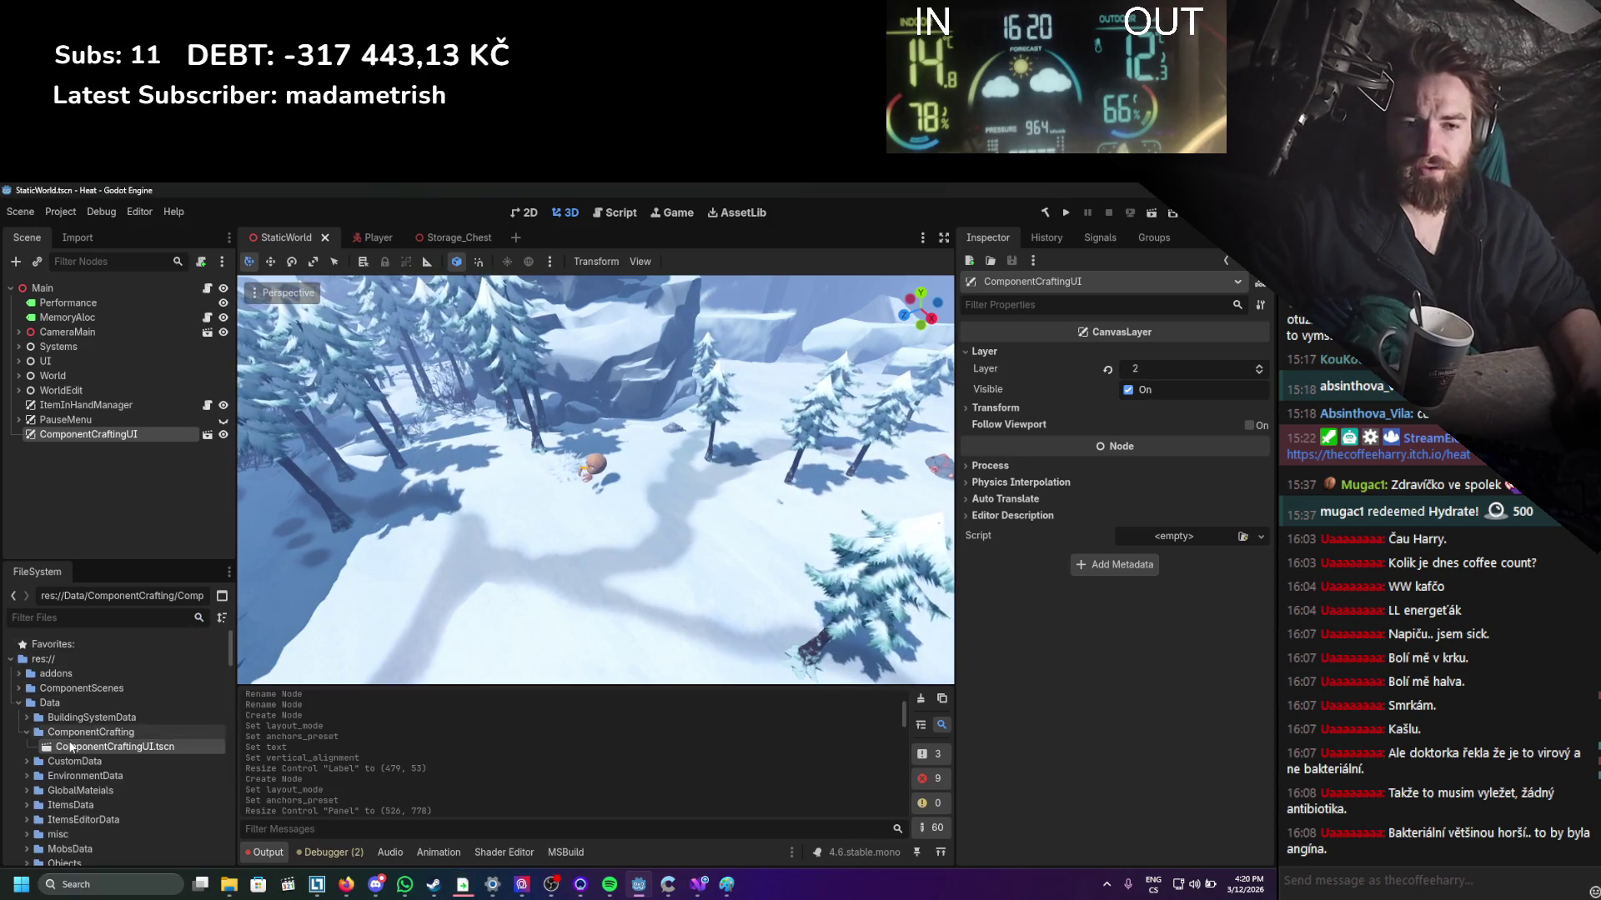
scroll(92, 864, "down", 5)
mouse_move(92, 861)
left_mouse_down()
mouse_move(125, 684)
mouse_move(189, 685)
left_mouse_up()
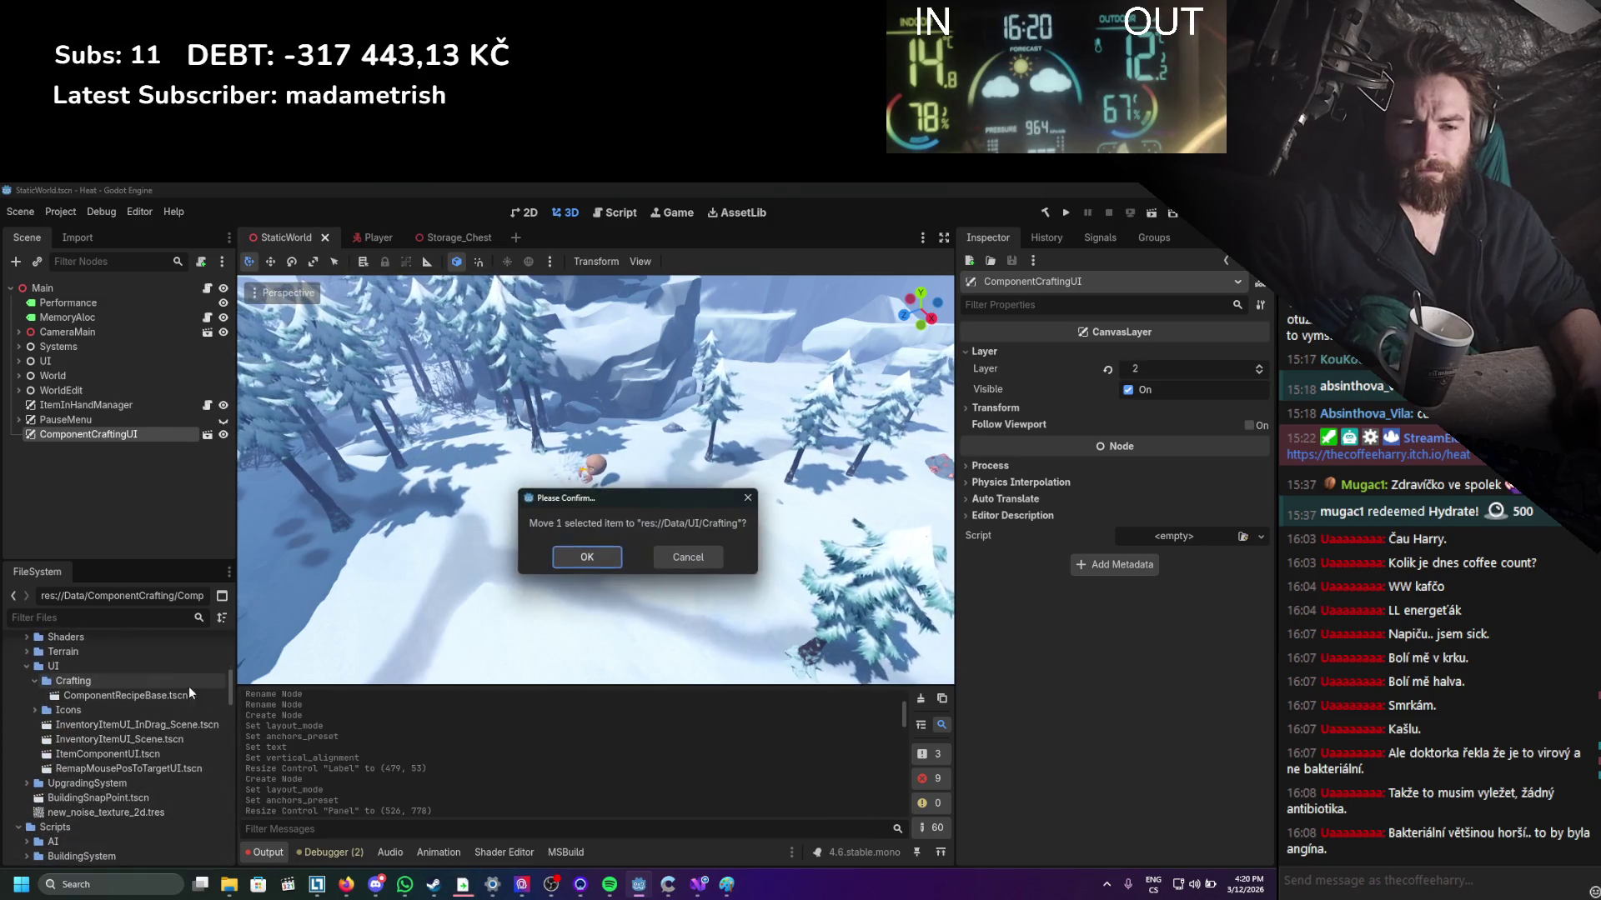
left_click(587, 557)
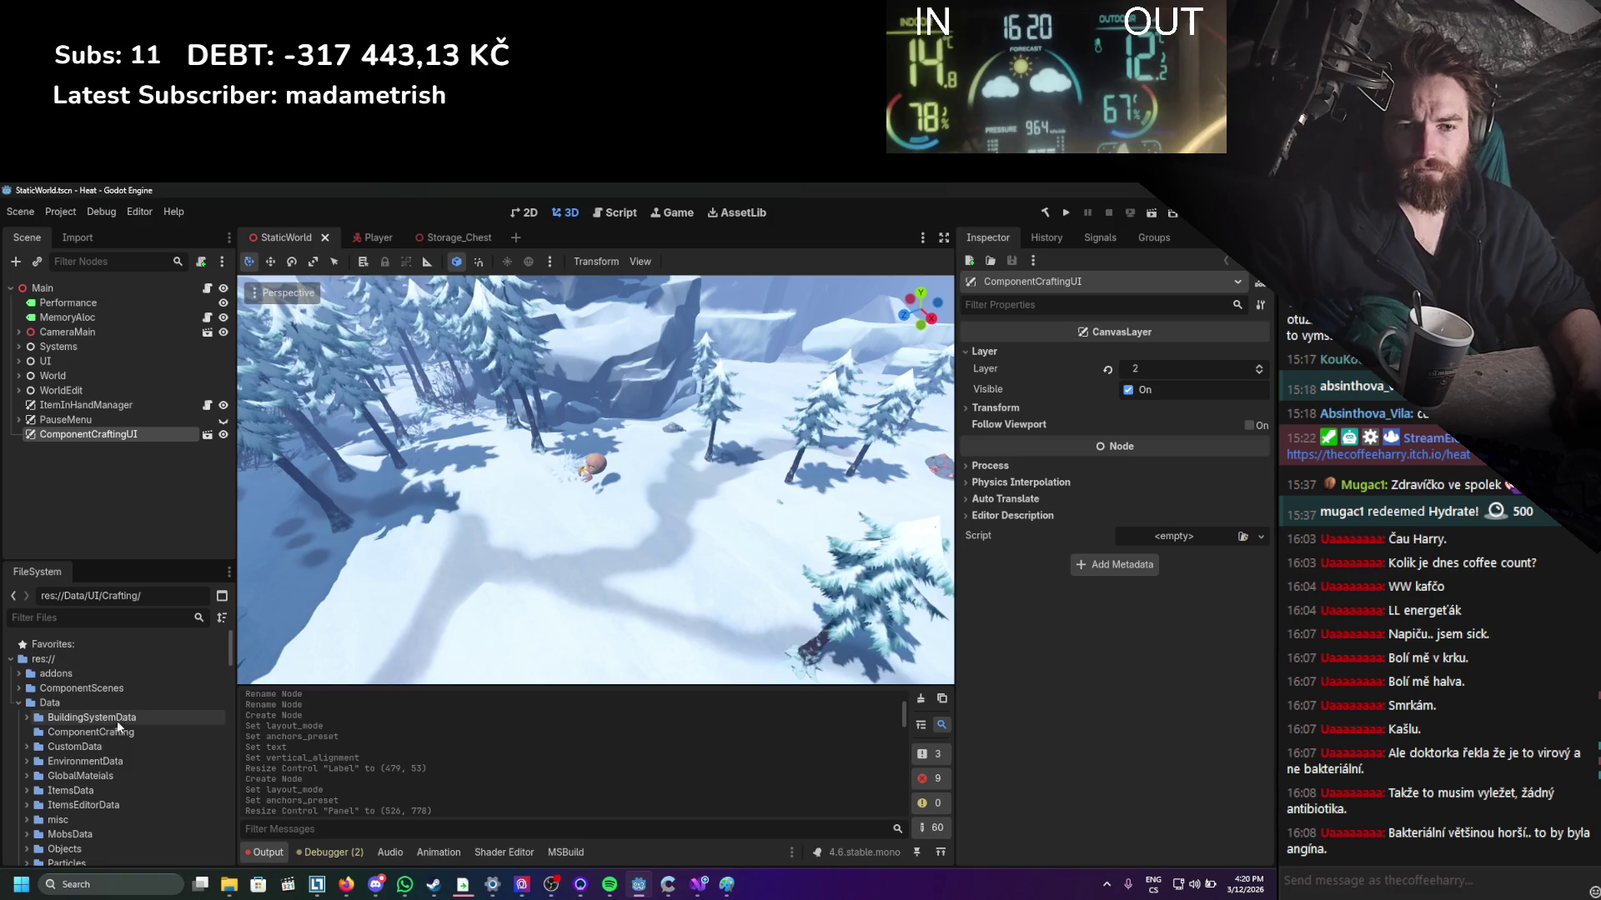
Delete the old ComponentCrafting folder and reopen the ComponentCraftingUI scene.
right_click(77, 733)
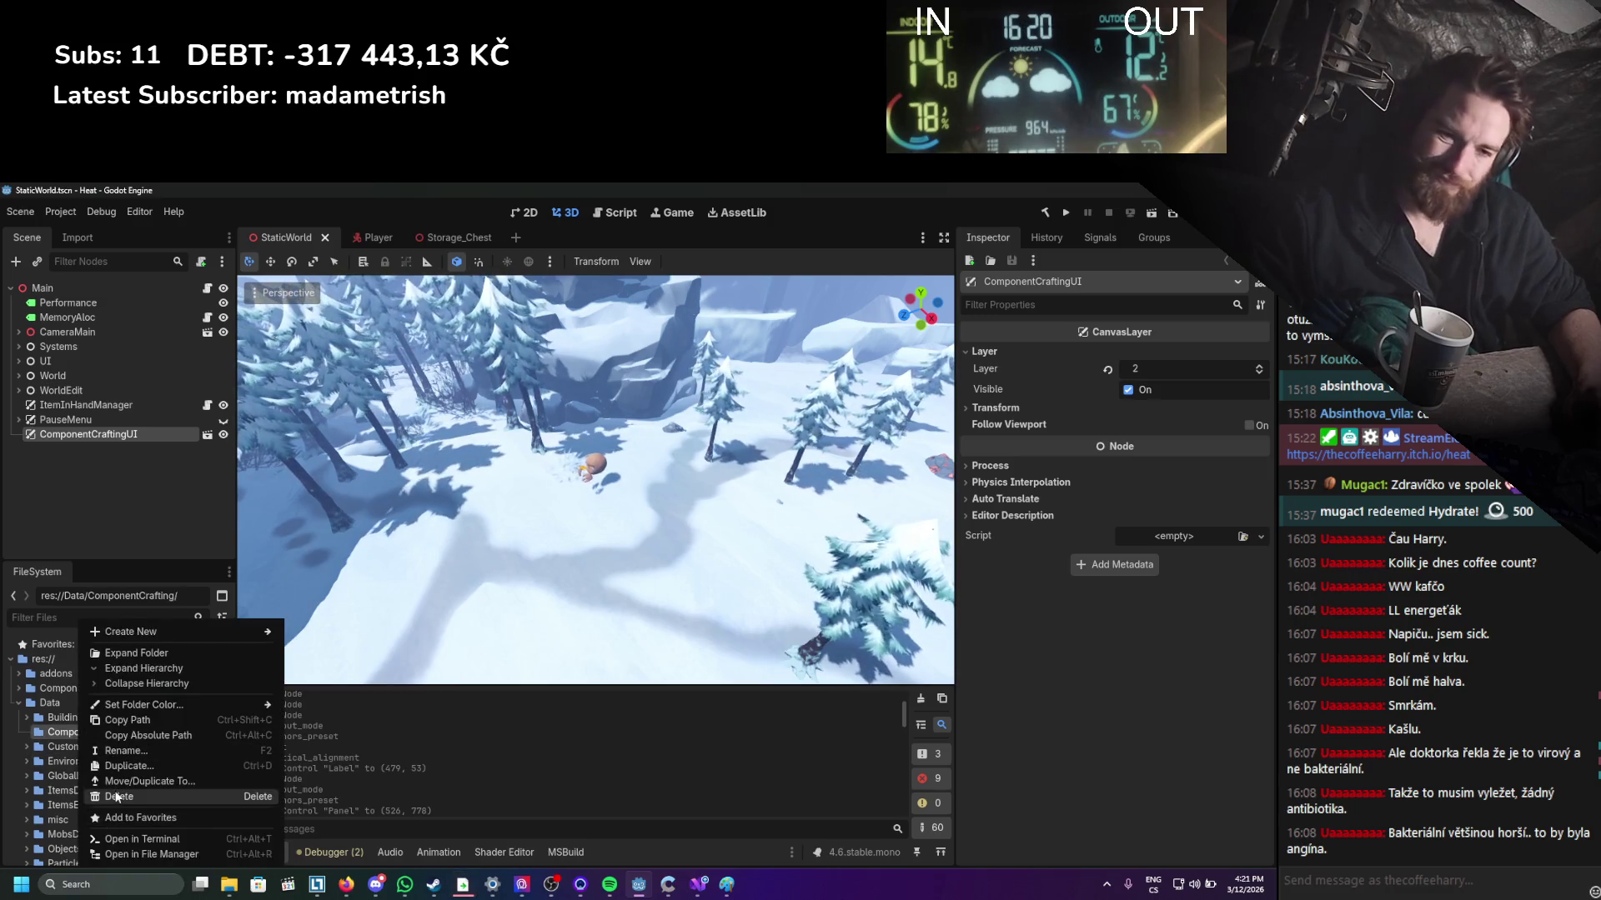
left_click(117, 796)
left_click(524, 612)
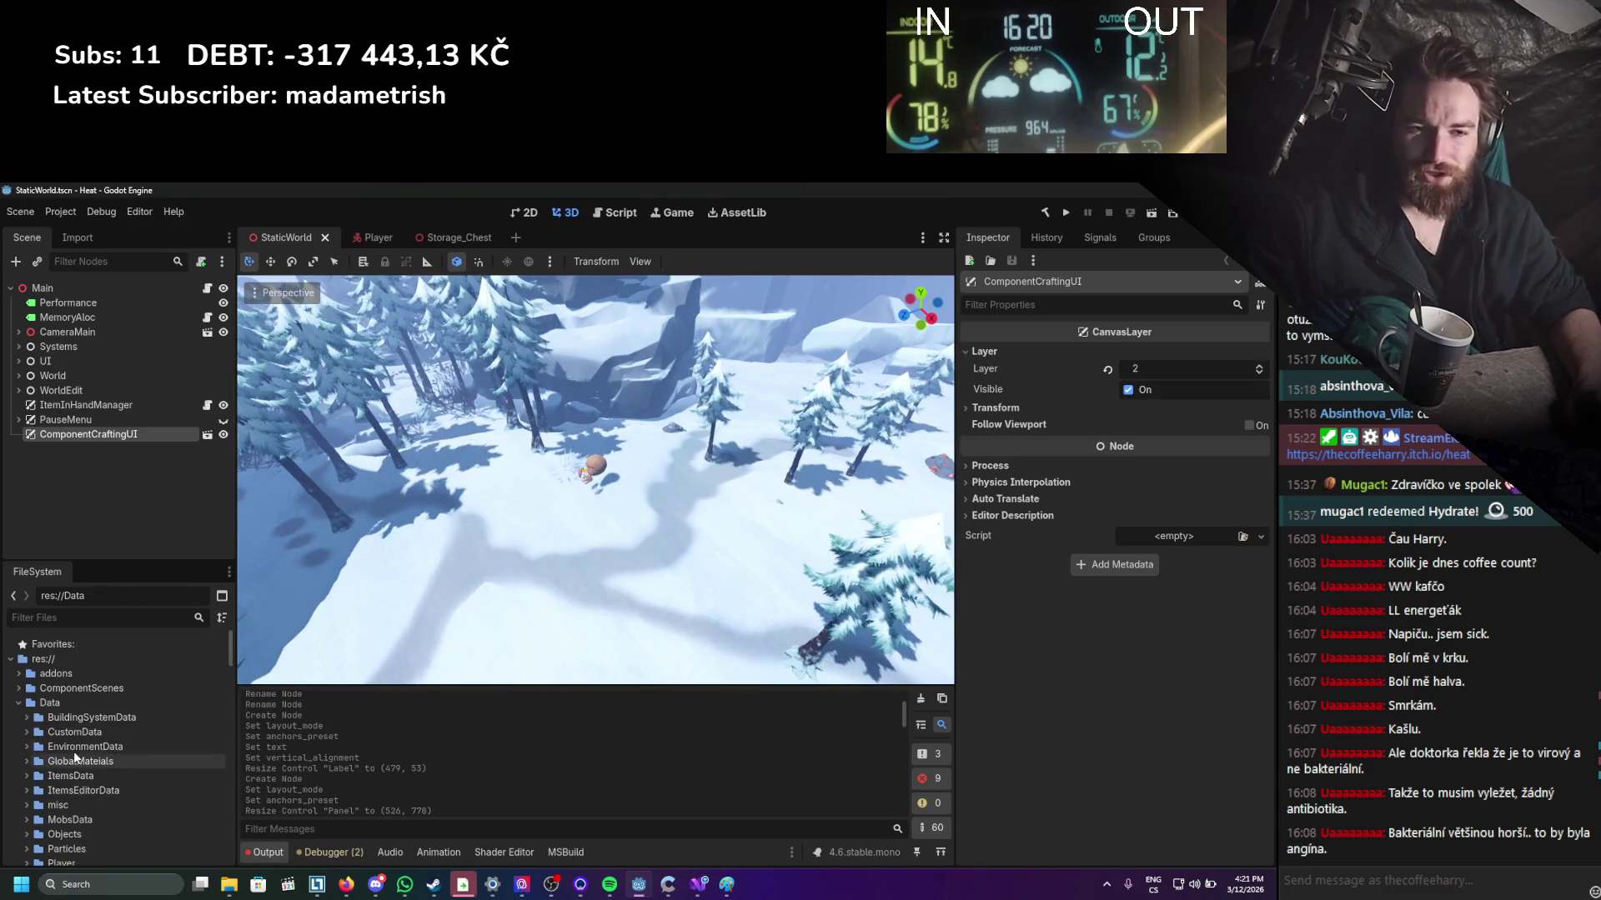
scroll(78, 748, "down", 5)
double_click(133, 676)
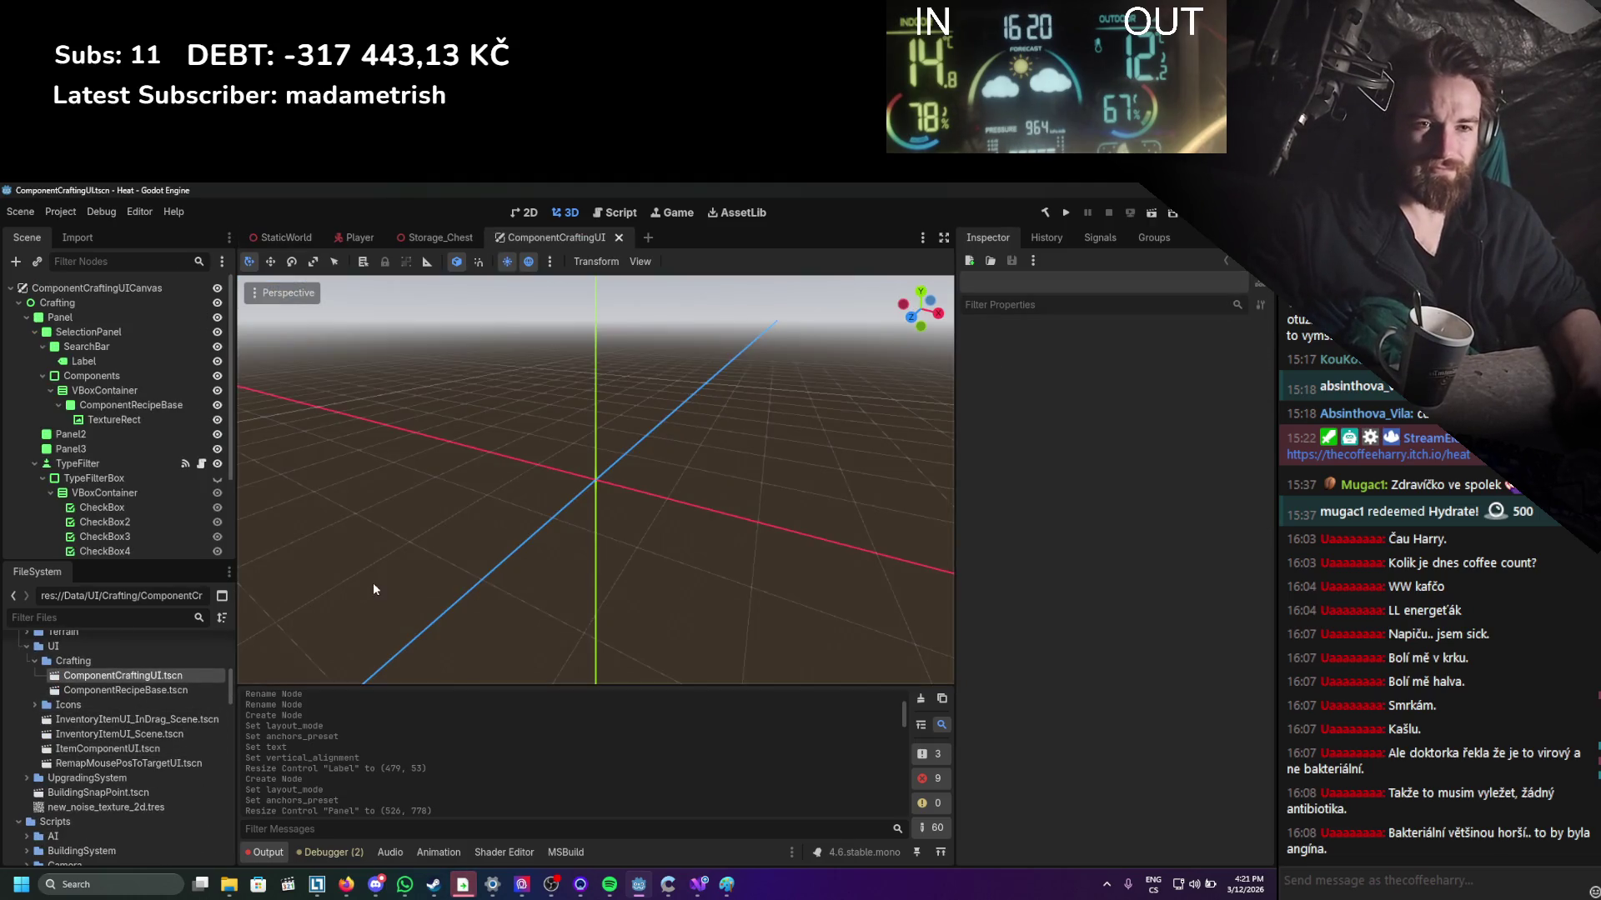
Replace the old ComponentRecipeBase node with an instance of ComponentRecipeBase.tscn under VBoxContainer.
left_click(532, 213)
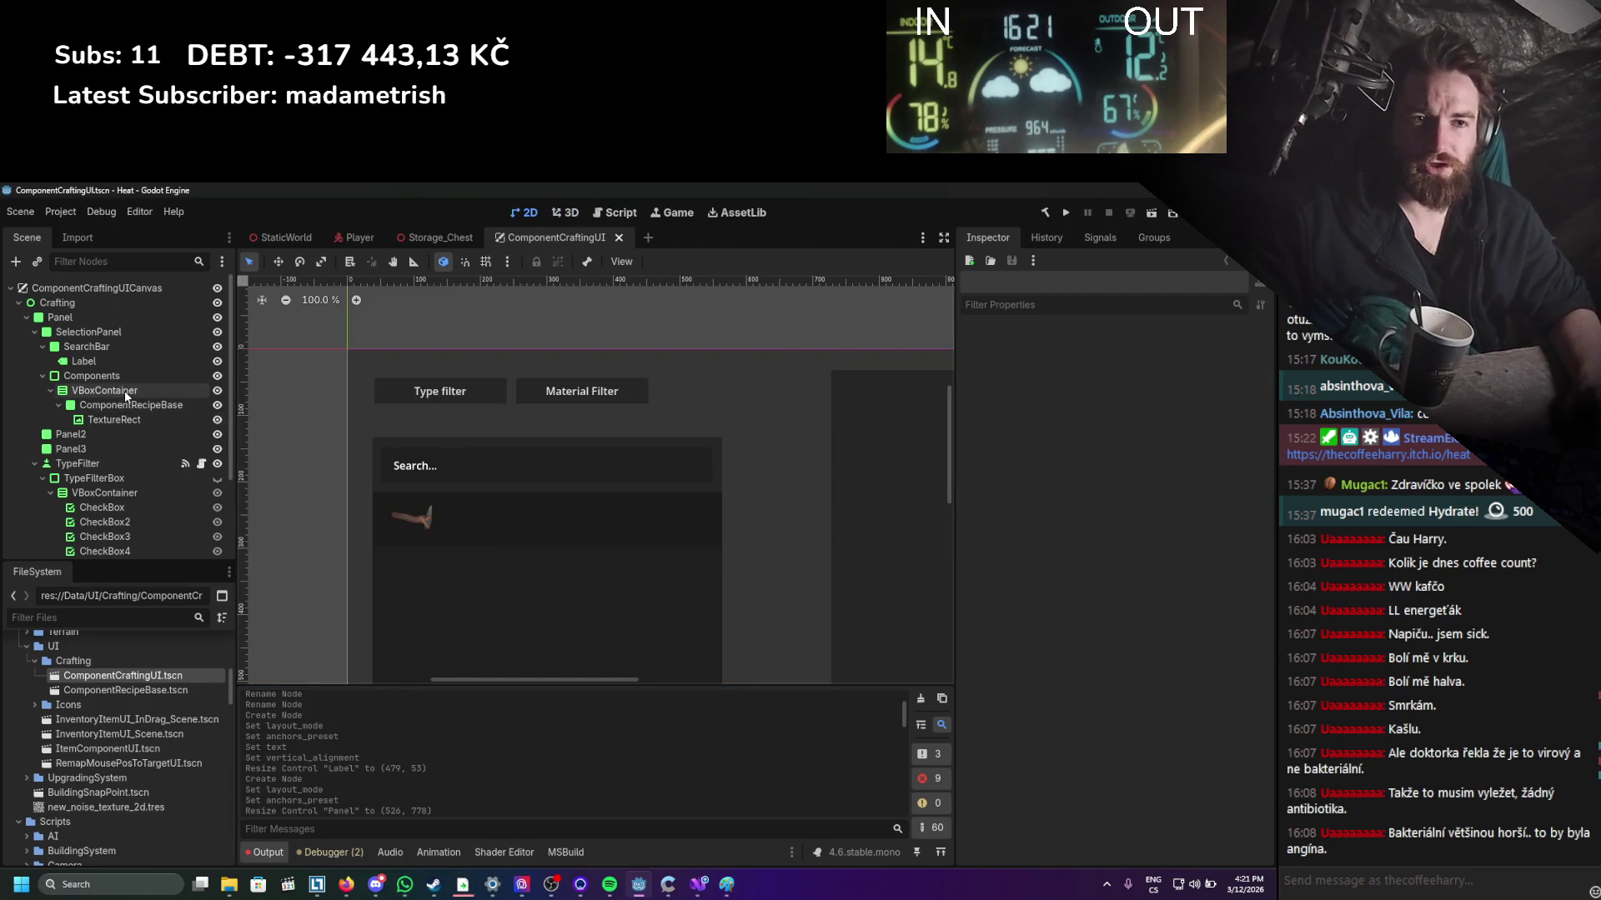
left_click(141, 406)
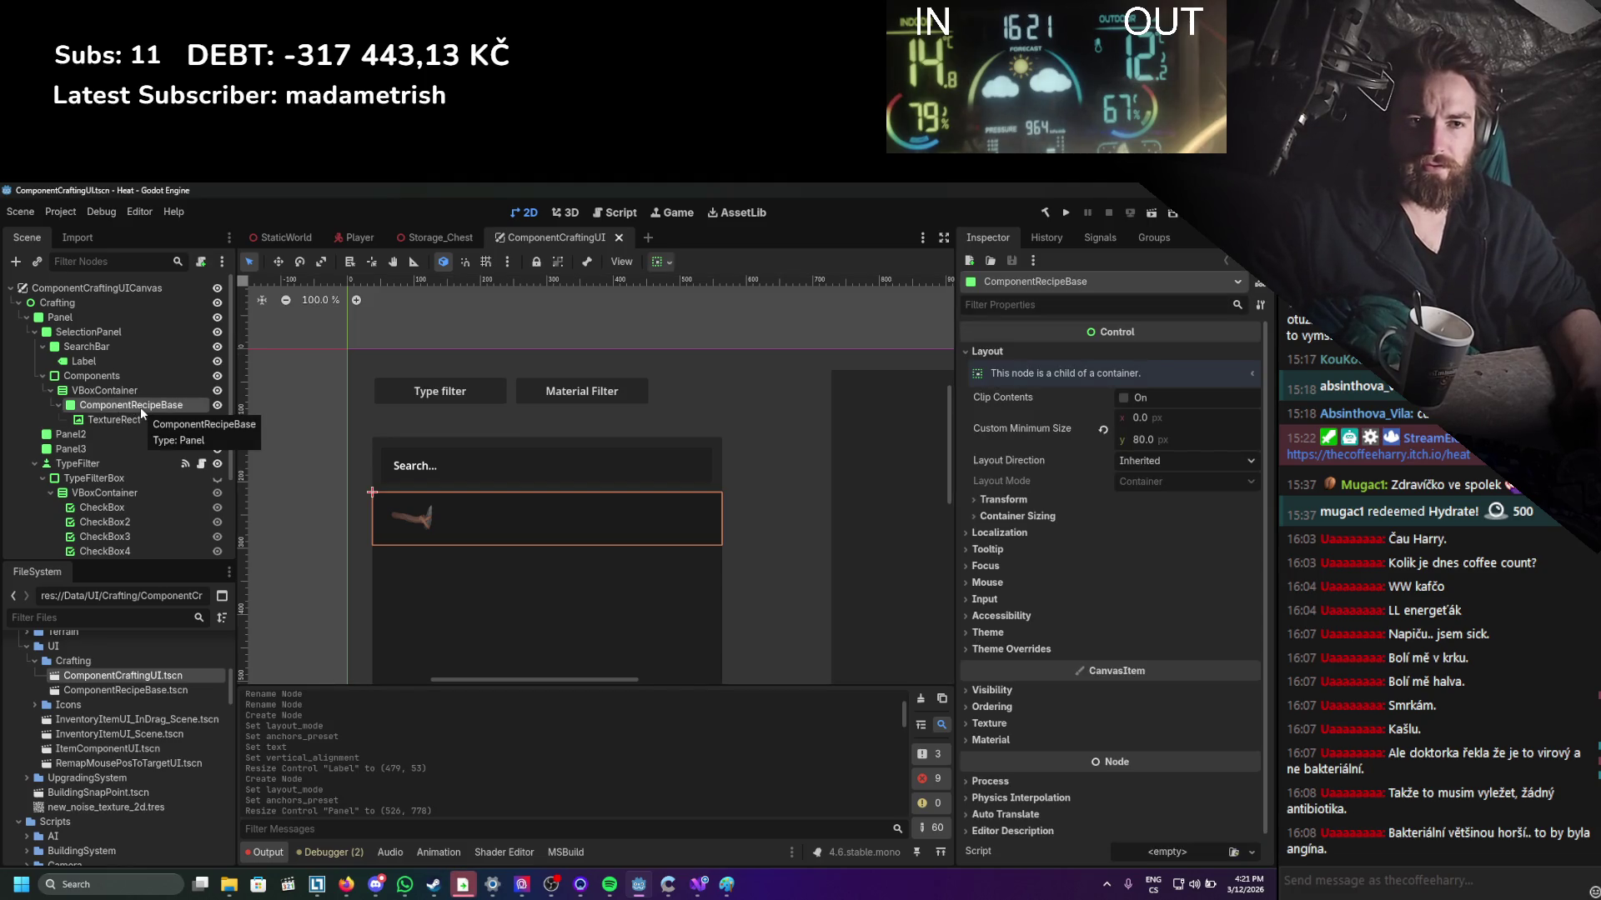
right_click(141, 408)
left_click(195, 741)
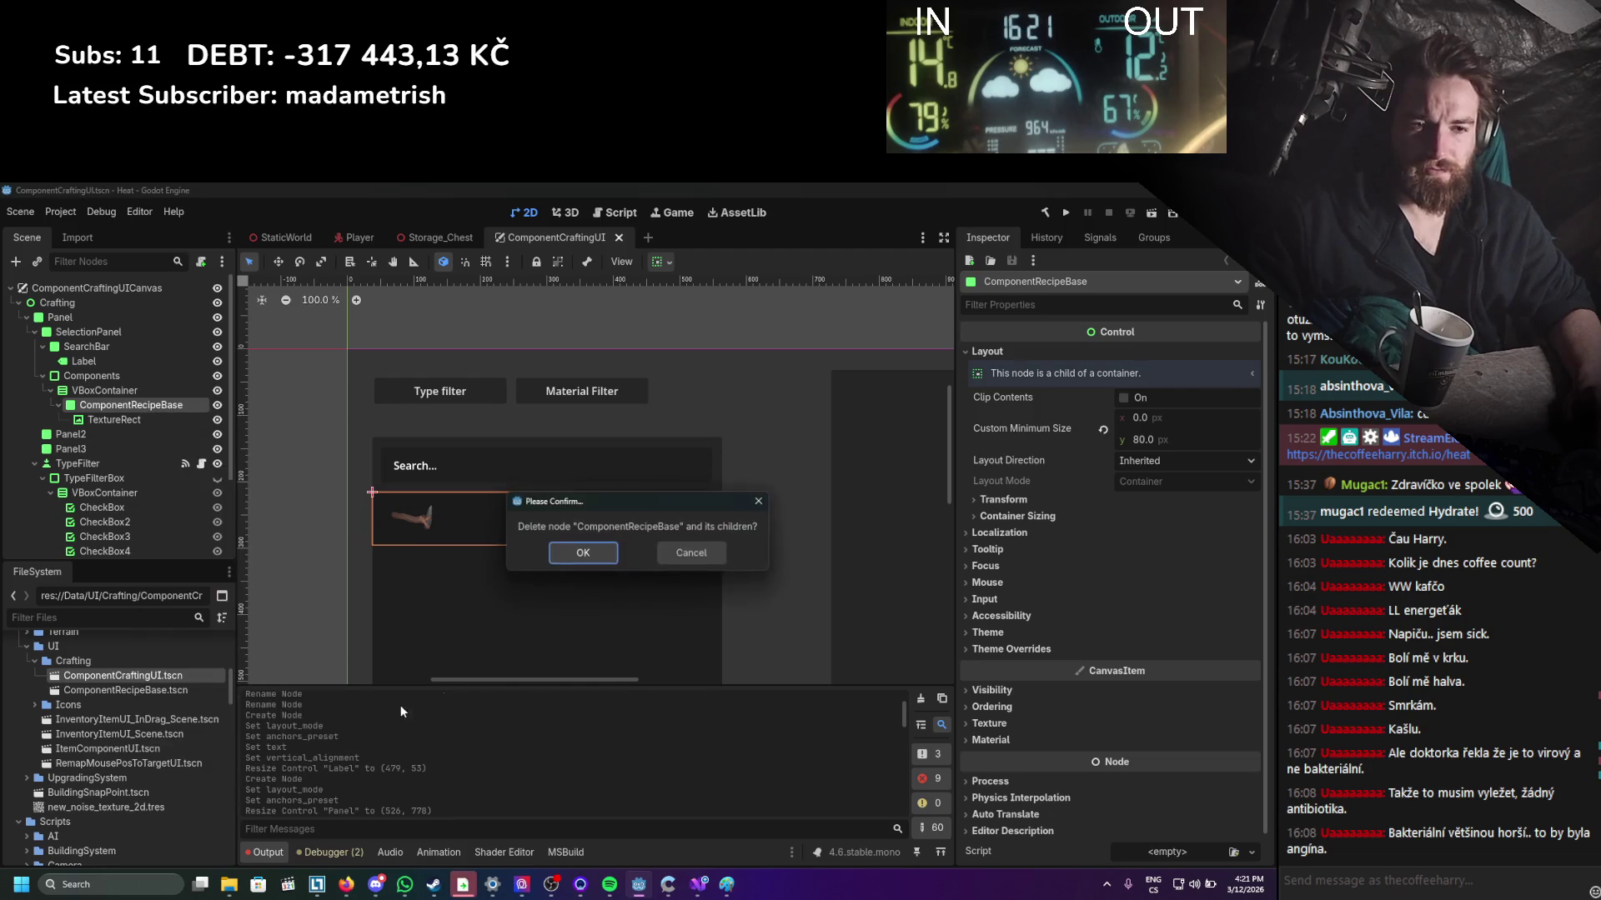
left_click(583, 554)
mouse_move(92, 688)
left_mouse_down()
mouse_move(127, 630)
mouse_move(116, 386)
left_mouse_up()
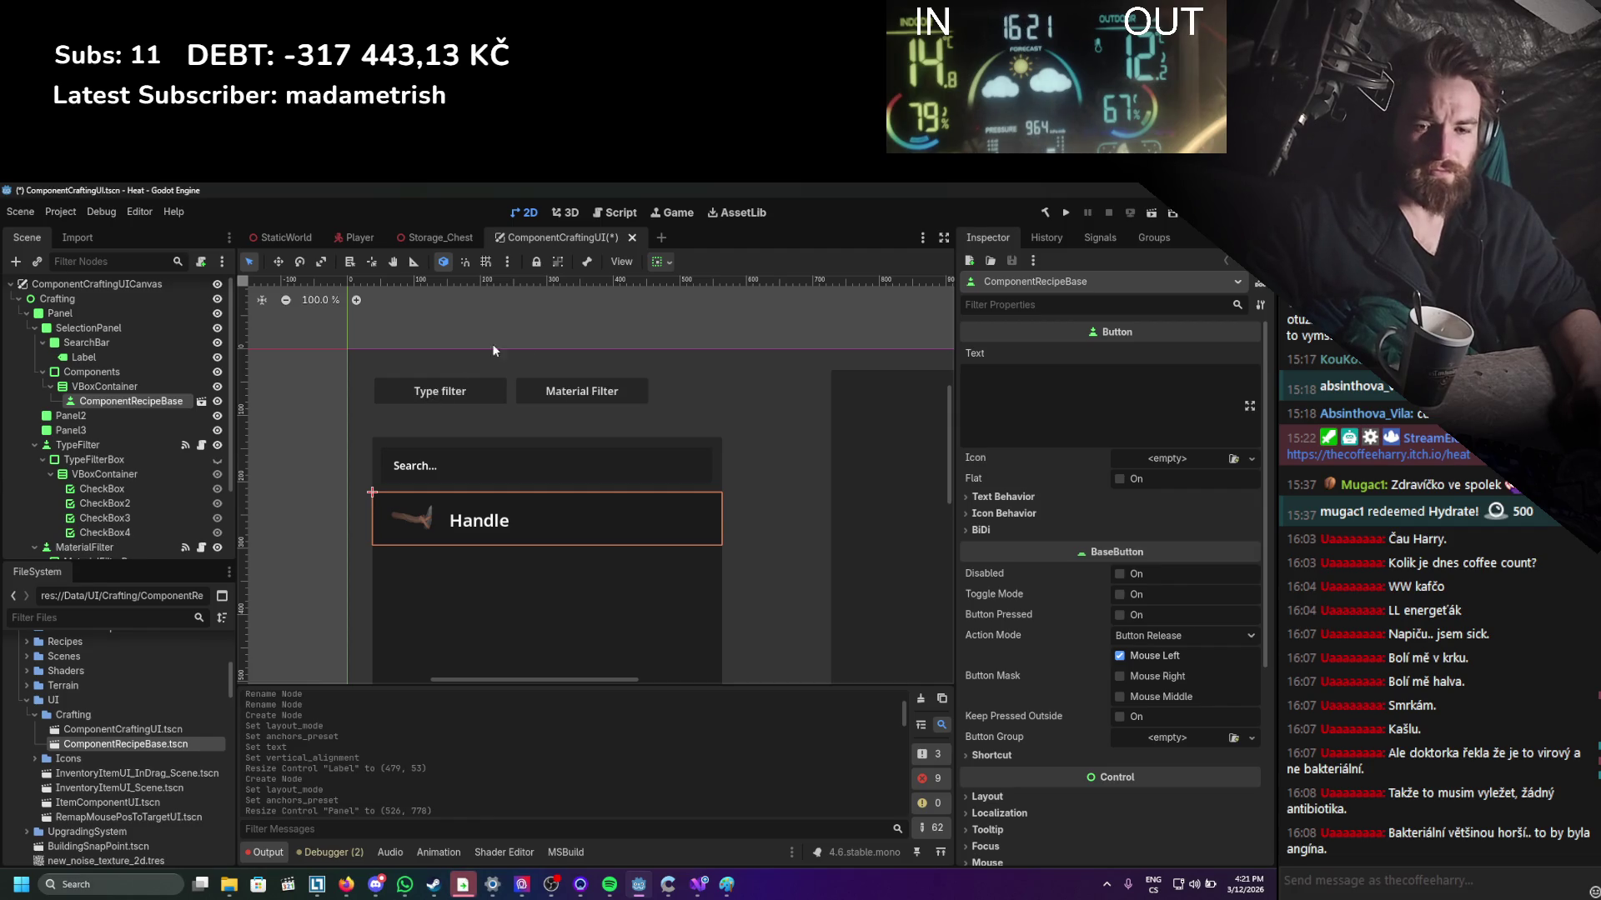
Select Panel2 on the canvas and collapse the Crafting branch of the scene tree.
scroll(797, 509, "down", 5)
mouse_move(797, 509)
left_mouse_down()
mouse_move(550, 437)
mouse_move(477, 464)
mouse_move(534, 471)
left_mouse_up()
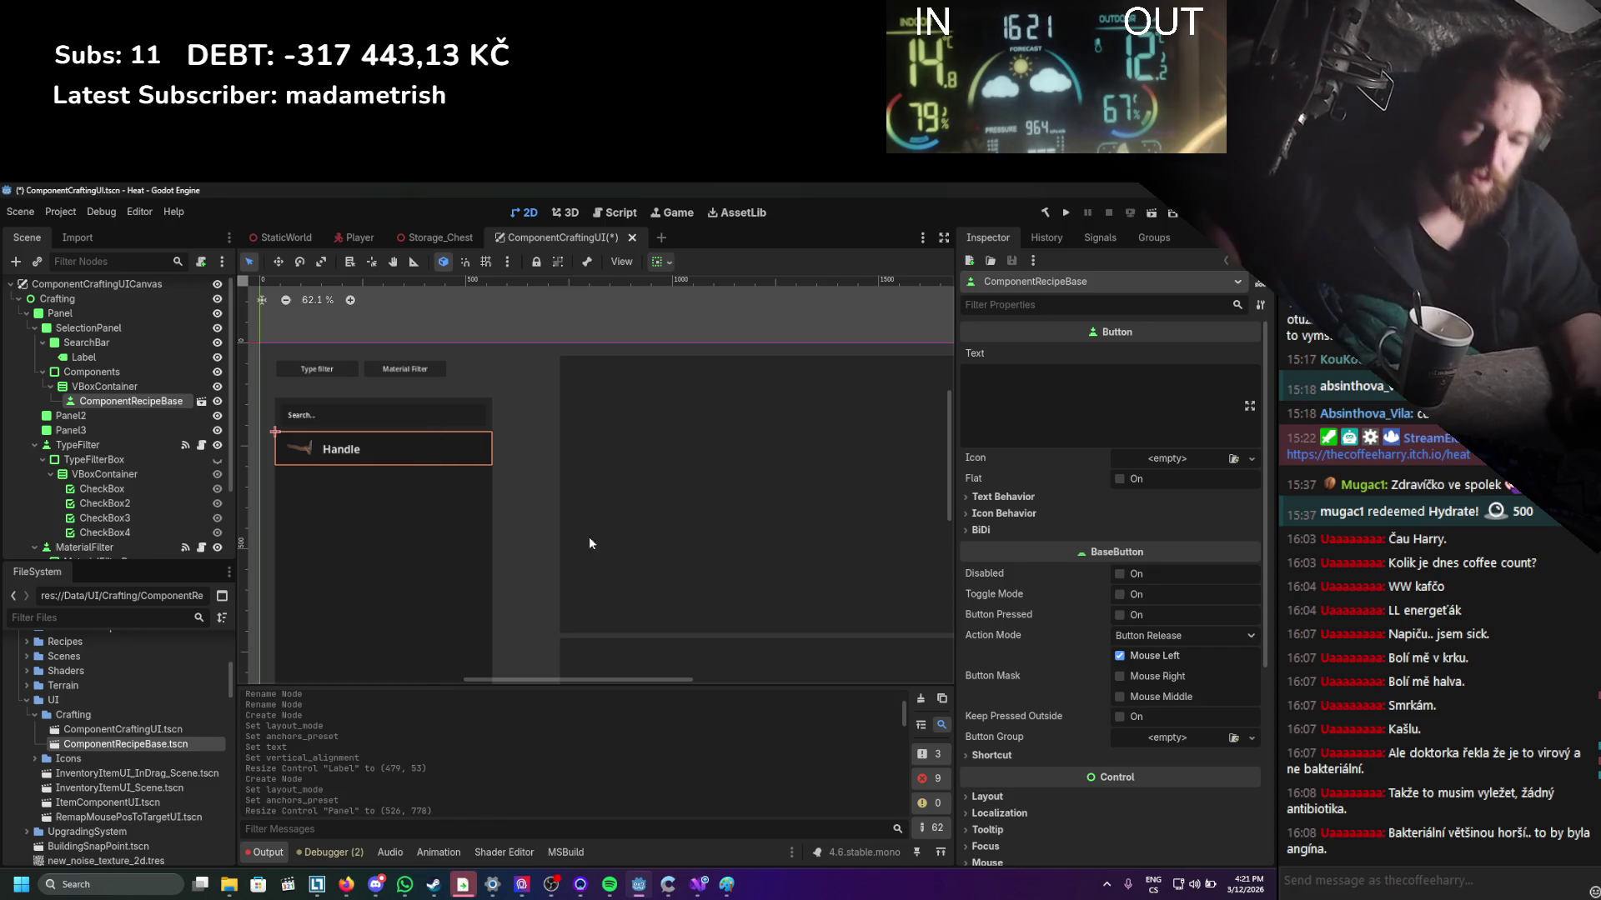
scroll(648, 452, "down", 3)
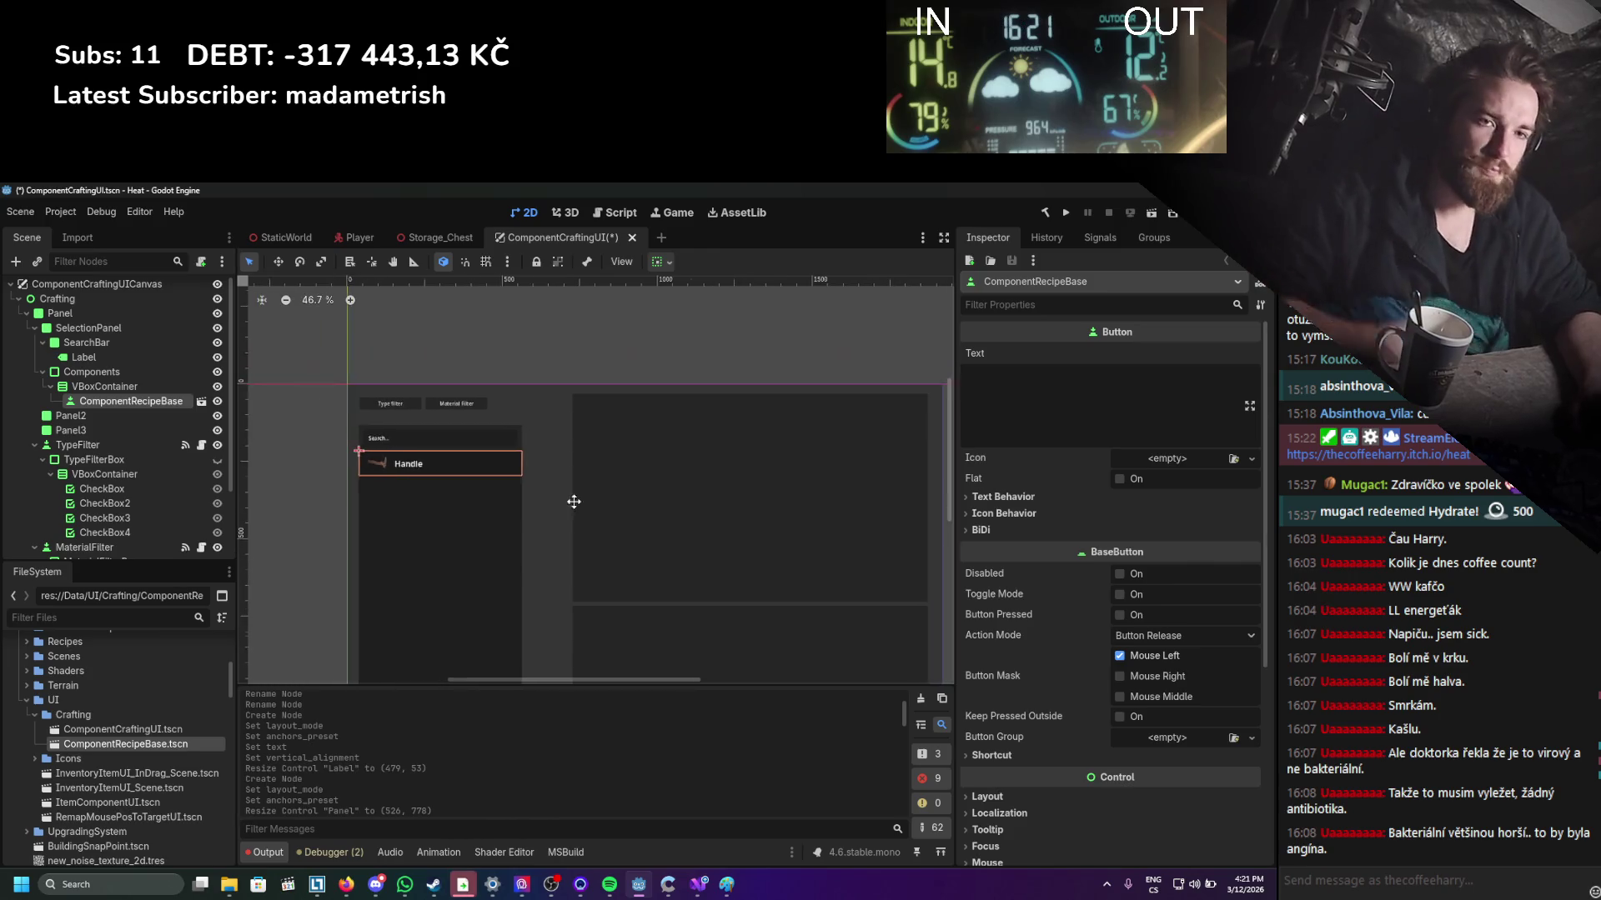
left_click(539, 477)
scroll(579, 469, "down", 2)
scroll(576, 501, "up", 3)
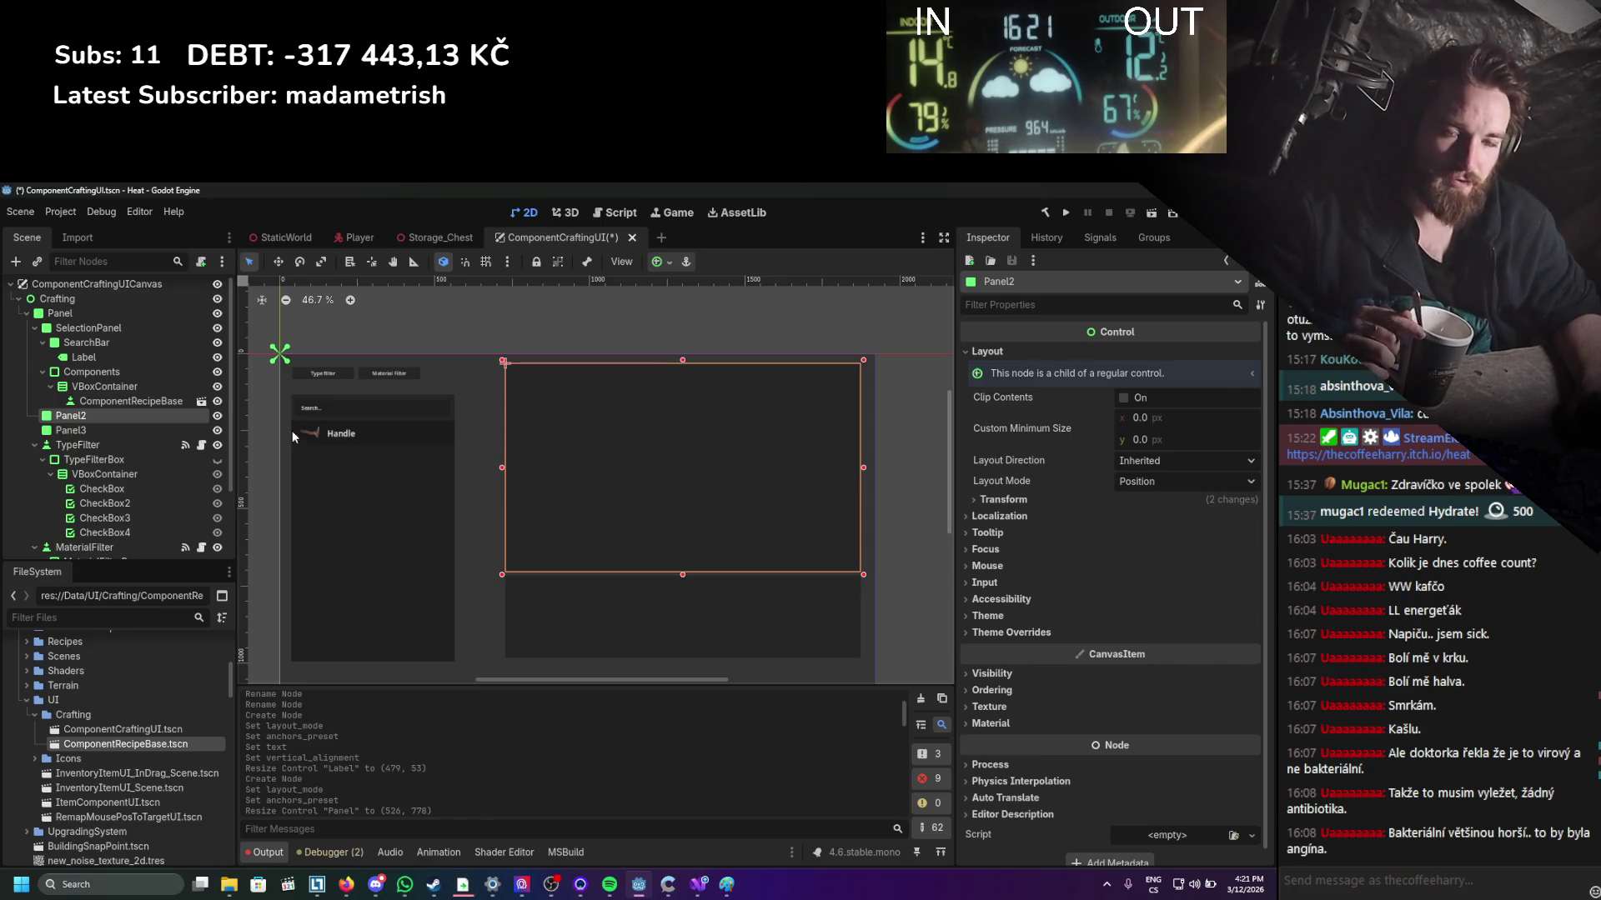
scroll(60, 349, "up", 1)
left_click(18, 302)
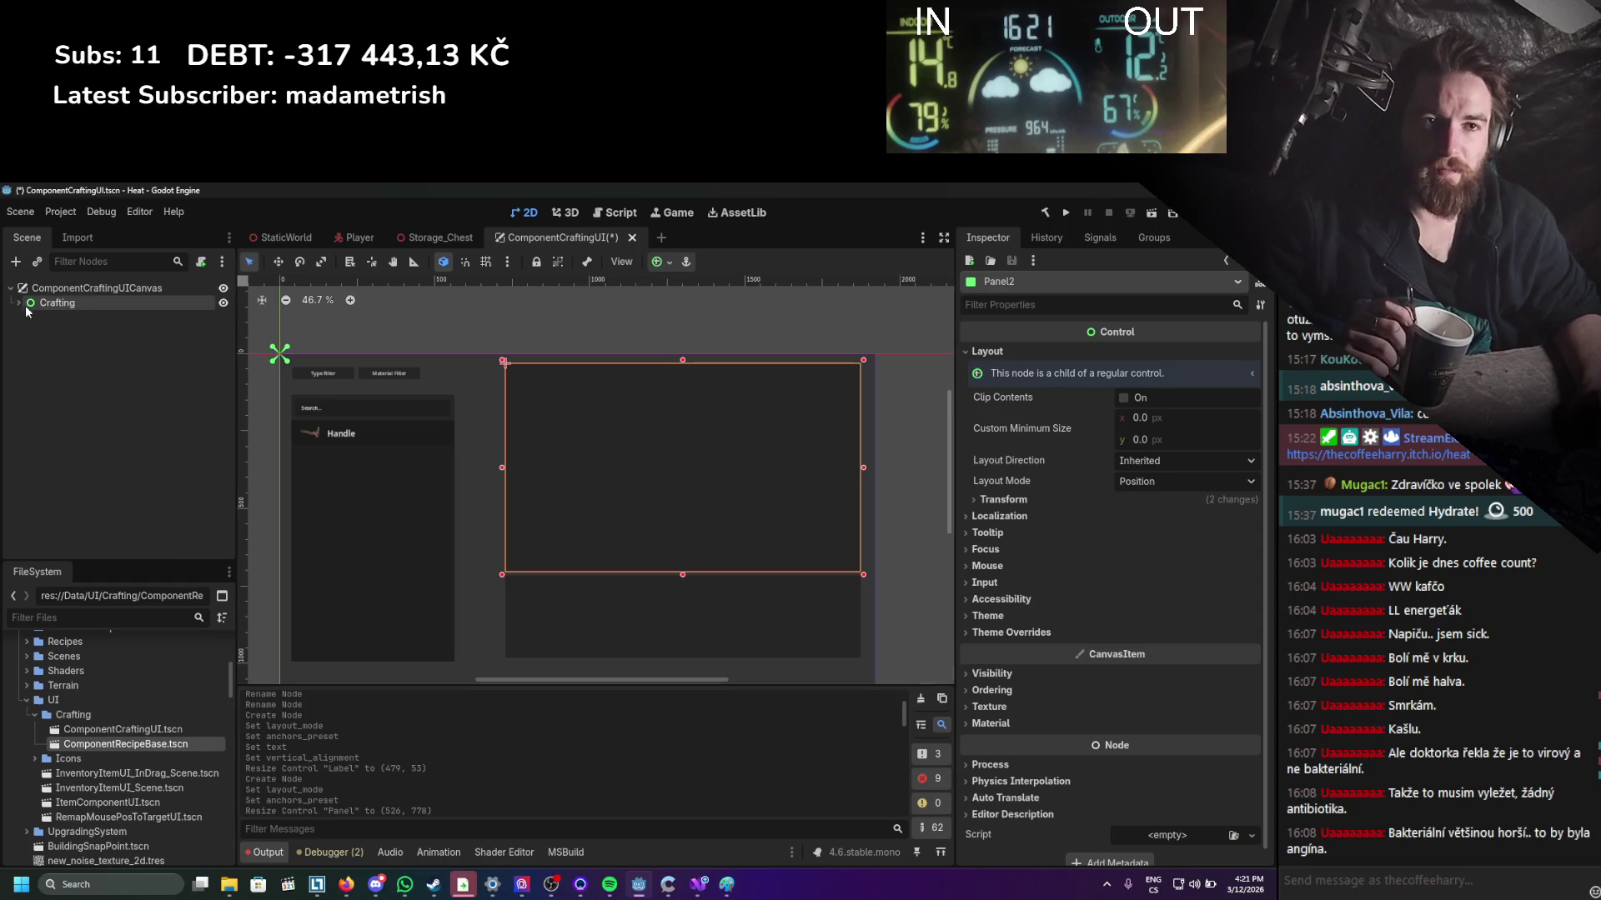
right_click(59, 292)
Add a SubViewport child to the root and save the scene.
left_click(92, 307)
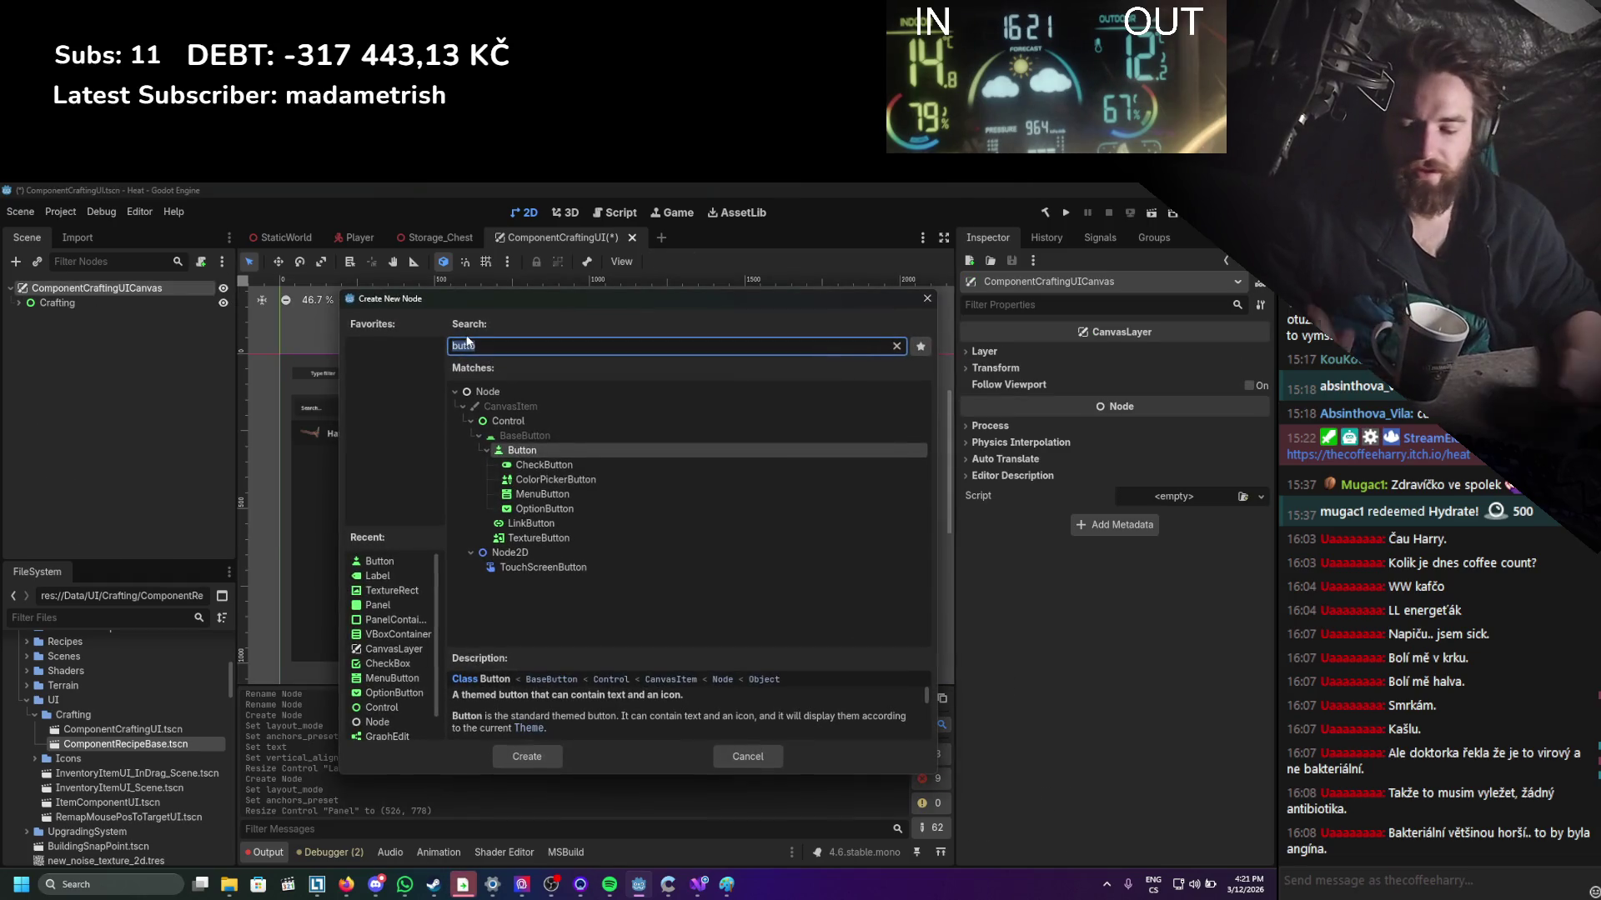
type("subv")
key("Return")
key("ctrl+s")
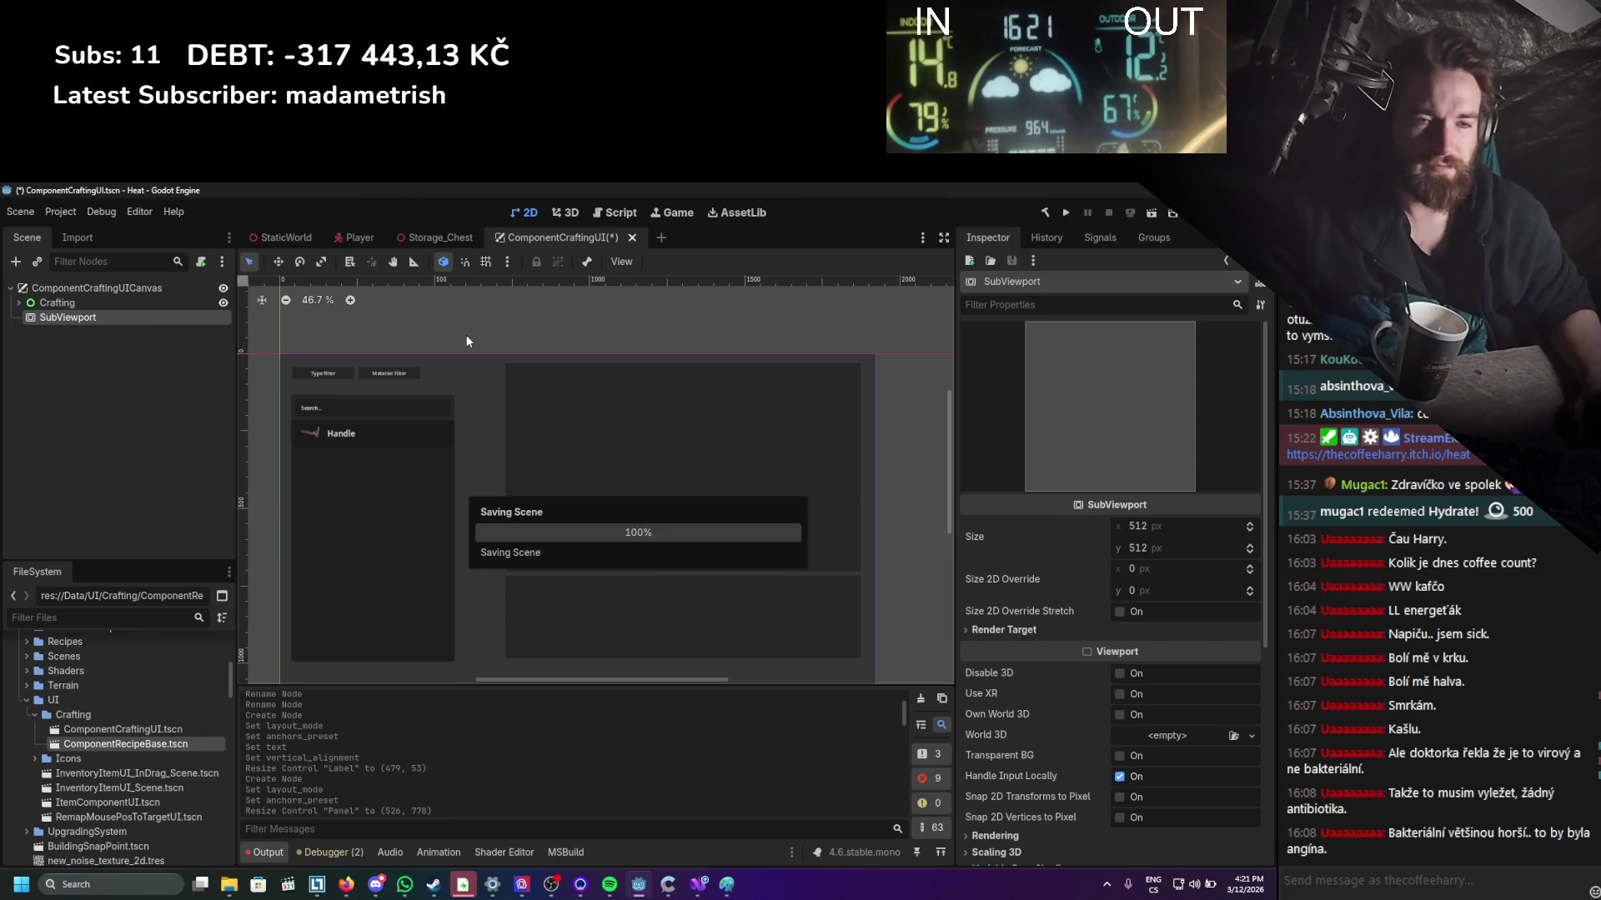
scroll(516, 377, "down", 3)
scroll(517, 383, "up", 2)
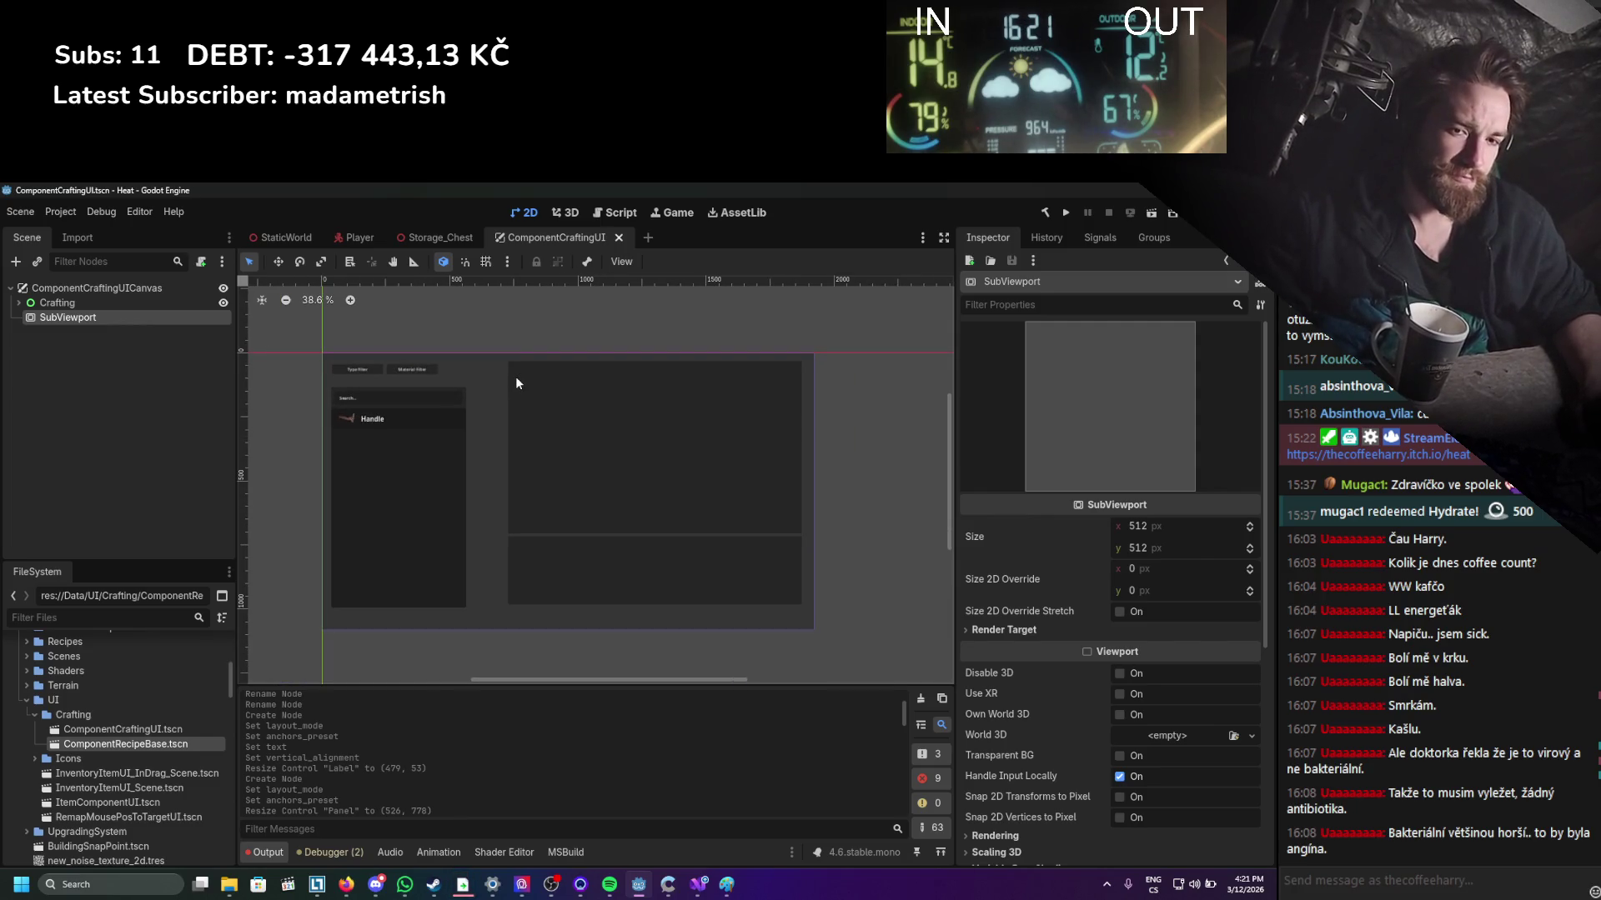
In the 3D workspace, add a Node3D under SubViewport with a nested Node3D child.
key("ctrl+F2")
scroll(614, 477, "down", 5)
right_click(45, 327)
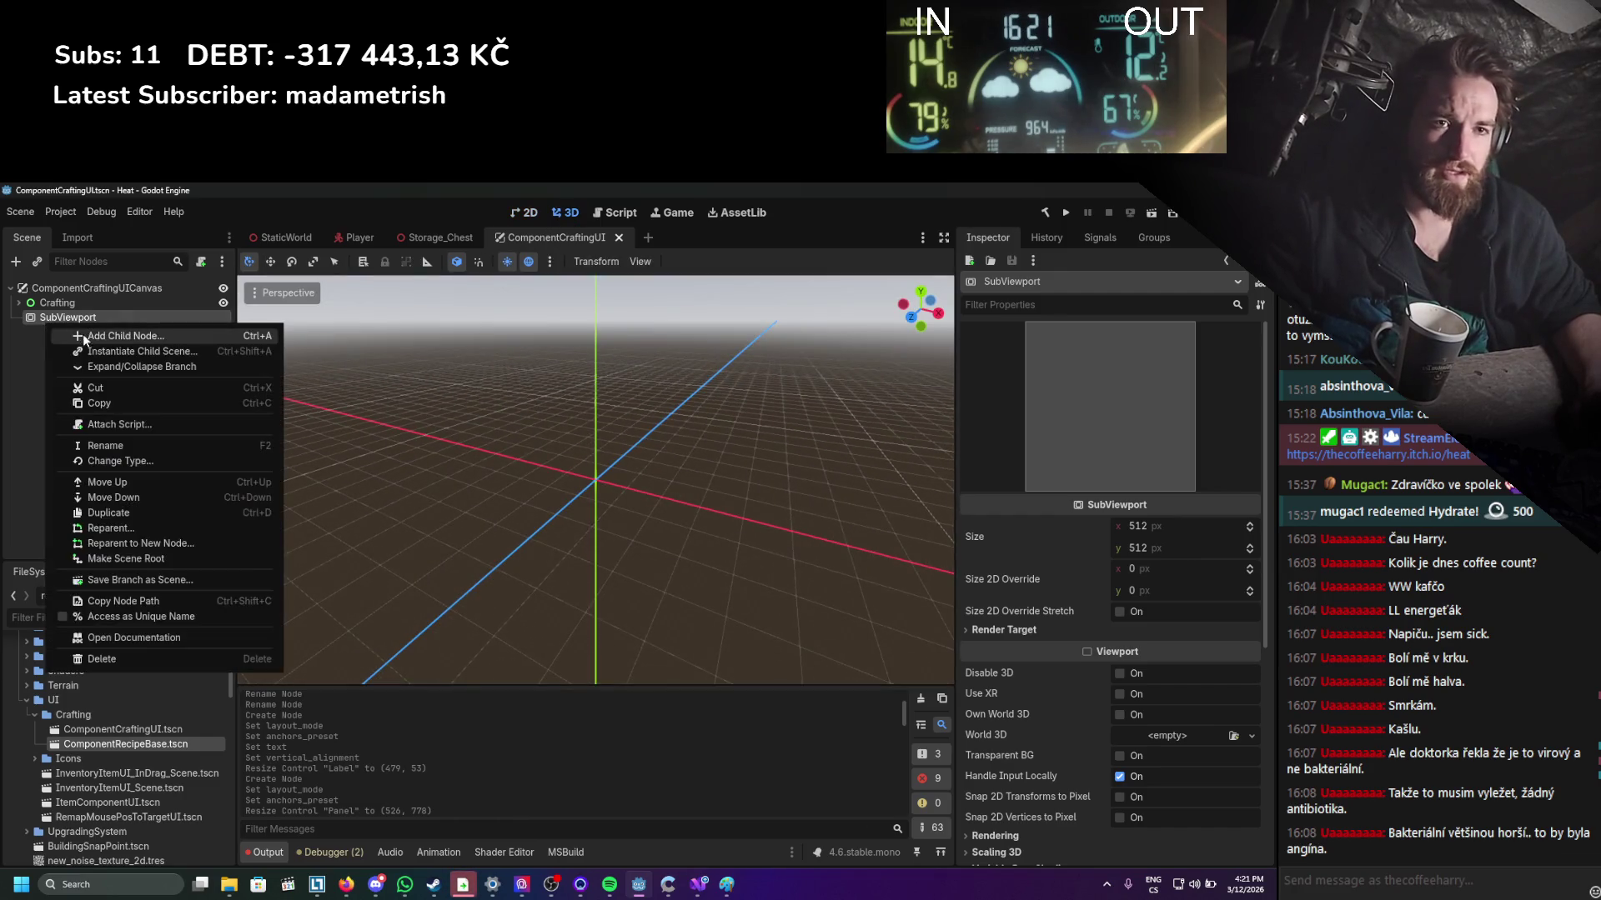
left_click(117, 336)
type("no")
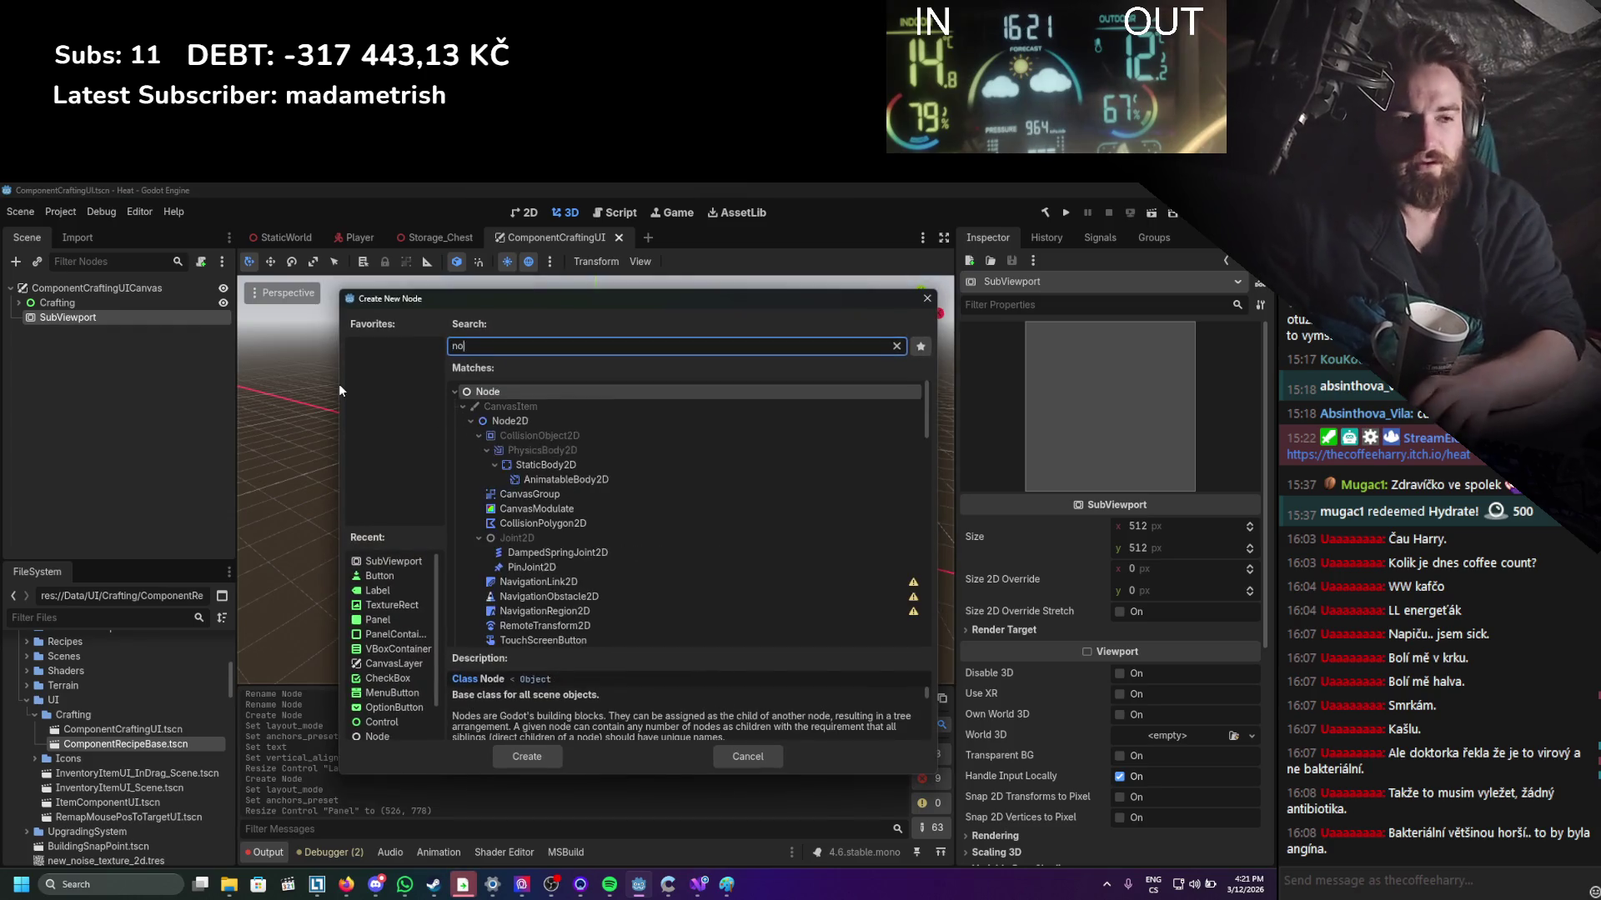
type("de3d")
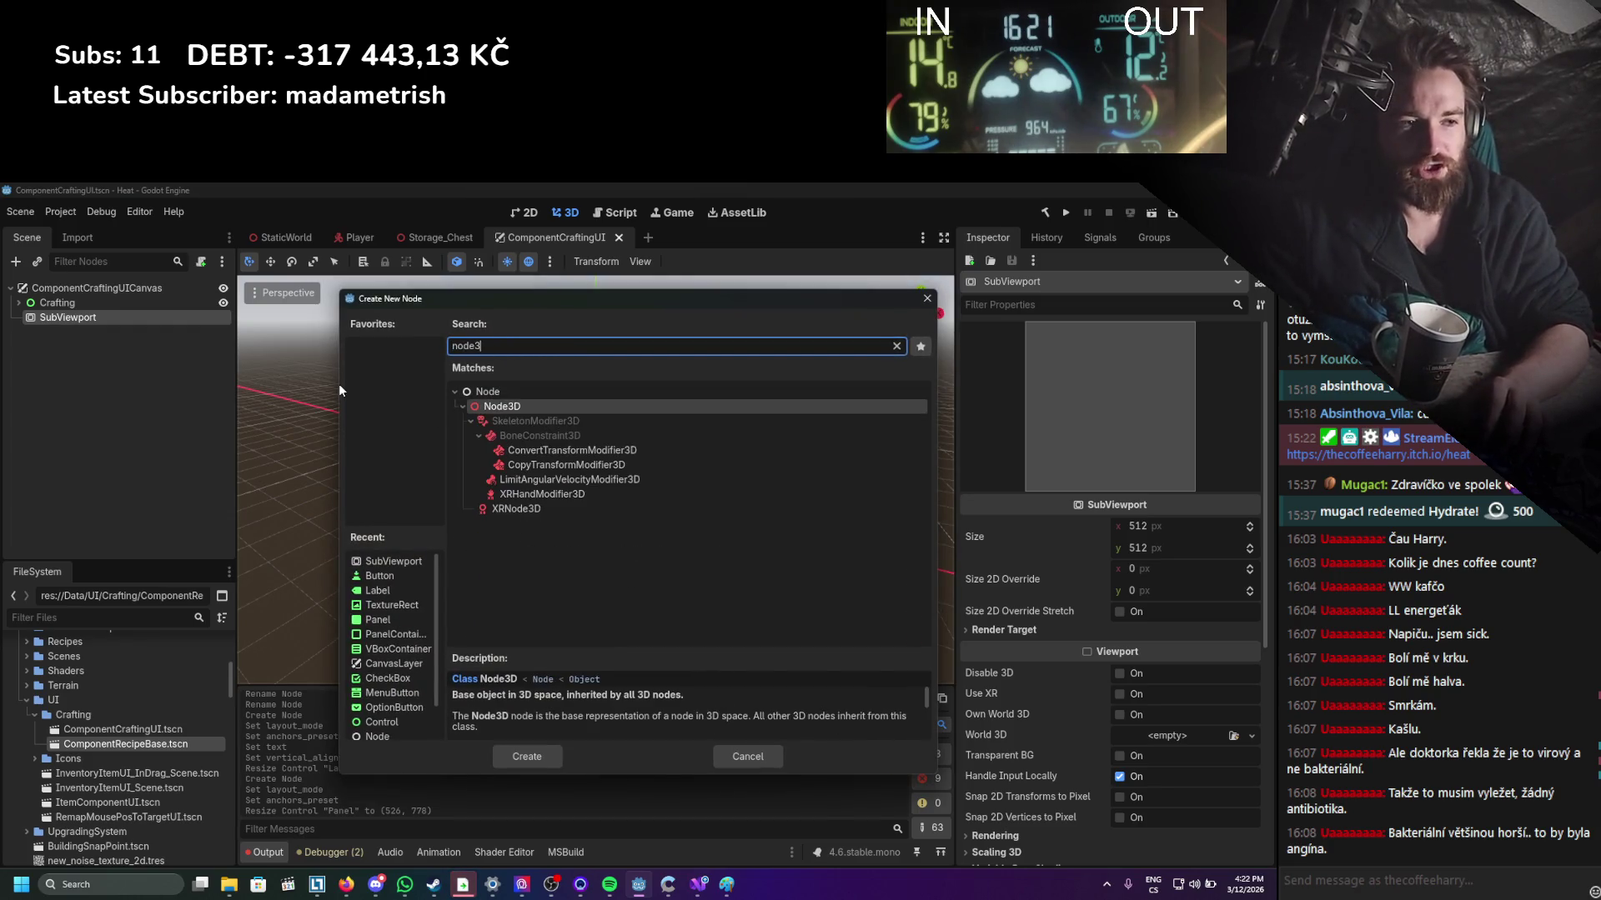
key("Return")
key("ctrl+s")
scroll(338, 383, "down", 2)
left_click_drag(405, 381, 3, 338)
right_click(61, 336)
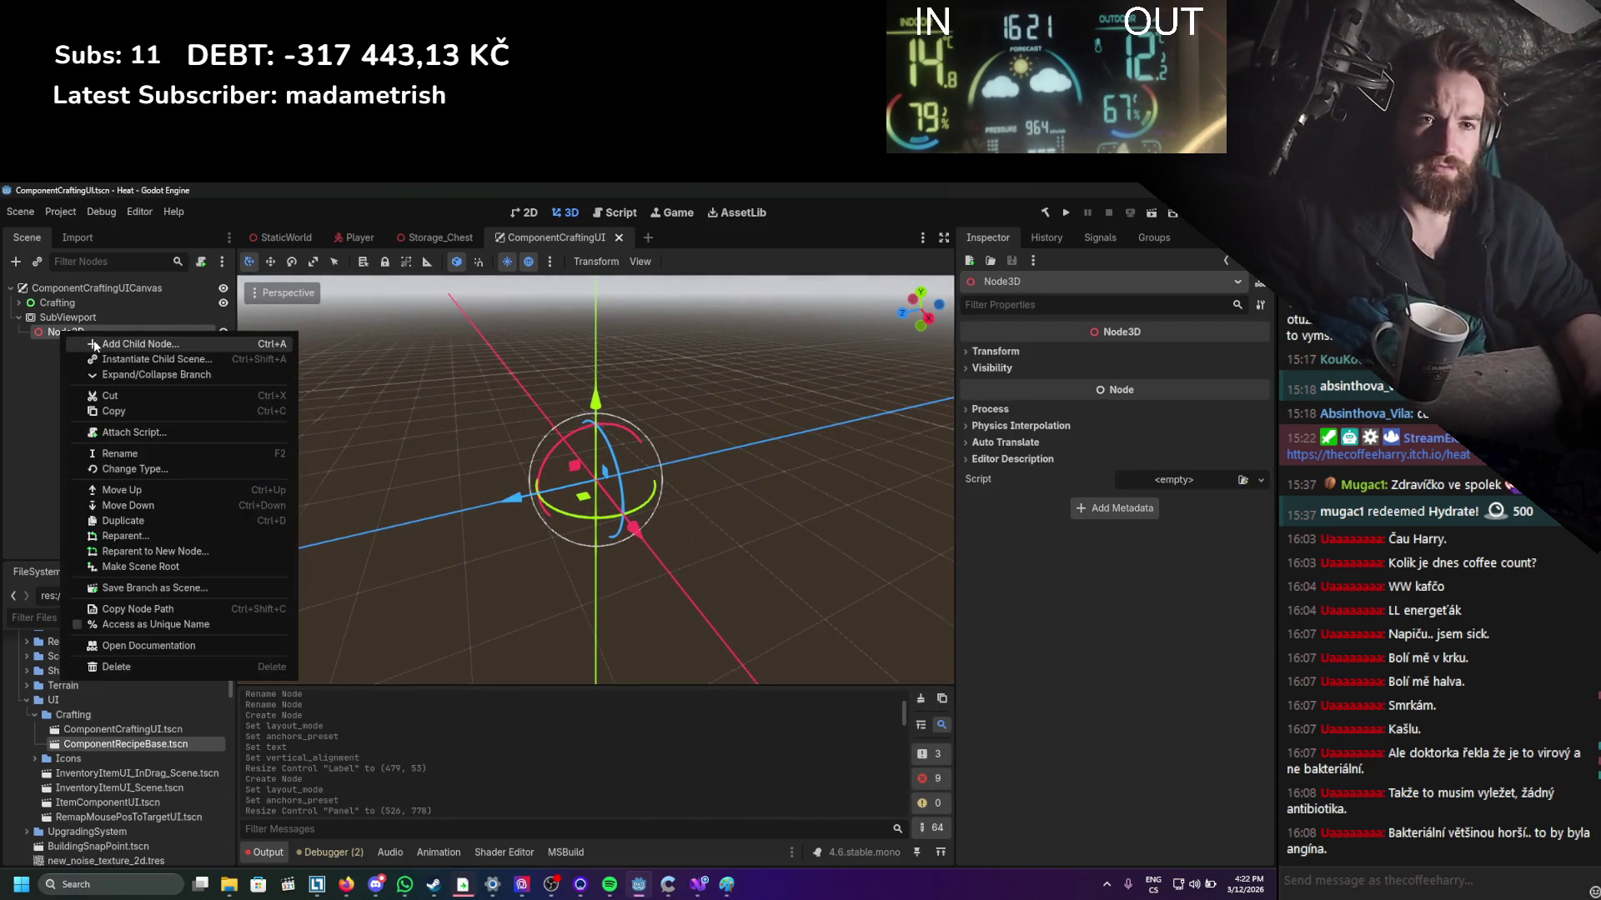
left_click(93, 340)
key("Return")
Rename the Node3Ds to RotationBase and ItemHolder and save.
double_click(93, 332)
type("Rota")
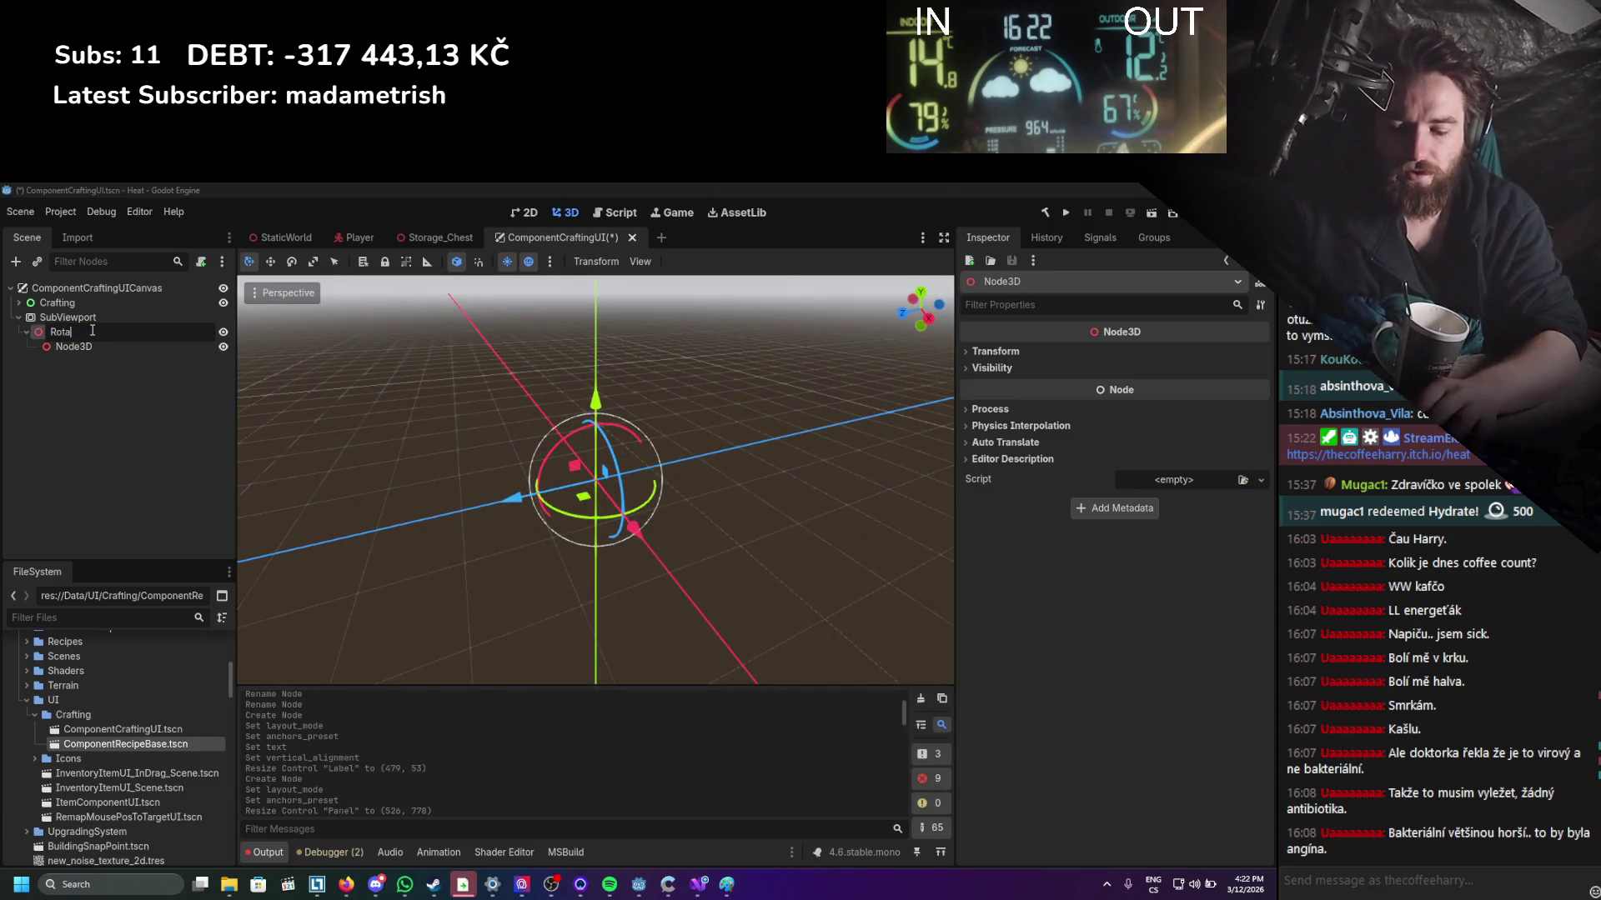
type("tionBase")
key("Return")
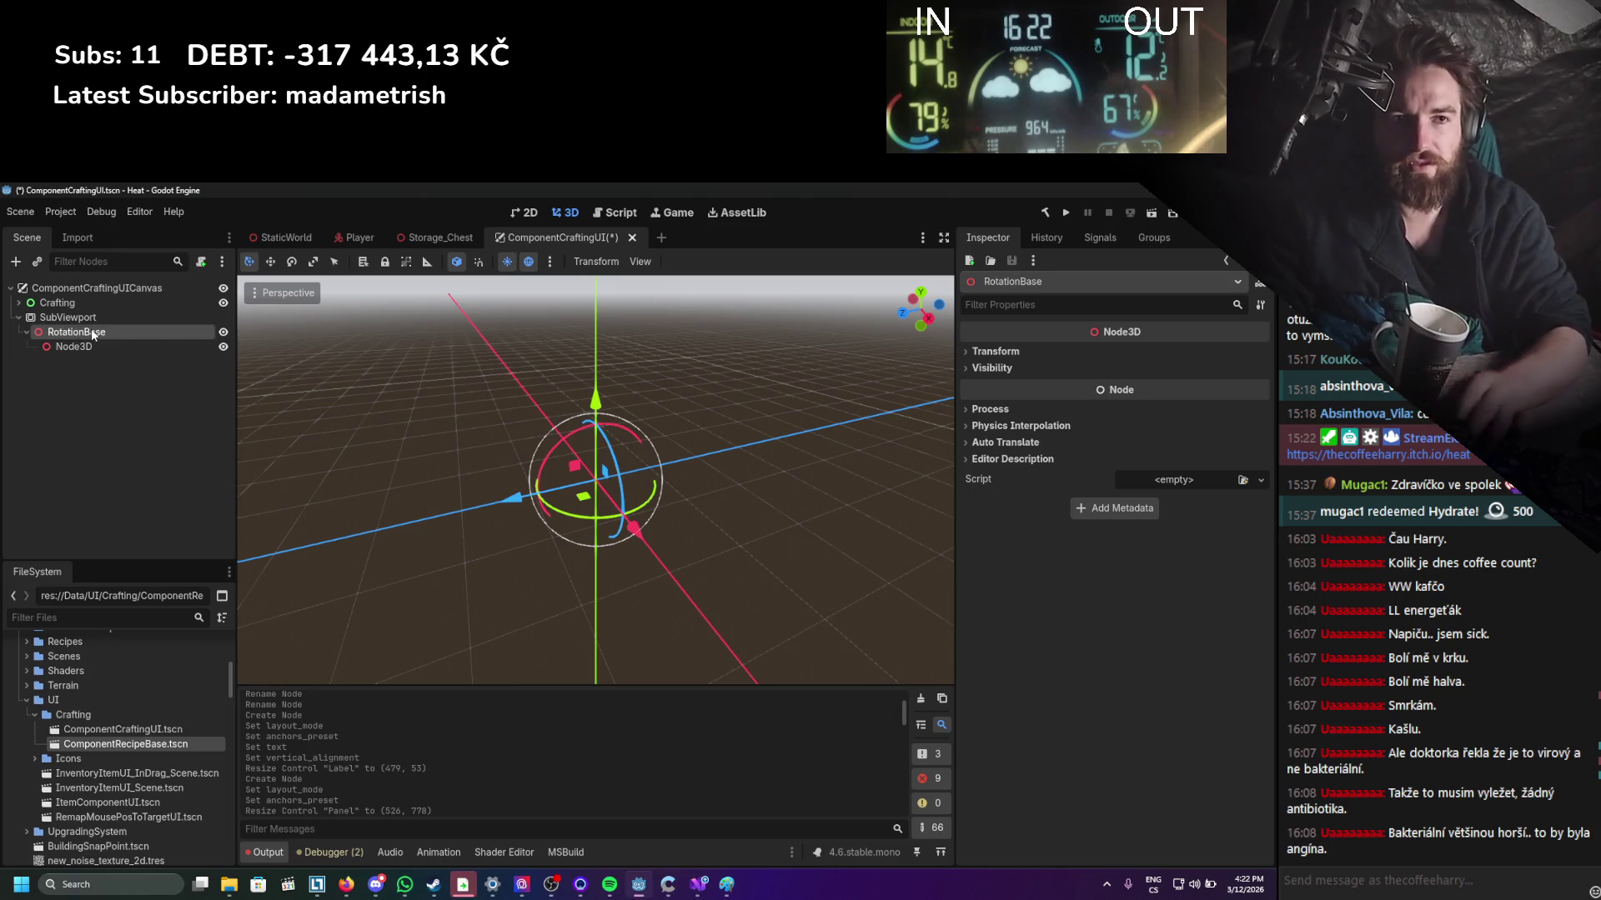
double_click(102, 340)
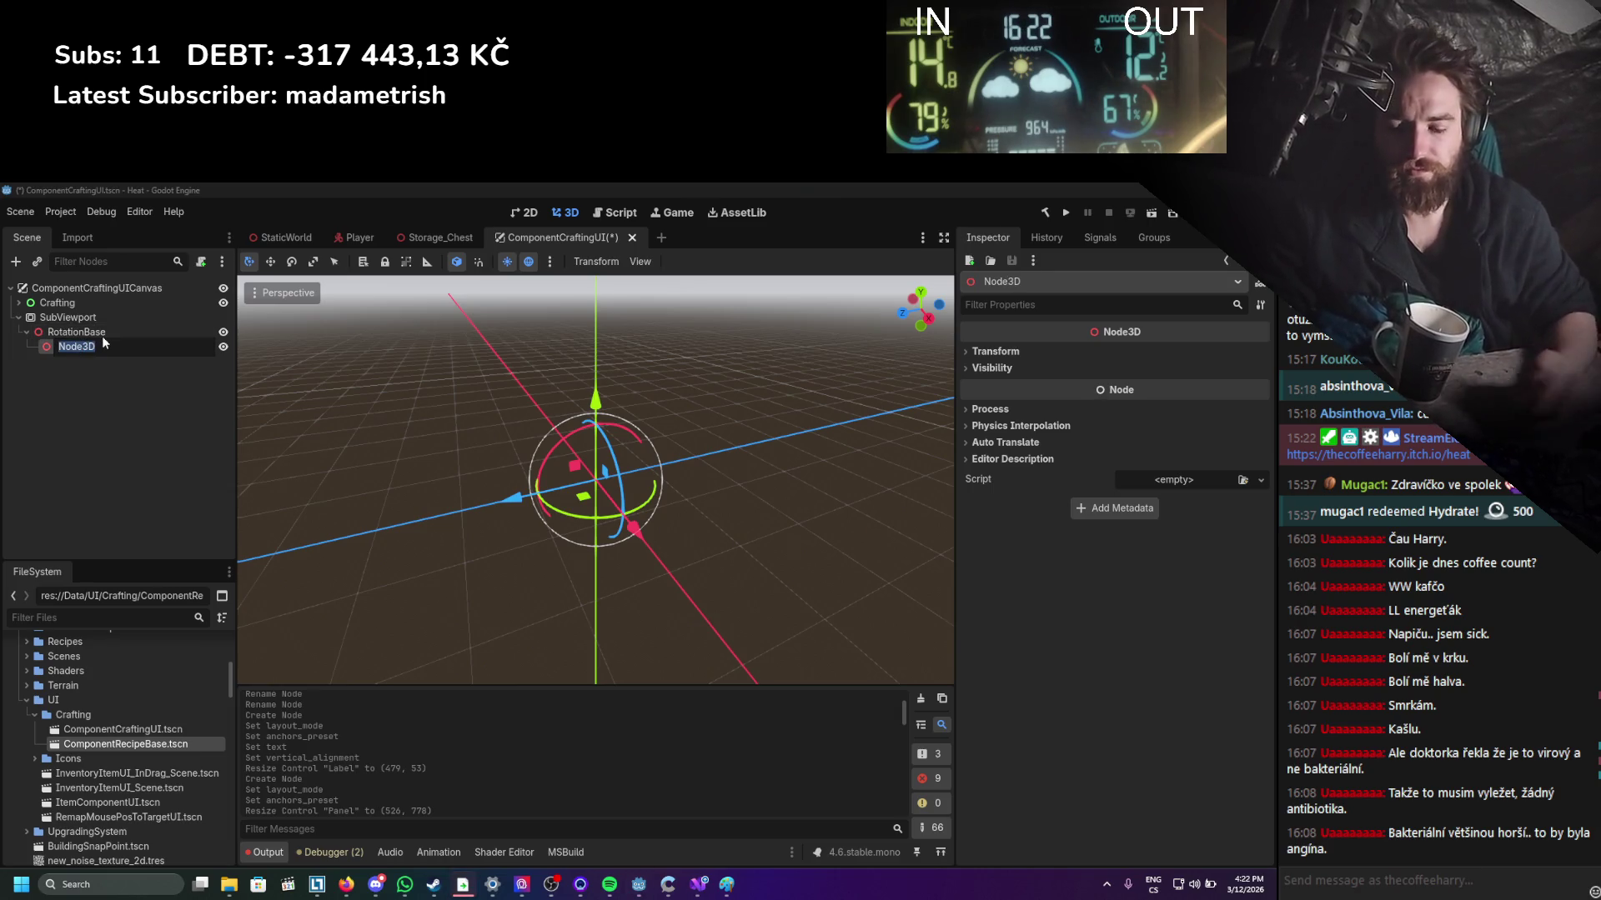
type("ItemHolder")
key("Return")
key("ctrl+s")
Filter the FileSystem dock for 'handle' and widen the file list.
type("handle")
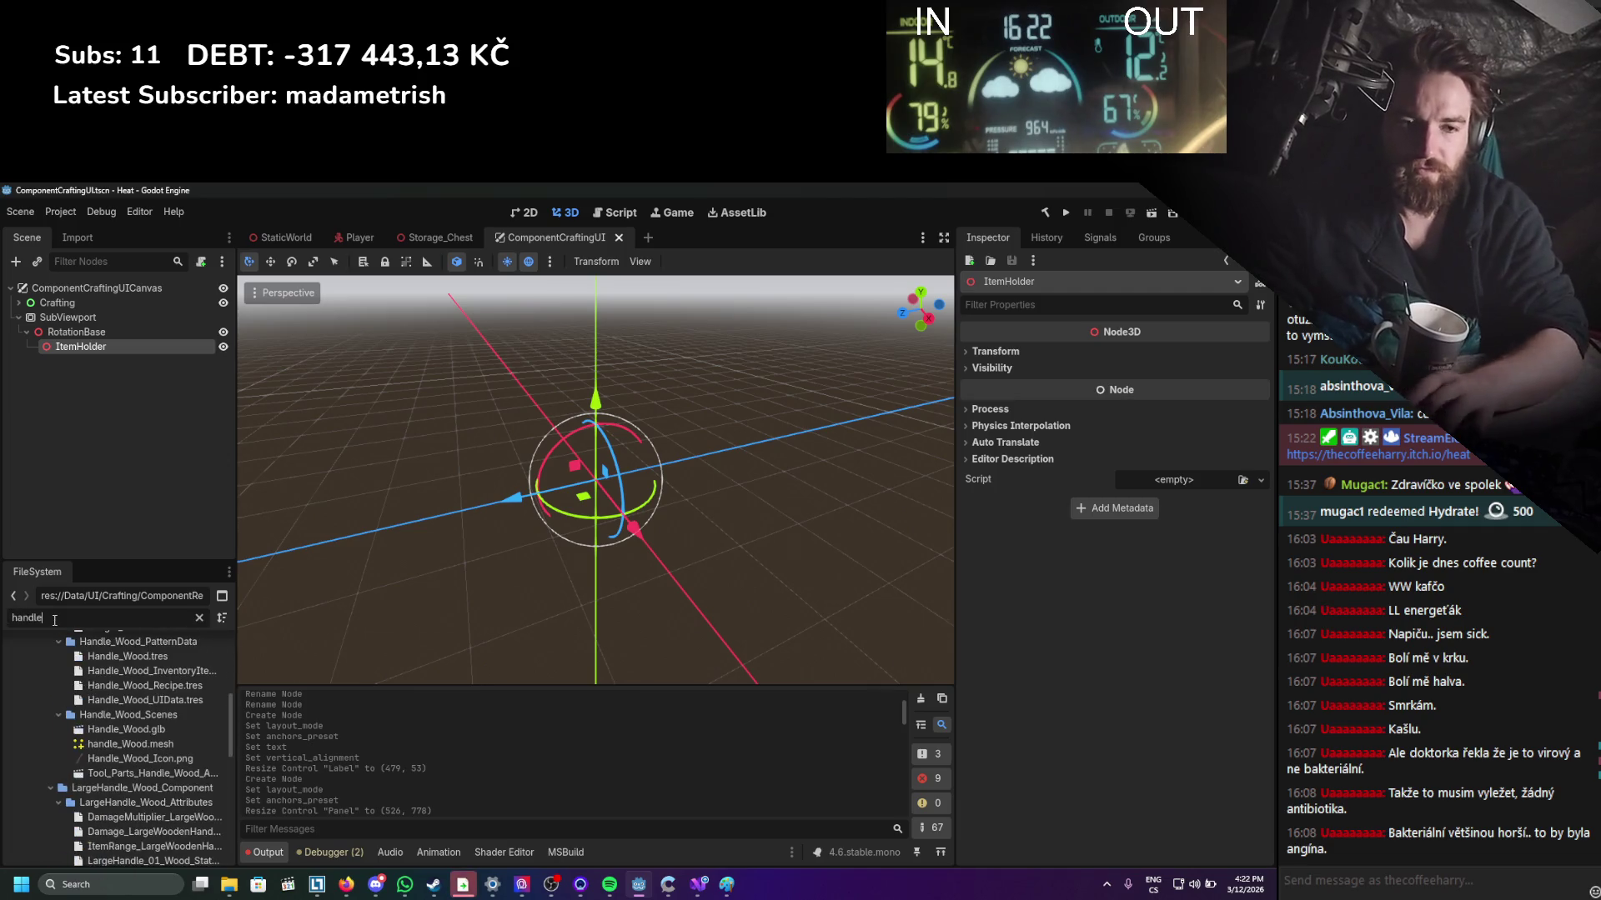
scroll(177, 723, "down", 10)
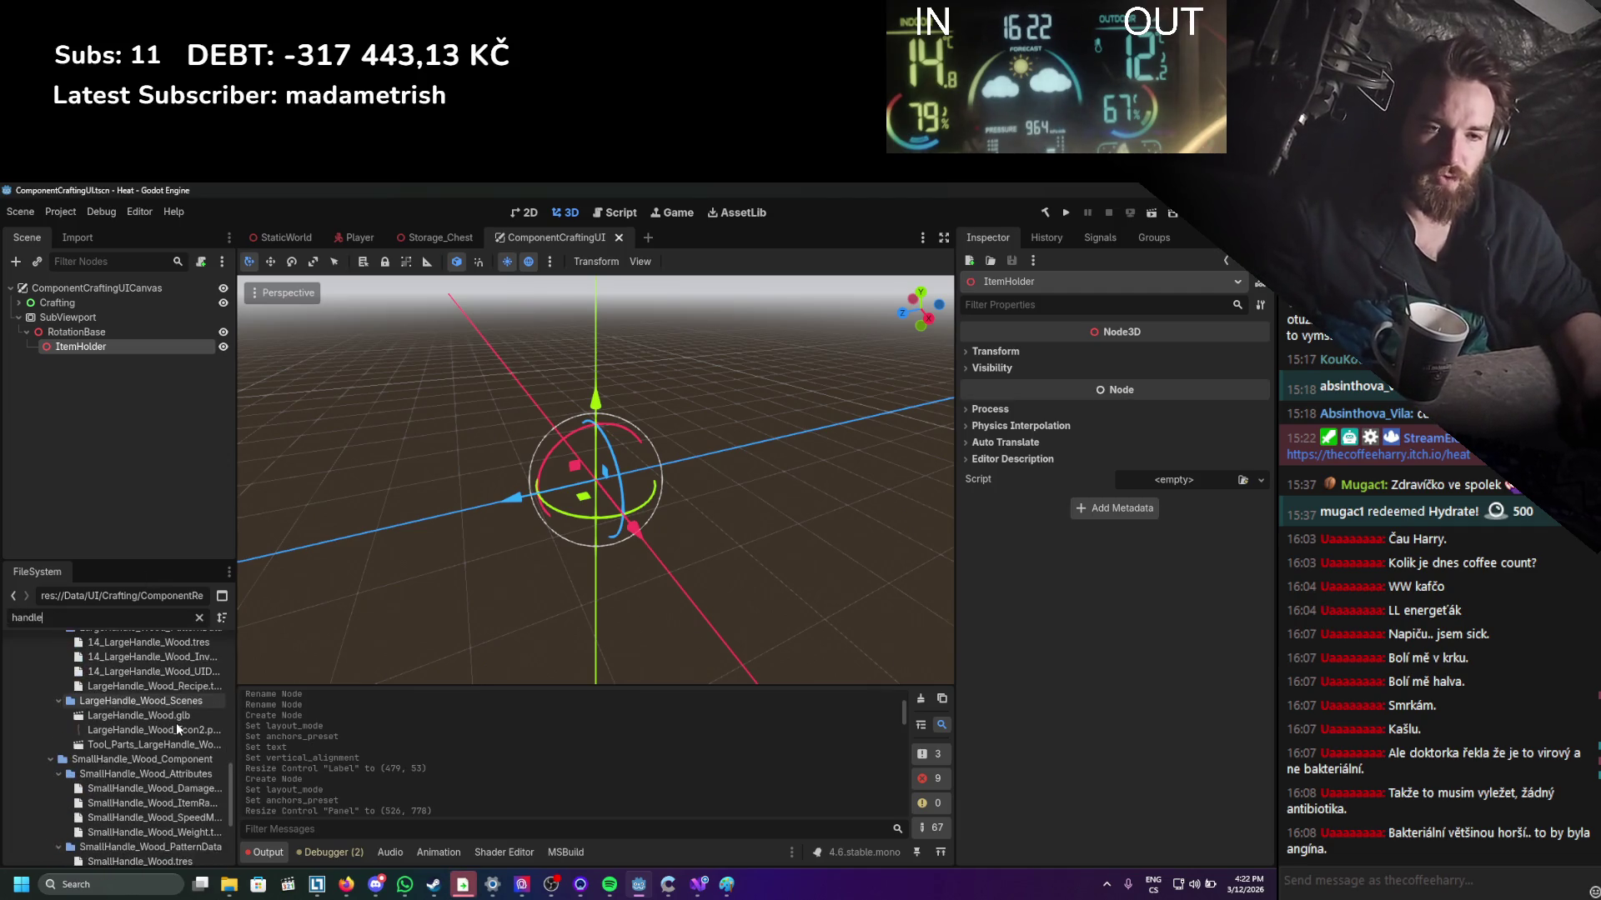
left_click_drag(235, 733, 321, 735)
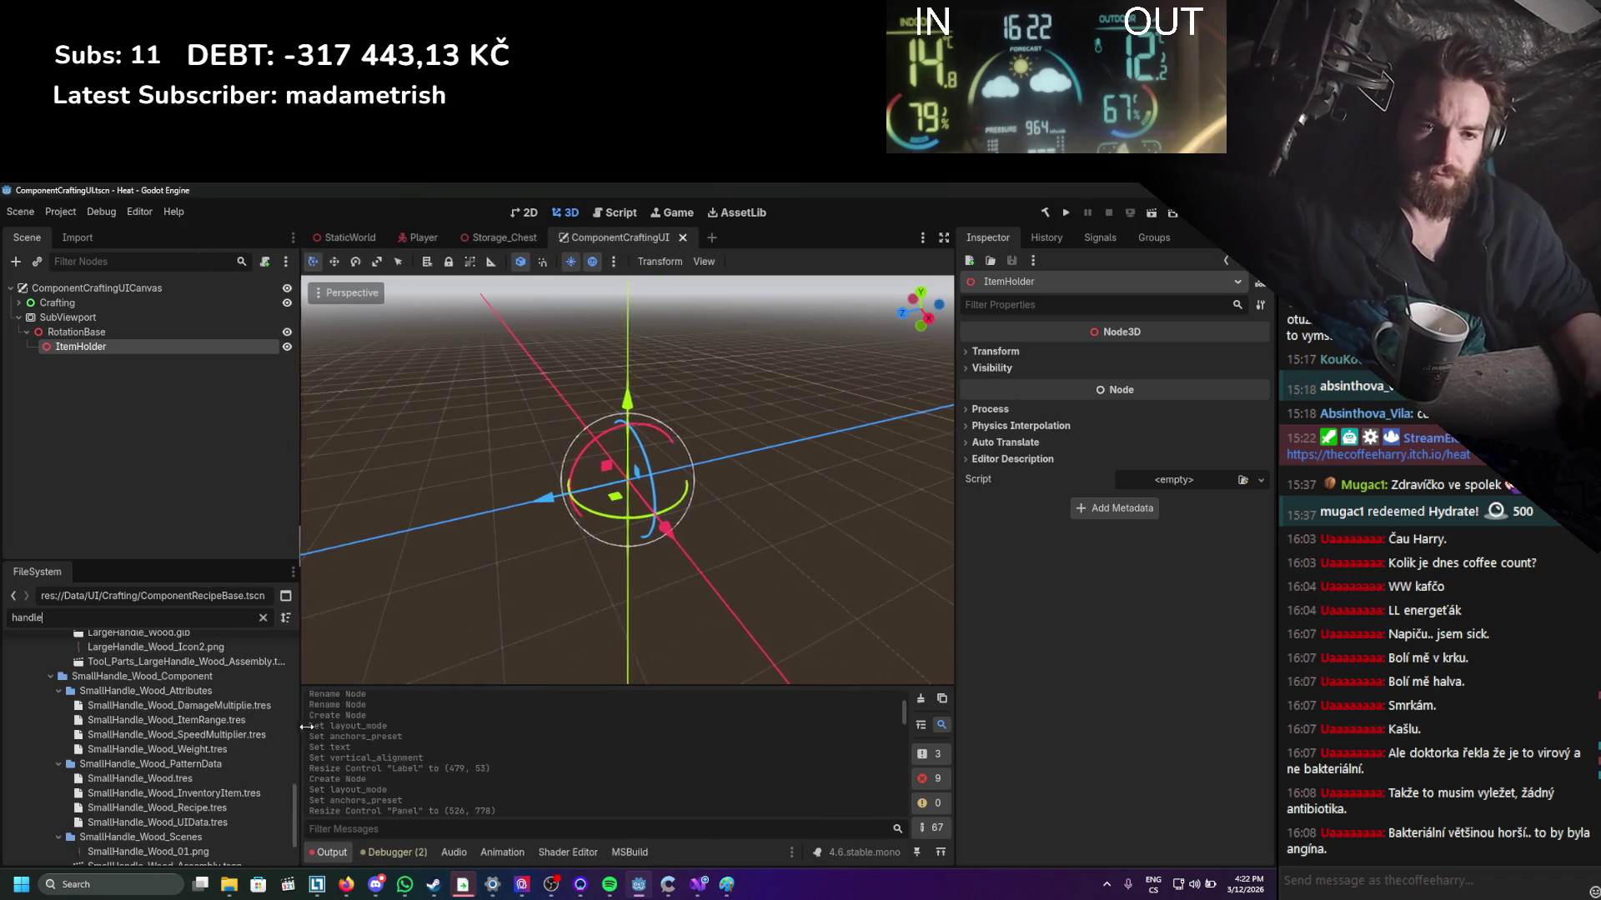
scroll(225, 768, "down", 2)
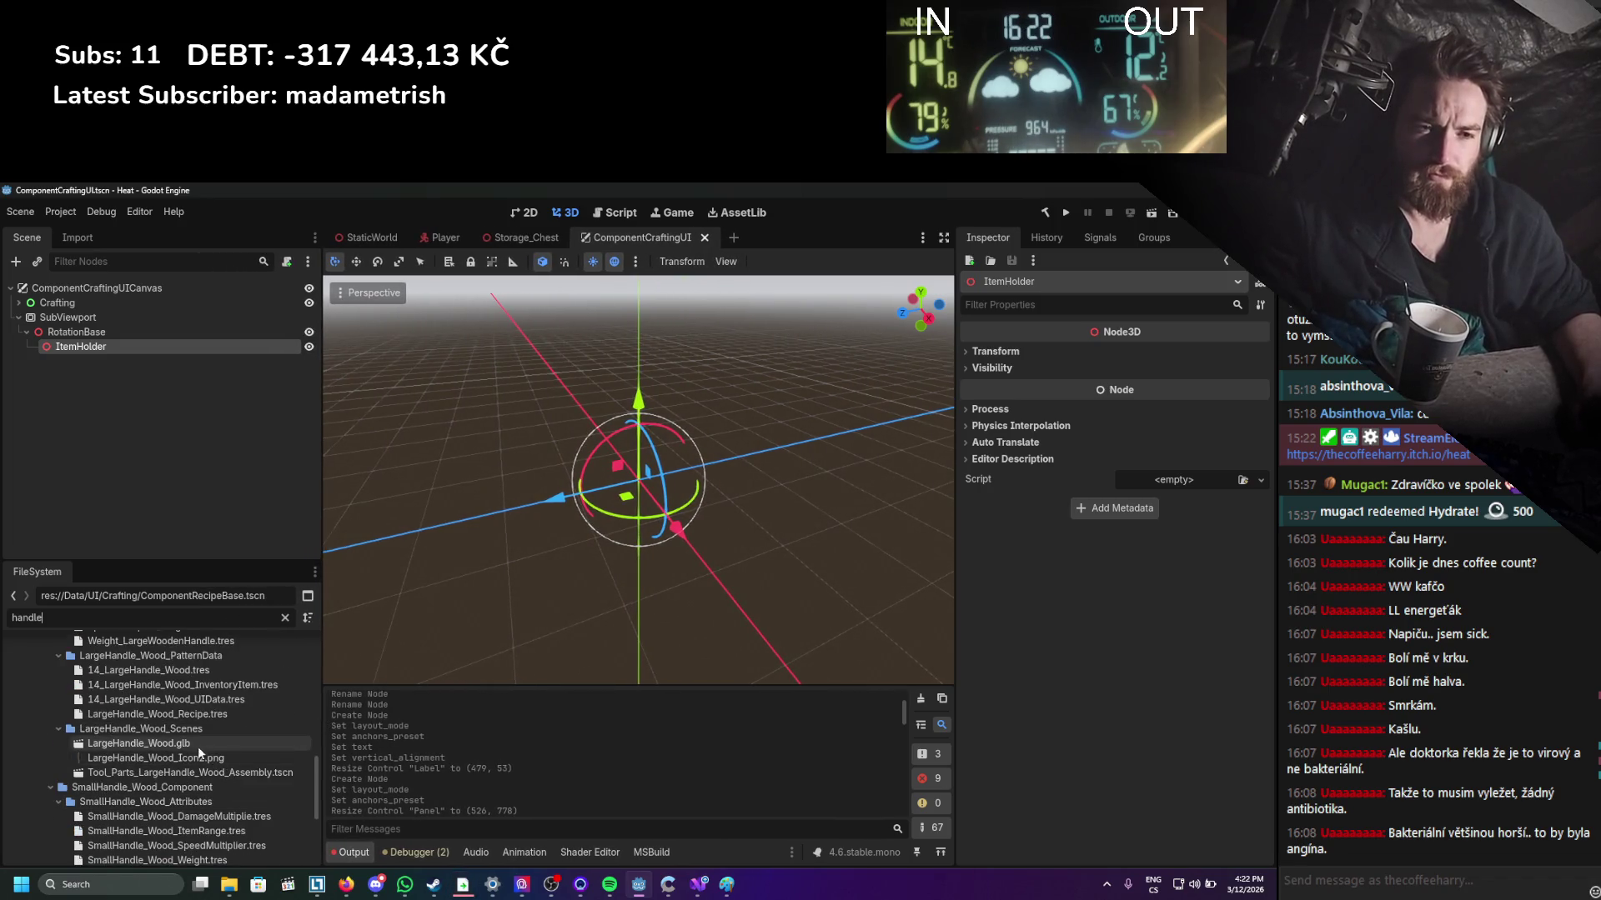
scroll(178, 744, "down", 5)
scroll(134, 792, "up", 8)
scroll(139, 792, "up", 5)
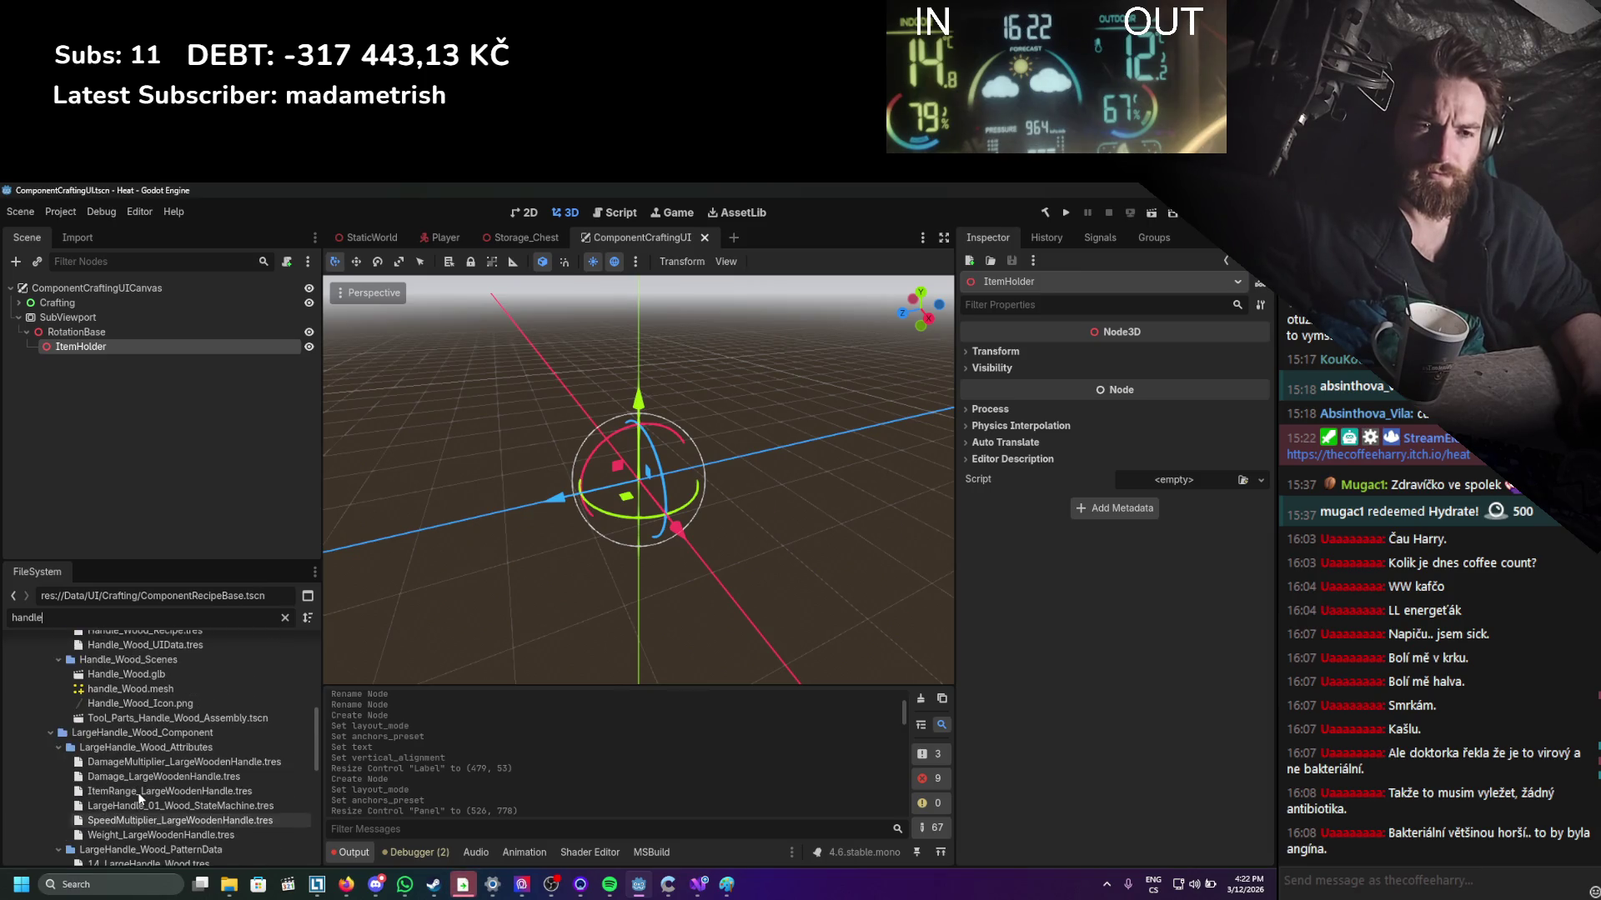
Drop the Handle_Wood model under ItemHolder, then delete that stray node.
mouse_move(133, 757)
left_mouse_down()
mouse_move(167, 380)
mouse_move(83, 347)
left_mouse_up()
left_click_drag(483, 473, 525, 450)
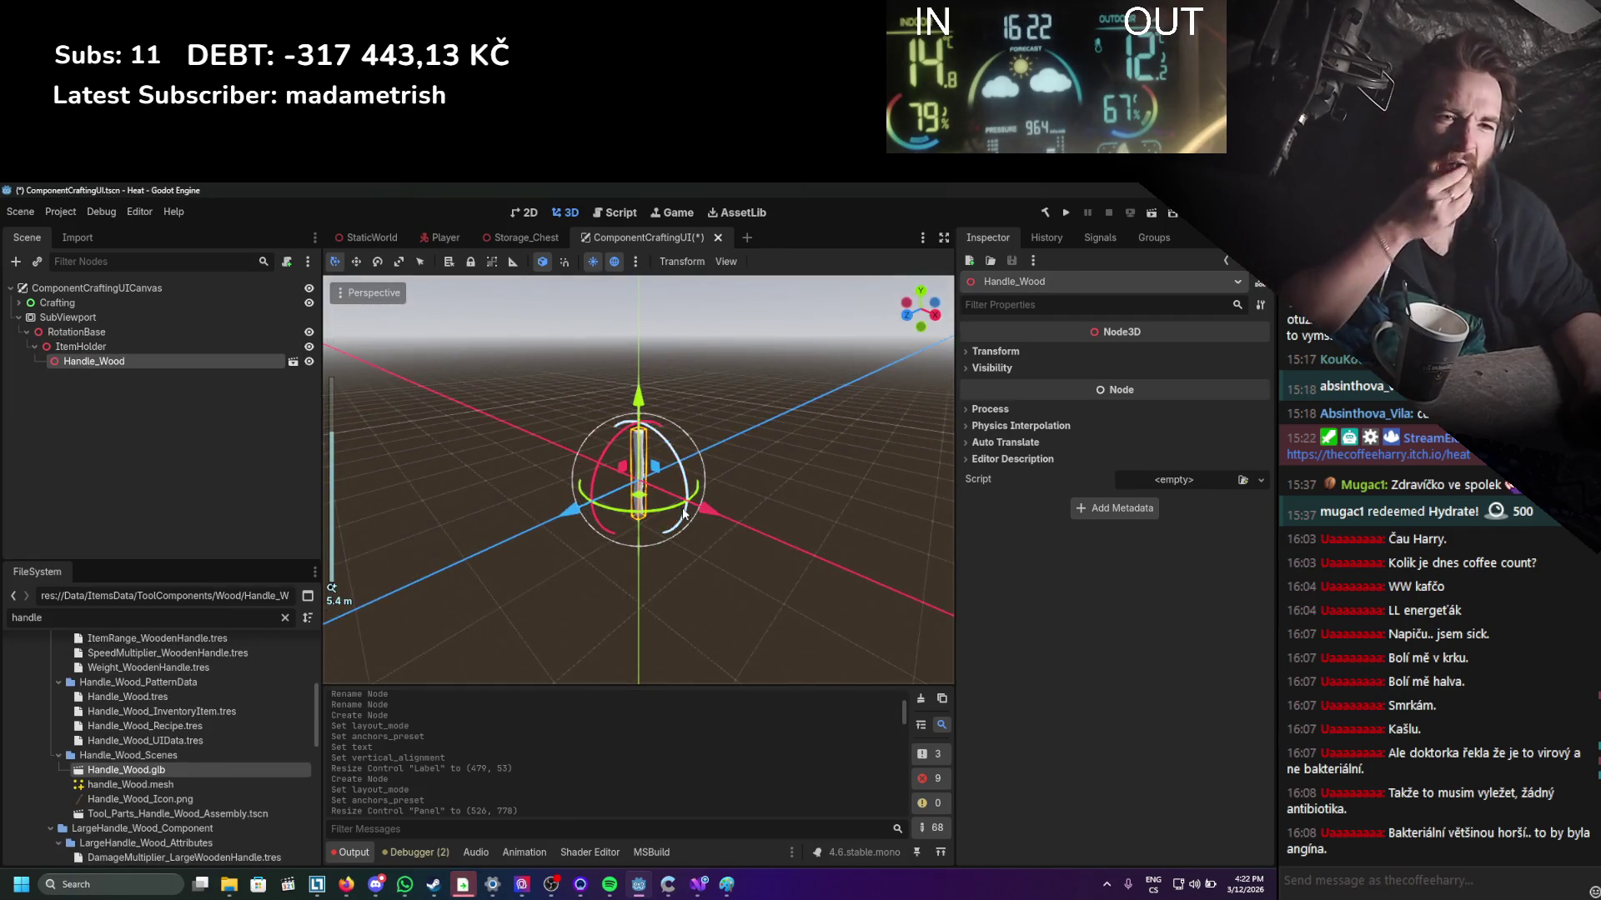
right_click(61, 355)
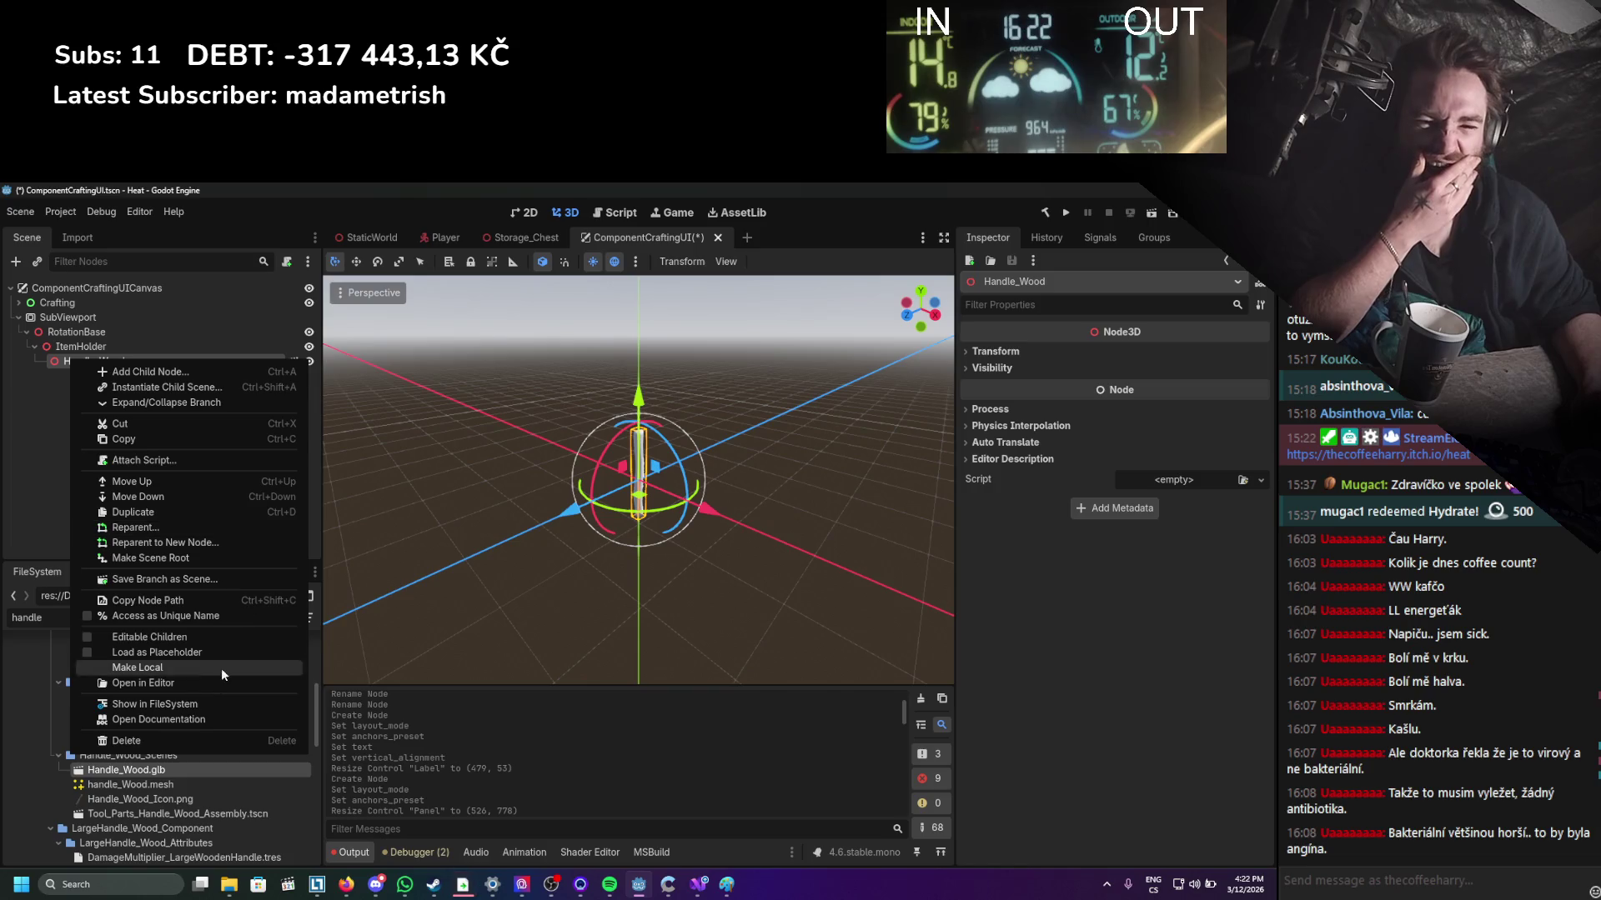
left_click(177, 738)
left_click(600, 553)
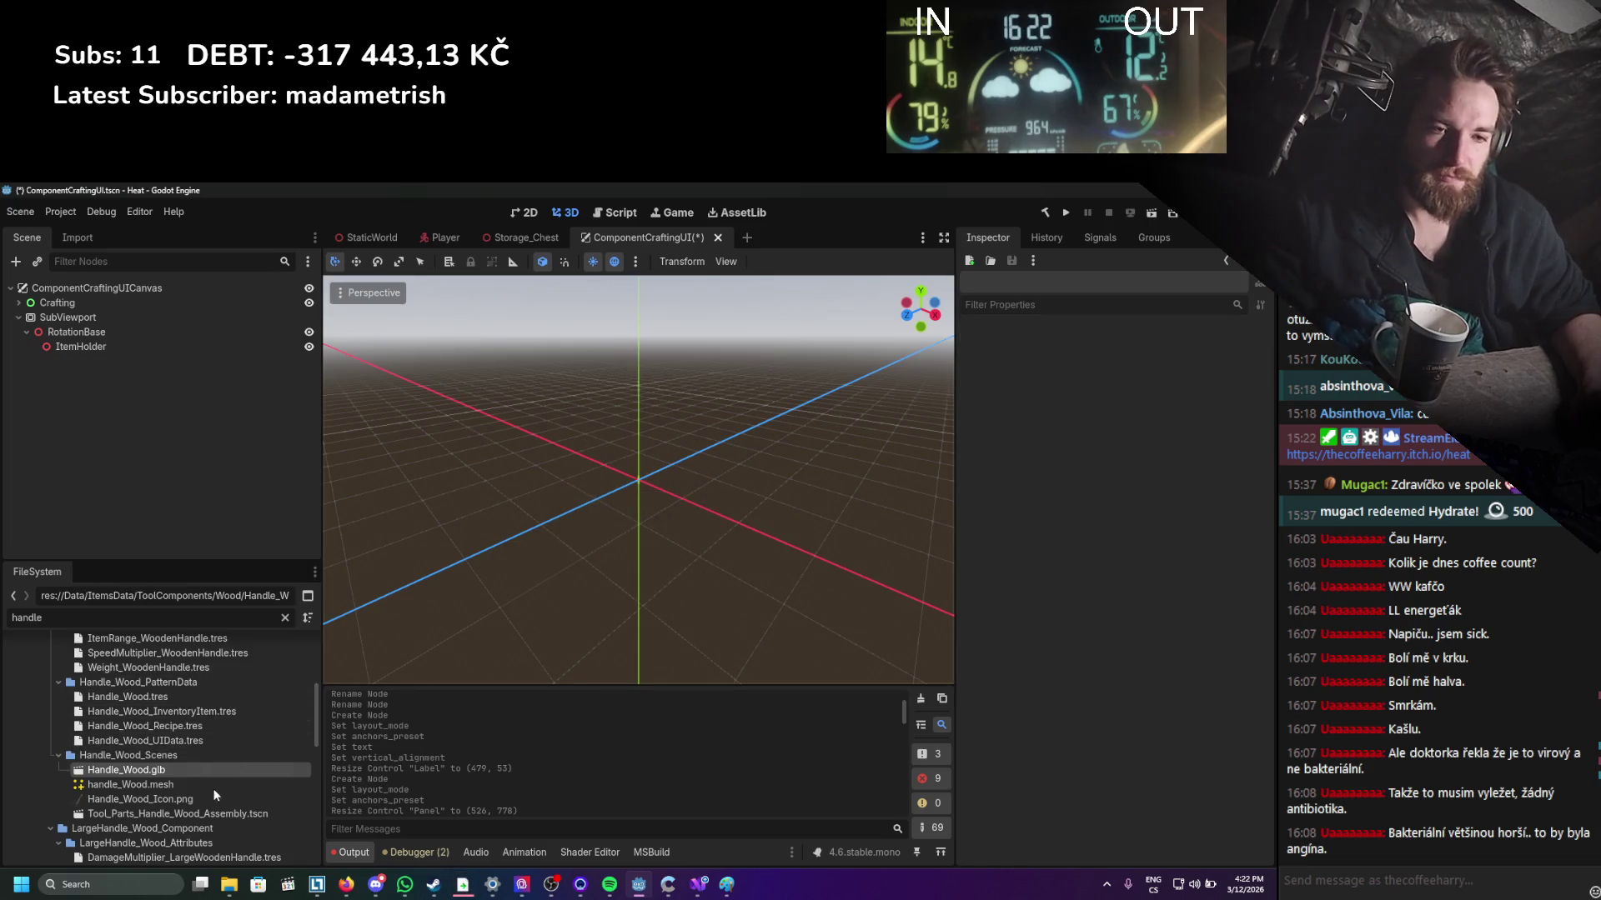
Instance Tool_Parts_Handle_Wood_Assembly.tscn under ItemHolder, save, and check the 2D layout.
mouse_move(170, 813)
left_mouse_down()
mouse_move(89, 427)
mouse_move(90, 346)
left_mouse_up()
key("ctrl+s")
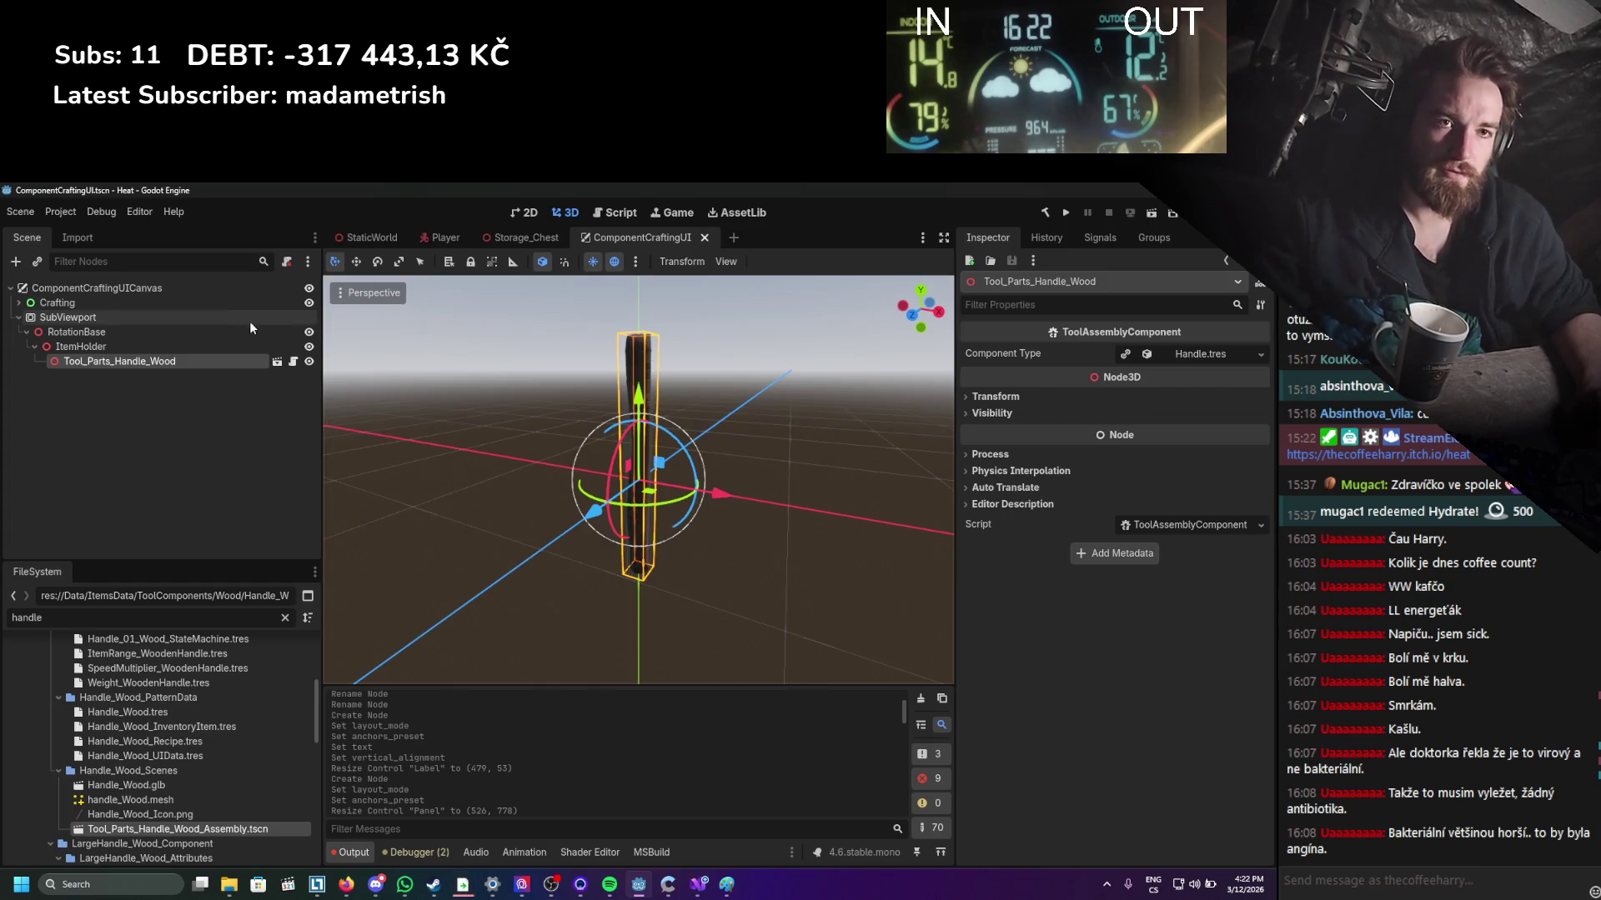
left_click(521, 212)
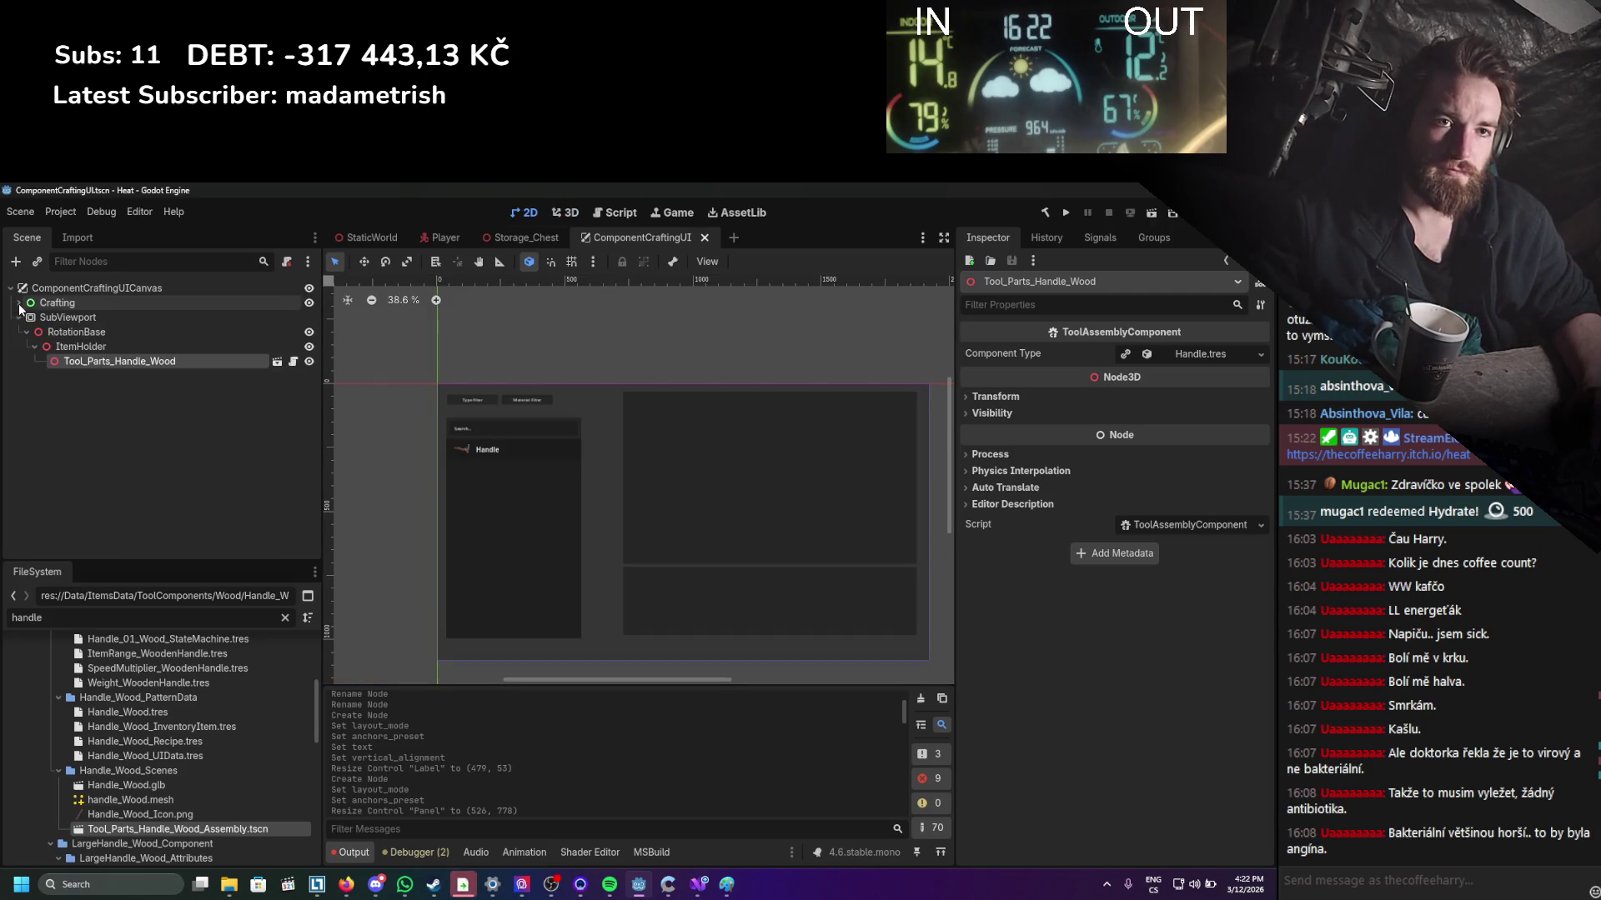
left_click(566, 213)
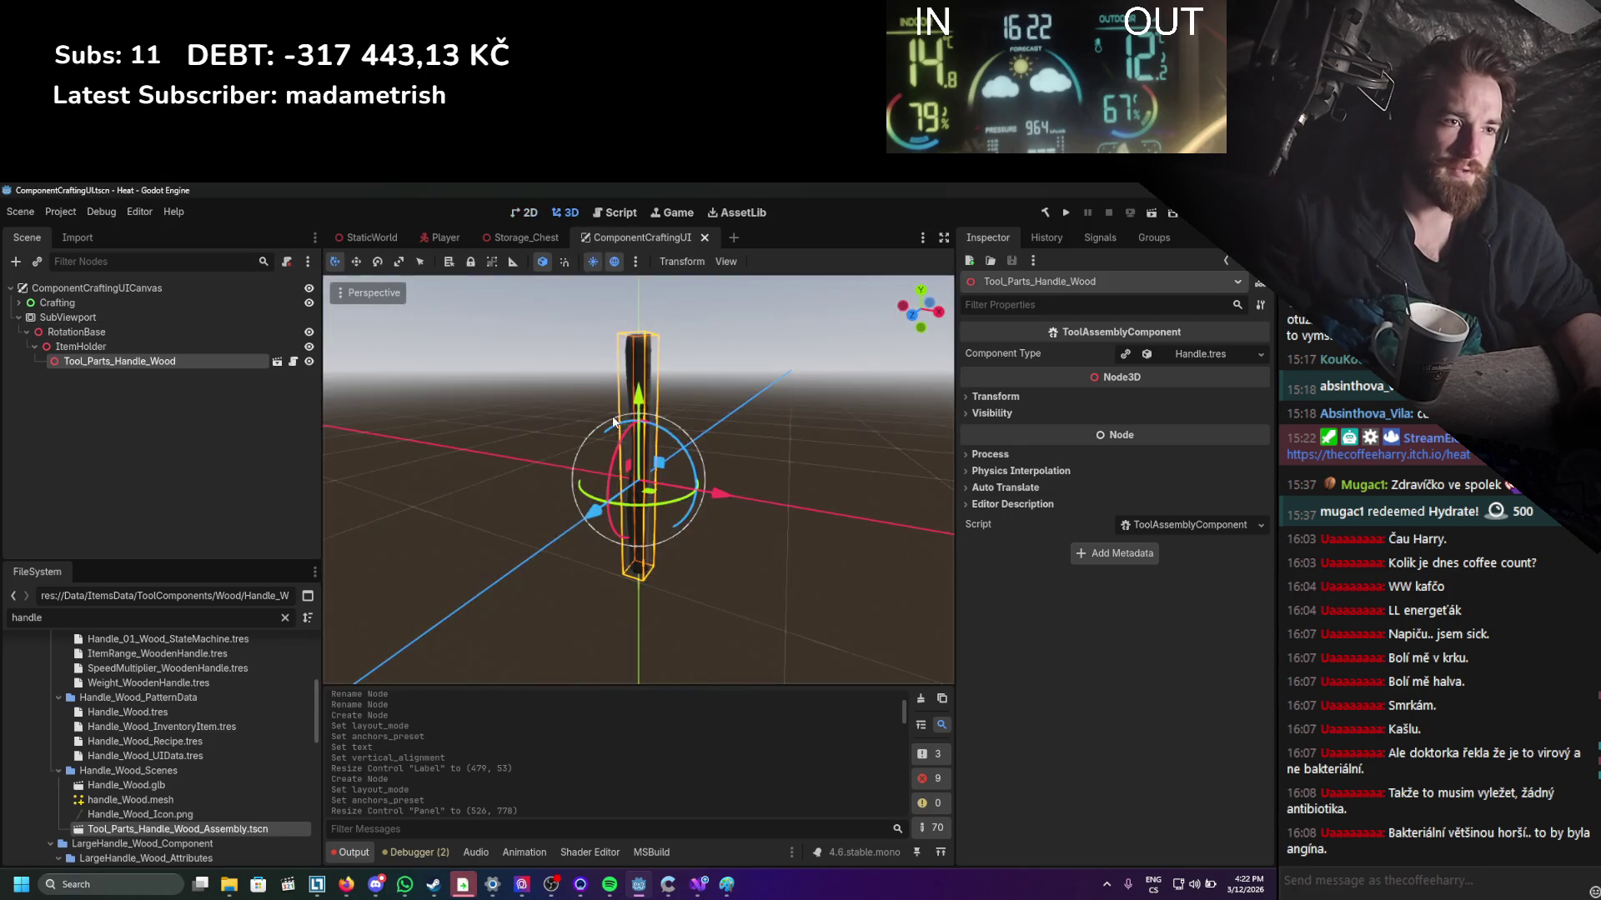
left_click(75, 316)
right_click(75, 317)
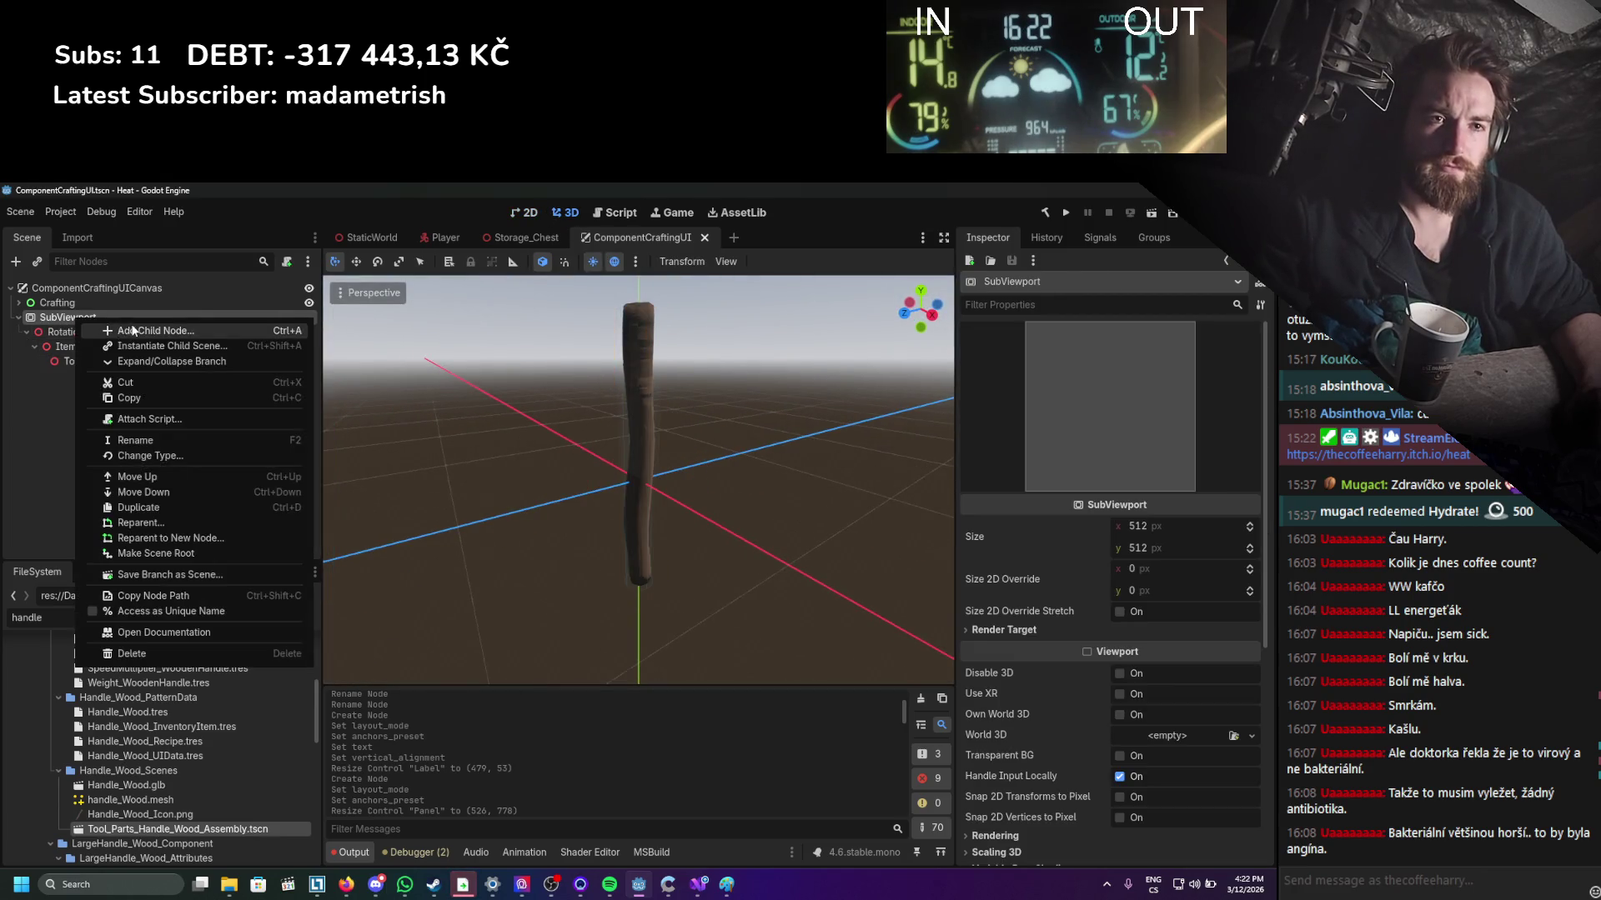
Add a Camera3D under the SubViewport and move it back along Z to frame the wooden handle.
left_click(131, 323)
type("camera")
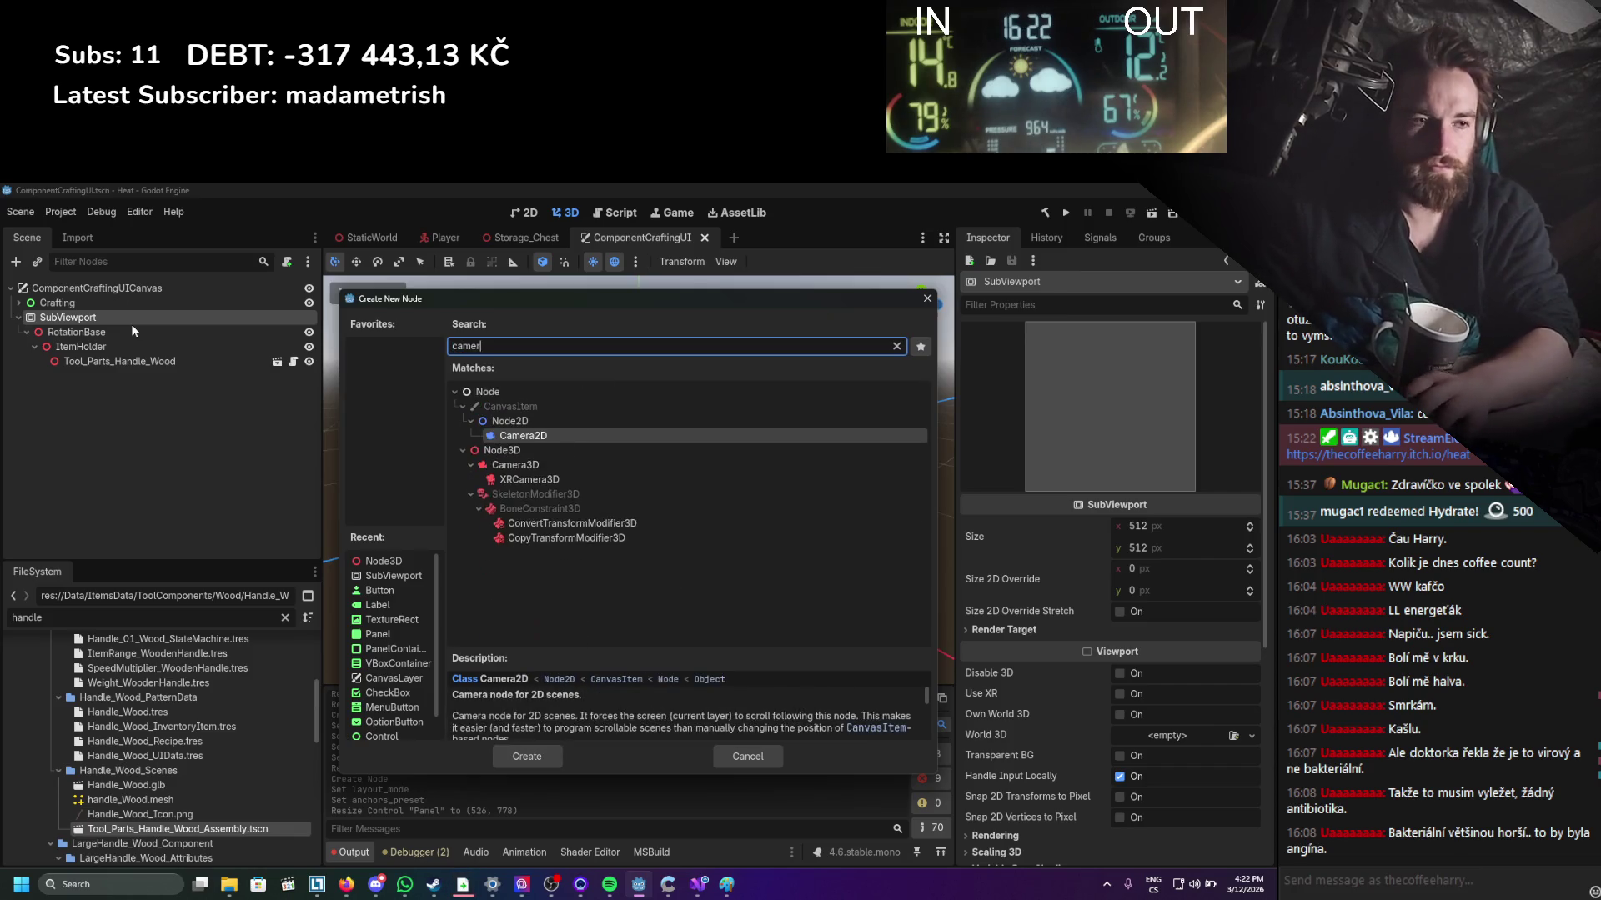
key("Return")
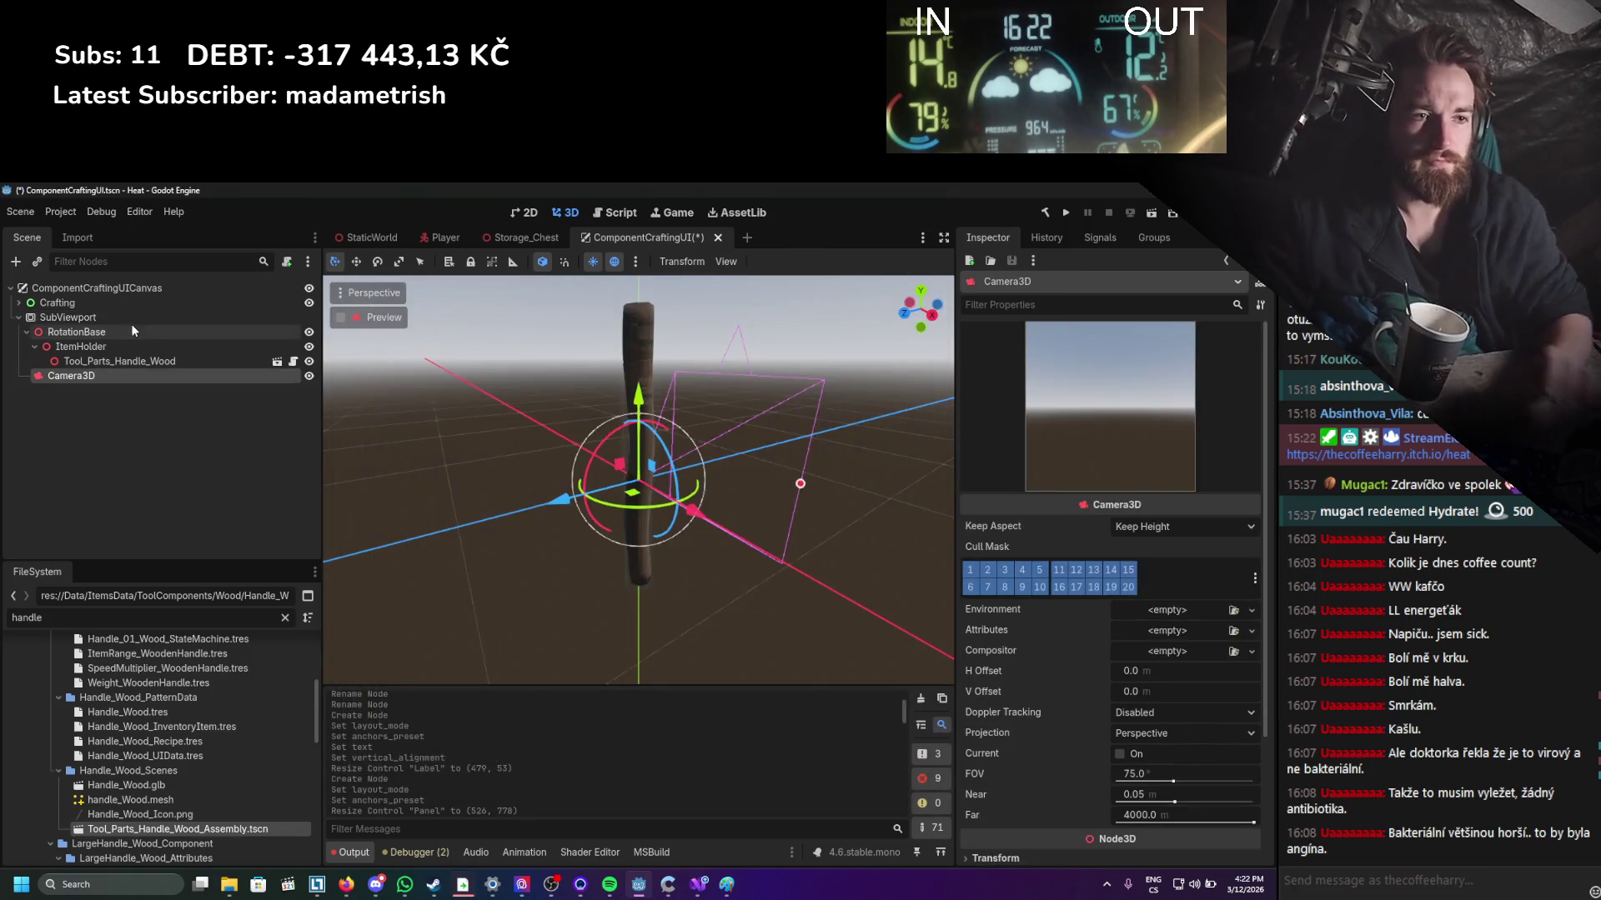
mouse_move(569, 508)
left_mouse_down()
mouse_move(292, 597)
mouse_move(317, 588)
left_mouse_up()
scroll(675, 510, "down", 2)
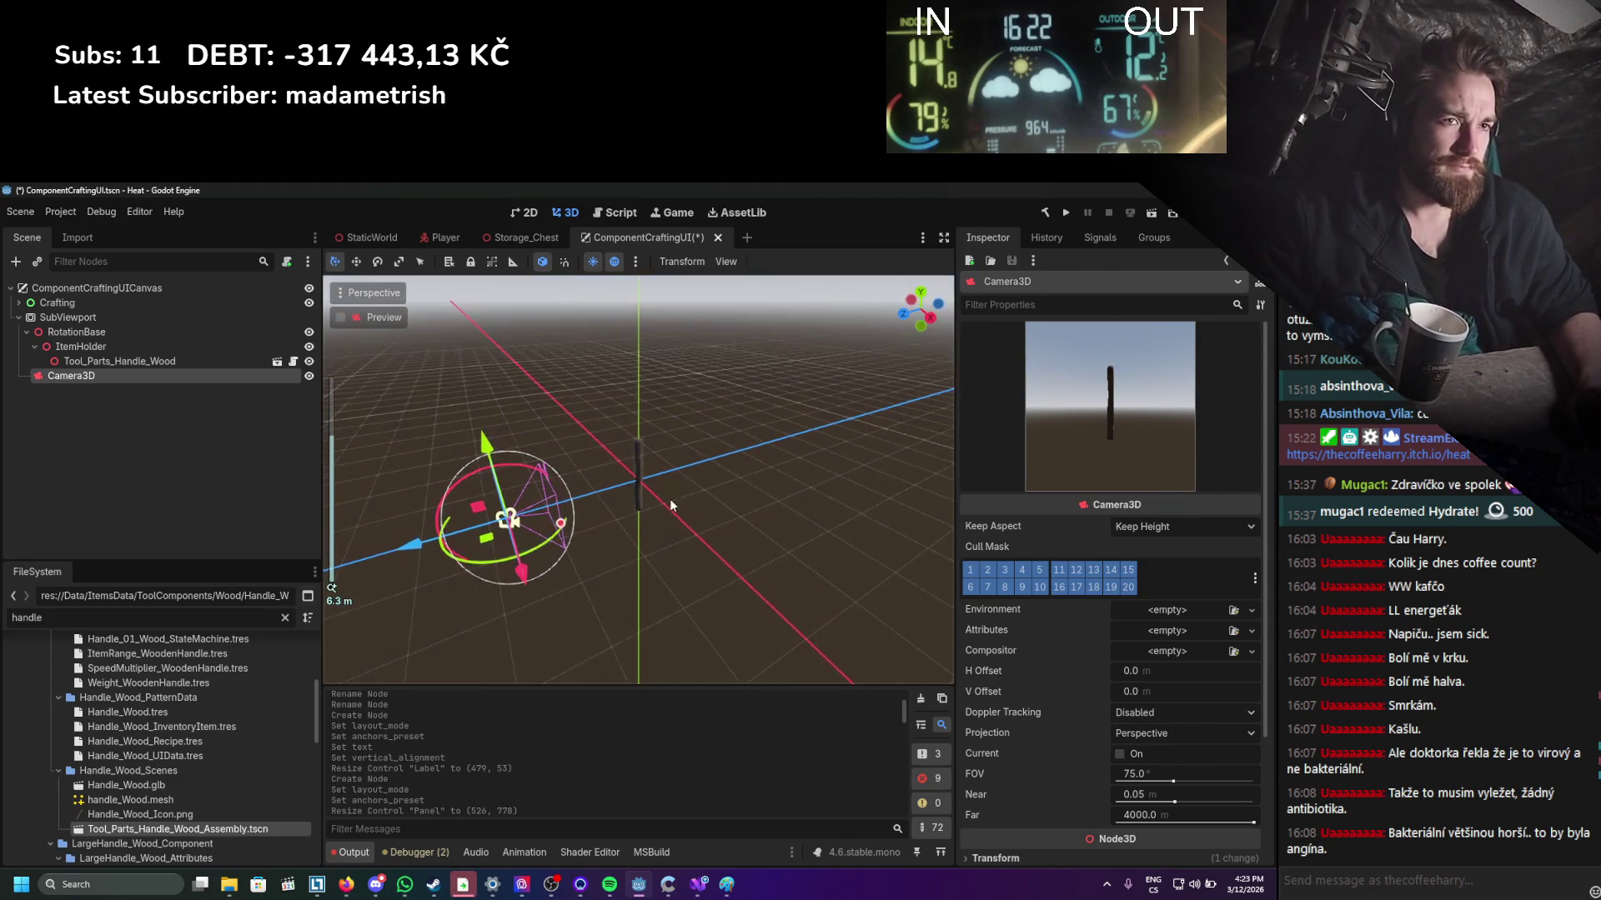
Add an OmniLight3D under the SubViewport and place it near the camera.
right_click(58, 318)
left_click(84, 334)
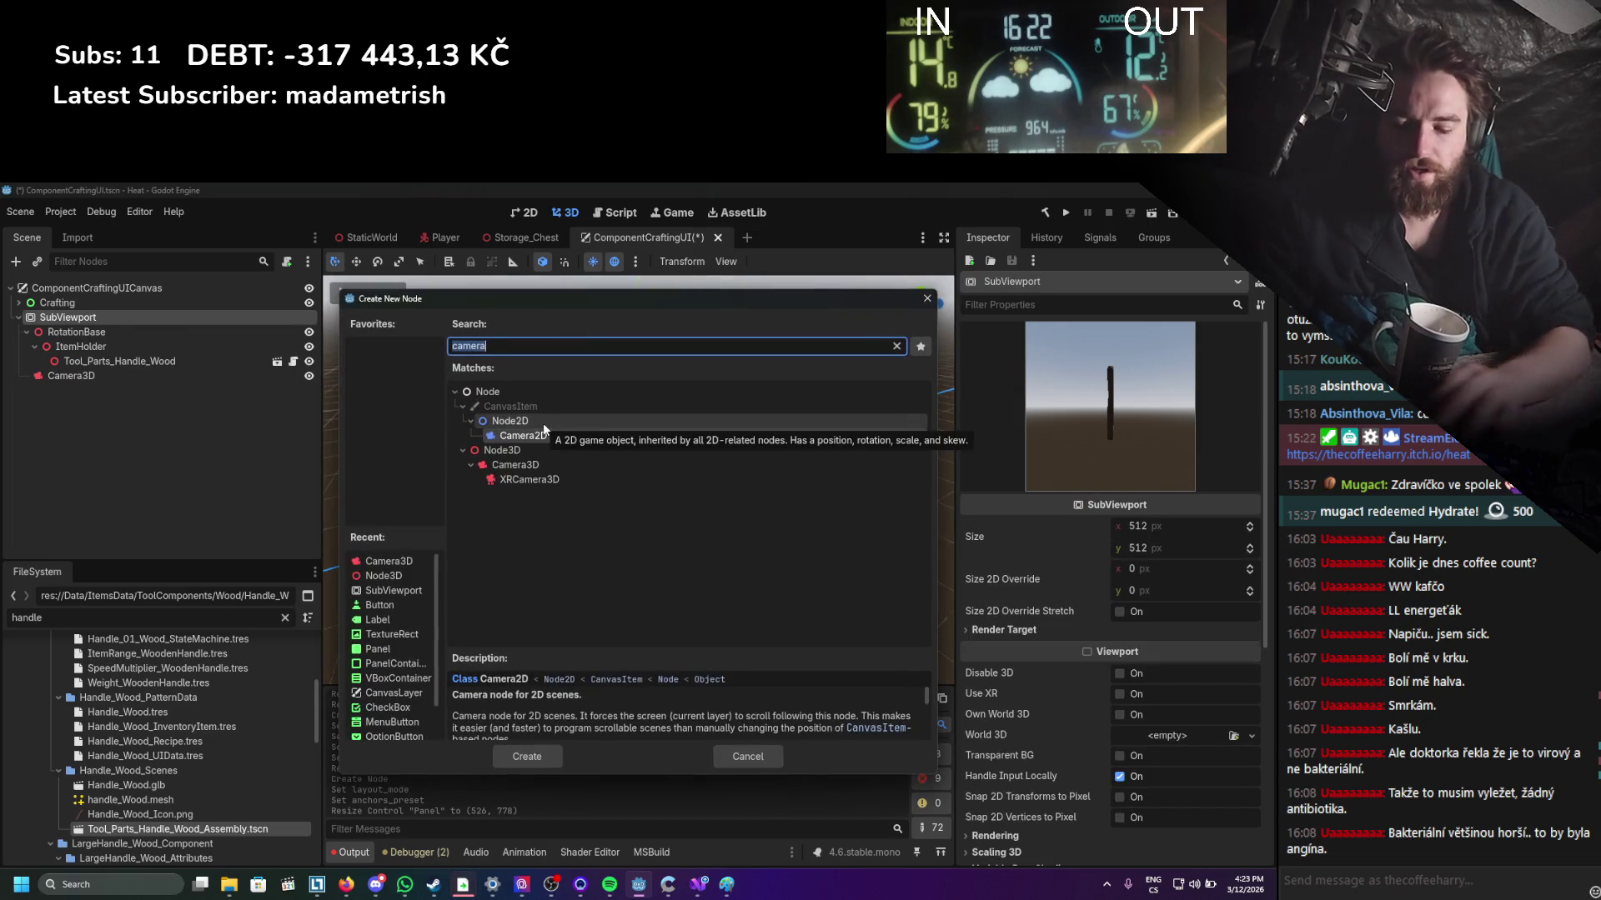
type("light")
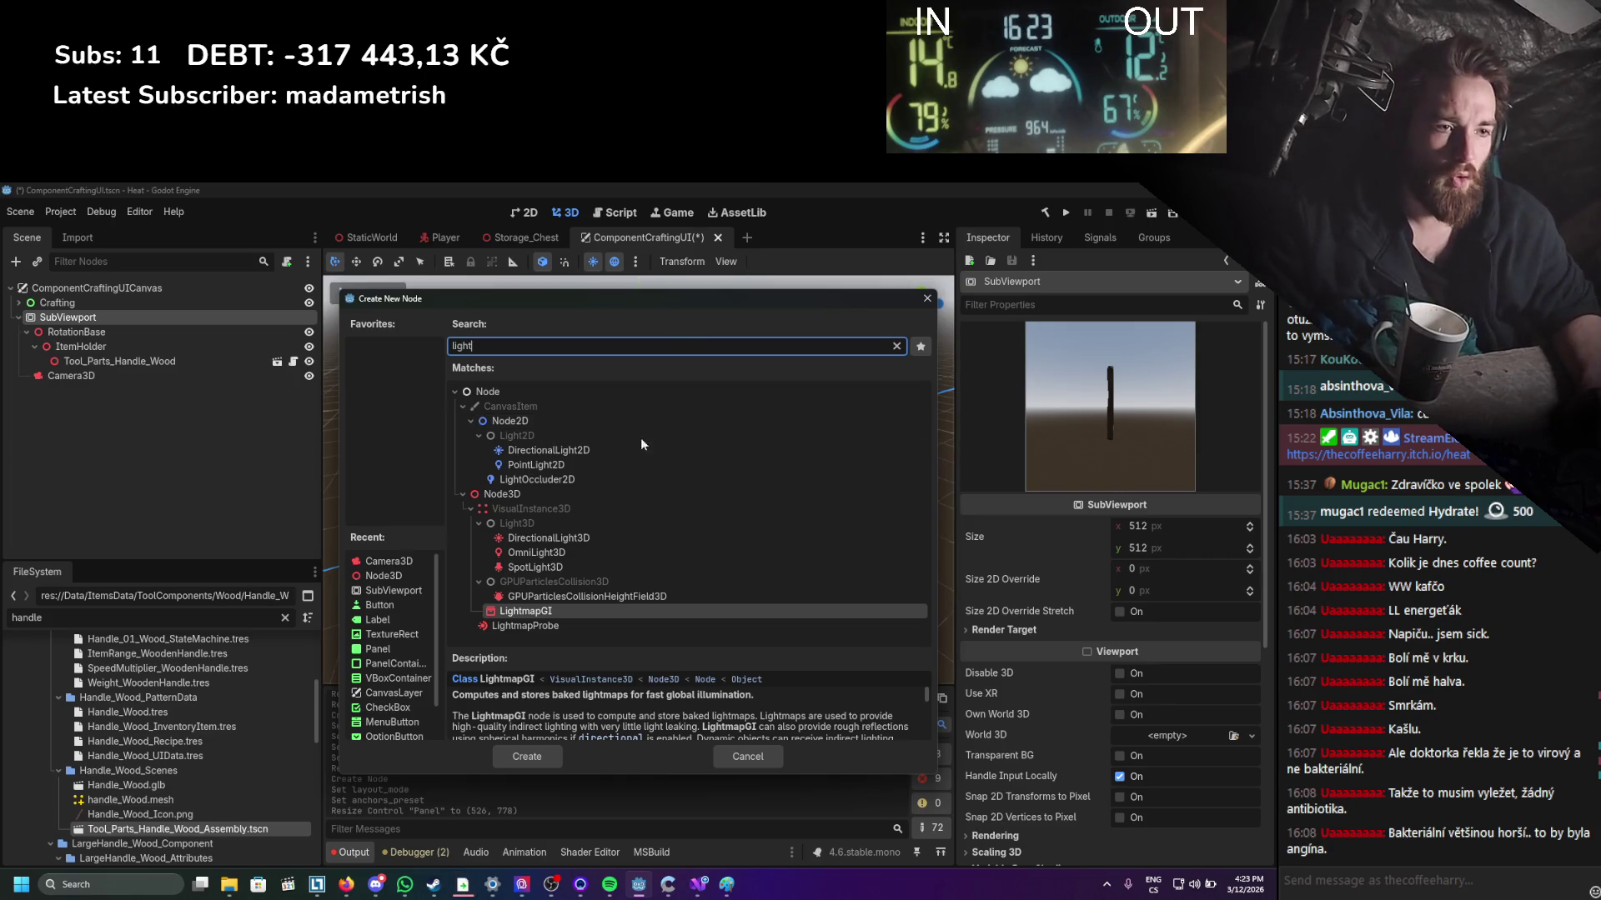
double_click(580, 552)
mouse_move(476, 529)
left_mouse_down()
mouse_move(455, 538)
mouse_move(589, 547)
mouse_move(768, 503)
mouse_move(589, 498)
left_mouse_up()
left_click(139, 376)
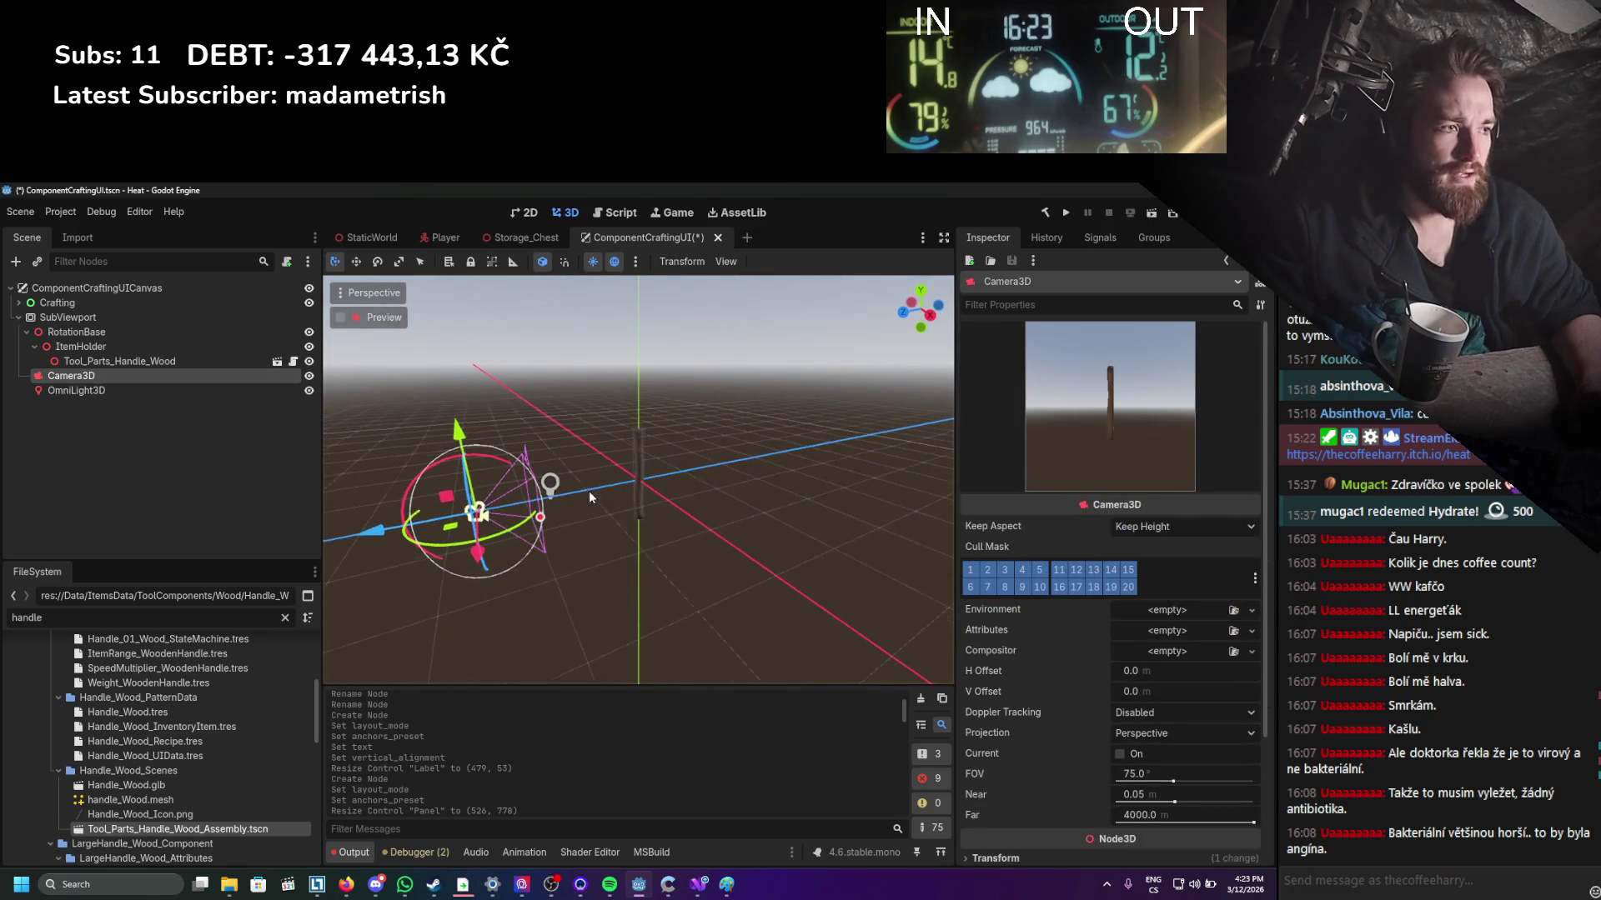
left_click(101, 324)
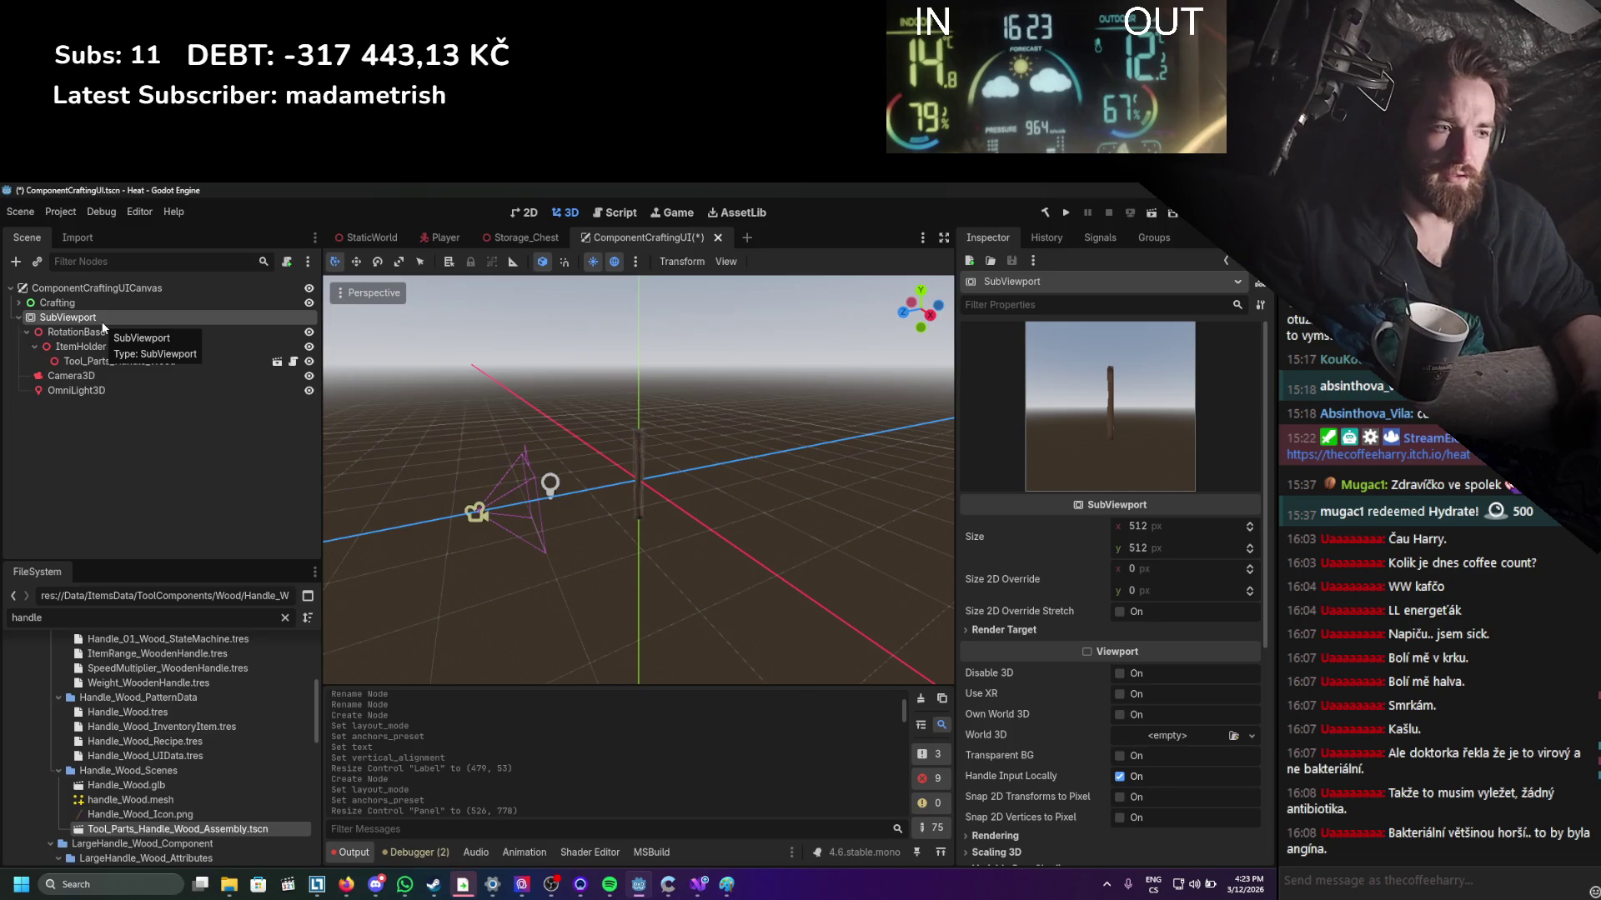
Enable Own World 3D on the SubViewport and save, leaving the World 3D resource empty.
left_click(1119, 714)
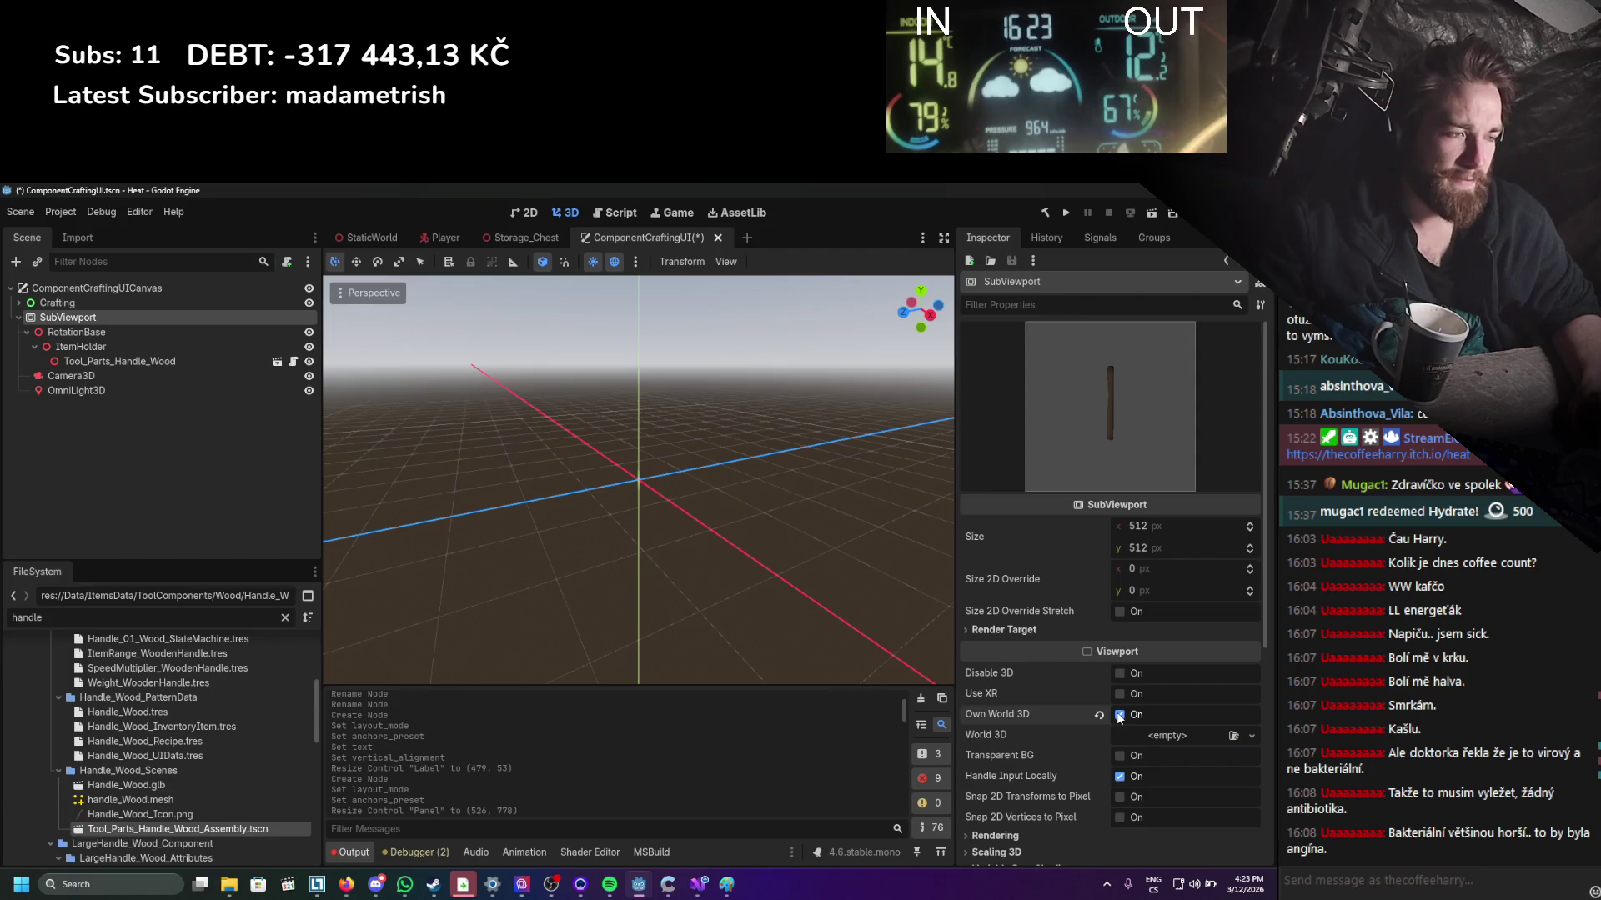
scroll(726, 514, "up", 2)
key("ctrl+s")
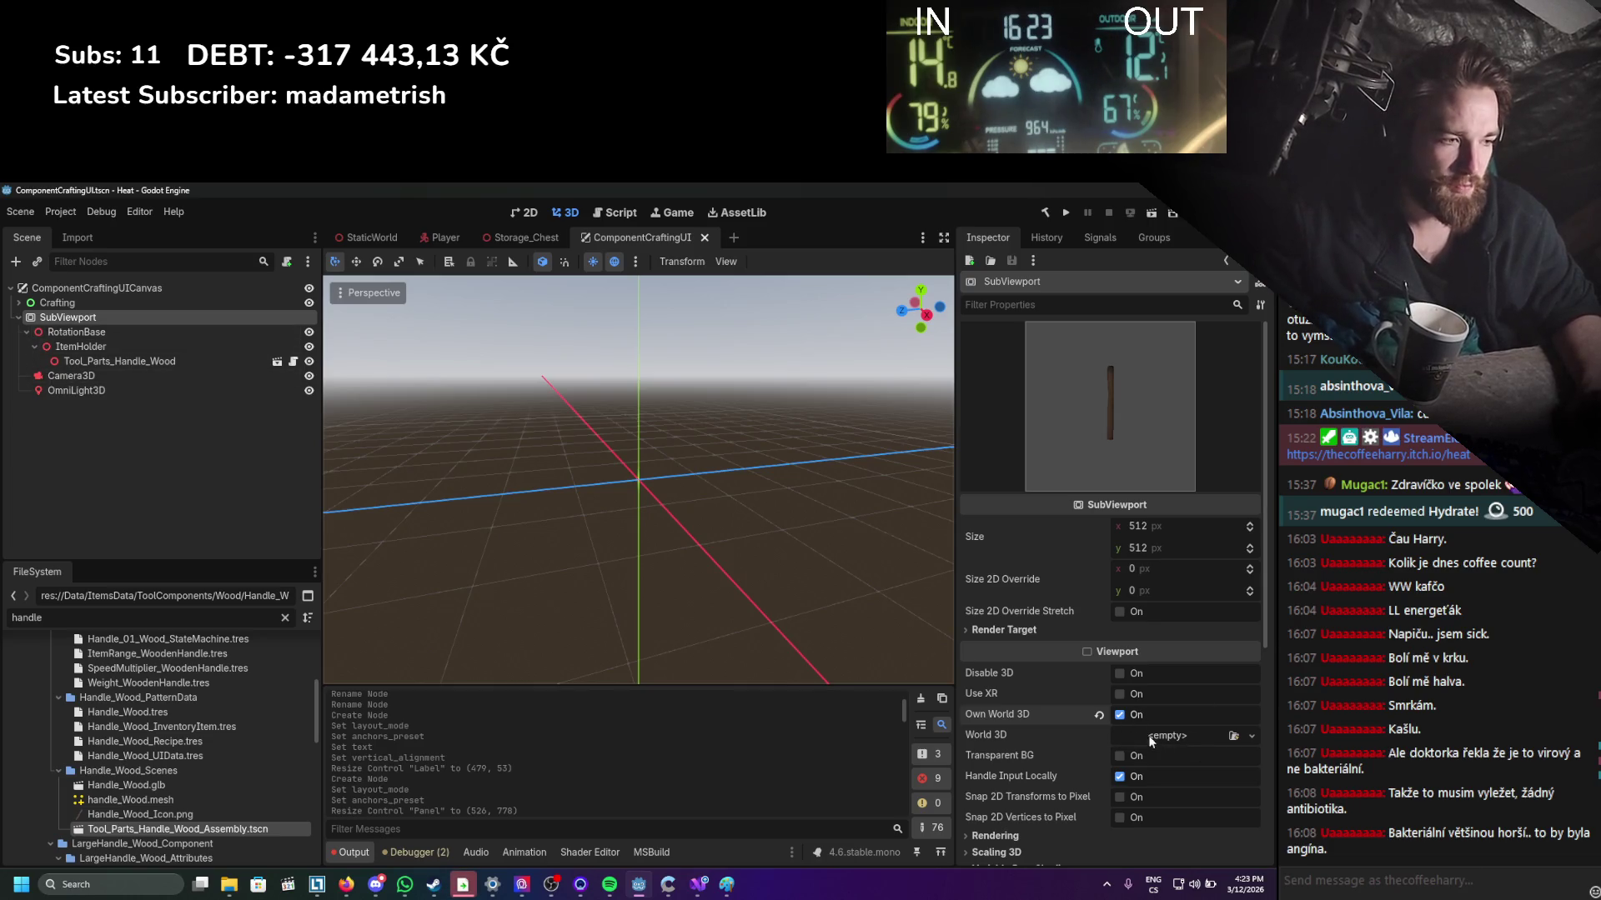
left_click(1231, 735)
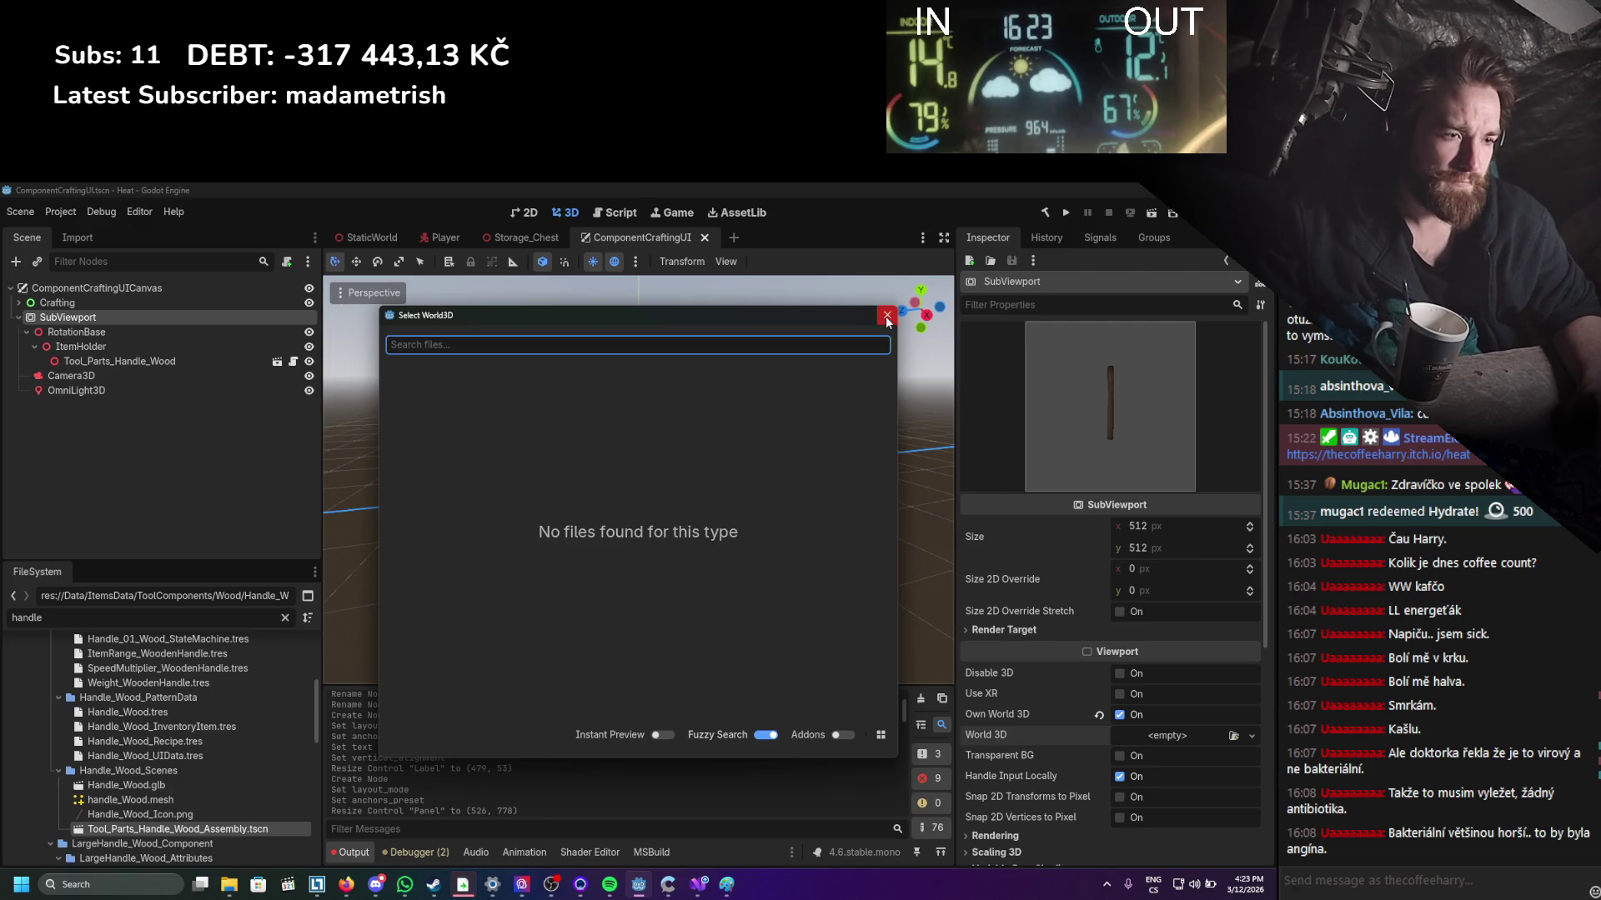
left_click(887, 318)
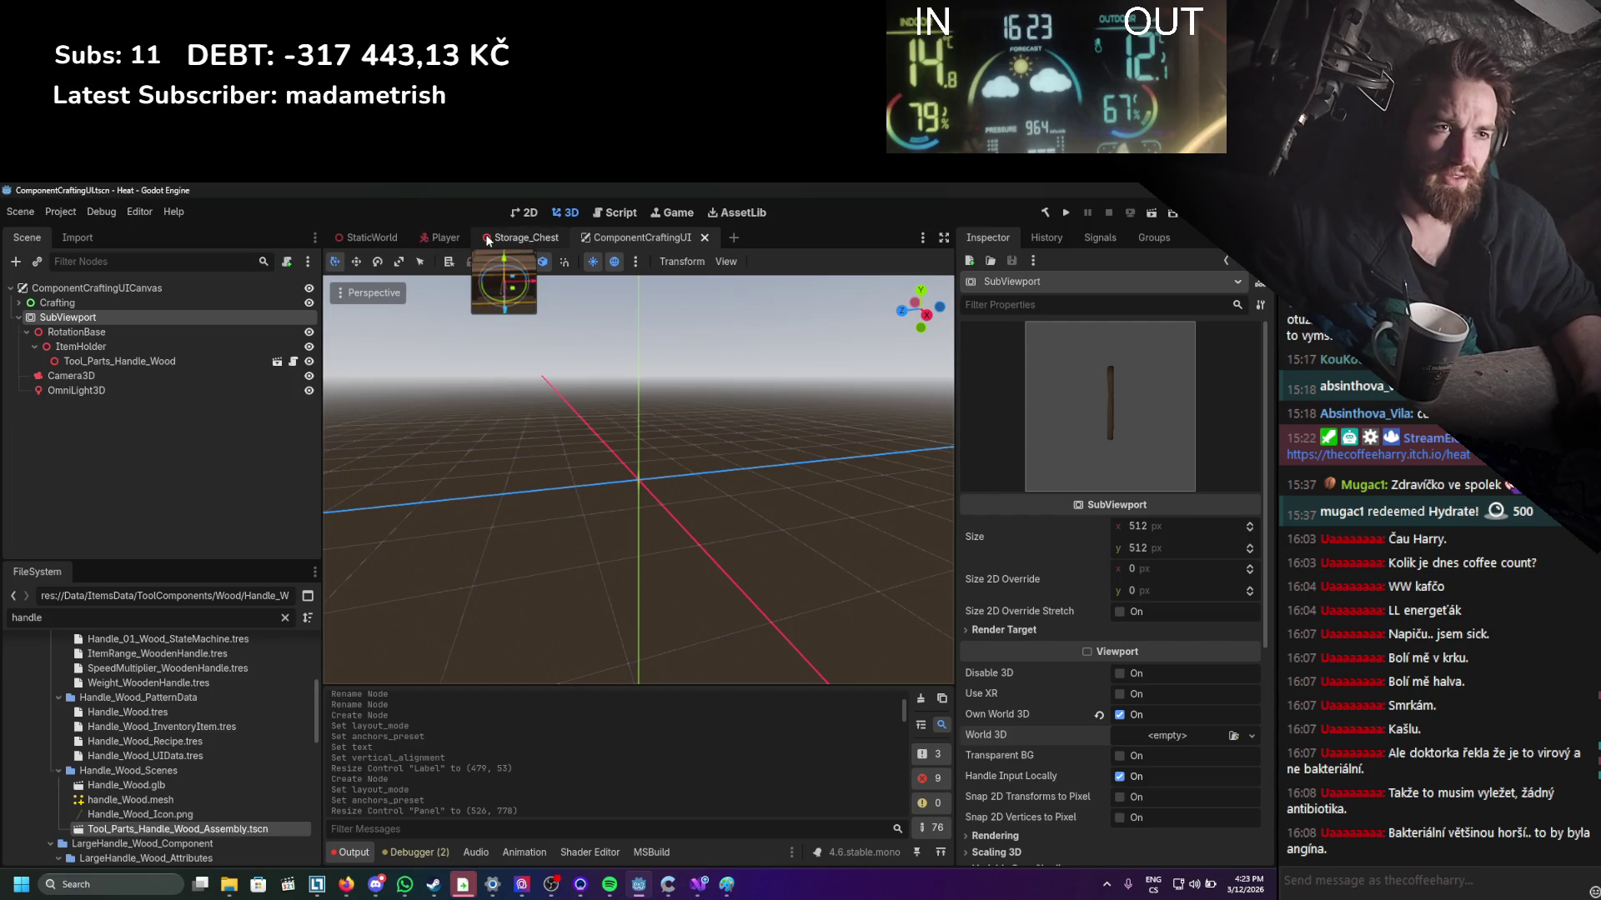
left_click(528, 213)
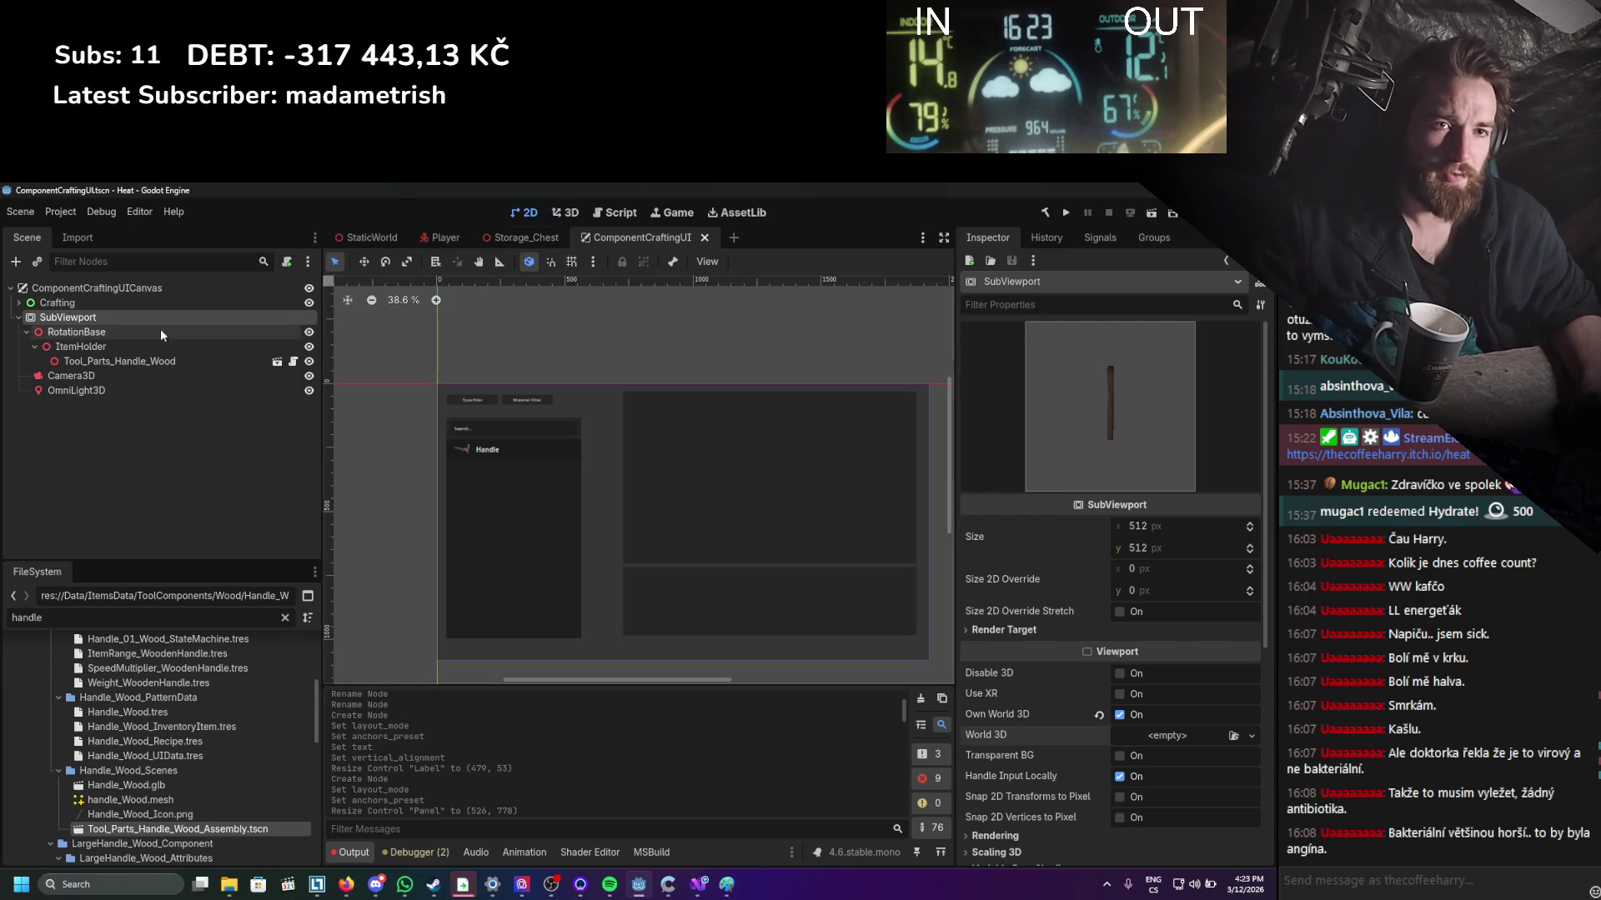
Rename Panel2 under the Crafting node to ItemPreview and save the scene.
left_click(18, 318)
left_click(15, 304)
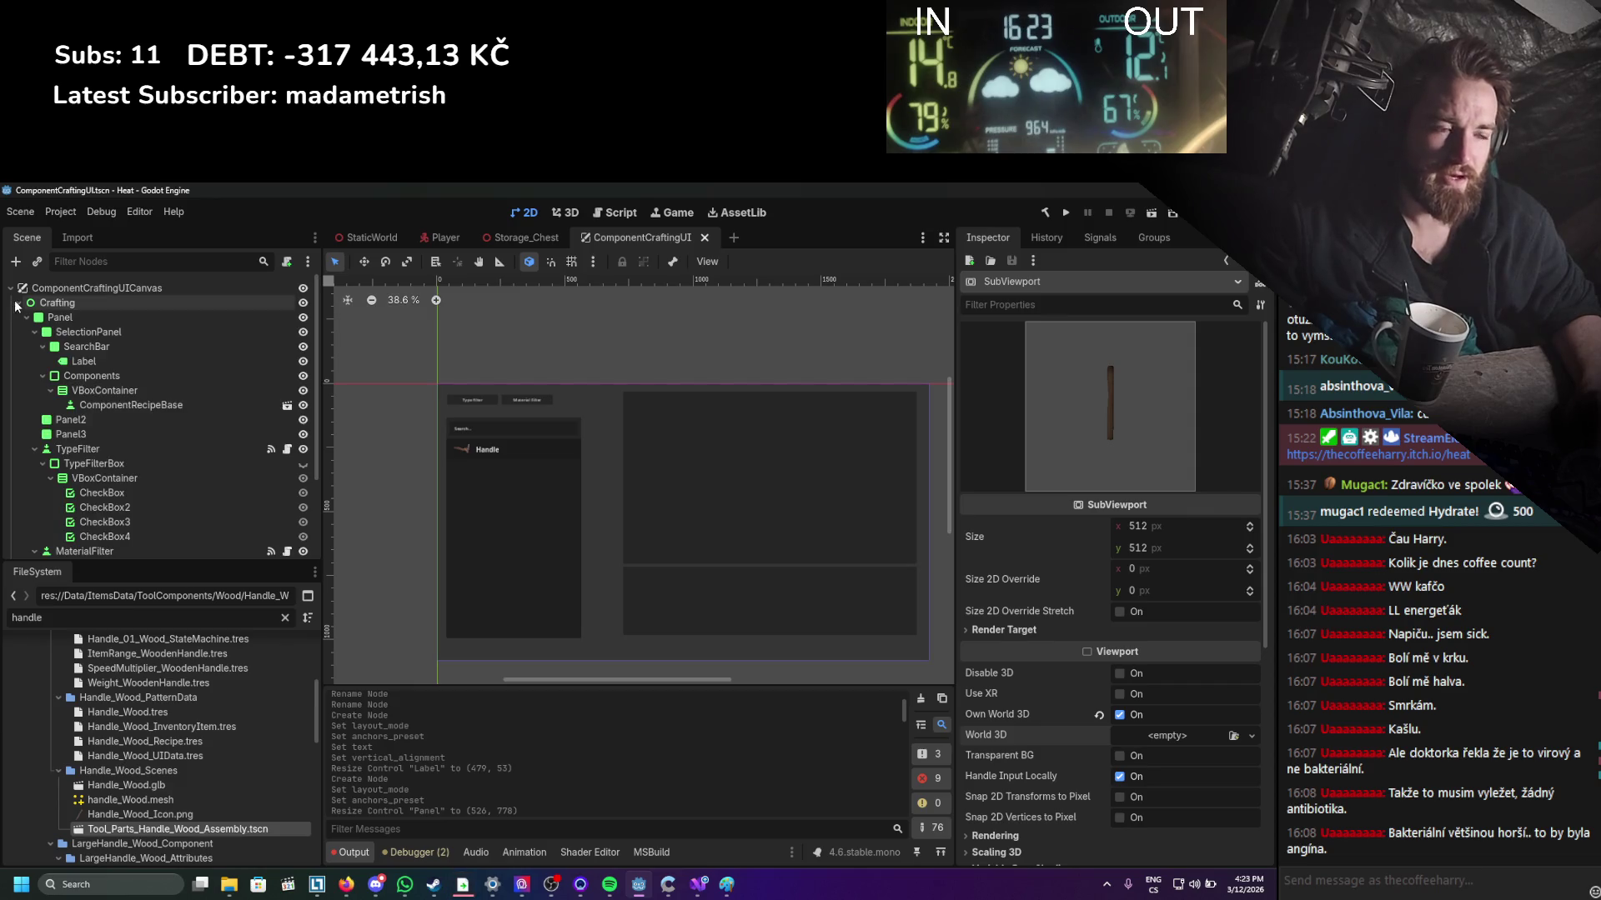
left_click(848, 495)
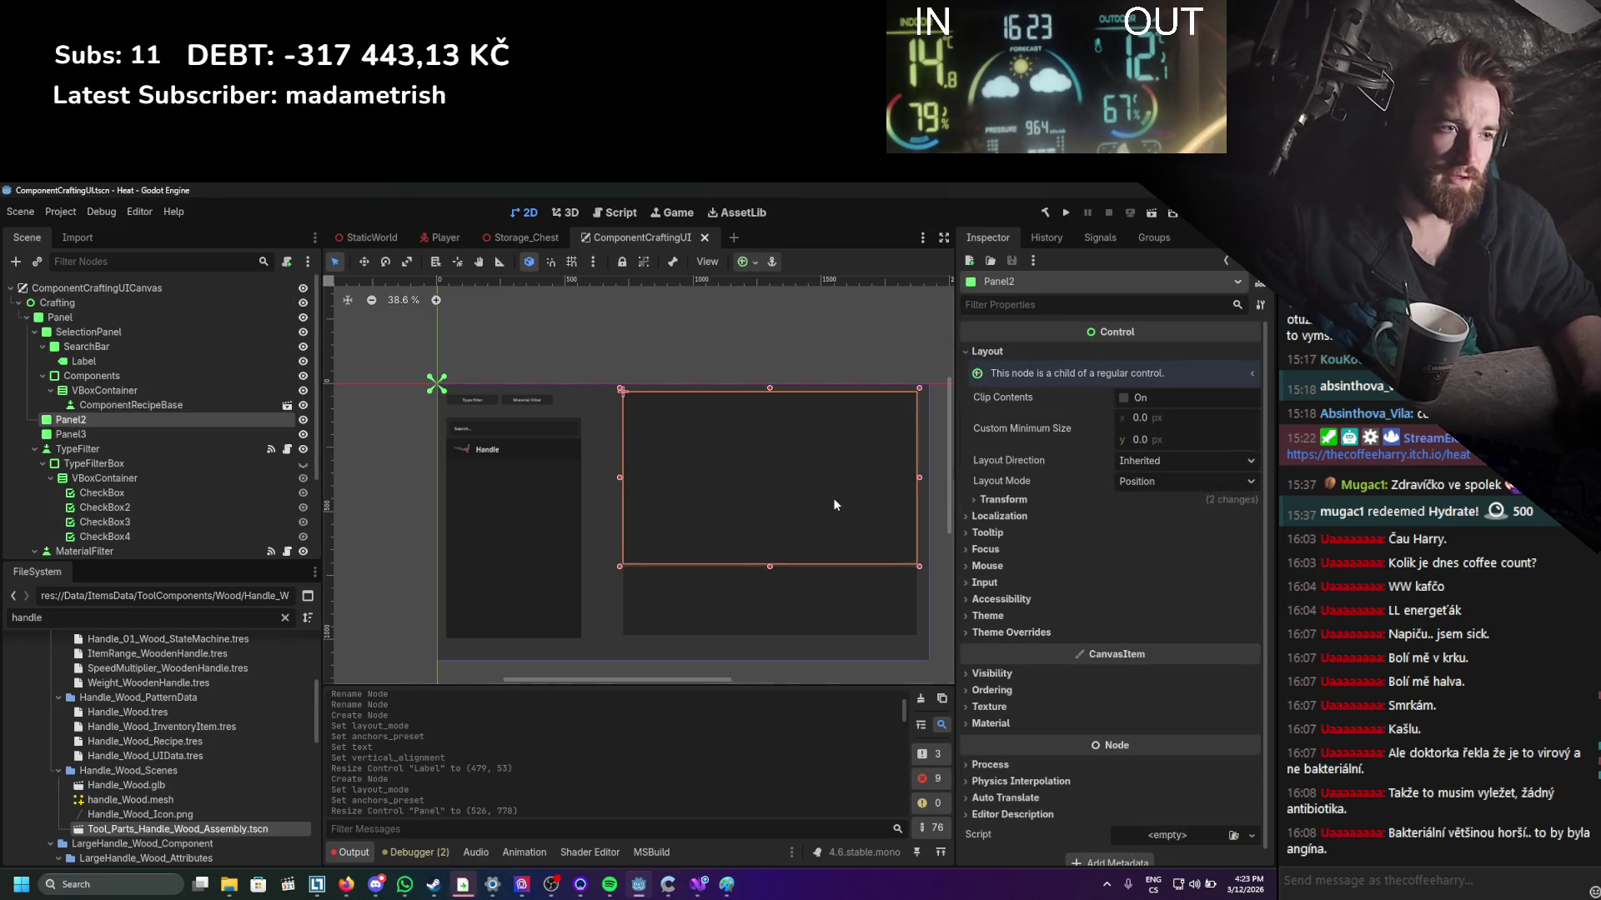
double_click(153, 417)
type("ItemPreview")
key("Return")
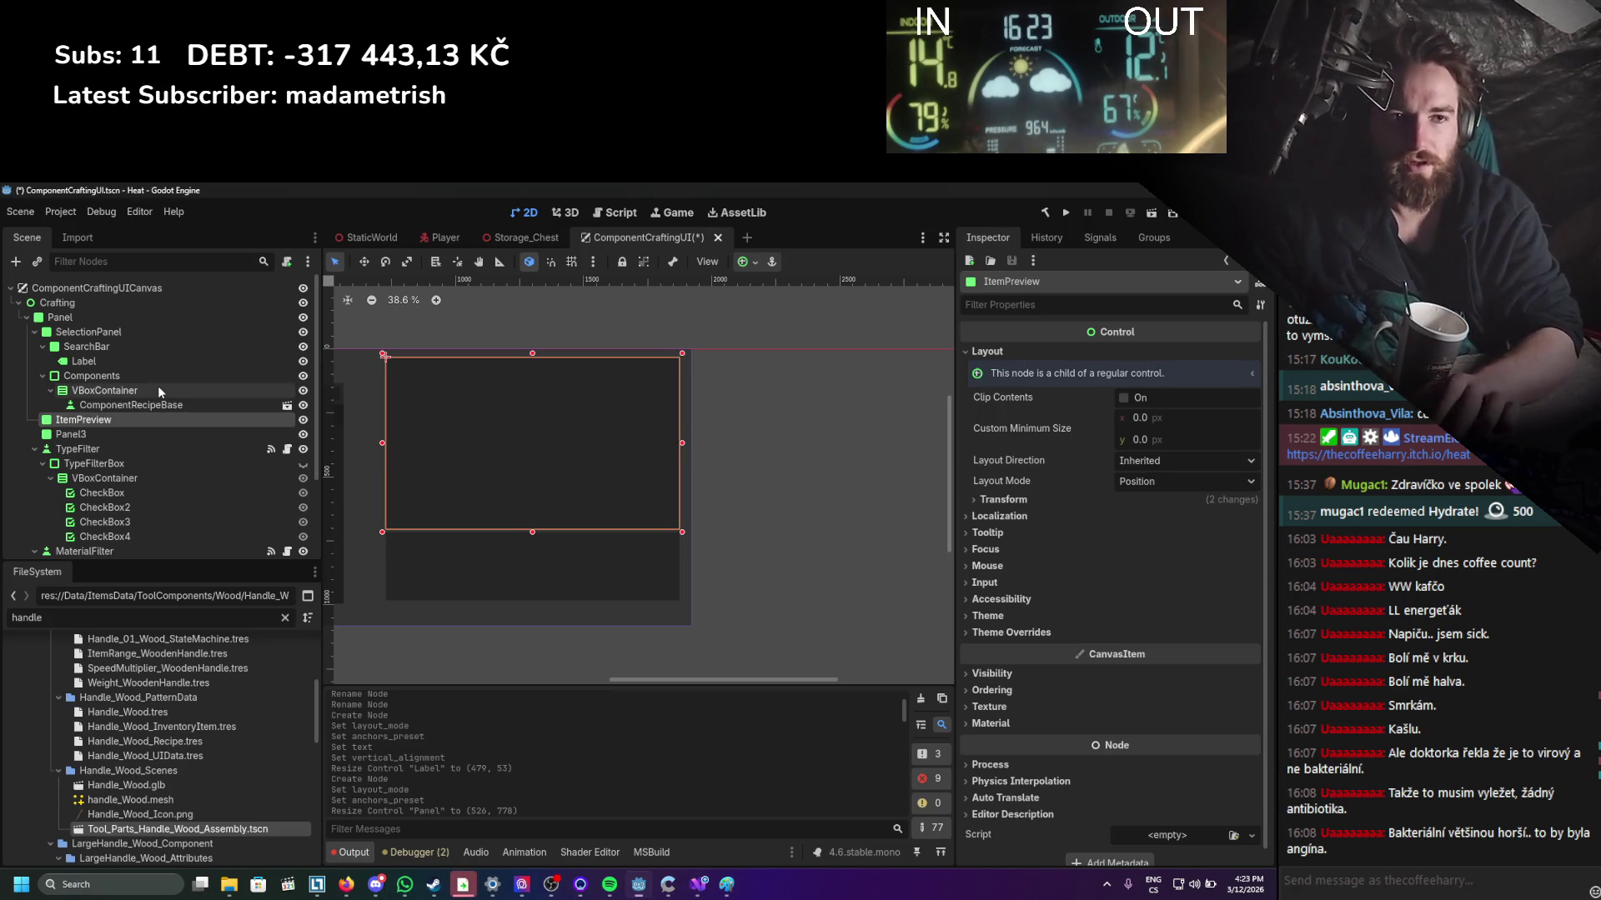
key("ctrl+s")
Add a Label child under ItemPreview, sized to about 125×45.
right_click(112, 417)
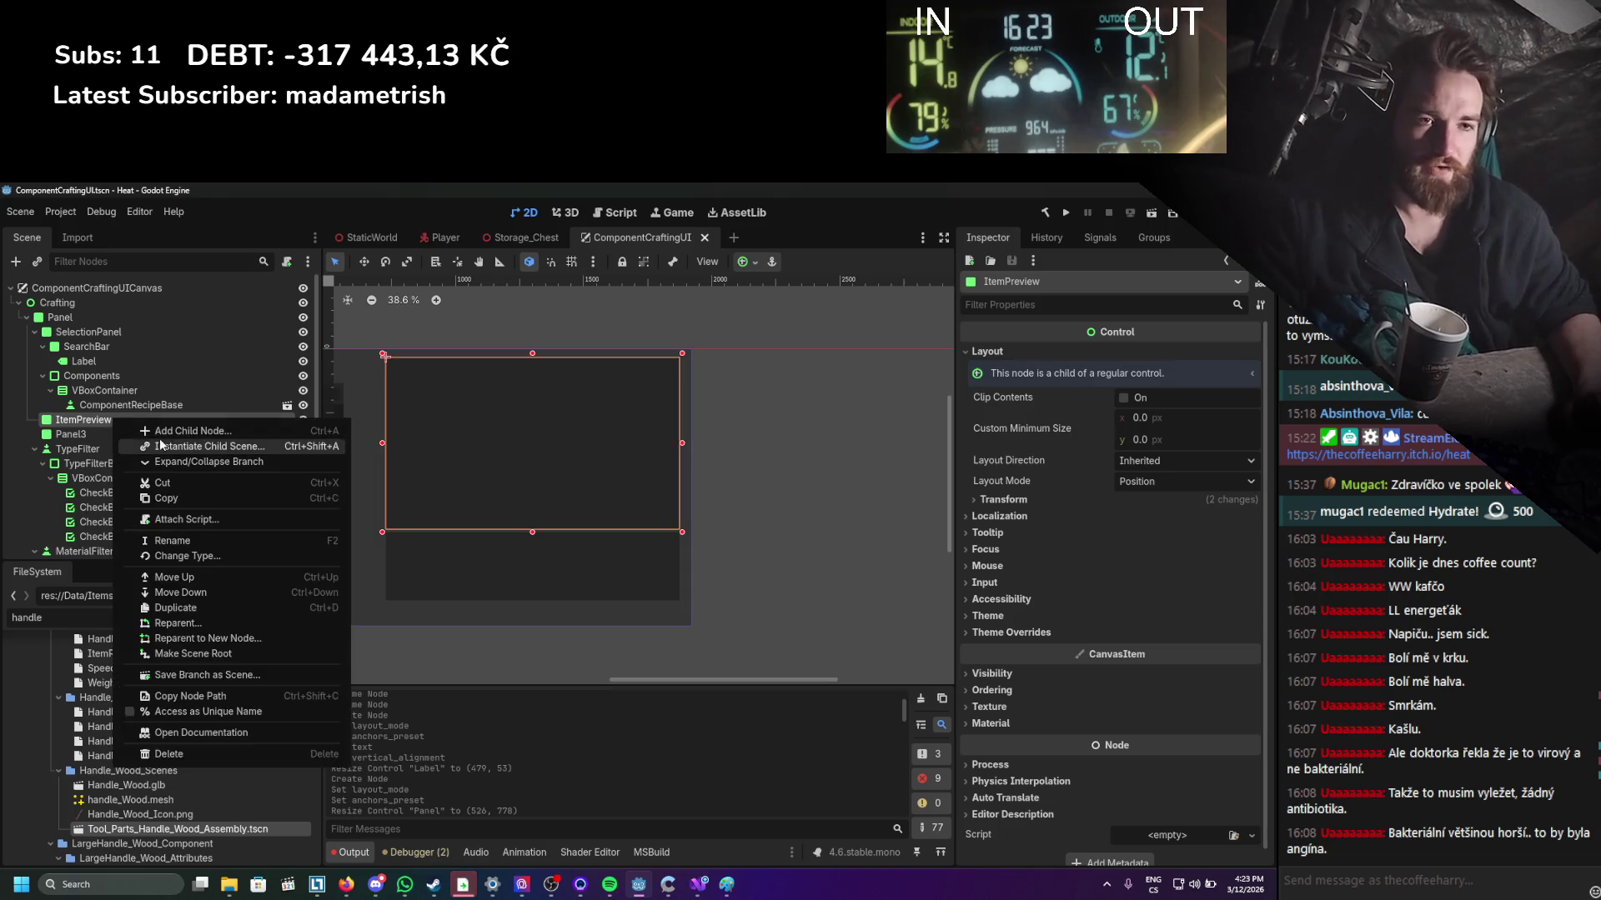
left_click(164, 432)
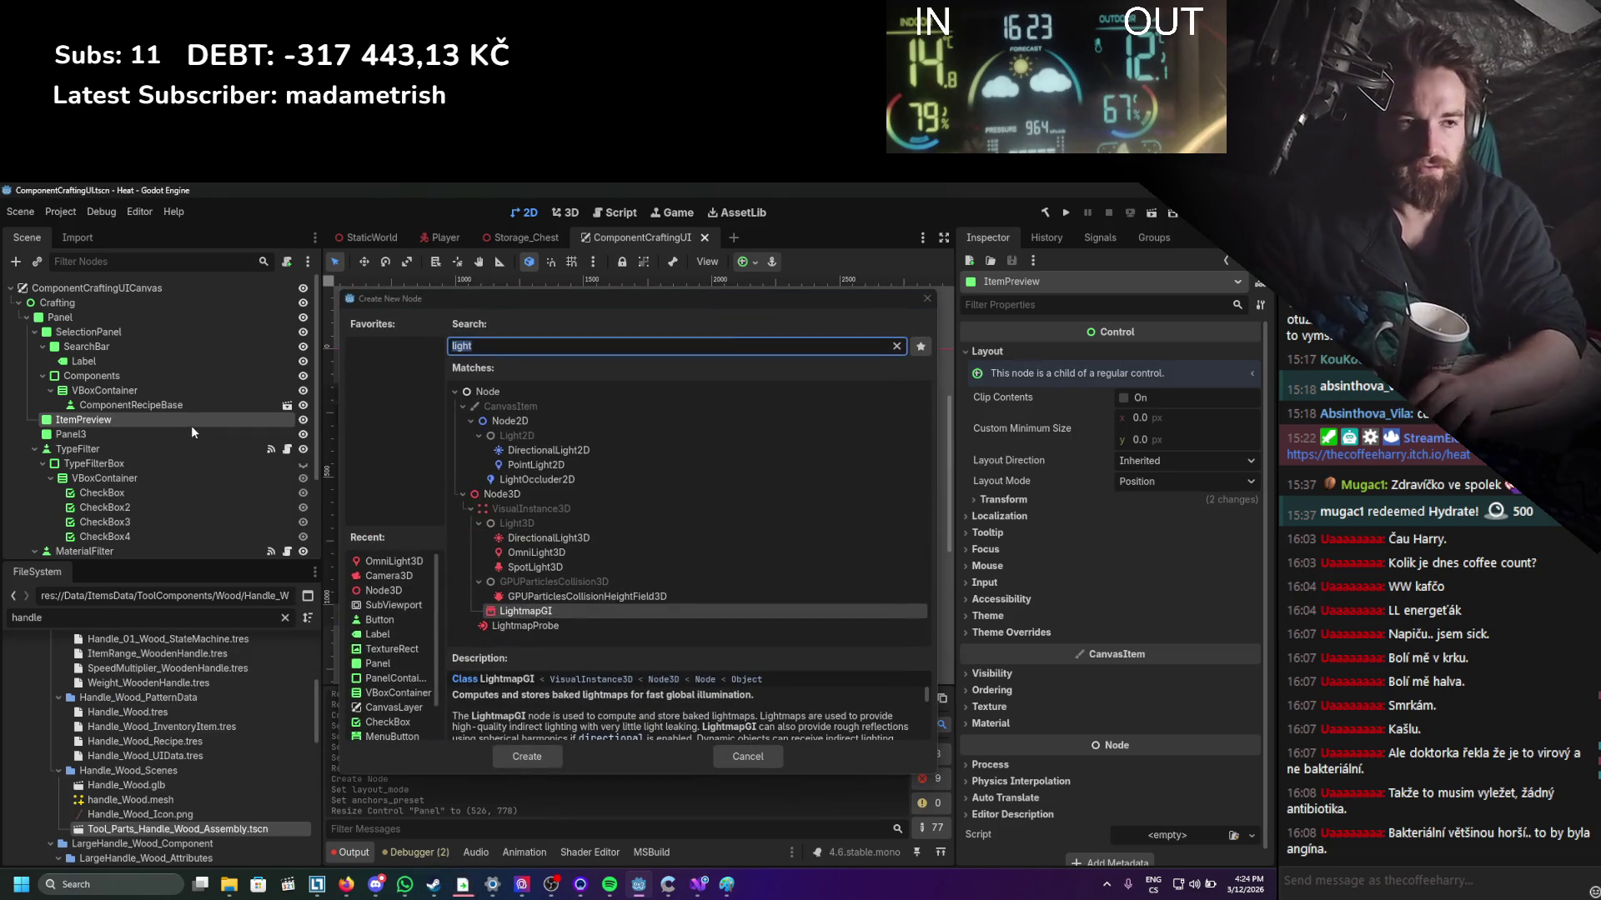
left_click(484, 348)
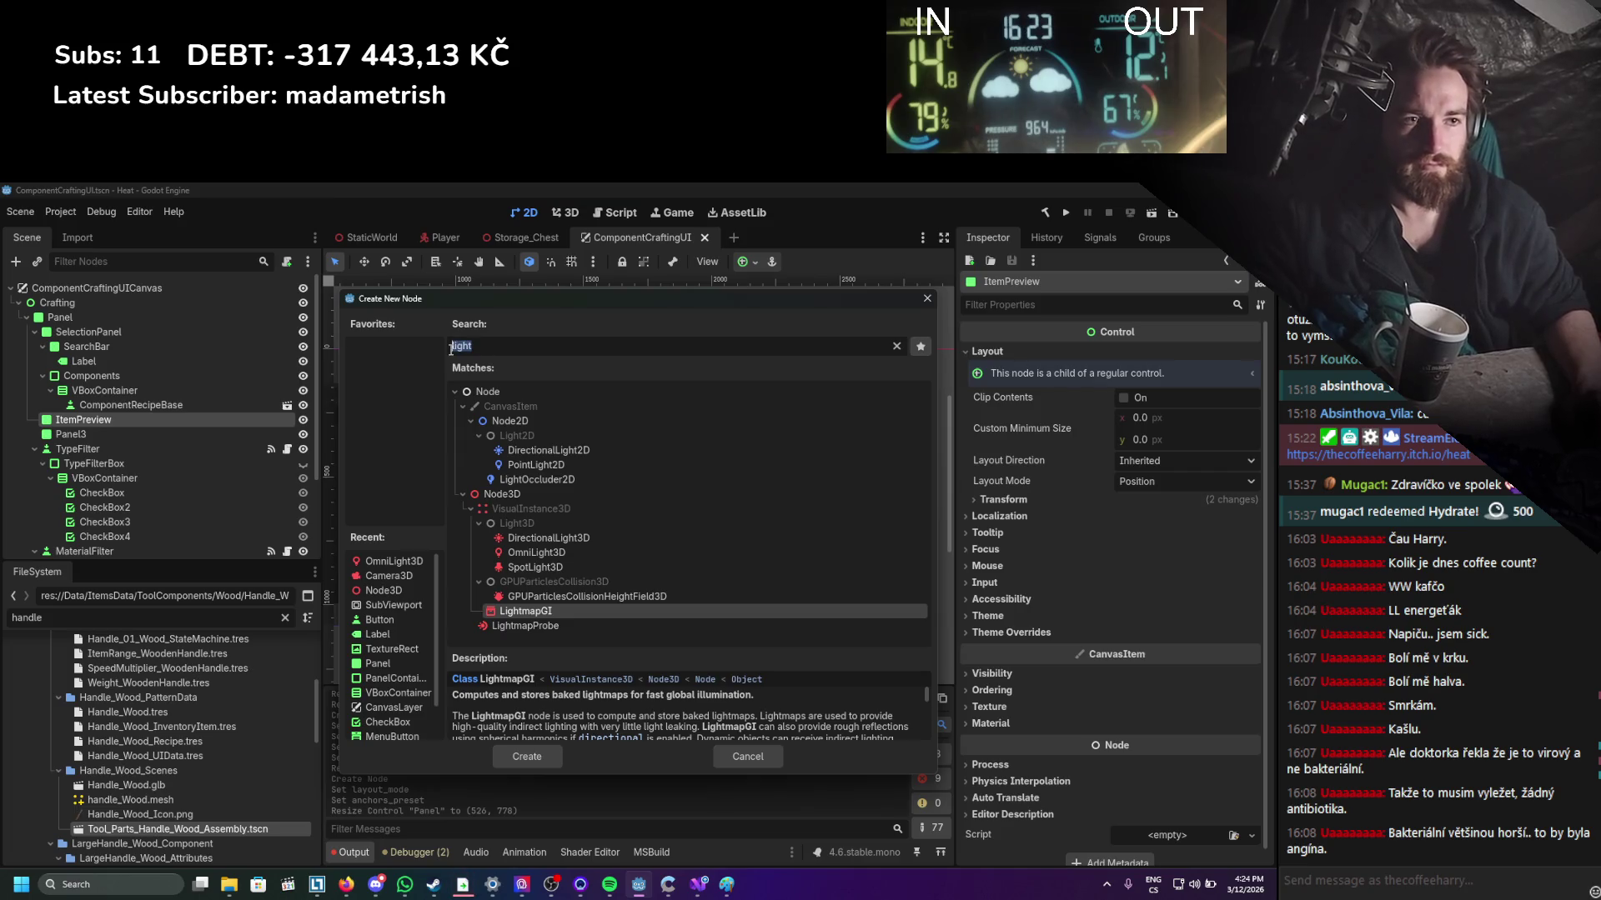
type("label")
key("Return")
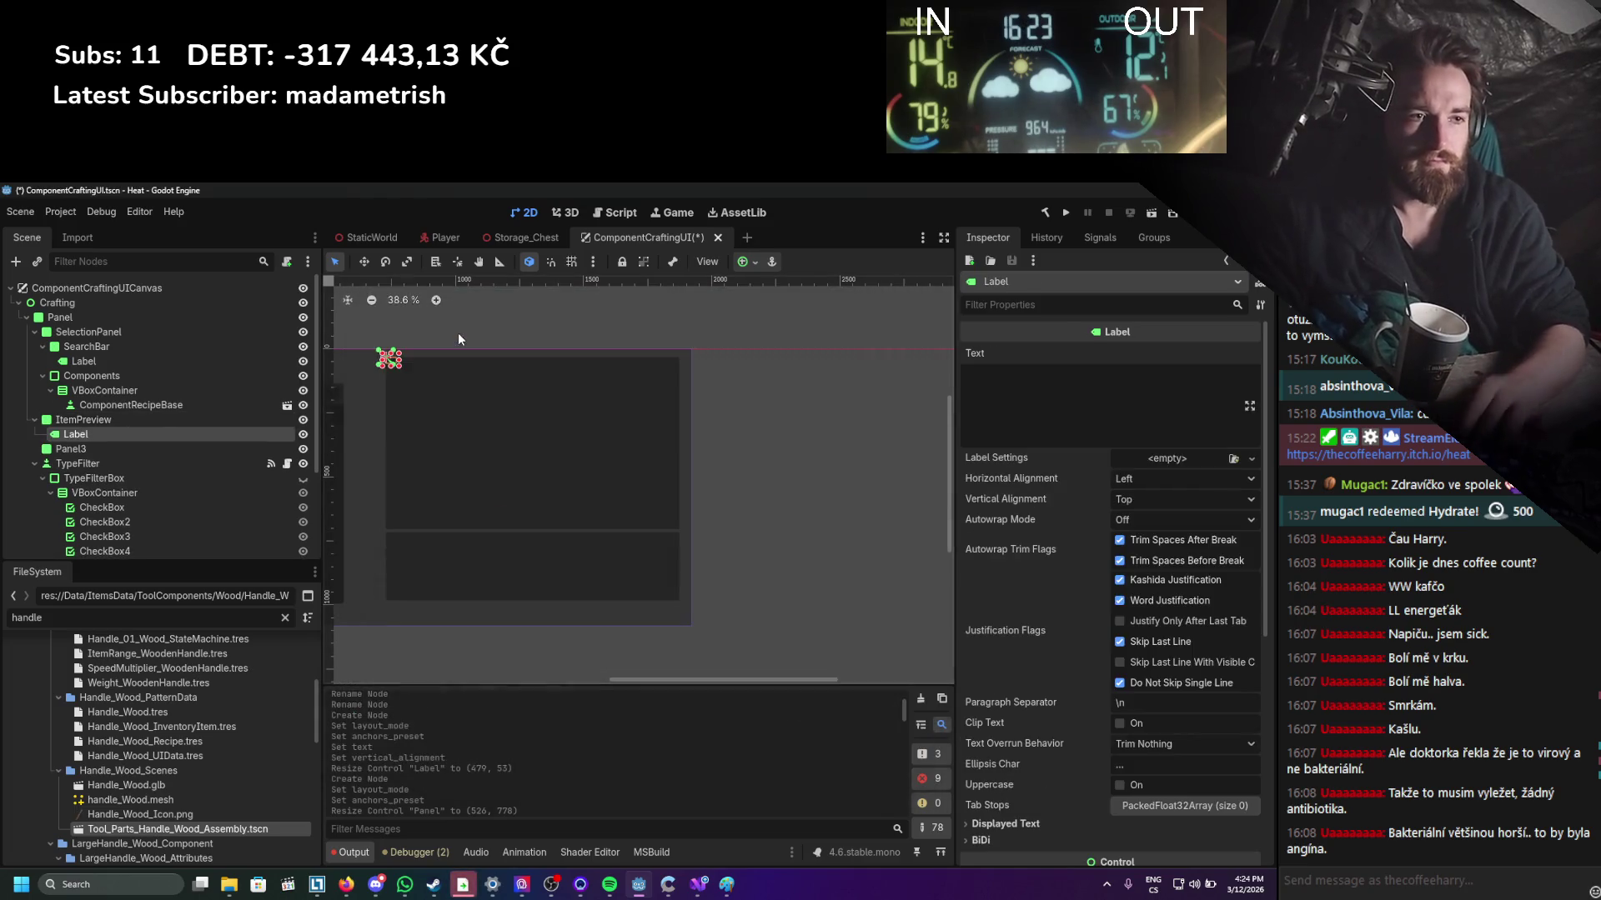
scroll(401, 364, "up", 1)
left_click_drag(398, 369, 486, 398)
Set the label text to 'ItemName' with vertical alignment Center.
left_click(1020, 400)
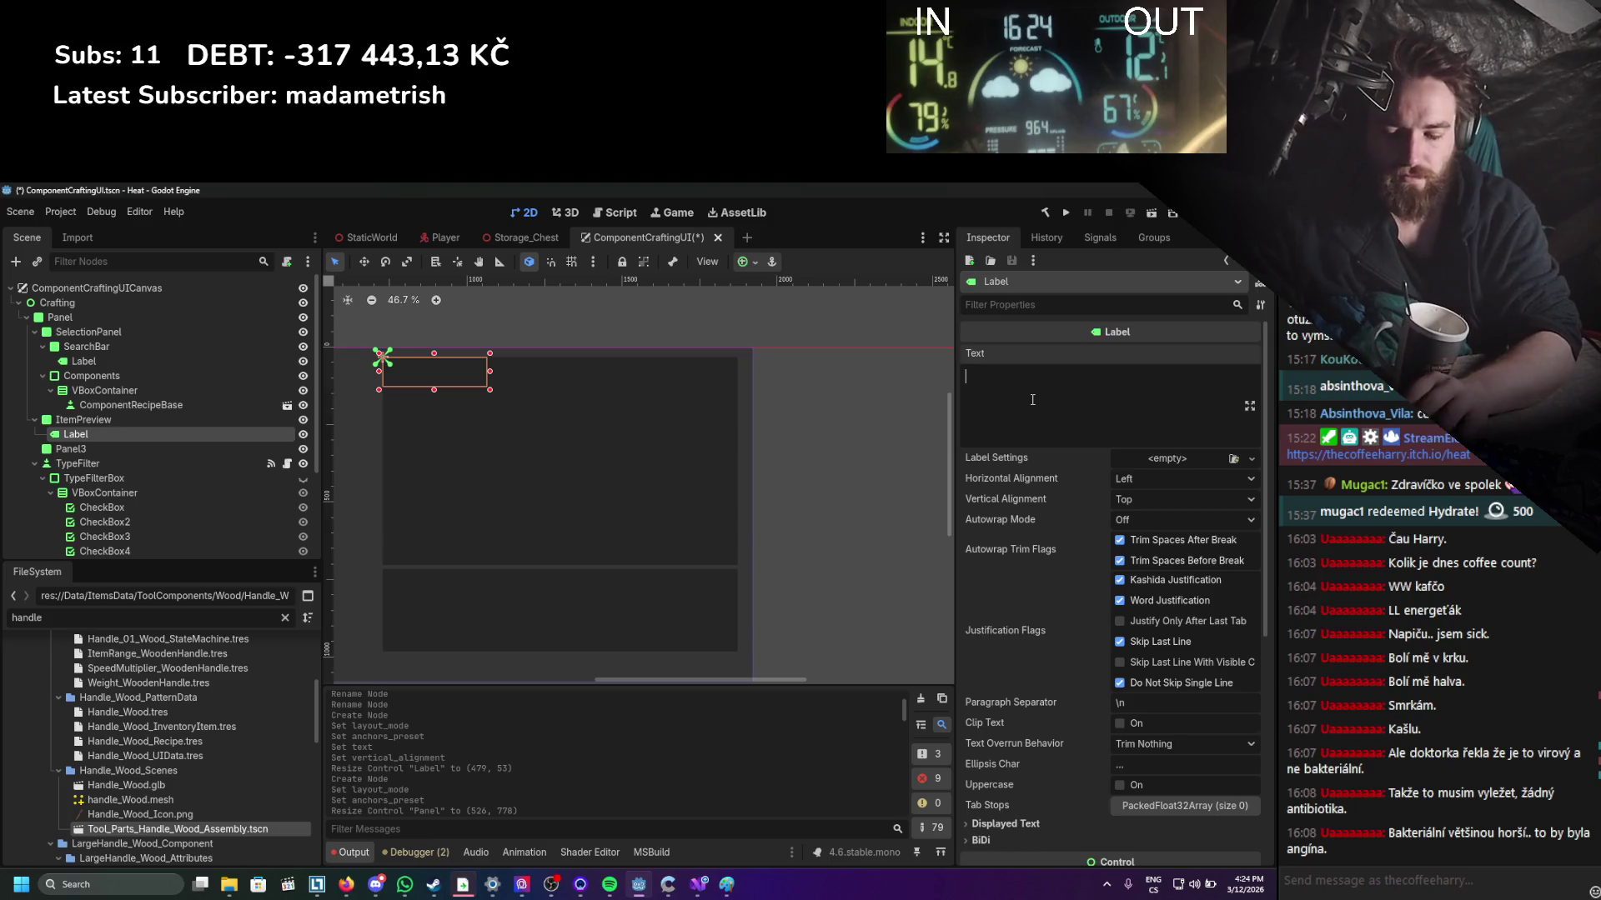
type("ItemName")
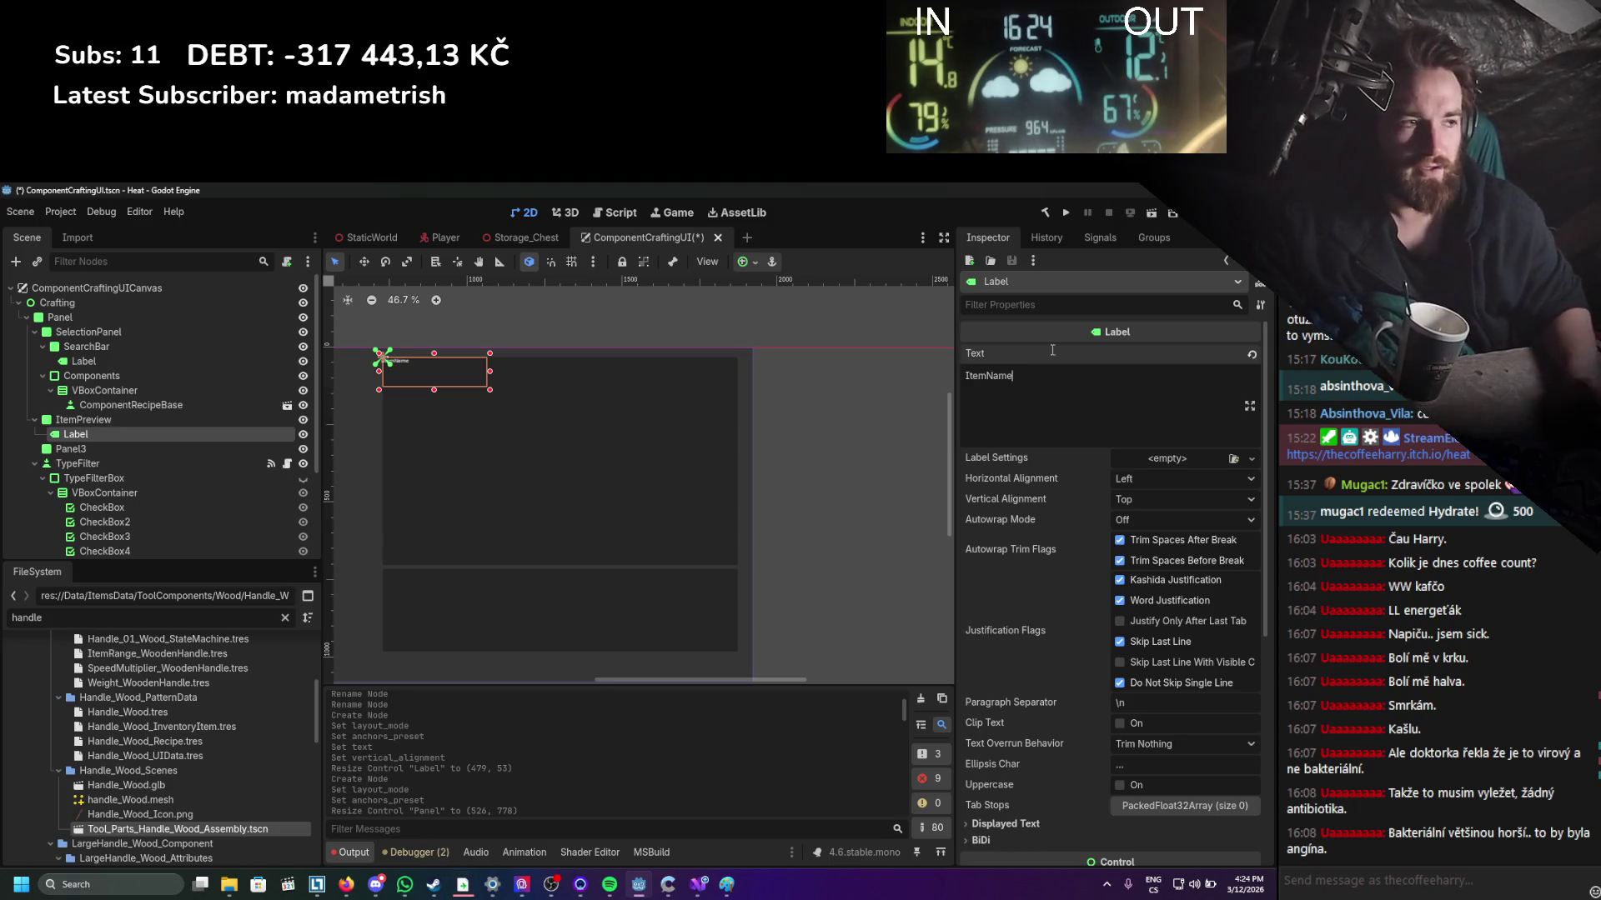
scroll(1008, 668, "down", 5)
scroll(1013, 527, "up", 5)
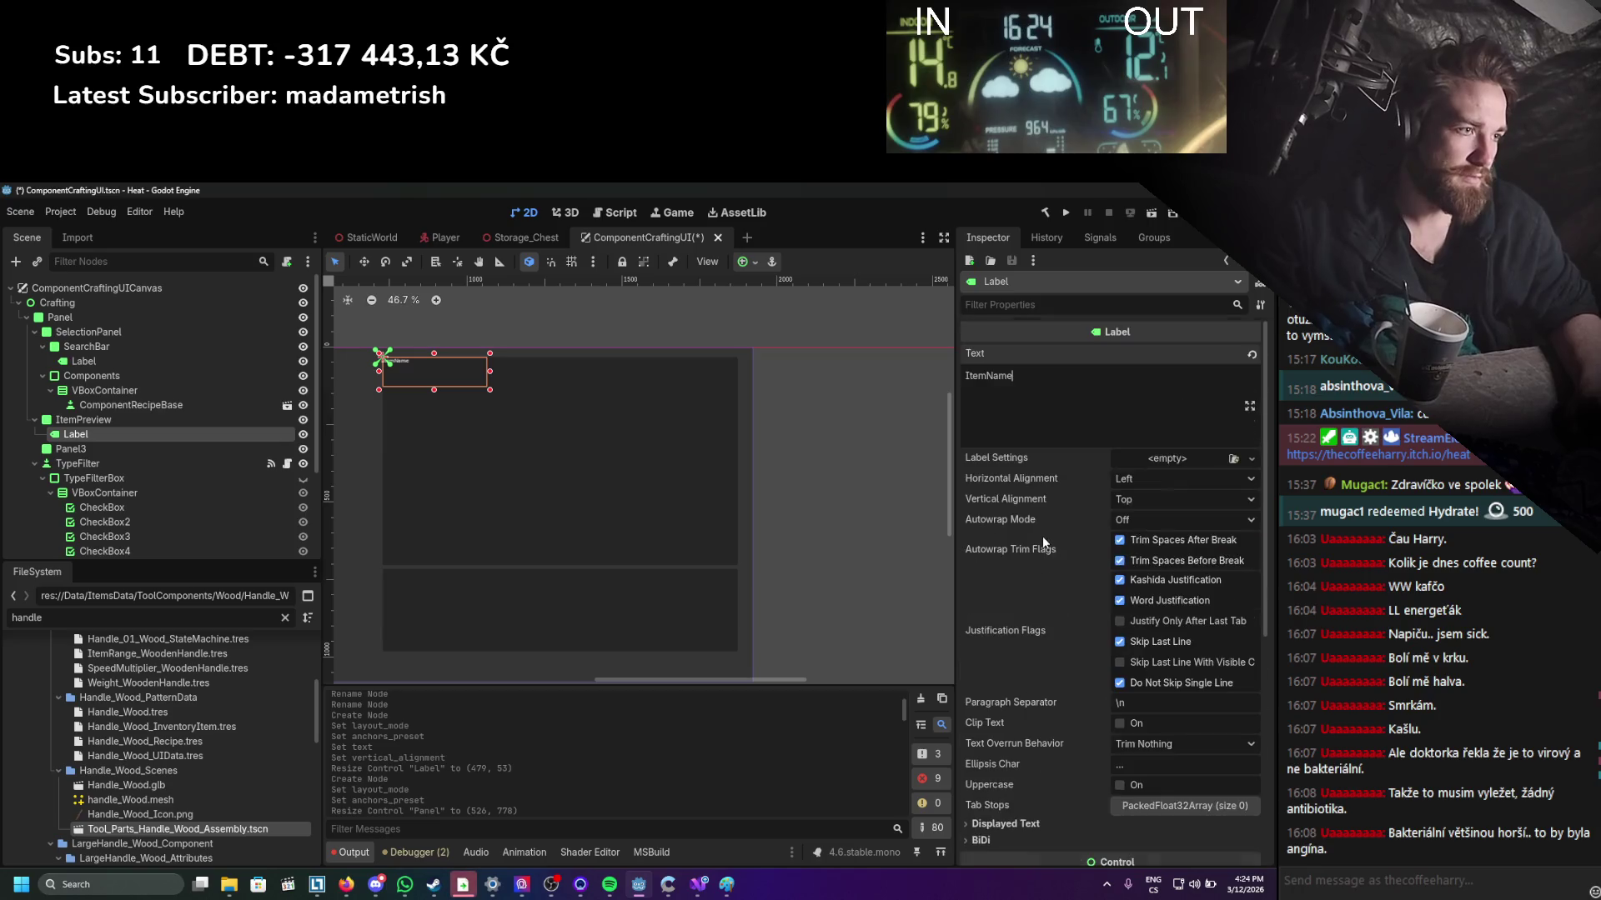
left_click(1121, 499)
left_click(1136, 555)
left_click(1134, 502)
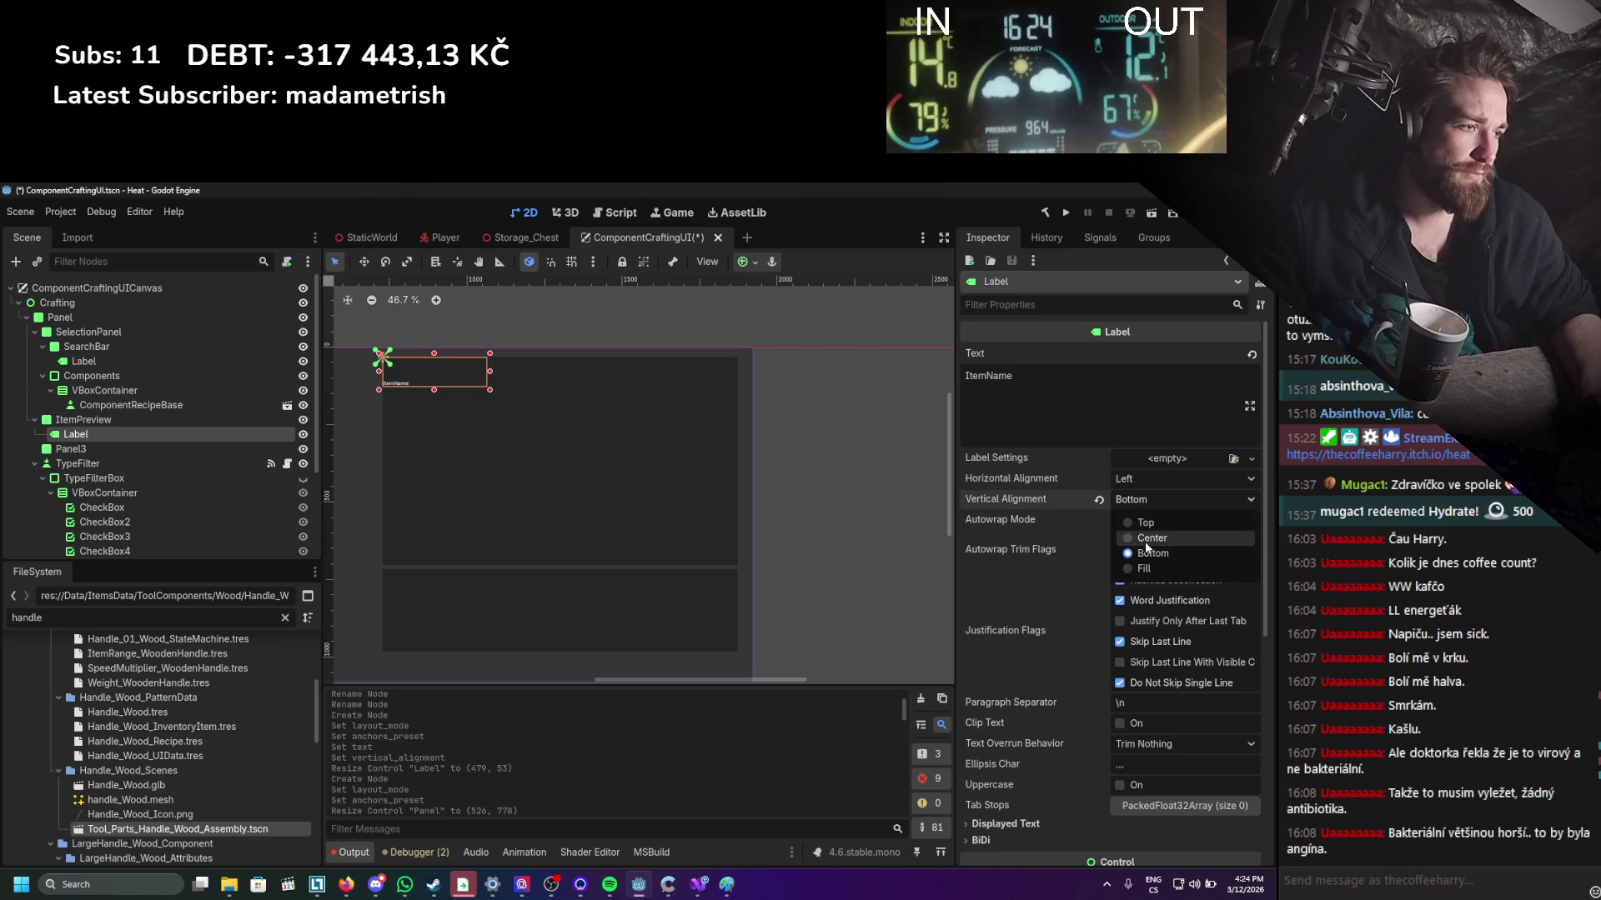
left_click(1150, 538)
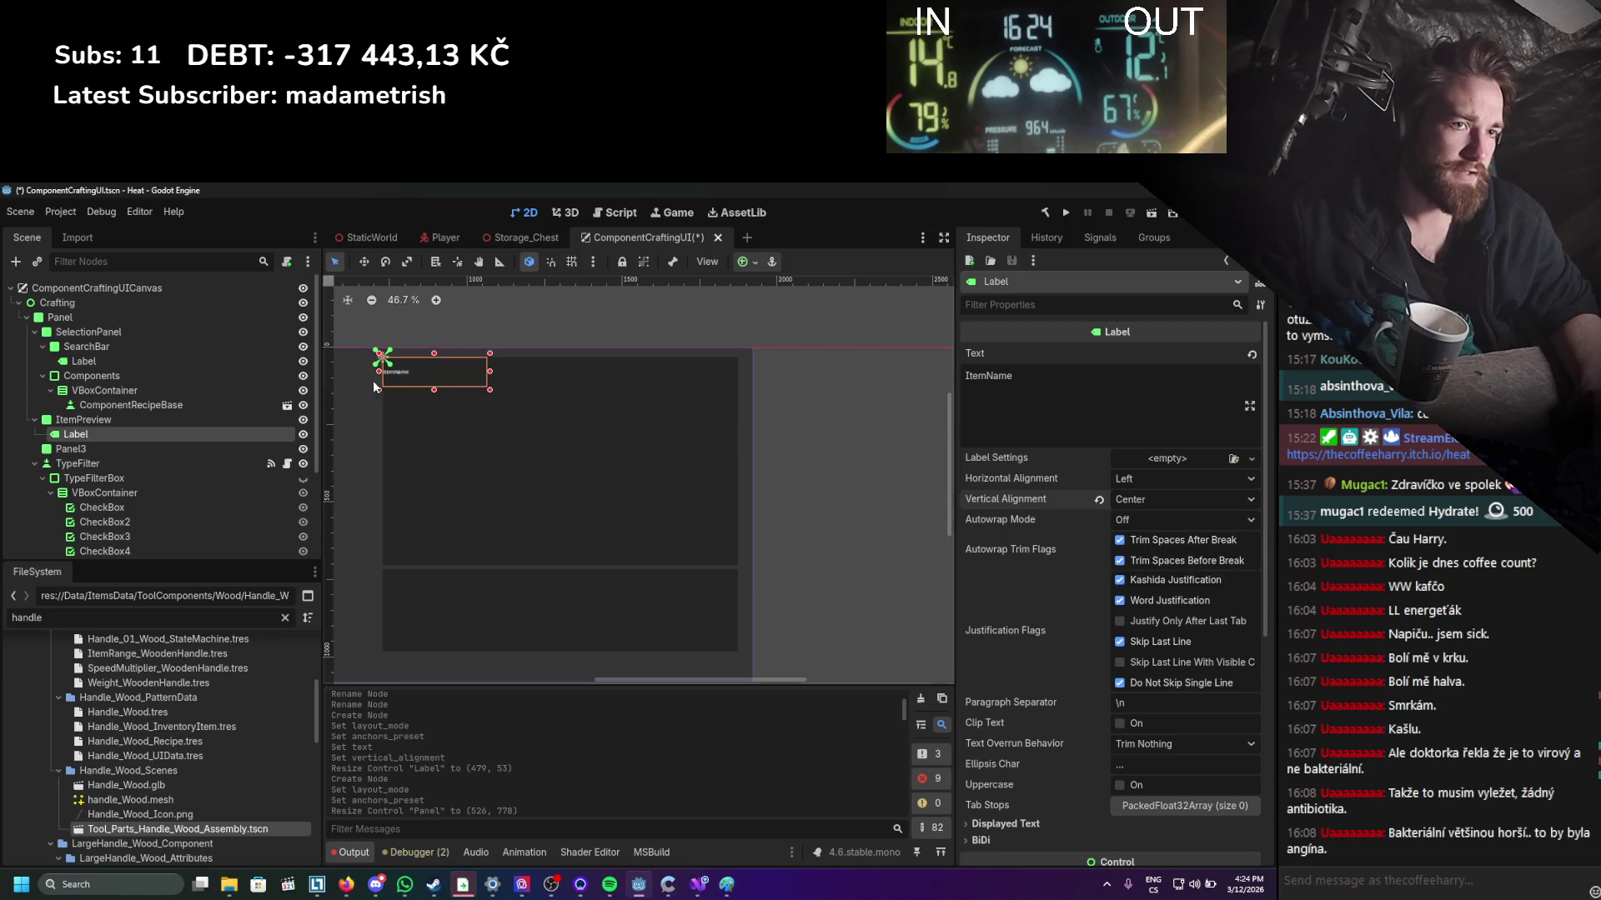
Give the ItemName label a 31 px font size override and save.
scroll(1213, 735, "down", 4)
left_click(1088, 747)
scroll(1050, 708, "down", 3)
left_click(999, 609)
left_click(987, 626)
left_click_drag(1144, 631, 1161, 631)
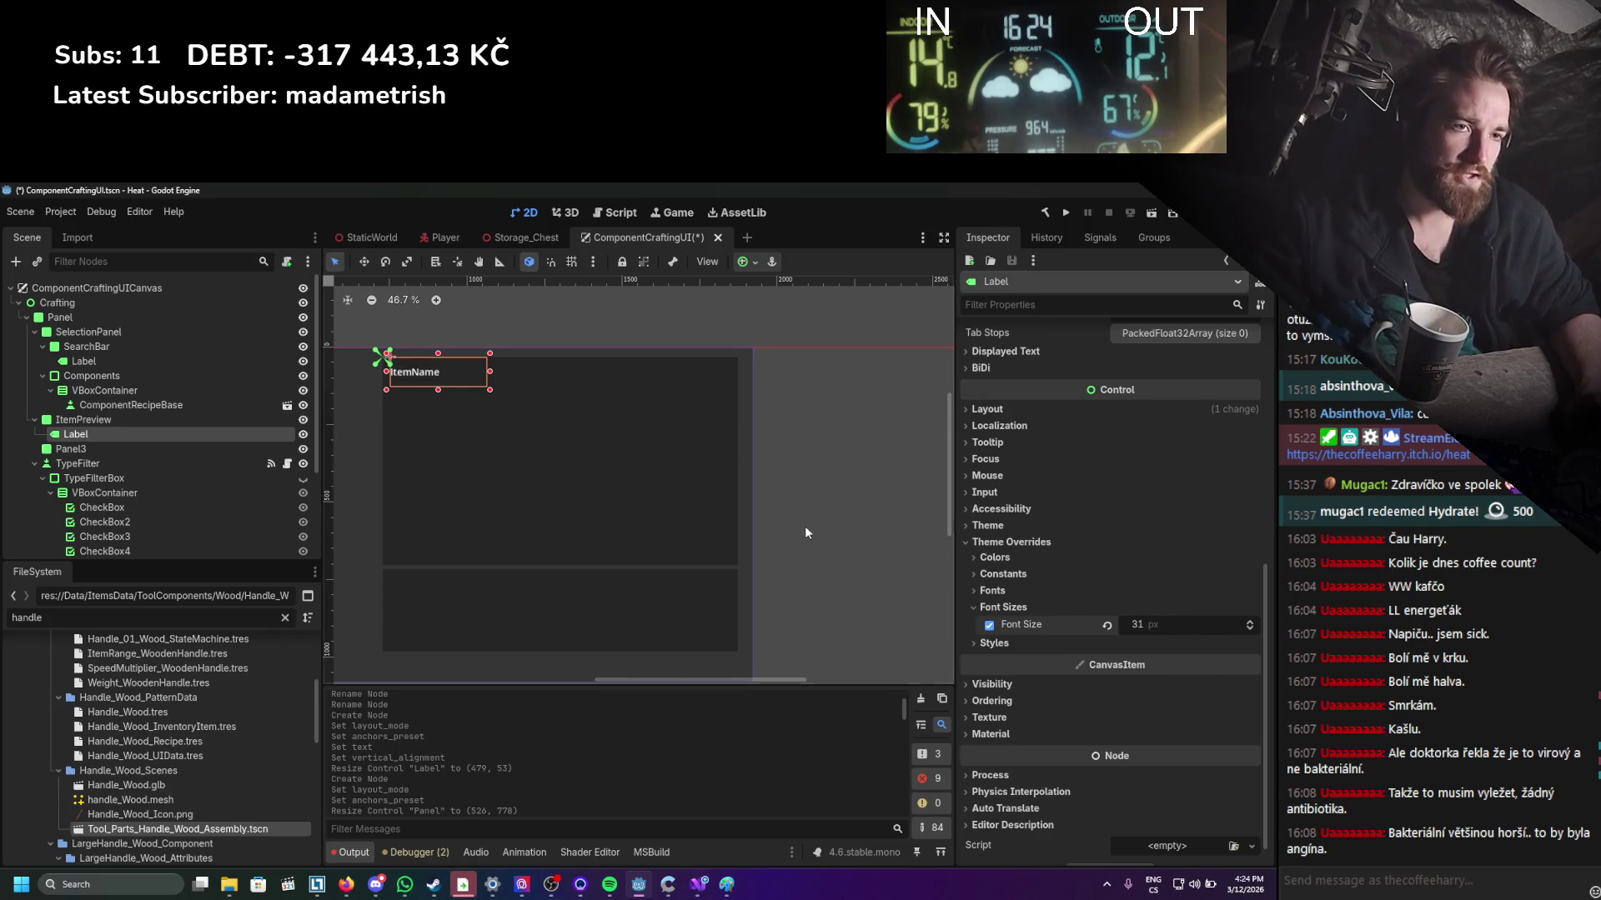
key("ctrl+s")
left_click(112, 420)
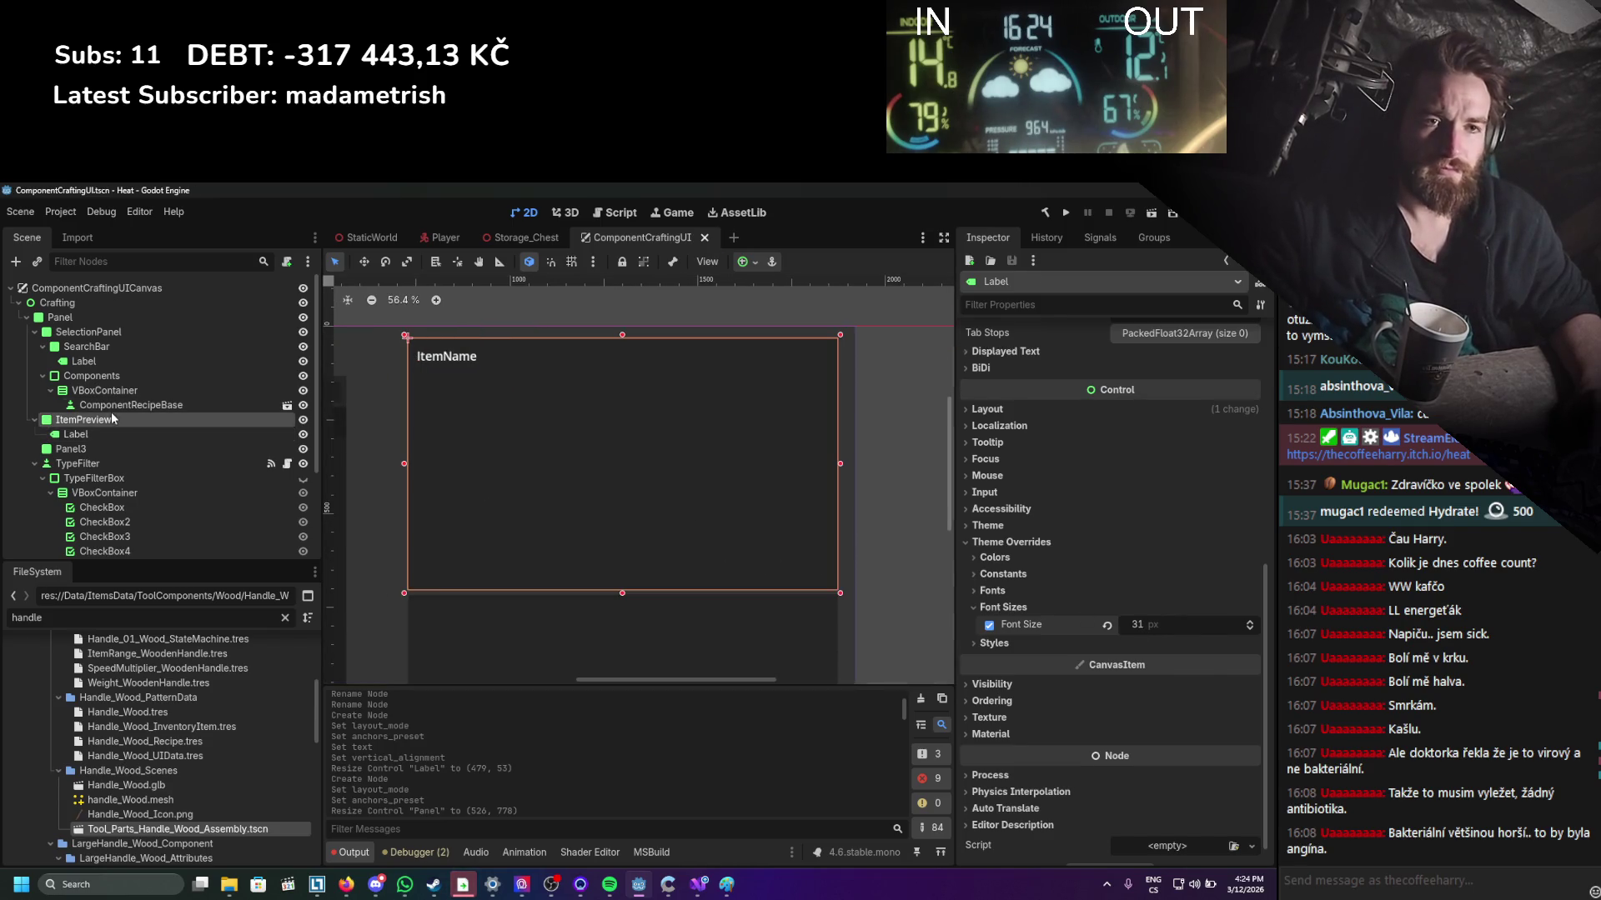
right_click(107, 419)
Add a TextureRect under ItemPreview and anchor it with the Full Rect preset.
left_click(190, 434)
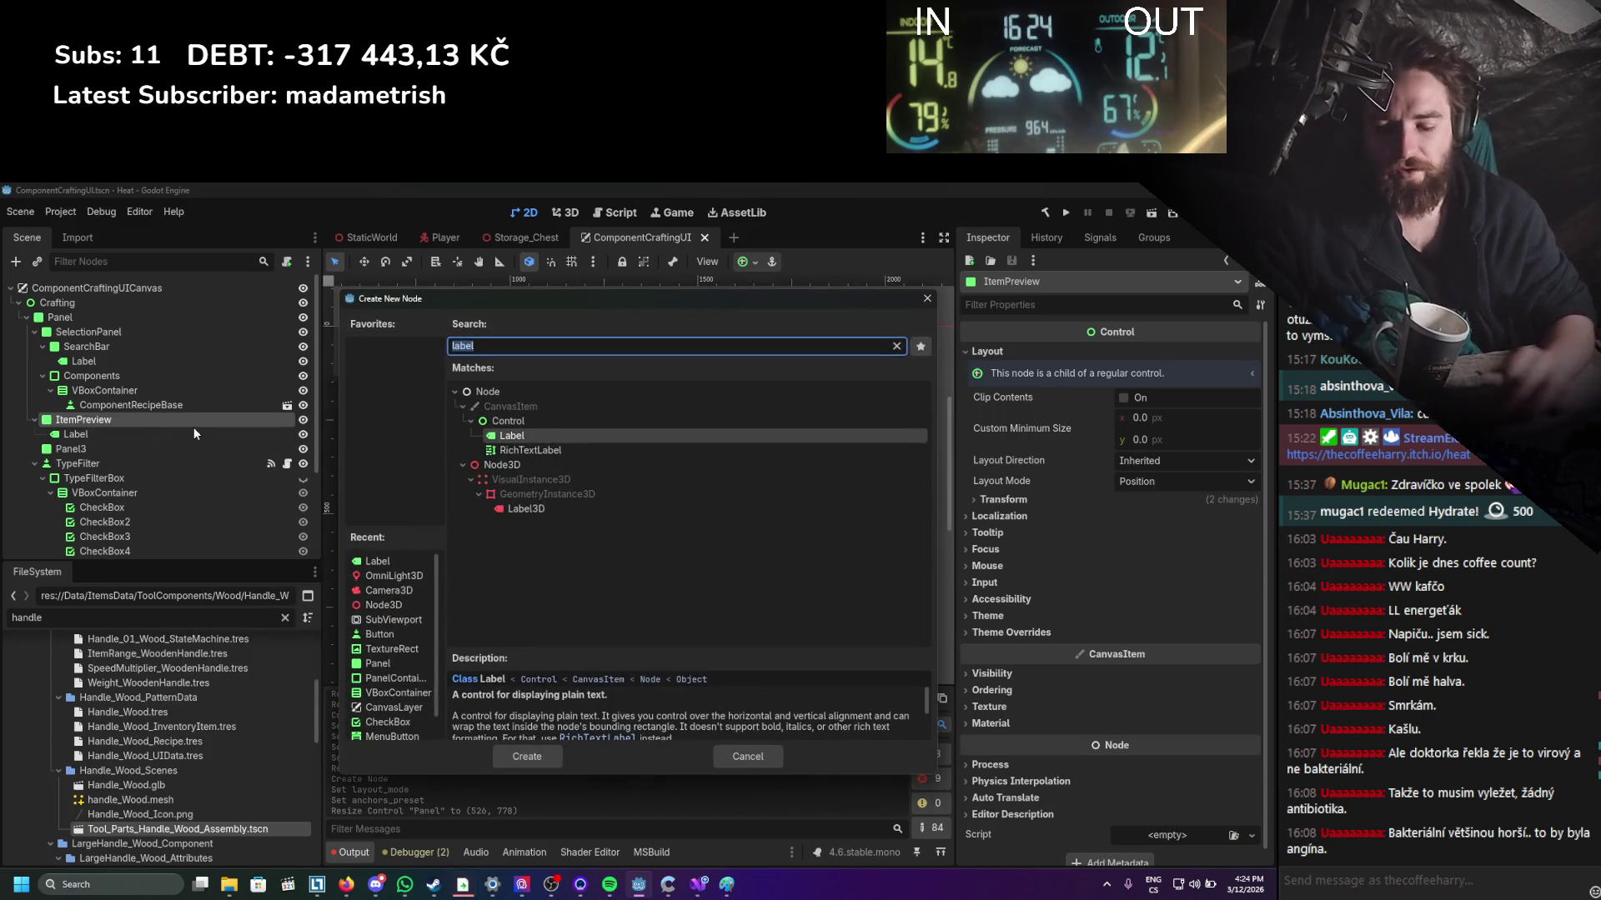
type("texturerect")
key("Return")
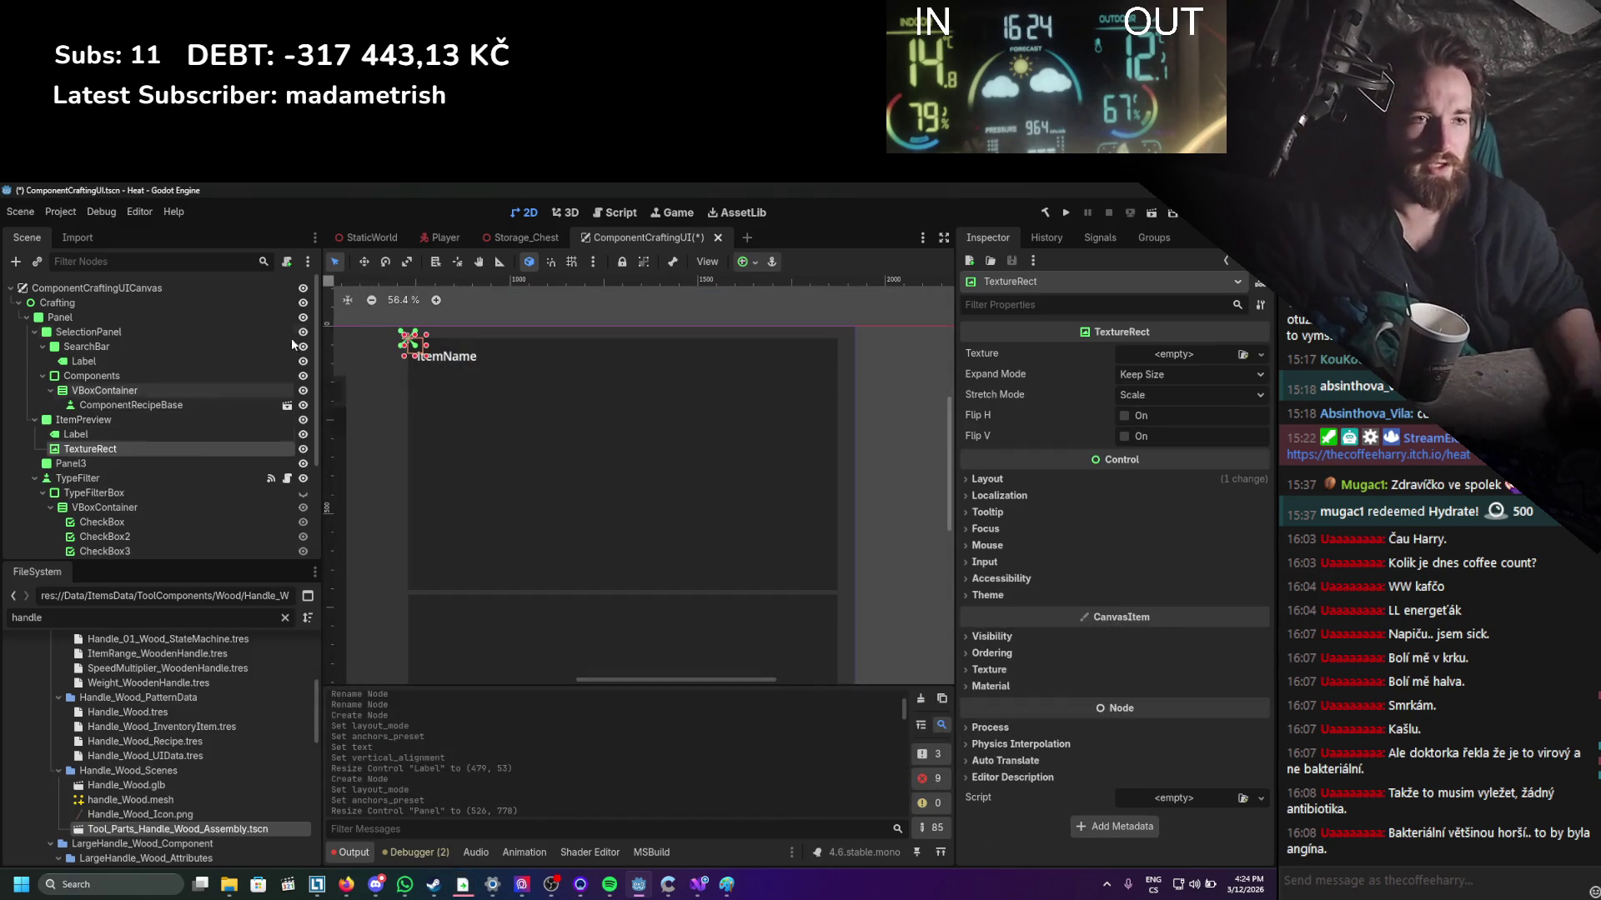
mouse_move(427, 357)
left_mouse_down()
mouse_move(709, 590)
mouse_move(764, 592)
left_mouse_up()
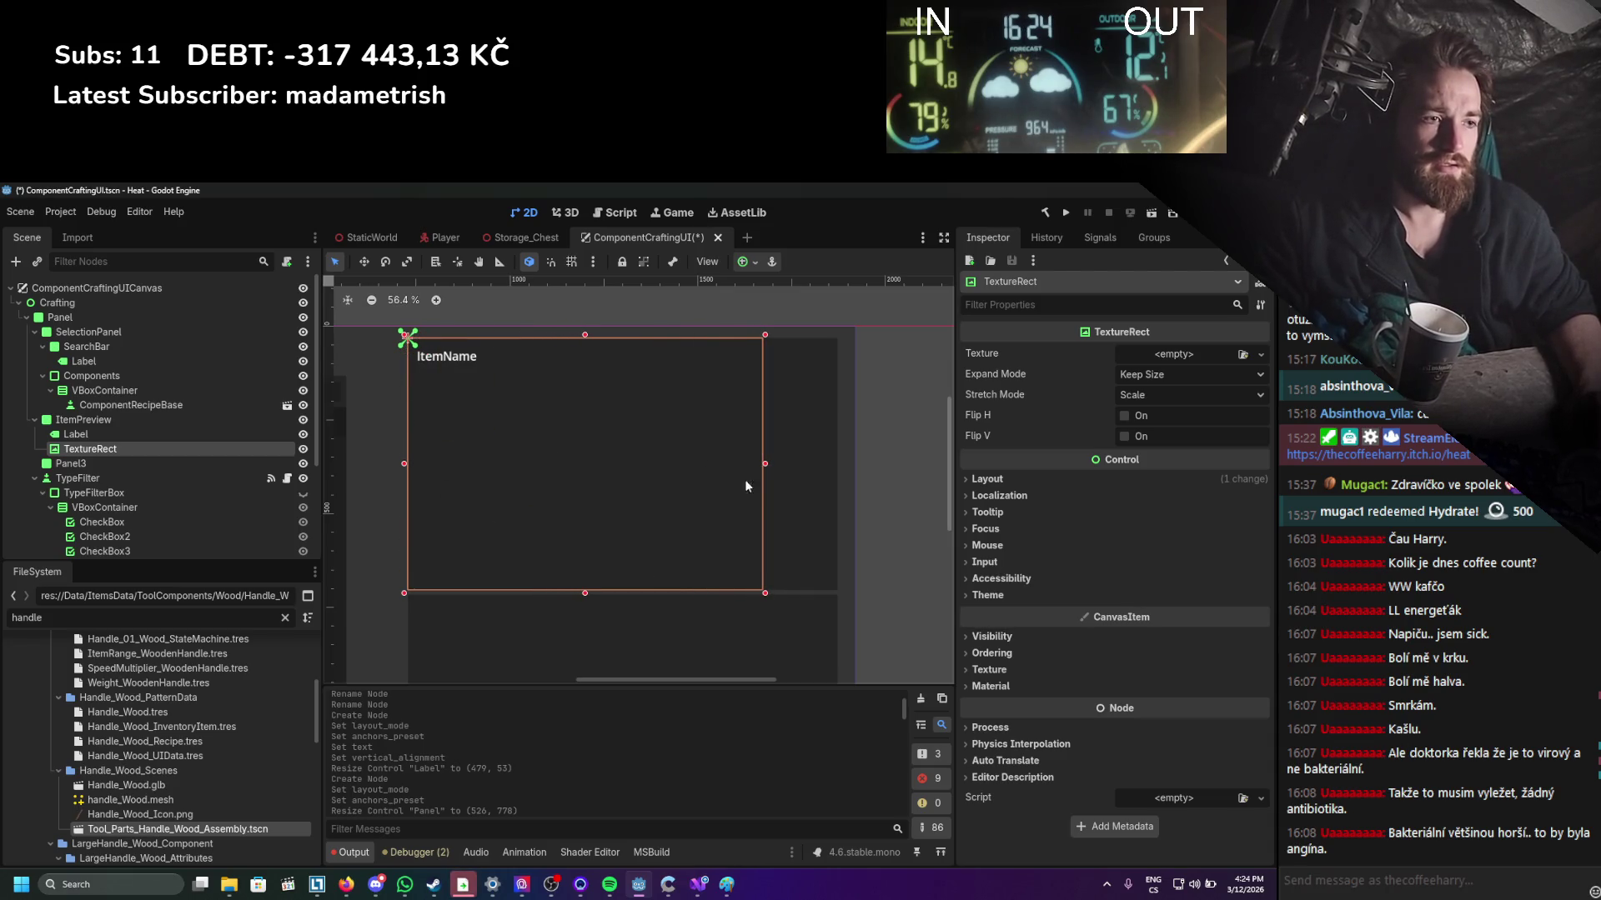
left_click_drag(766, 467, 835, 465)
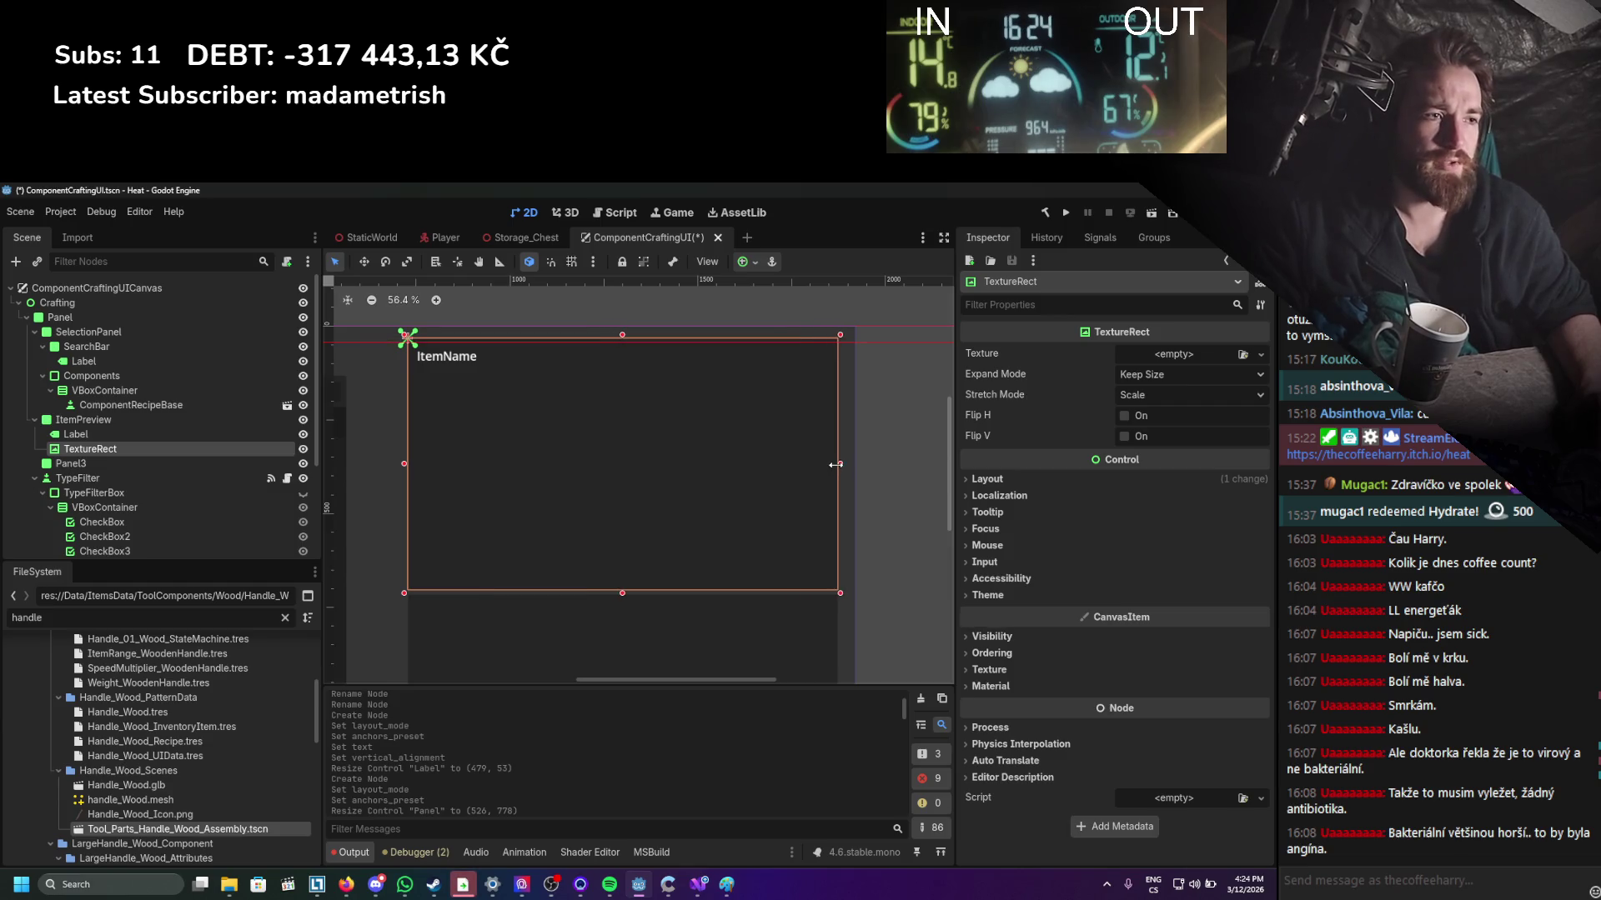
left_click(1023, 483)
left_click(1157, 607)
left_click(1154, 648)
left_click(1141, 632)
left_click(1184, 608)
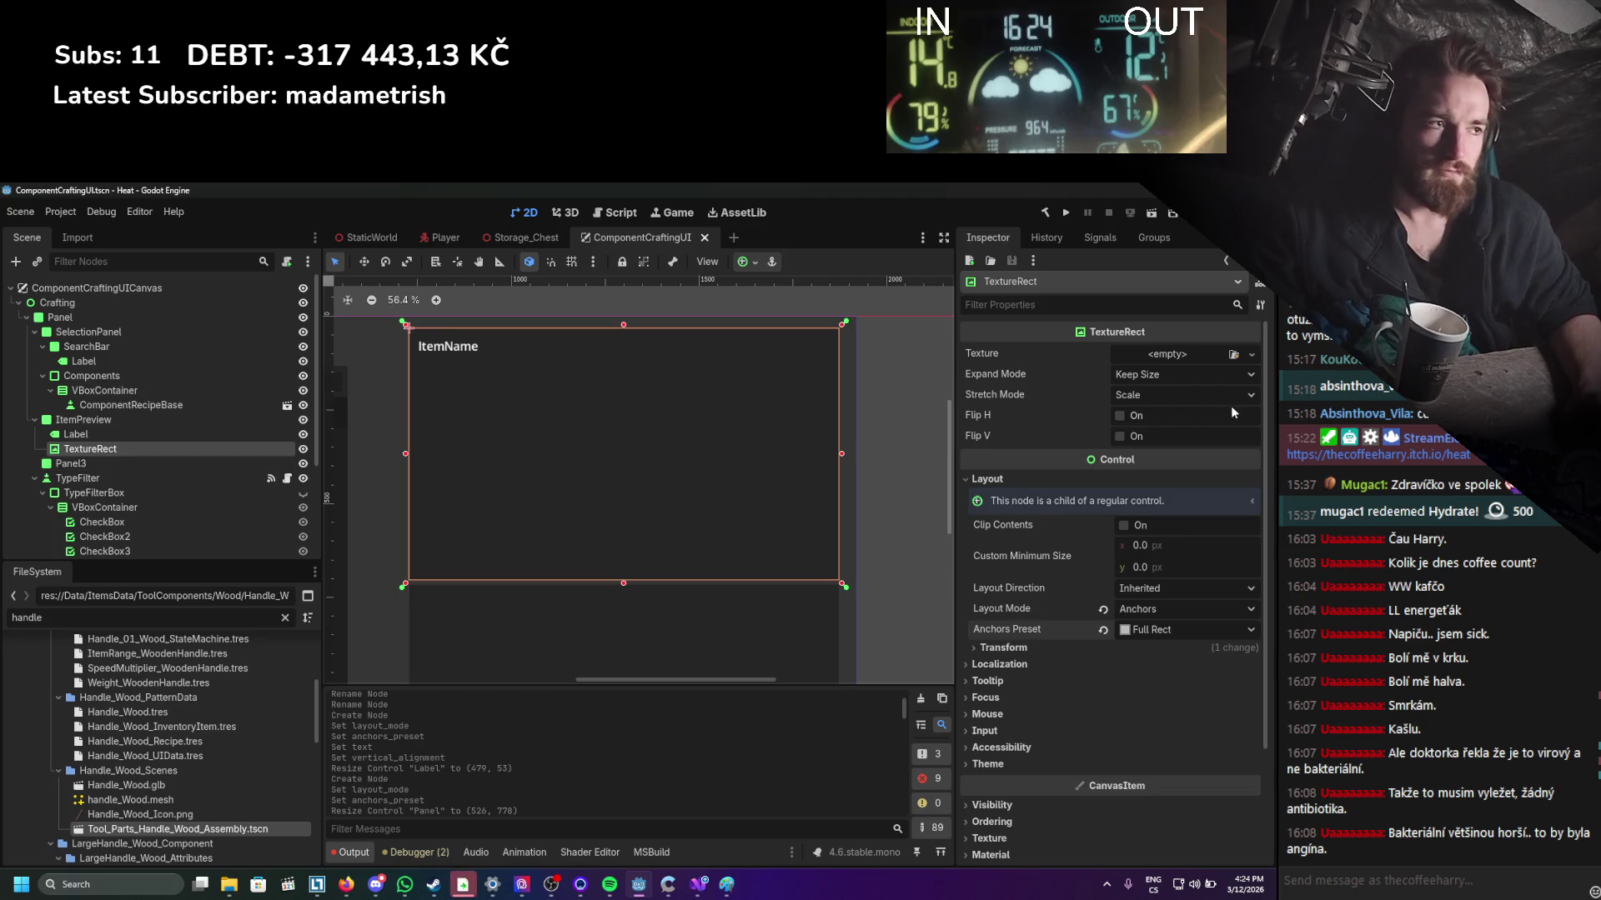
Use the SubViewport's ViewportTexture, Fit Width Proportional expand, Keep Aspect Centered stretch, then save.
left_click(1250, 354)
left_click(1166, 396)
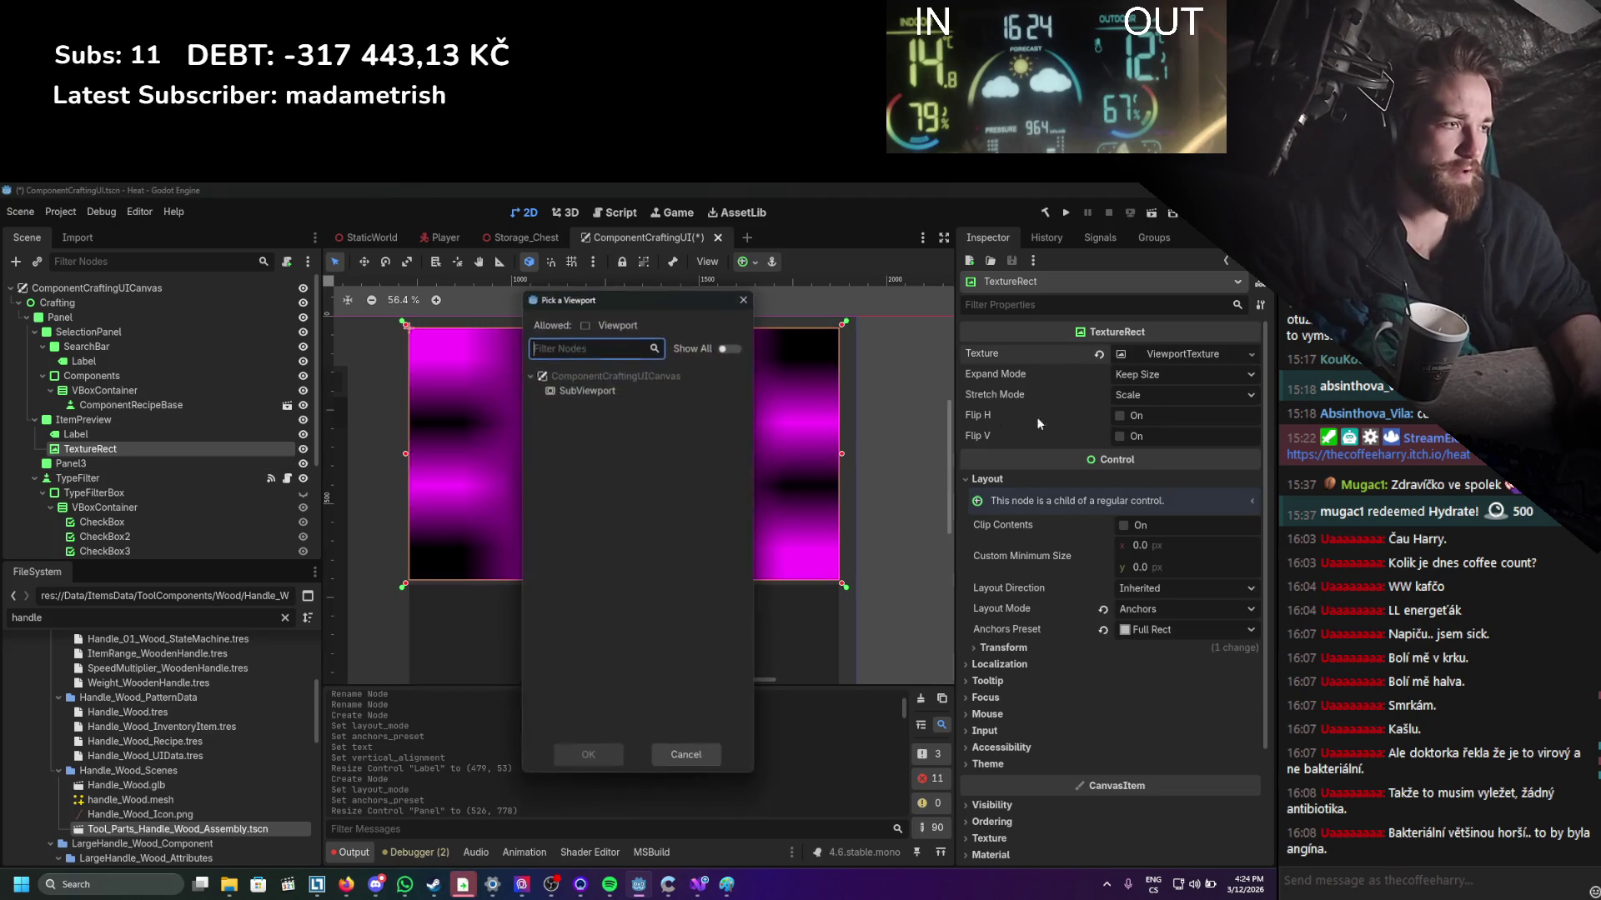
double_click(557, 390)
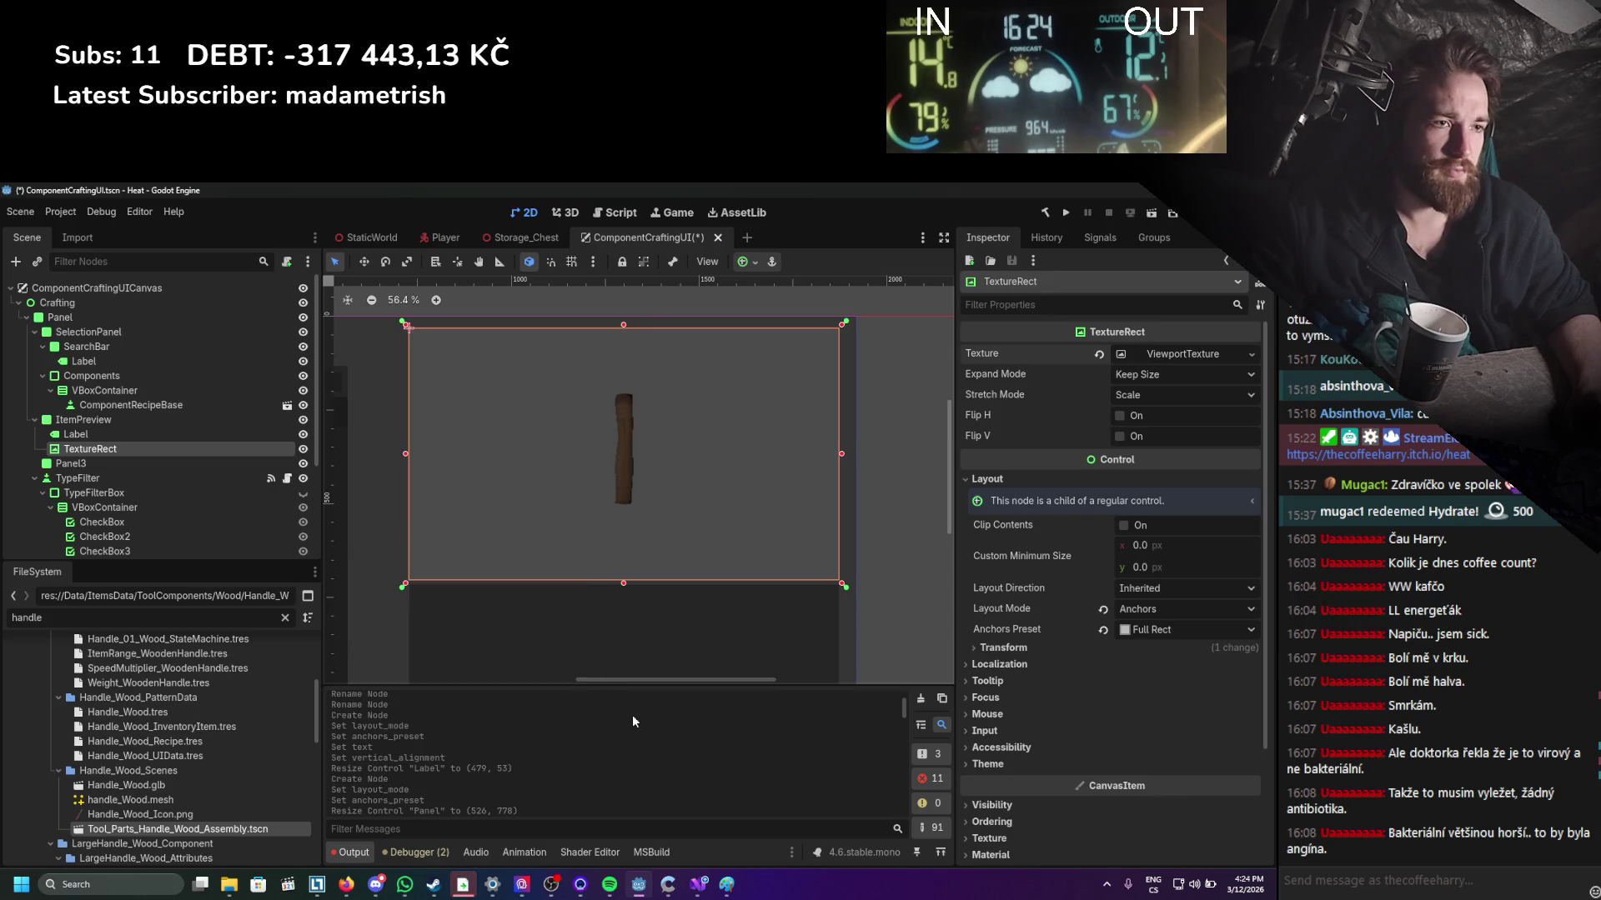
left_click(1153, 384)
left_click(1127, 446)
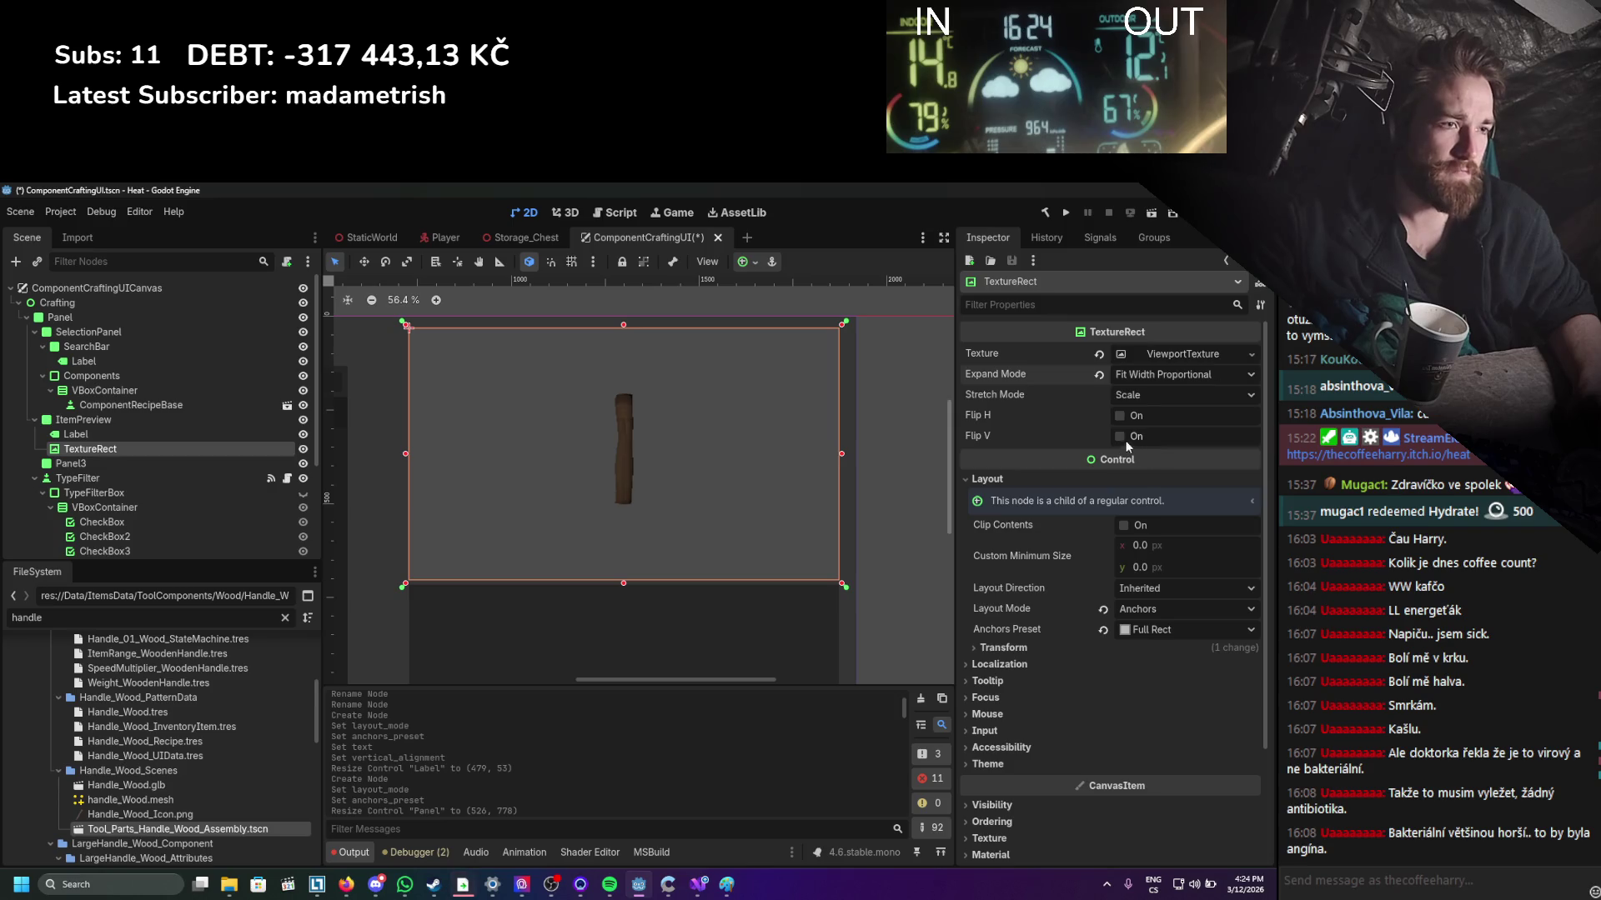
left_click(1142, 398)
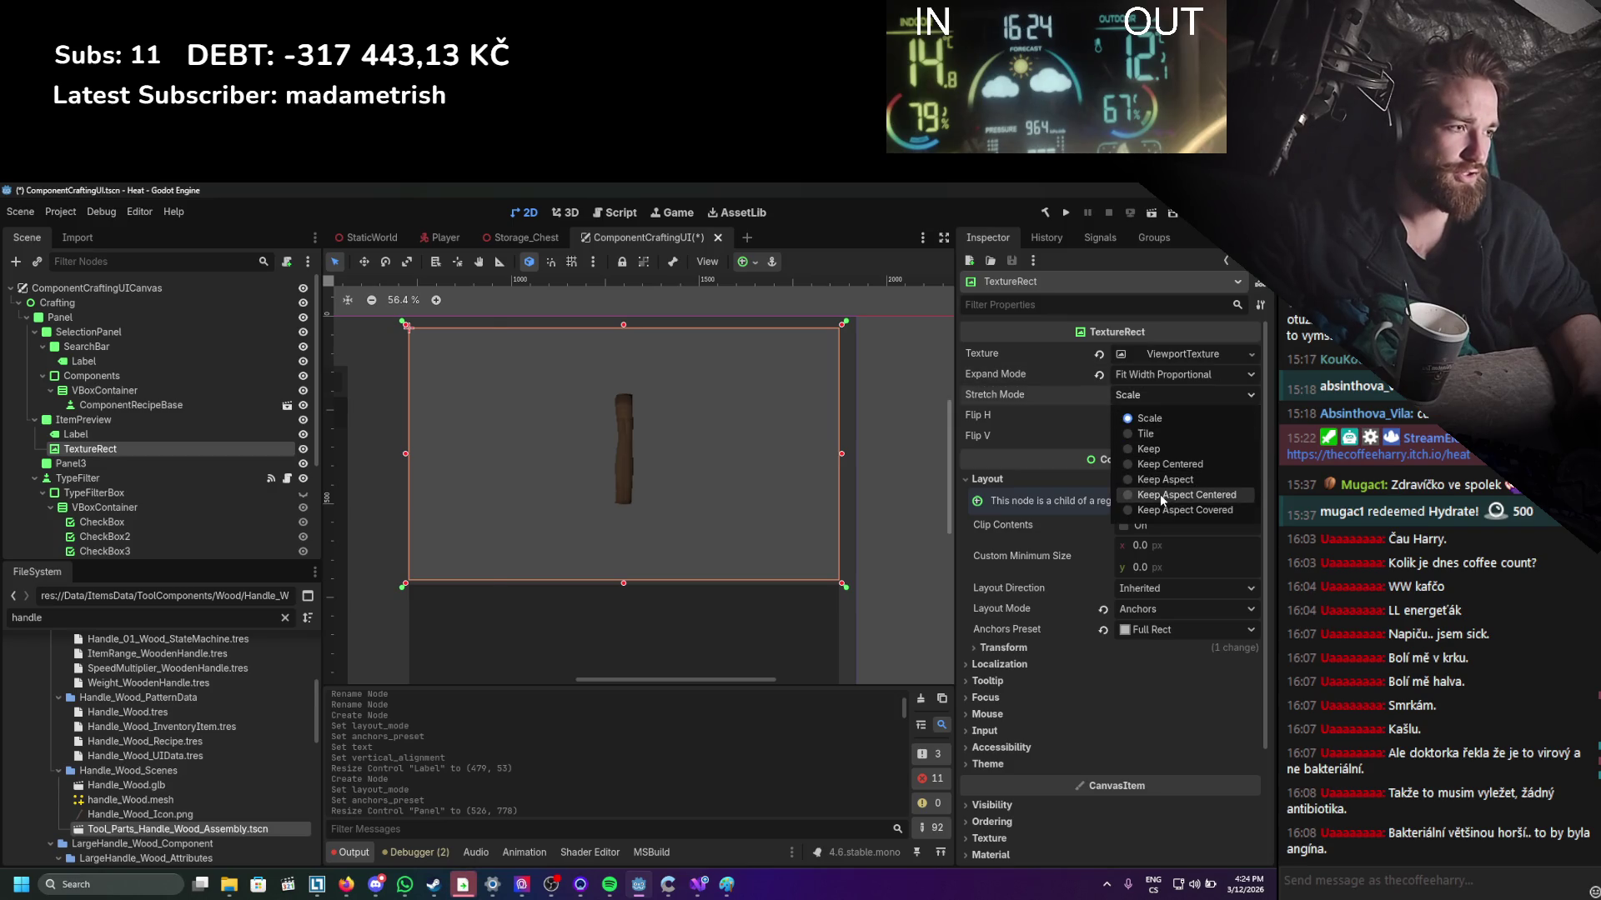
left_click(1159, 493)
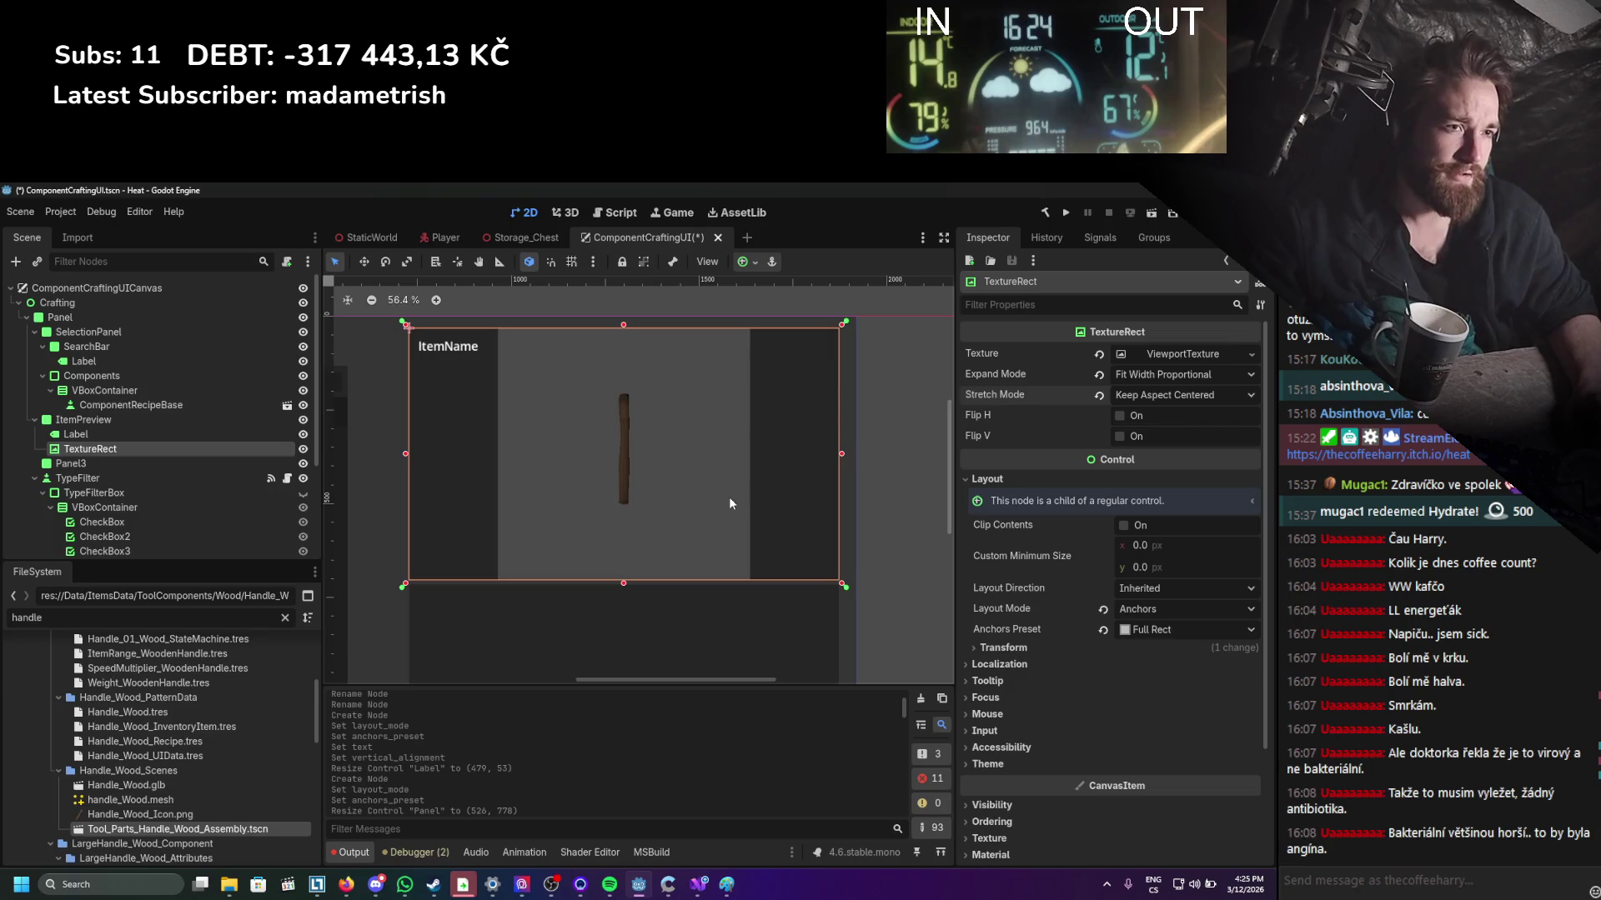
key("ctrl+s")
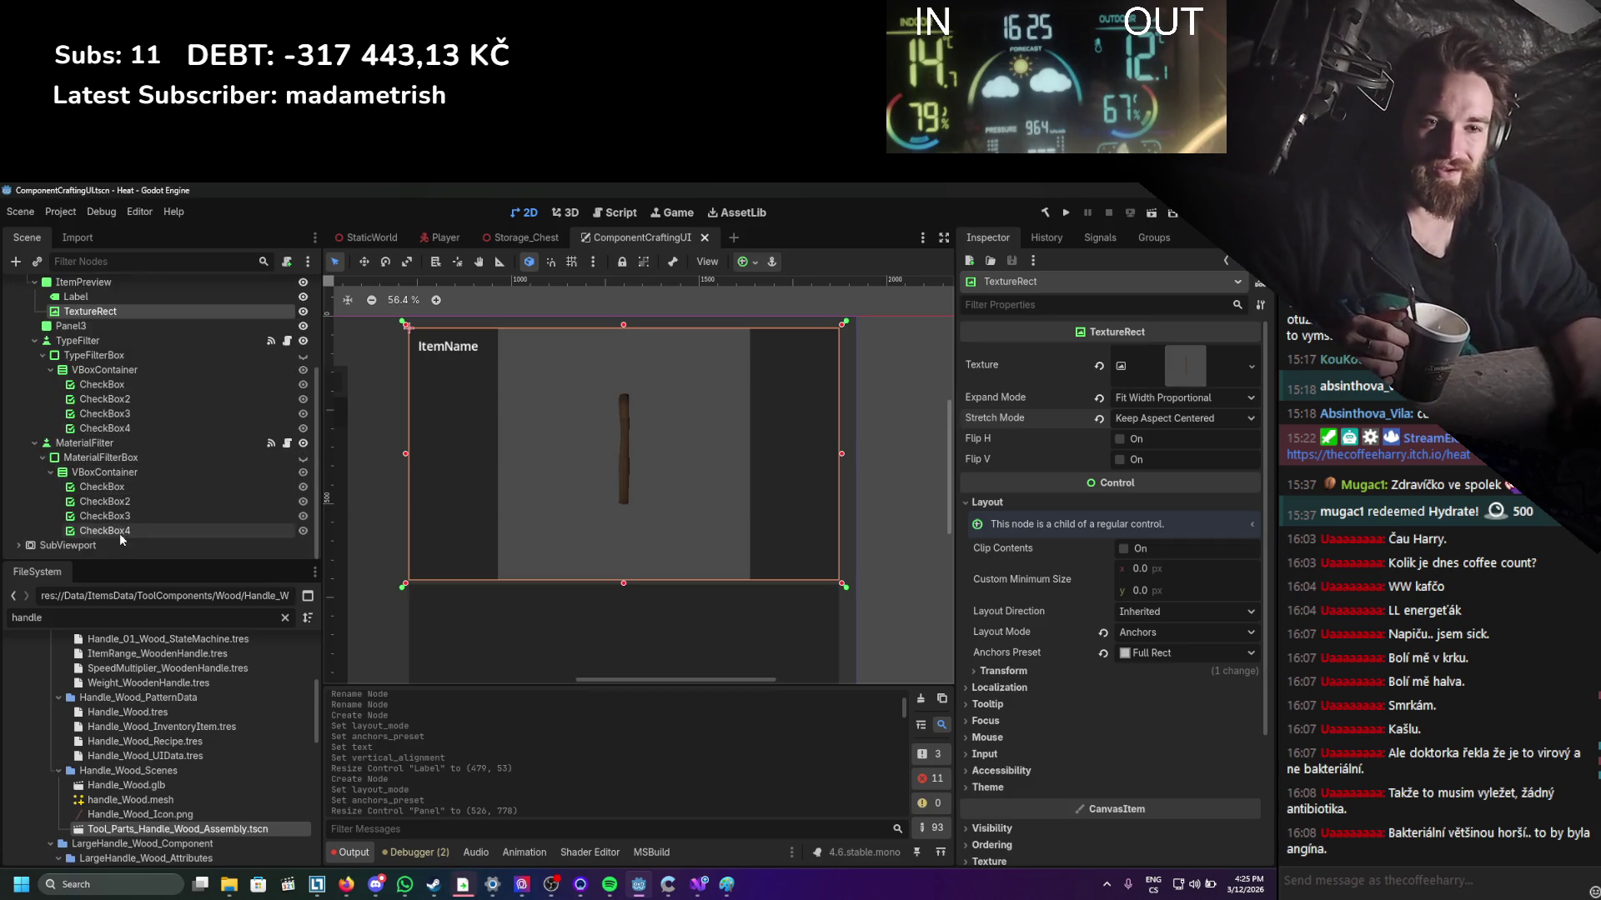
Give the SubViewport a transparent background and save the scene.
left_click(113, 546)
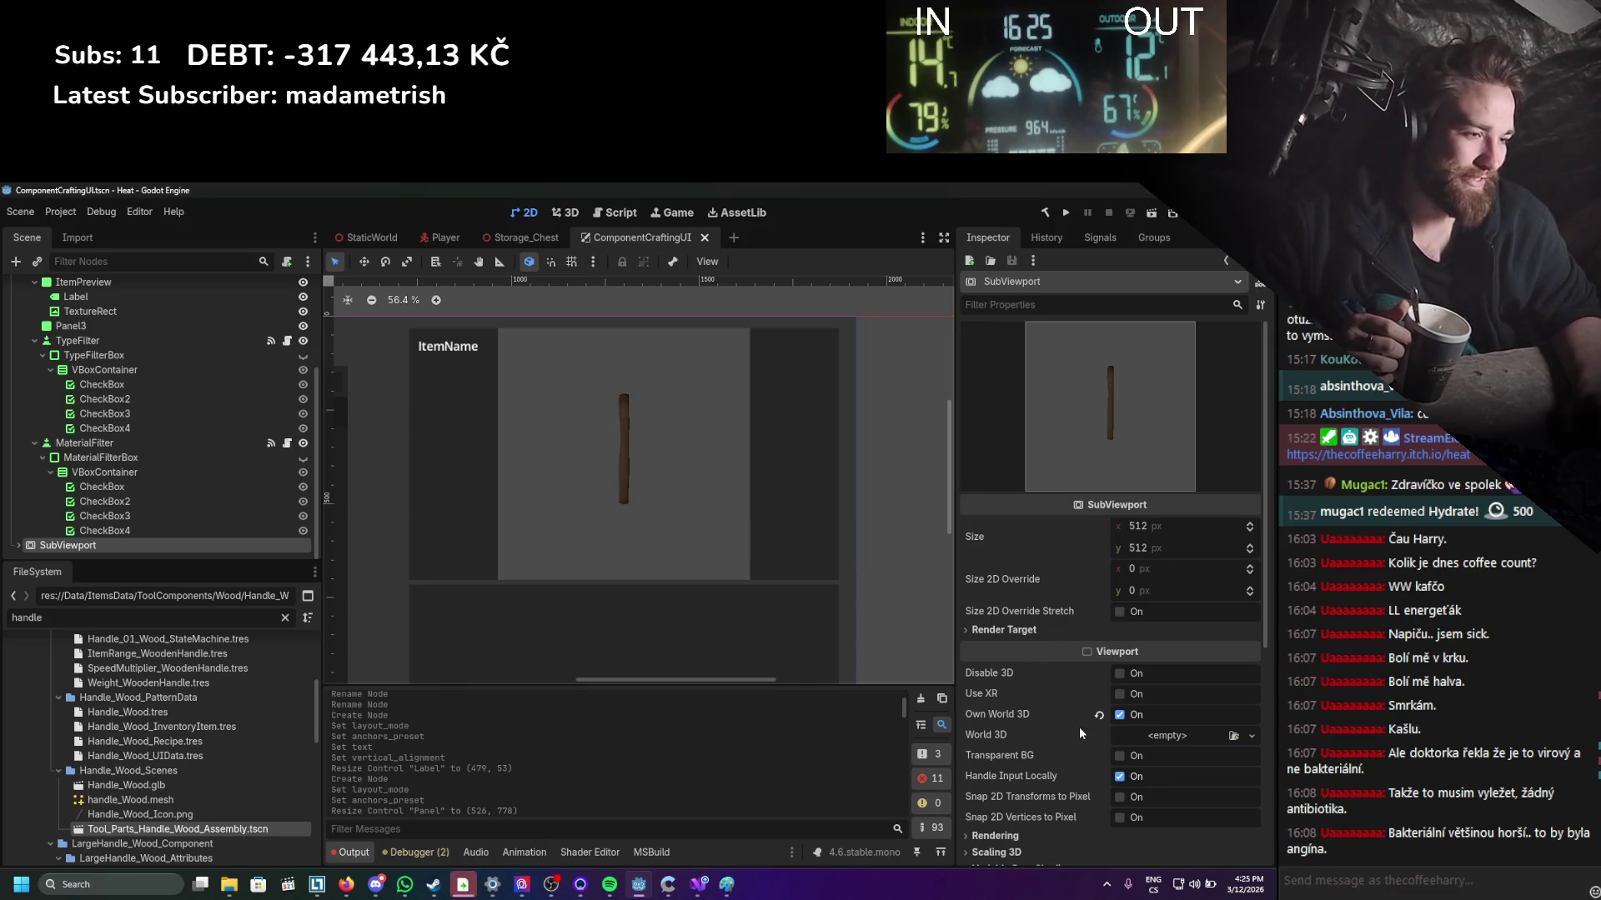
left_click(1119, 756)
key("ctrl+s")
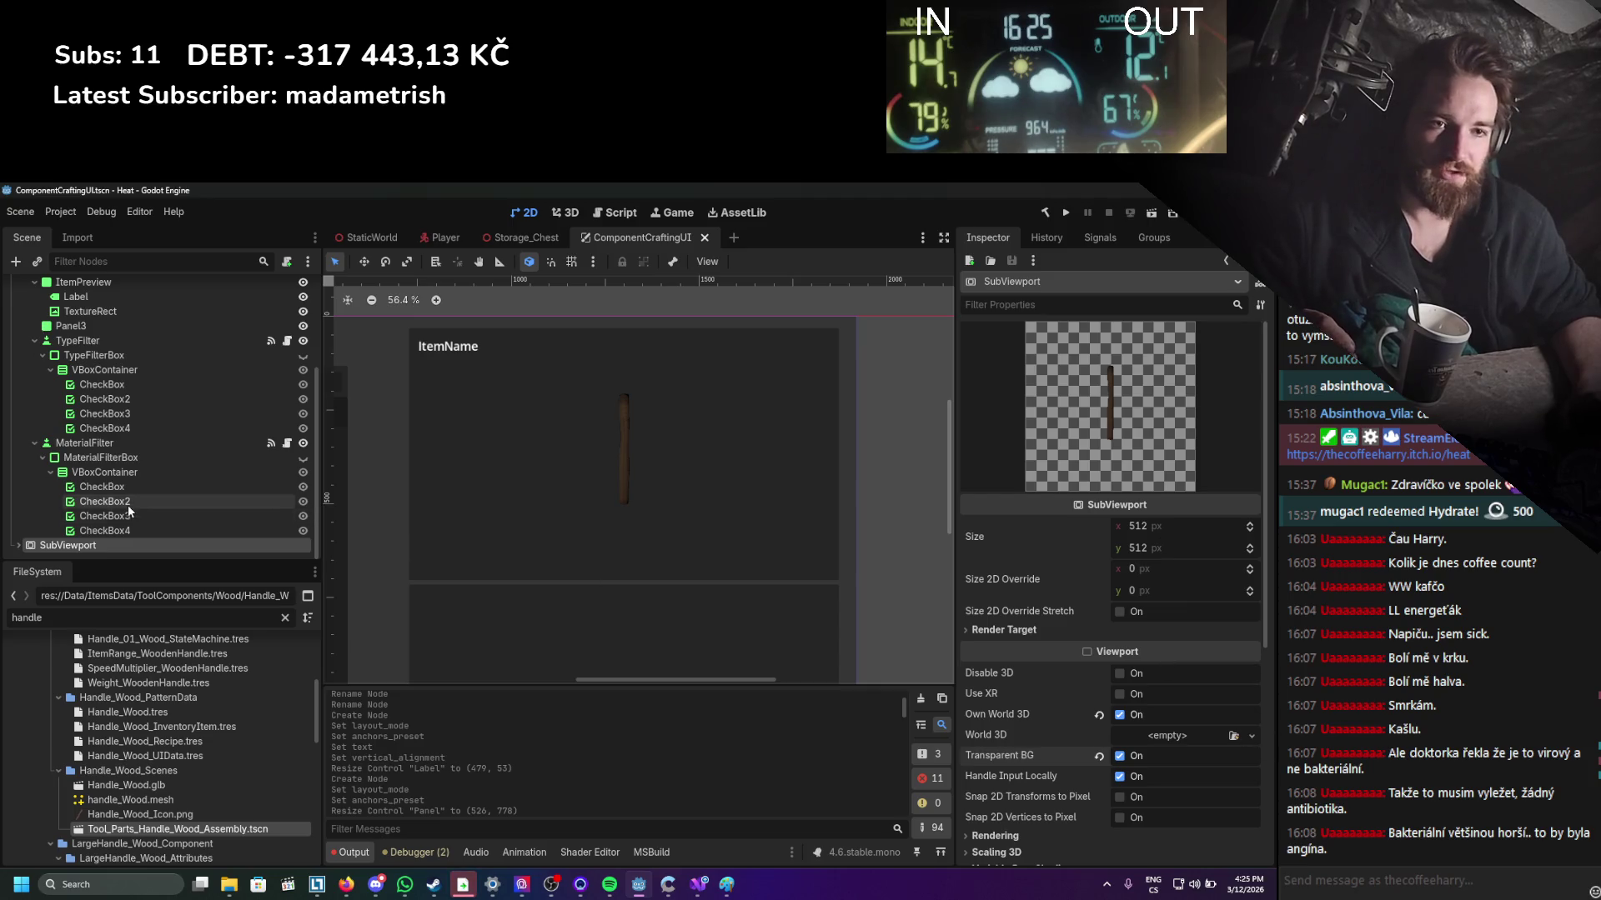
left_click(18, 545)
scroll(125, 458, "down", 3)
Raise the OmniLight3D energy and move it to x -0.855, z 1.255, then save.
left_click(76, 545)
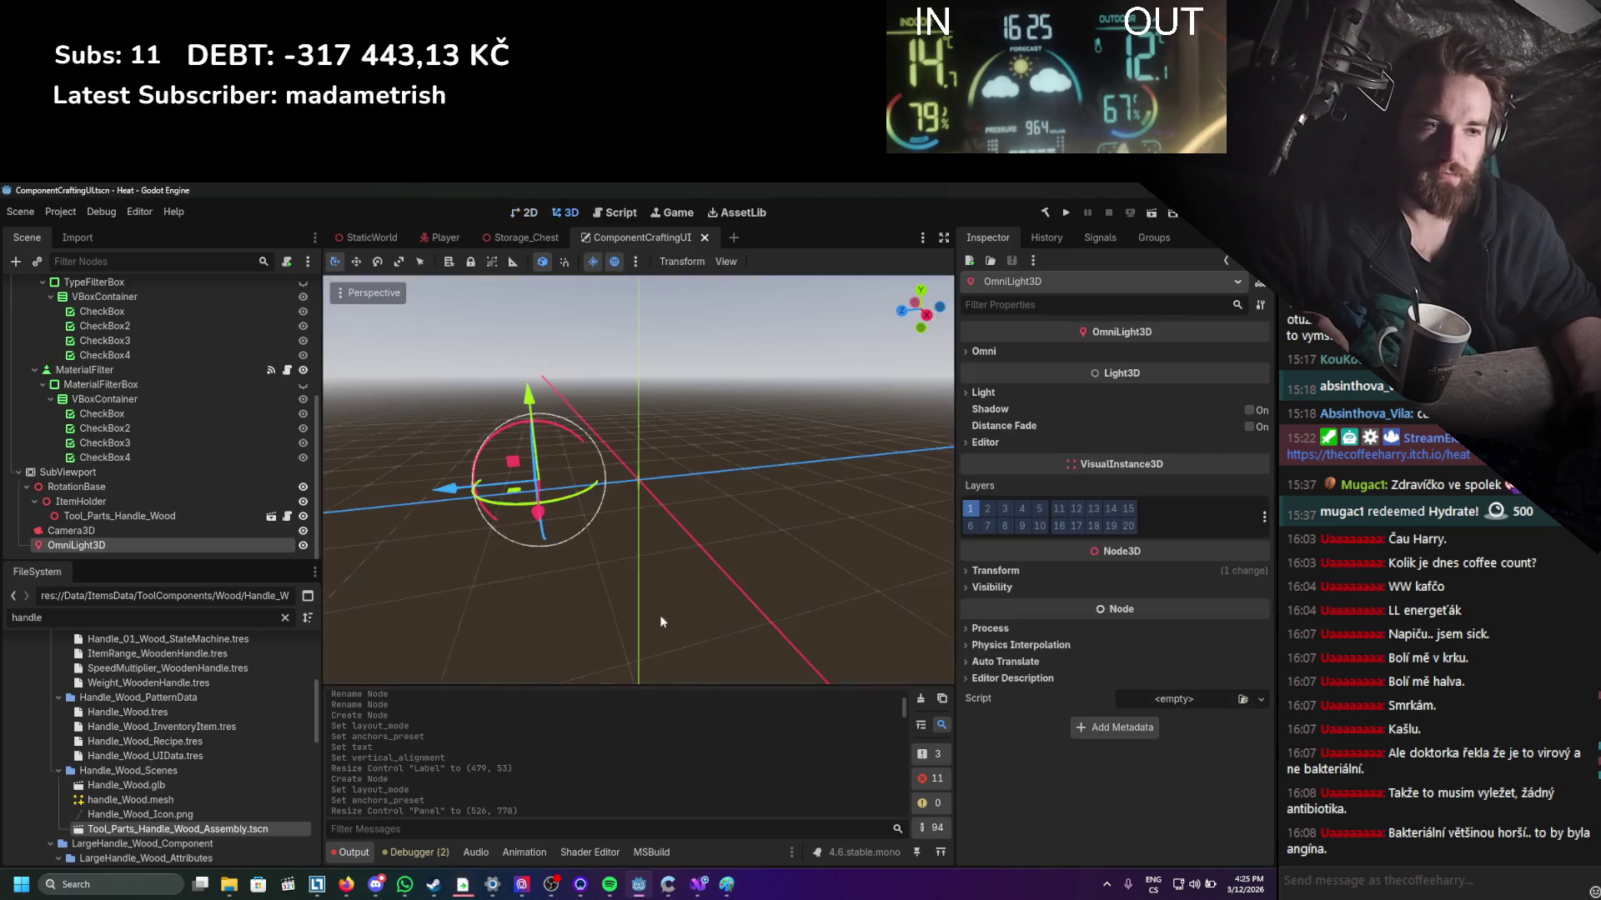
left_click(1025, 391)
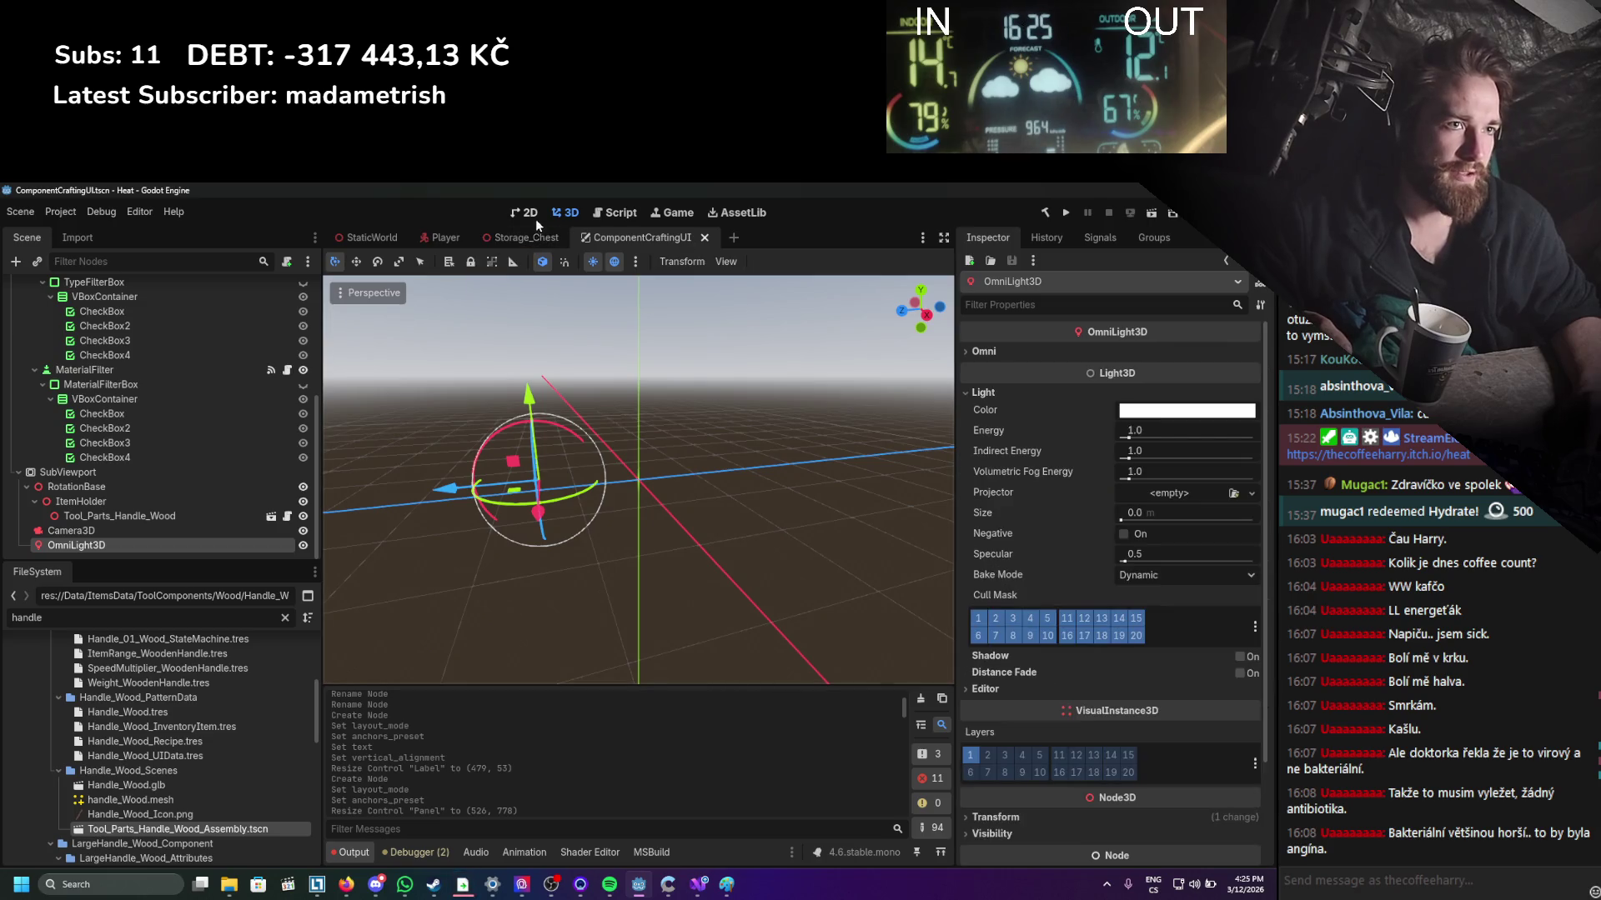
left_click(533, 215)
left_click_drag(1138, 435, 1146, 435)
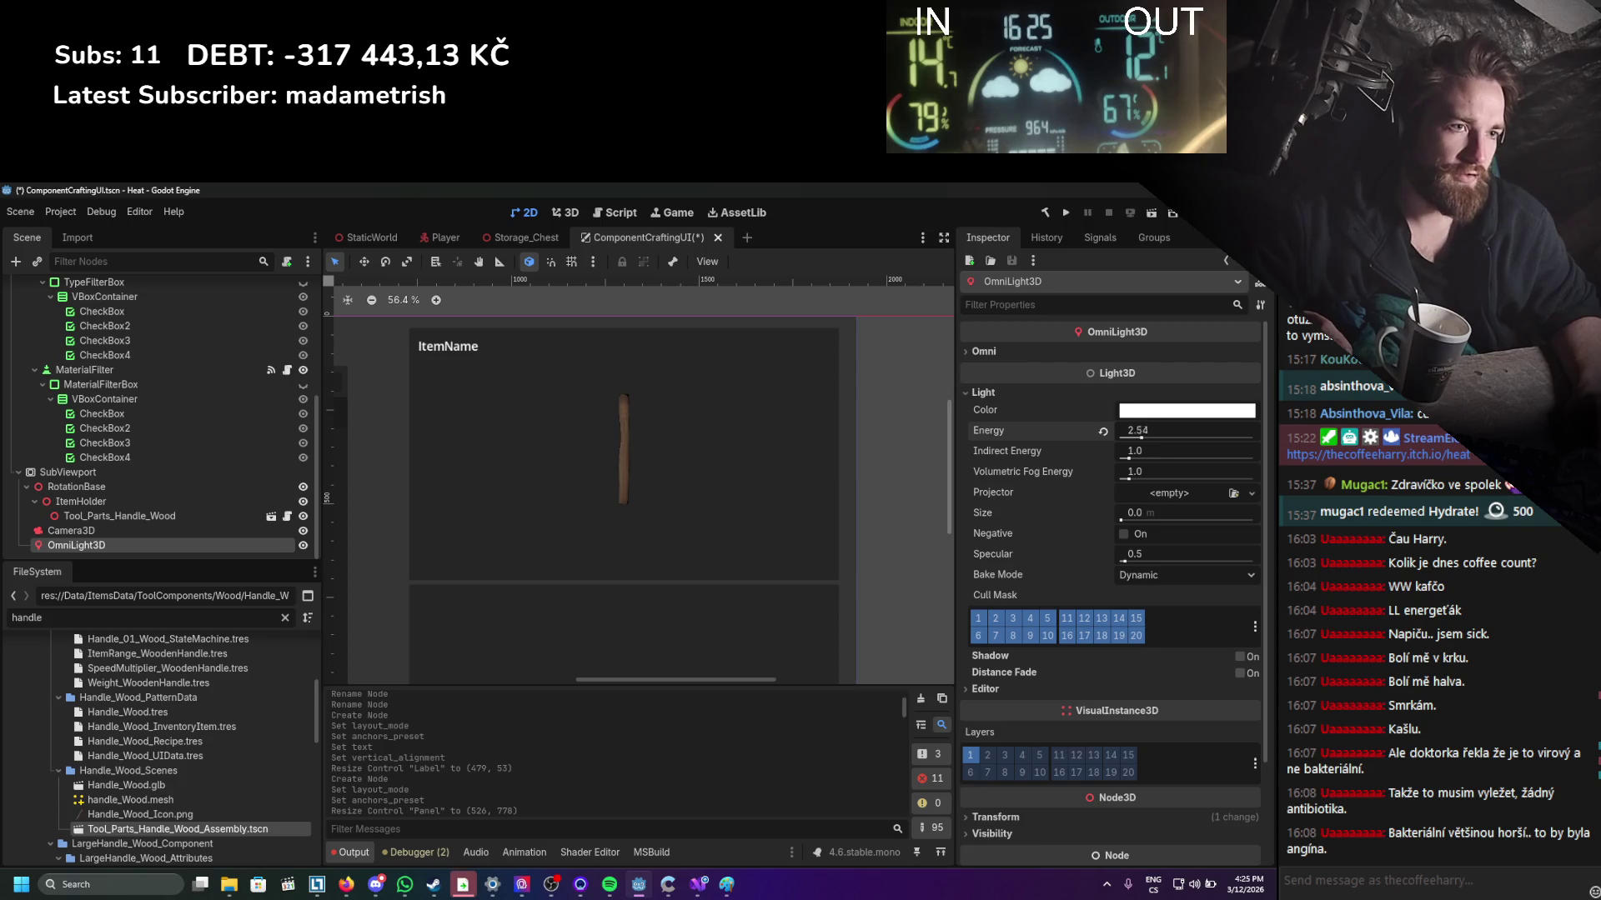
scroll(1192, 642, "down", 3)
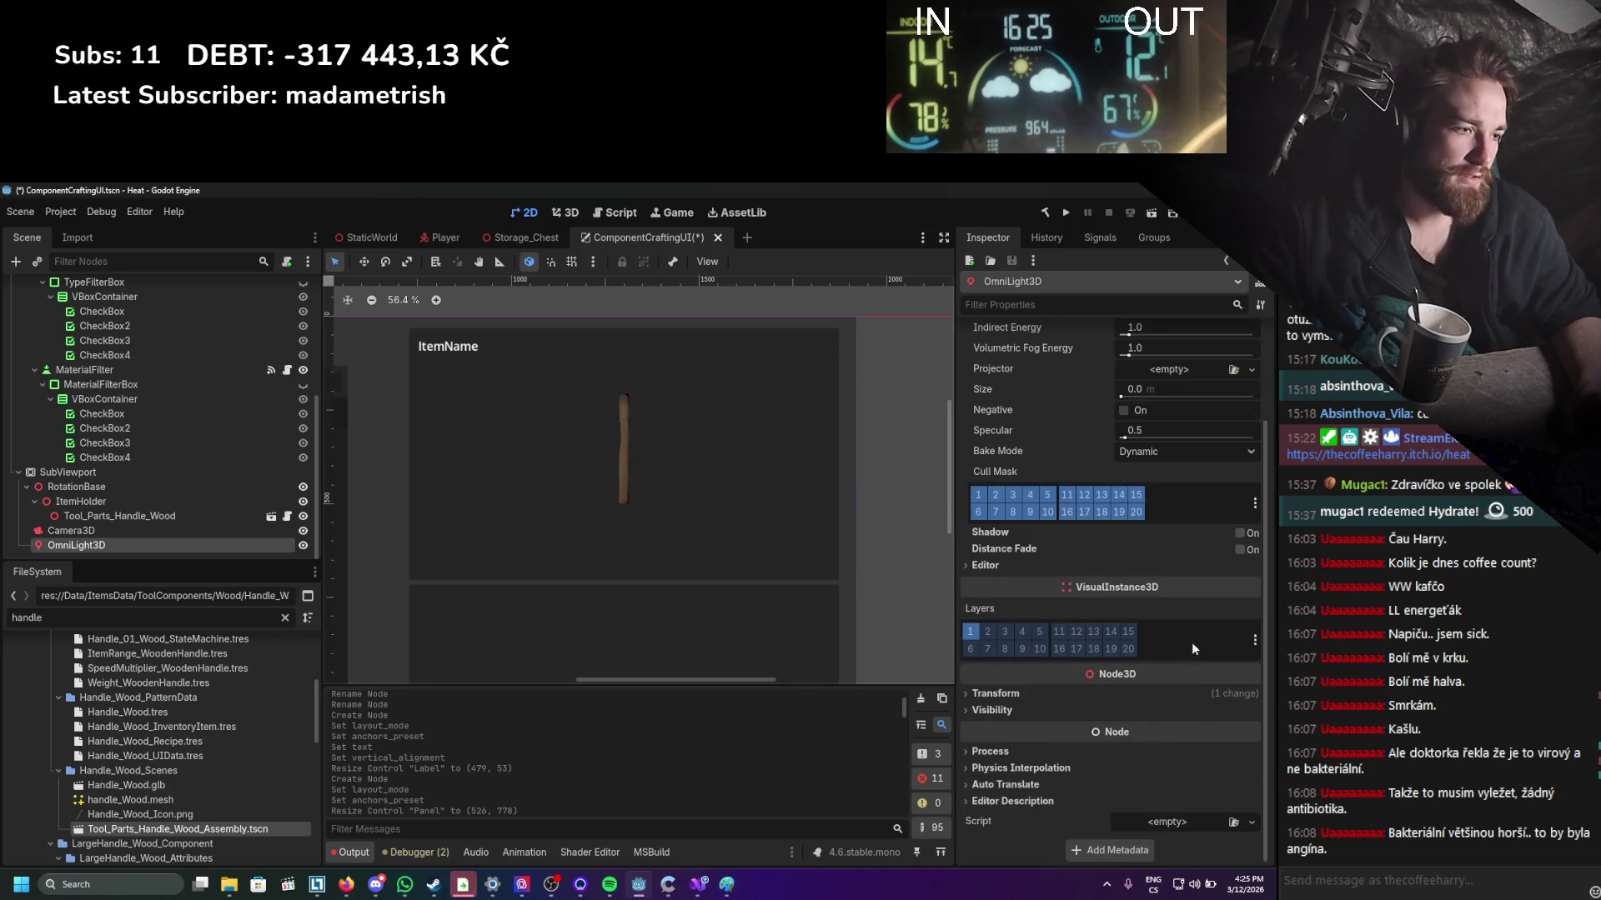
left_click(1013, 694)
left_click_drag(1127, 733, 1135, 733)
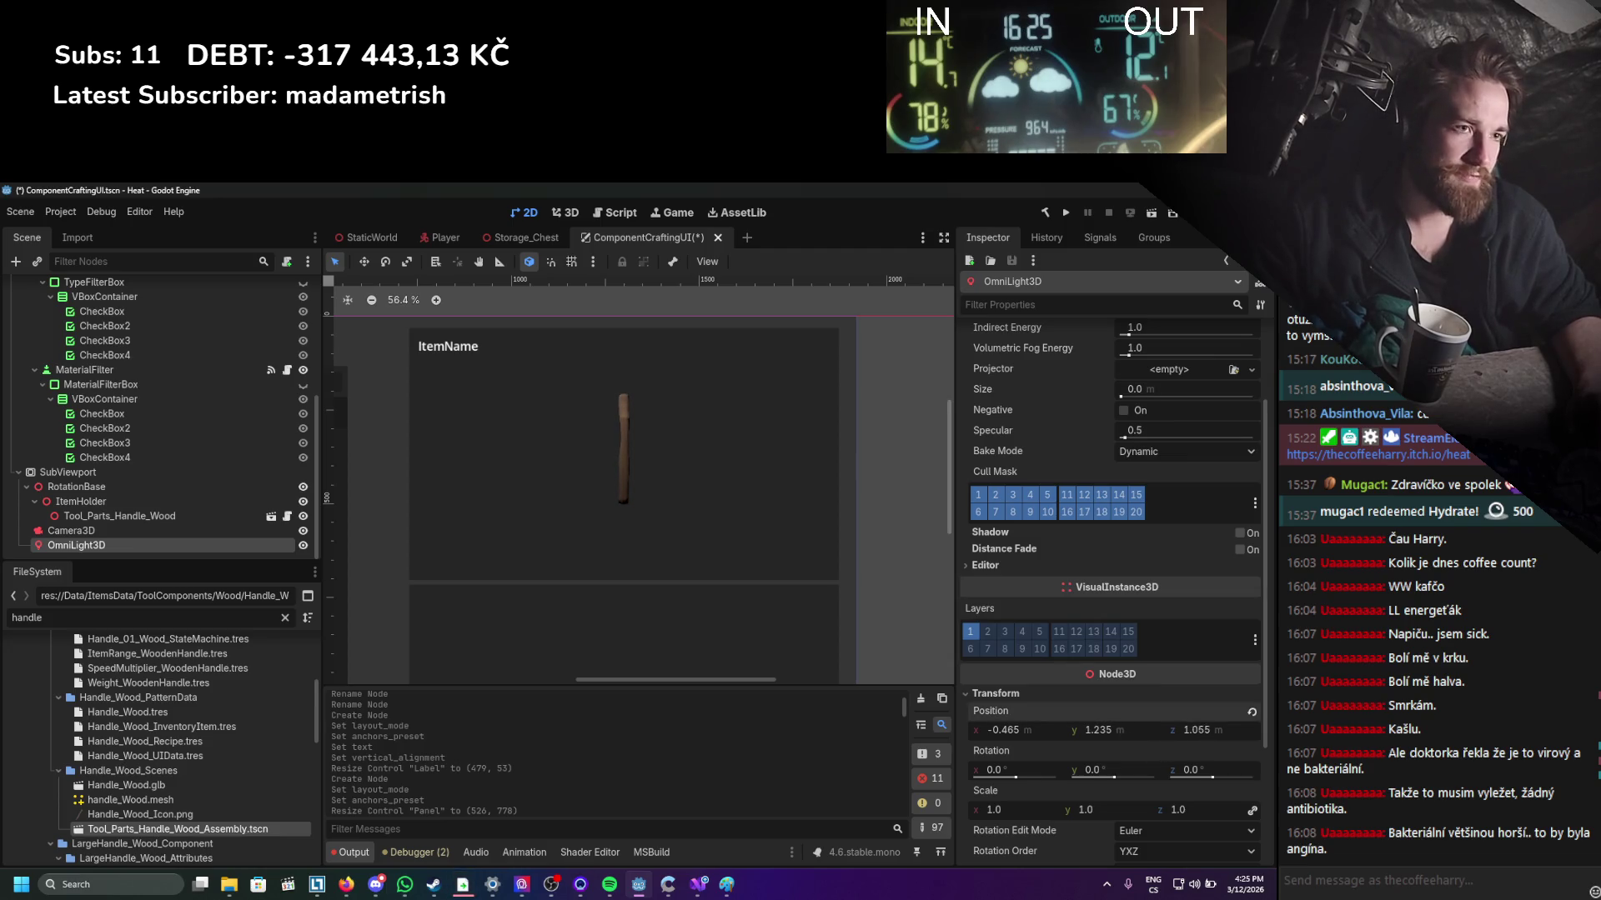
left_click_drag(1005, 731, 1017, 730)
key("ctrl+s")
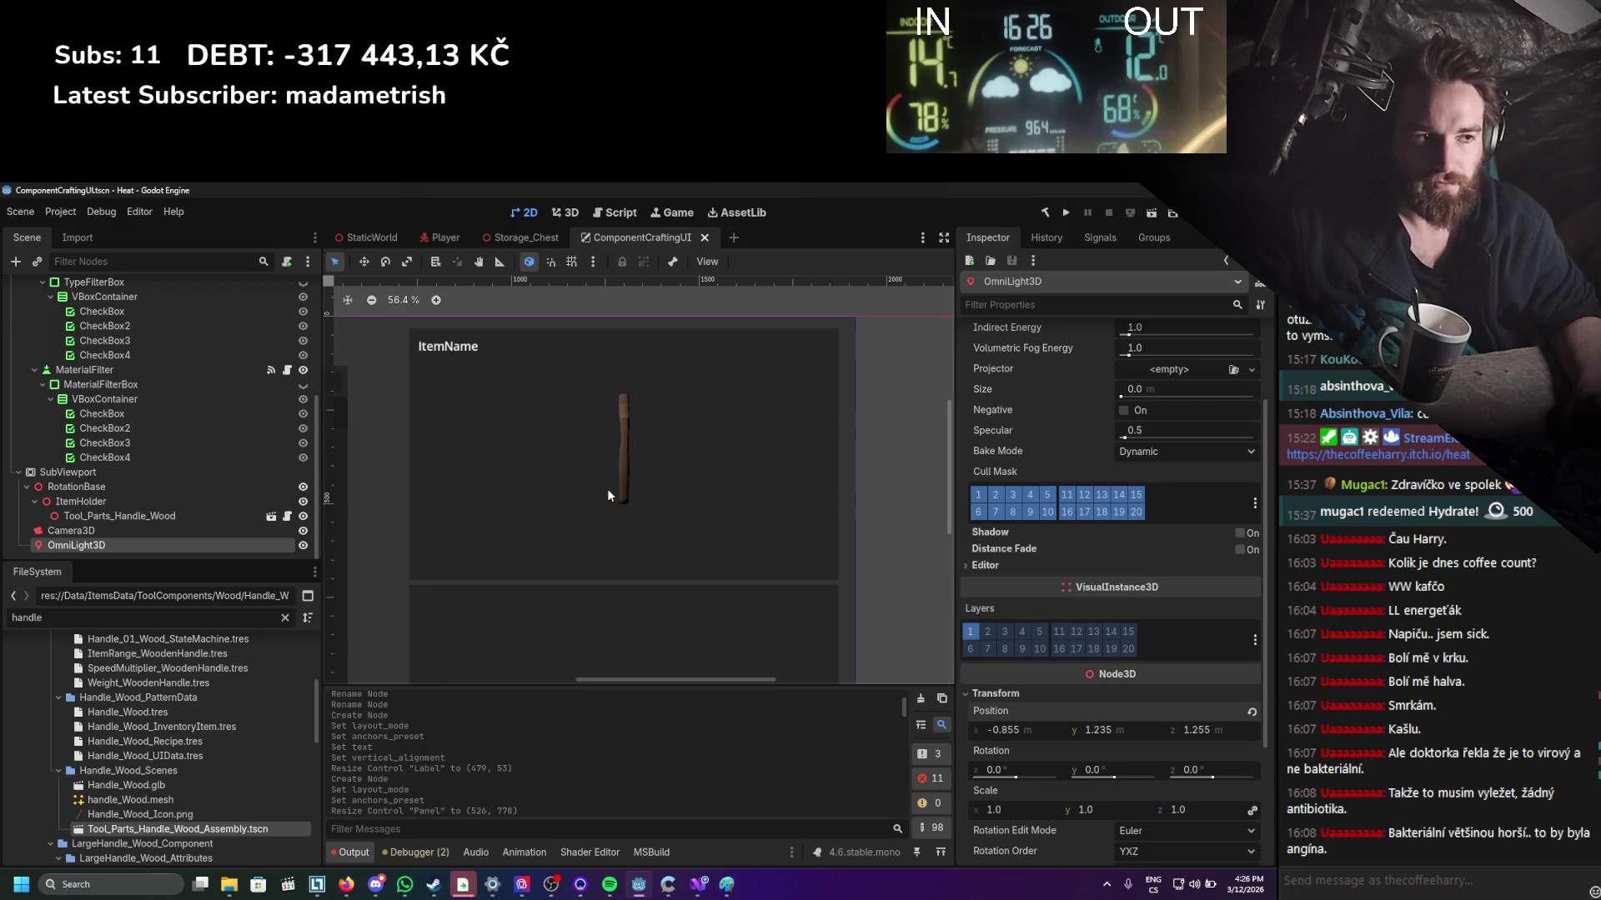
Reframe the 2D canvas and collapse the TypeFilter and MaterialFilter branches.
mouse_move(608, 495)
left_mouse_down()
mouse_move(672, 439)
mouse_move(645, 503)
mouse_move(665, 471)
left_mouse_up()
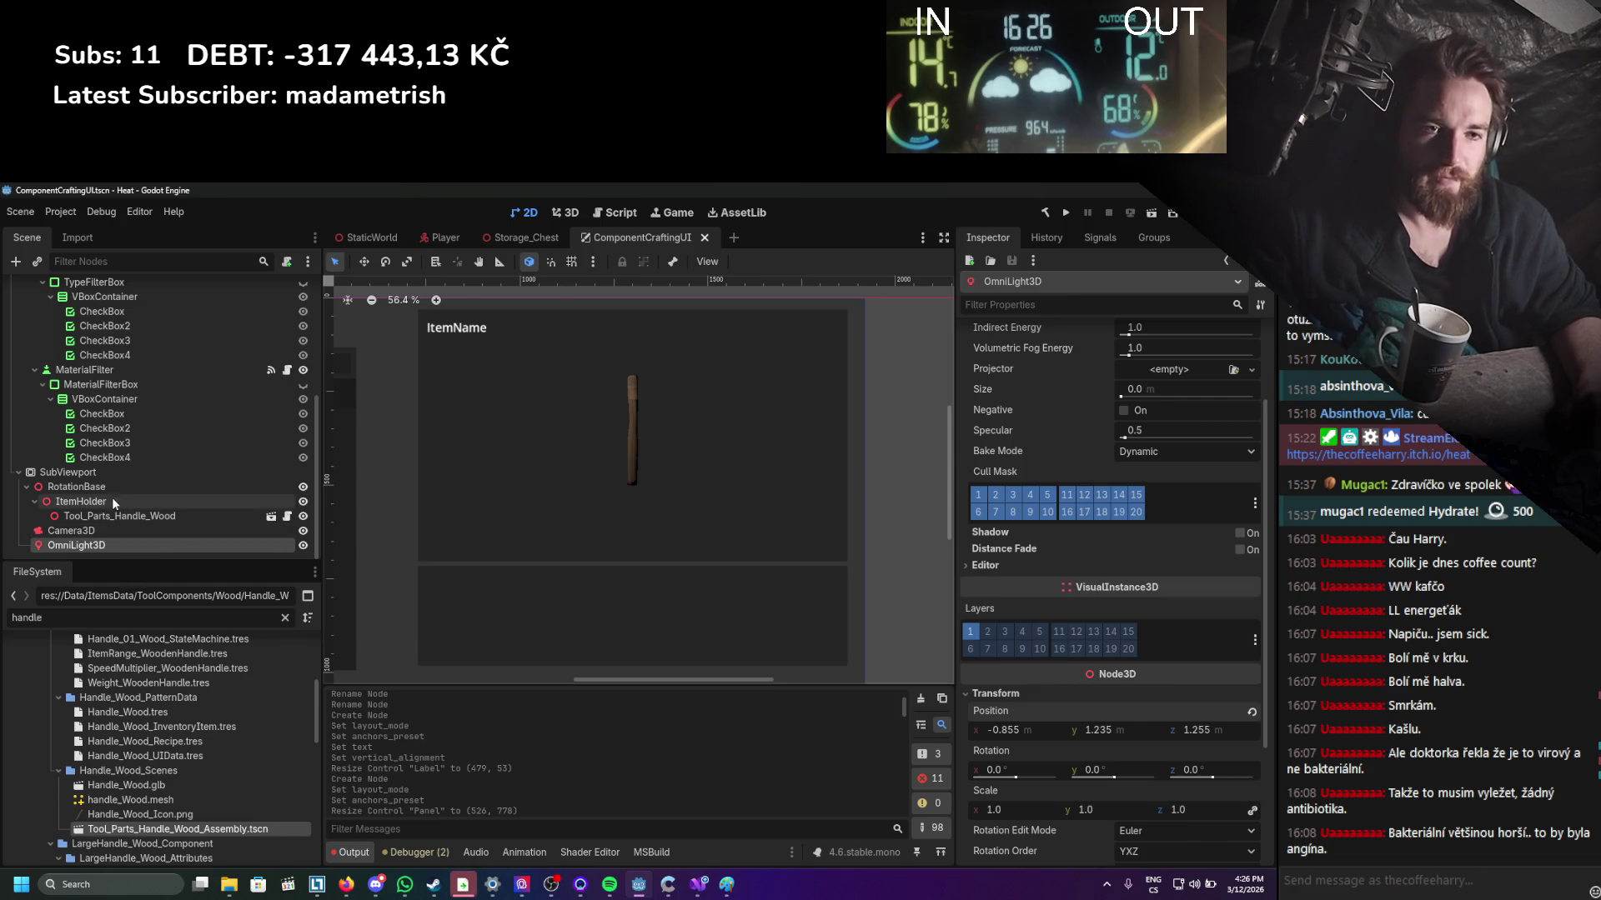
scroll(100, 500, "up", 3)
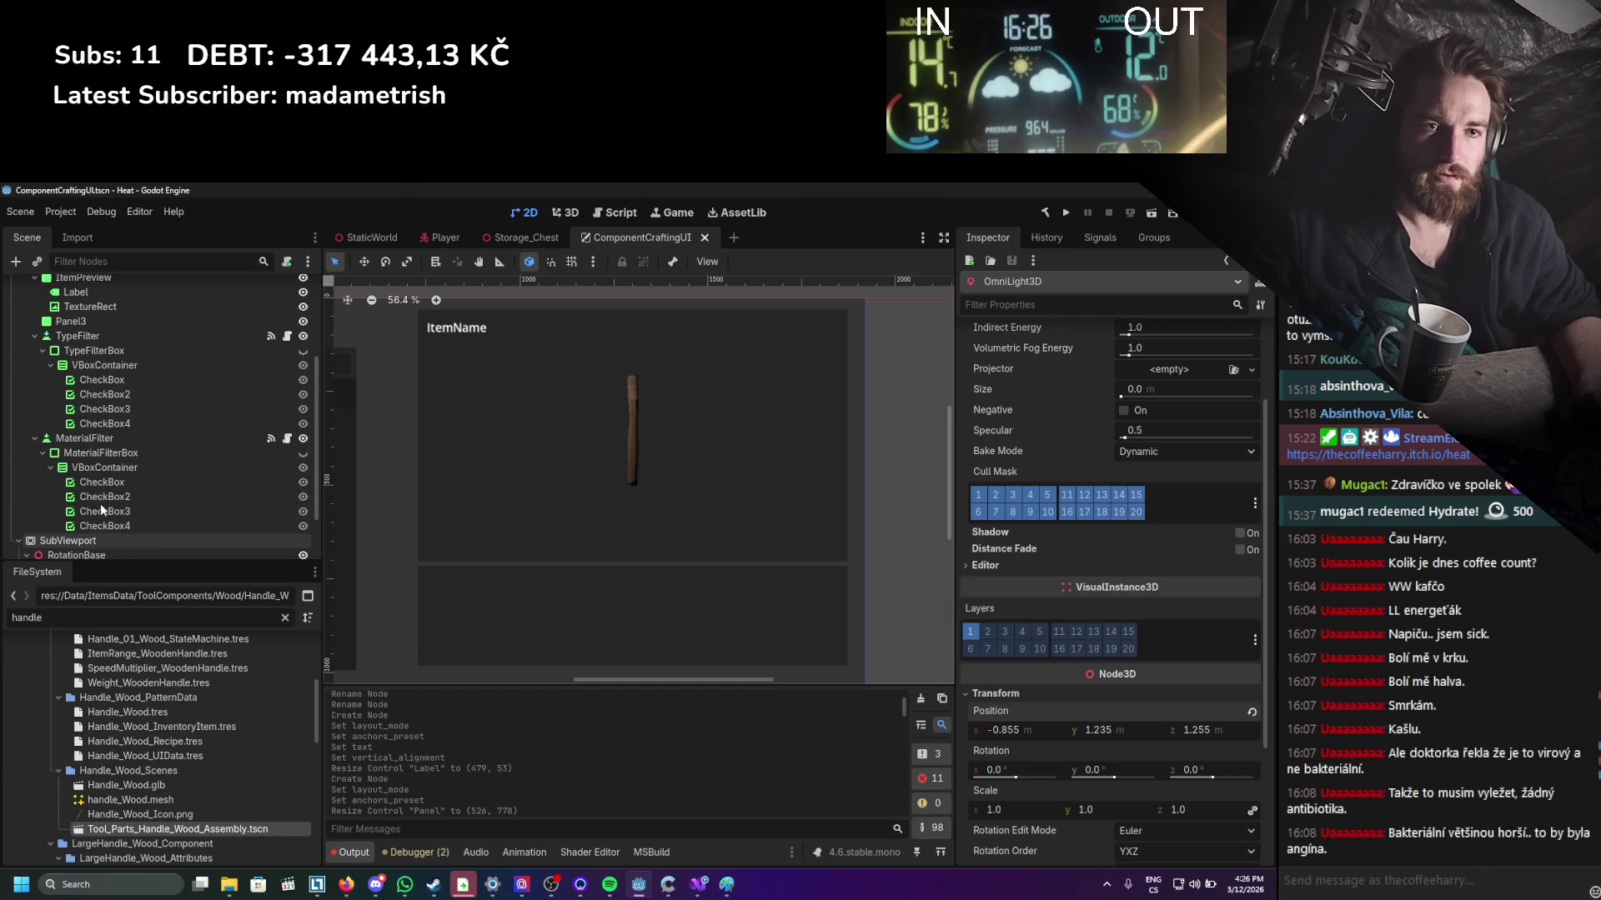
scroll(106, 430, "up", 2)
left_click(34, 438)
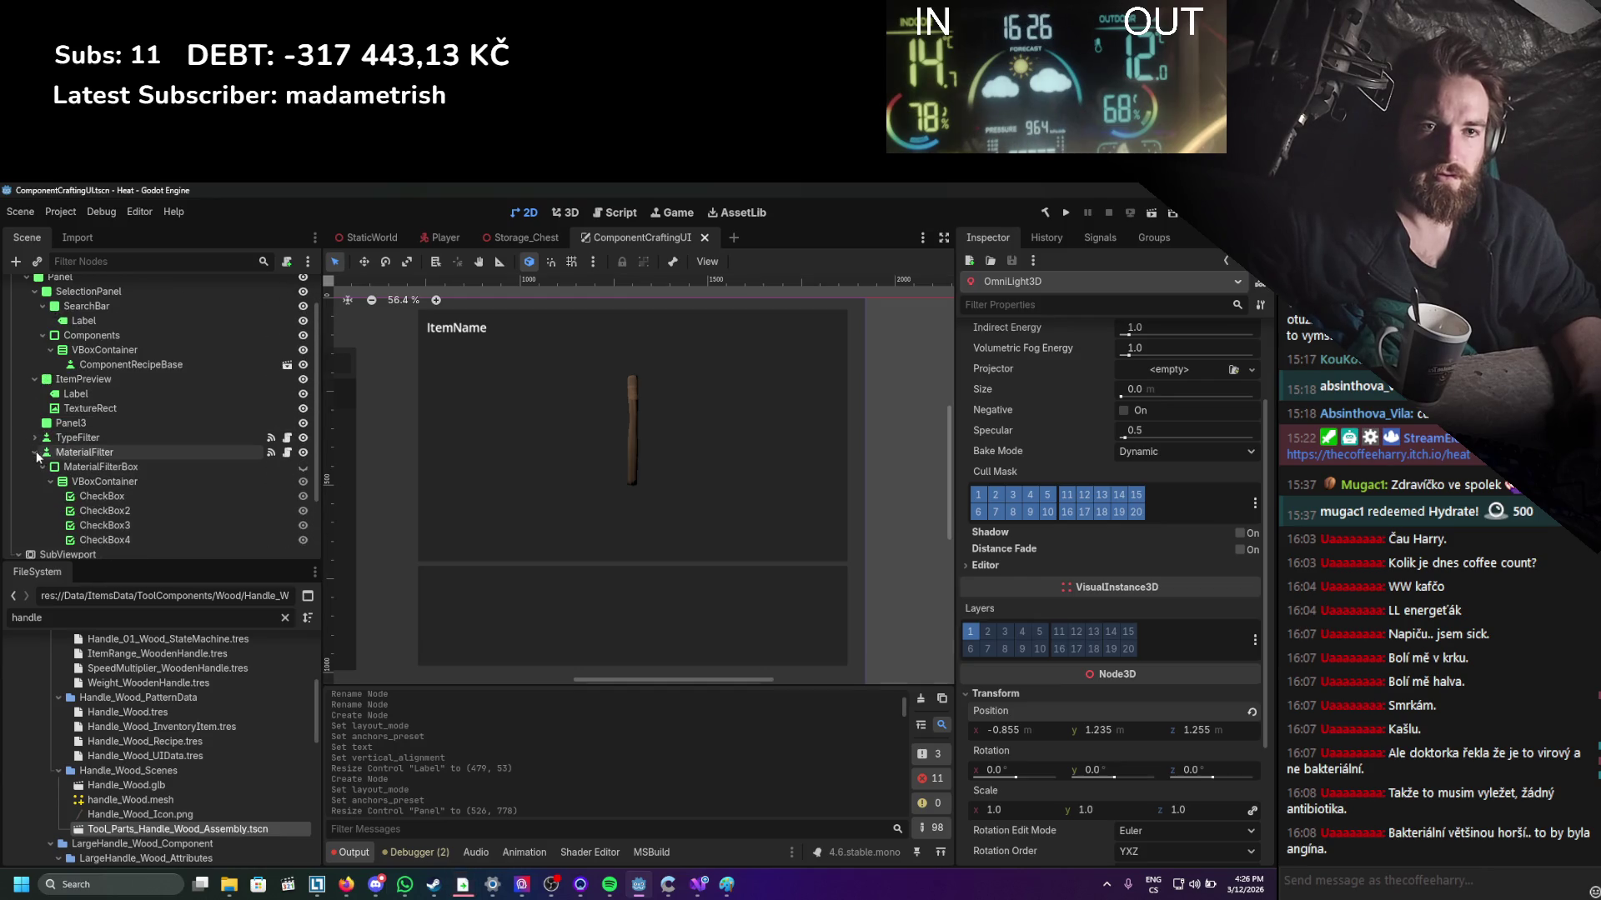
left_click(34, 452)
left_click(88, 388)
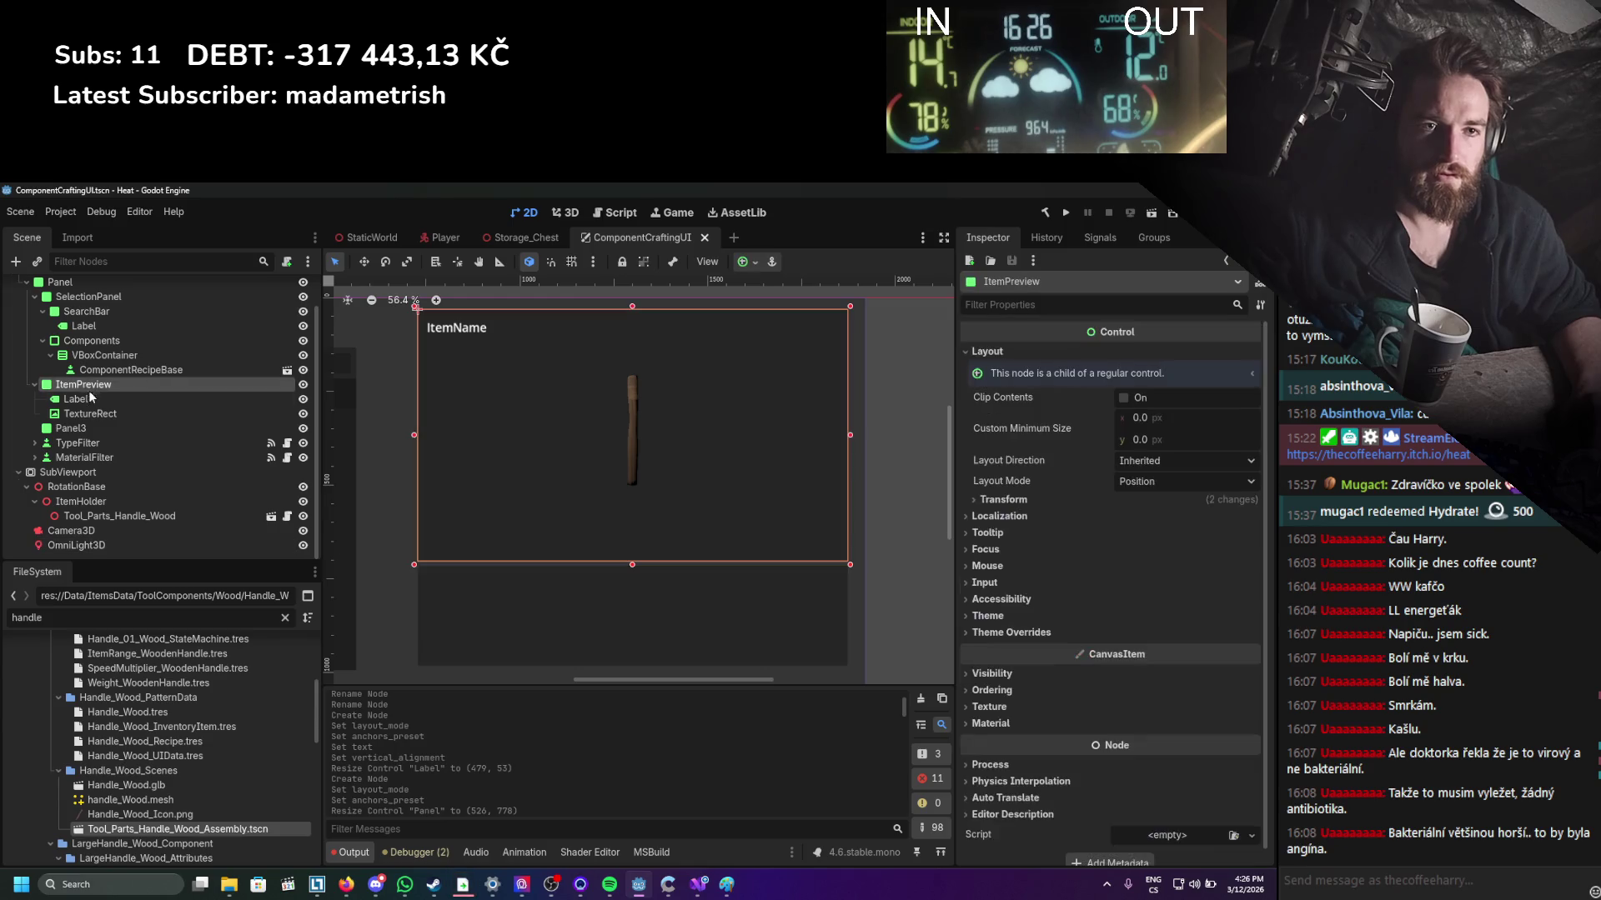
Narrow the TextureRect and add a Panel under ItemPreview shaped into a right-side column.
left_click(90, 415)
mouse_move(850, 436)
left_mouse_down()
mouse_move(724, 441)
mouse_move(737, 447)
mouse_move(724, 454)
left_mouse_up()
left_click(73, 387)
right_click(74, 390)
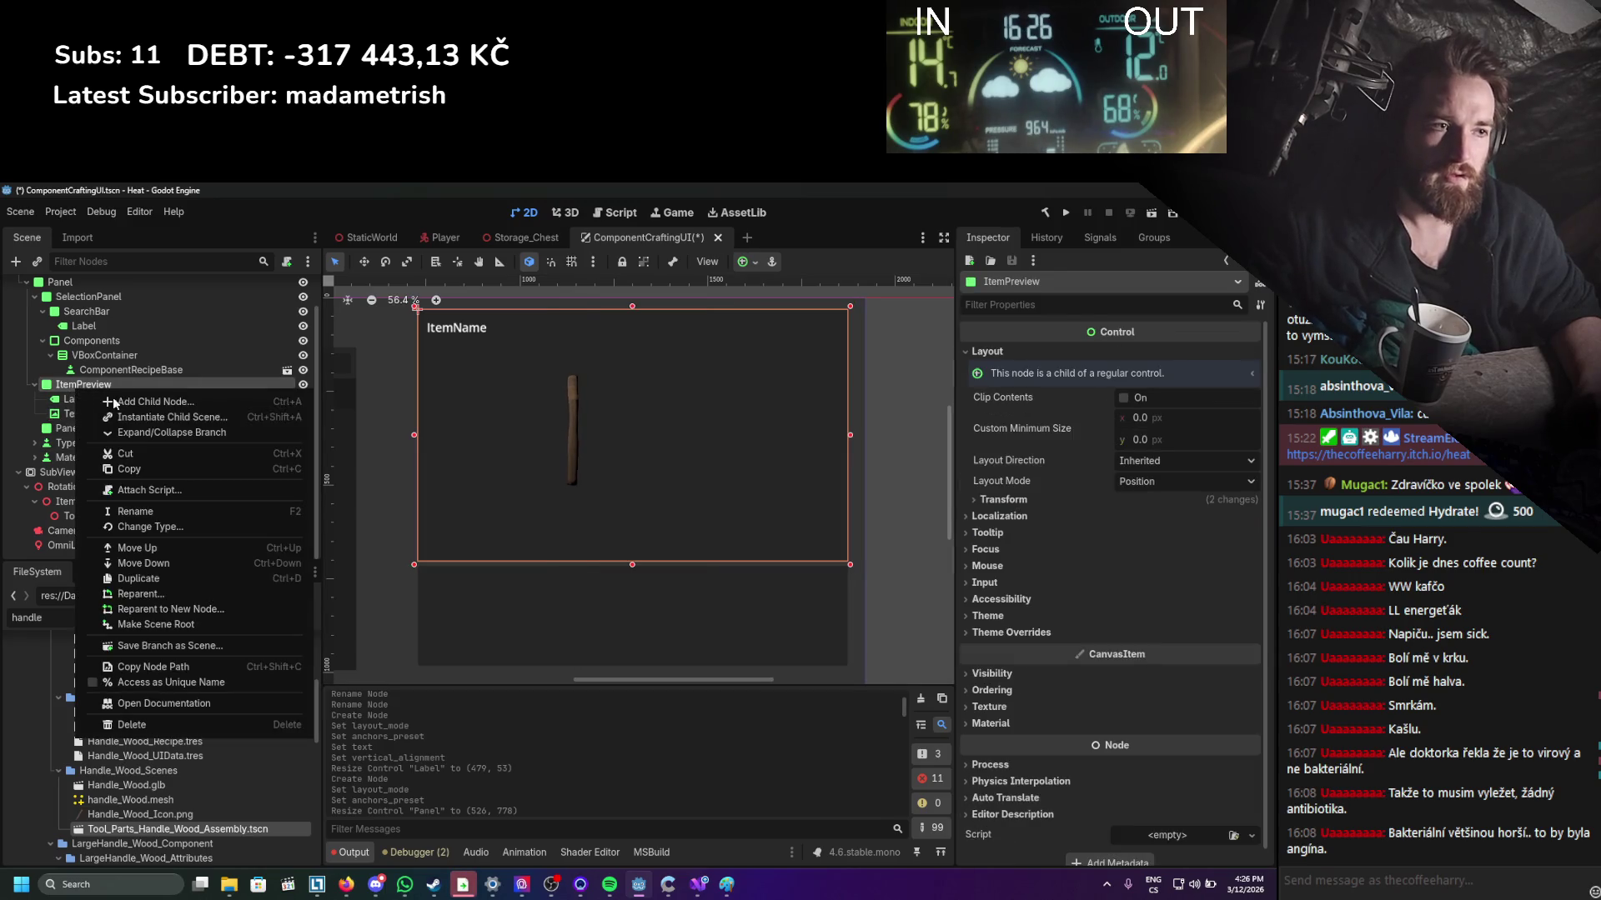
left_click(130, 404)
type("panel")
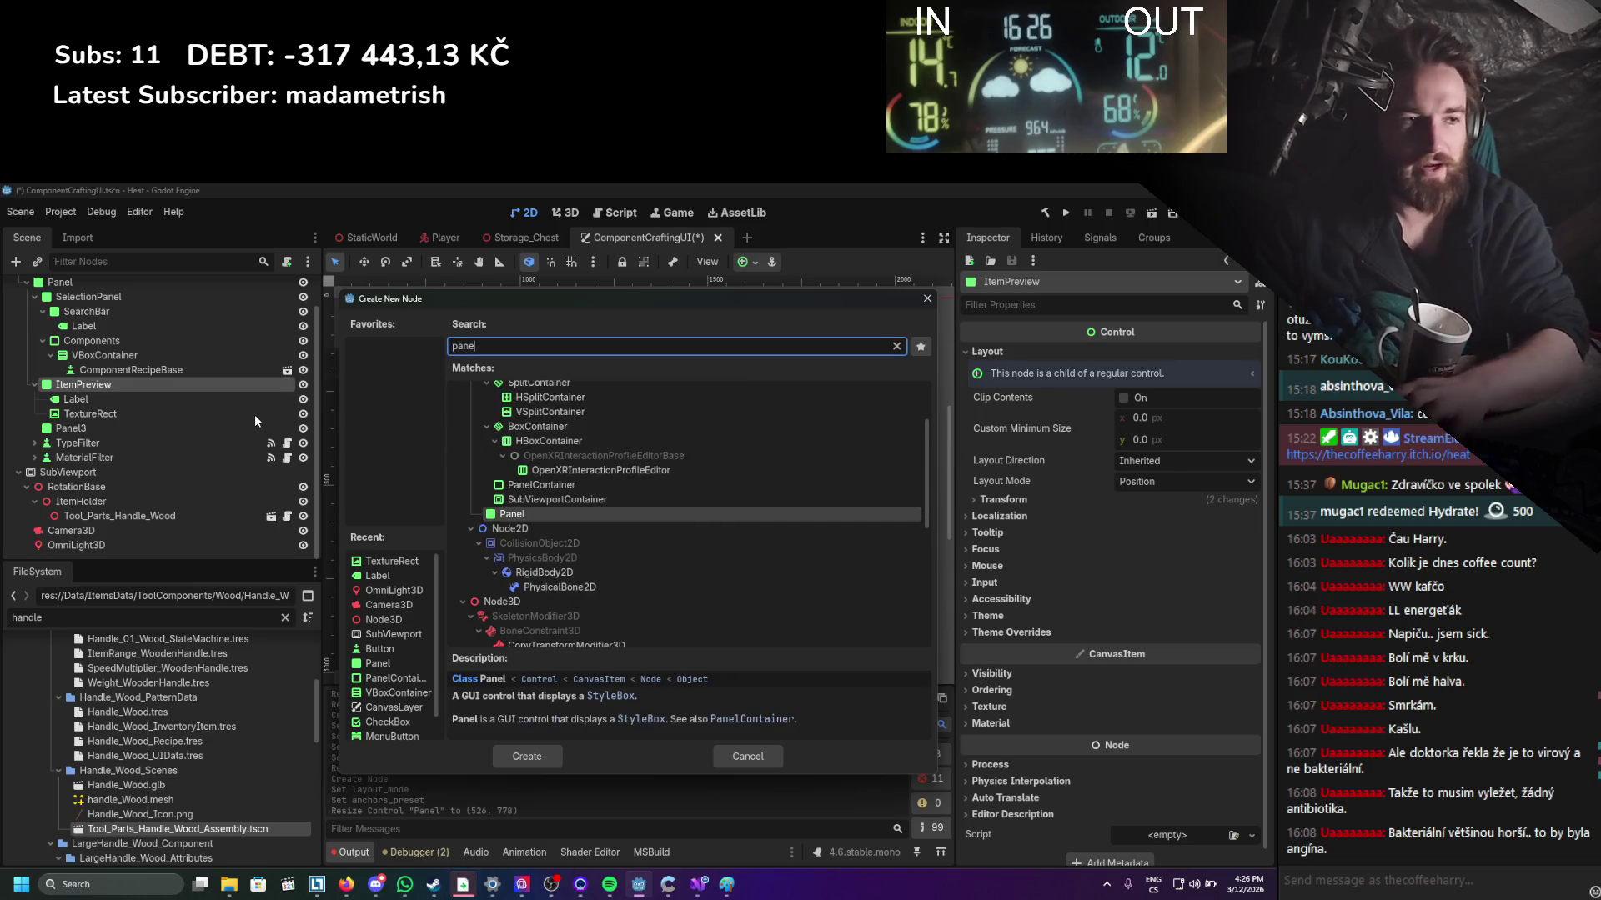
key("Return")
mouse_move(436, 327)
left_mouse_down()
mouse_move(834, 504)
mouse_move(852, 564)
left_mouse_up()
left_click_drag(428, 439, 721, 438)
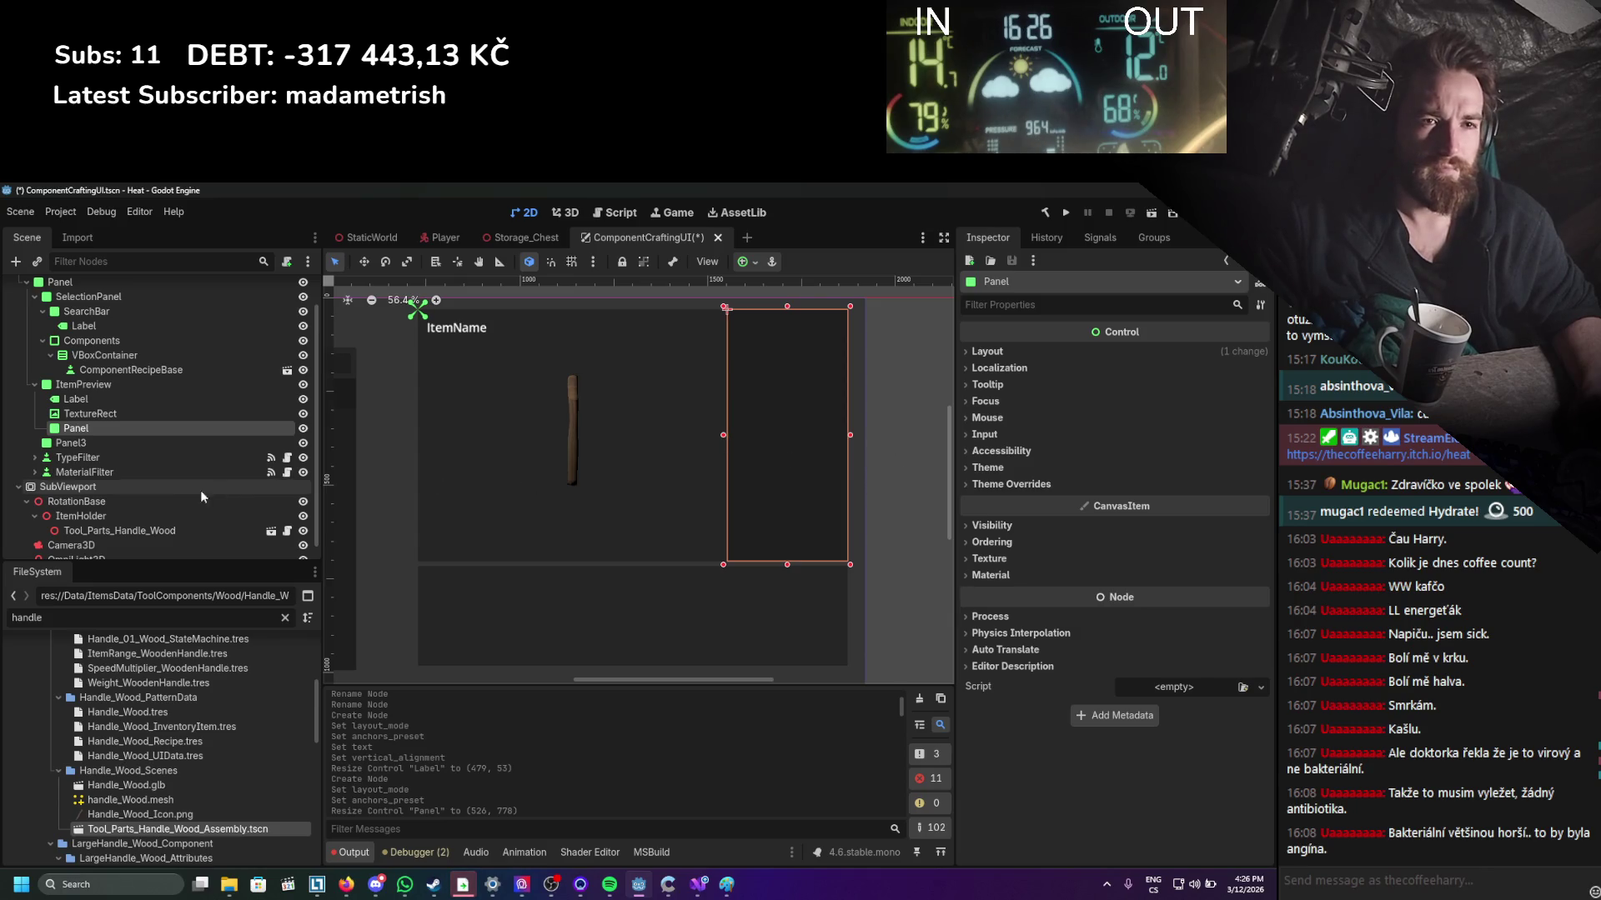
Rename the new panel to StatsPanel.
double_click(77, 429)
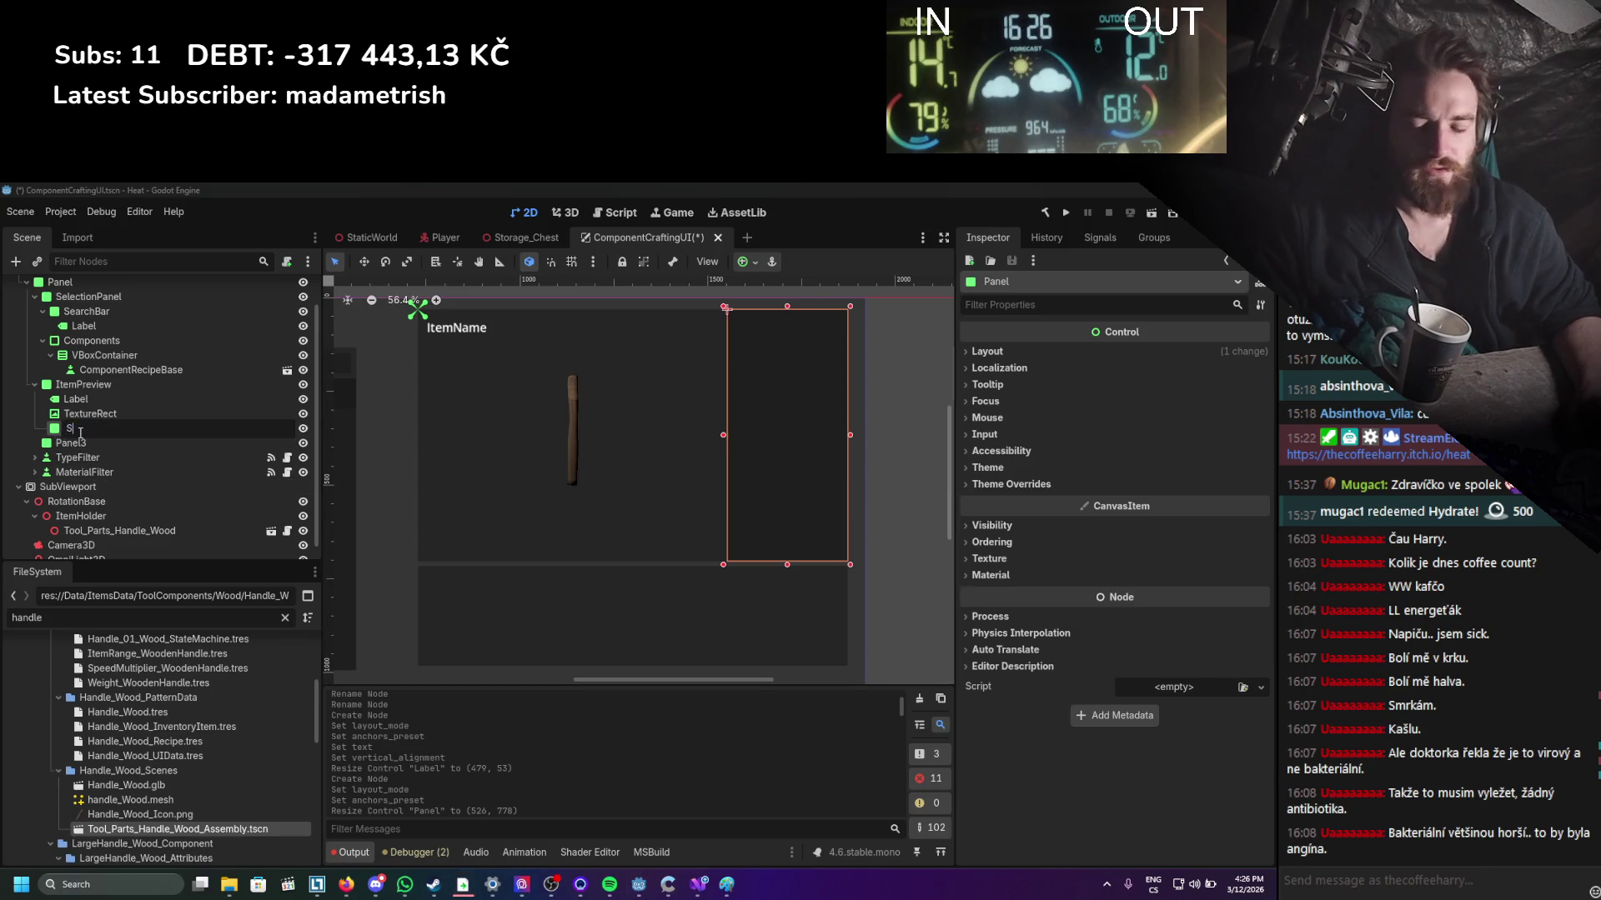
type("StatsPanel")
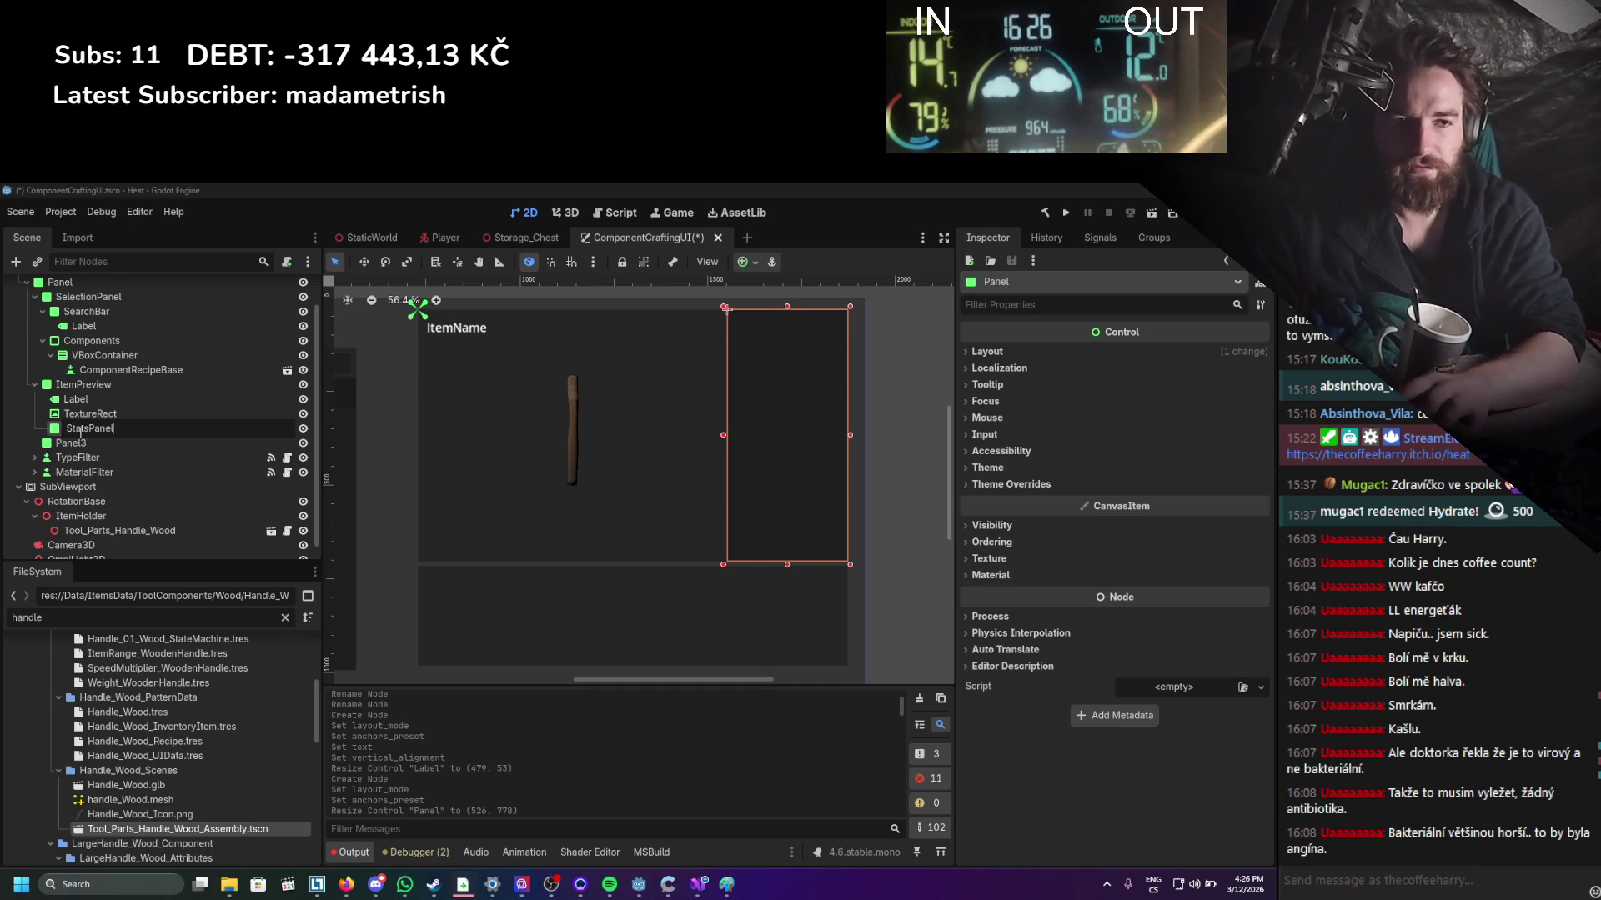
key("Return")
right_click(130, 428)
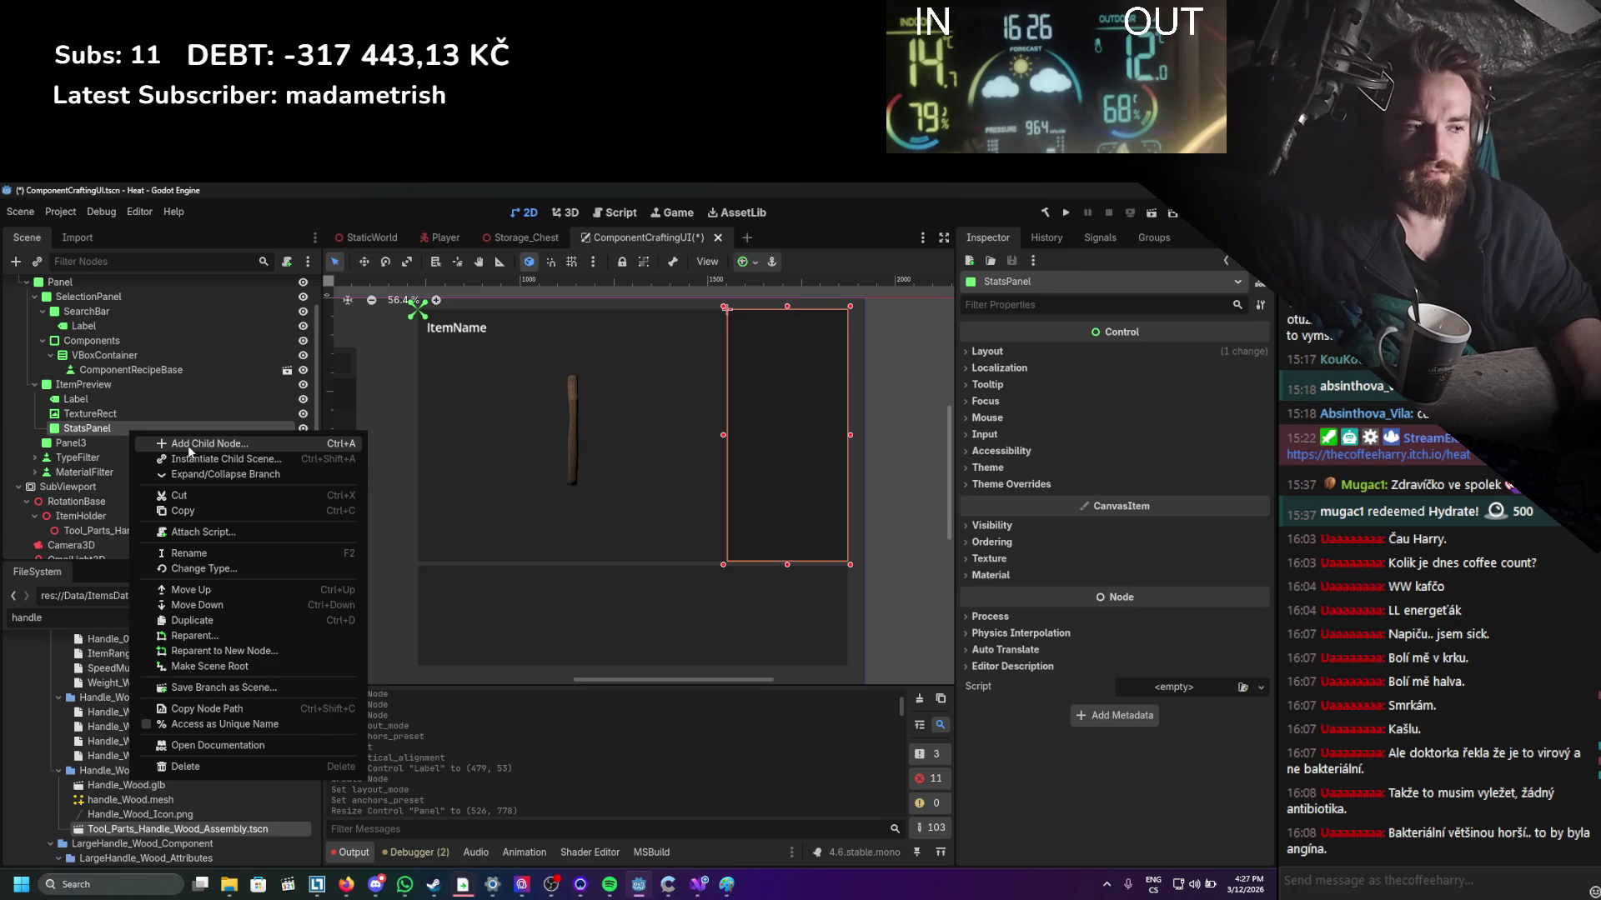
key("Escape")
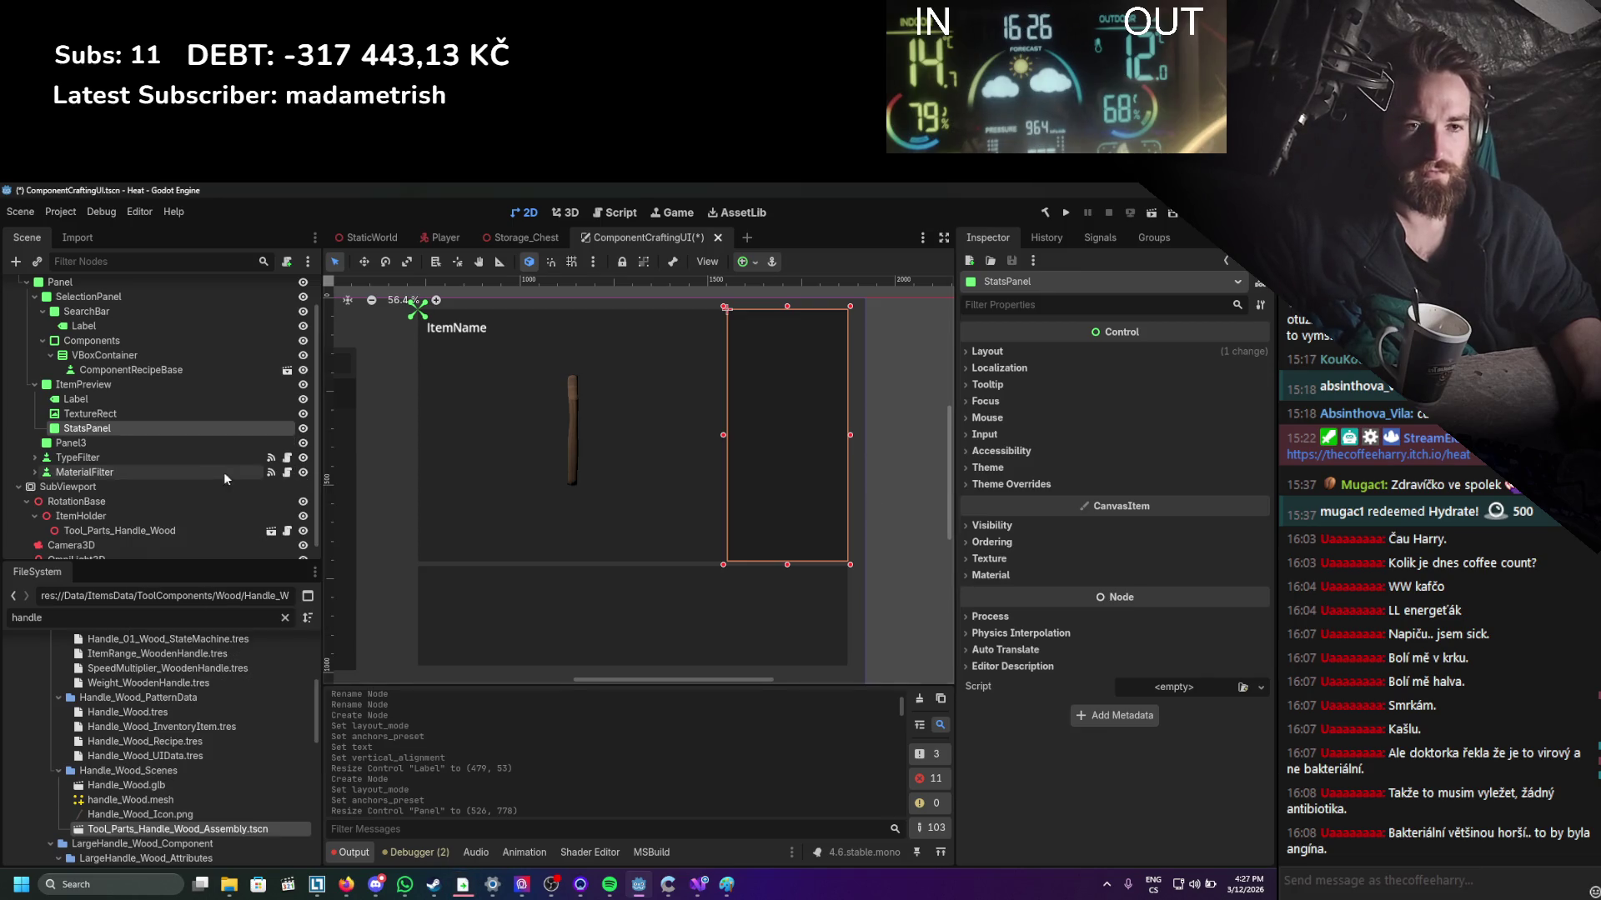
Add a Panel inside StatsPanel and widen it across the column.
right_click(87, 435)
left_click(209, 445)
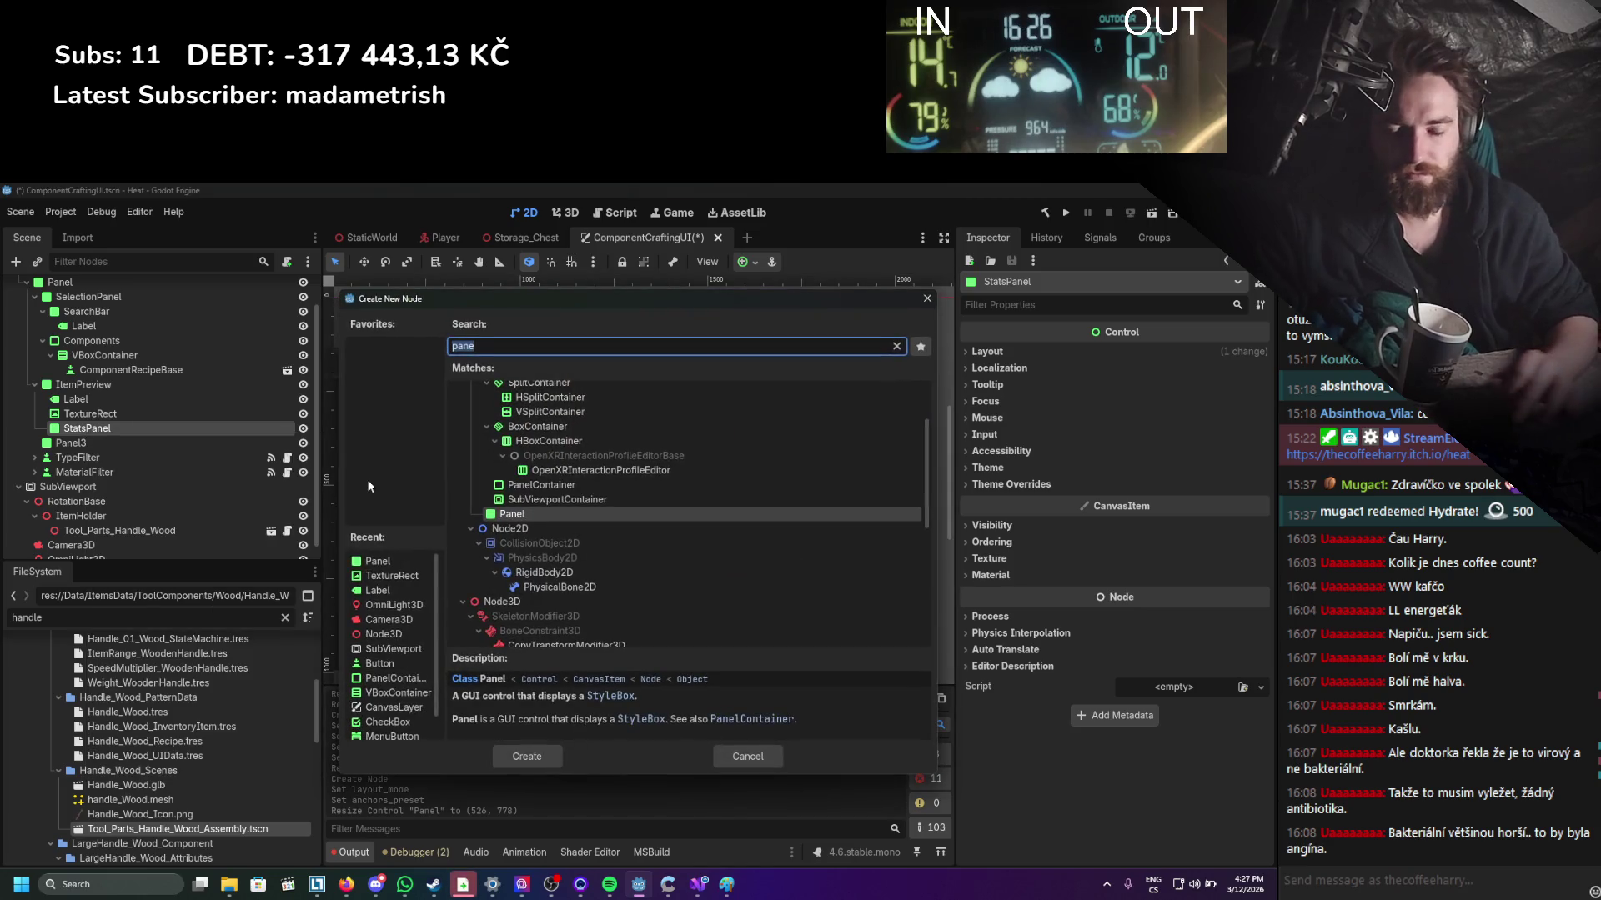
key("Return")
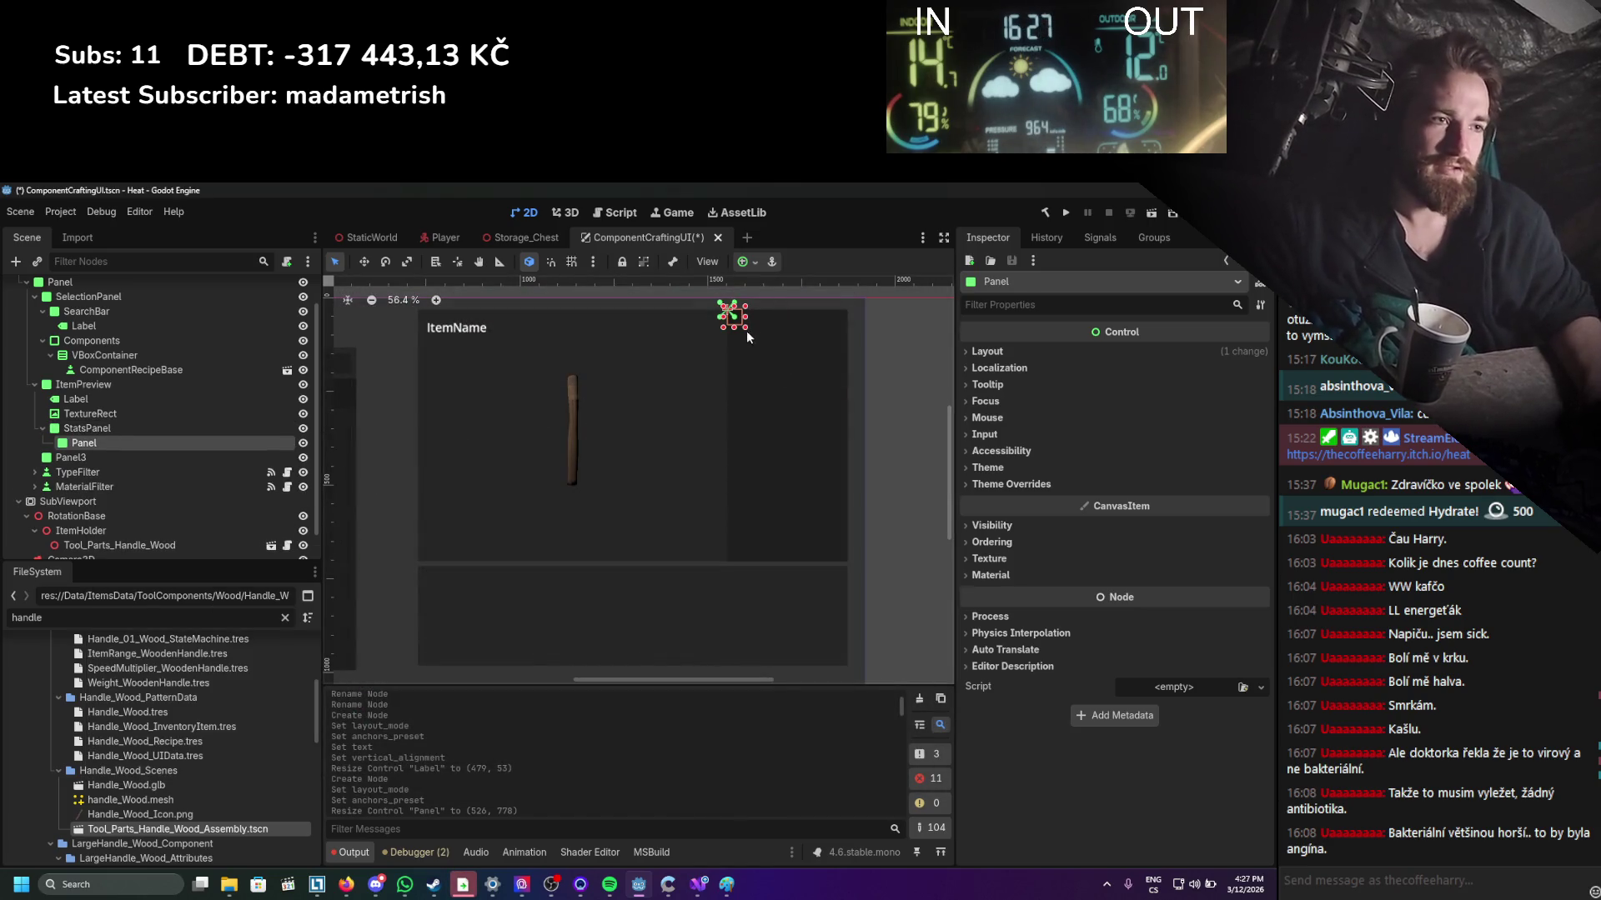
left_click_drag(800, 350, 852, 344)
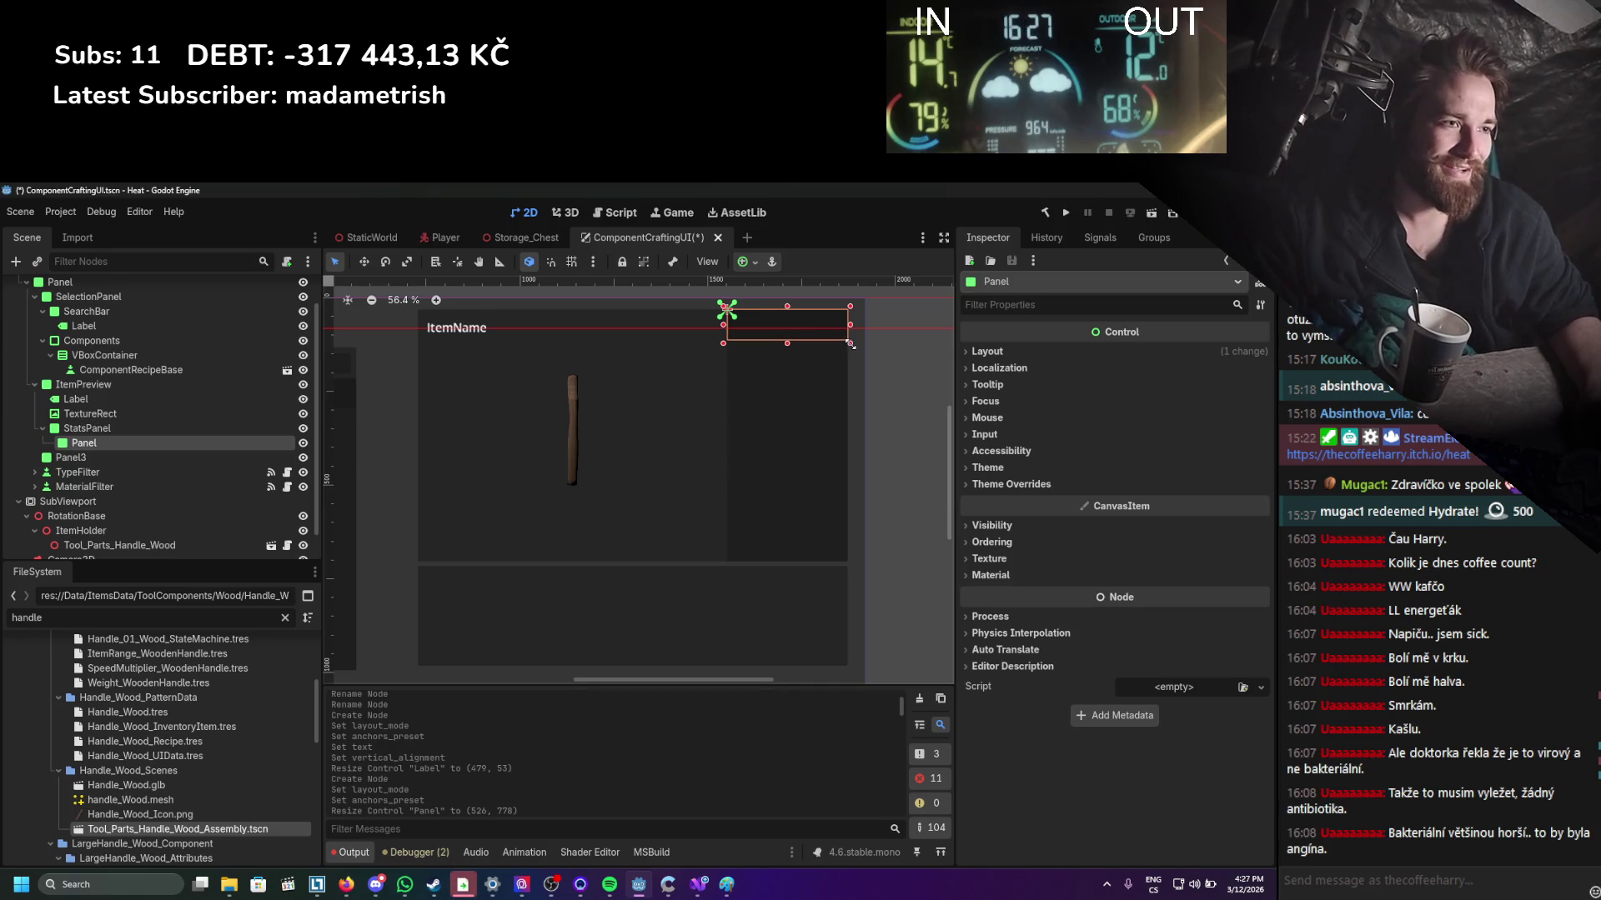
Add a Label inside the new header Panel, leaving horizontal alignment at Left.
right_click(98, 446)
left_click(146, 459)
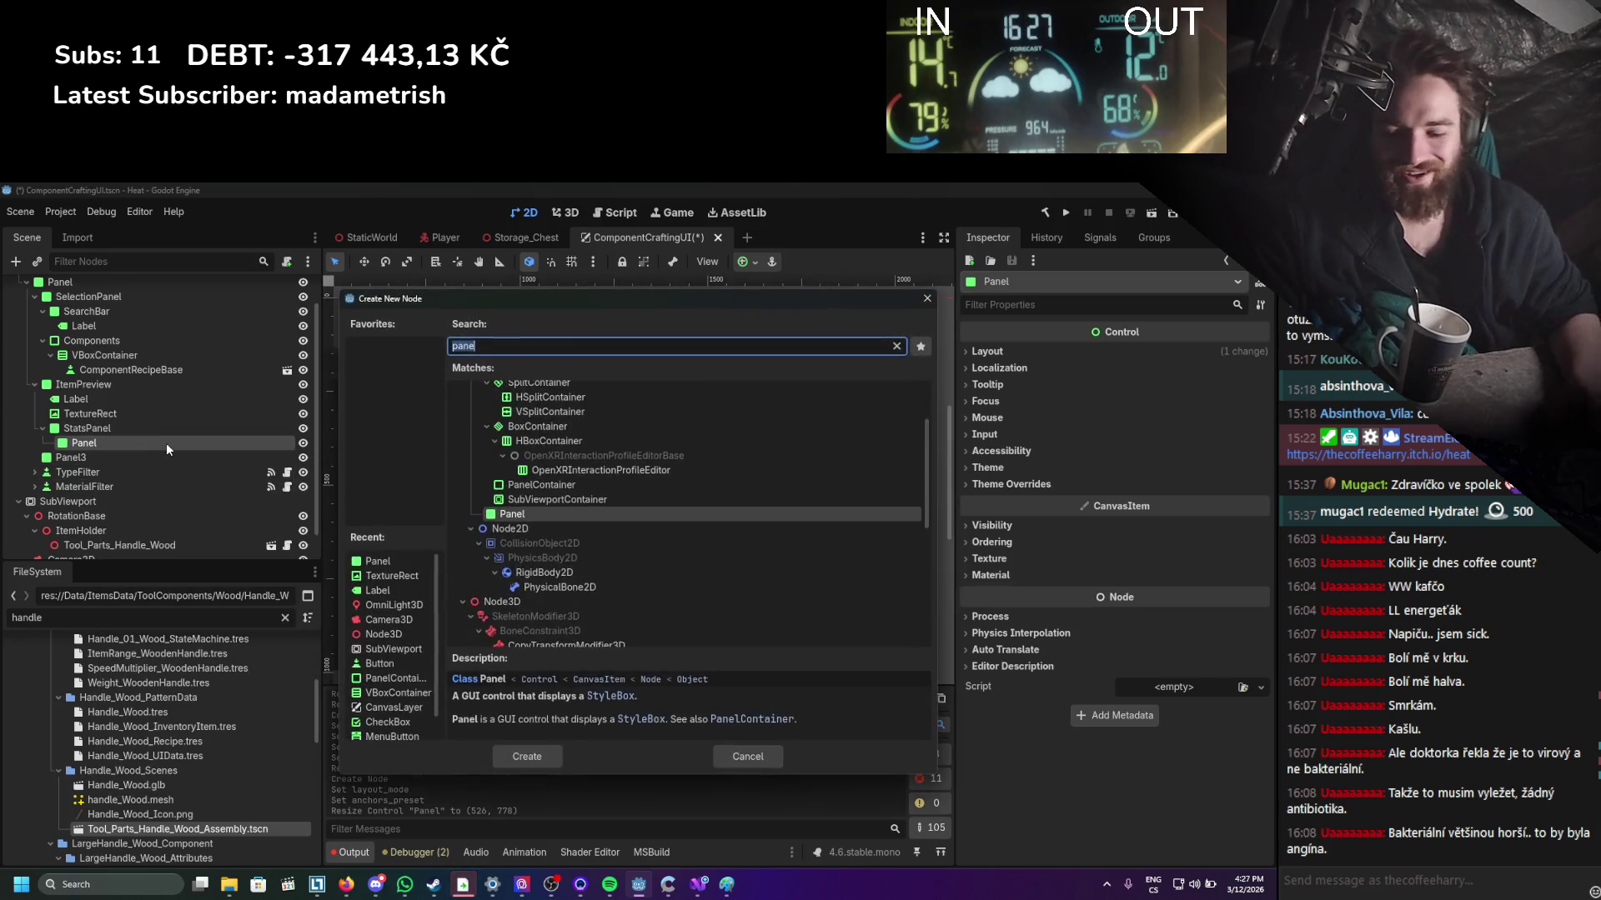
type("label")
key("Return")
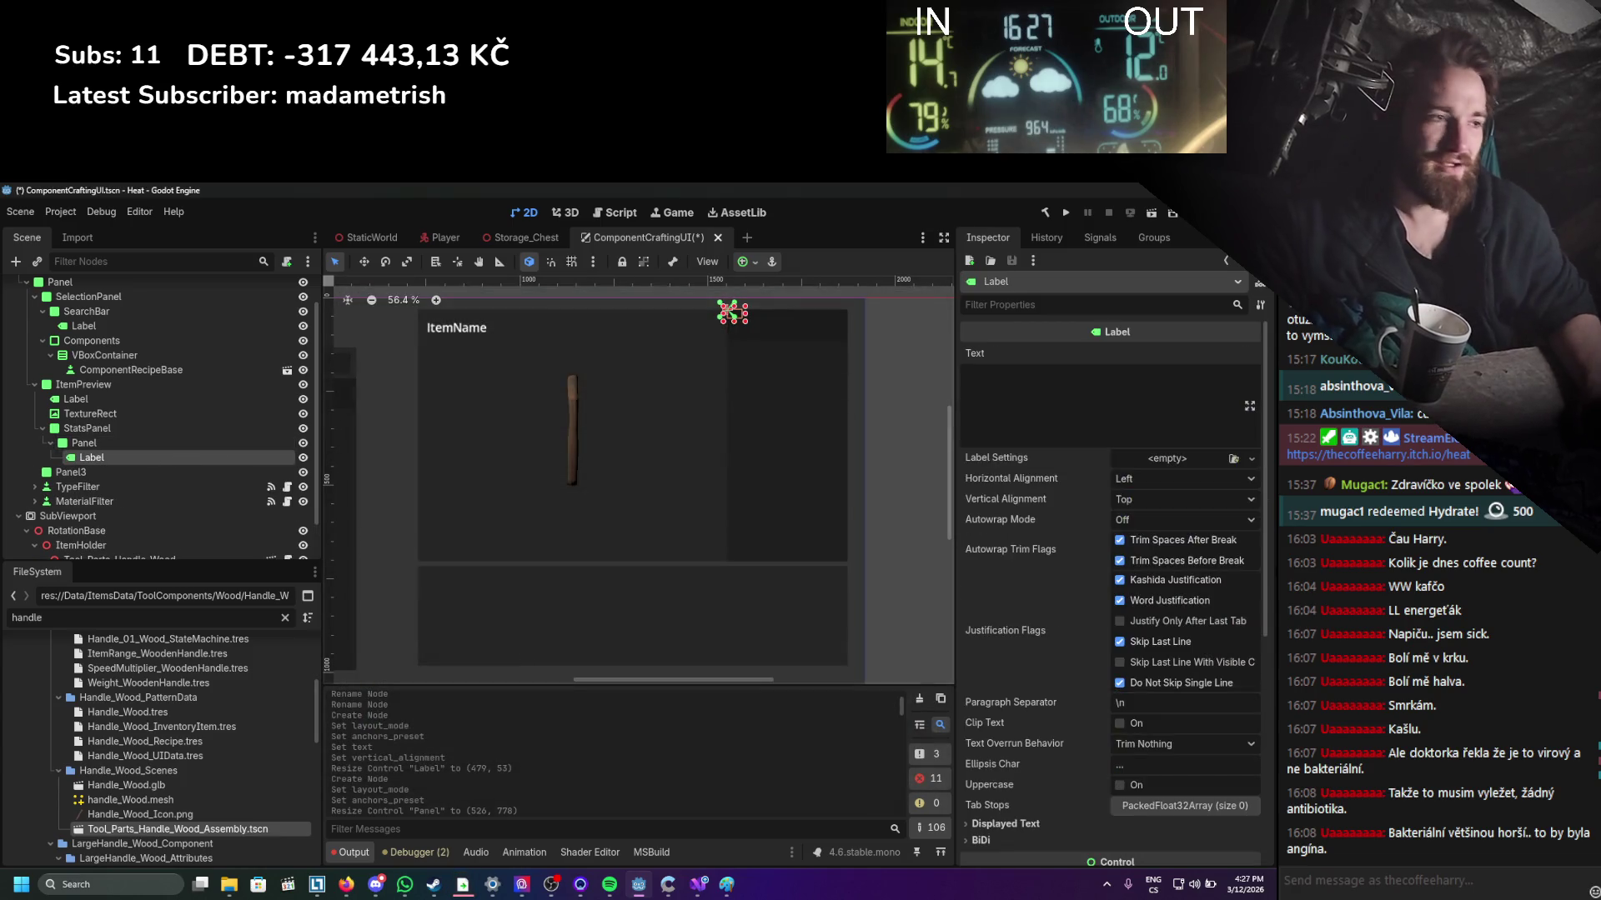
left_click(1122, 477)
left_click(1133, 474)
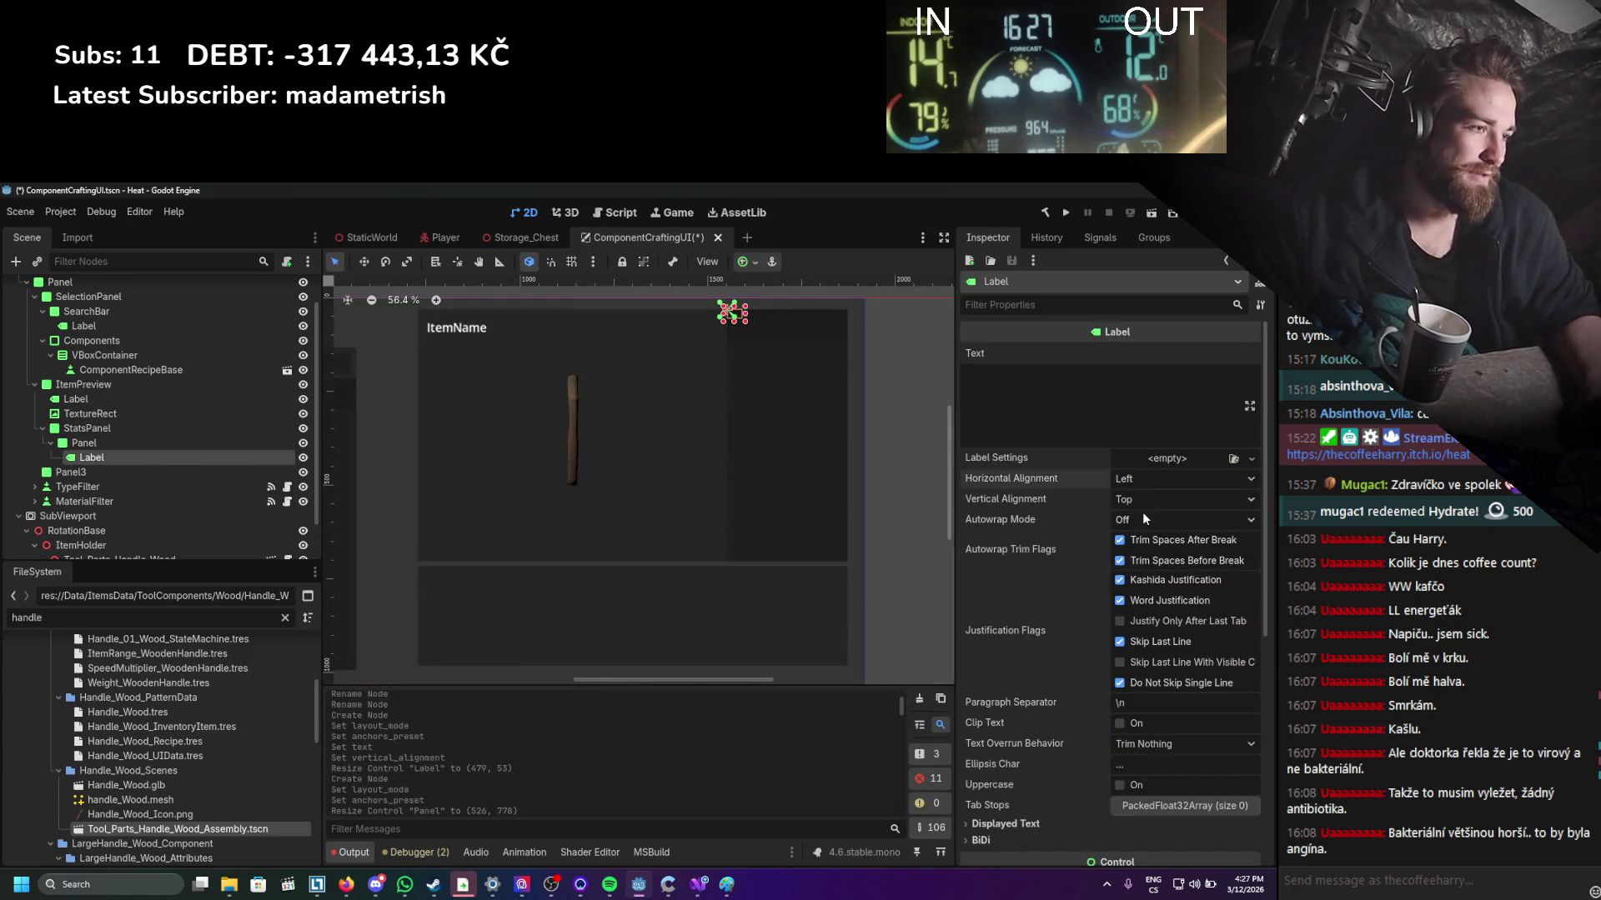
Switch the Label to anchor layout with a preset filling its Panel.
scroll(1034, 535, "down", 5)
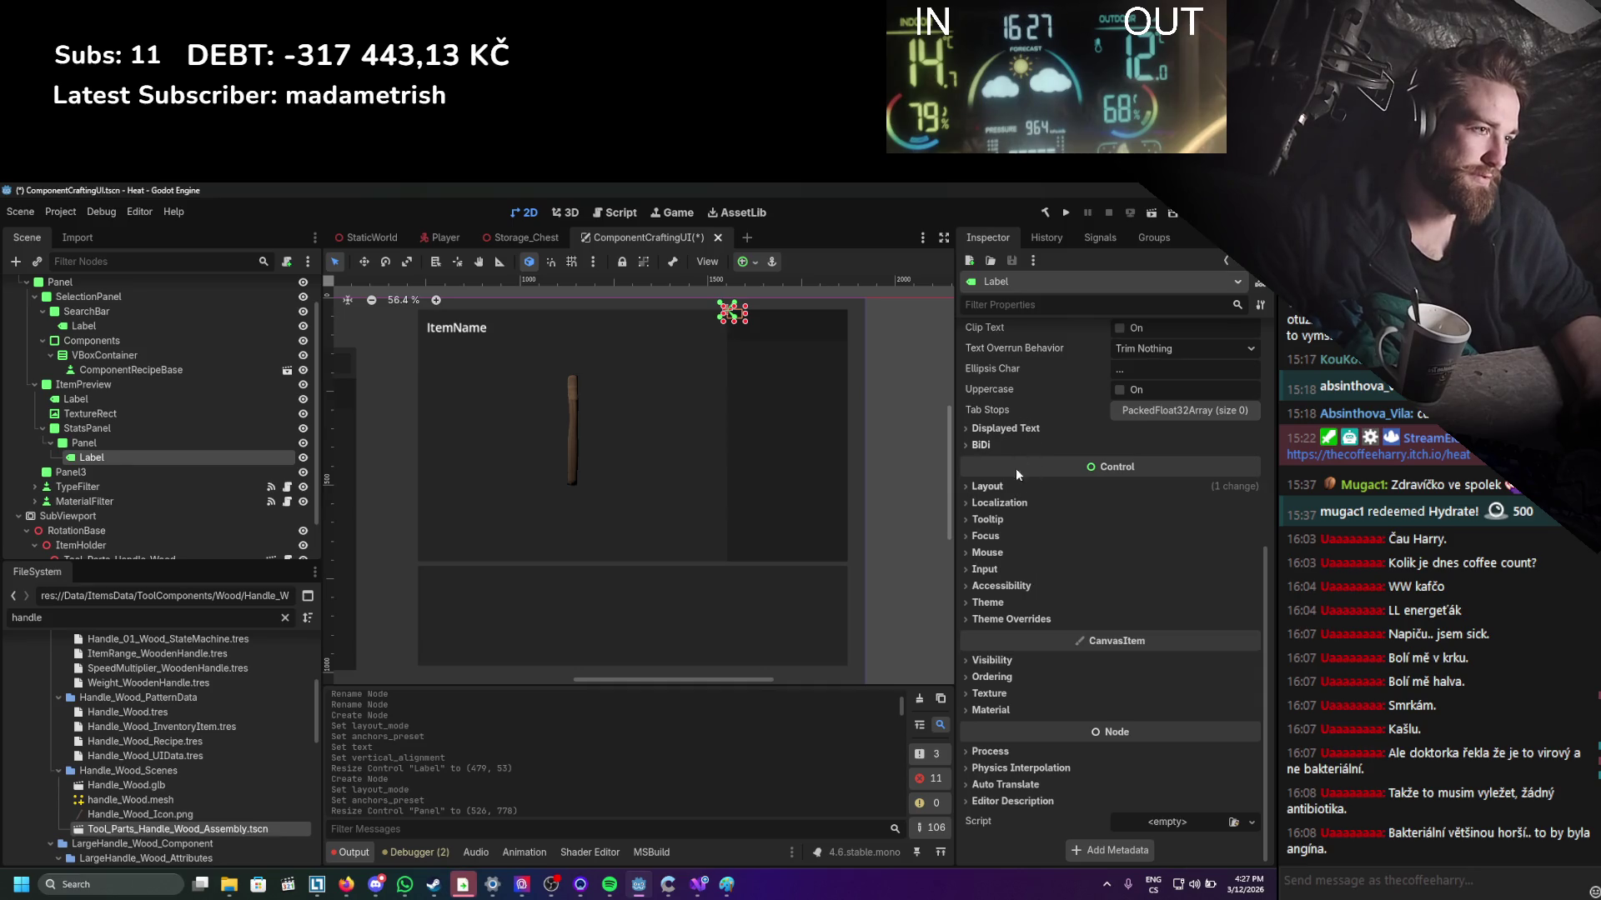
left_click(997, 487)
left_click(1161, 617)
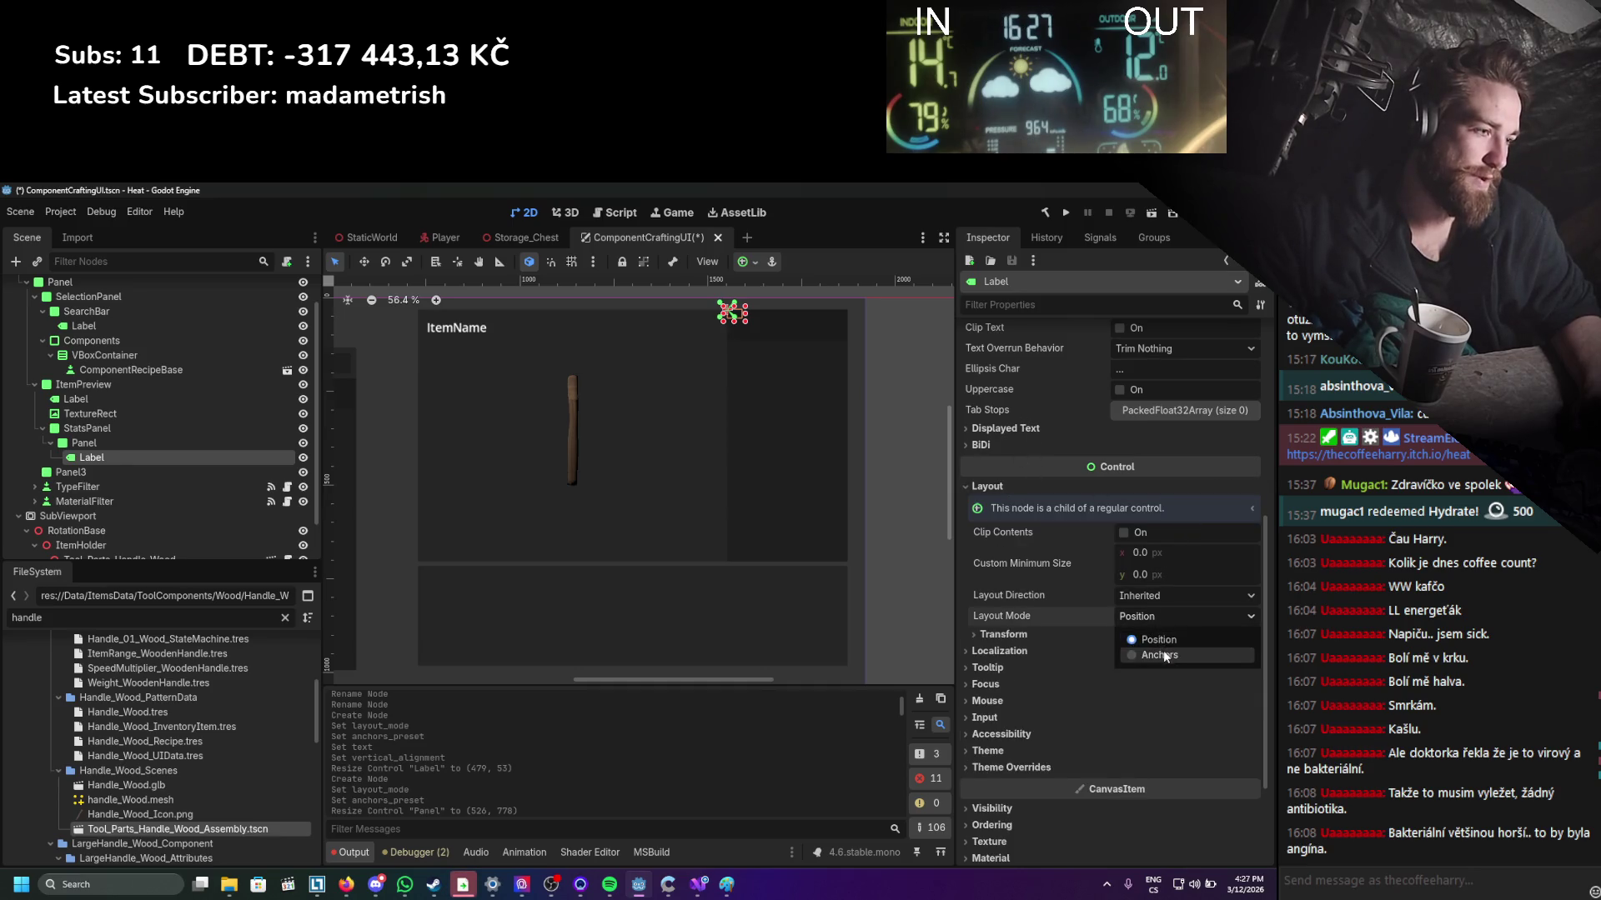
left_click(1163, 655)
left_click(1168, 636)
left_click(1164, 659)
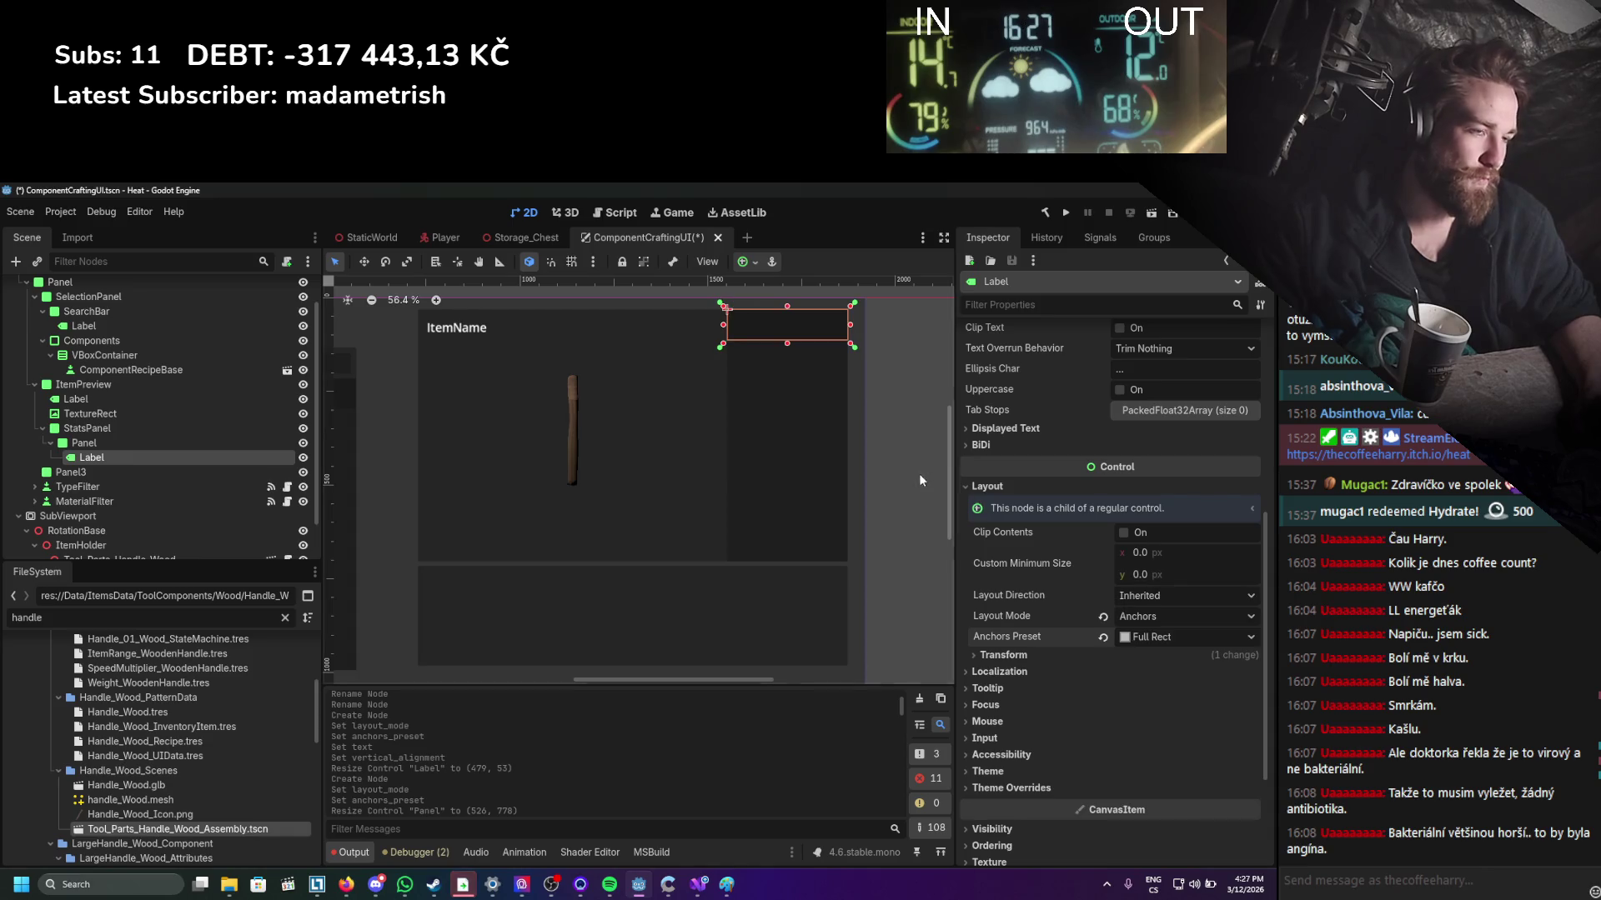
Give the Label the text 'Stats:' and a custom font size of 23.
scroll(1076, 467, "up", 5)
left_click(1077, 391)
type("St")
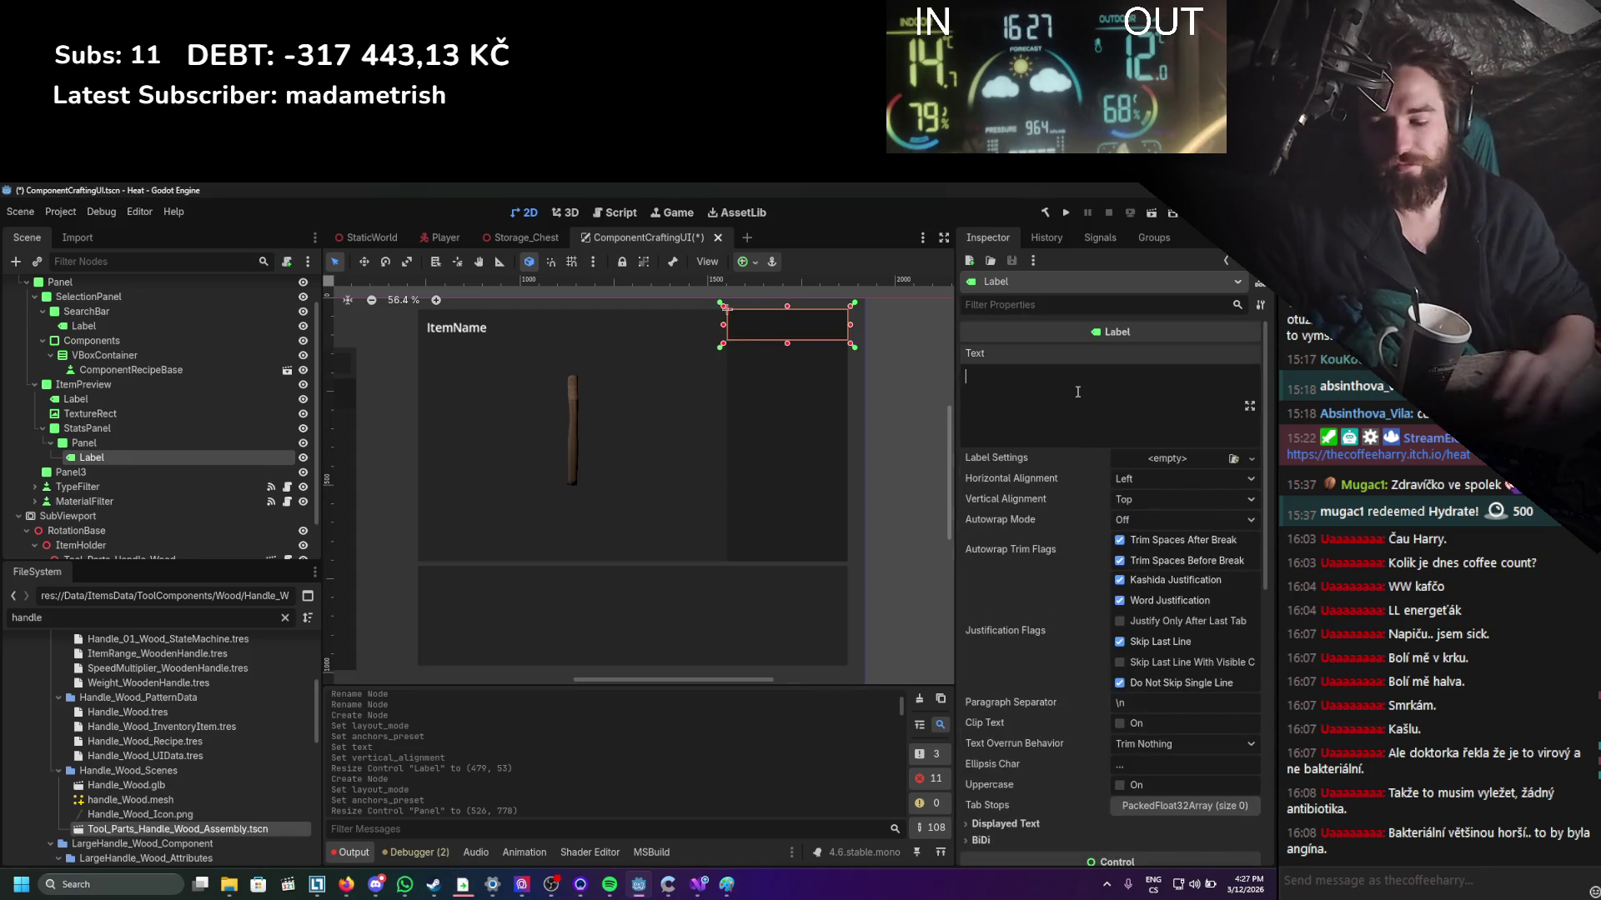
type("ats:")
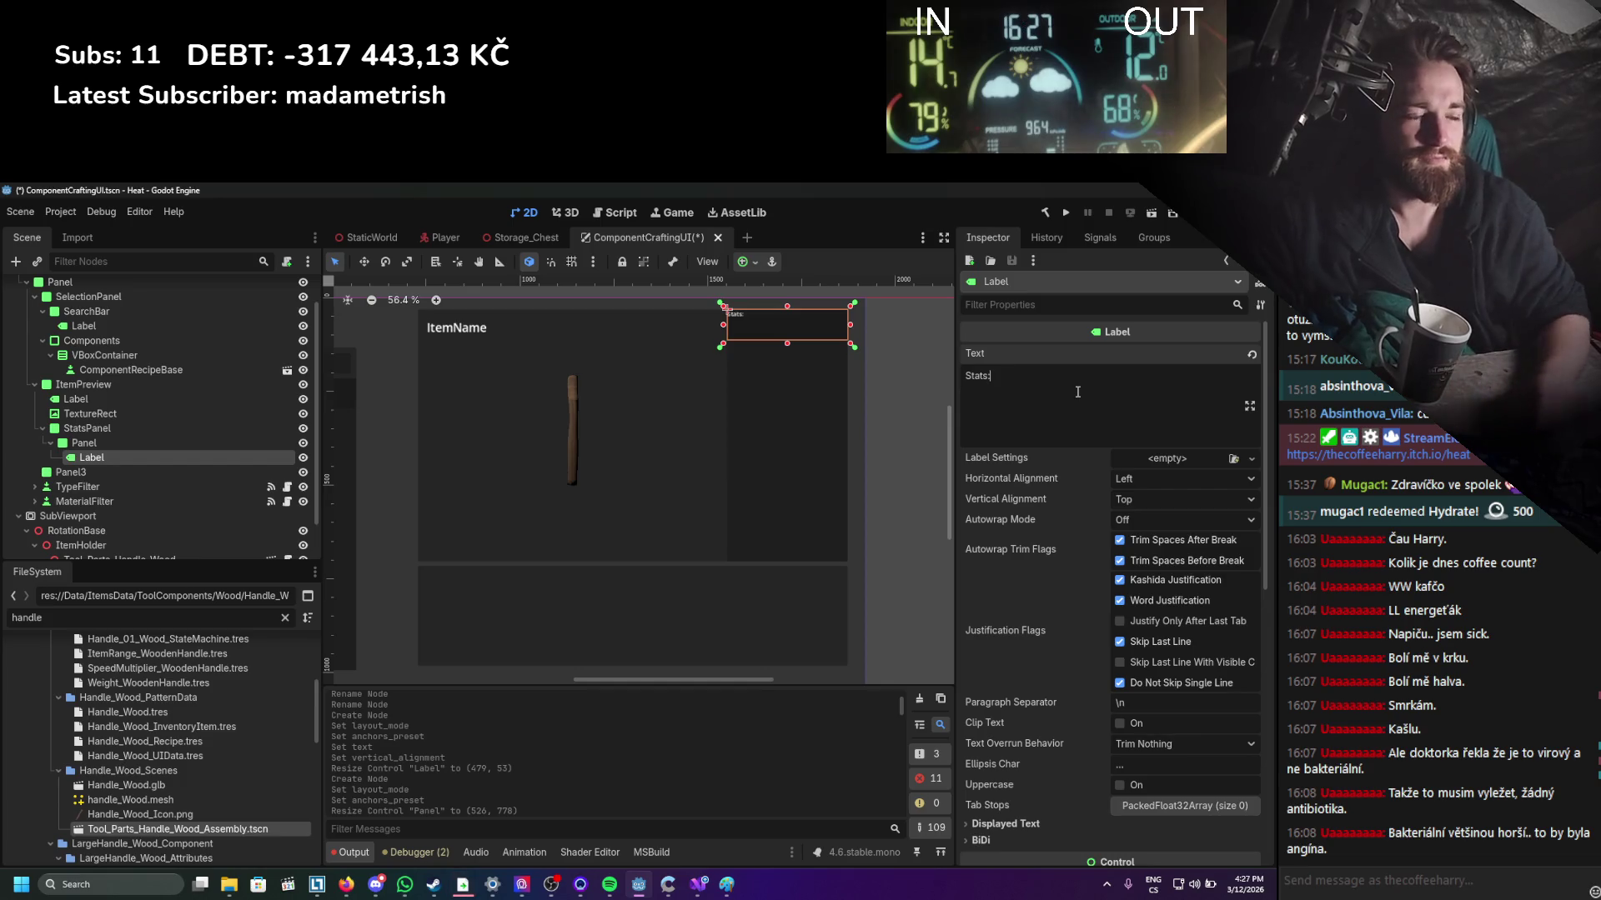
scroll(1012, 645, "down", 6)
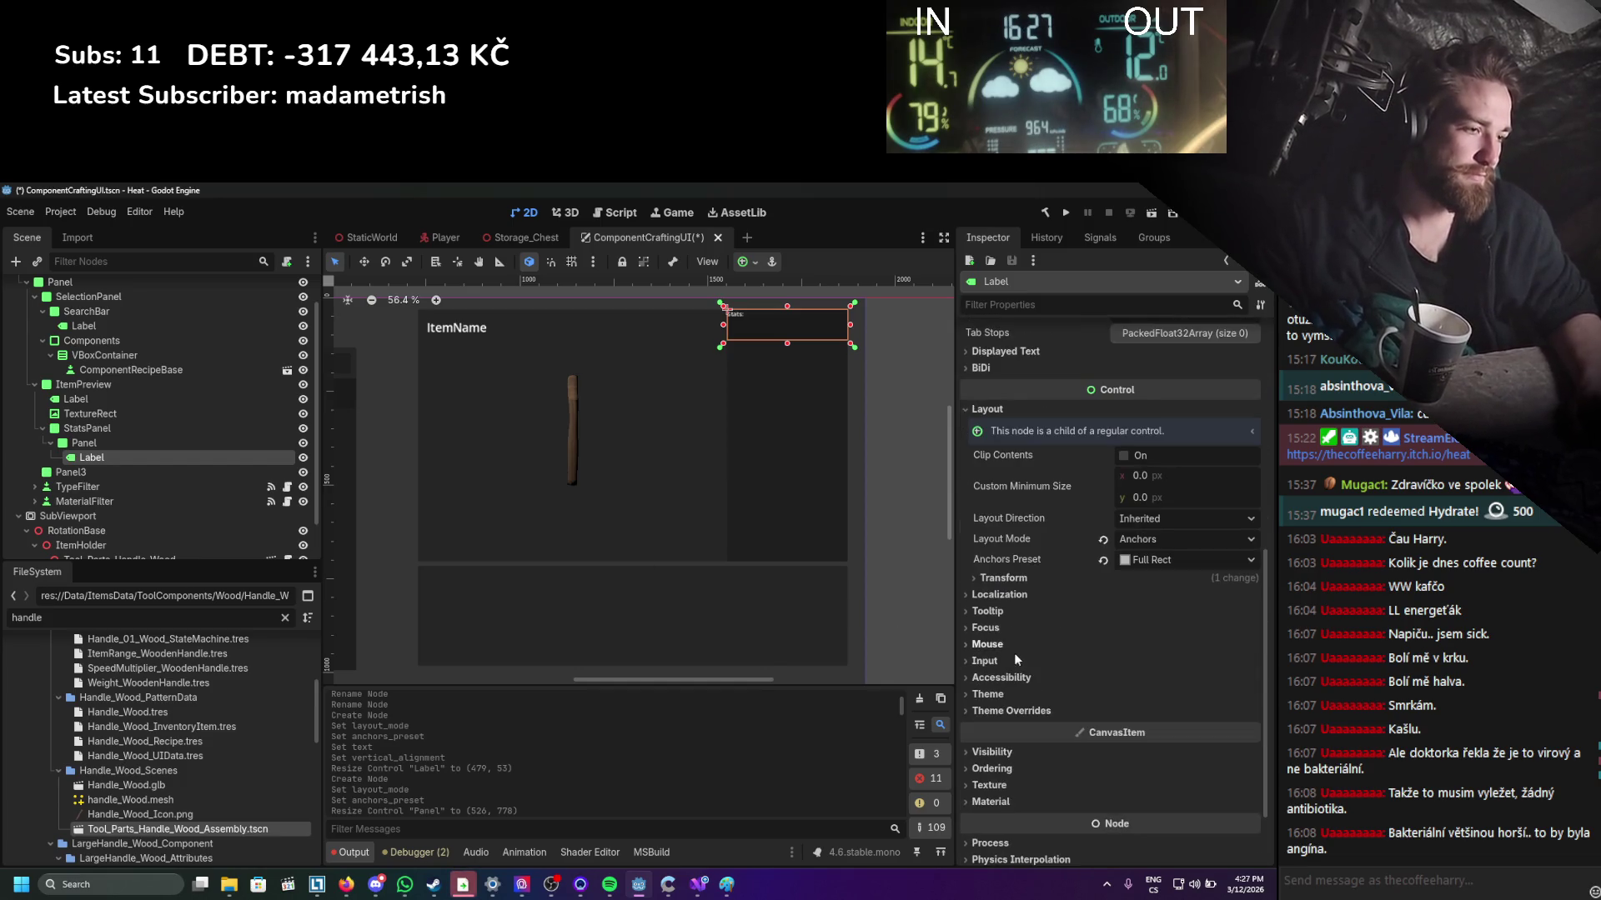
left_click(1033, 583)
left_click(1028, 579)
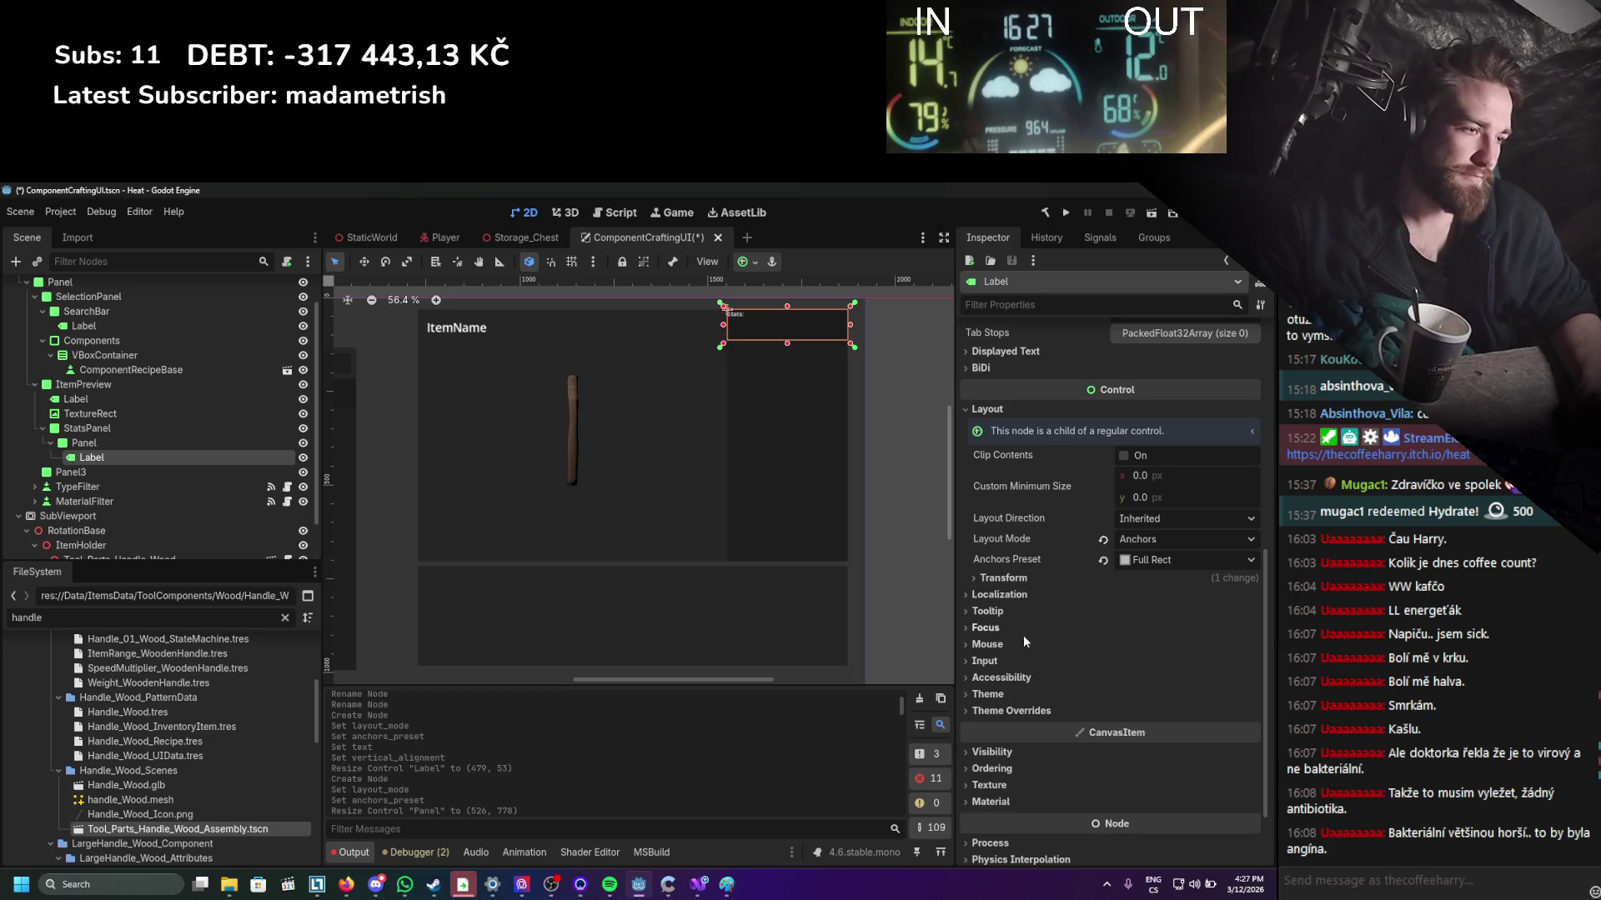
left_click(1014, 715)
scroll(1048, 709, "down", 4)
left_click(1032, 604)
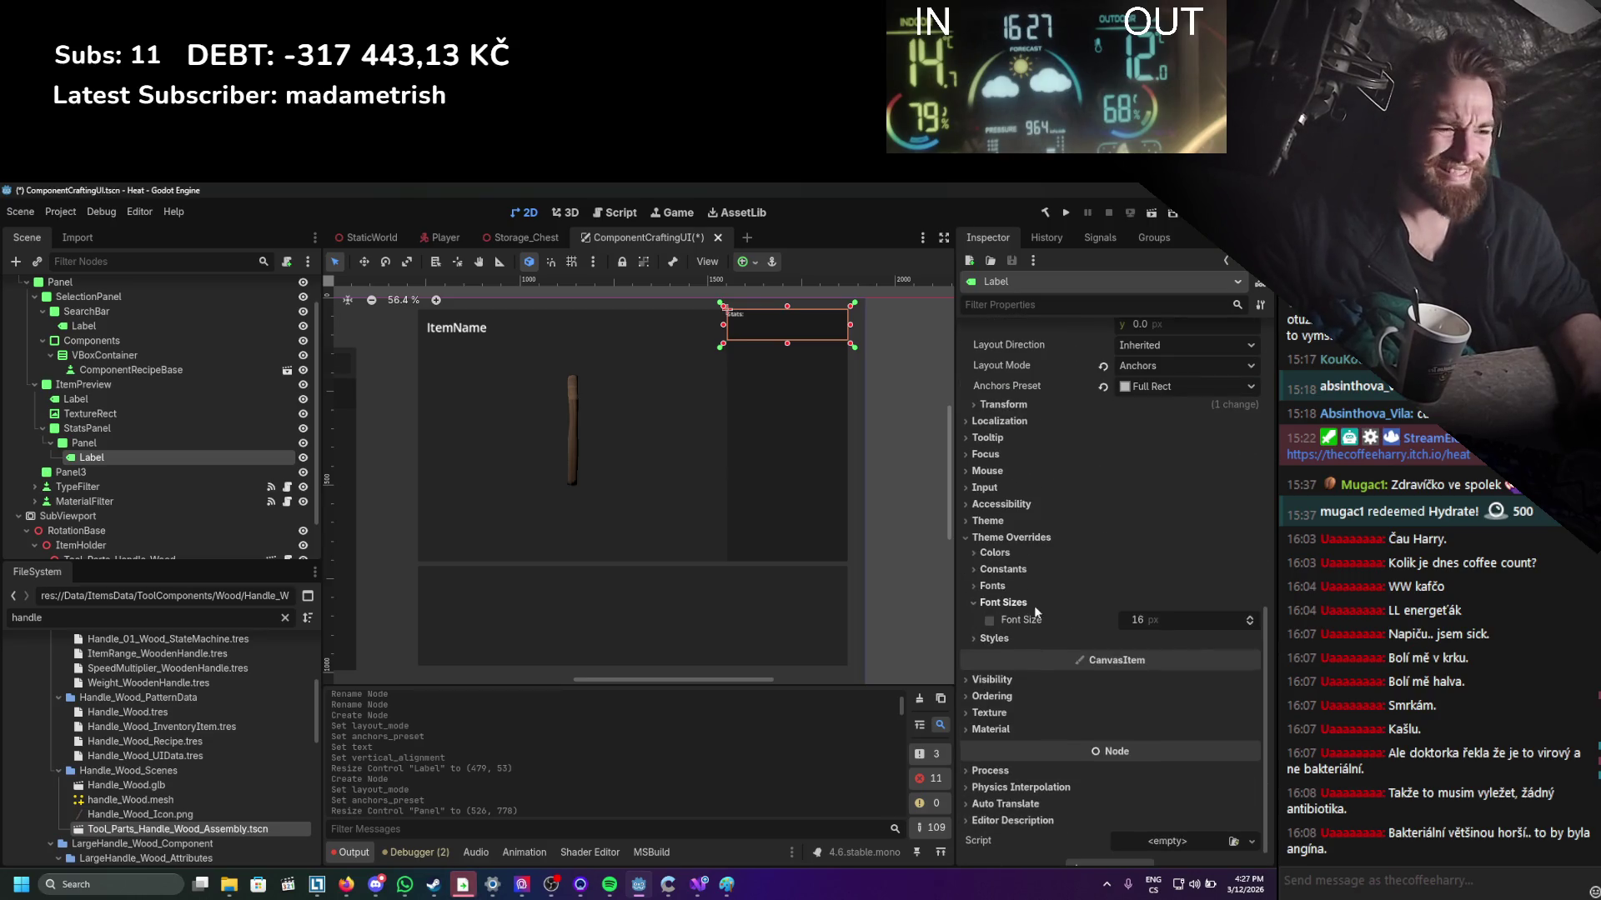
left_click(989, 620)
key("Return")
Remove the colon from 'Stats', centre it horizontally and vertically, shorten the label, and save.
scroll(1124, 597, "up", 8)
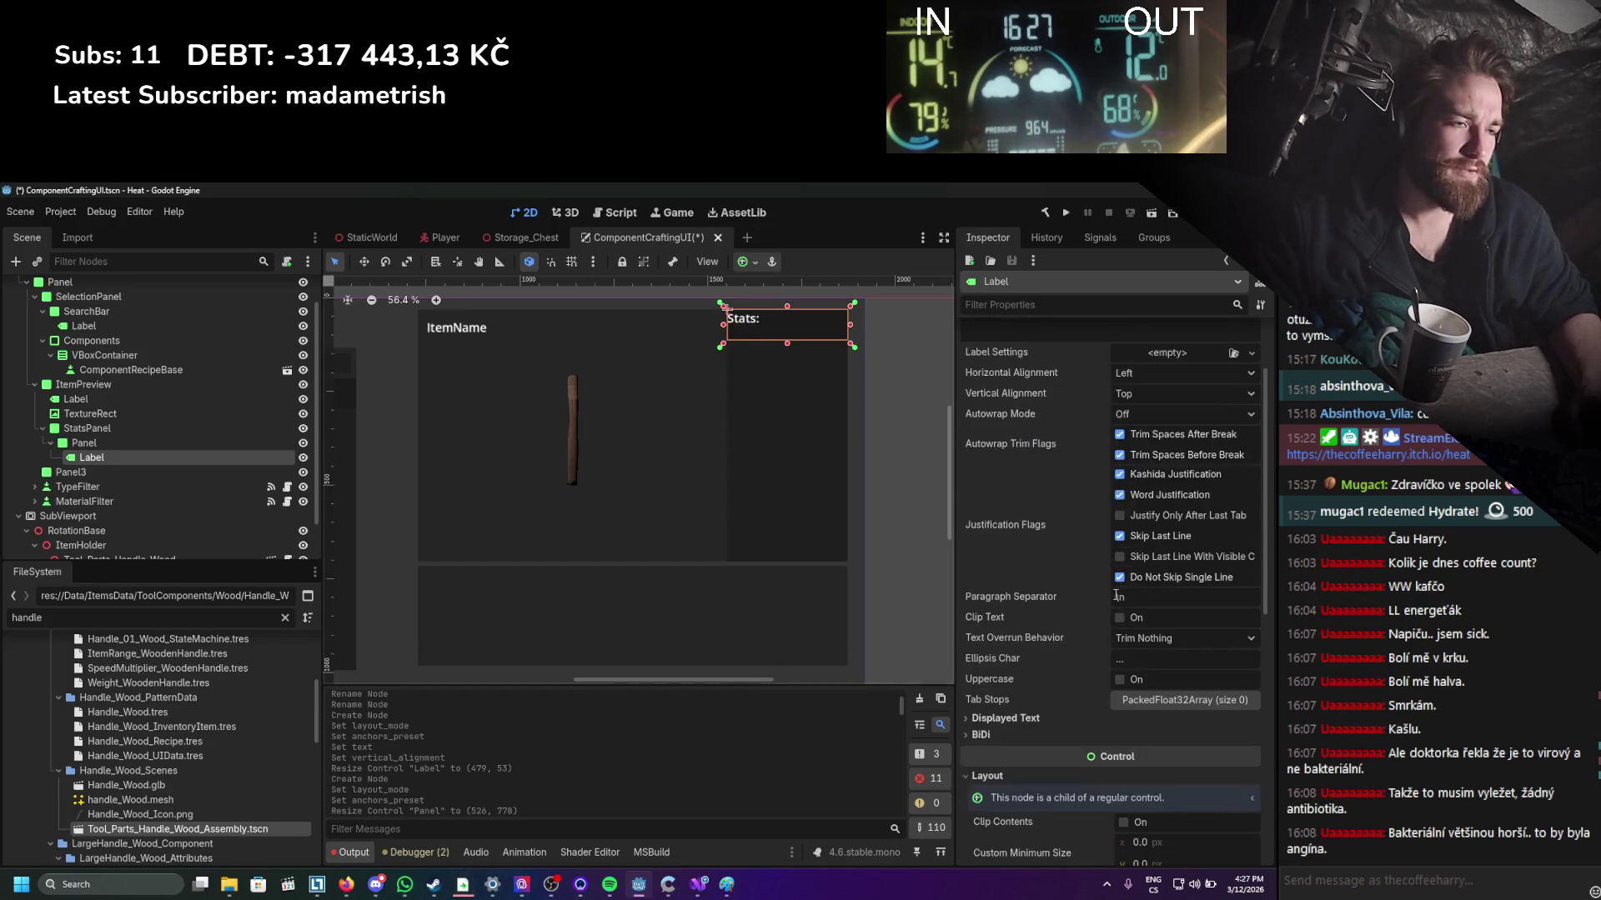
scroll(1092, 584, "up", 2)
left_click(1043, 444)
key("BackSpace")
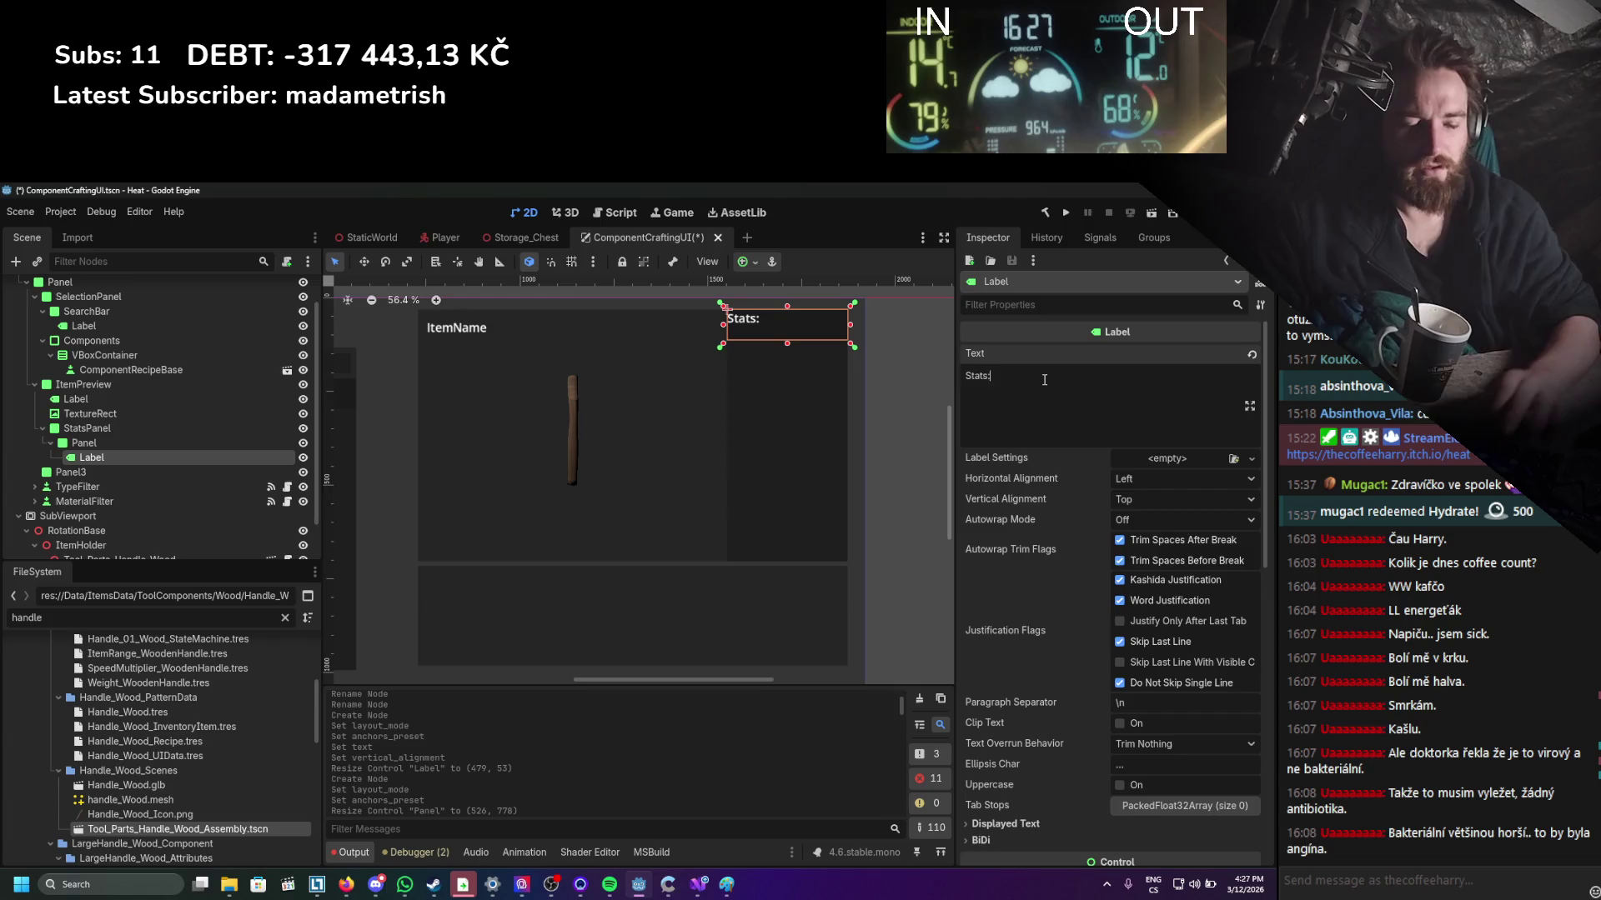
left_click(1124, 481)
left_click(1142, 515)
left_click(1144, 507)
left_click(1147, 541)
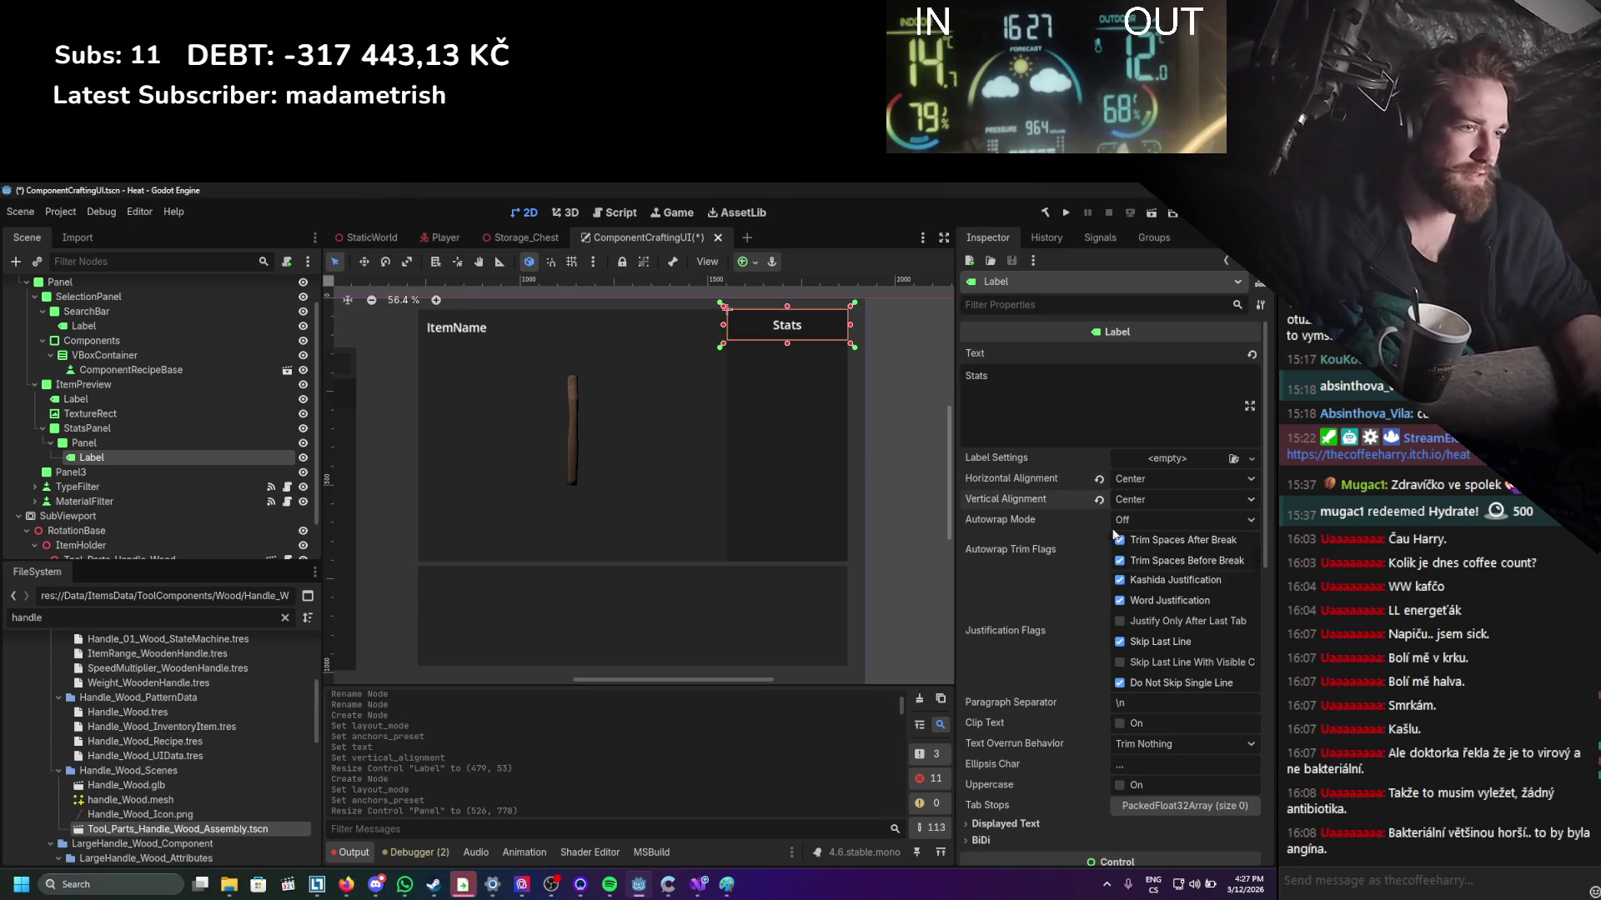
left_click_drag(789, 345, 790, 333)
key("ctrl+s")
Shorten the header Panel, extend the Label to re-centre 'Stats', and save.
left_click(887, 417)
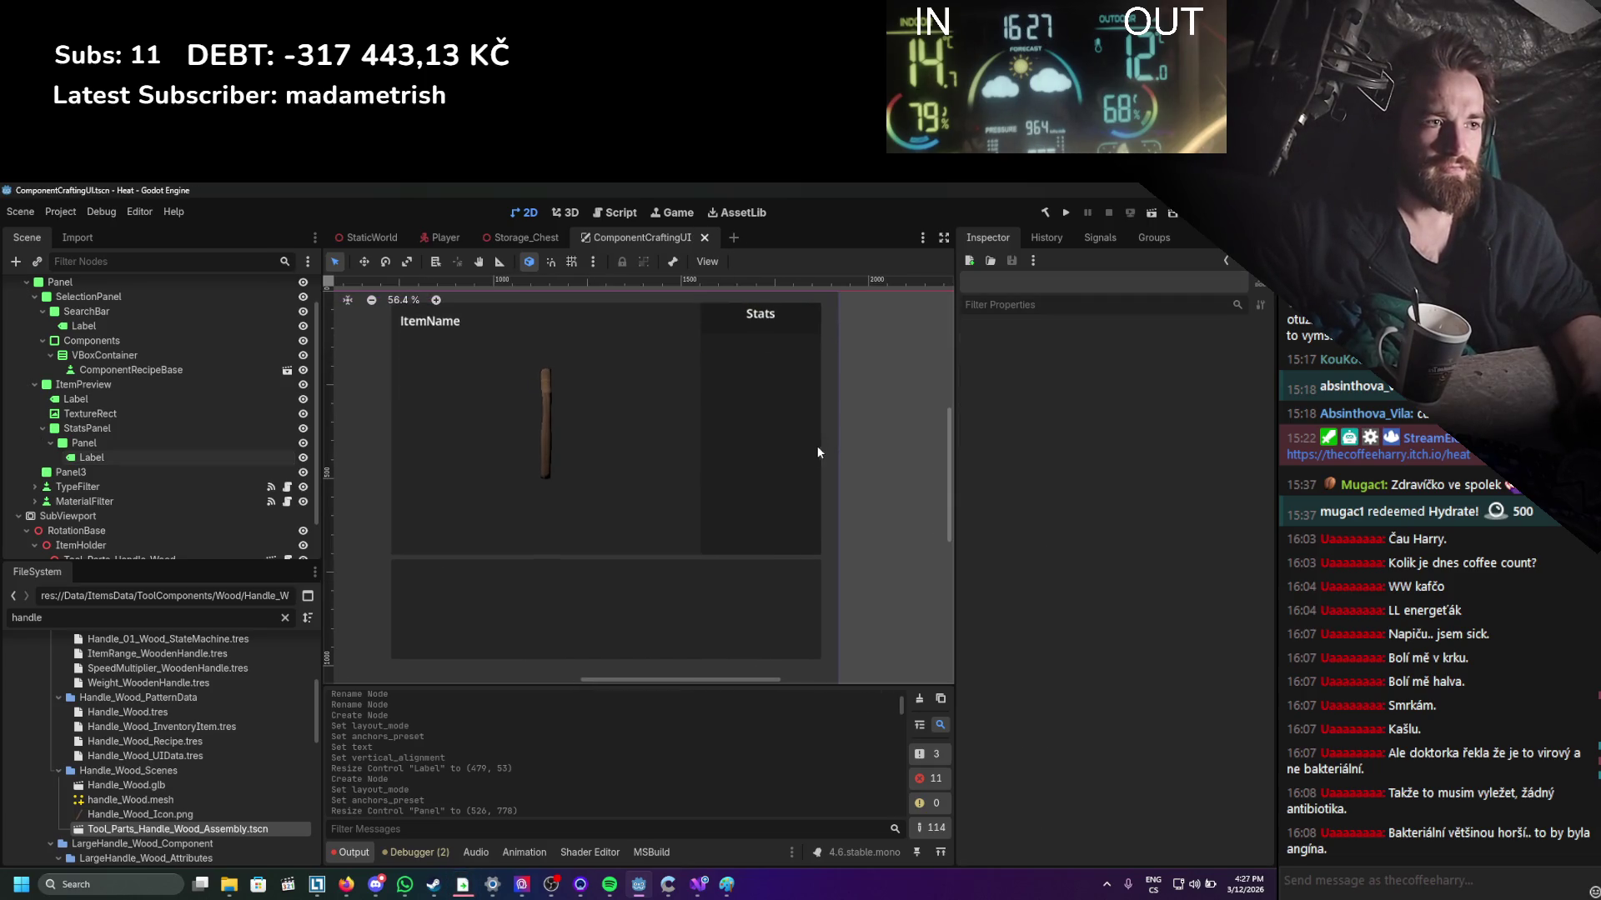
left_click(218, 441)
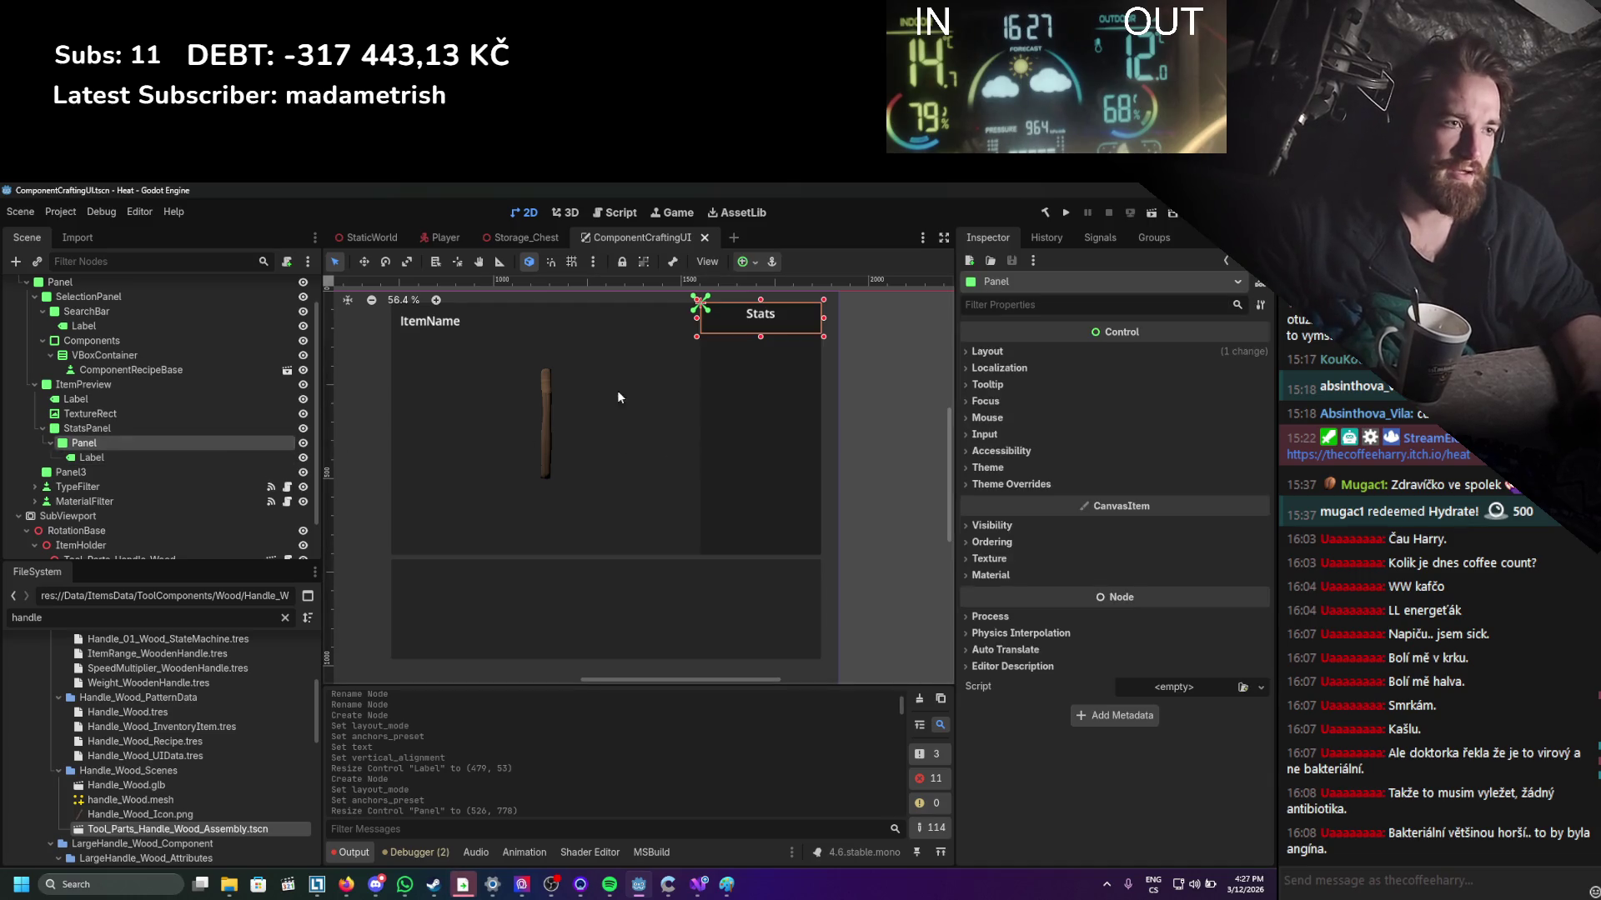
left_click_drag(768, 337, 769, 322)
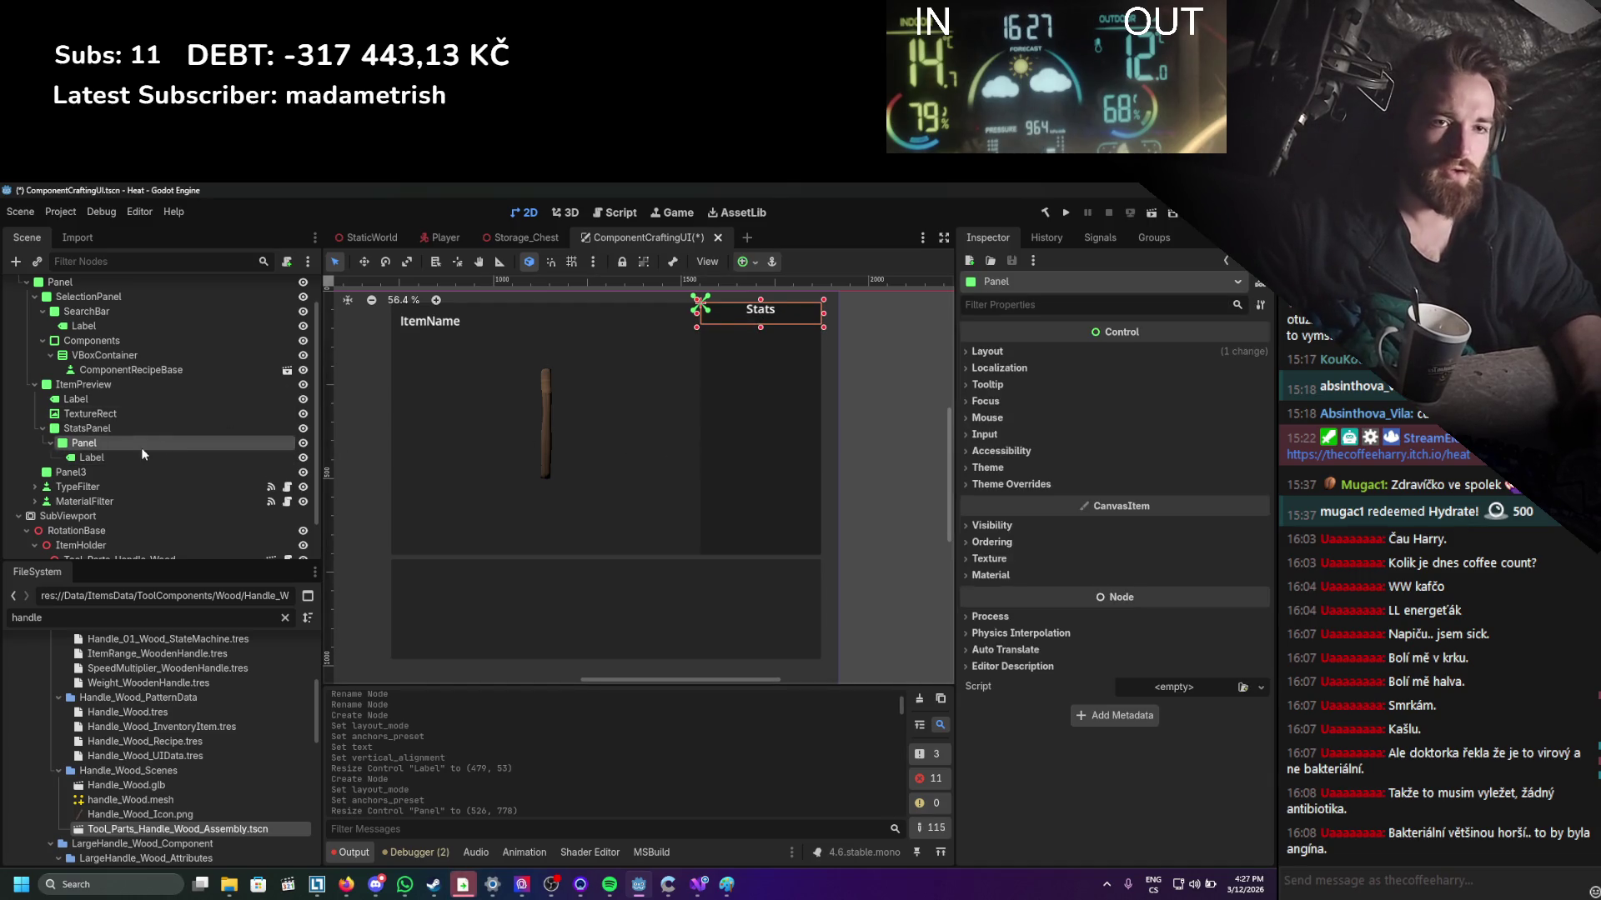
left_click(234, 457)
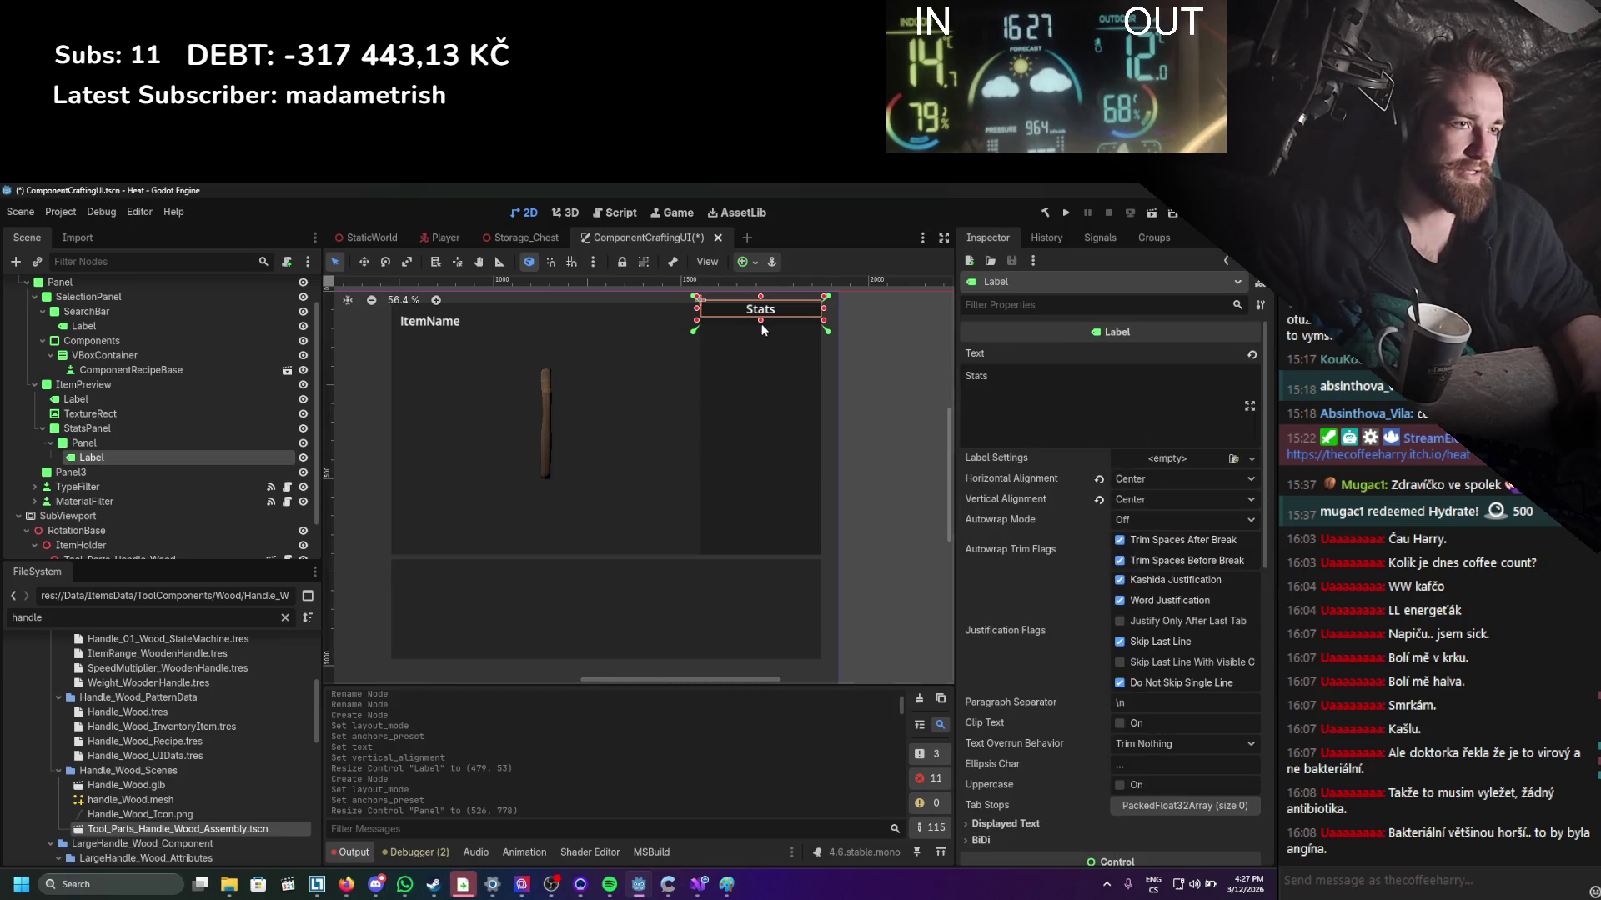
left_click_drag(762, 330, 762, 337)
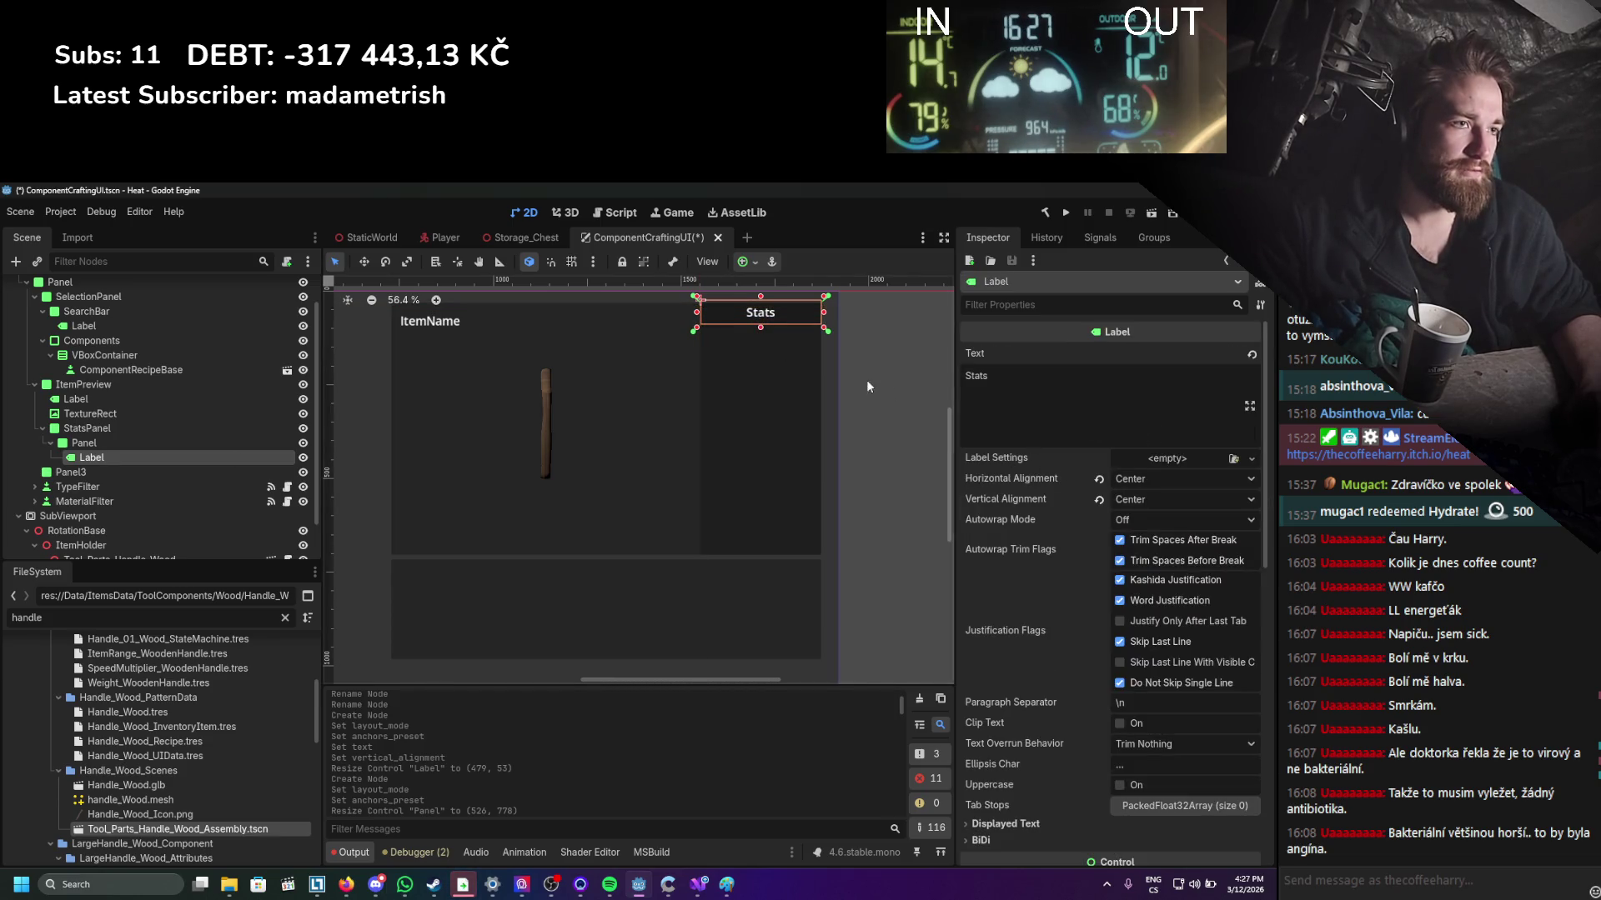
left_click(894, 377)
key("ctrl+s")
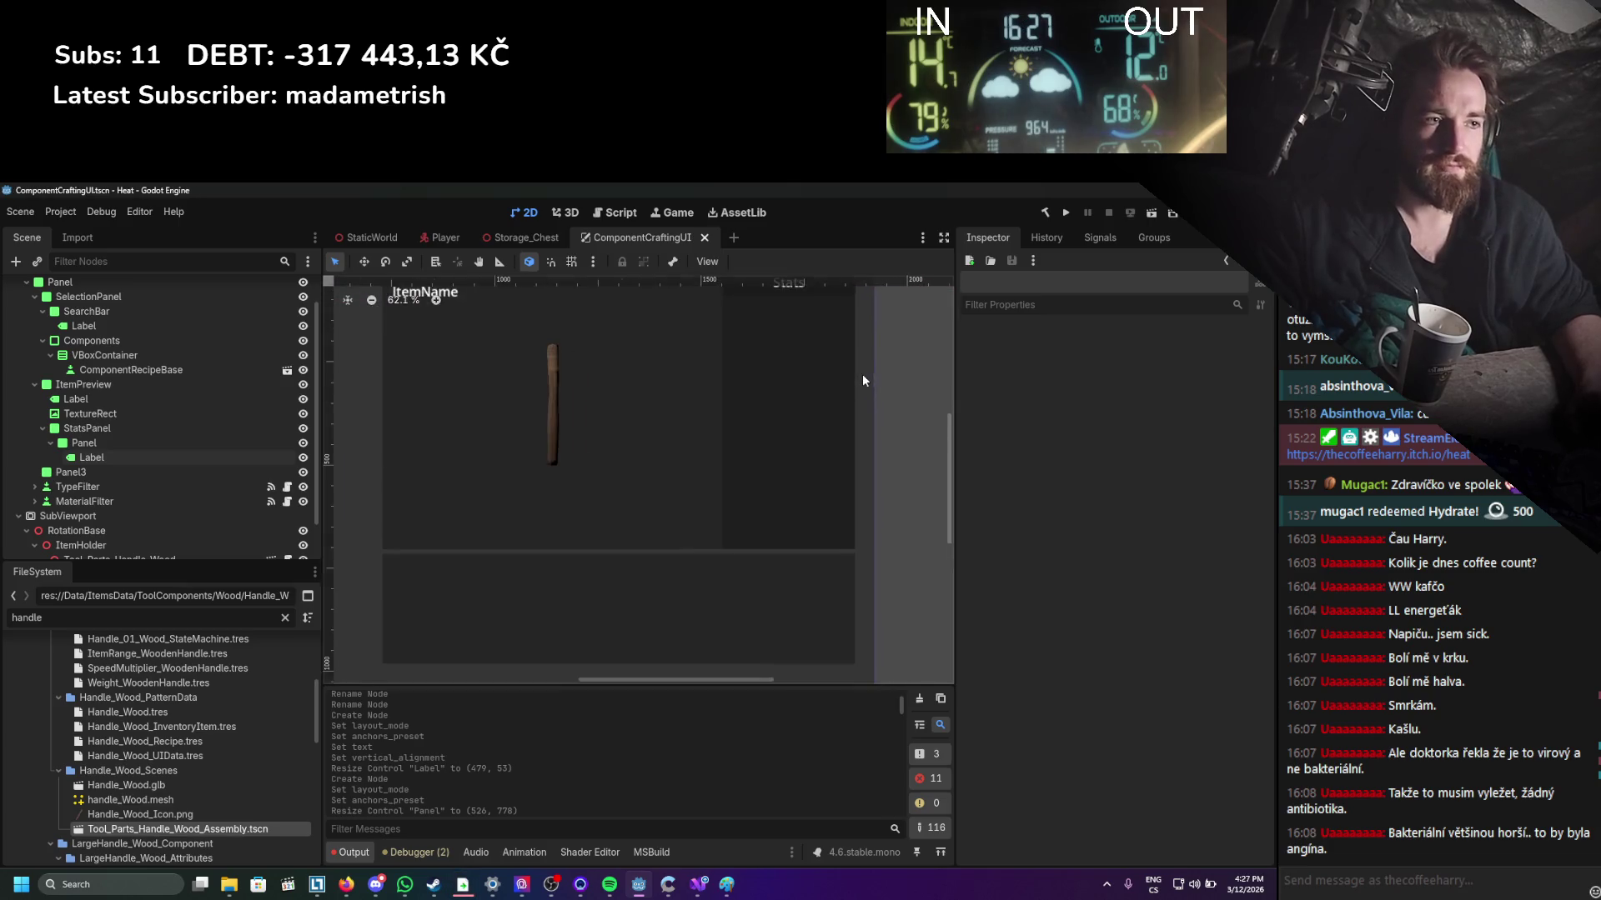
Select StatsPanel and collapse the header Panel's branch in the scene tree.
left_click(201, 443)
double_click(184, 440)
key("Escape")
left_click(175, 432)
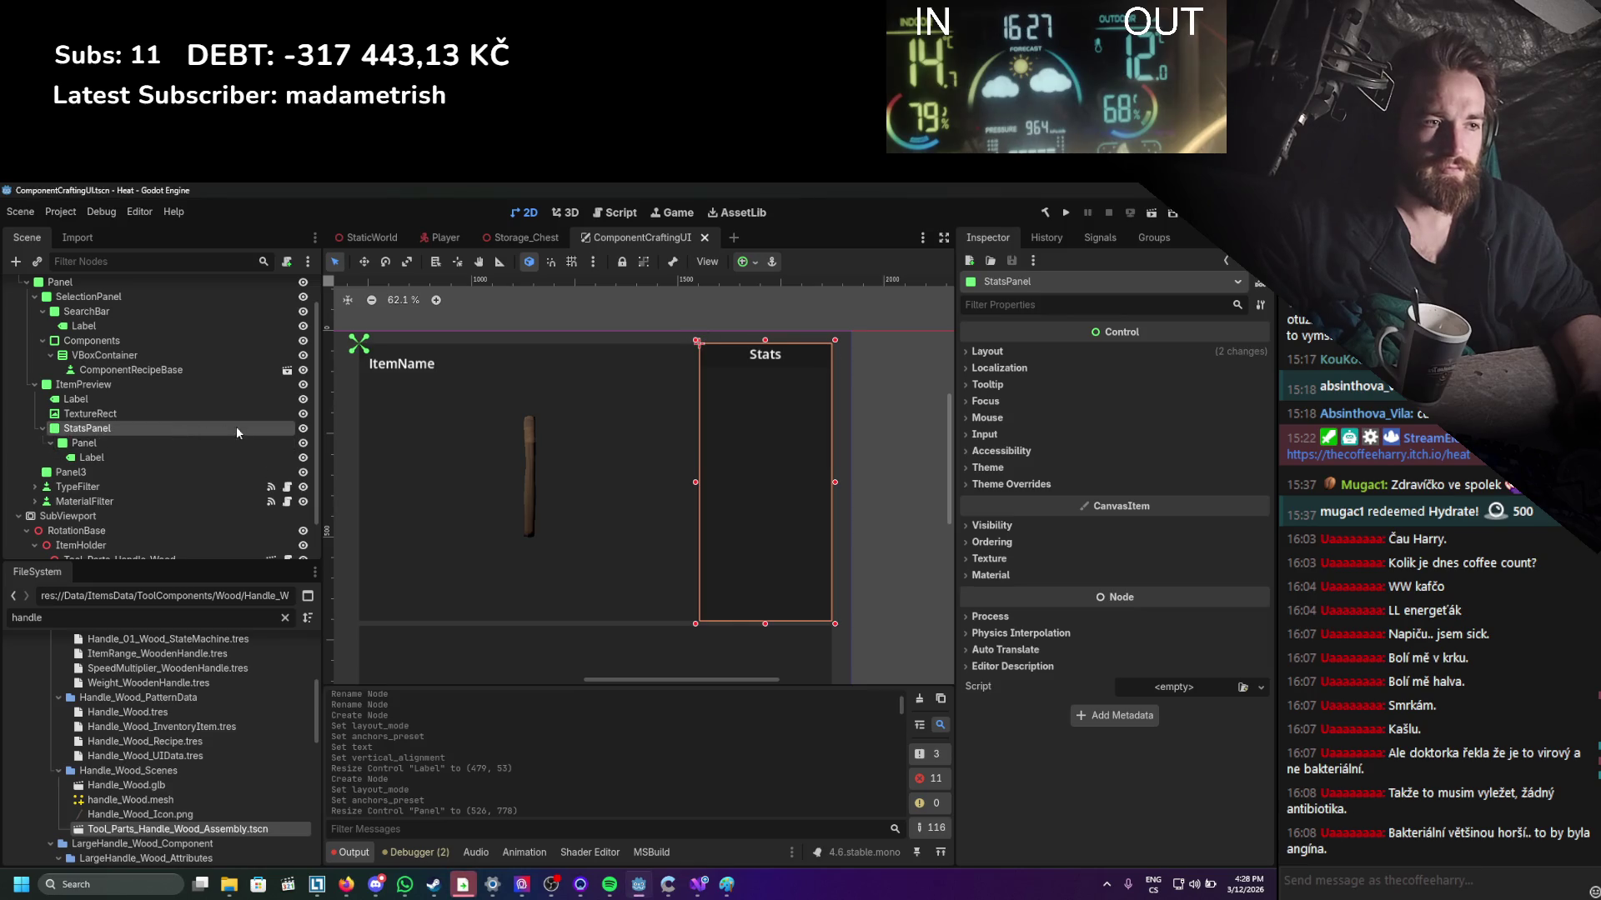
left_click(51, 445)
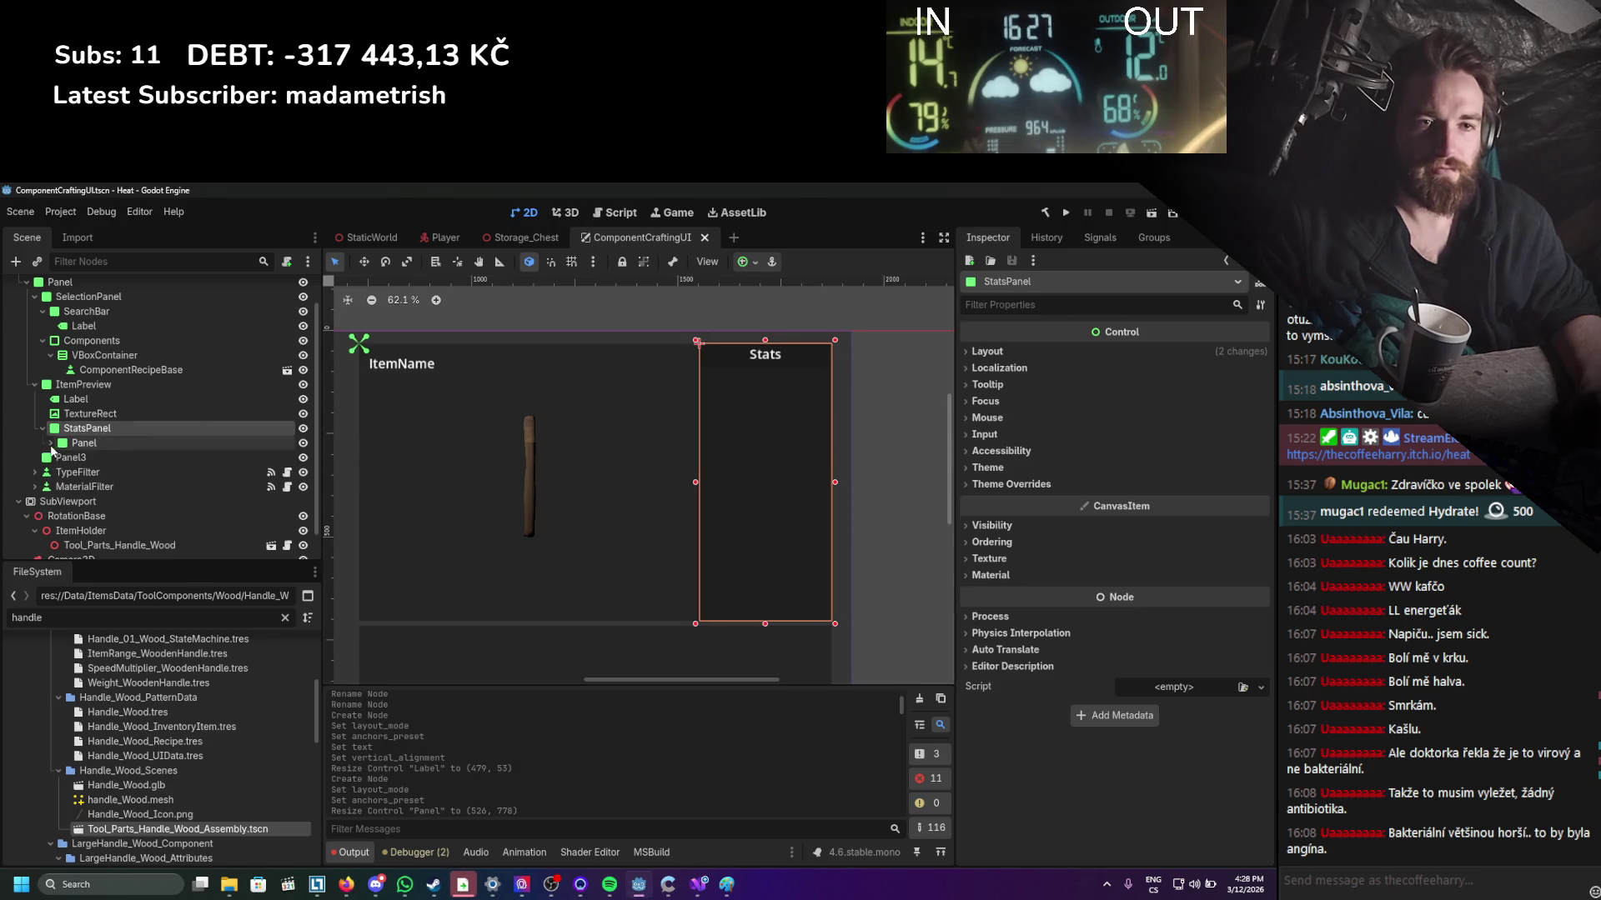
Add a VBoxContainer to StatsPanel, sized to fill the area below the heading, and save.
right_click(75, 428)
left_click(128, 441)
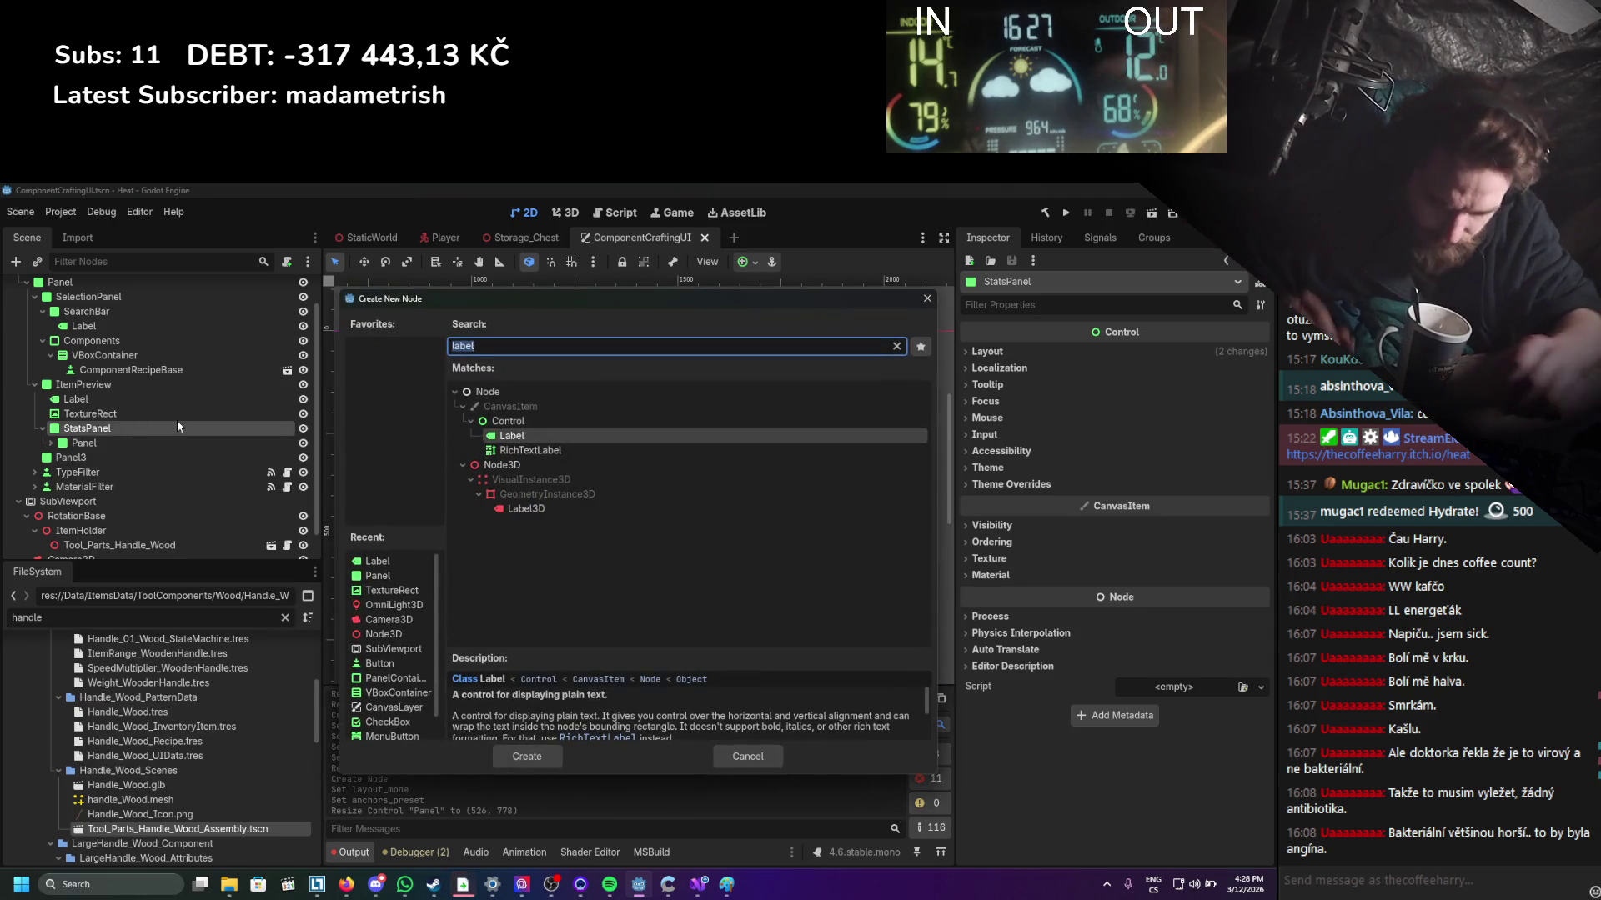
type("vbo")
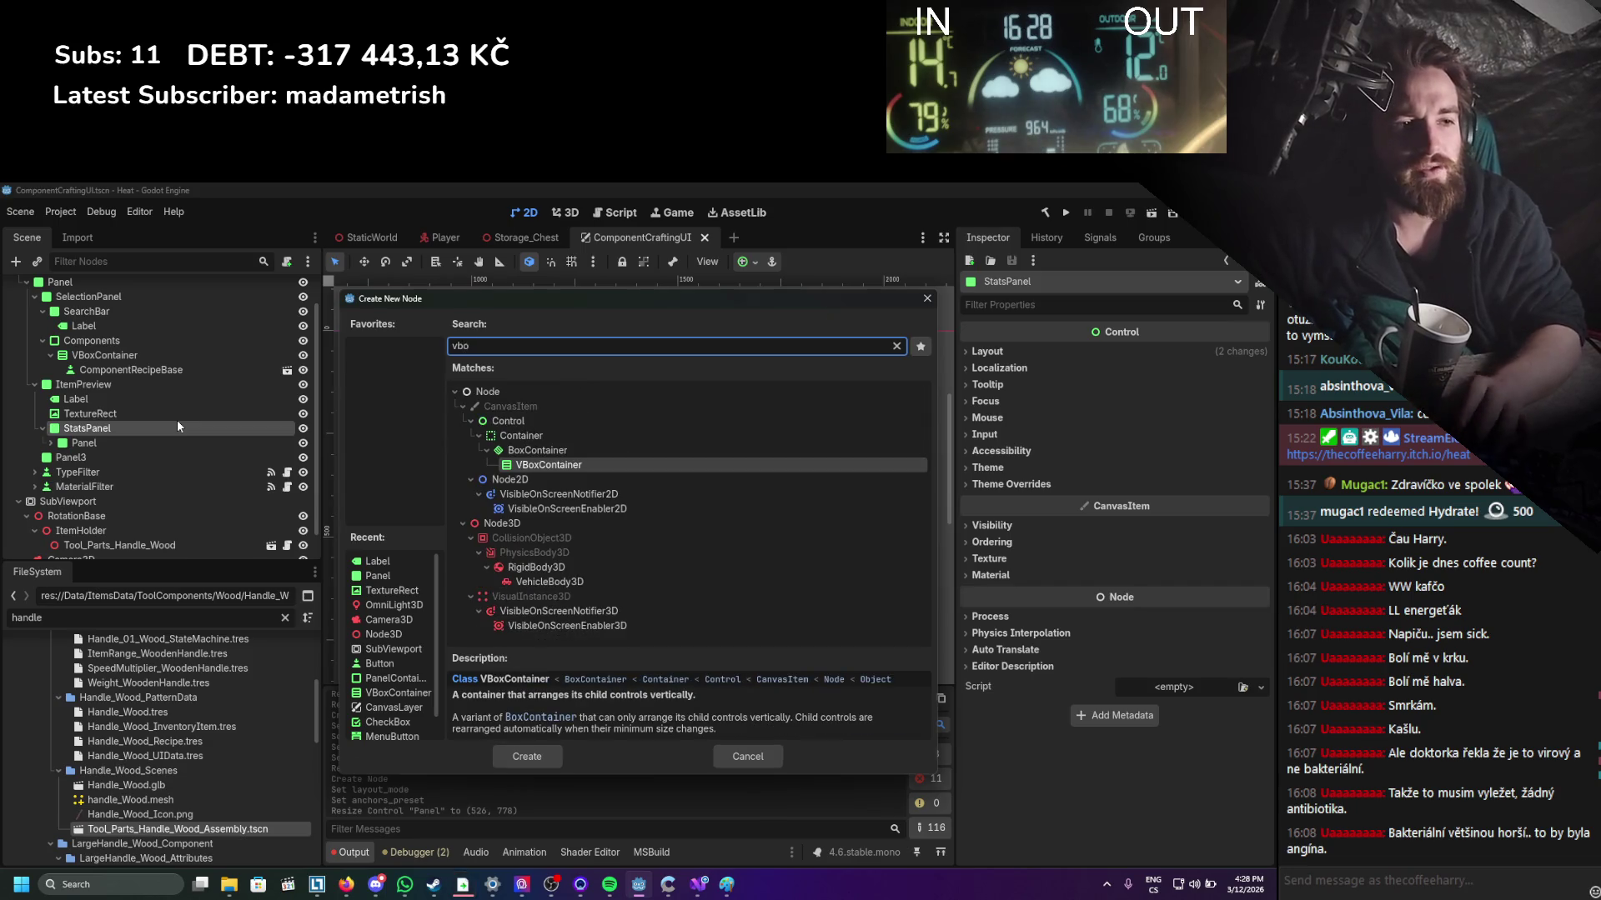
key("Return")
left_click_drag(743, 410, 831, 618)
left_click_drag(763, 343, 767, 364)
key("ctrl+s")
Add a Panel inside the VBoxContainer with a custom minimum height of 58.97 px.
right_click(124, 457)
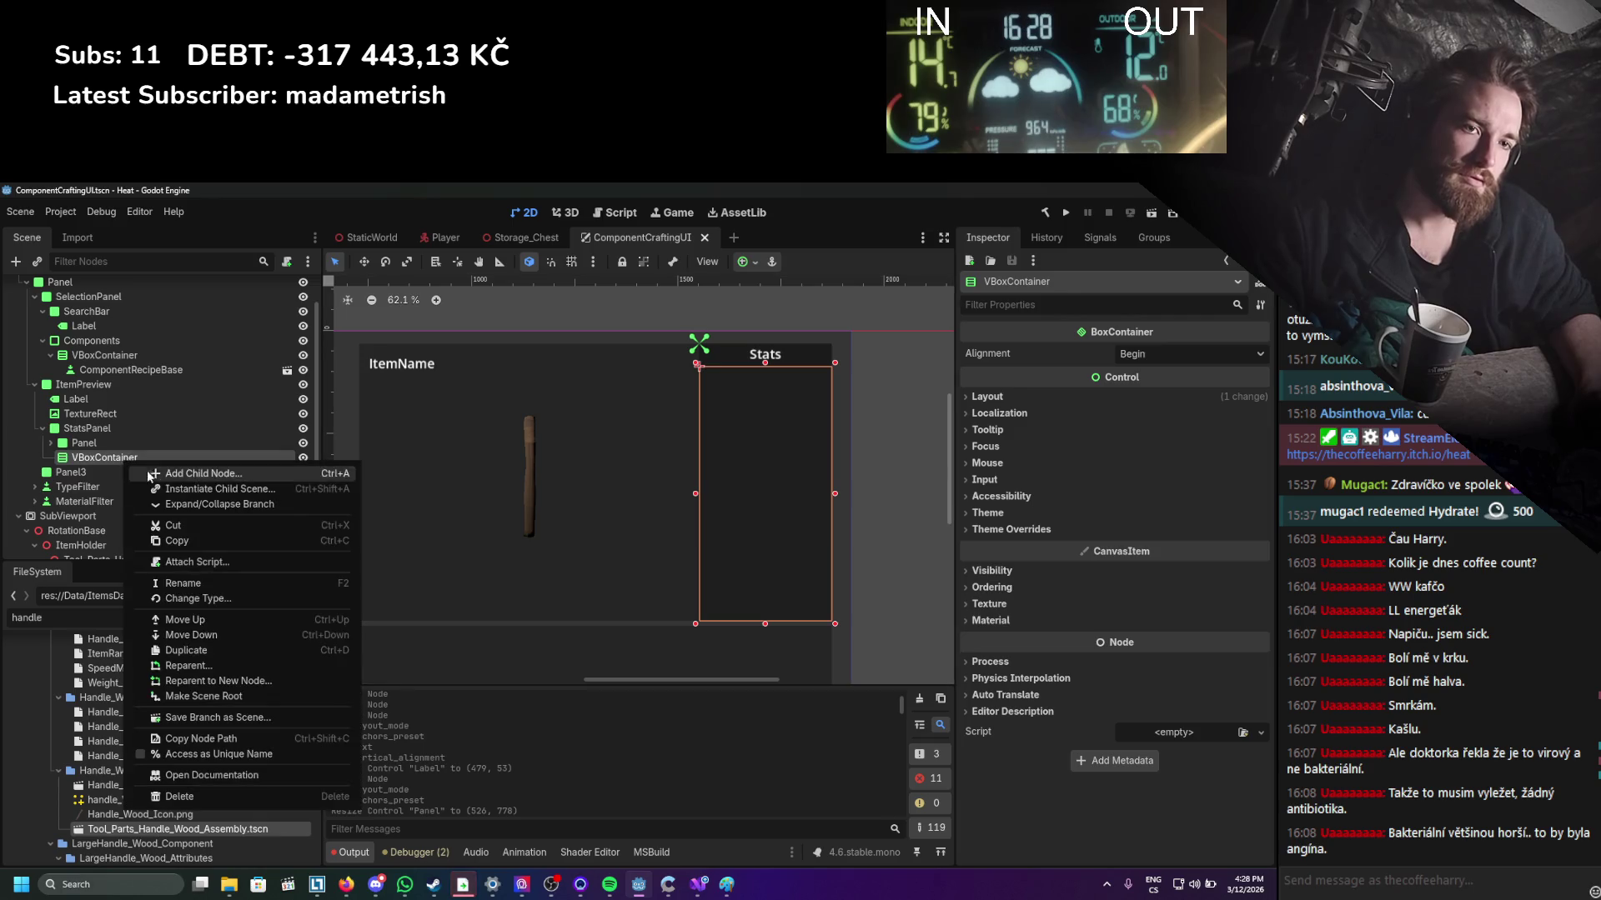
left_click(158, 469)
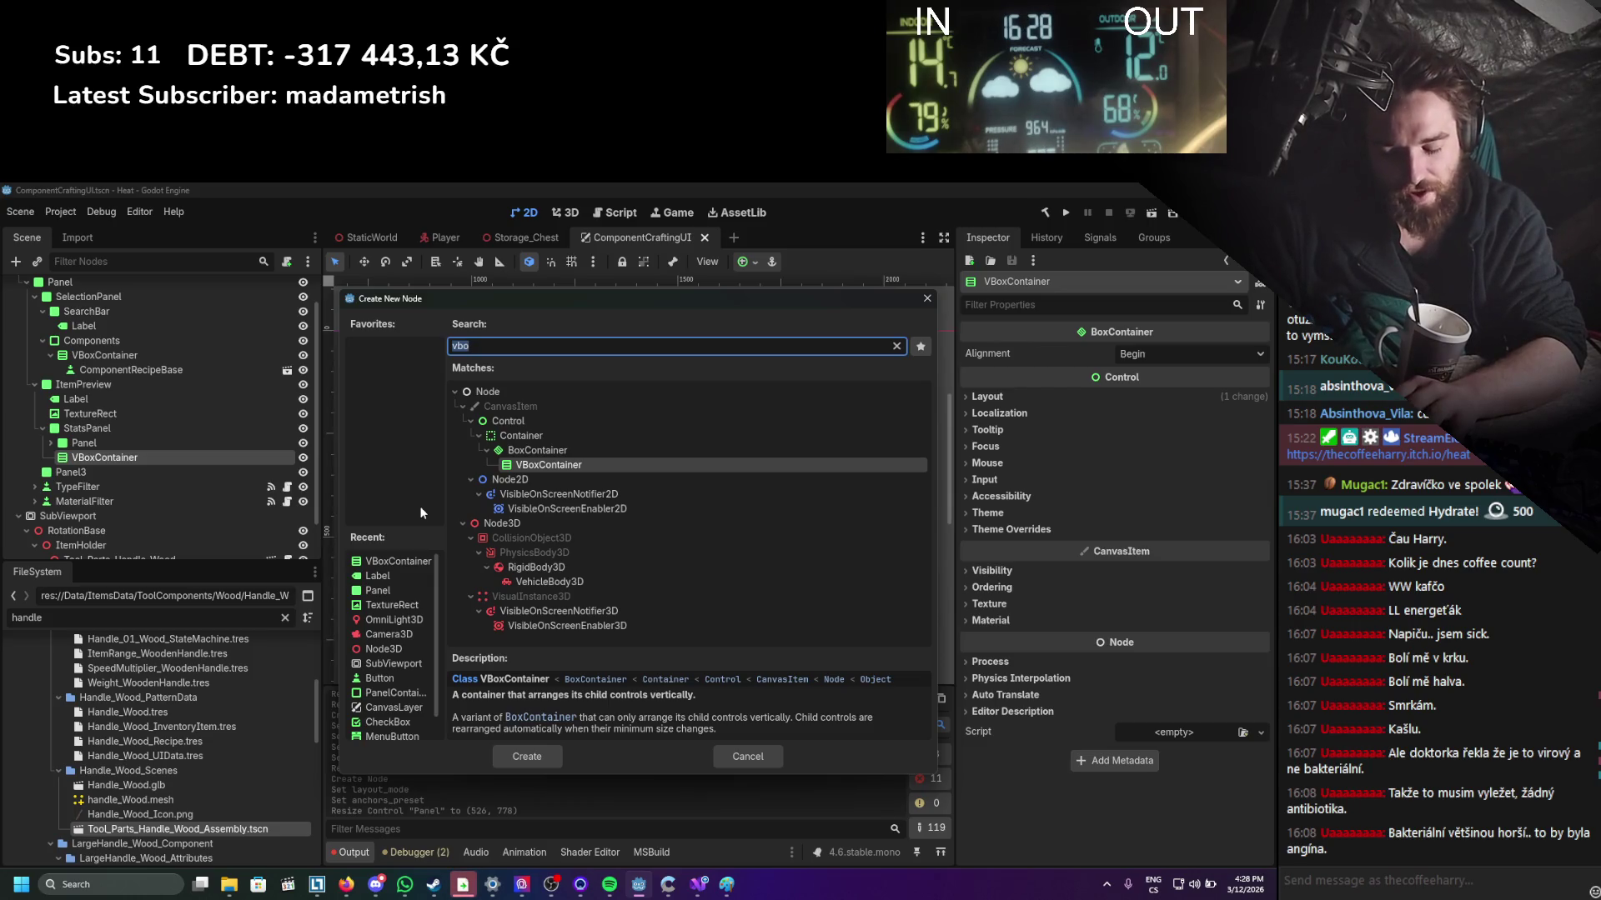
type("panel")
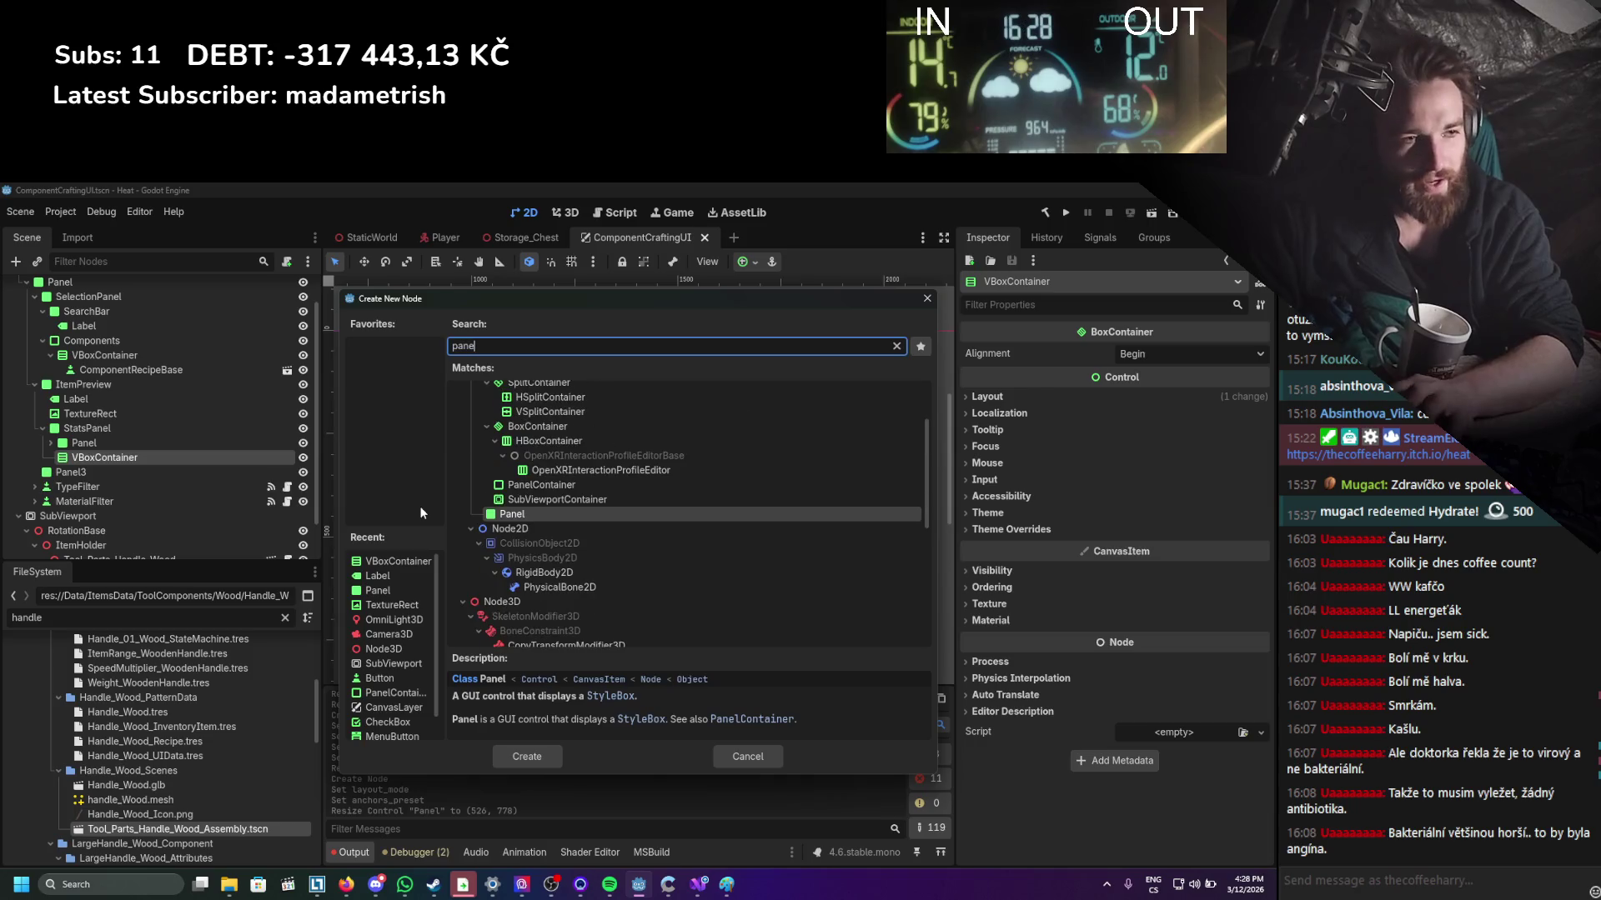
key("Return")
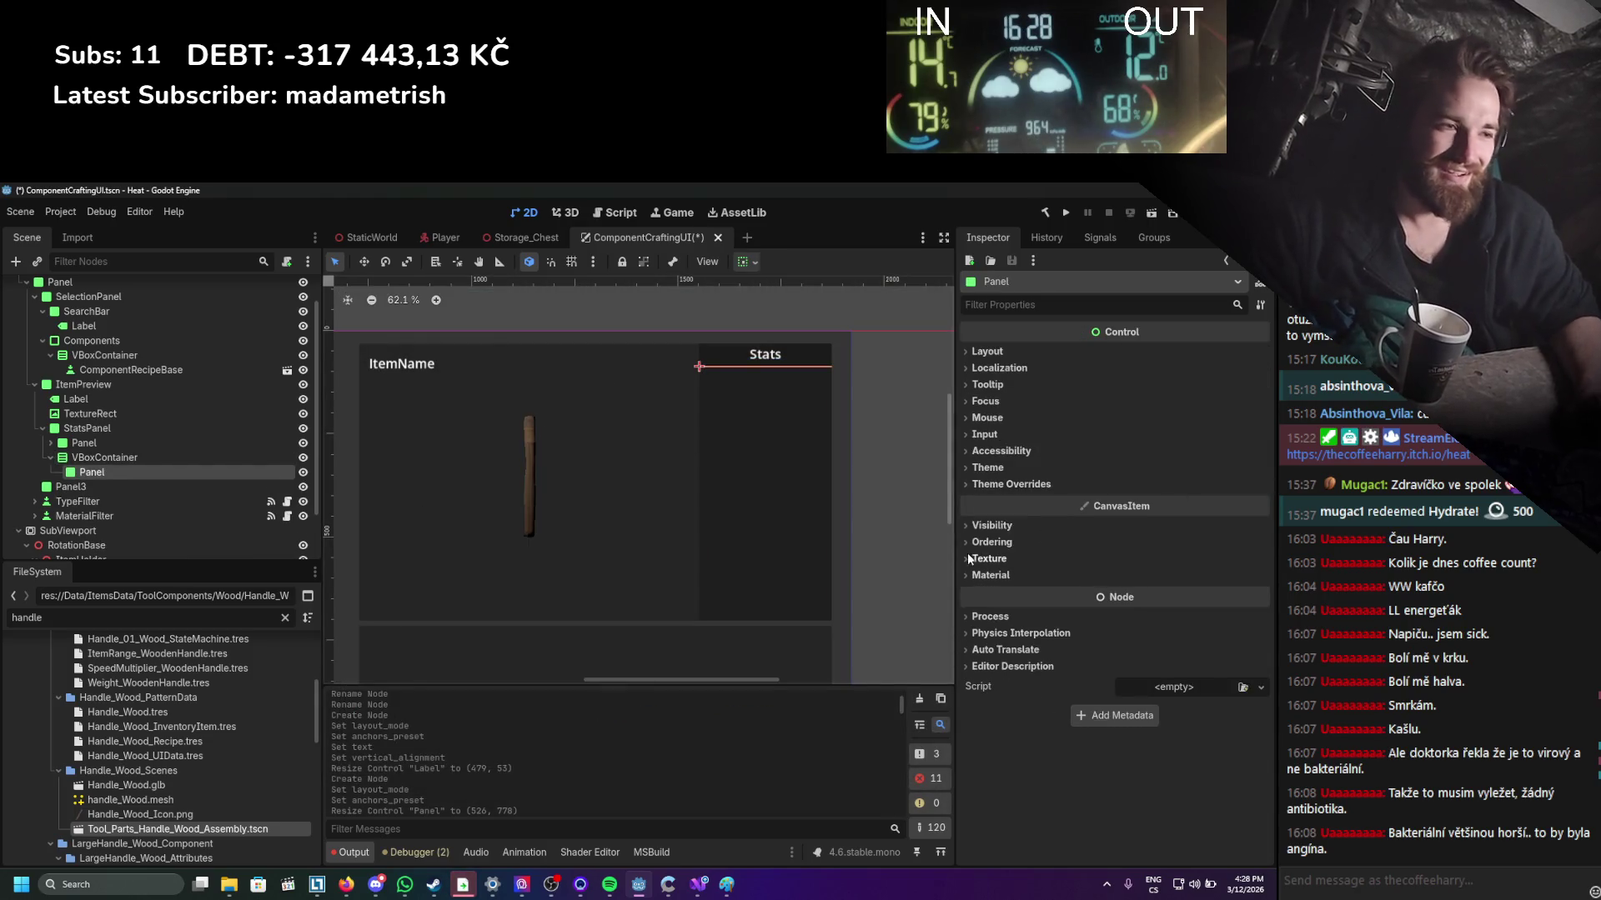
left_click(1084, 351)
left_click(1016, 516)
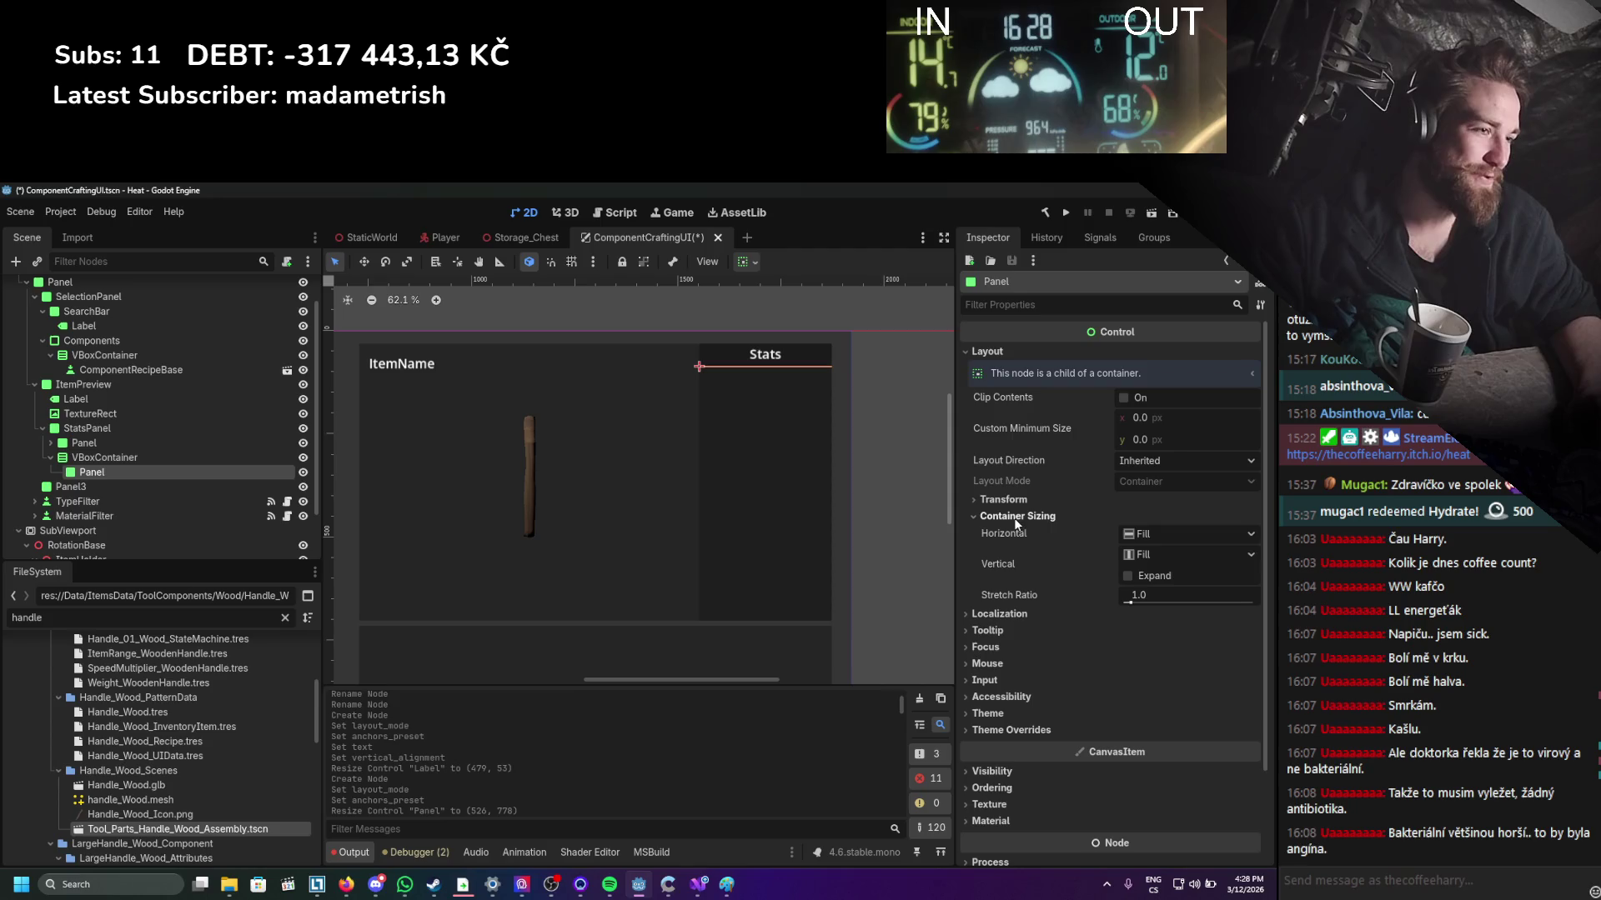
left_click(1003, 499)
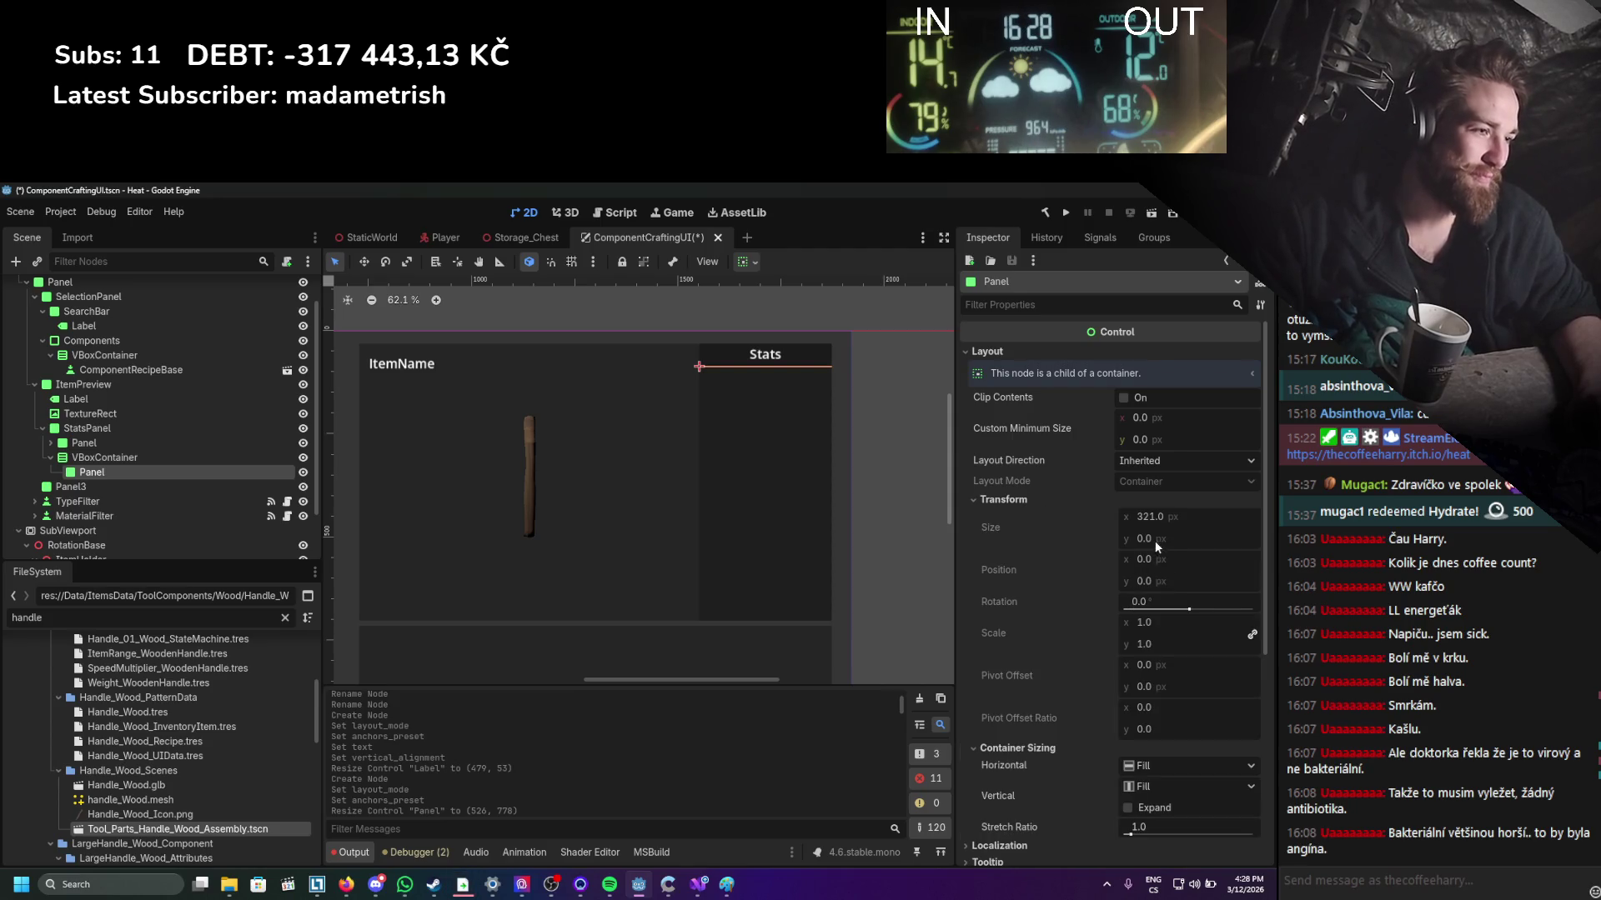
left_click(1040, 503)
left_click_drag(1154, 437, 1184, 437)
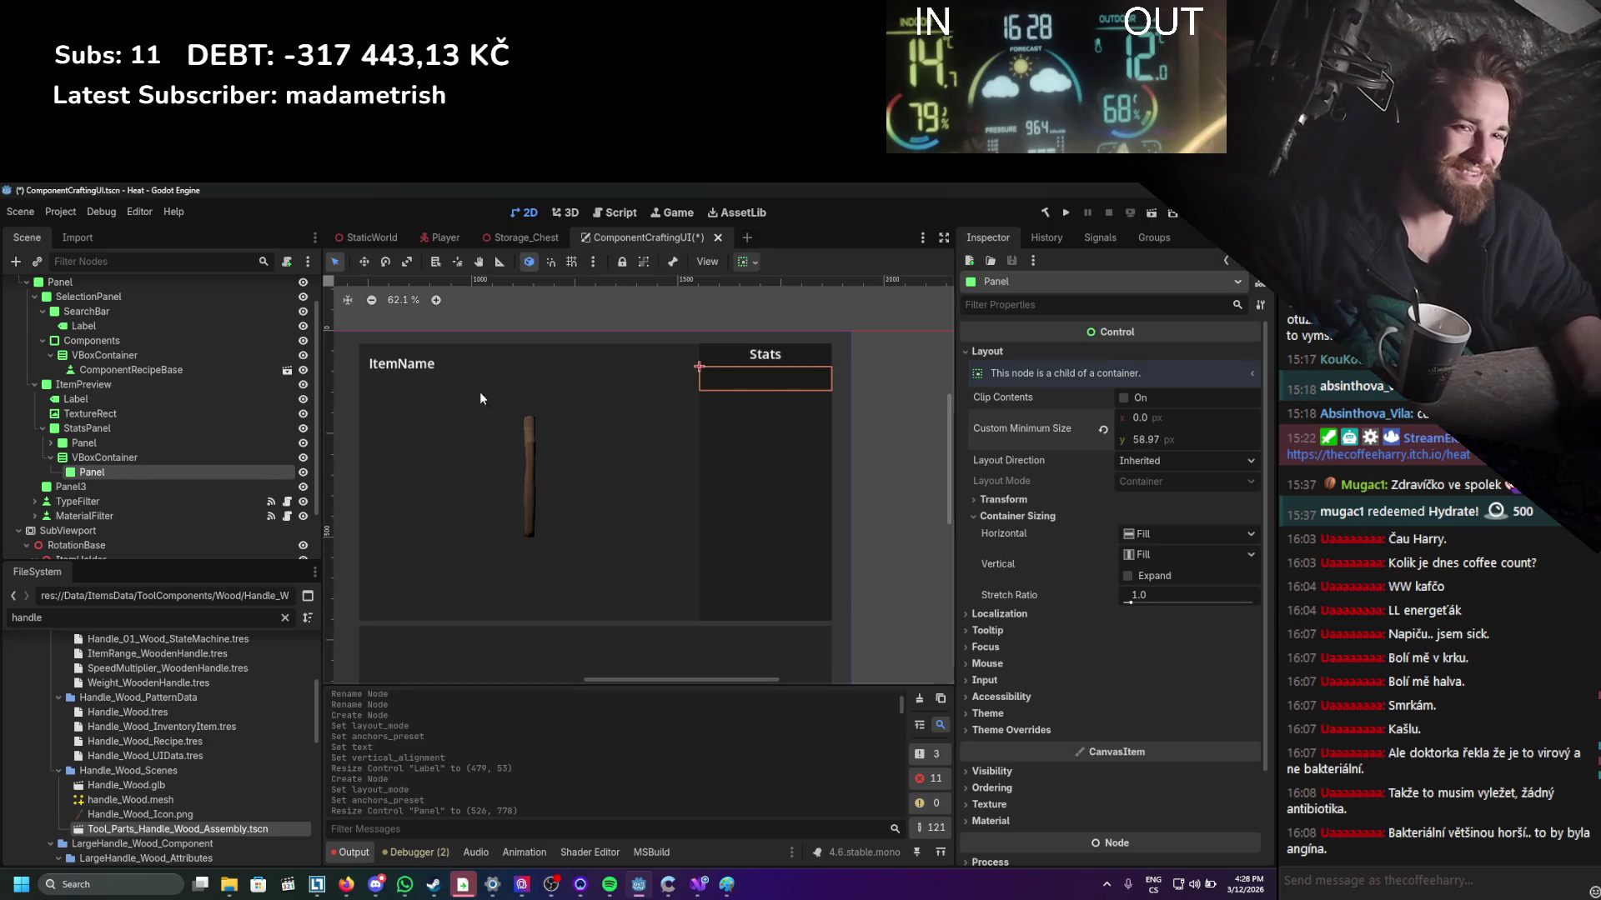
right_click(138, 477)
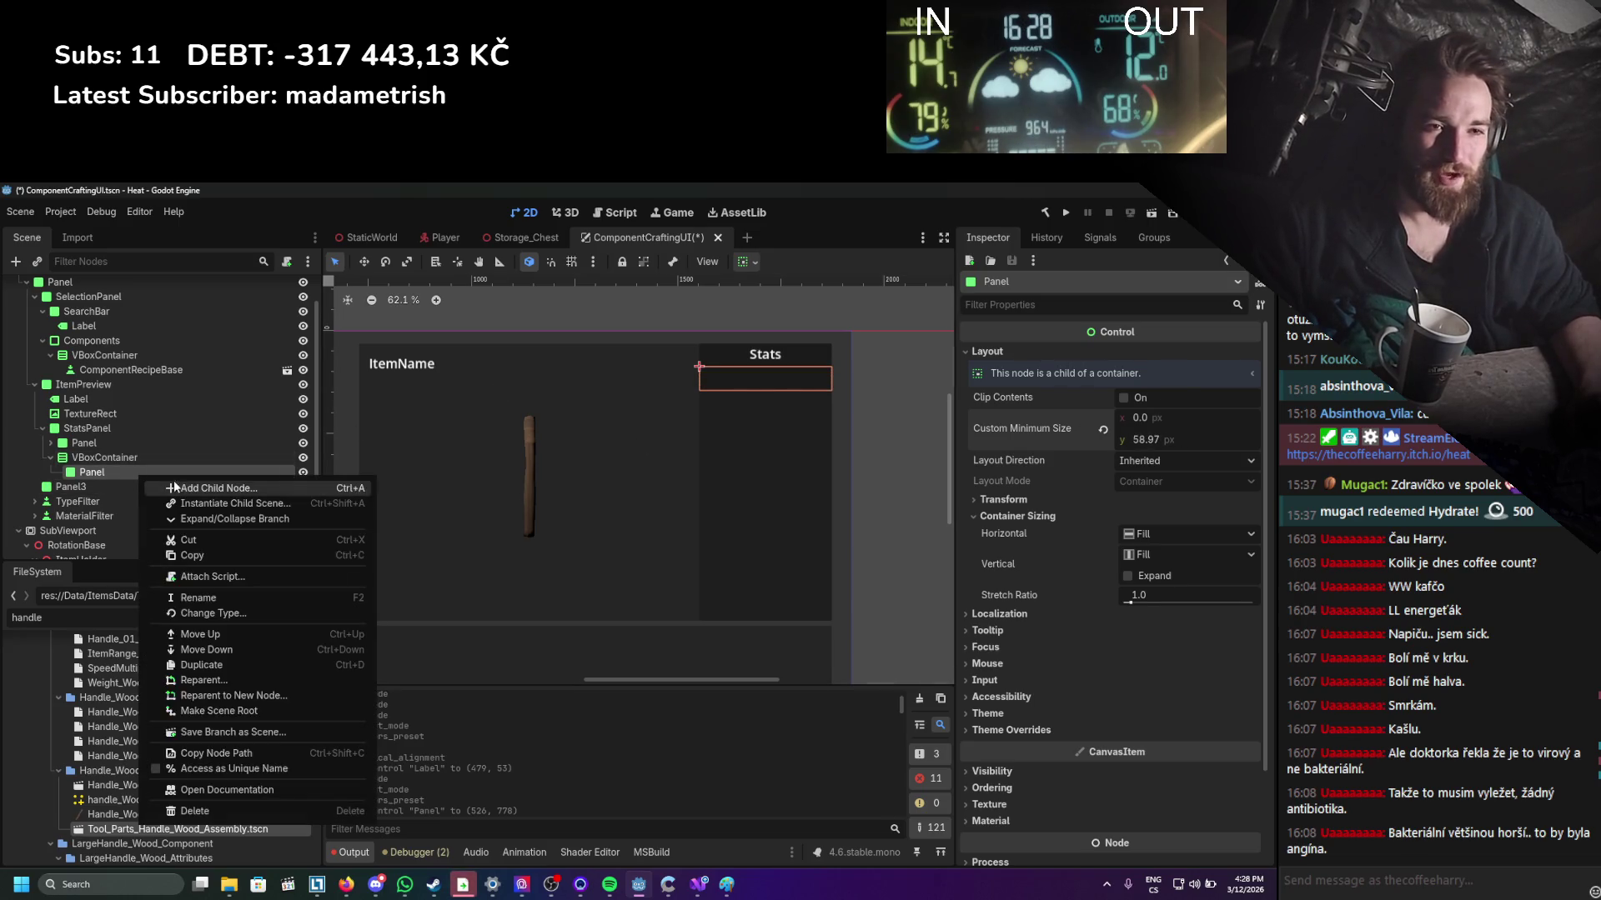
Add a Label to the row Panel, using anchor layout with a preset filling the Panel.
left_click(191, 477)
type("Lab")
key("Return")
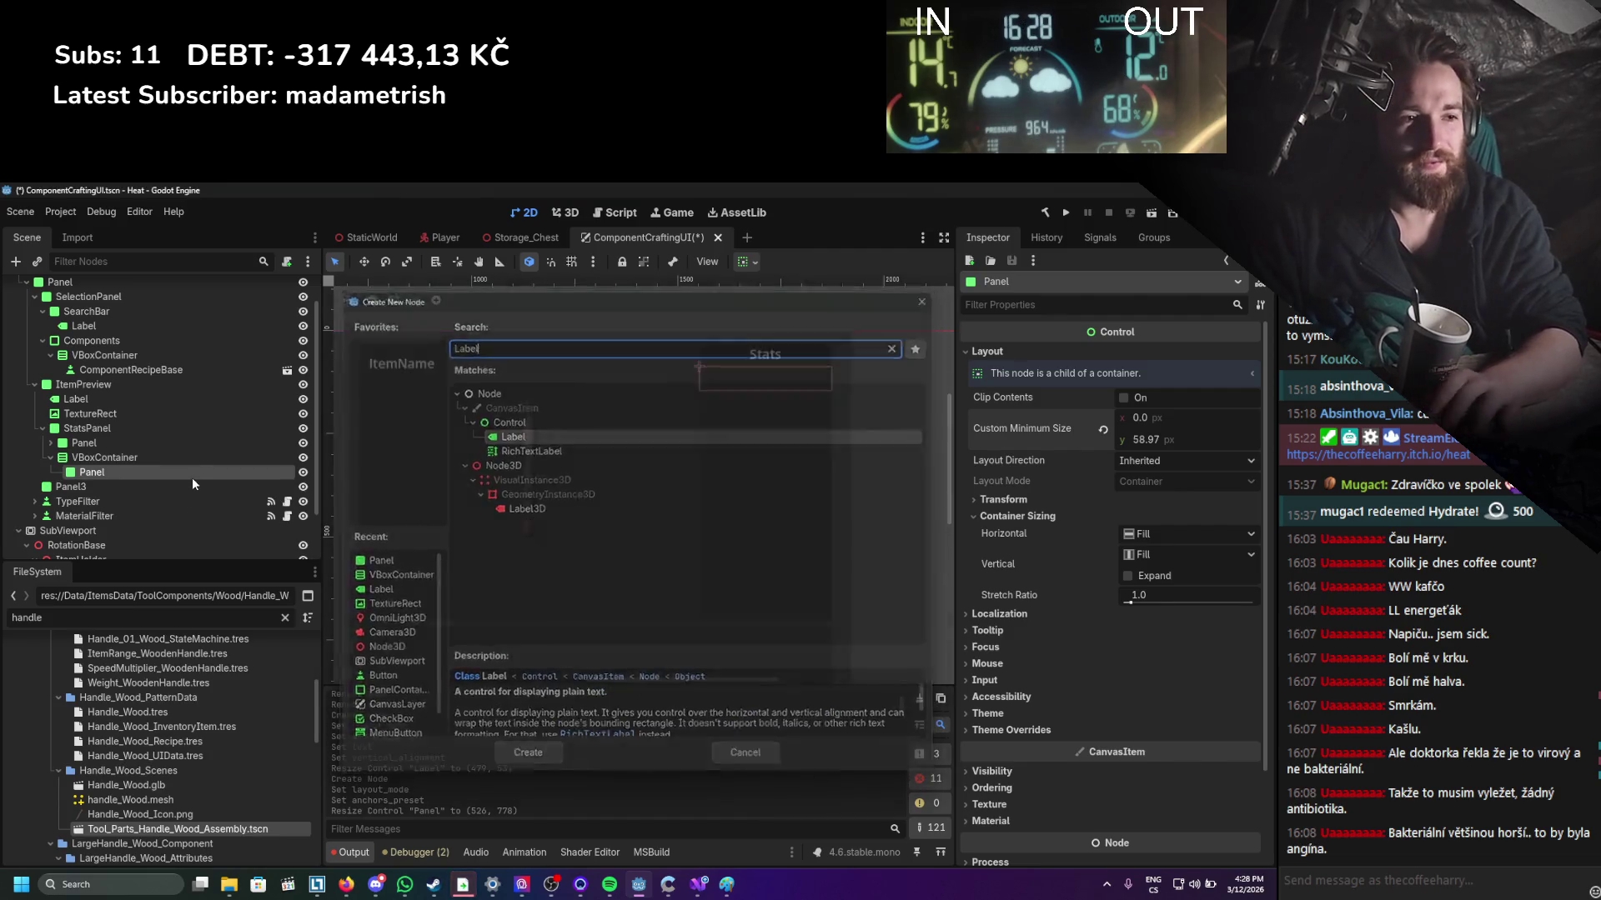
scroll(1074, 481, "down", 5)
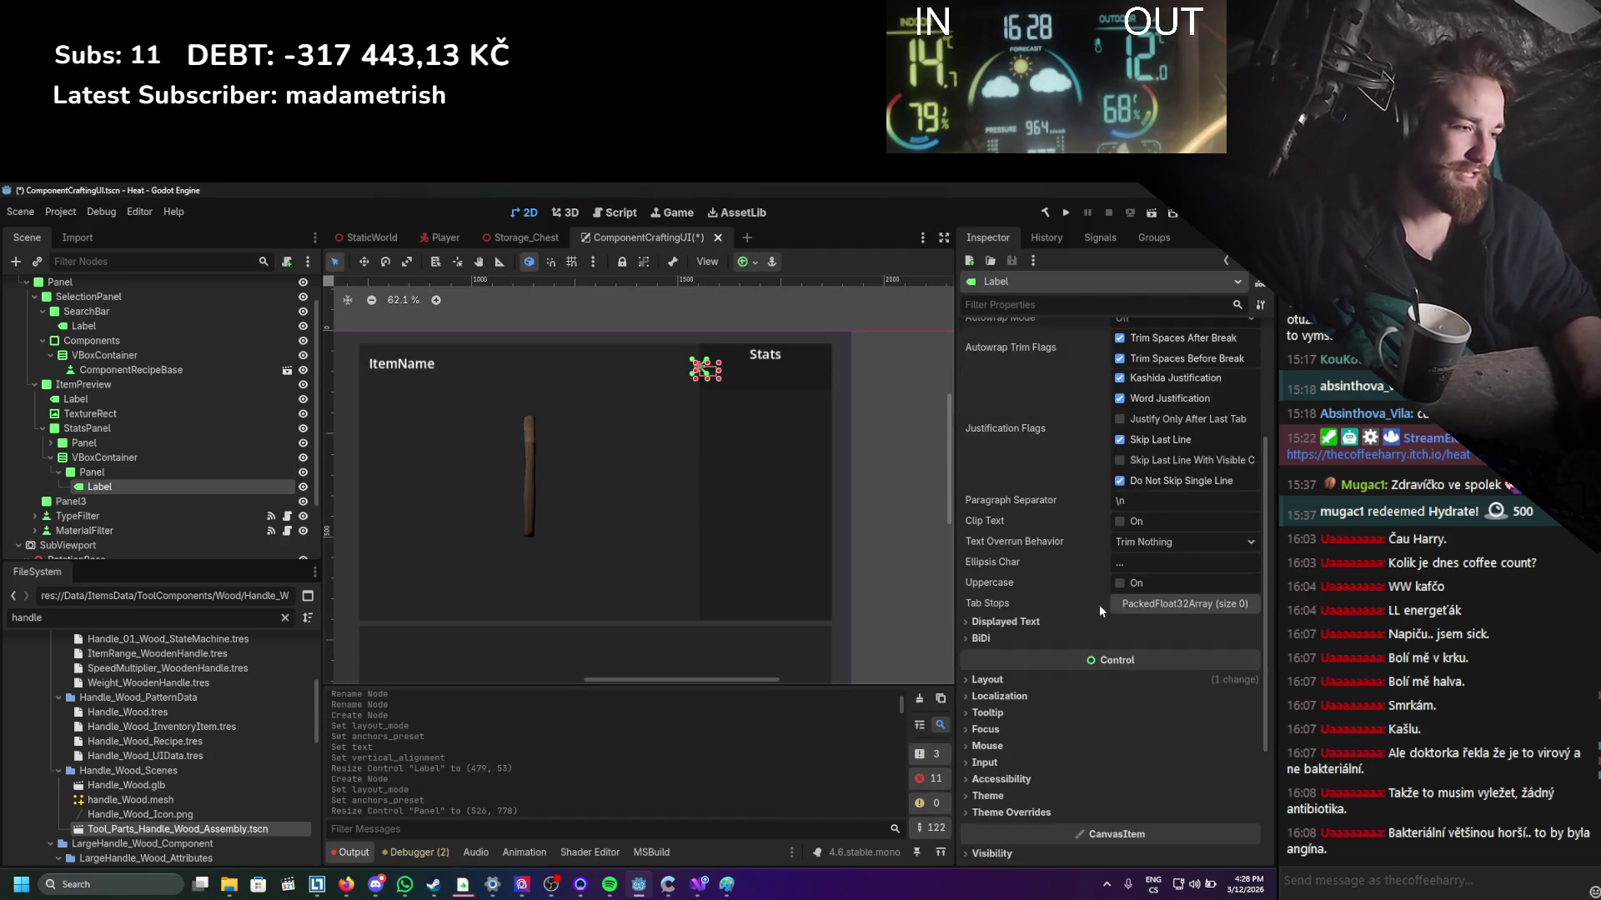
left_click(1001, 680)
scroll(1157, 728, "down", 3)
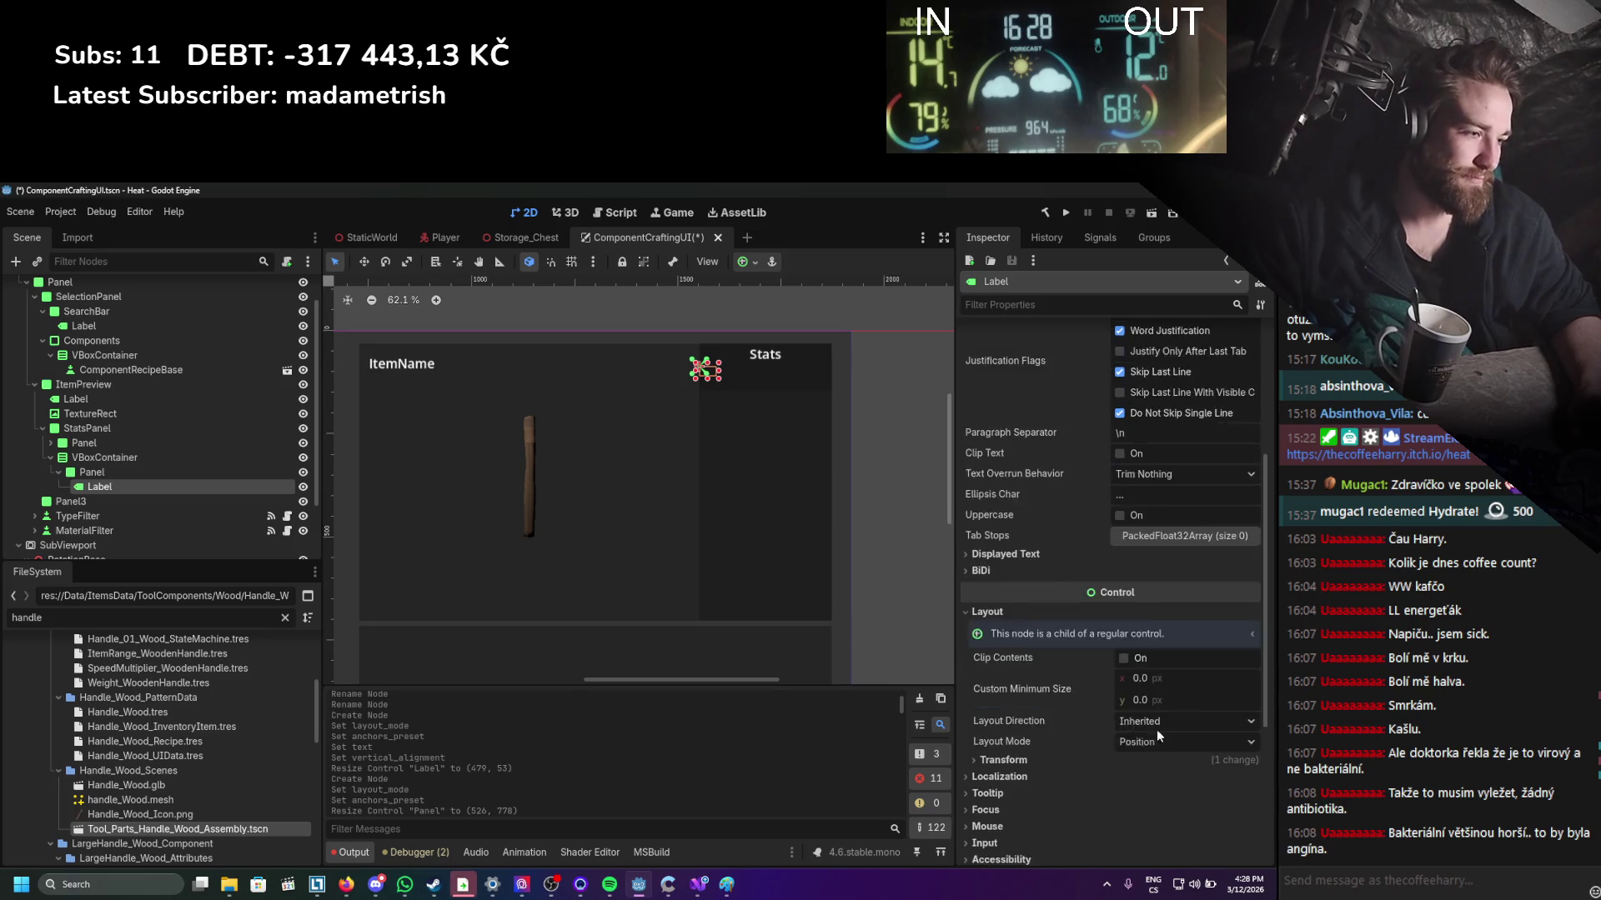
left_click(1167, 679)
left_click(1158, 713)
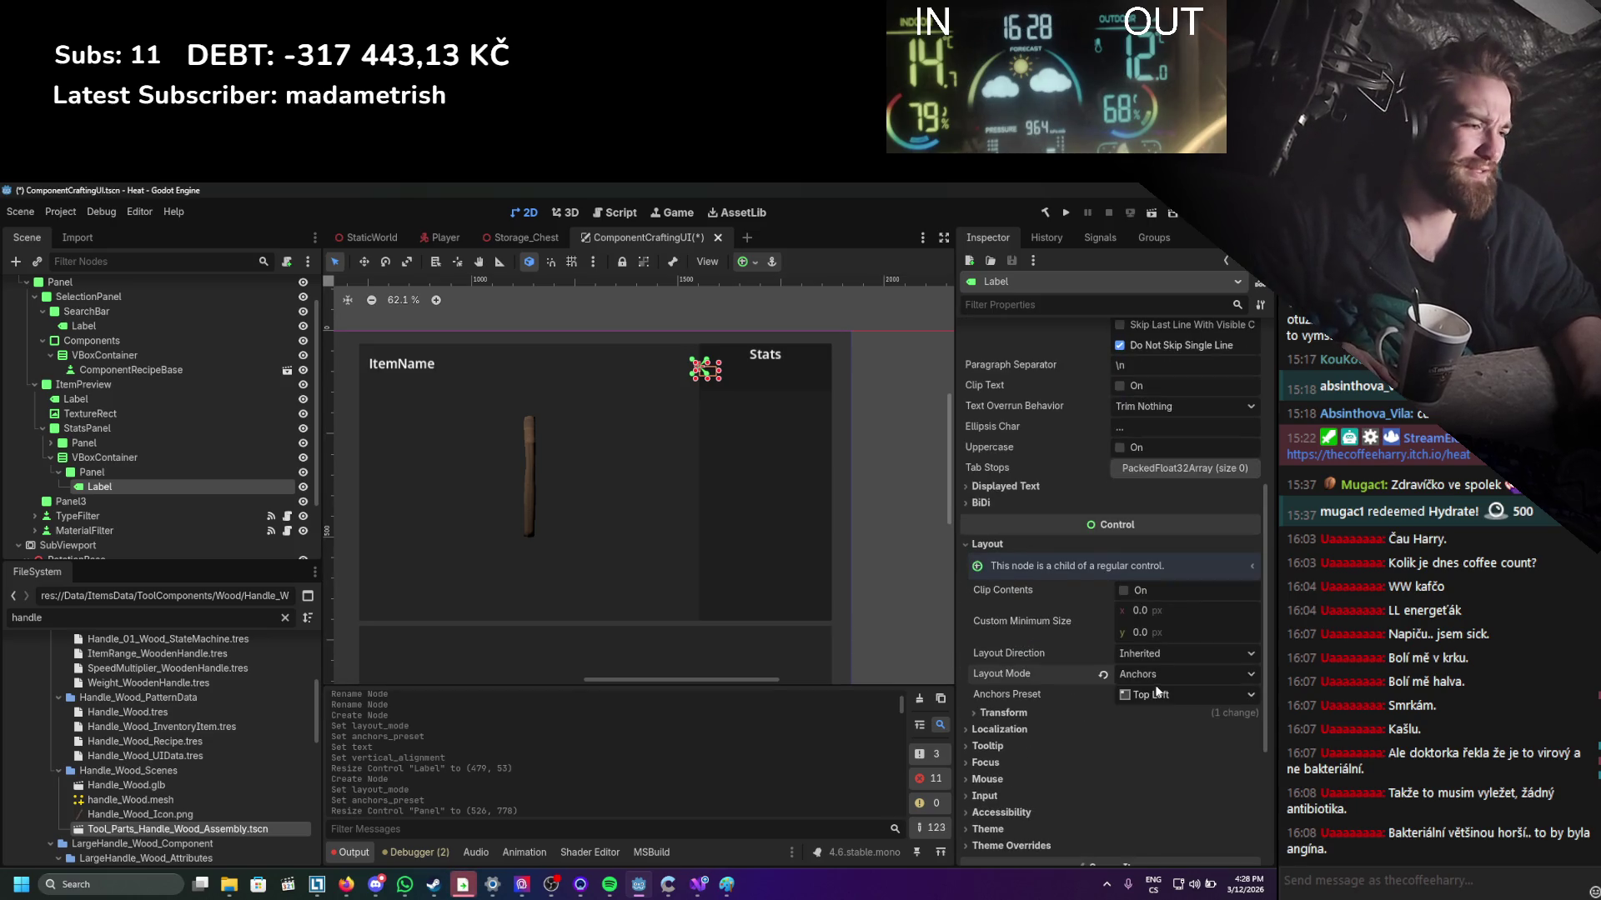
left_click(1156, 695)
left_click(1169, 608)
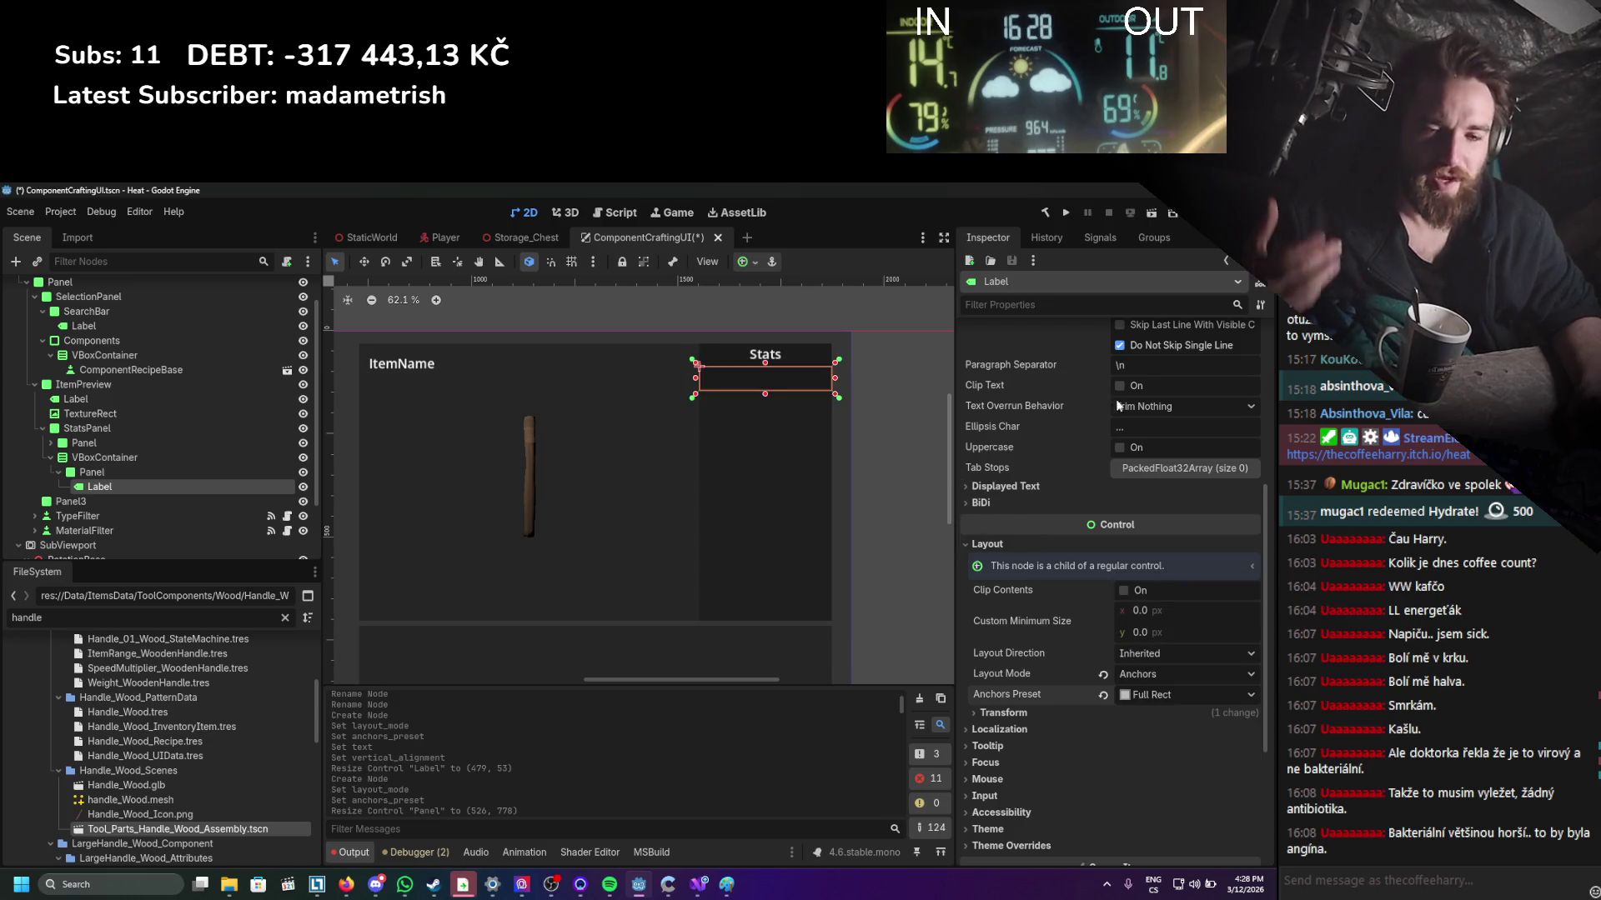
Set the Label text to 'Damage: 500'.
scroll(1125, 480, "up", 8)
left_click(1073, 396)
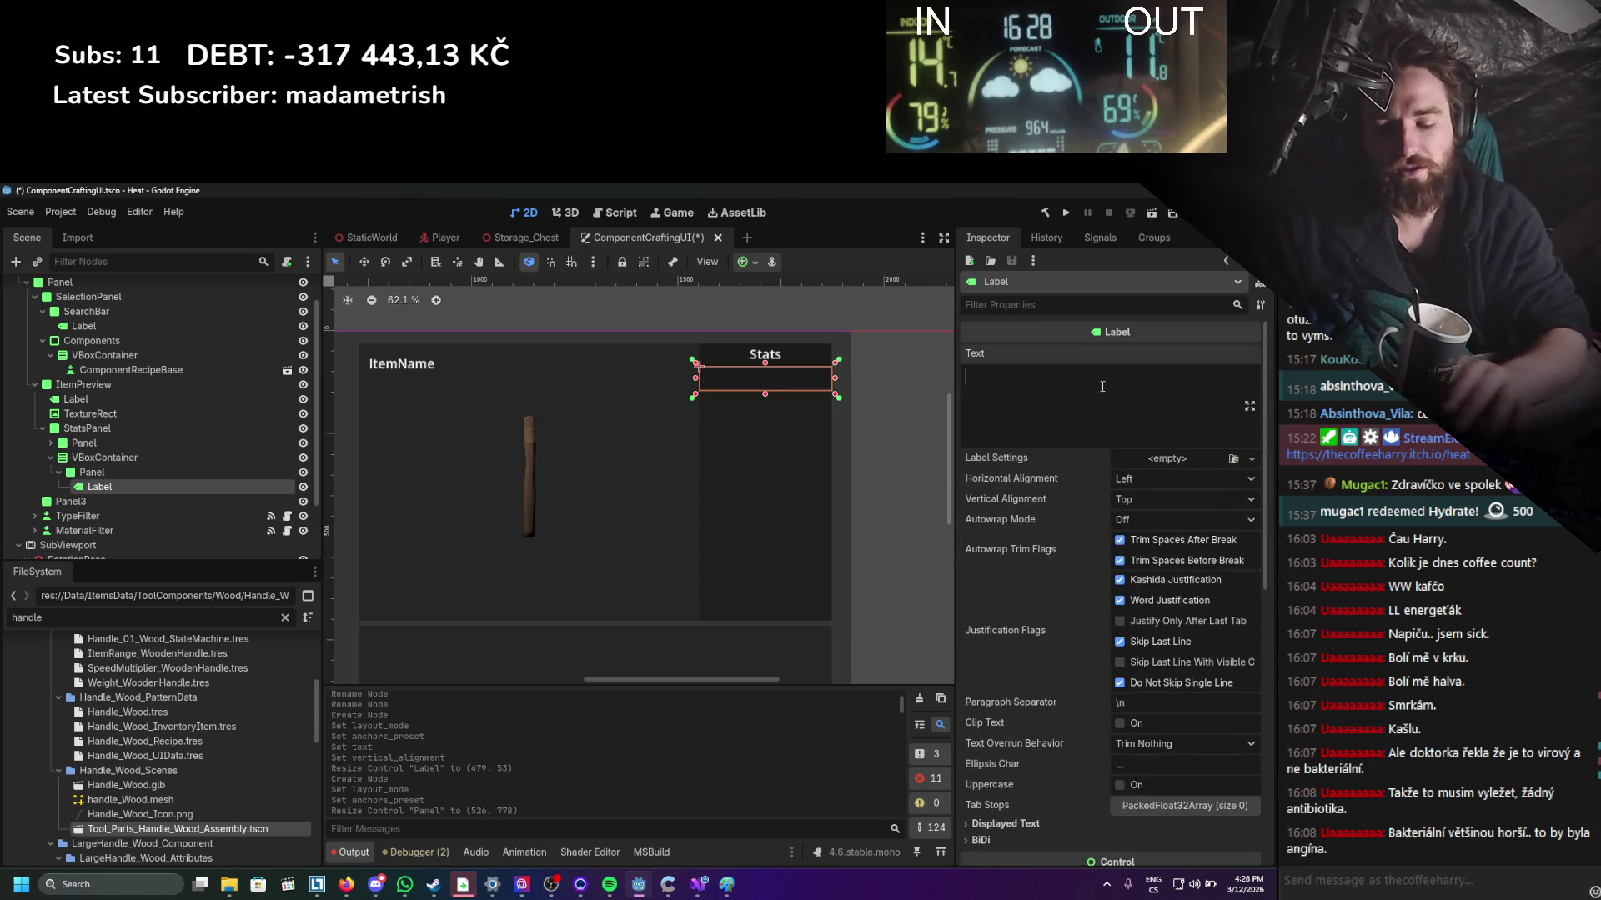
type("DA")
key("BackSpace")
type("a")
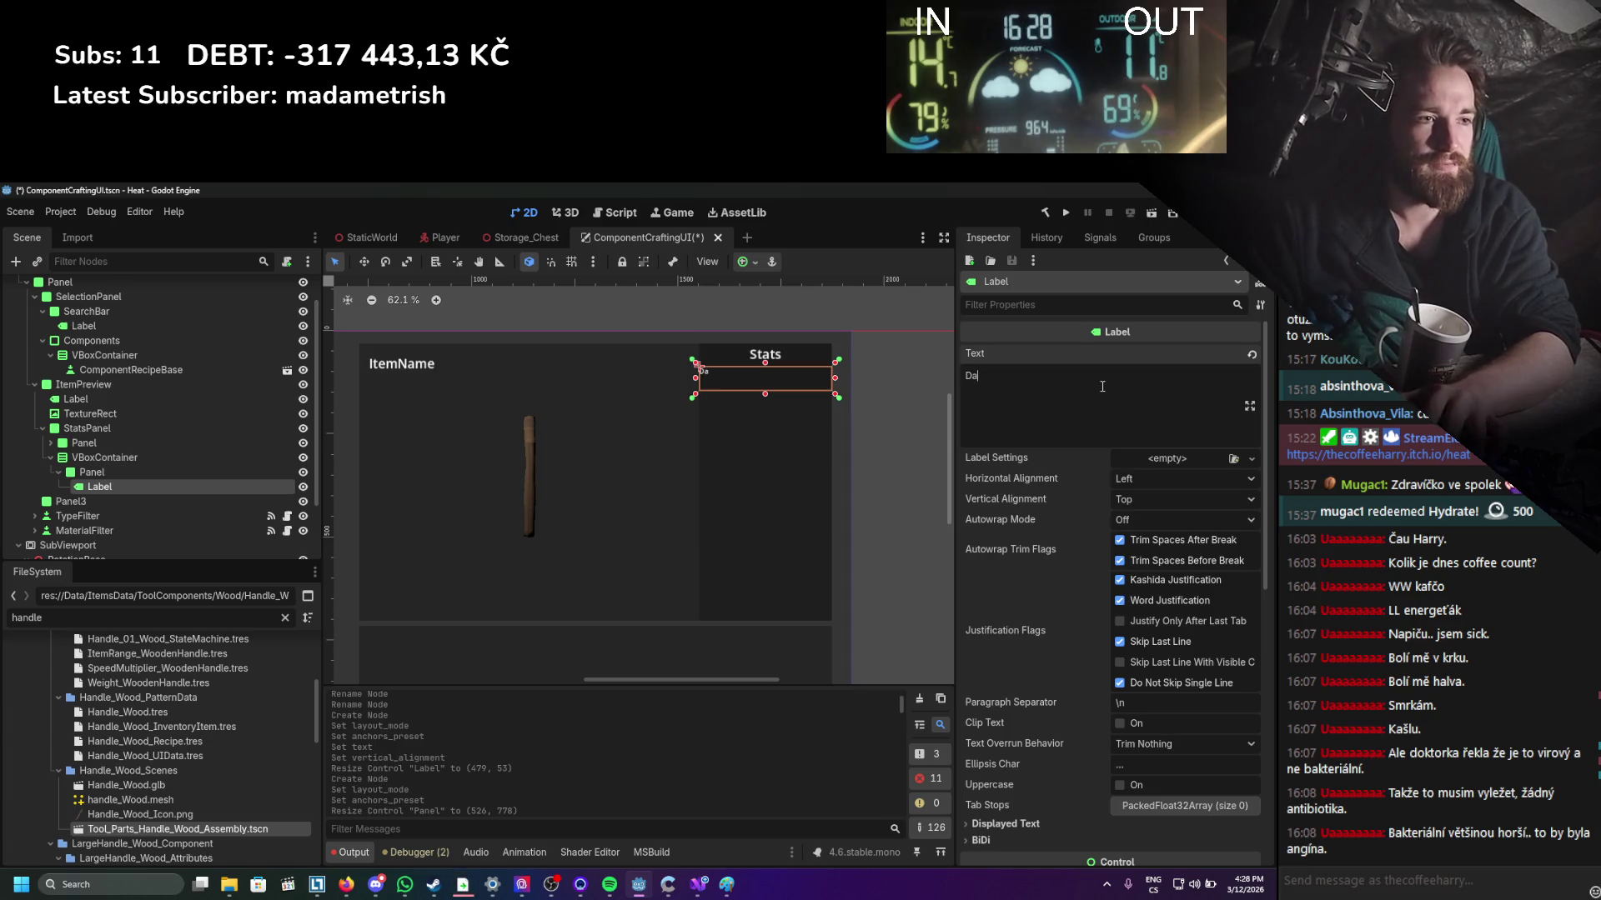
type("mage: 500")
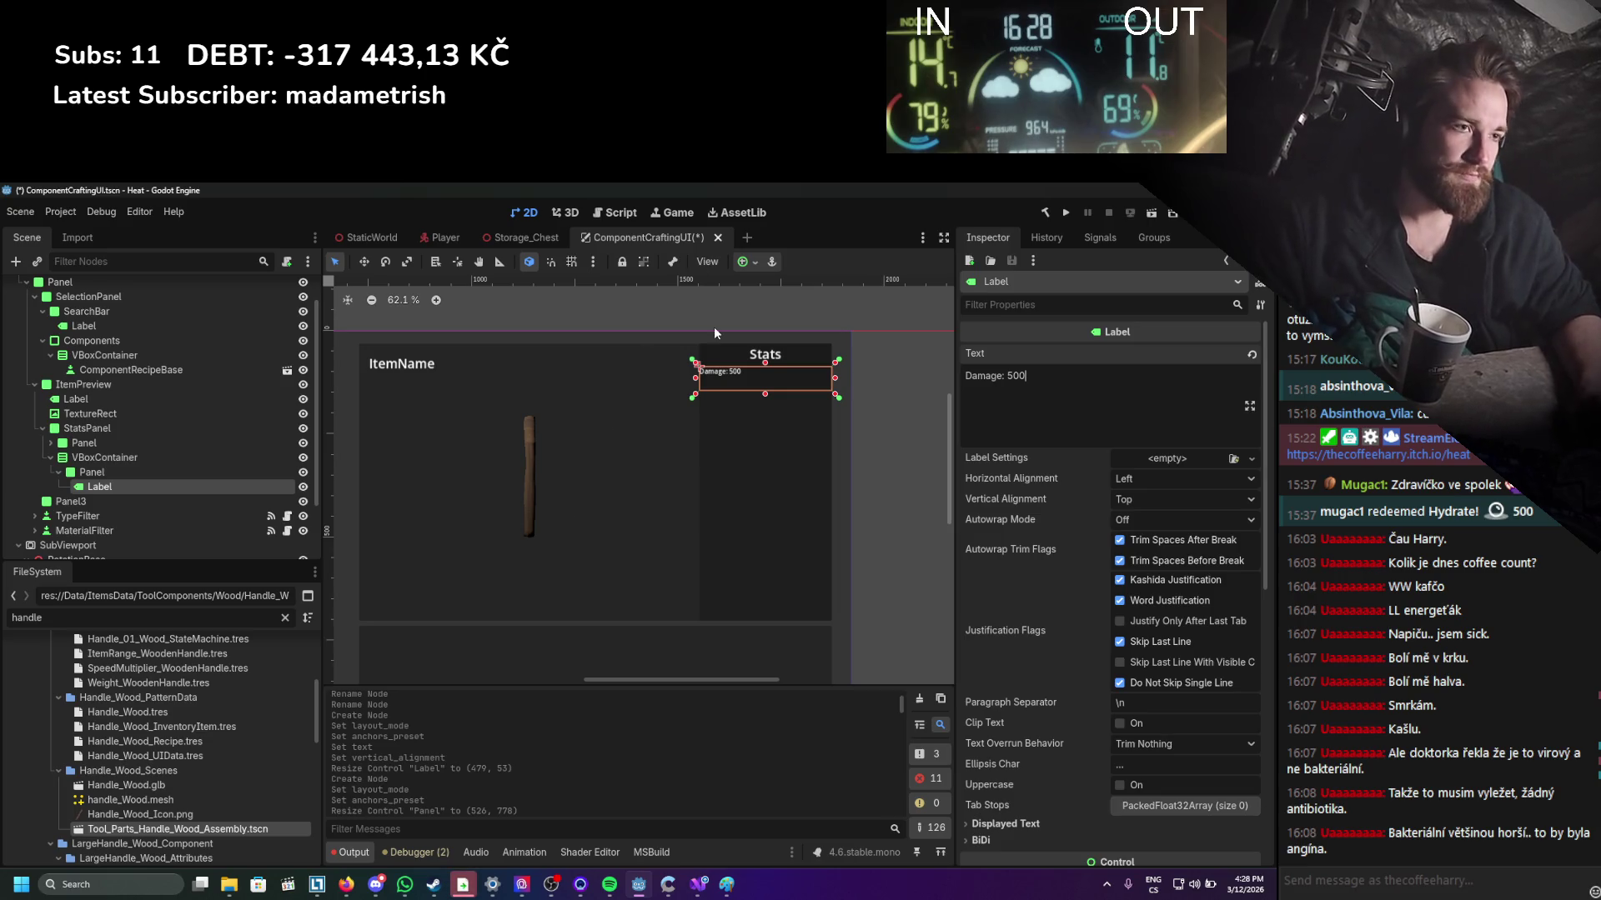
Enable a custom font size override for the Damage label.
scroll(1085, 712, "down", 5)
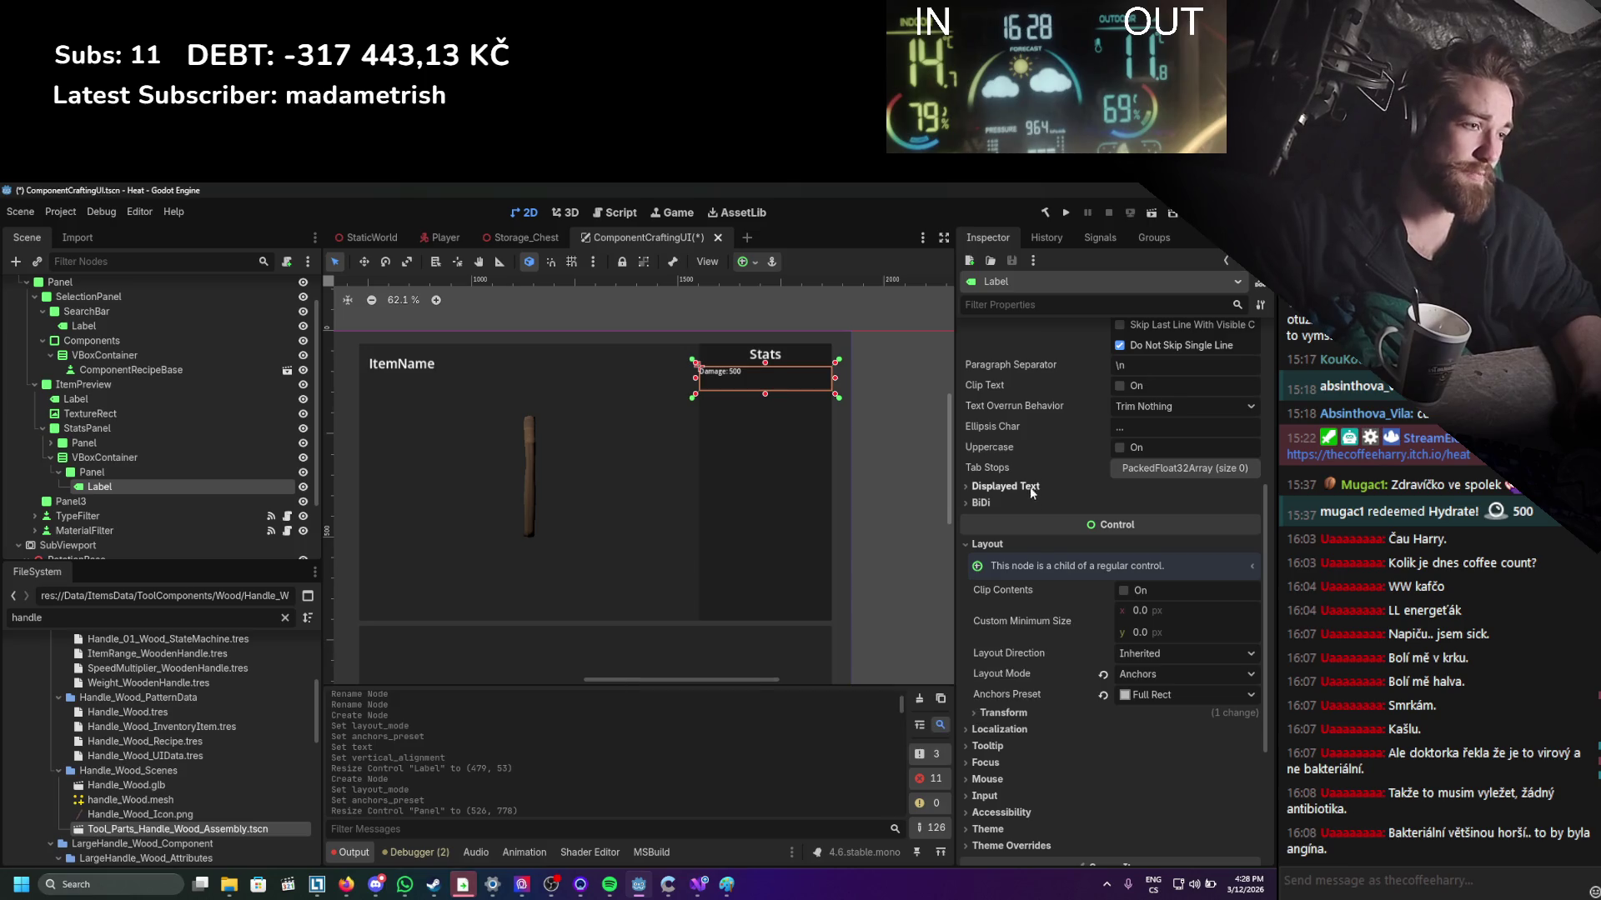
scroll(1039, 709, "down", 2)
left_click(1007, 711)
scroll(1050, 707, "down", 2)
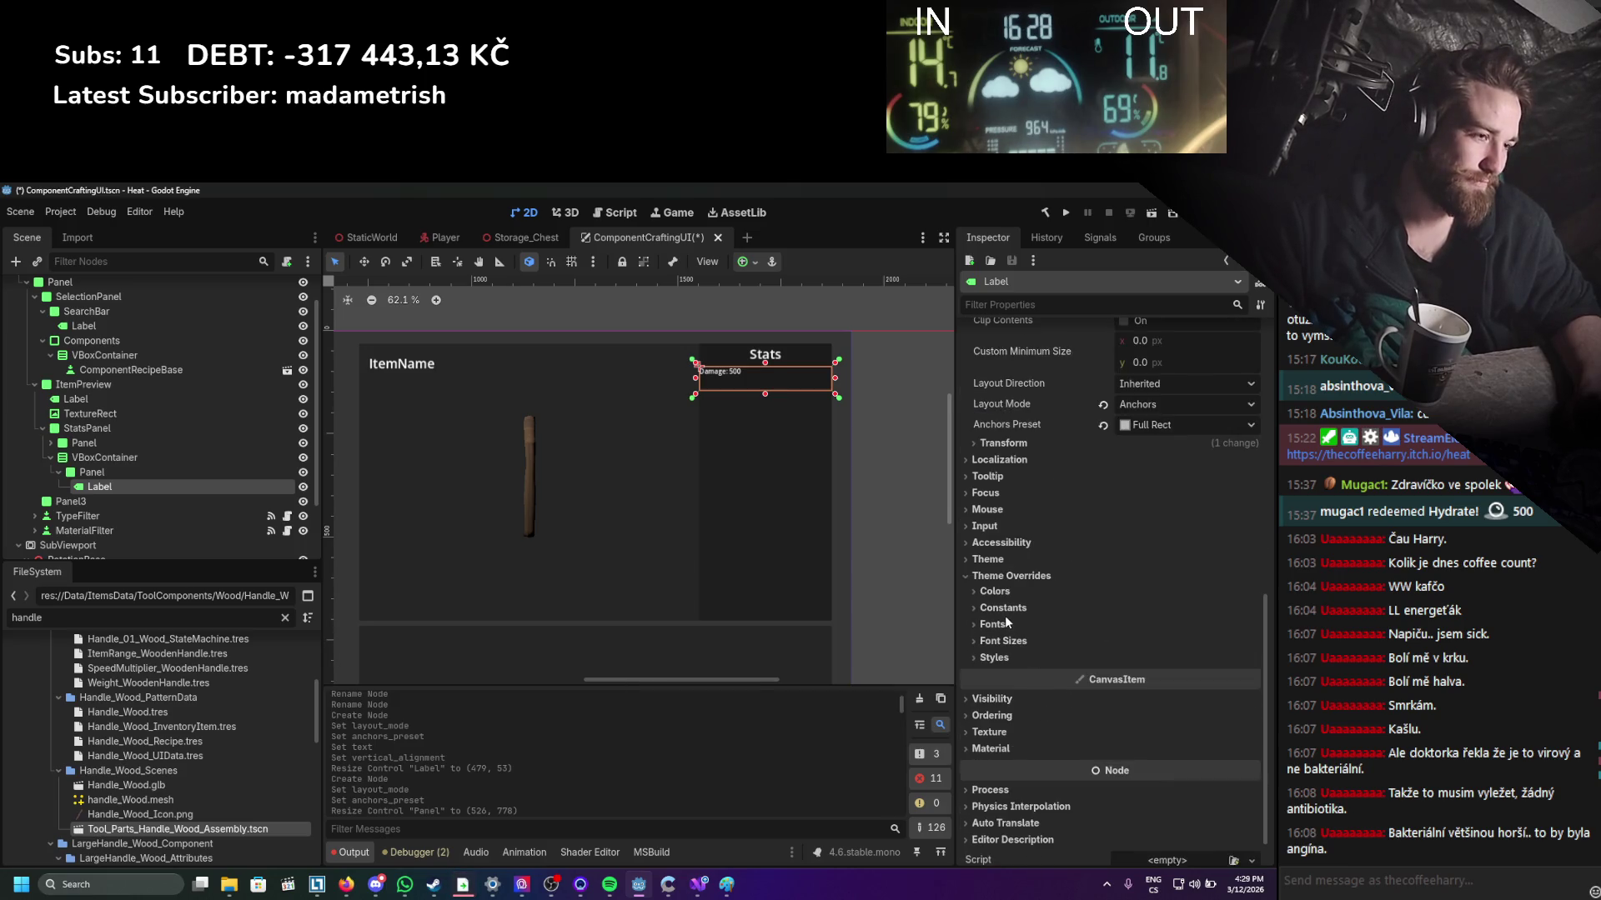
left_click(1004, 641)
left_click(1019, 660)
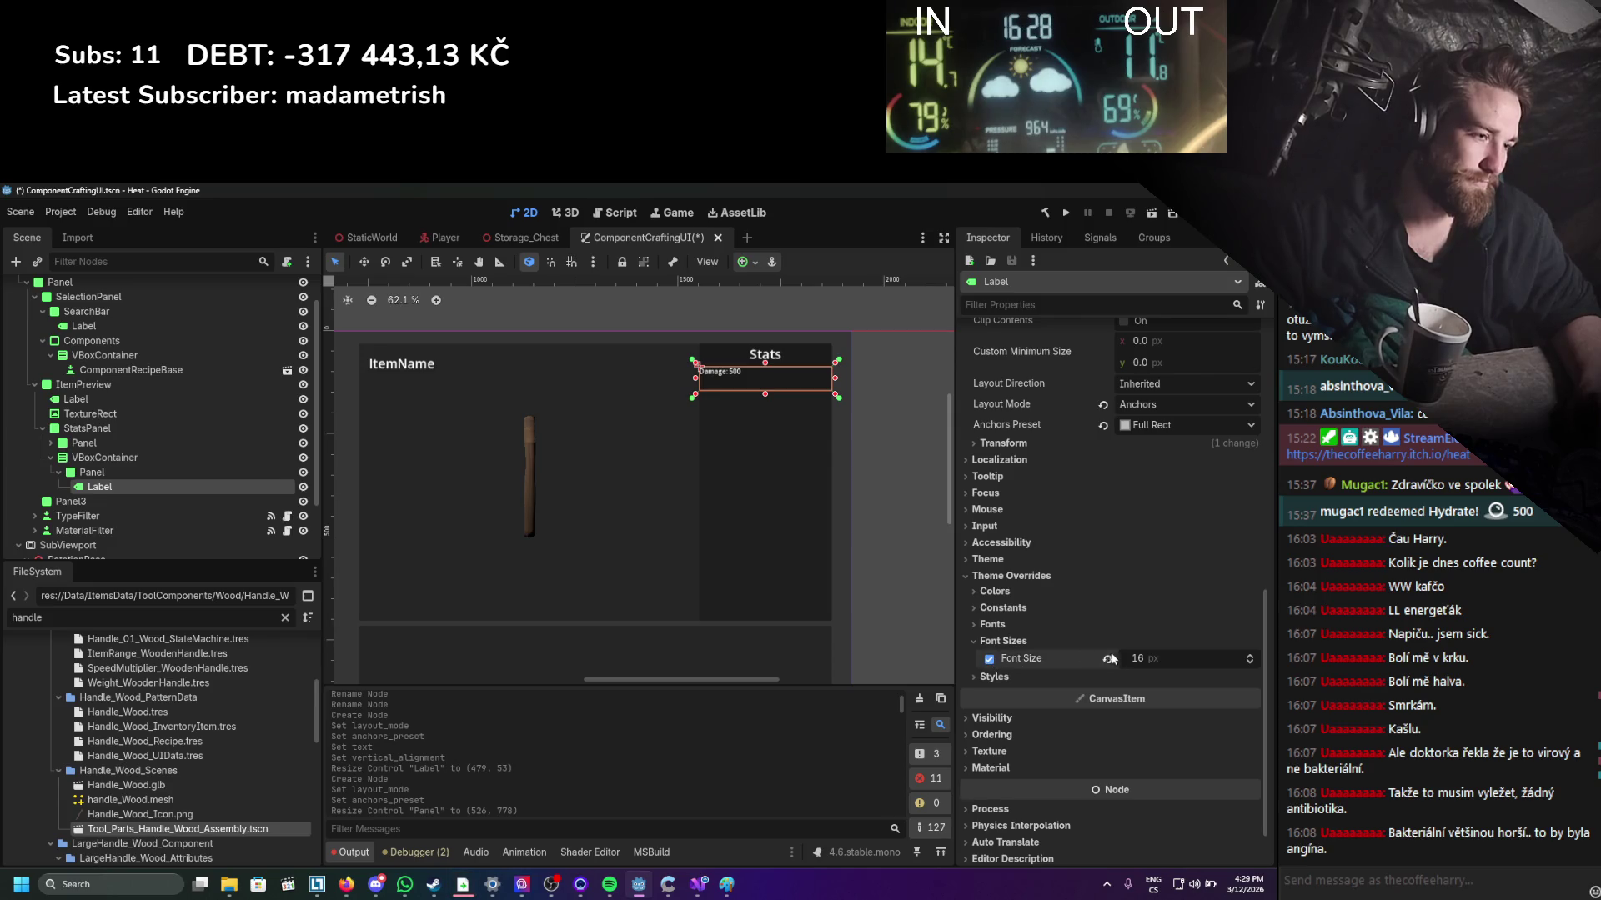
Align the Damage text left and vertically centred, inset its left edge, and save.
scroll(1100, 576, "up", 8)
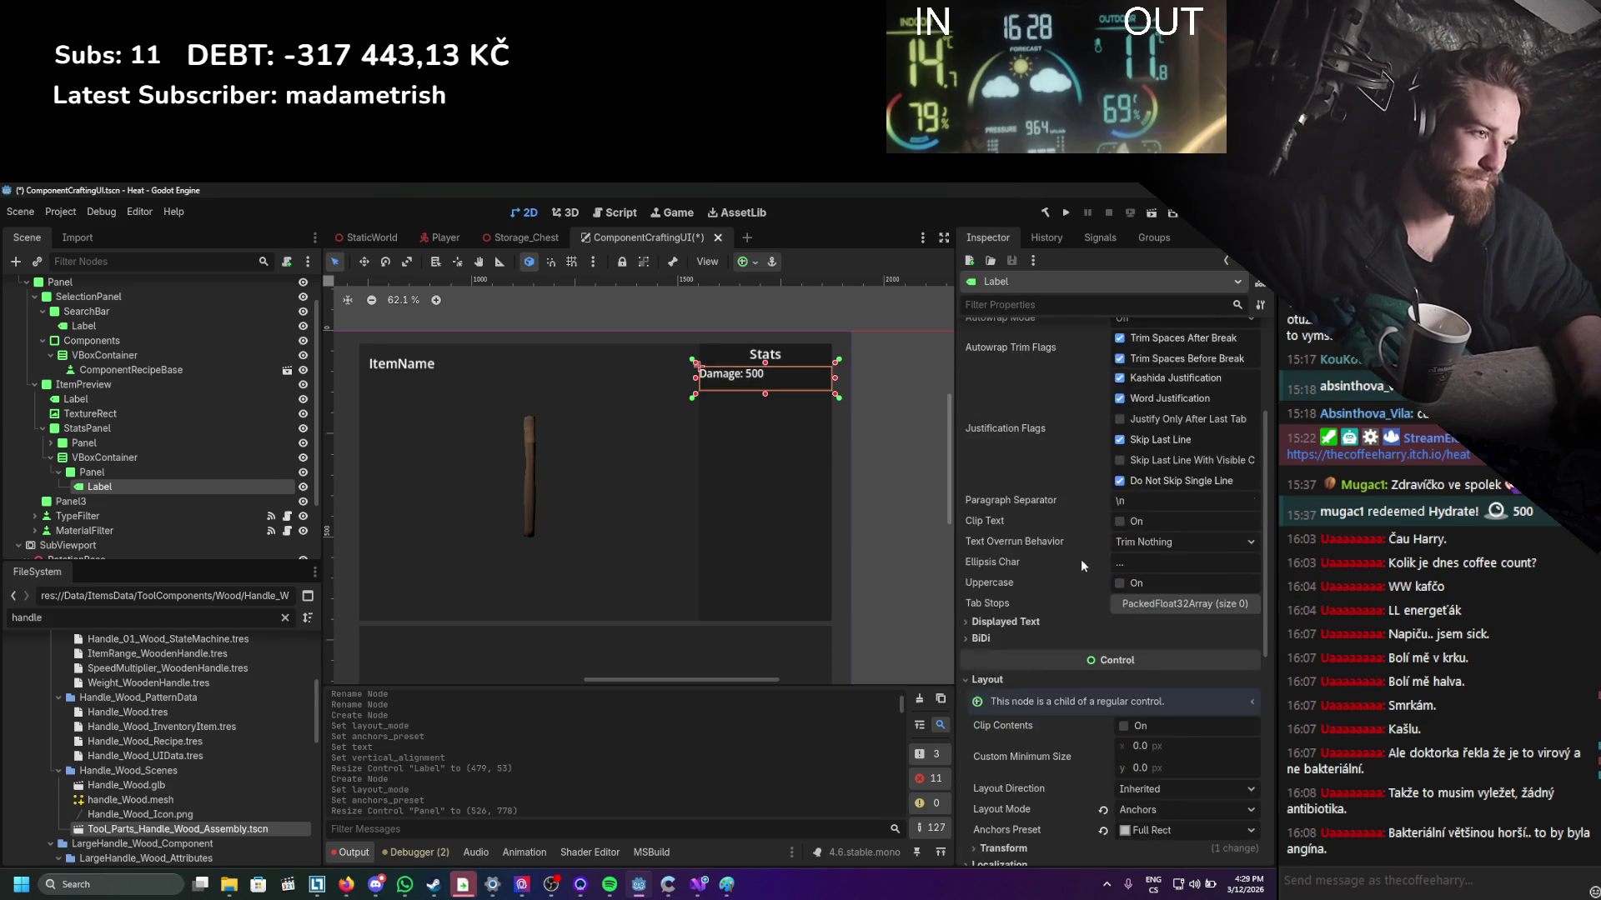
left_click(1134, 482)
left_click(1137, 516)
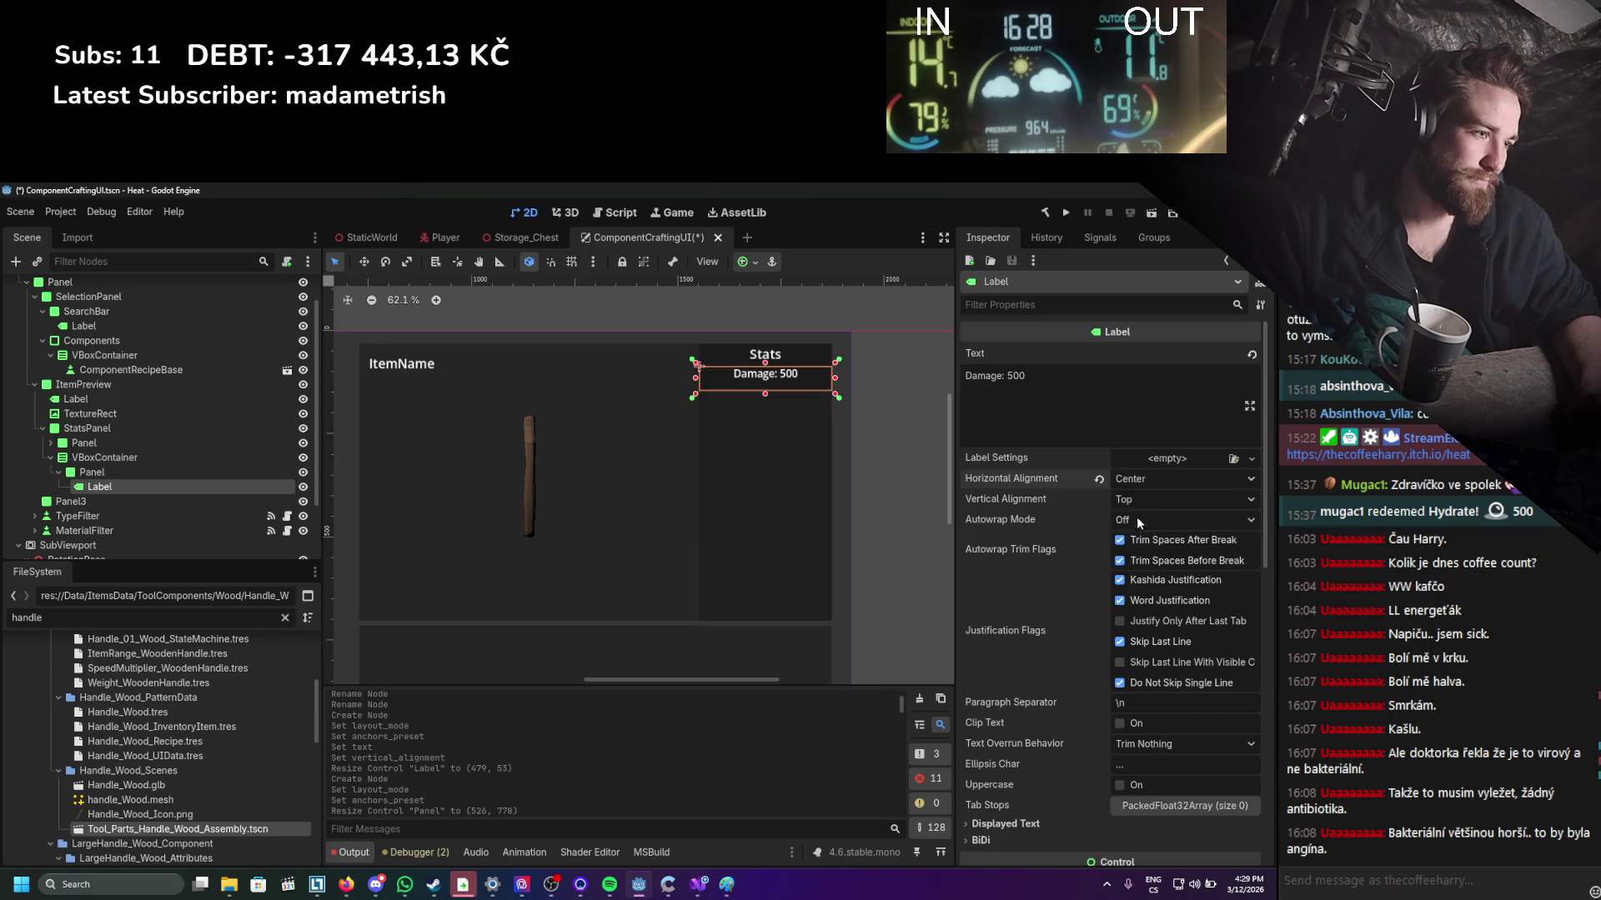
left_click(1152, 502)
left_click(1148, 539)
left_click(1139, 481)
left_click(1141, 504)
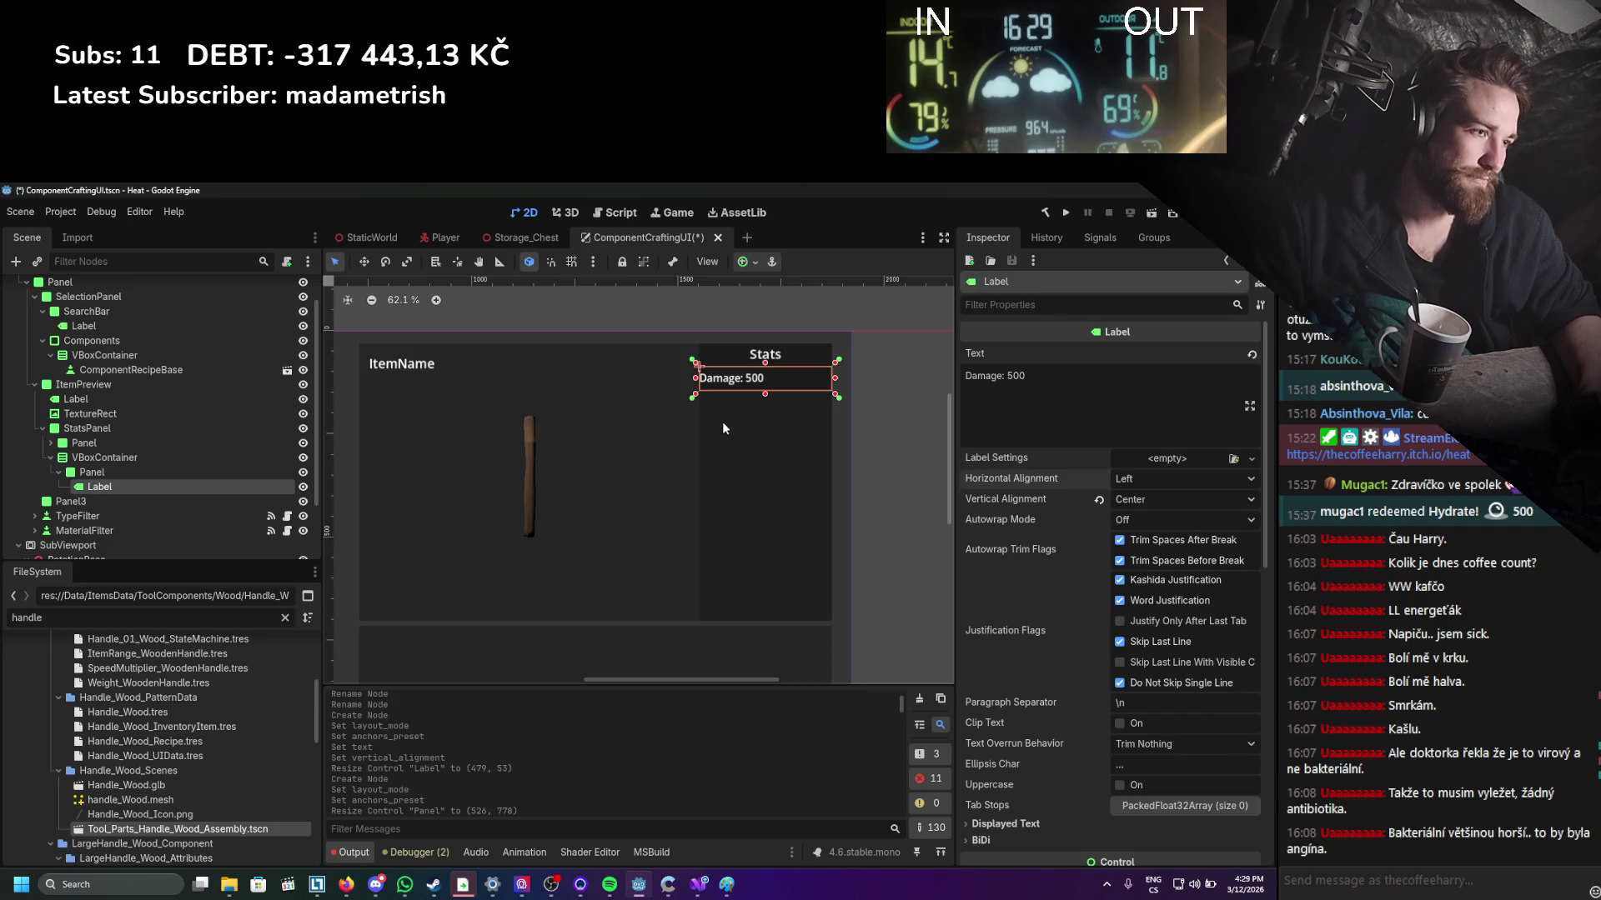
left_click_drag(696, 383, 704, 378)
key("ctrl+s")
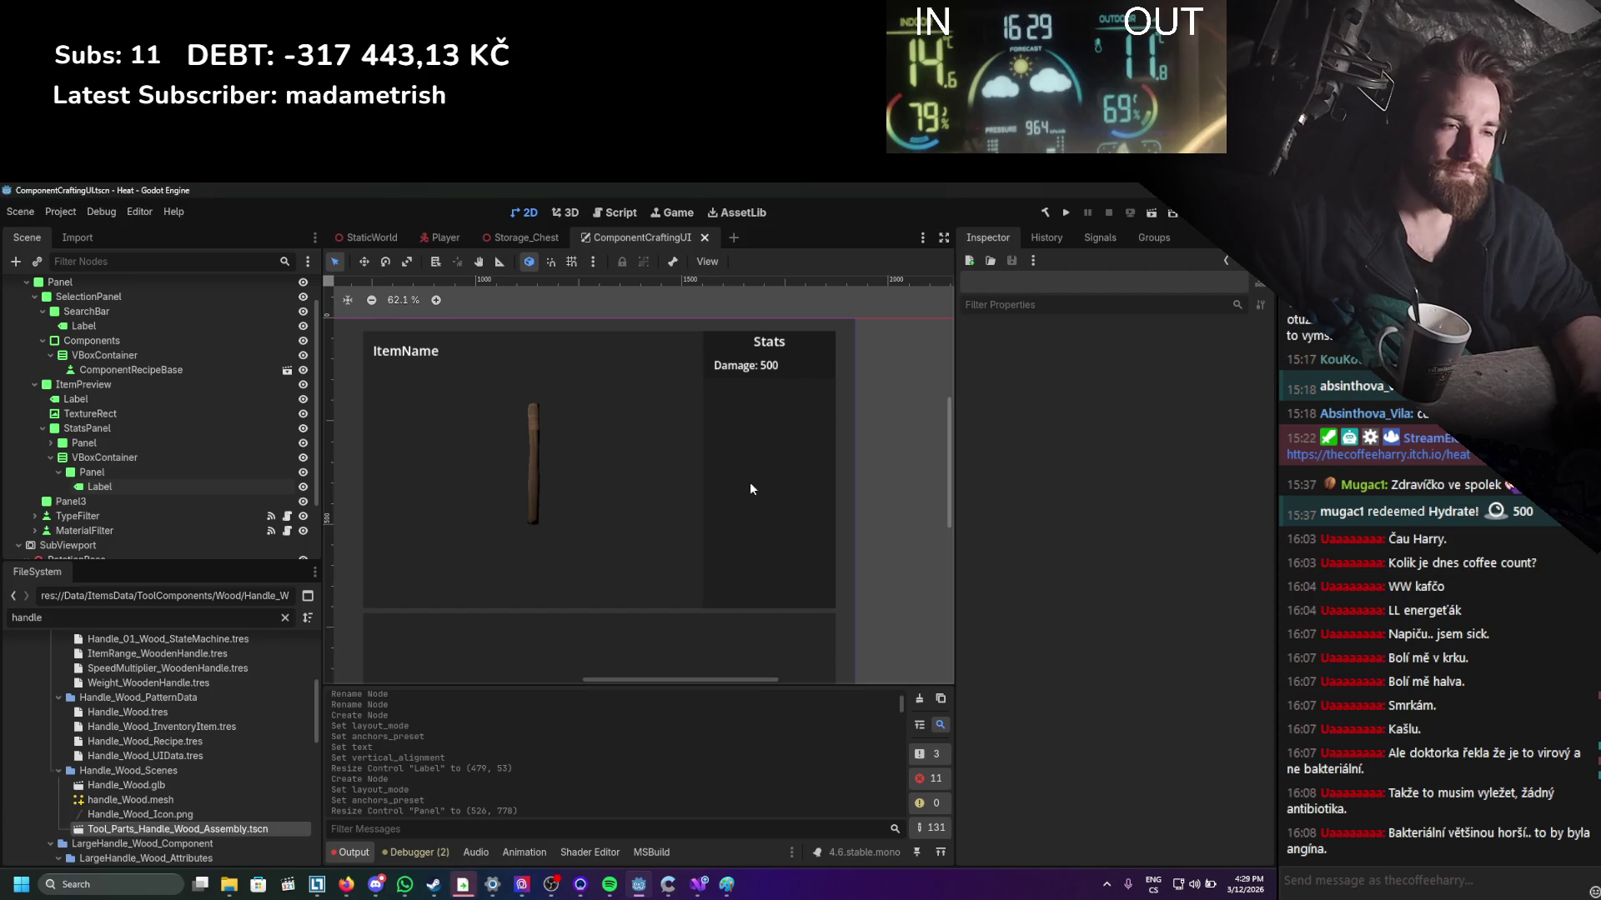
left_click(96, 472)
Duplicate the Damage row into Panel2–Panel5, collapse their branches in the tree, and save.
key("ctrl+d")
key("ctrl+d")
key("ctrl+d")
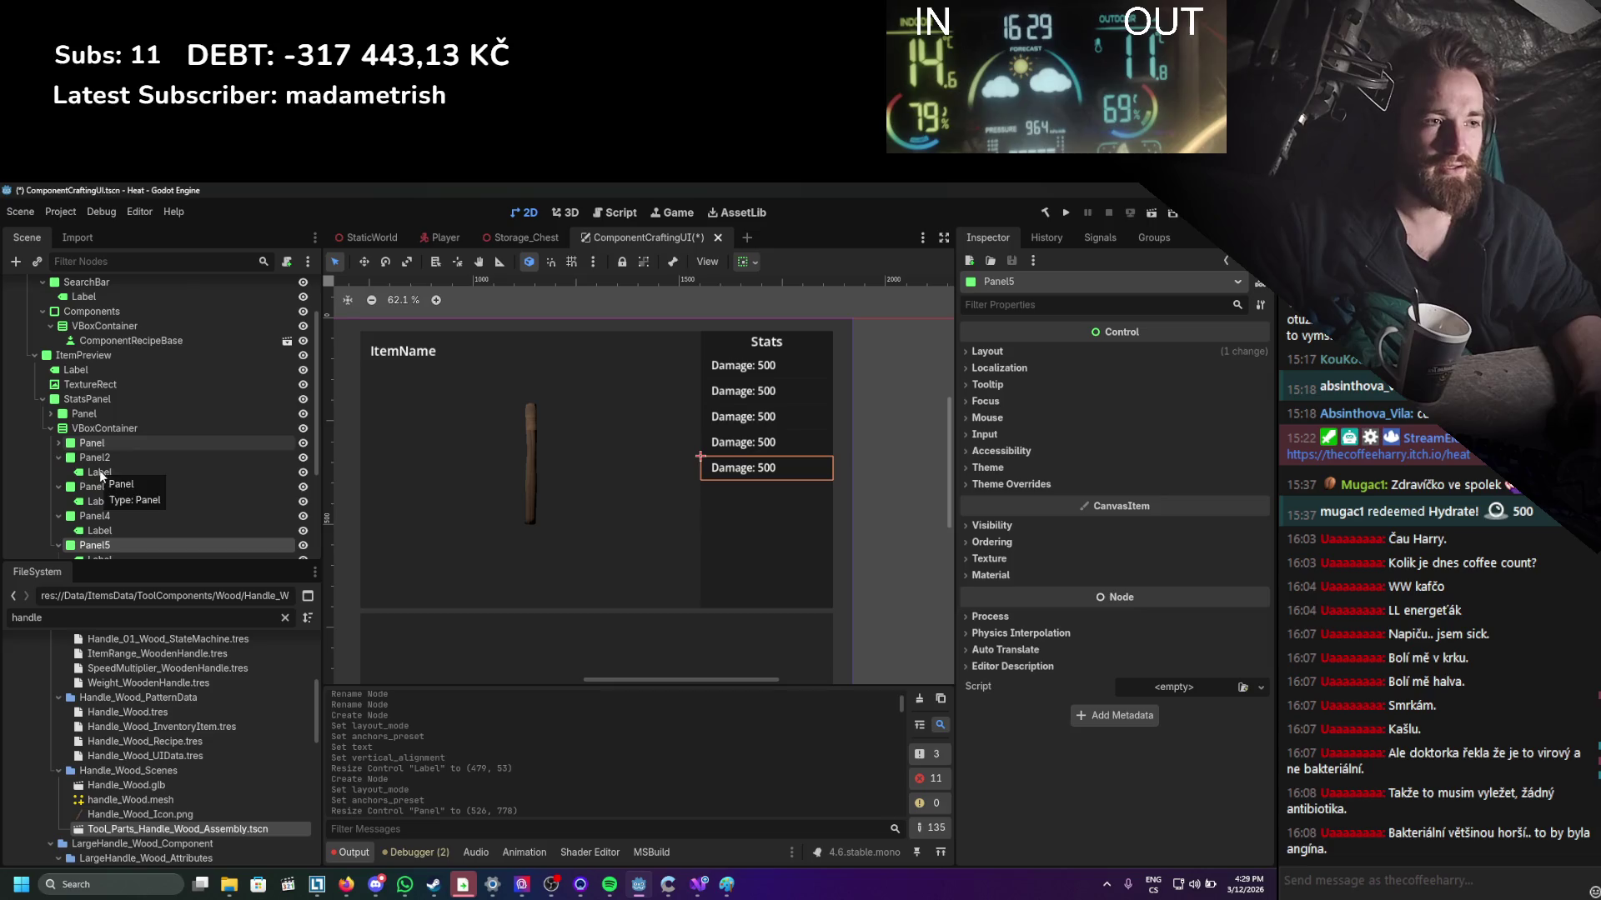
left_click(58, 459)
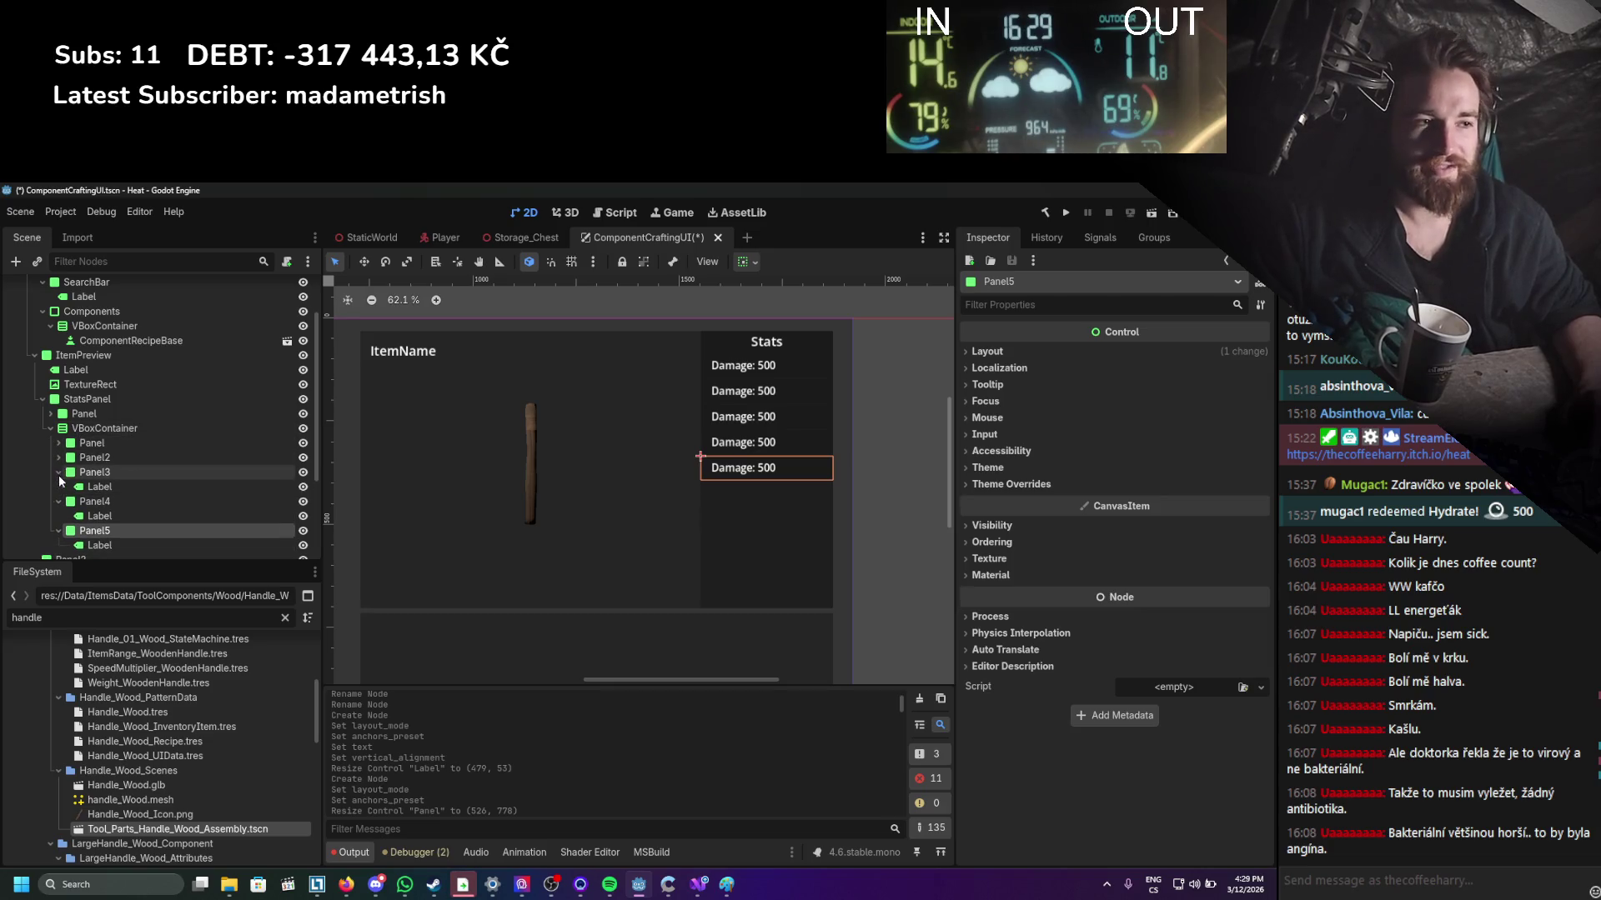
left_click(59, 472)
left_click(59, 486)
left_click(57, 498)
left_click(51, 428)
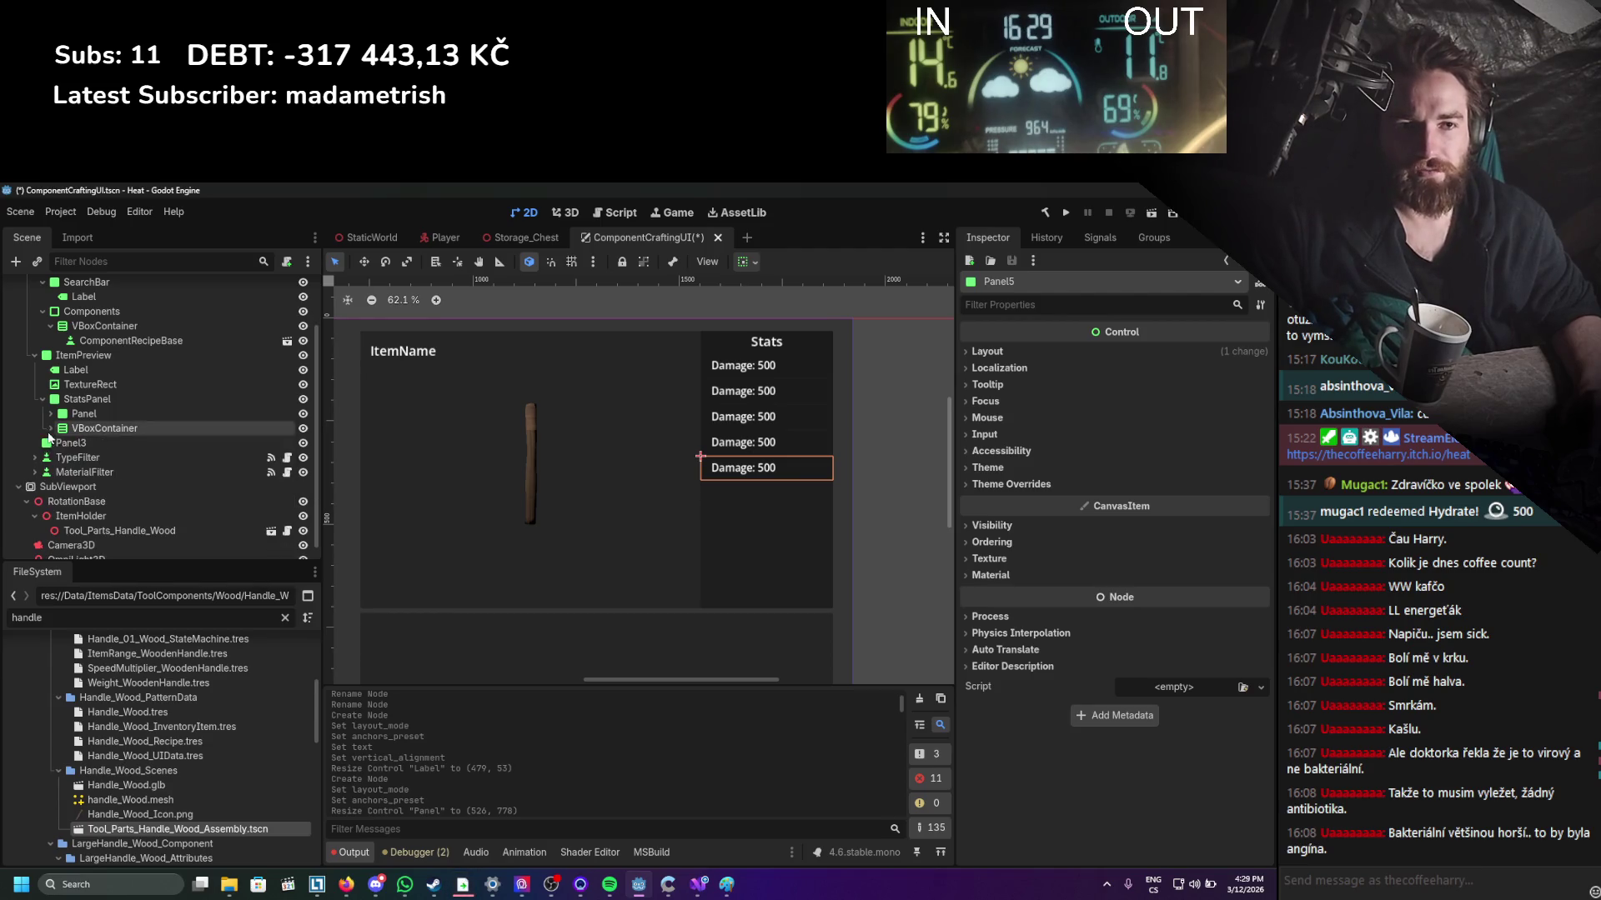
left_click(899, 462)
scroll(797, 488, "down", 2)
key("ctrl+s")
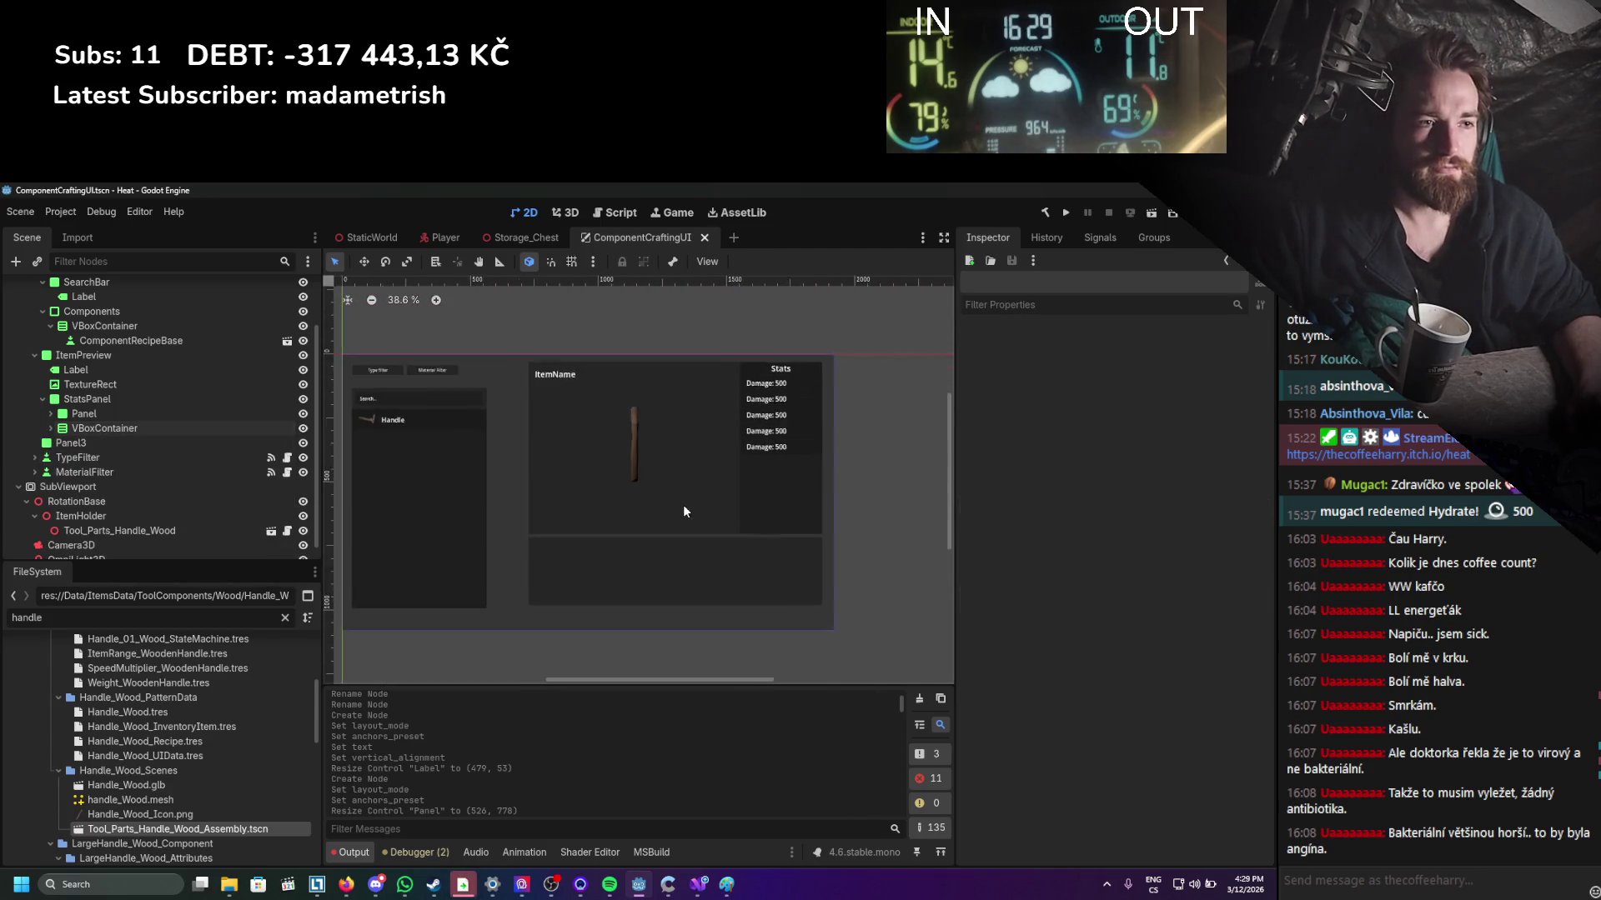
scroll(689, 498, "left", 1)
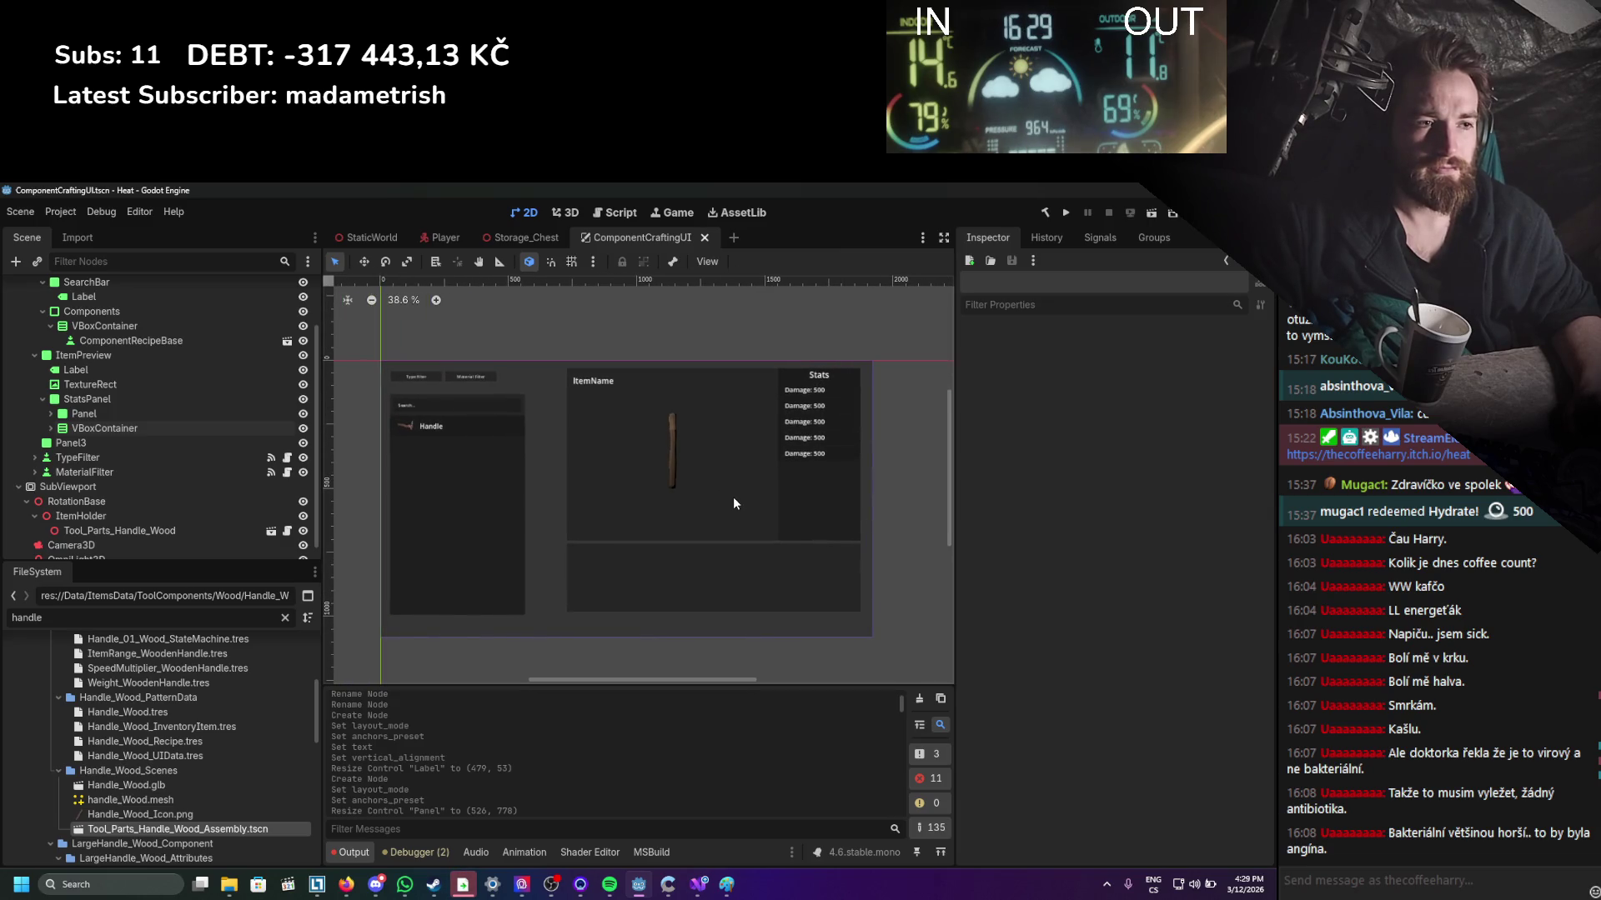
scroll(733, 497, "up", 2)
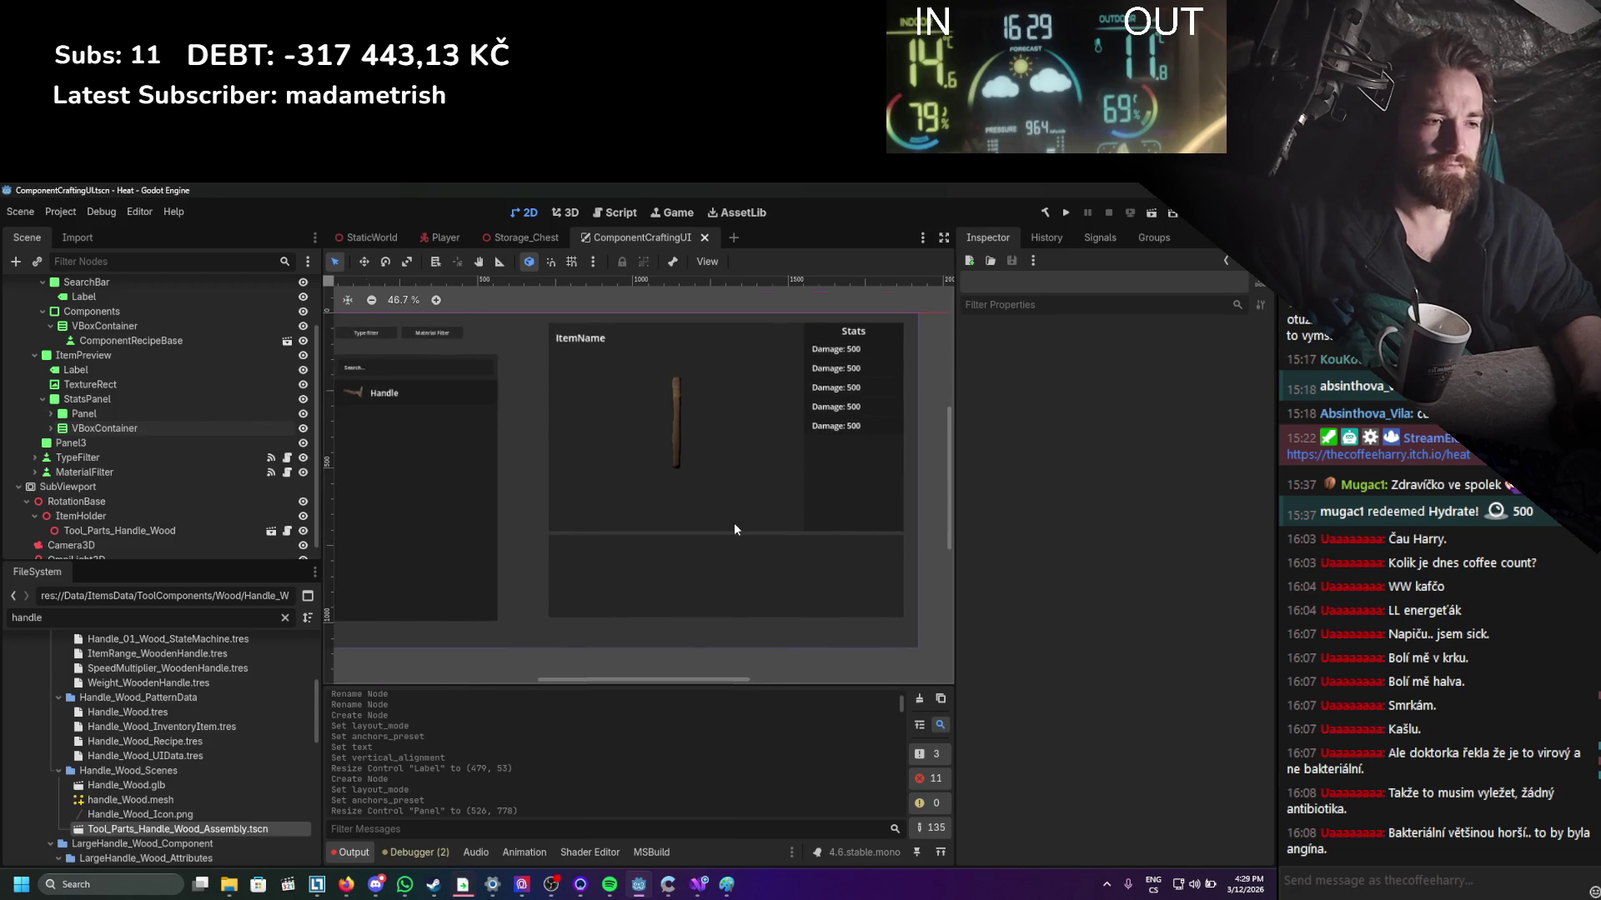
scroll(733, 533, "up", 2)
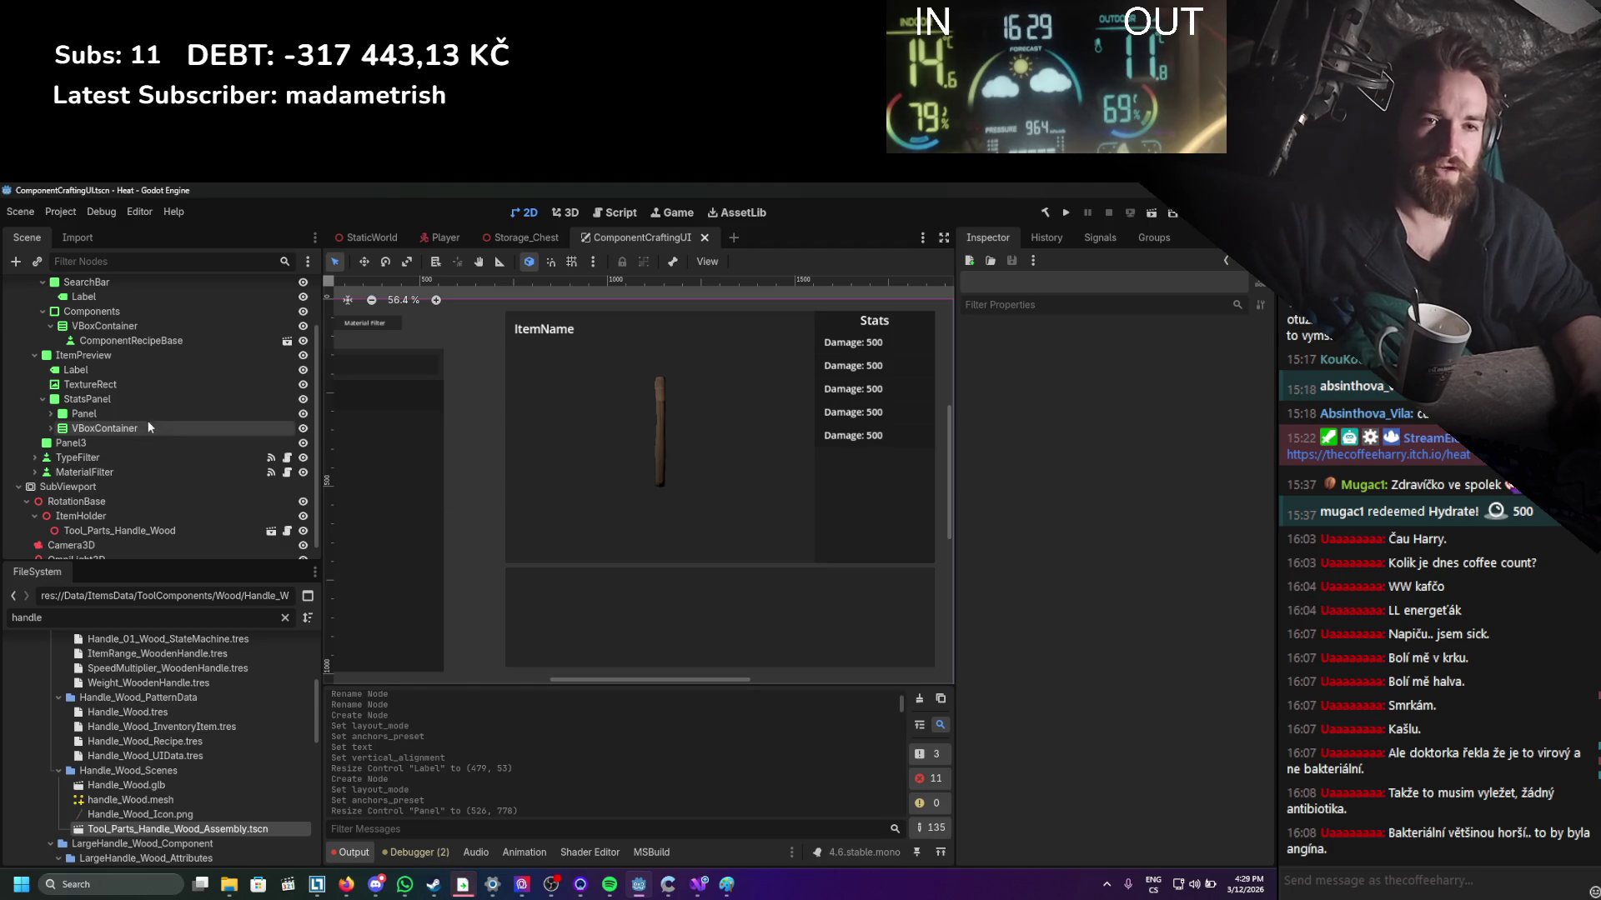
left_click(109, 399)
Add a Panel under ItemPreview and resize it into a strip below the preview.
left_click(106, 355)
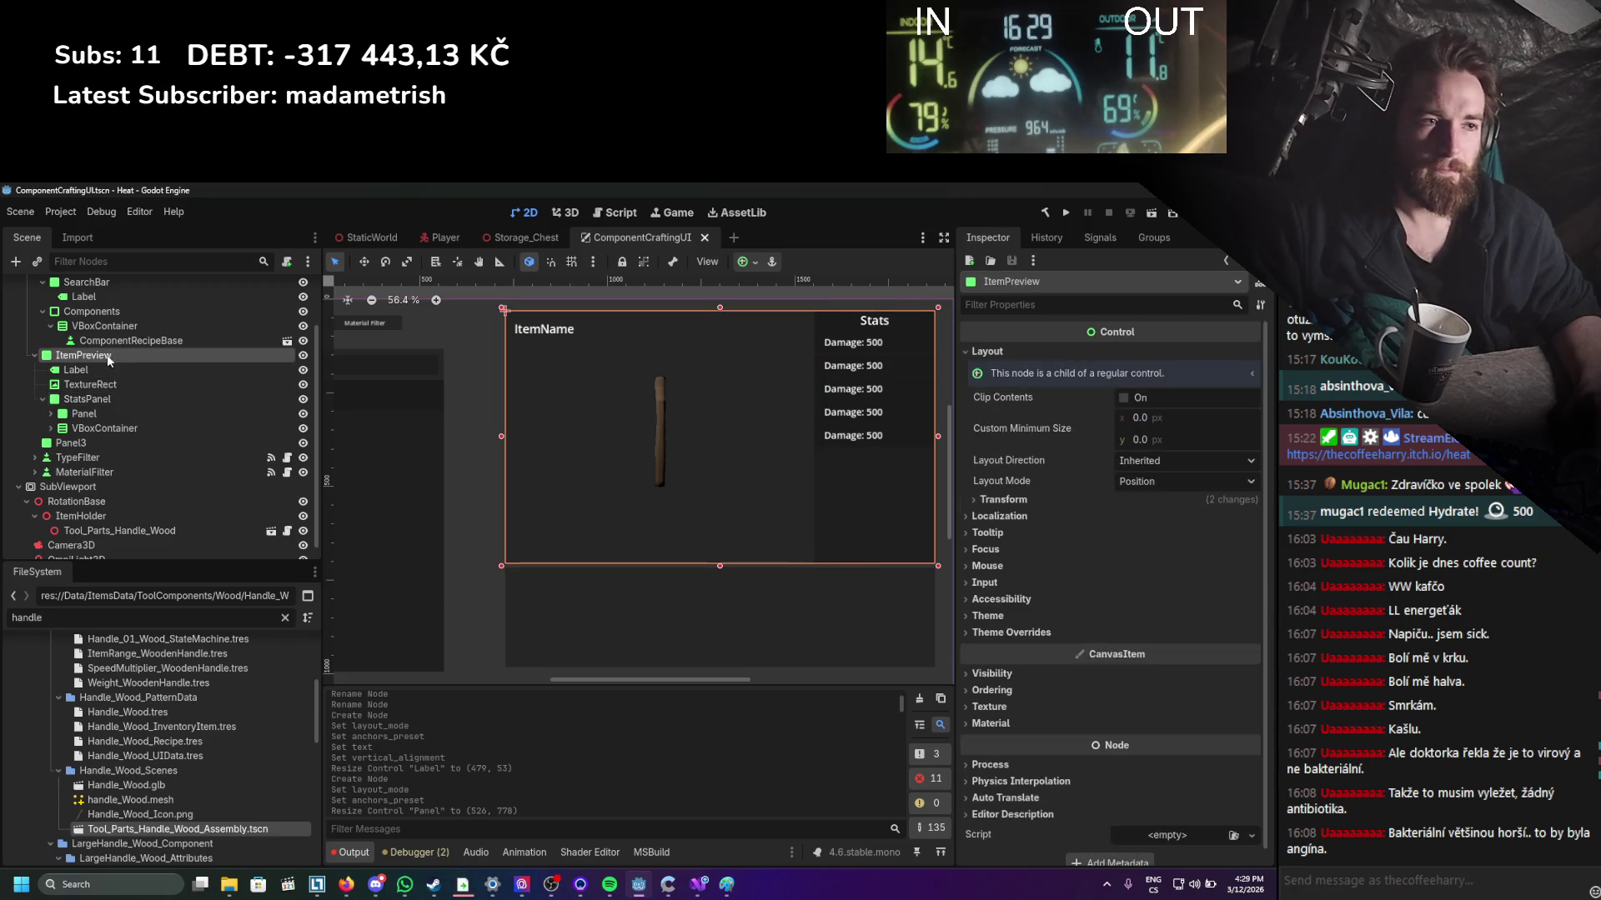
right_click(100, 358)
left_click(138, 369)
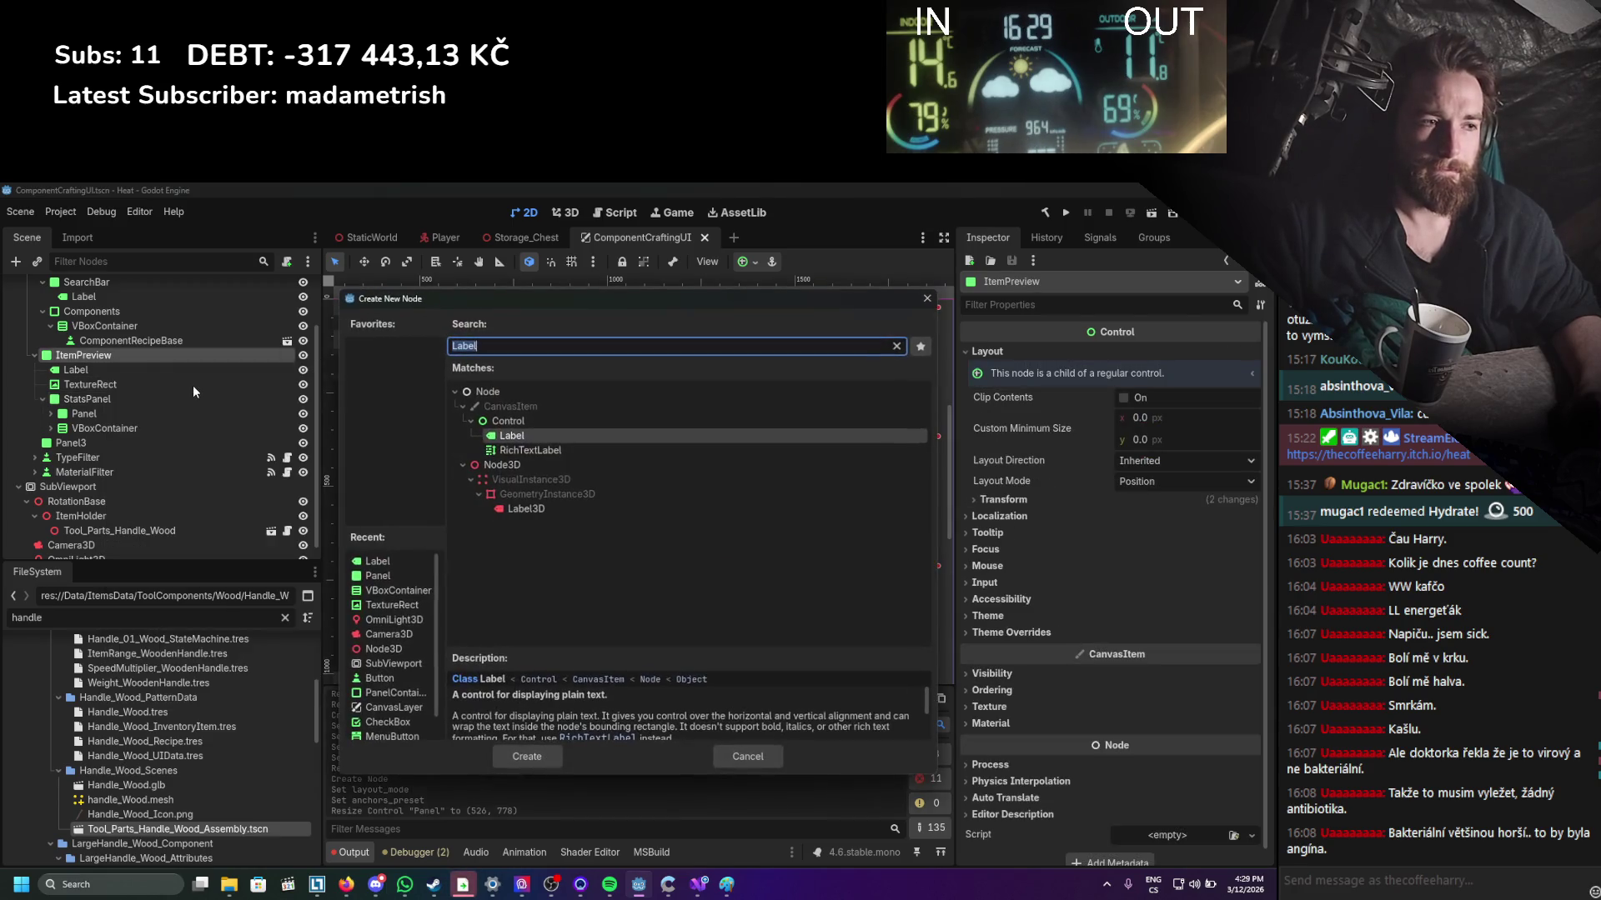
type("panel")
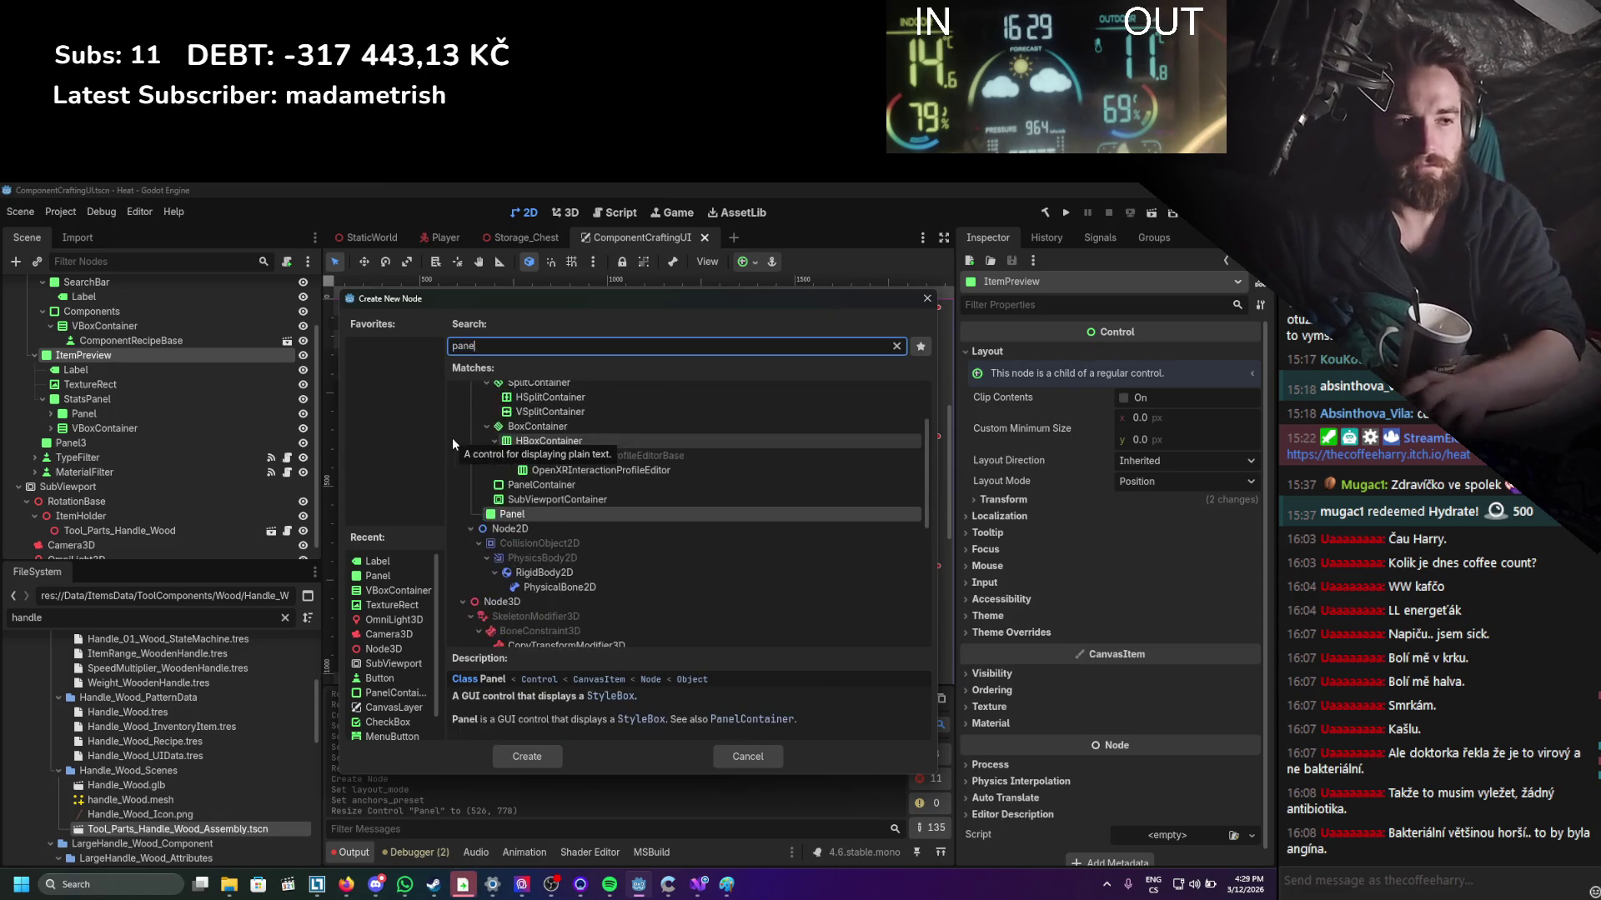
key("Return")
mouse_move(523, 332)
left_mouse_down()
mouse_move(848, 515)
mouse_move(816, 566)
left_mouse_up()
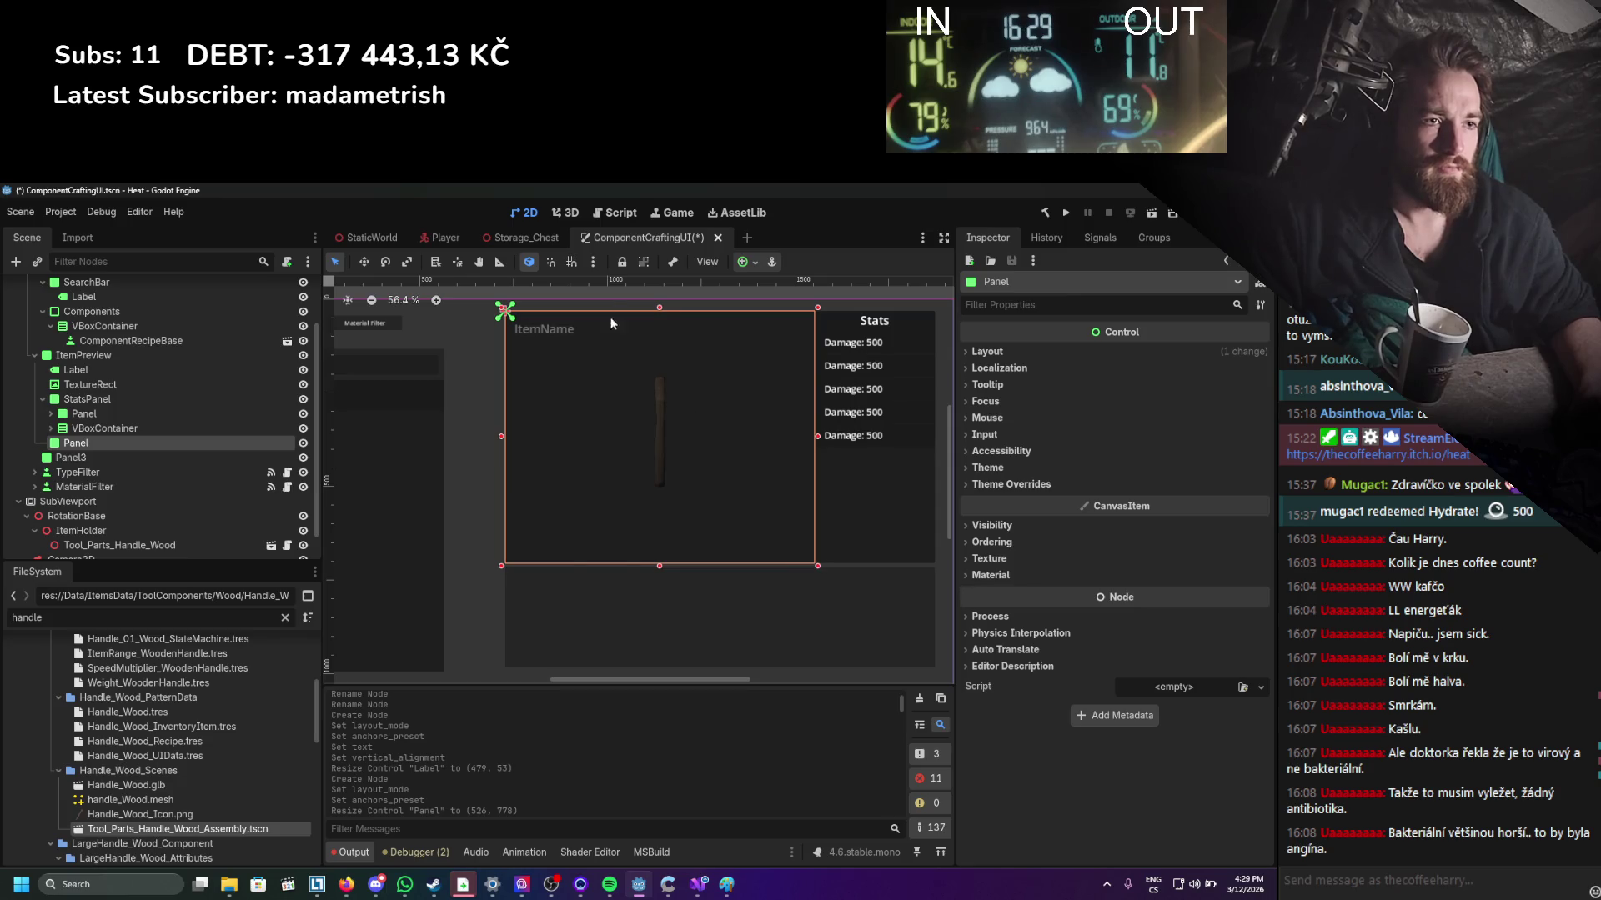
mouse_move(659, 310)
left_mouse_down()
mouse_move(655, 518)
mouse_move(635, 516)
left_mouse_up()
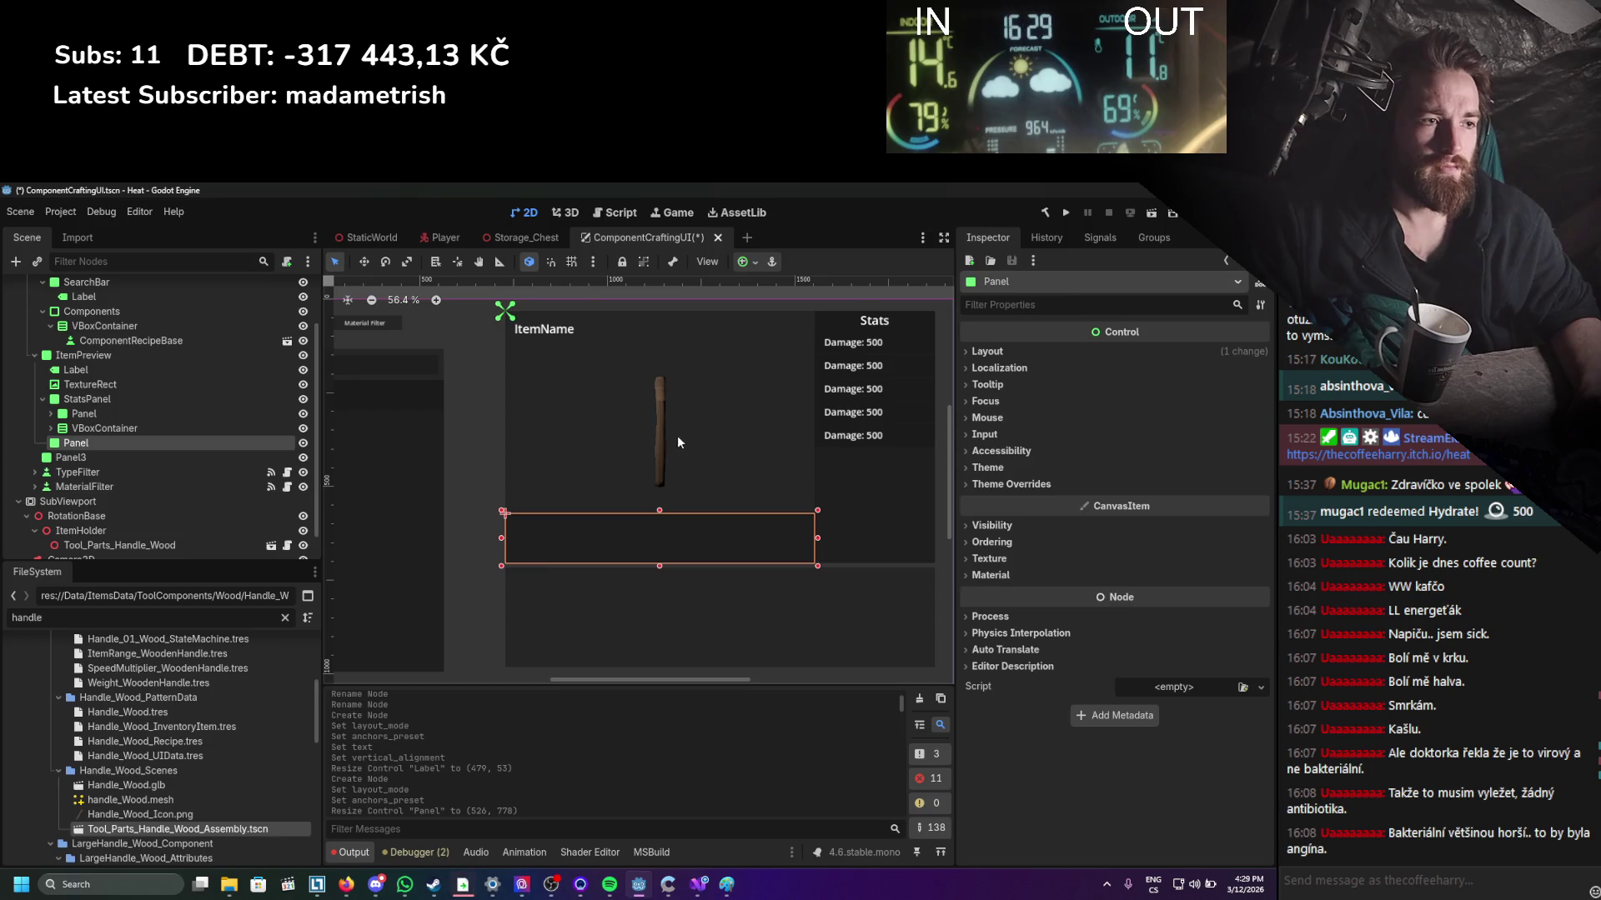
scroll(677, 435, "up", 1)
scroll(677, 467, "down", 2)
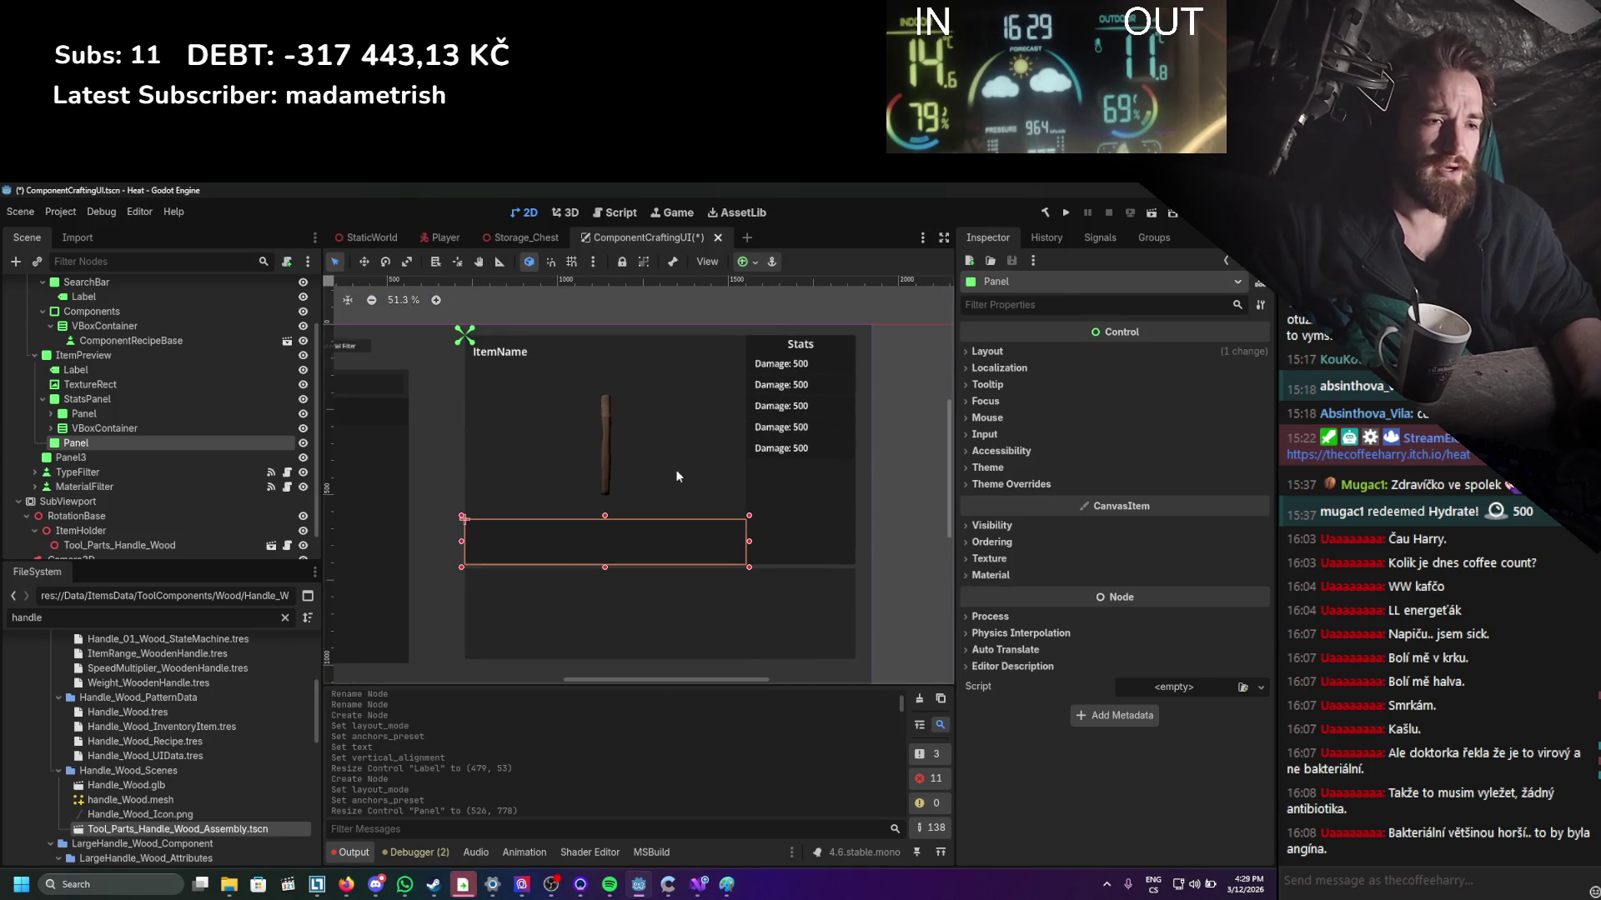
Reposition and resize Panel3 so it sits just beneath the preview.
left_click(696, 585)
mouse_move(673, 547)
left_mouse_down()
mouse_move(663, 584)
mouse_move(557, 607)
left_mouse_up()
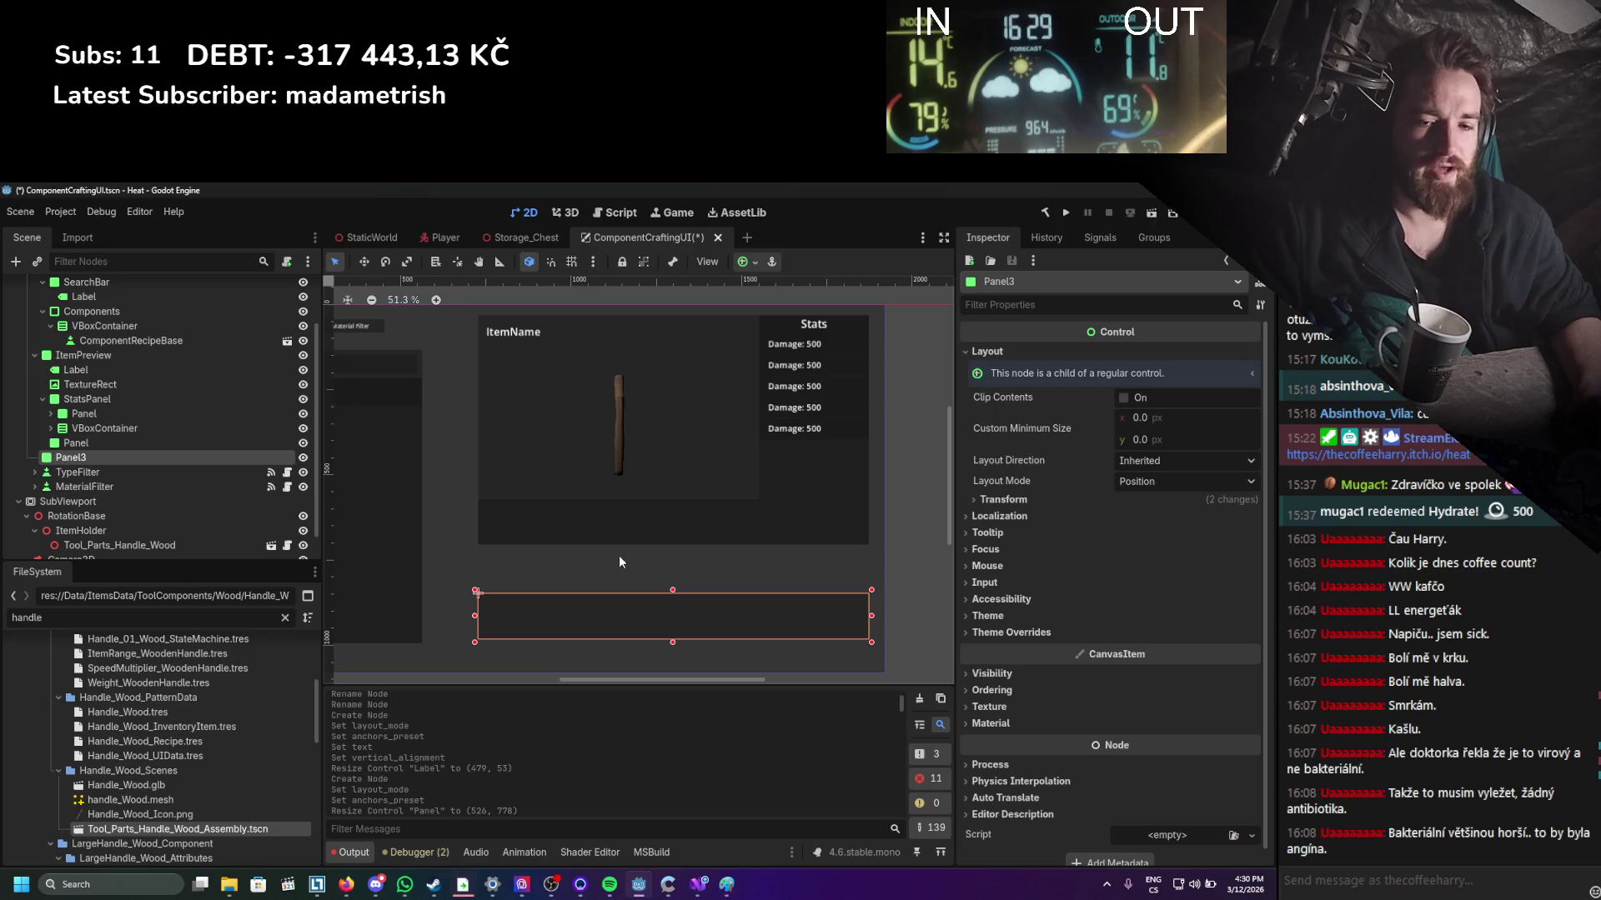
left_click_drag(672, 590, 670, 595)
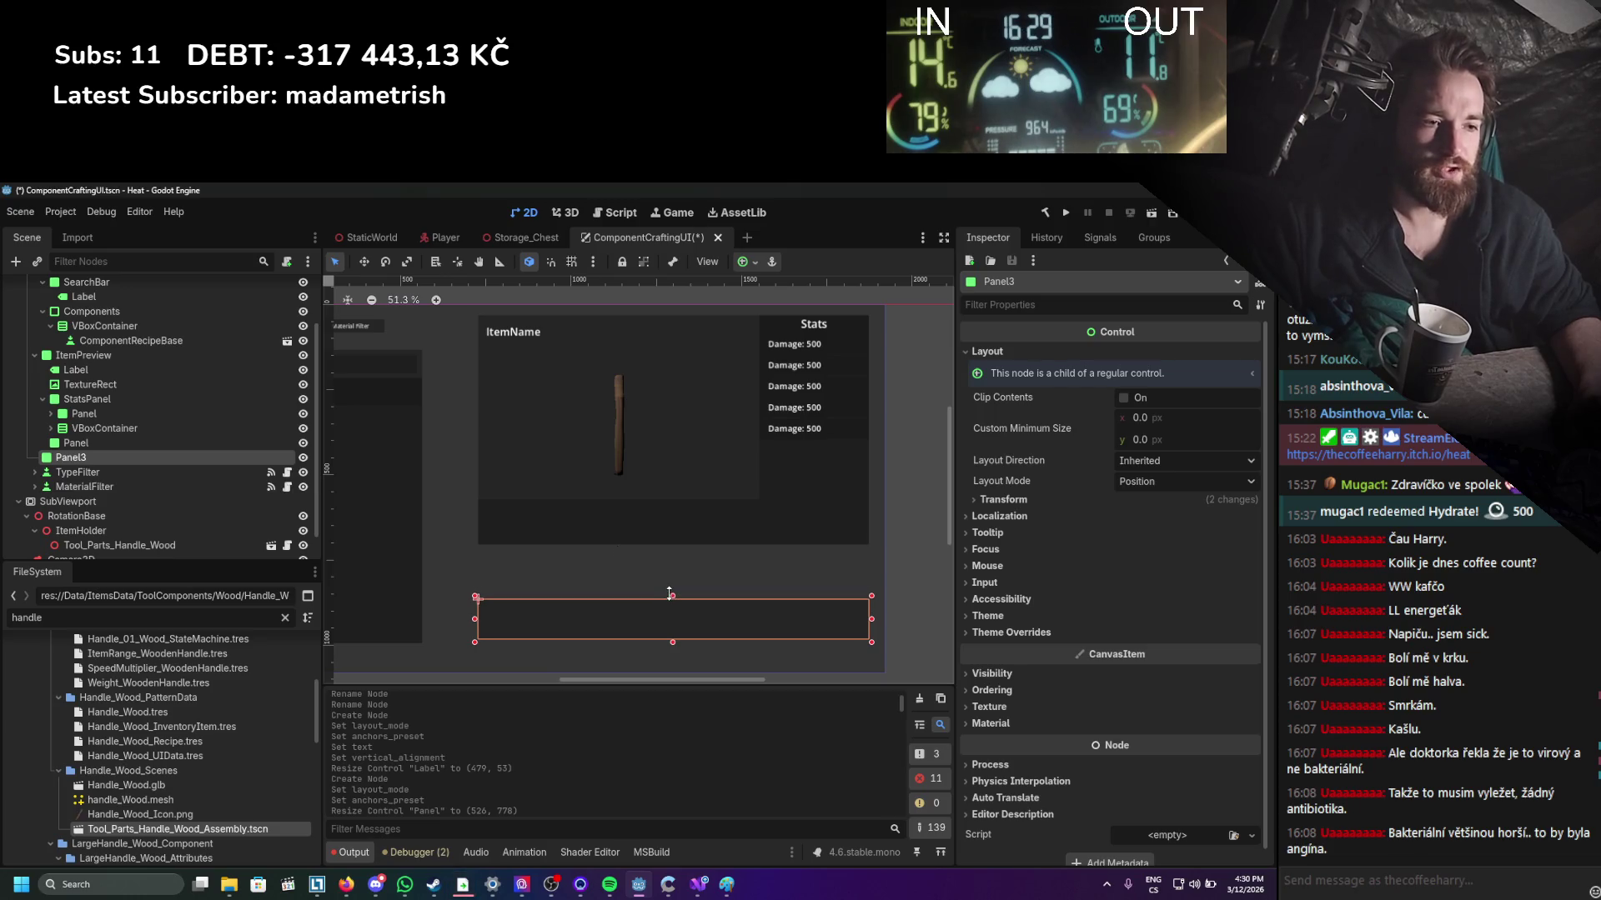
left_click_drag(780, 622, 775, 578)
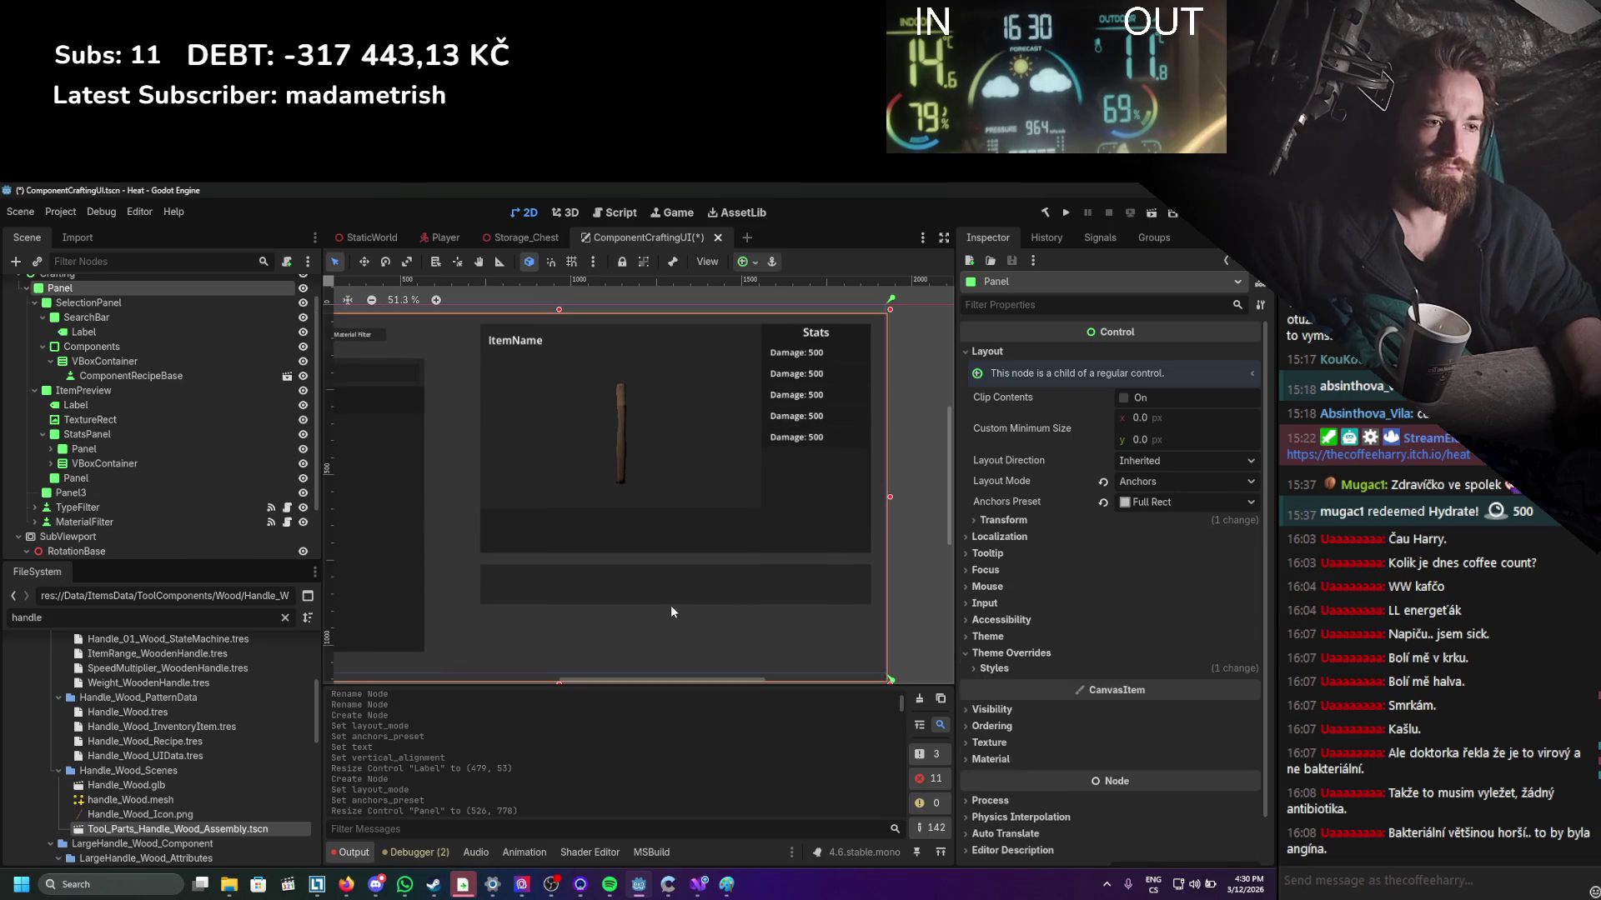
left_click_drag(672, 599, 688, 640)
Duplicate Panel3 as Panel4 and narrow it from the left side.
key("ctrl+d")
left_click_drag(479, 649, 576, 648)
left_click_drag(873, 642, 800, 638)
key("ctrl+z")
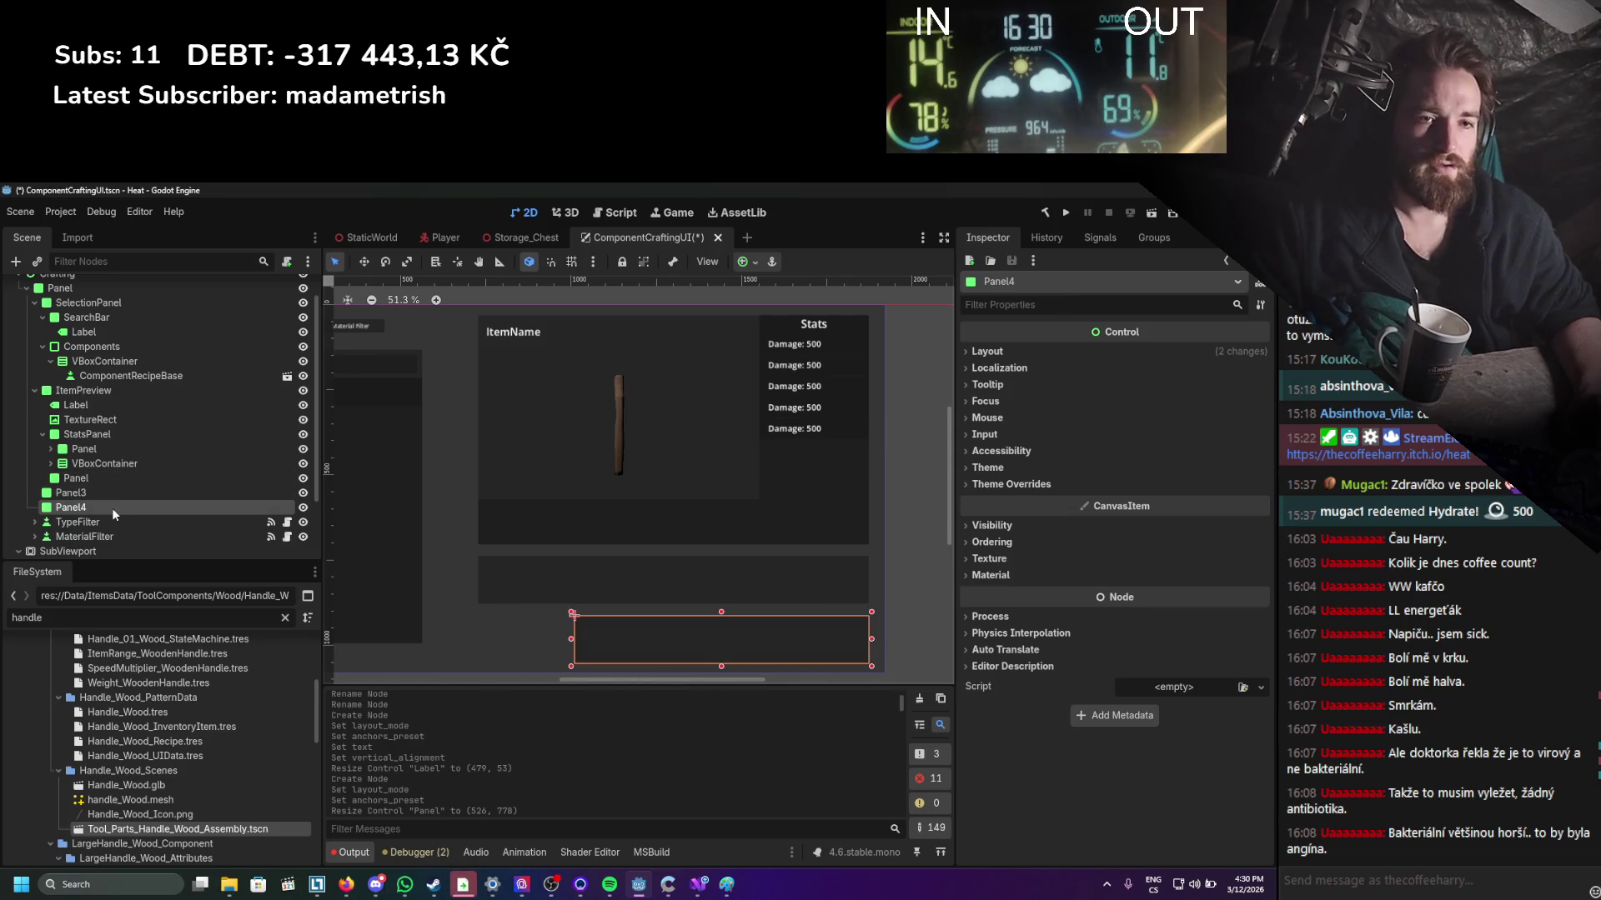
Change Panel4 into a Button whose text reads 'Craft'.
right_click(111, 507)
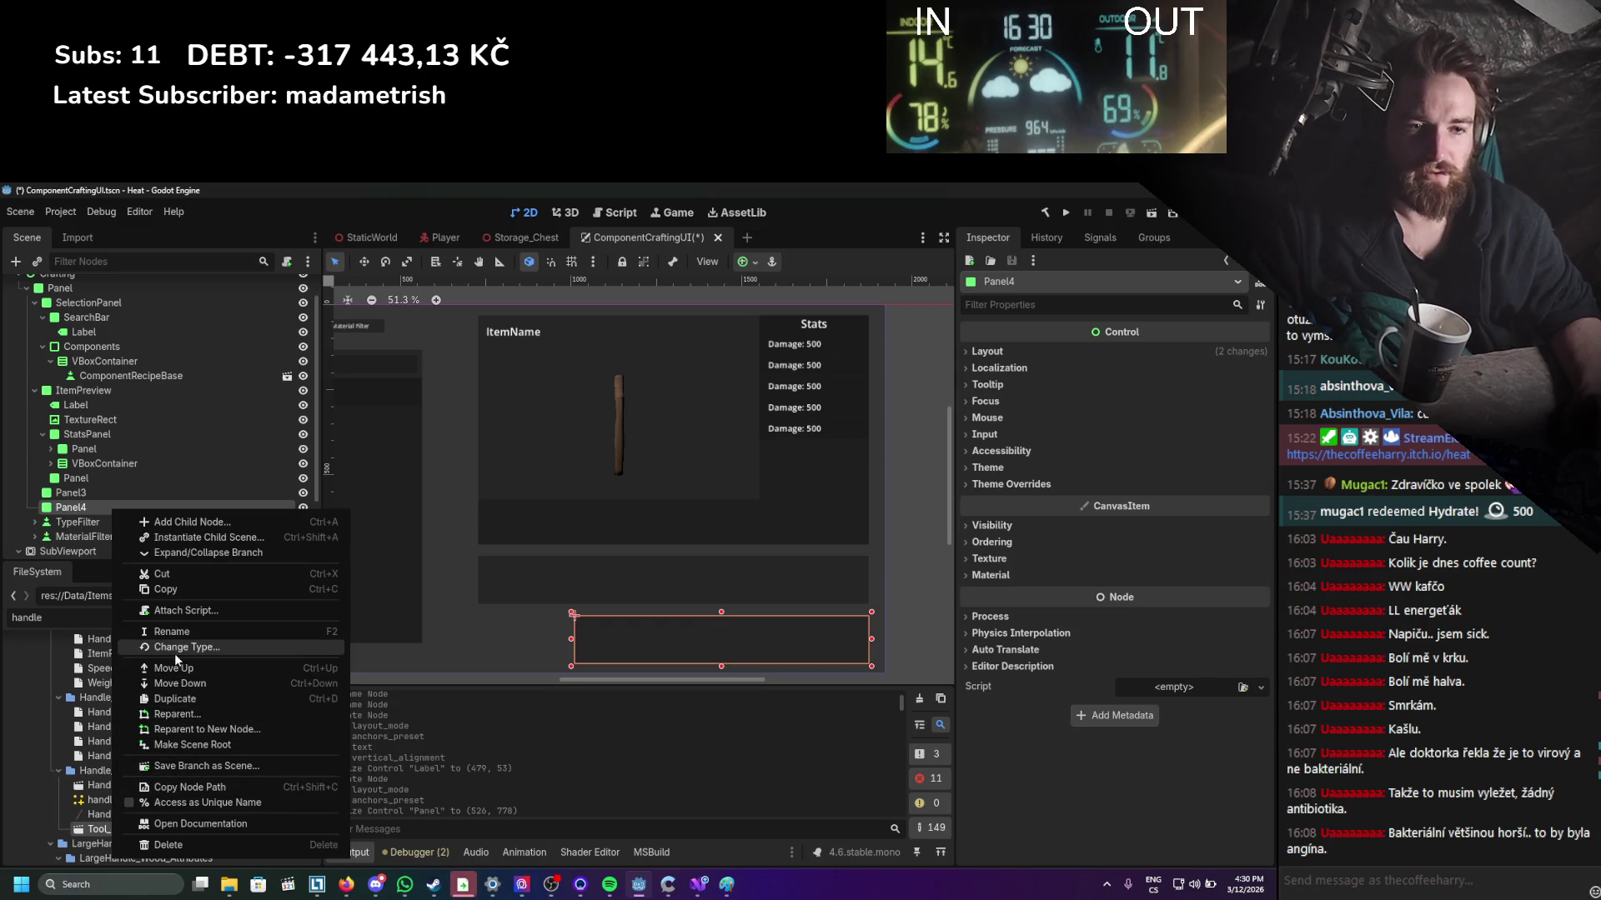
left_click(174, 650)
type("butt")
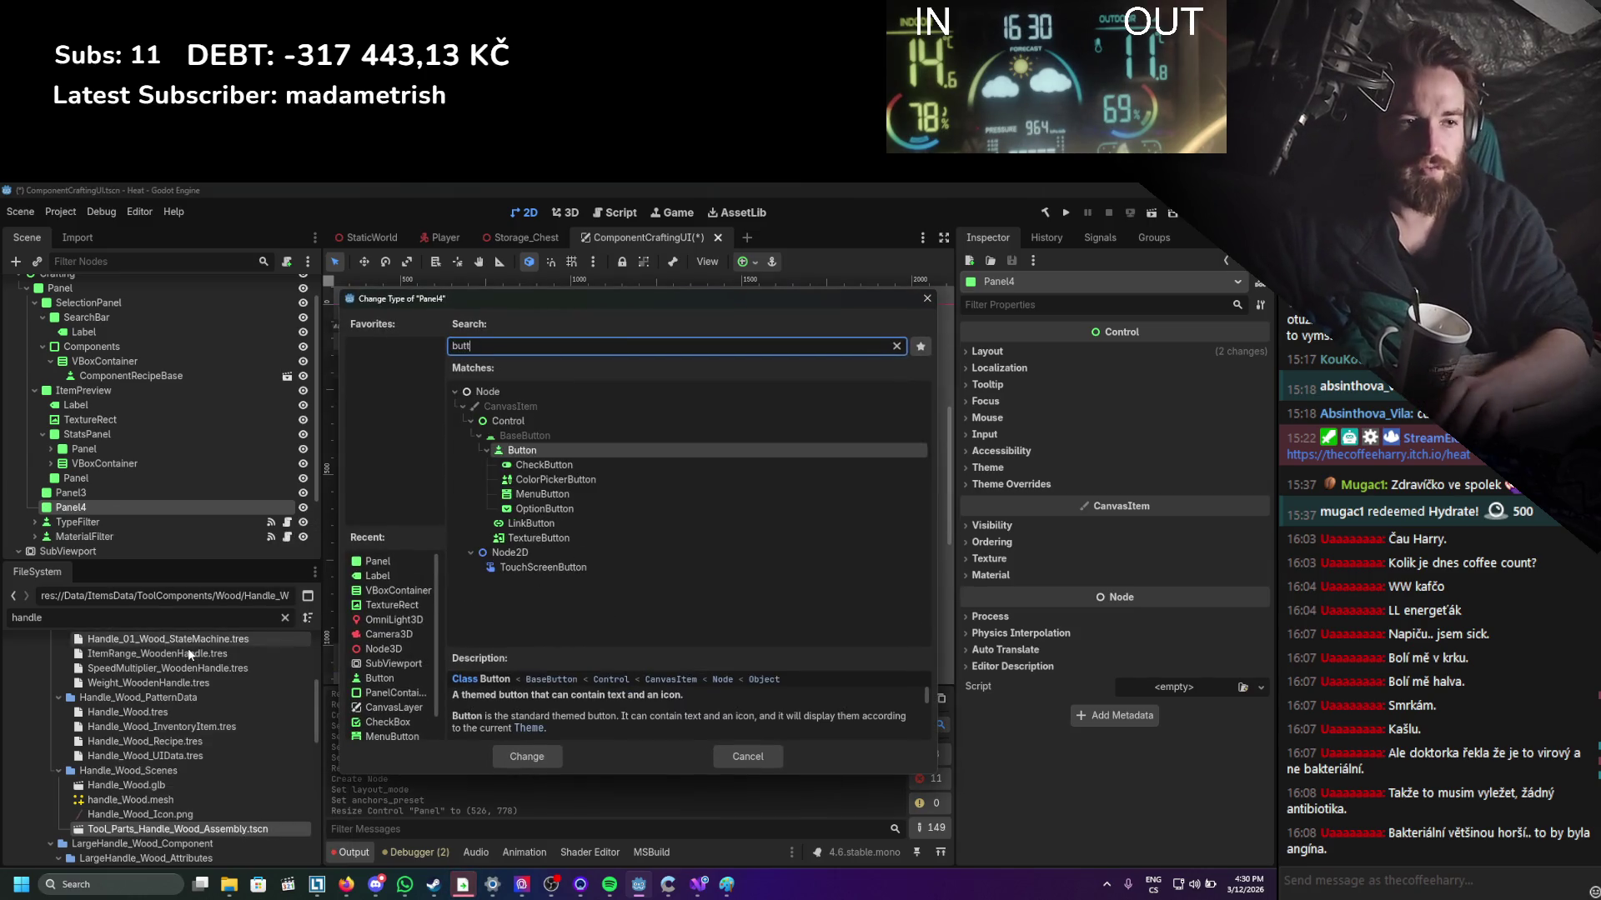
key("Return")
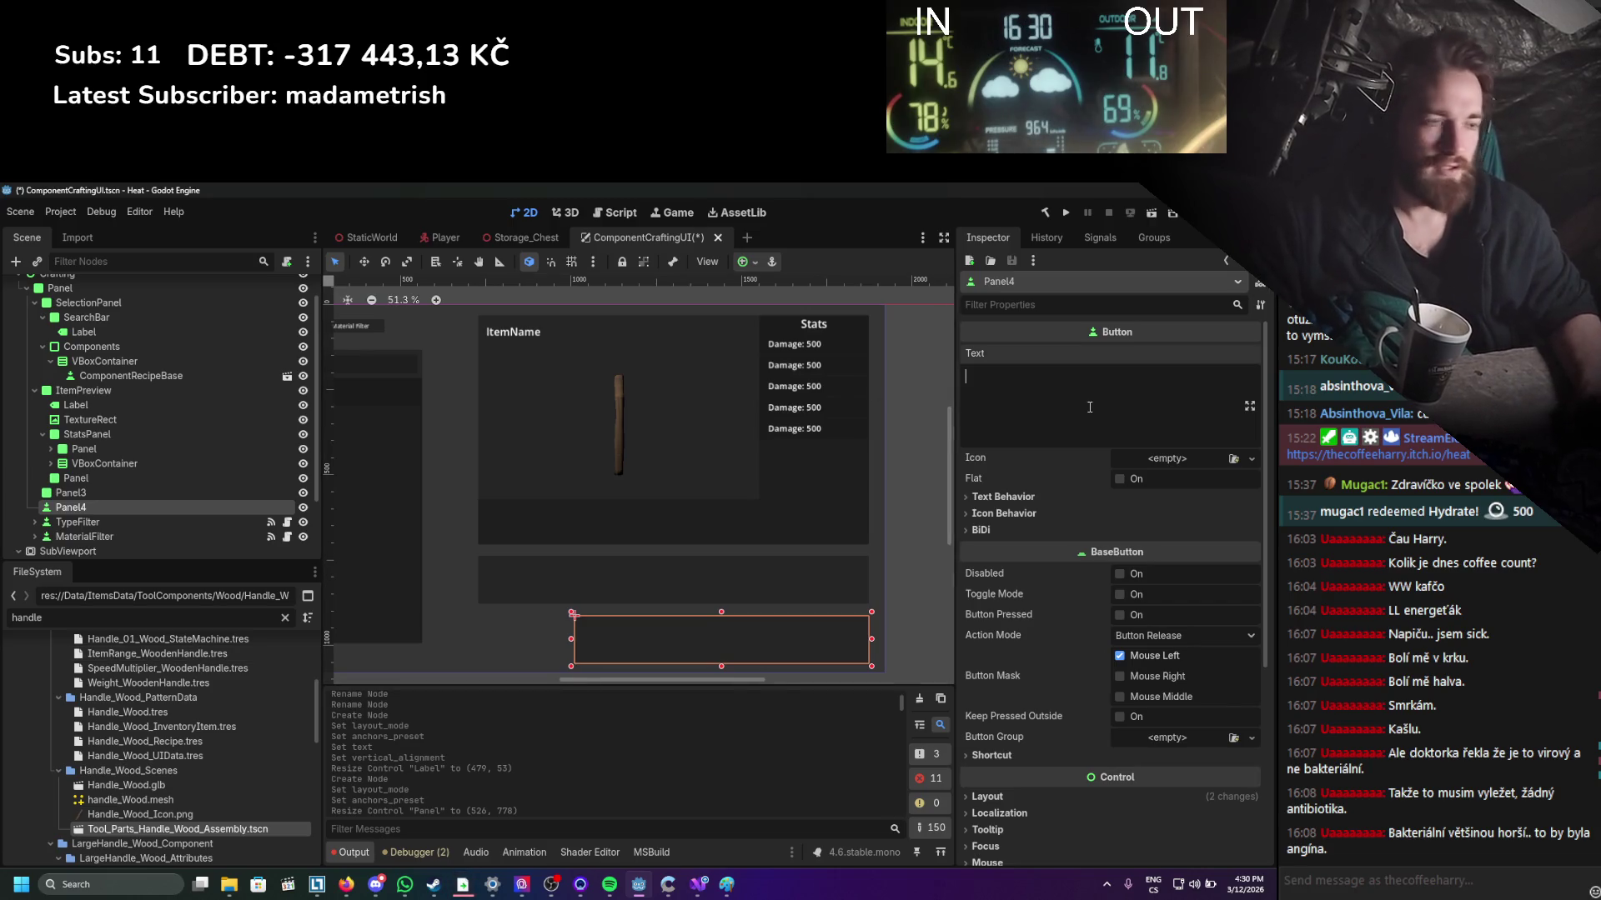
type("Craft")
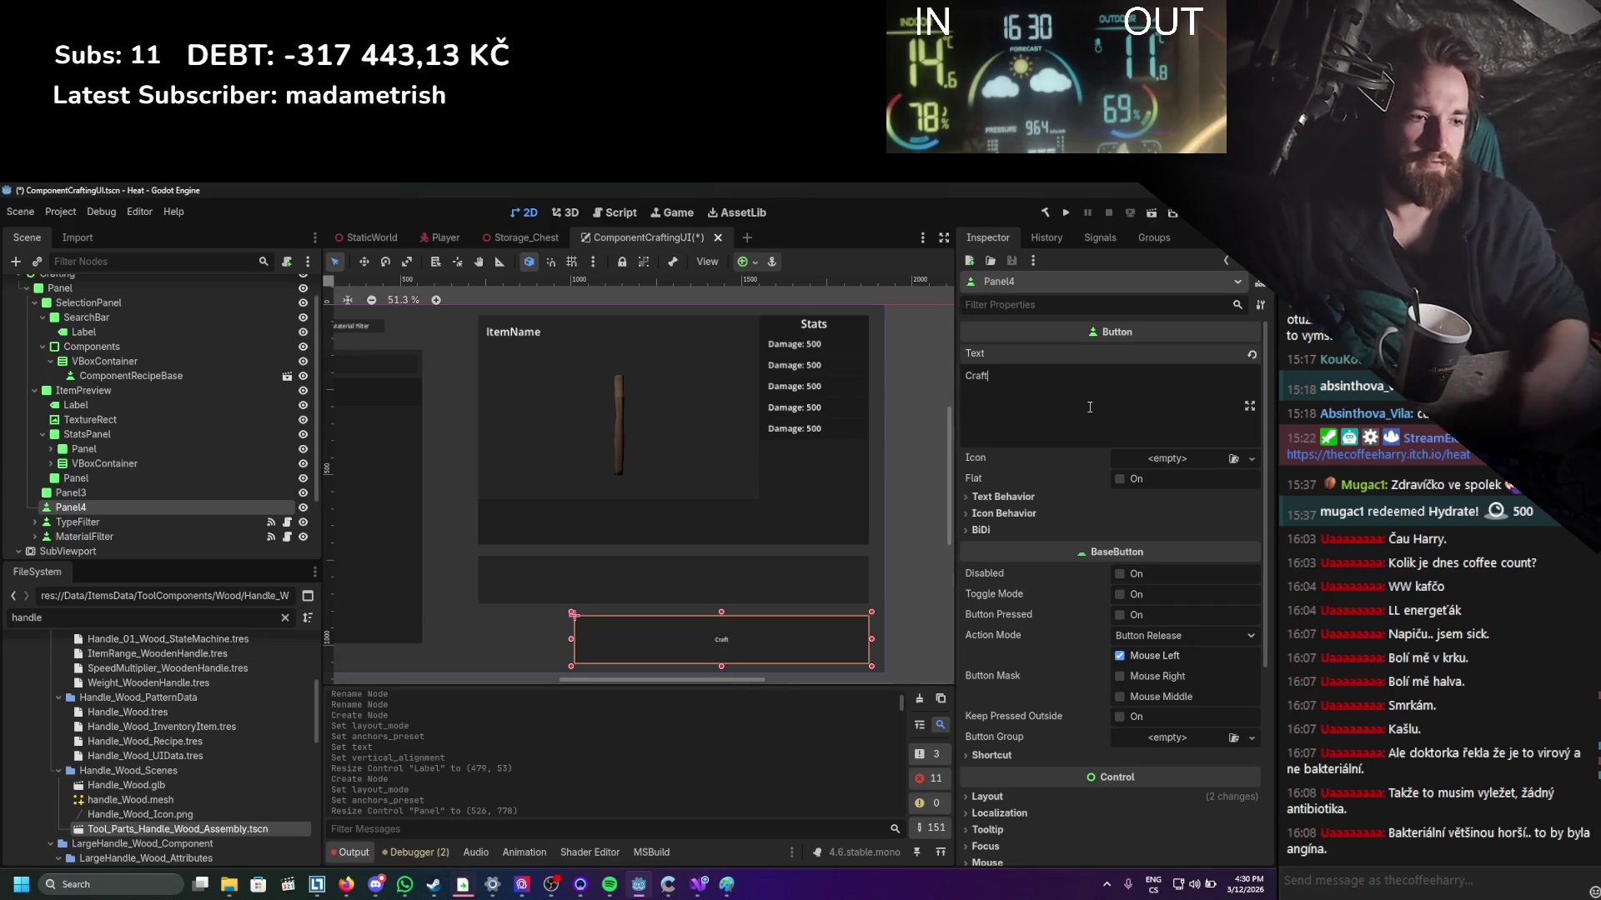
Override the Craft button's font size to 49 px.
scroll(1089, 500, "down", 5)
left_click(1017, 621)
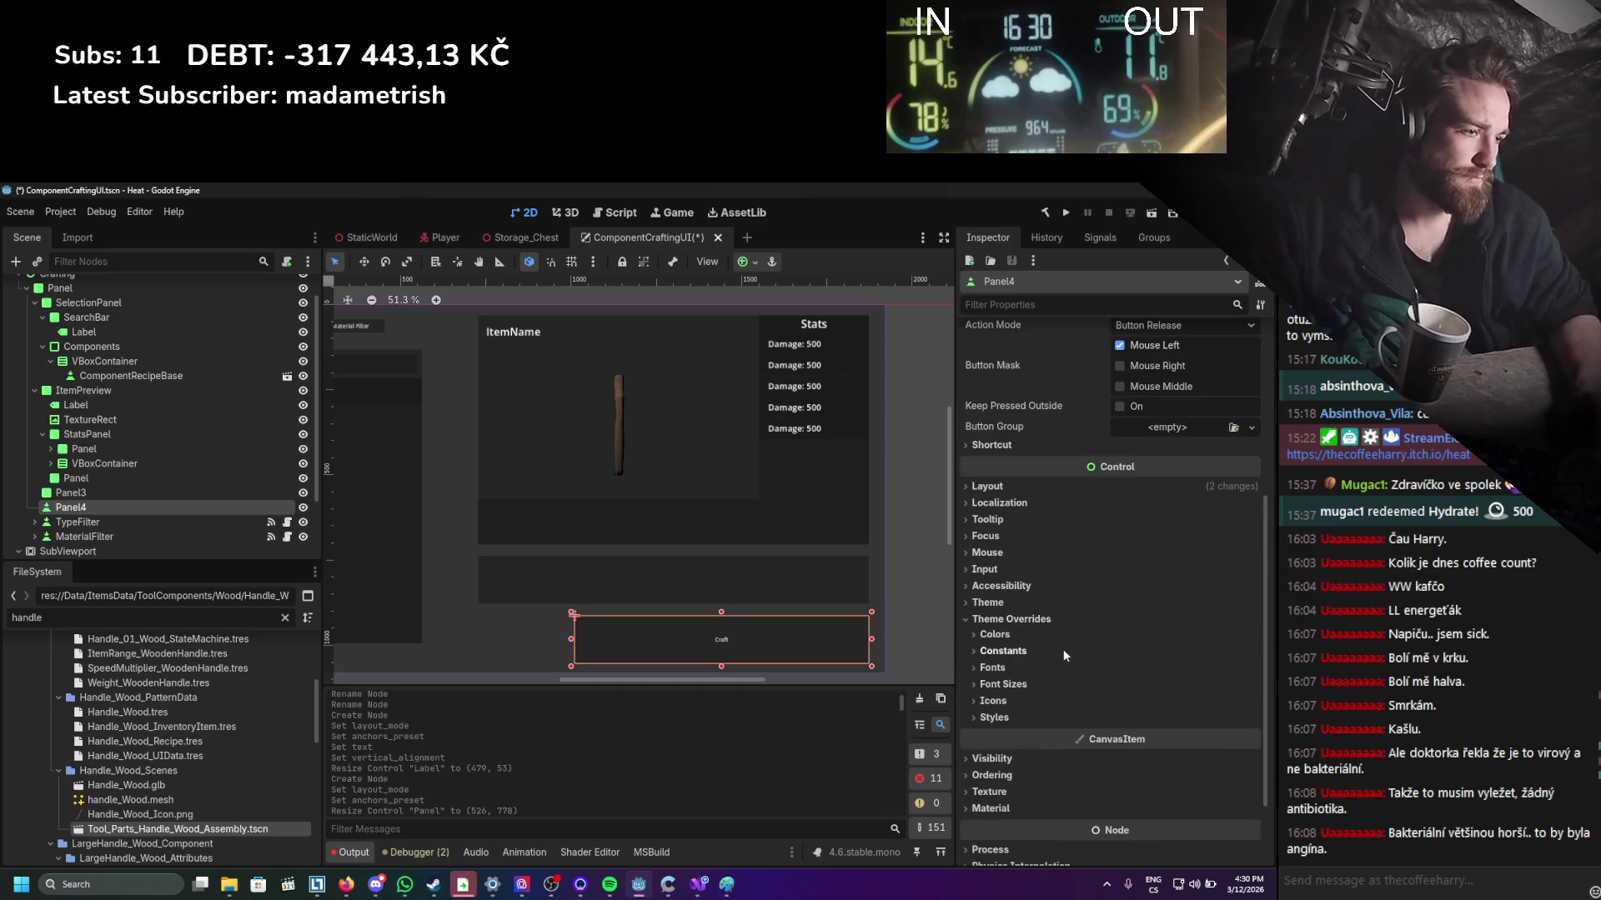
left_click(1003, 683)
left_click(989, 702)
type("40")
key("Return")
type("49")
key("Return")
Narrow the Craft button by pulling its right edge inward.
left_click_drag(872, 645, 742, 645)
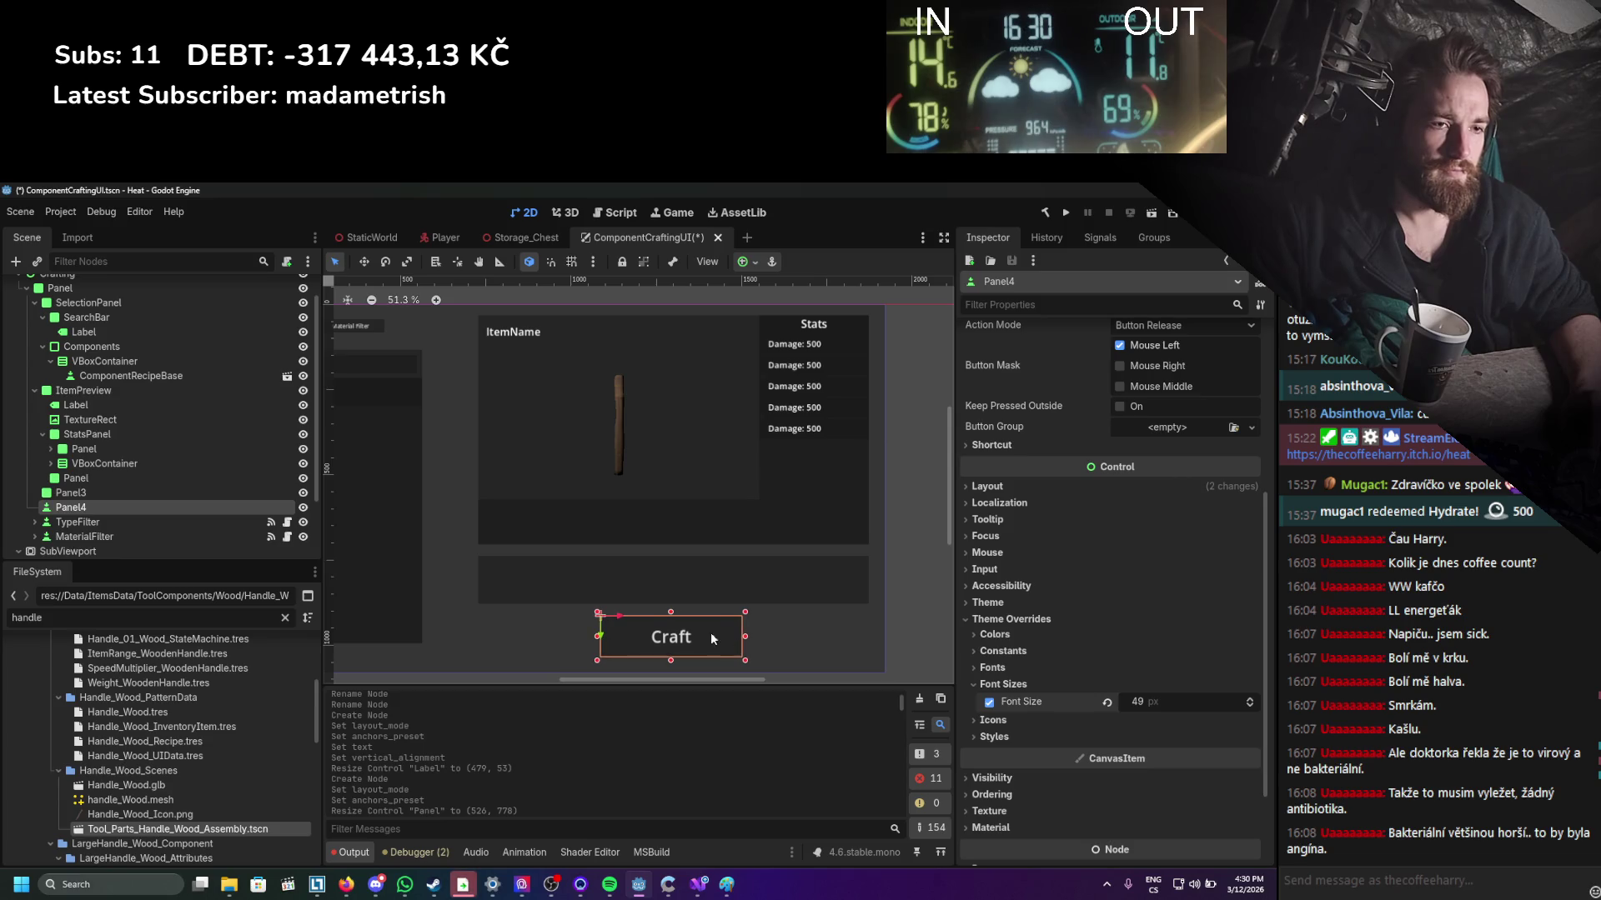
scroll(710, 632, "left", 5)
left_click(552, 591)
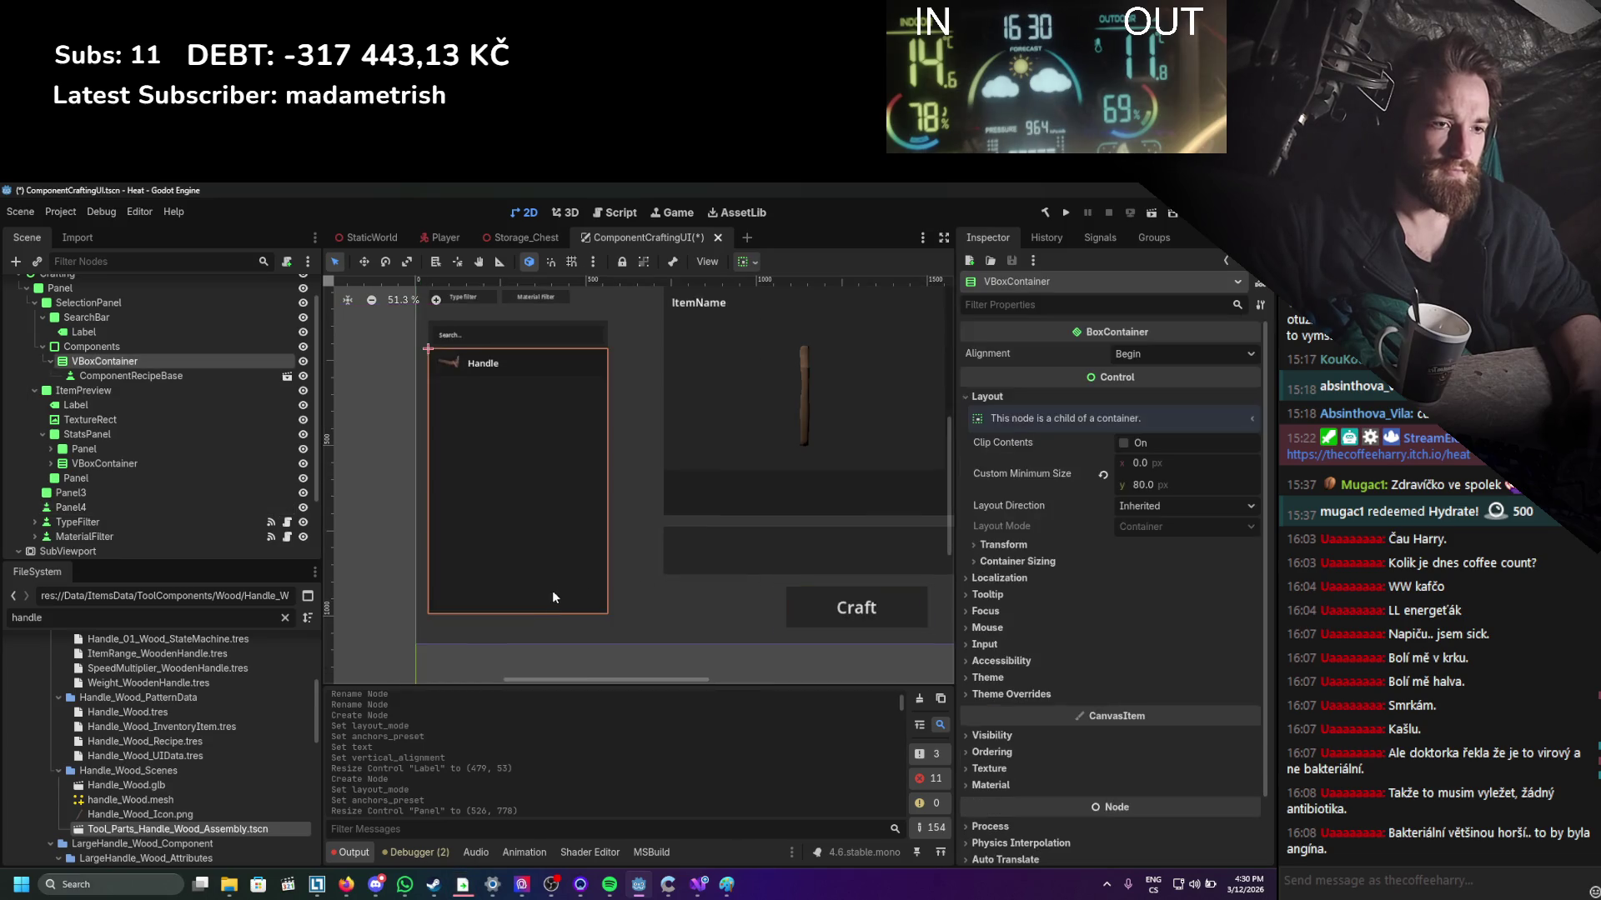
left_click(192, 346)
left_click_drag(519, 616, 517, 618)
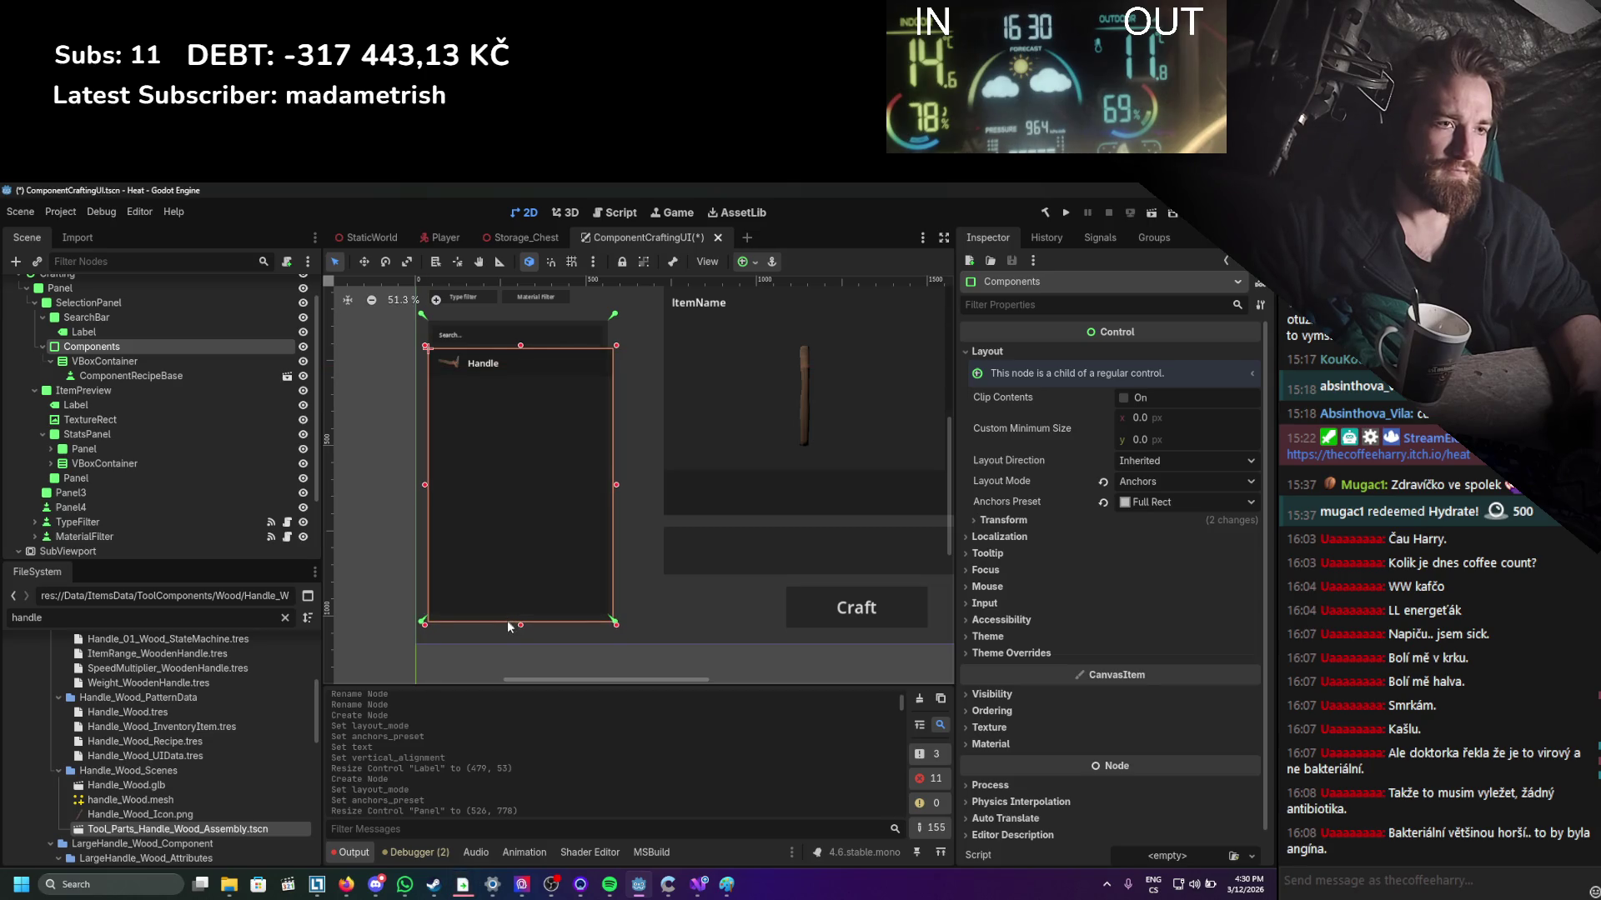
left_click(672, 556)
key("f")
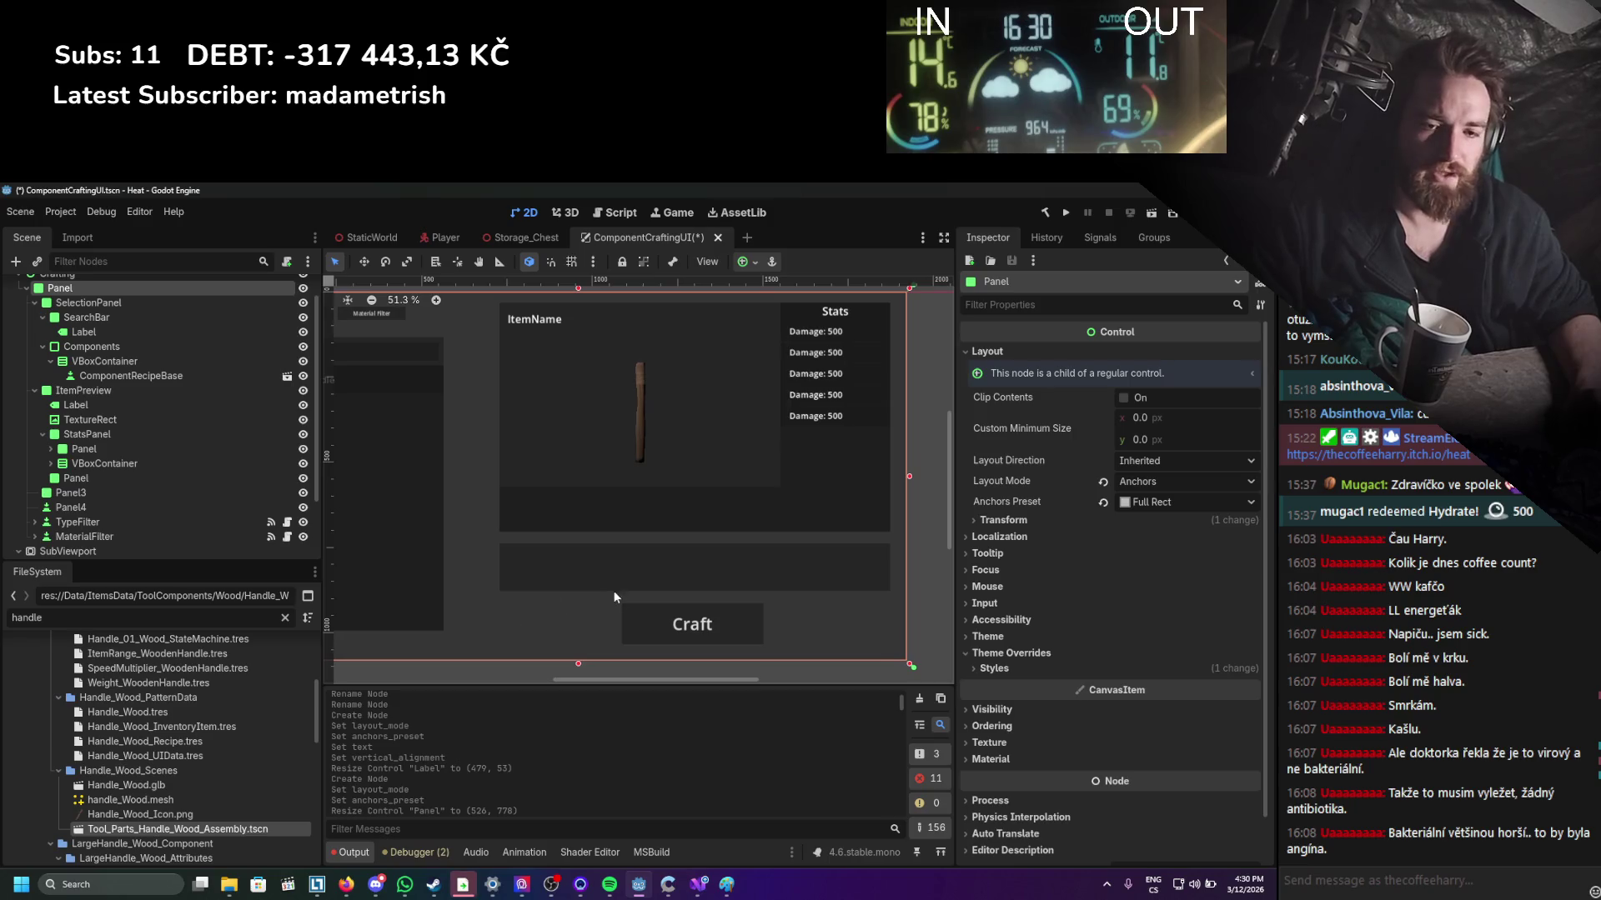
left_click(672, 641)
left_click(616, 580)
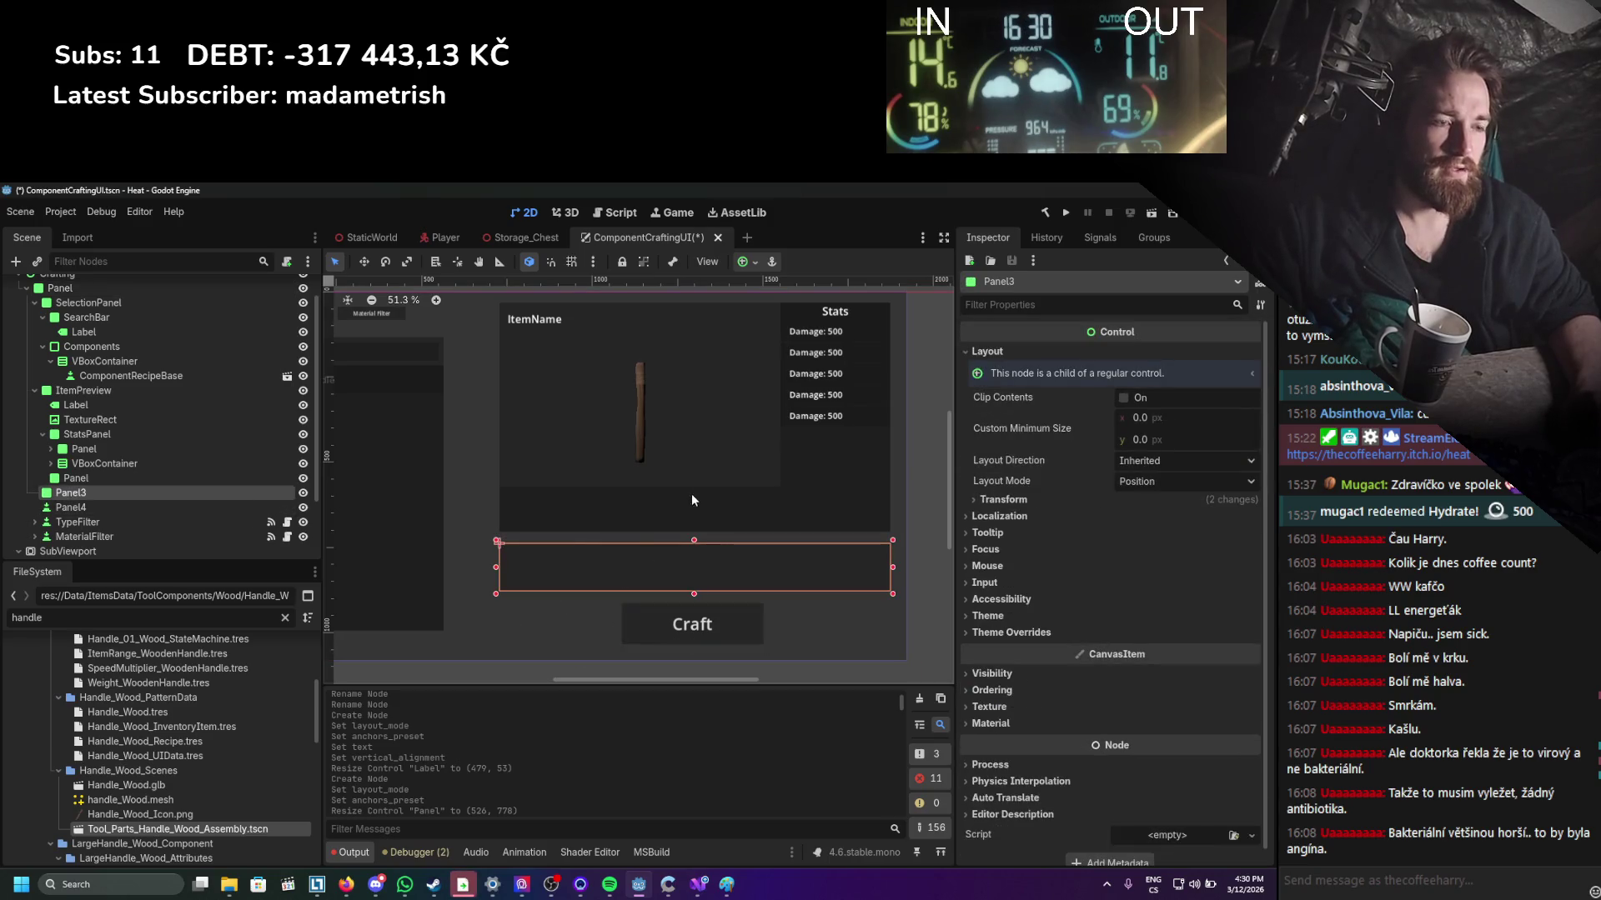
left_click(694, 509)
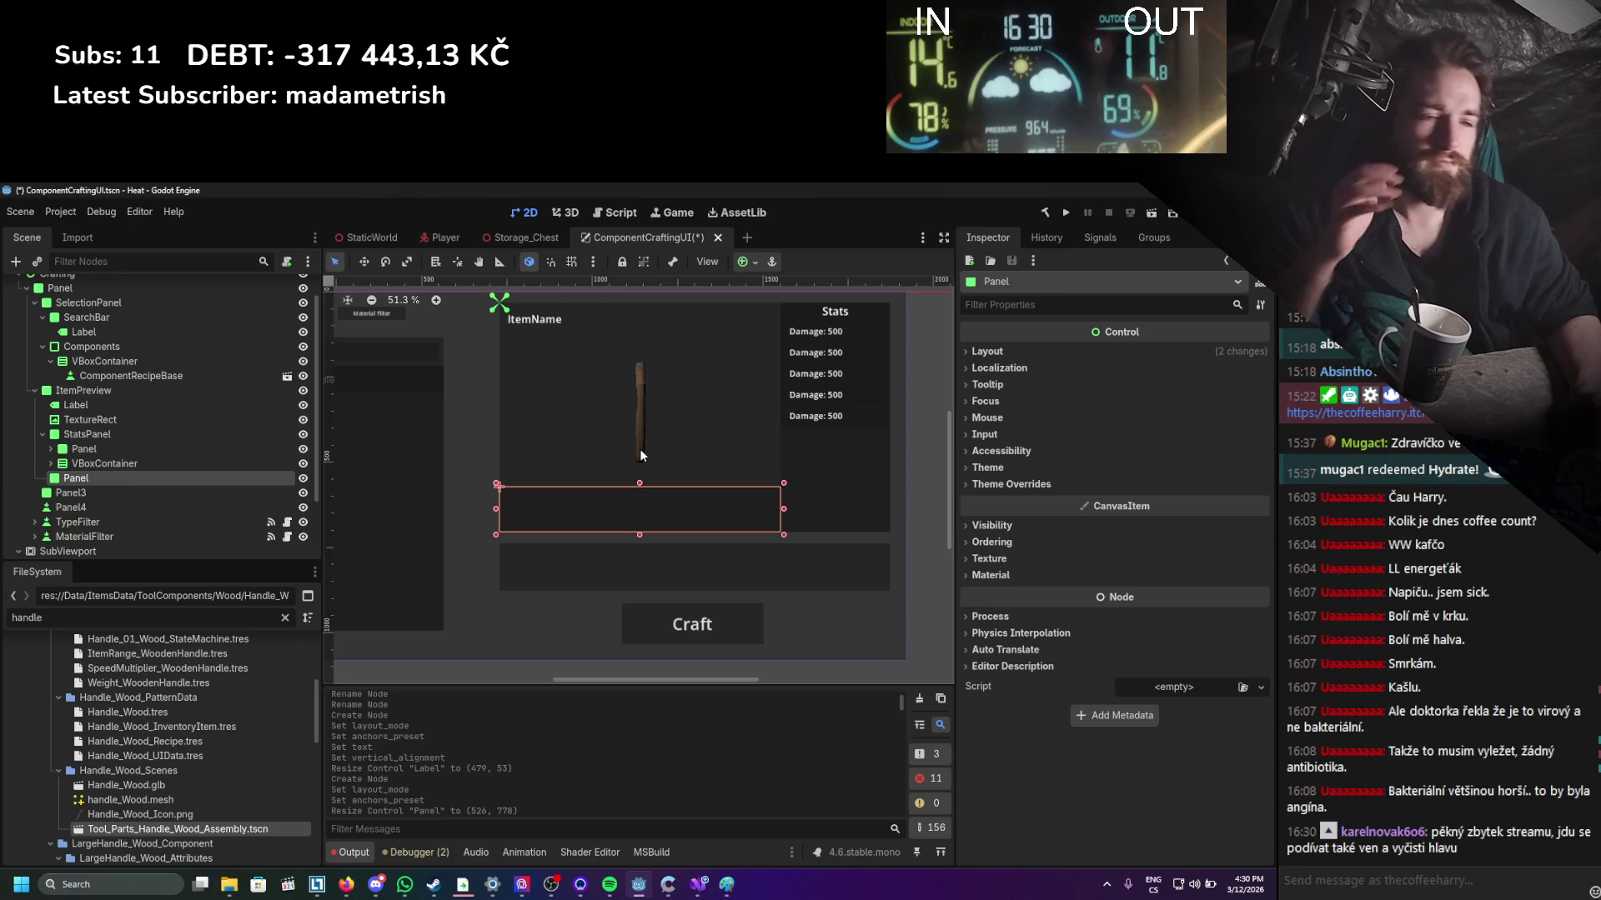
left_click(549, 322)
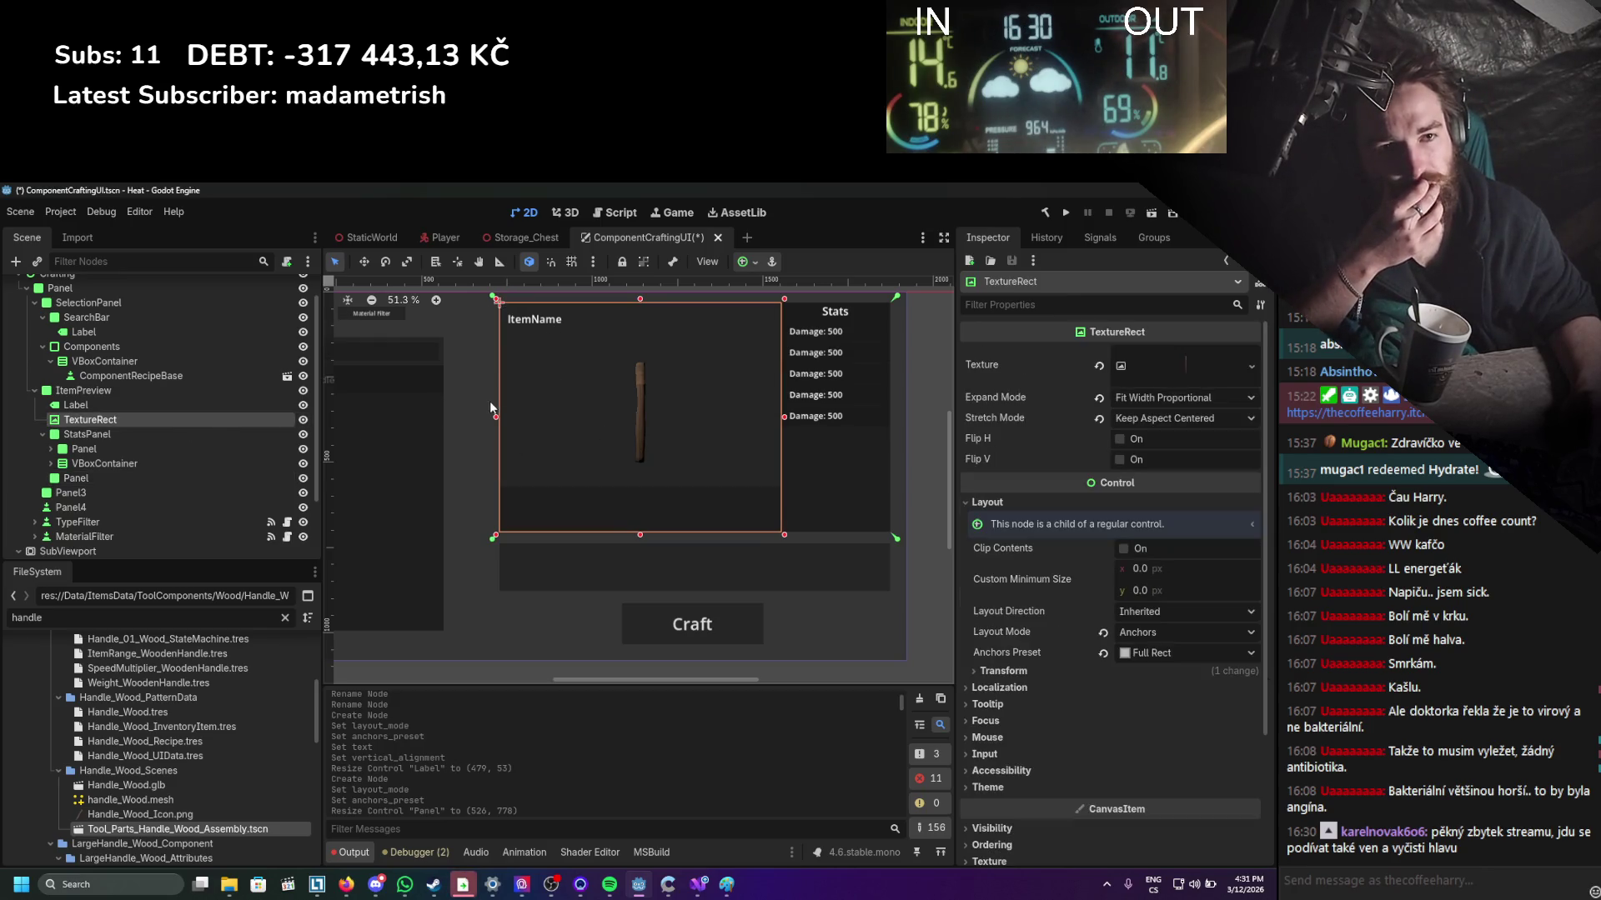
left_click(676, 517)
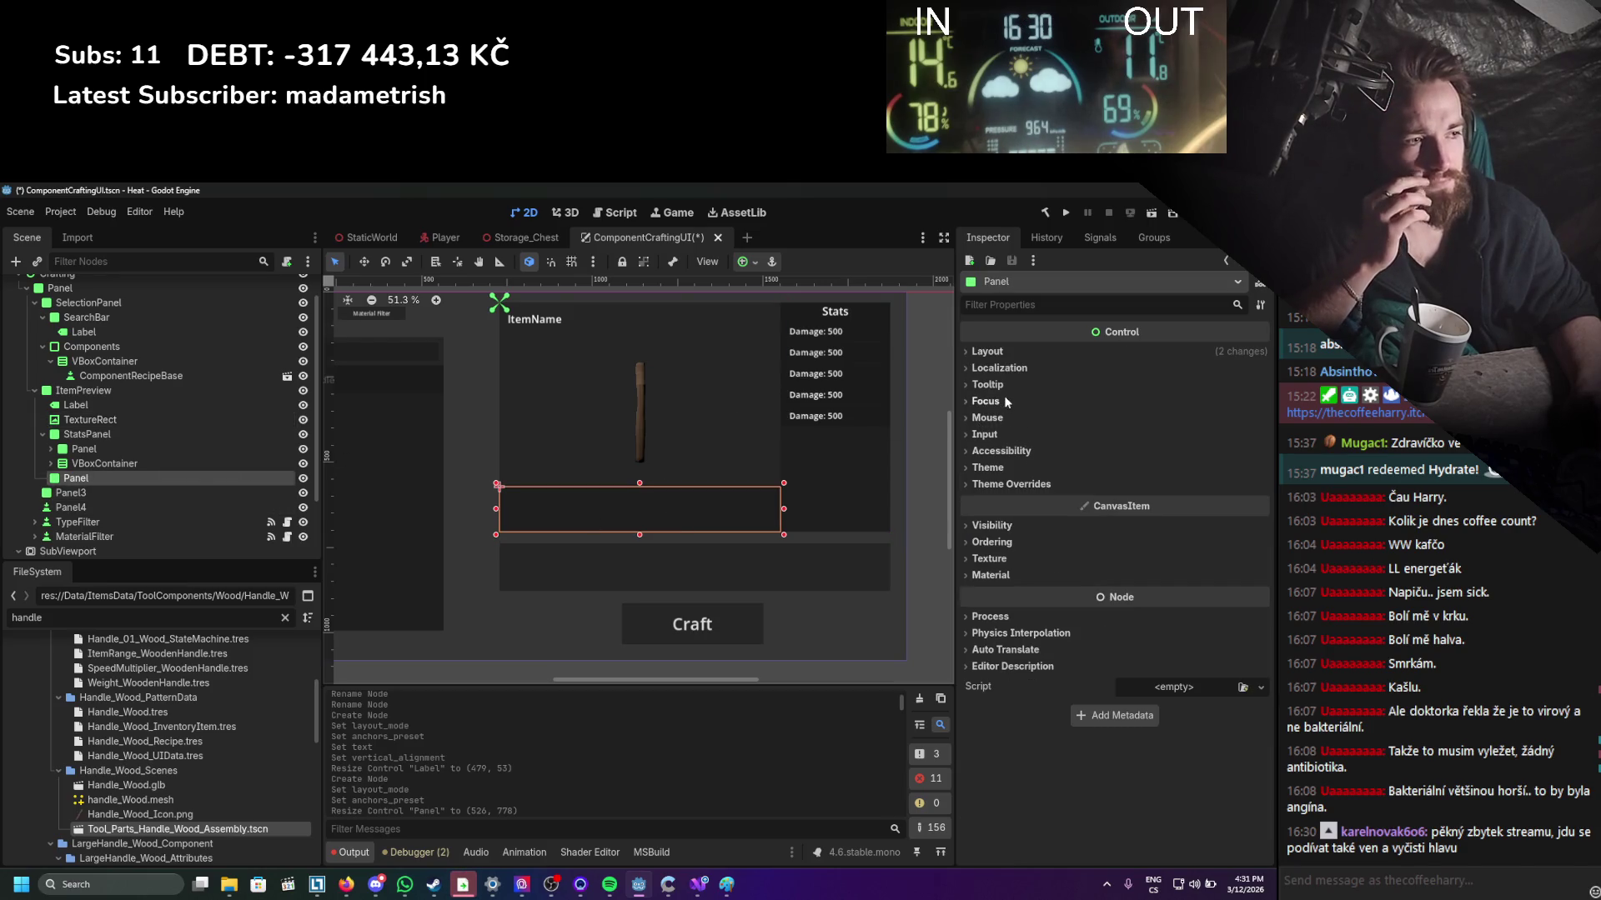
left_click(1007, 352)
left_click(1007, 352)
left_click(1004, 527)
left_click(1005, 527)
left_click(1007, 483)
left_click(1008, 483)
right_click(143, 474)
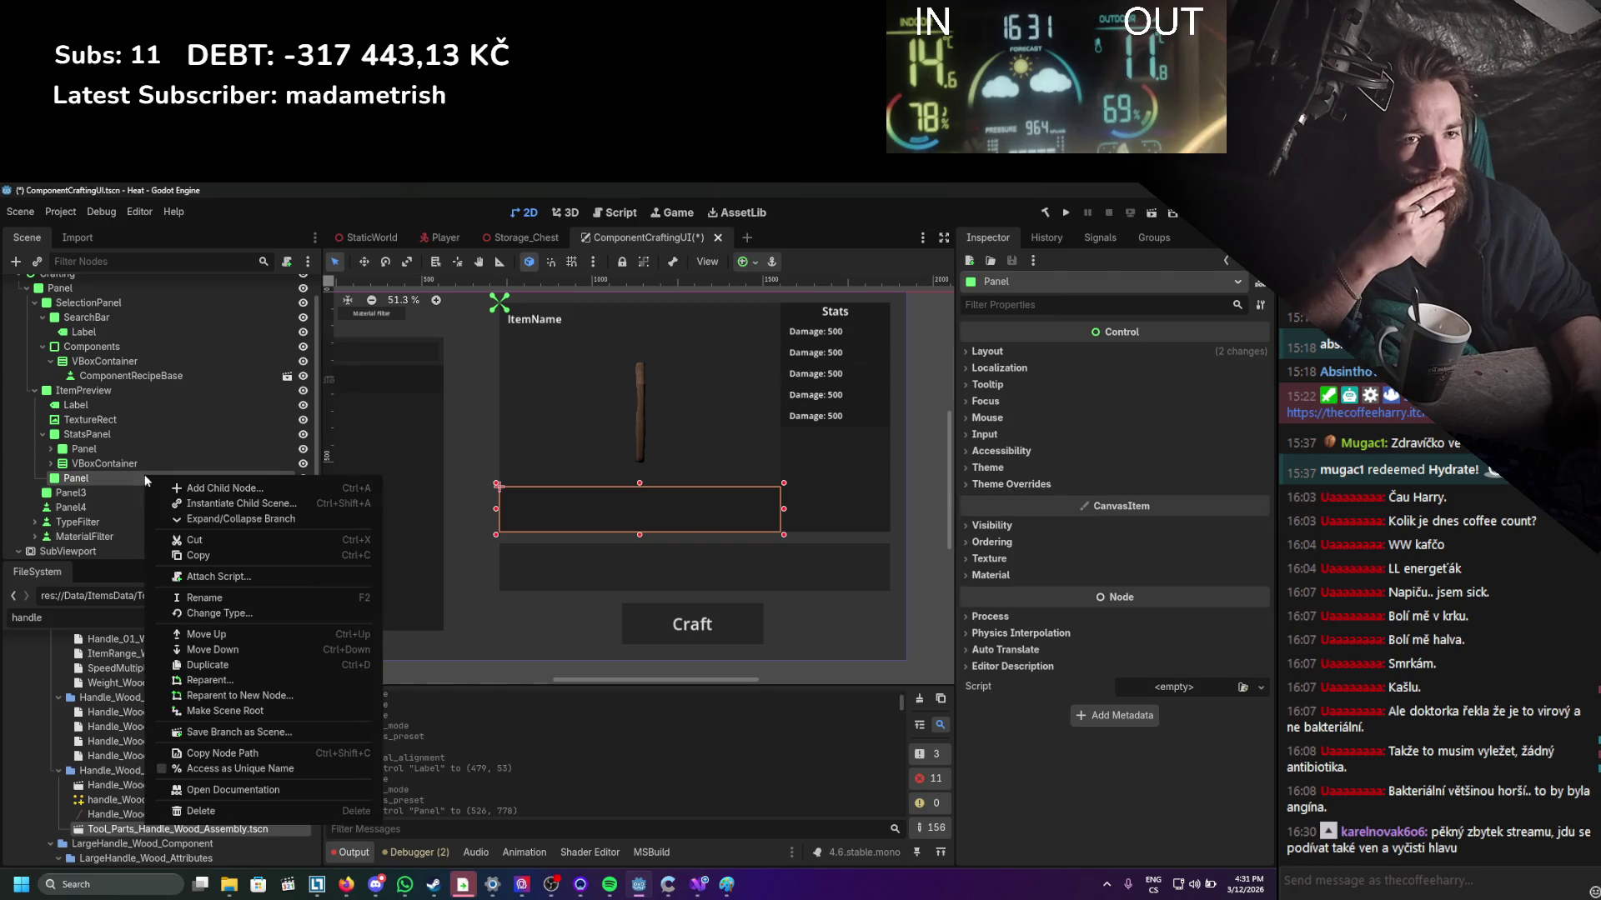
Add a Label as a child of the panel beneath the item preview.
left_click(211, 483)
type("butt")
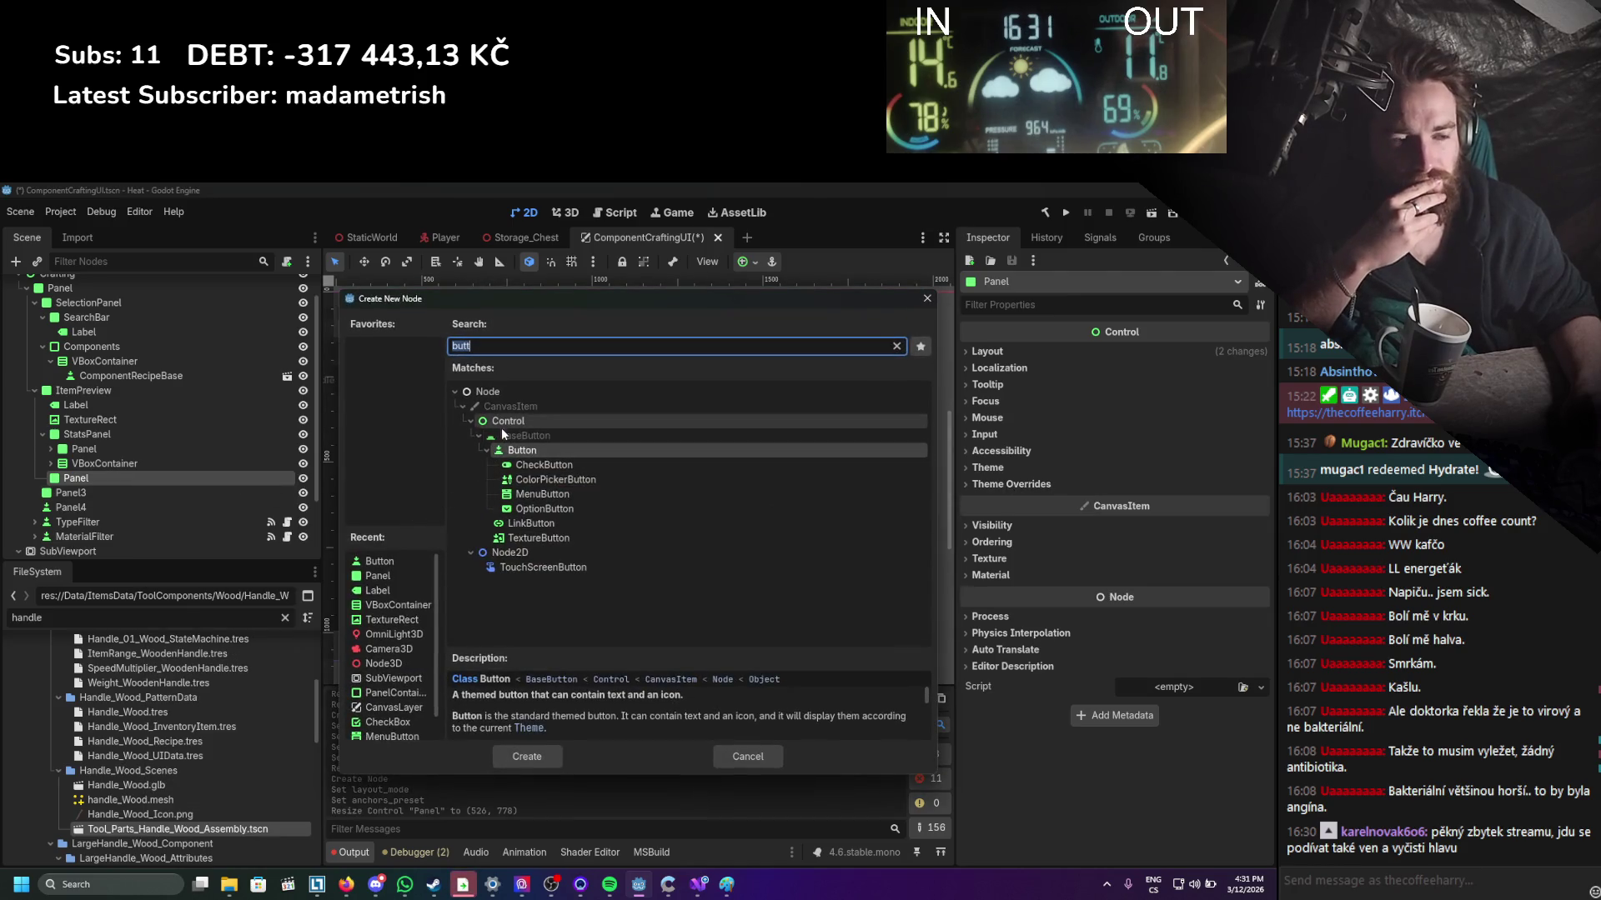
type("lable")
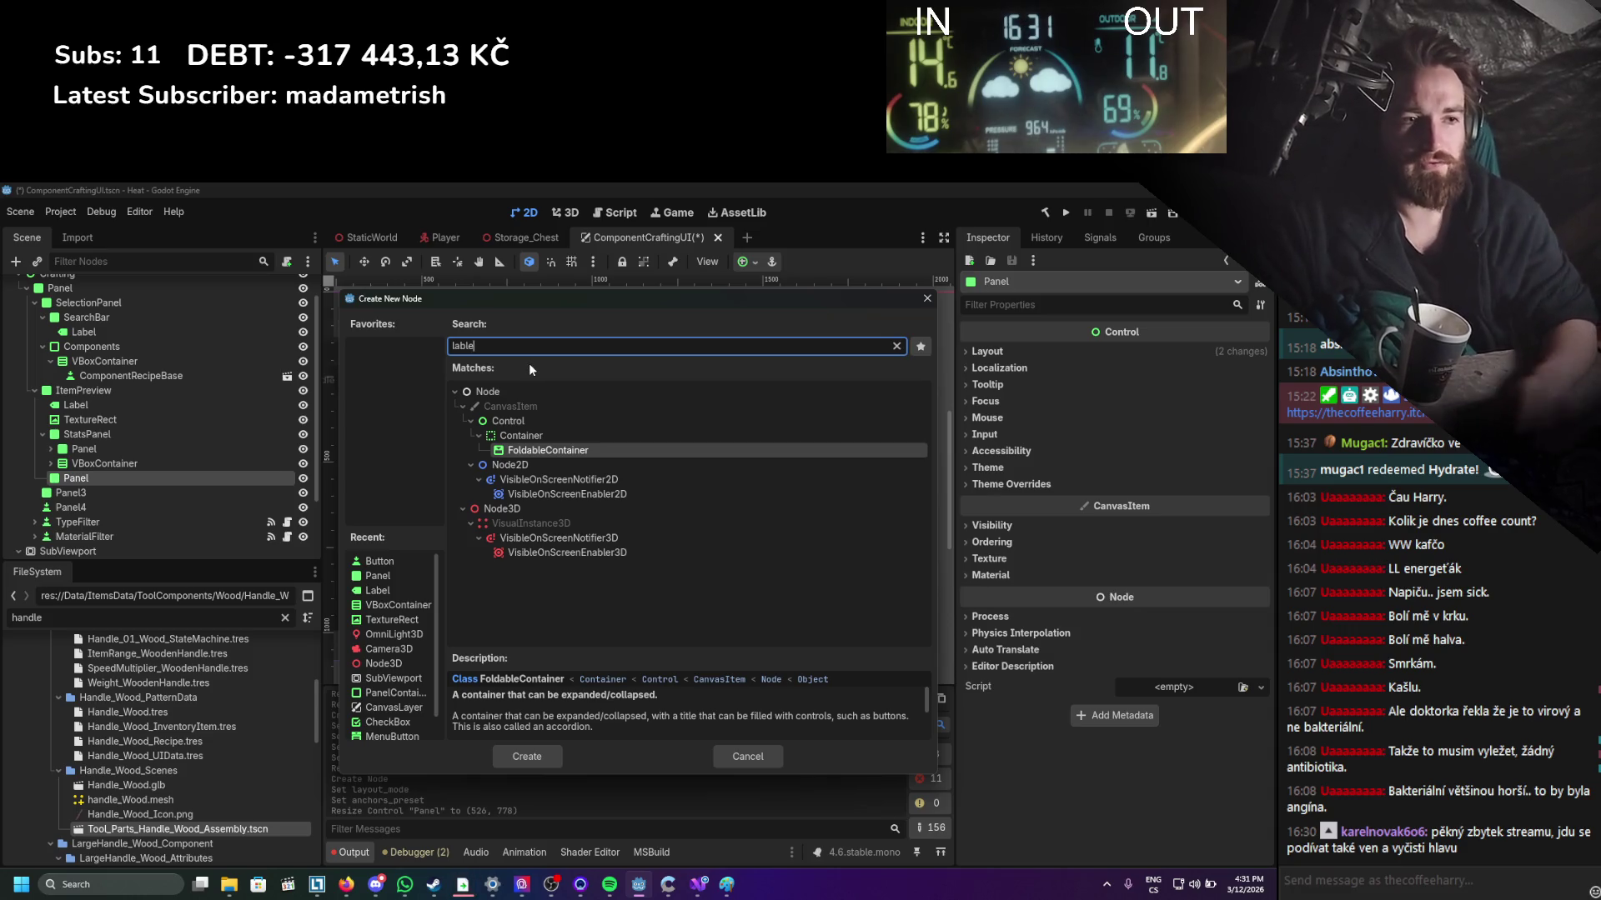
key("BackSpace")
key("BackSpace")
key("BackSpace")
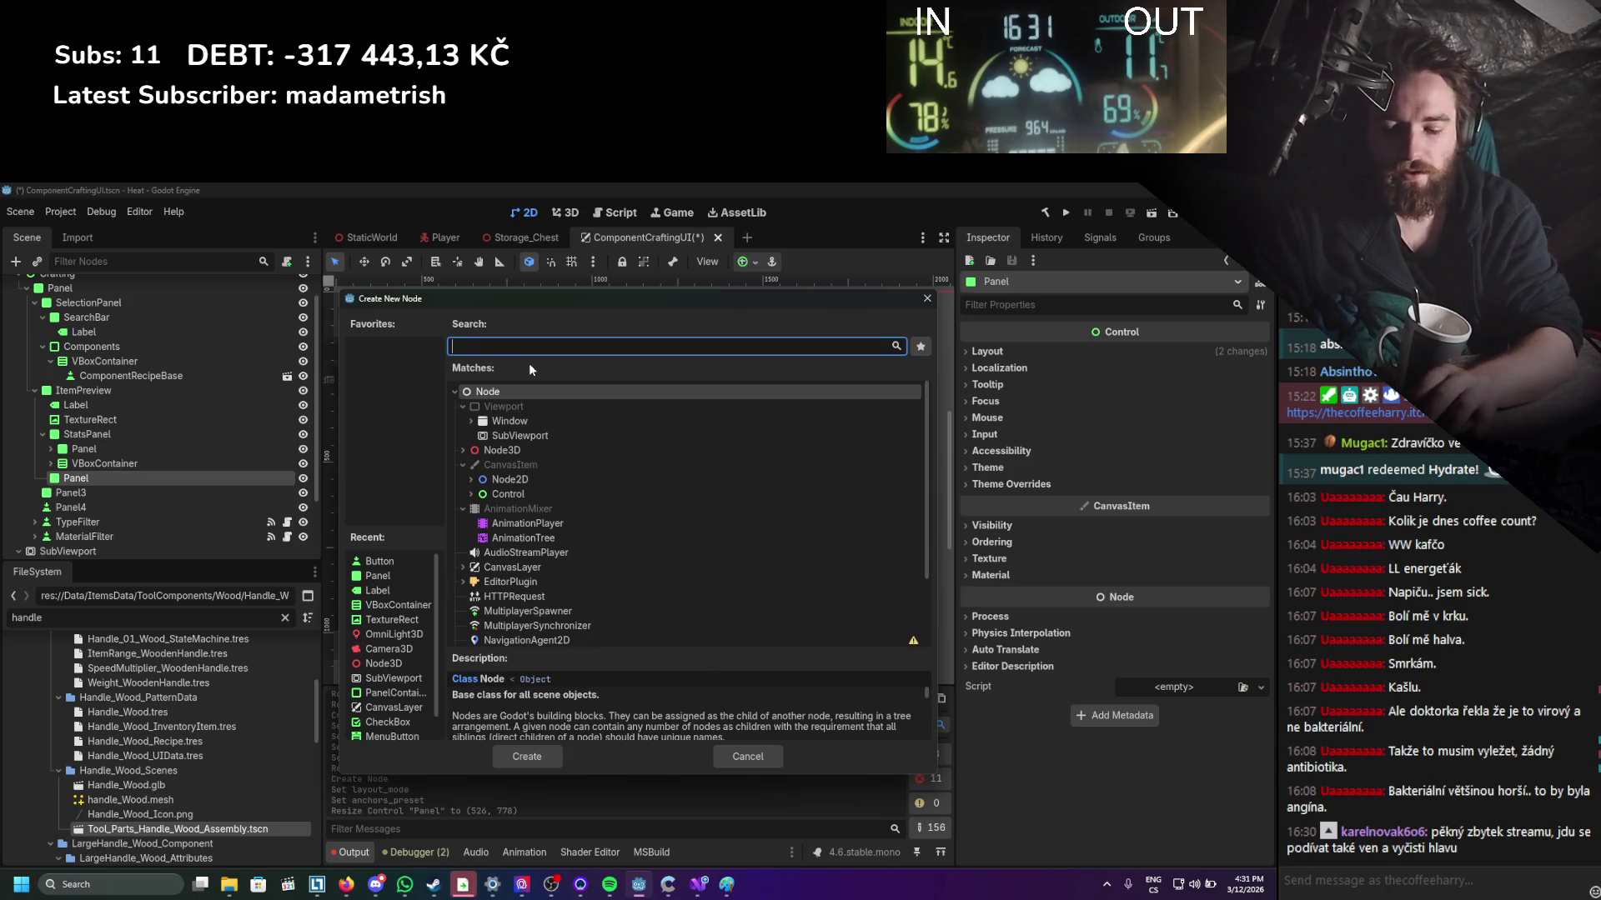
type("label")
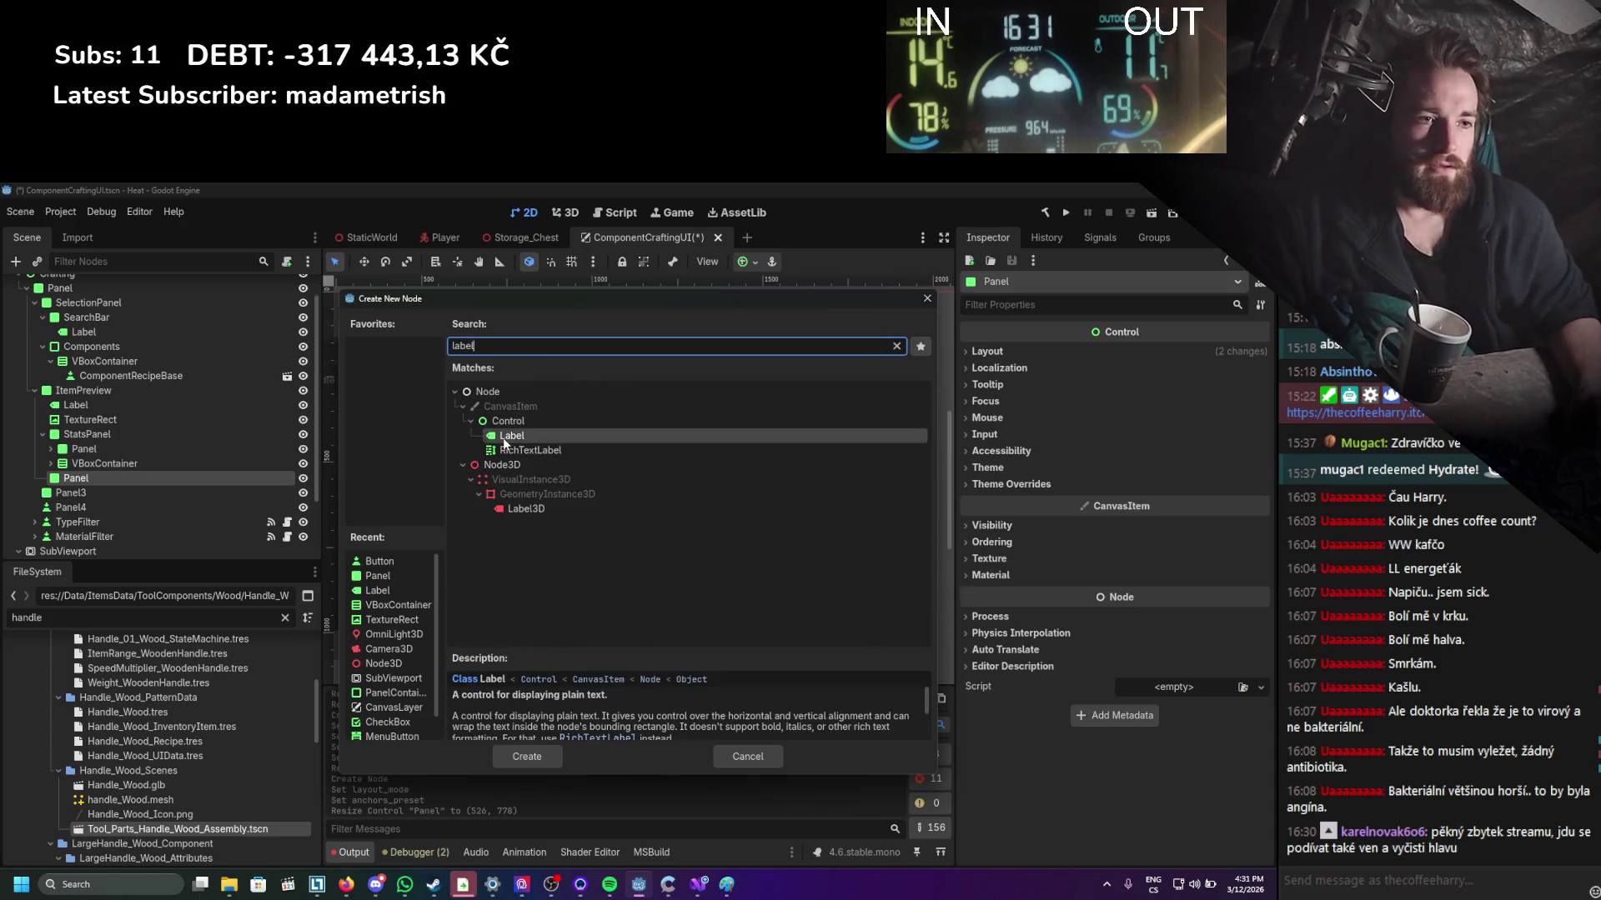
double_click(509, 434)
Anchor the new label with the Full Rect preset and save the scene.
scroll(1063, 679, "down", 5)
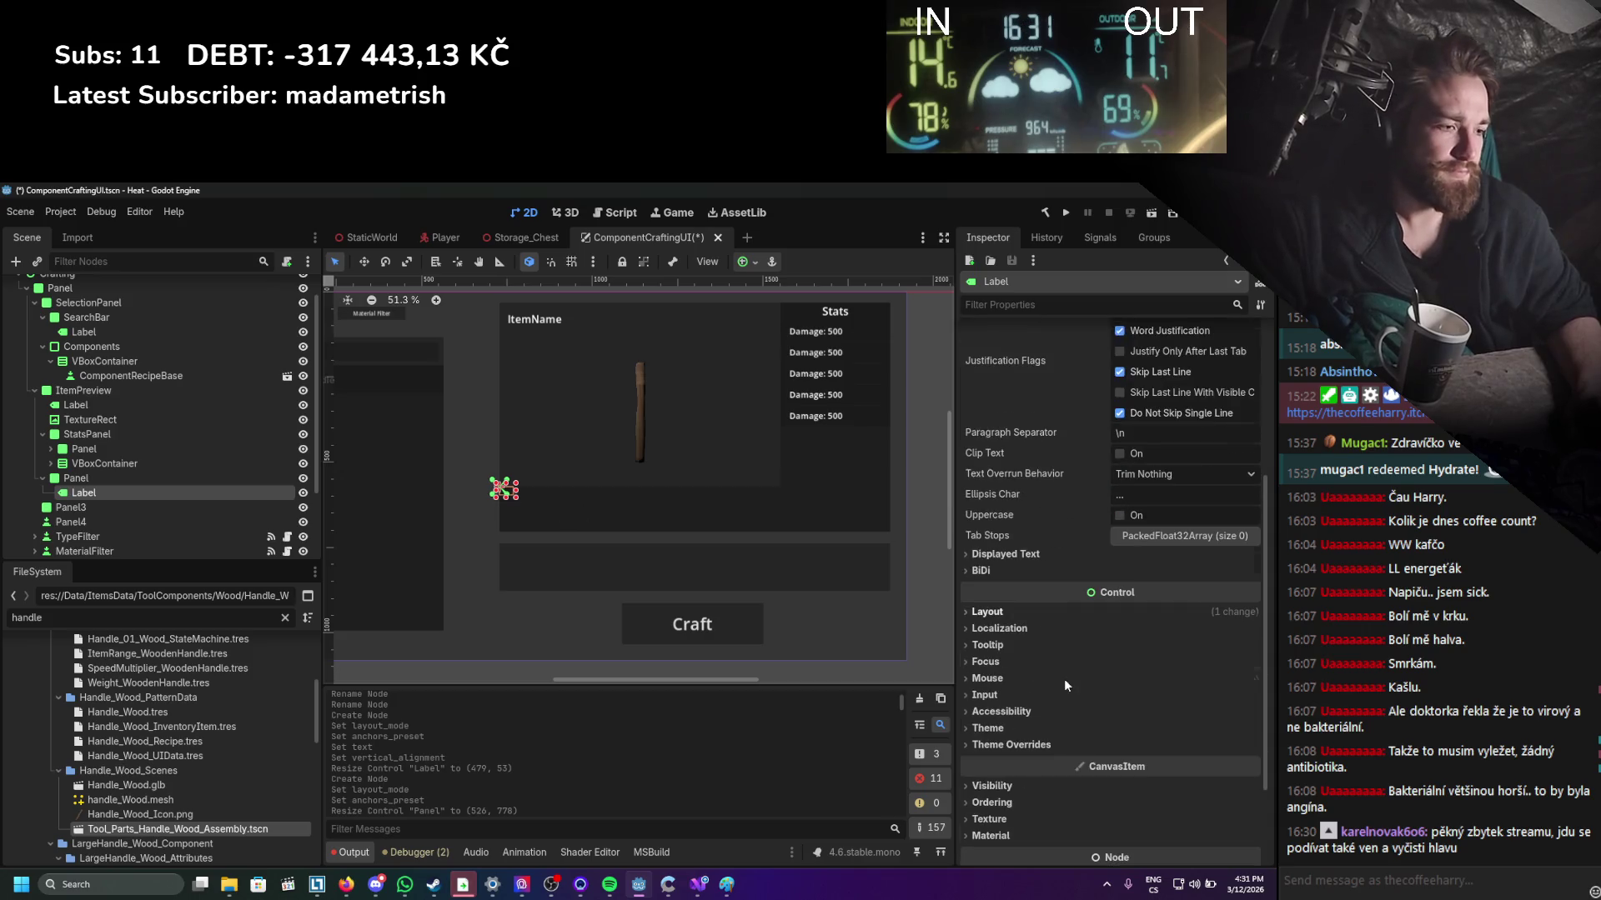
left_click(1008, 614)
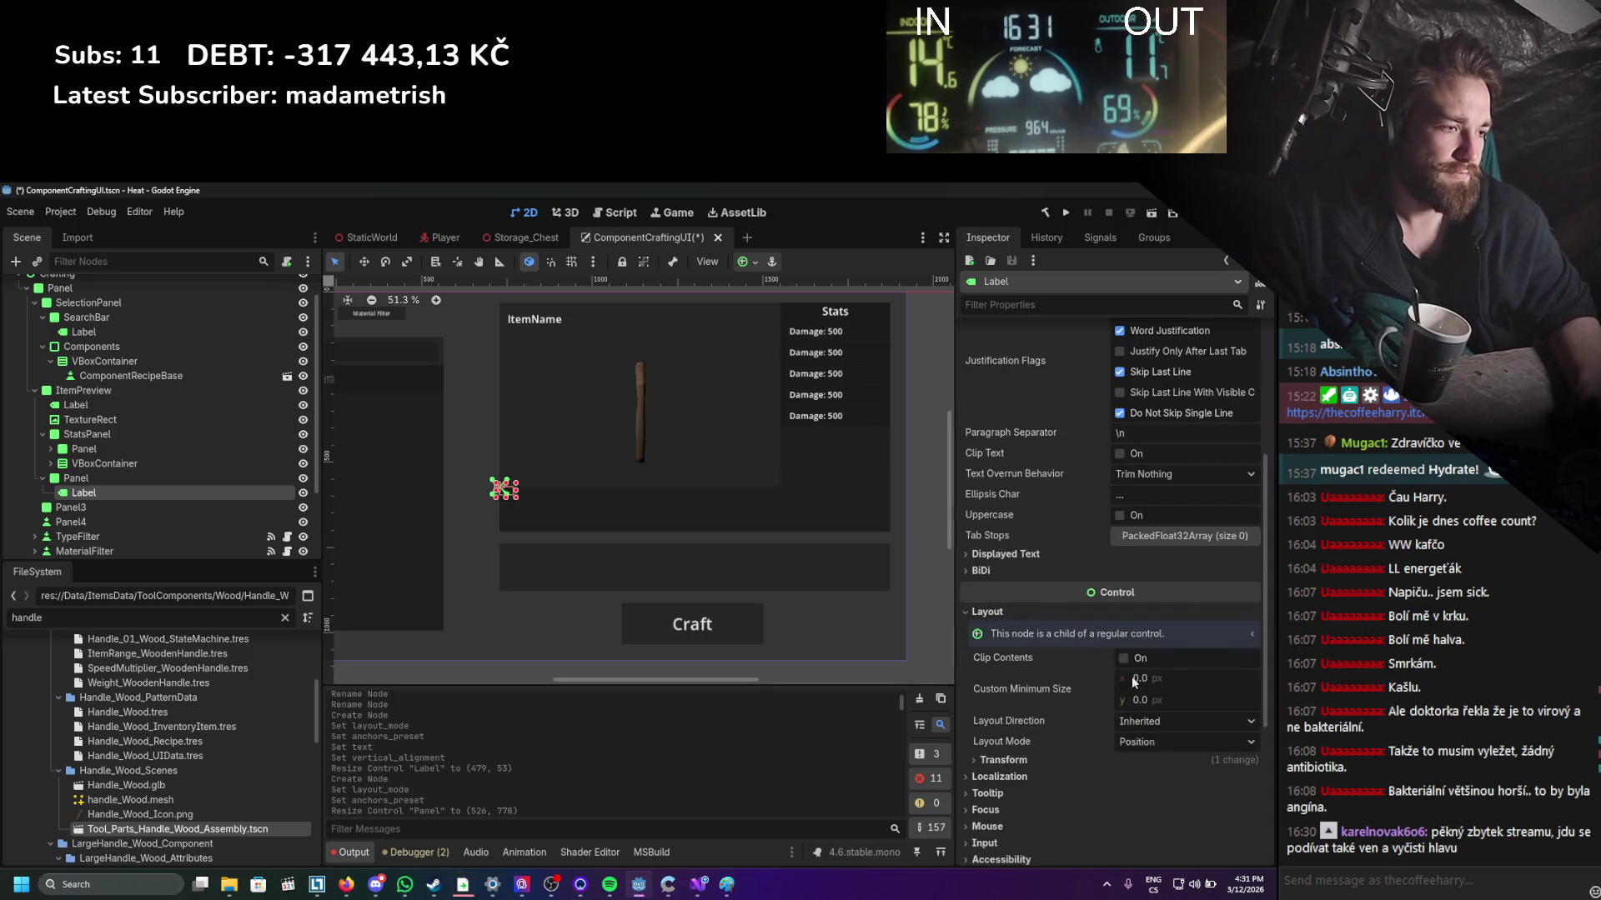
left_click(1151, 759)
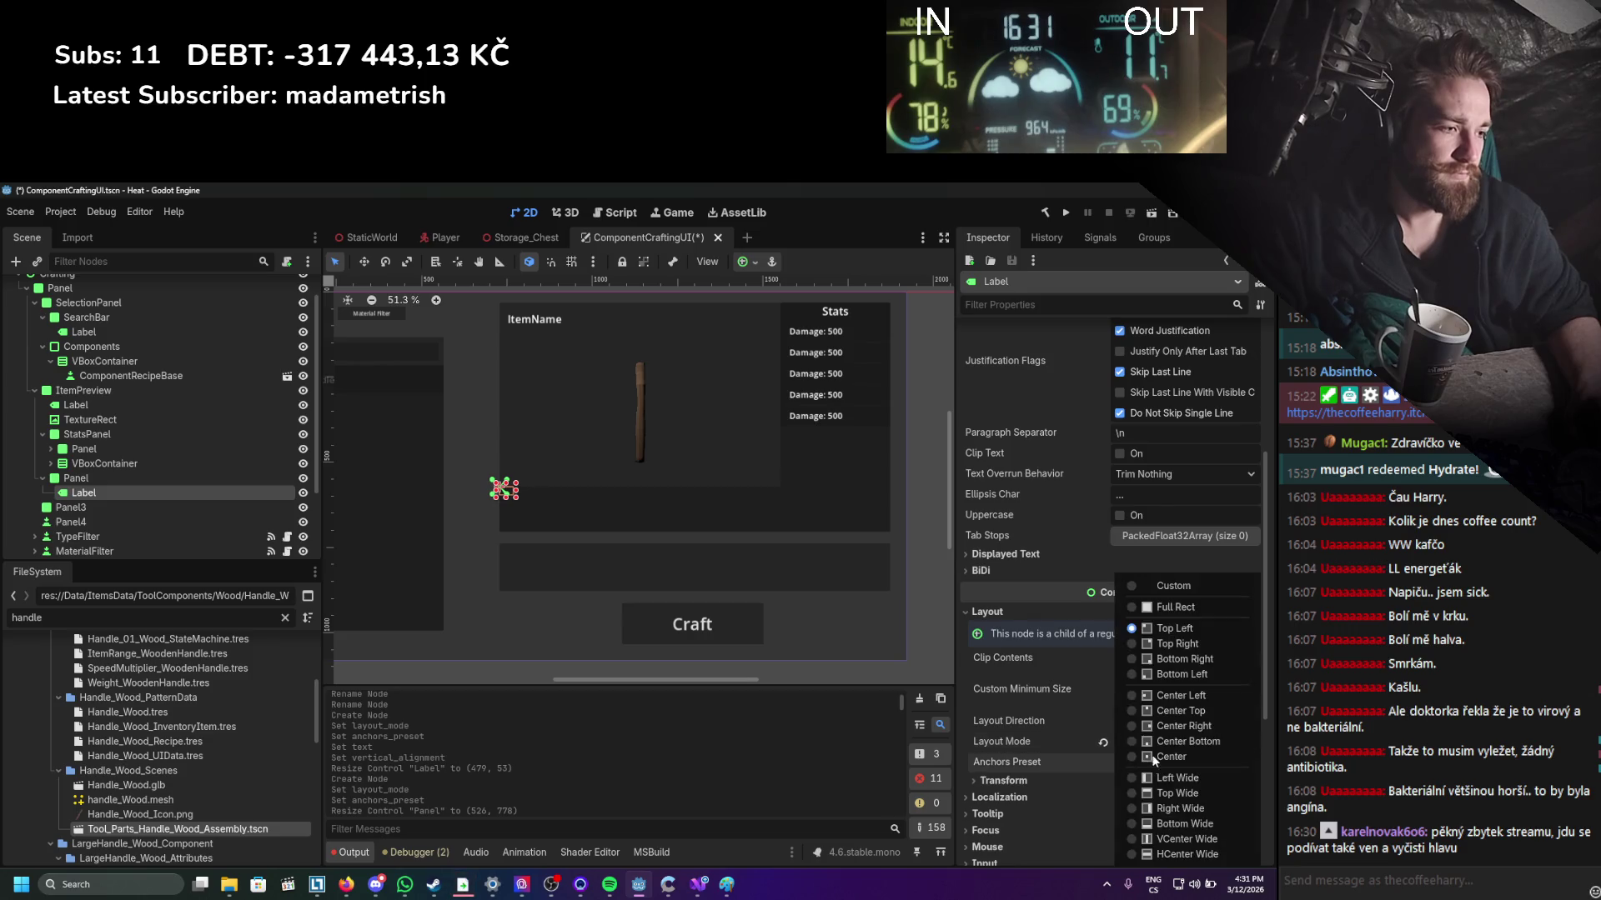
left_click(1161, 607)
key("ctrl+s")
Set the label text to 'Description:' with a 28 px font size override.
scroll(1107, 492, "up", 5)
left_click(1004, 398)
type("Description:")
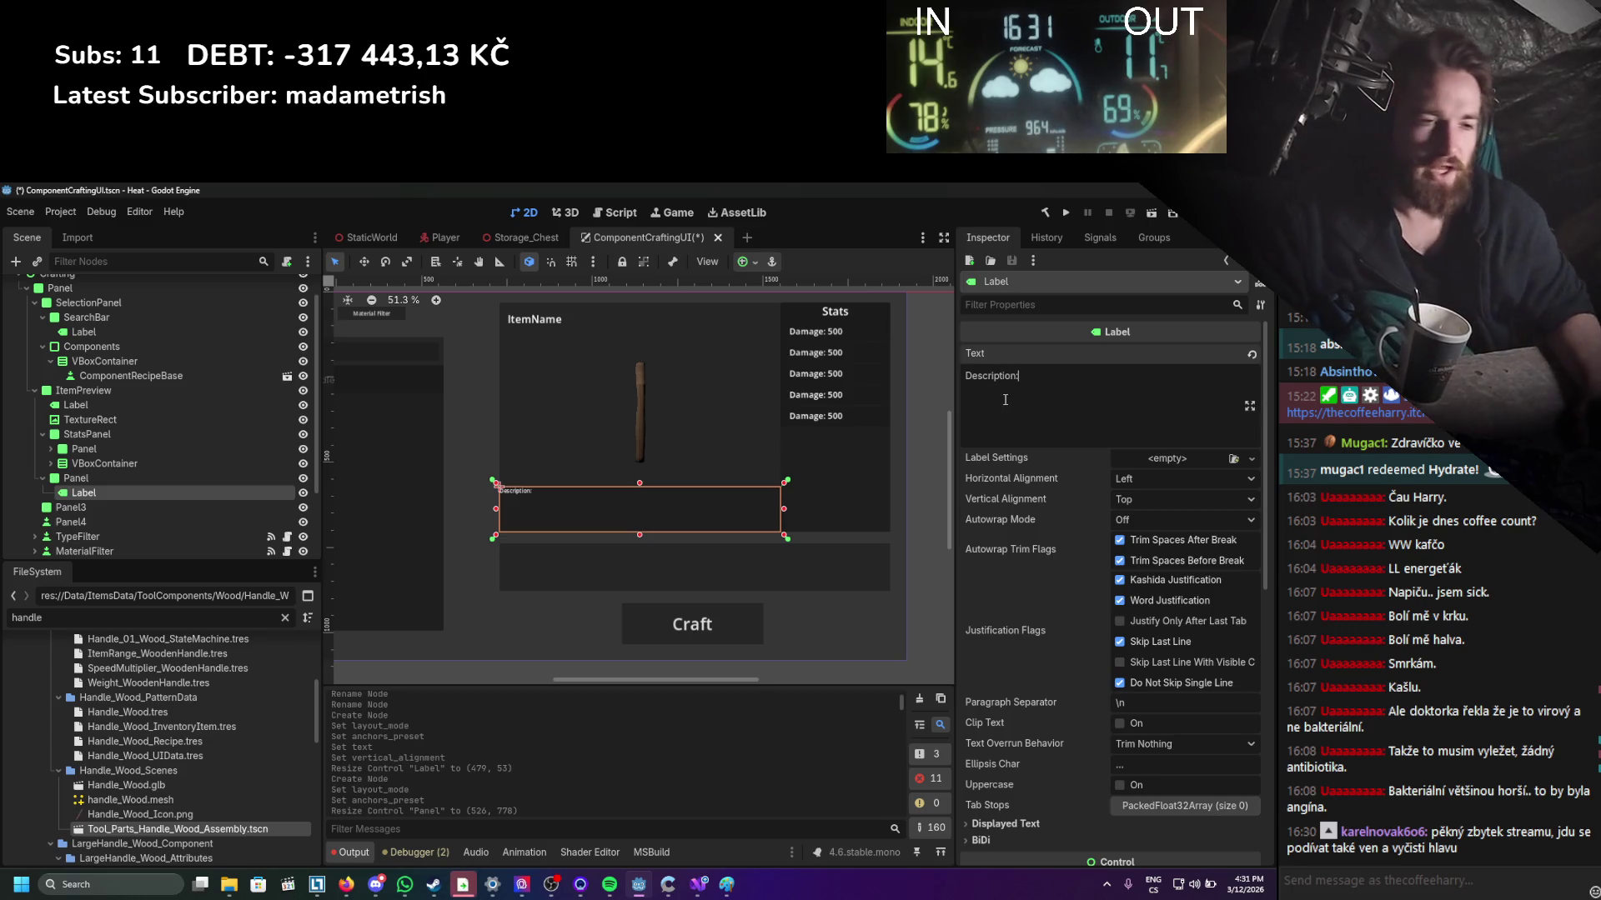
scroll(1134, 680, "down", 10)
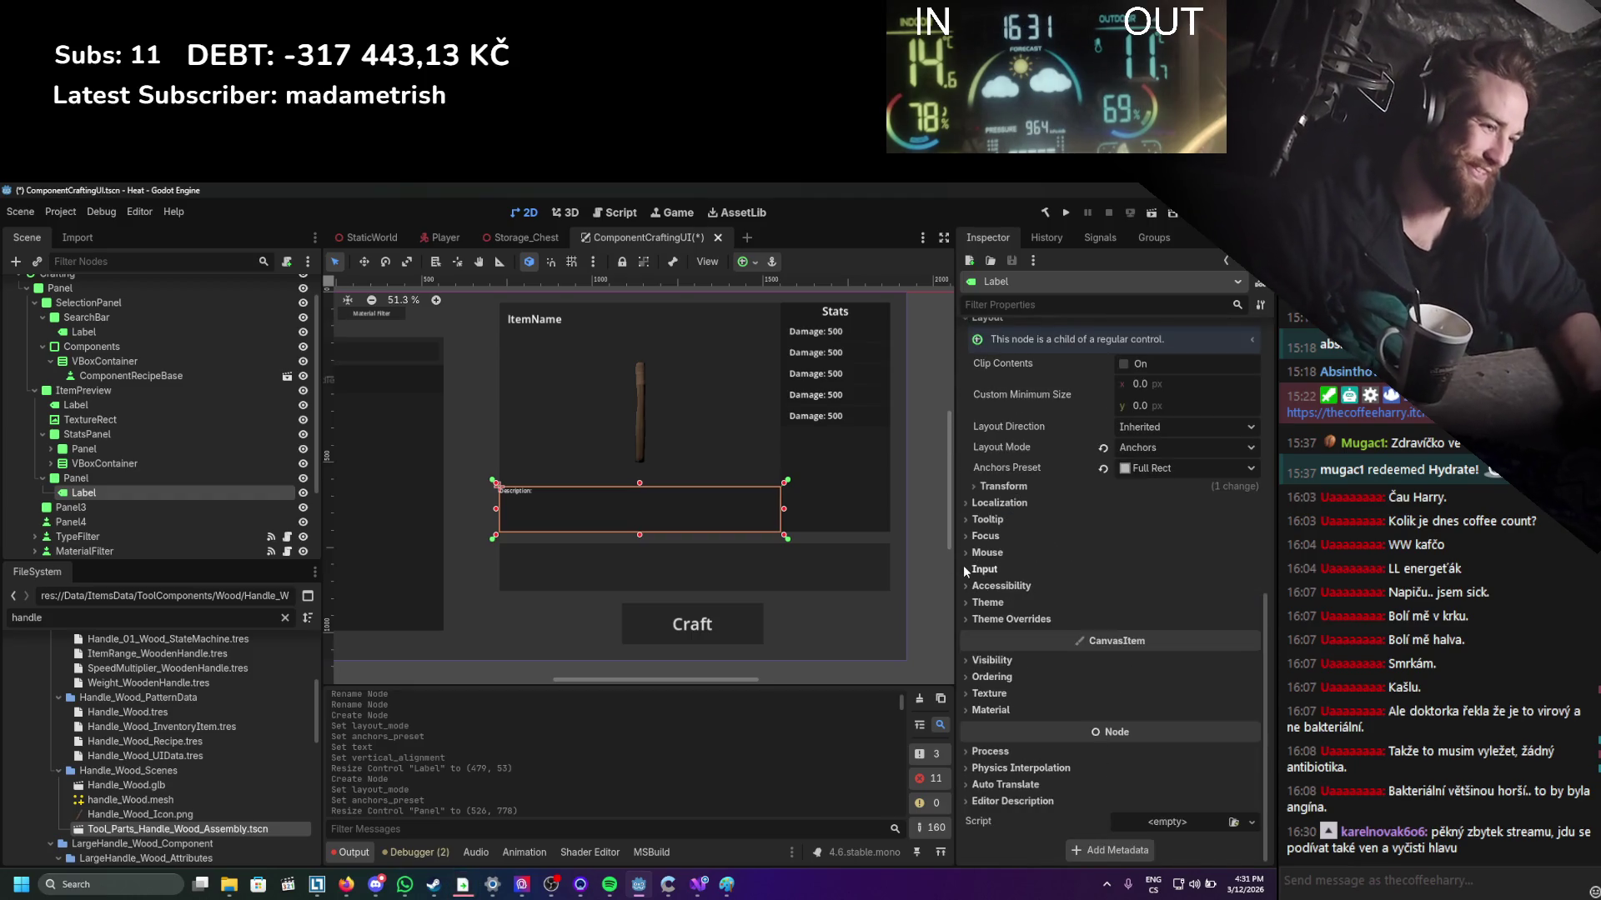
left_click(1016, 619)
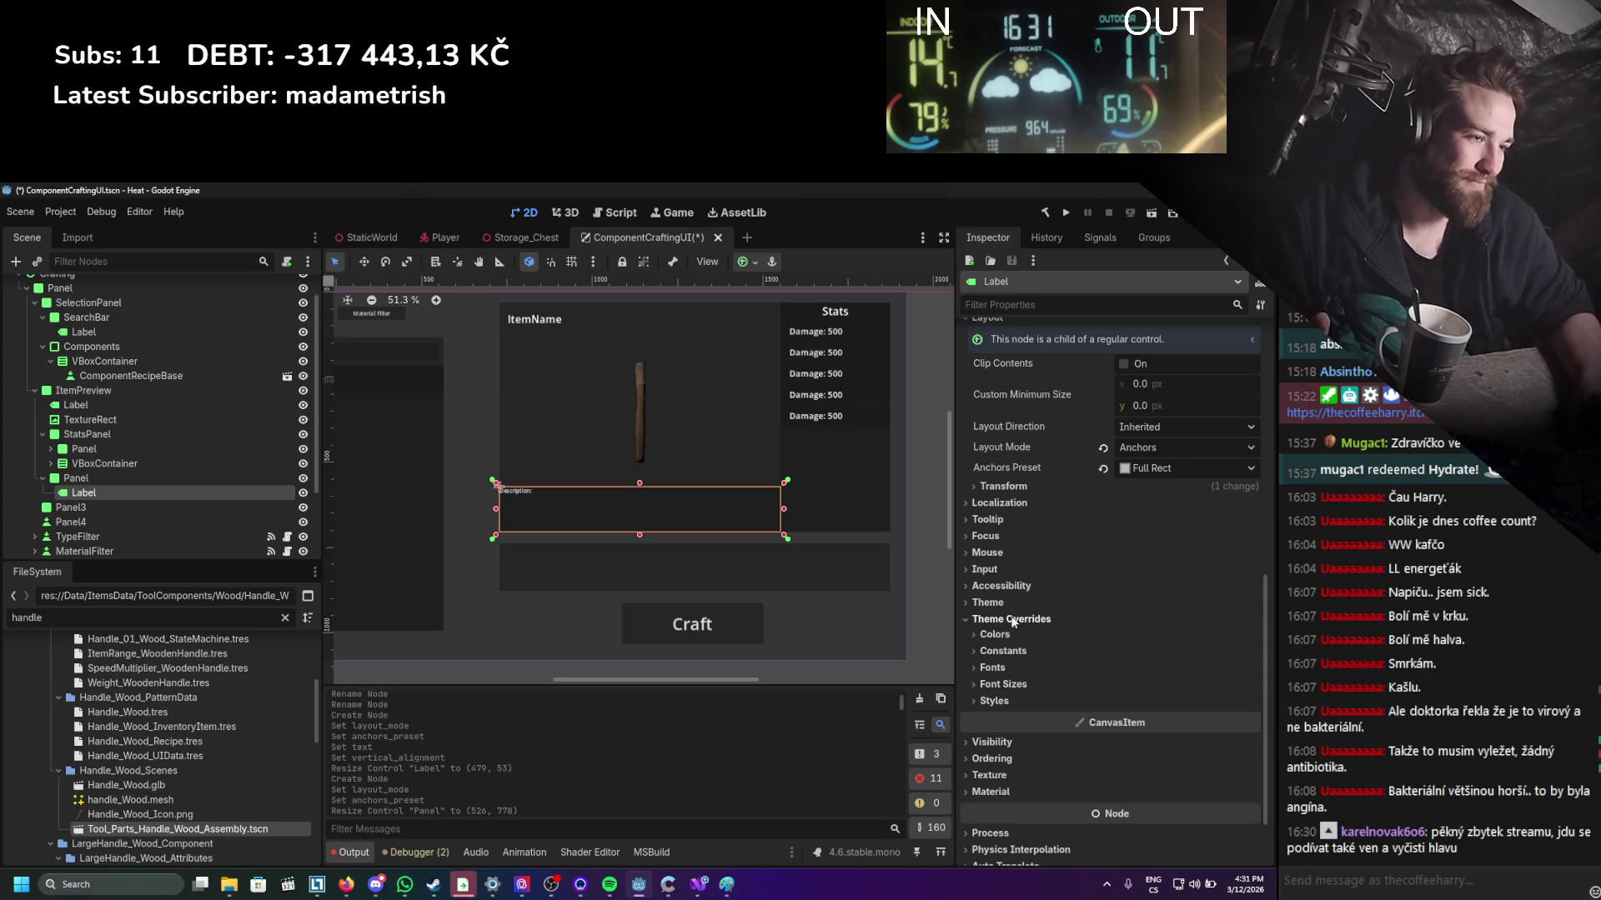
left_click(1003, 683)
left_click(990, 702)
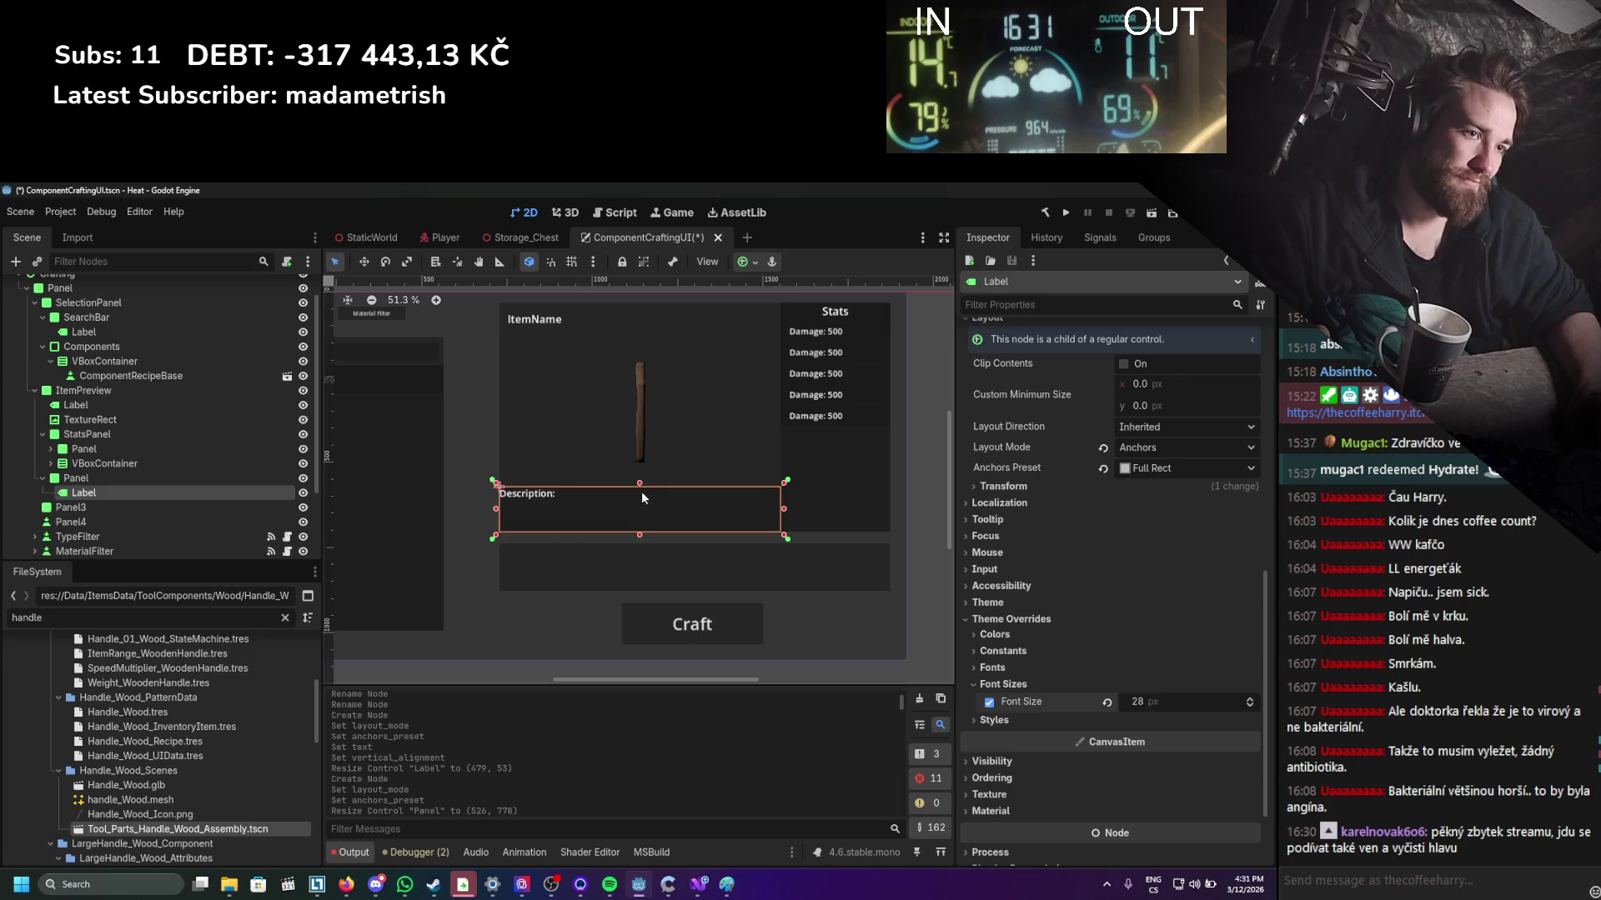
Lower the description panel's top edge slightly to shorten it.
left_click_drag(640, 484, 638, 500)
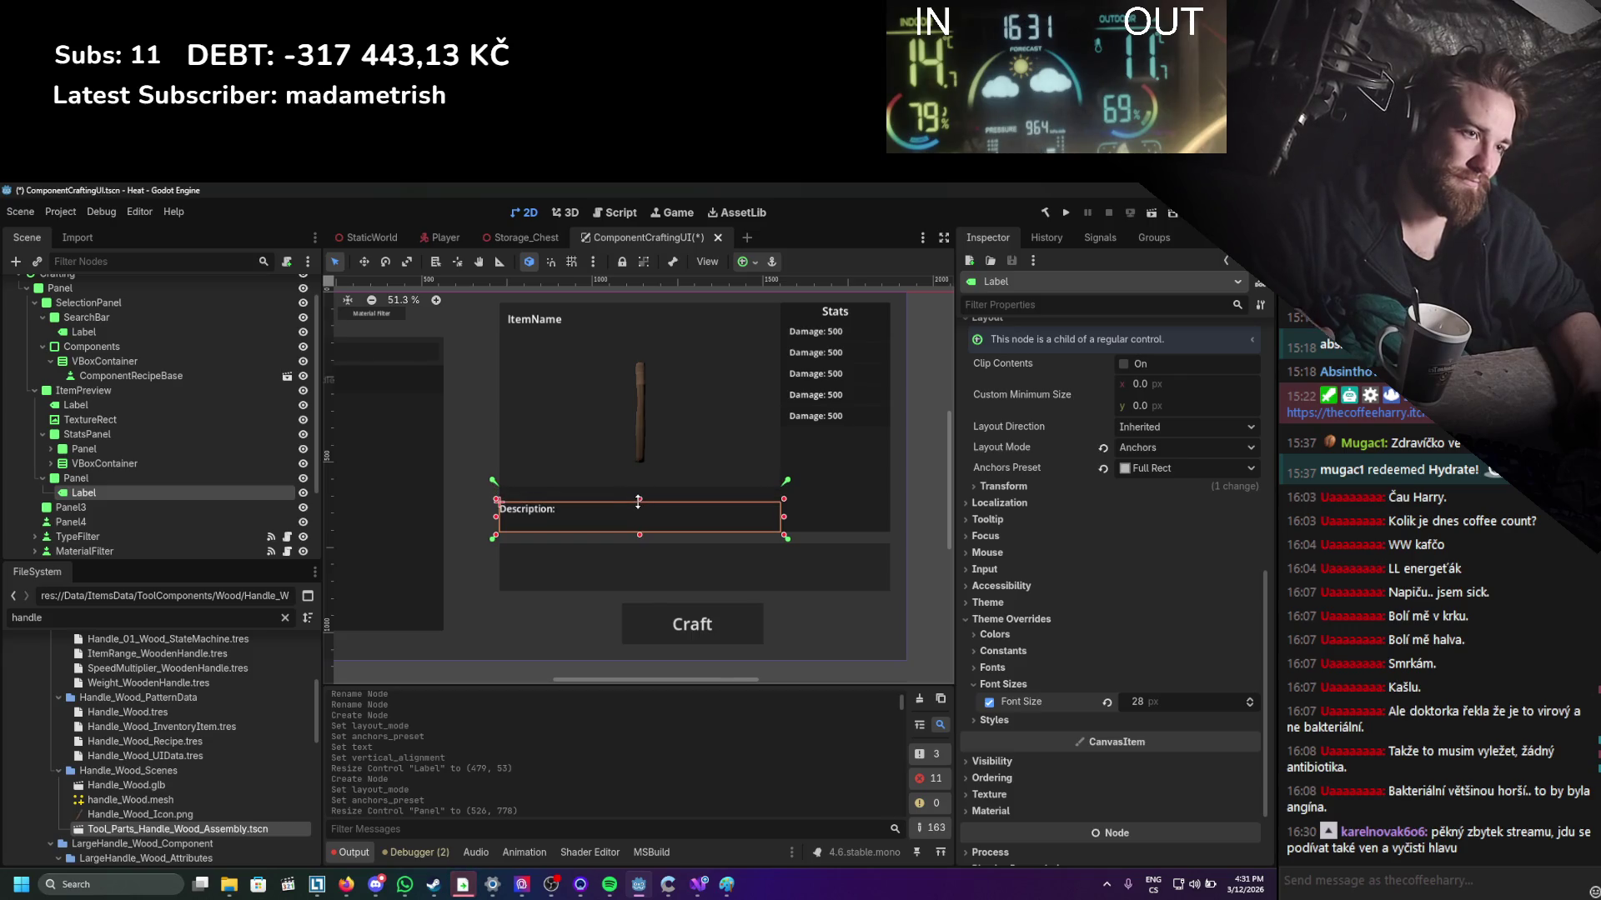
key("ctrl+z")
left_click(207, 478)
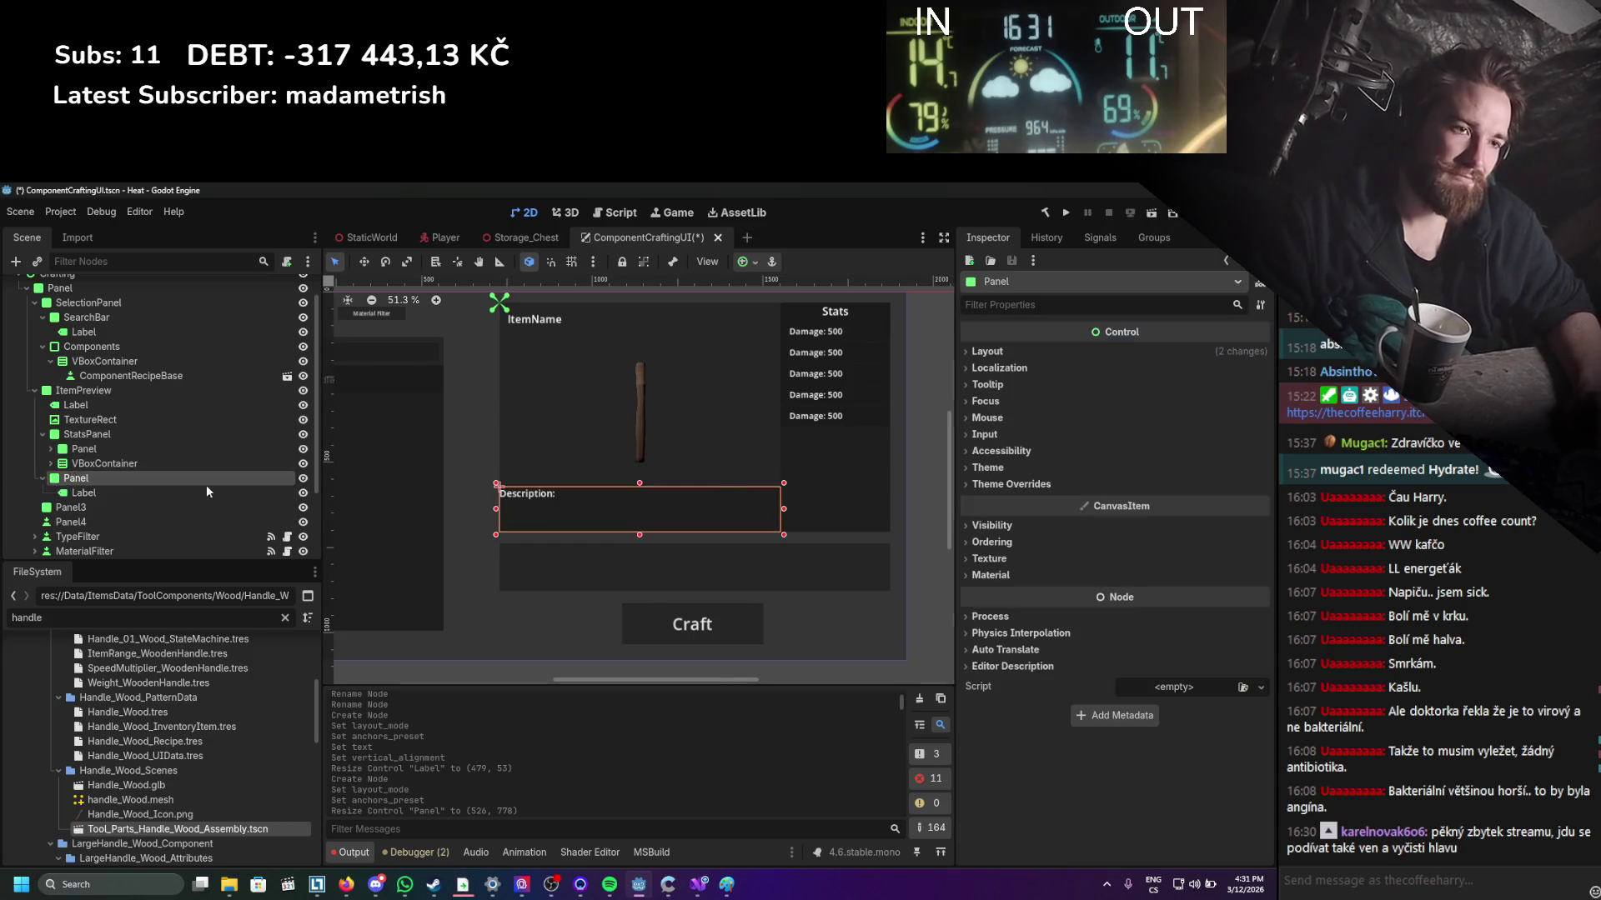
left_click_drag(638, 484, 640, 497)
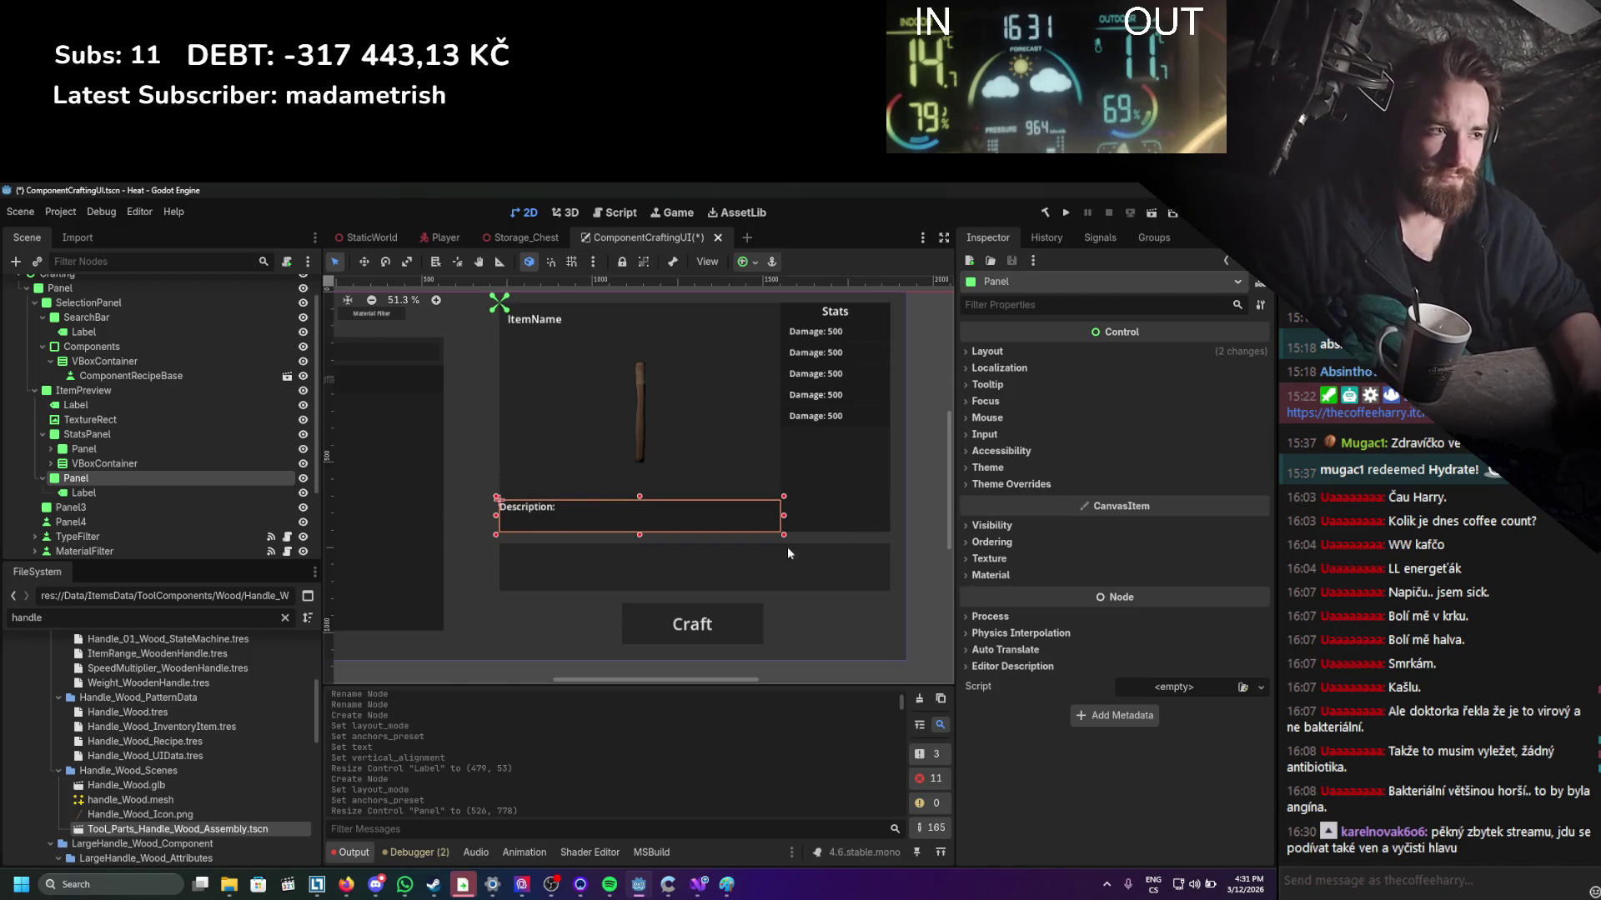
left_click(133, 491)
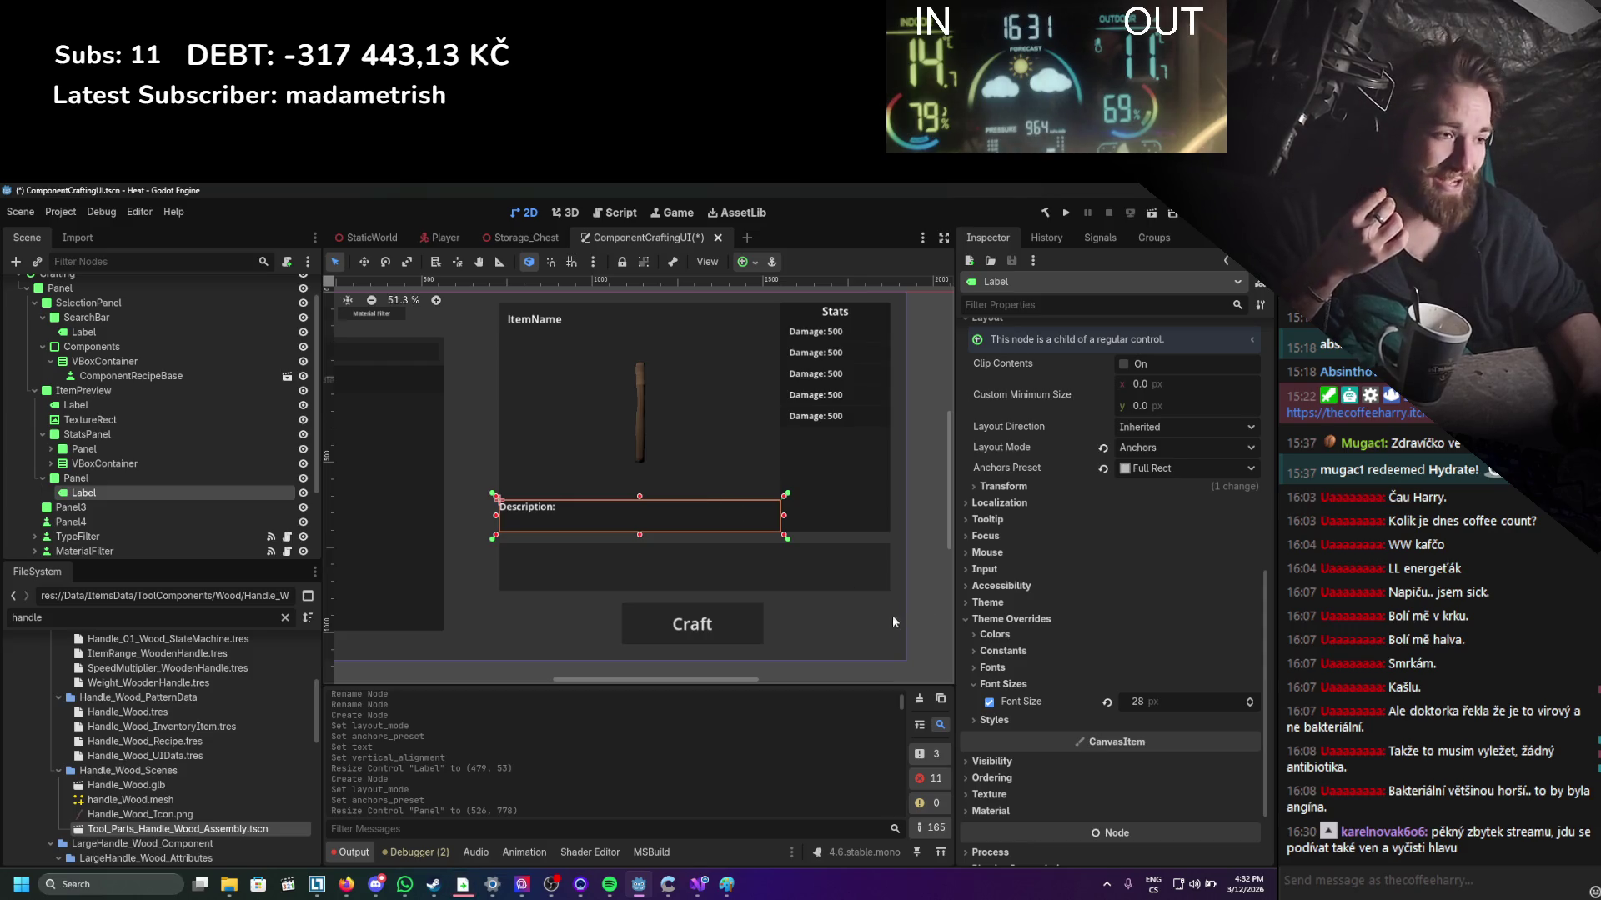
scroll(1167, 651, "up", 8)
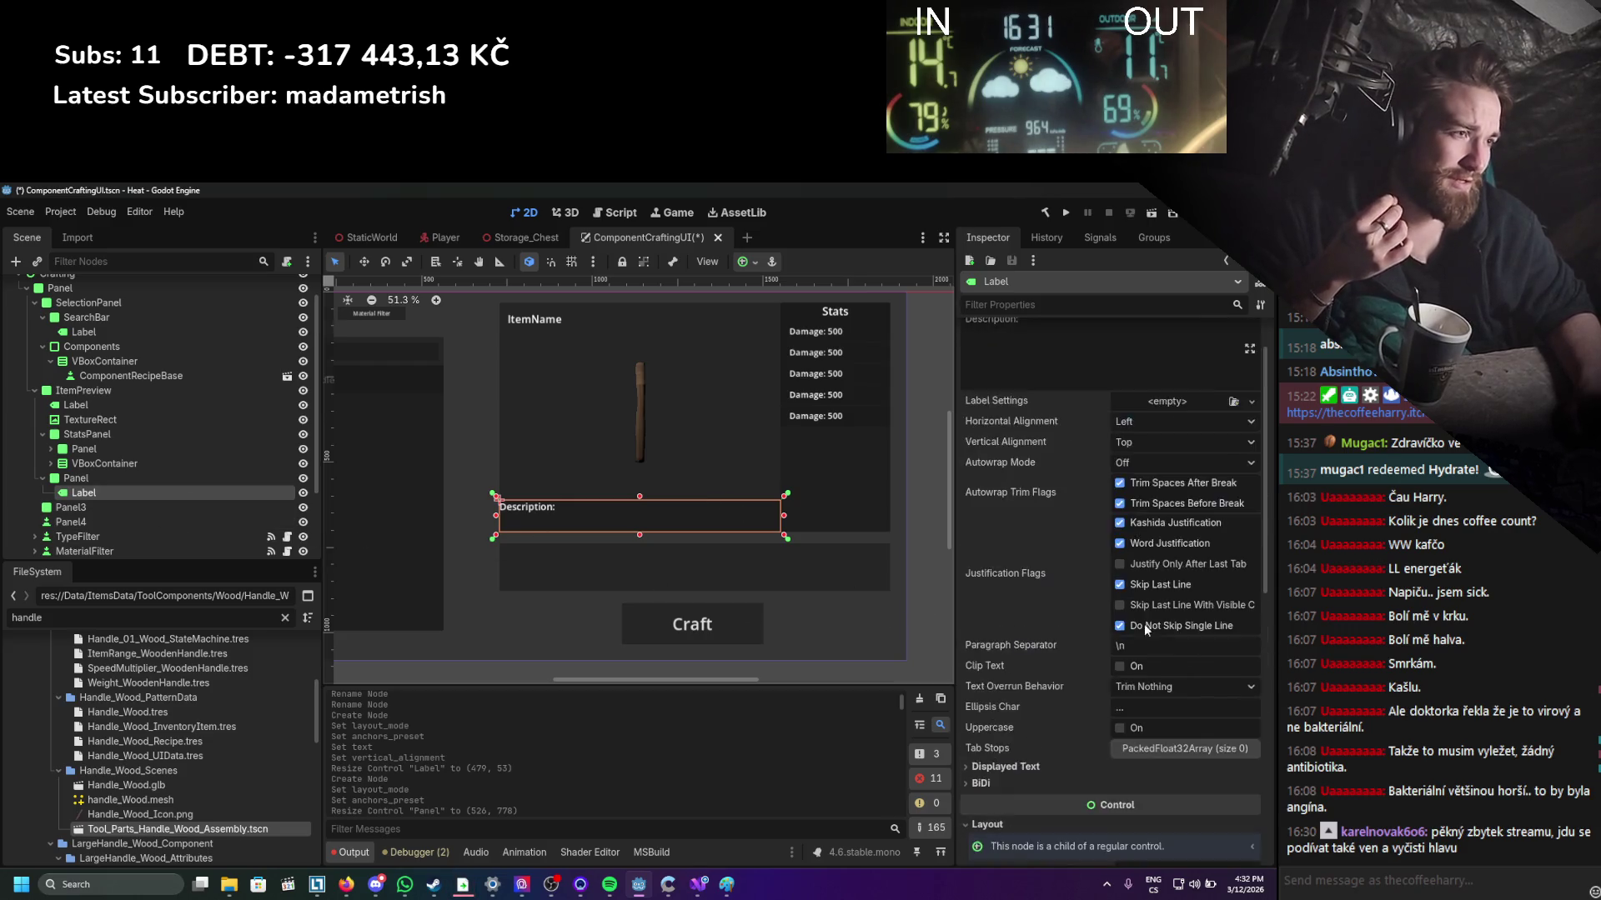
Append 'used for most basic tools' to the description label's text.
left_click(1093, 383)
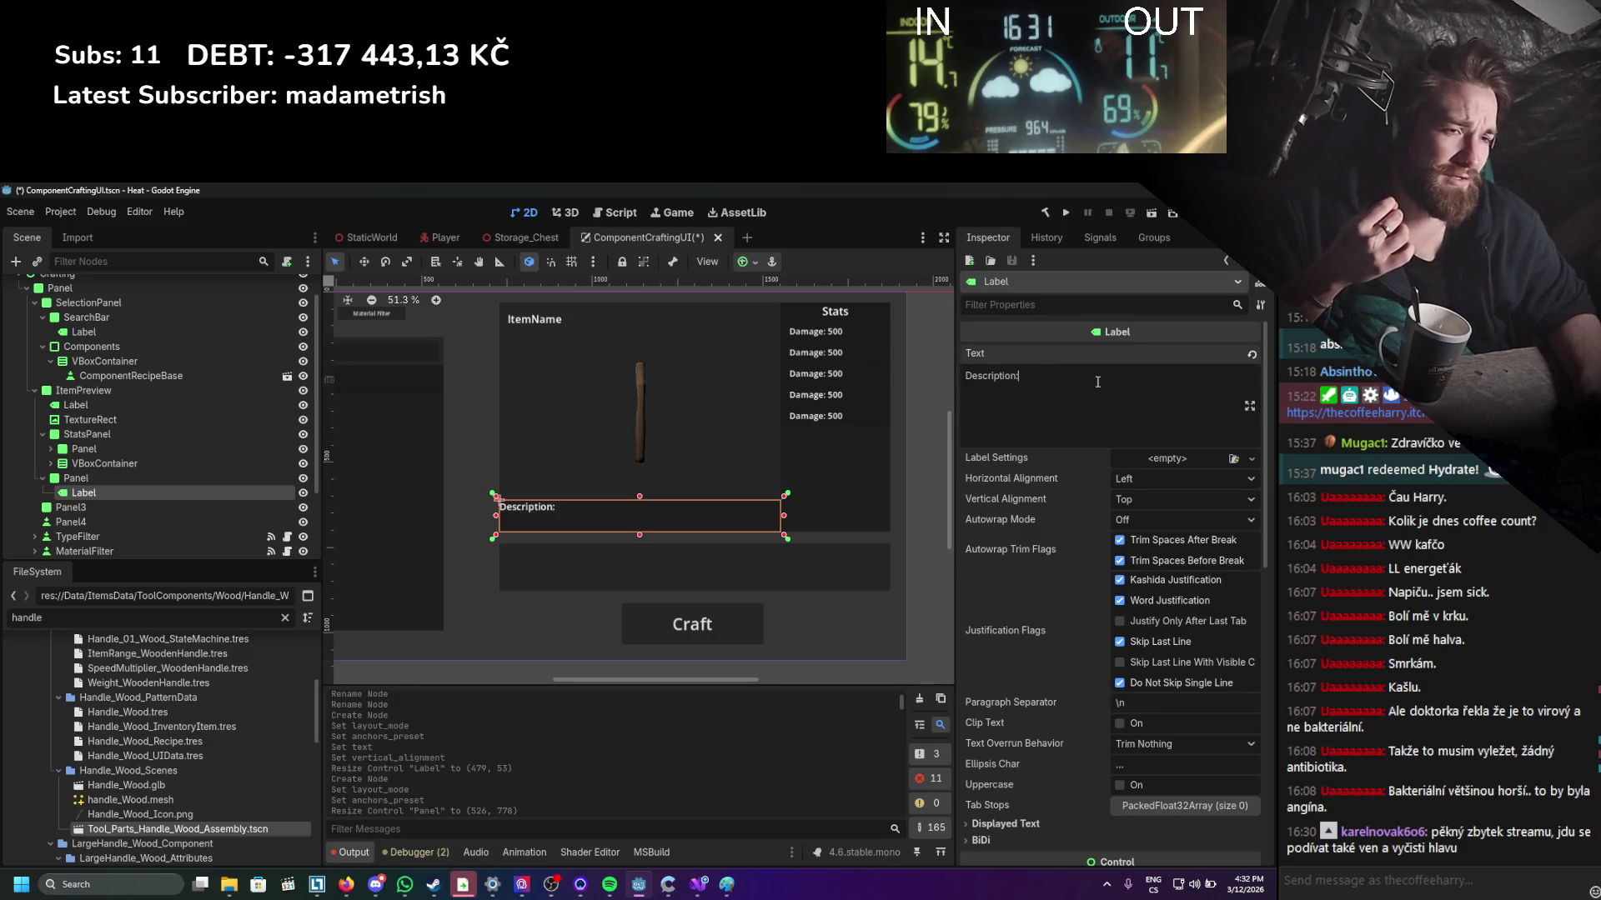
type(" u")
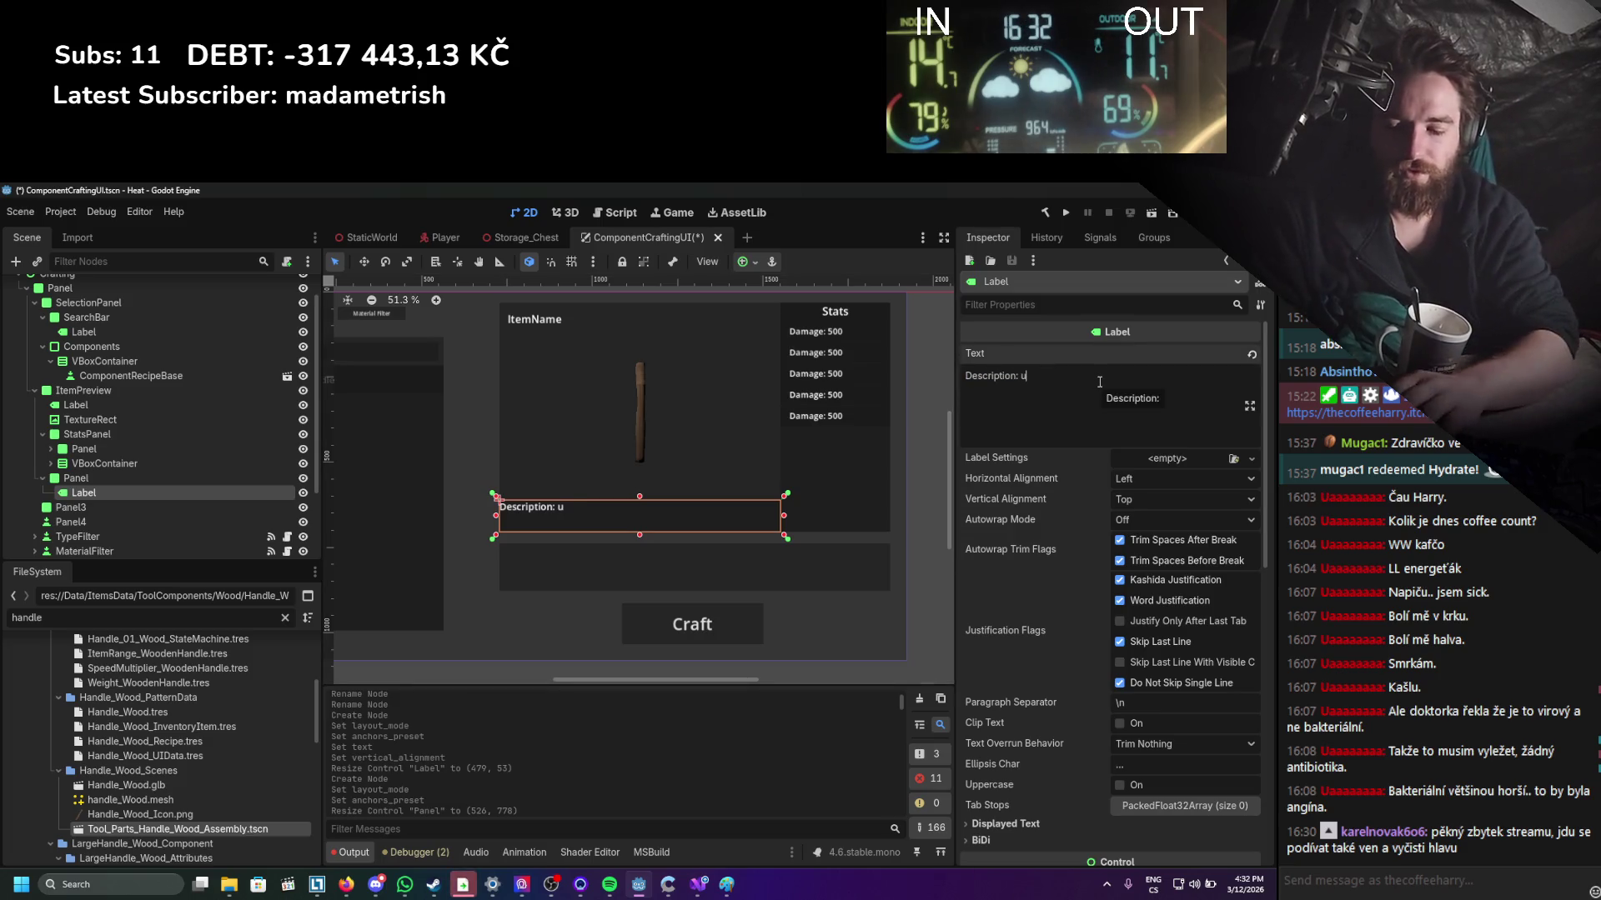
type("sed for most hbasi")
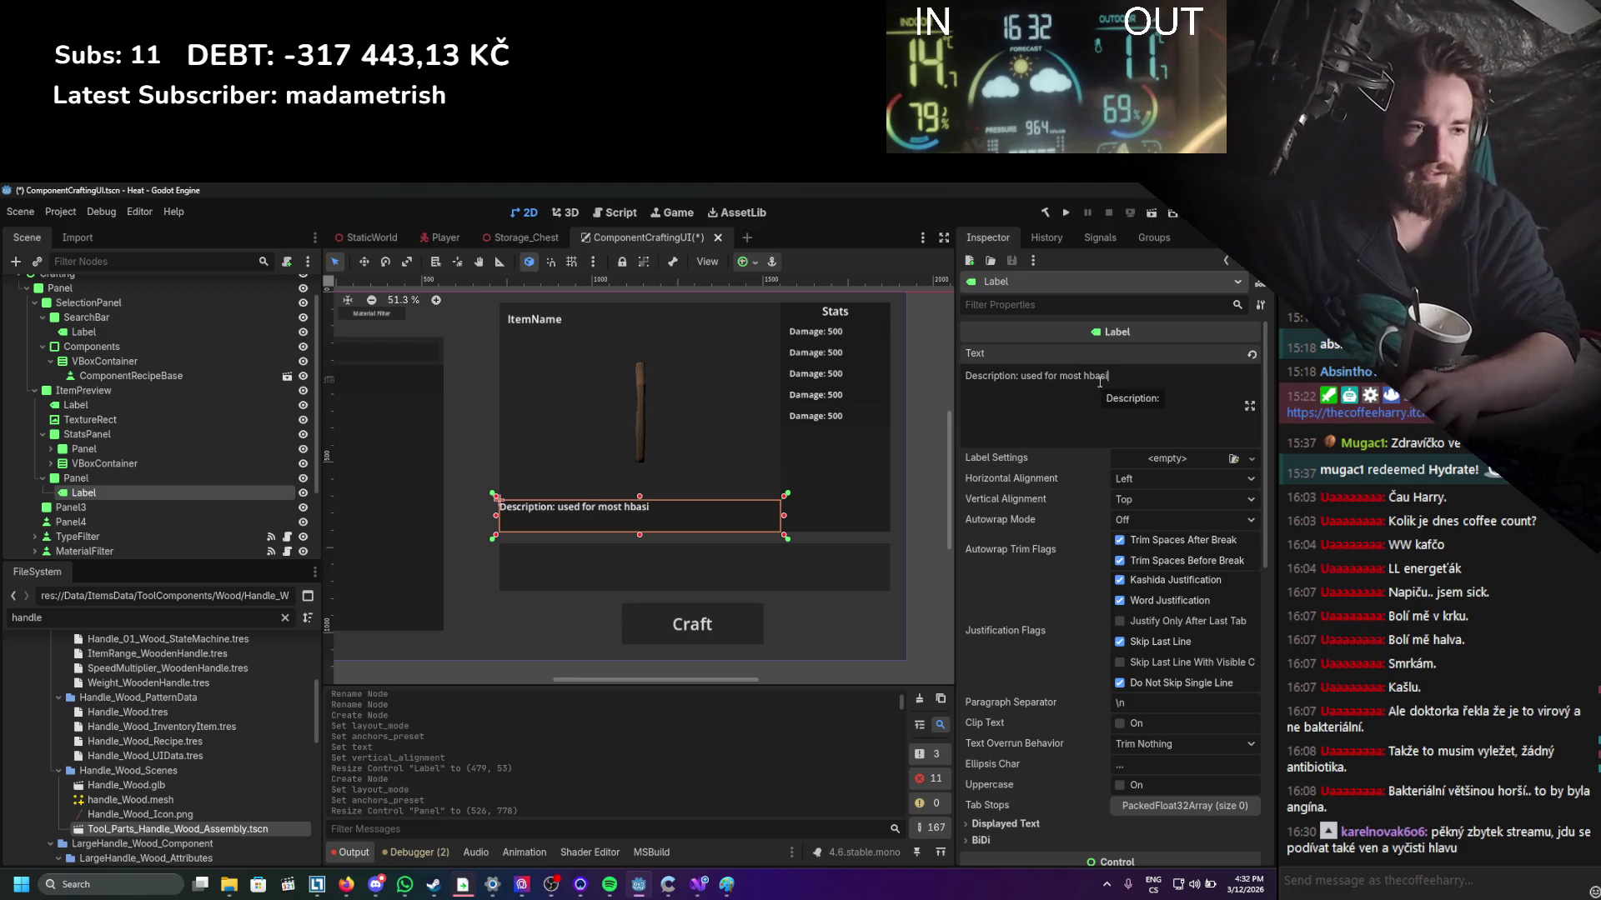
key("BackSpace")
key("BackSpace")
key("BackSpace")
key("BackSpace")
key("BackSpace")
type("basic tools")
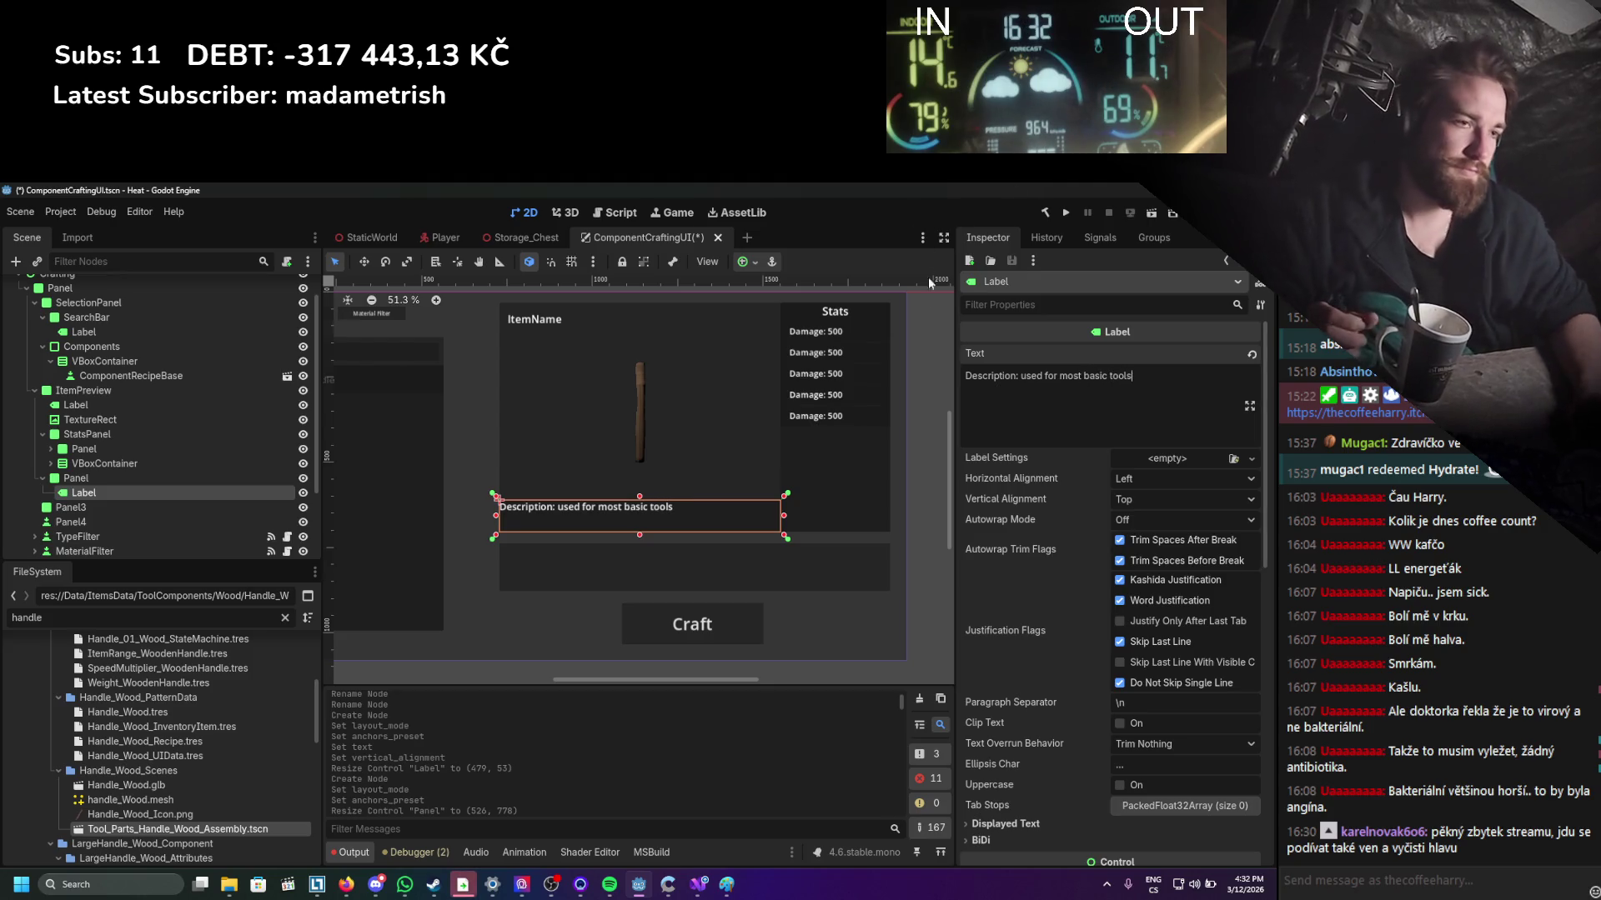
Select the first 'Damage: 500' stat label in the Stats column.
left_click(939, 360)
mouse_move(879, 391)
left_mouse_down()
mouse_move(845, 442)
mouse_move(902, 399)
left_mouse_up()
left_click(849, 327)
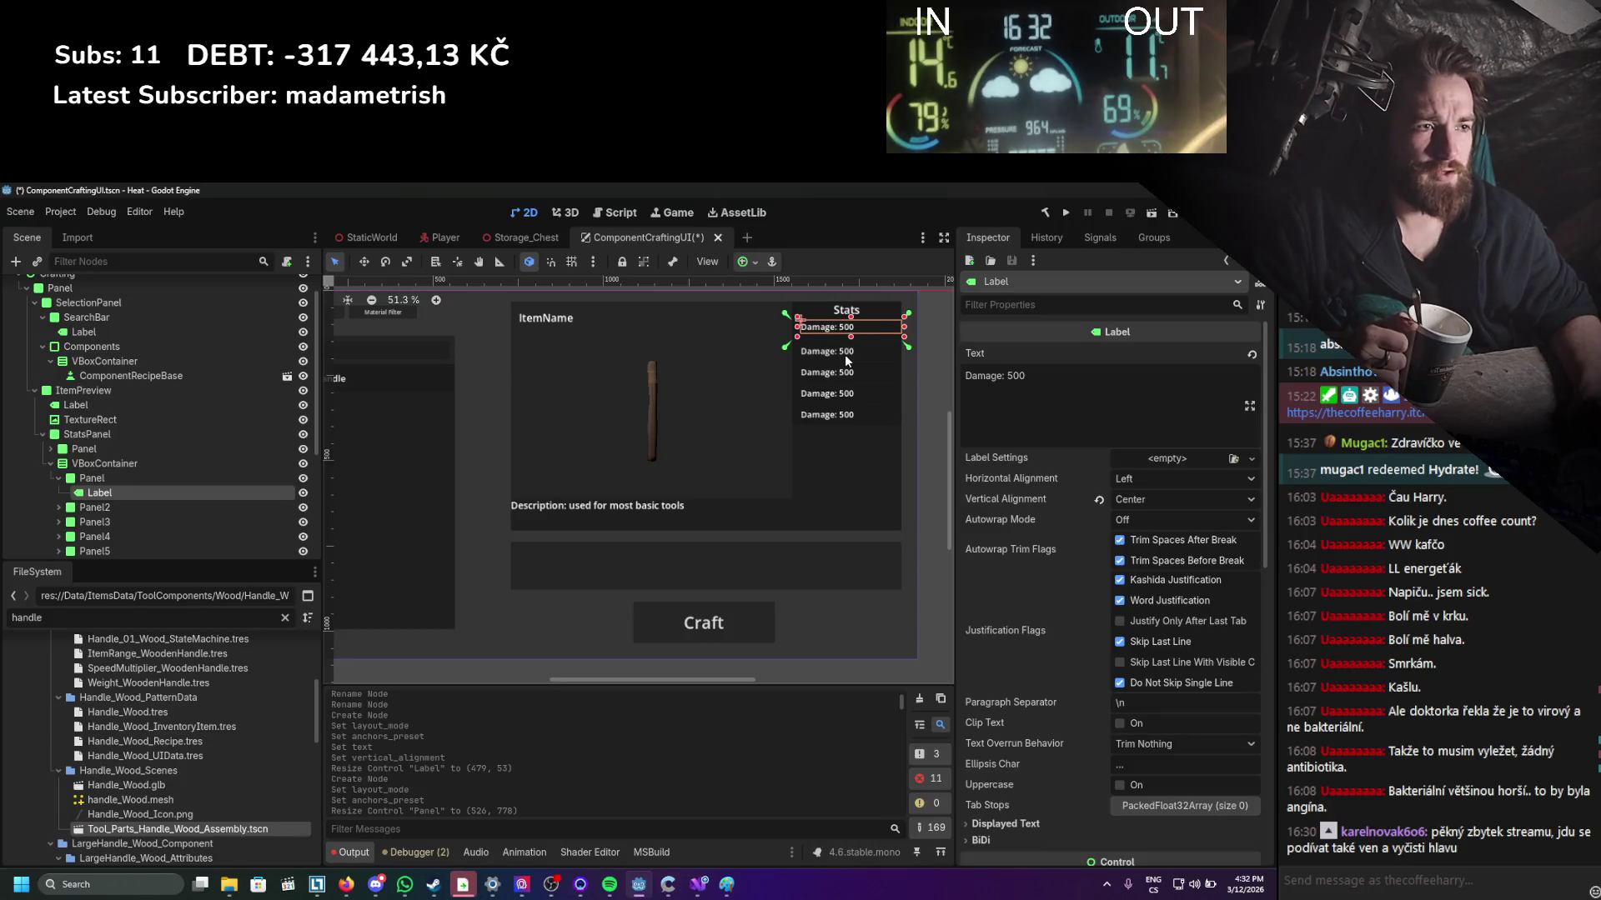
Reduce the first stat row's Custom Minimum Size height to about 35.
scroll(844, 355, "up", 5)
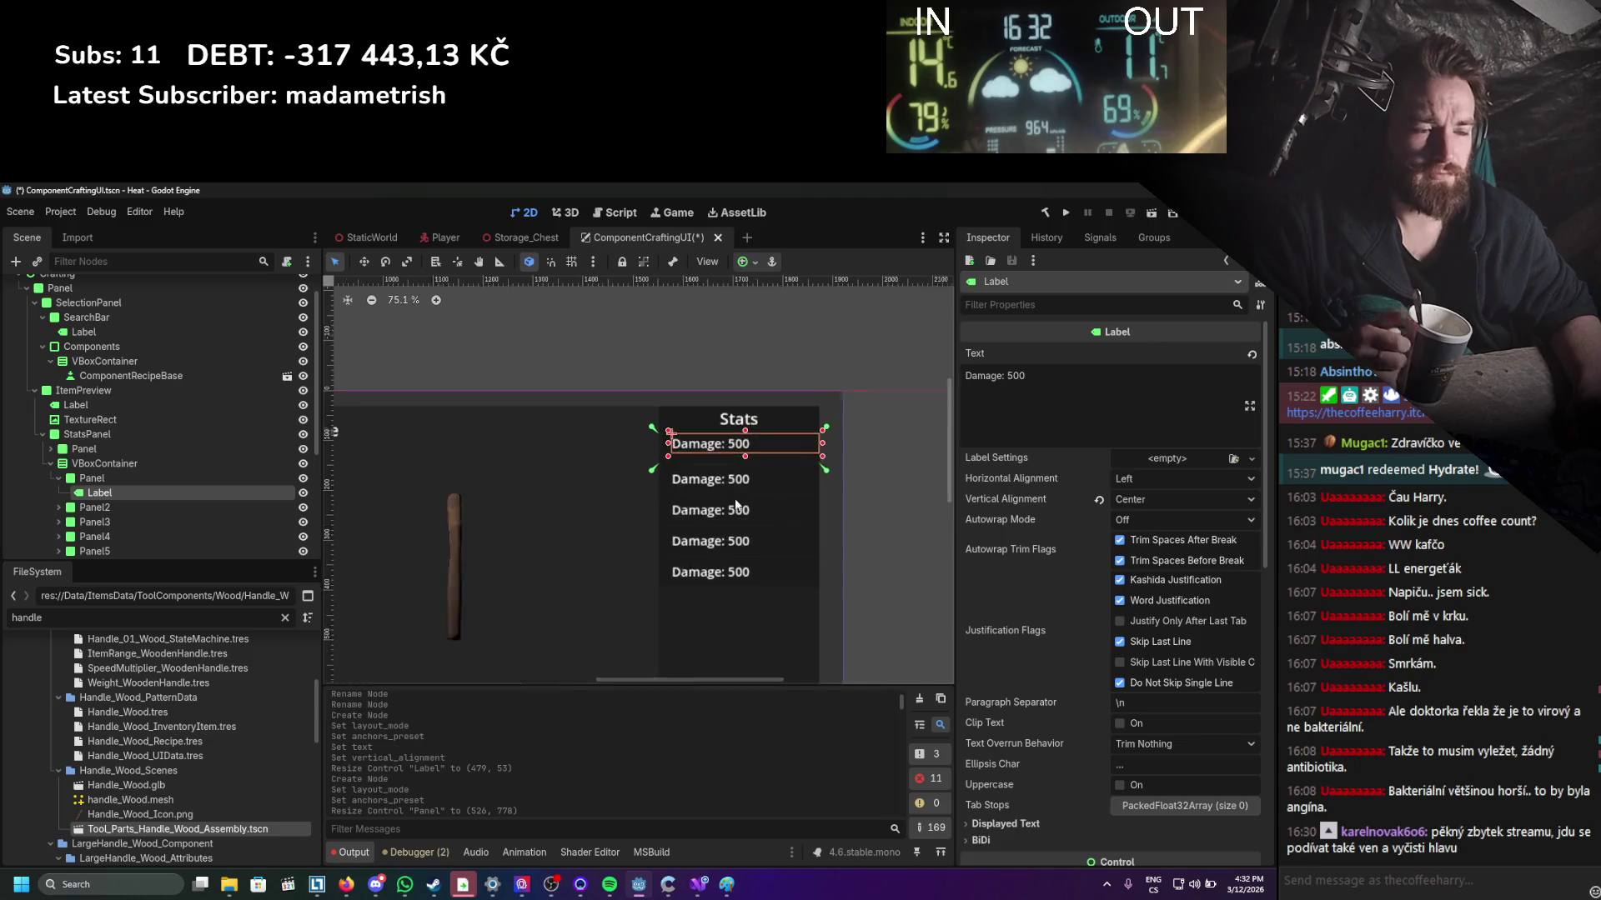
left_click(157, 481)
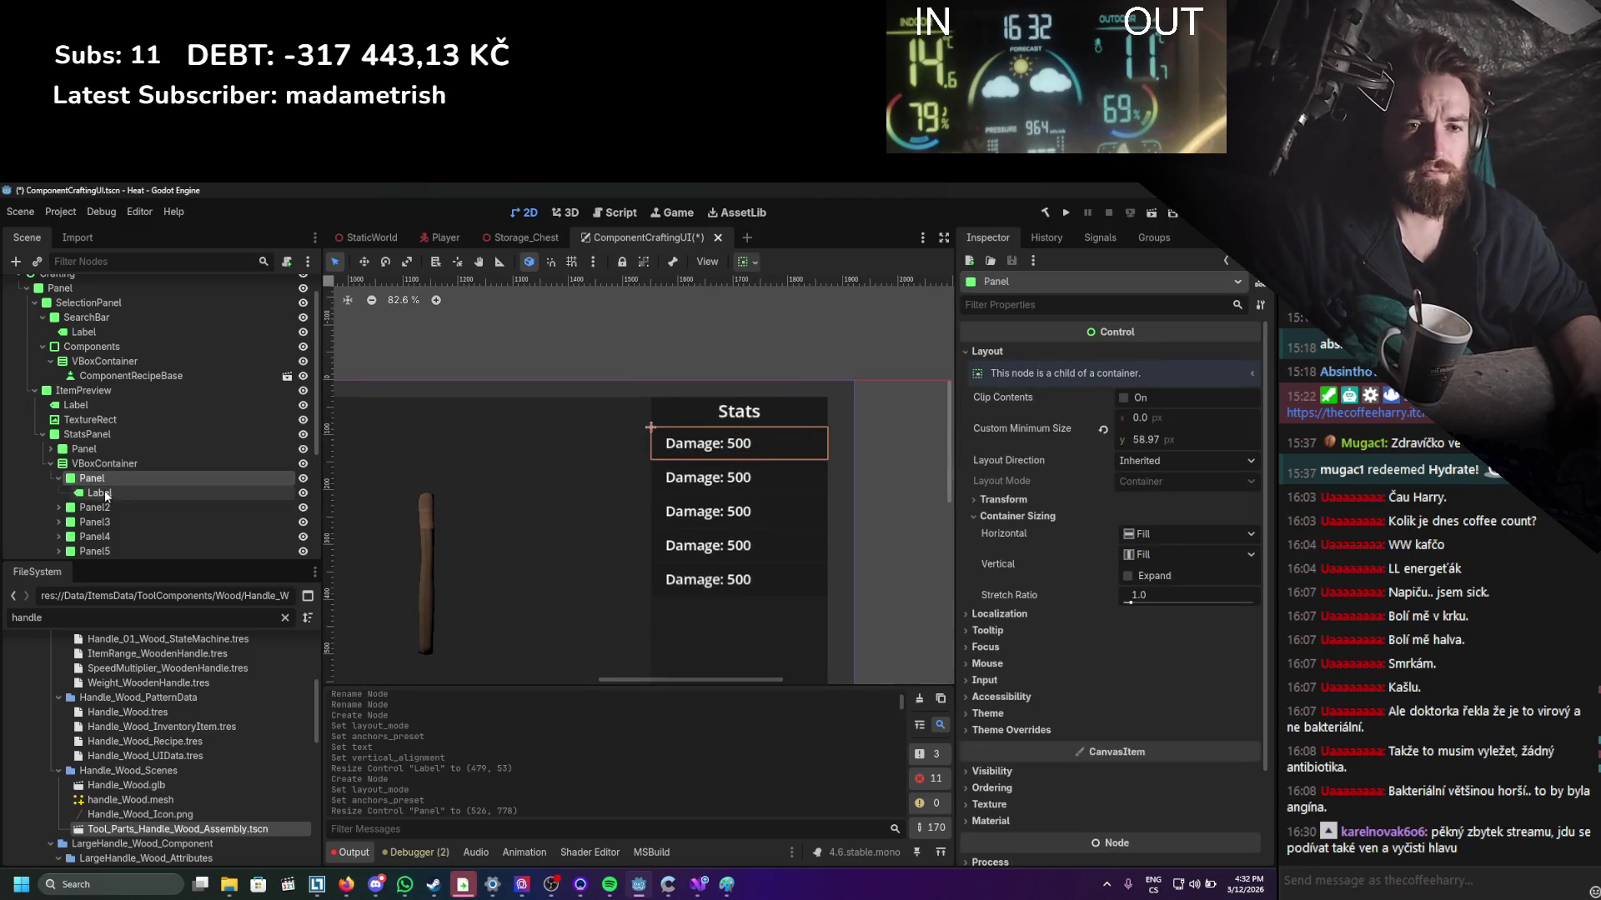
left_click(56, 478)
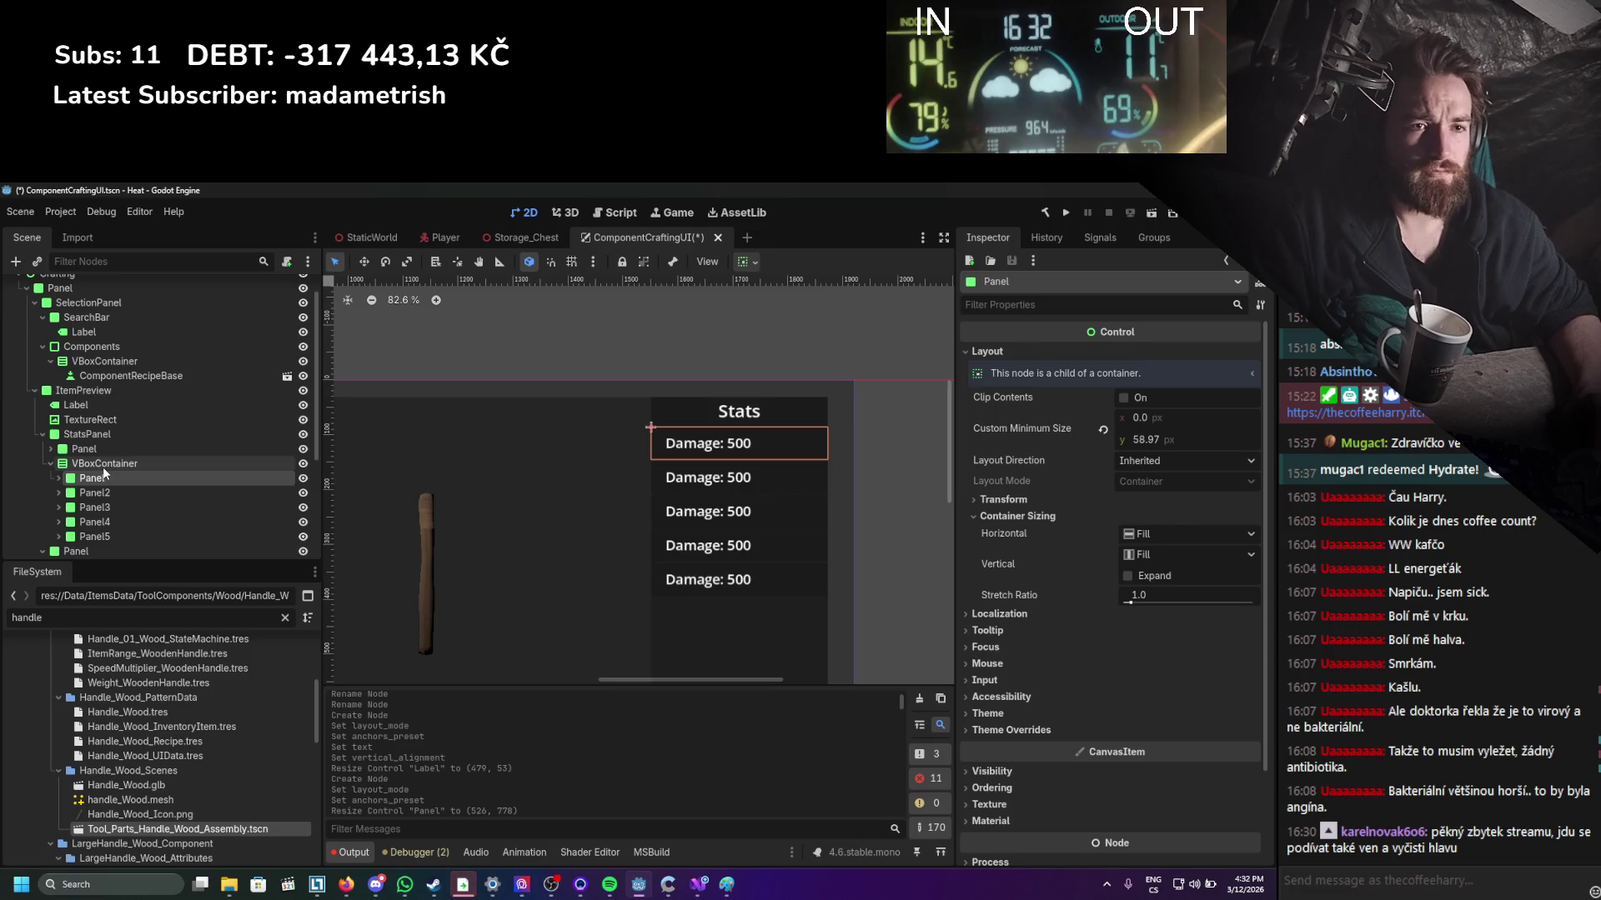
left_click_drag(1185, 437, 1145, 437)
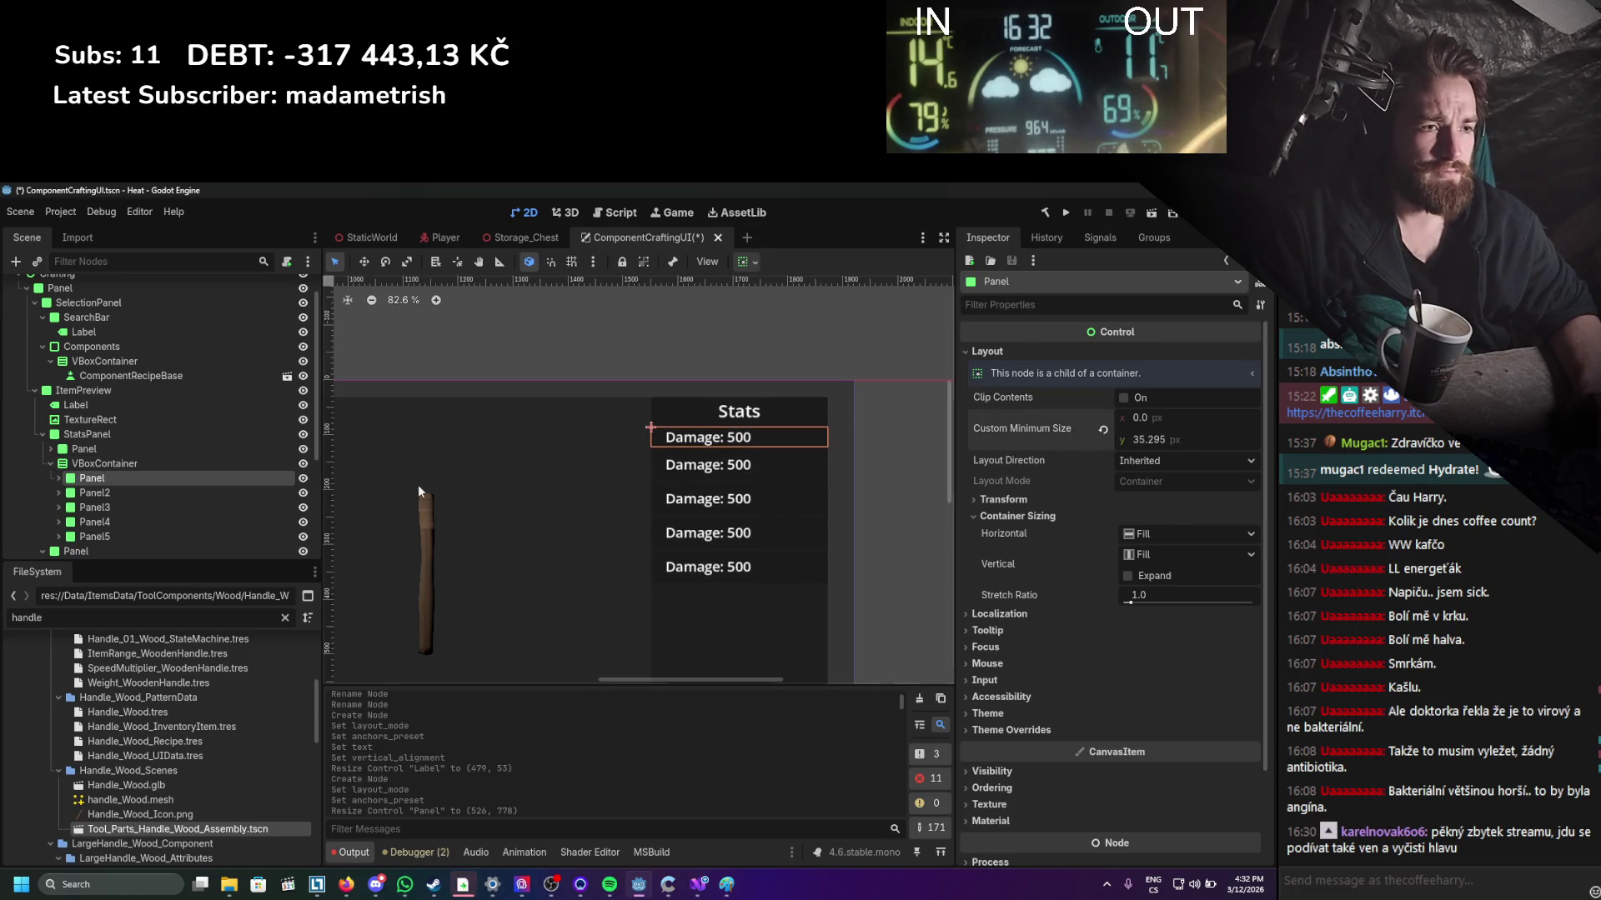
Delete the extra stat rows Panel2 through Panel5.
left_click(137, 494)
left_click(128, 533, "shift")
right_click(127, 533)
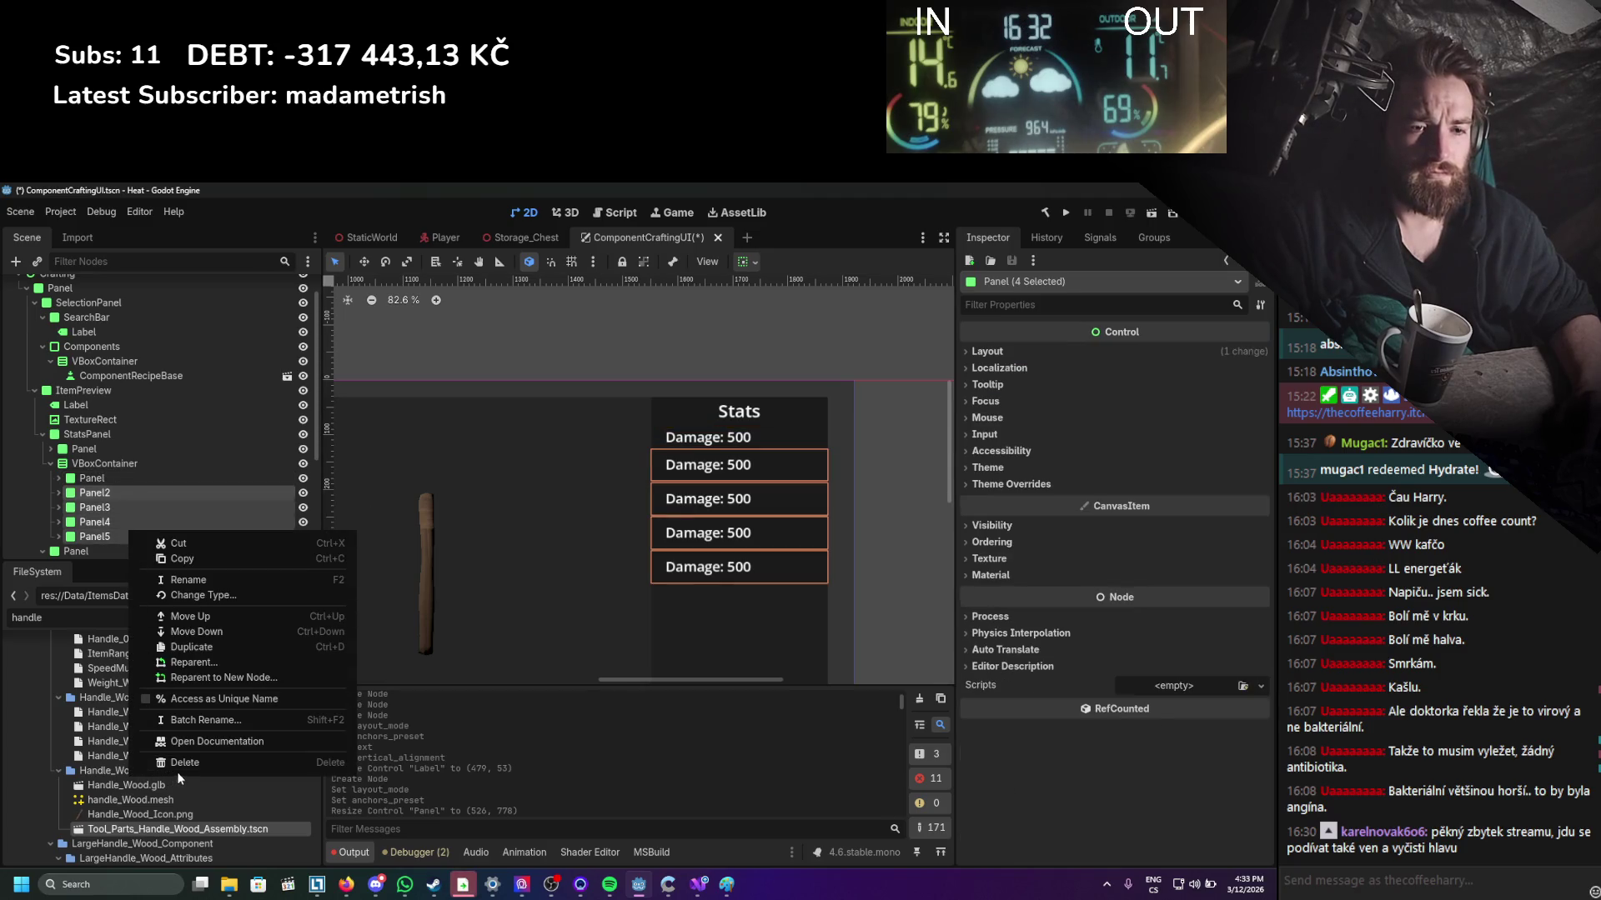
left_click(200, 863)
left_click(612, 552)
Duplicate the shortened first stat row until six Damage rows exist.
left_click(108, 478)
key("ctrl+d")
key("ctrl+d")
key("ctrl+d")
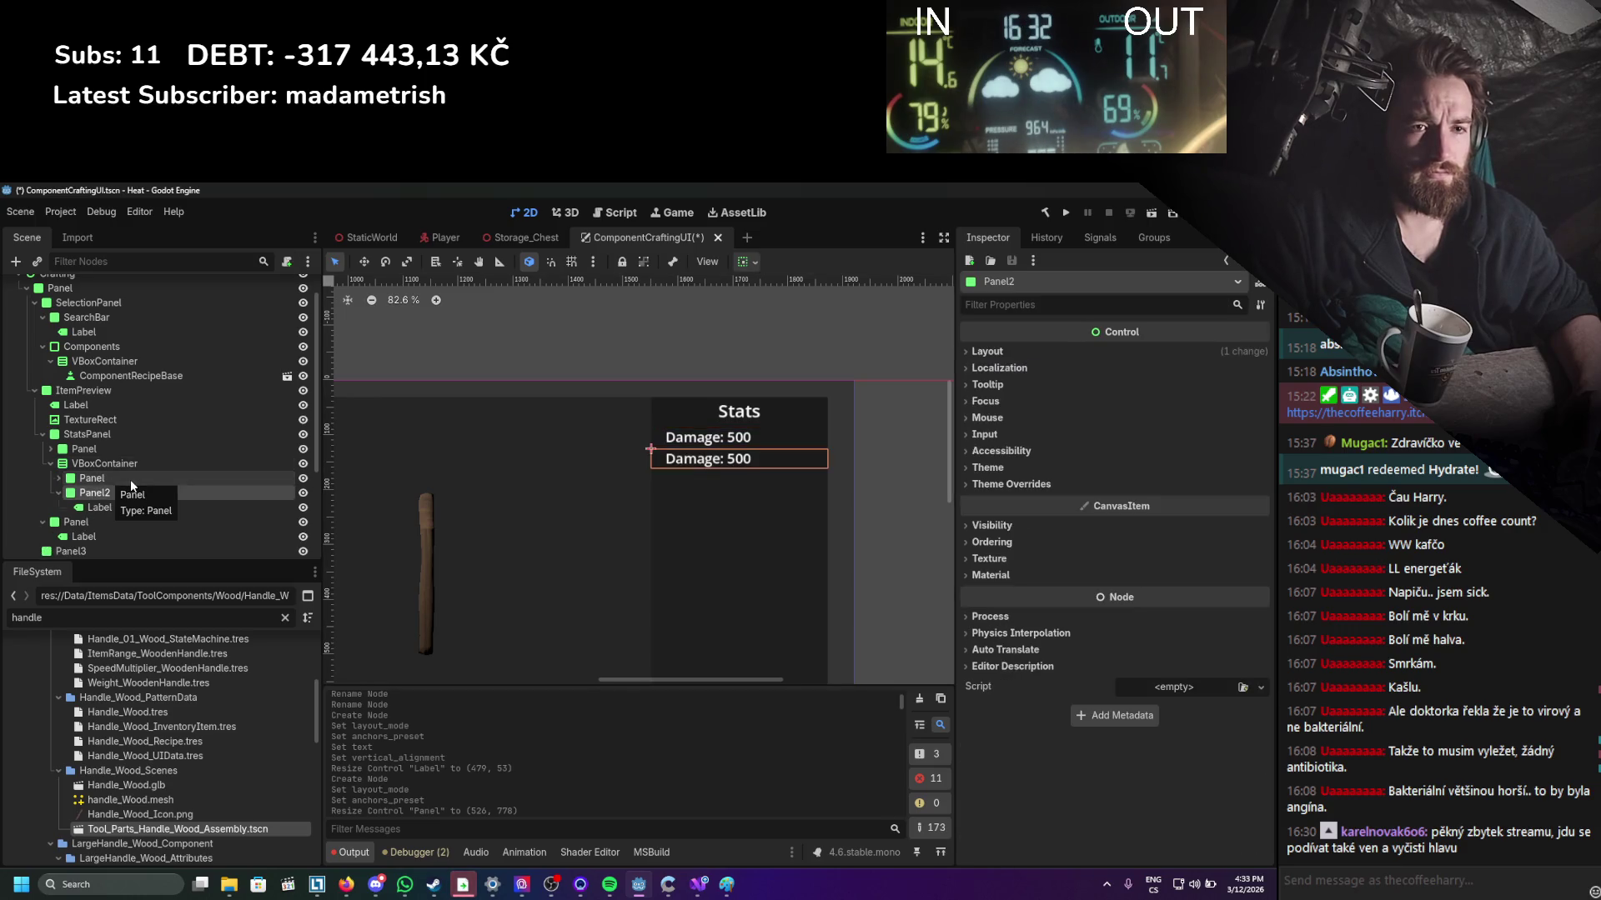
key("ctrl+d")
scroll(822, 368, "down", 2)
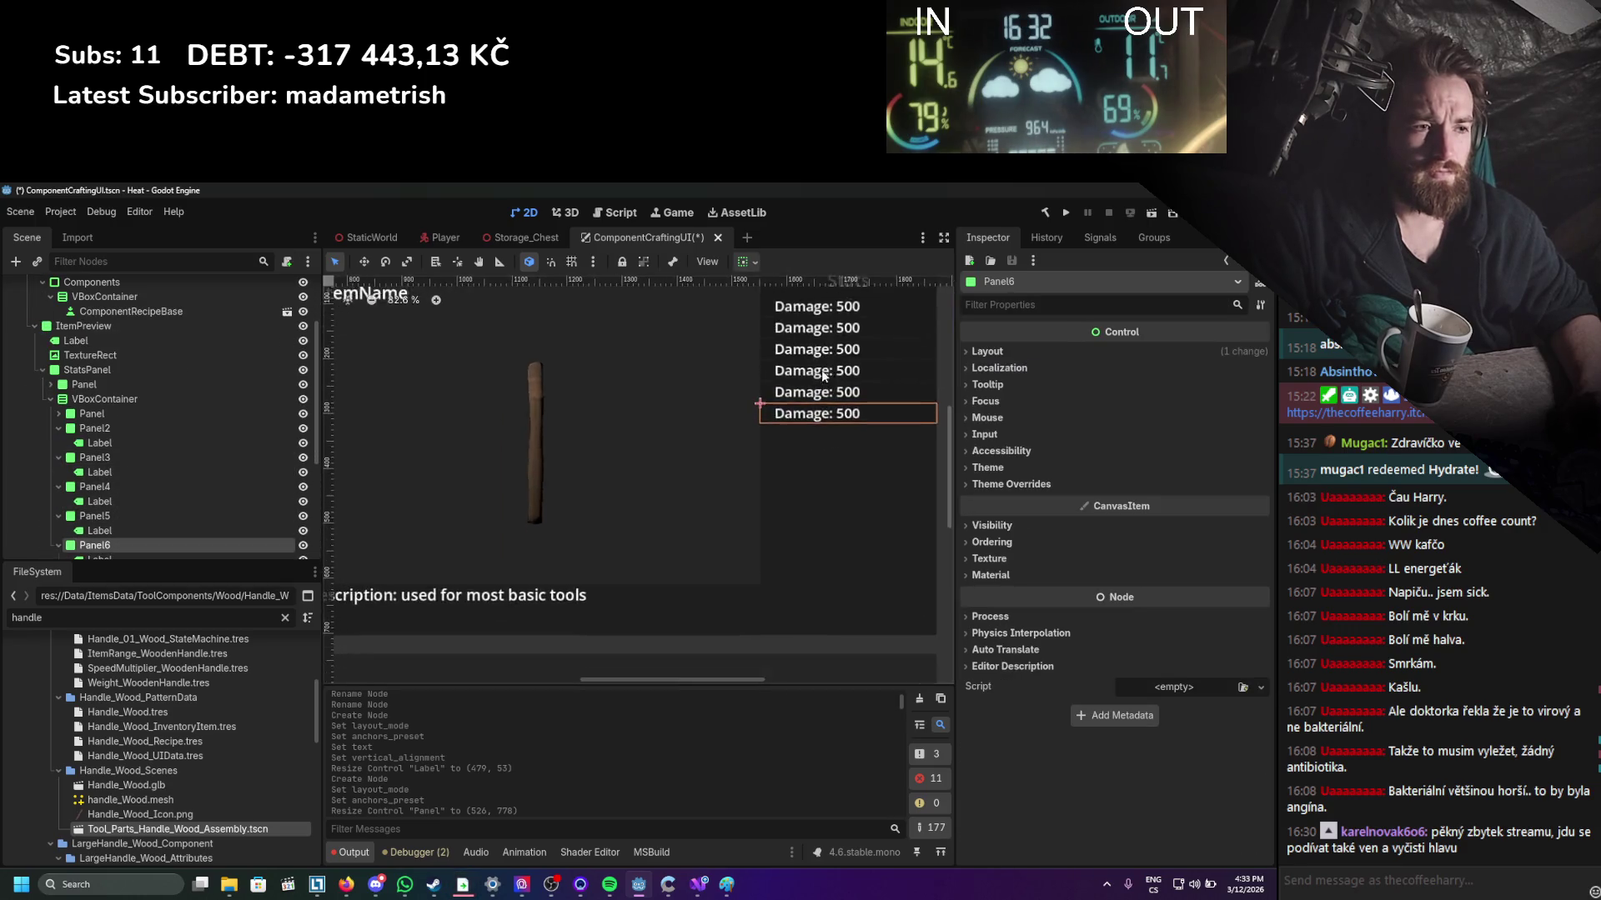
left_click(665, 554)
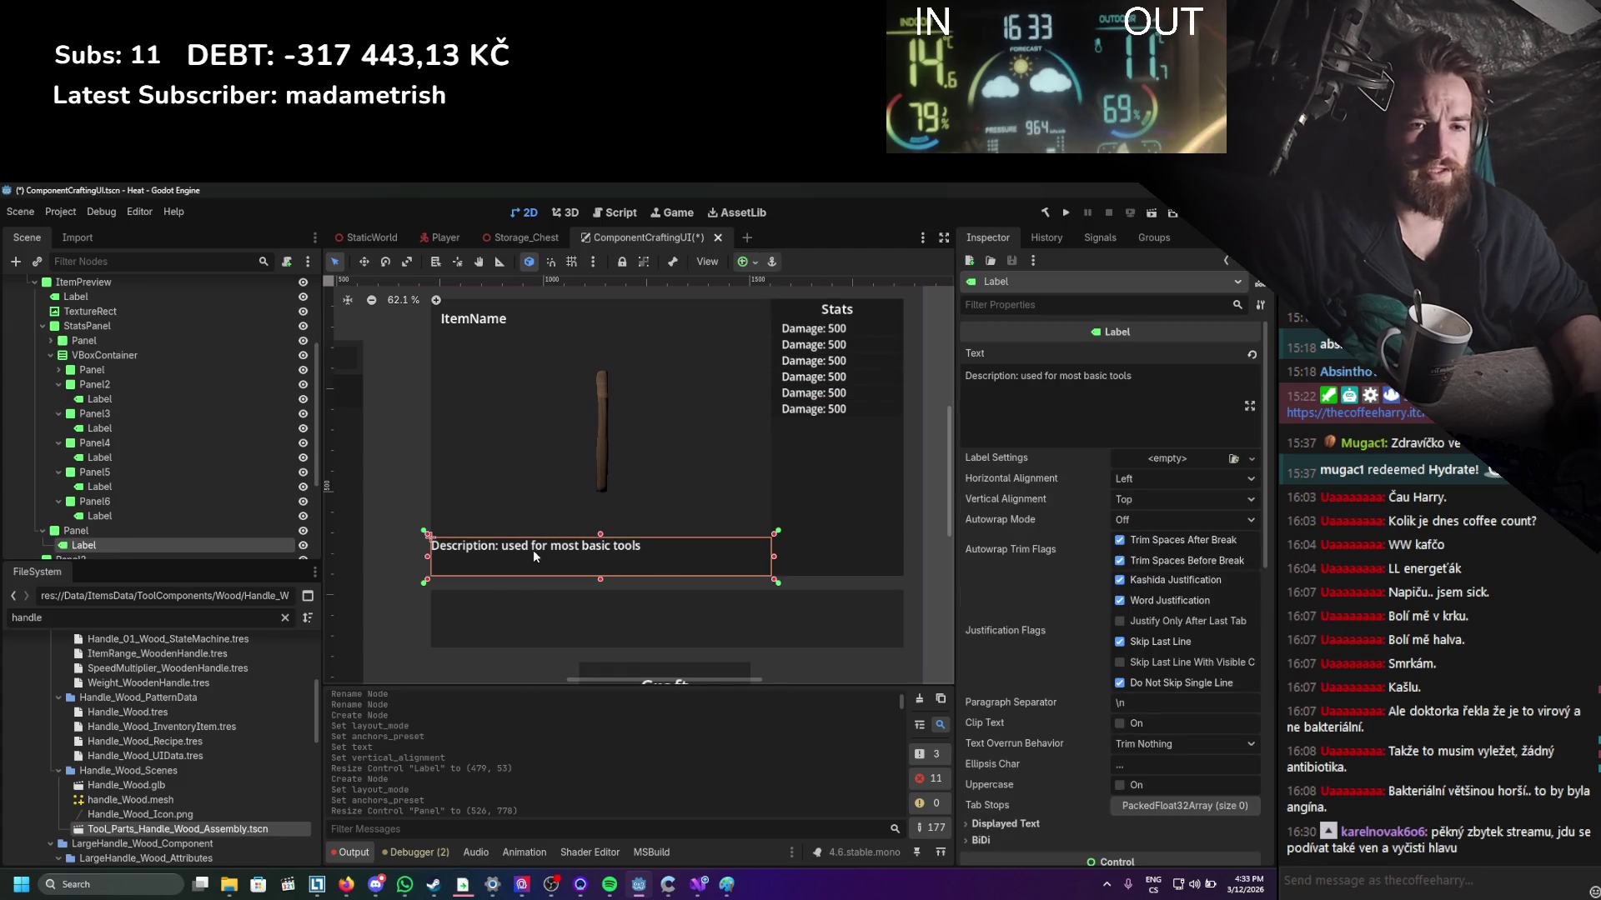
Narrow the description panel from the left so it sits under Stats.
left_click(76, 530)
mouse_move(569, 554)
left_mouse_down()
mouse_move(715, 542)
mouse_move(700, 543)
mouse_move(905, 556)
left_mouse_up()
key("ctrl+z")
left_click(225, 531)
mouse_move(423, 562)
left_mouse_down()
mouse_move(771, 579)
mouse_move(837, 518)
mouse_move(837, 469)
mouse_move(838, 492)
left_mouse_up()
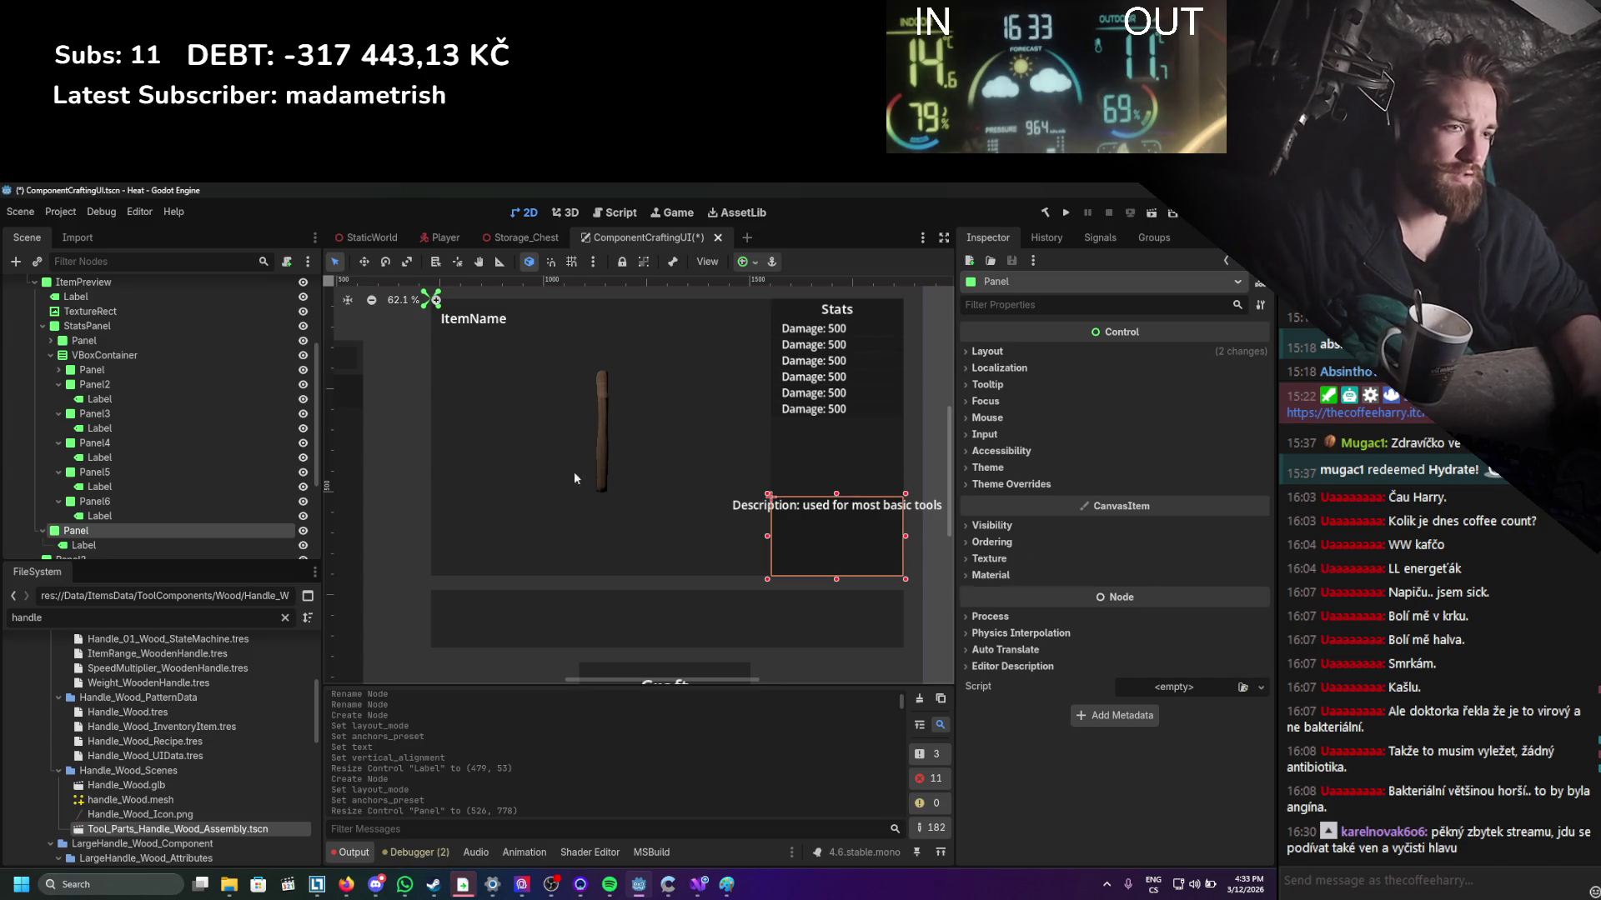
Keep the description label anchored Full Rect within its panel.
left_click(118, 545)
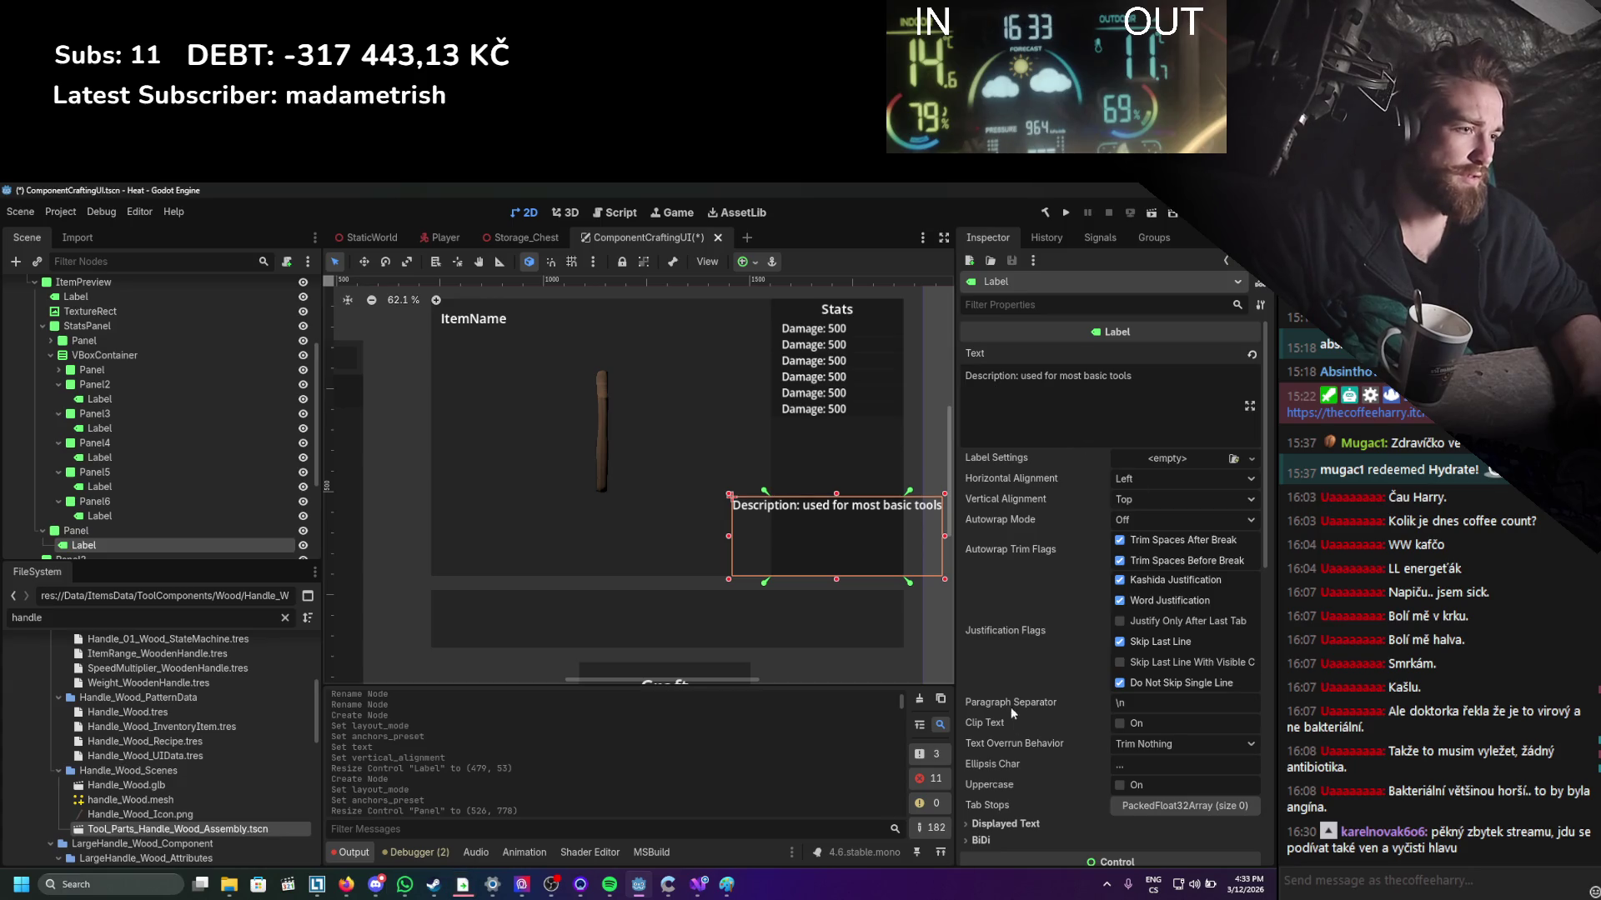
scroll(1010, 707, "down", 5)
left_click(1137, 695)
left_click(1152, 622)
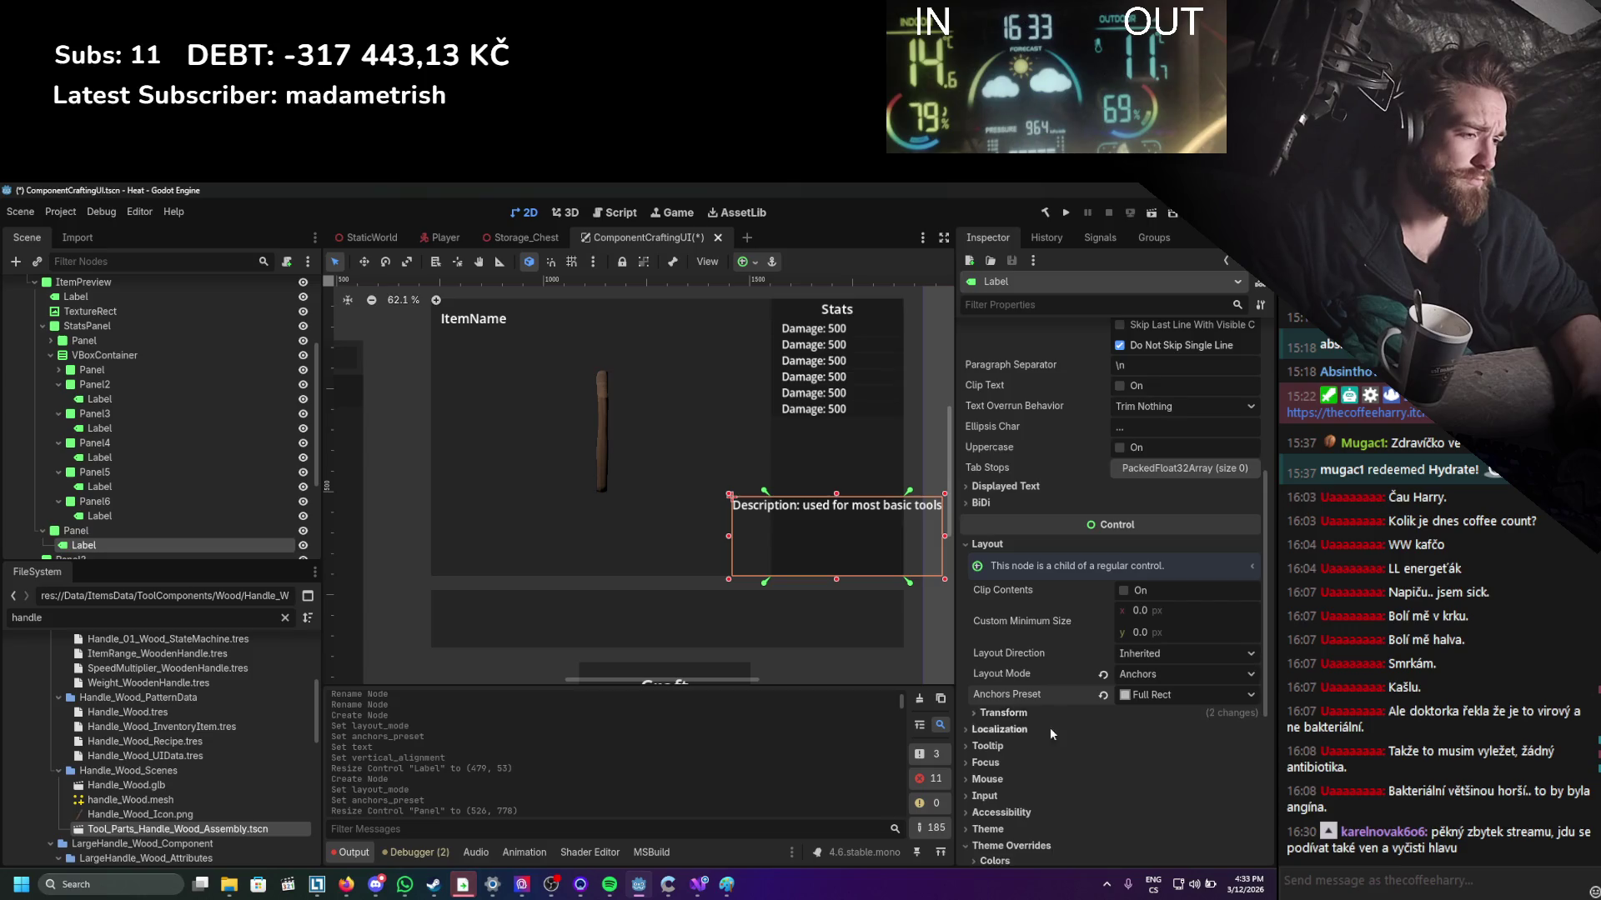
Review the description label's theme overrides for styles, fonts, constants and colors.
scroll(1049, 727, "down", 4)
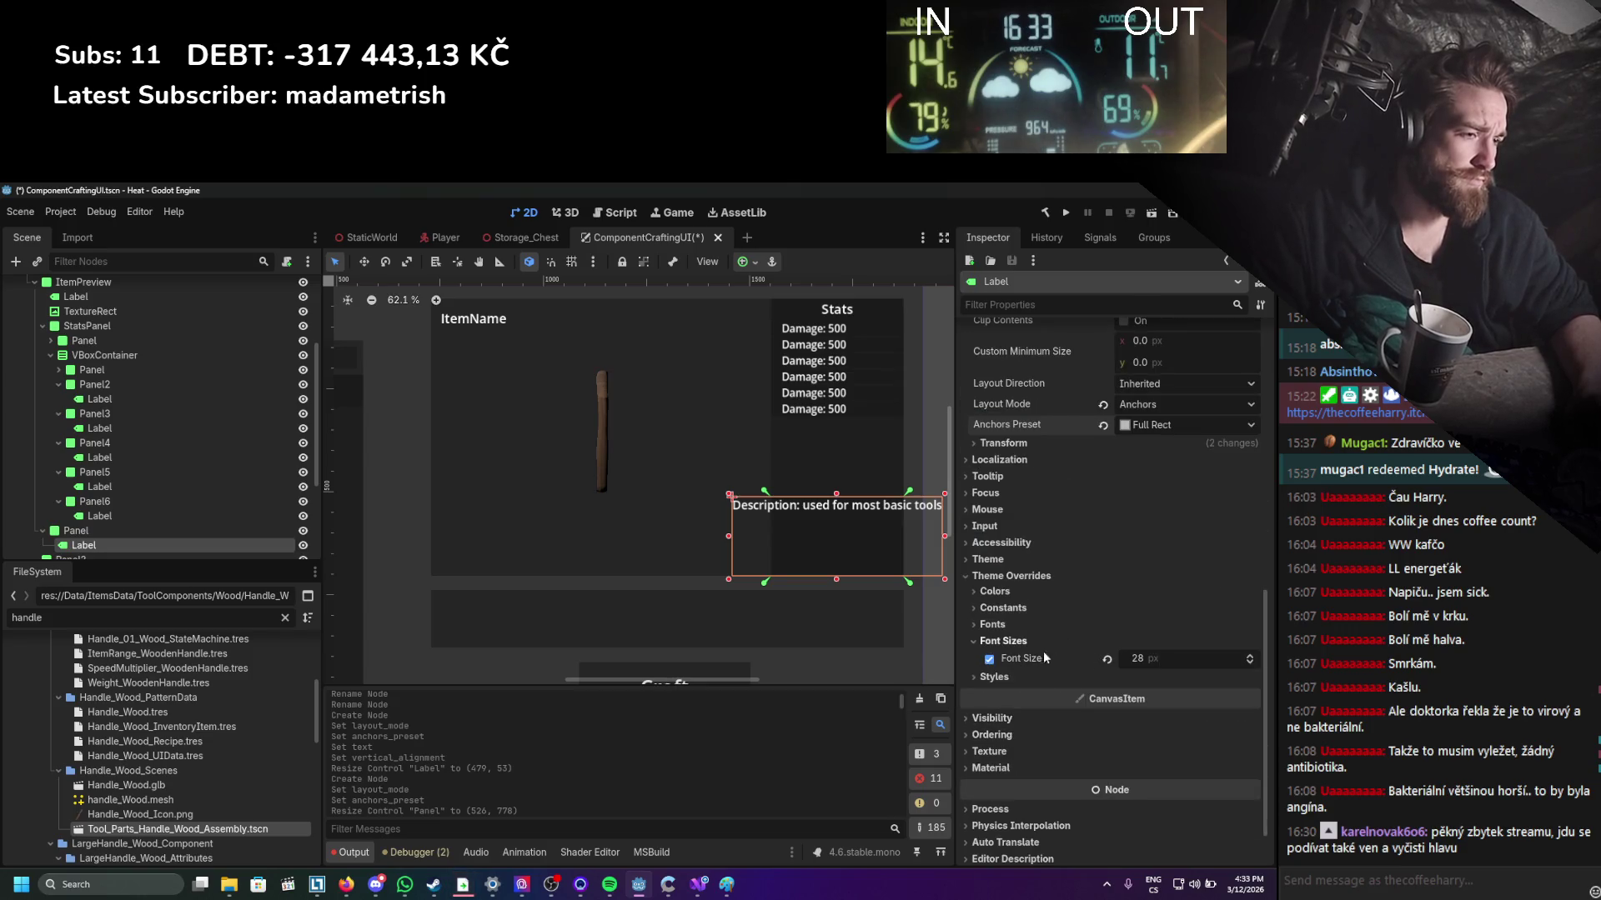
left_click(1017, 678)
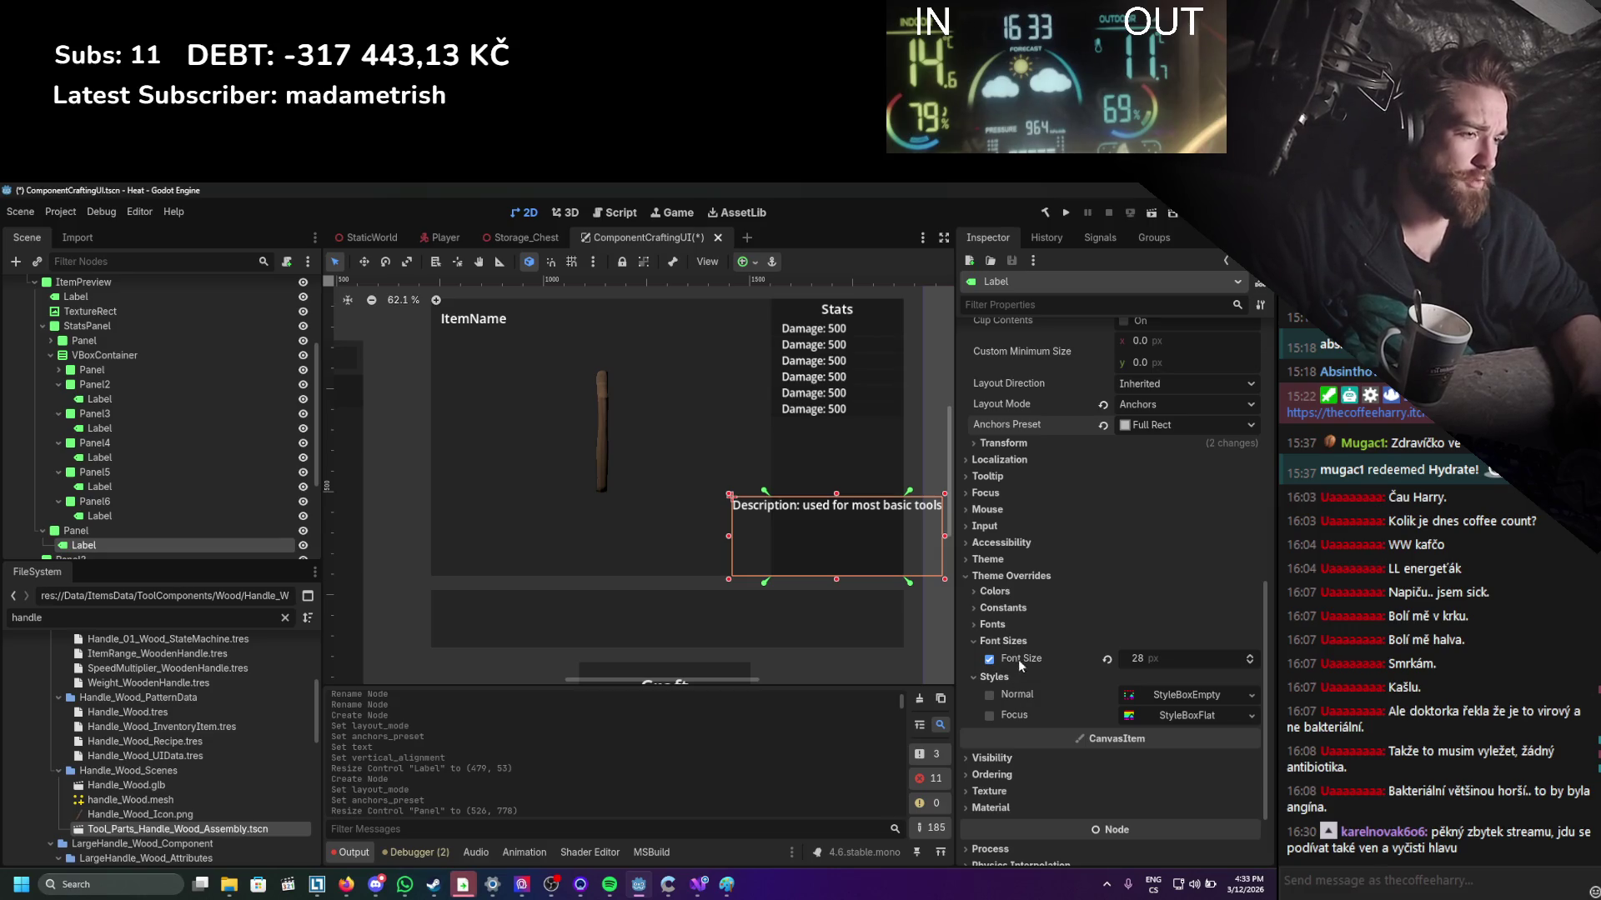
left_click(1006, 627)
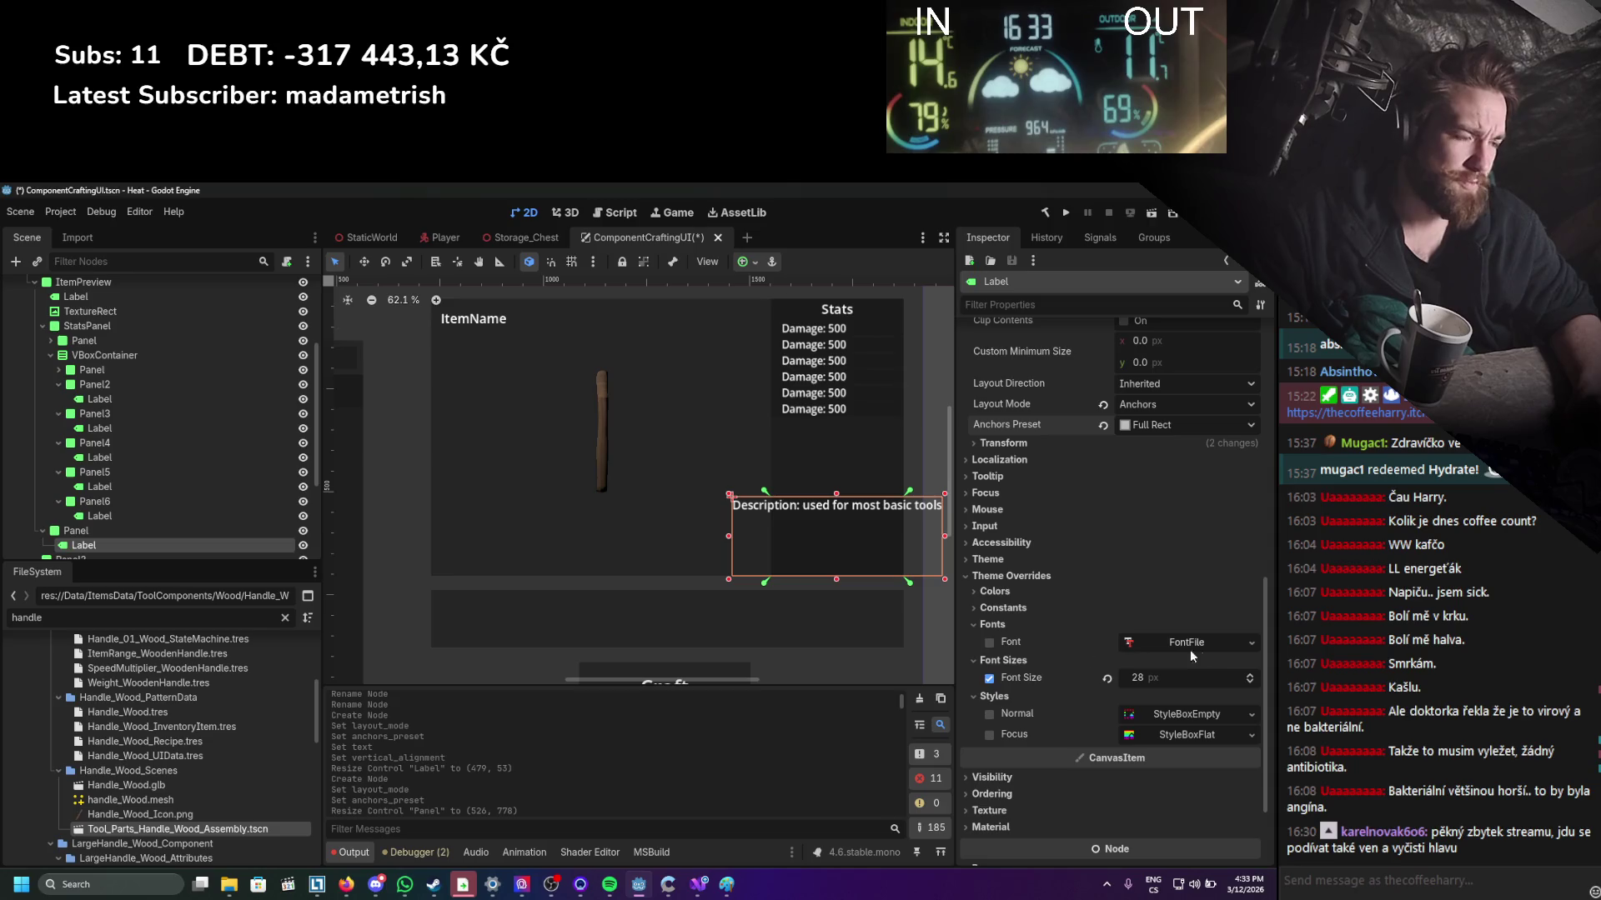
left_click(1213, 643)
left_click(1232, 642)
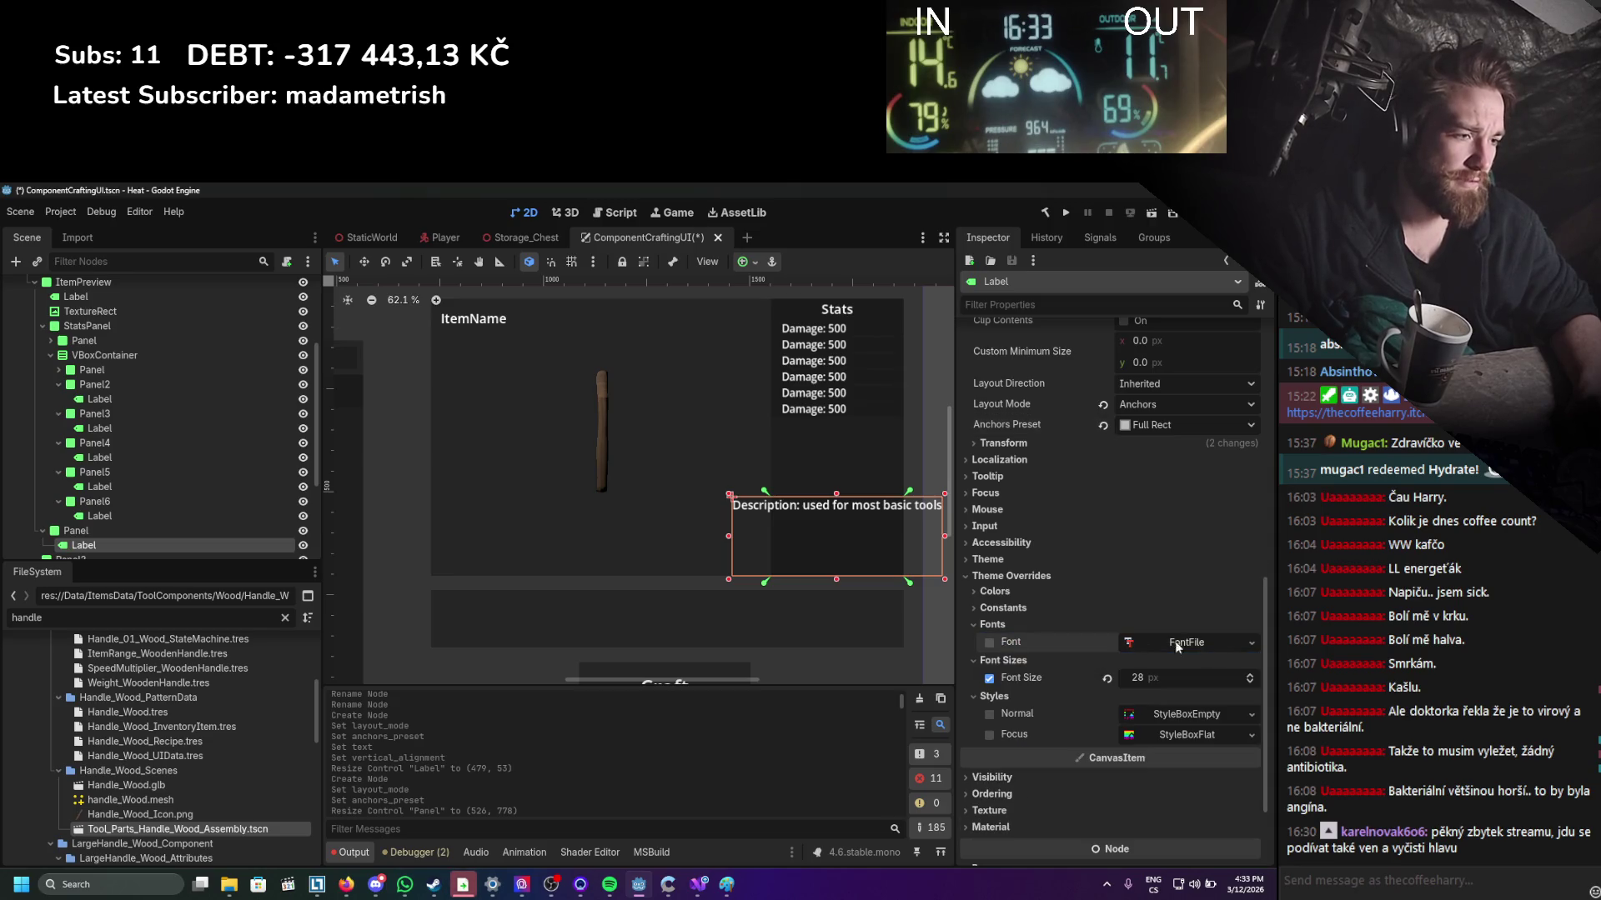
left_click(1033, 617)
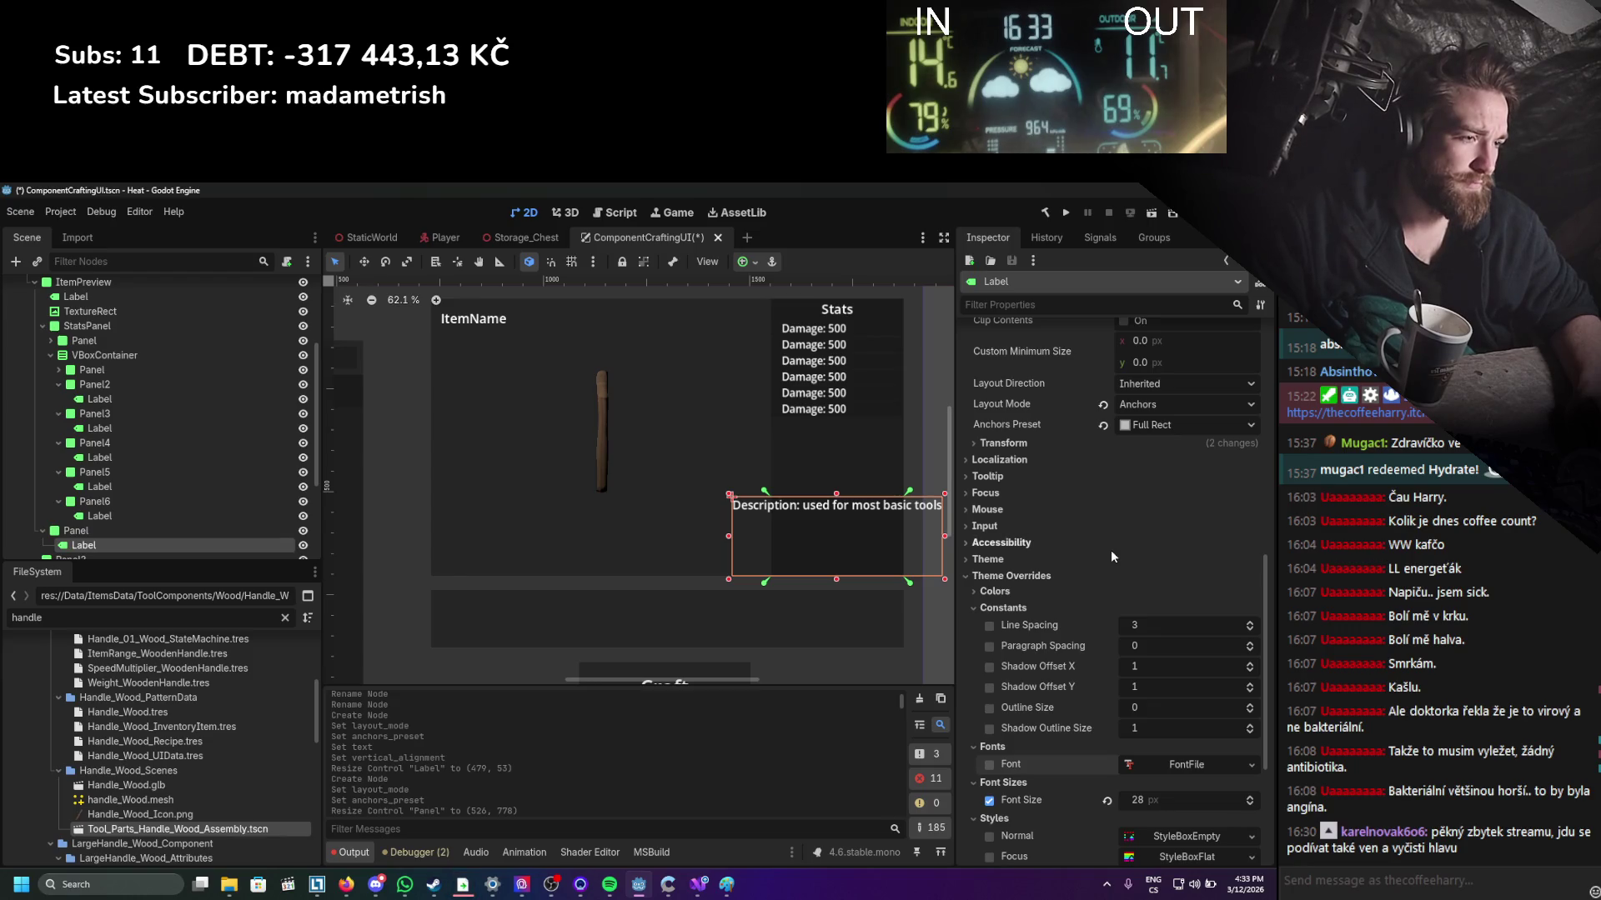
left_click(1026, 608)
left_click(1019, 592)
left_click(1019, 588)
left_click(1007, 560)
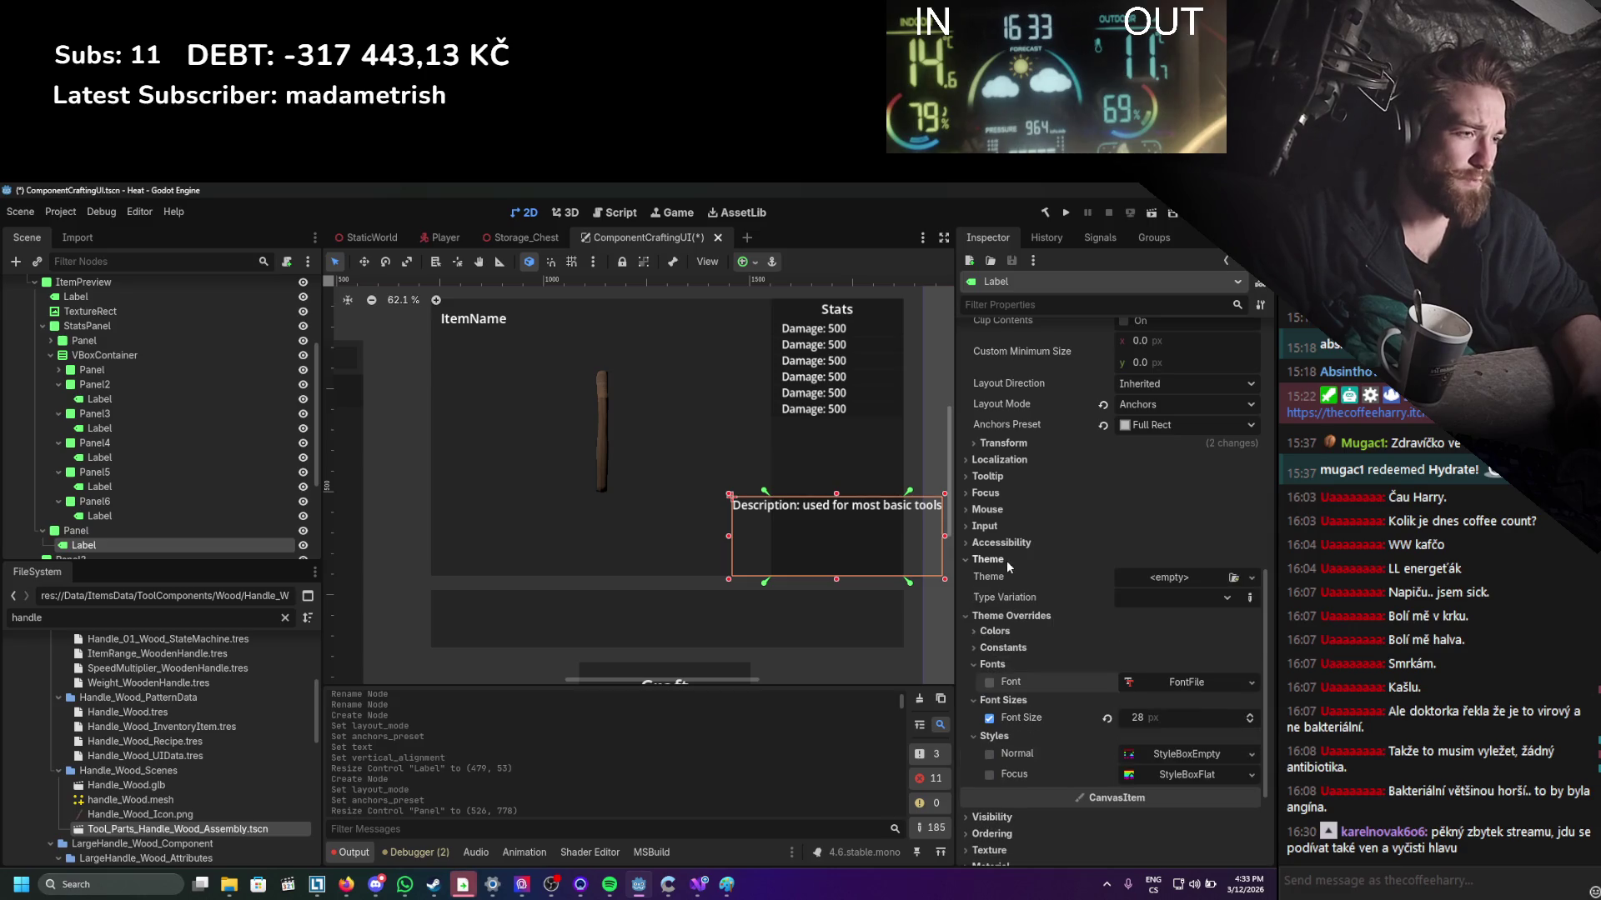
left_click(1007, 560)
right_click(209, 545)
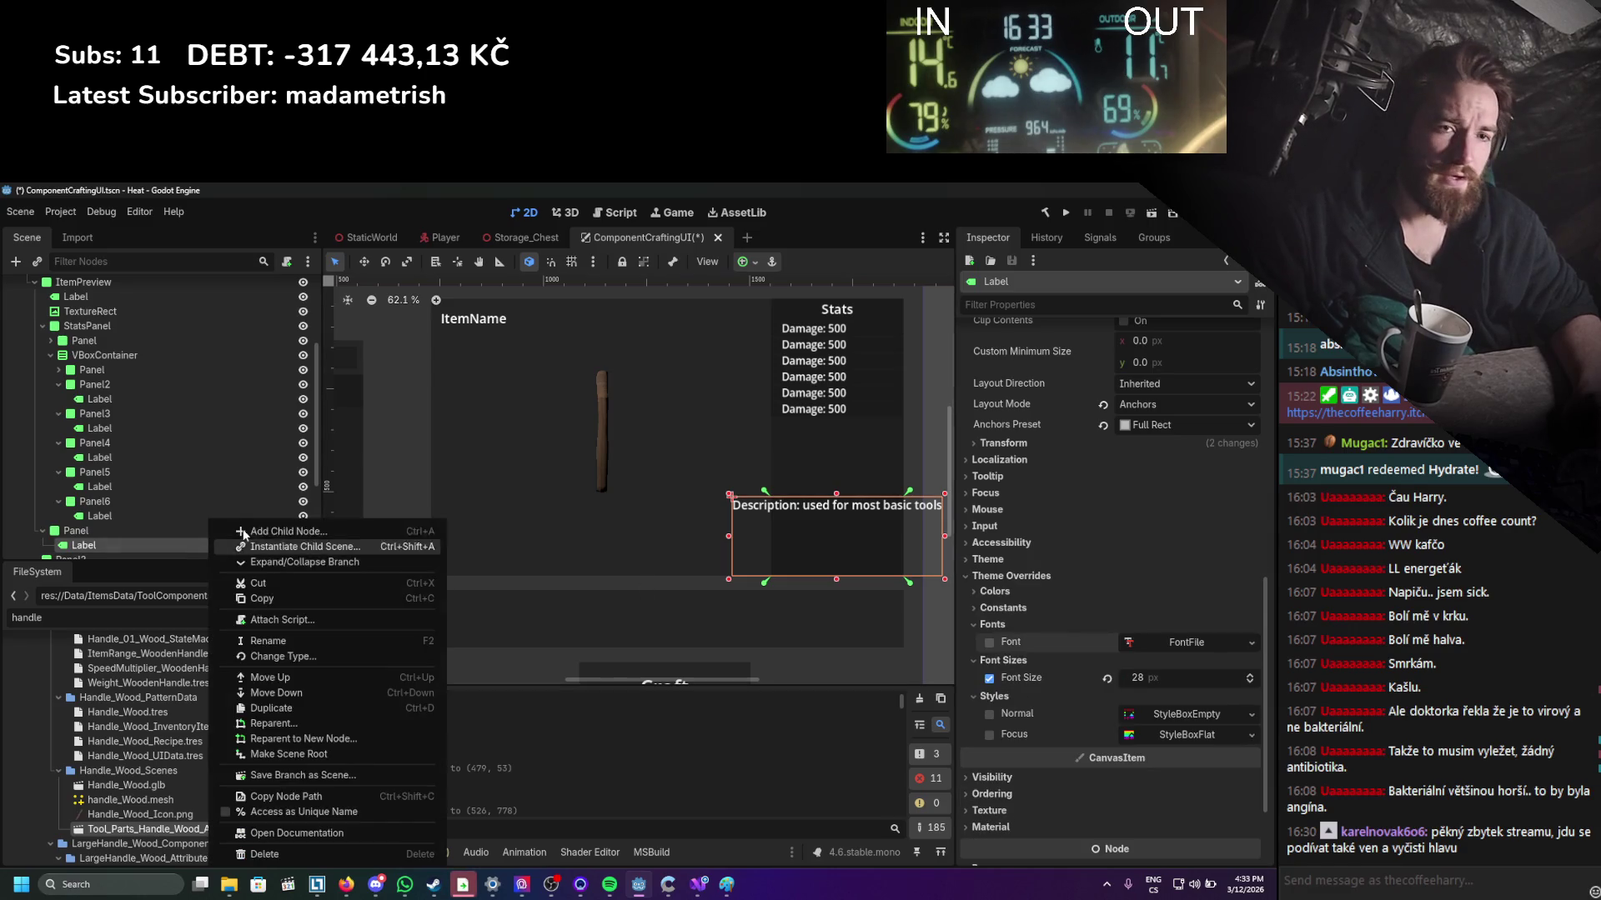
Convert the description Label to a RichTextLabel anchored Full Rect, then save.
left_click(279, 653)
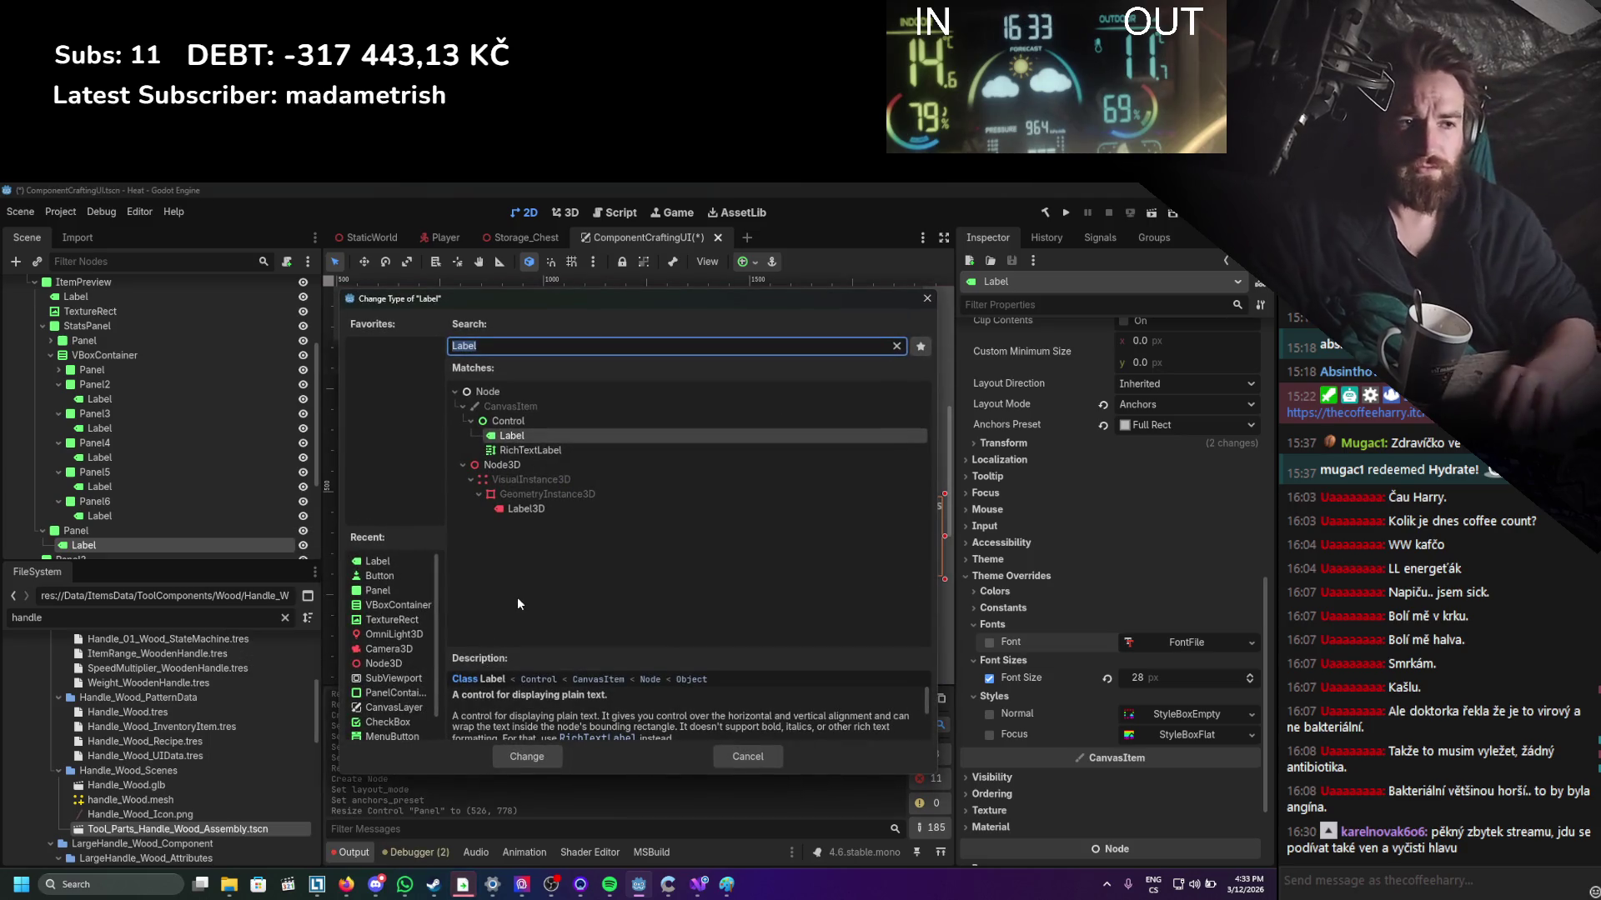
double_click(530, 450)
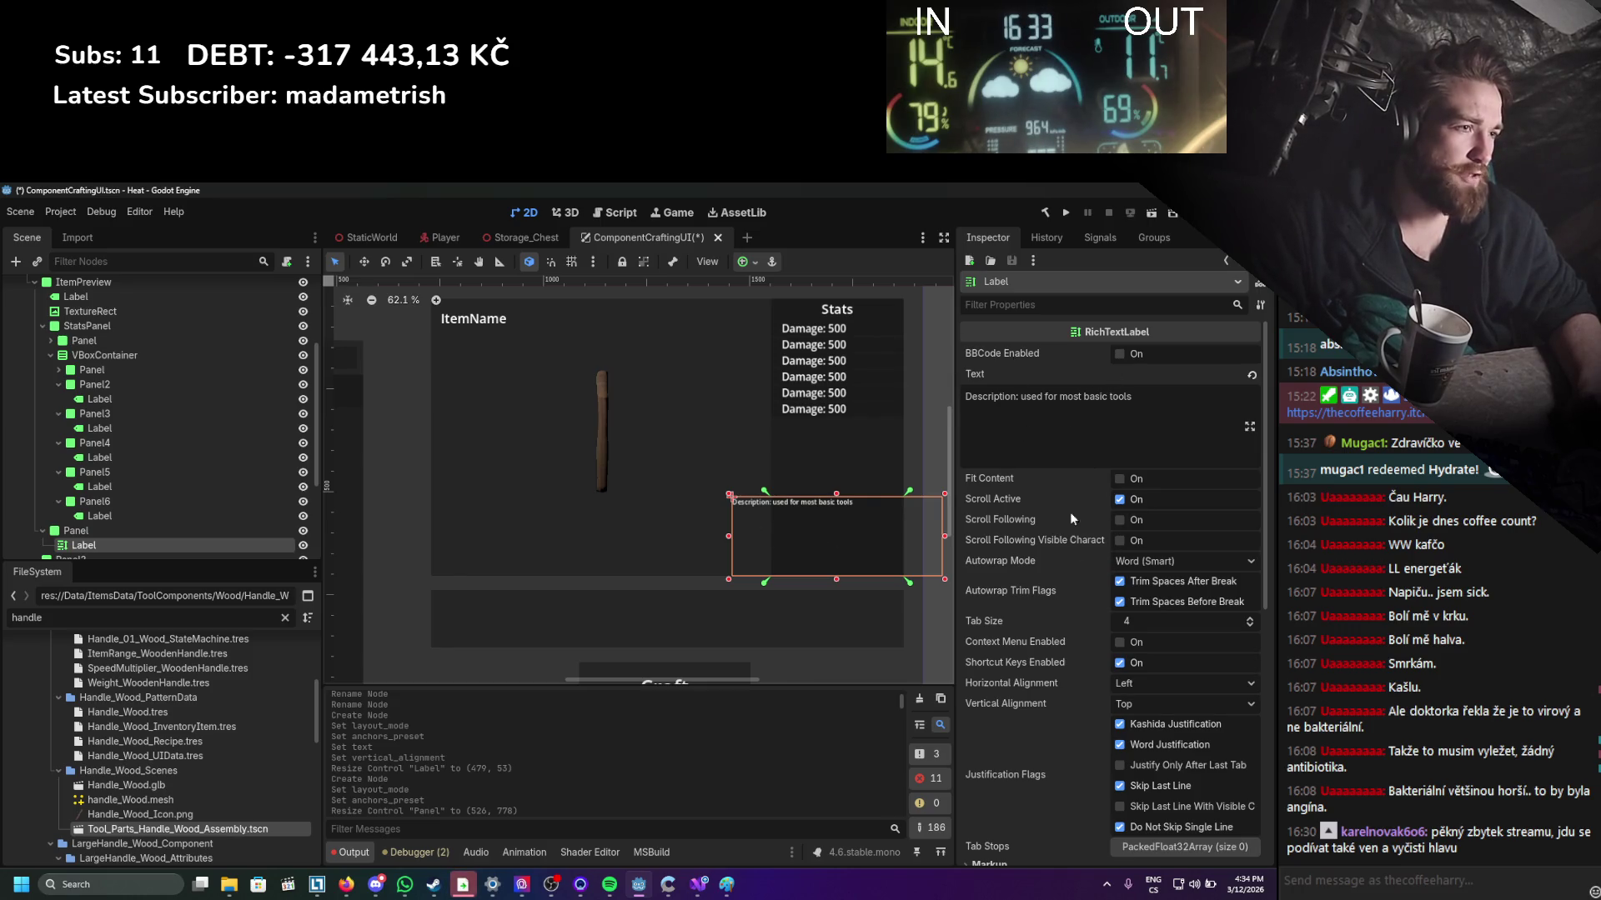
scroll(1069, 512, "down", 5)
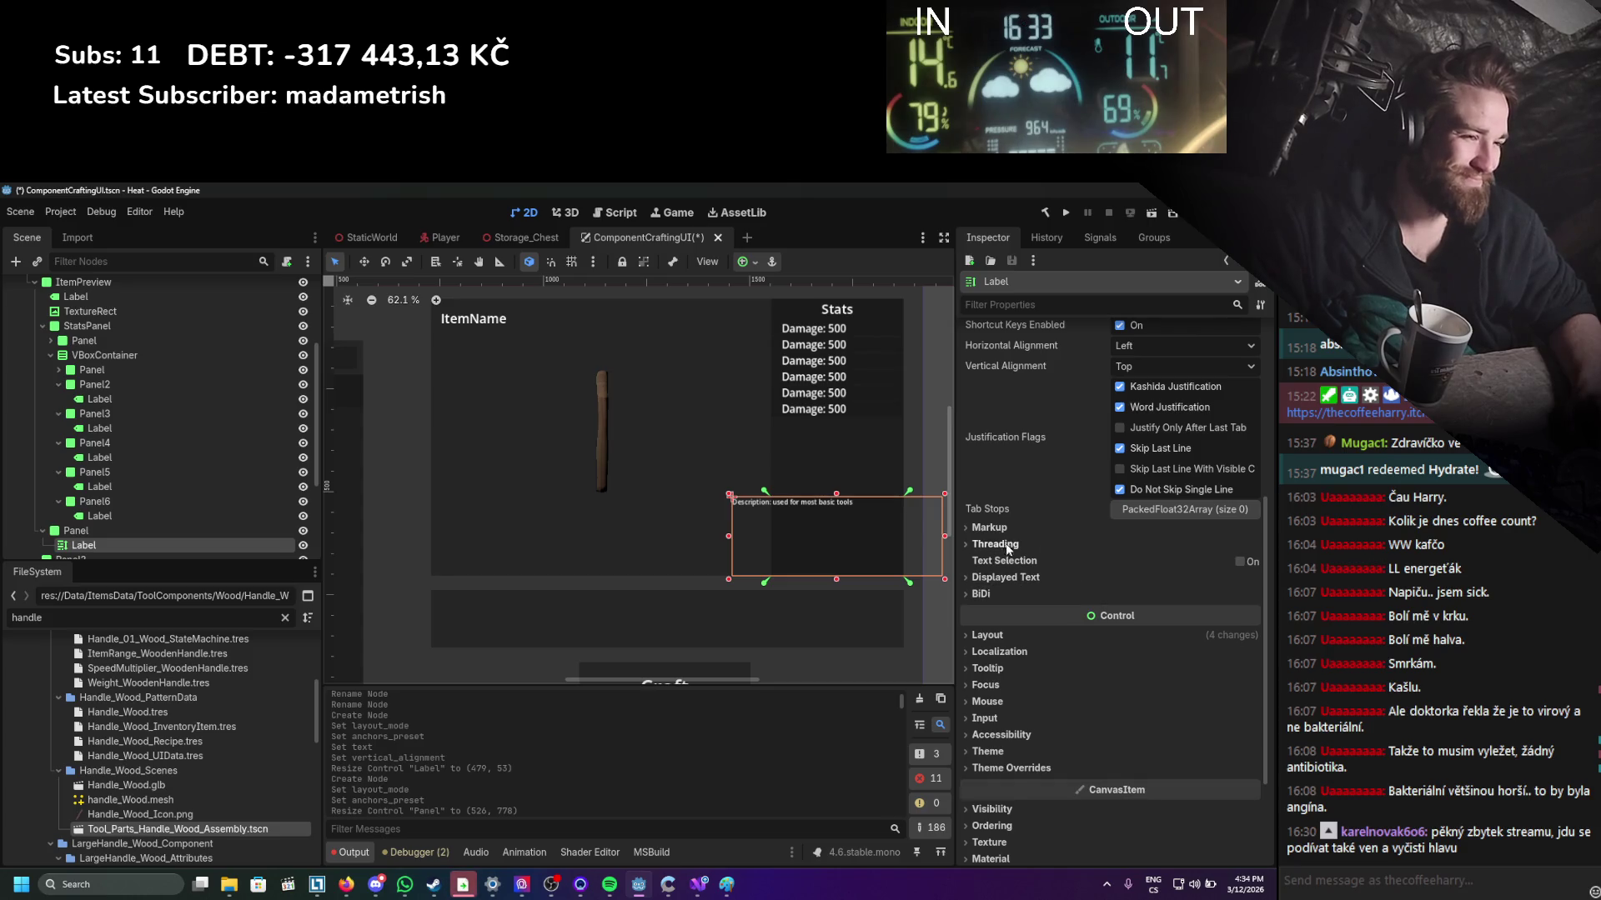
left_click(992, 635)
left_click(1148, 784)
left_click(1148, 792)
left_click(1124, 787)
left_click(1147, 608)
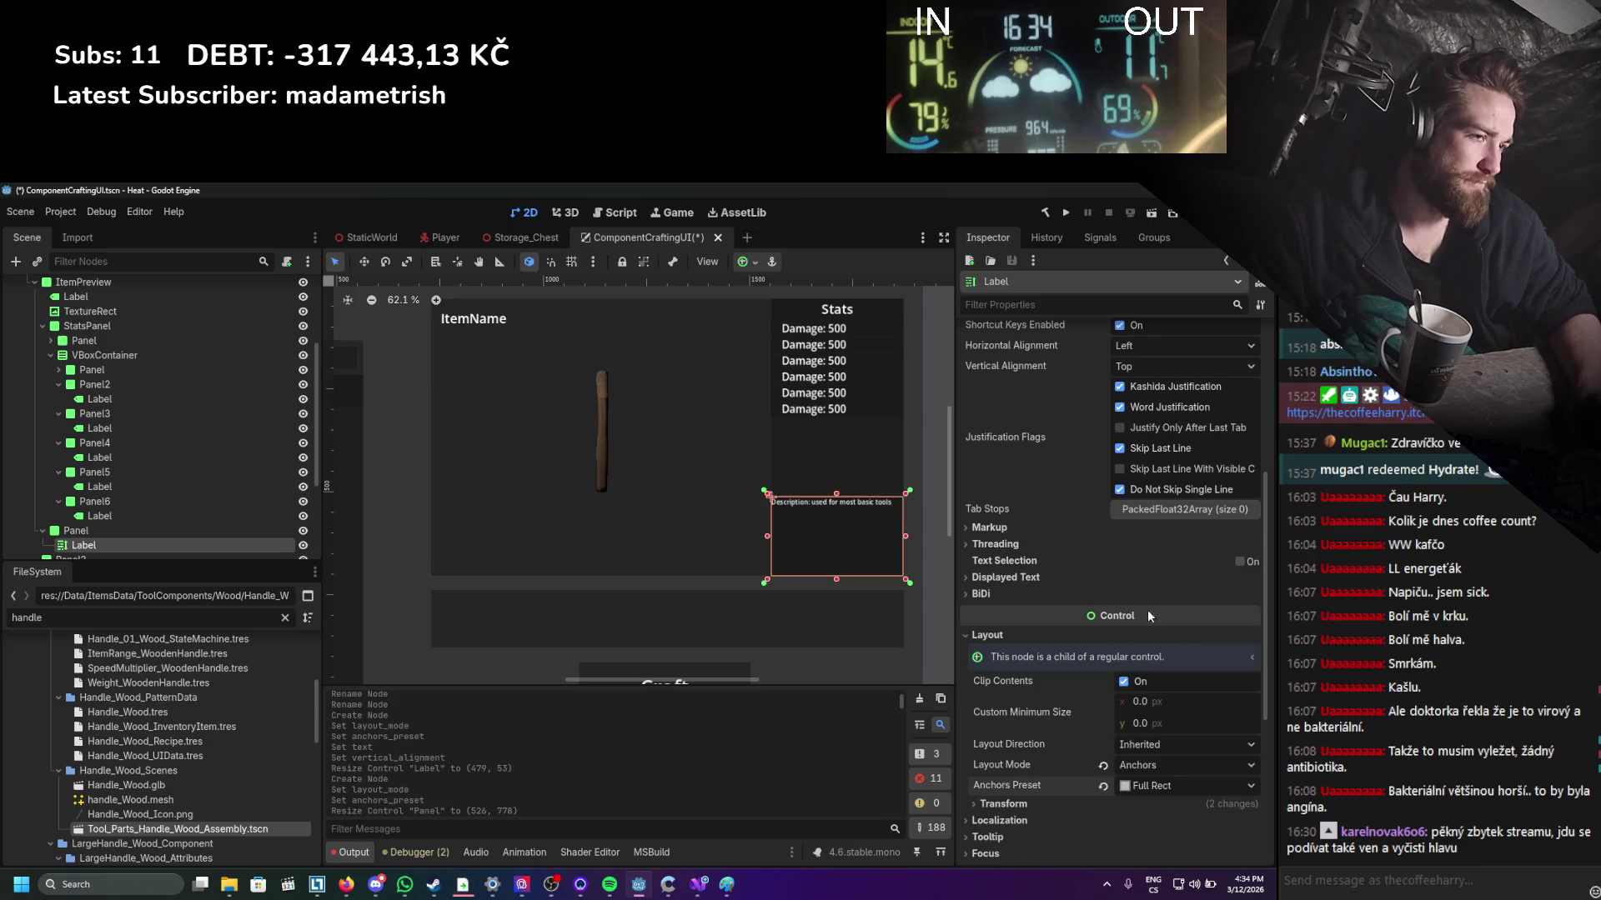
key("ctrl+s")
scroll(1039, 576, "down", 5)
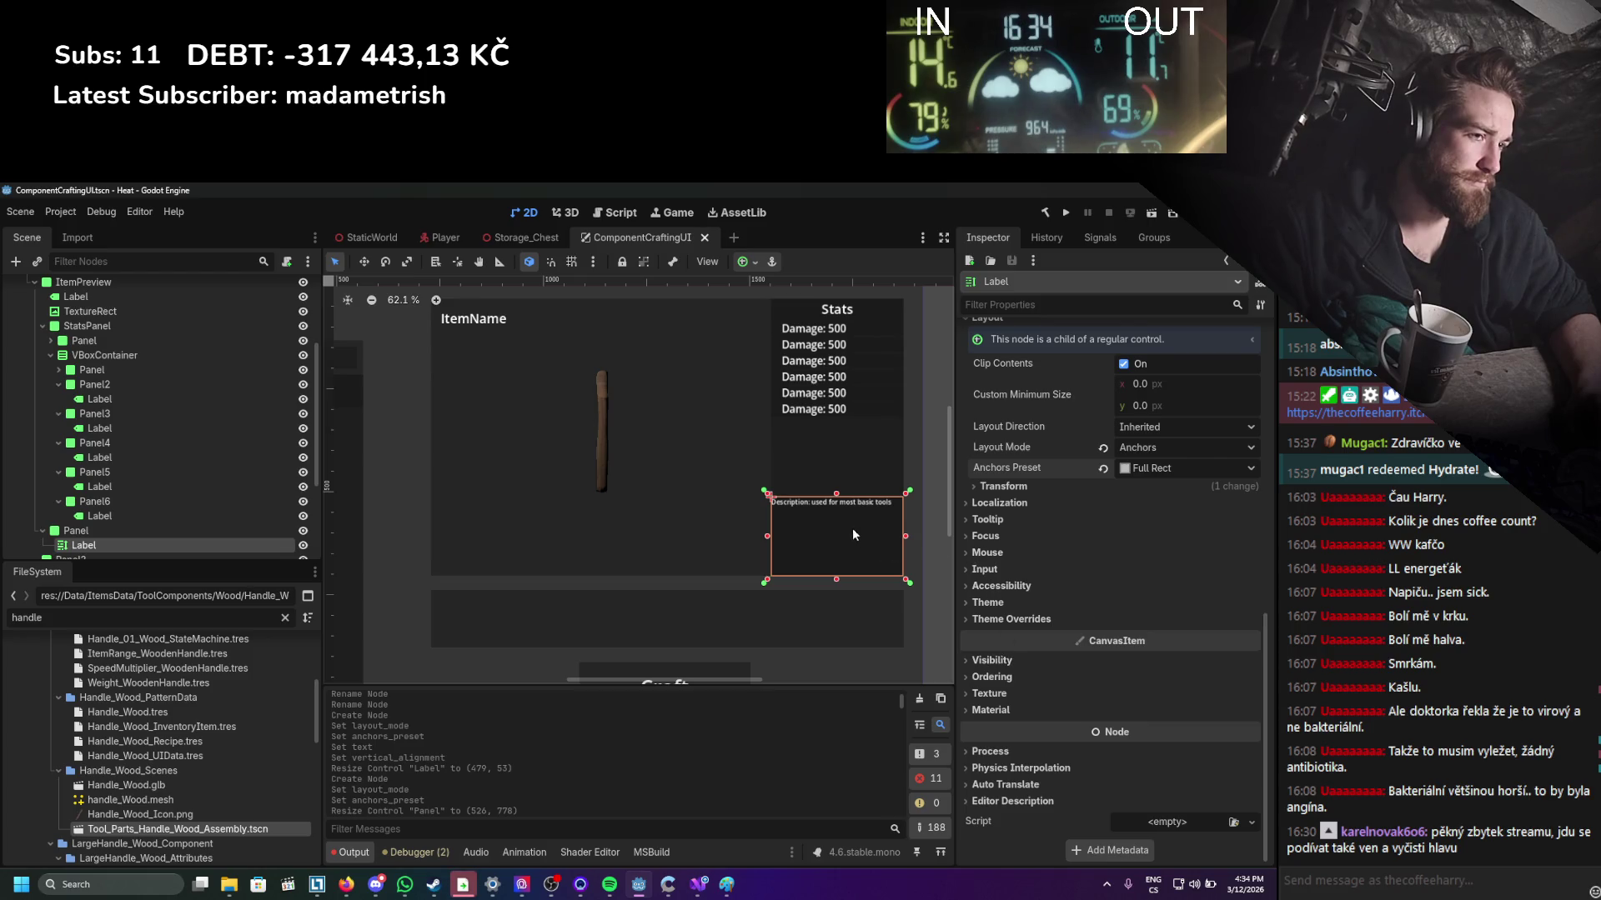
Put a line break after 'Description:' in the description text.
scroll(1042, 575, "up", 6)
left_click(1016, 350)
key("Return")
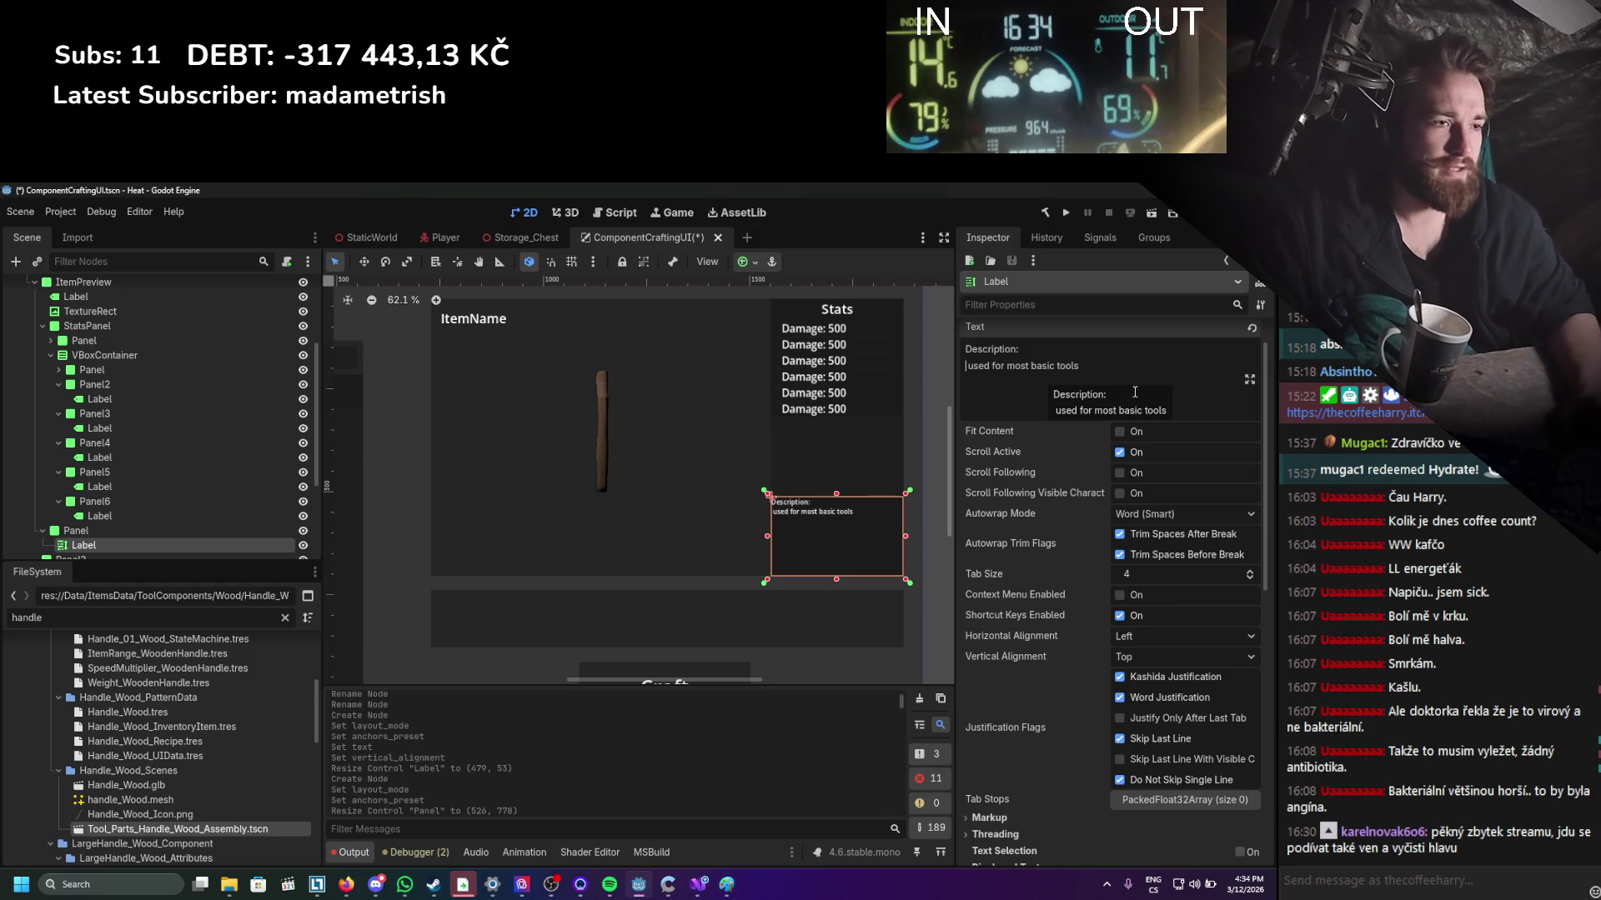
Override the description's normal font size to 23 and save the scene.
scroll(1097, 544, "down", 5)
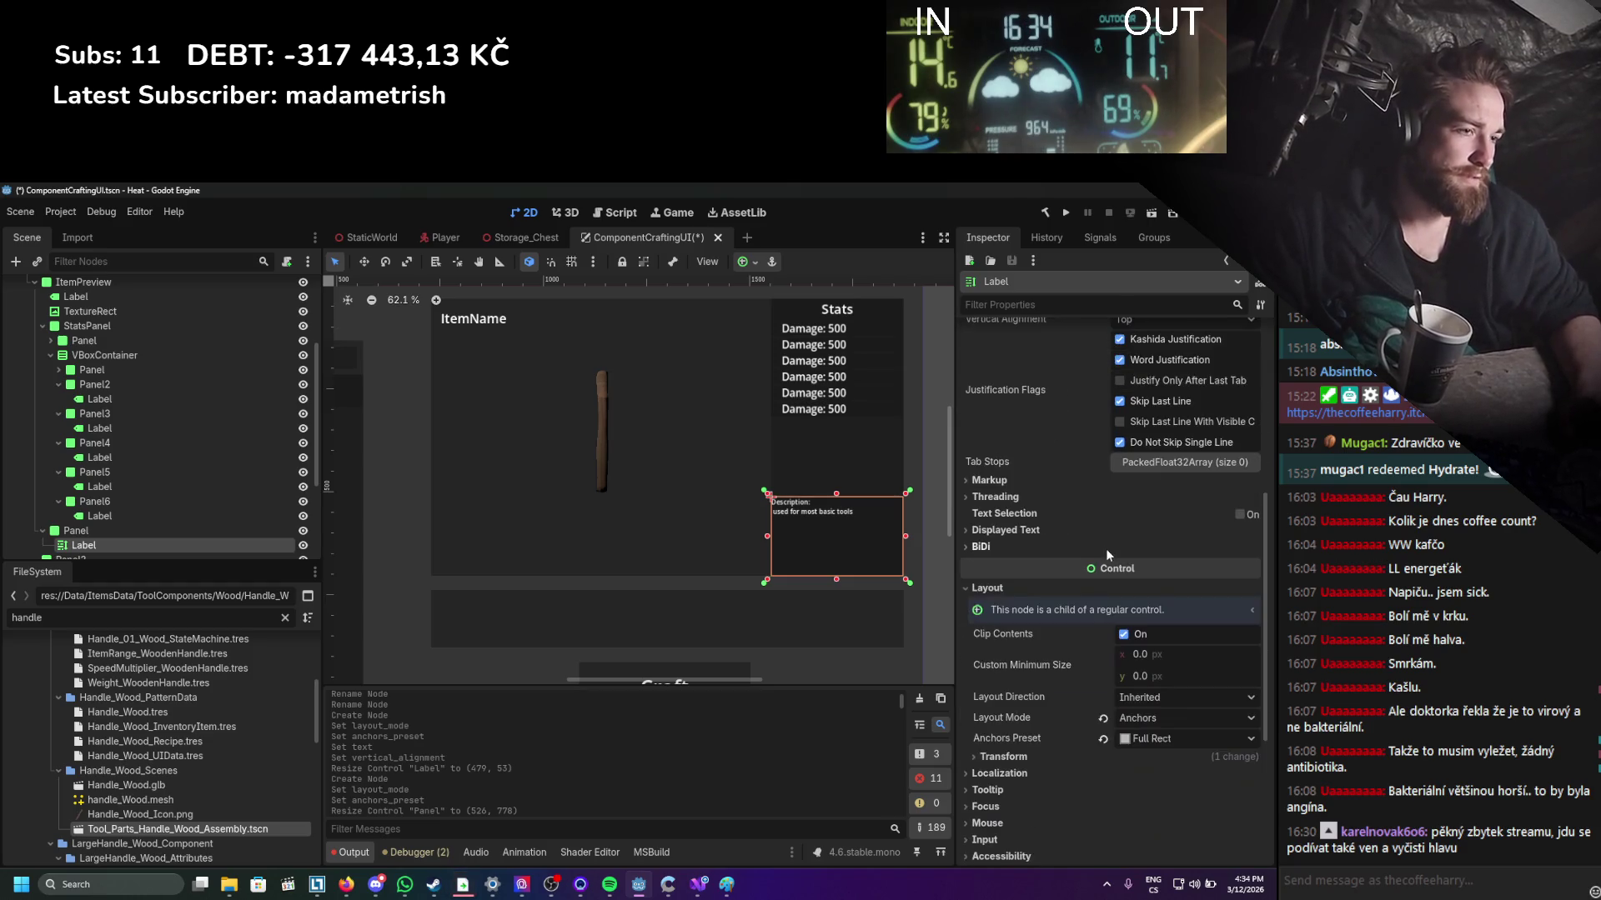
scroll(1106, 549, "down", 4)
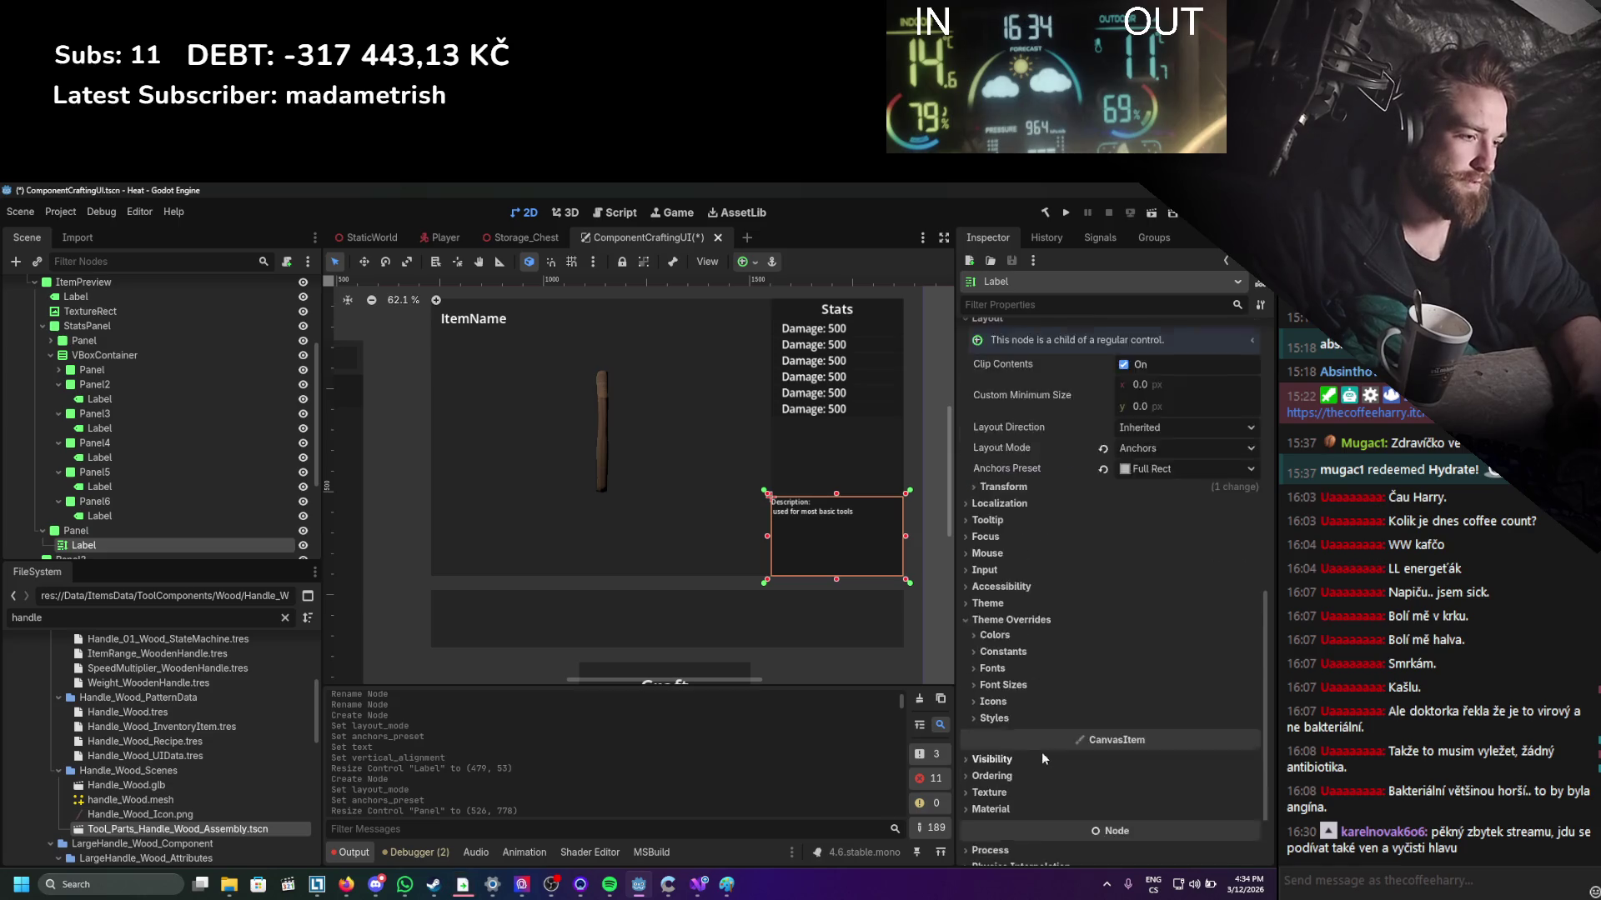
scroll(1042, 753, "down", 1)
left_click(1000, 617)
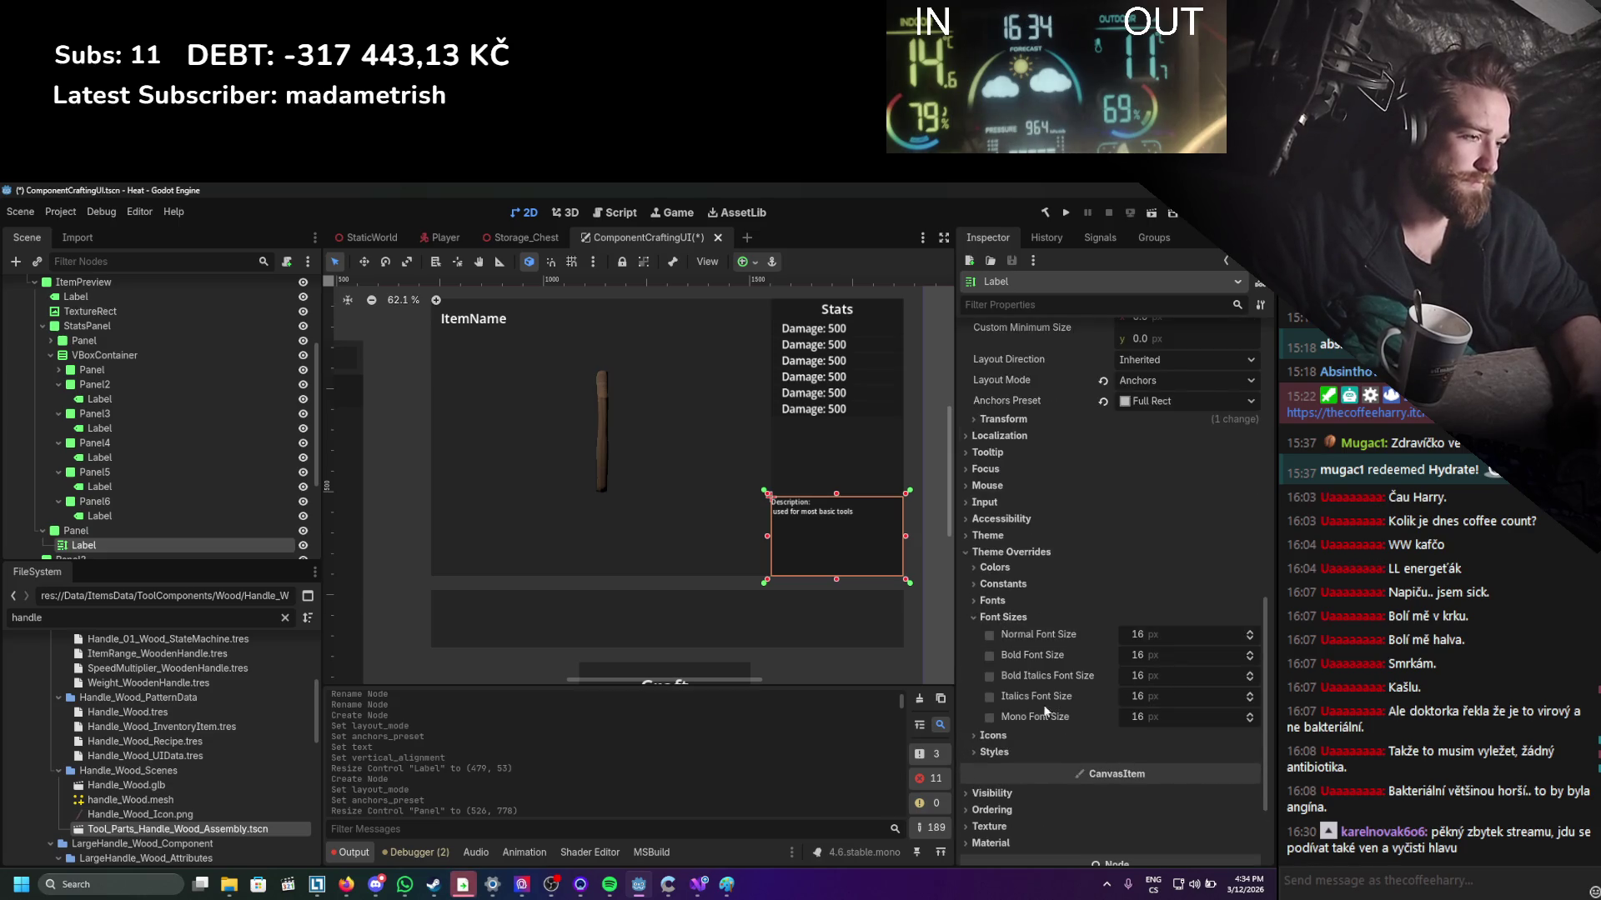
left_click(989, 636)
left_click_drag(1183, 634, 1229, 634)
key("ctrl+s")
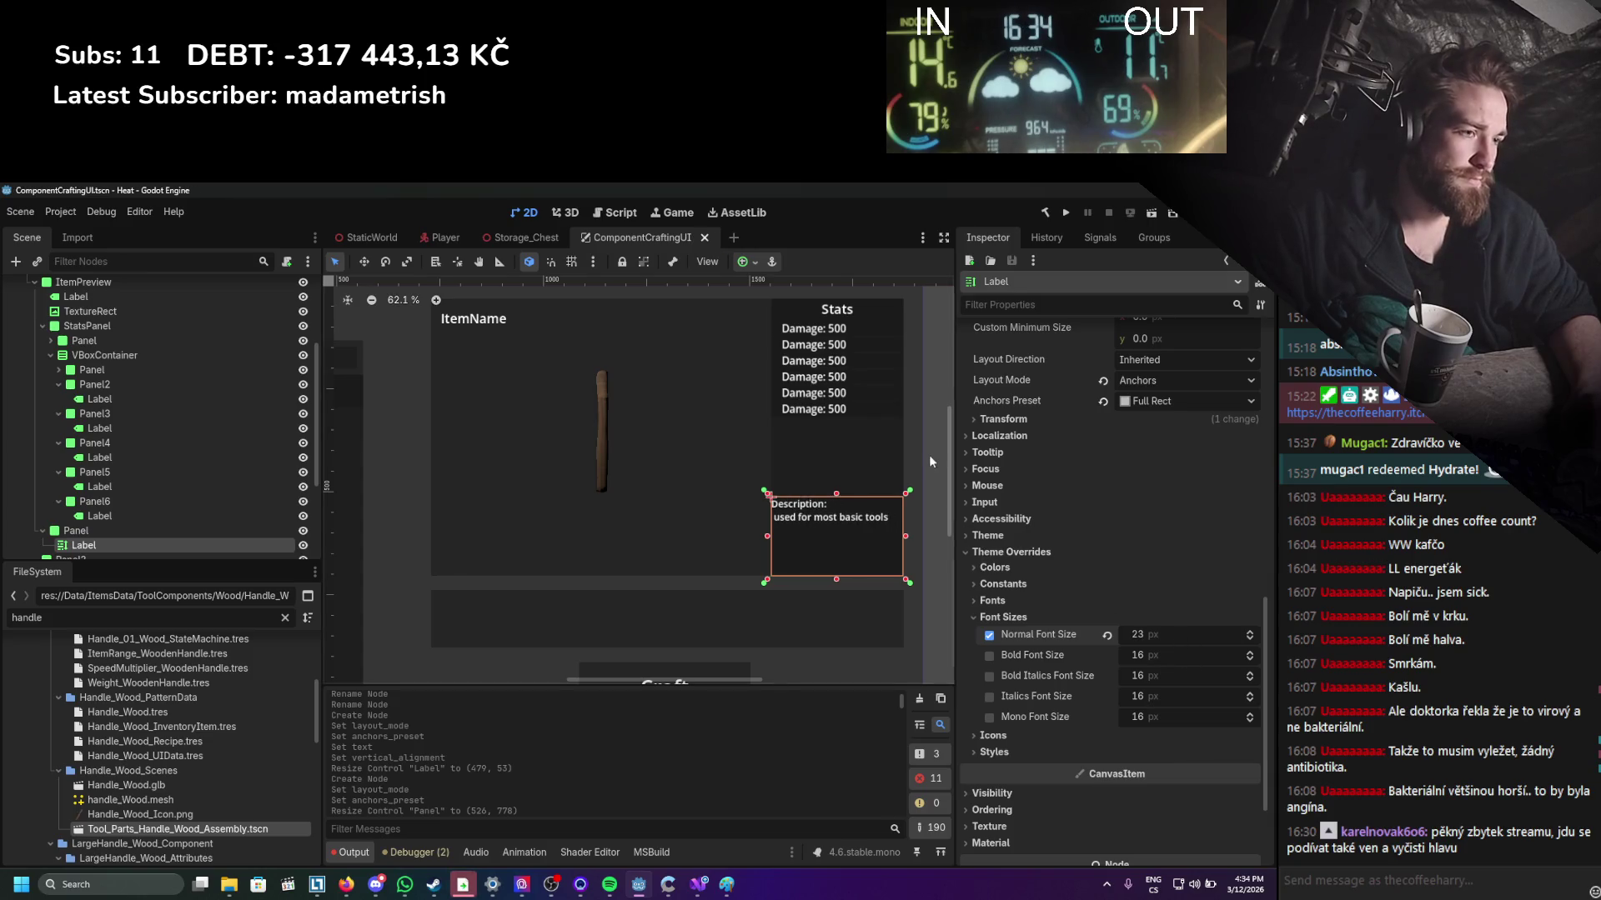
Select the item preview image on the canvas.
left_click(926, 442)
scroll(926, 442, "down", 2)
left_click_drag(878, 476, 879, 471)
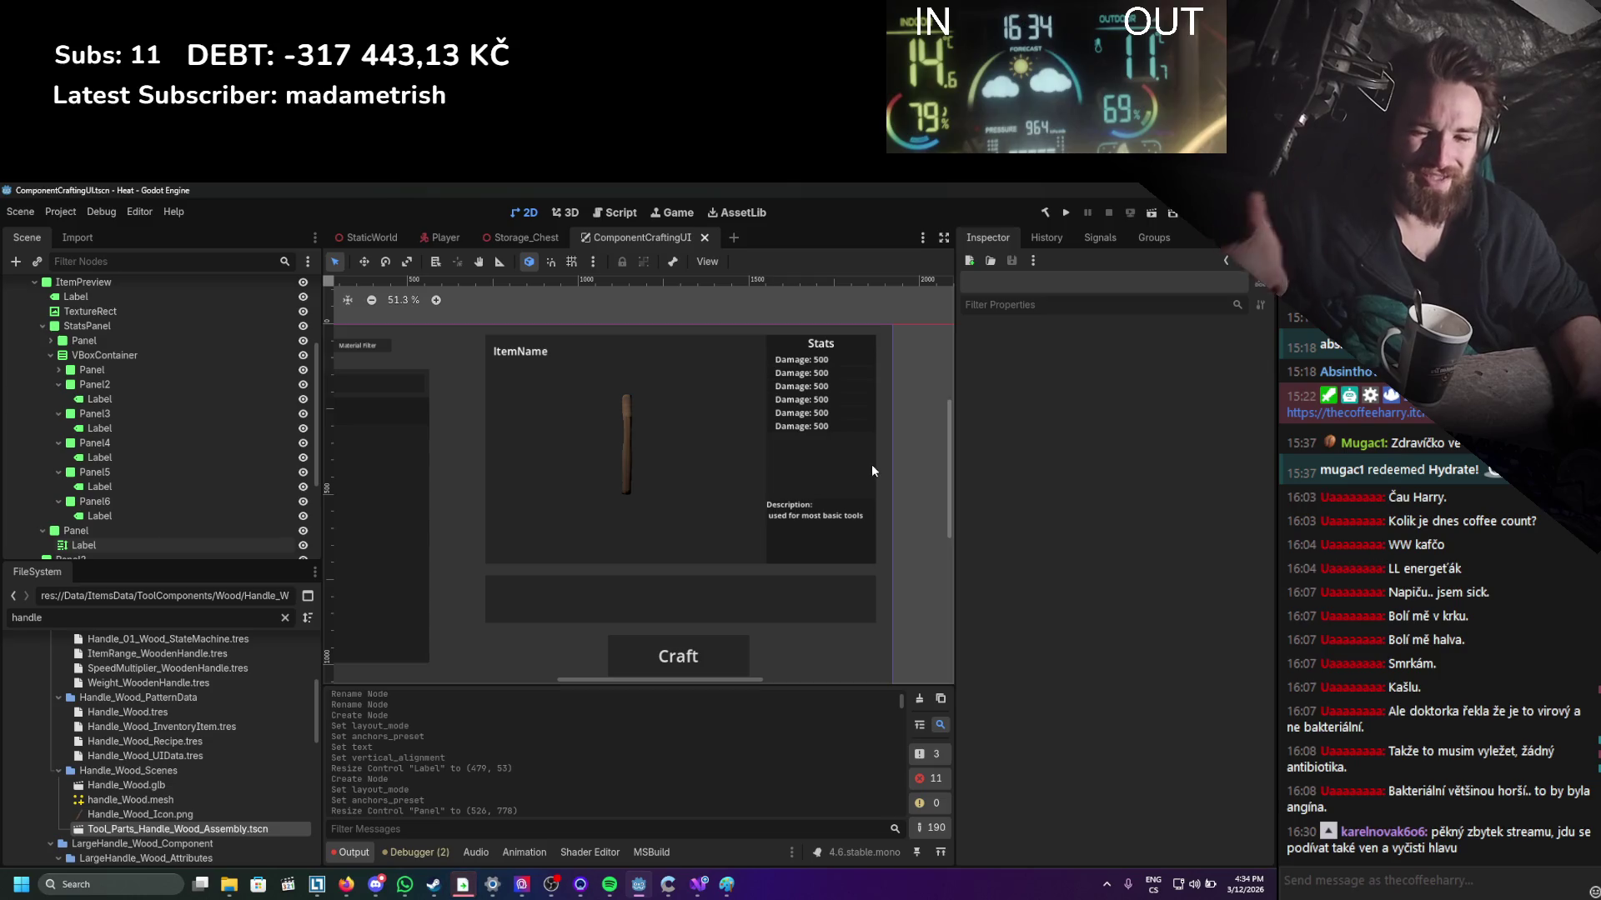
scroll(629, 553, "up", 2)
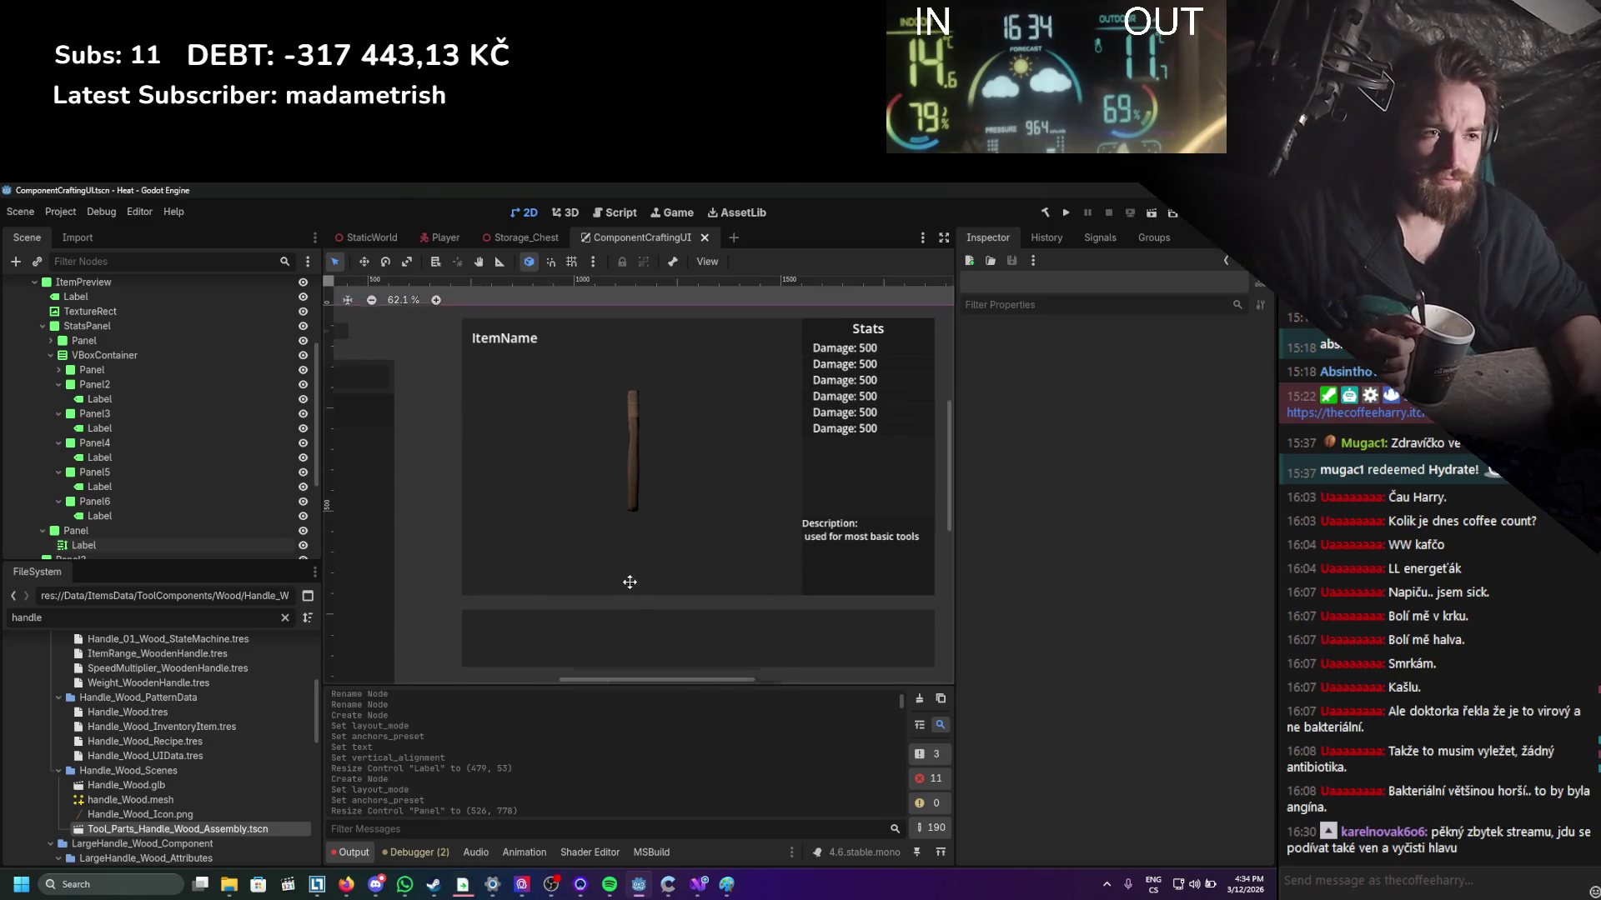
left_click(635, 494)
scroll(682, 504, "down", 2)
scroll(923, 480, "up", 1)
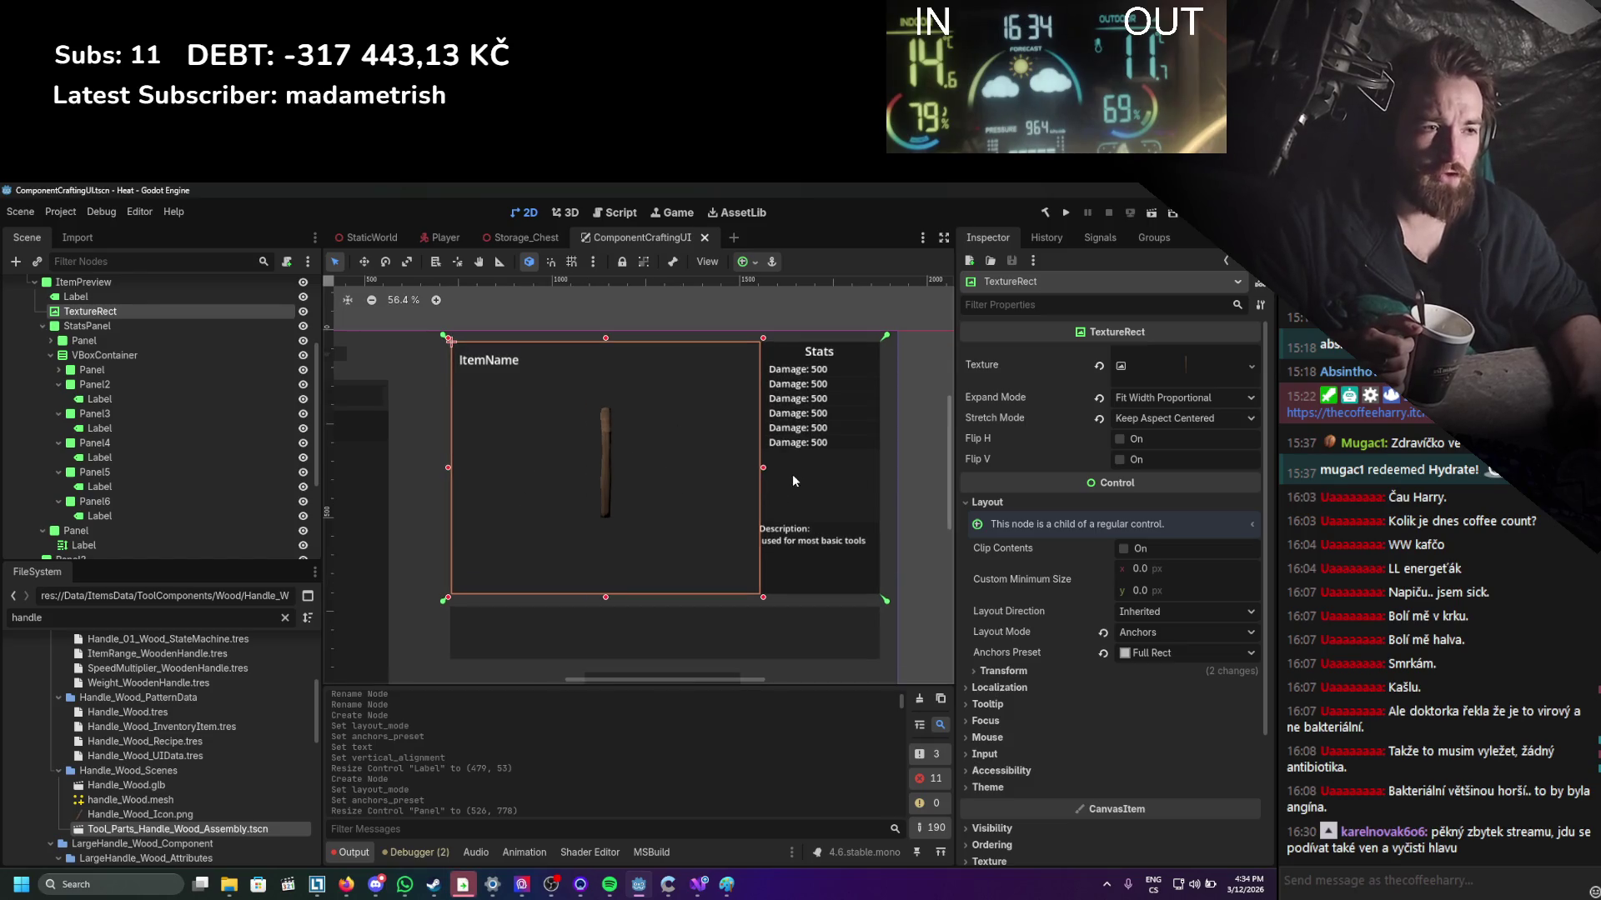
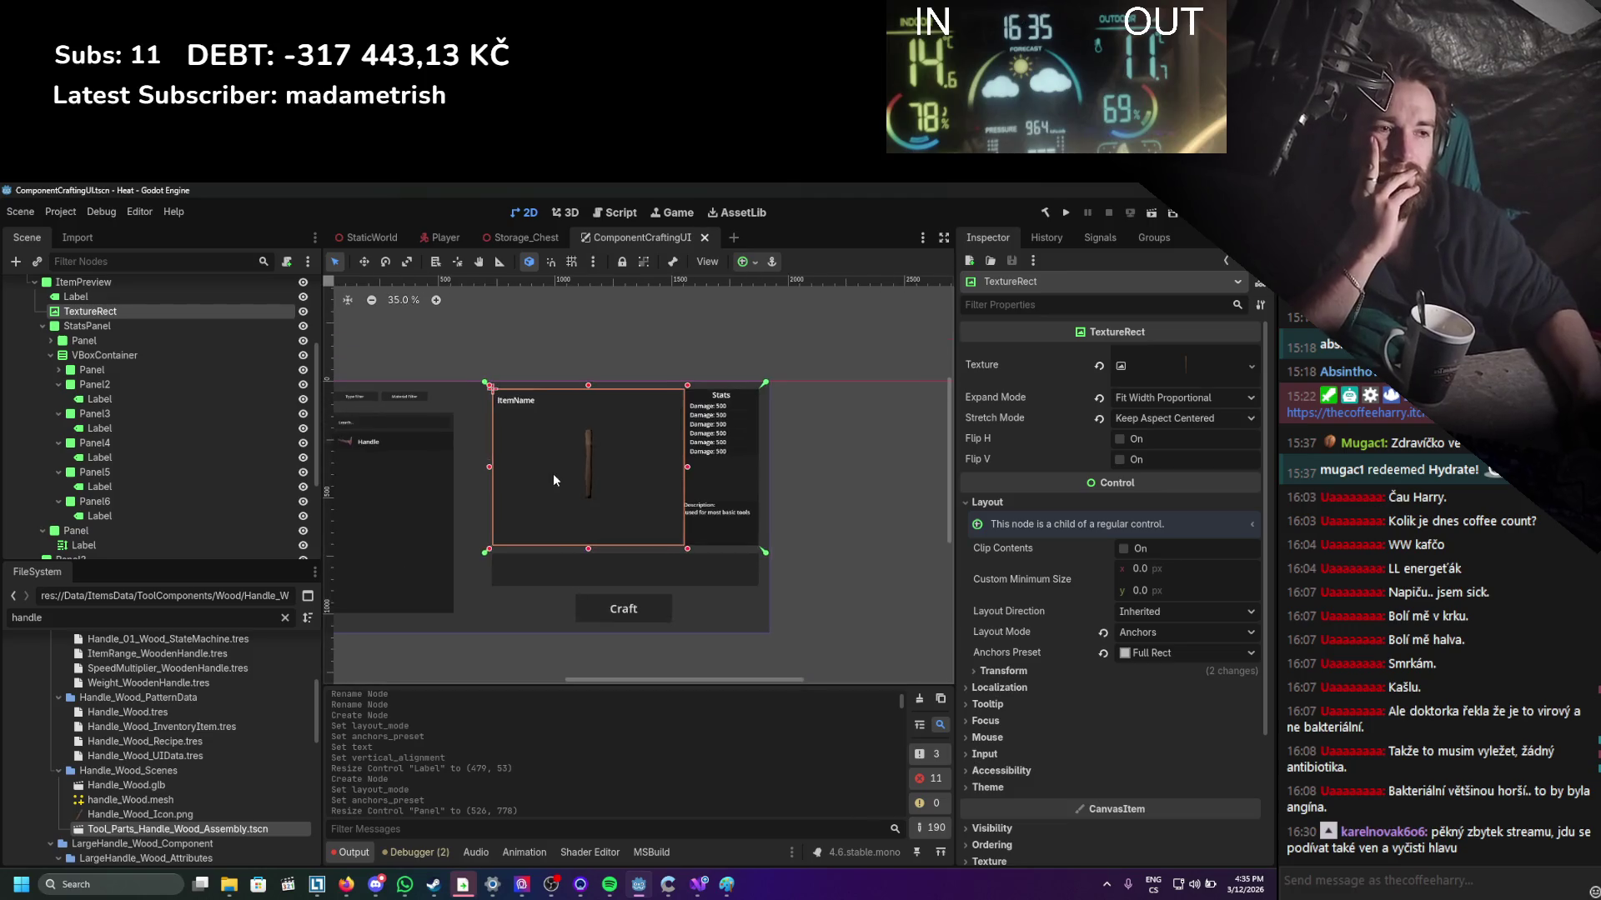
Rename the panel holding the description text to DescriptionPanel.
scroll(617, 422, "down", 1)
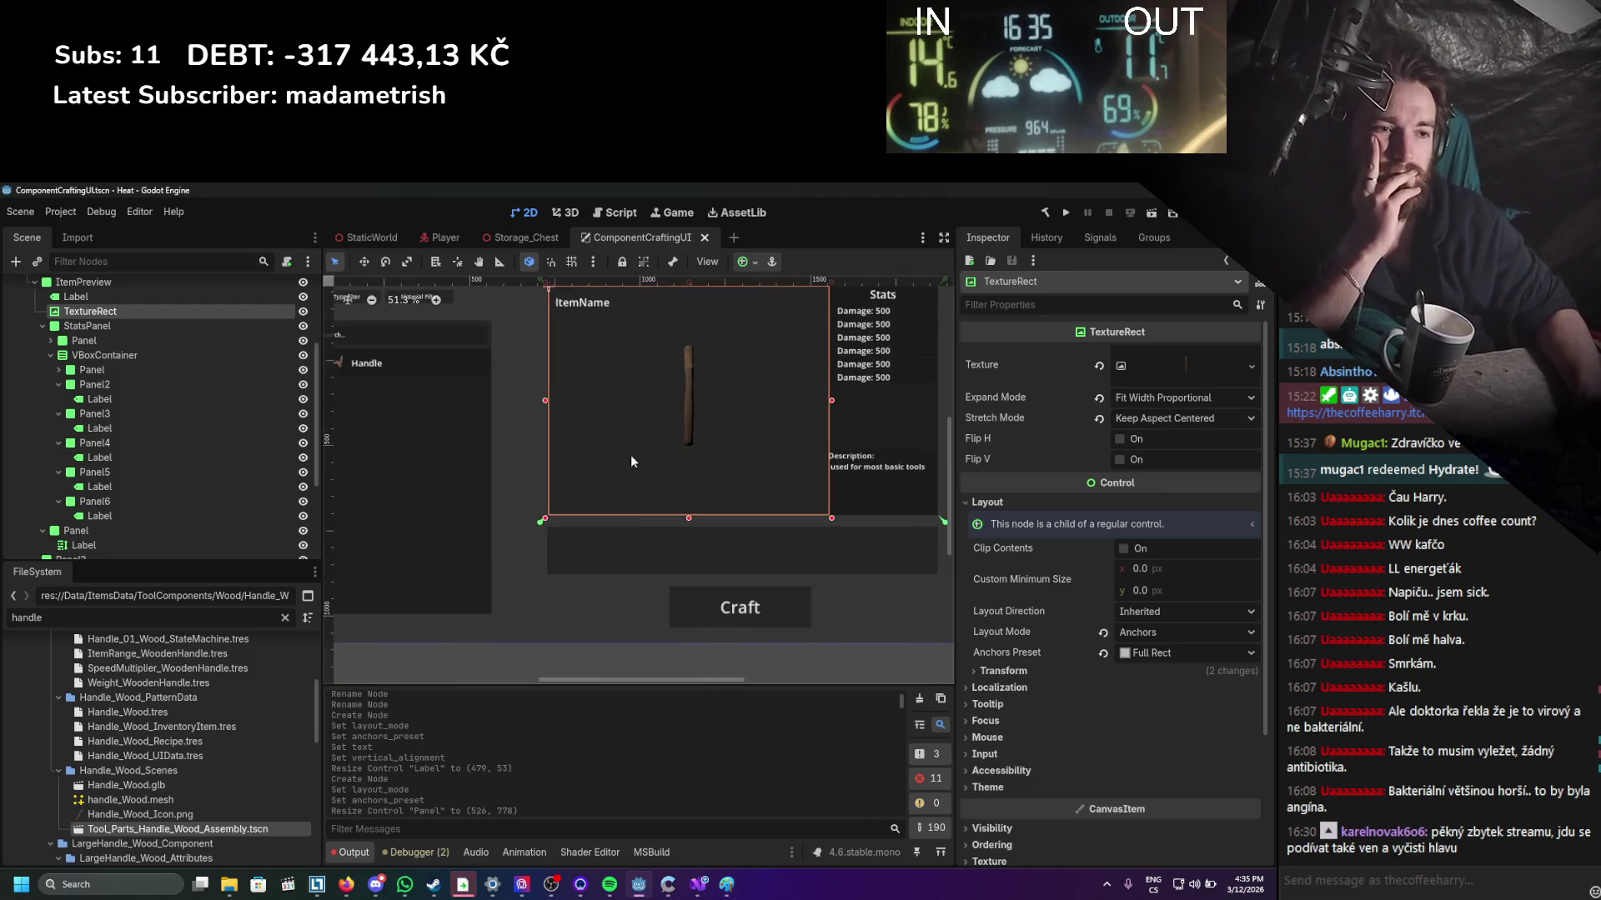
left_click(643, 555)
mouse_move(646, 555)
left_mouse_down()
mouse_move(575, 561)
mouse_move(588, 571)
left_mouse_up()
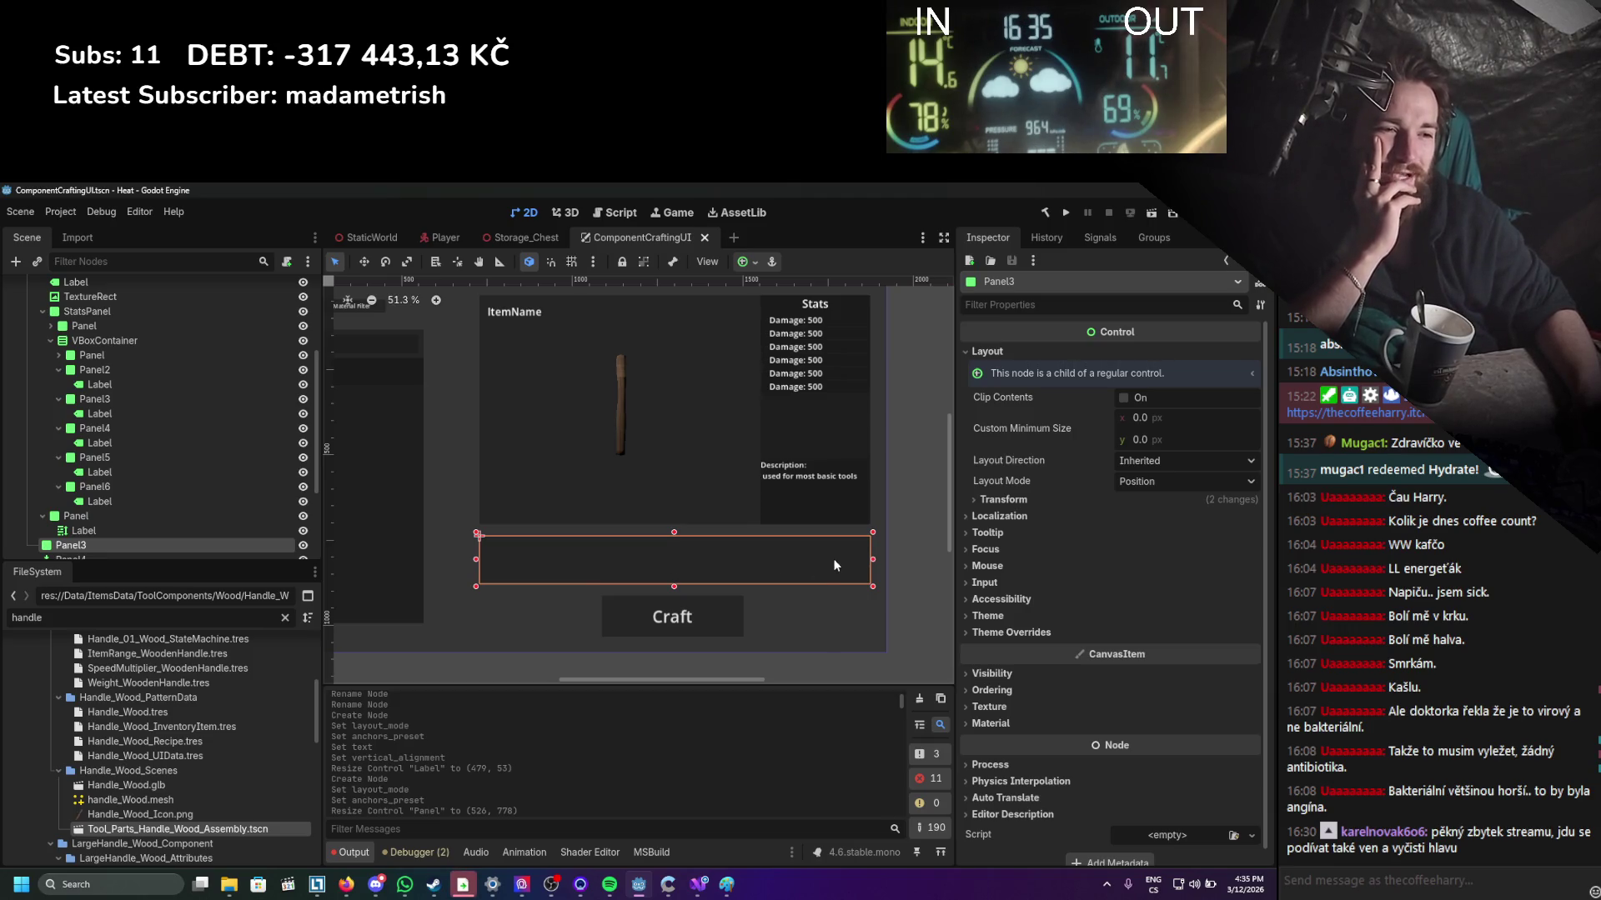
left_click(224, 517)
left_click(190, 526)
left_click(167, 518)
double_click(111, 518)
type("DescriptionPanel")
key("Return")
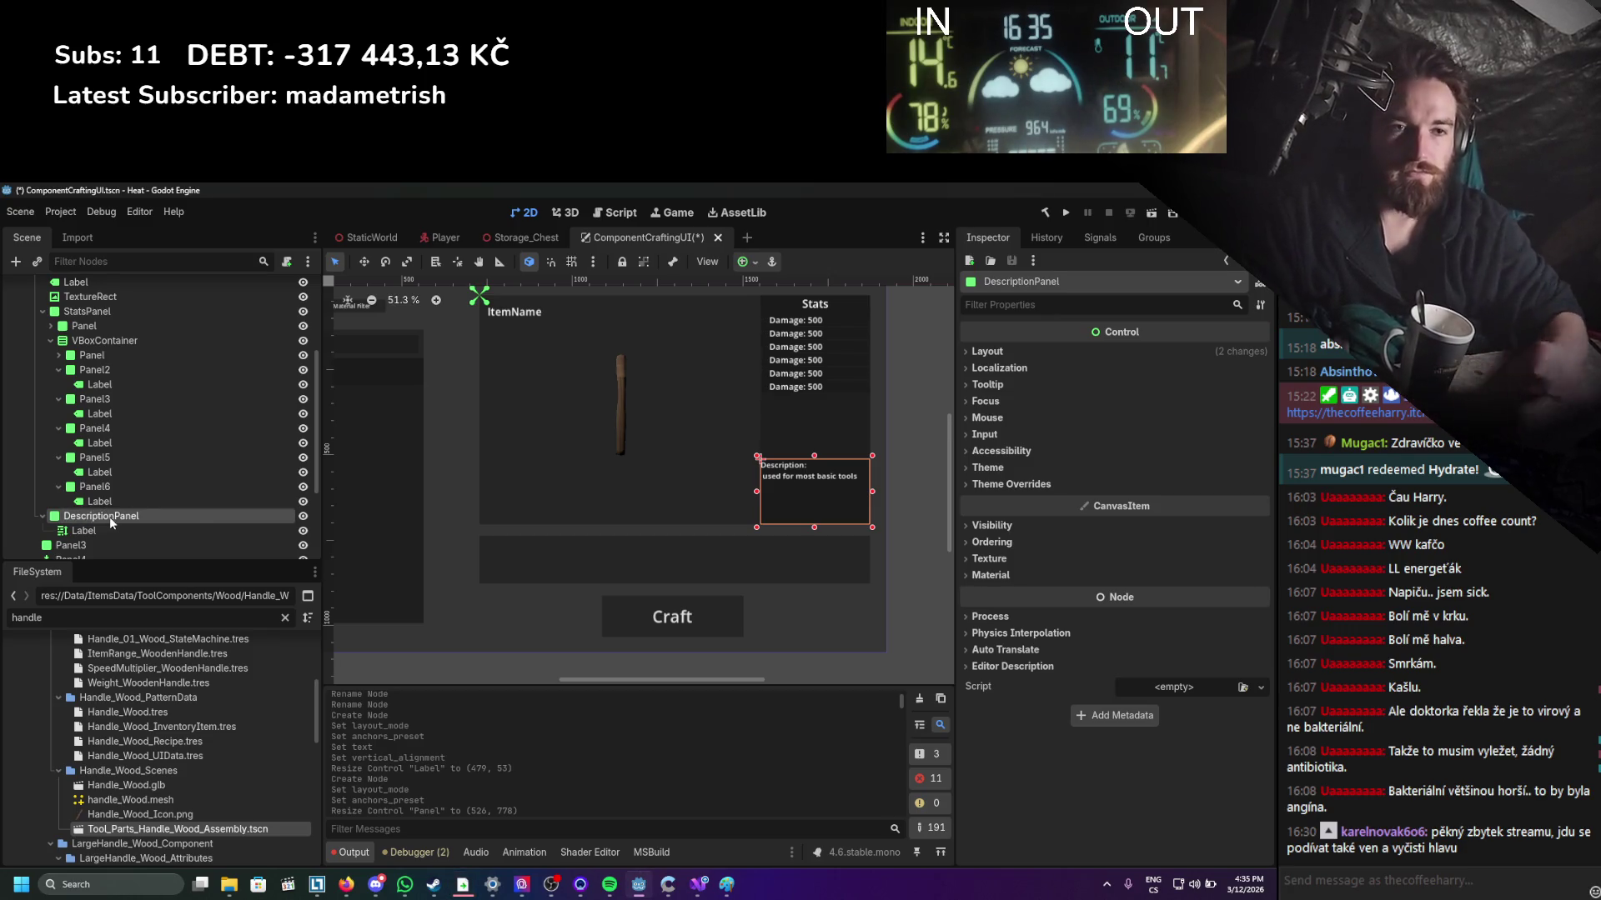
Shorten the stats VBoxContainer so it ends above the description text.
left_click(787, 412)
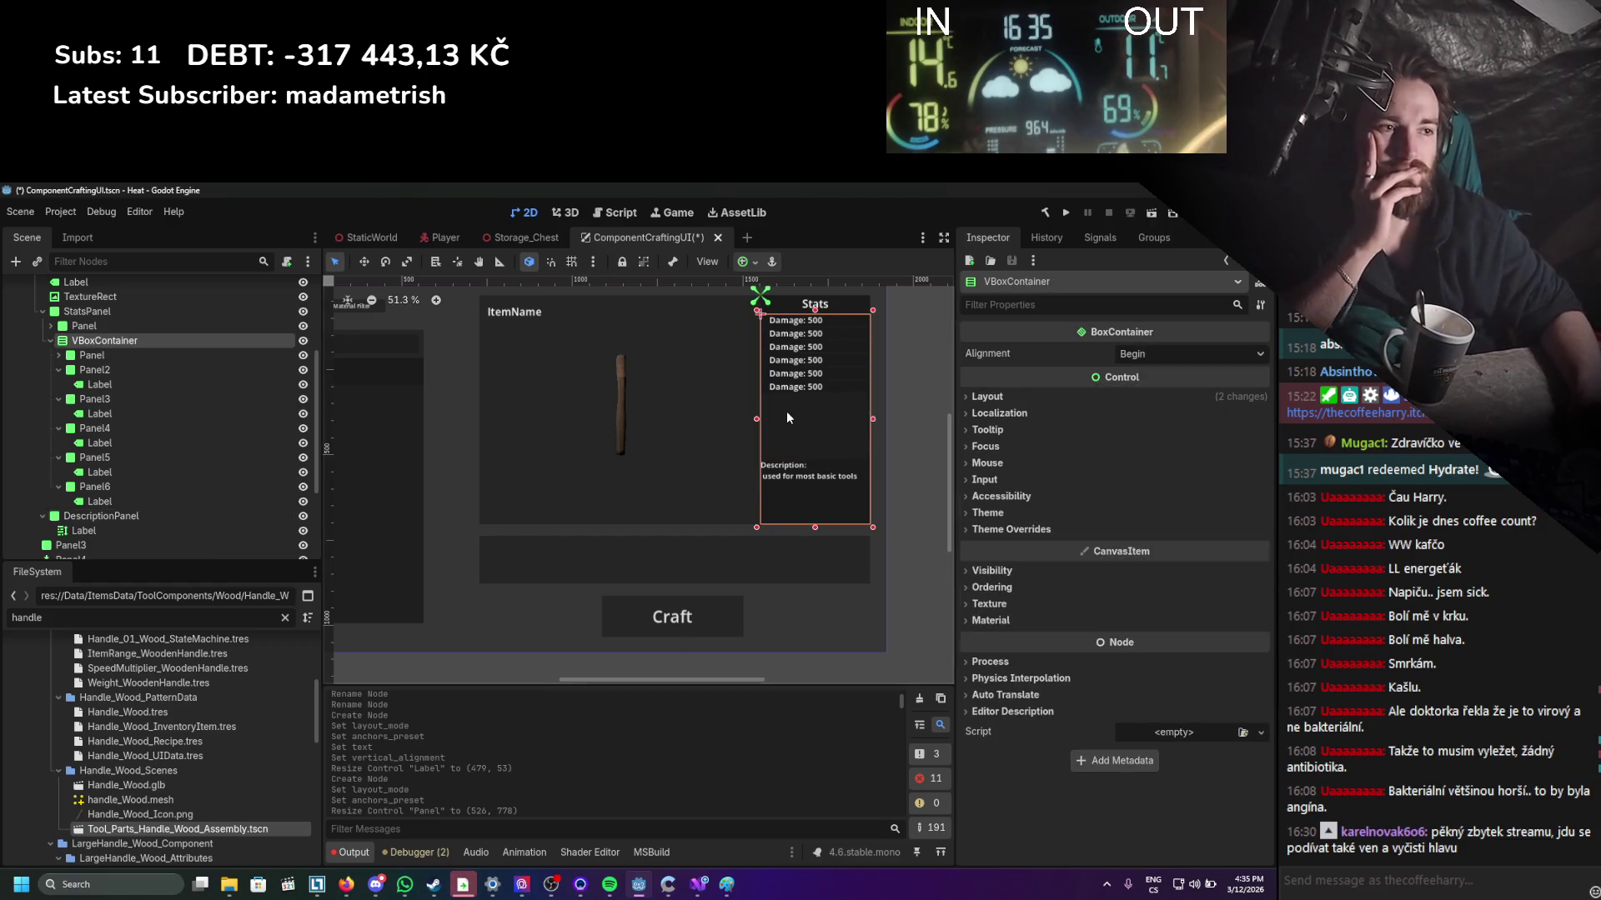
left_click_drag(824, 526, 826, 462)
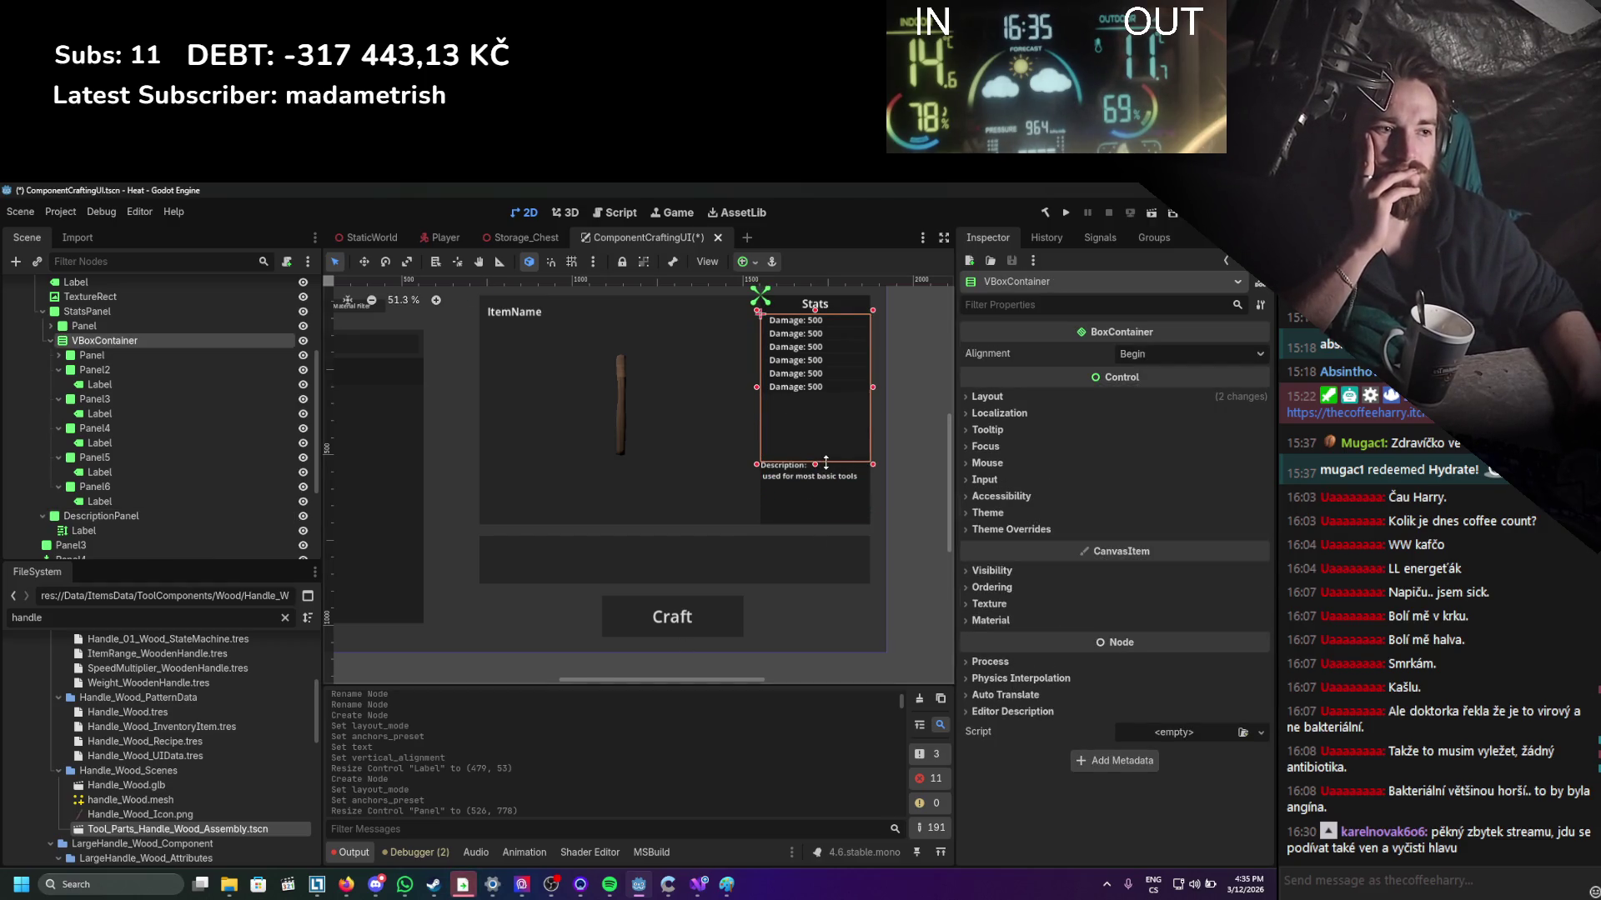
left_click(912, 497)
left_click_drag(815, 563, 845, 556)
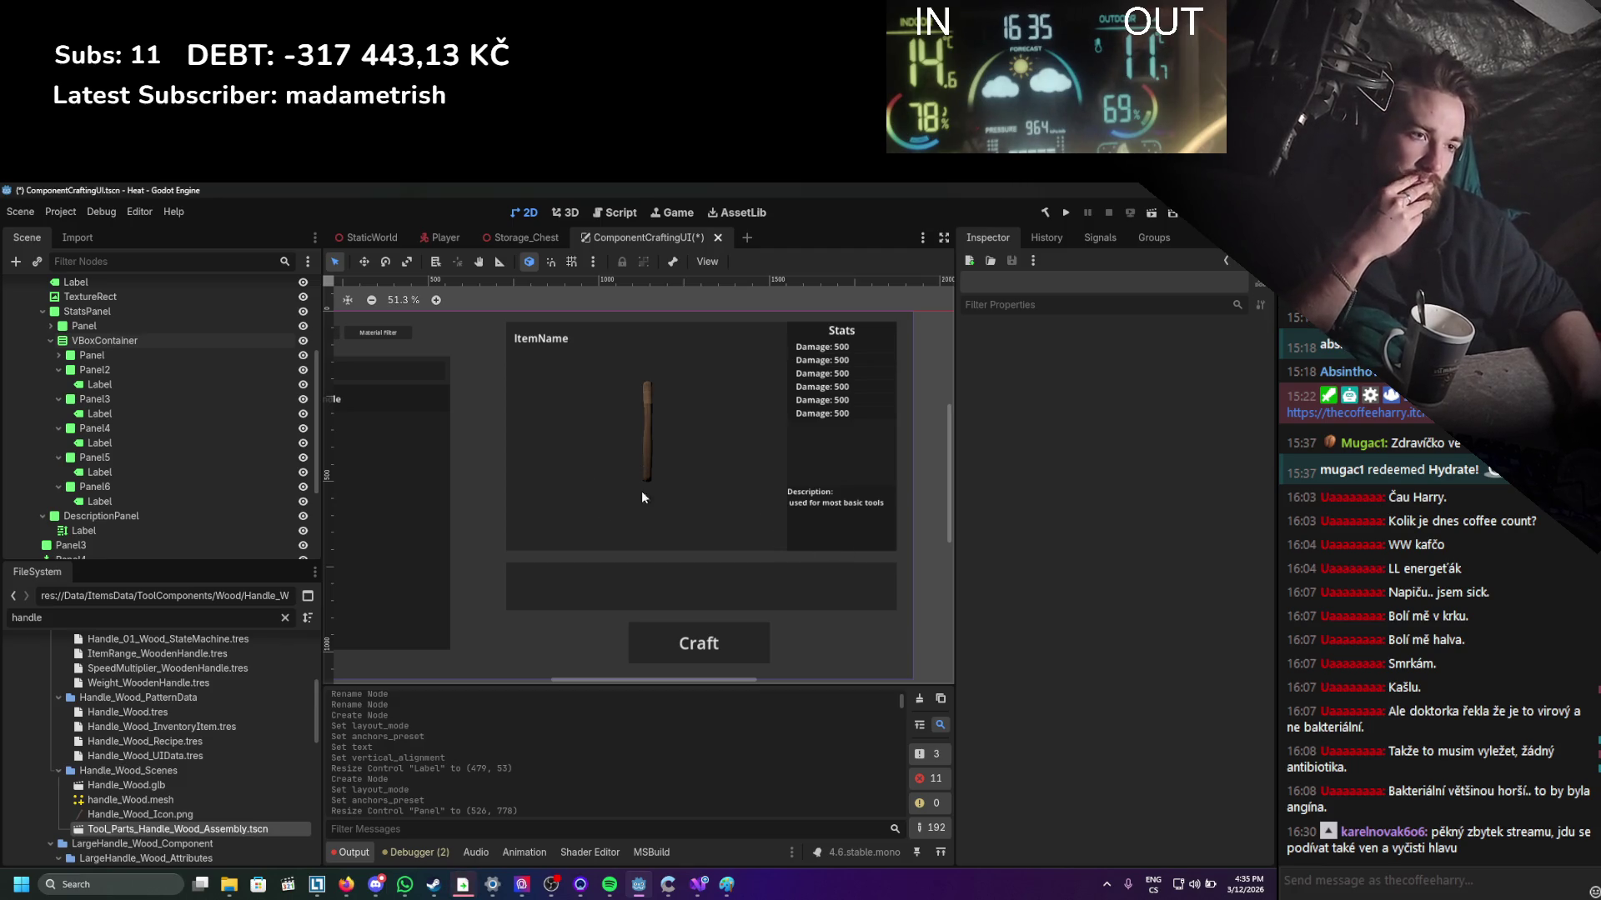
left_click(650, 535)
Extend the ItemPreview panel slightly downward, undoing a trial narrowing from the left.
scroll(118, 317, "up", 3)
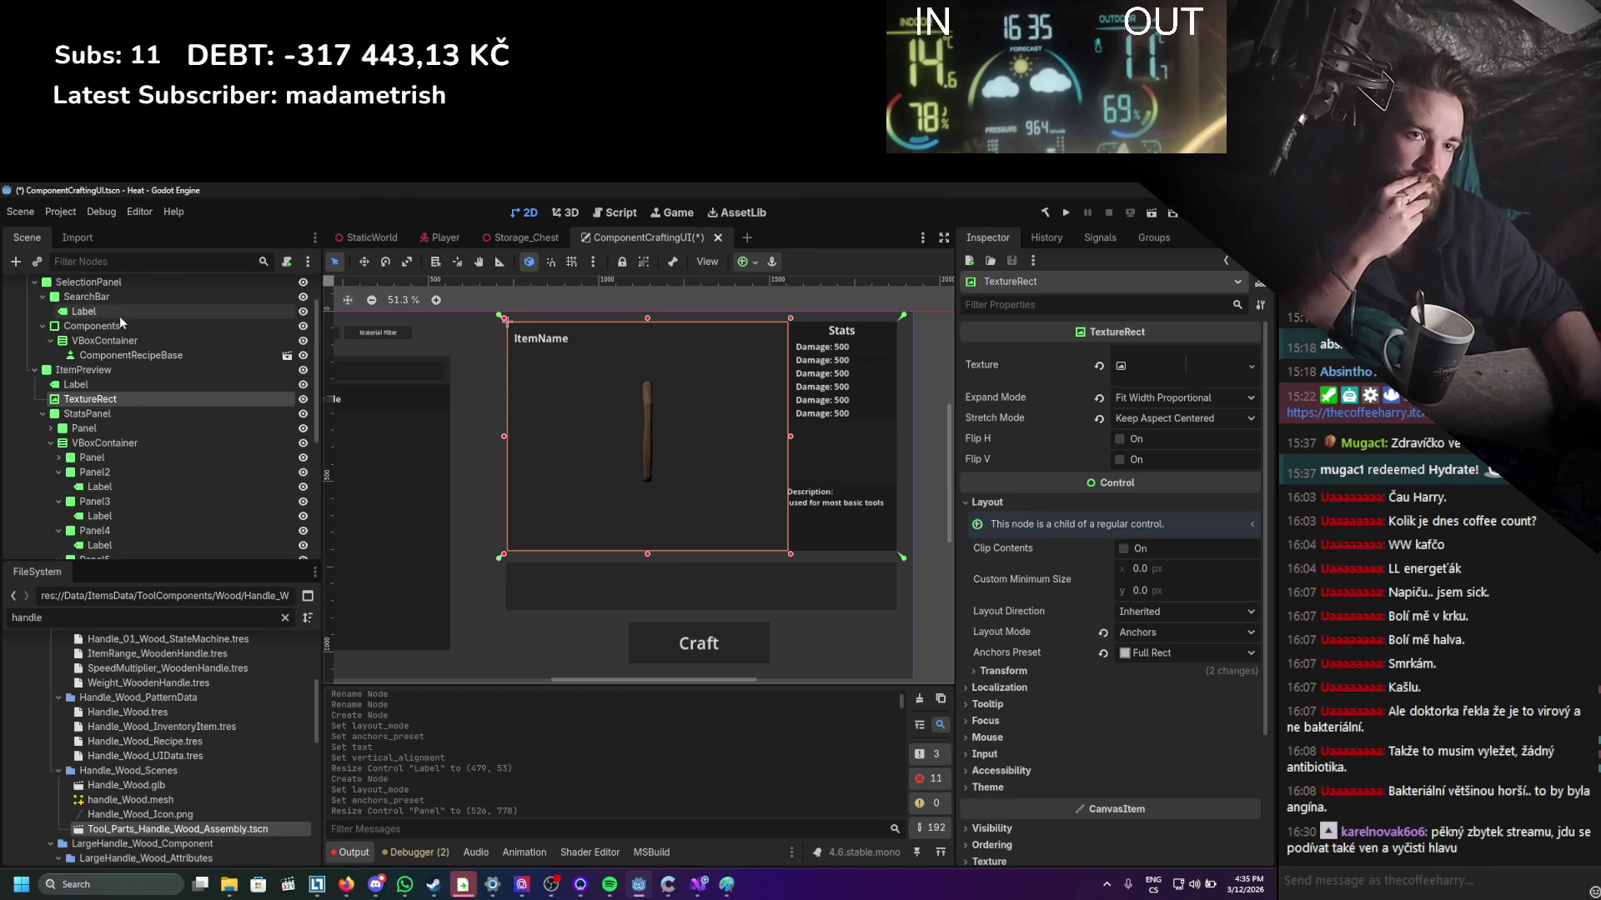
left_click(94, 371)
left_click_drag(700, 560, 702, 556)
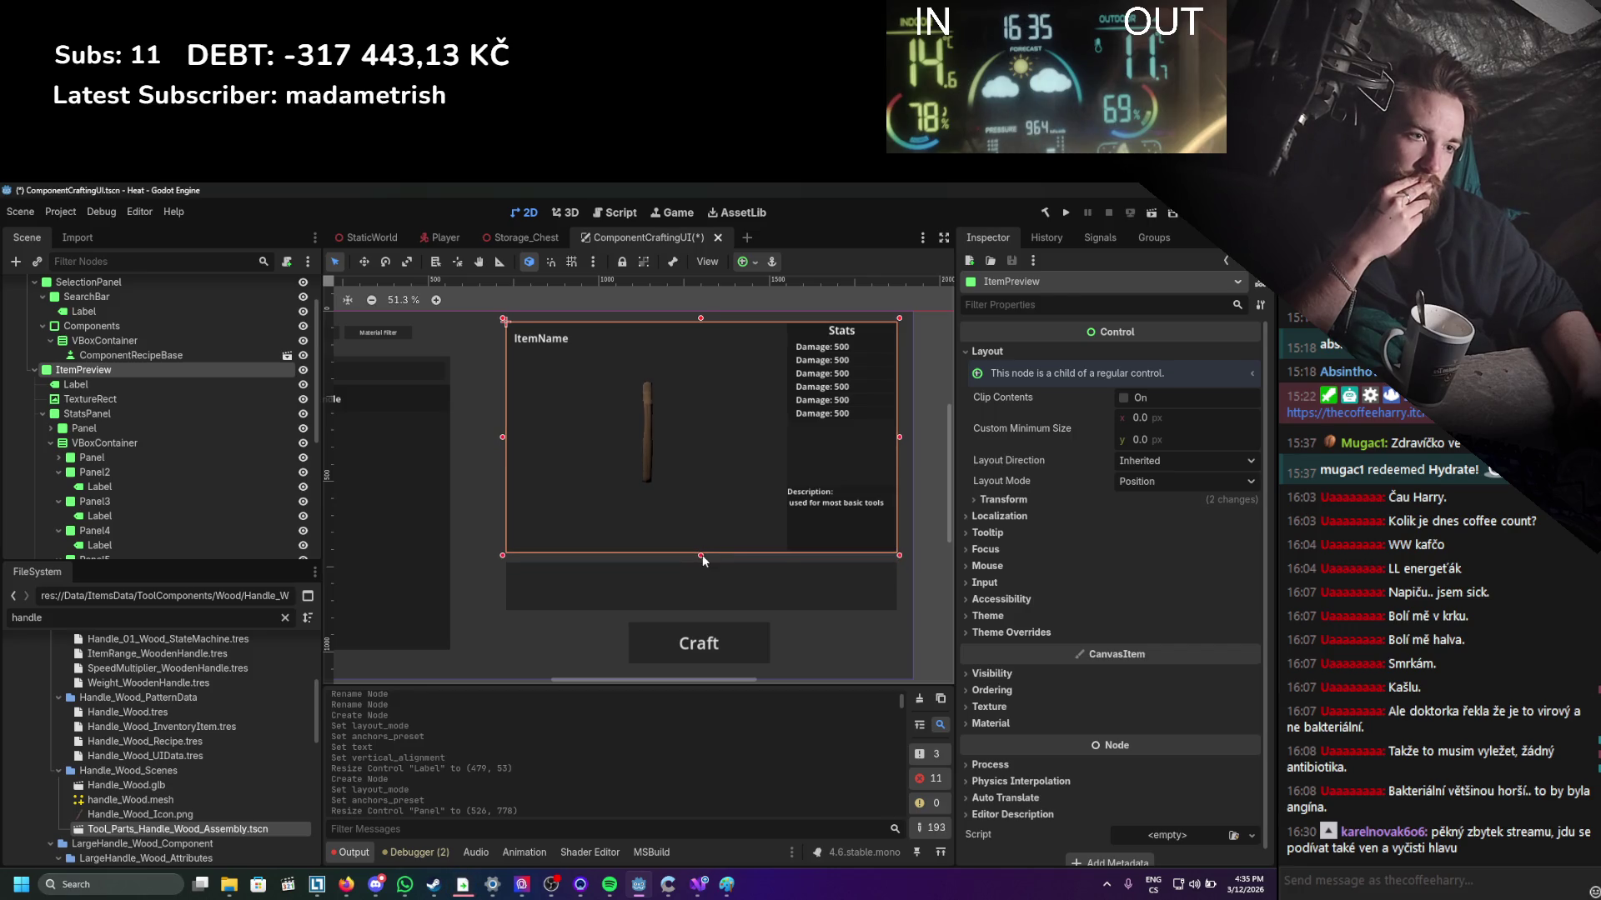
left_click(913, 483)
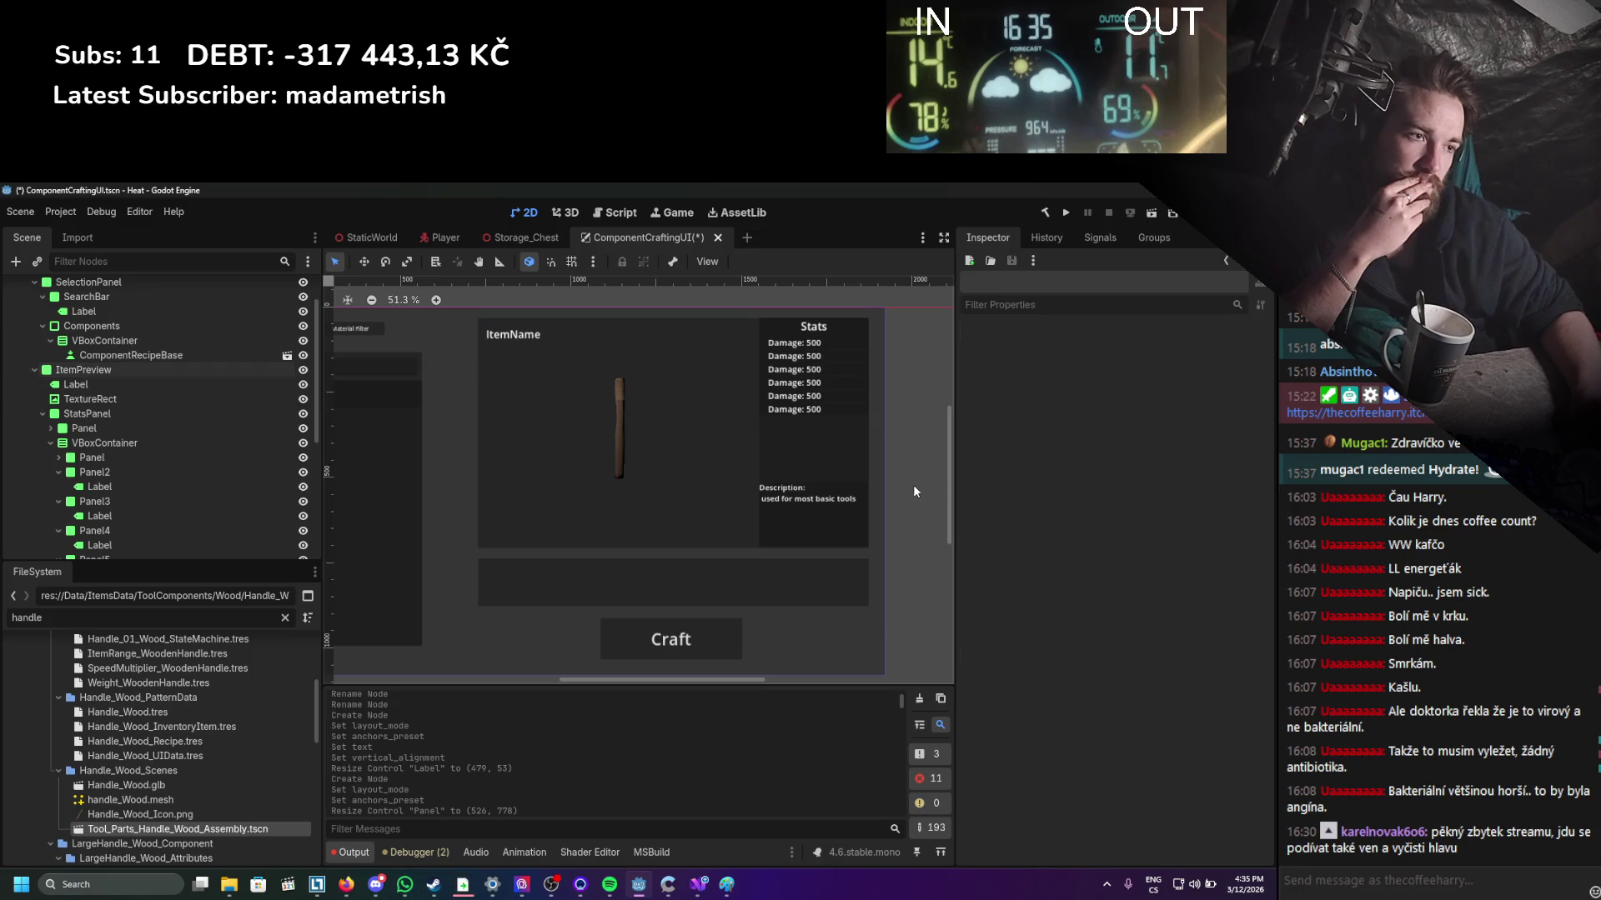
scroll(826, 542, "down", 2)
scroll(784, 533, "up", 2)
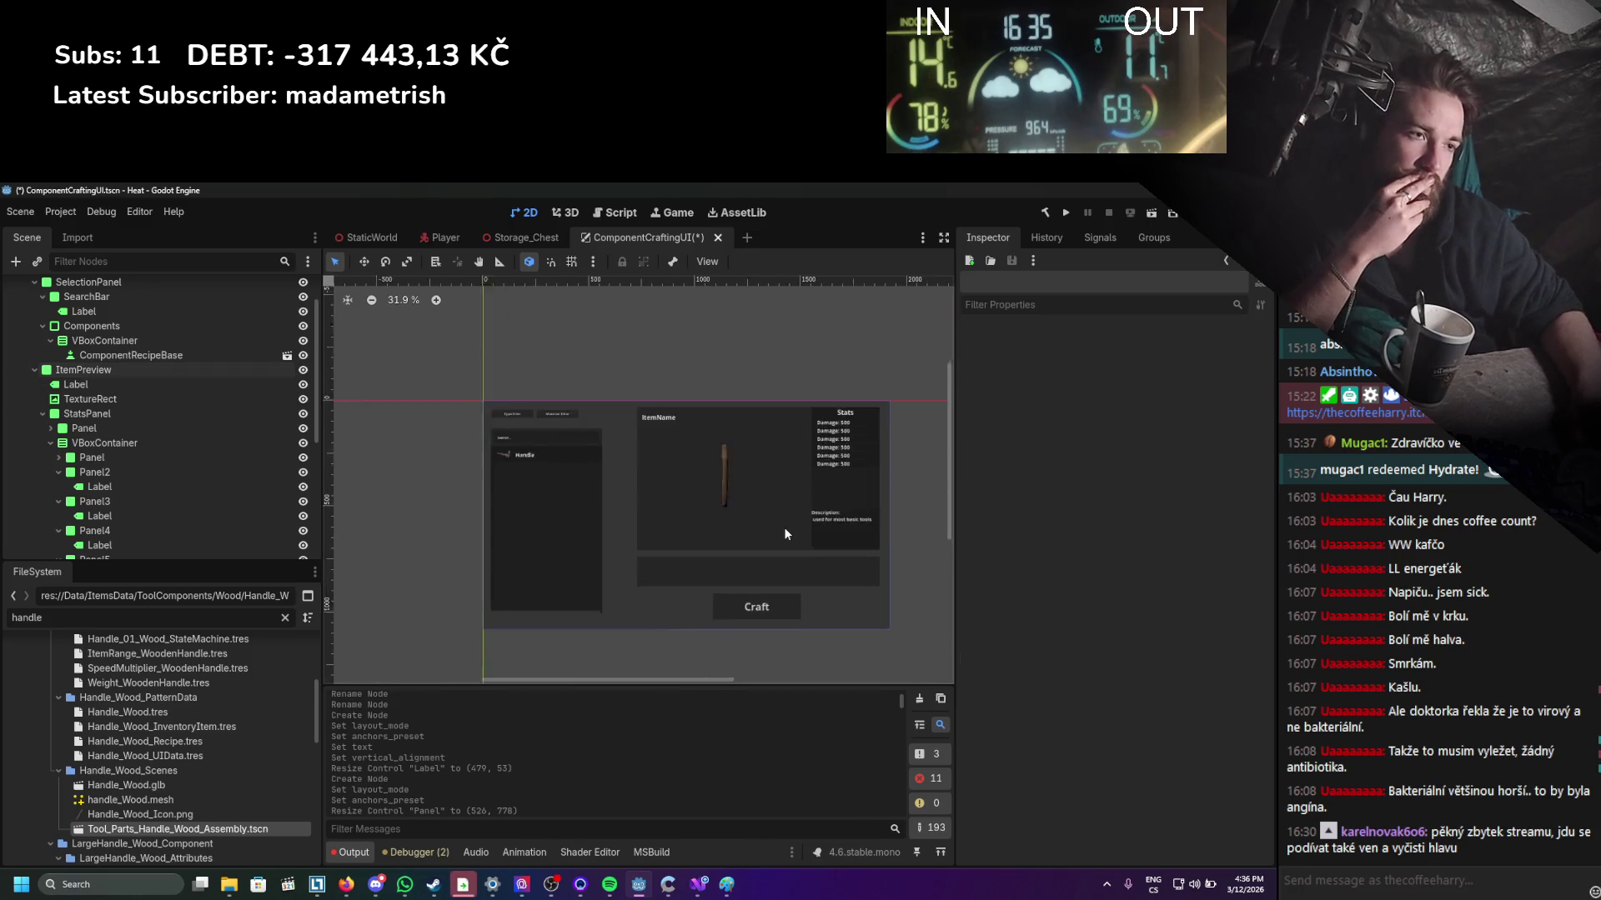
left_click(731, 528)
left_click(213, 369)
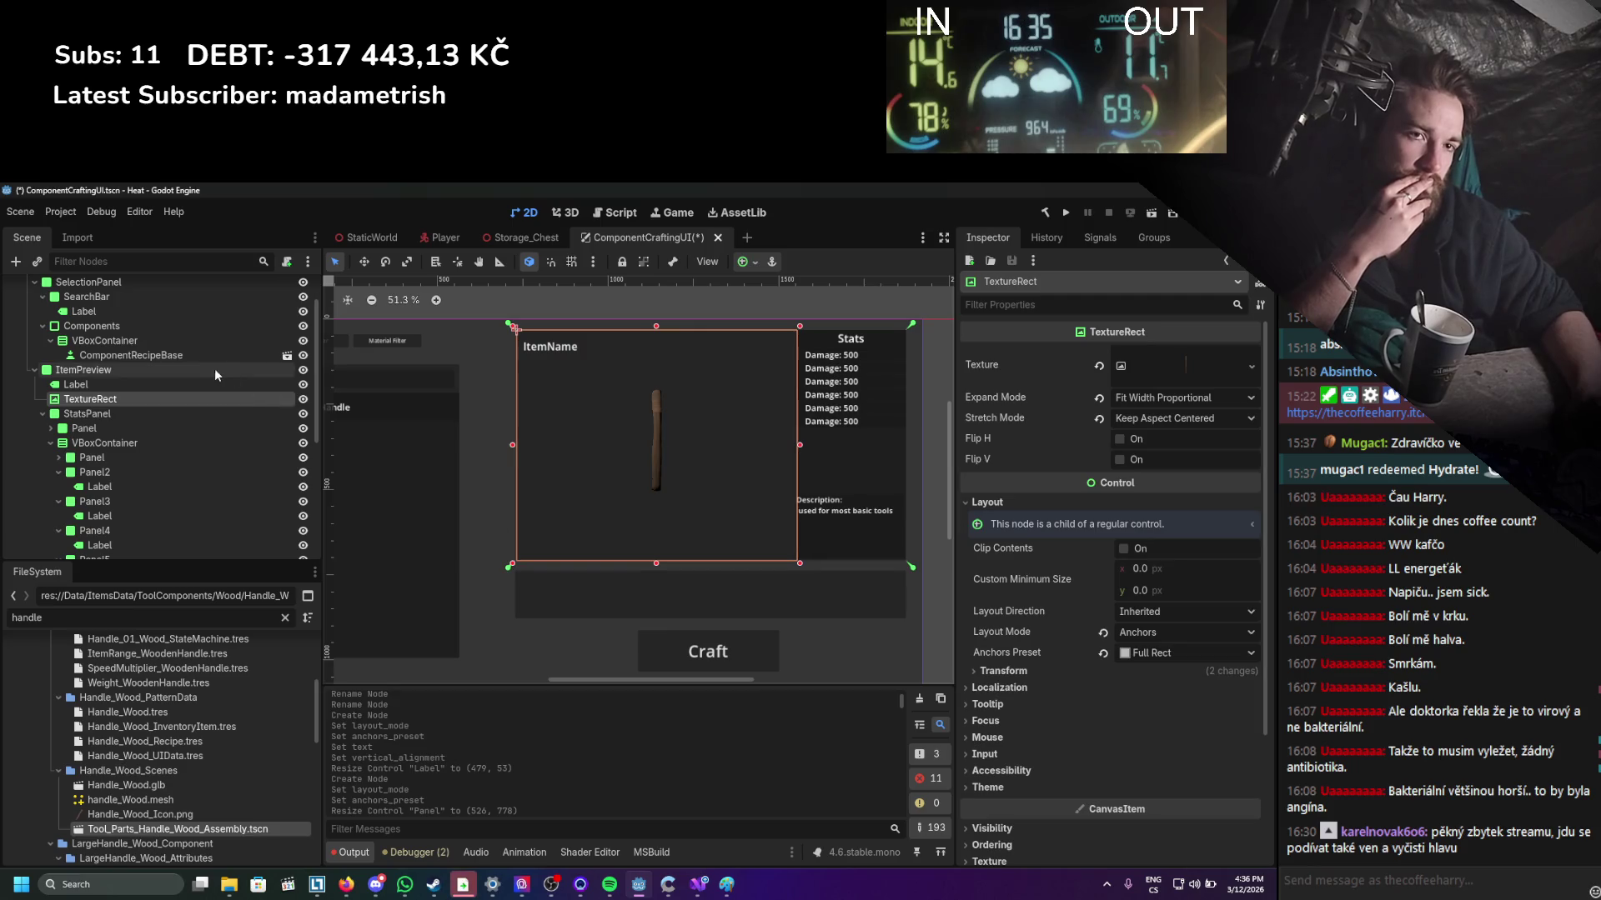
left_click_drag(512, 444, 559, 444)
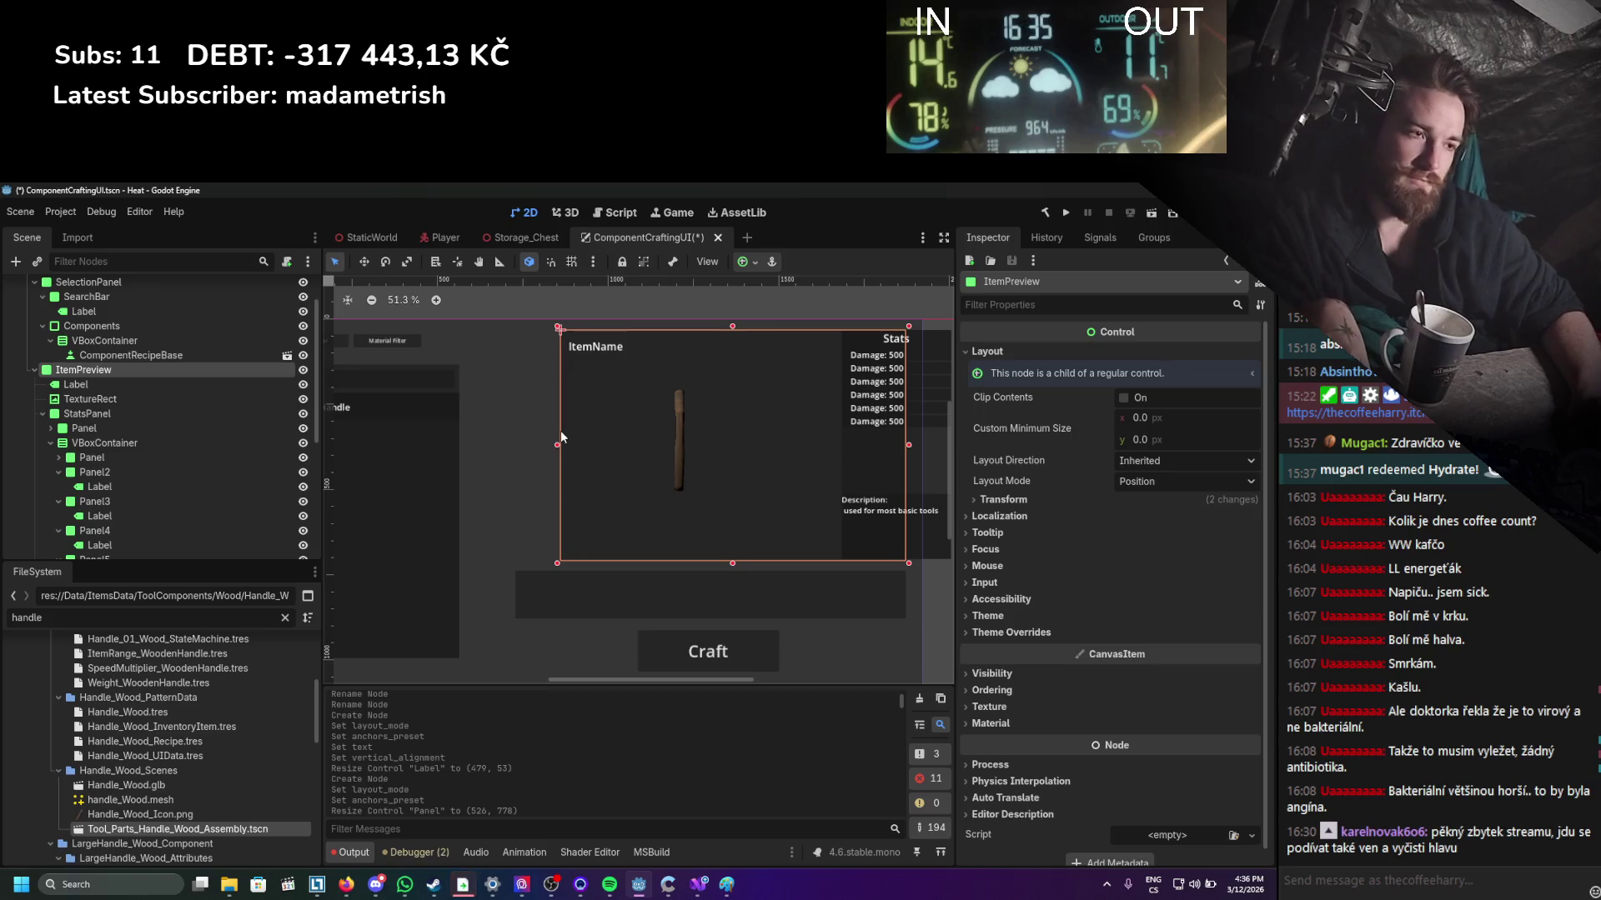
key("ctrl+z")
left_click(188, 398)
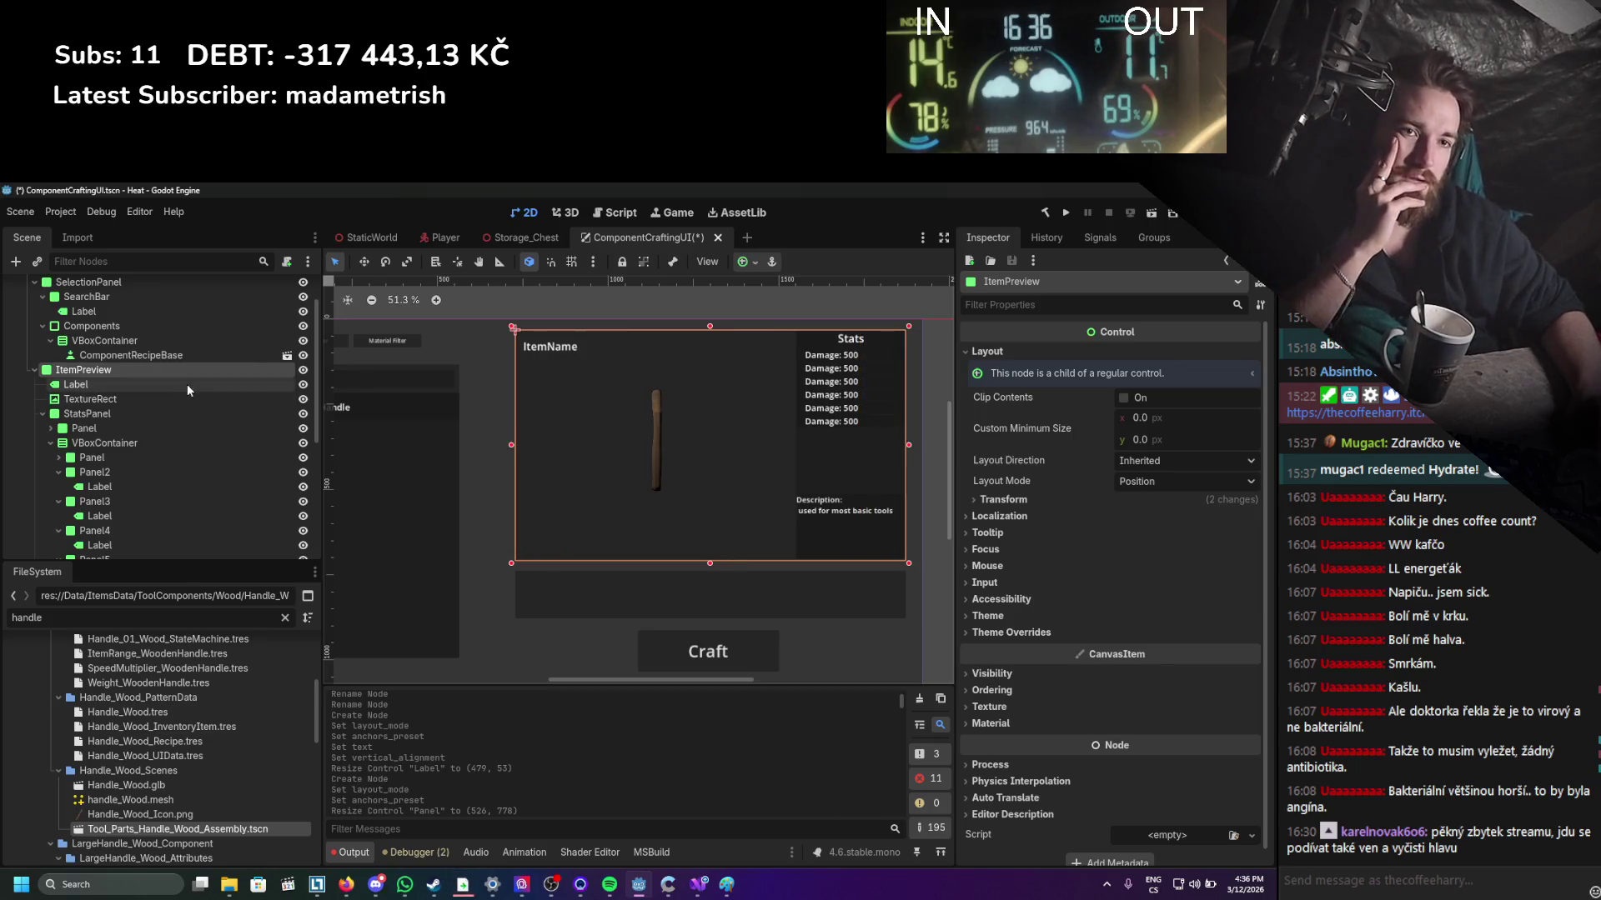
Move DescriptionPanel within StatsPanel and anchor StatsPanel to the Top Right preset.
left_click(171, 411)
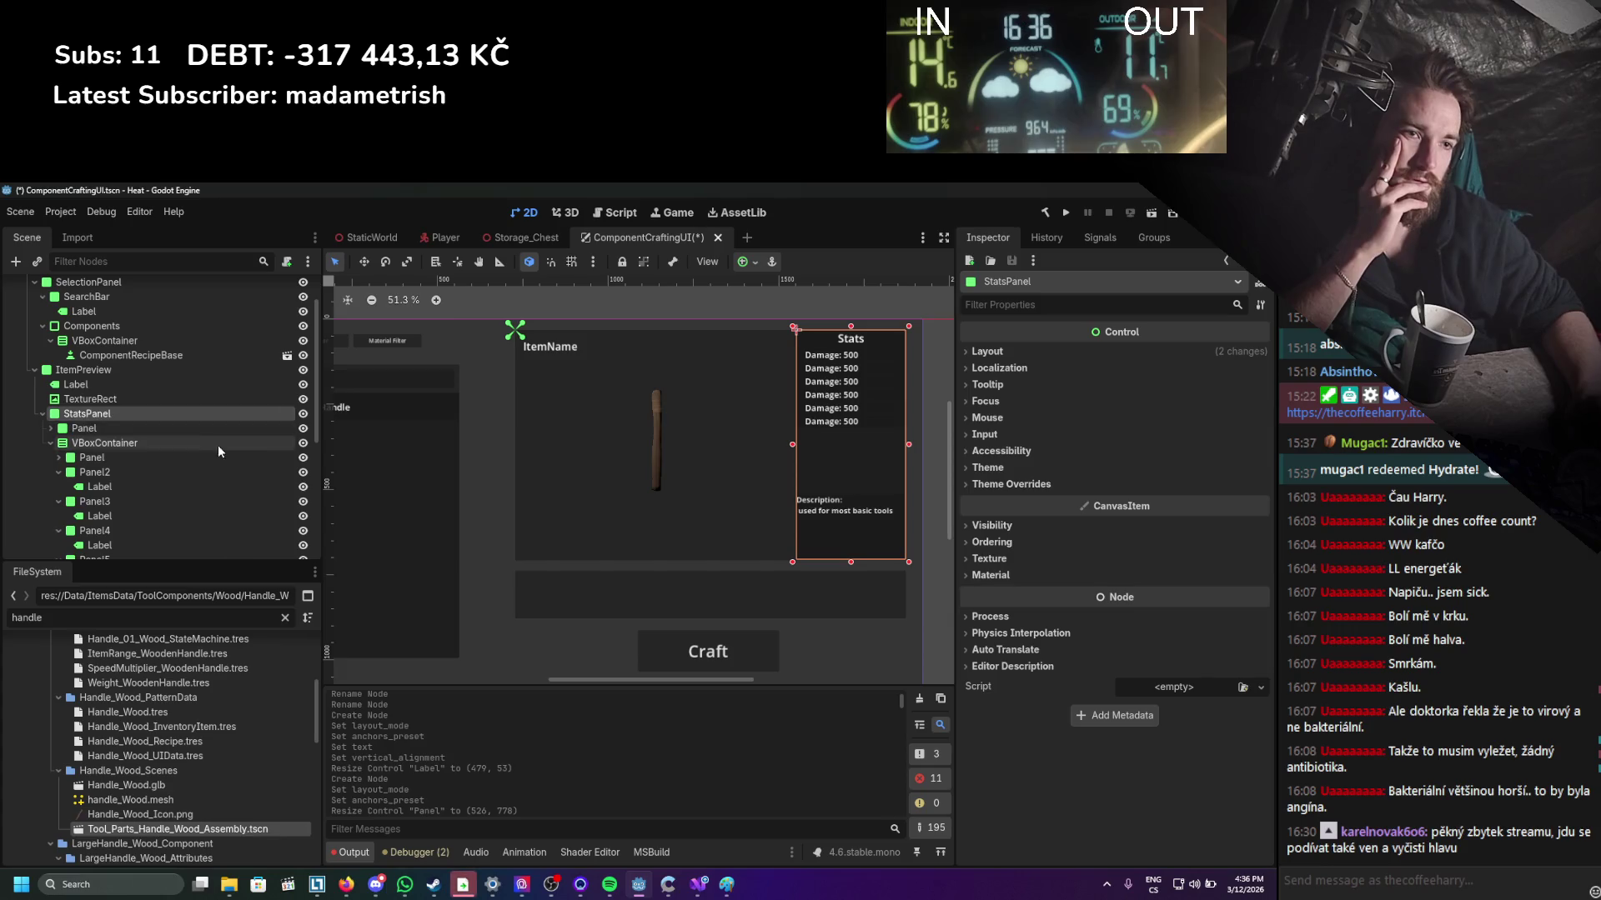
scroll(218, 445, "down", 1)
left_click(51, 410)
left_click_drag(83, 423, 81, 378)
left_click(69, 382)
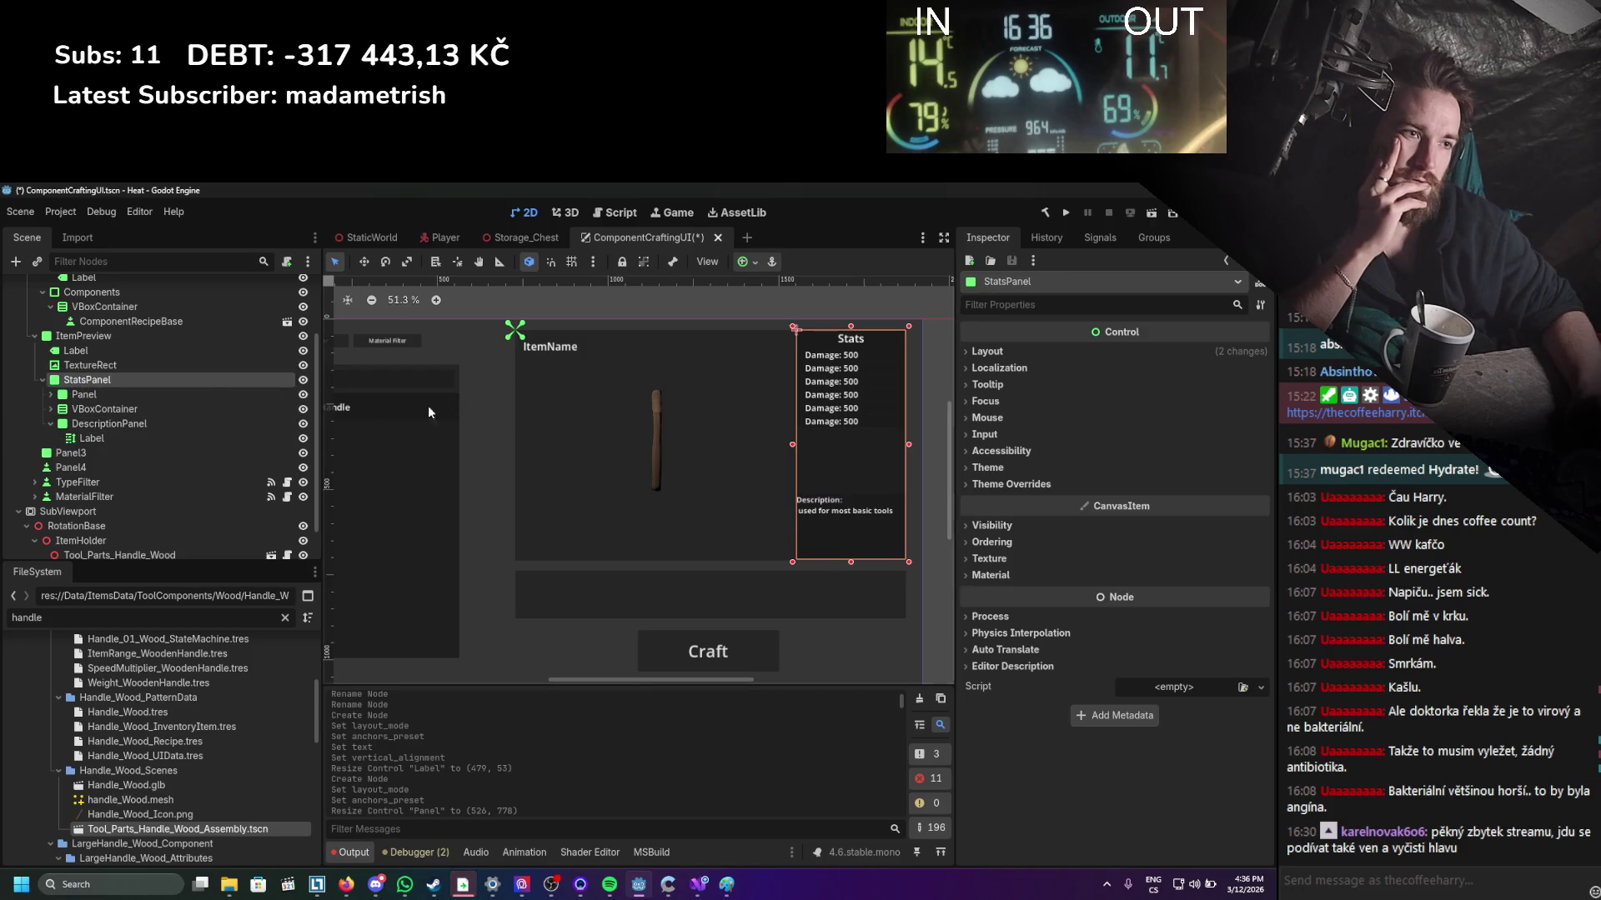
left_click(1028, 355)
left_click(1085, 497)
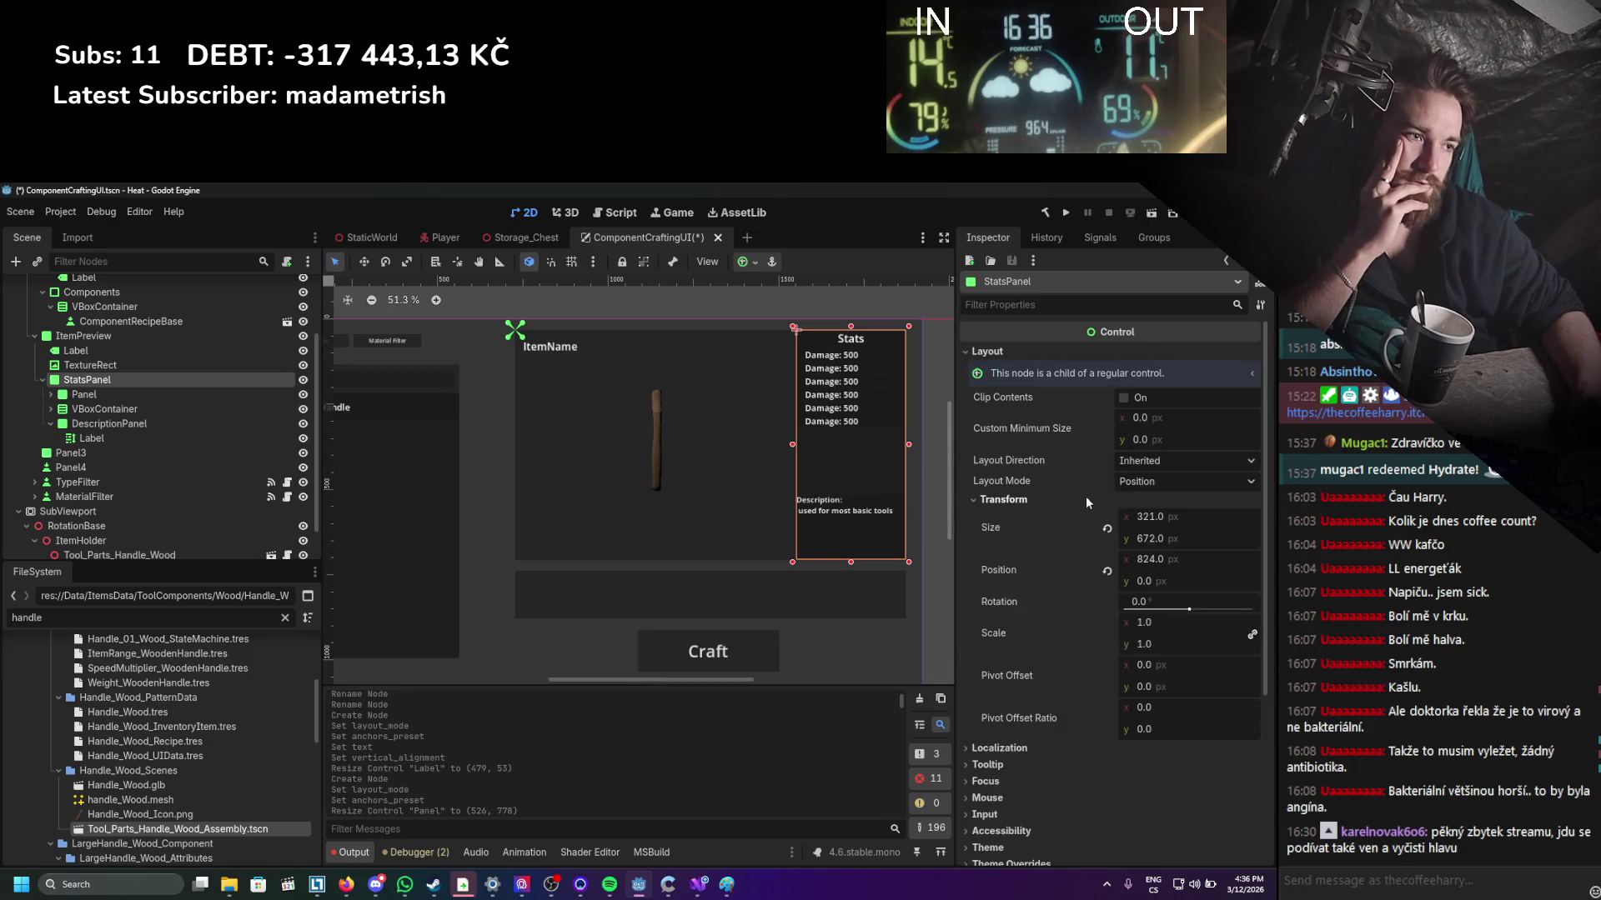
left_click(1151, 481)
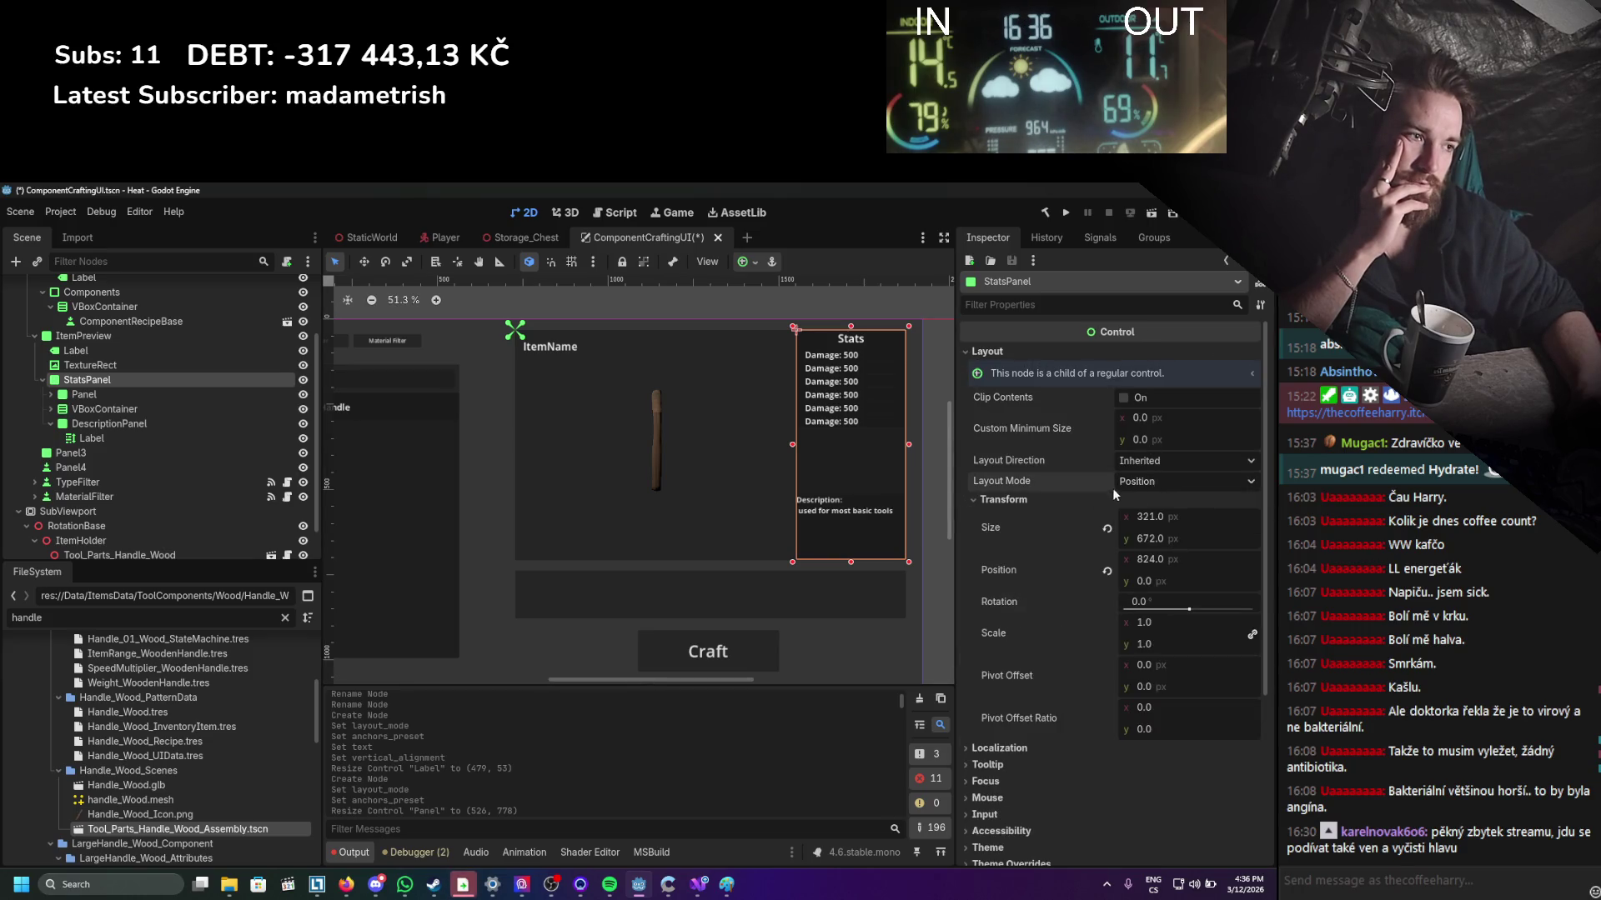
left_click(1155, 518)
left_click(1145, 507)
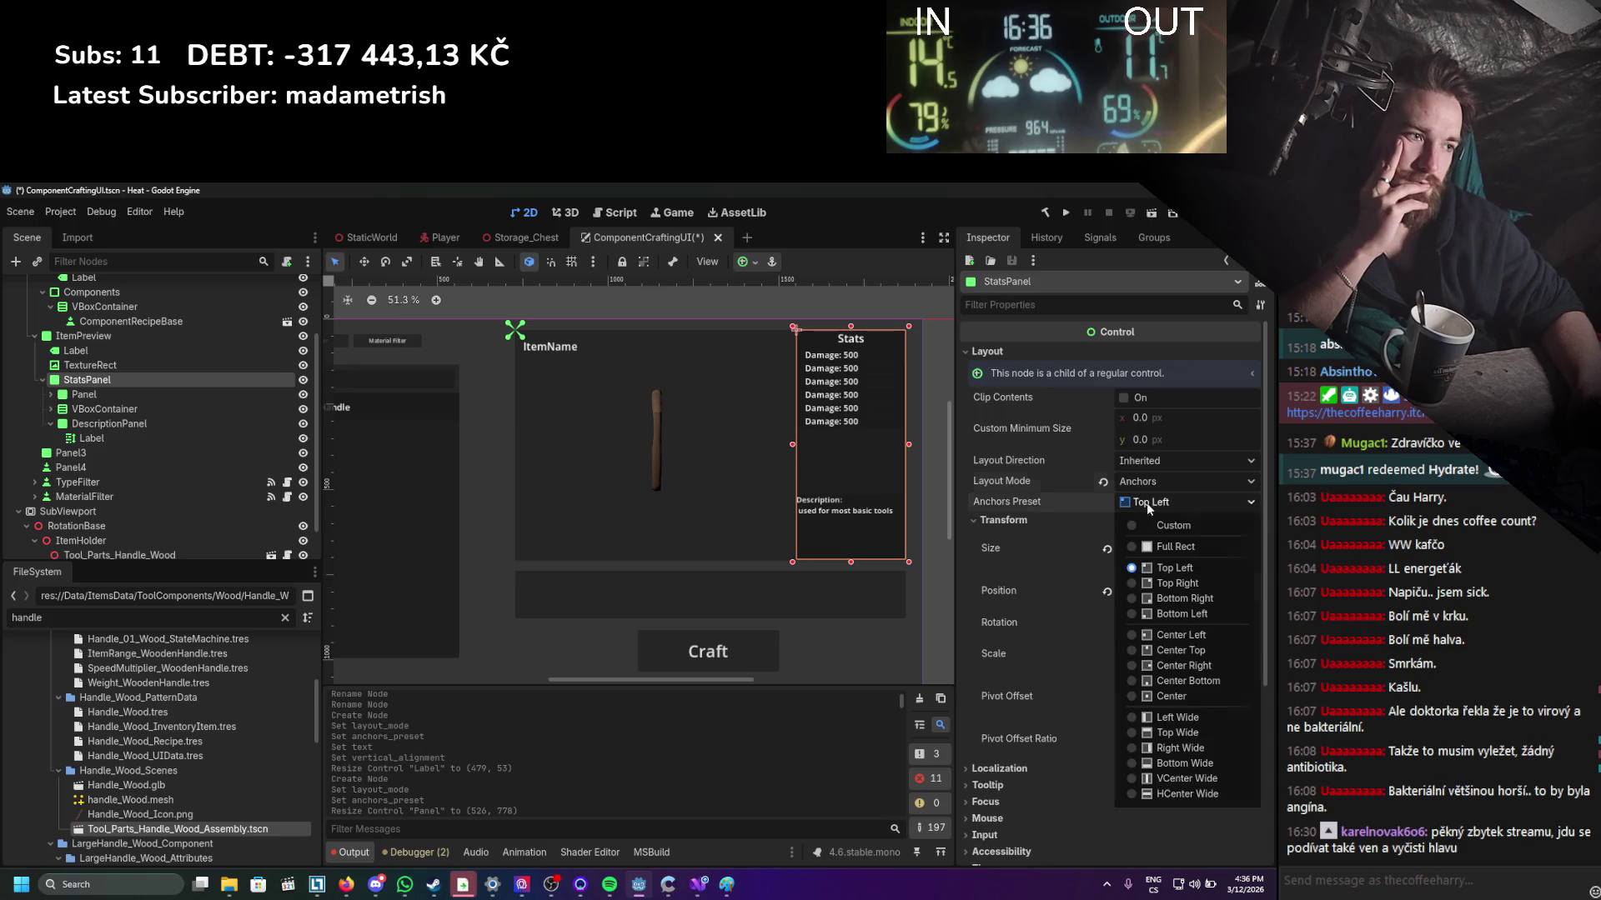
left_click(1174, 578)
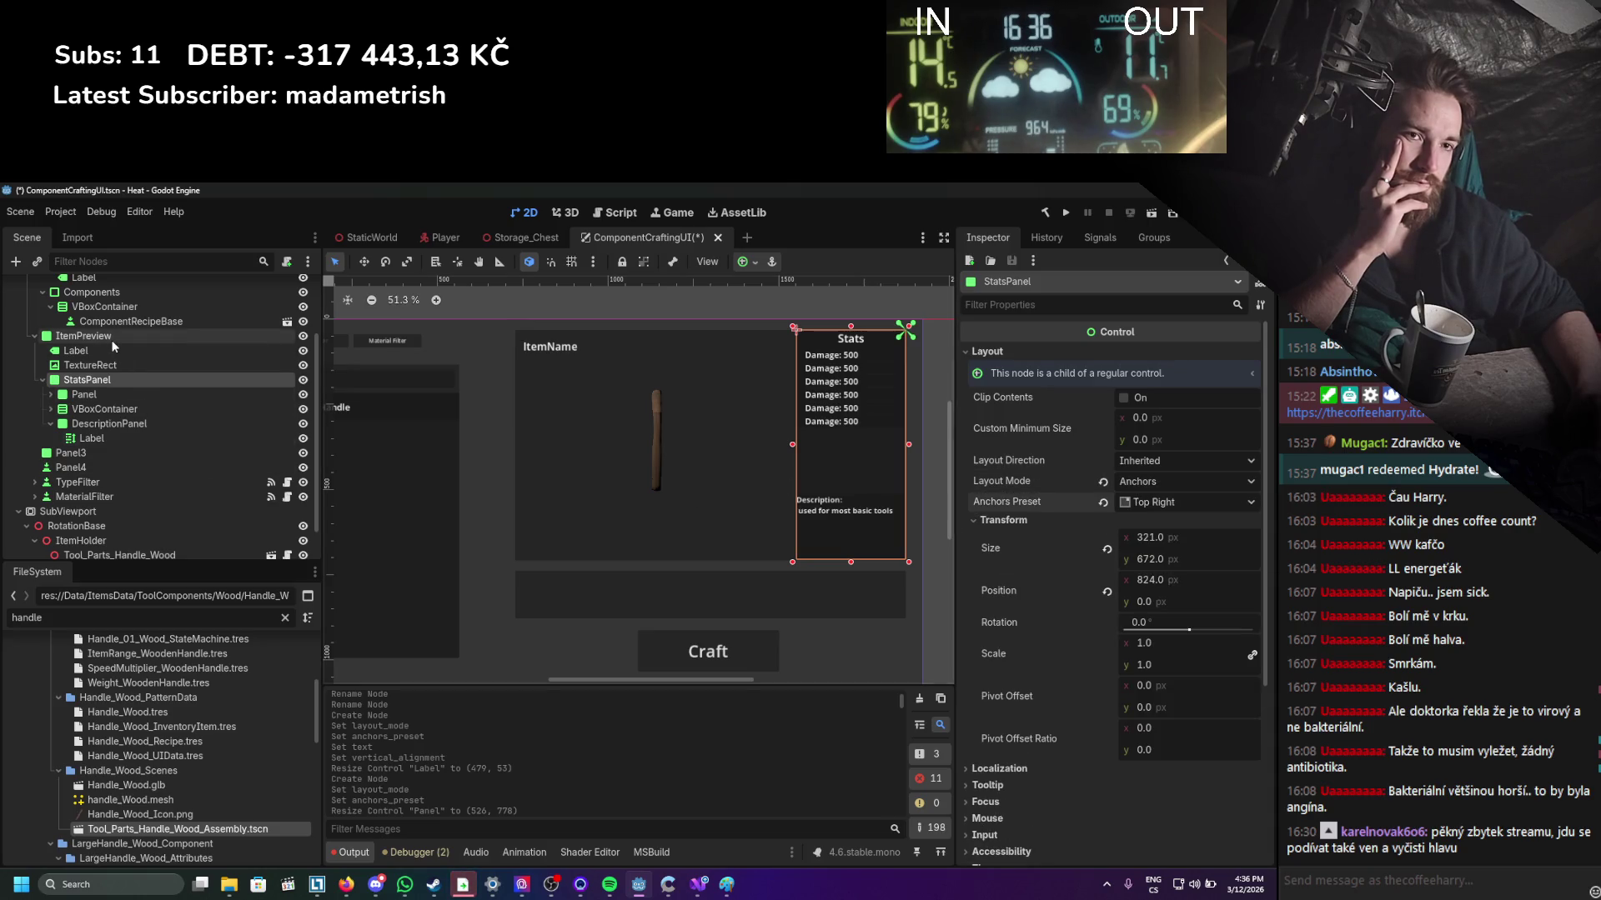
Enlarge the ItemPreview box leftward and downward to line up with the panel below.
left_click(166, 335)
left_click_drag(511, 446, 537, 446)
left_click(531, 560)
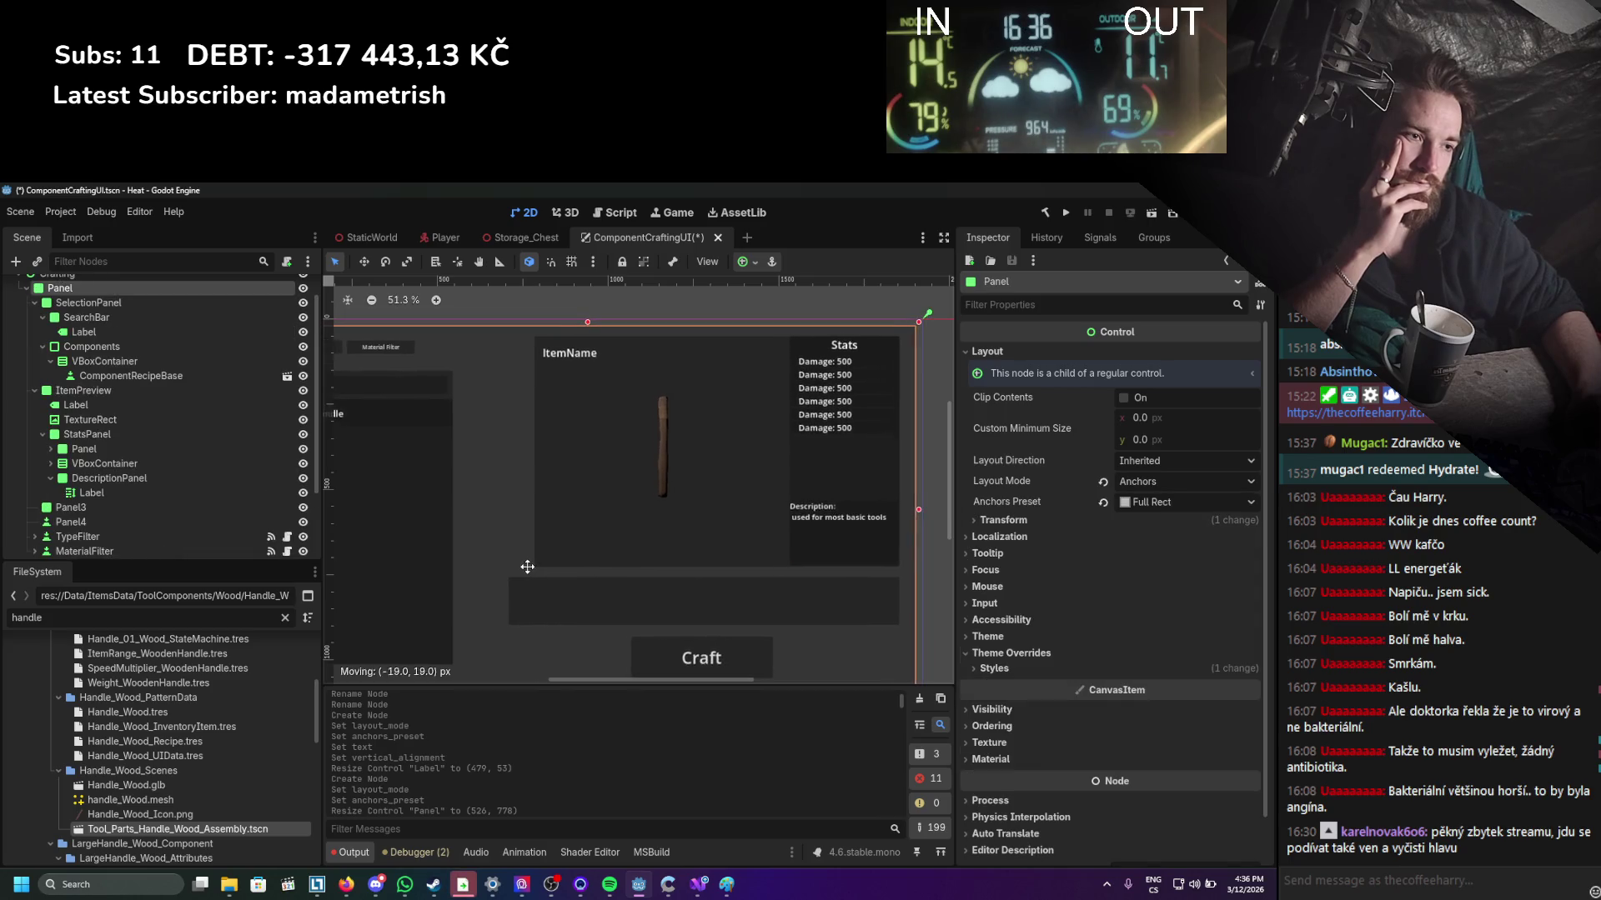
left_click(148, 392)
mouse_move(537, 563)
left_mouse_down()
mouse_move(508, 577)
mouse_move(510, 615)
mouse_move(497, 601)
mouse_move(511, 576)
left_mouse_up()
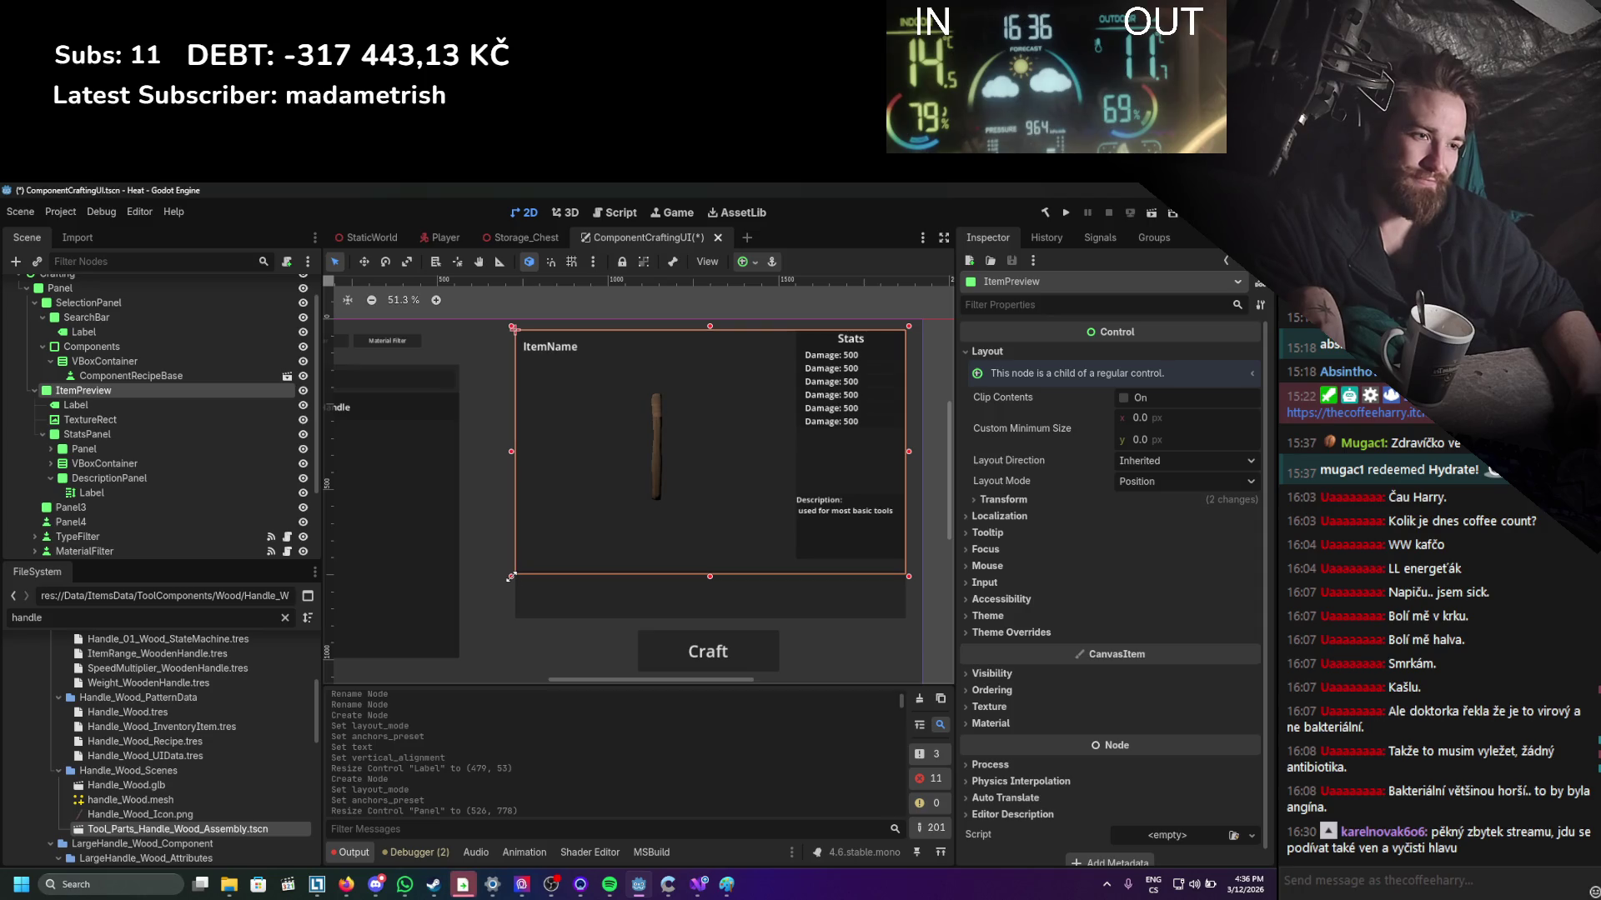
left_click(897, 613)
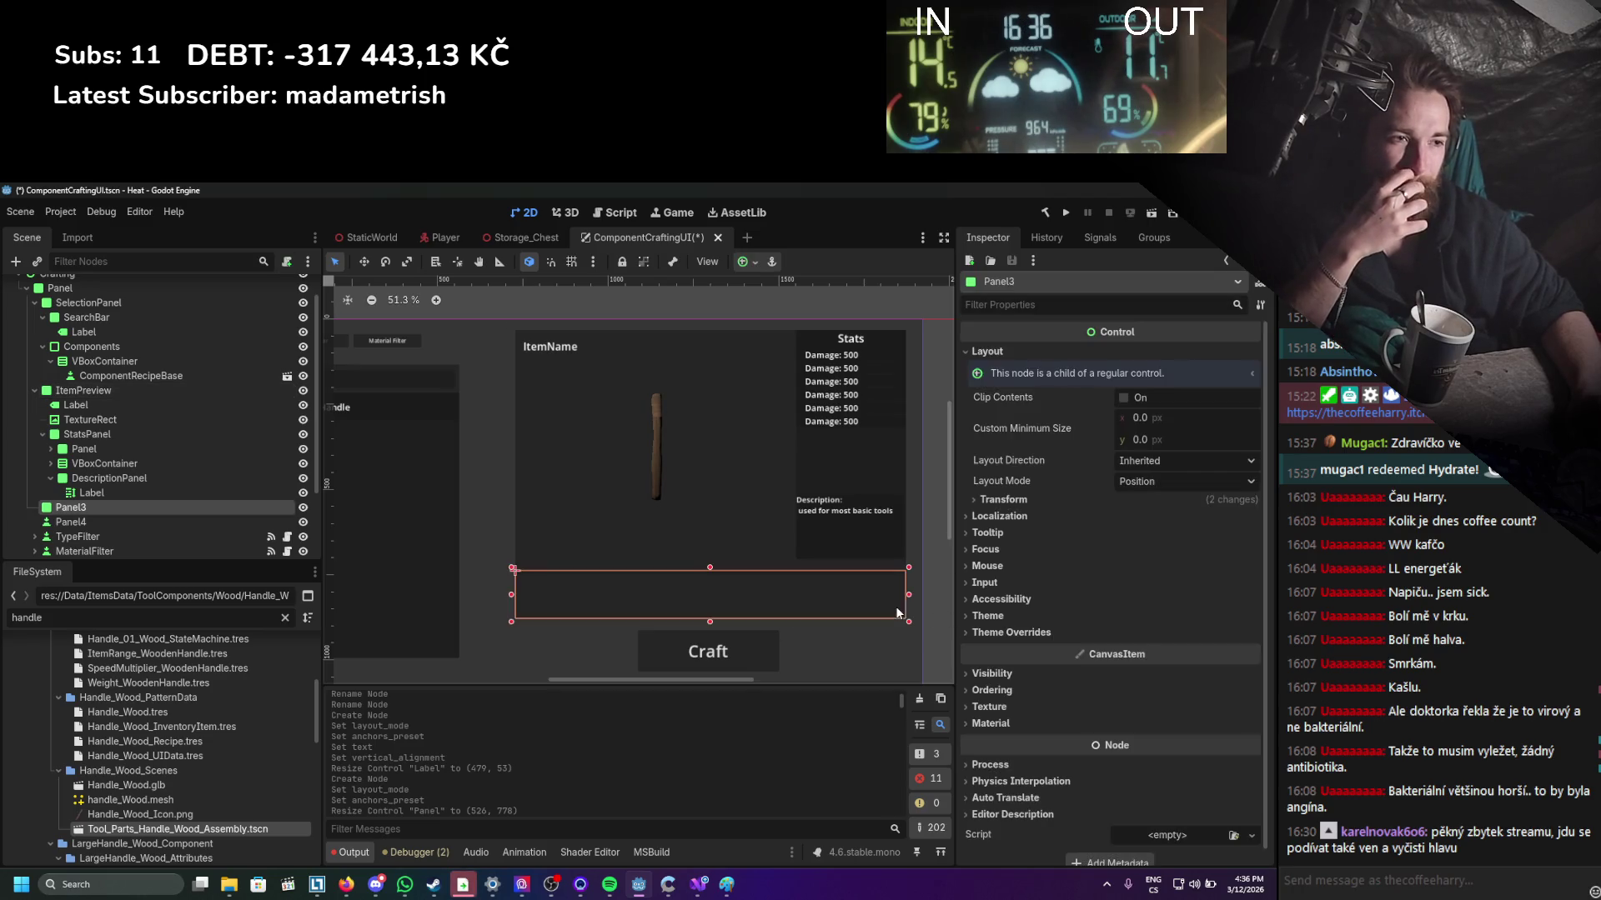
left_click_drag(844, 602, 843, 602)
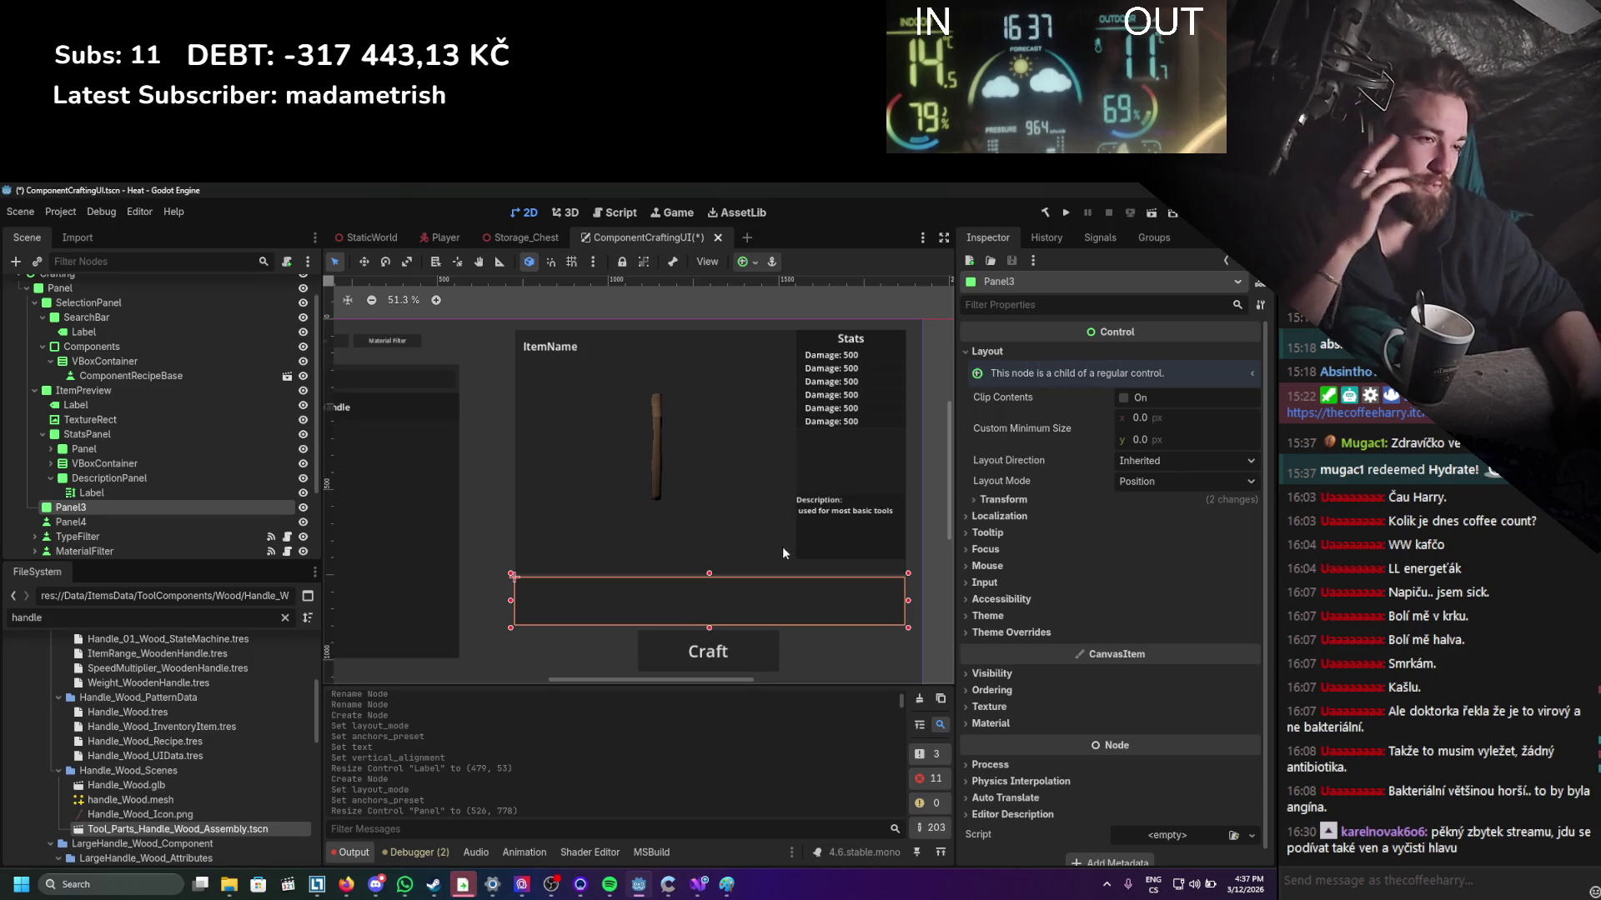
left_click(816, 547)
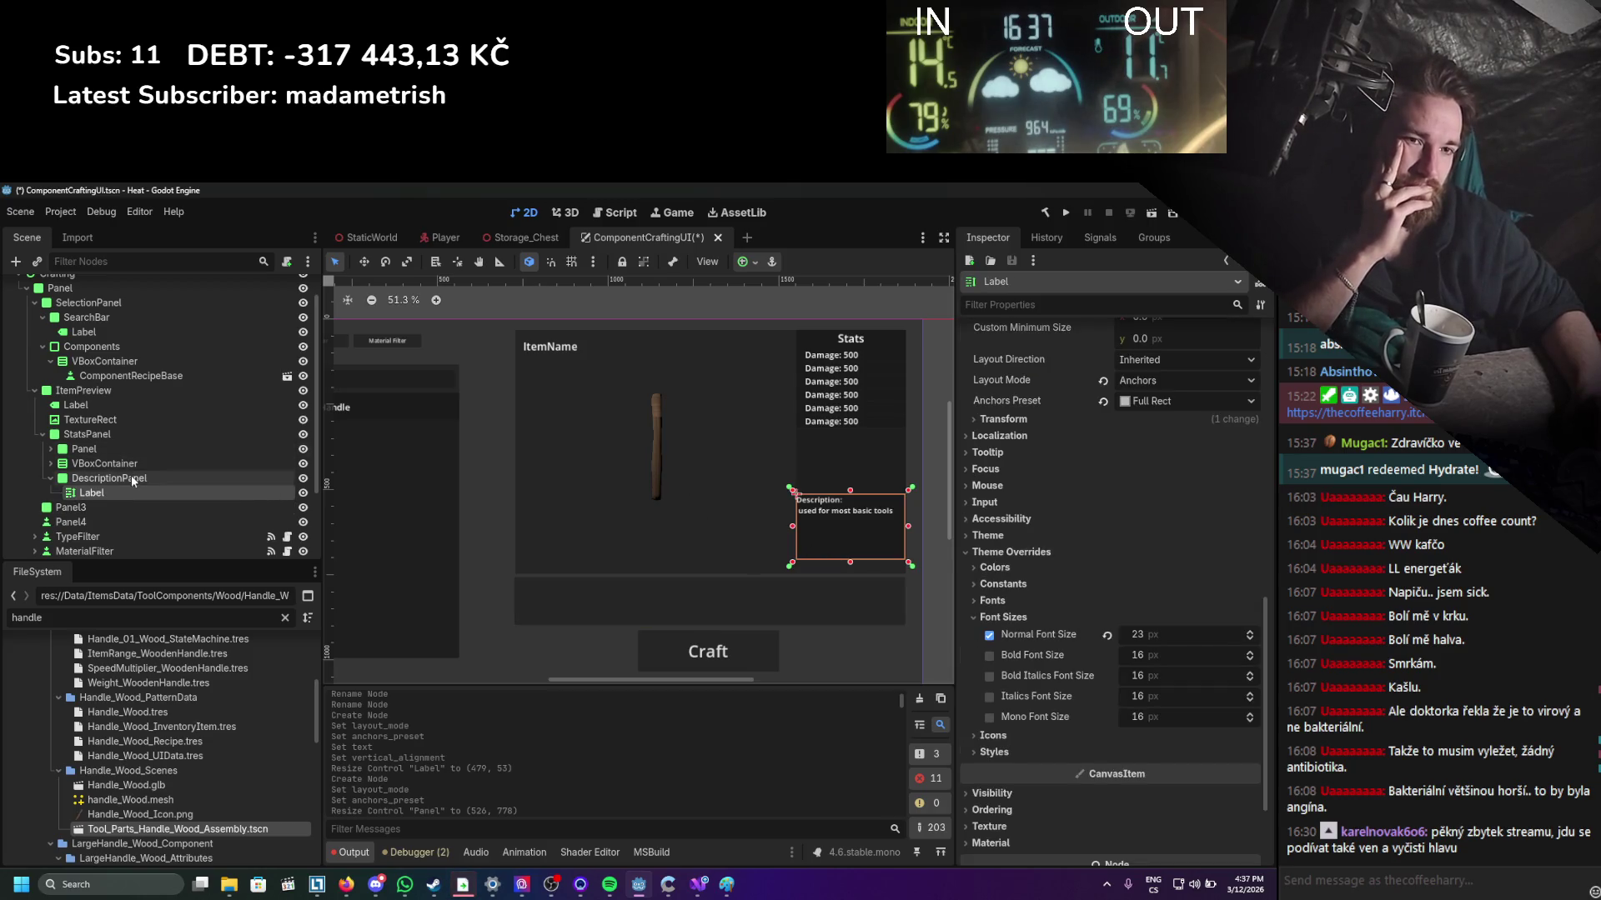
left_click(90, 419)
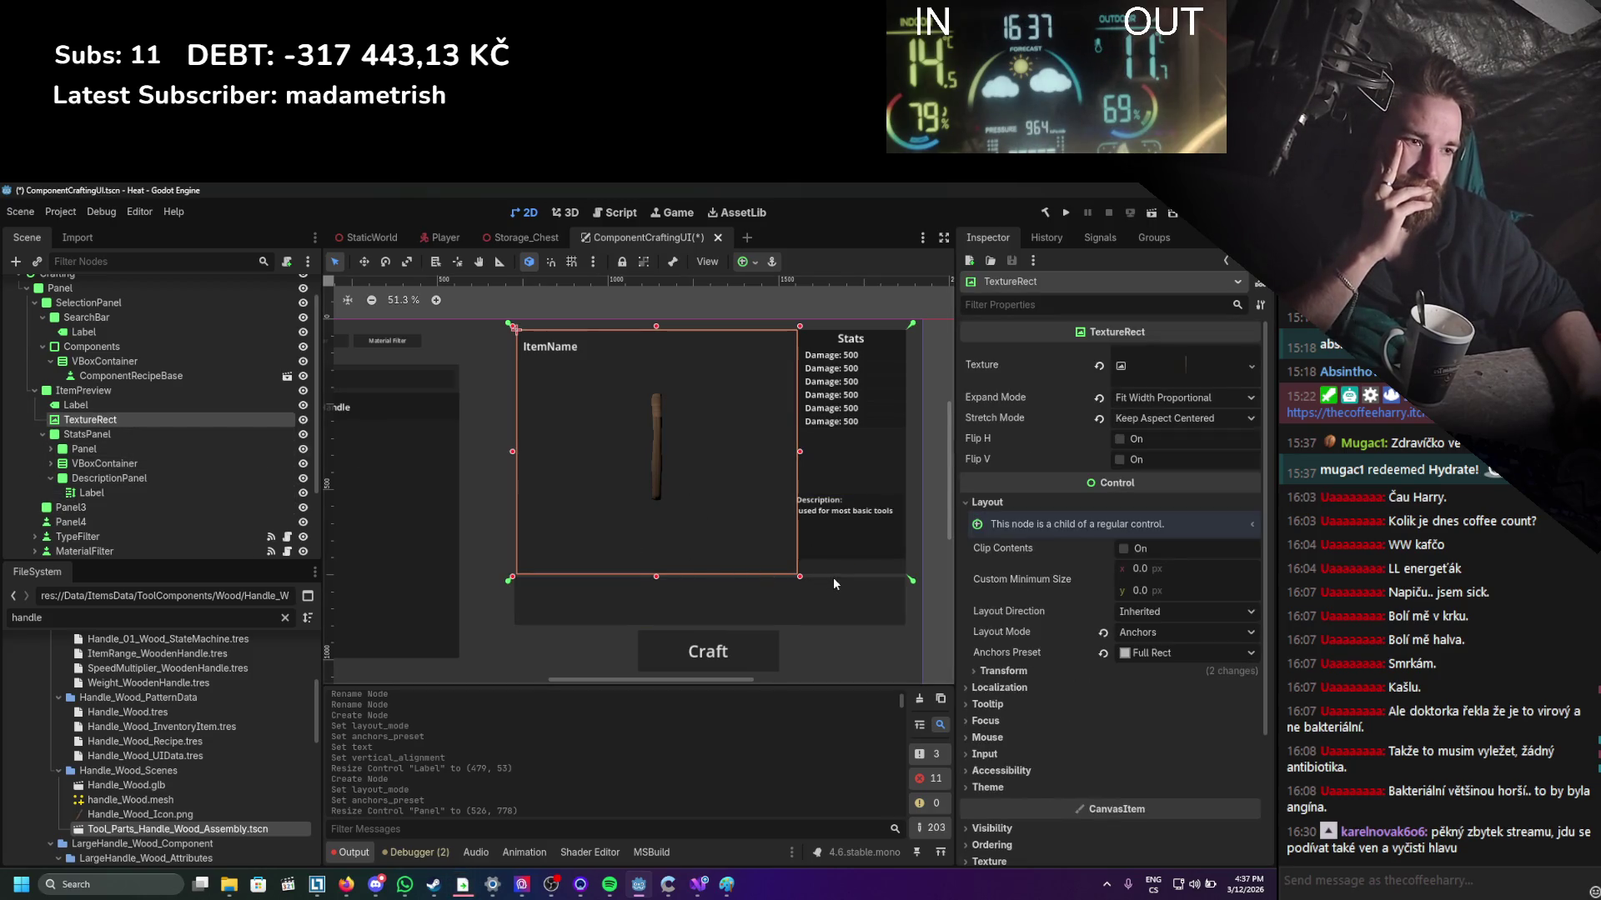
scroll(793, 600, "up", 1)
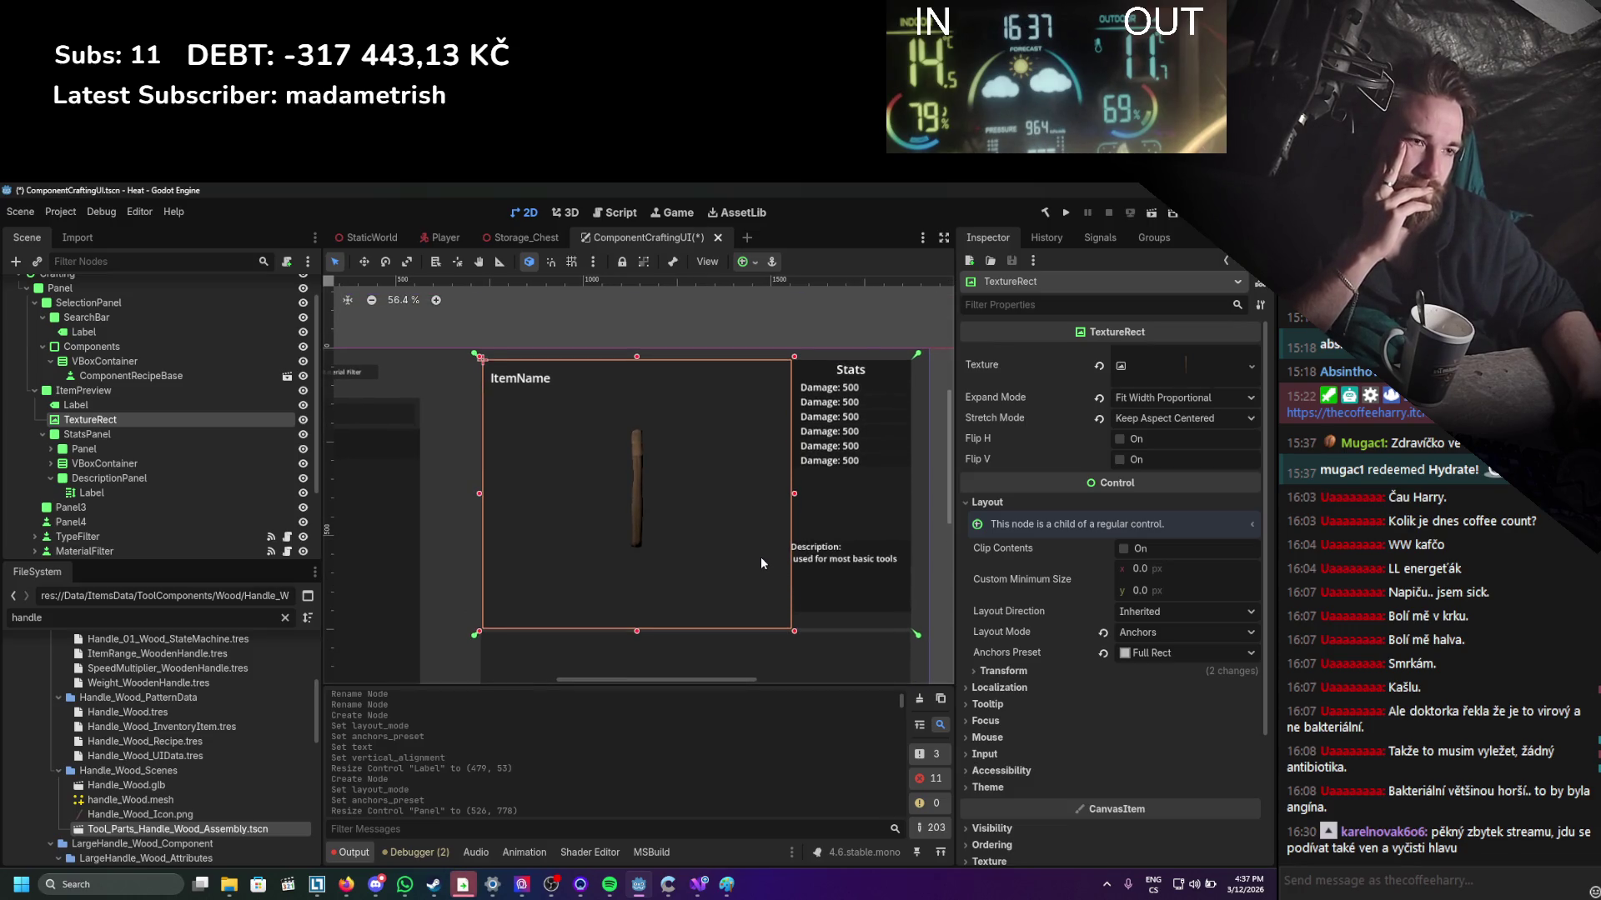
left_click(831, 602)
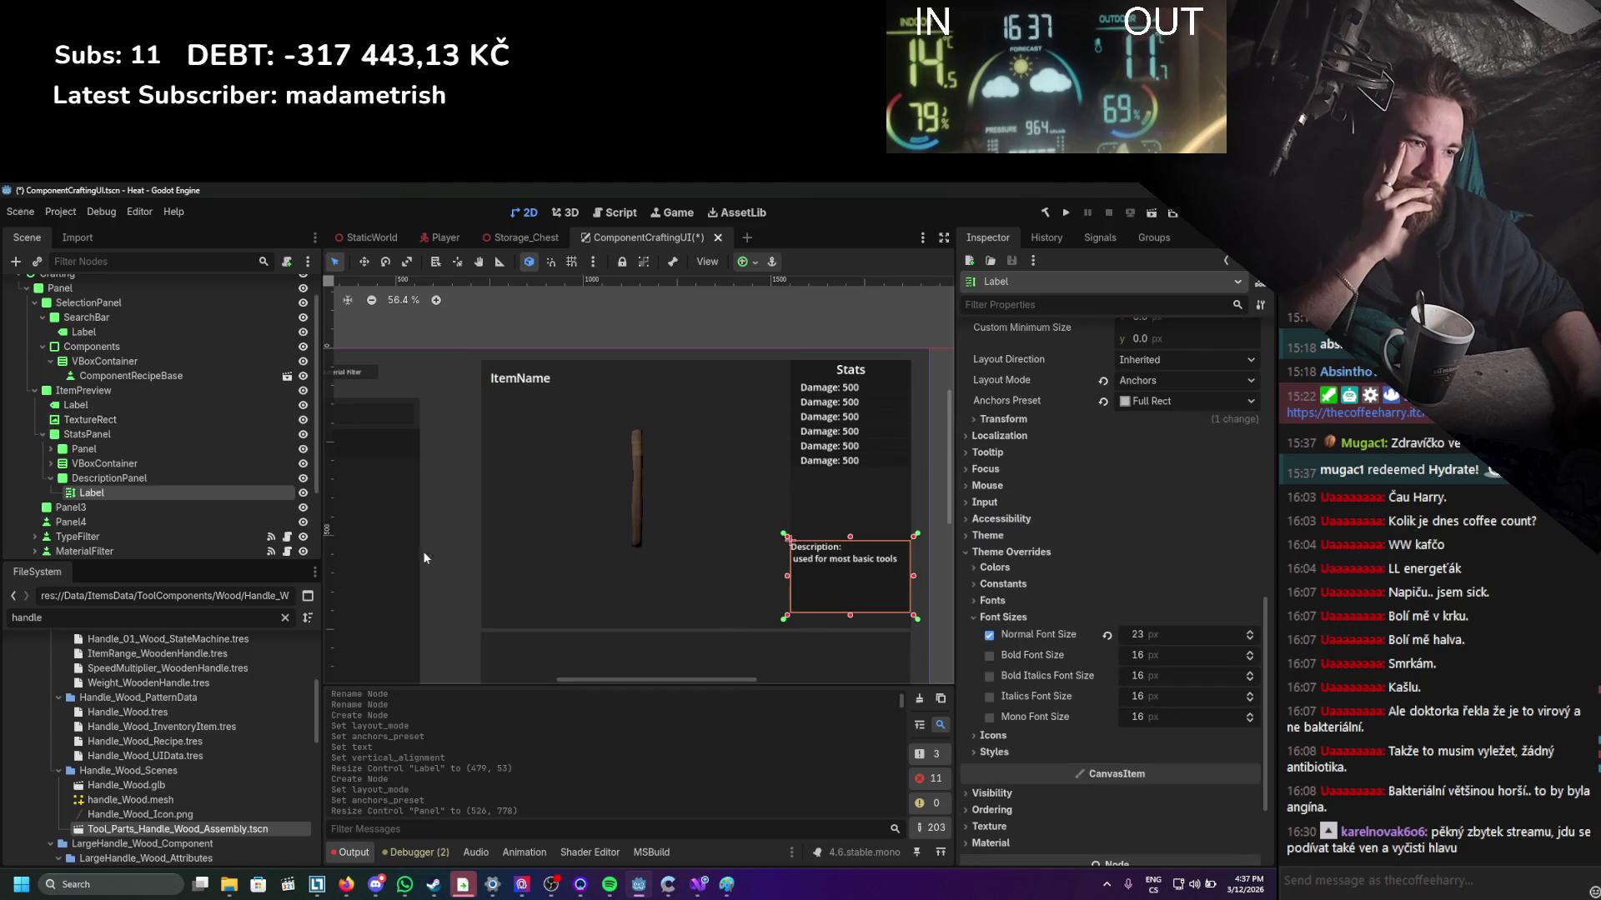
left_click(232, 482)
left_click(367, 262)
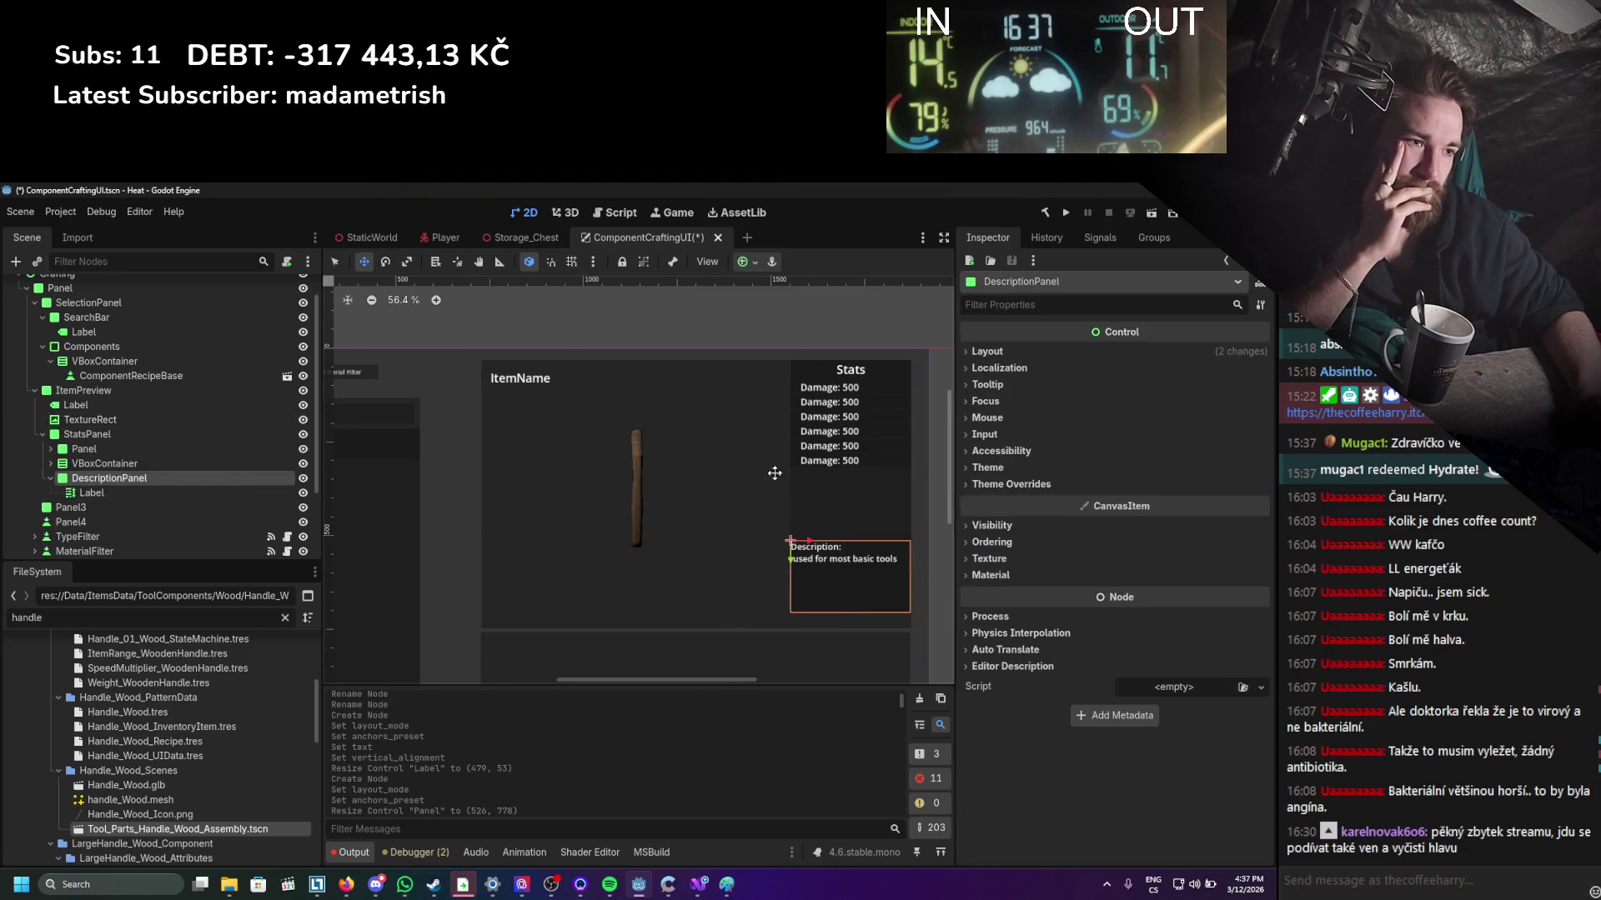
left_click_drag(815, 565, 805, 613)
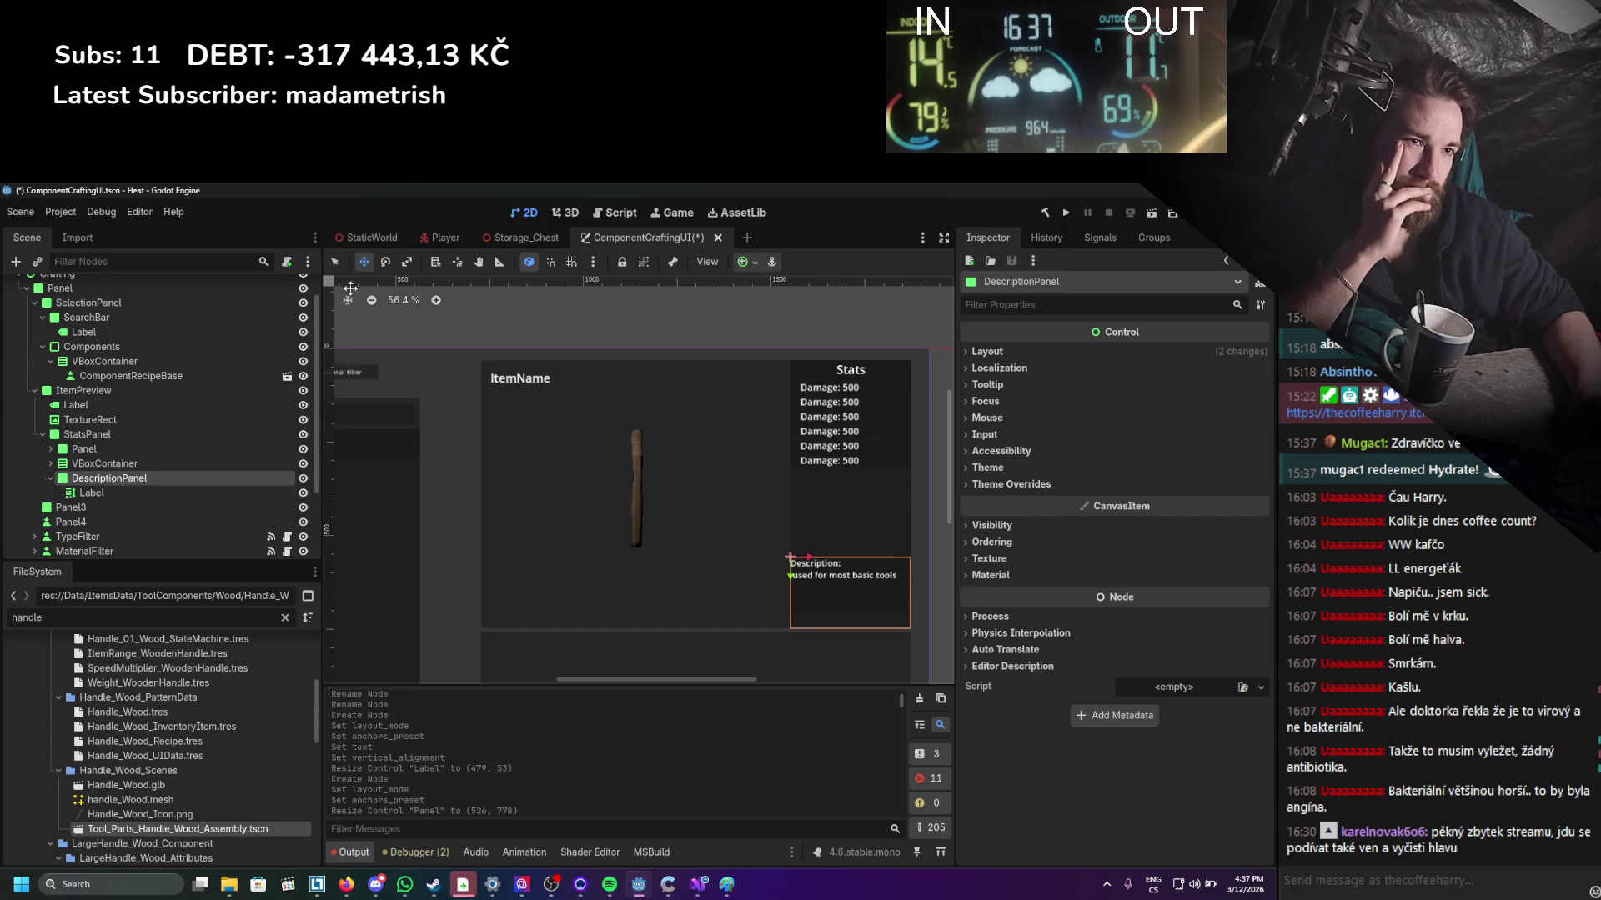
left_click(334, 261)
left_click(669, 343)
scroll(702, 444, "down", 2)
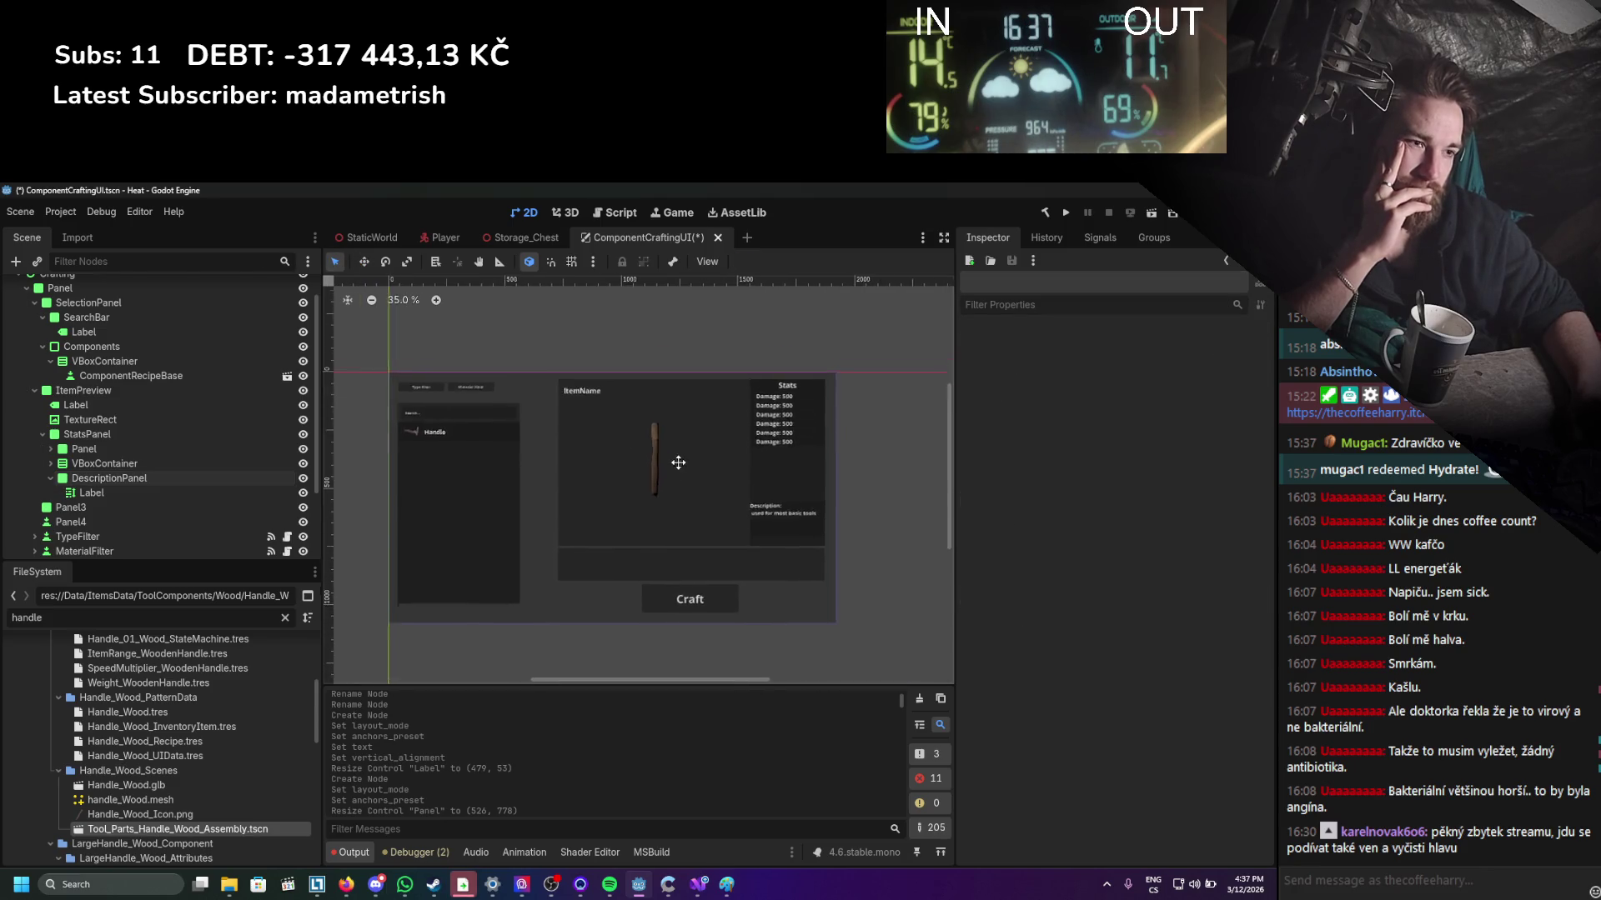
scroll(682, 460, "up", 1)
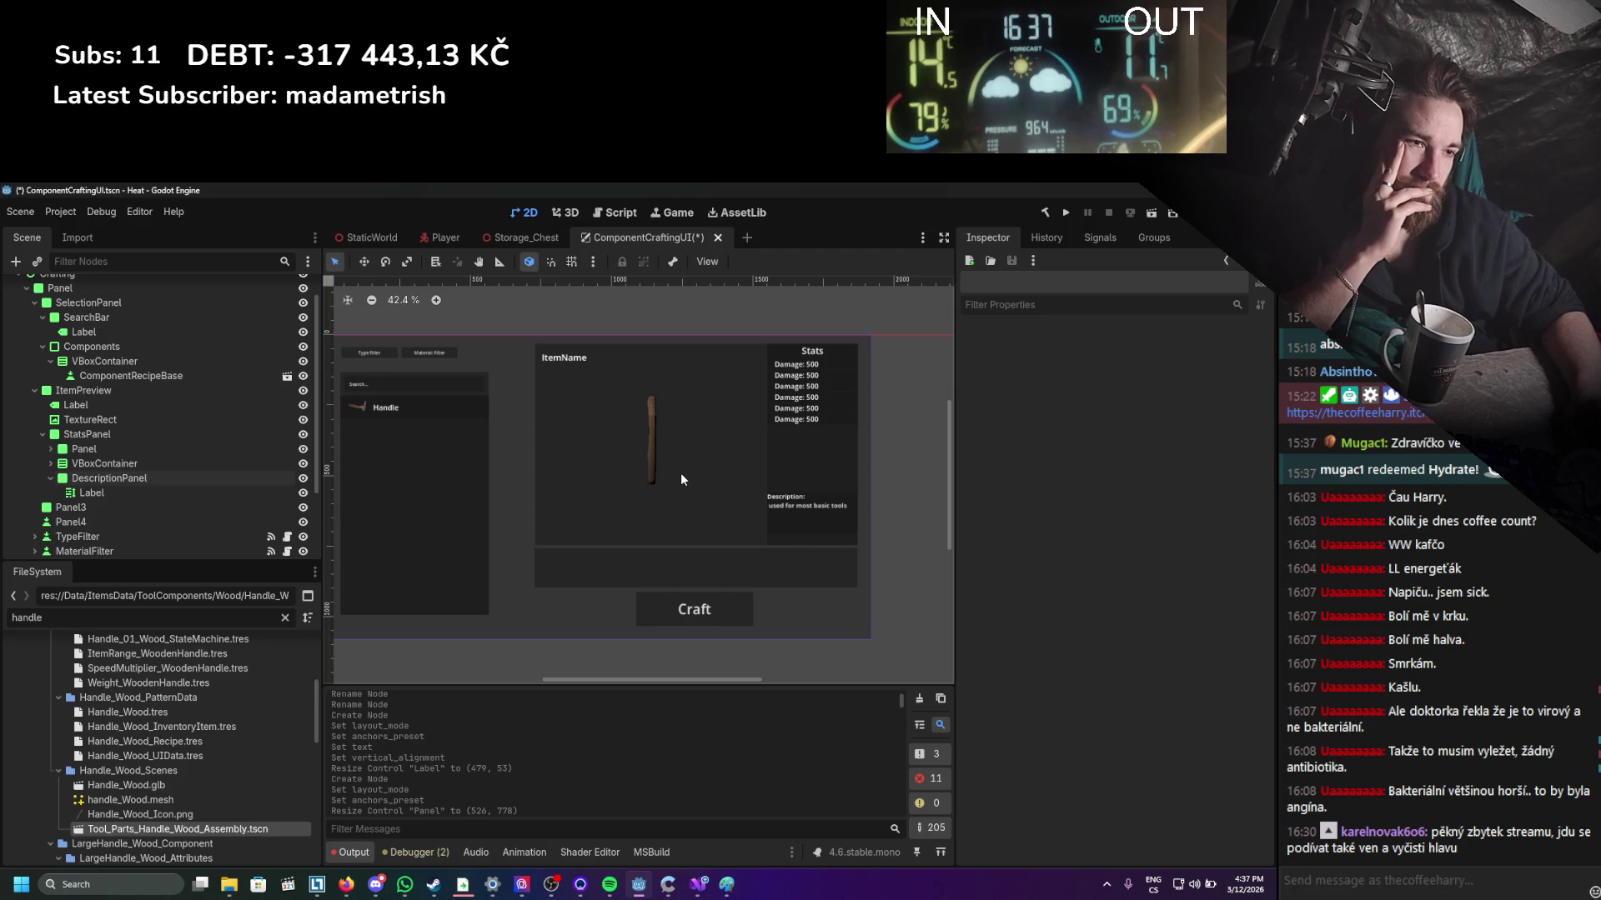
scroll(682, 480, "up", 2)
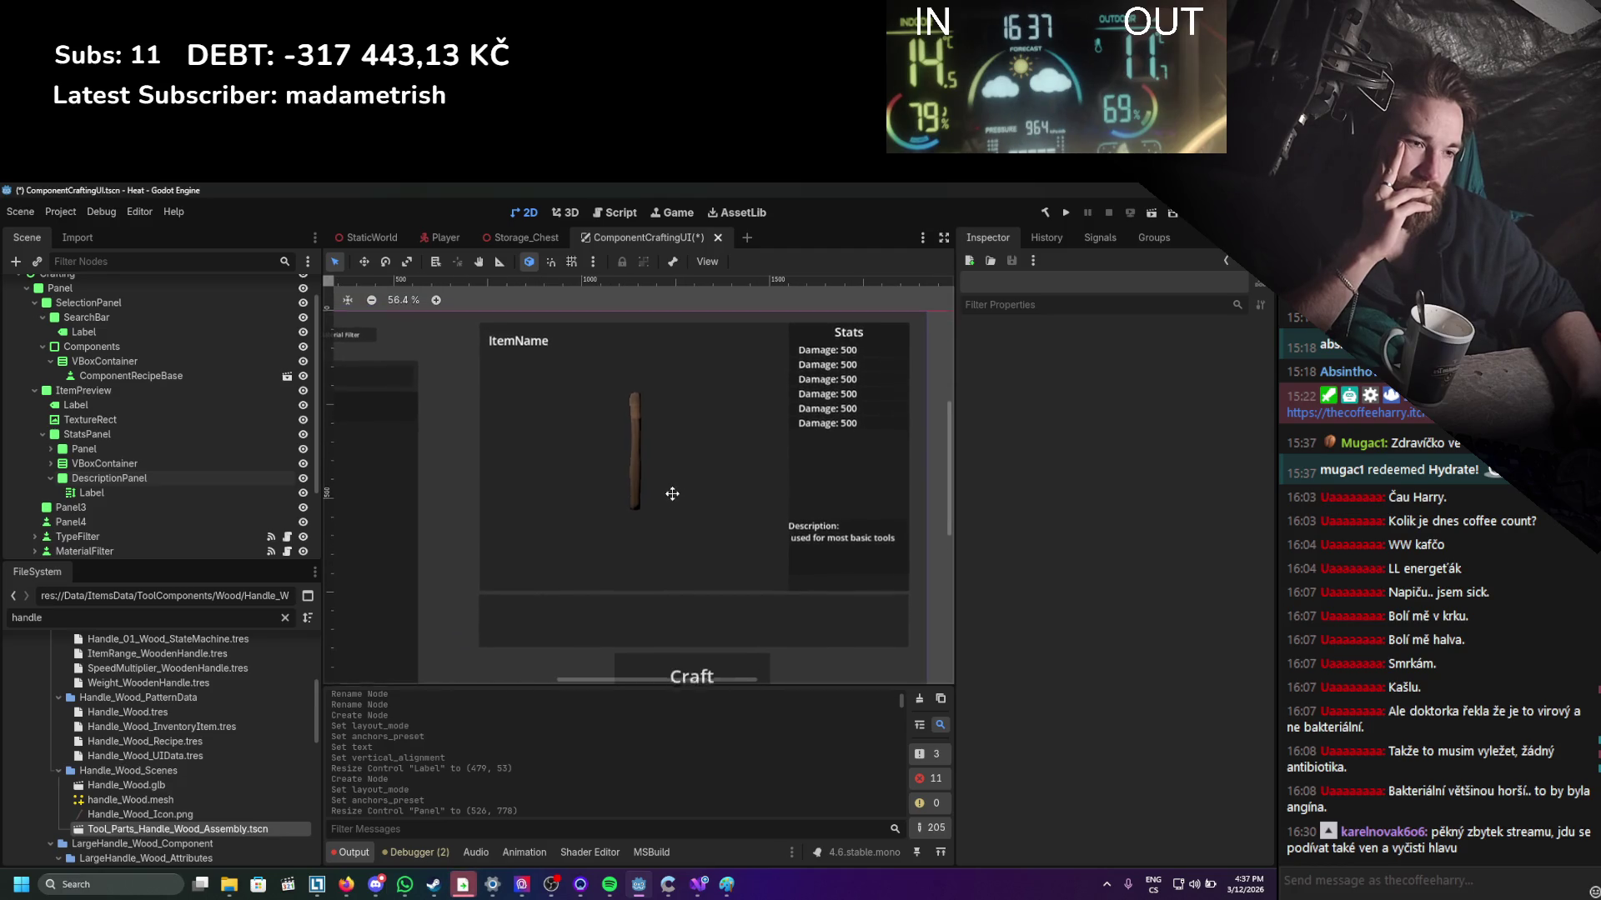
scroll(672, 493, "down", 1)
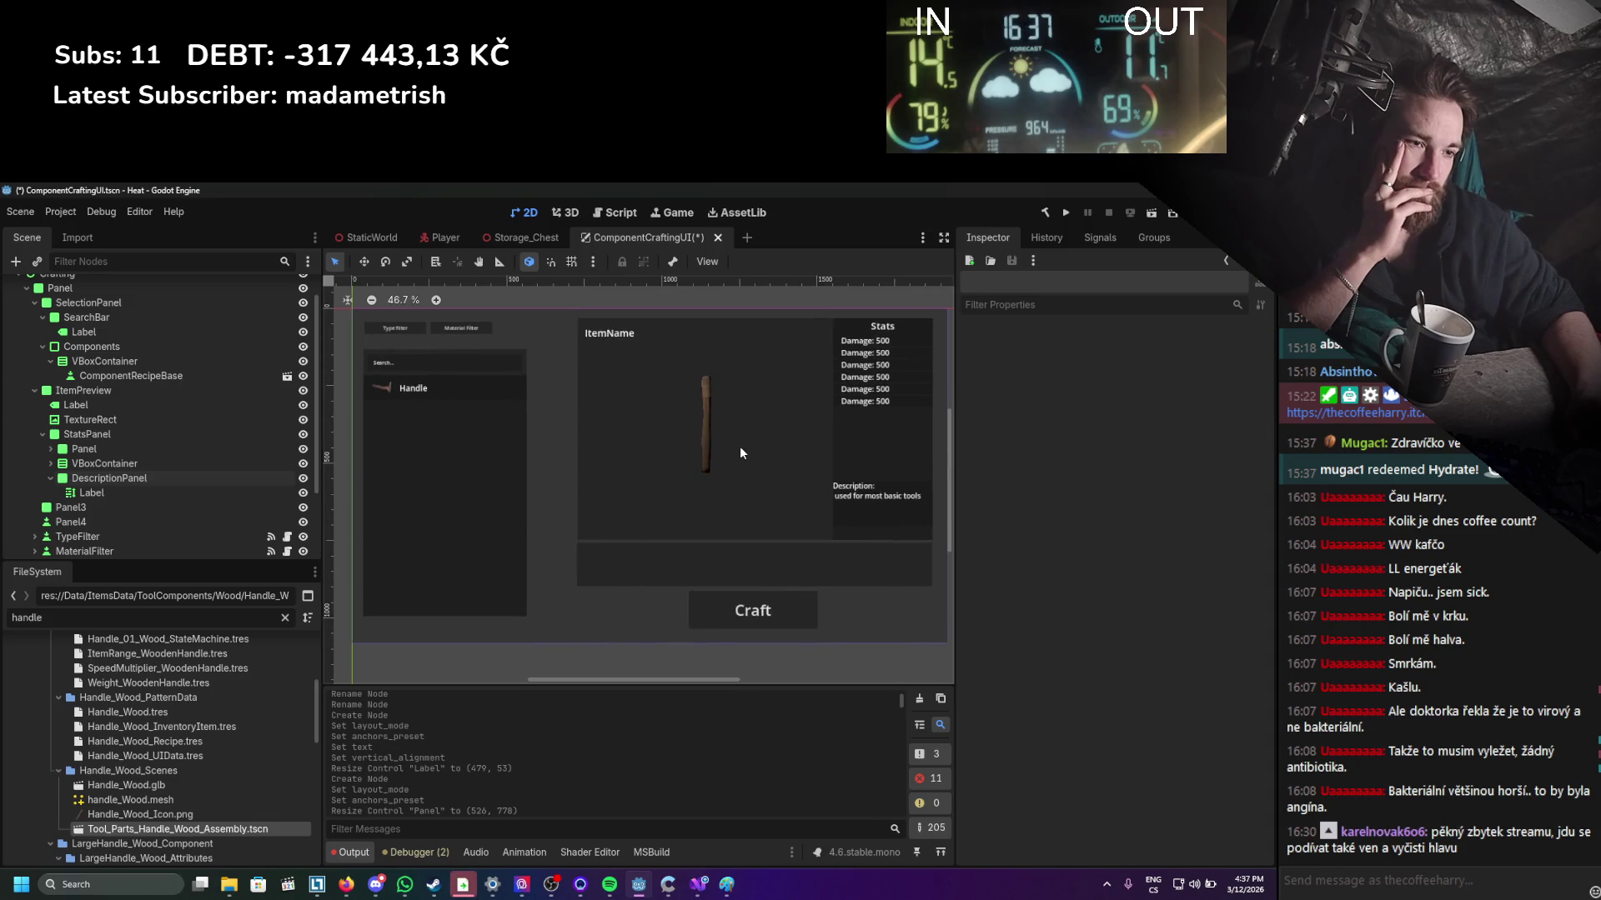
left_click(728, 565)
scroll(725, 565, "right", 2)
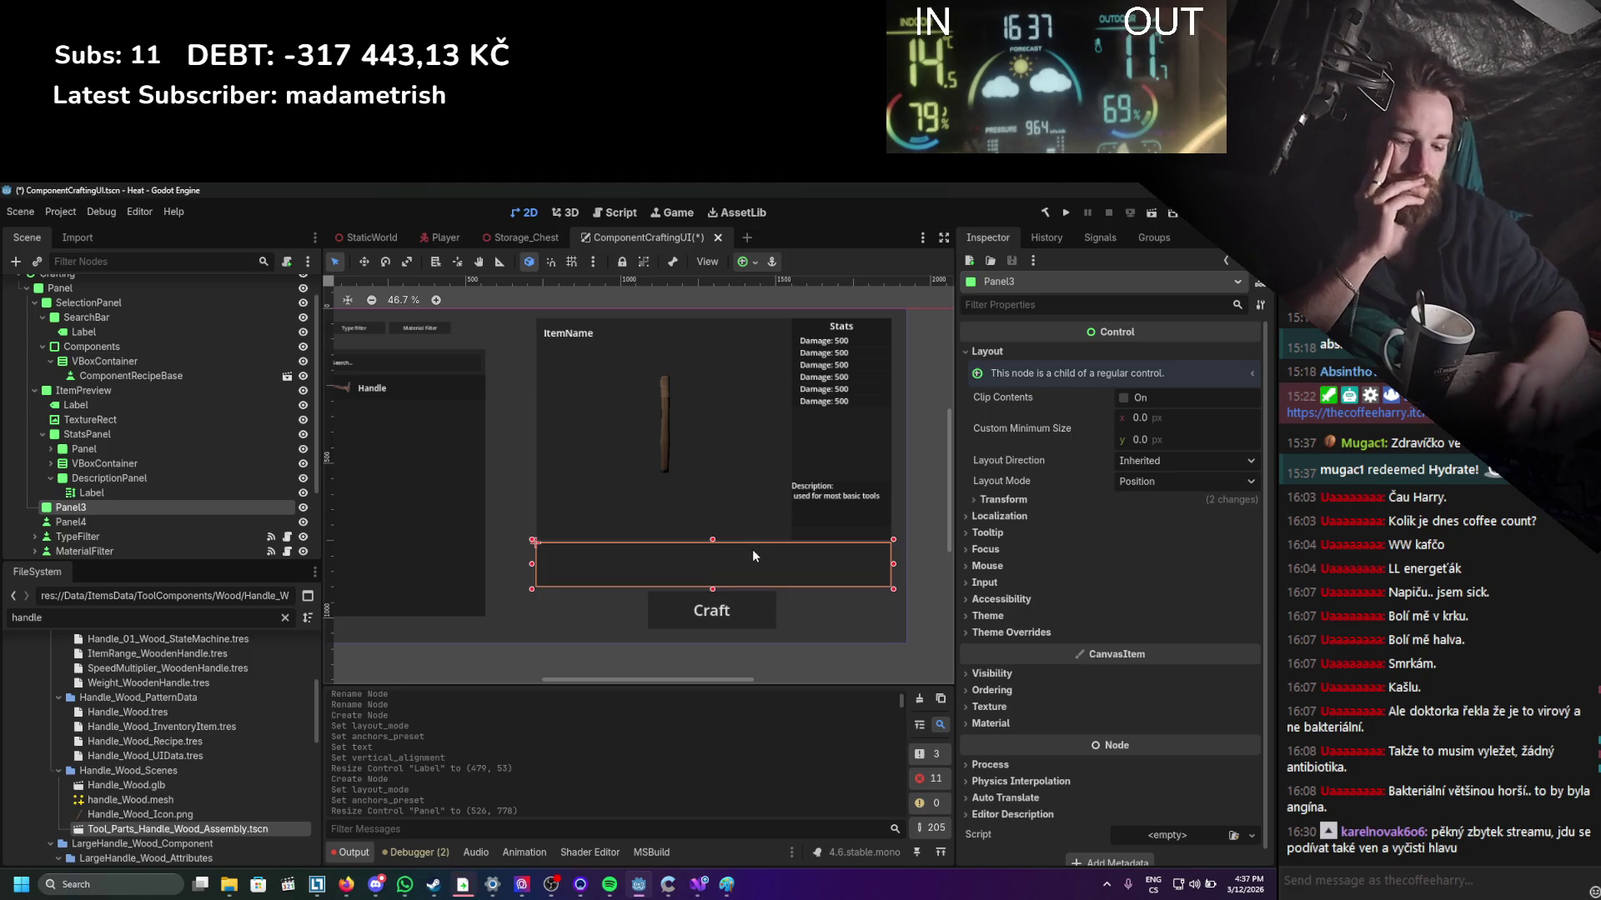
right_click(752, 549)
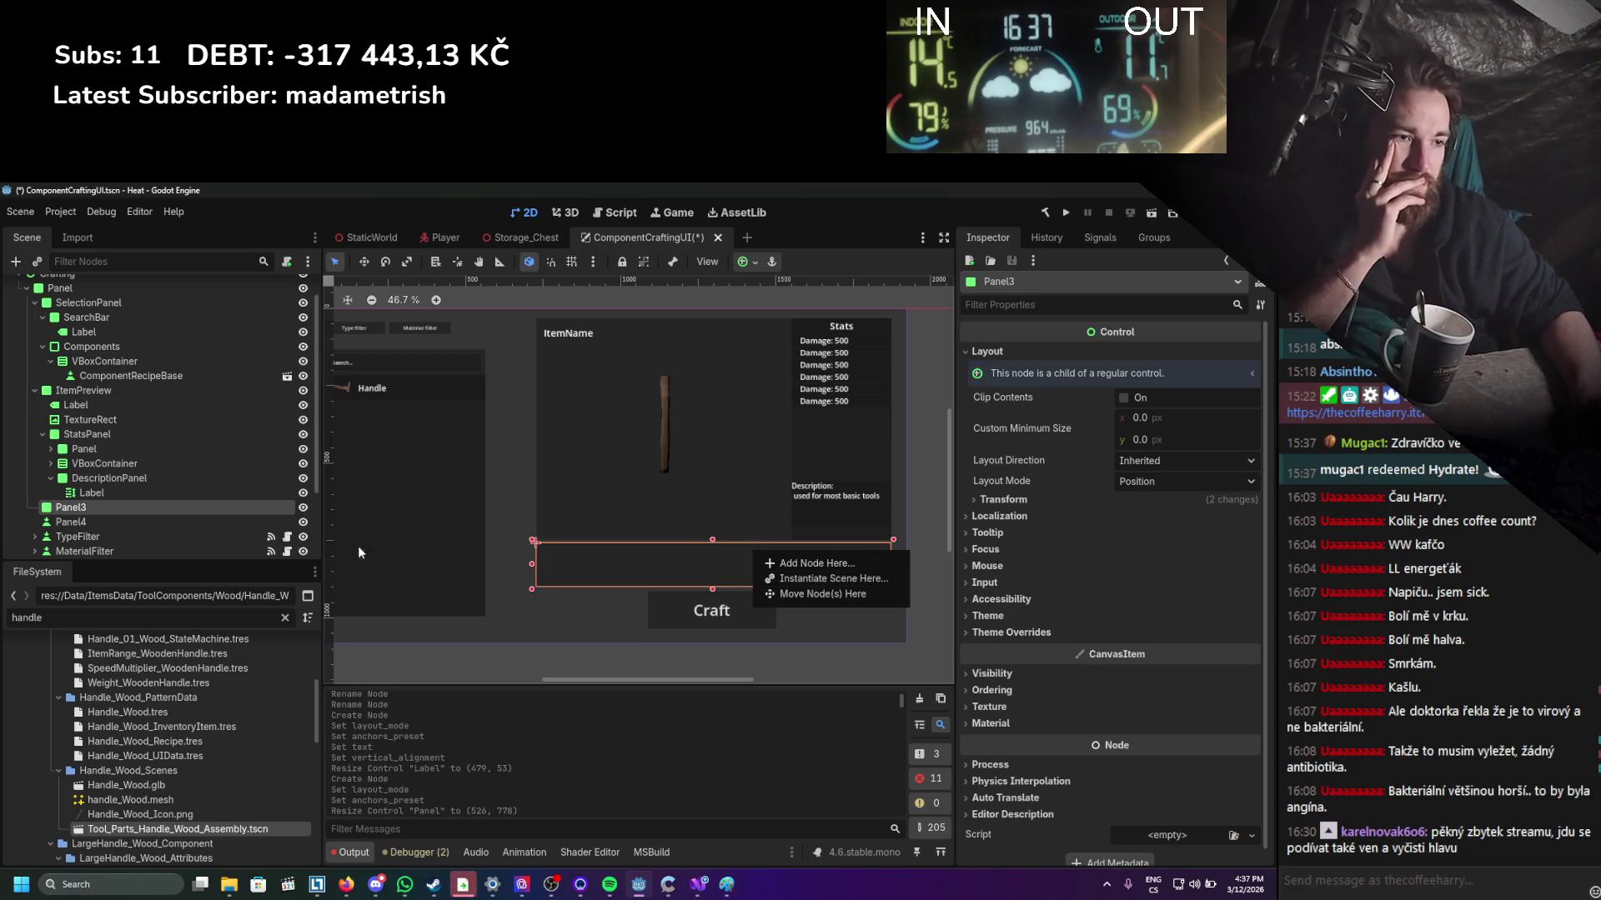
Delete Panel3 and extend ItemPreview down toward the Craft button.
right_click(105, 504)
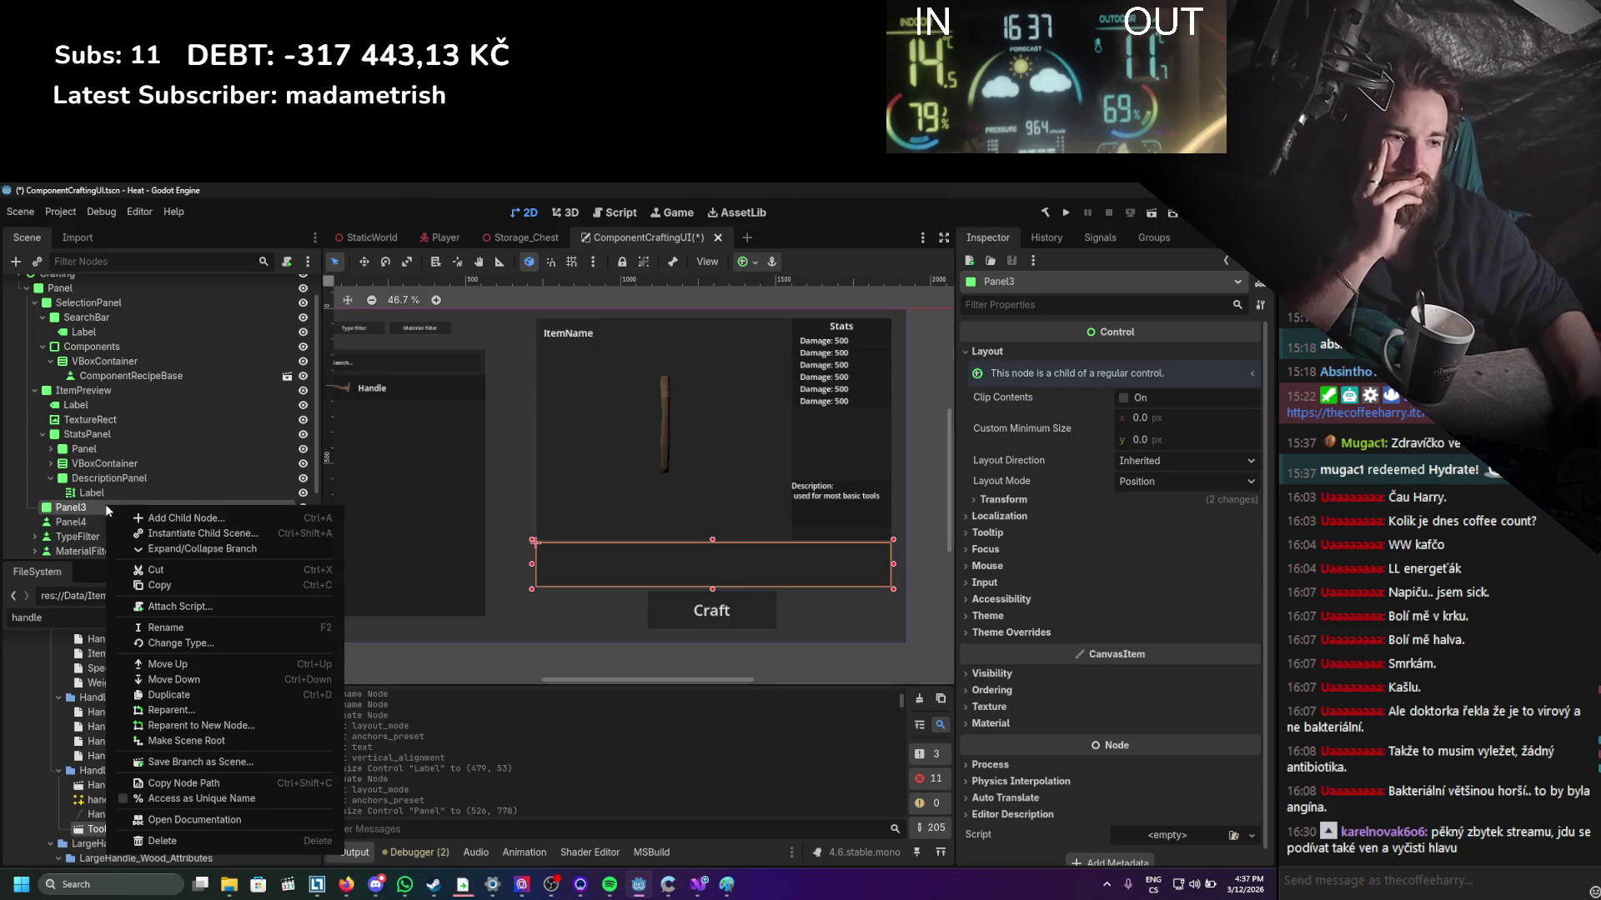
left_click(162, 840)
left_click(600, 551)
left_click(107, 392)
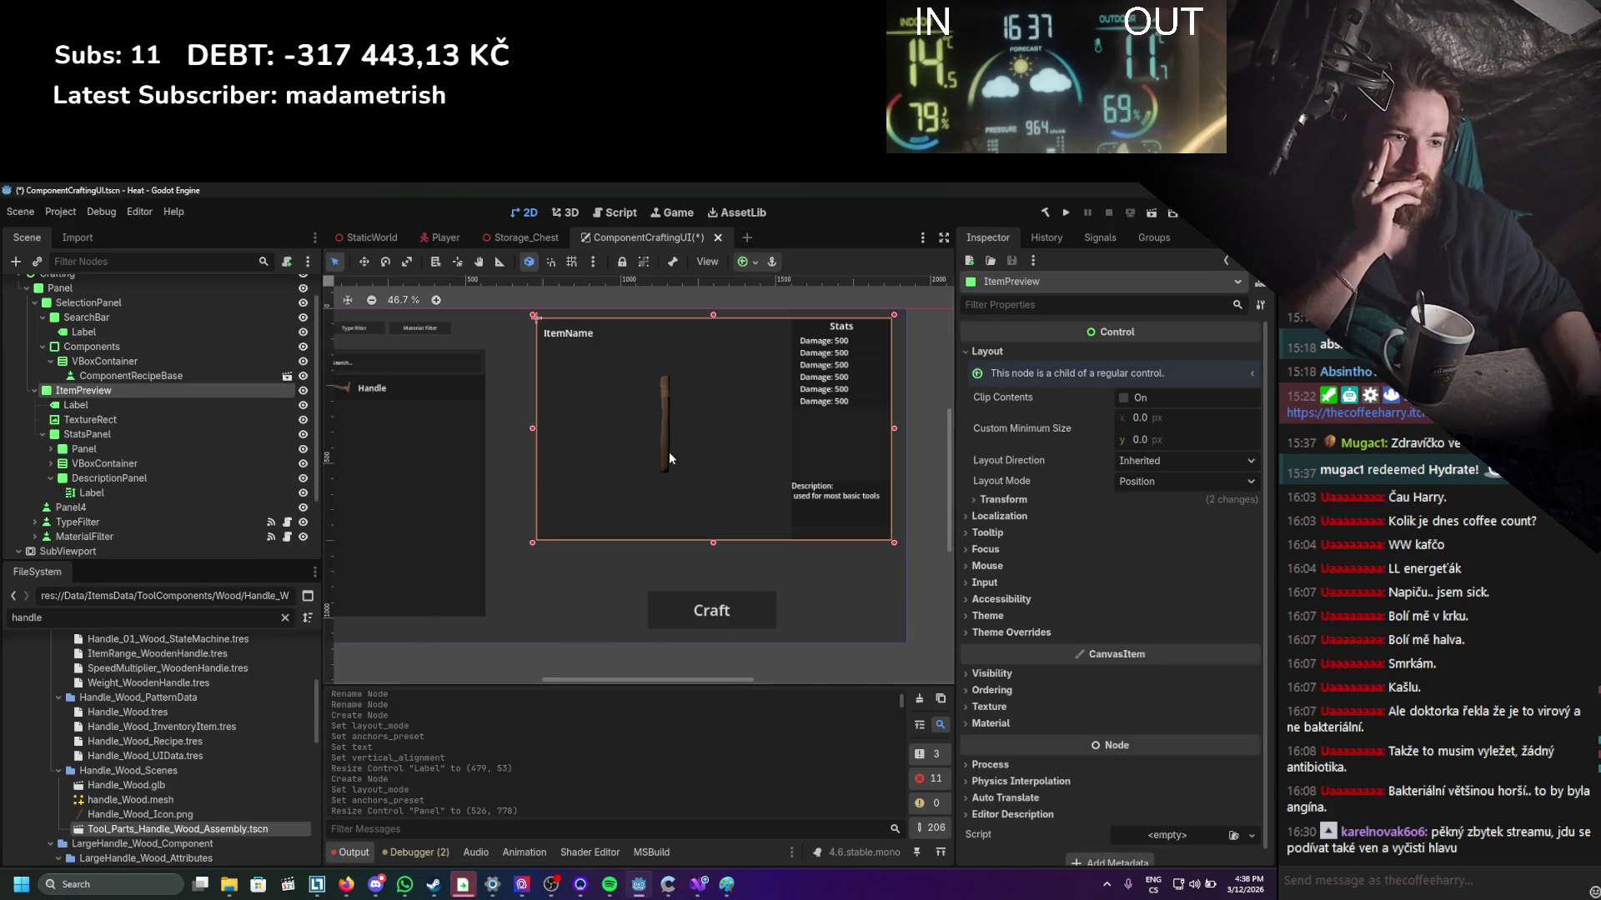
mouse_move(711, 546)
left_mouse_down()
mouse_move(711, 602)
mouse_move(665, 549)
mouse_move(667, 511)
mouse_move(672, 548)
left_mouse_up()
Shrink the preview TextureRect, undoing a slight rightward shift.
left_click(682, 486)
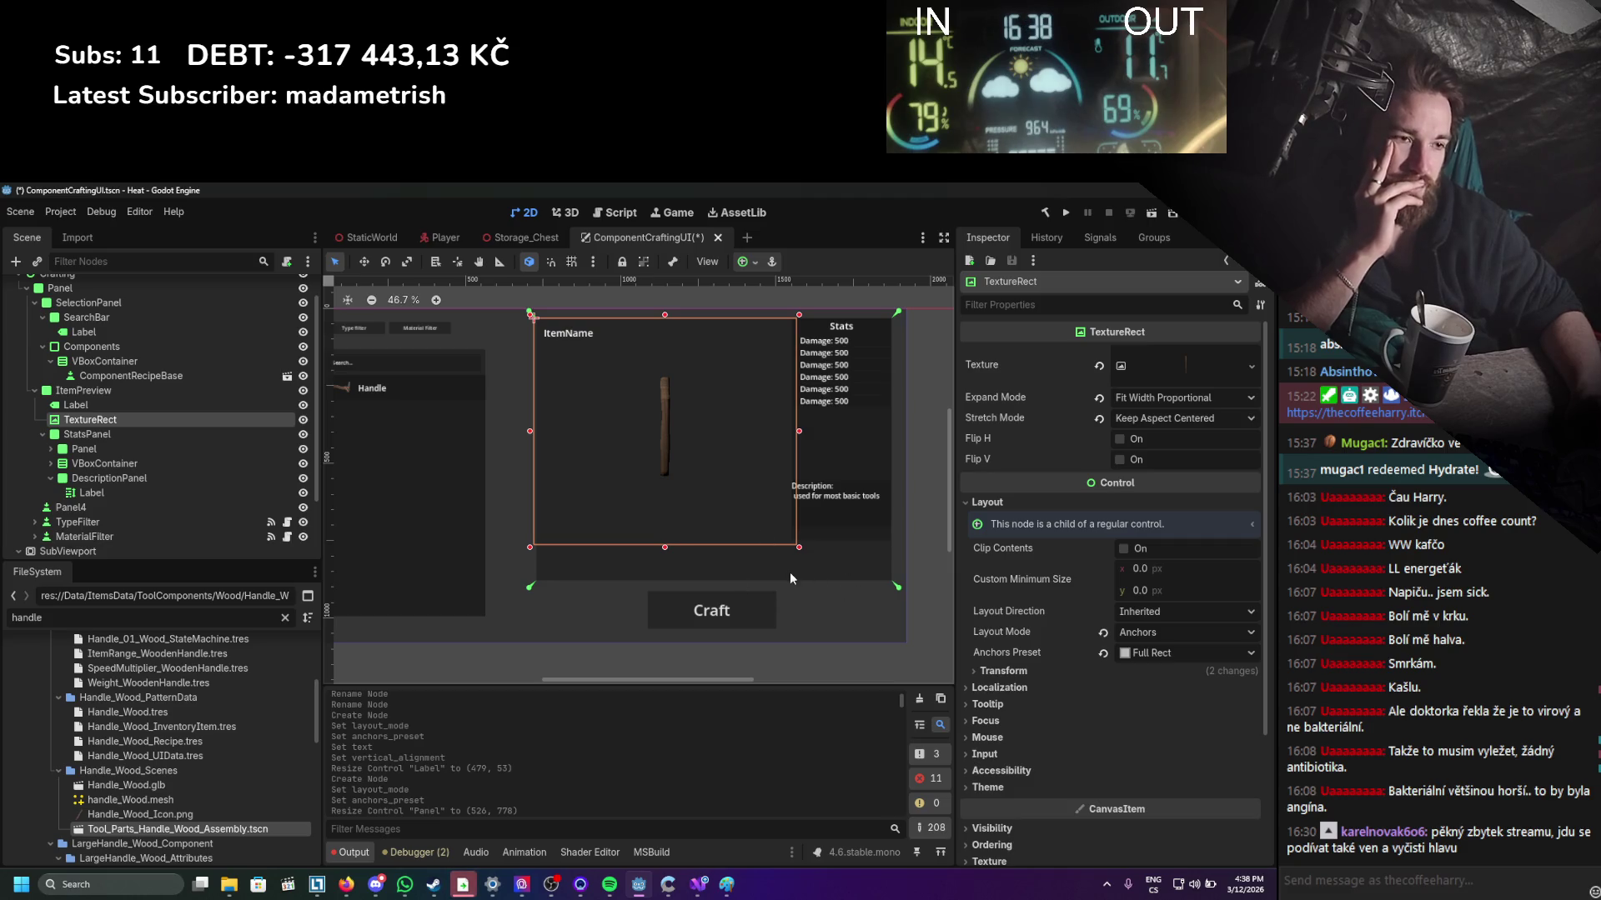
mouse_move(800, 548)
left_mouse_down()
mouse_move(763, 512)
mouse_move(767, 527)
left_mouse_up()
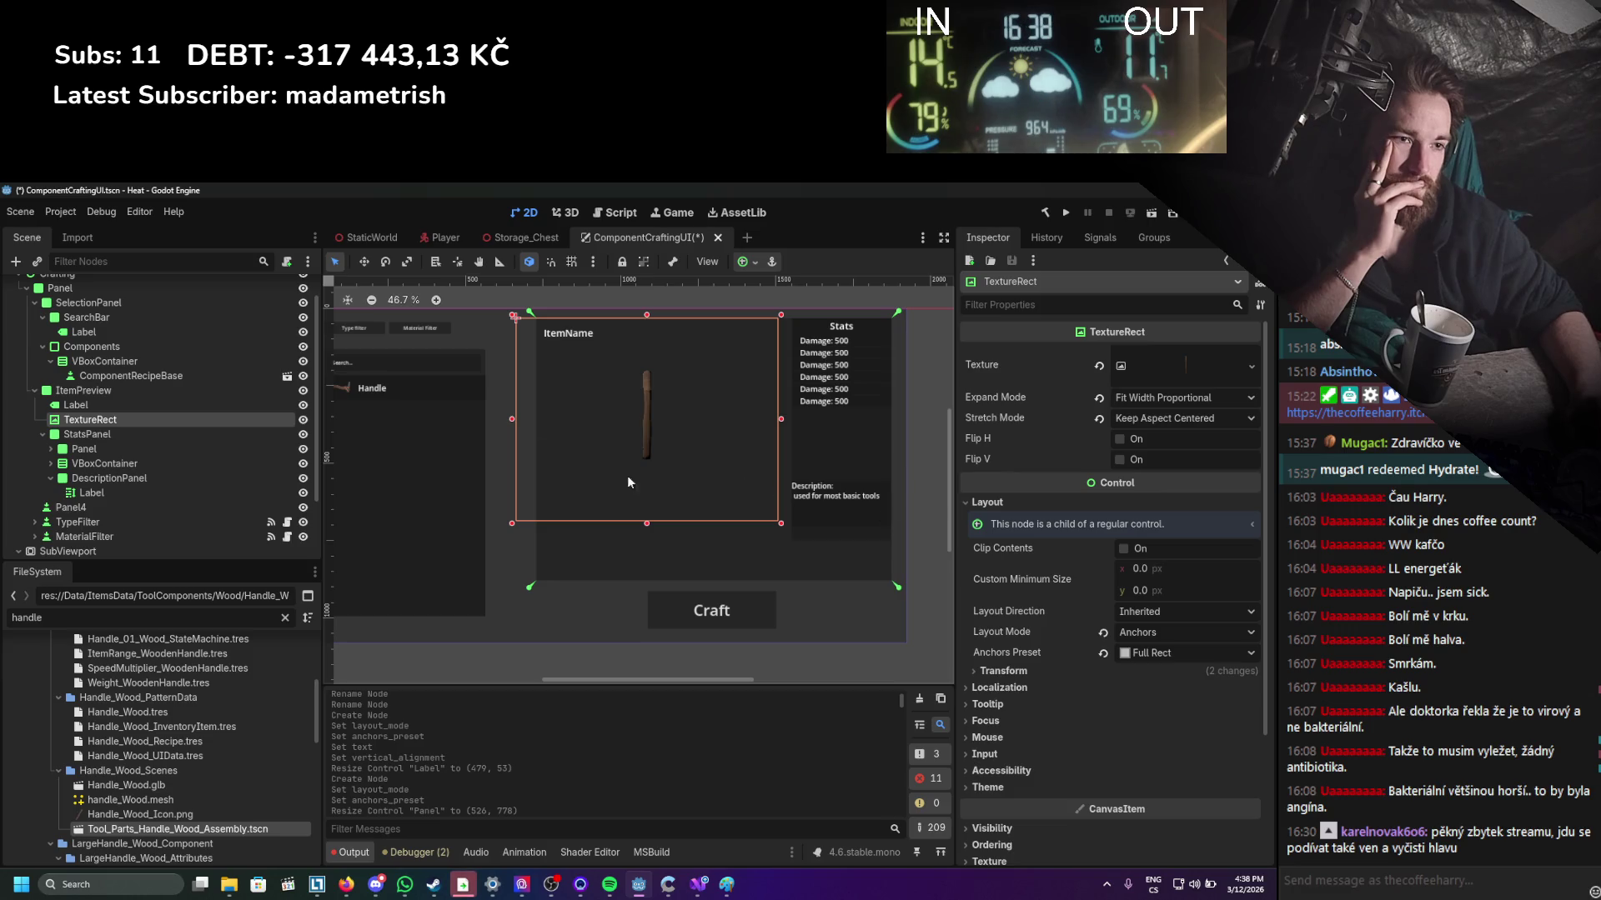
left_click_drag(521, 419, 532, 421)
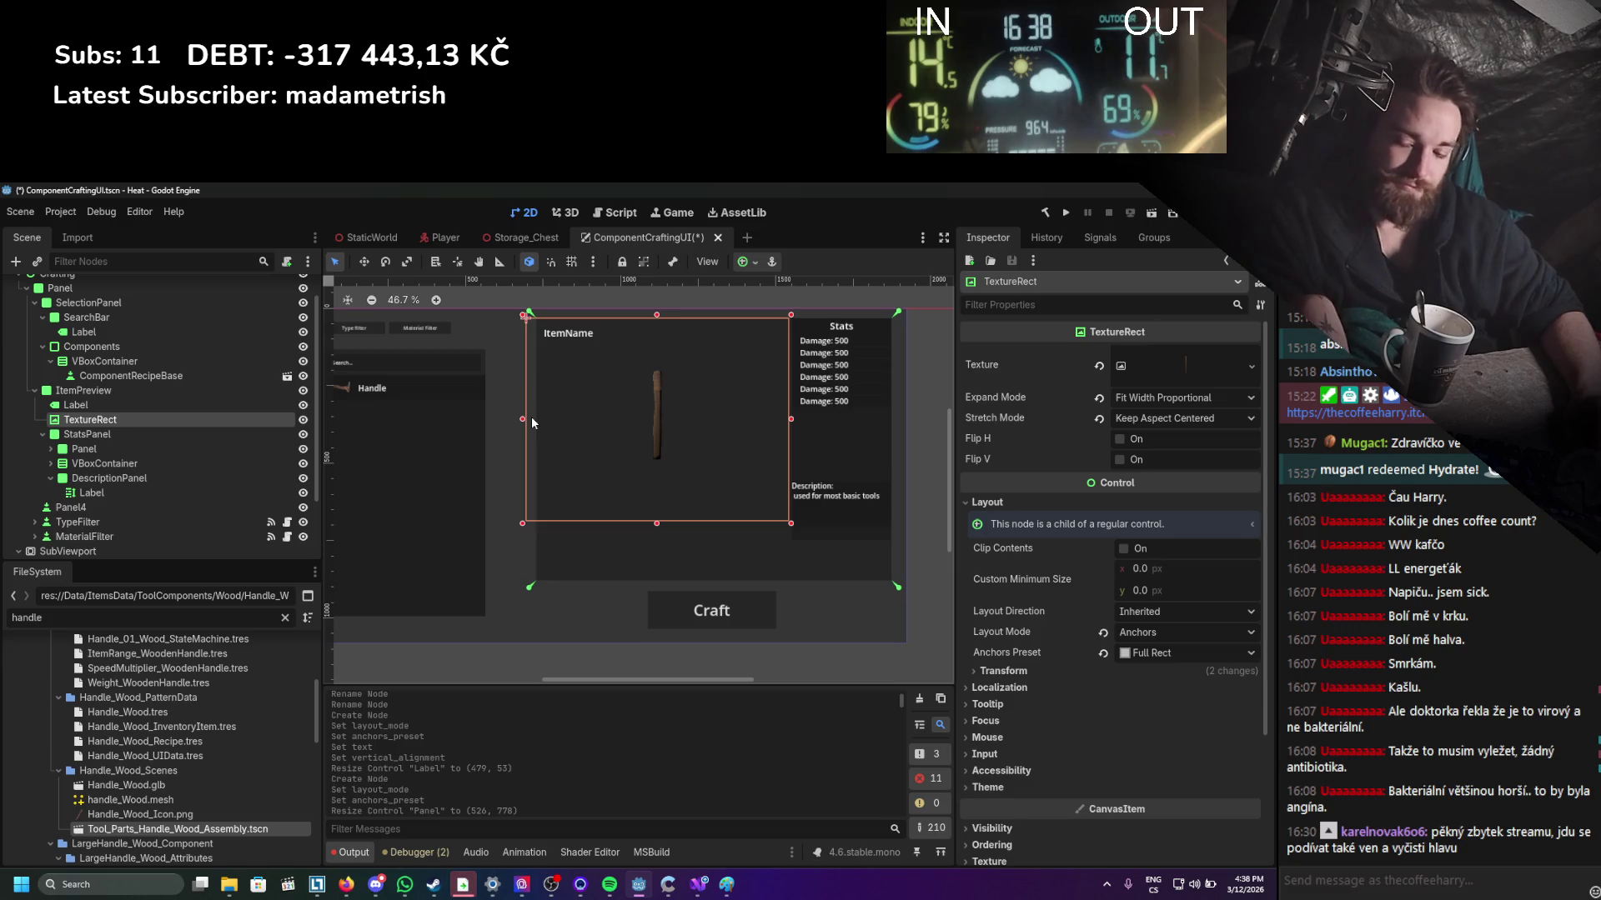
key("ctrl+z")
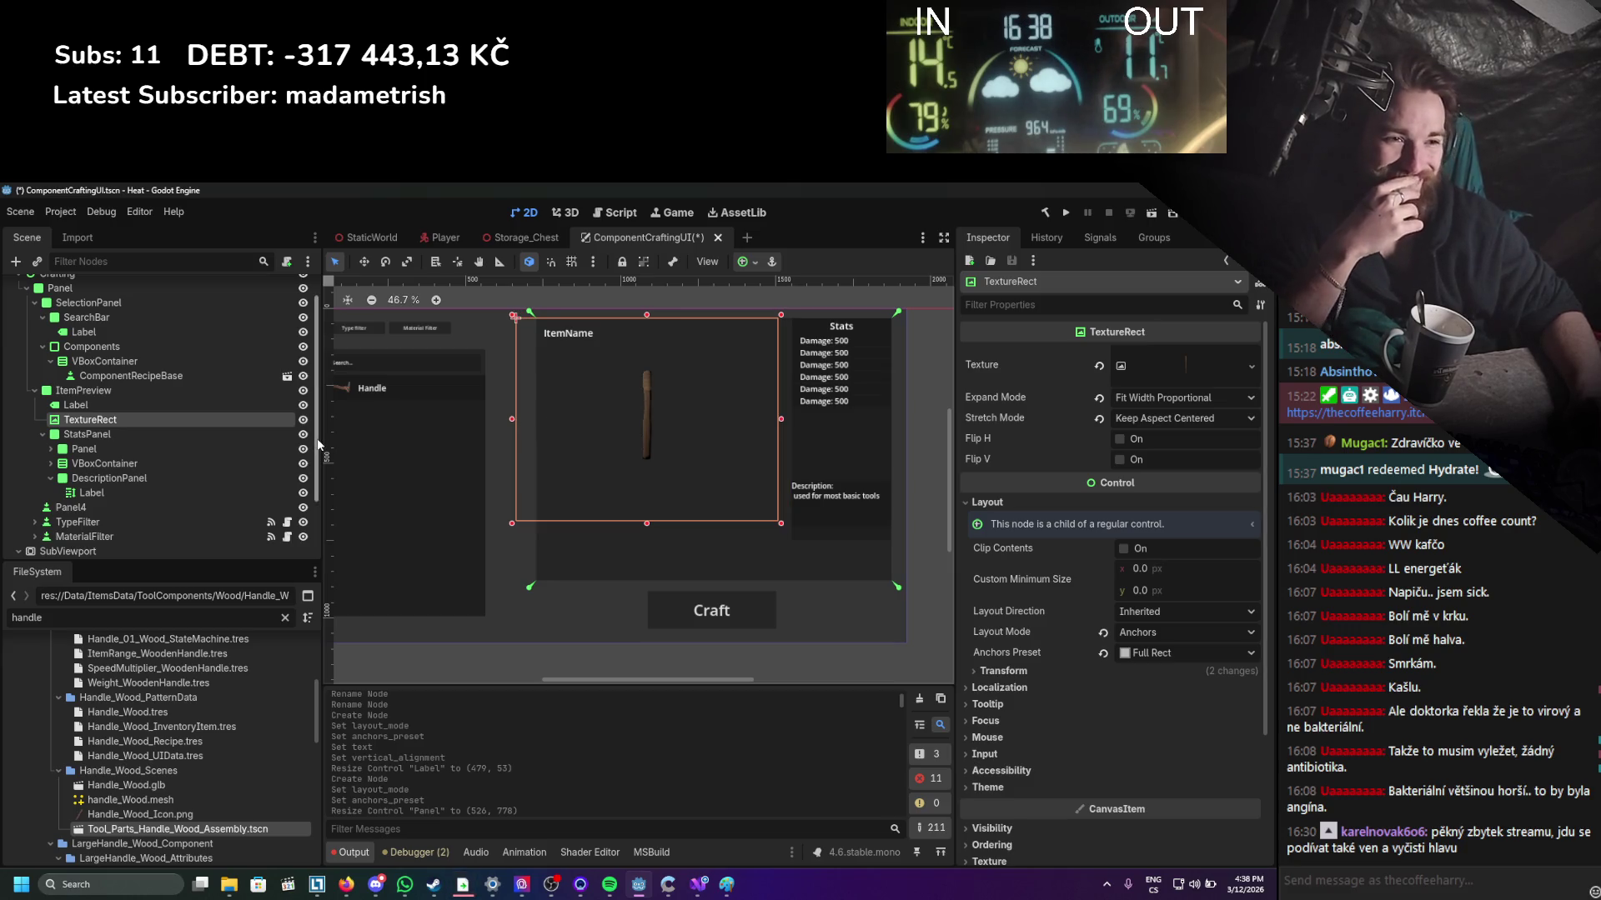
scroll(108, 523, "down", 3)
left_click(71, 542)
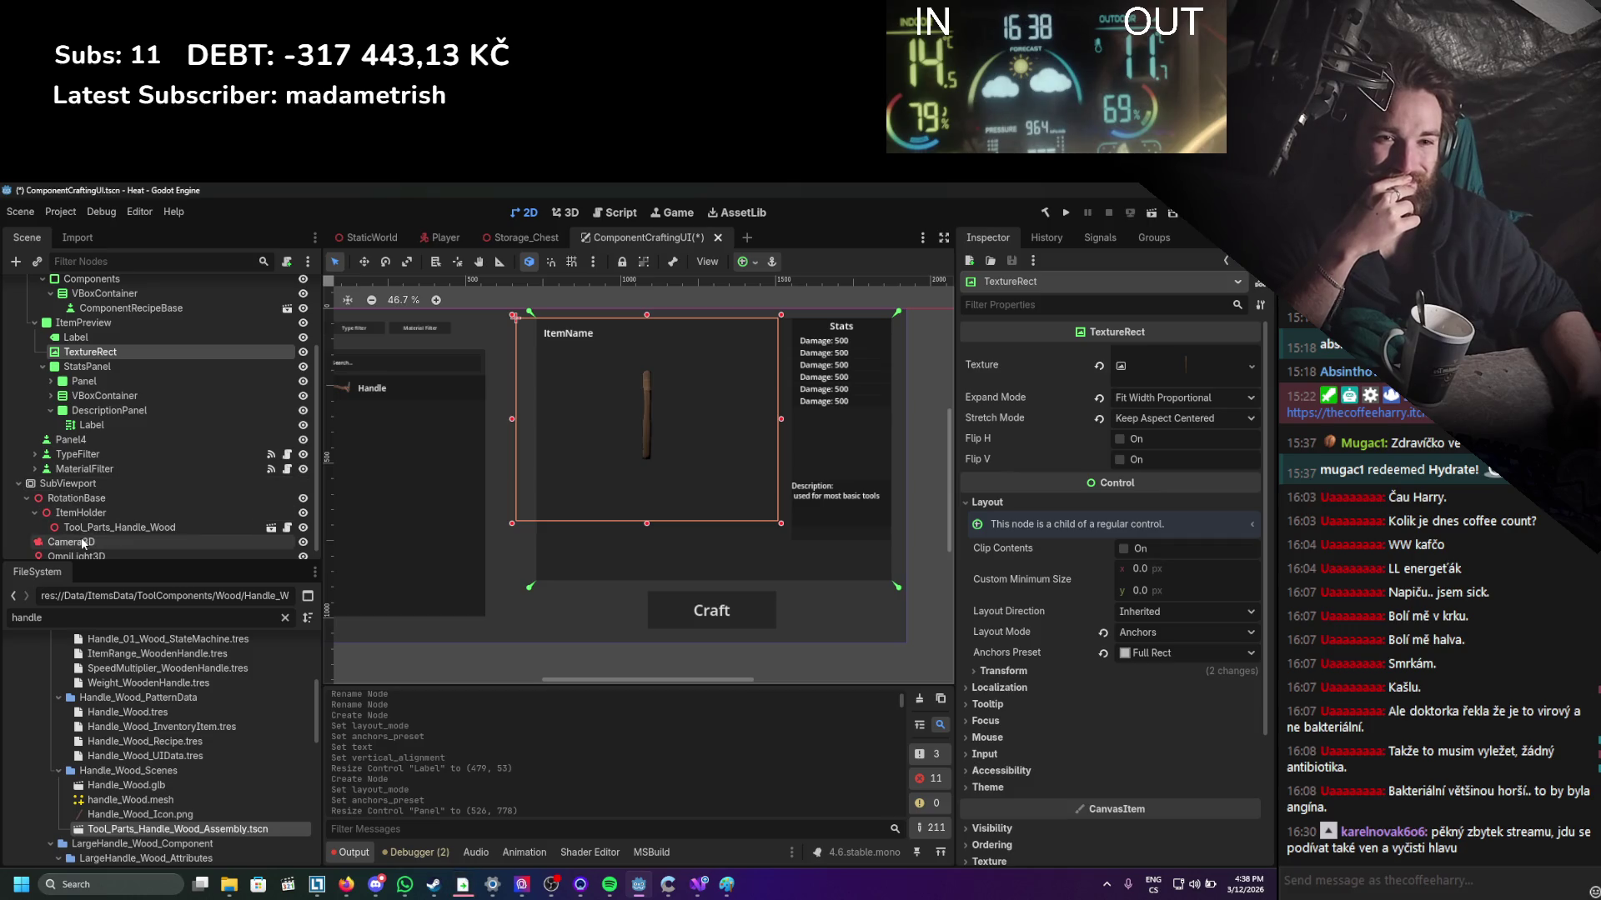
Lower Camera3D's Transform Position z so the handle appears larger.
left_click_drag(352, 522, 382, 523)
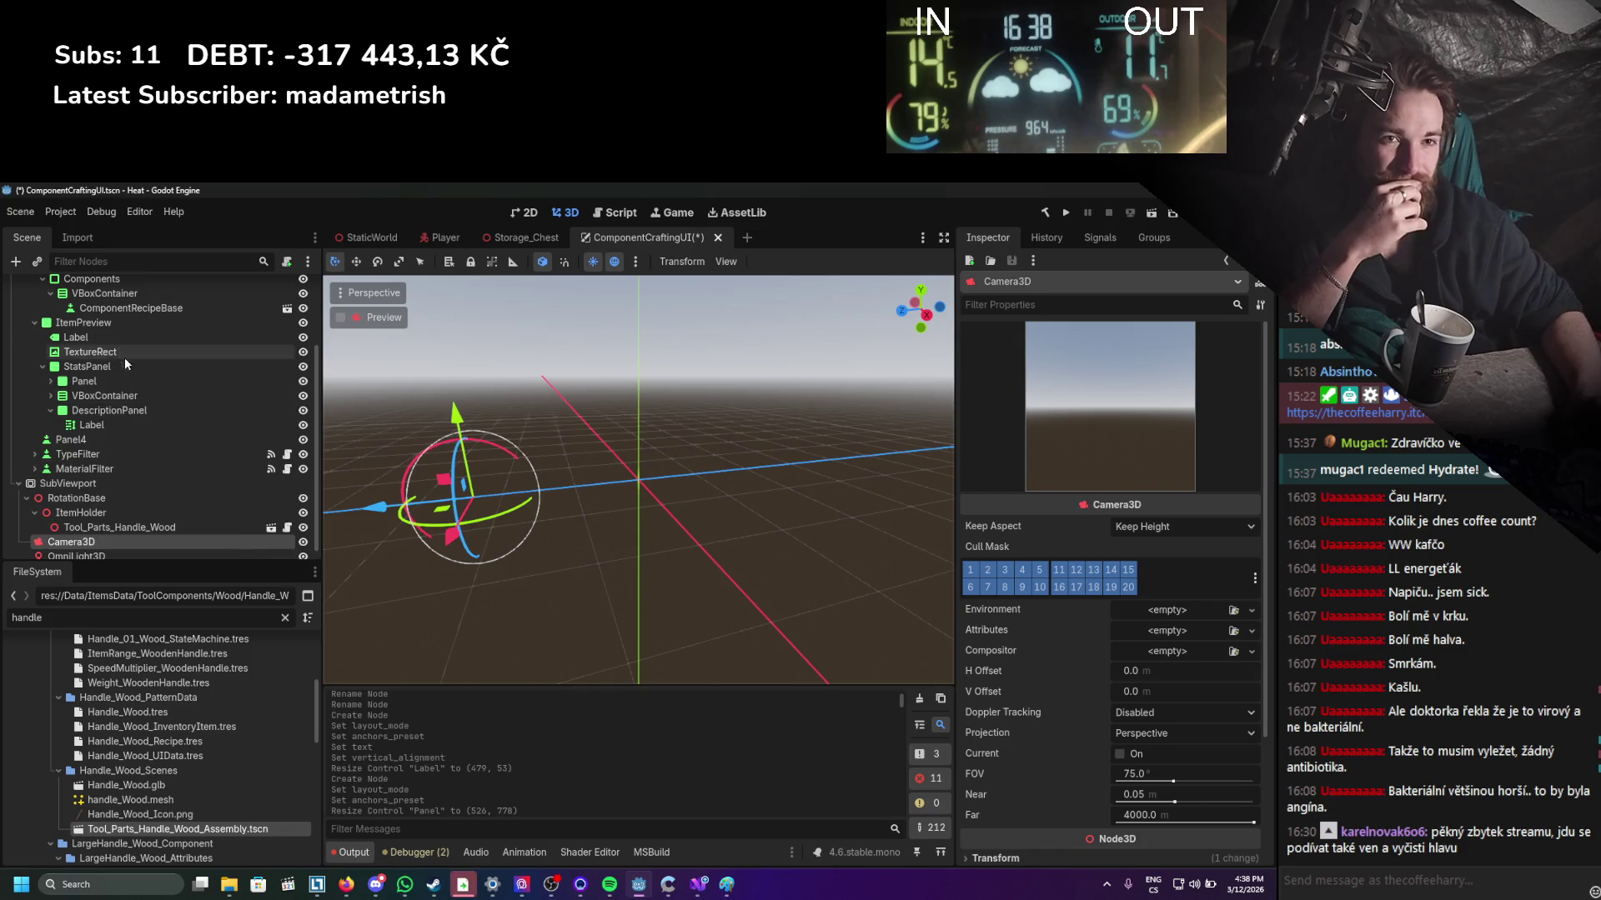
scroll(123, 357, "up", 3)
left_click(538, 212)
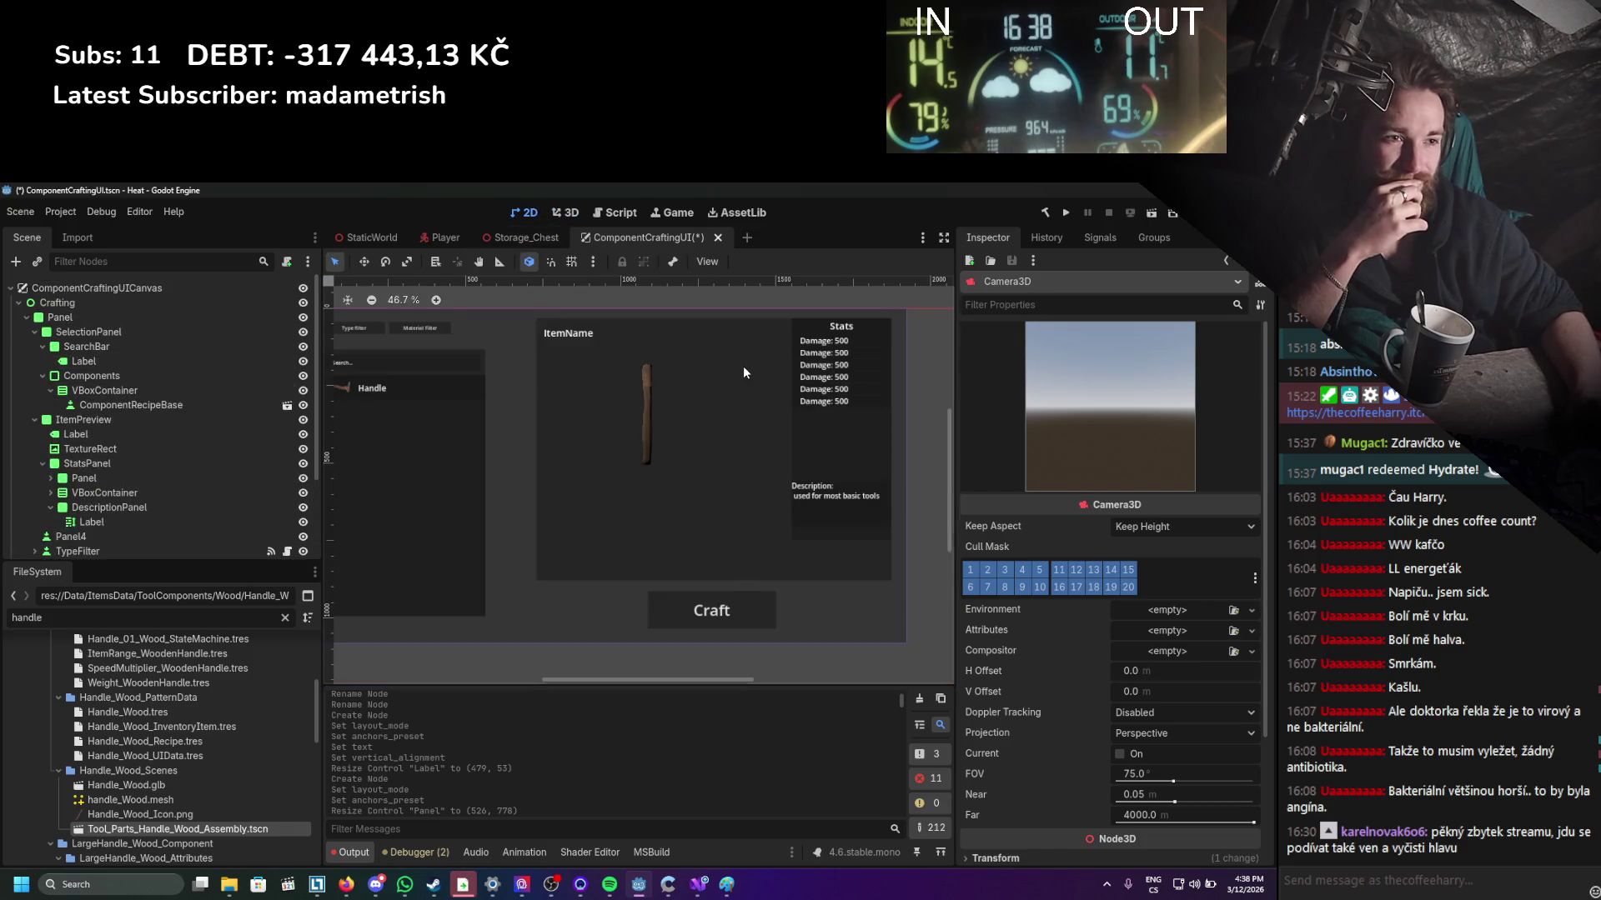
scroll(985, 548, "down", 3)
left_click(1067, 692)
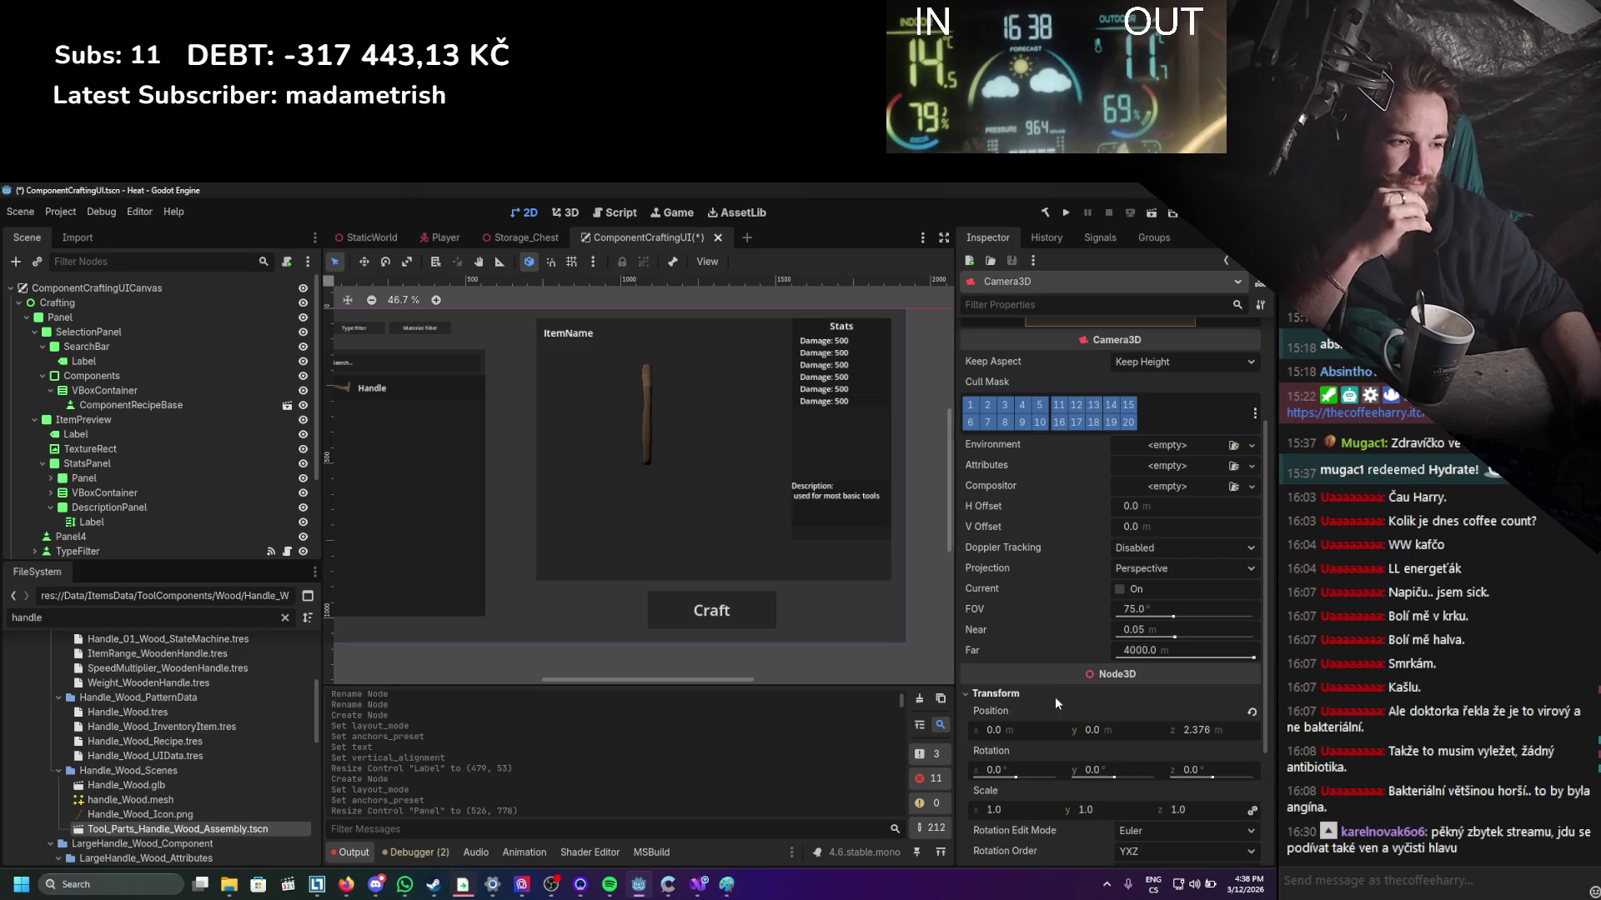
left_click_drag(1238, 729, 1201, 729)
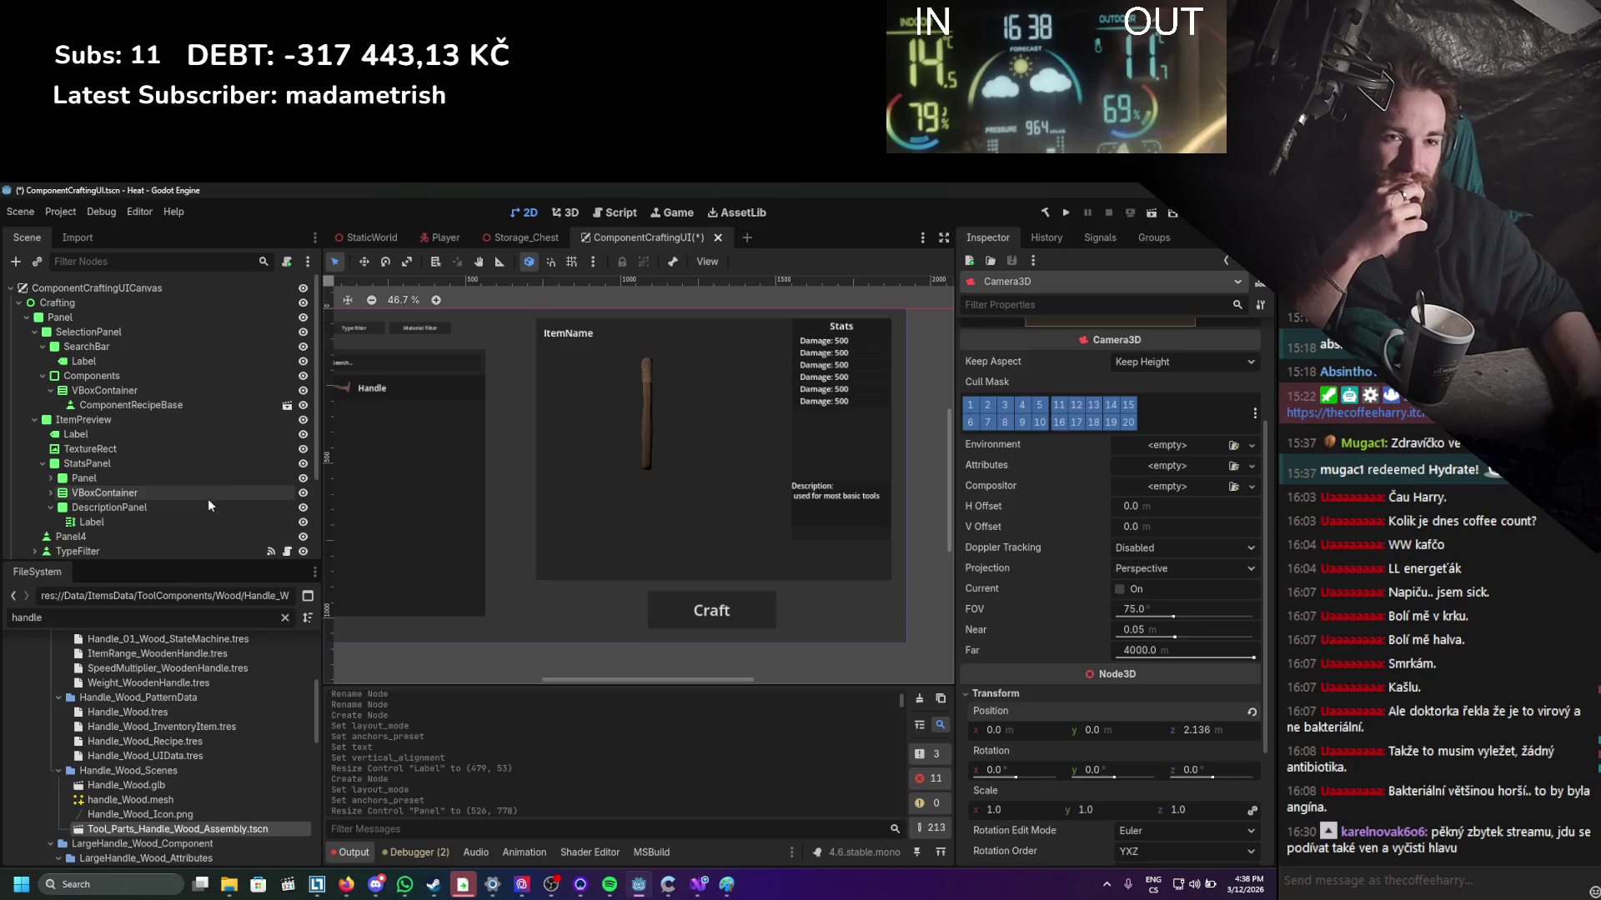
Reposition the description Label and move DescriptionPanel down the stats column.
left_click(91, 522)
mouse_move(824, 507)
left_mouse_down()
mouse_move(828, 554)
mouse_move(898, 551)
mouse_move(788, 442)
mouse_move(793, 313)
left_mouse_up()
mouse_move(860, 511)
left_mouse_down()
mouse_move(836, 402)
mouse_move(792, 318)
left_mouse_up()
left_click(882, 457)
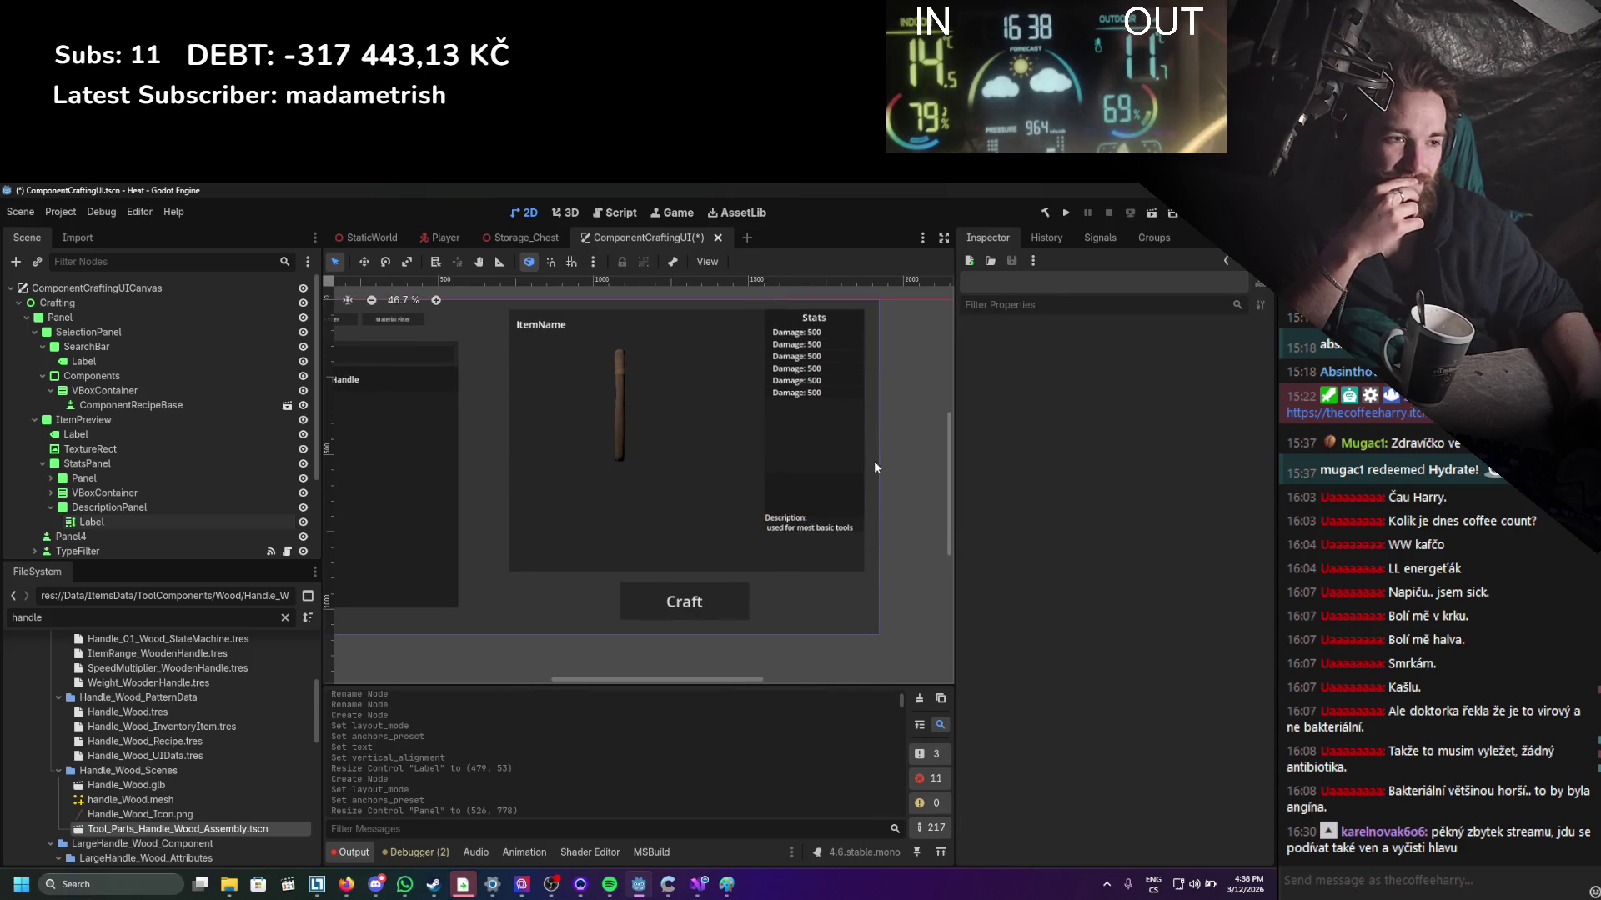
left_click(125, 508)
left_click_drag(829, 502, 829, 535)
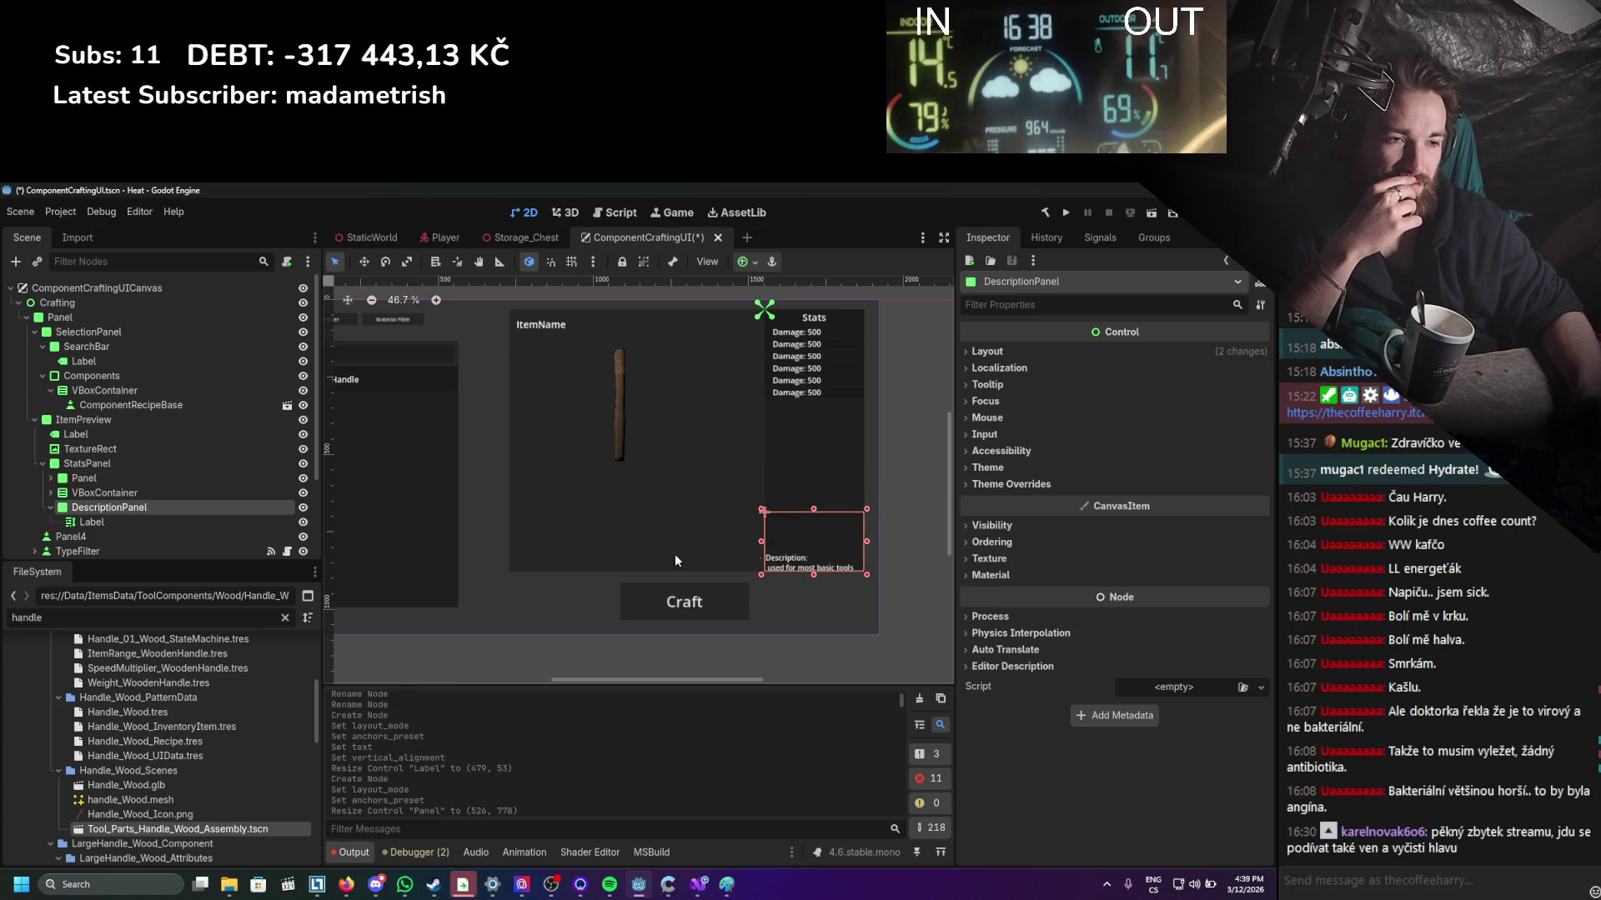
Set the description Label's anchor preset to Full Rect and save the scene.
left_click(177, 536)
left_click(177, 525)
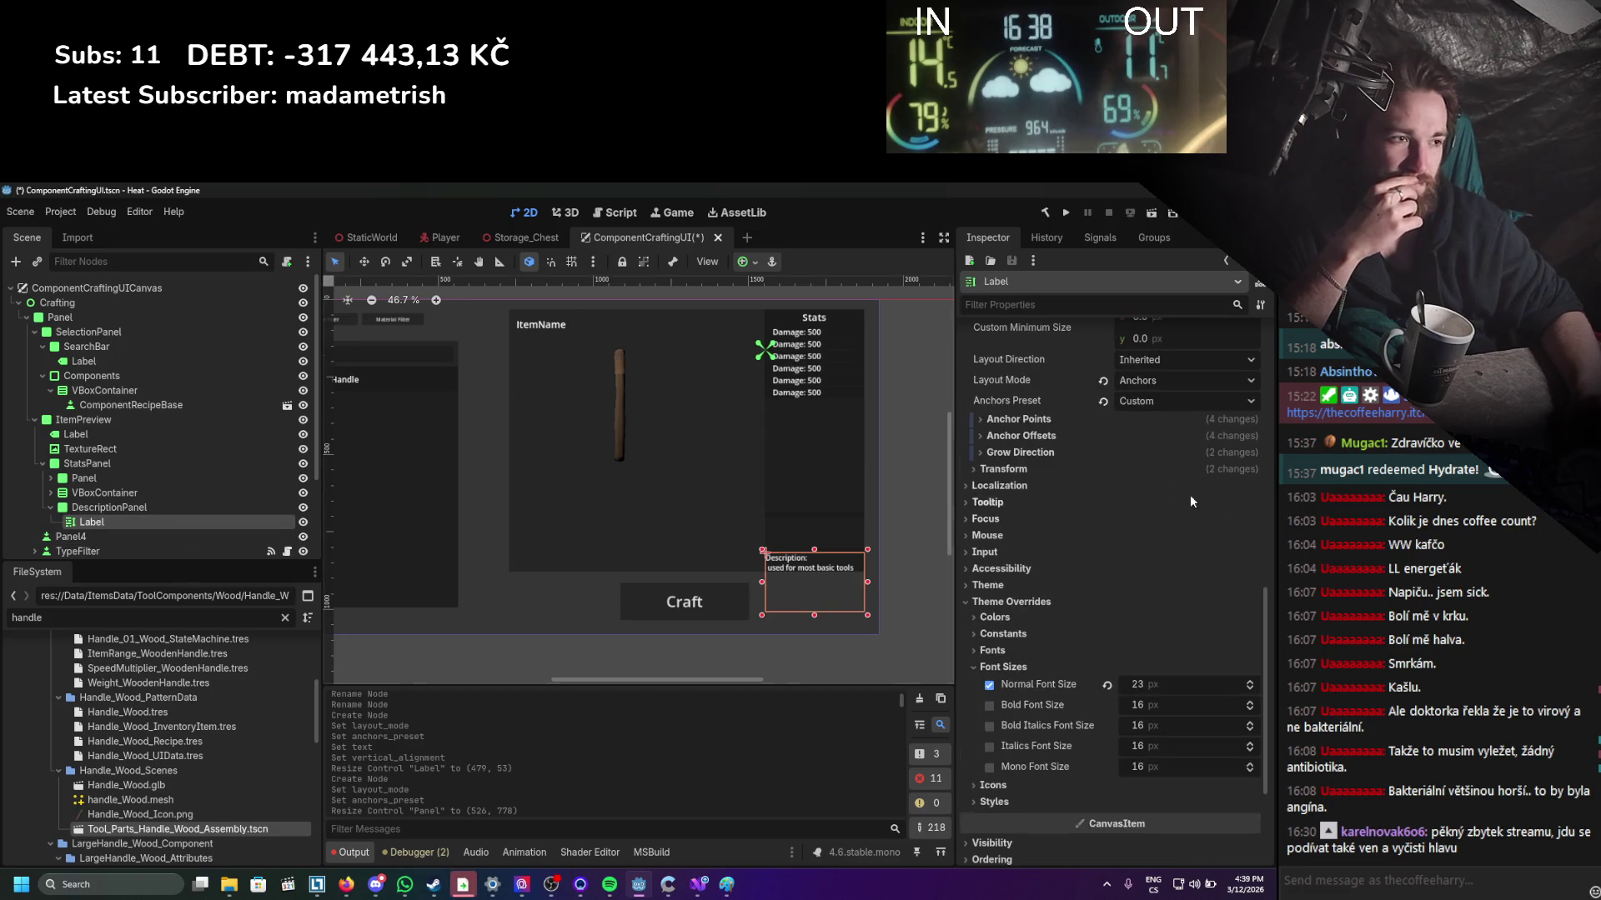
scroll(1093, 554, "up", 10)
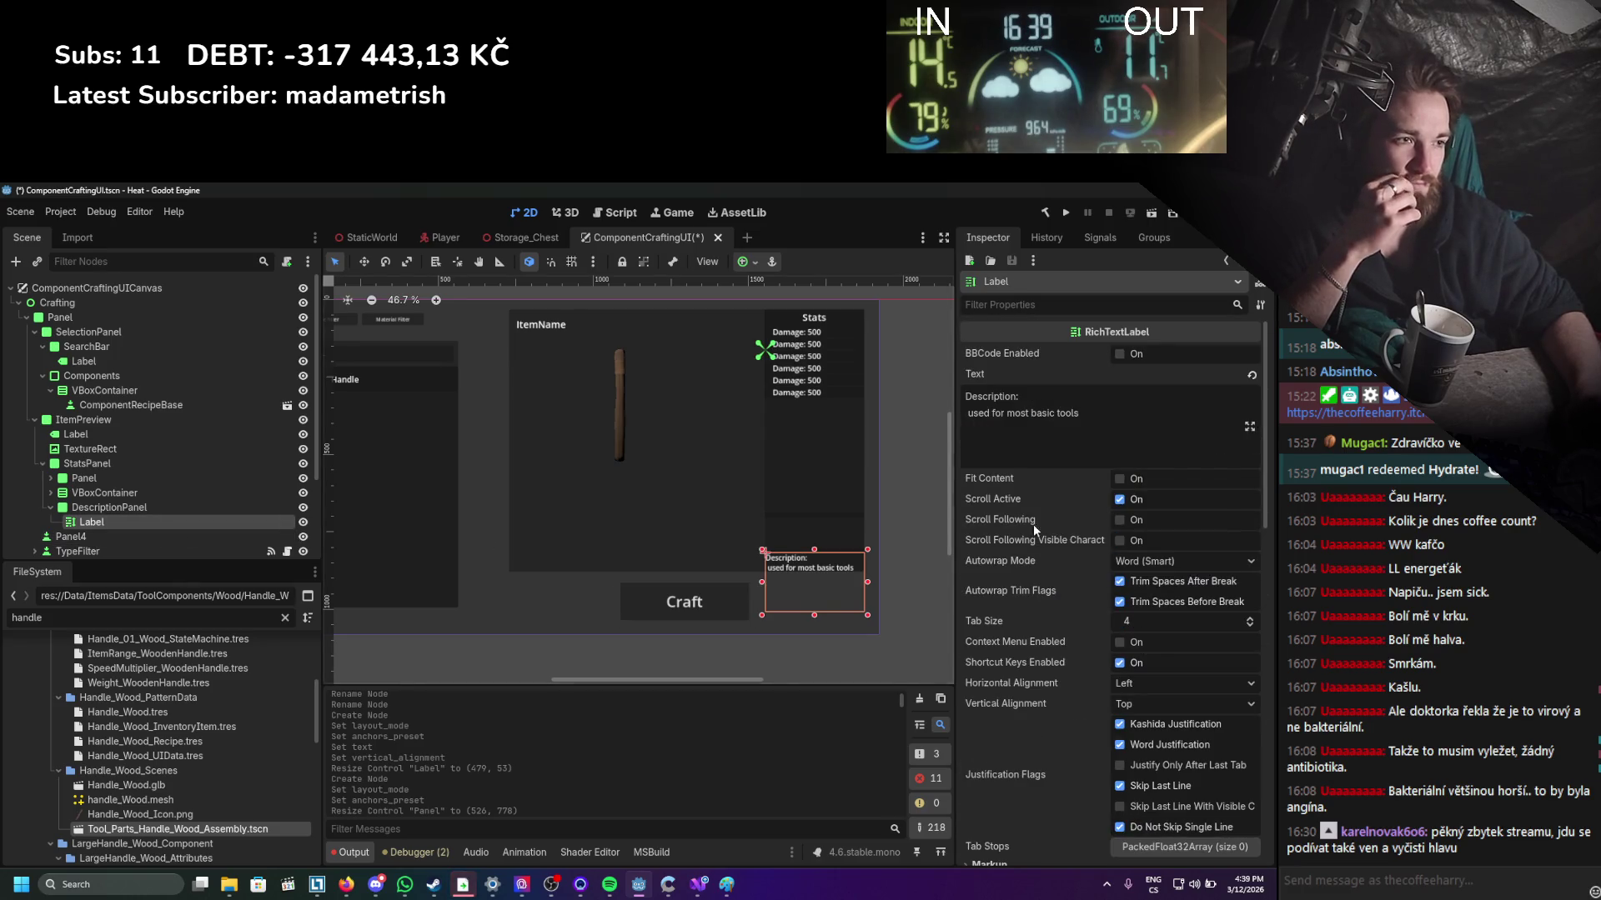
scroll(1002, 587, "down", 5)
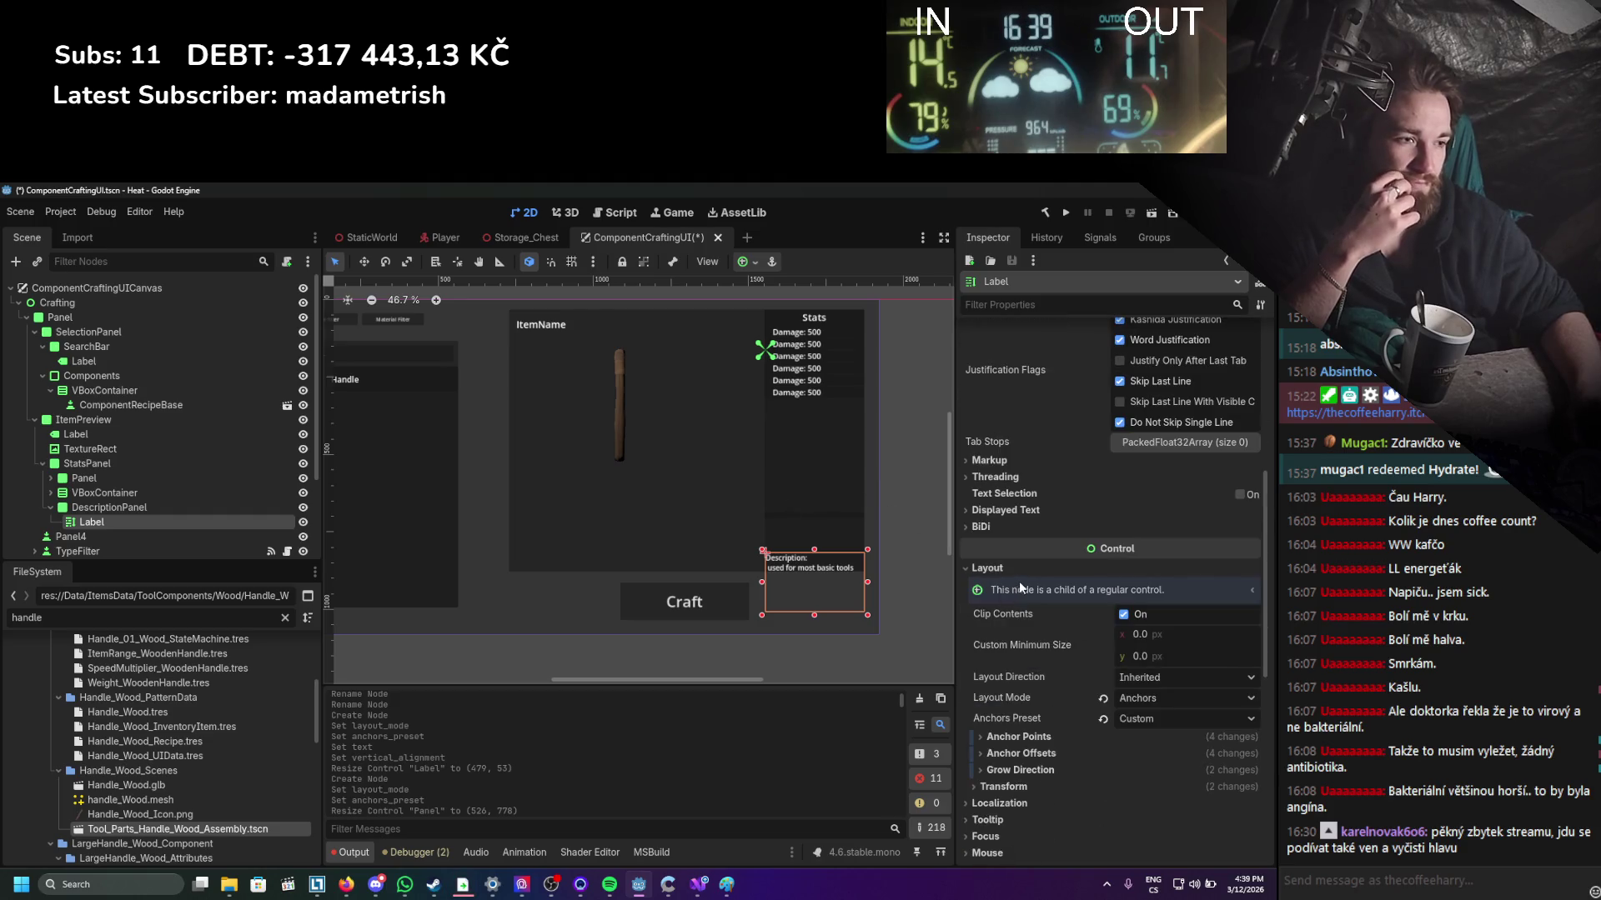
left_click(1129, 718)
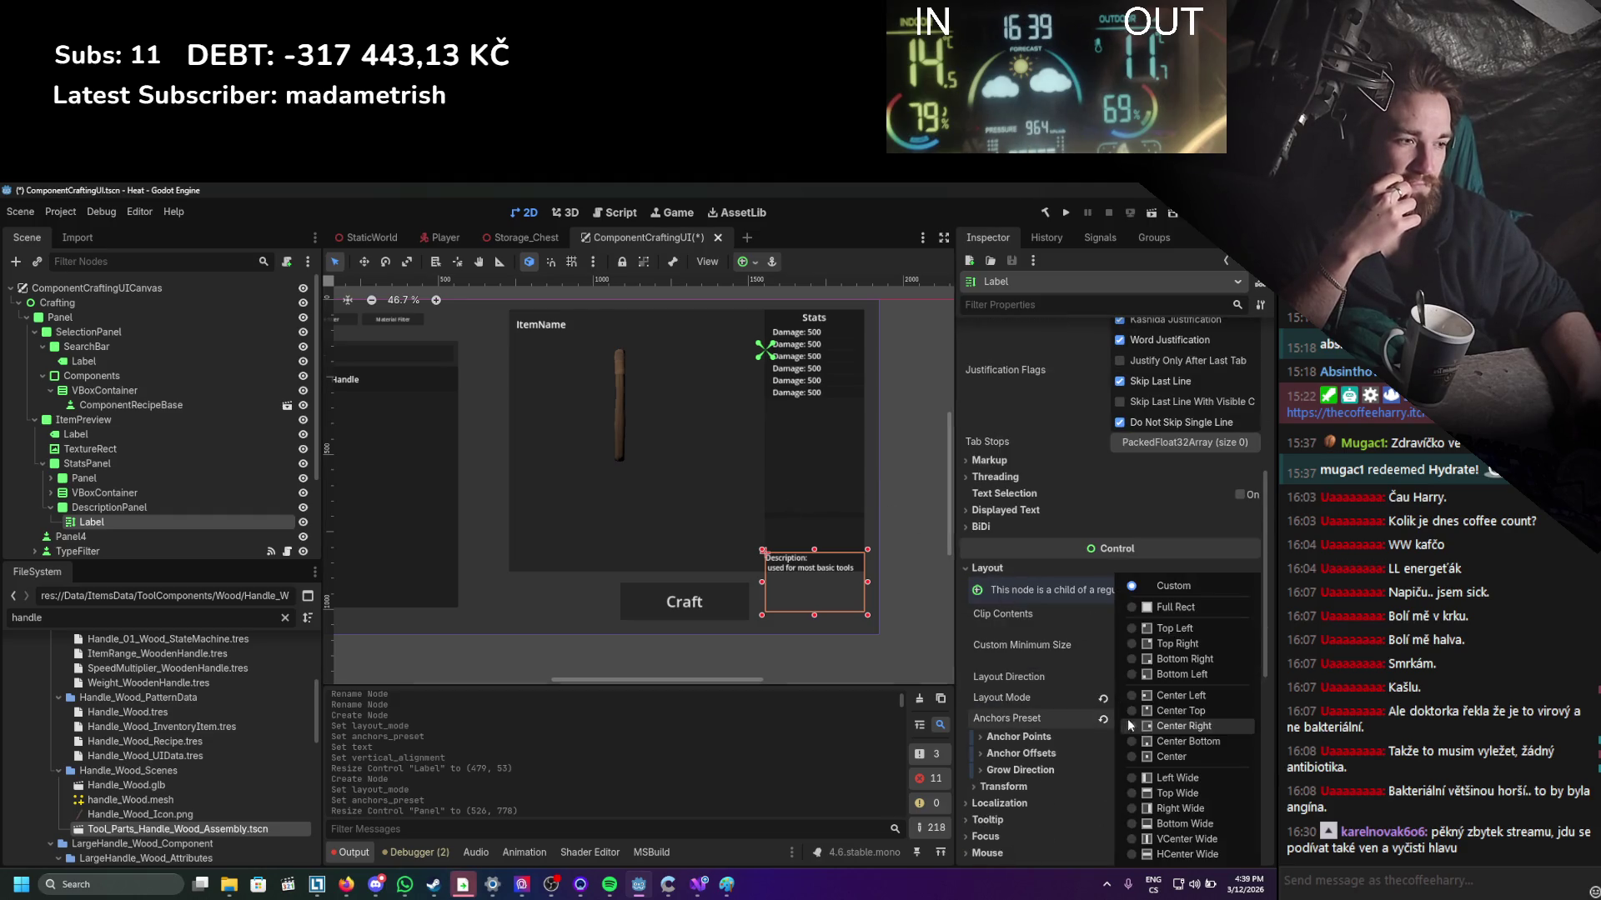
left_click(1184, 608)
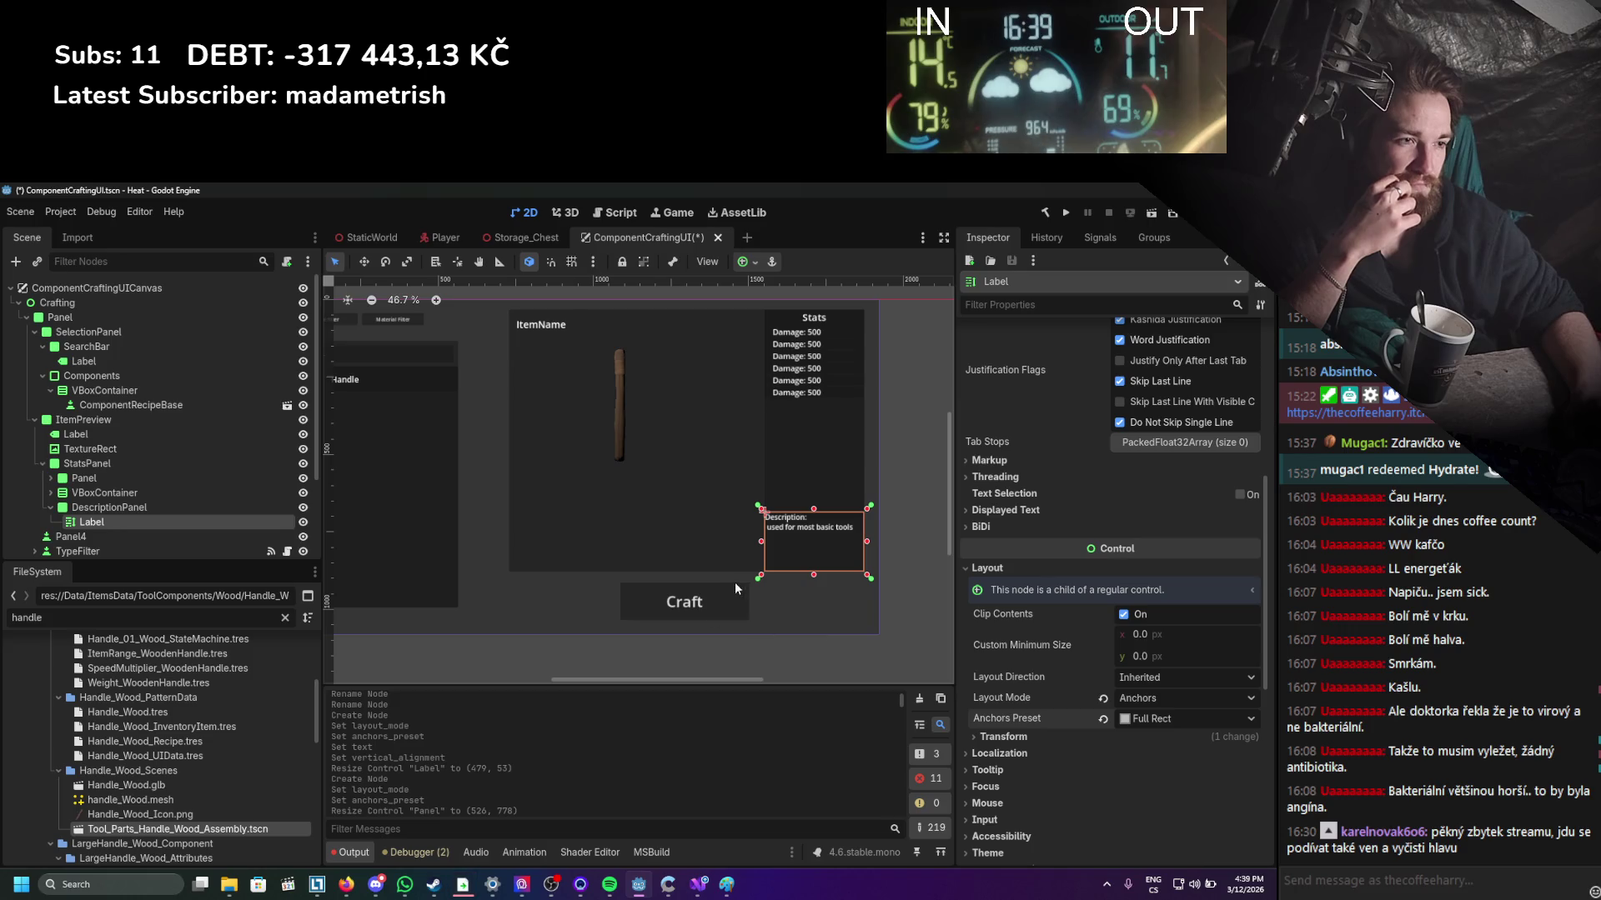
left_click(939, 455)
key("ctrl+s")
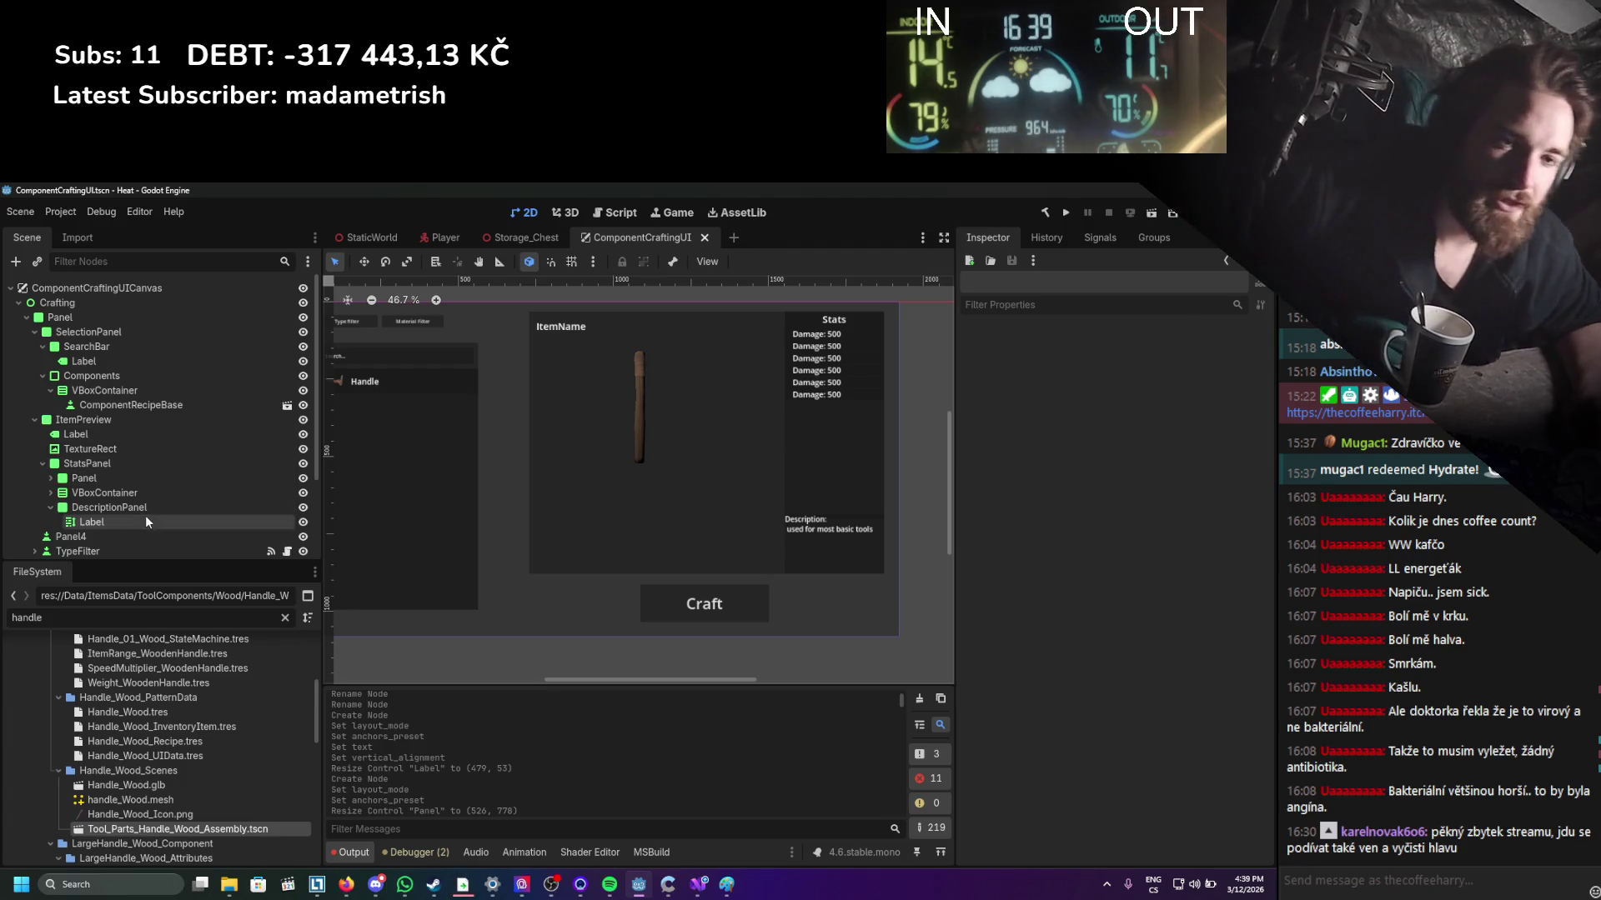
Add a Panel child under ItemPreview, sized as a strip below the handle image.
left_click(124, 469)
left_click(43, 464)
left_click(87, 422)
right_click(89, 423)
left_click(160, 435)
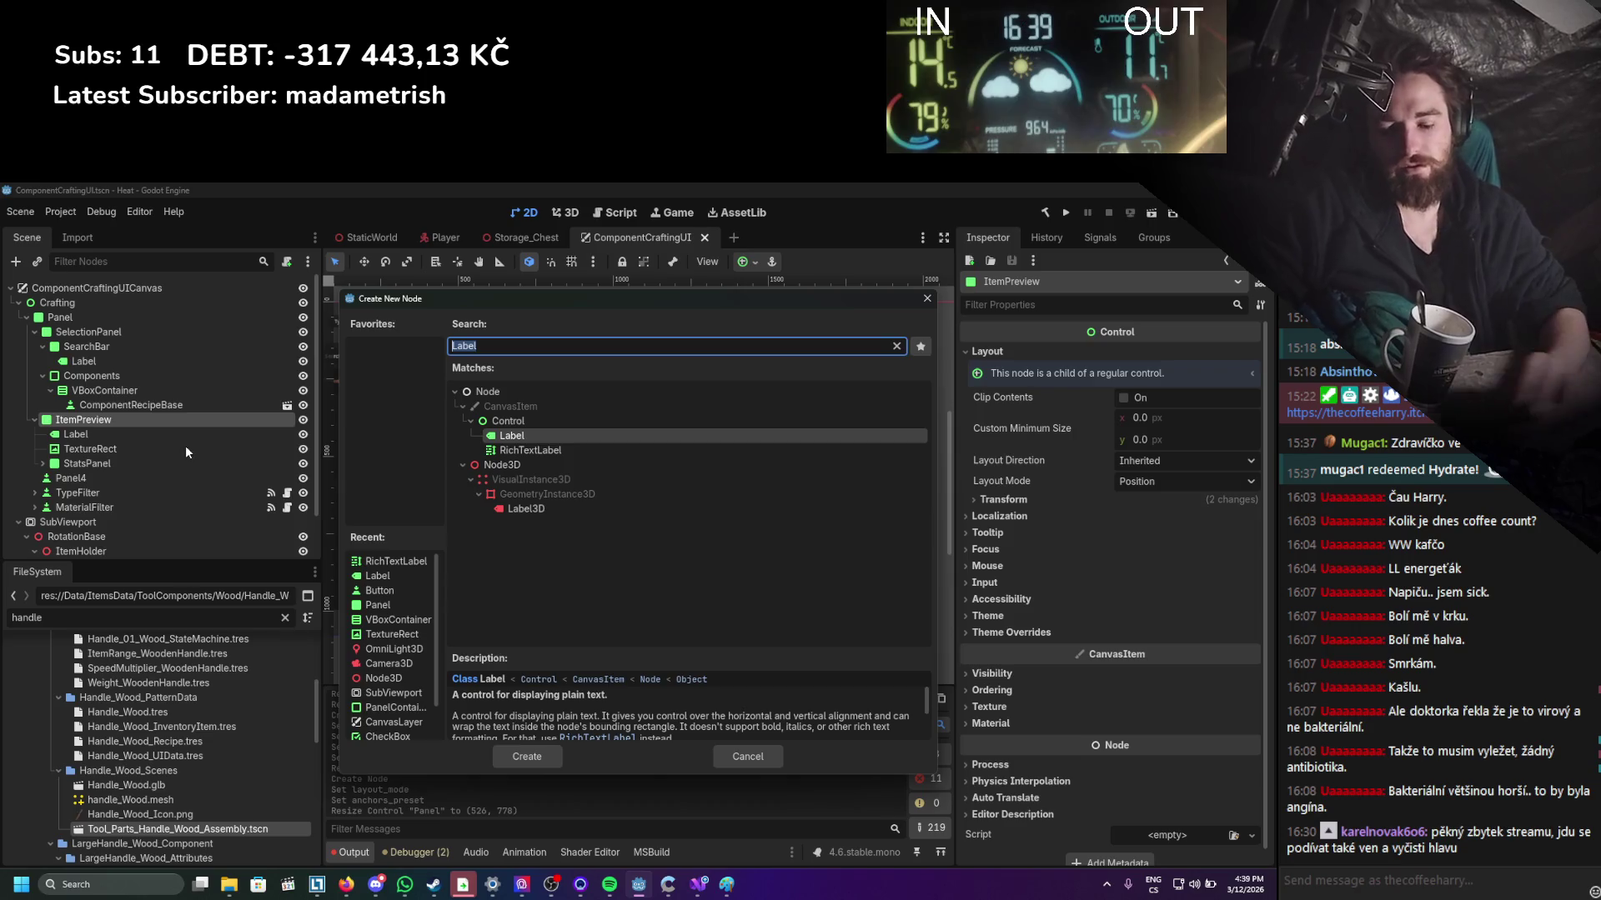
type("panel")
key("Return")
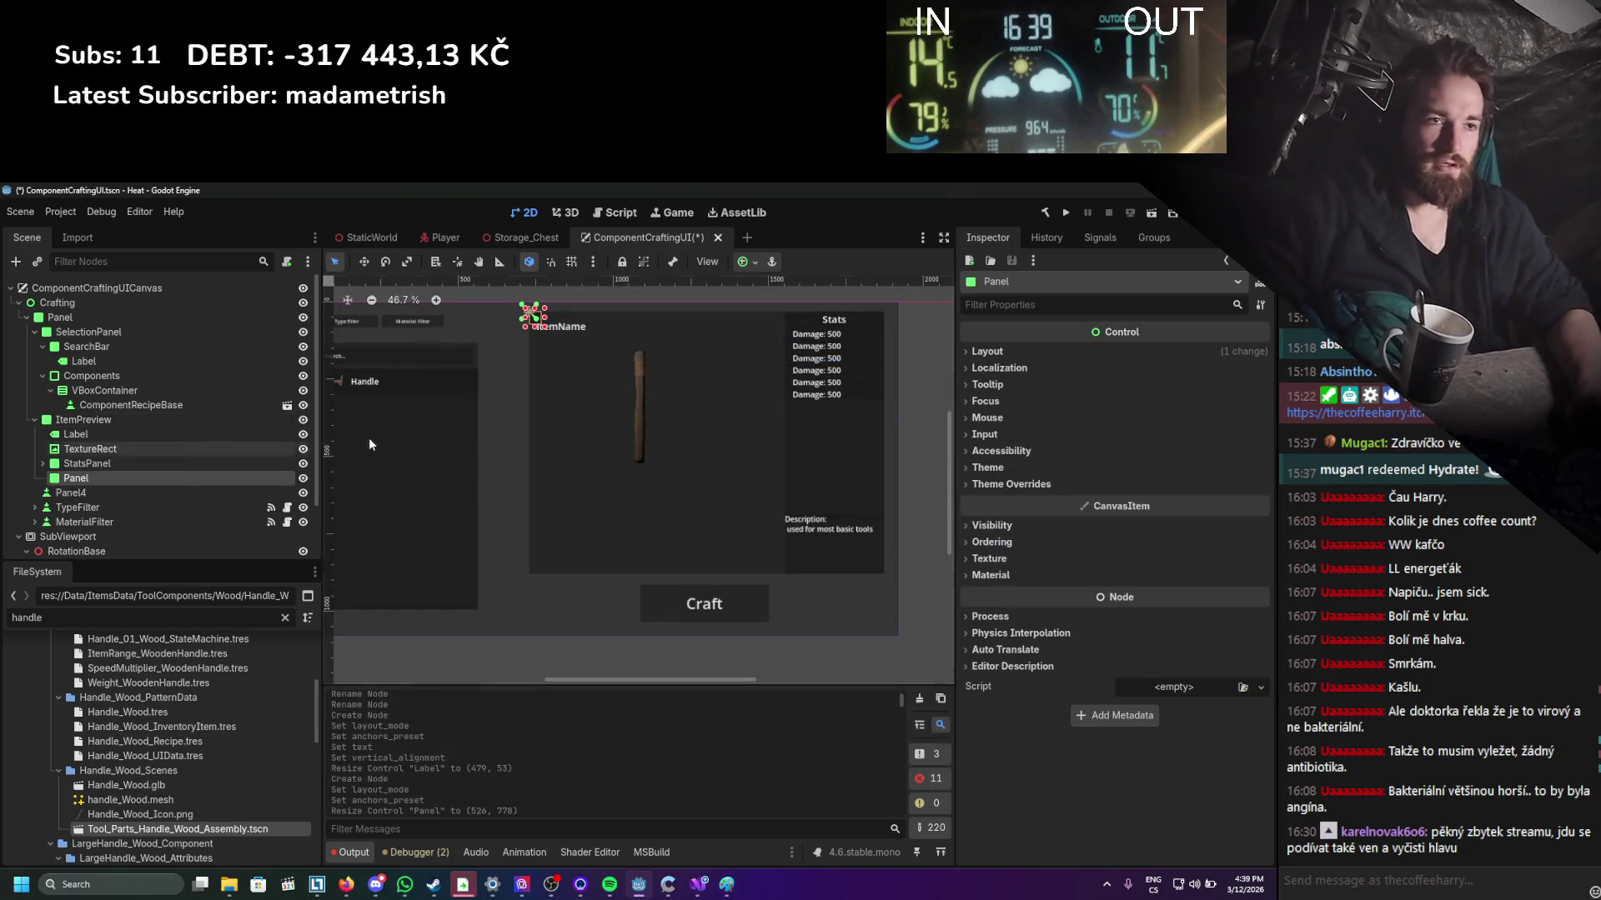
mouse_move(542, 327)
left_mouse_down()
mouse_move(792, 480)
mouse_move(784, 452)
left_mouse_up()
left_click_drag(674, 368, 671, 527)
left_click_drag(657, 426, 658, 508)
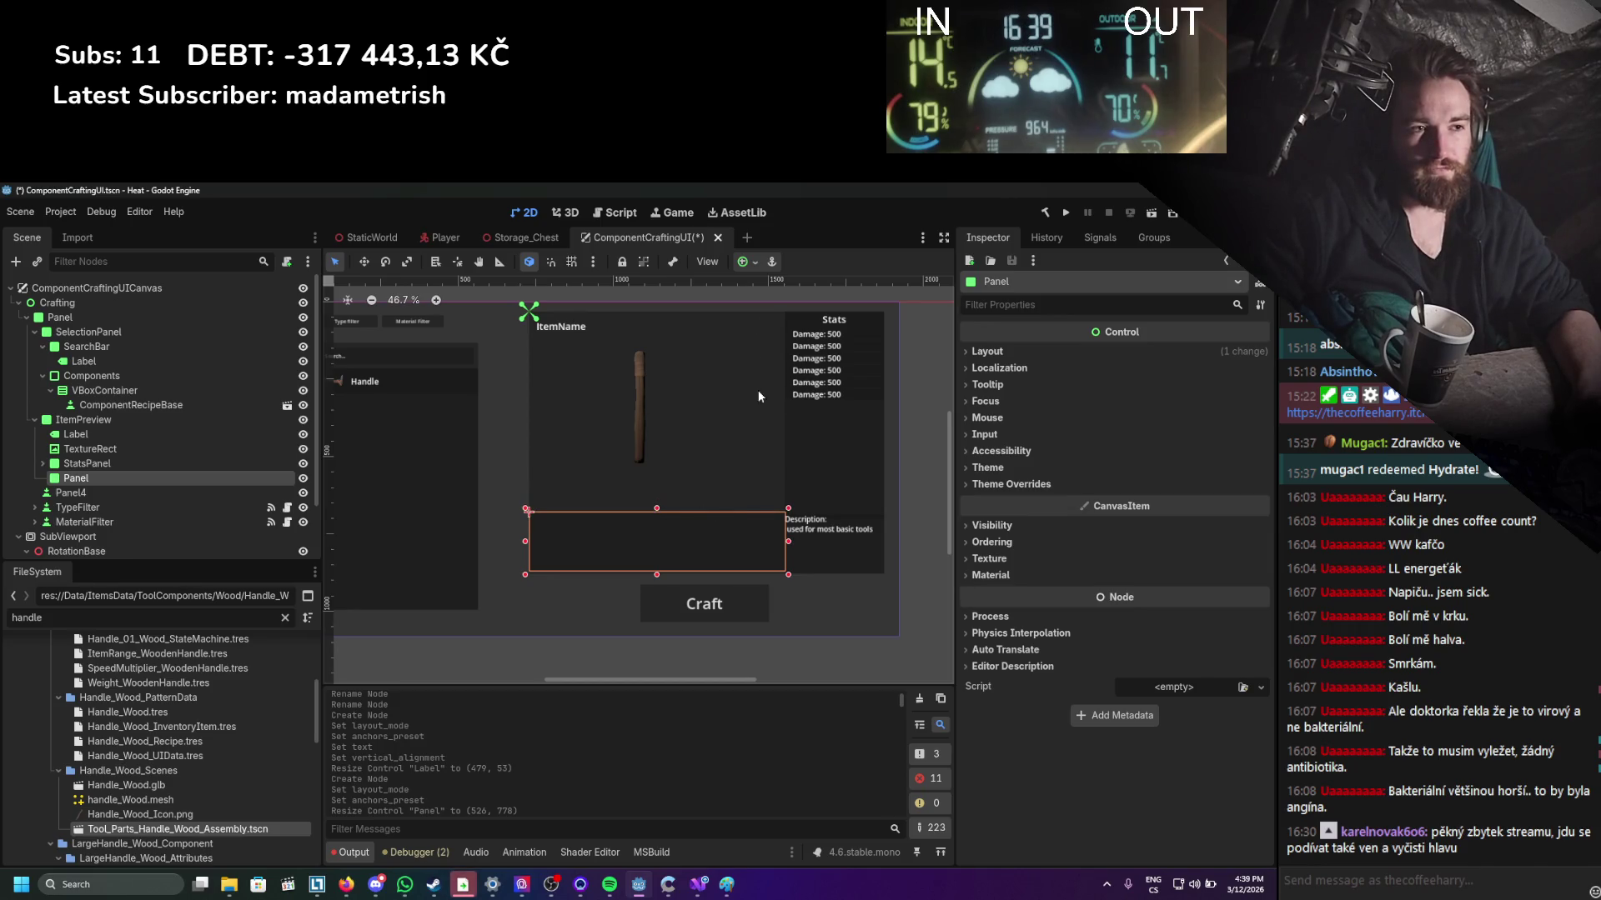
Move the handle TextureRect right to centre it in the preview, then save.
scroll(722, 528, "up", 1)
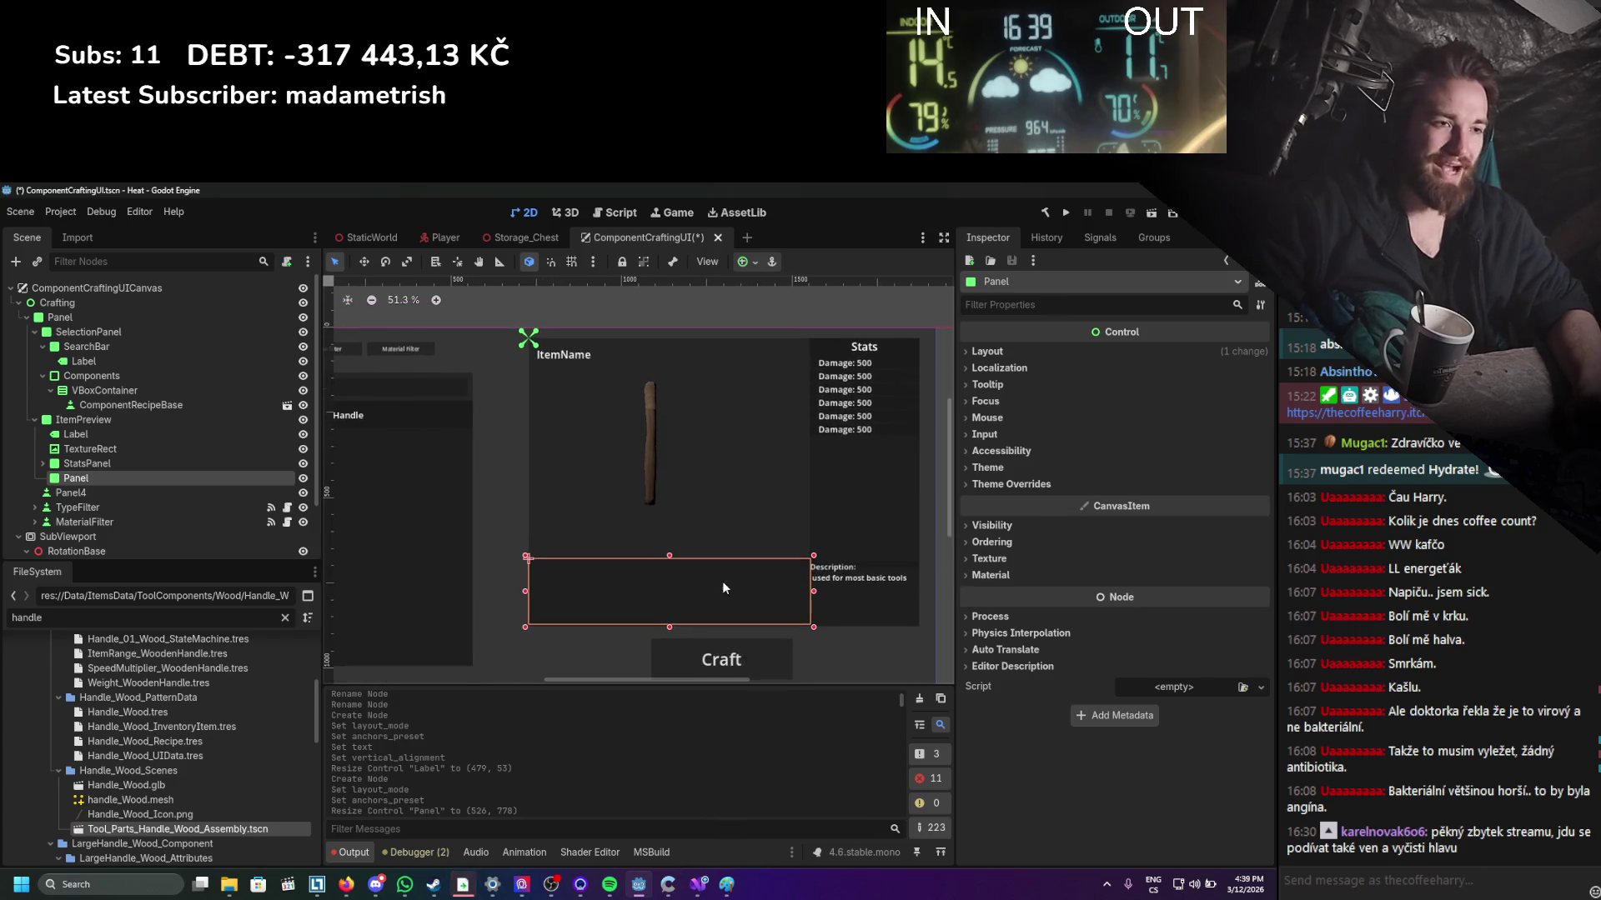
left_click(112, 449)
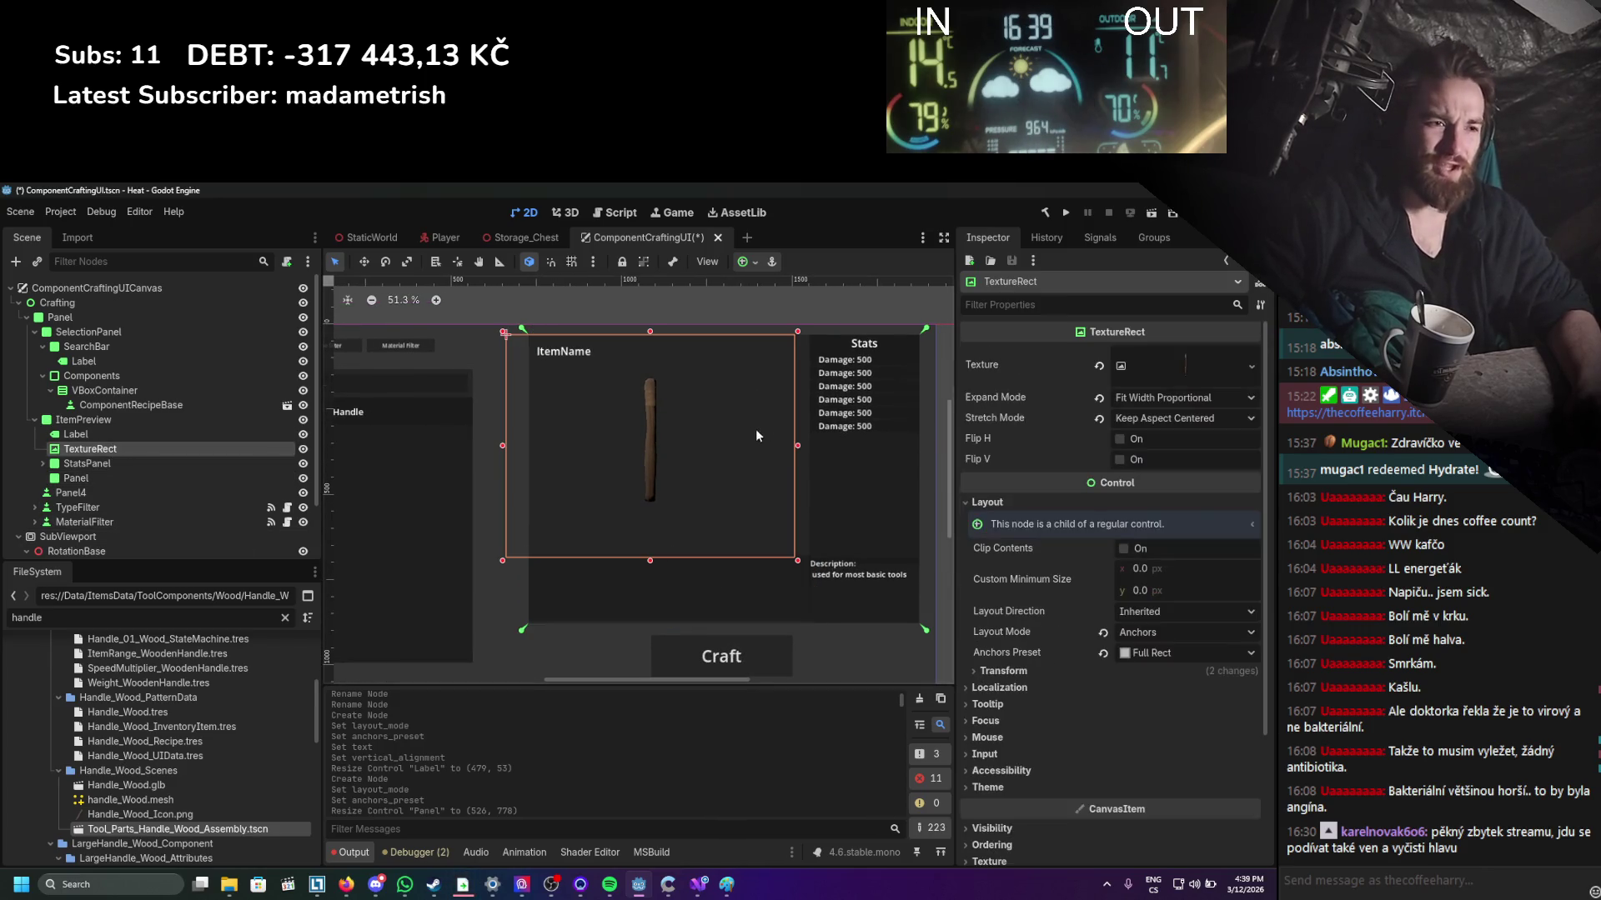
left_click_drag(731, 456, 751, 449)
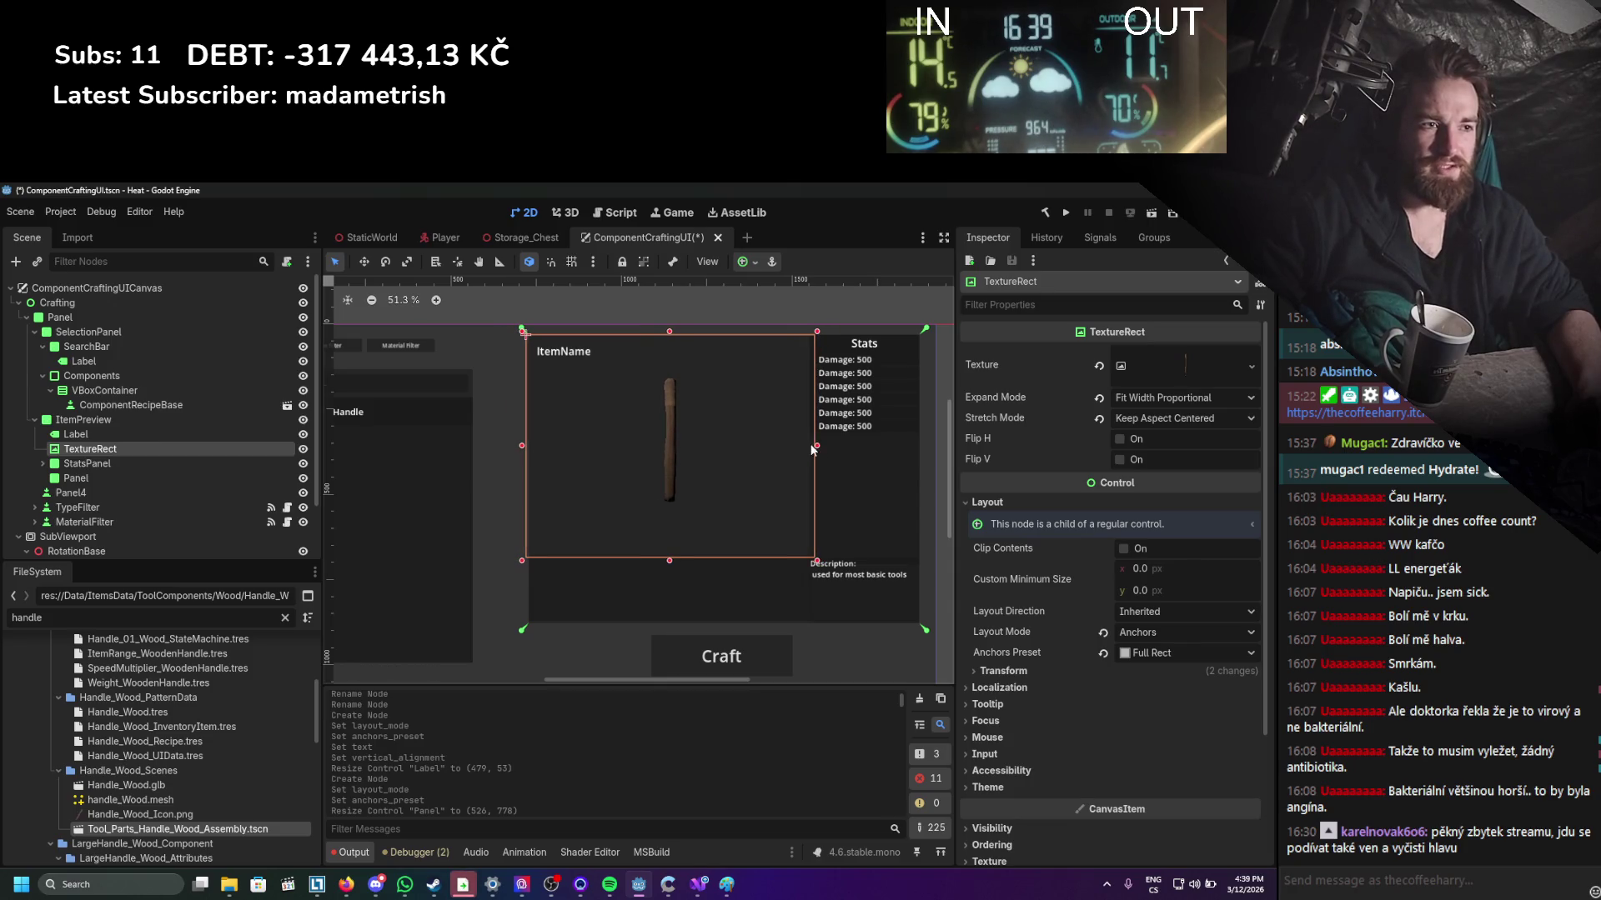
left_click(853, 303)
key("ctrl+s")
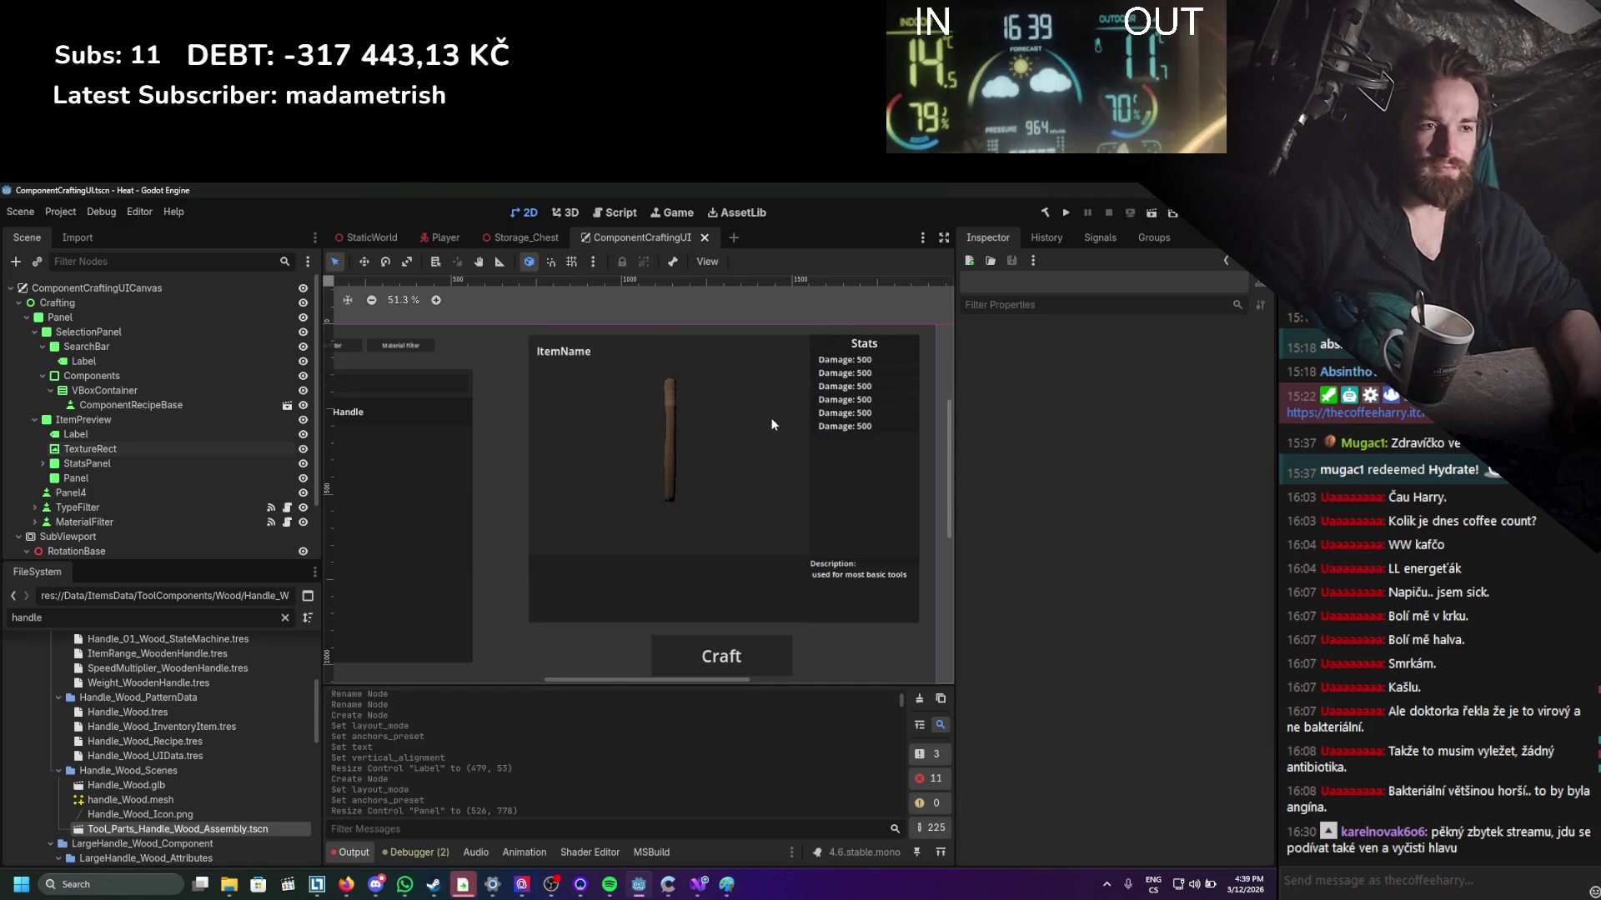
scroll(757, 406, "down", 1)
scroll(748, 418, "up", 1)
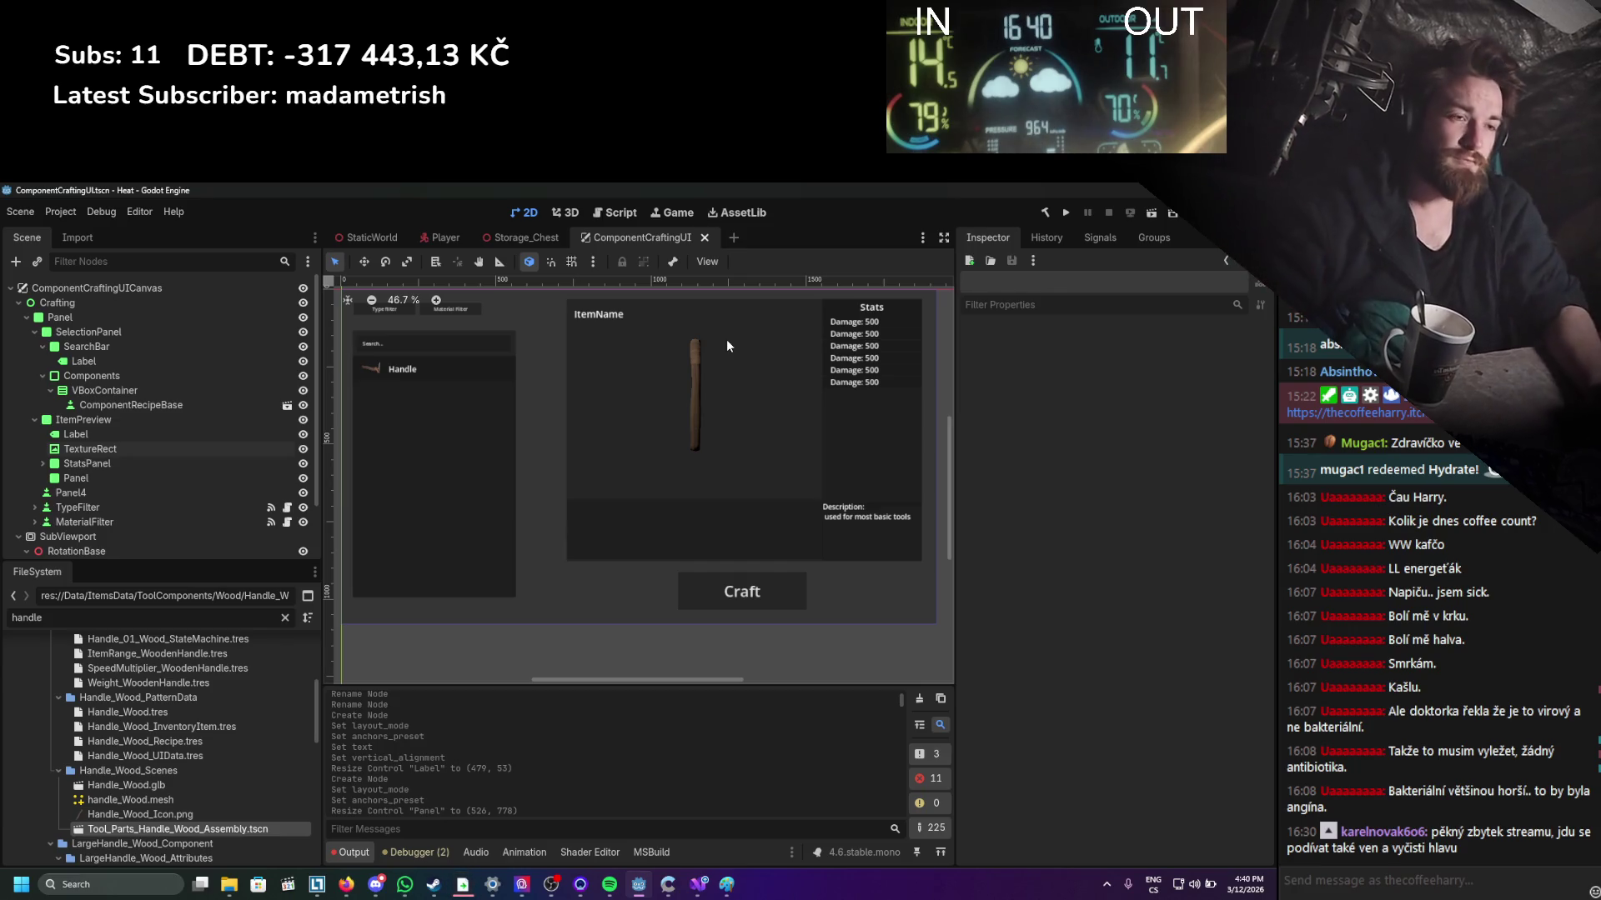
Add an HBoxContainer child to the lower Panel in ItemPreview.
scroll(758, 341, "up", 2)
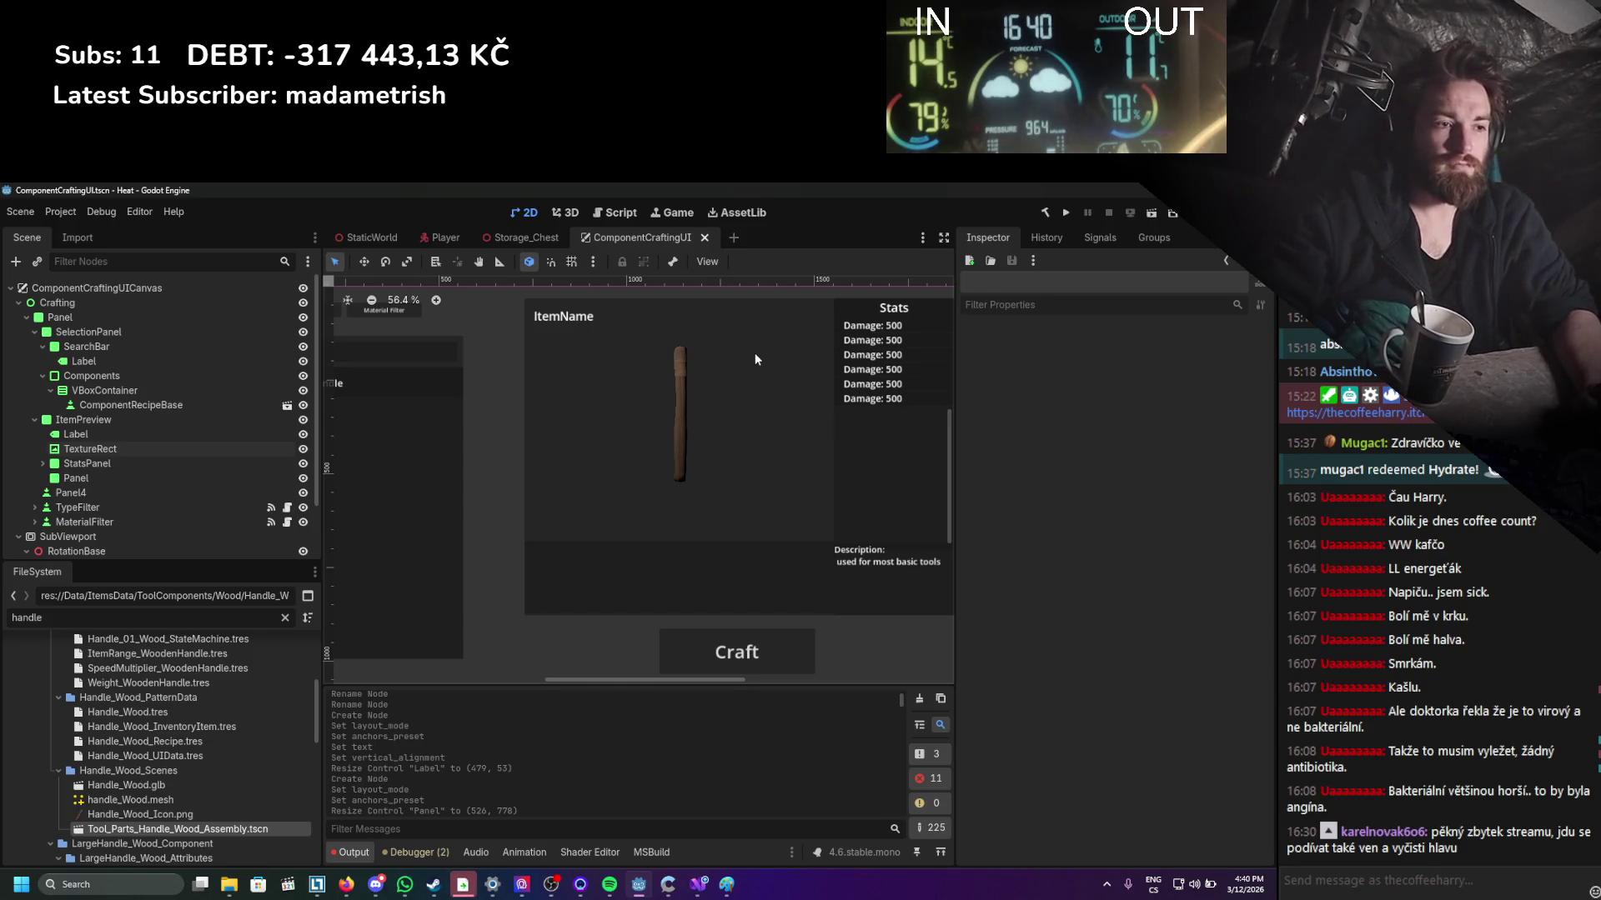
scroll(753, 353, "down", 2)
left_click(165, 477)
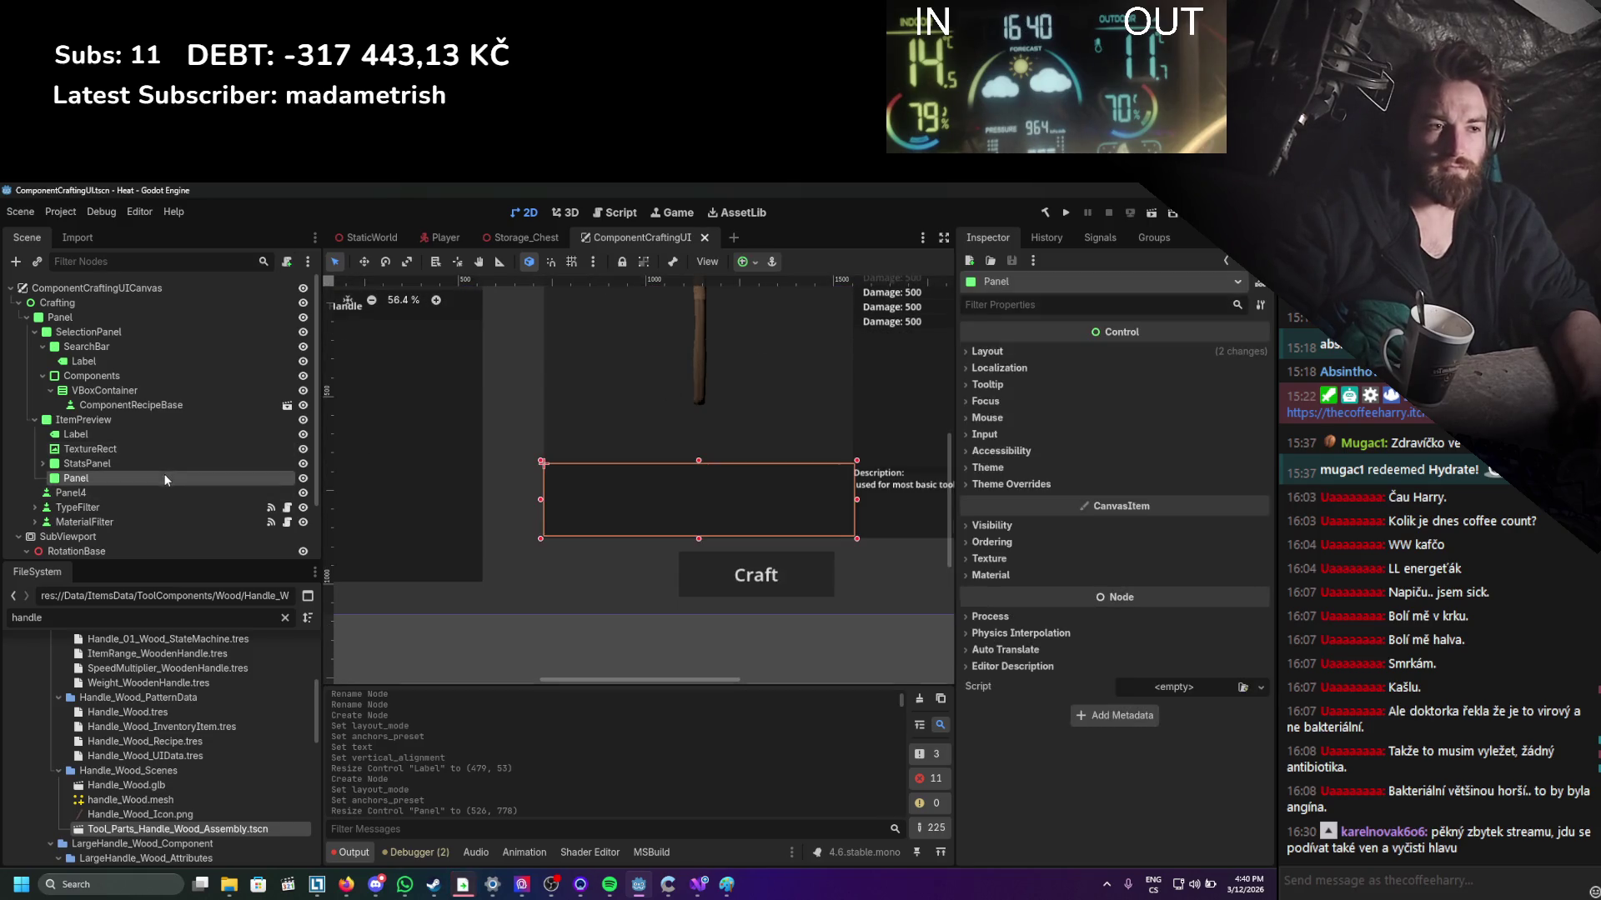
right_click(148, 480)
left_click(191, 497)
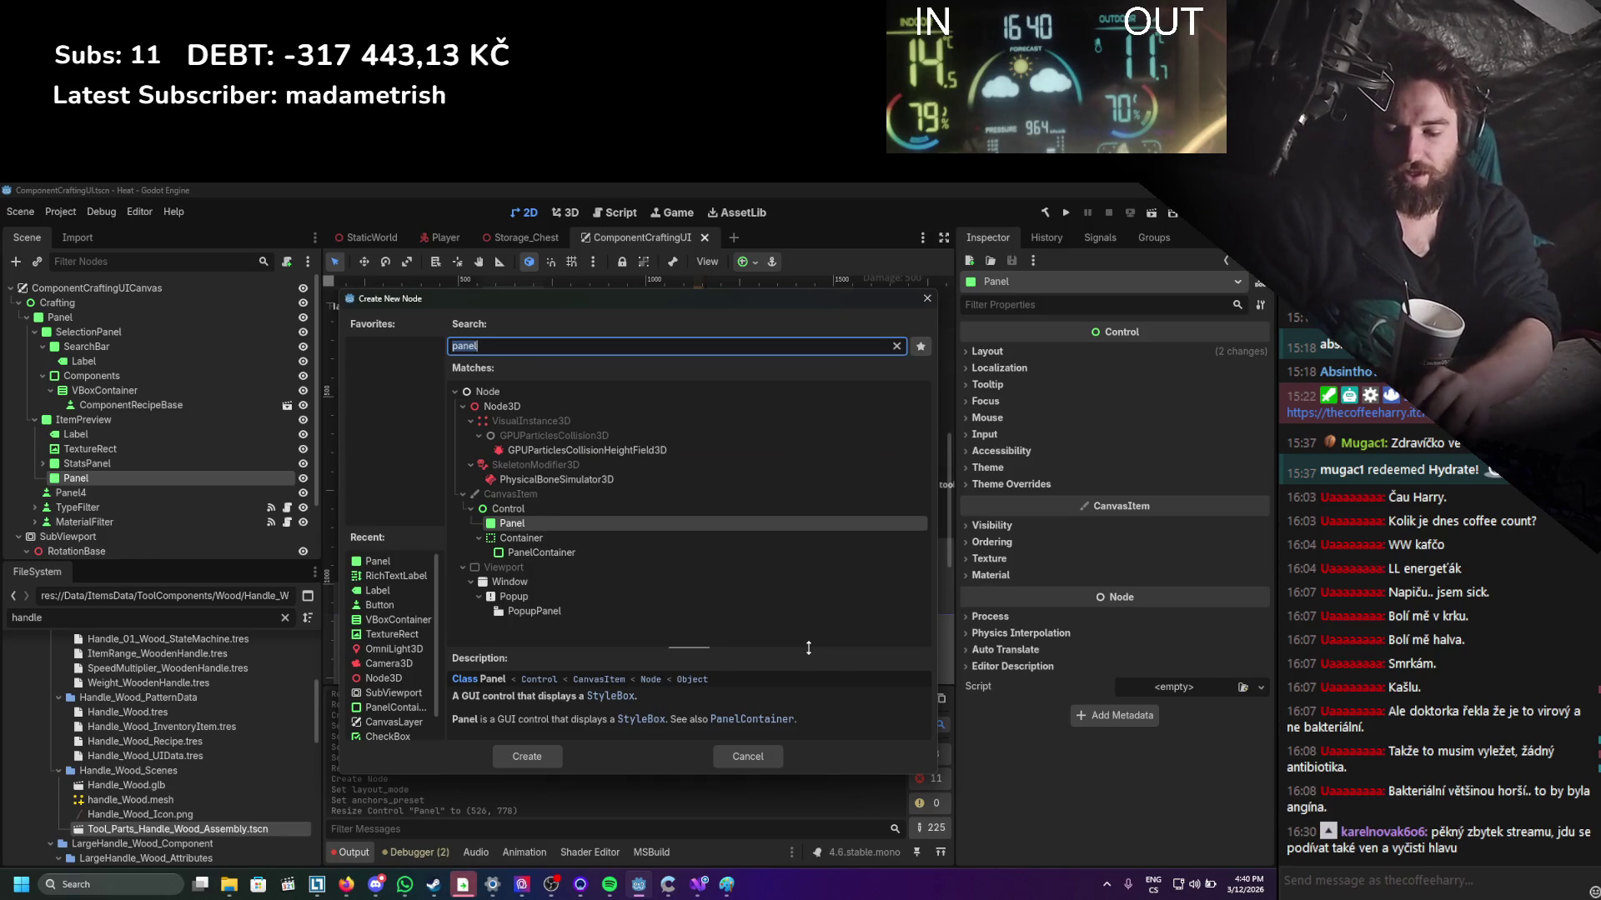
type("hor")
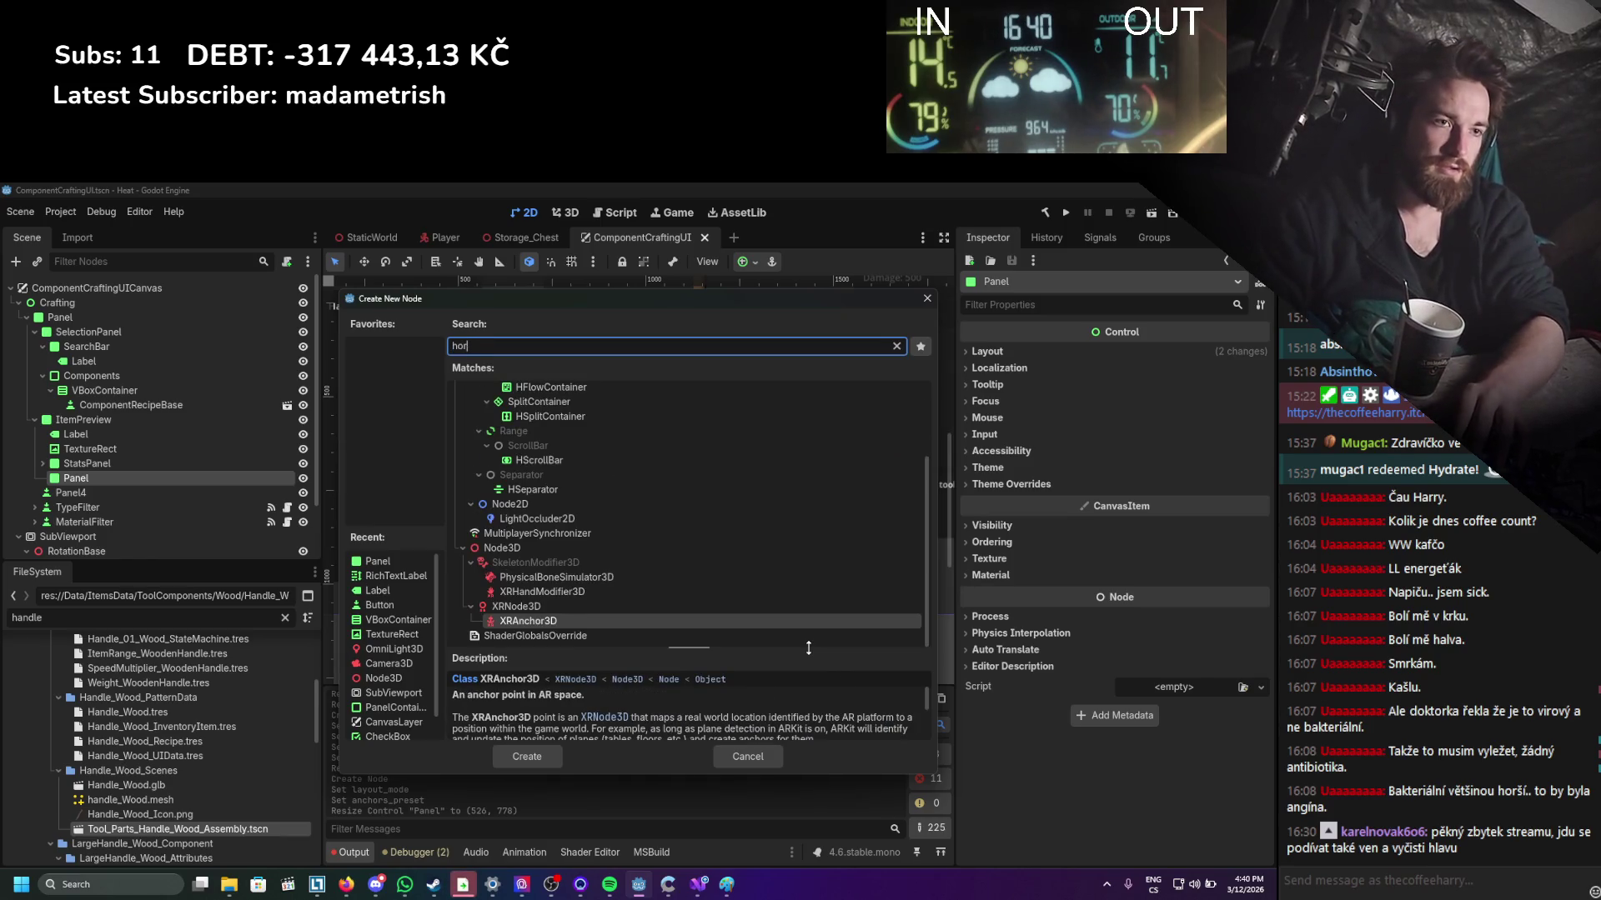
key("BackSpace")
key("BackSpace")
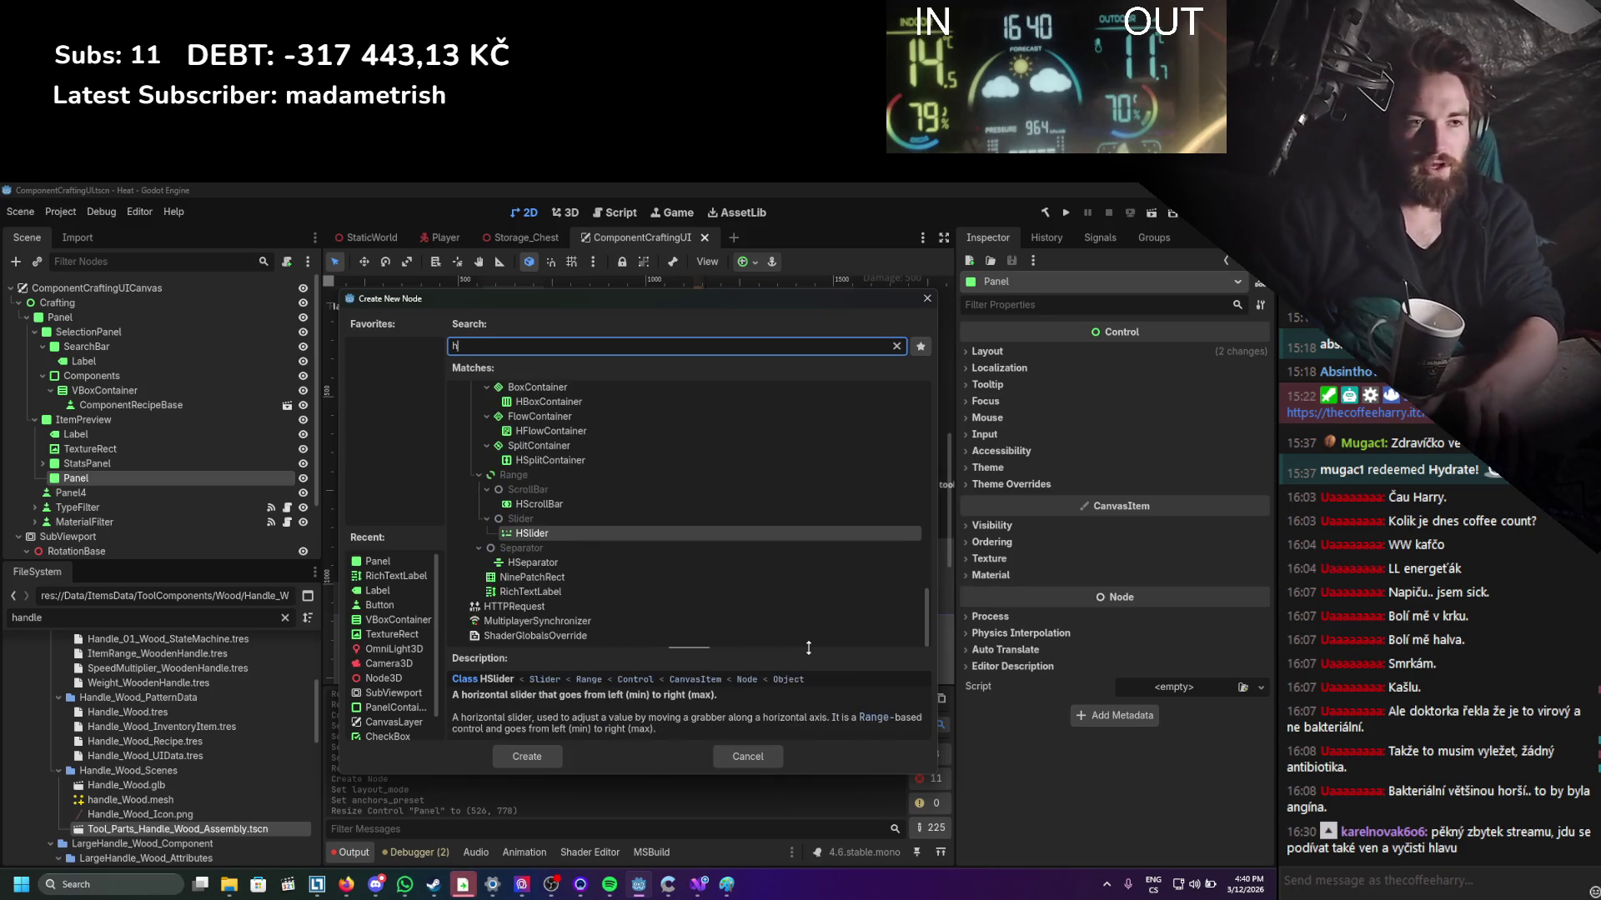
type("box")
key("Return")
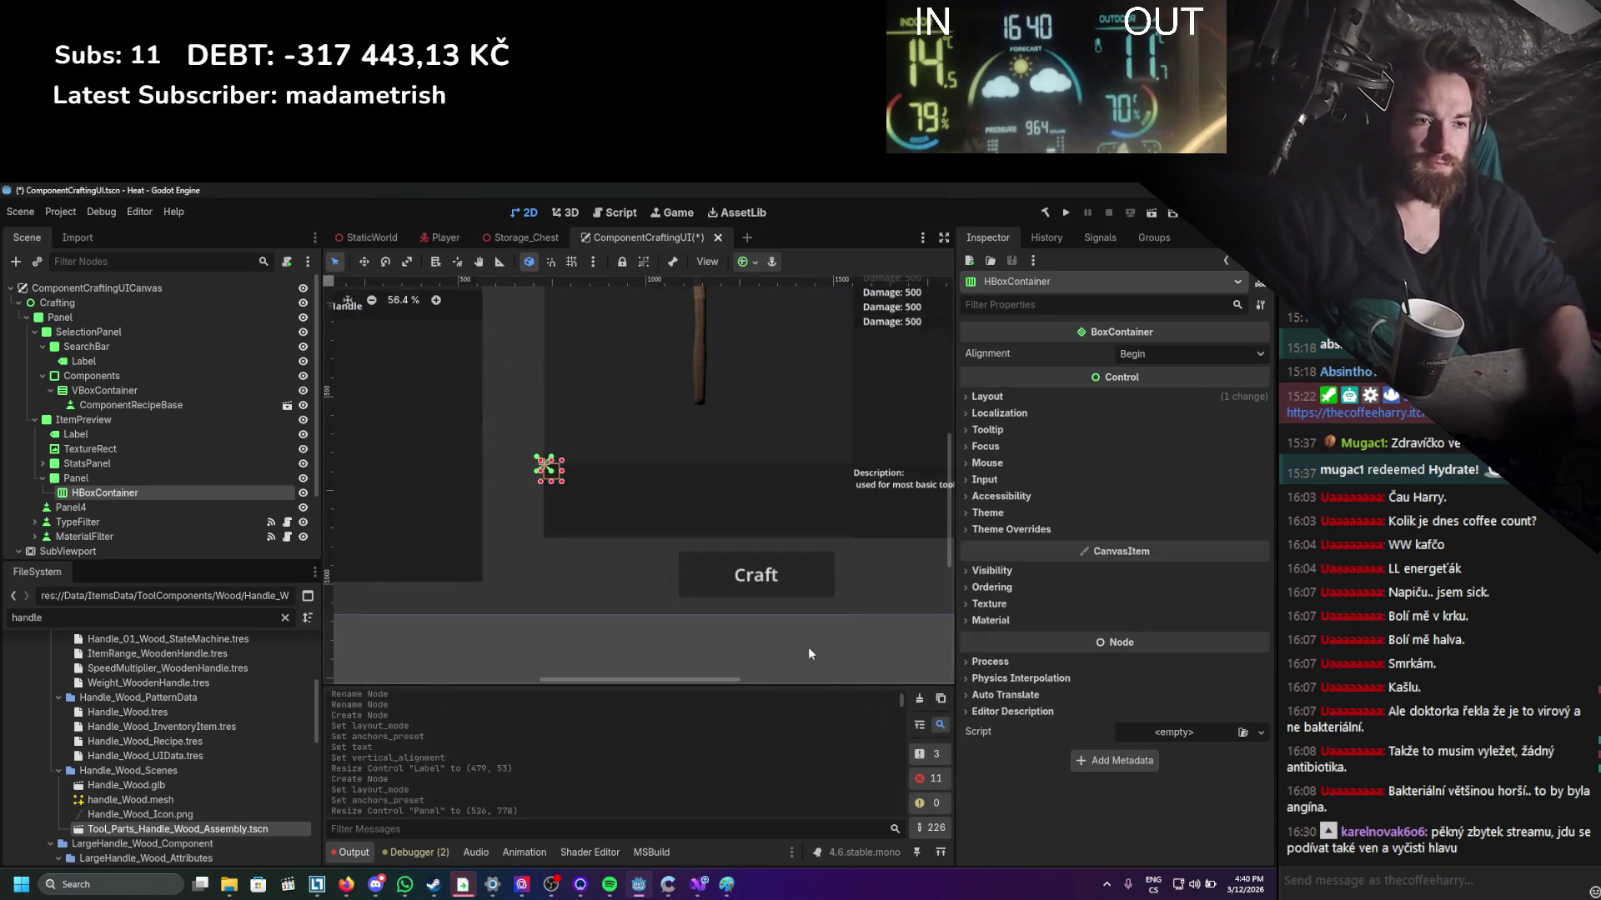
Set the HBoxContainer to Anchors layout with the Full Rect preset to fill the Panel.
left_click(988, 397)
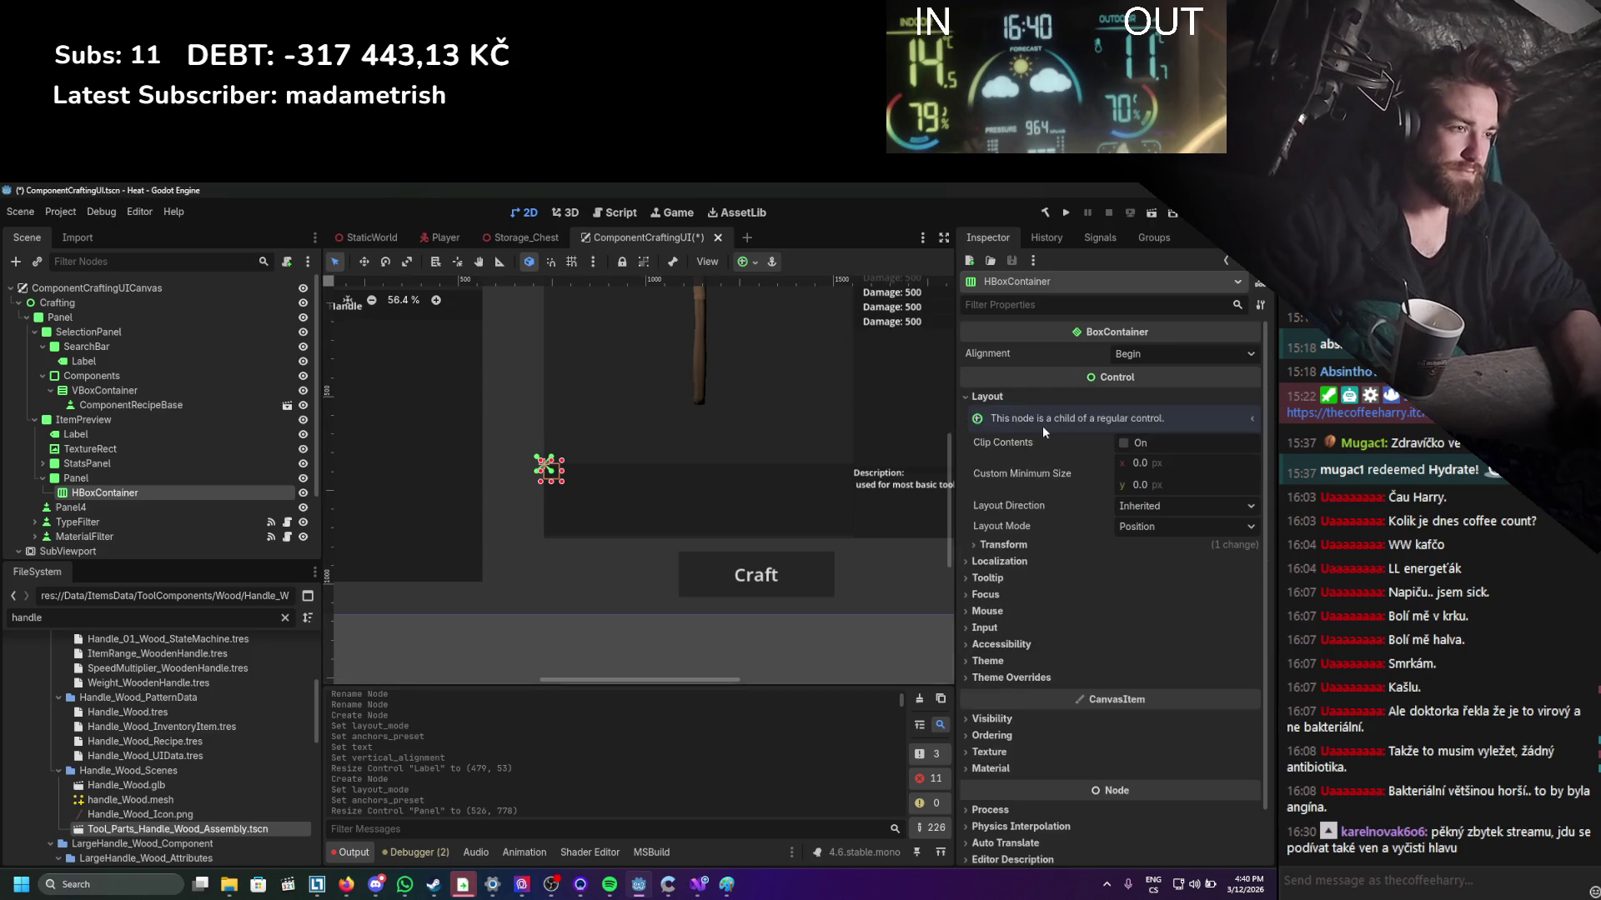
left_click(1184, 527)
left_click(1165, 568)
left_click(1166, 547)
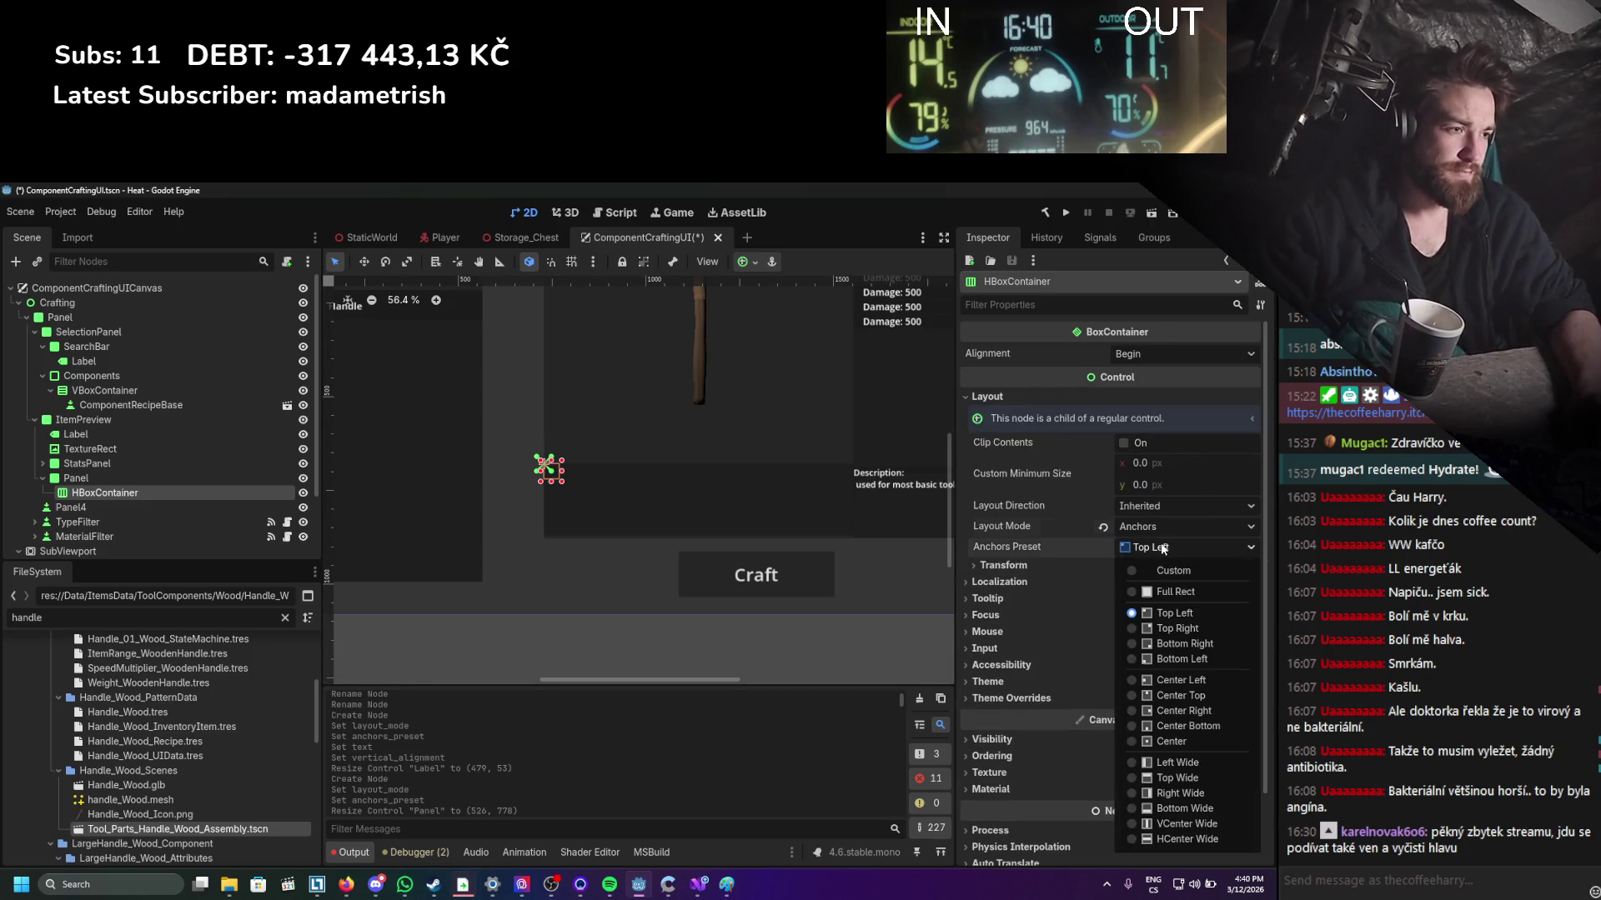
left_click(1169, 589)
right_click(138, 492)
left_click(194, 507)
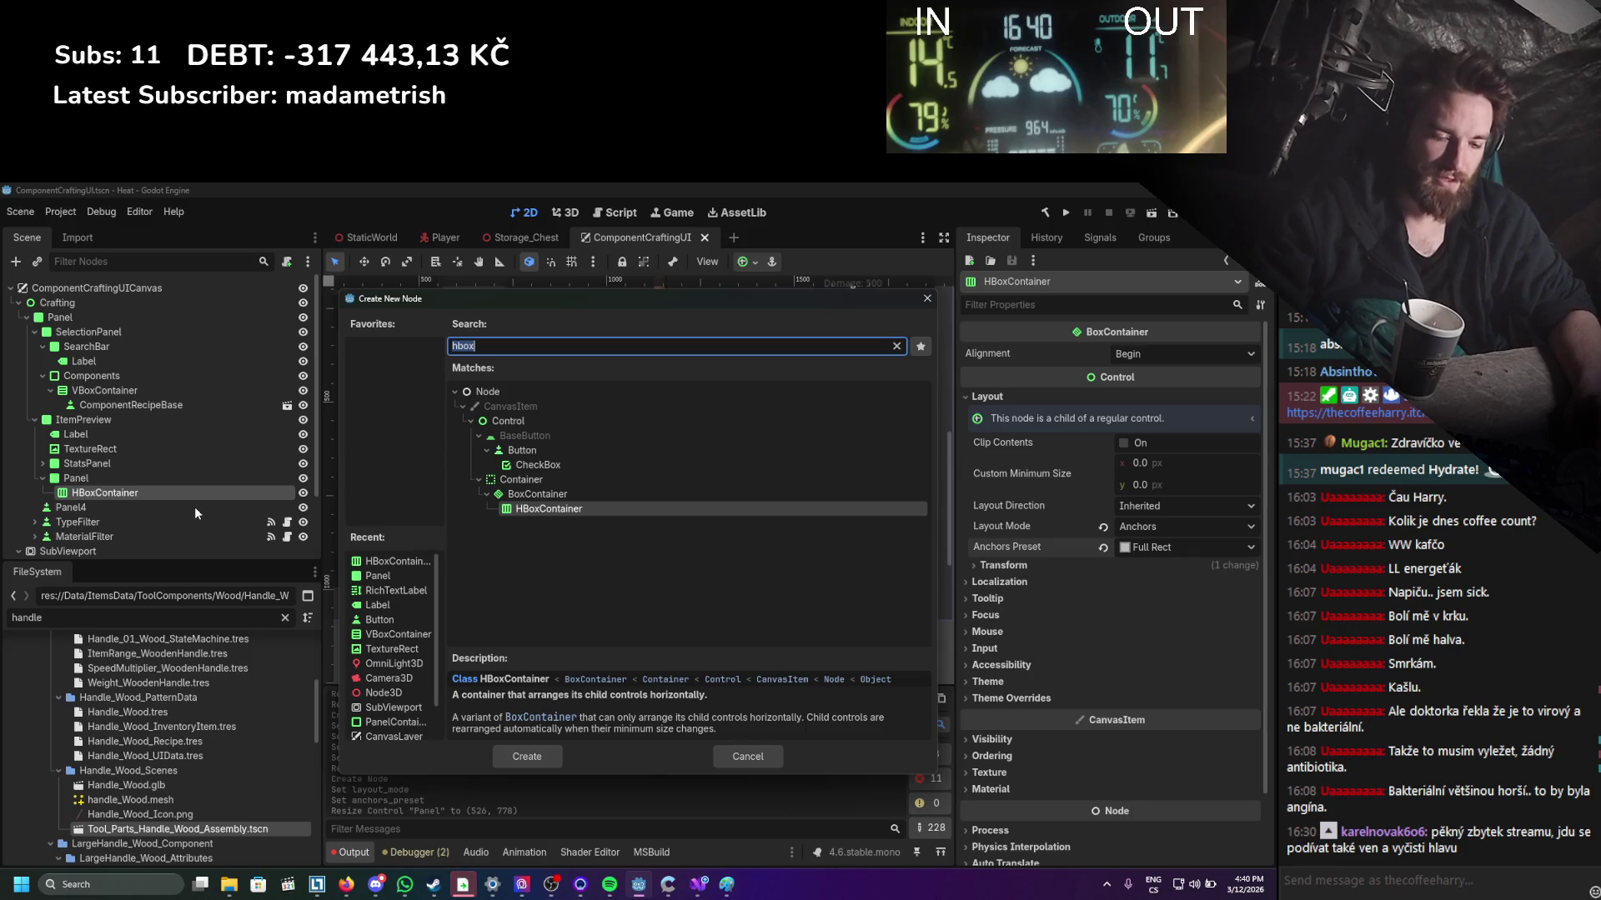
Create a Panel inside the HBoxContainer with a 139.8 px custom minimum width.
type("panel")
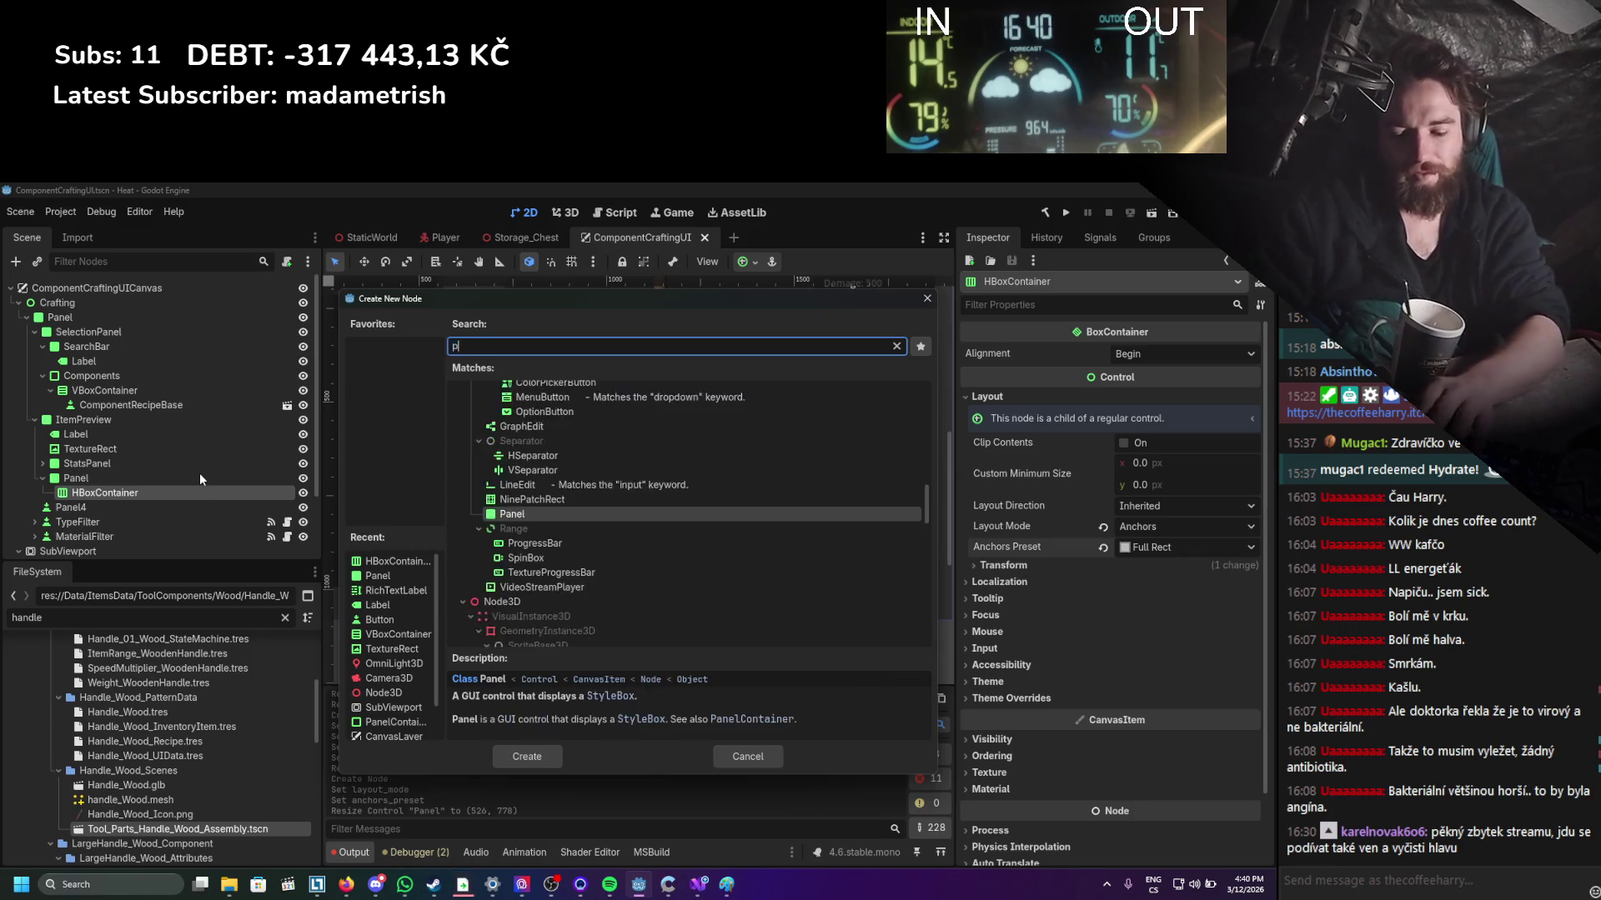
key("Return")
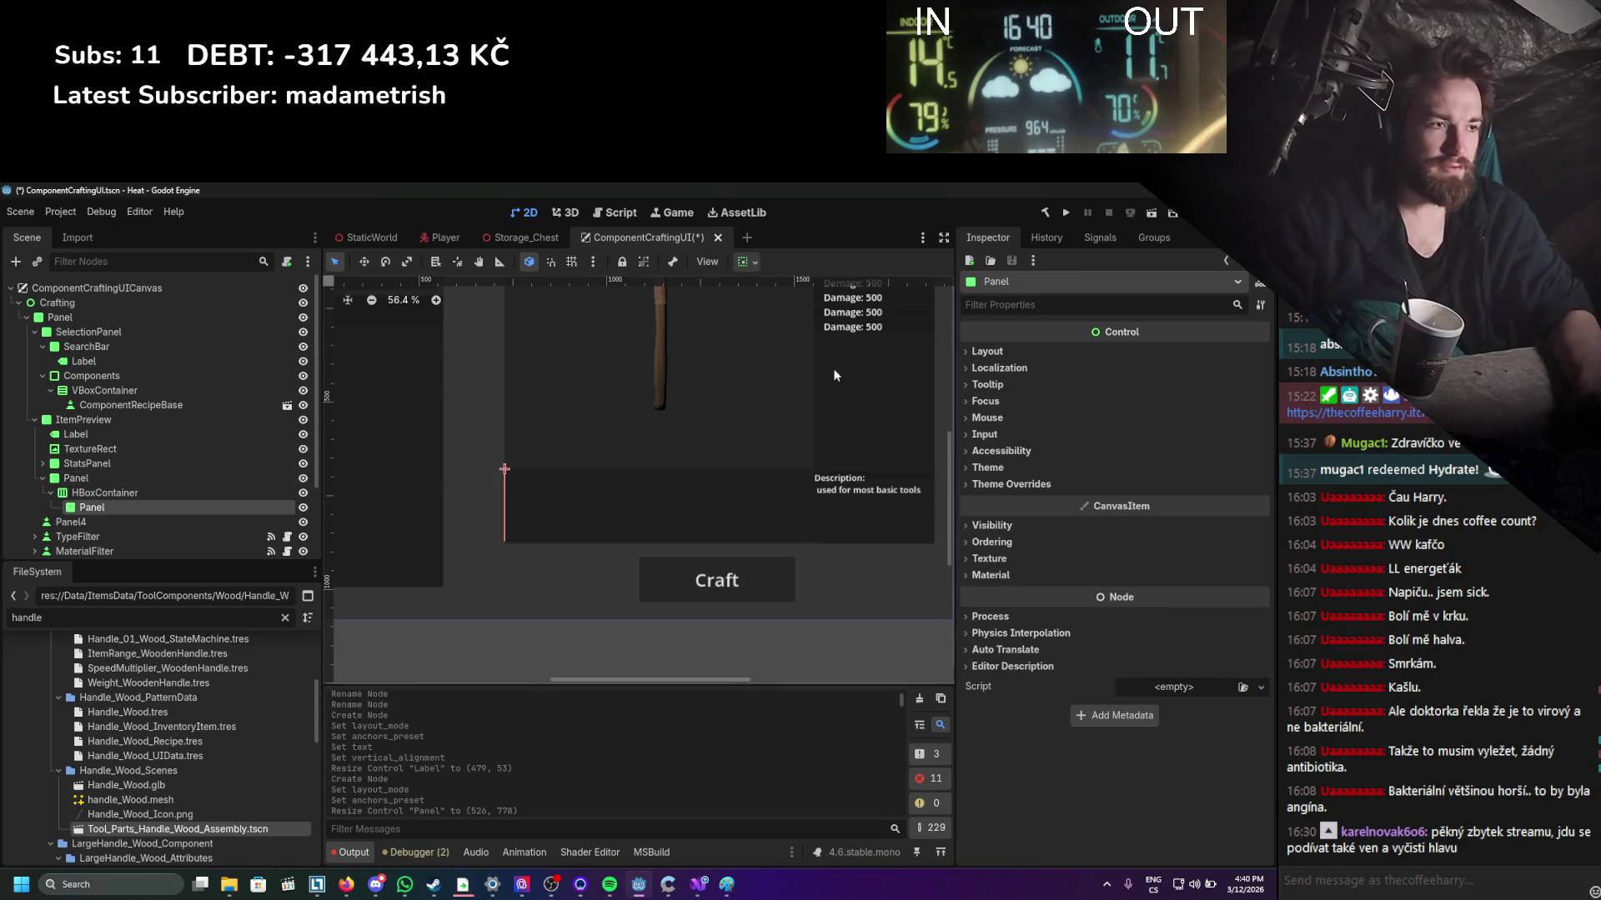
left_click(986, 351)
left_click(1042, 517)
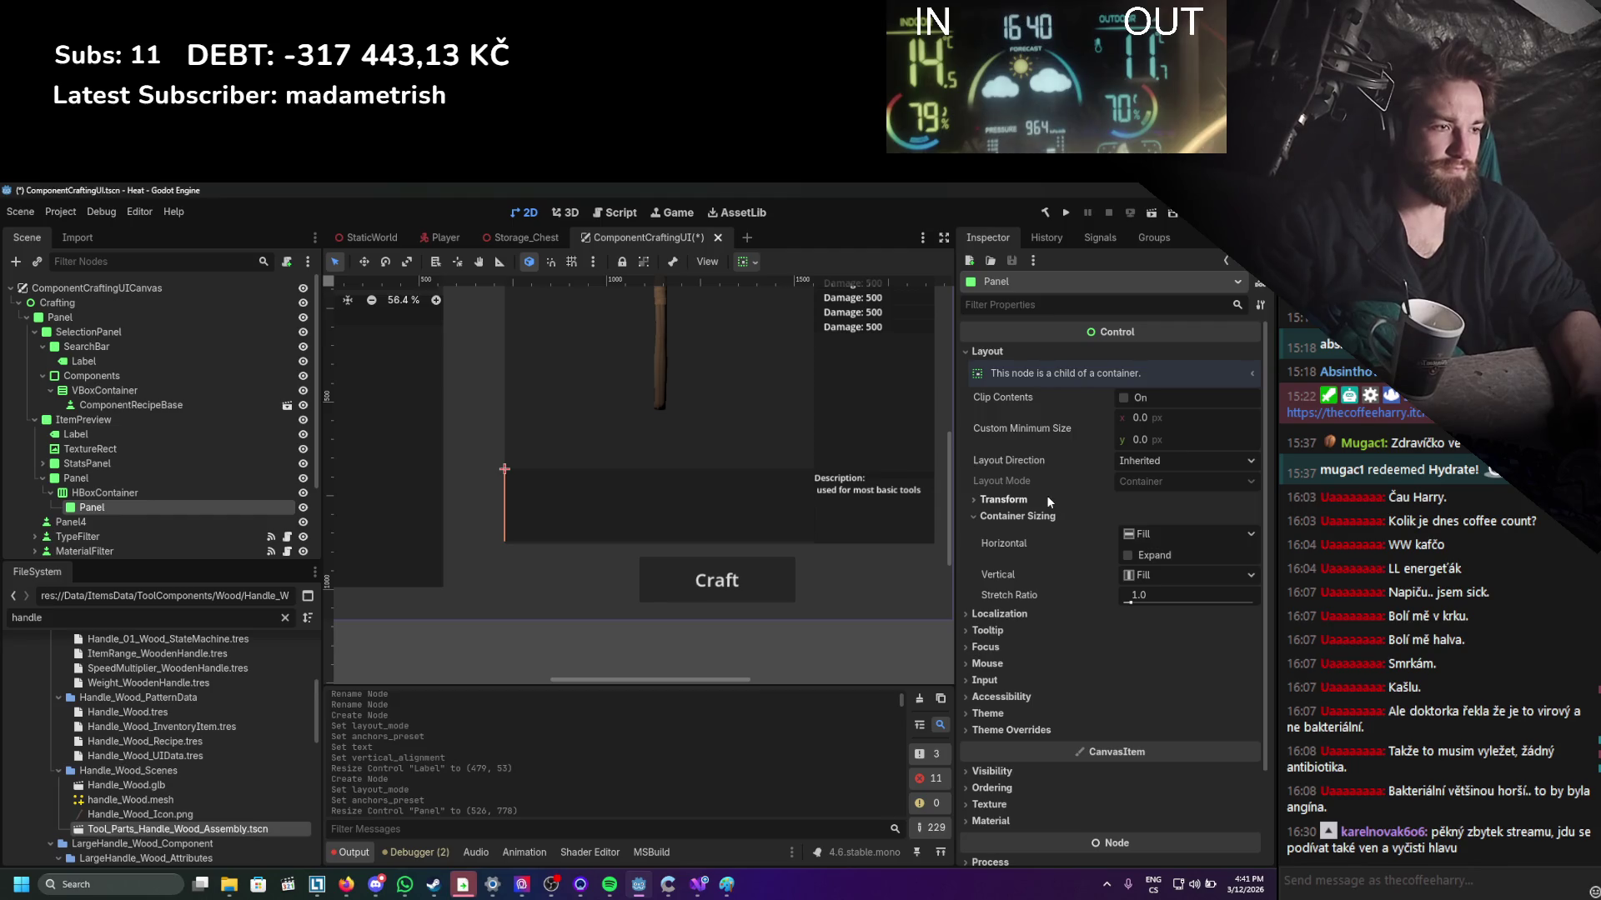
left_click(1042, 497)
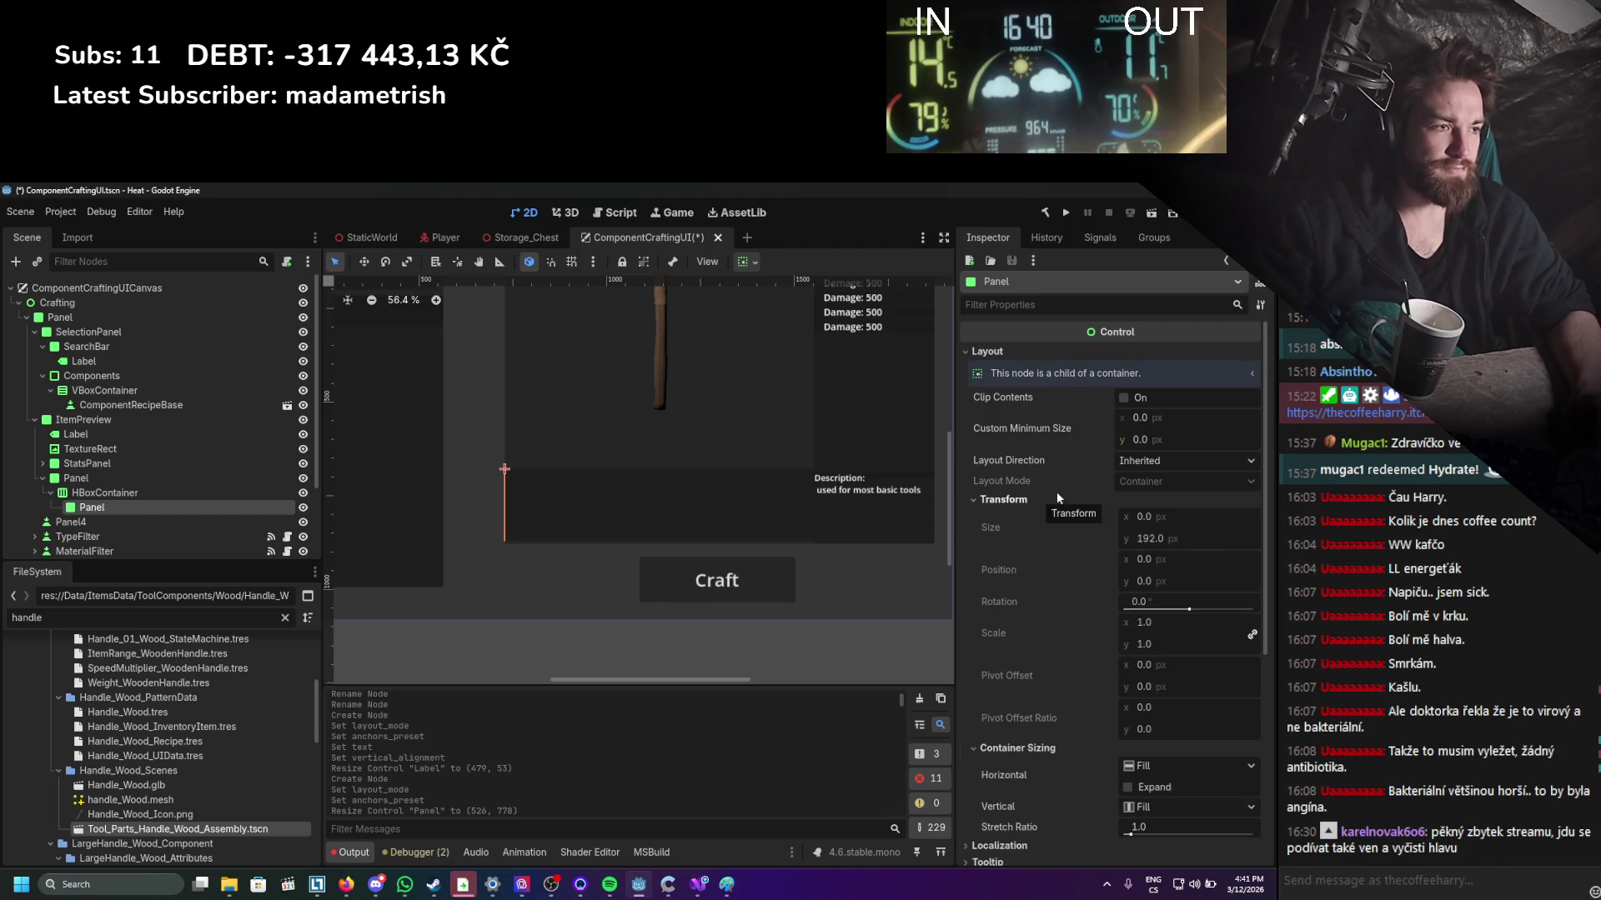
mouse_move(1157, 436)
left_mouse_down()
mouse_move(1171, 419)
mouse_move(1251, 418)
left_mouse_up()
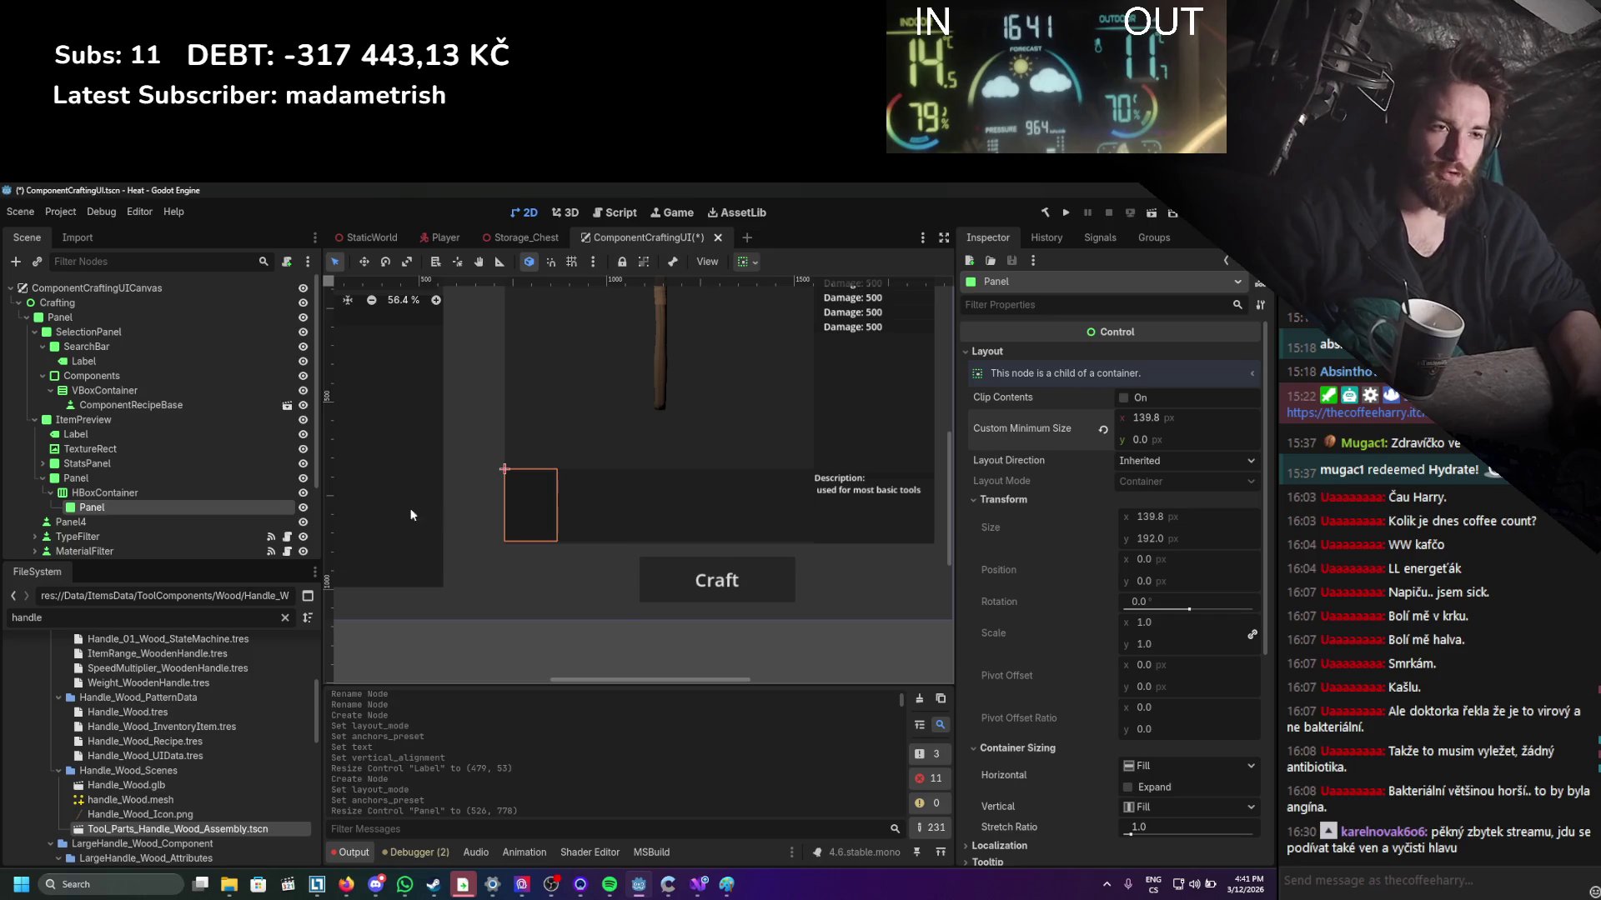
left_click(194, 496)
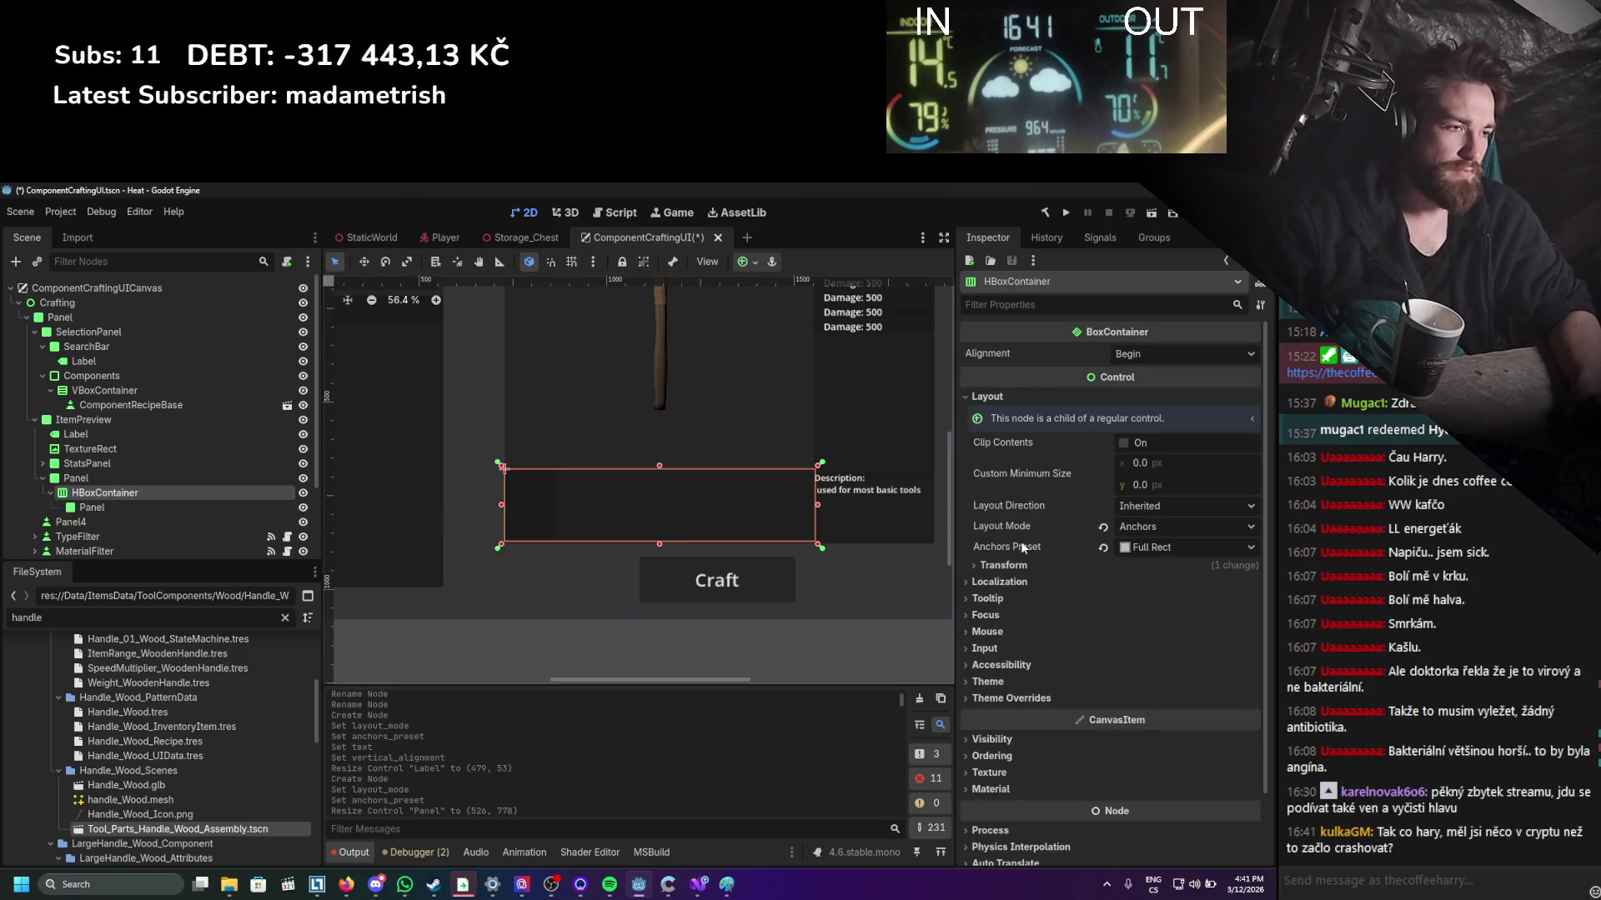
Set the HBoxContainer's child alignment to Center and save the scene.
left_click(1150, 506)
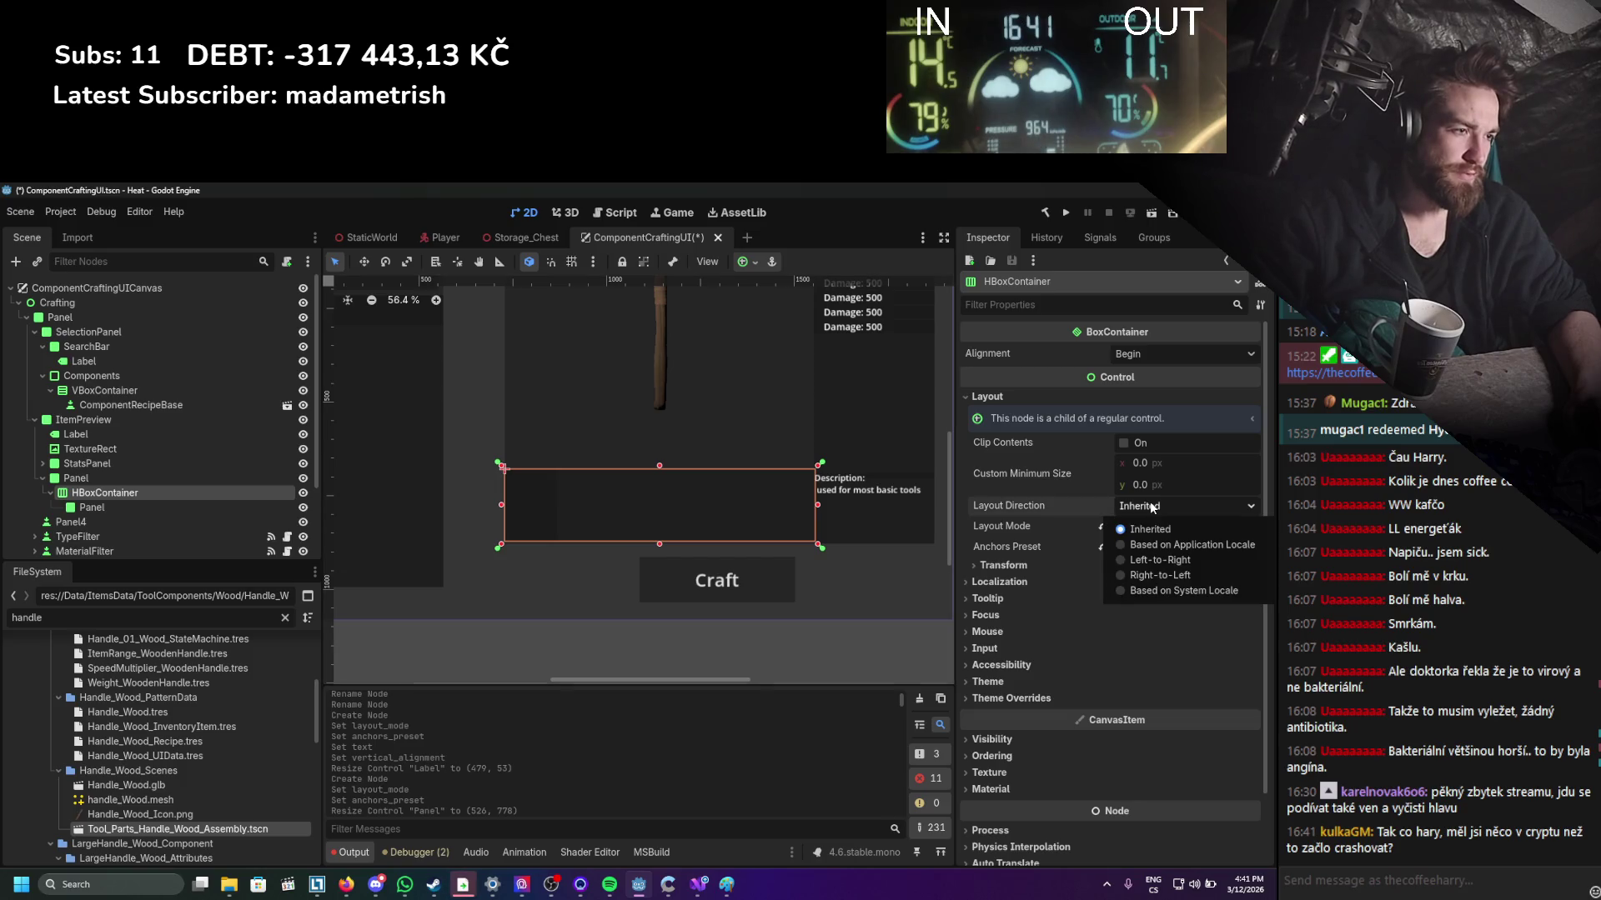
left_click(1109, 513)
left_click(1032, 567)
left_click(1032, 567)
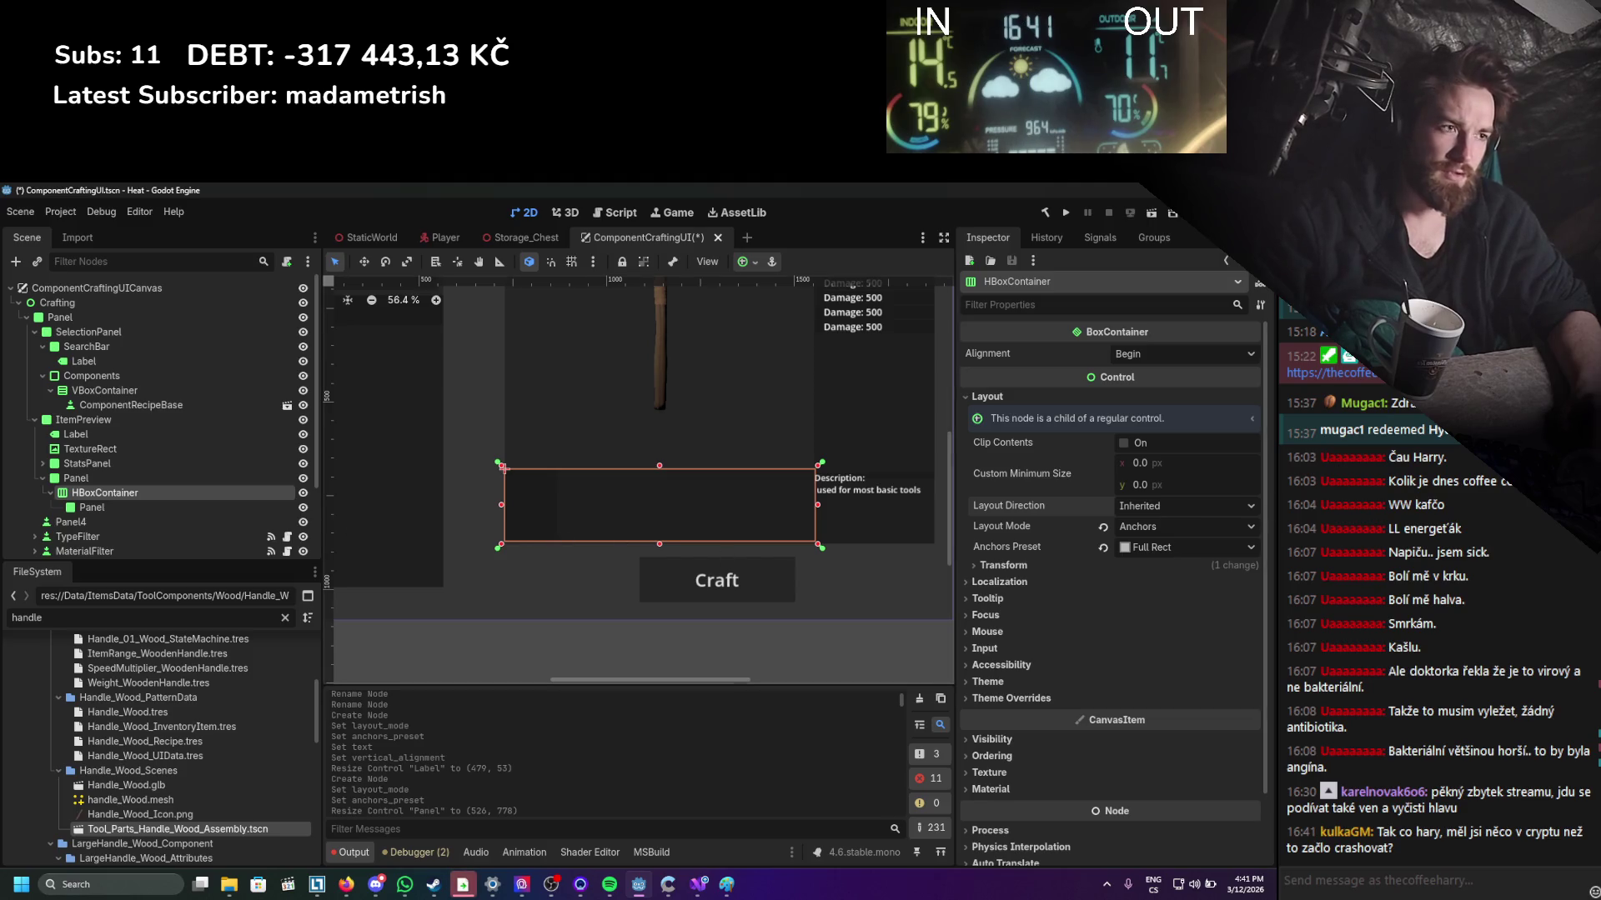
scroll(1058, 622, "down", 2)
left_click(1041, 632)
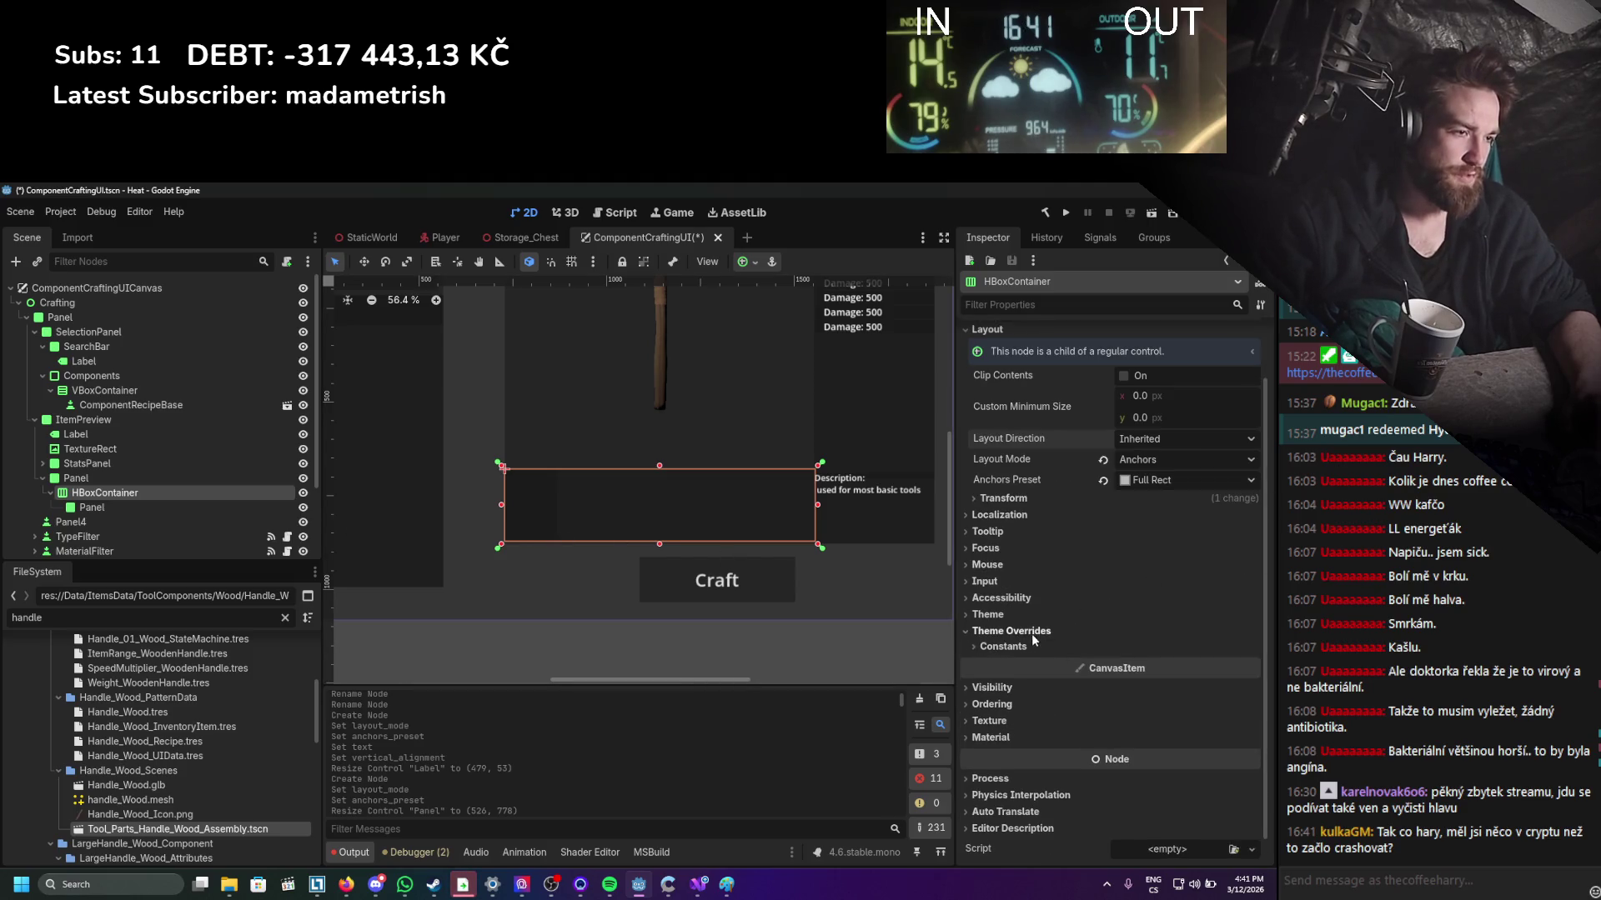
left_click(1032, 632)
left_click(1004, 617)
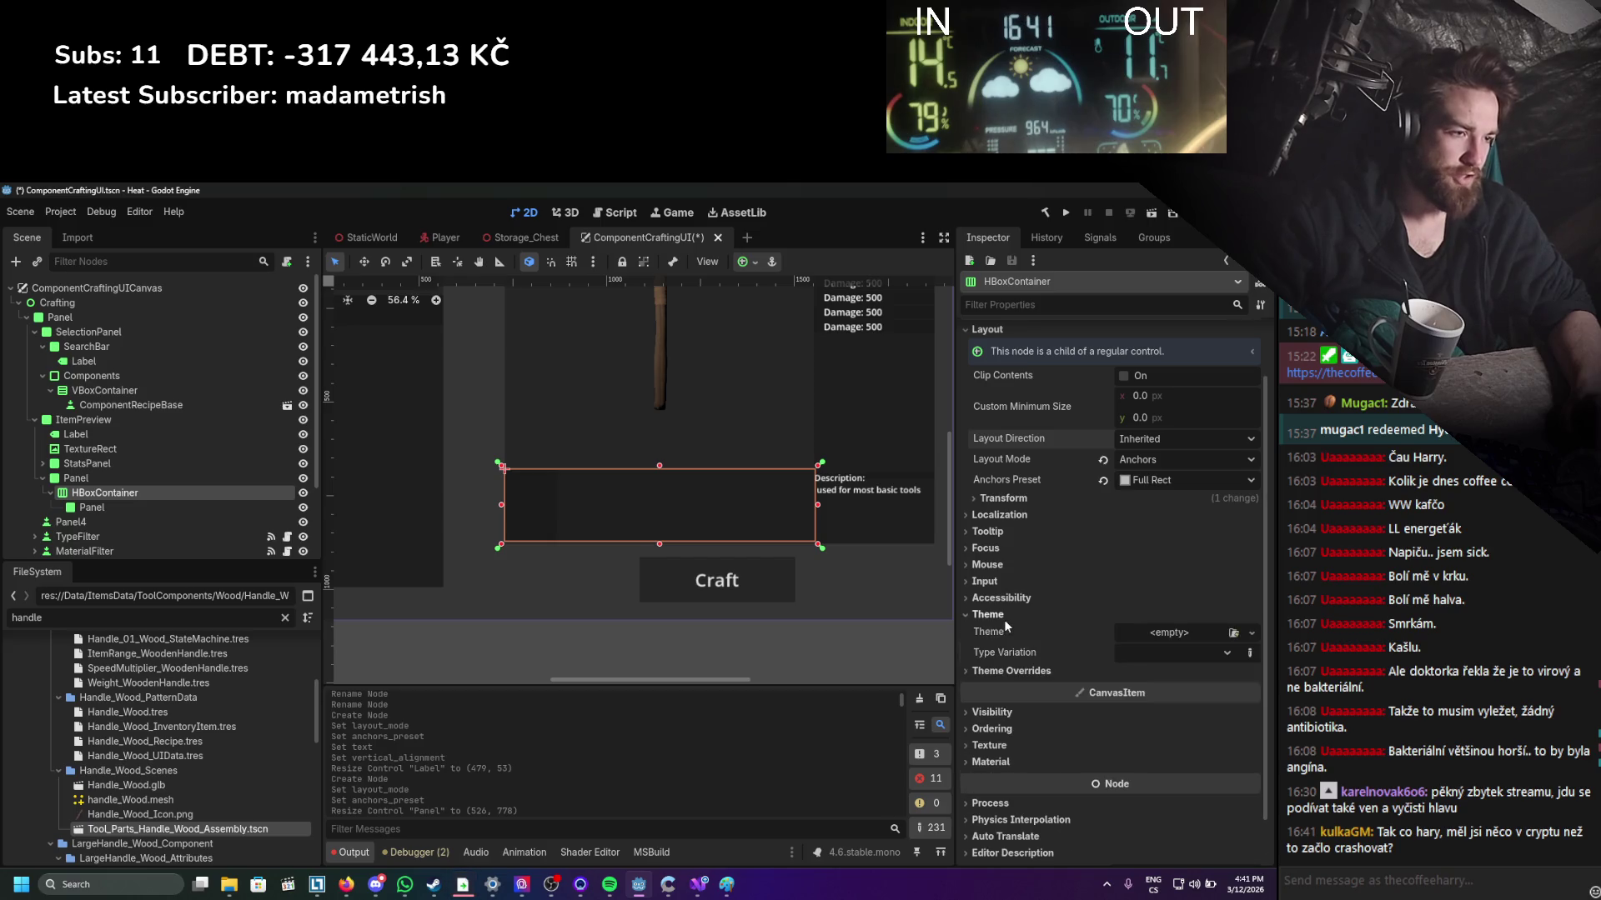
left_click(1004, 617)
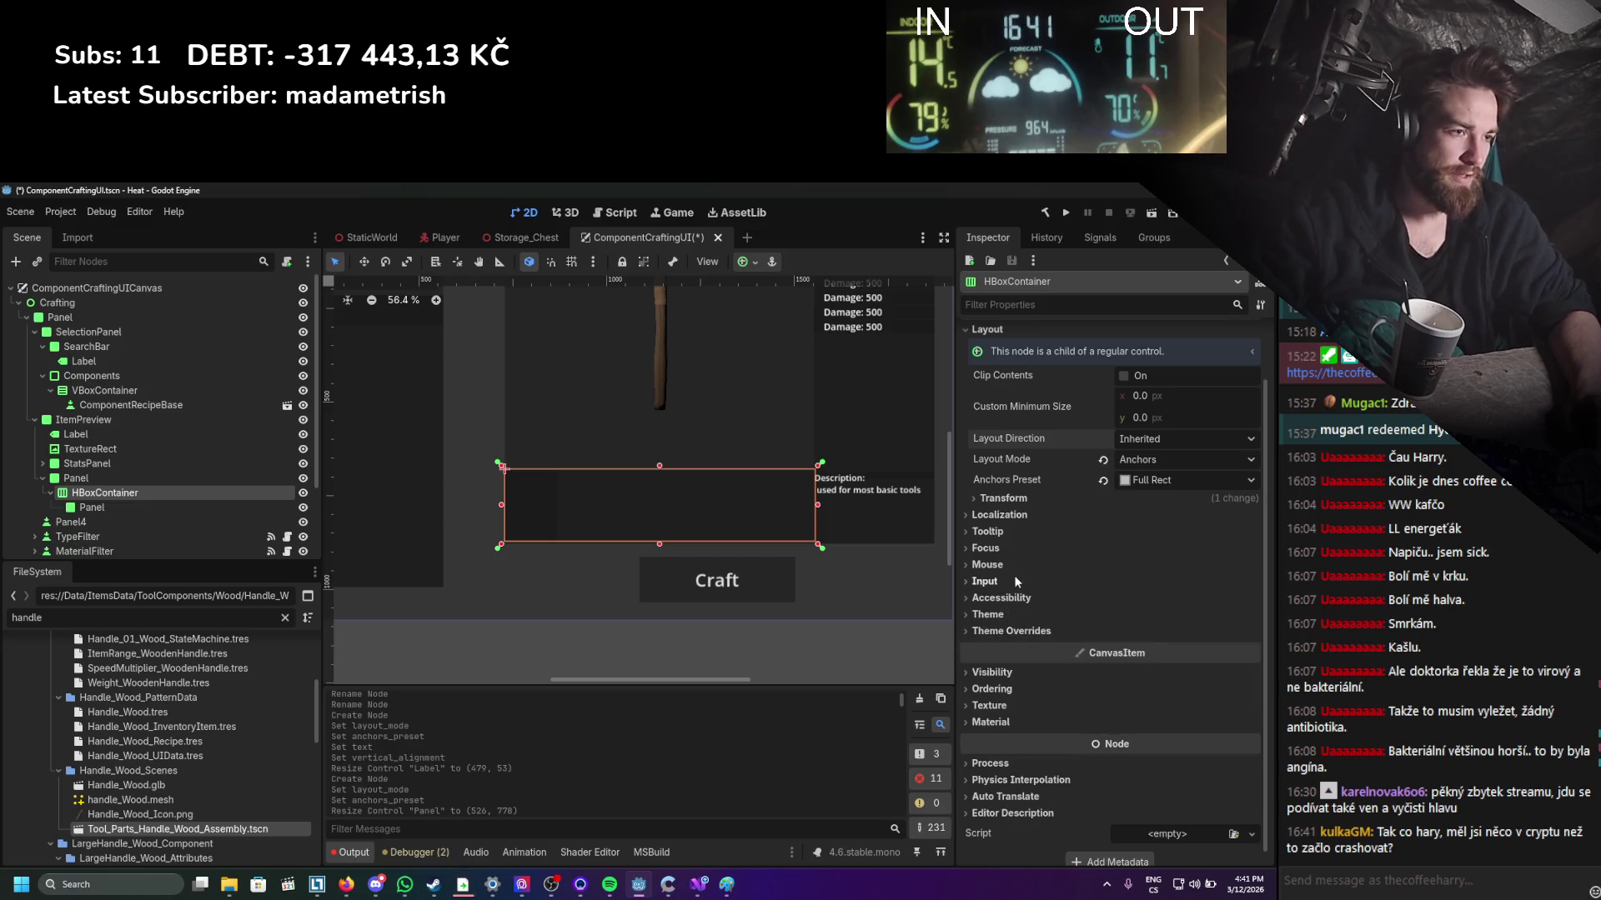
scroll(1017, 513, "up", 2)
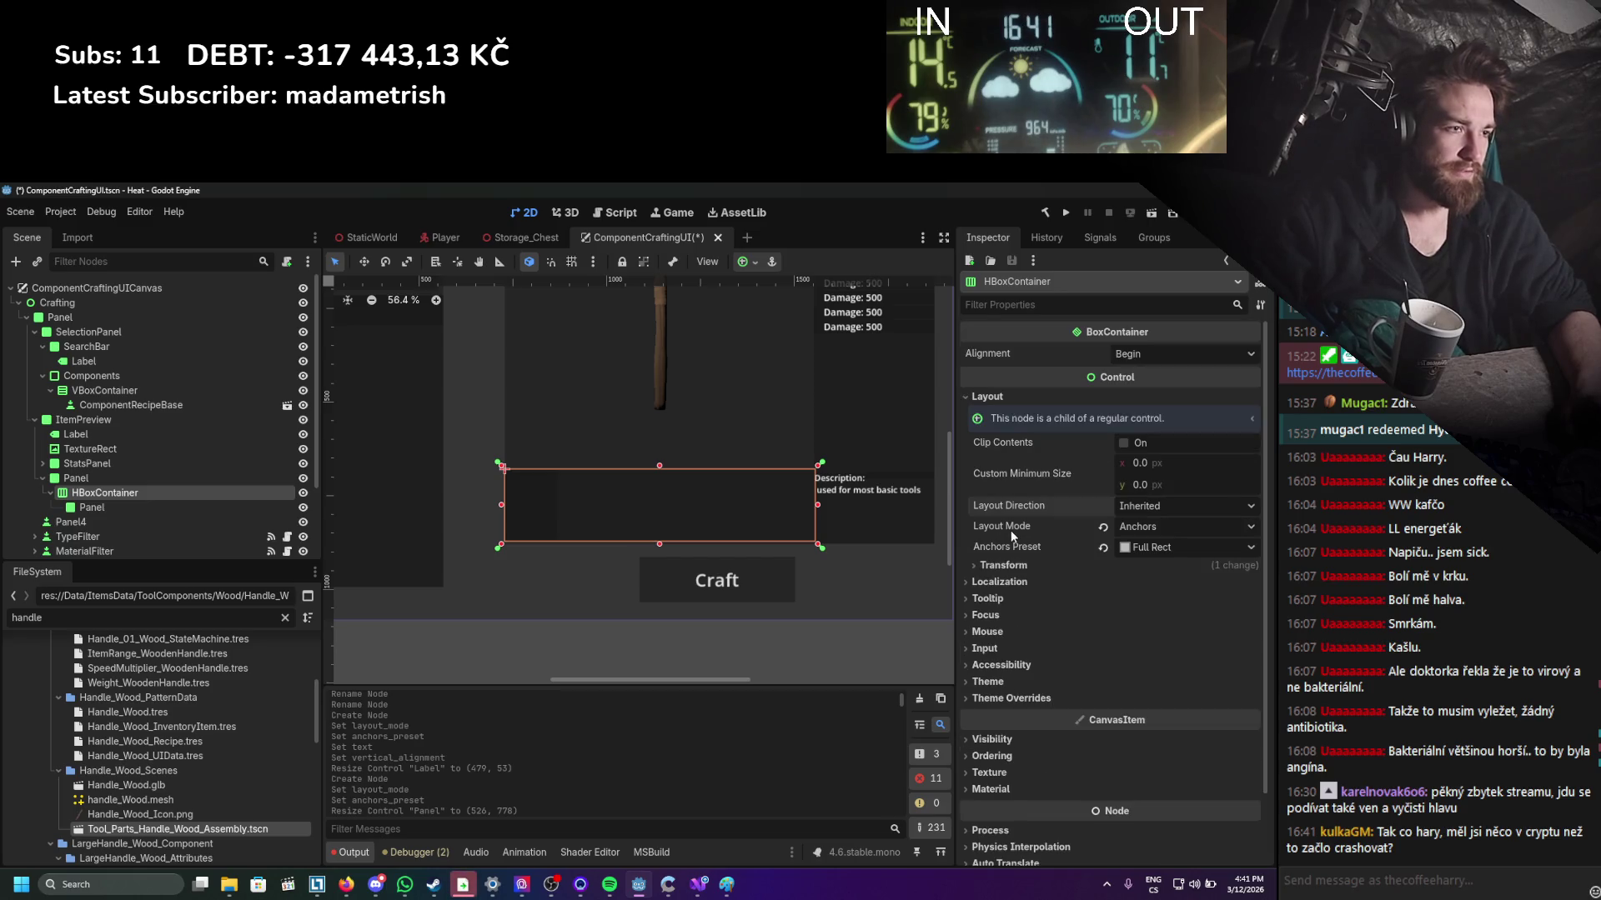
left_click(1142, 355)
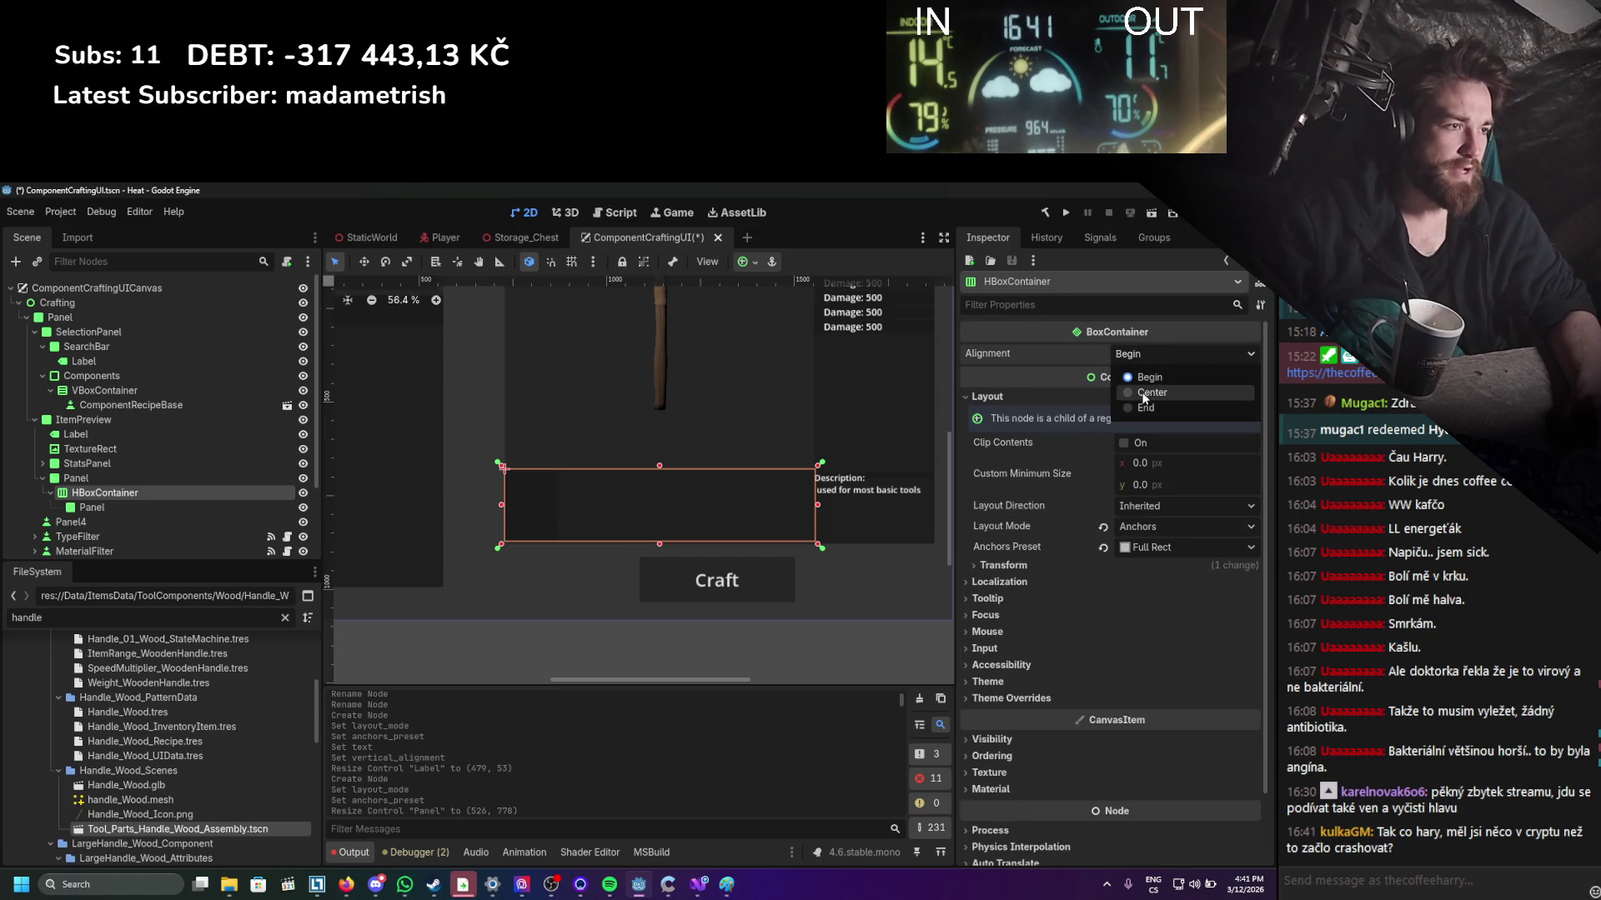
left_click(1151, 393)
left_click(223, 507)
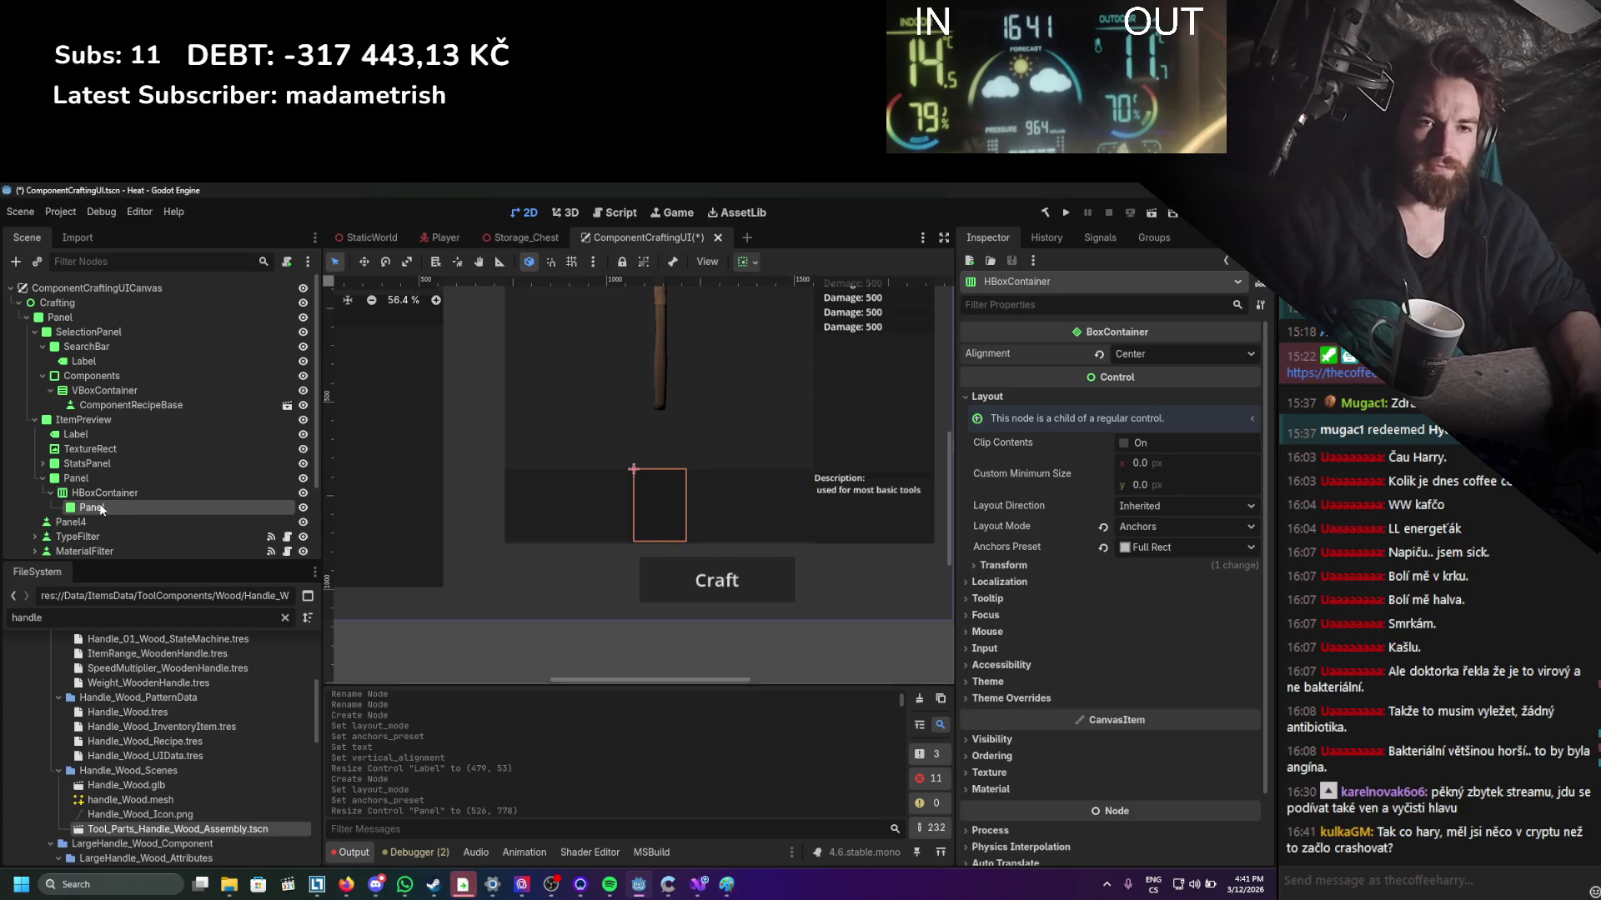
key("ctrl+s")
Add a TextureRect child to the inner Panel and enlarge it to fill the slot.
right_click(163, 508)
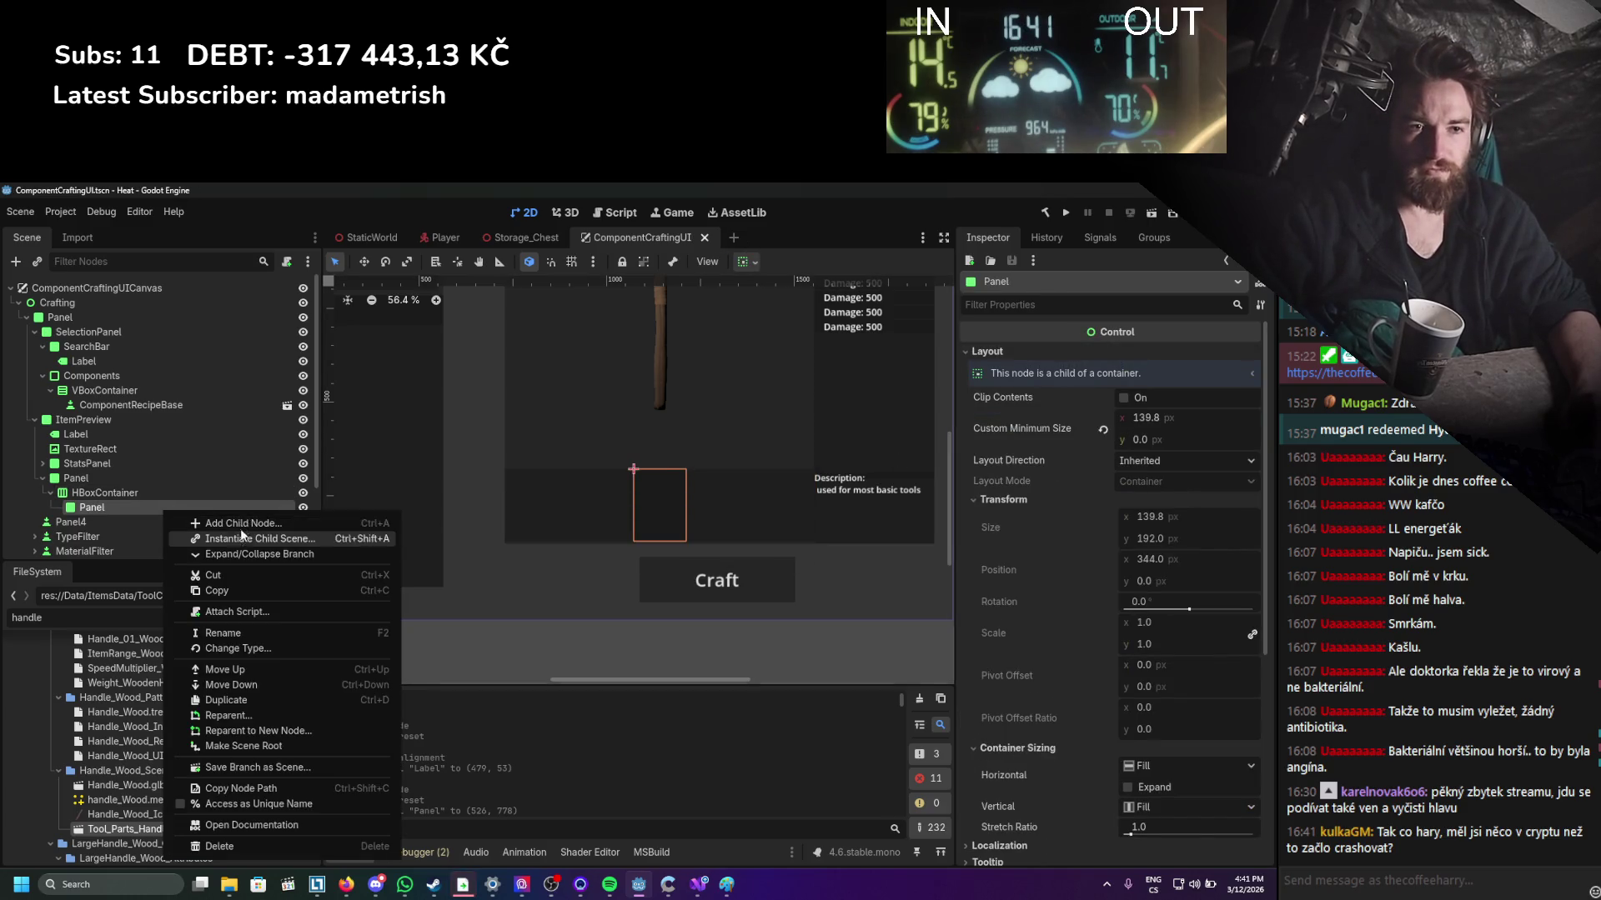
left_click(384, 523)
type("texturerect")
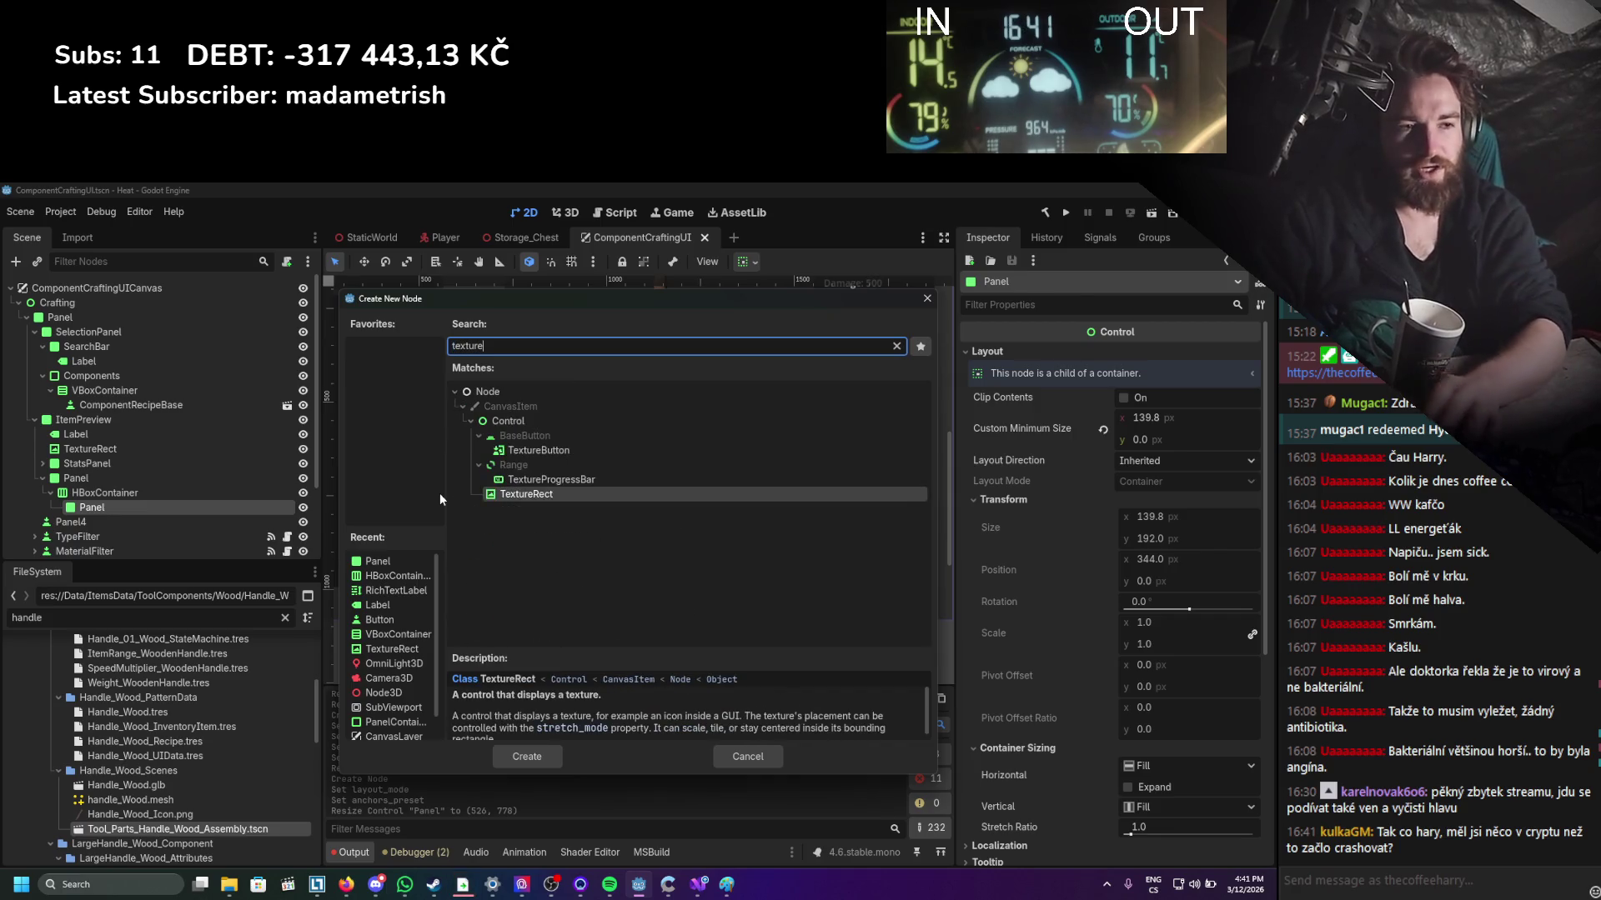
key("Return")
scroll(704, 500, "up", 4)
left_click_drag(600, 486, 664, 546)
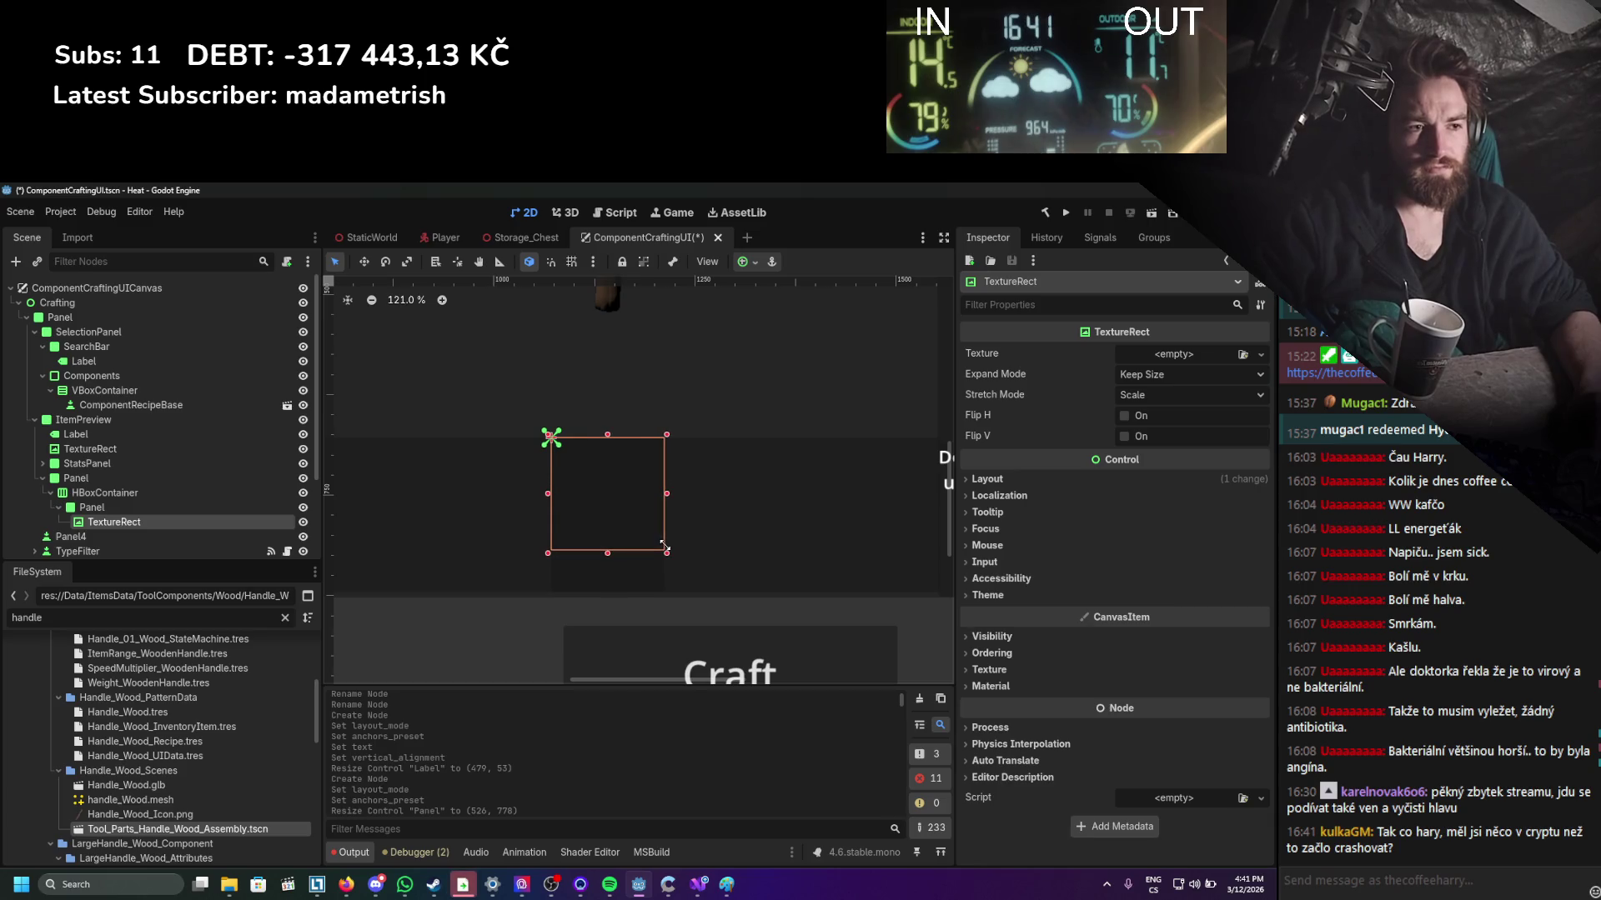
Load Wood.png as the TextureRect's texture.
left_click(1243, 355)
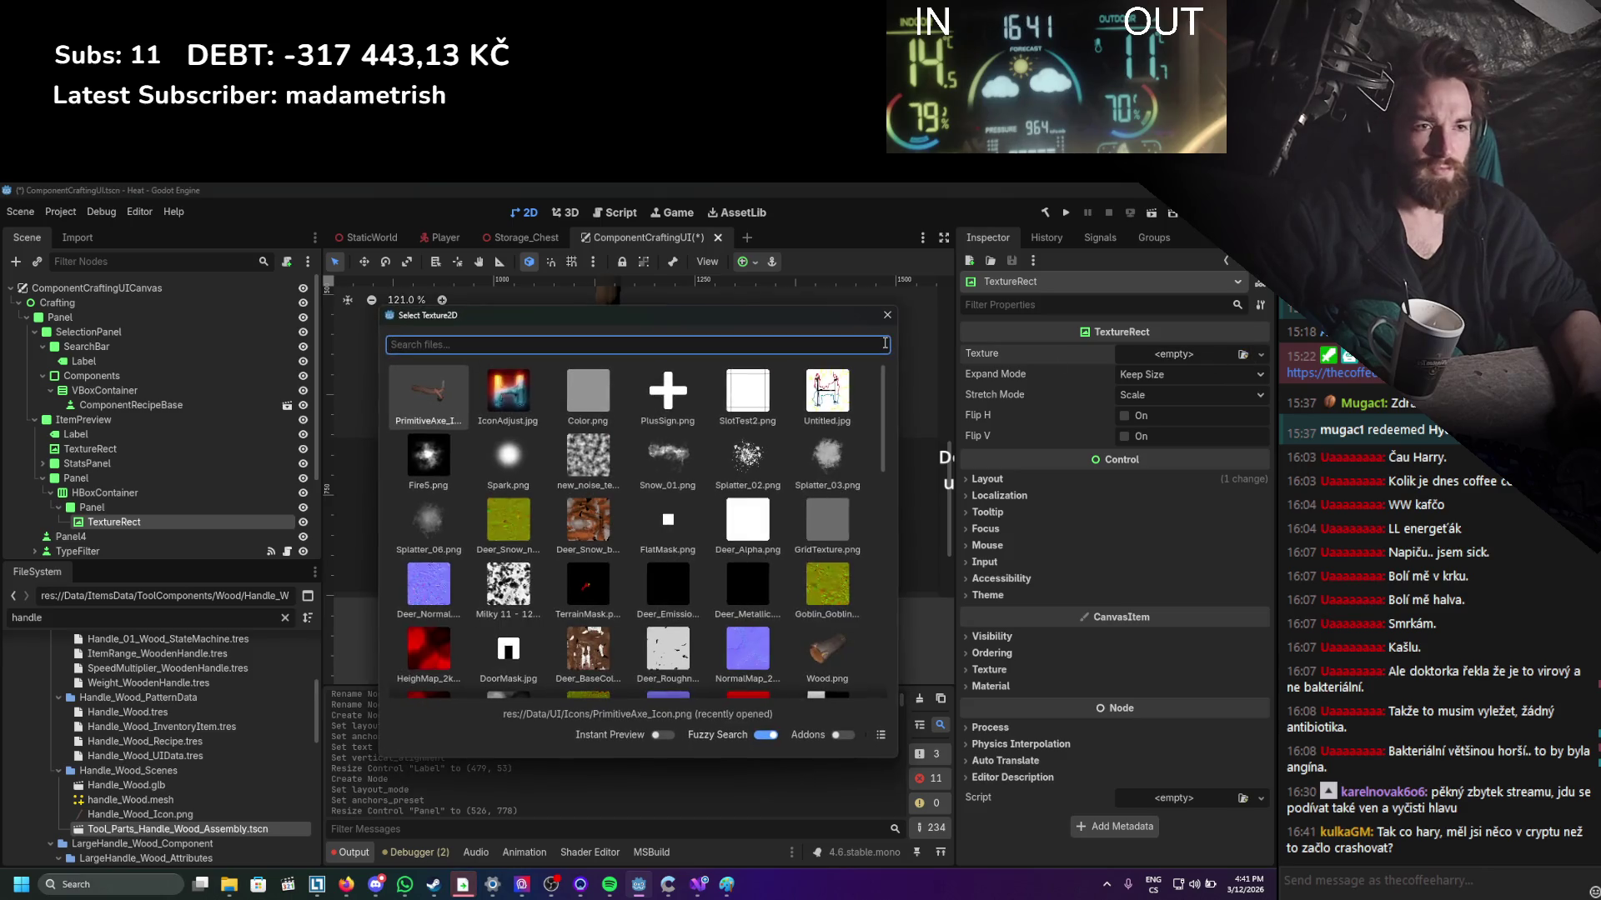
type("wo")
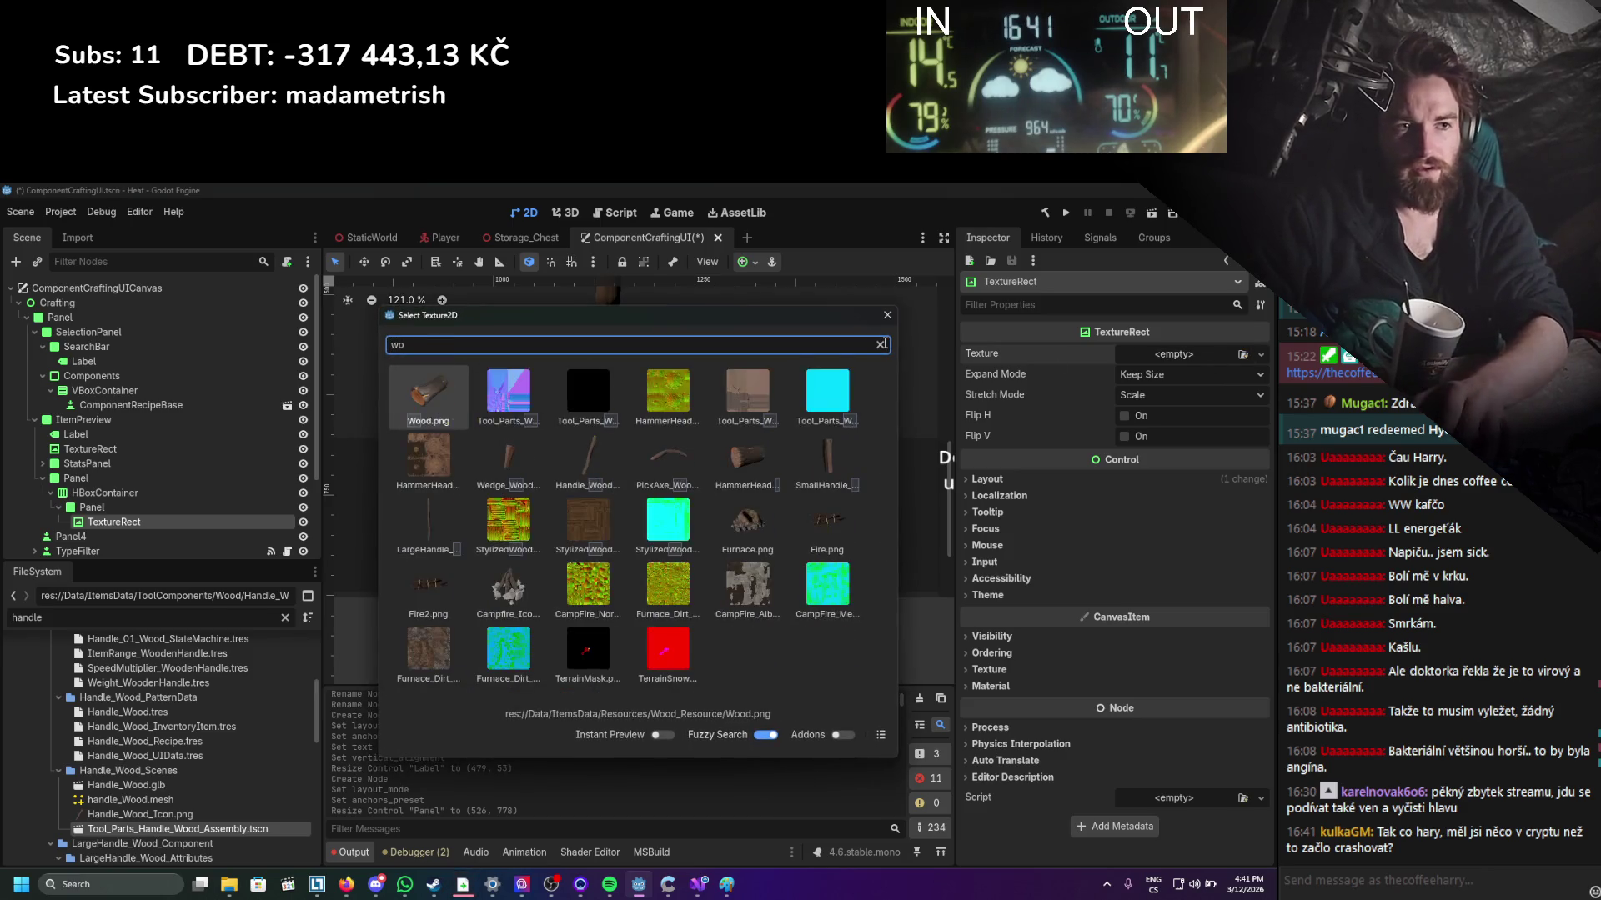
type("od")
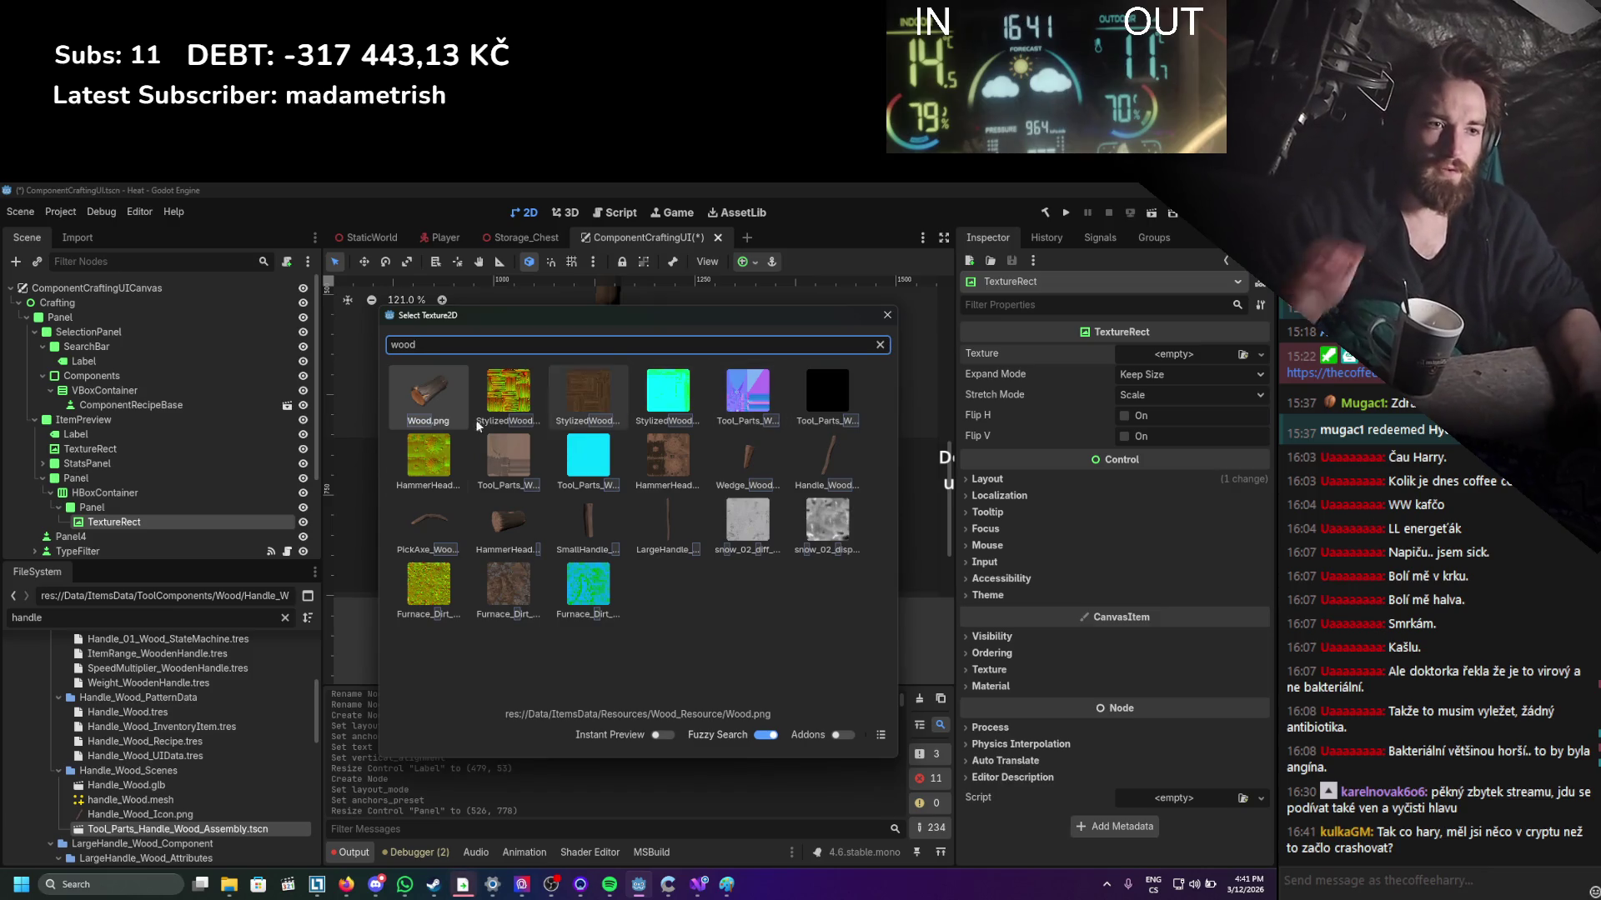
left_click(430, 395)
Set the TextureRect's Expand Mode to Ignore Size.
left_click(114, 522)
left_click(1179, 416)
left_click(1180, 411)
left_click(1183, 397)
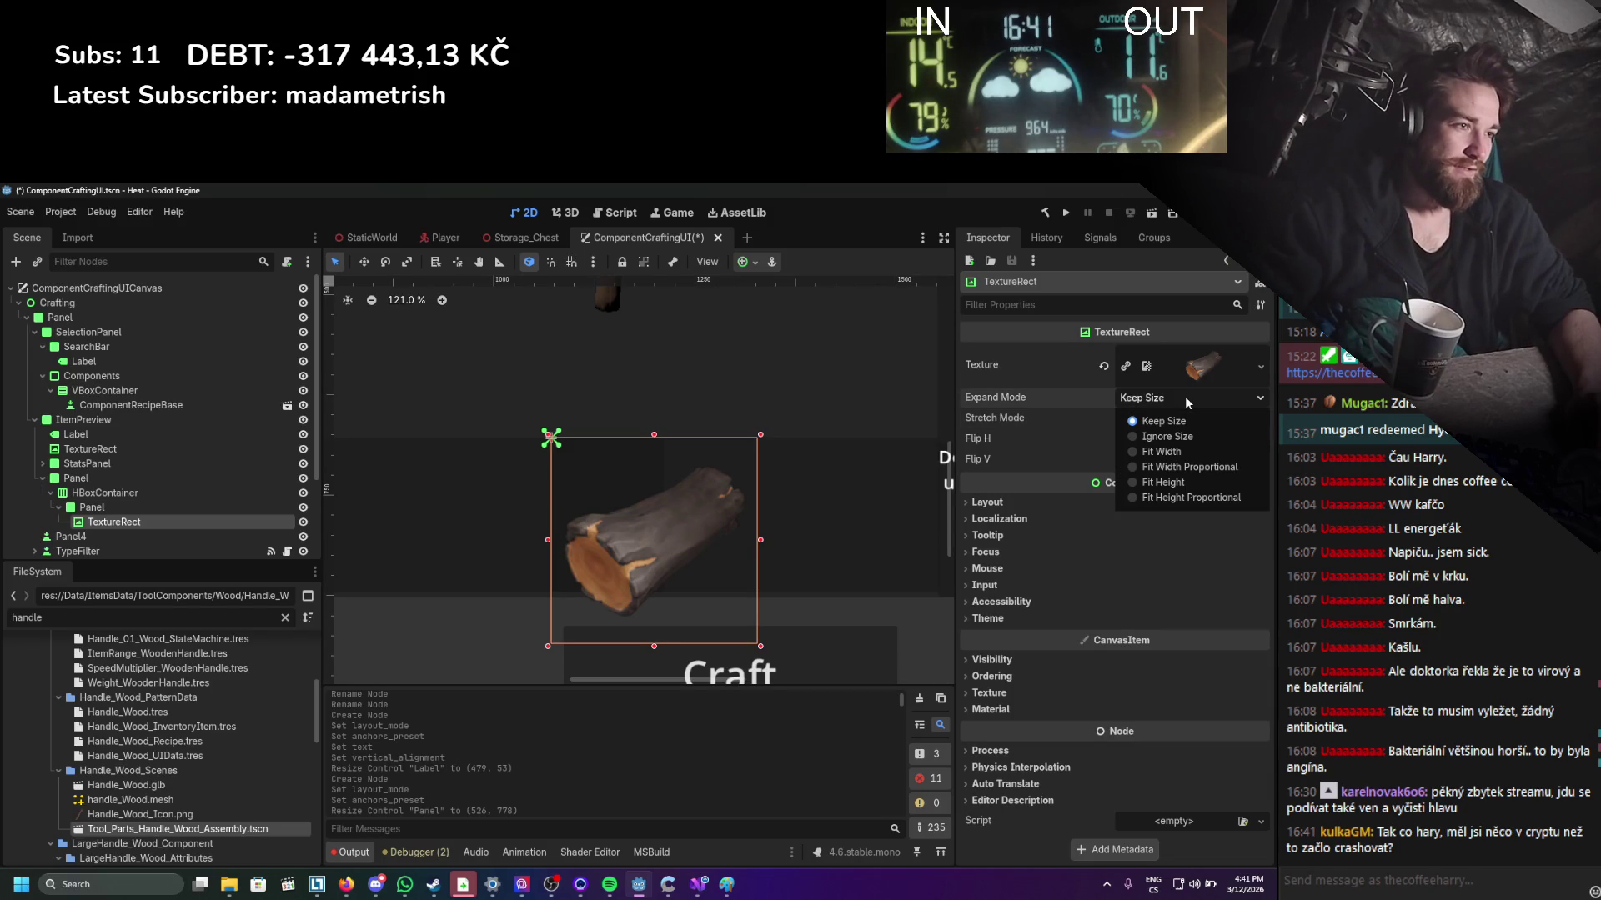
left_click(1194, 468)
key("ctrl+s")
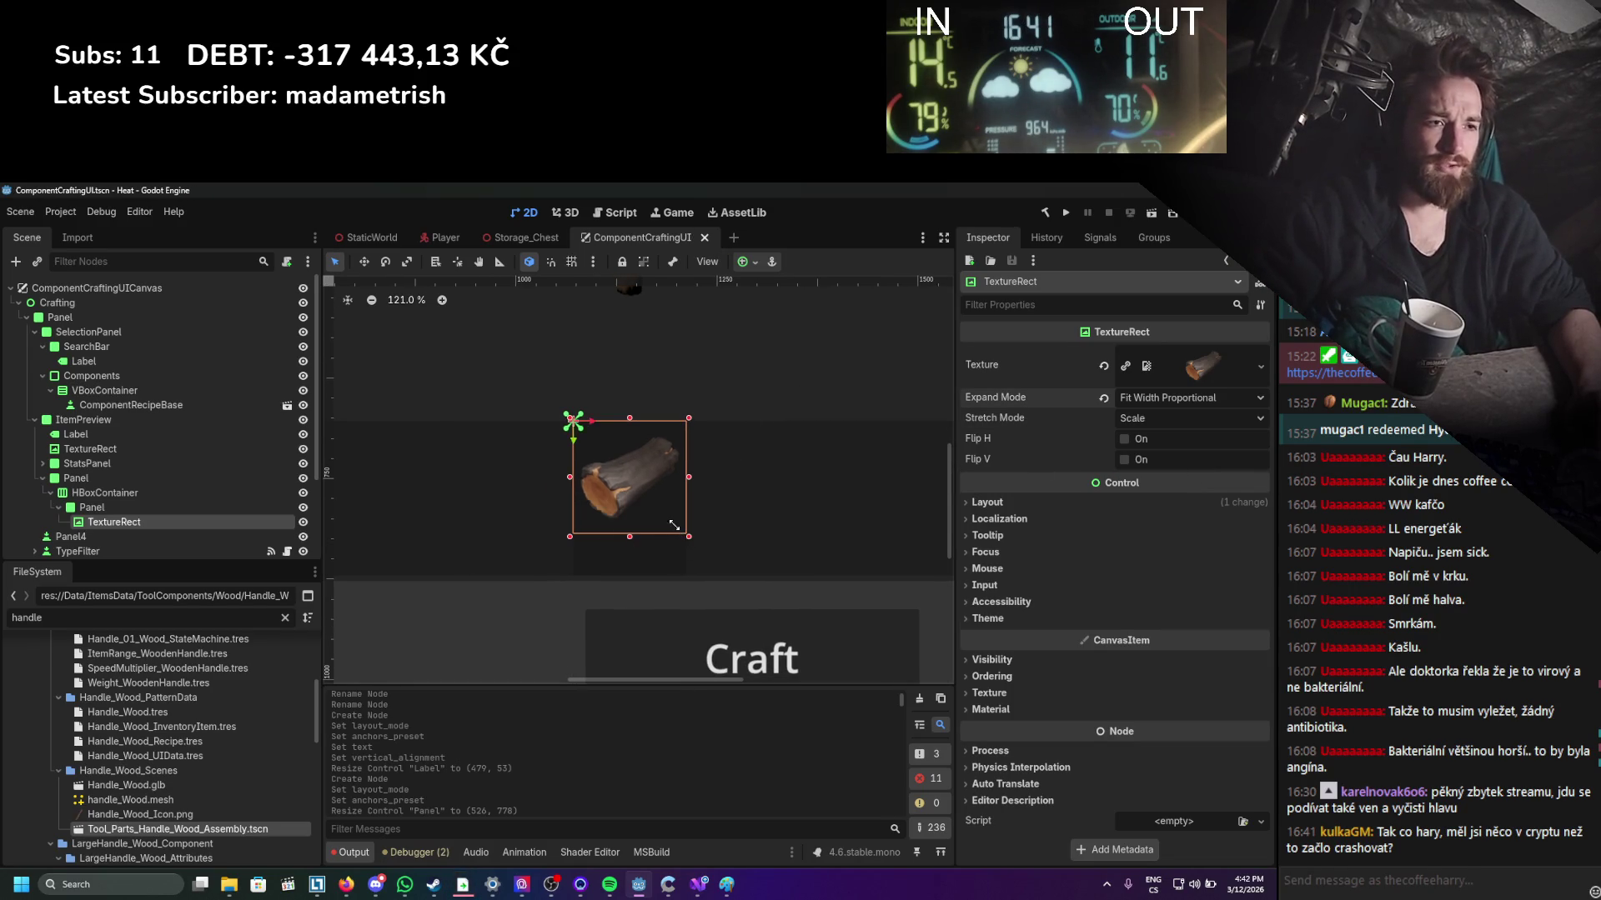
left_click(1155, 402)
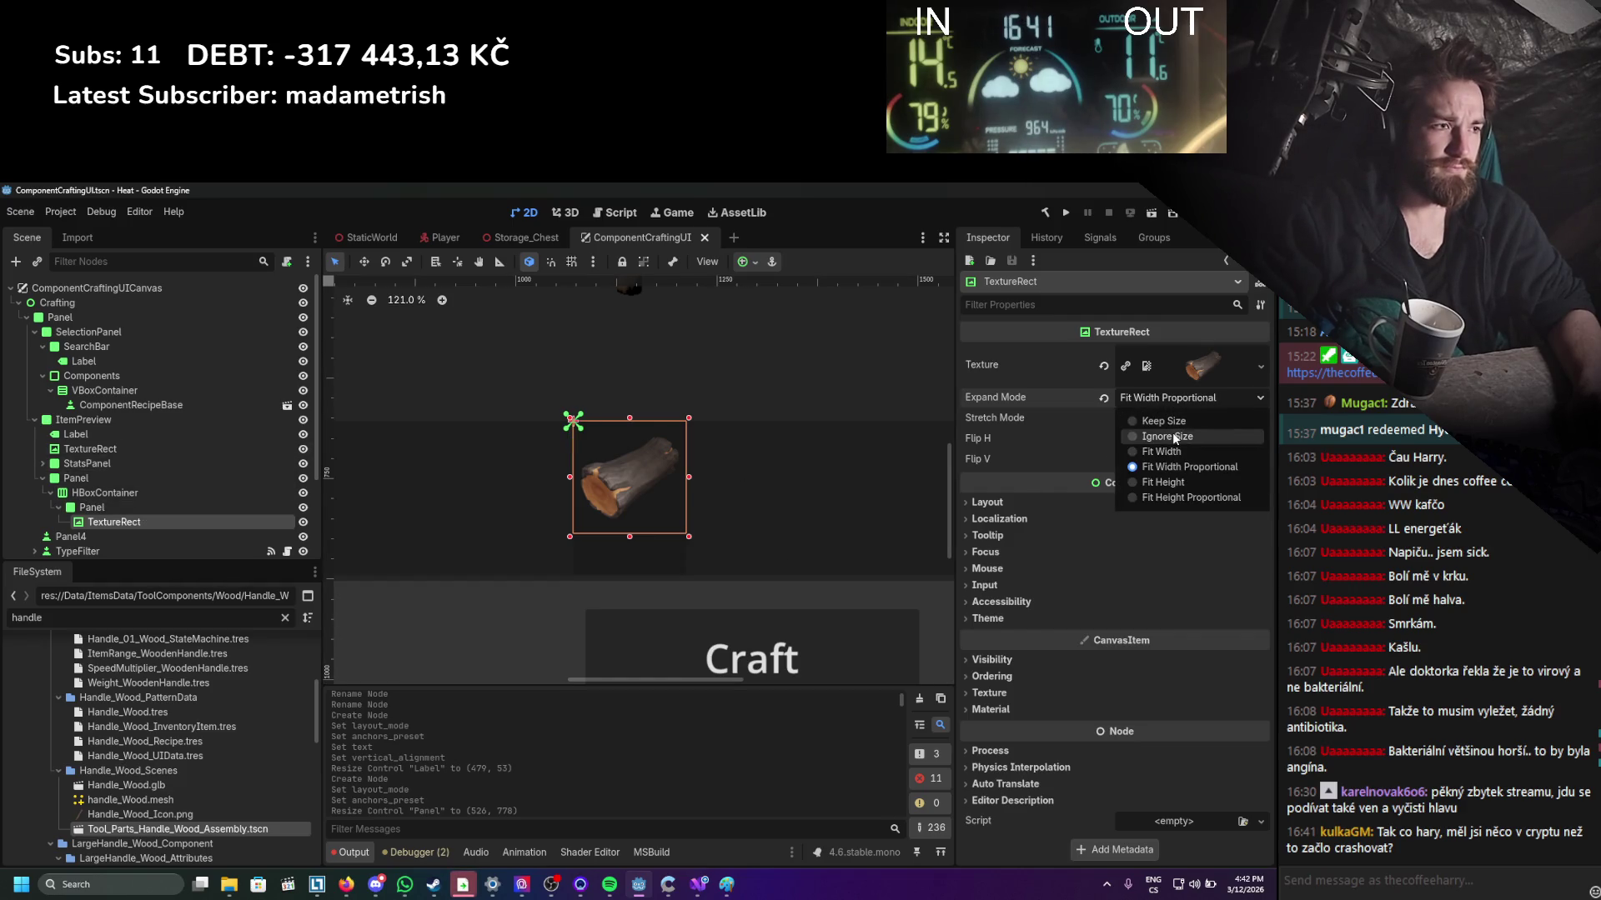
left_click(1167, 436)
Shrink the image rect to about 120 px and save the scene.
left_click_drag(688, 540, 678, 514)
scroll(692, 513, "down", 1)
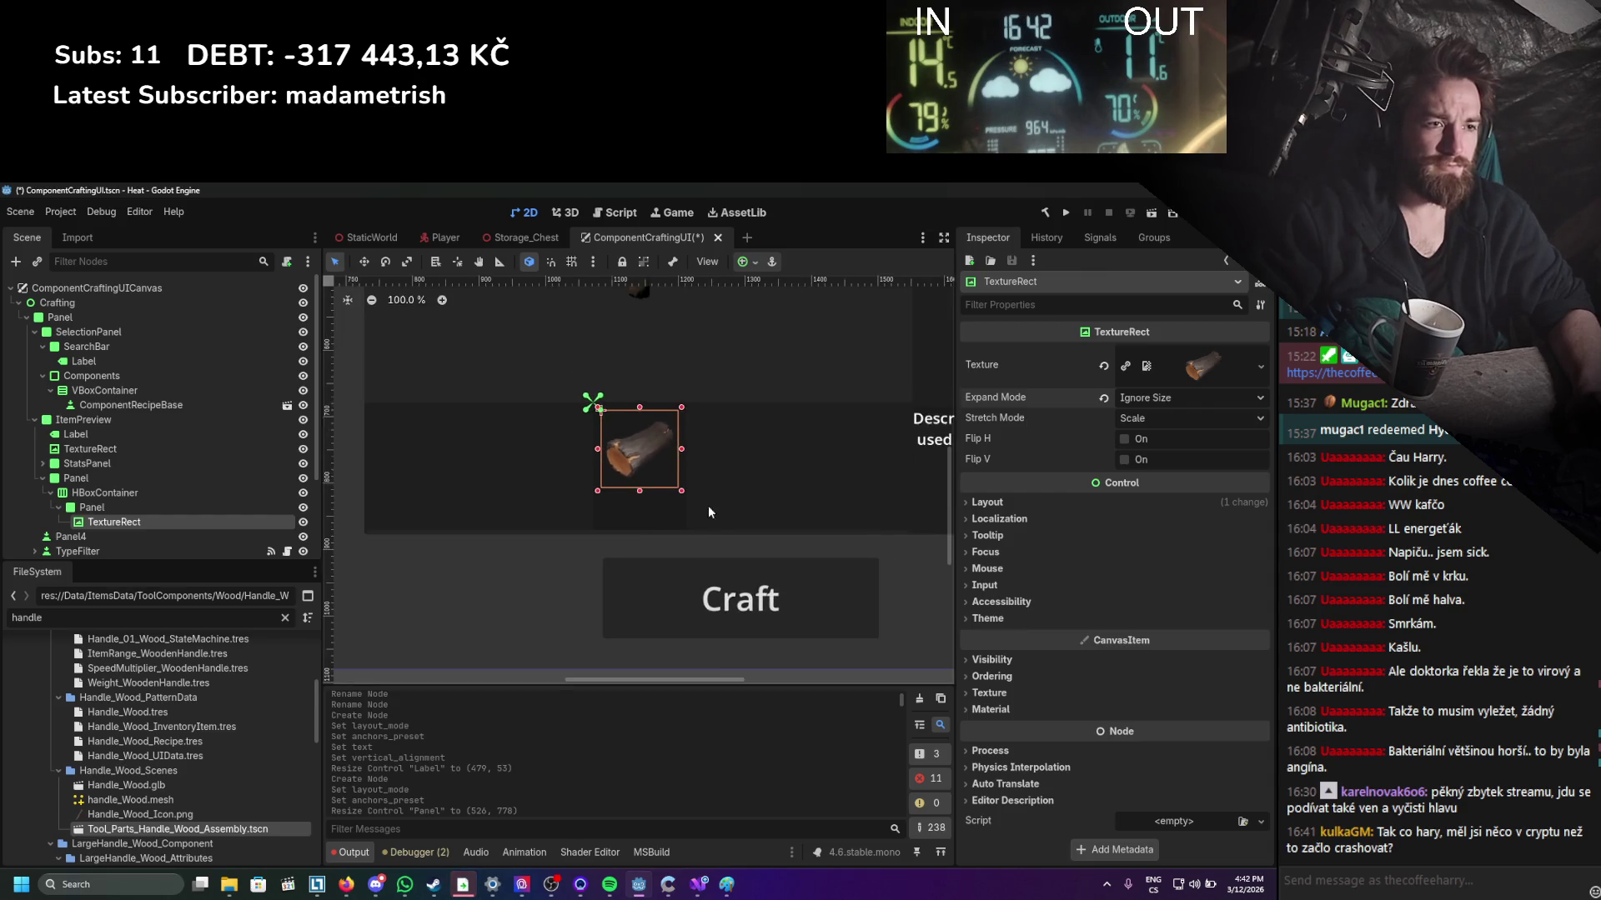
key("ctrl+s")
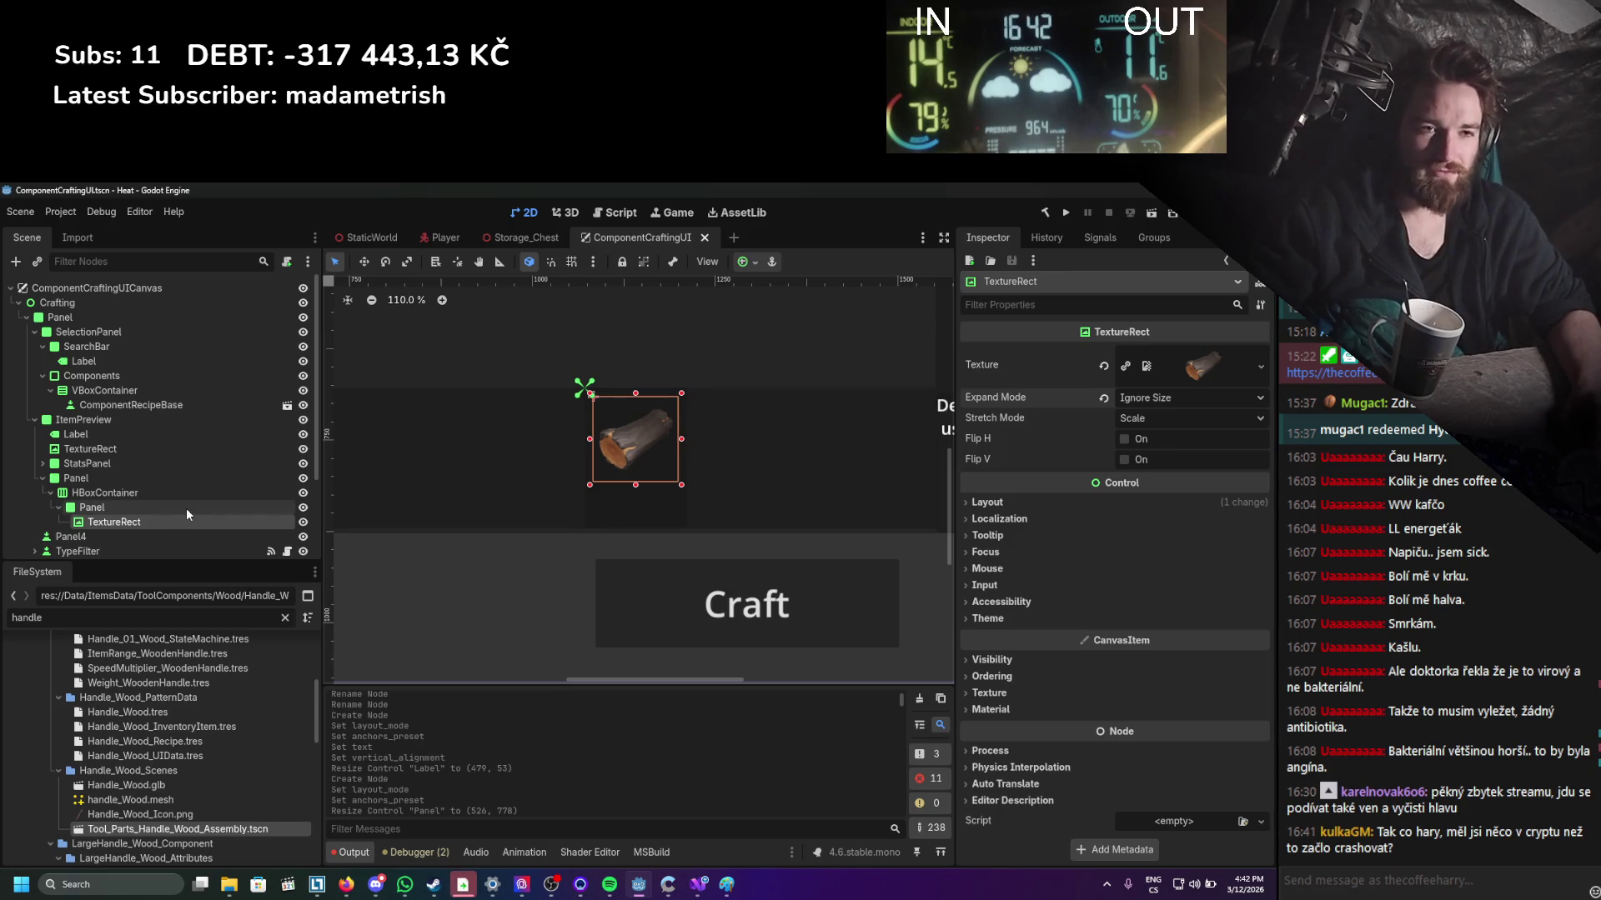
Add a Label child to the Panel and move it below the wood image.
left_click(114, 508)
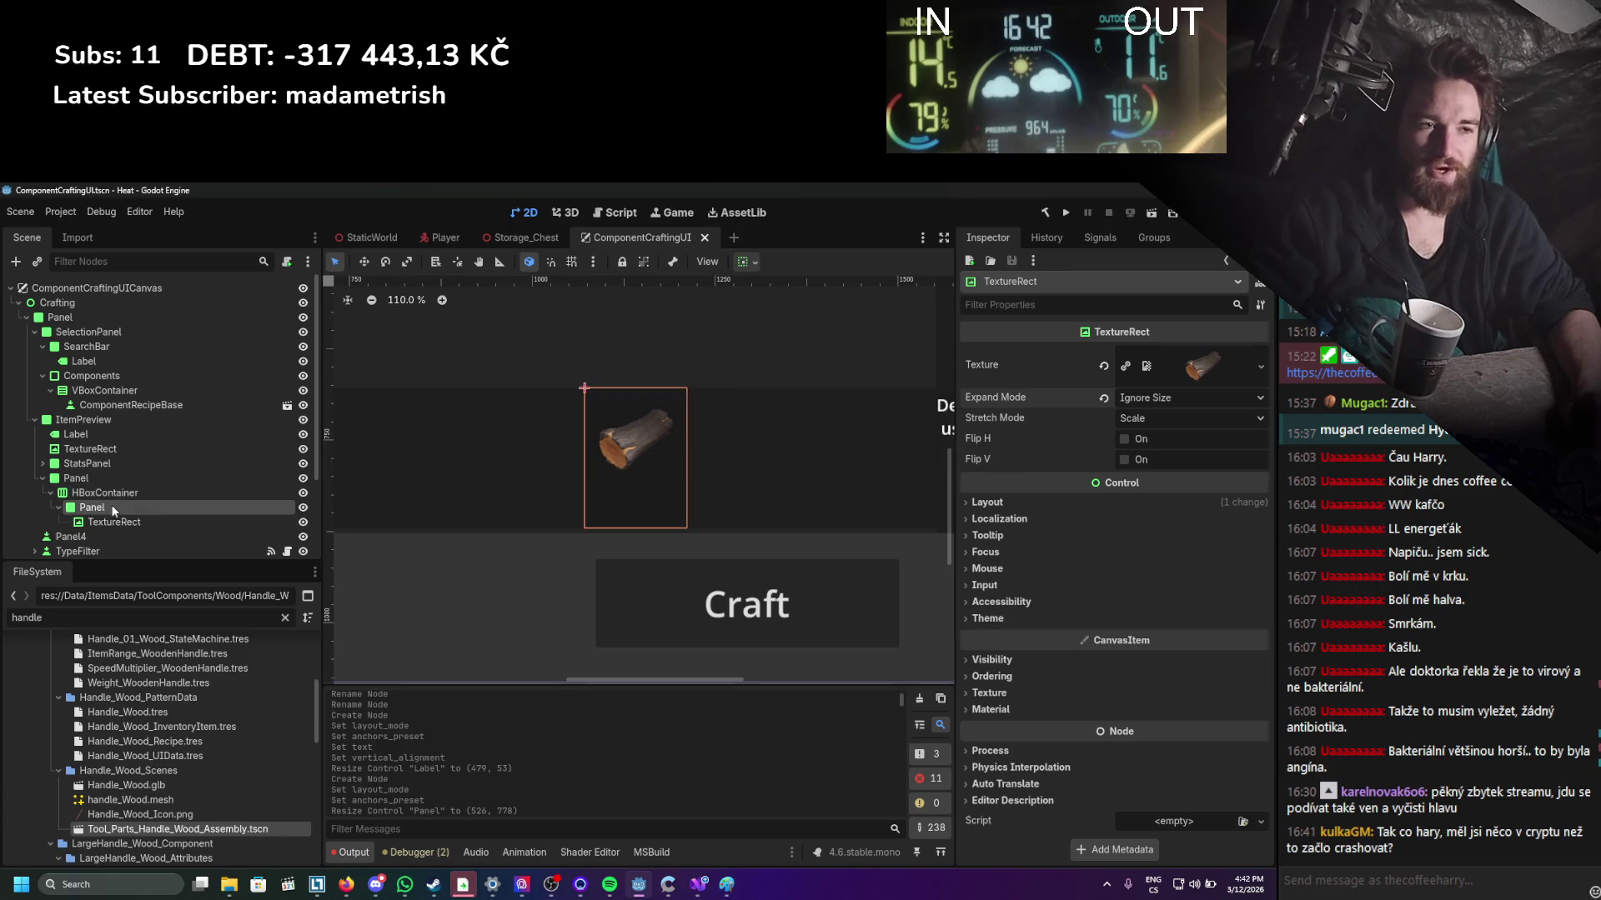
right_click(114, 510)
left_click(160, 514)
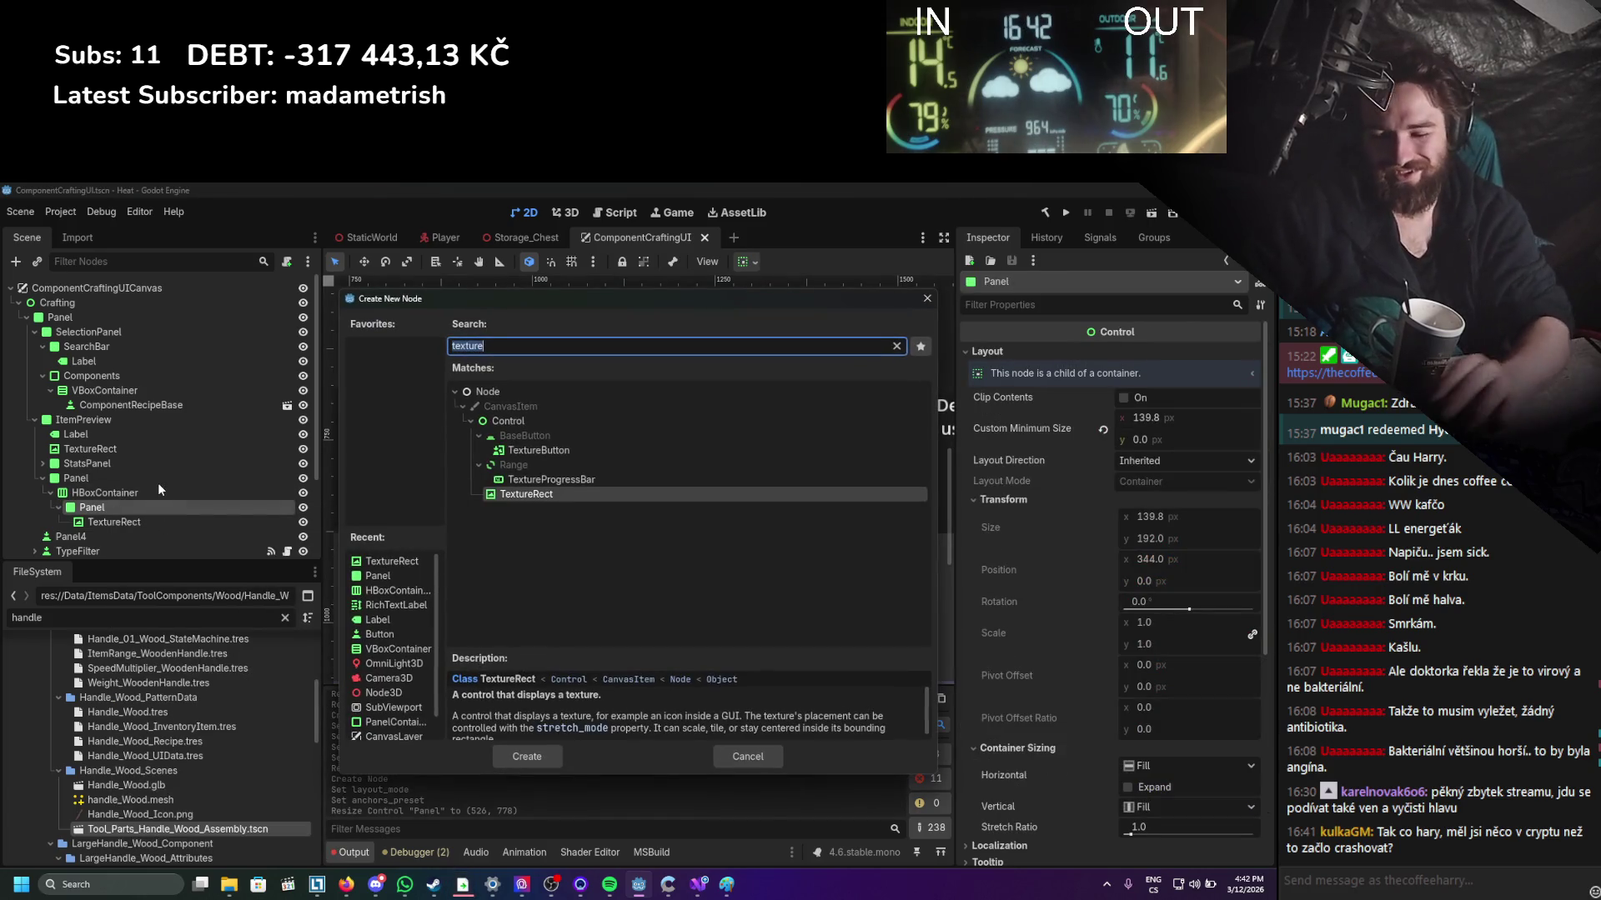
type("label")
key("Return")
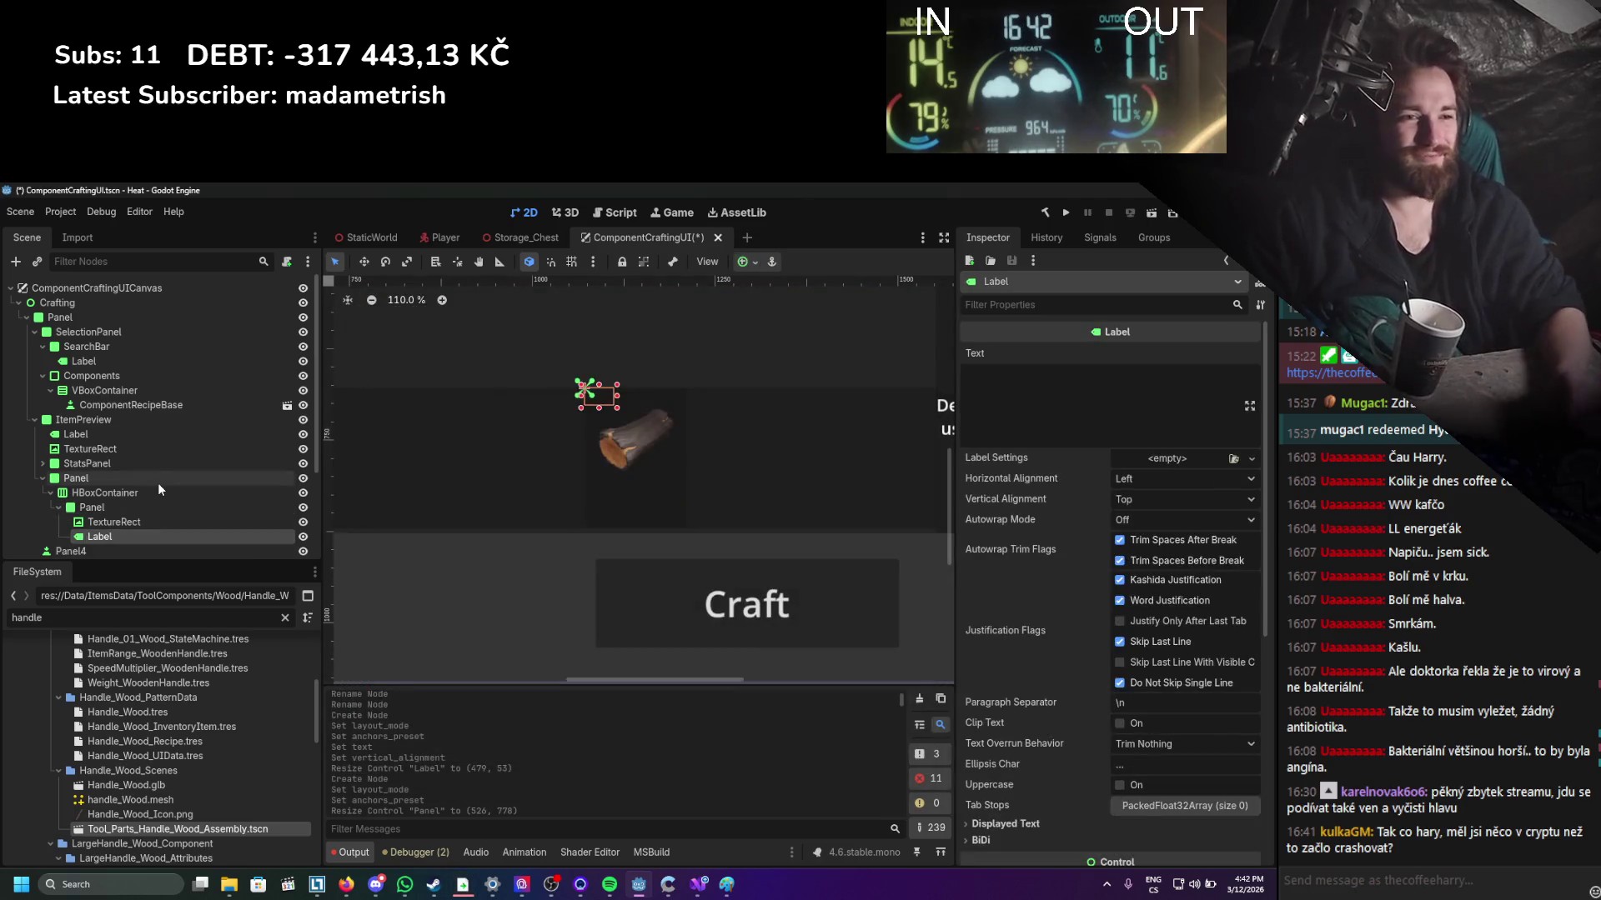
mouse_move(607, 393)
left_mouse_down()
mouse_move(611, 499)
mouse_move(688, 526)
left_mouse_up()
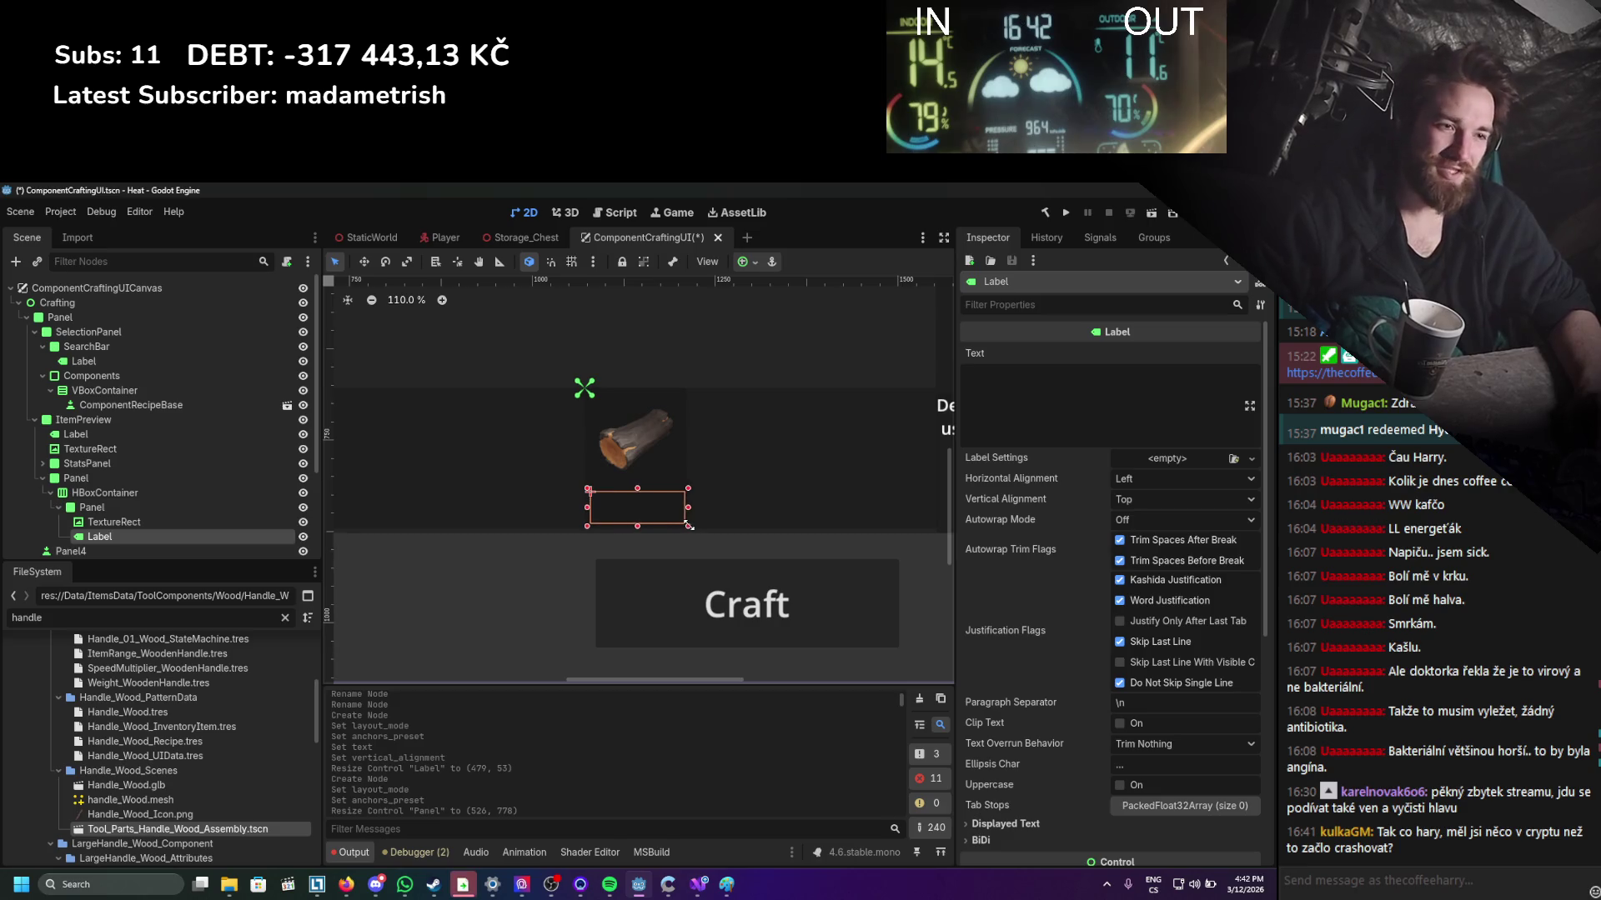
Set the label text to 5/10 and centre it horizontally and vertically.
left_click(1200, 404)
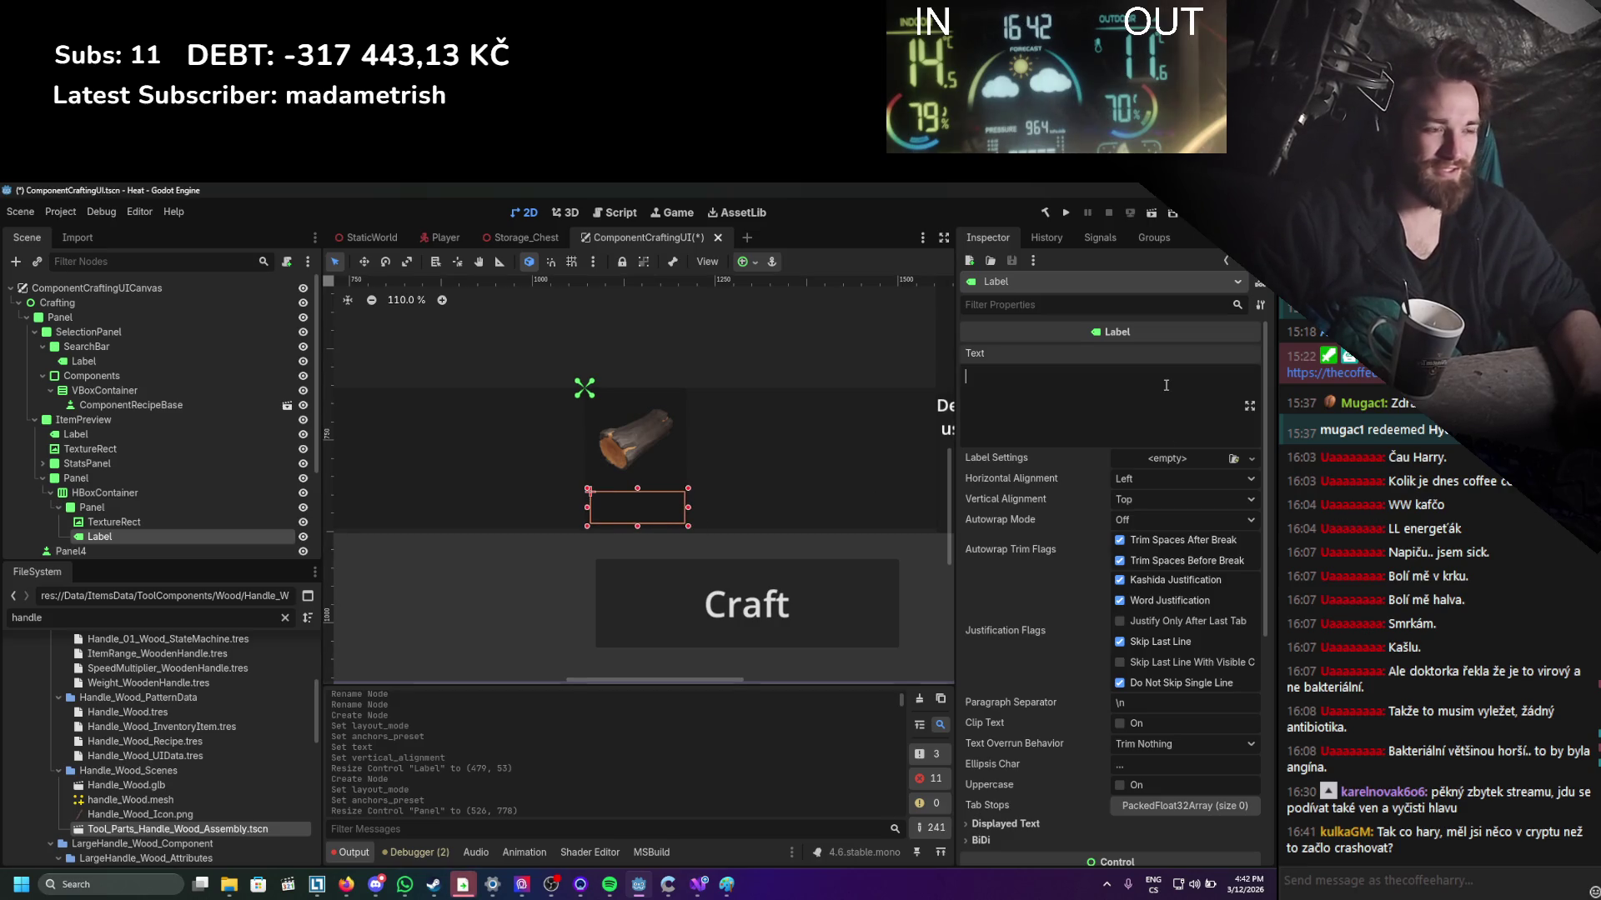
type("54/")
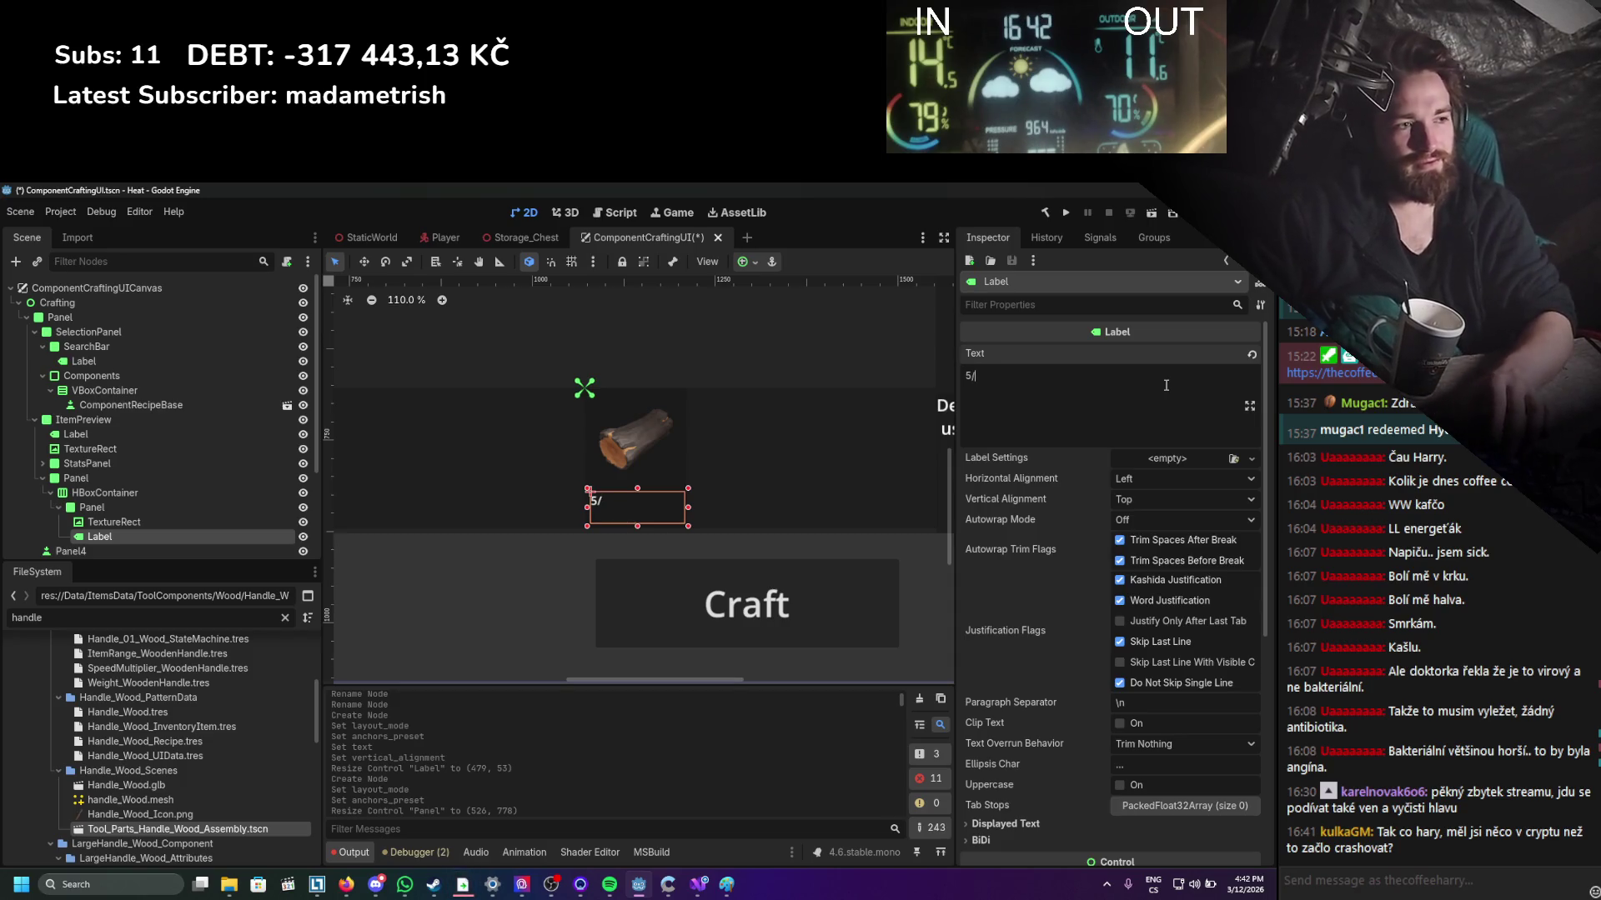
key("BackSpace")
key("BackSpace")
type("/10")
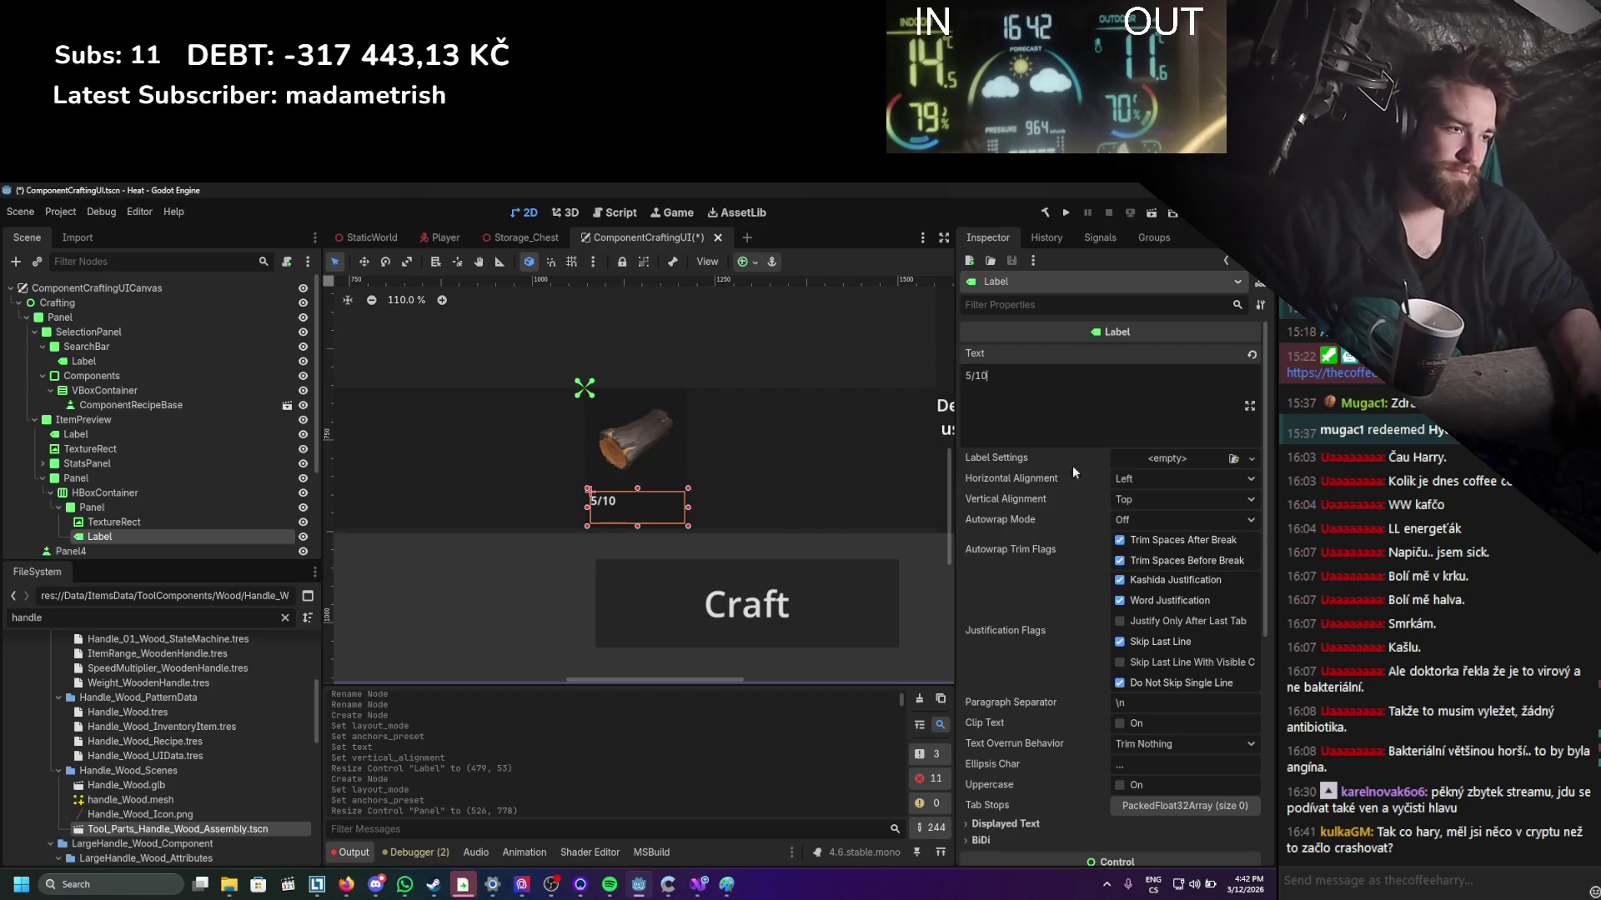
left_click(1150, 477)
left_click(1154, 517)
left_click(1152, 499)
left_click(1156, 538)
scroll(652, 488, "down", 5)
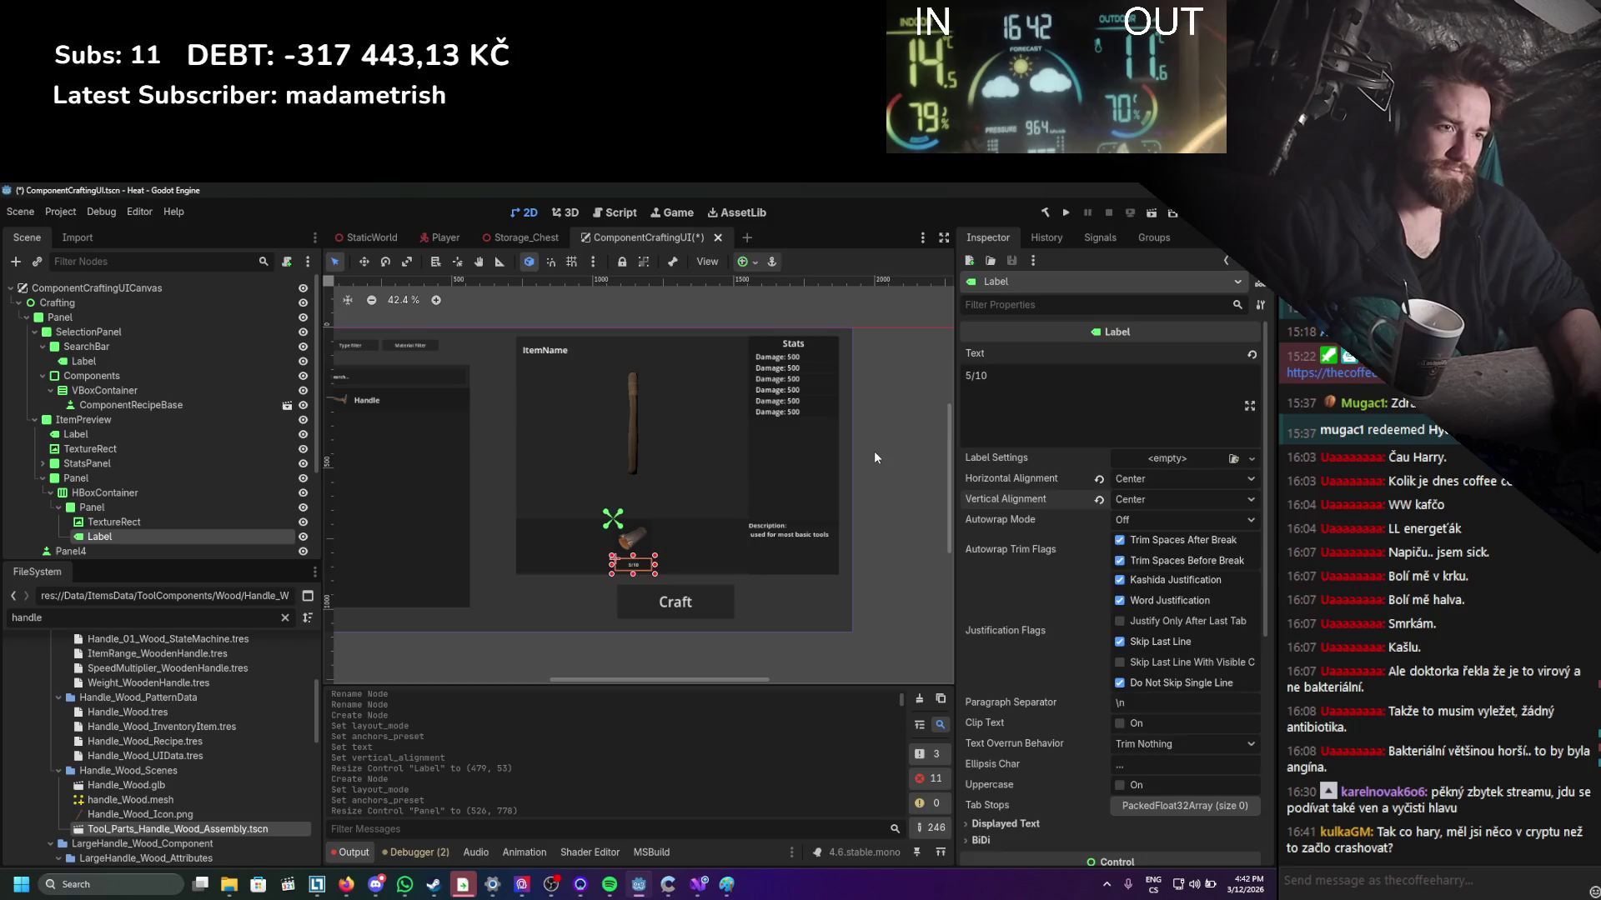
double_click(95, 506)
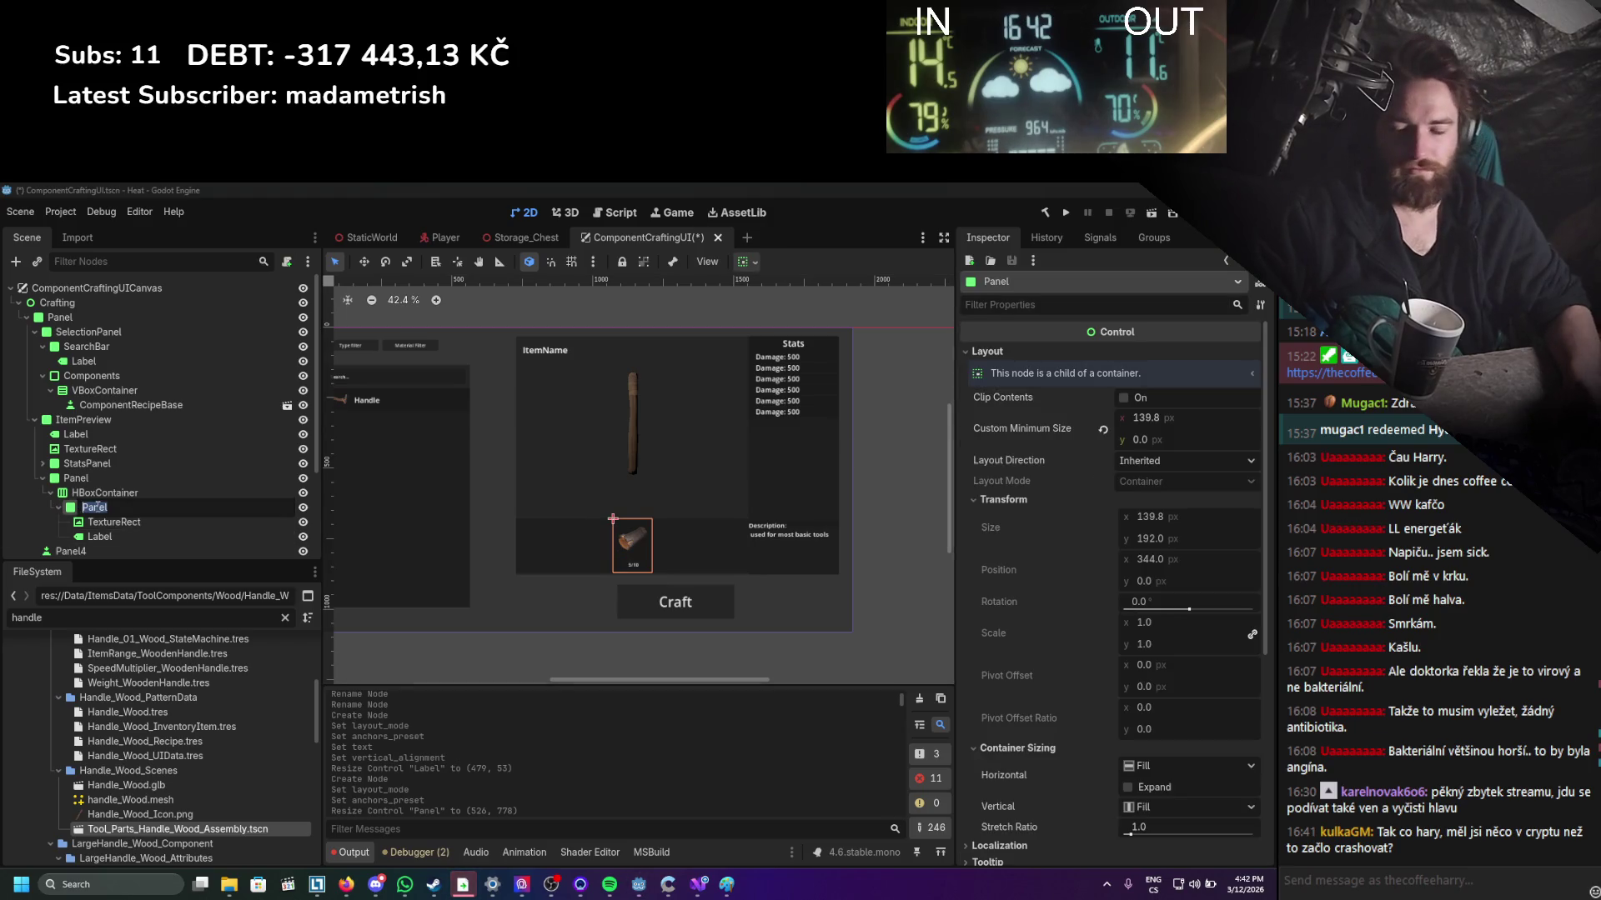
Rename the Panel to ComponentMaterialBase and save the scene.
key("BackSpace")
type("Con")
type("nent")
type("aterial_")
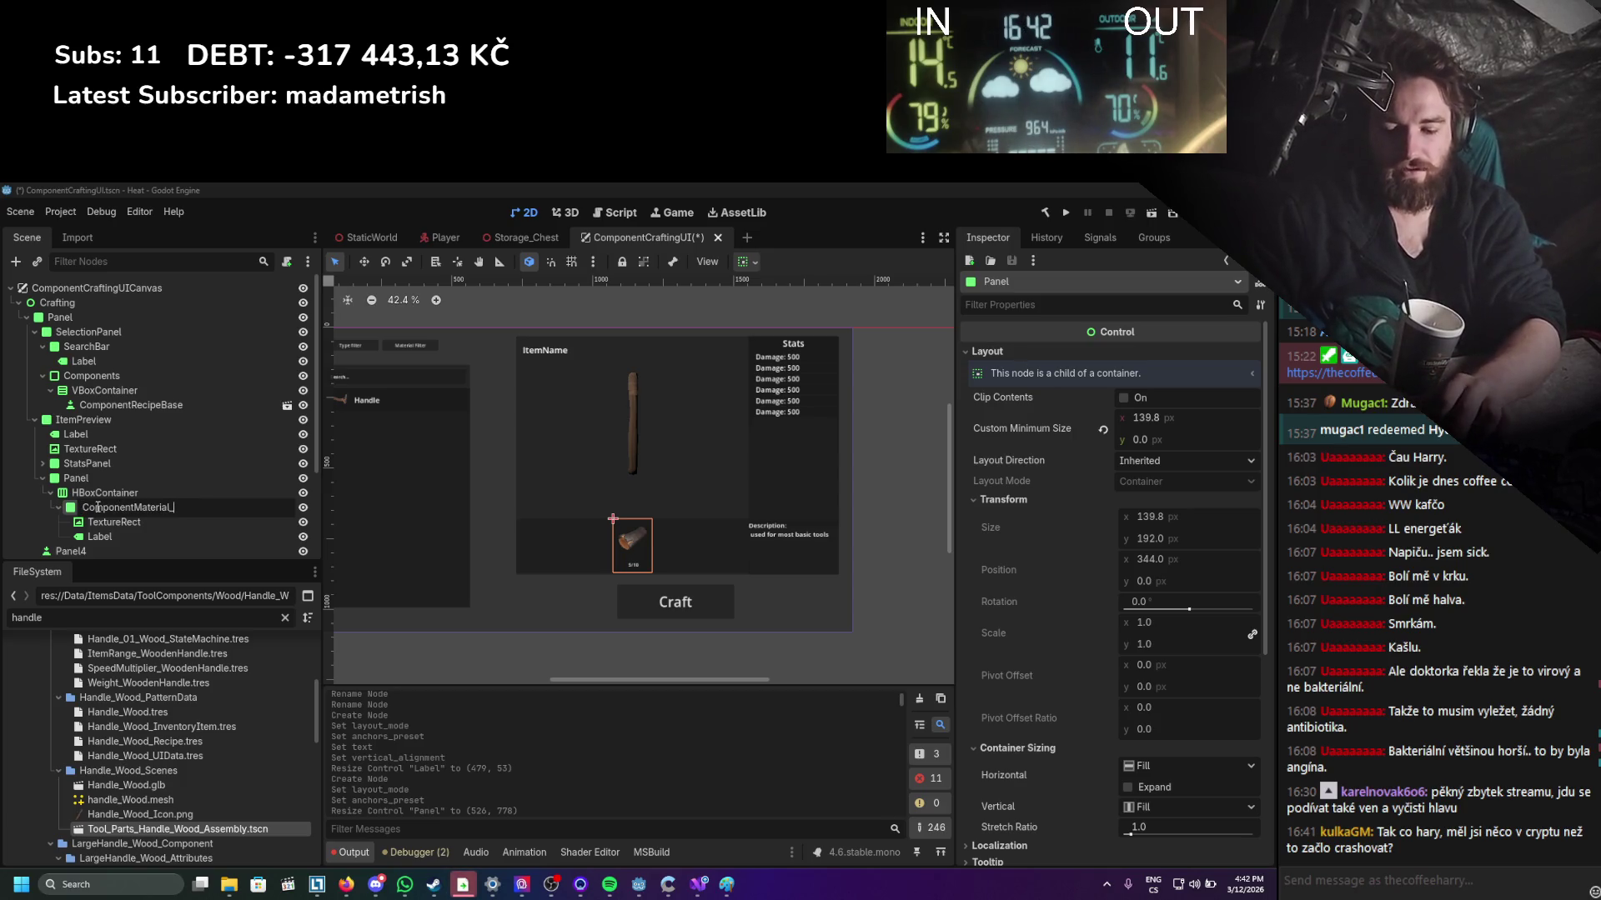
key("Escape")
double_click(91, 507)
type("ComponentMaterialbase")
key("Return")
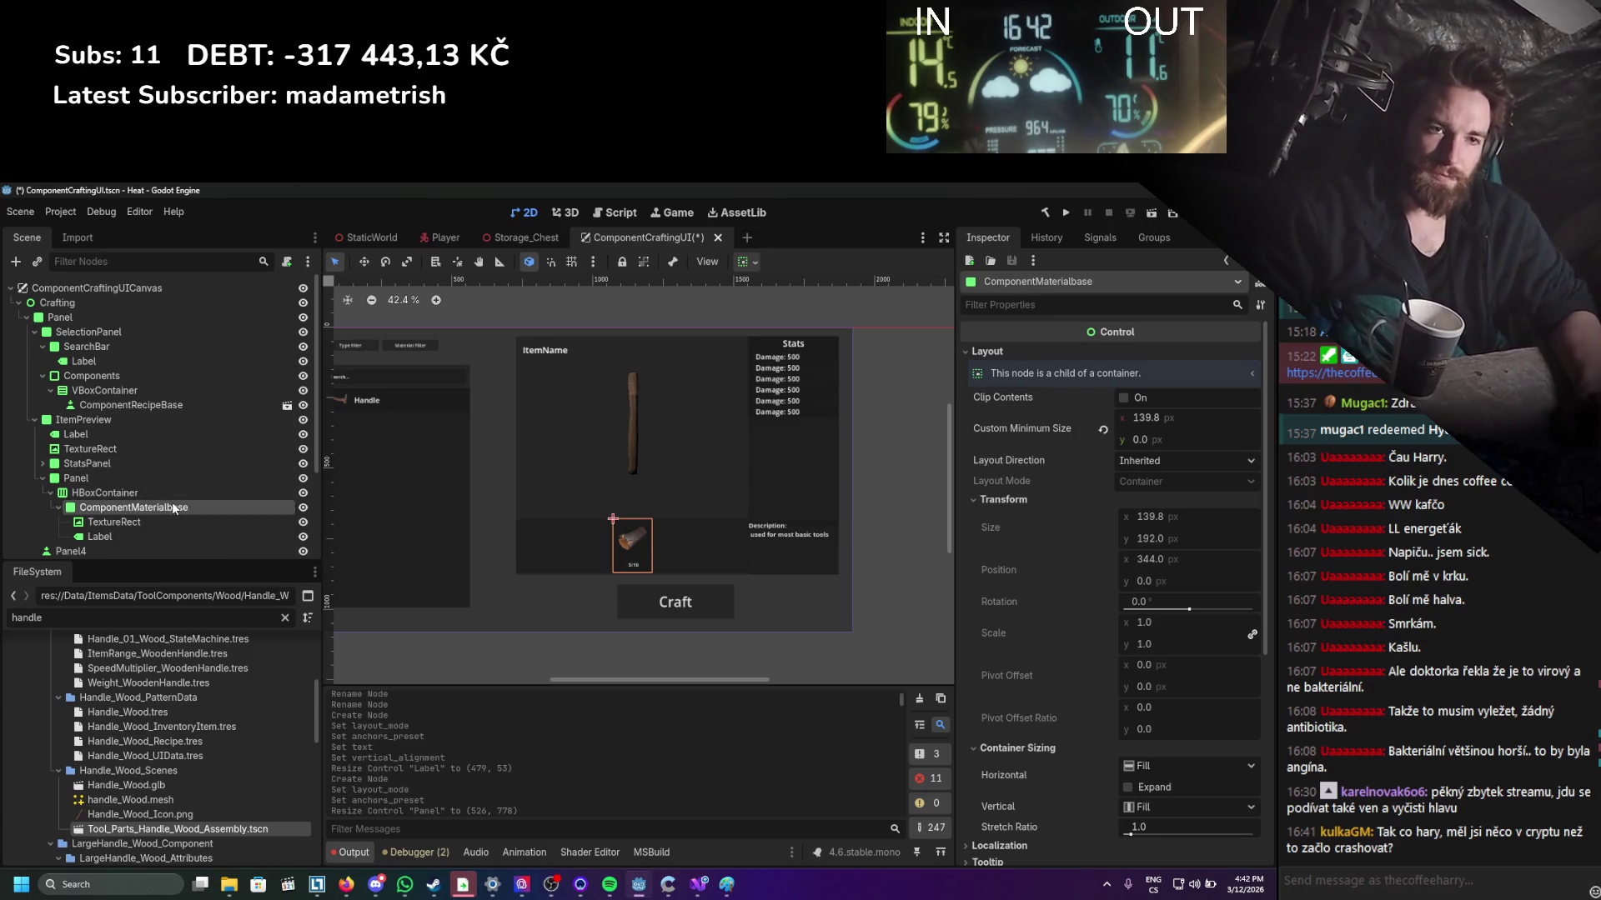
double_click(174, 508)
key("BackSpace")
type("B")
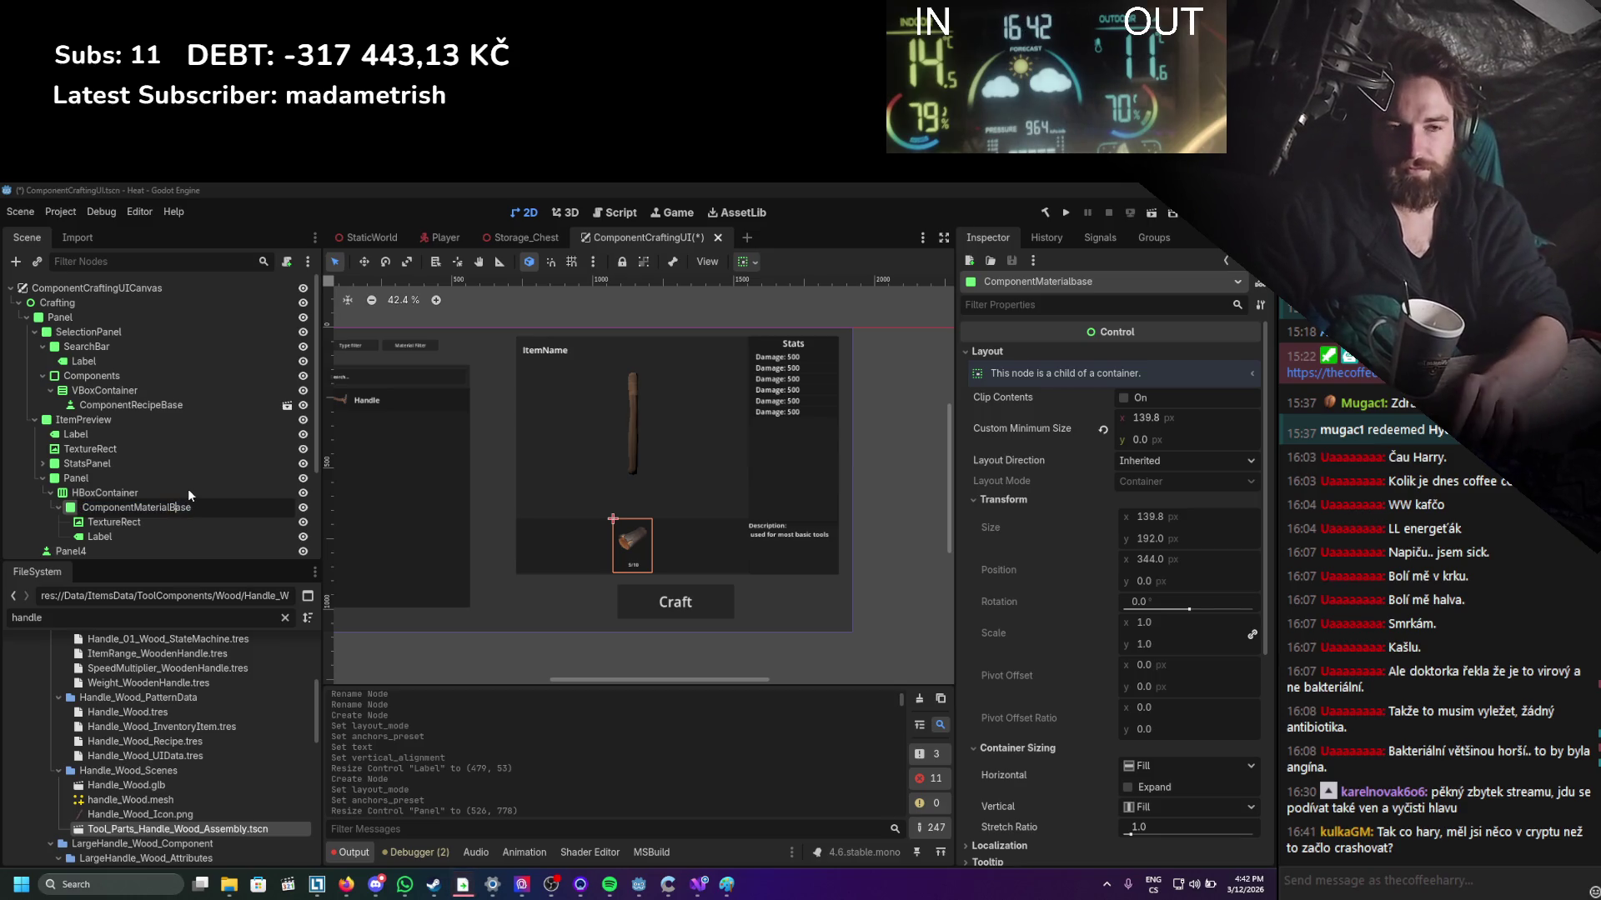
key("Return")
key("ctrl+s")
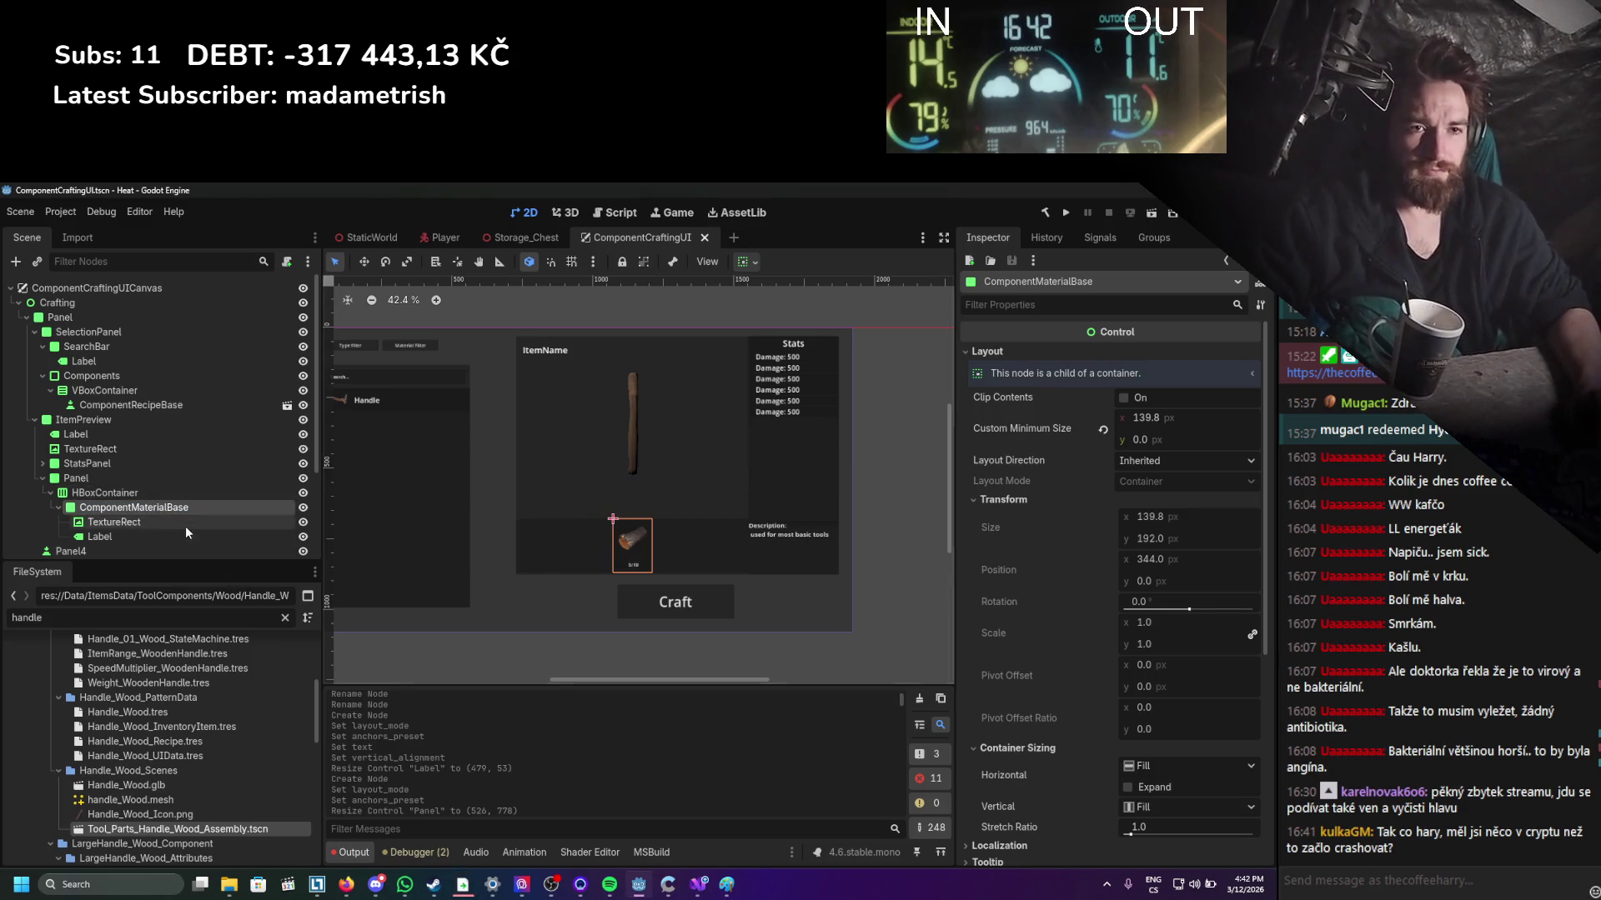
Duplicate the material slot, remove the copies, and save with a single slot.
left_click(185, 522)
left_click(189, 511)
key("ctrl+d")
key("ctrl+d")
key("ctrl+d")
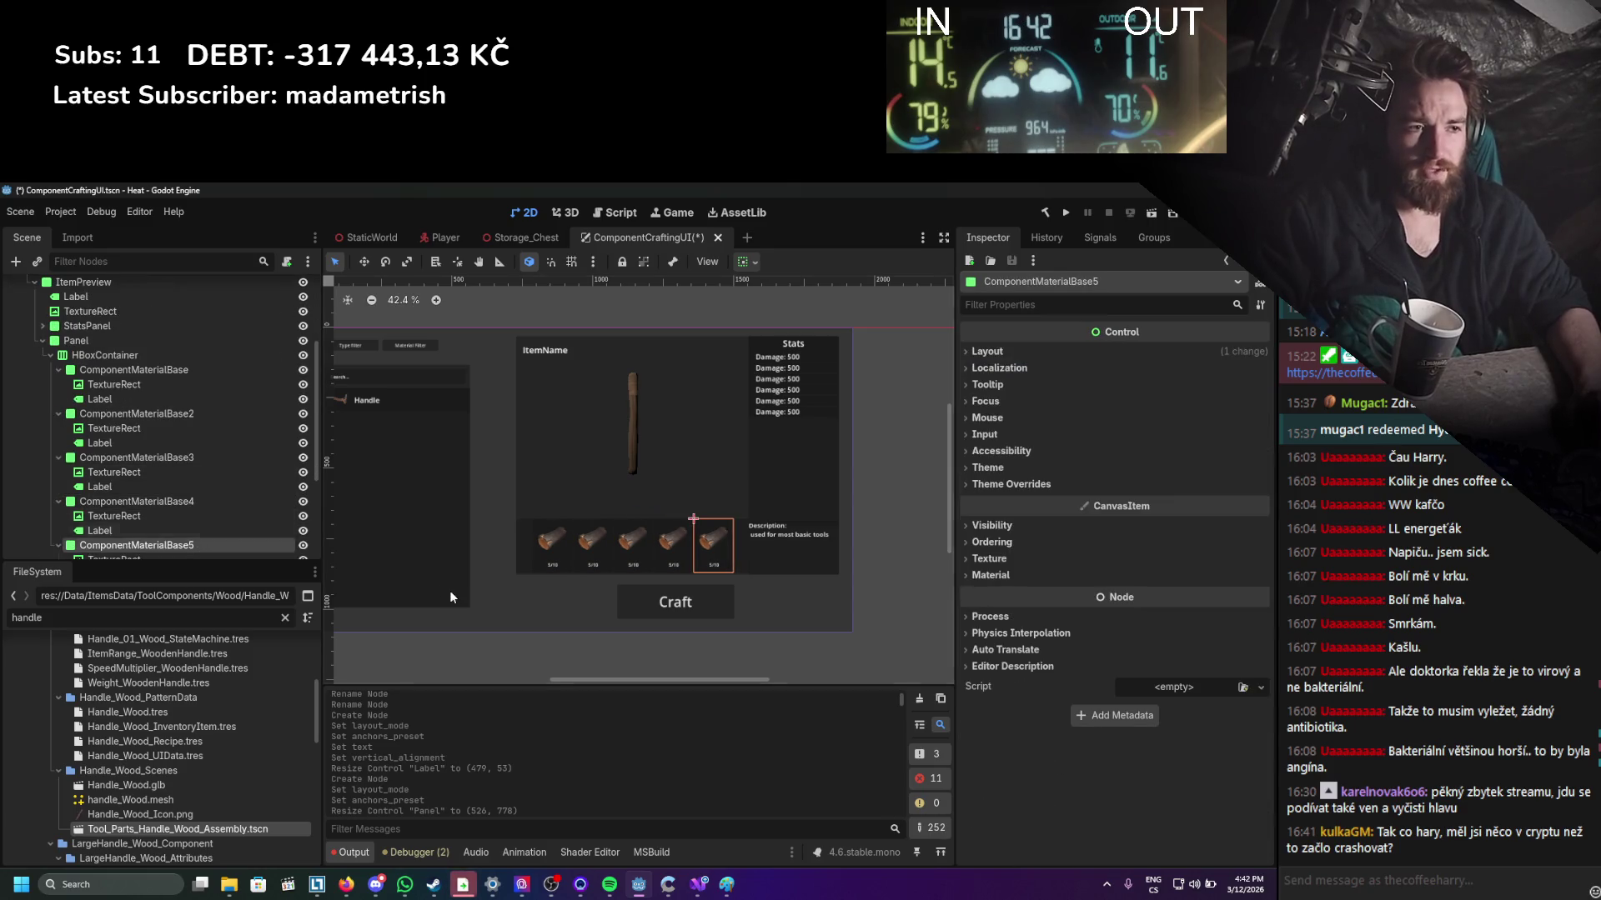
key("Delete")
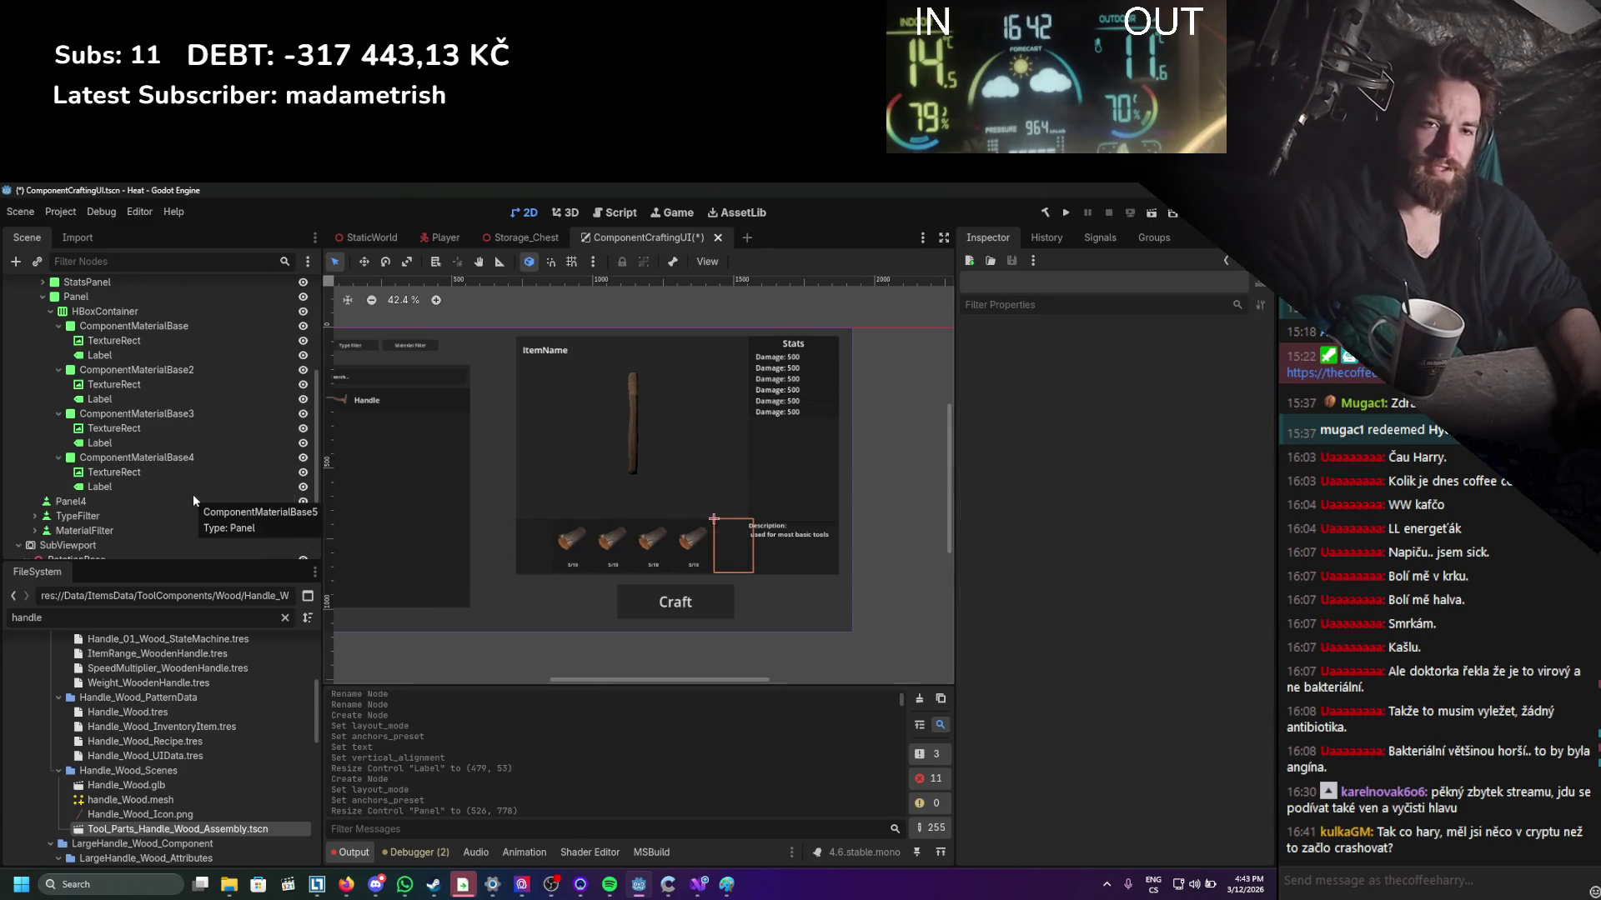
key("ctrl+z")
key("ctrl+z")
key("ctrl+z")
key("ctrl+s")
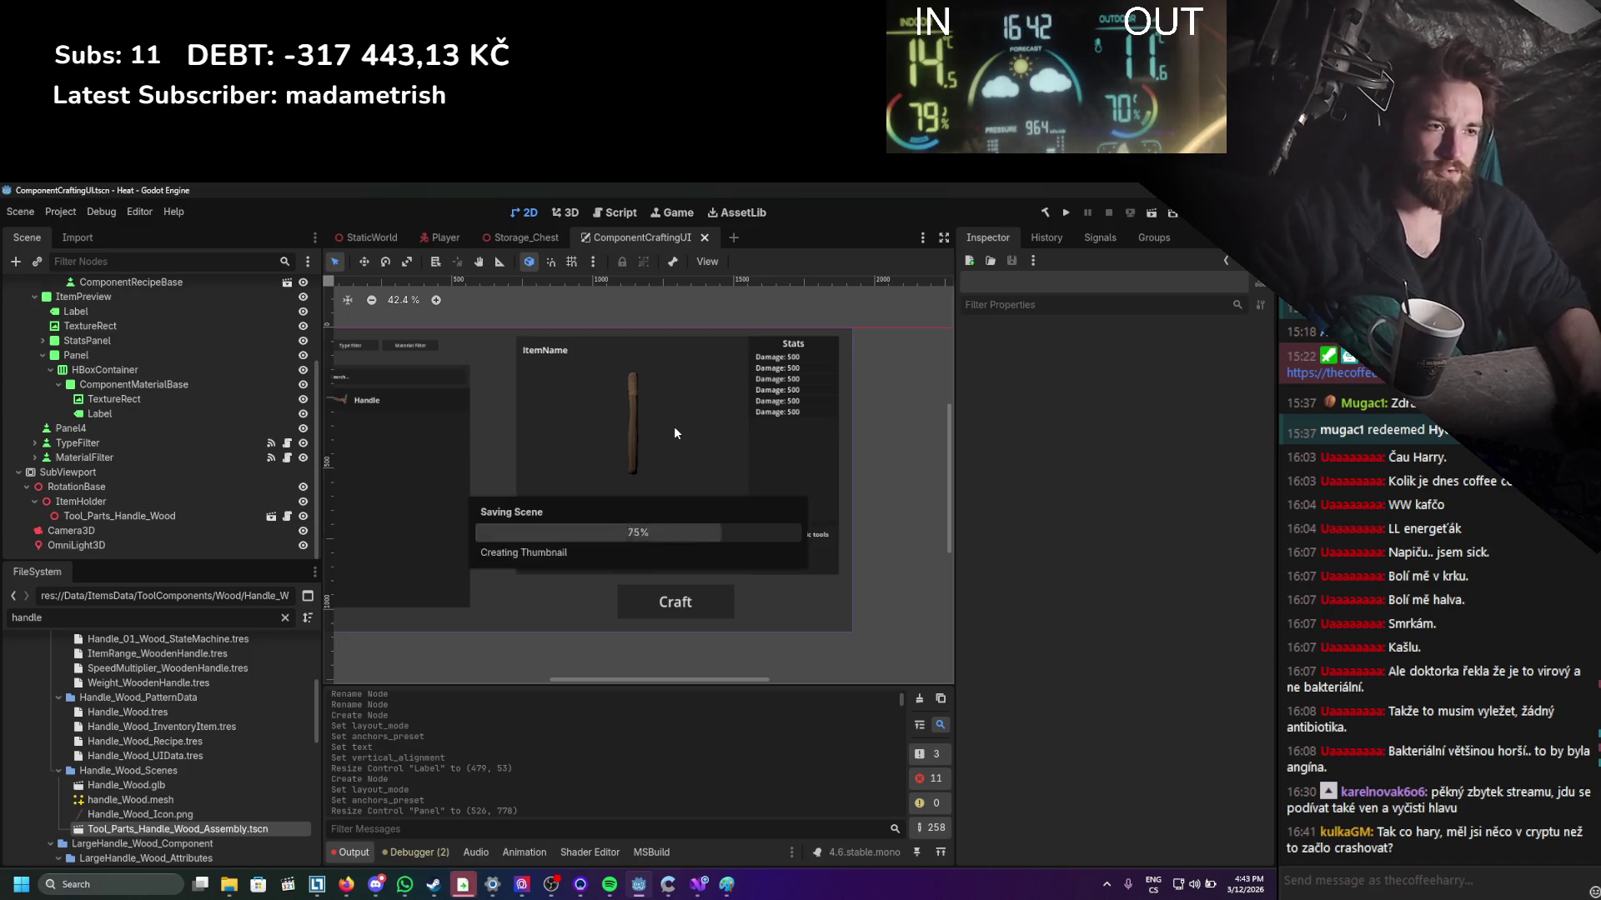
left_click_drag(678, 453, 699, 496)
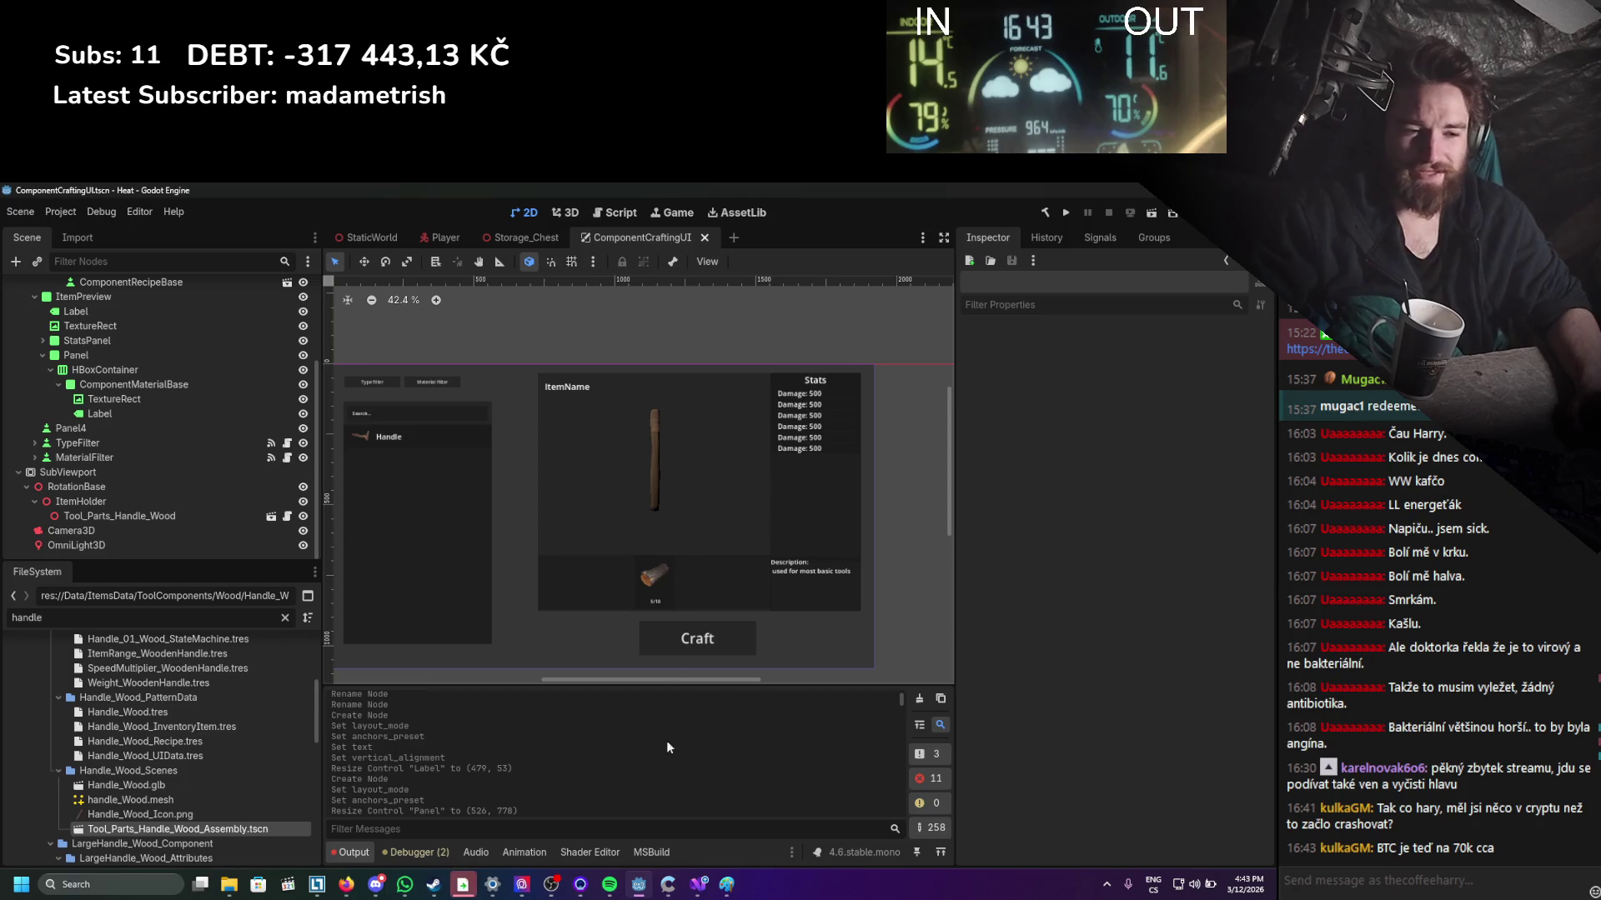
left_click(347, 885)
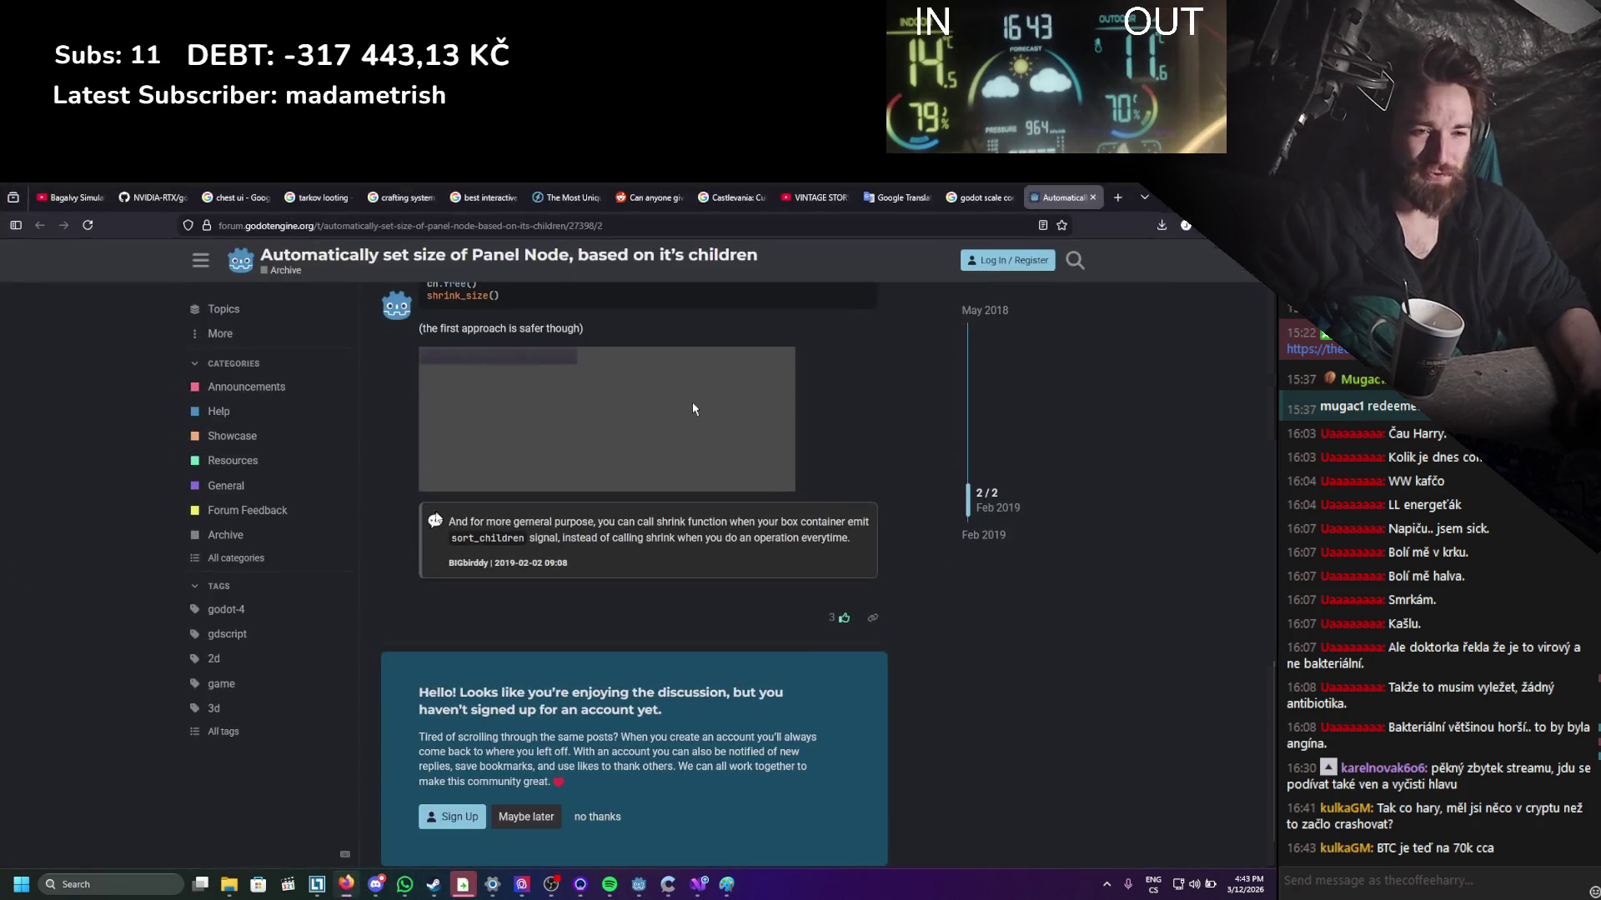
Search Google for 'bitcoin value' in a new tab.
left_click(1118, 199)
type("bi")
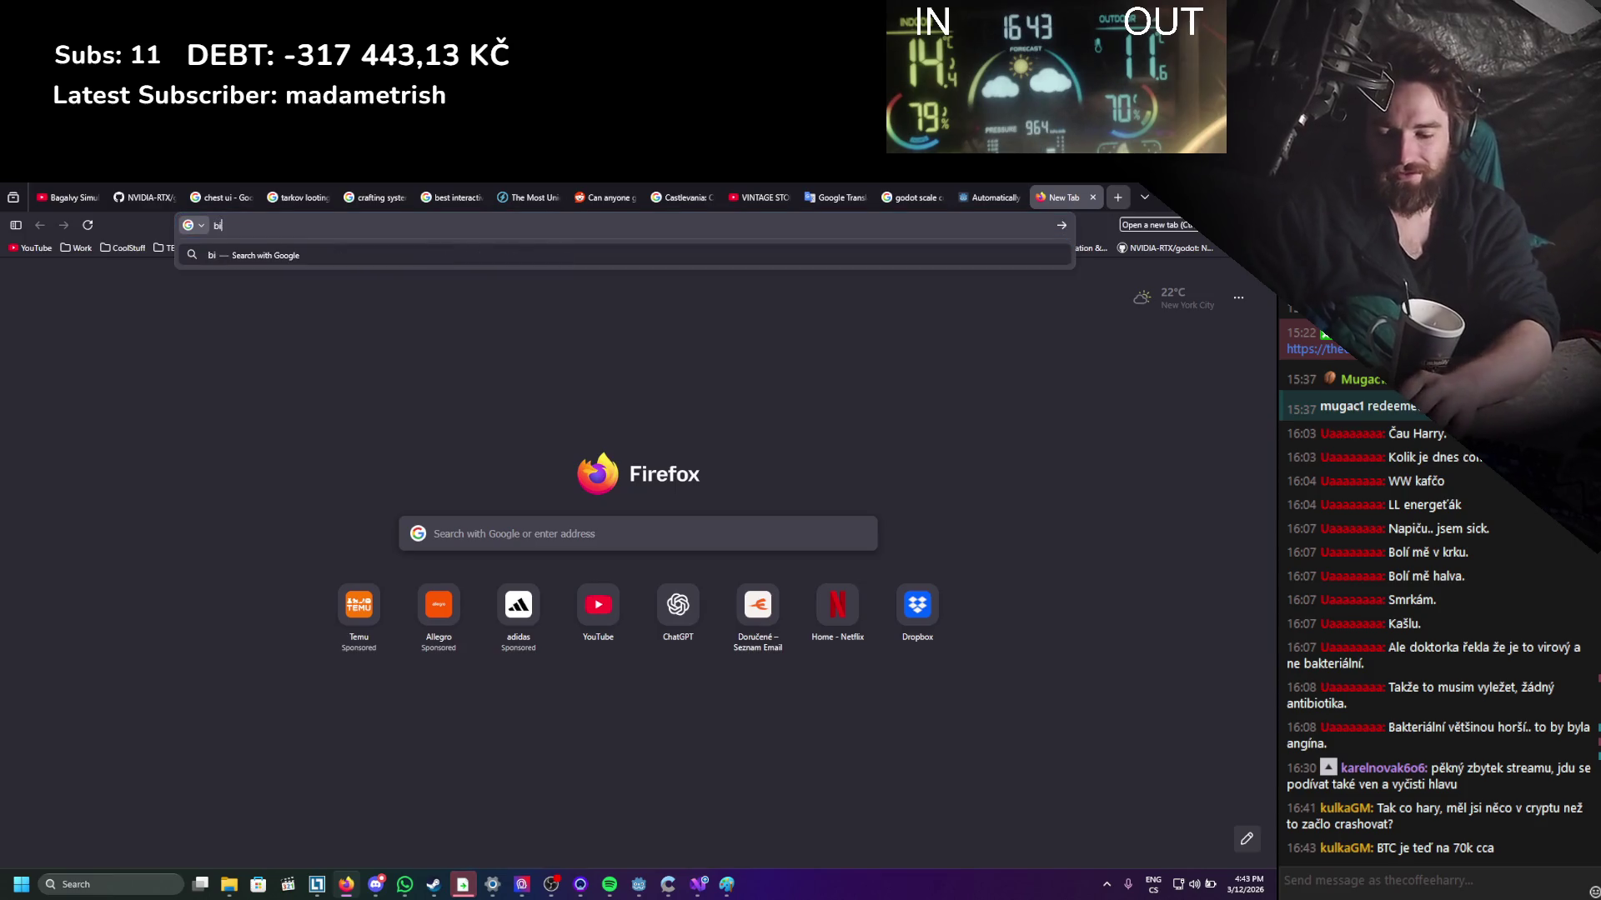
type("tcoin value")
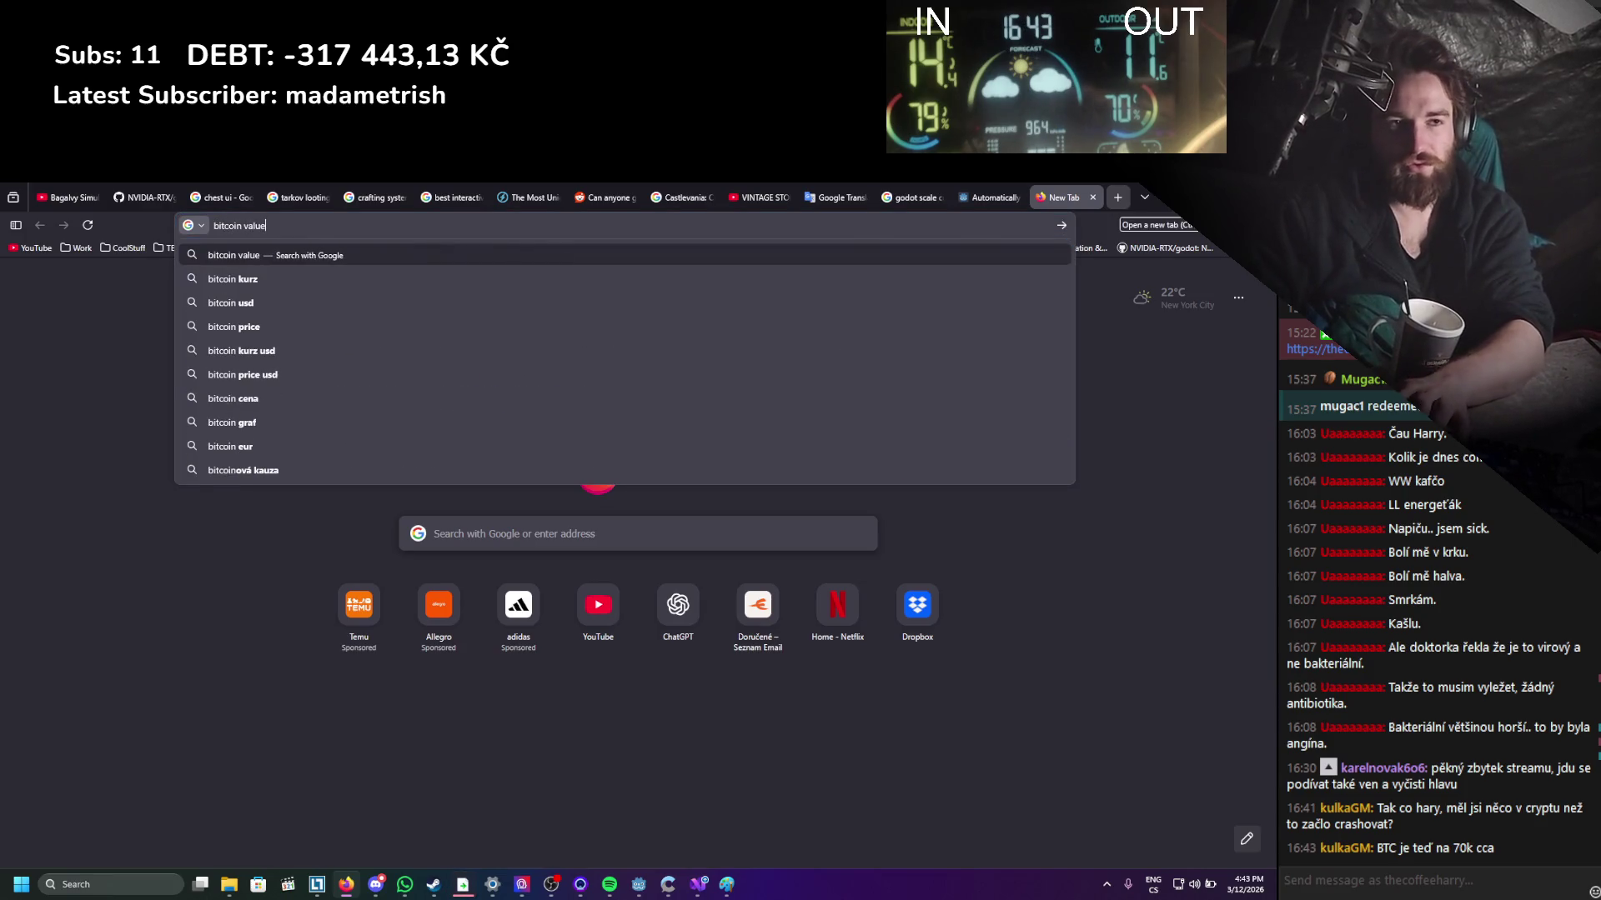
key("Return")
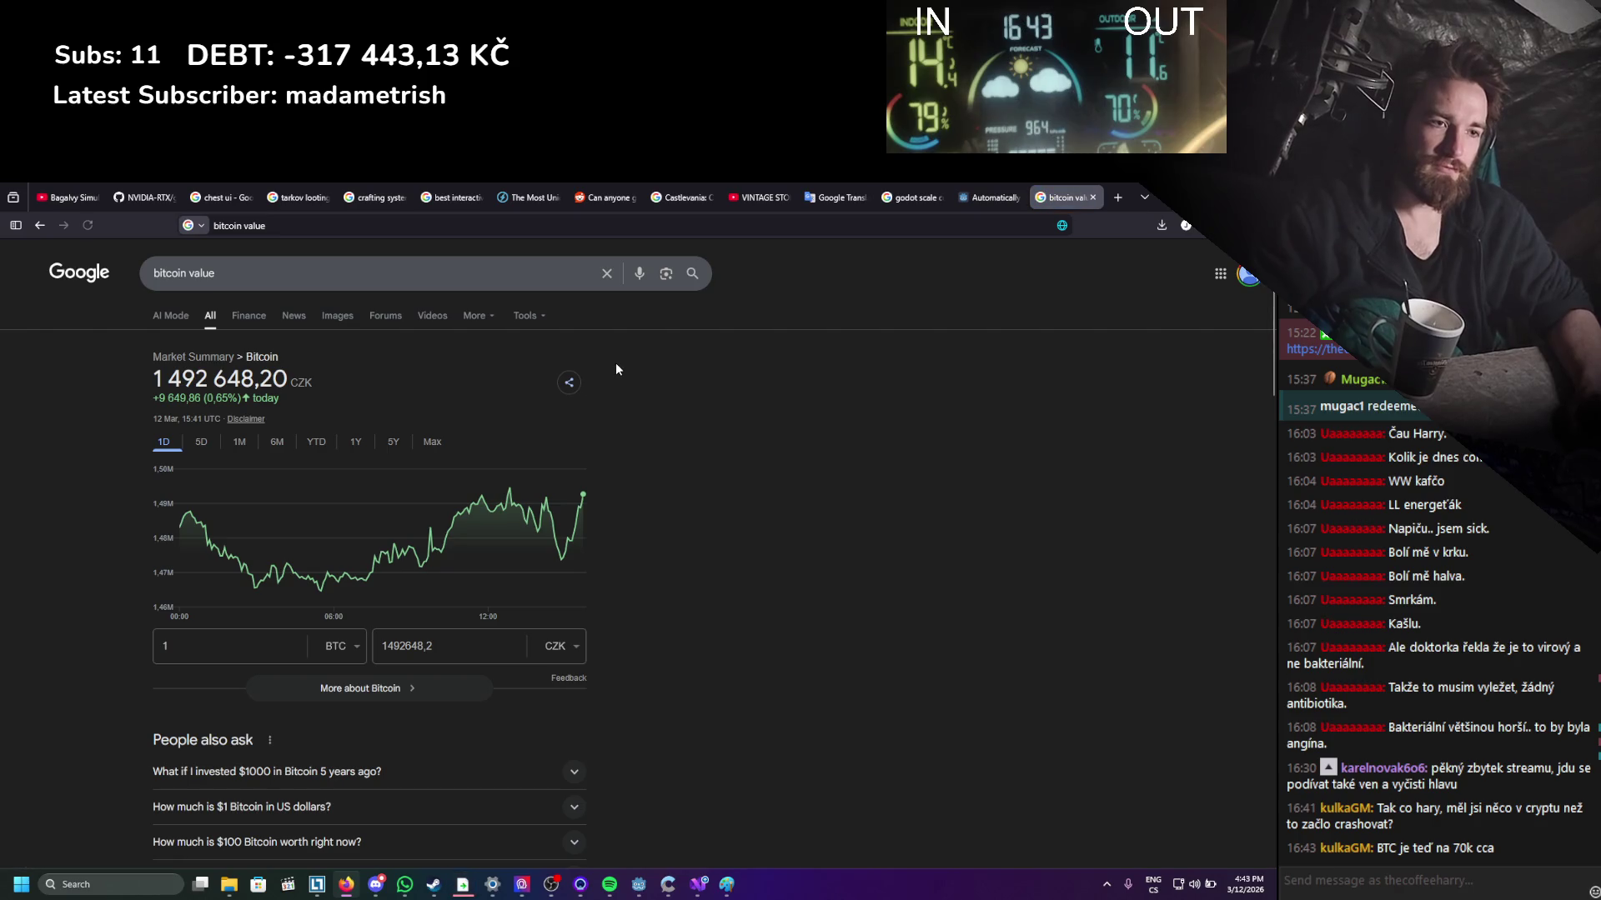
Check the bitcoin price chart over 5D, 1M, 6M, YTD, 1Y and 5Y, then close the tab.
left_click(203, 444)
left_click(238, 445)
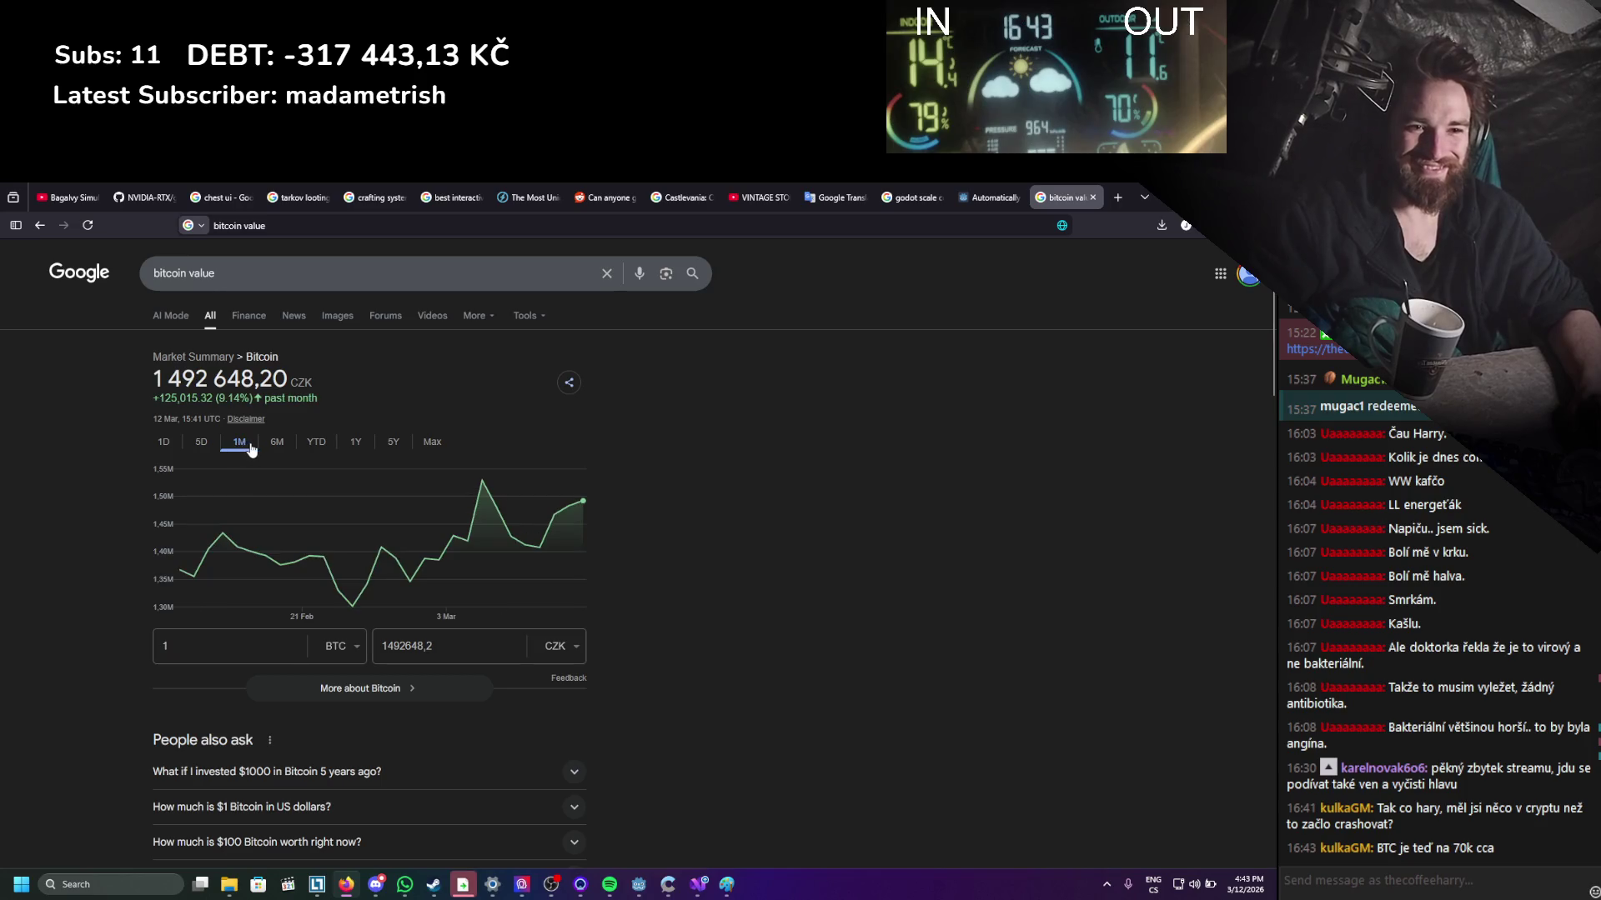
left_click(276, 448)
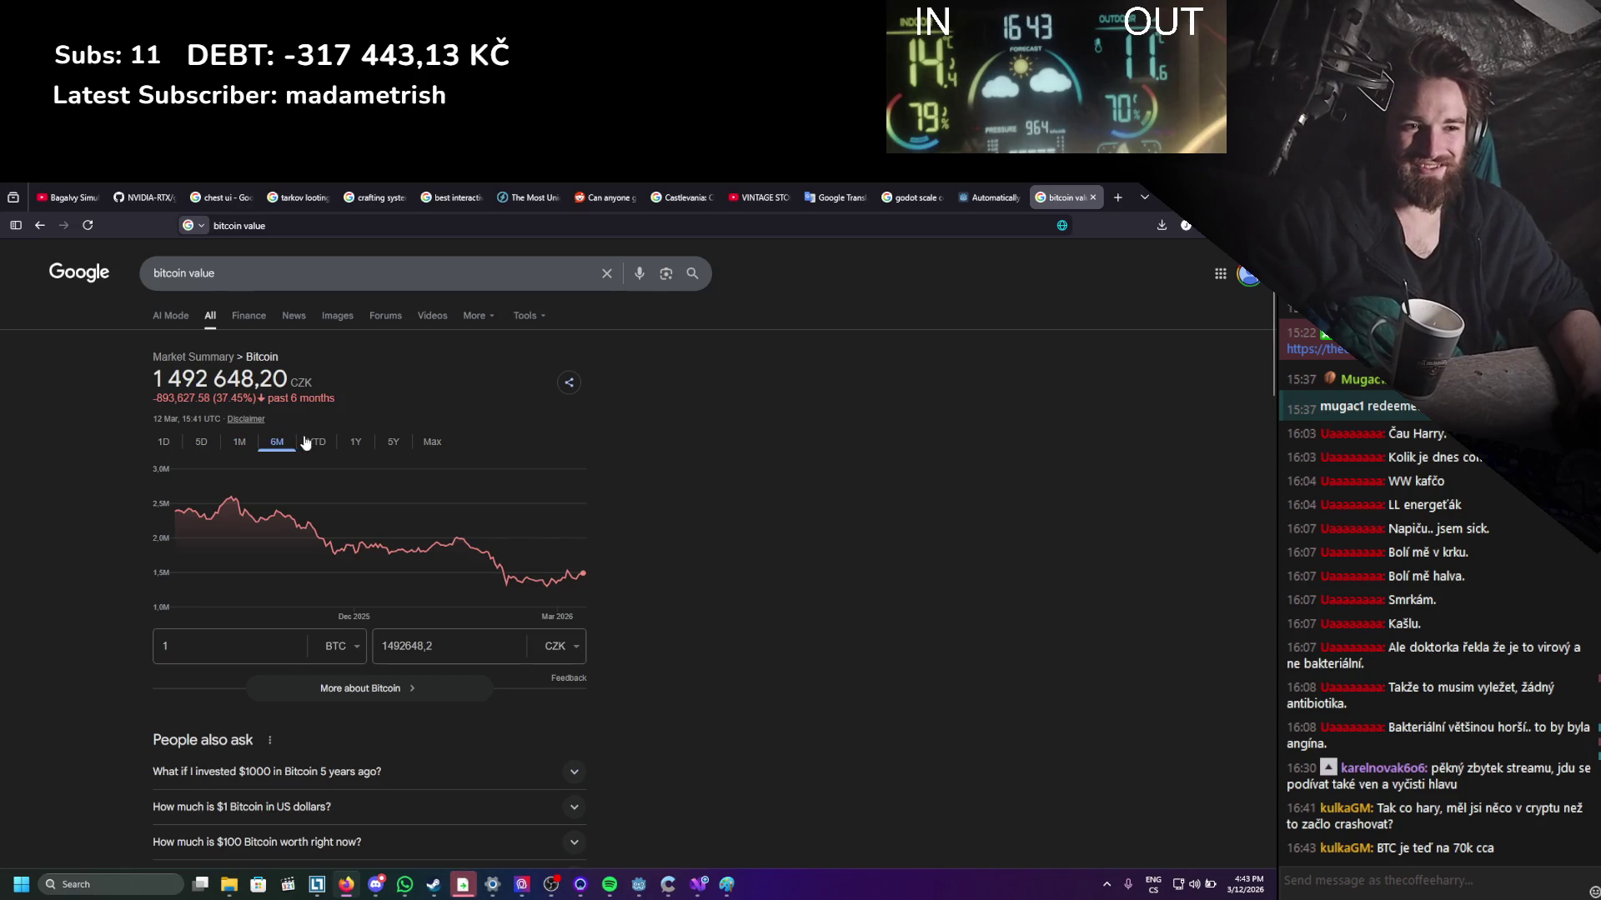
left_click(254, 448)
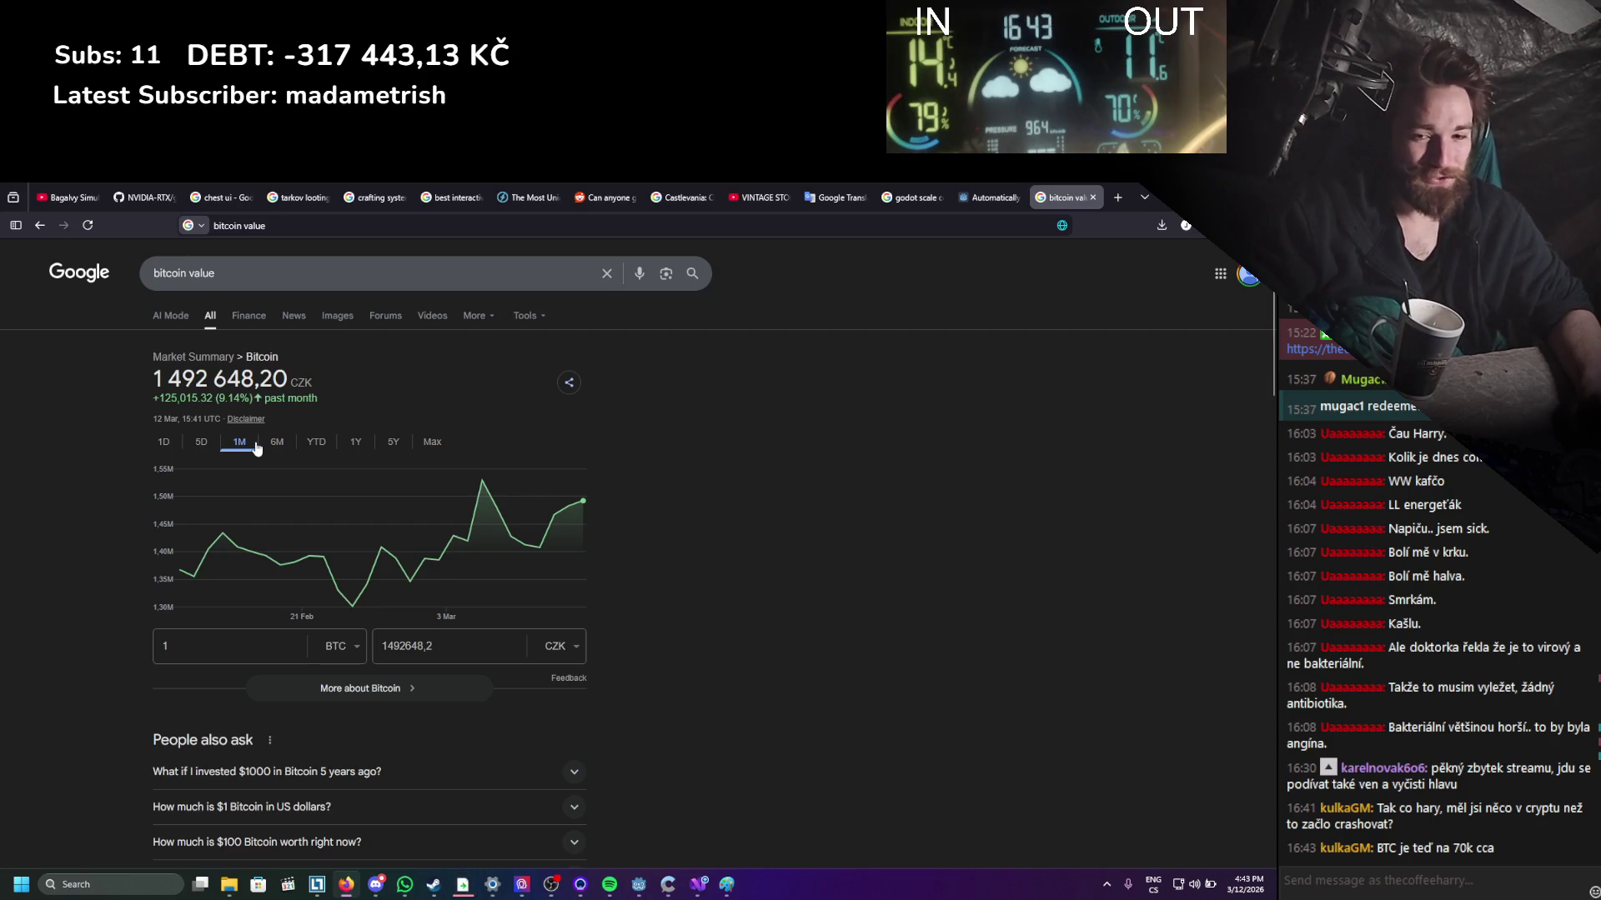
left_click(275, 446)
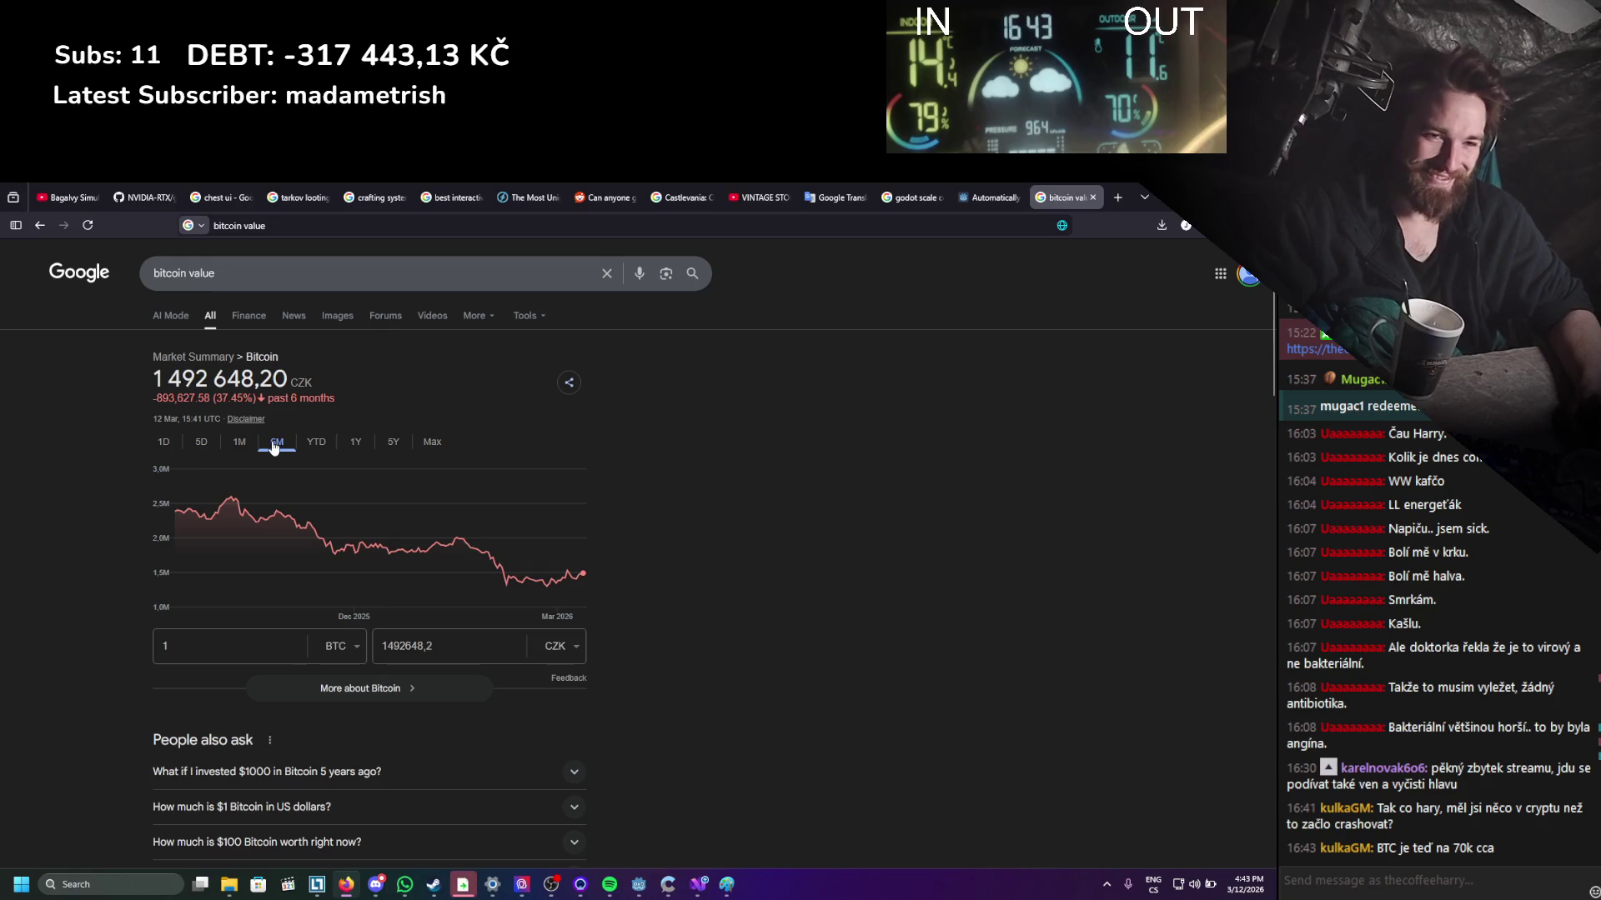
left_click(317, 450)
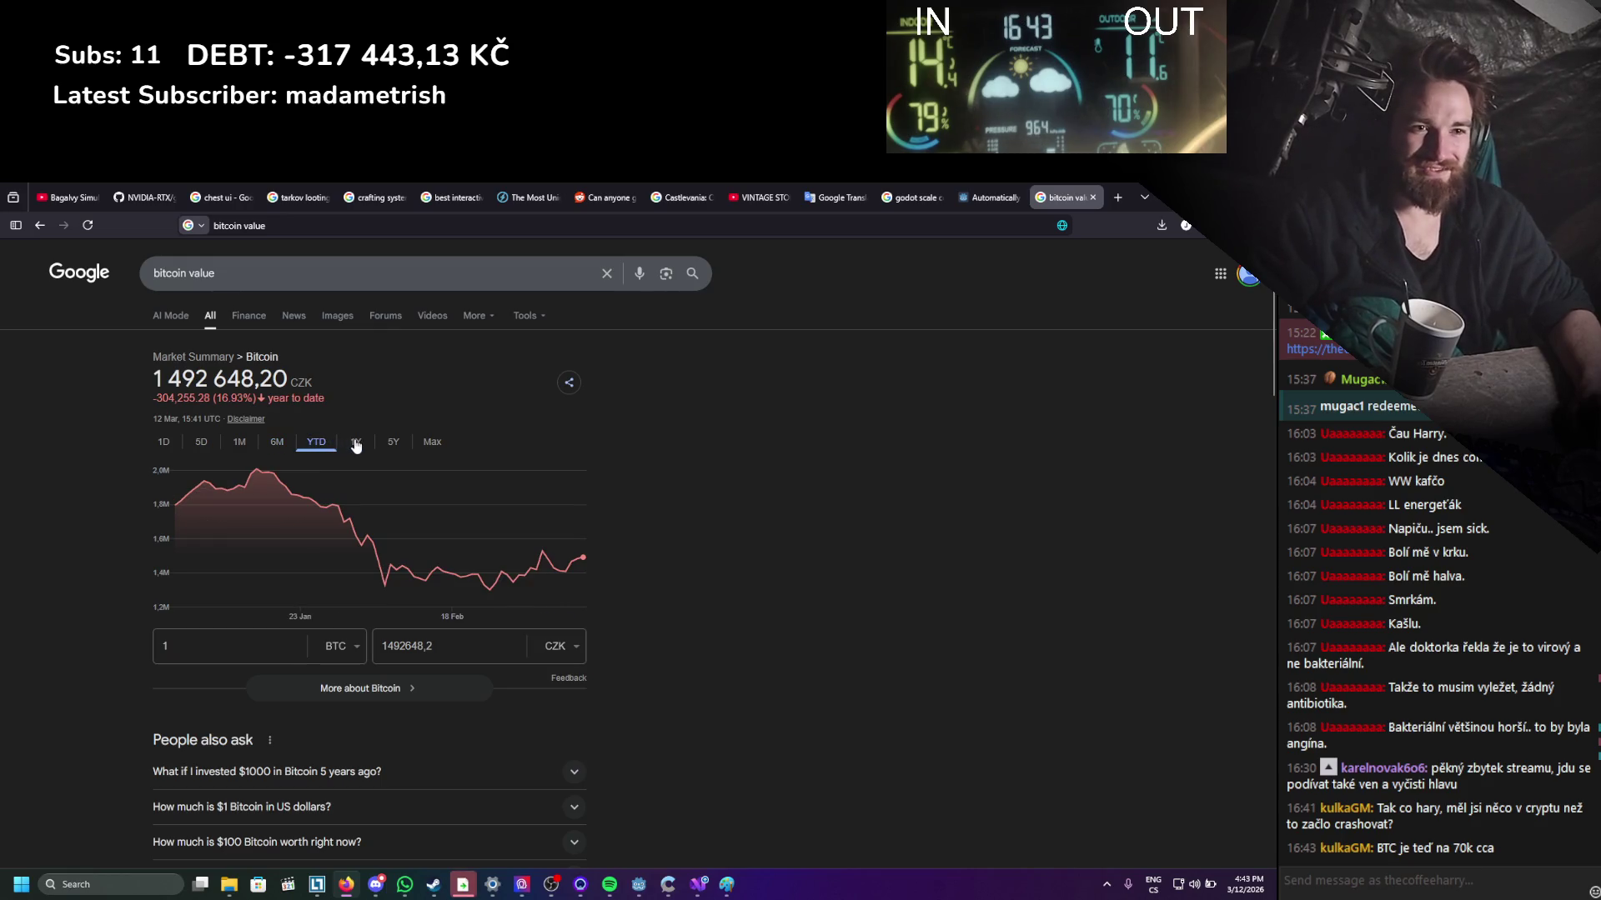
left_click(355, 446)
left_click(396, 450)
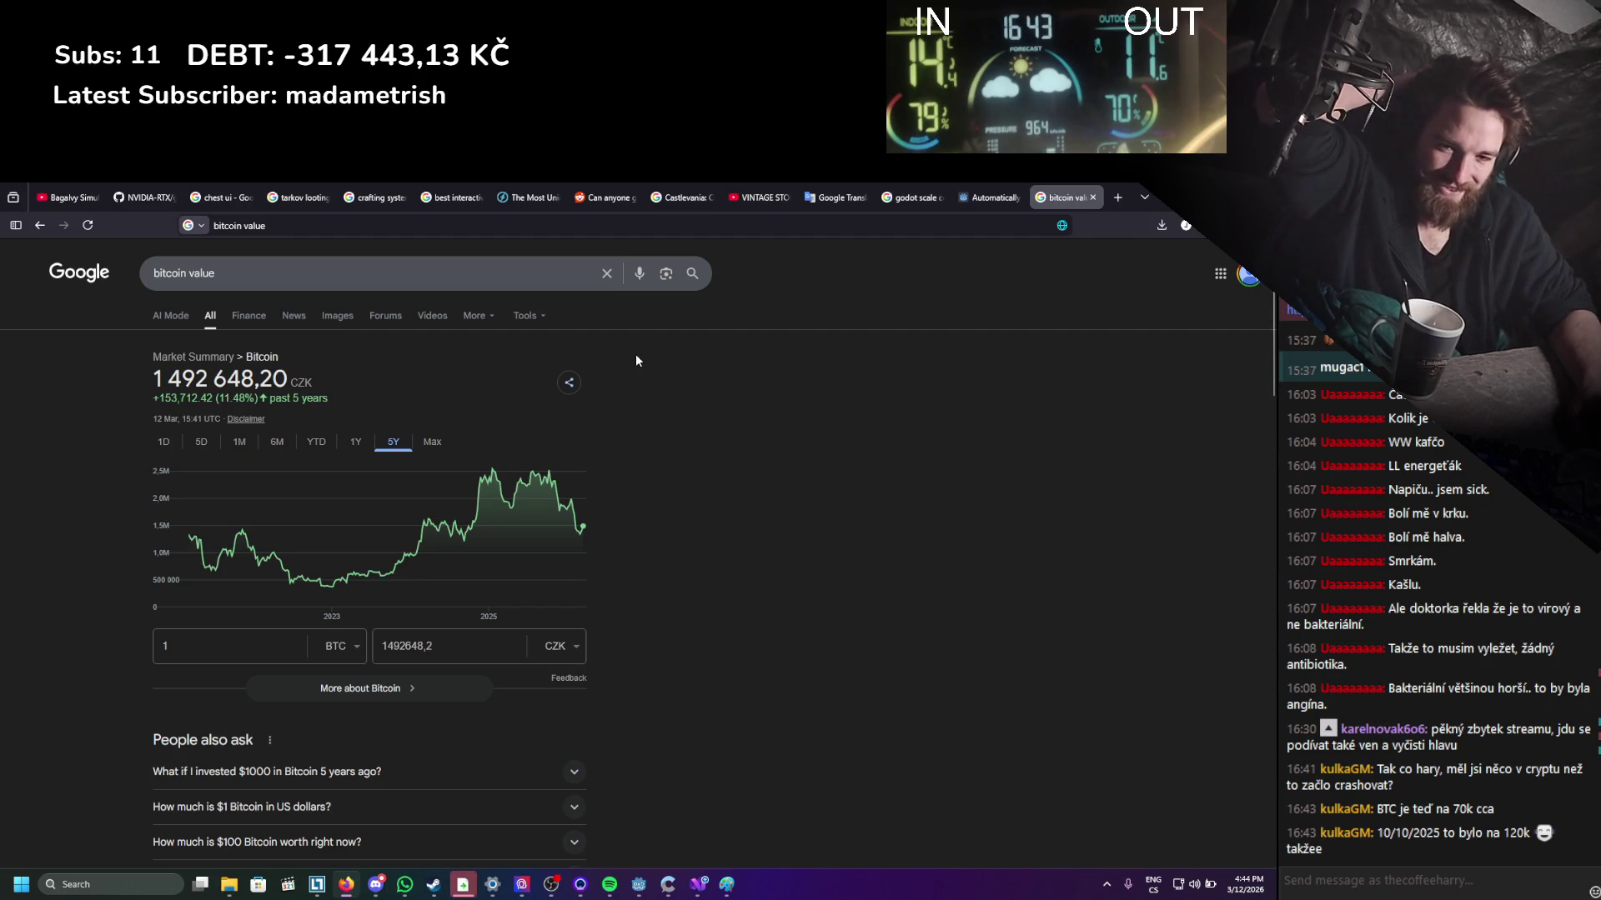
mouse_move(559, 488)
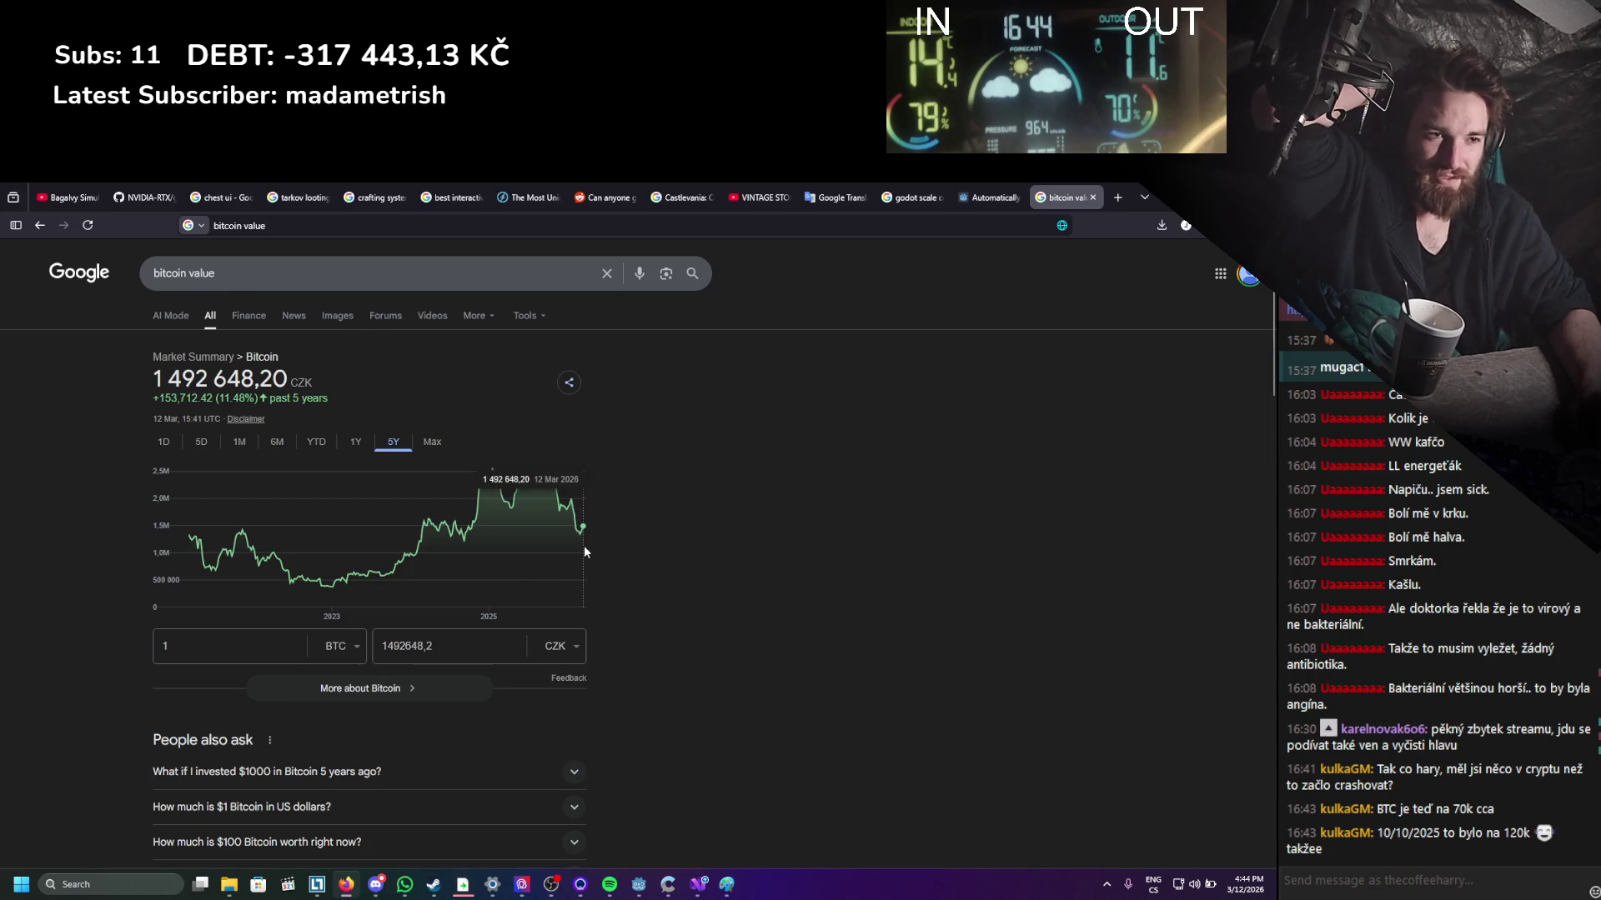
left_click(234, 450)
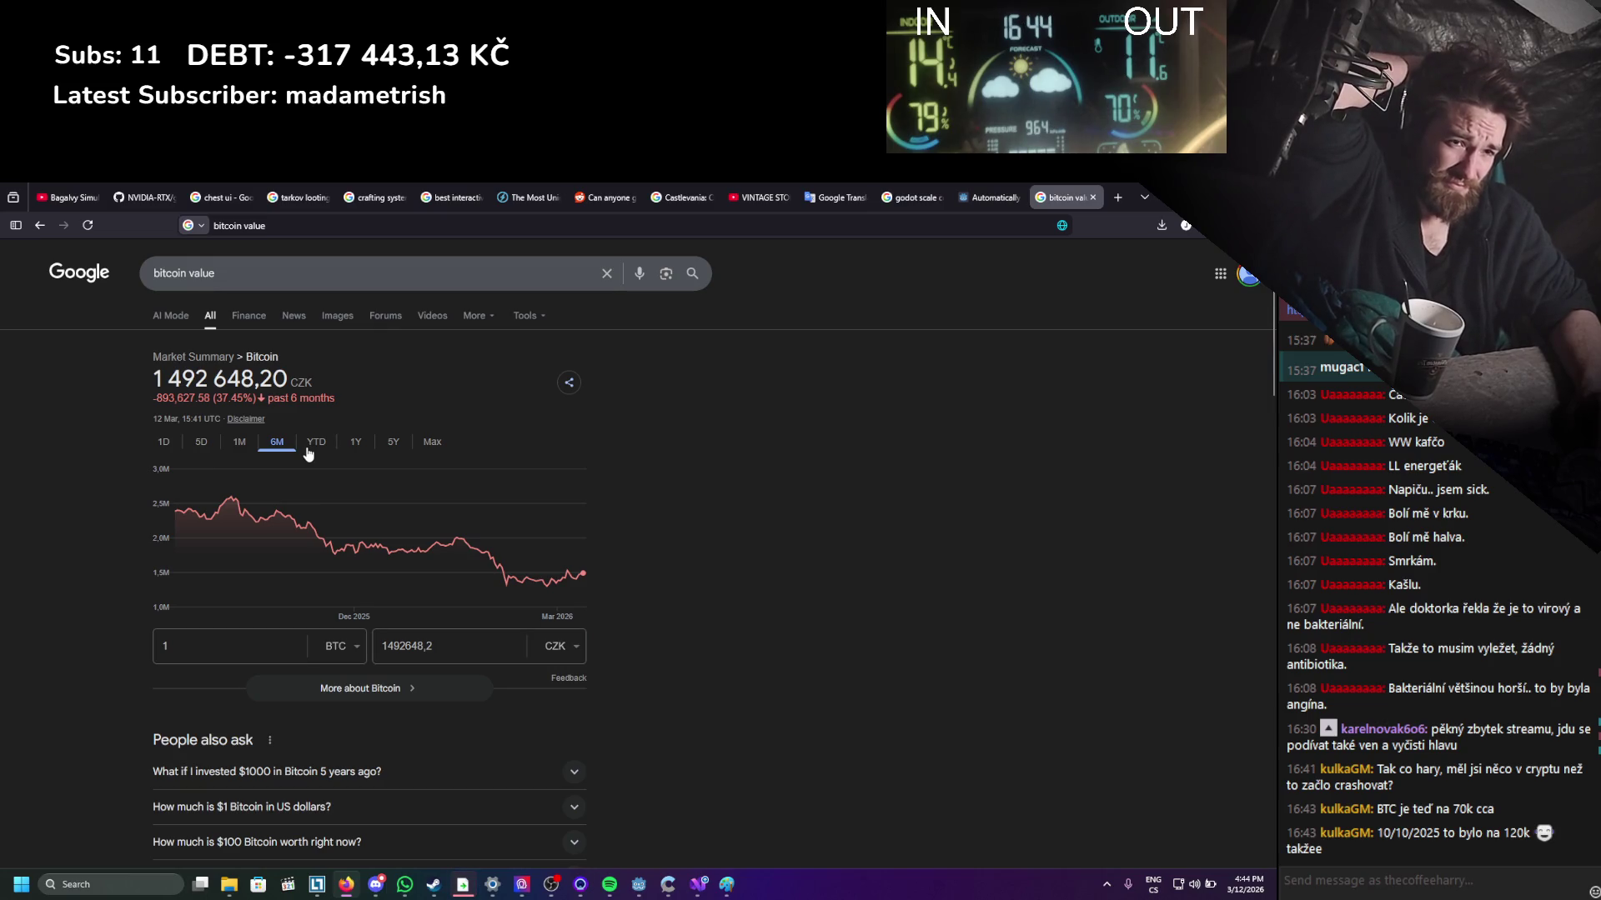
left_click(355, 446)
left_click(390, 448)
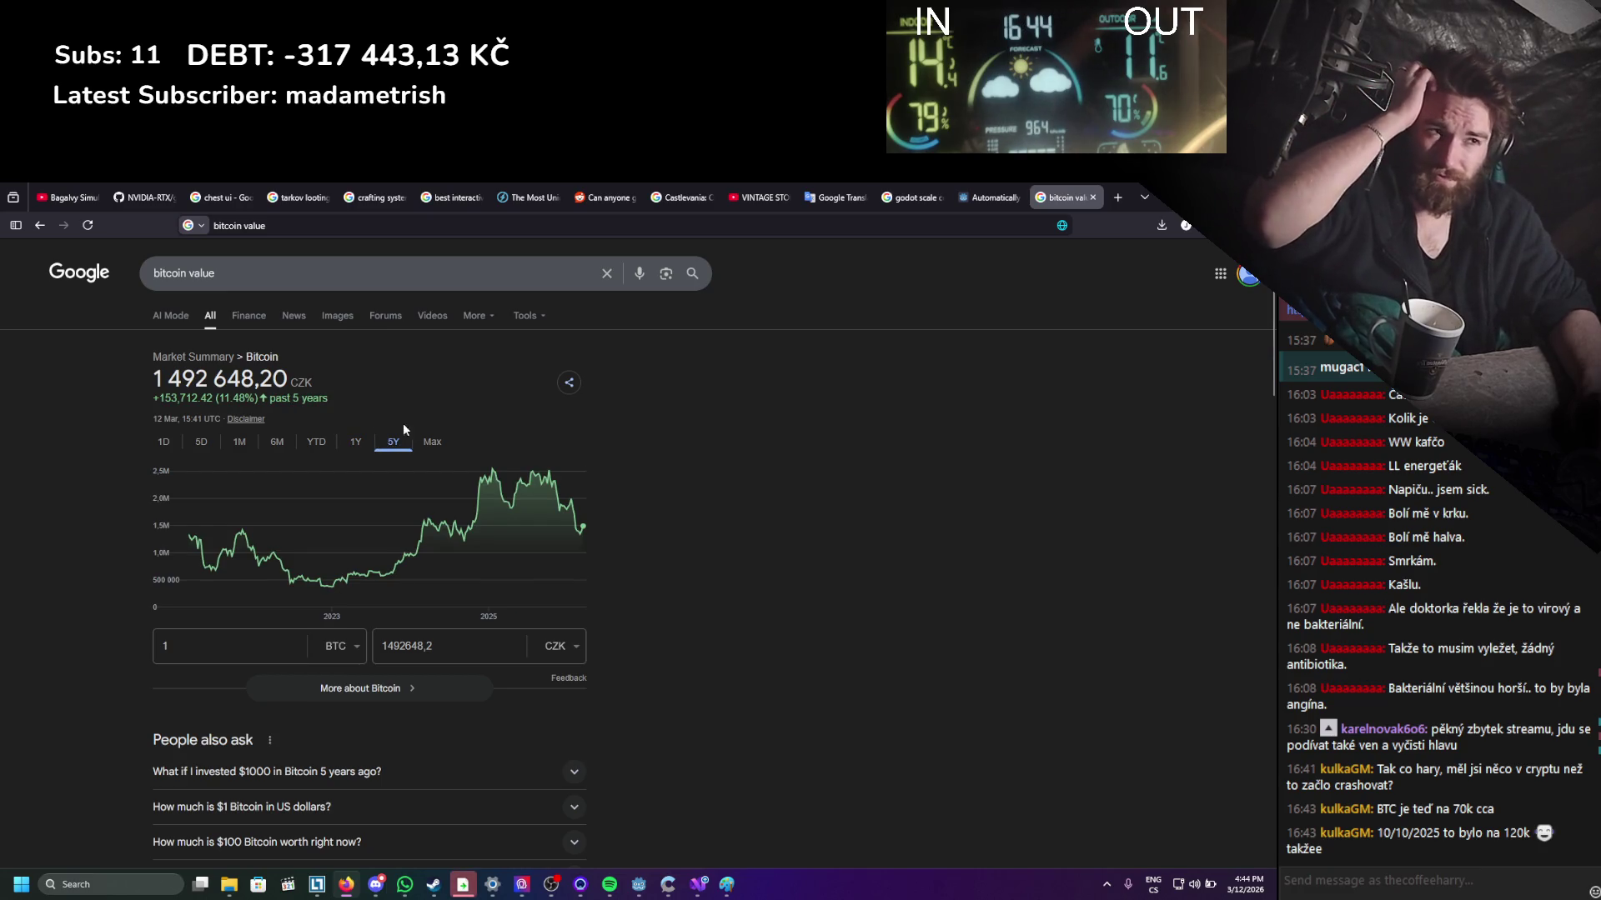
left_click(1092, 197)
Back in Godot, frame the crafting UI and try narrowing the search label, undoing it.
key("alt+Tab")
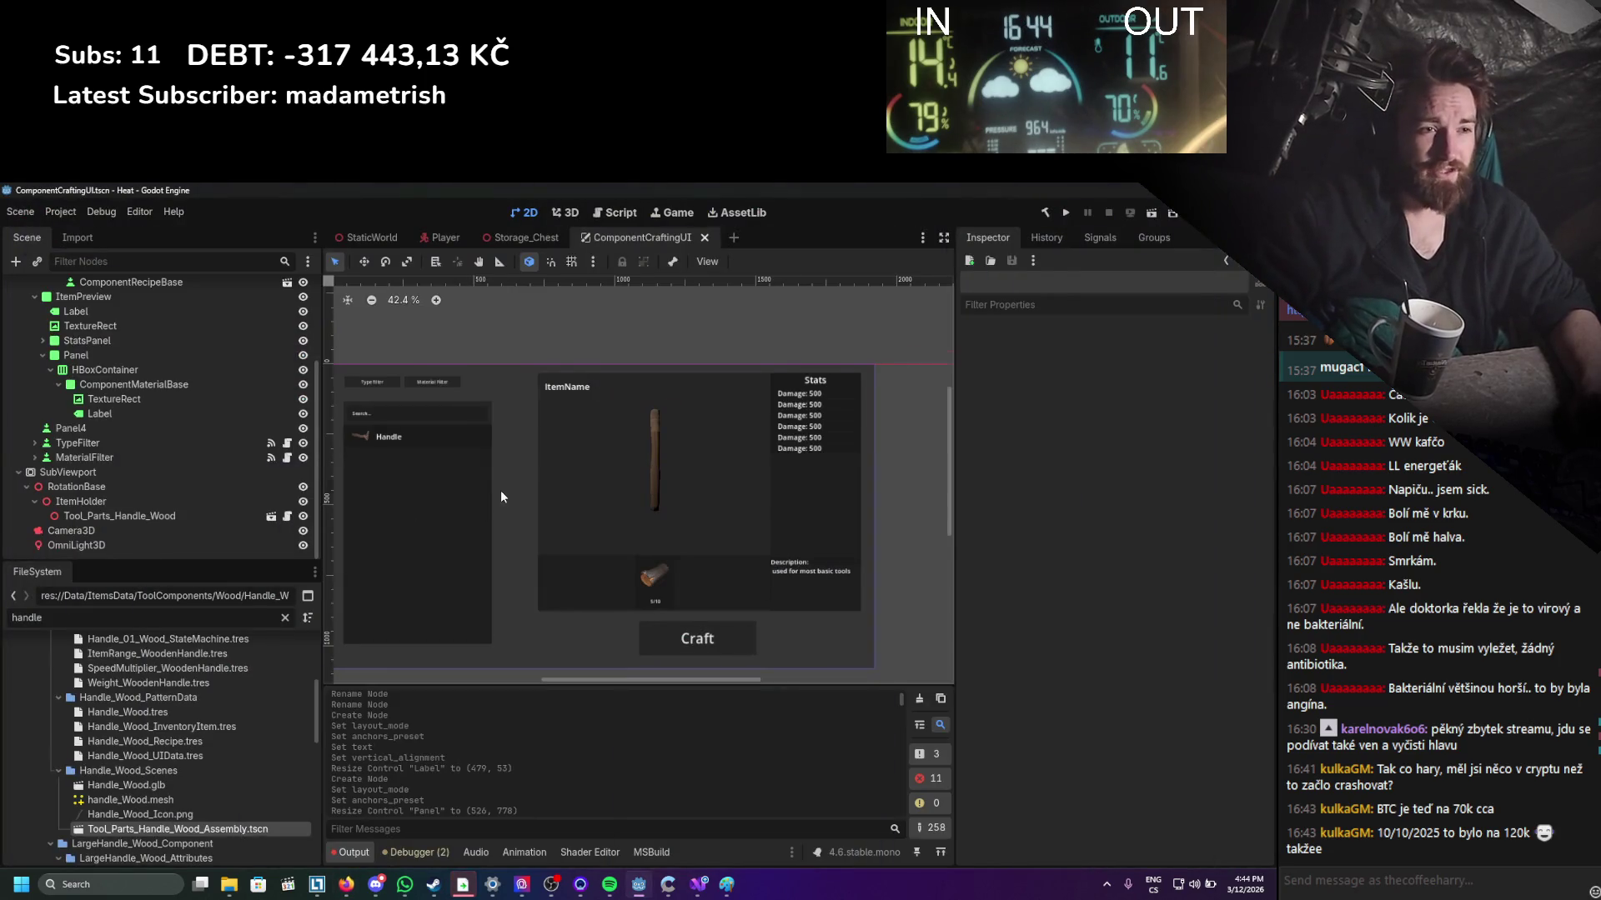
scroll(500, 492, "down", 1)
left_click_drag(501, 463, 564, 440)
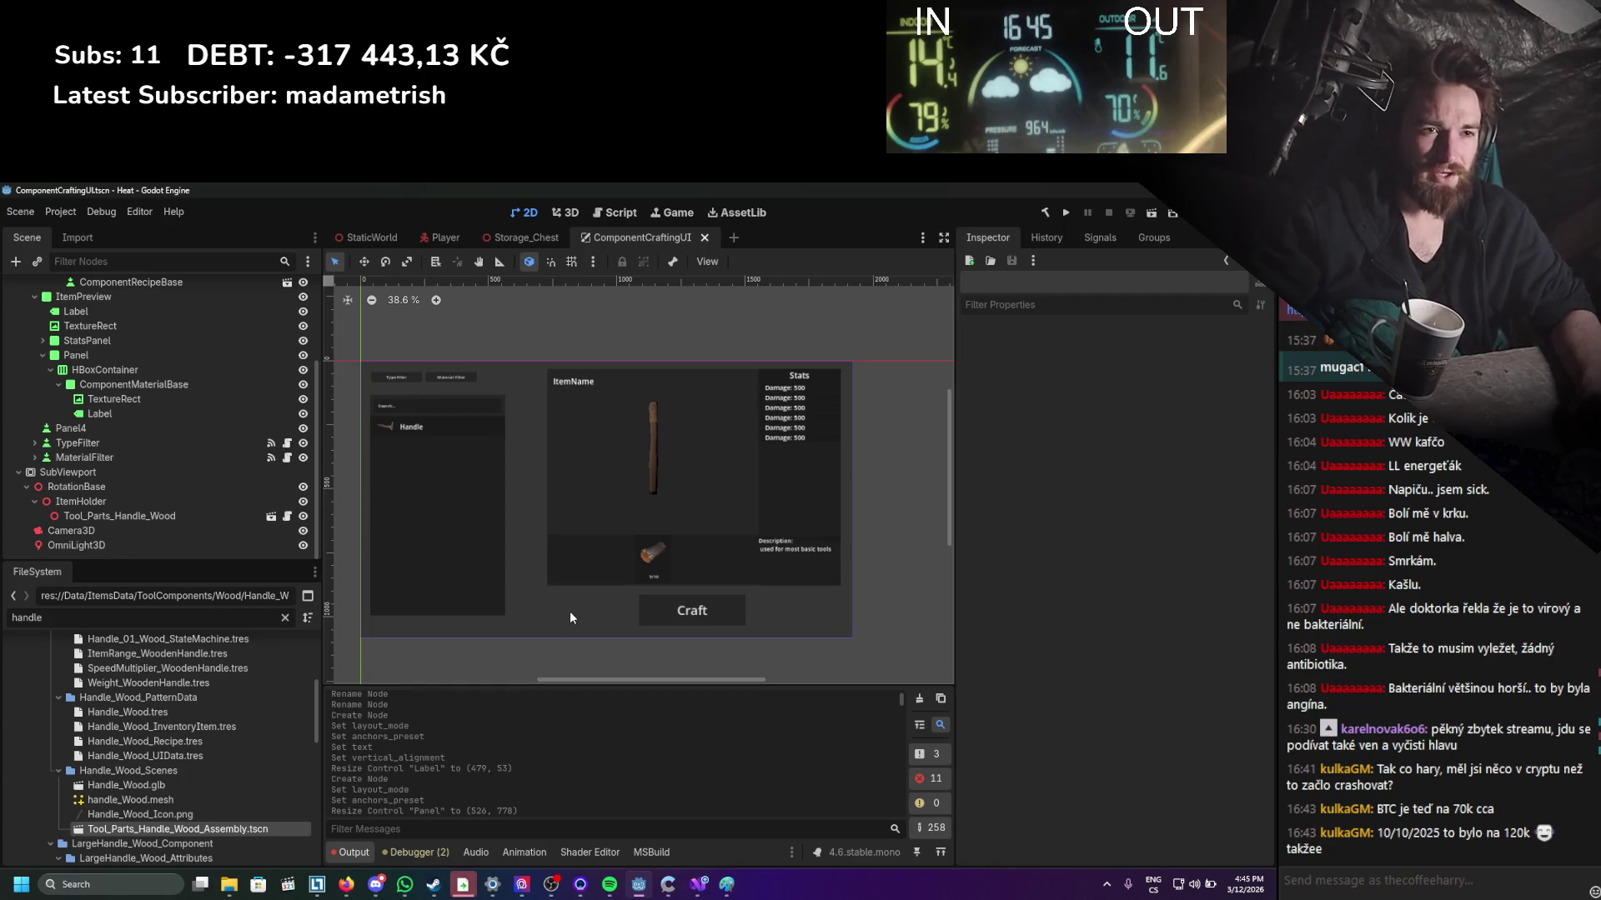
scroll(473, 537, "up", 3)
scroll(467, 548, "up", 1)
scroll(584, 536, "left", 1)
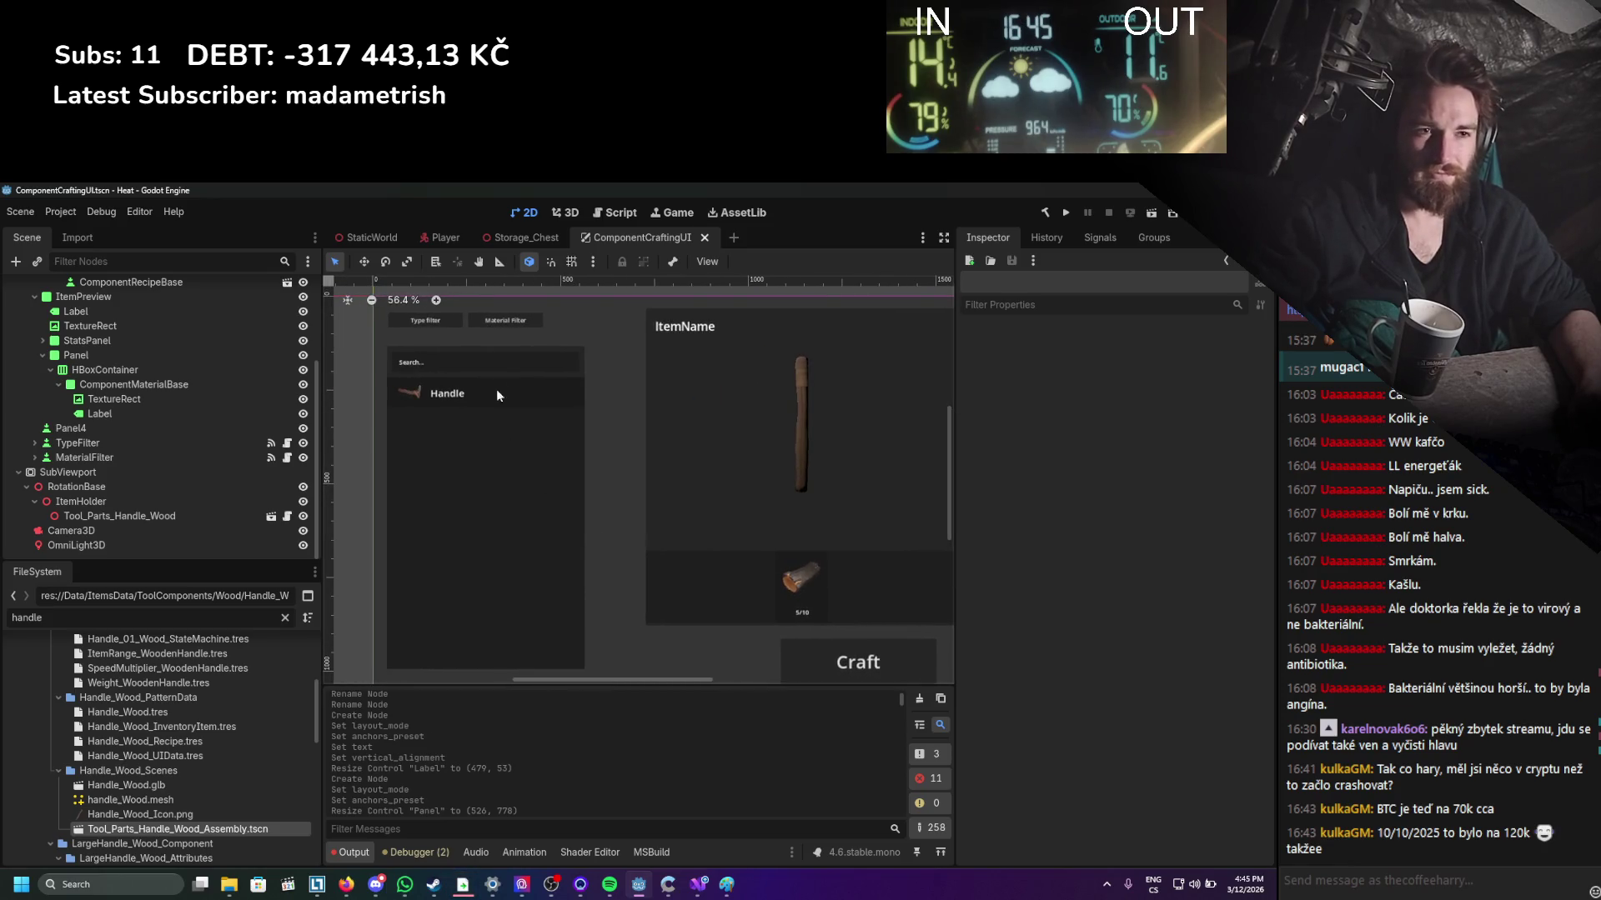
left_click(512, 363)
left_click_drag(584, 362, 540, 365)
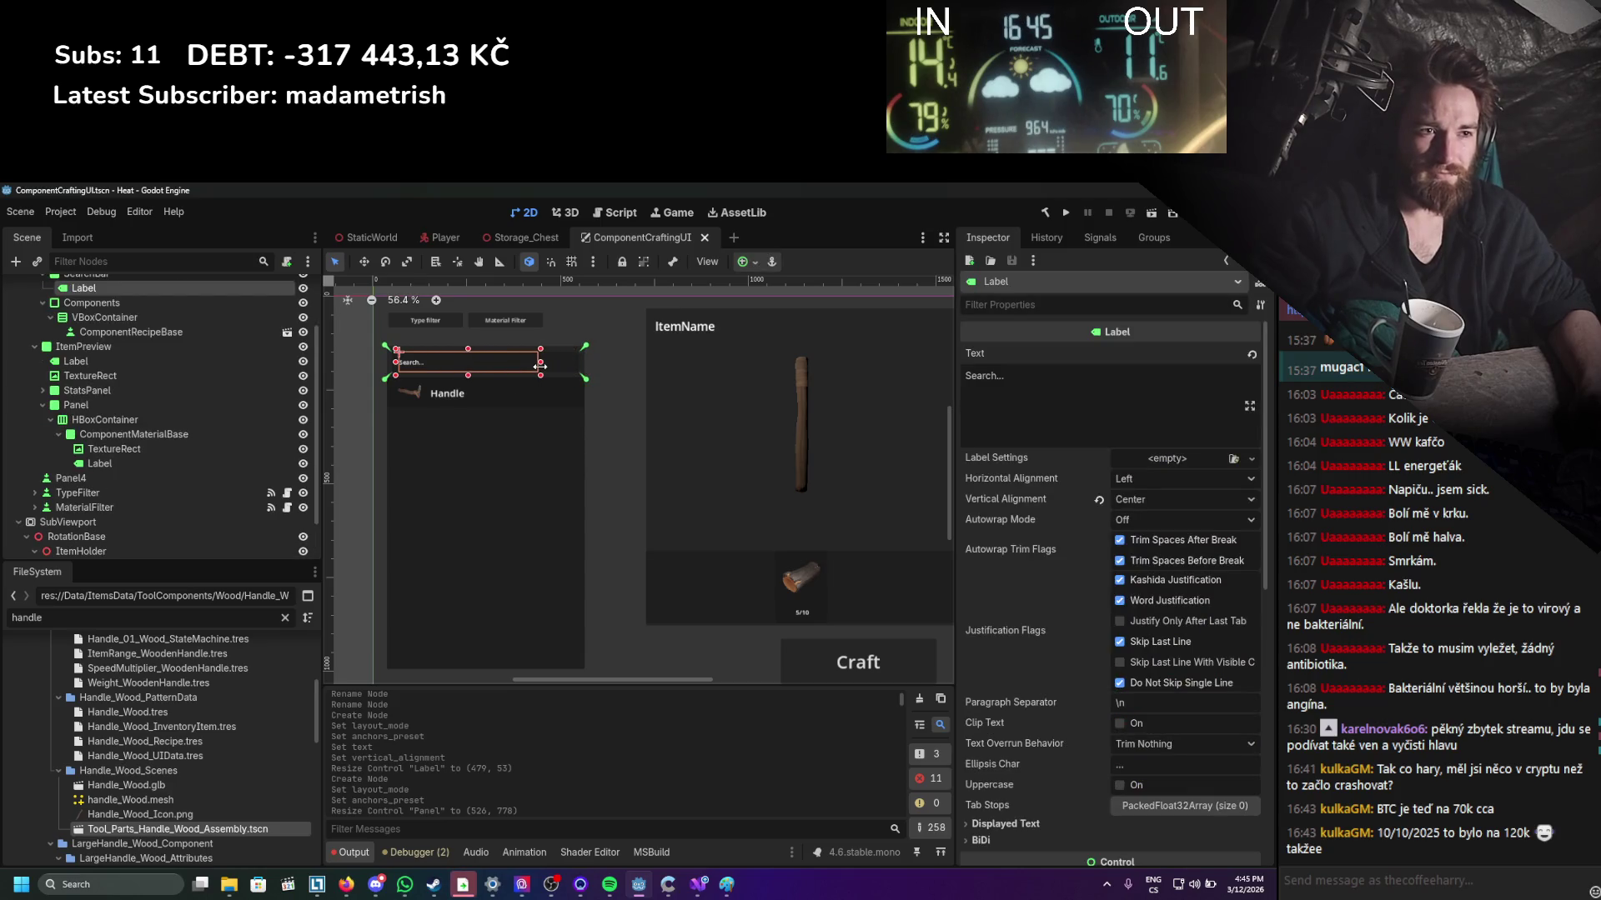
key("ctrl+z")
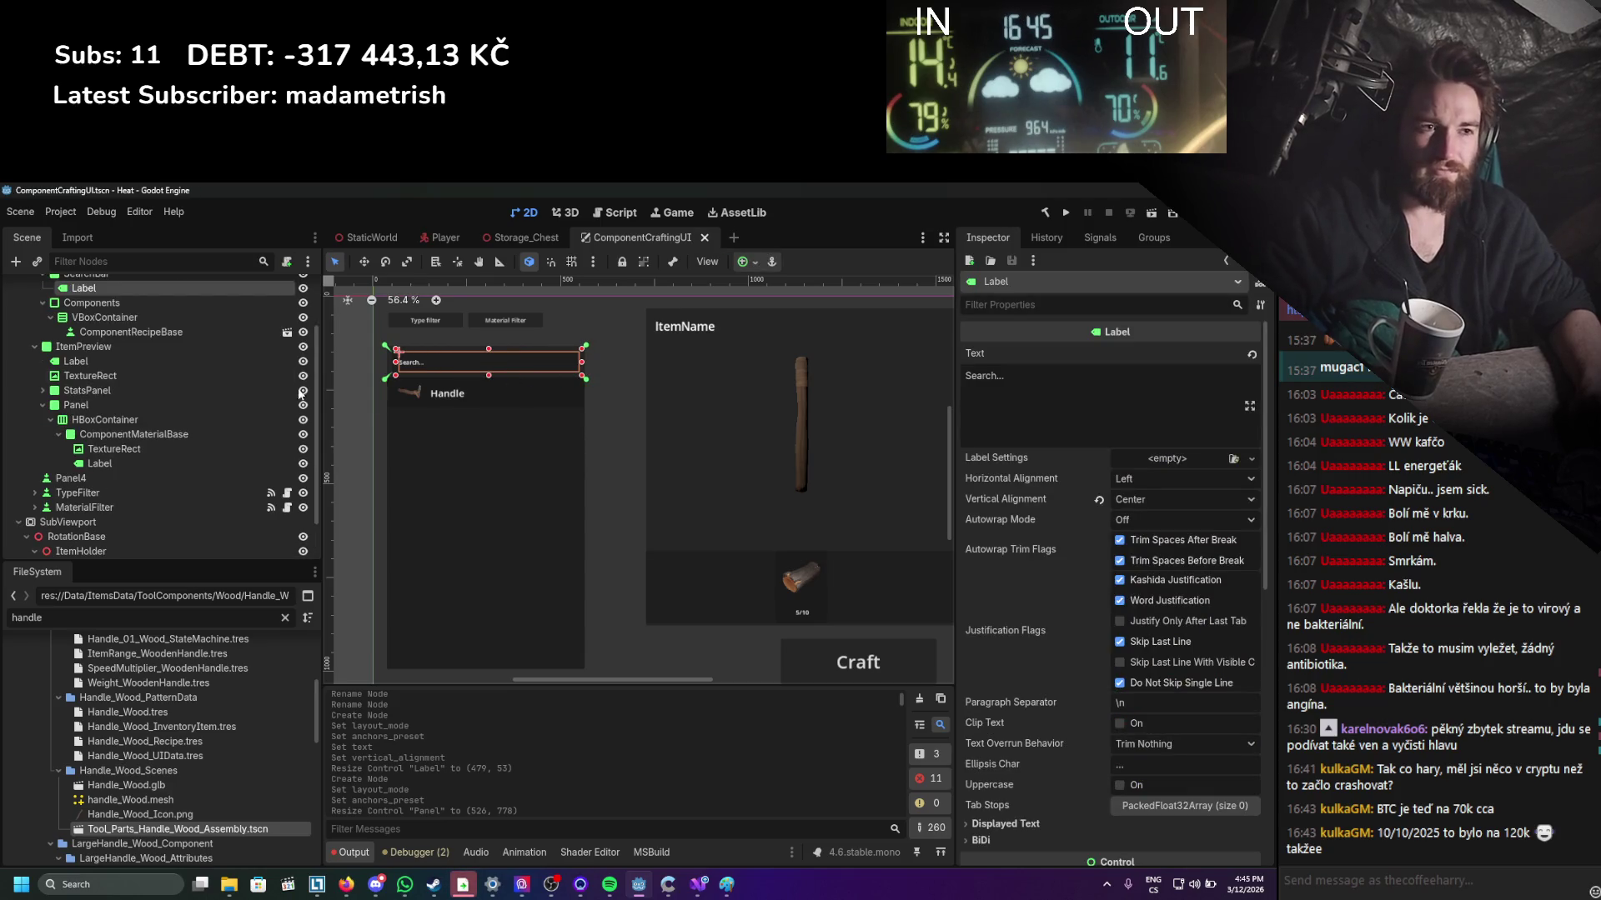
scroll(250, 384, "up", 3)
Pull the SearchBar's right edge inward to narrow it, then collapse its children.
left_click(108, 347)
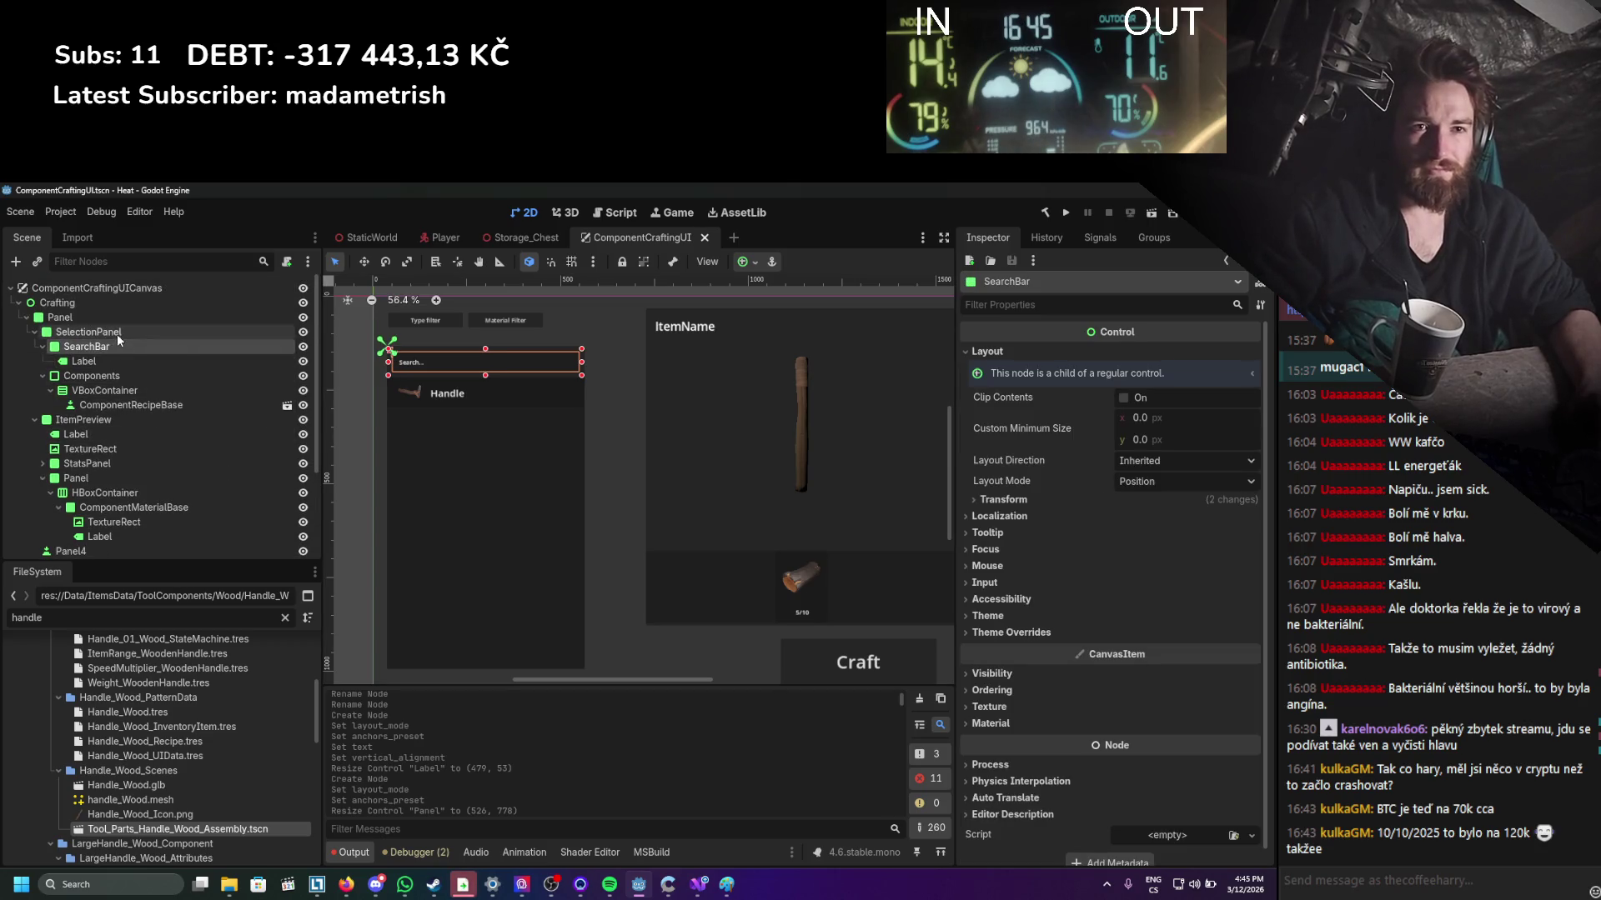
left_click_drag(582, 370, 538, 370)
scroll(519, 396, "up", 4)
scroll(519, 396, "up", 2)
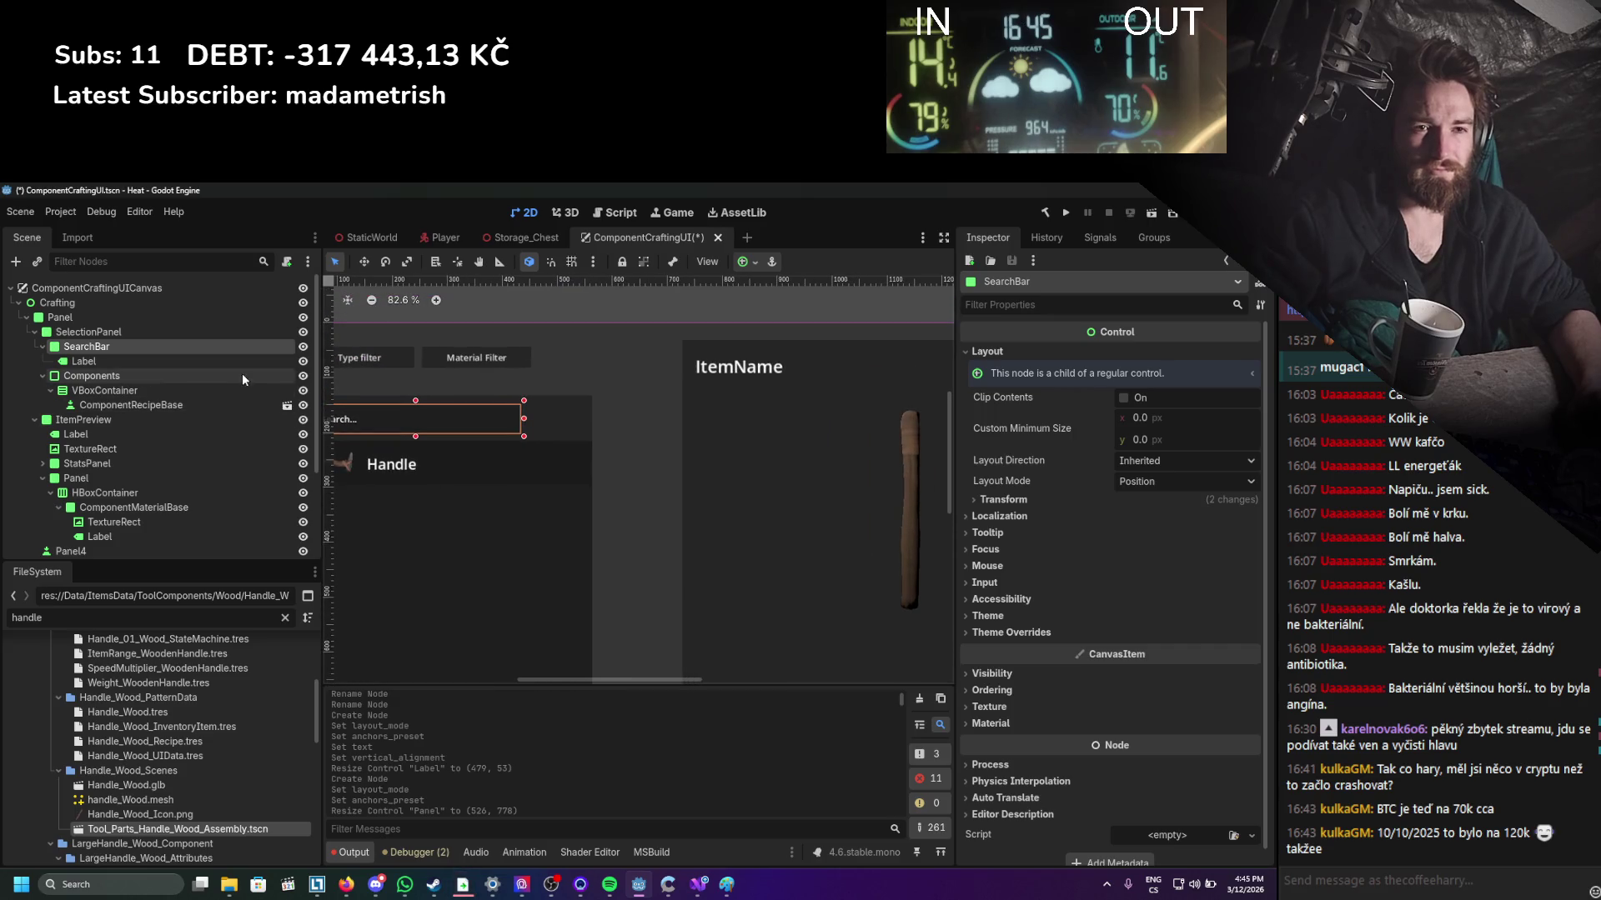
left_click(43, 348)
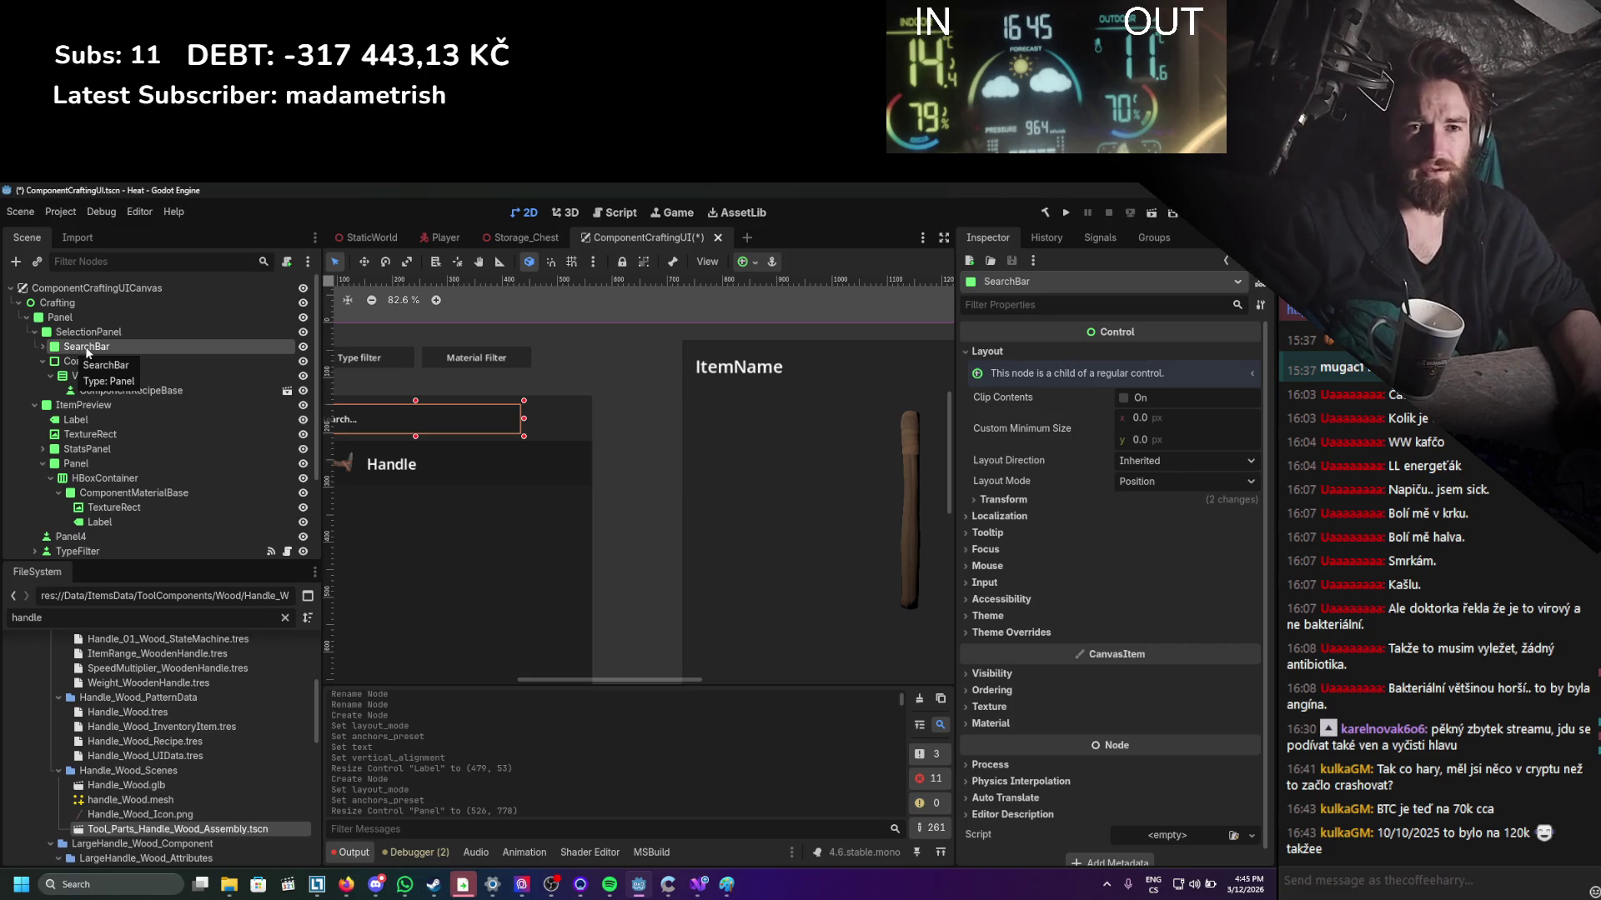
left_click(84, 332)
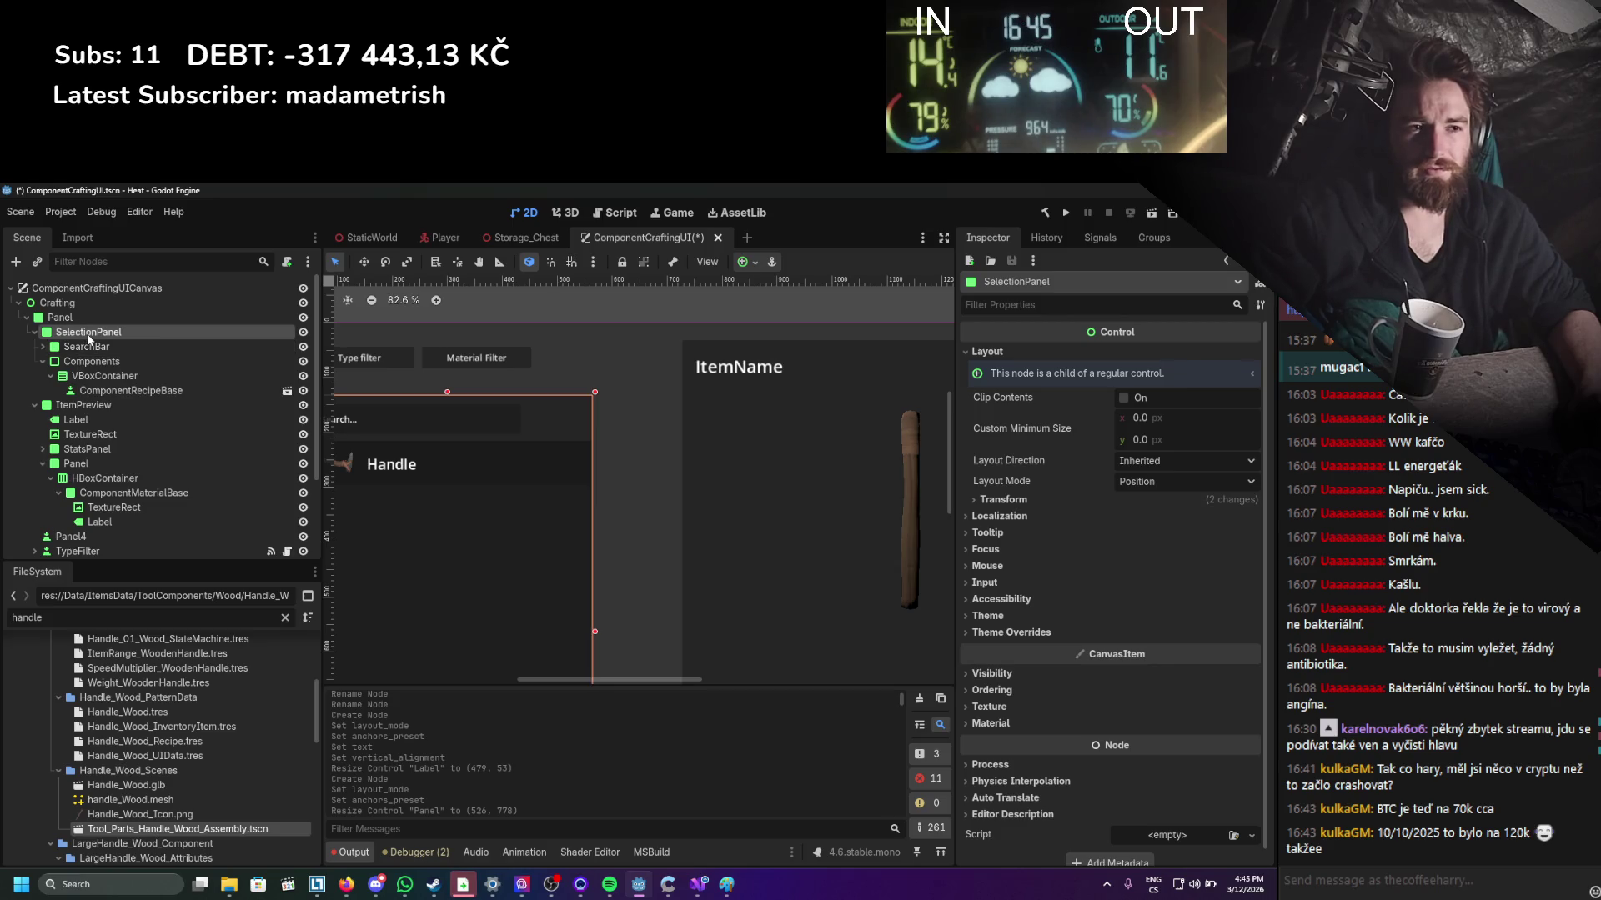
left_click(80, 345)
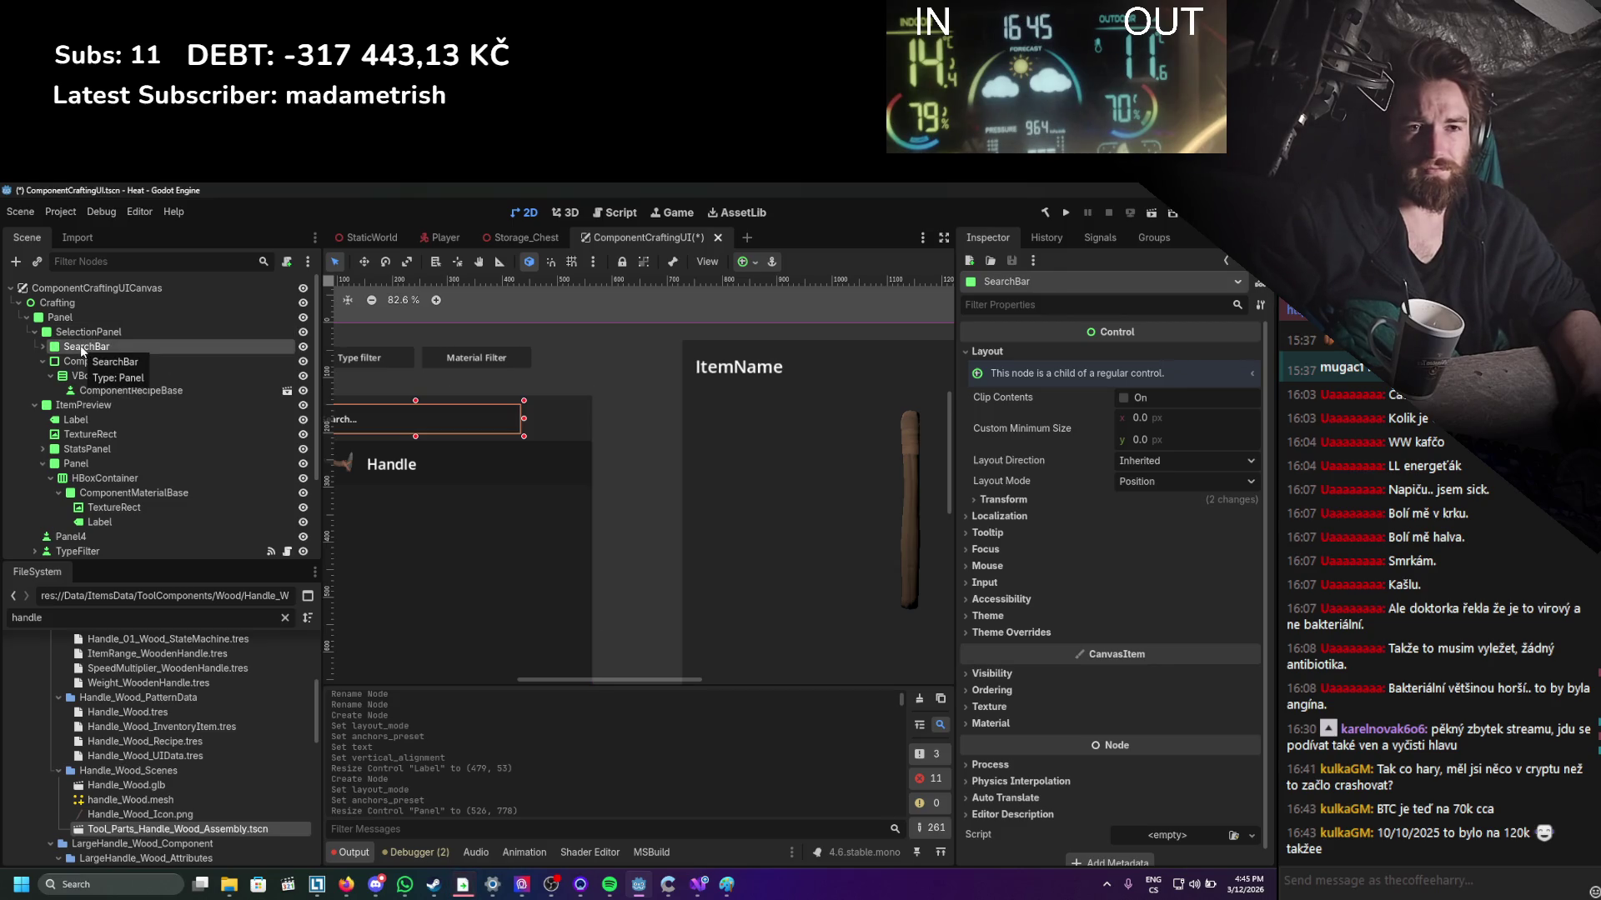
left_click(81, 337)
left_click(77, 347)
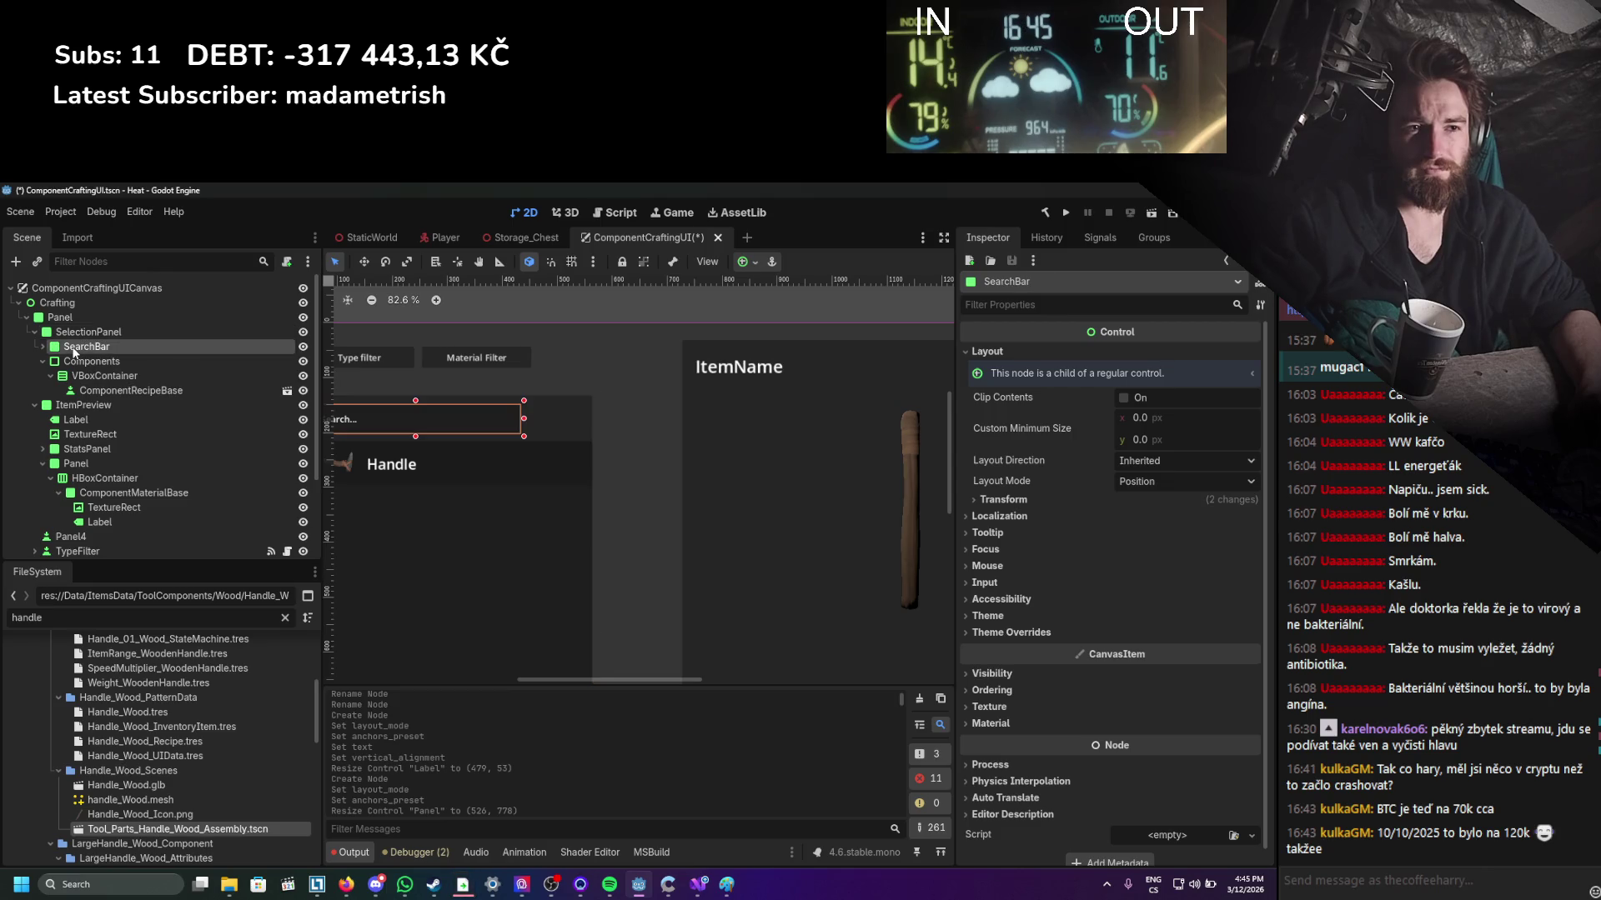
left_click(83, 333)
Add a Label child to SelectionPanel and widen its box.
right_click(107, 332)
left_click(134, 346)
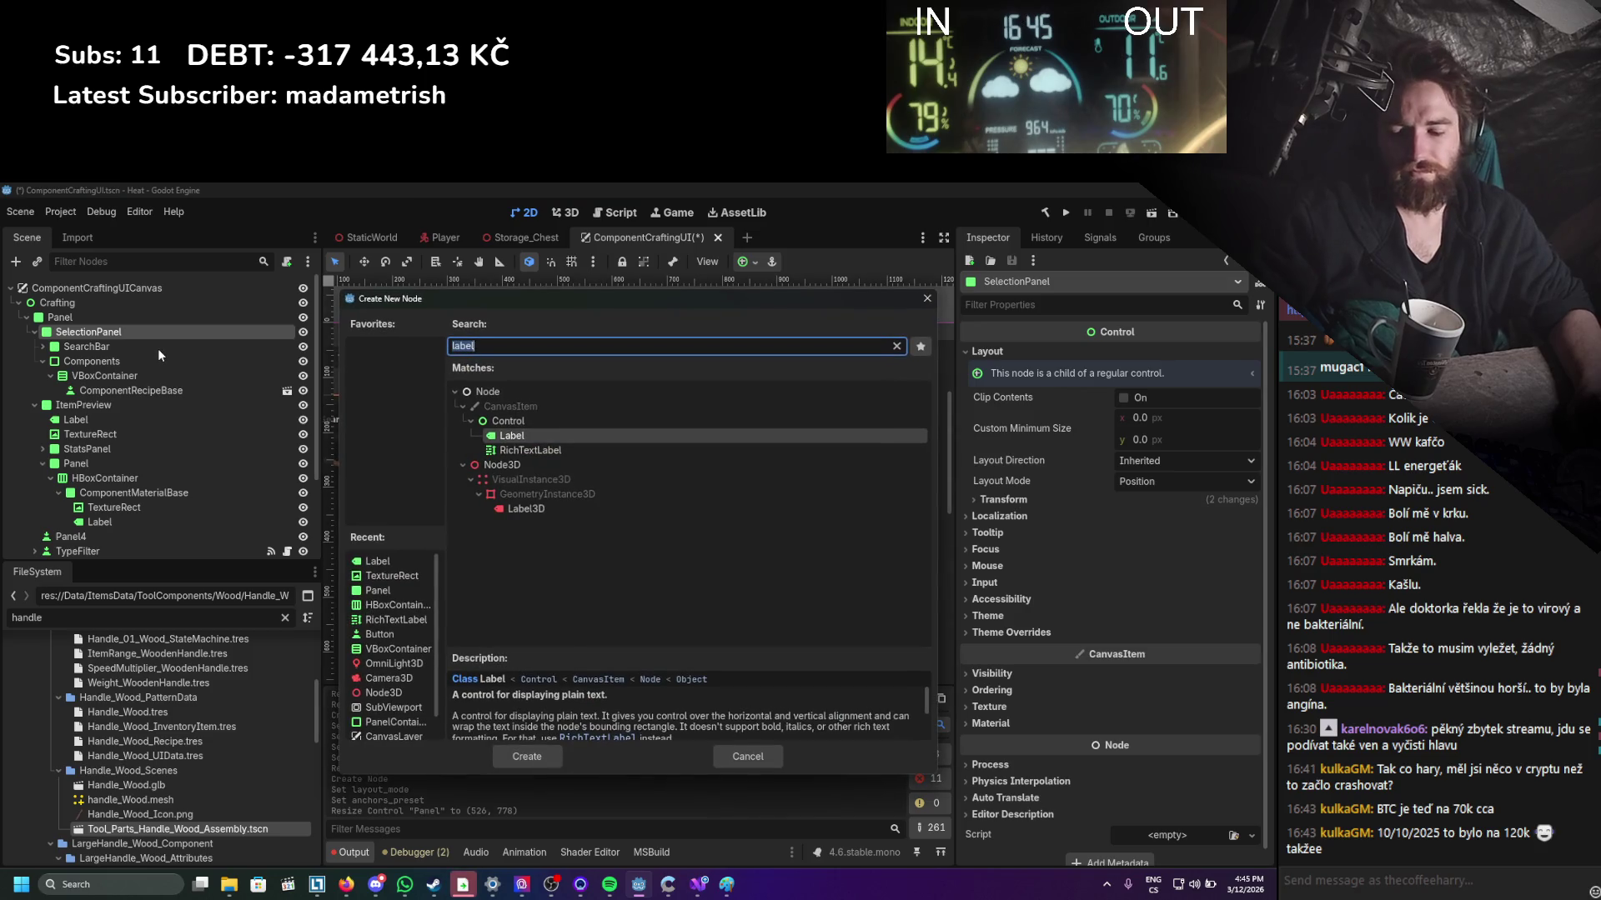
type("text")
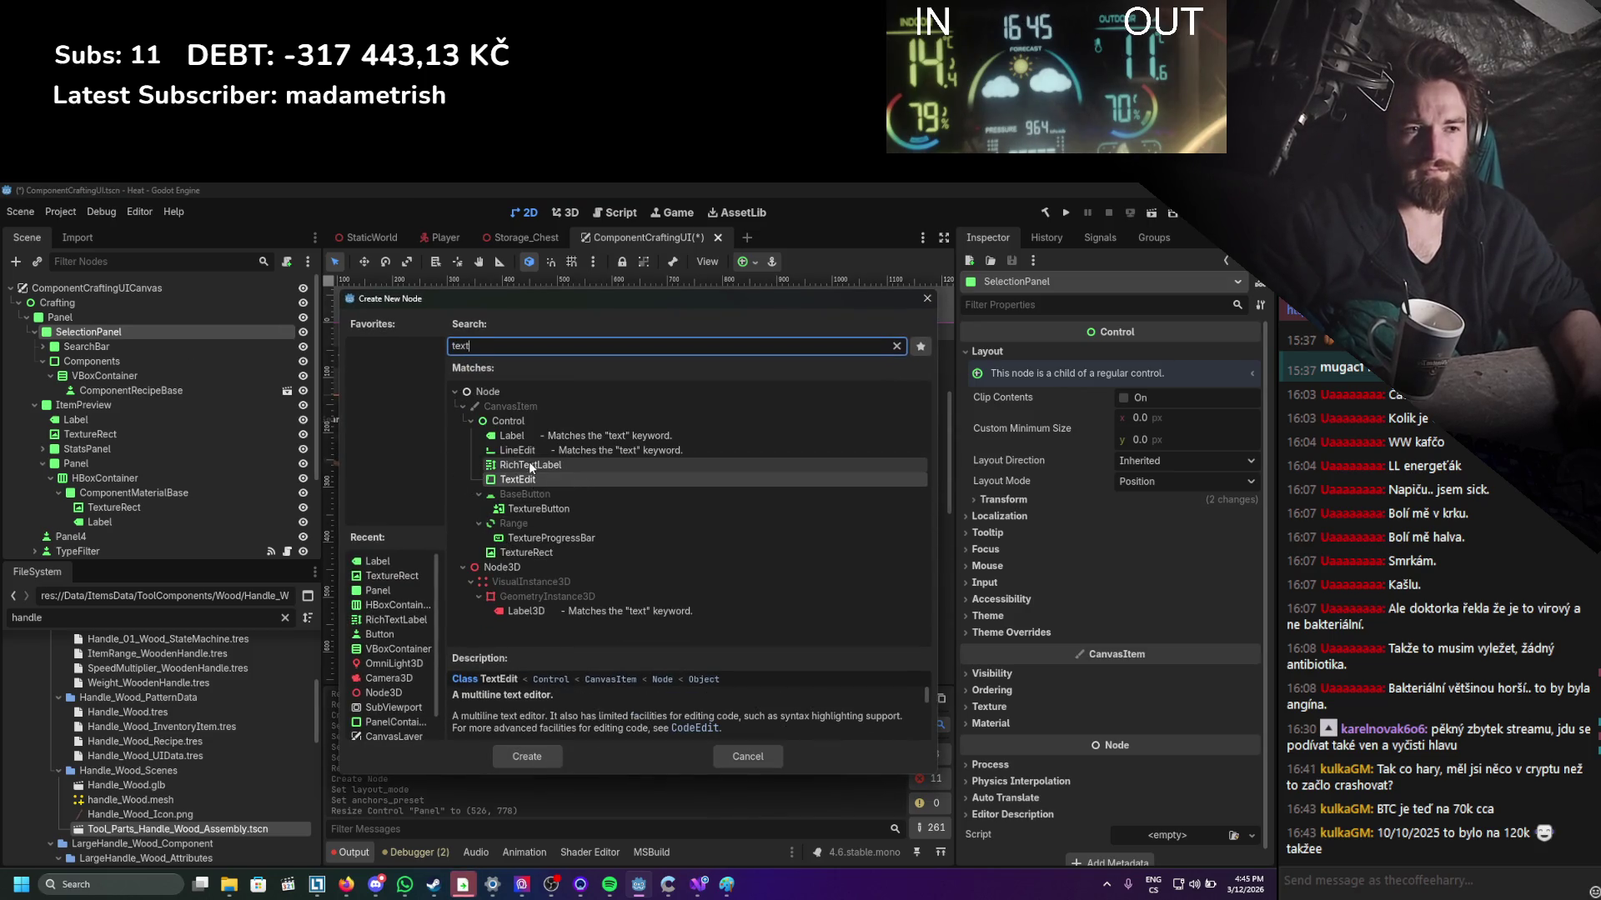
double_click(525, 436)
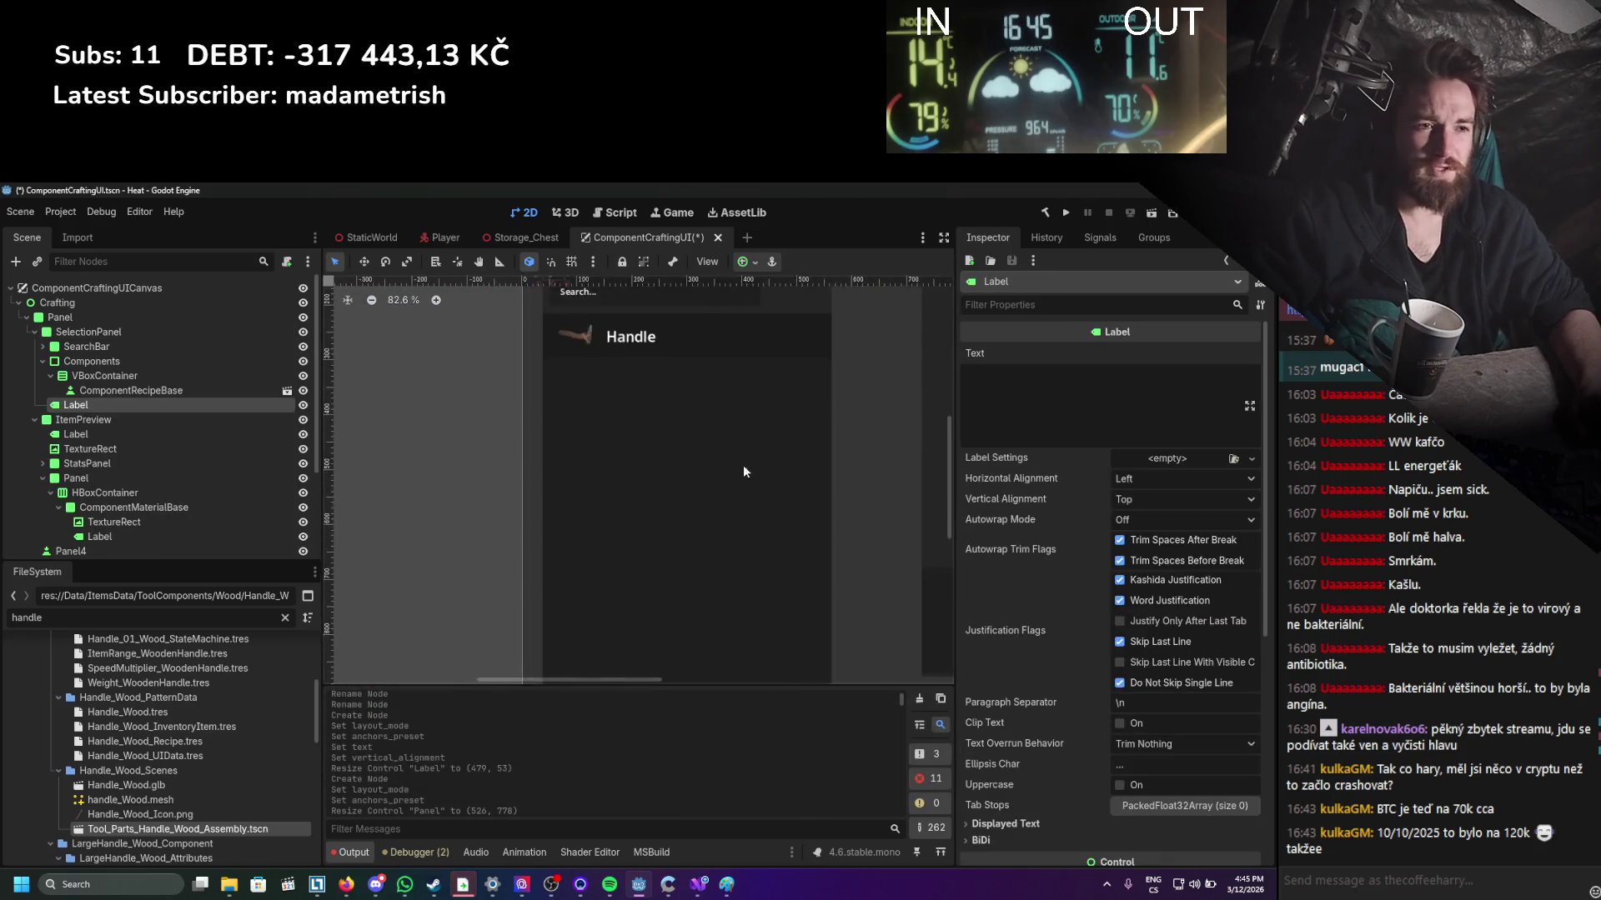
mouse_move(488, 393)
left_mouse_down()
mouse_move(533, 371)
mouse_move(722, 375)
mouse_move(715, 401)
left_mouse_up()
scroll(730, 390, "up", 5)
Set the label text to List and place a second label reading Grid to its right.
left_click(1155, 442)
type("List")
left_click_drag(669, 376, 666, 380)
left_click_drag(737, 377, 737, 375)
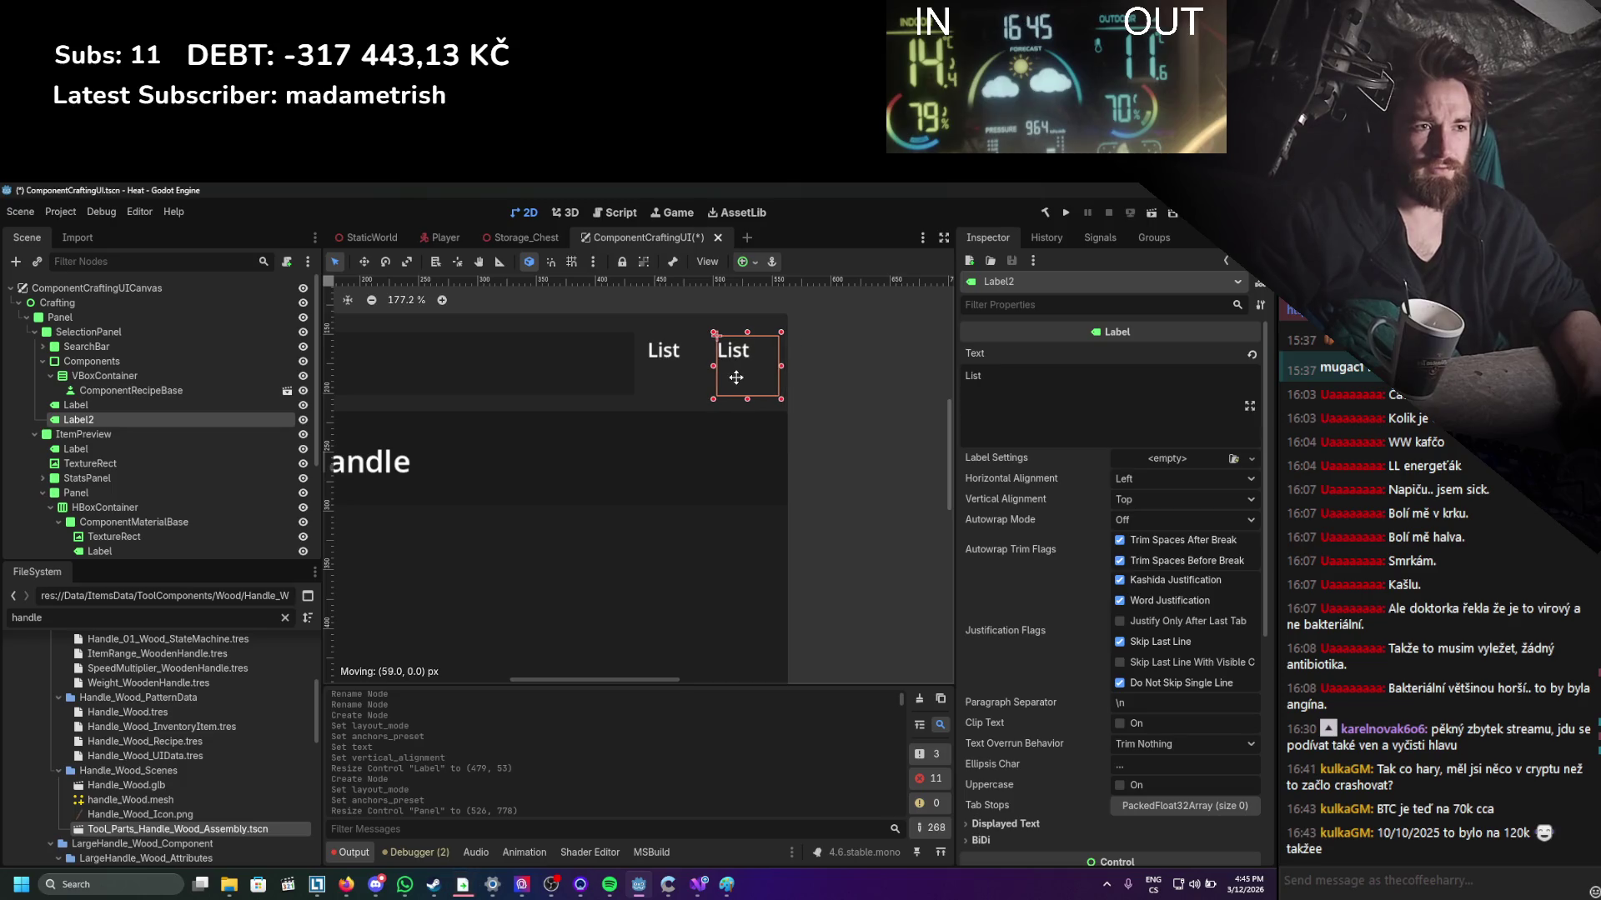
type("Grid")
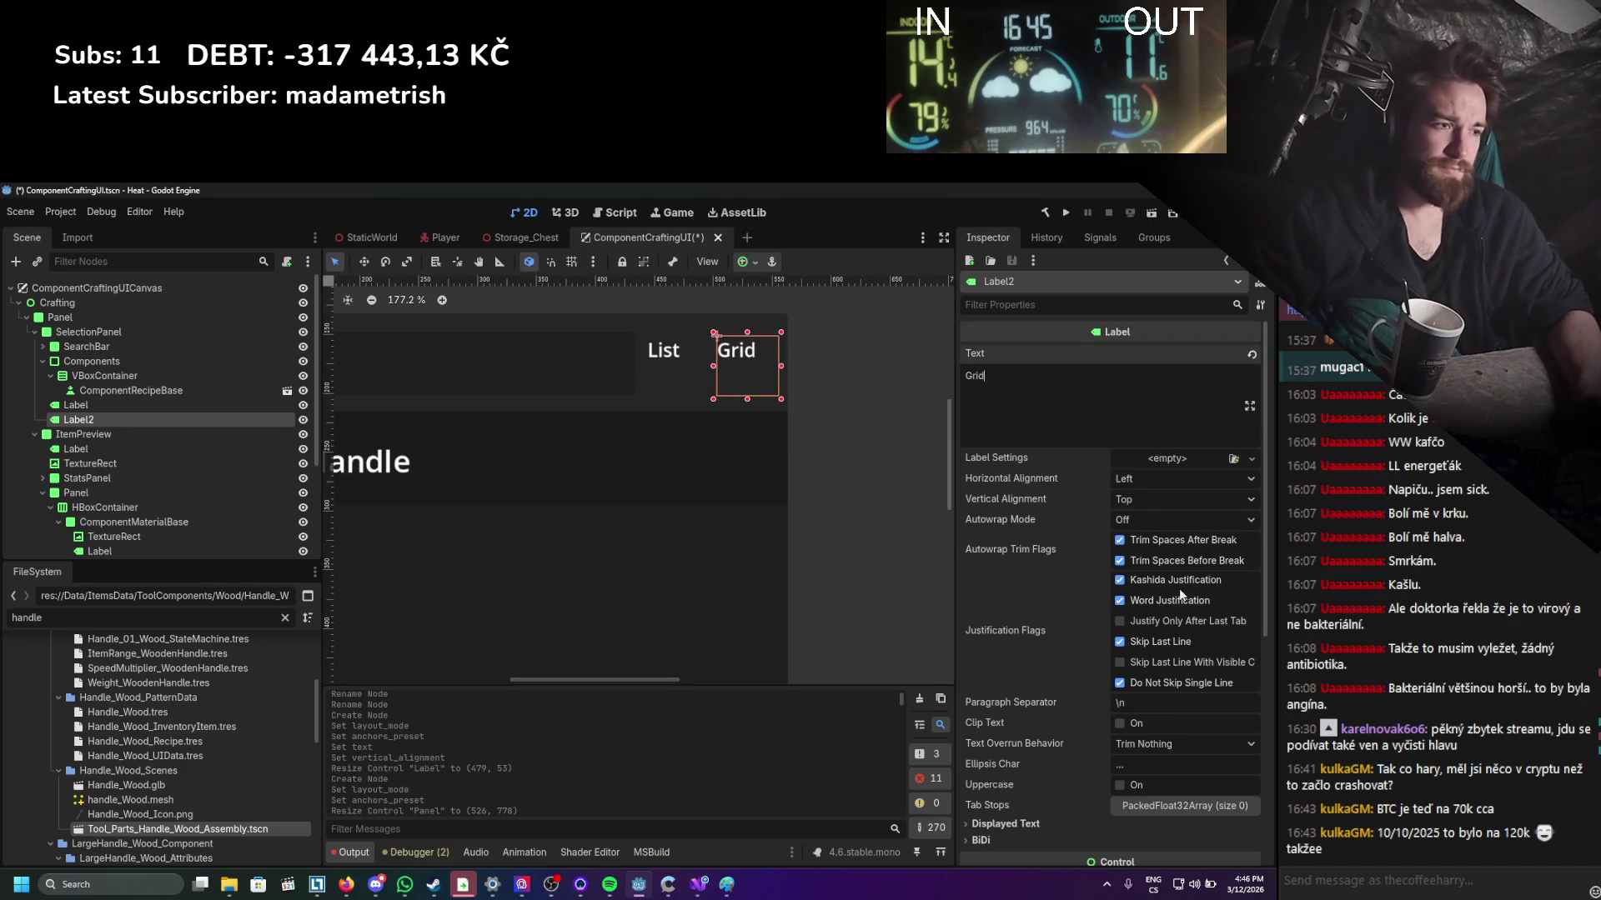
Centre both the Grid and List text horizontally and vertically.
left_click(1144, 487)
left_click(1148, 518)
left_click(1148, 506)
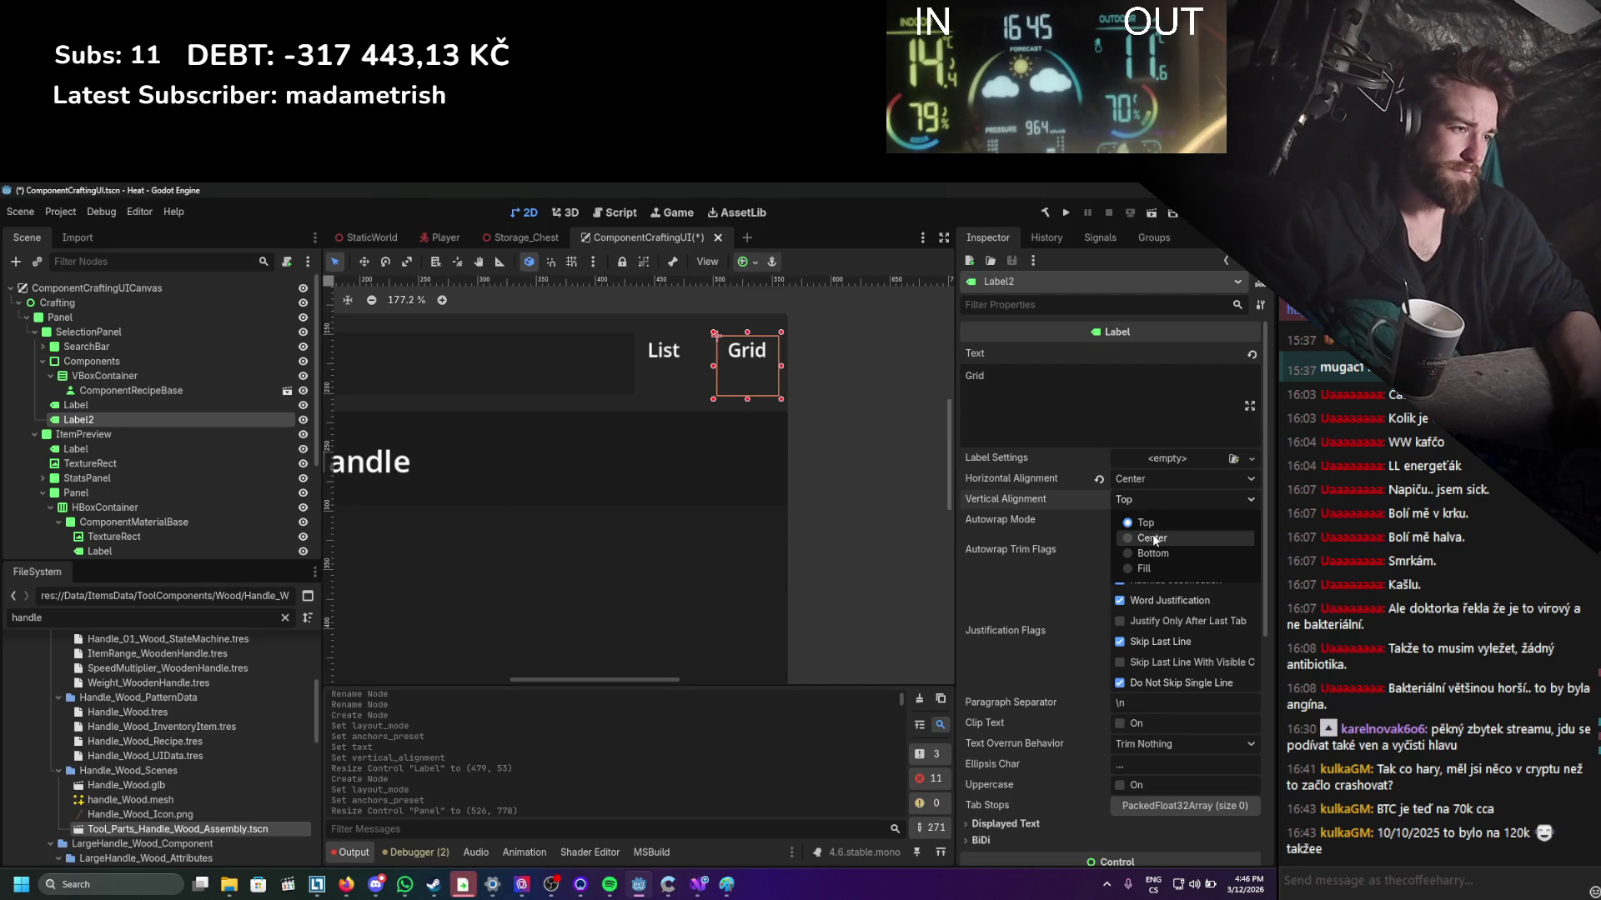
left_click(1167, 538)
left_click(142, 407)
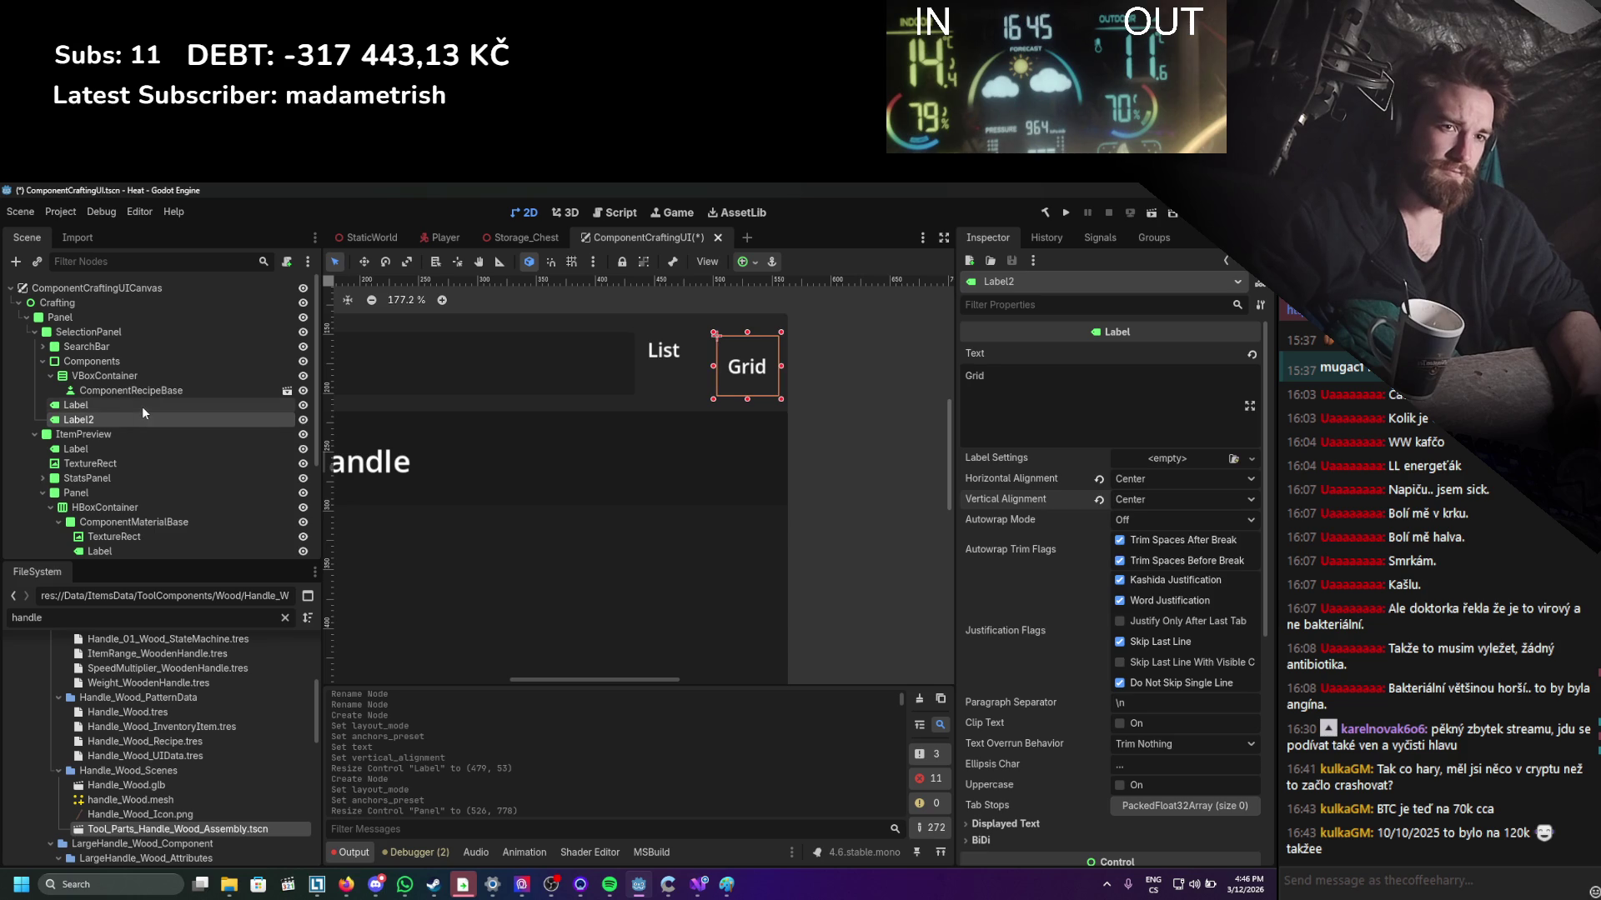
left_click(1143, 479)
left_click(1159, 519)
left_click(1151, 497)
left_click(1159, 539)
left_click(887, 517)
scroll(888, 516, "down", 5)
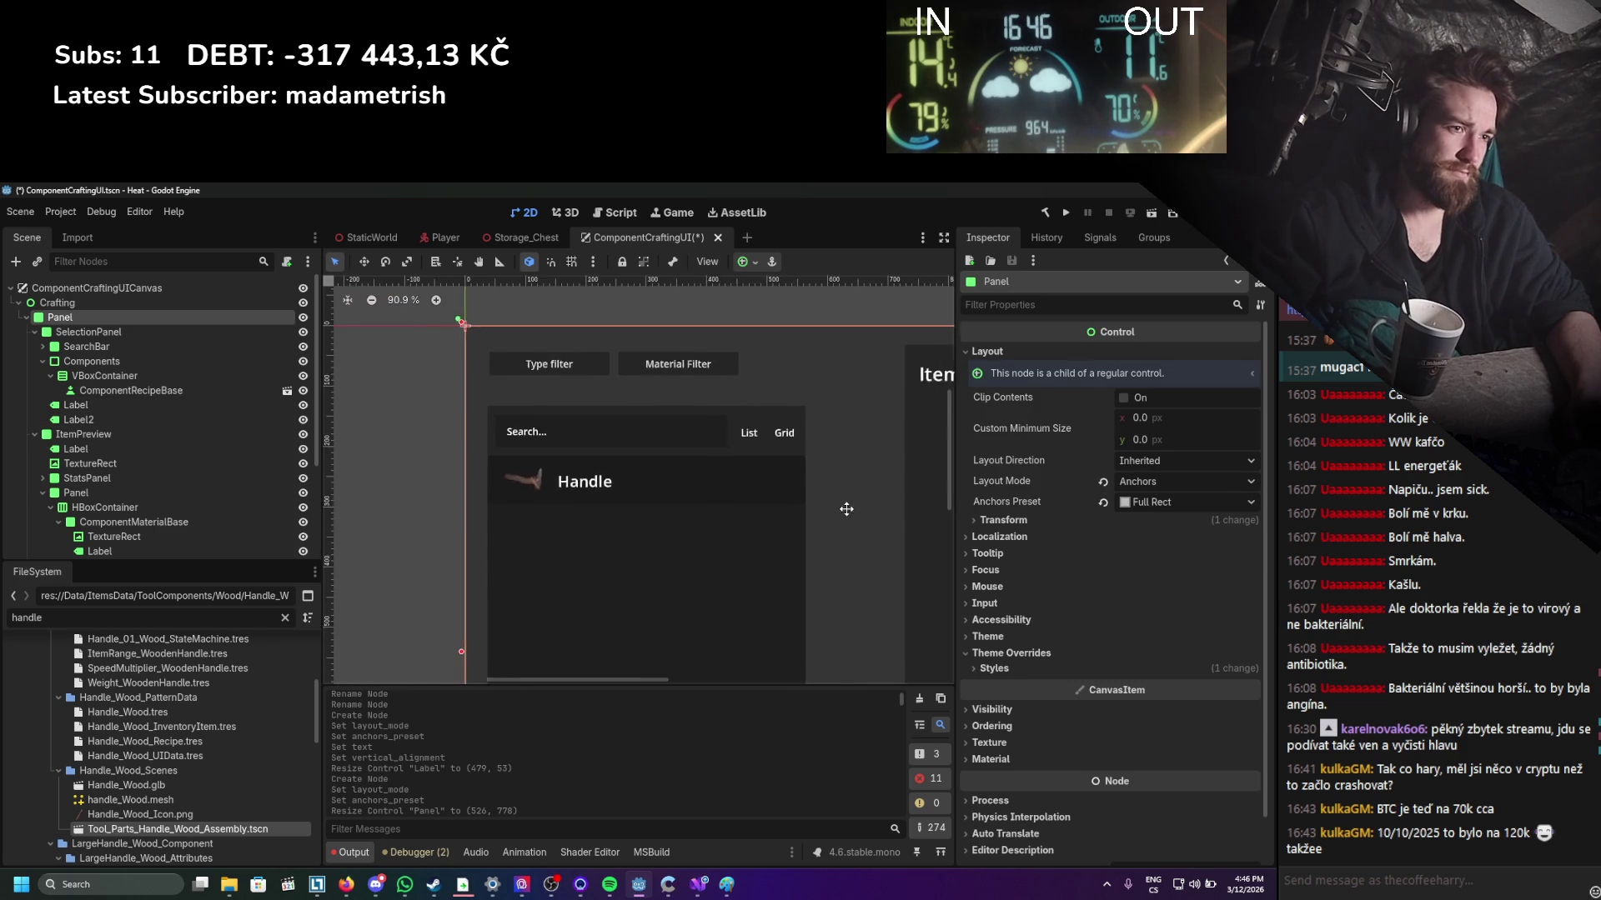
Save the scene with Ctrl+S and zoom the canvas to frame the whole crafting panel.
key("ctrl+s")
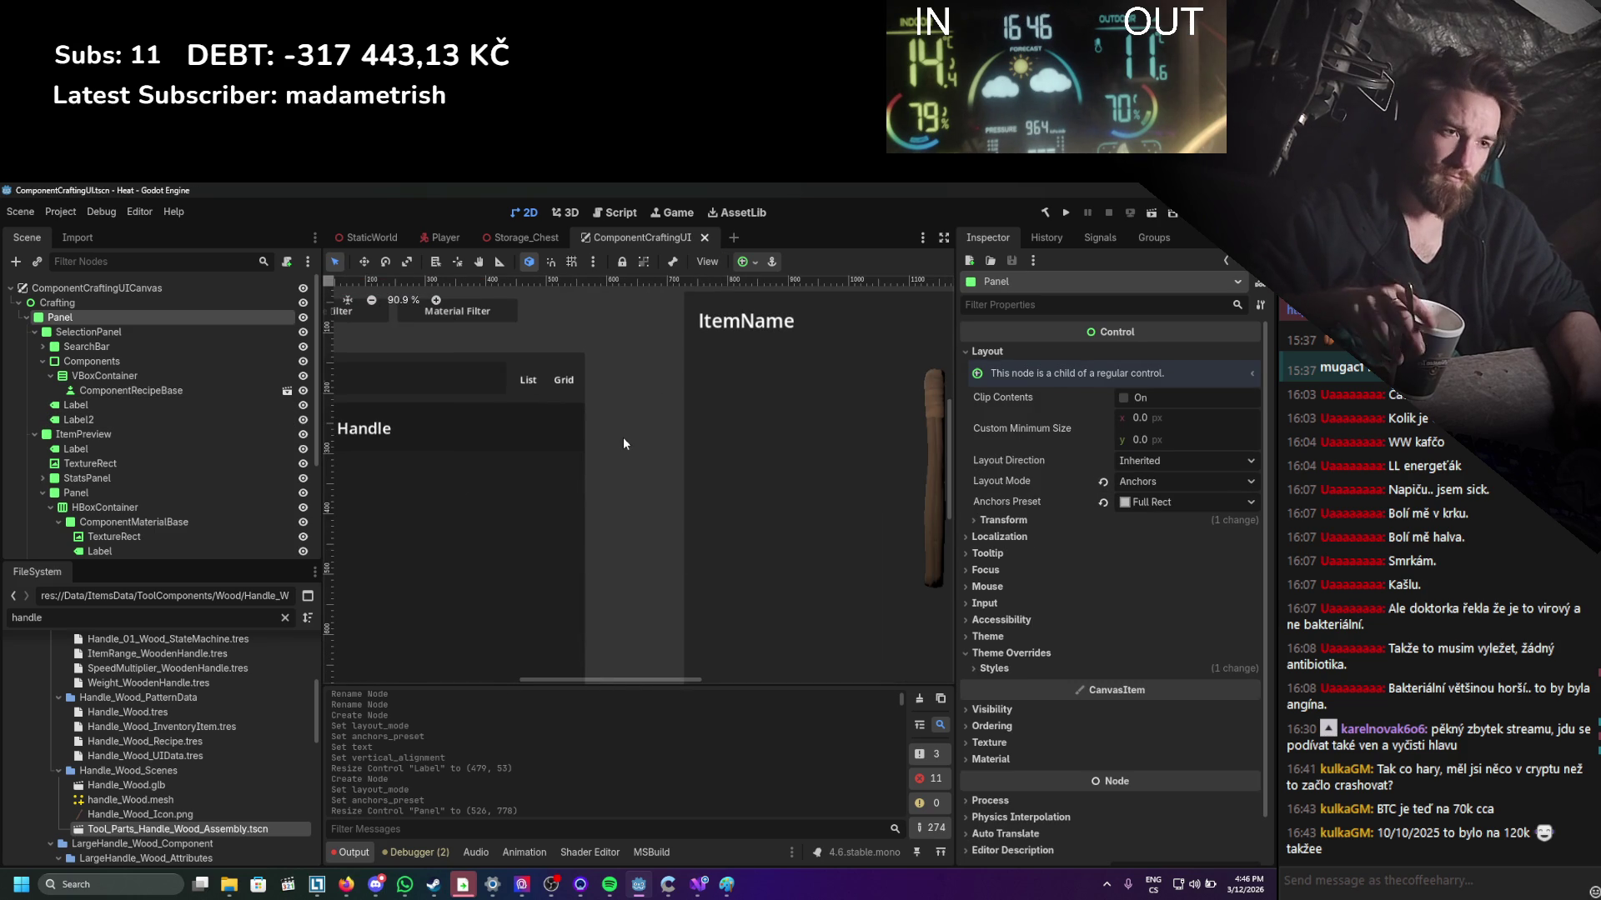
scroll(623, 437, "down", 5)
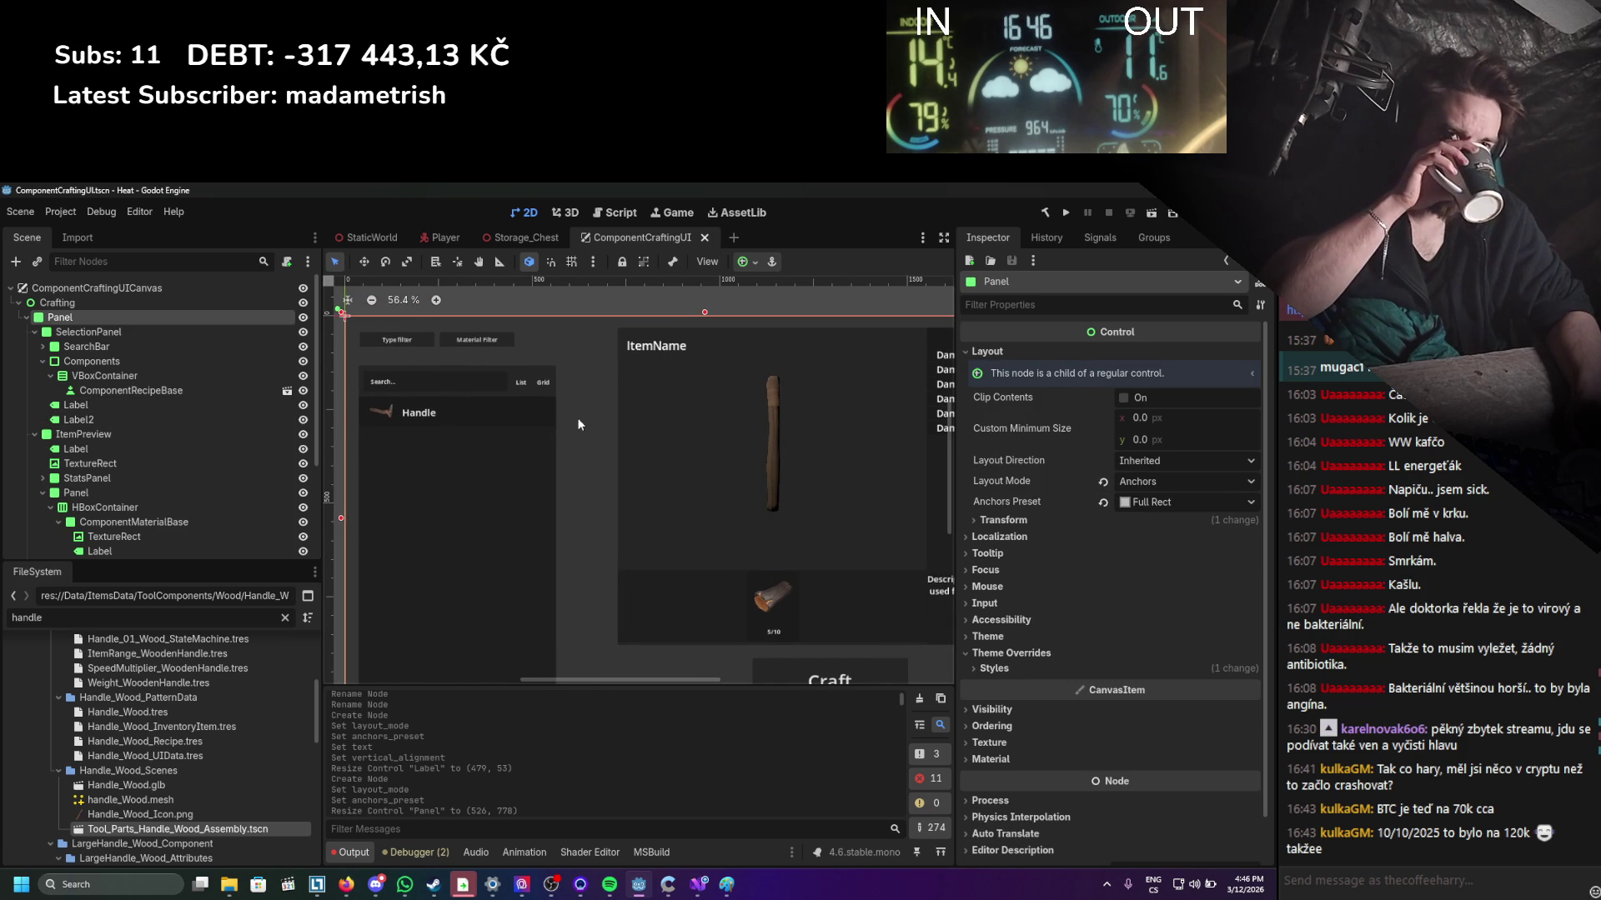
scroll(581, 424, "down", 5)
scroll(567, 407, "up", 4)
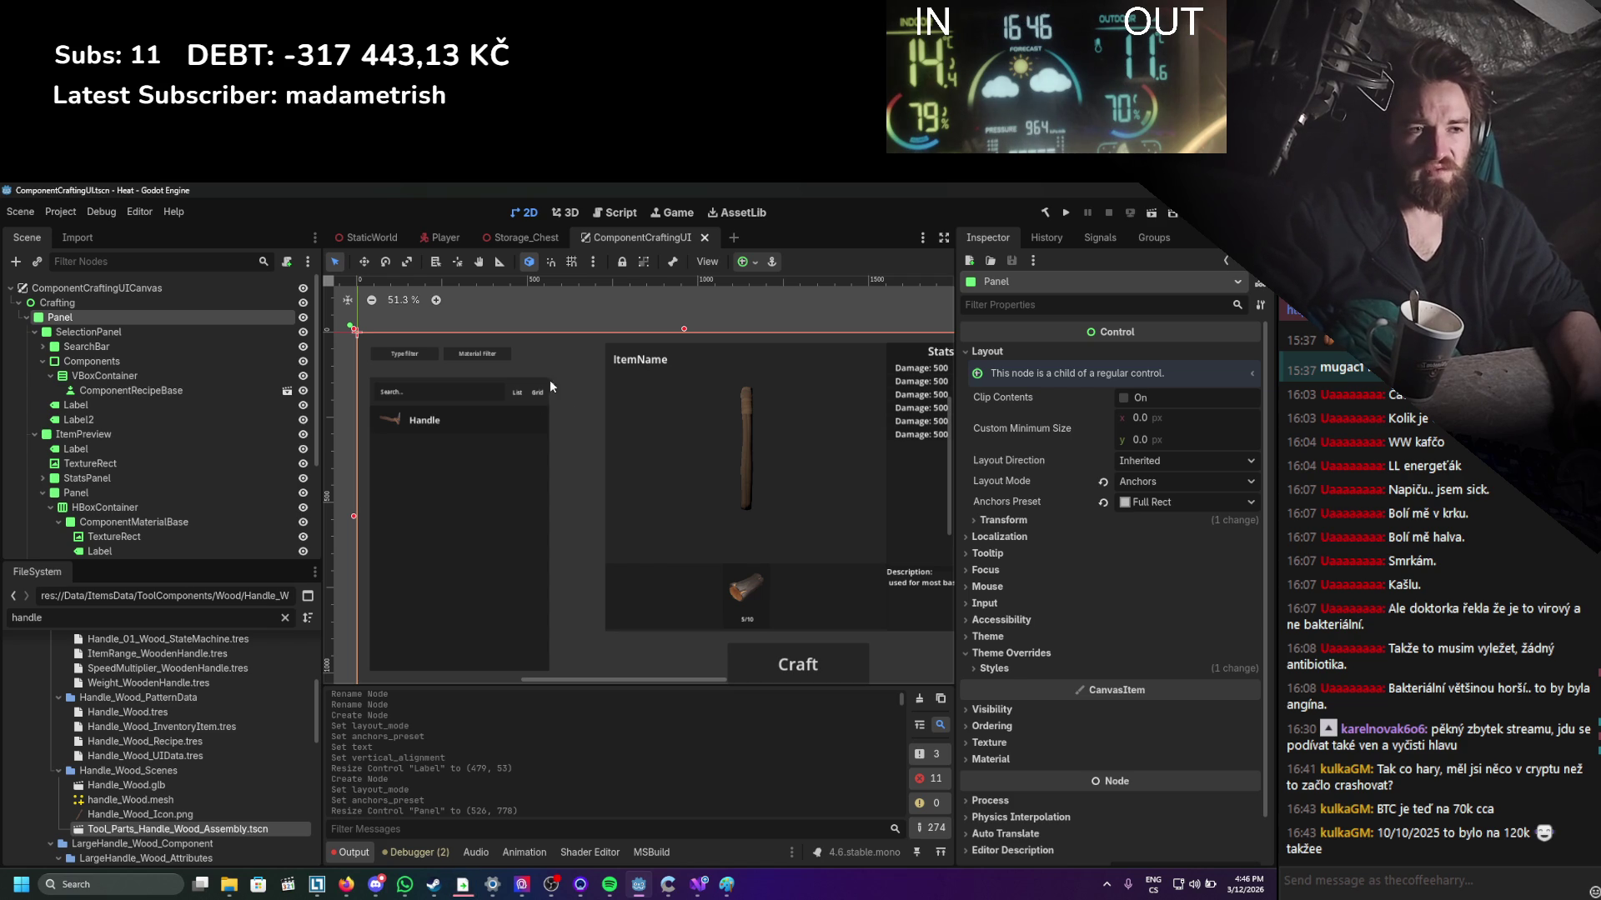
scroll(585, 388, "up", 2)
scroll(472, 459, "down", 2)
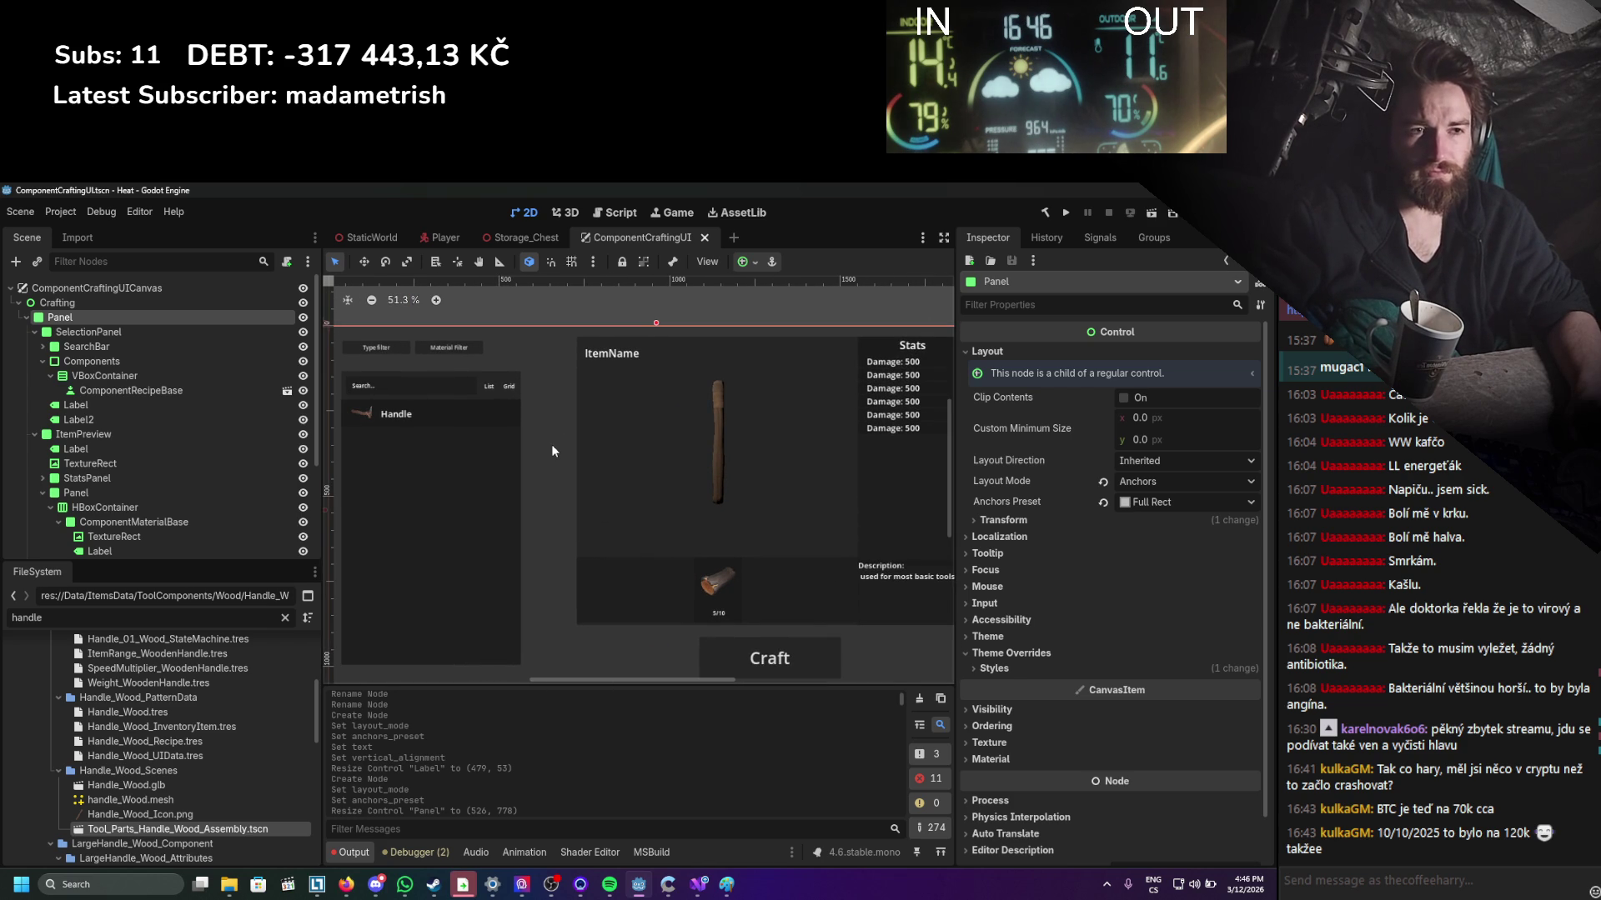
scroll(552, 450, "down", 2)
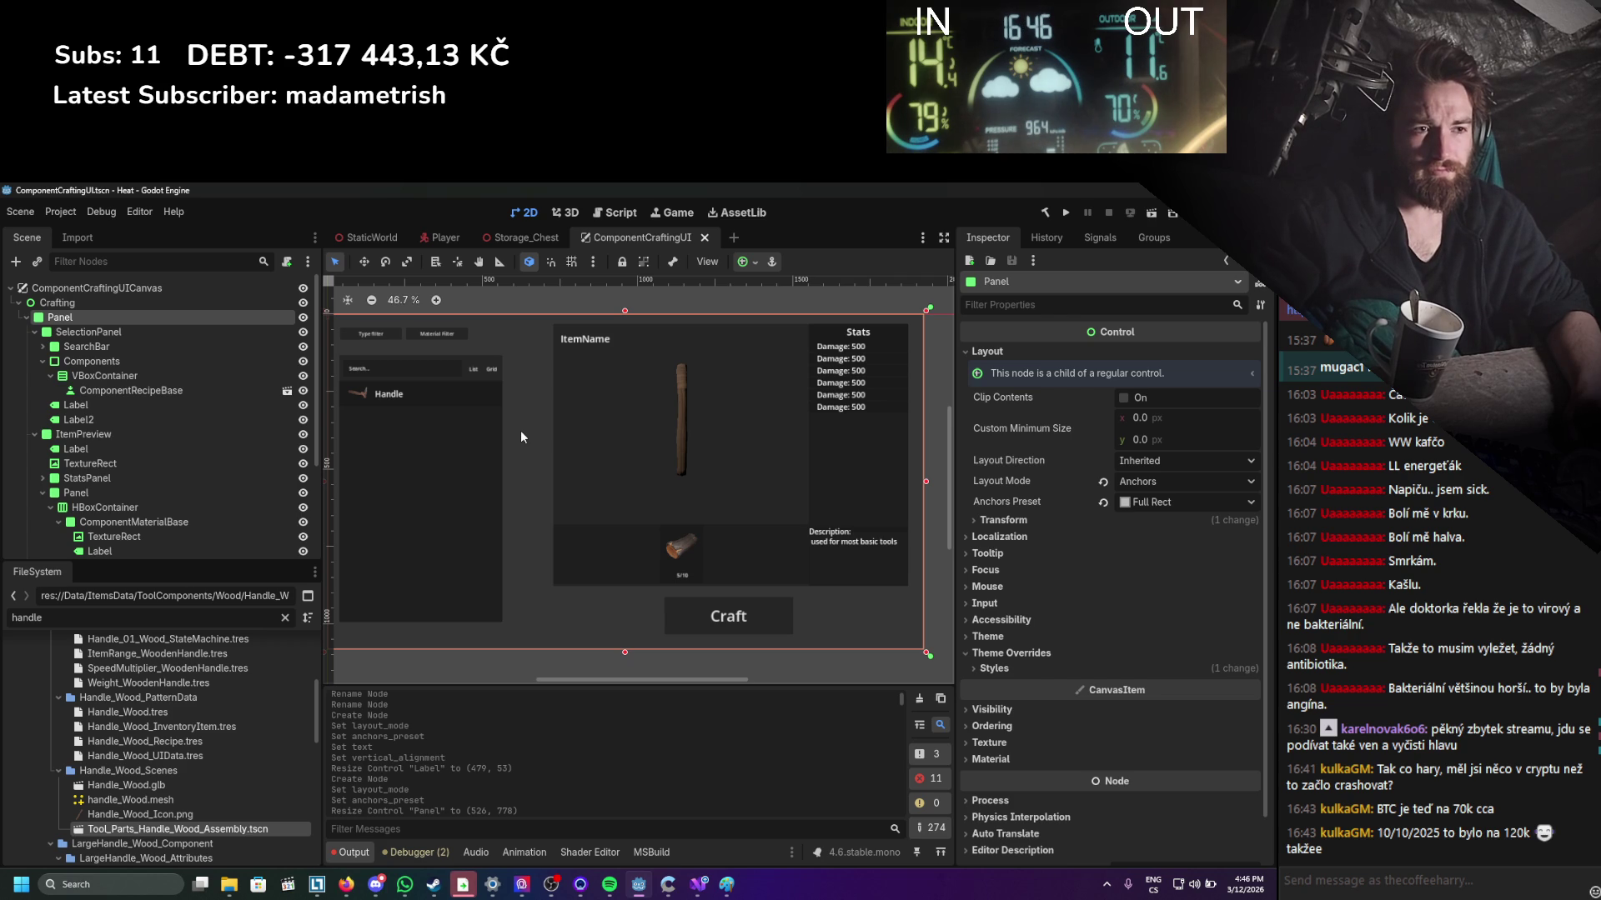
scroll(522, 435, "up", 1)
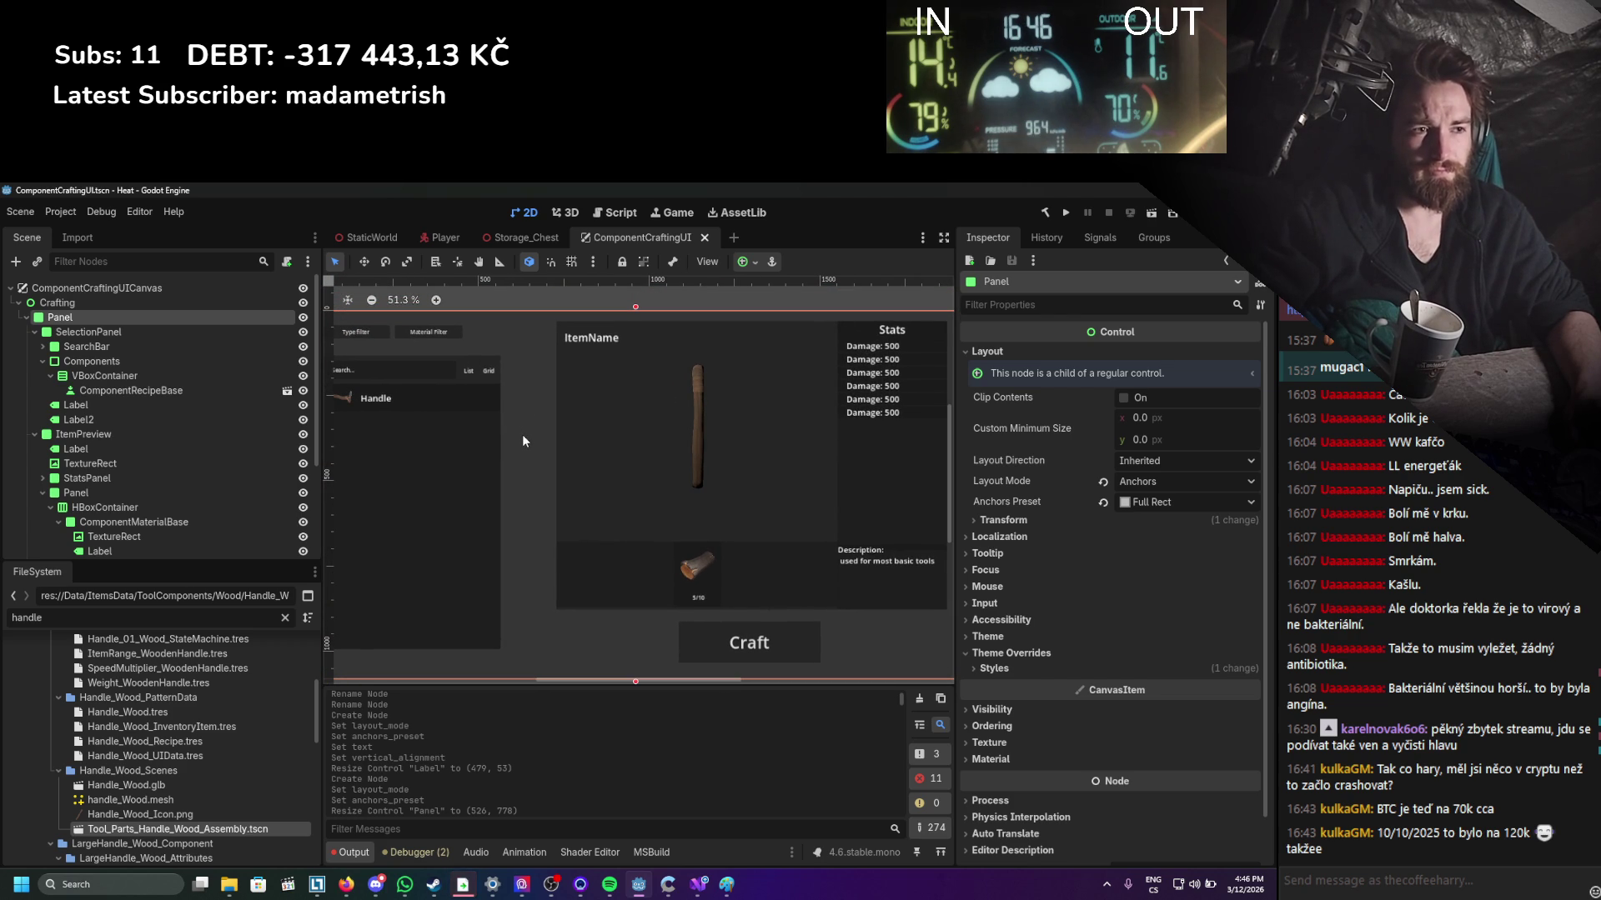
scroll(778, 454, "up", 10)
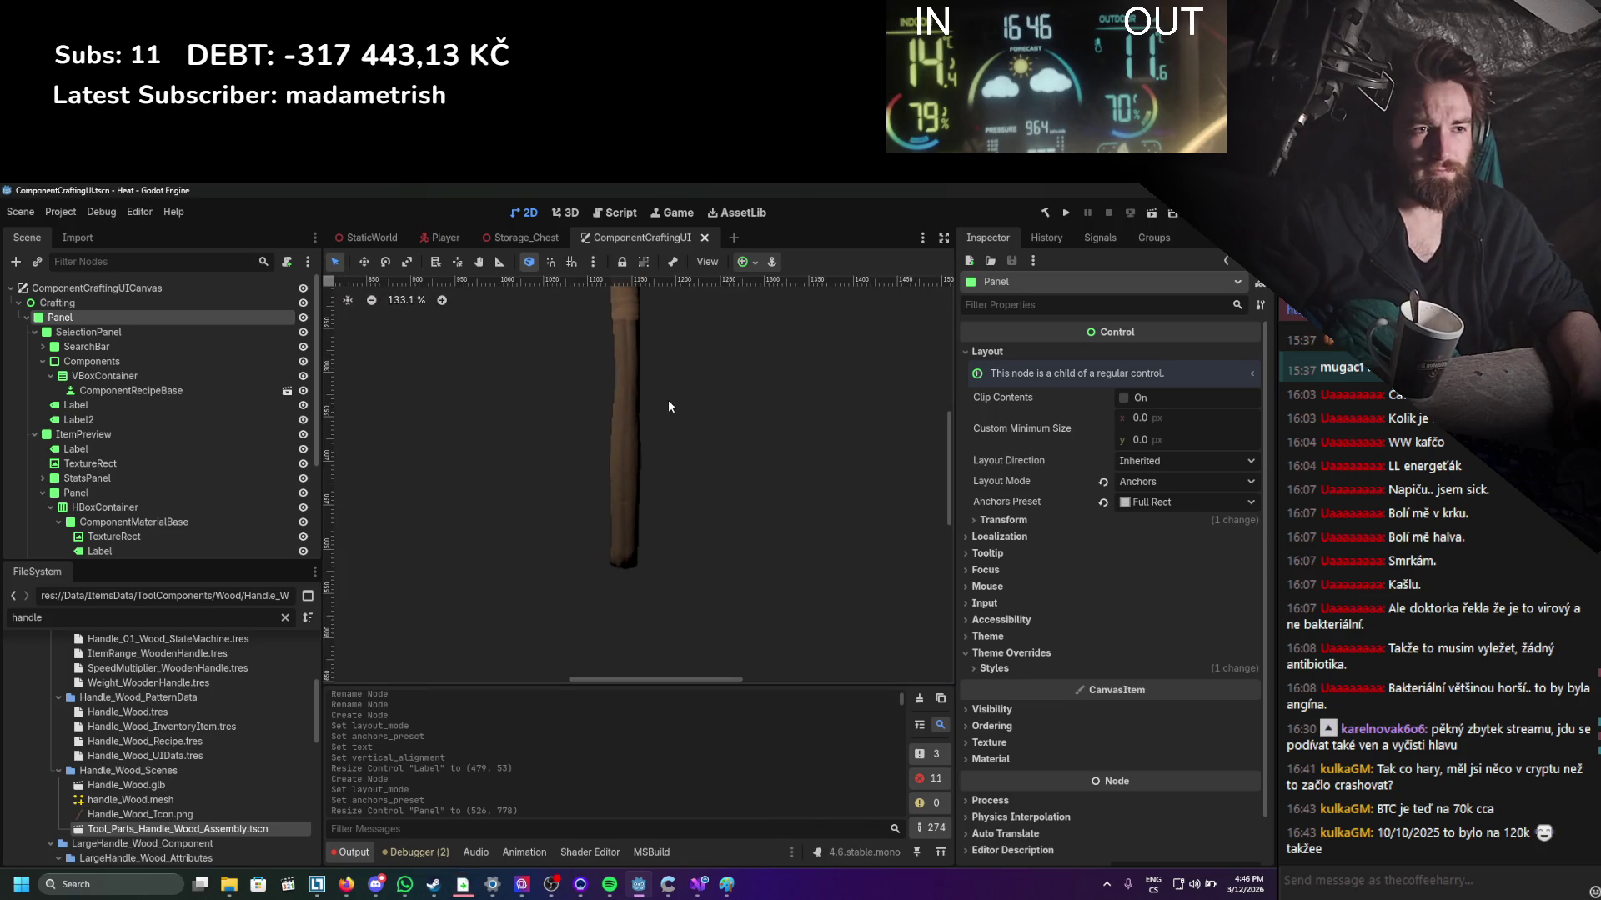
scroll(668, 406, "down", 11)
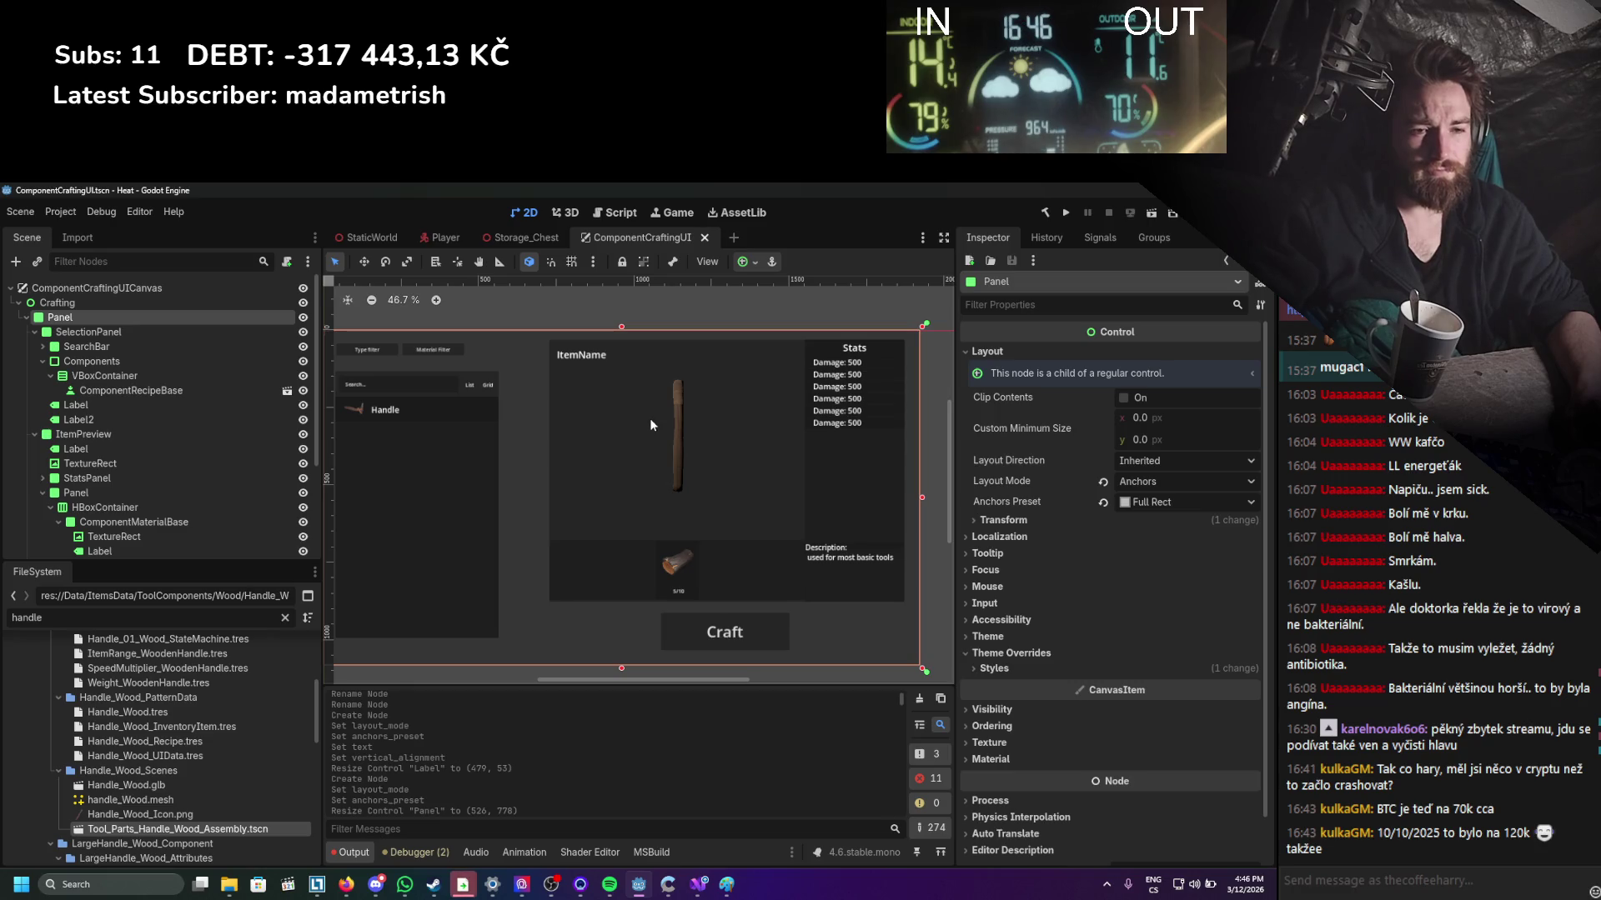
Extend the description label's top edge upward and slightly narrow the material slot row.
left_click(834, 565)
left_click_drag(854, 543, 852, 496)
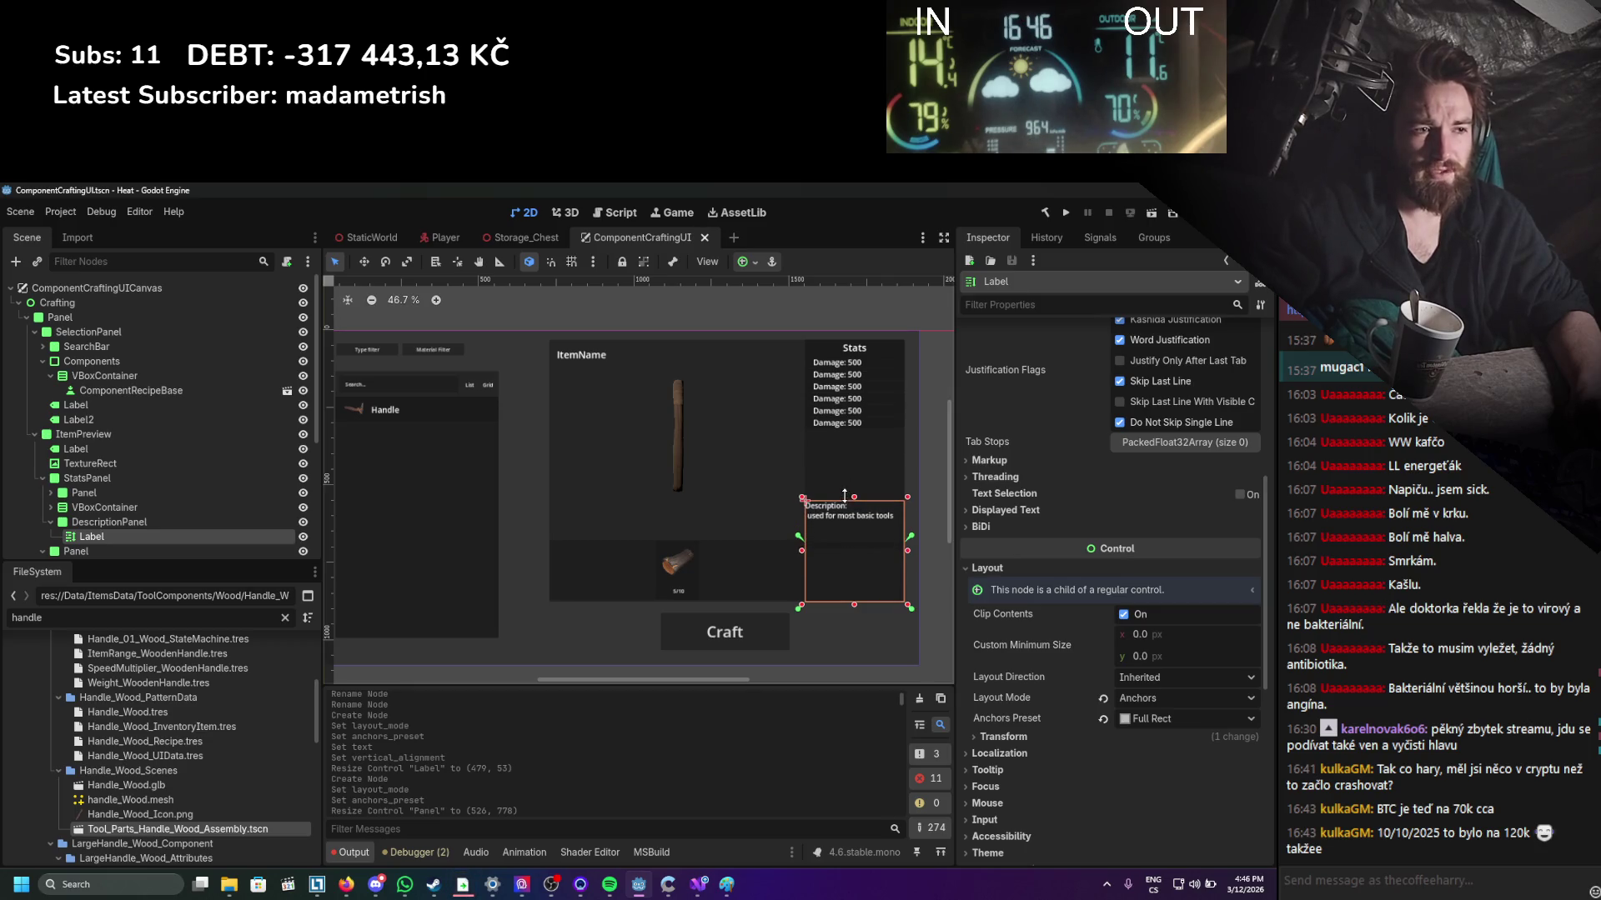
left_click(787, 557)
left_click_drag(812, 569, 801, 569)
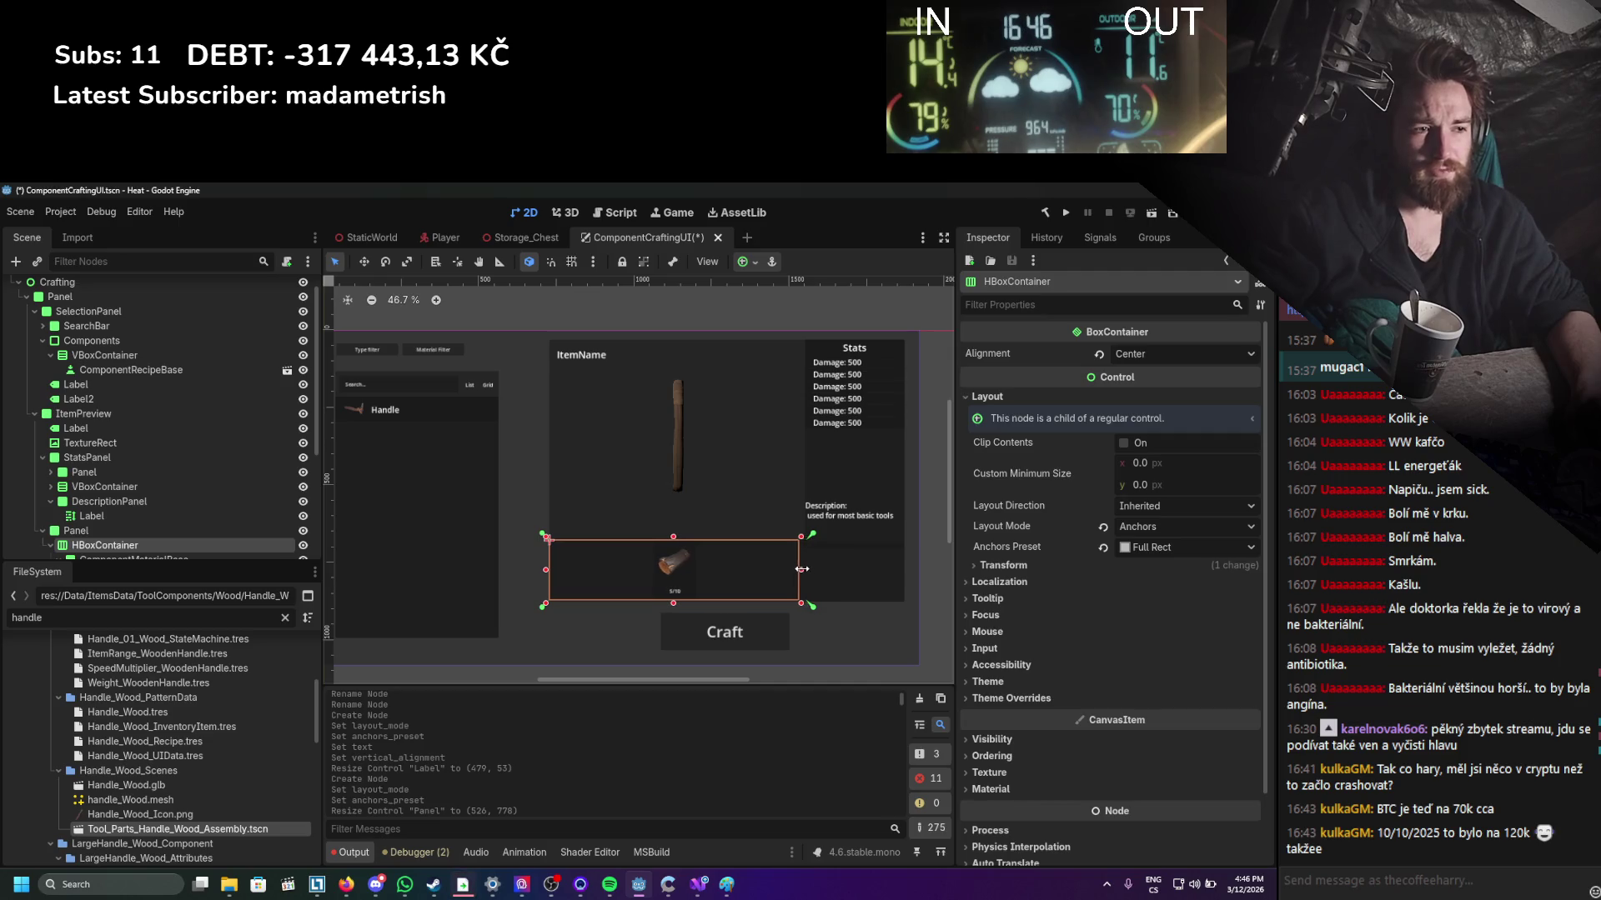
left_click(927, 539)
scroll(917, 584, "up", 2)
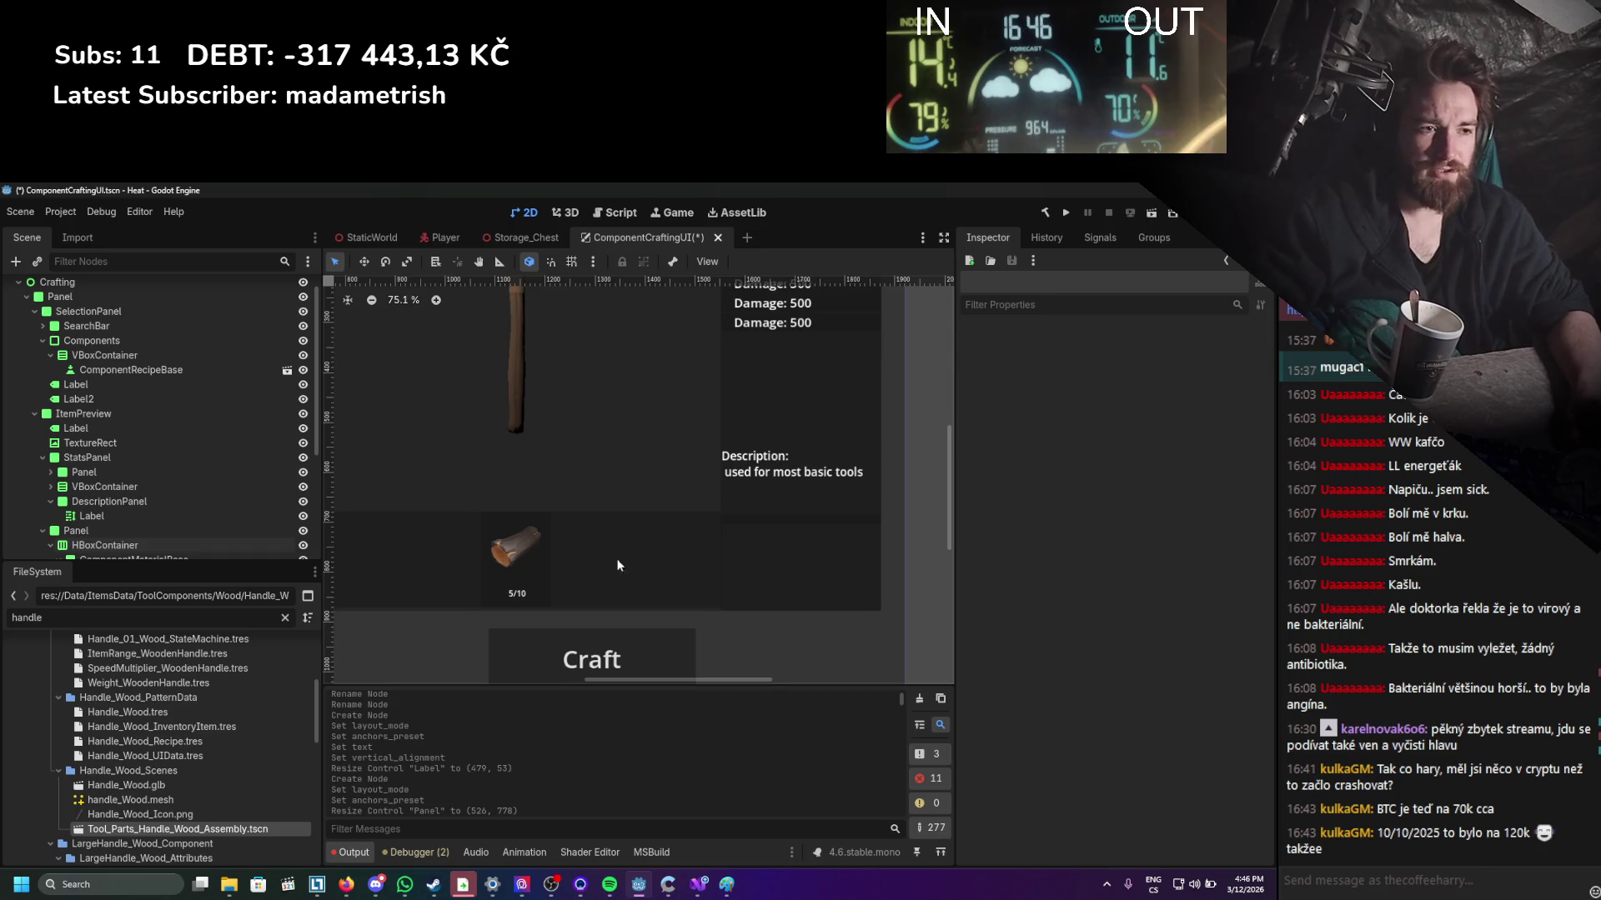
left_click(171, 531)
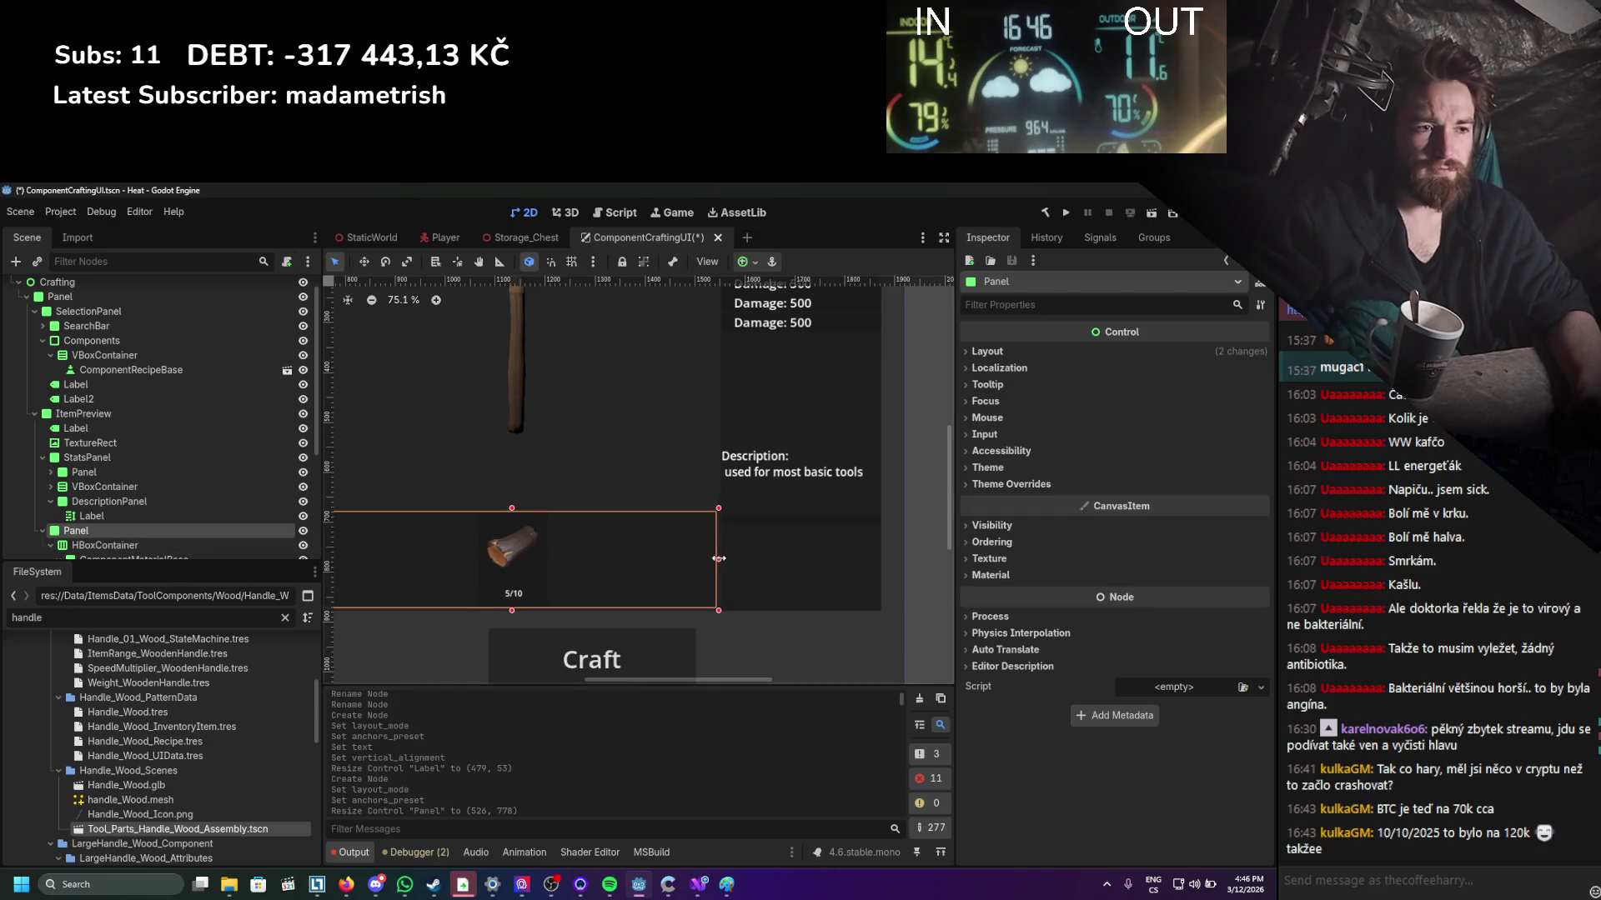
left_click(914, 528)
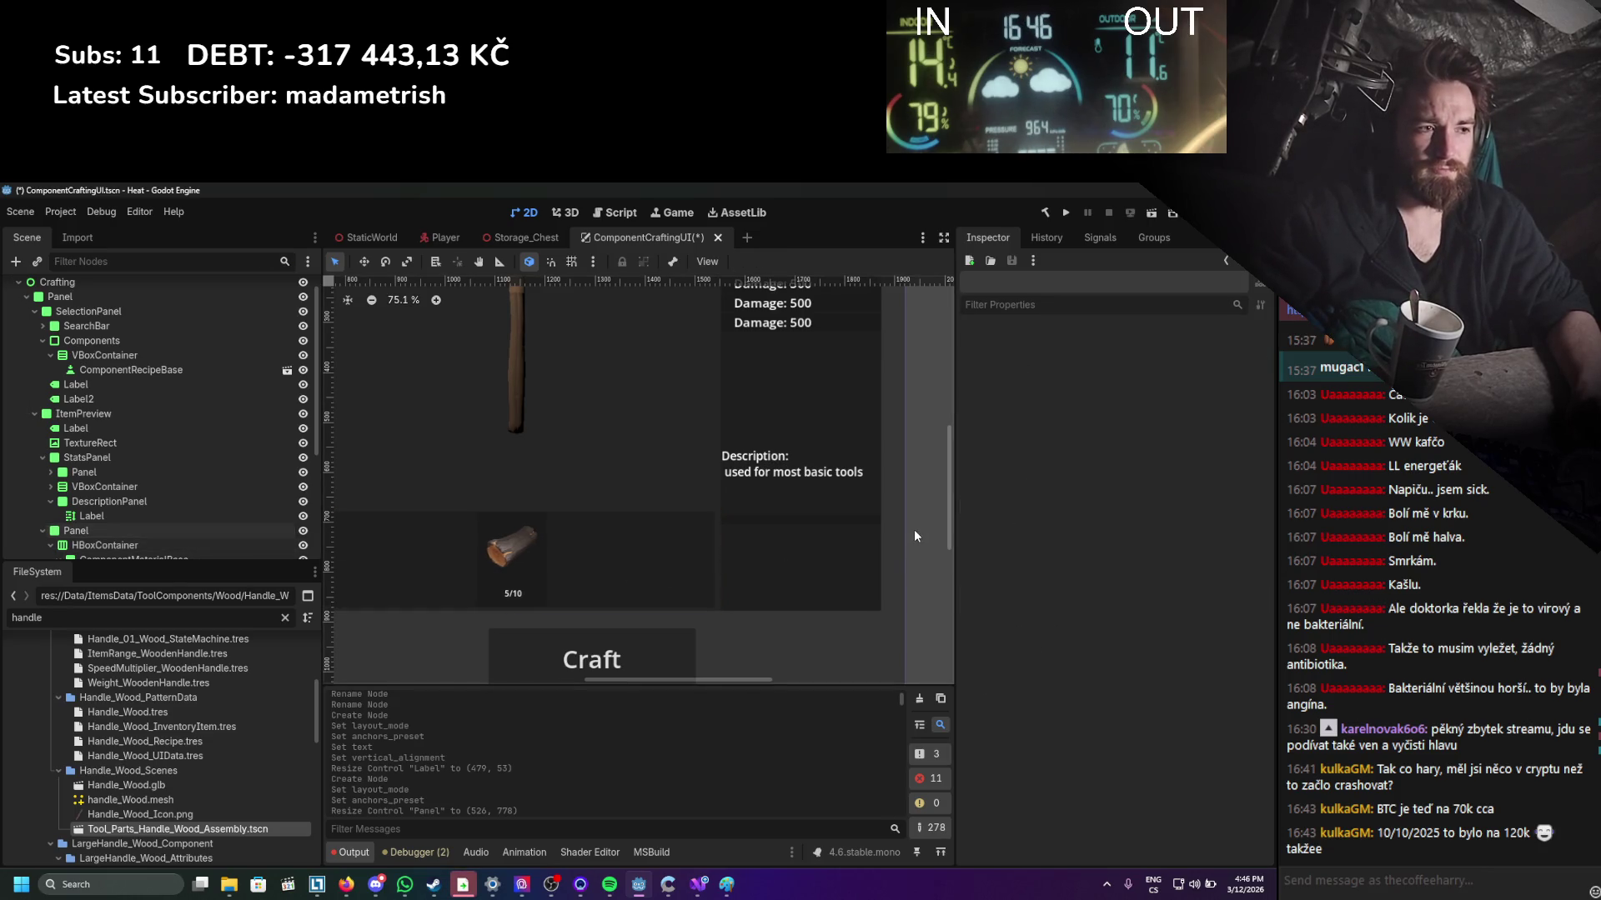
left_click(779, 524)
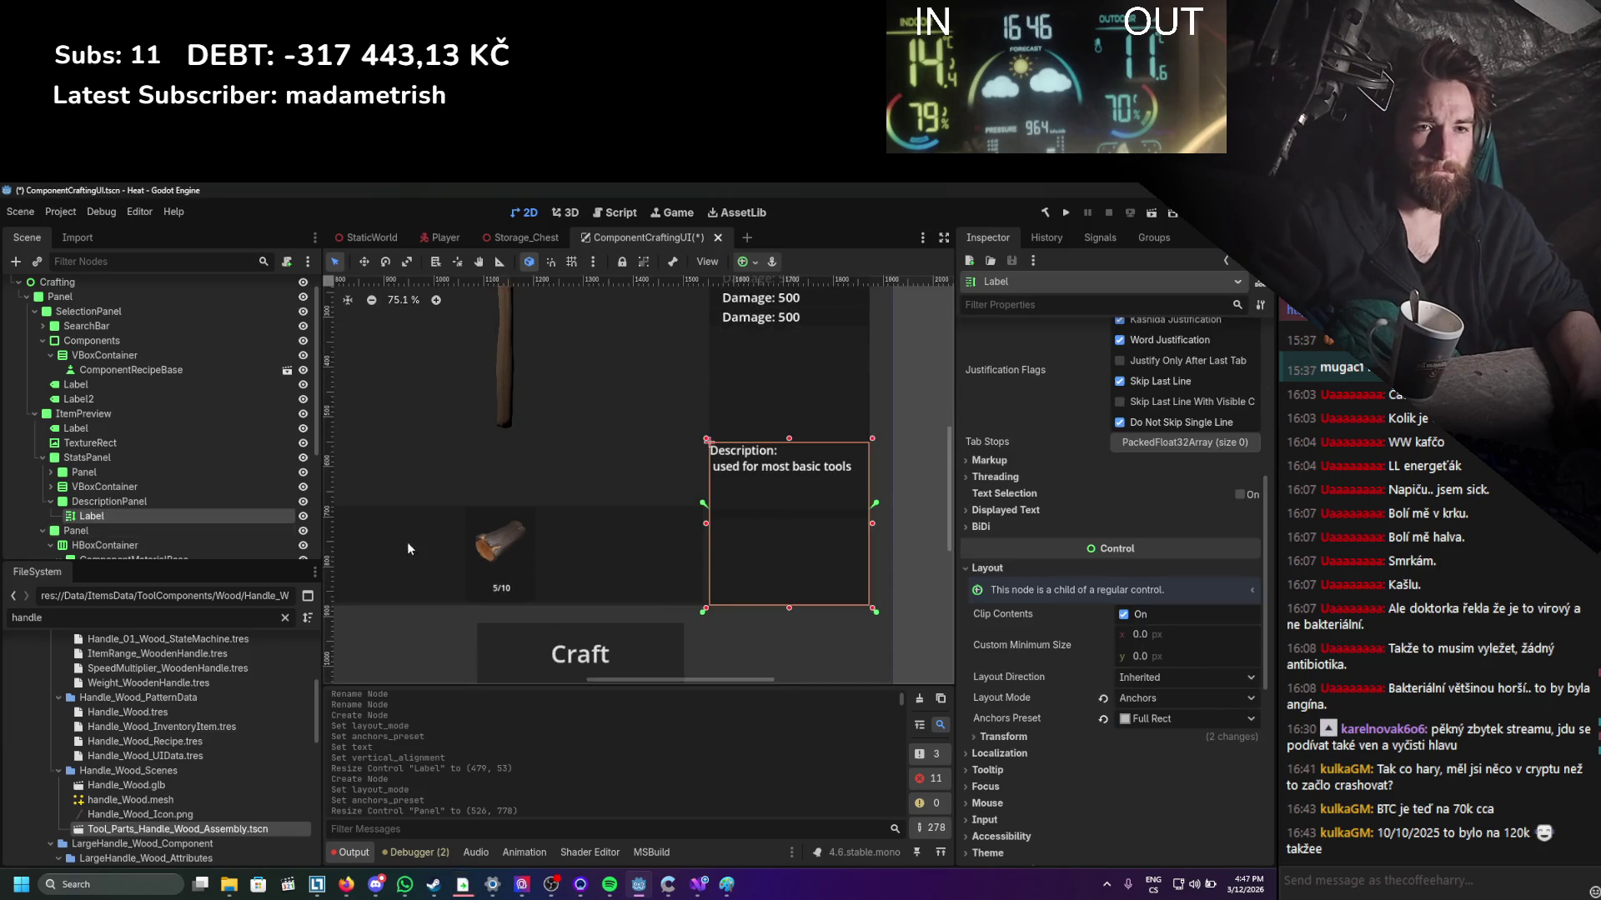
Enlarge the DescriptionPanel upward and lower its label's top edge.
left_click(173, 502)
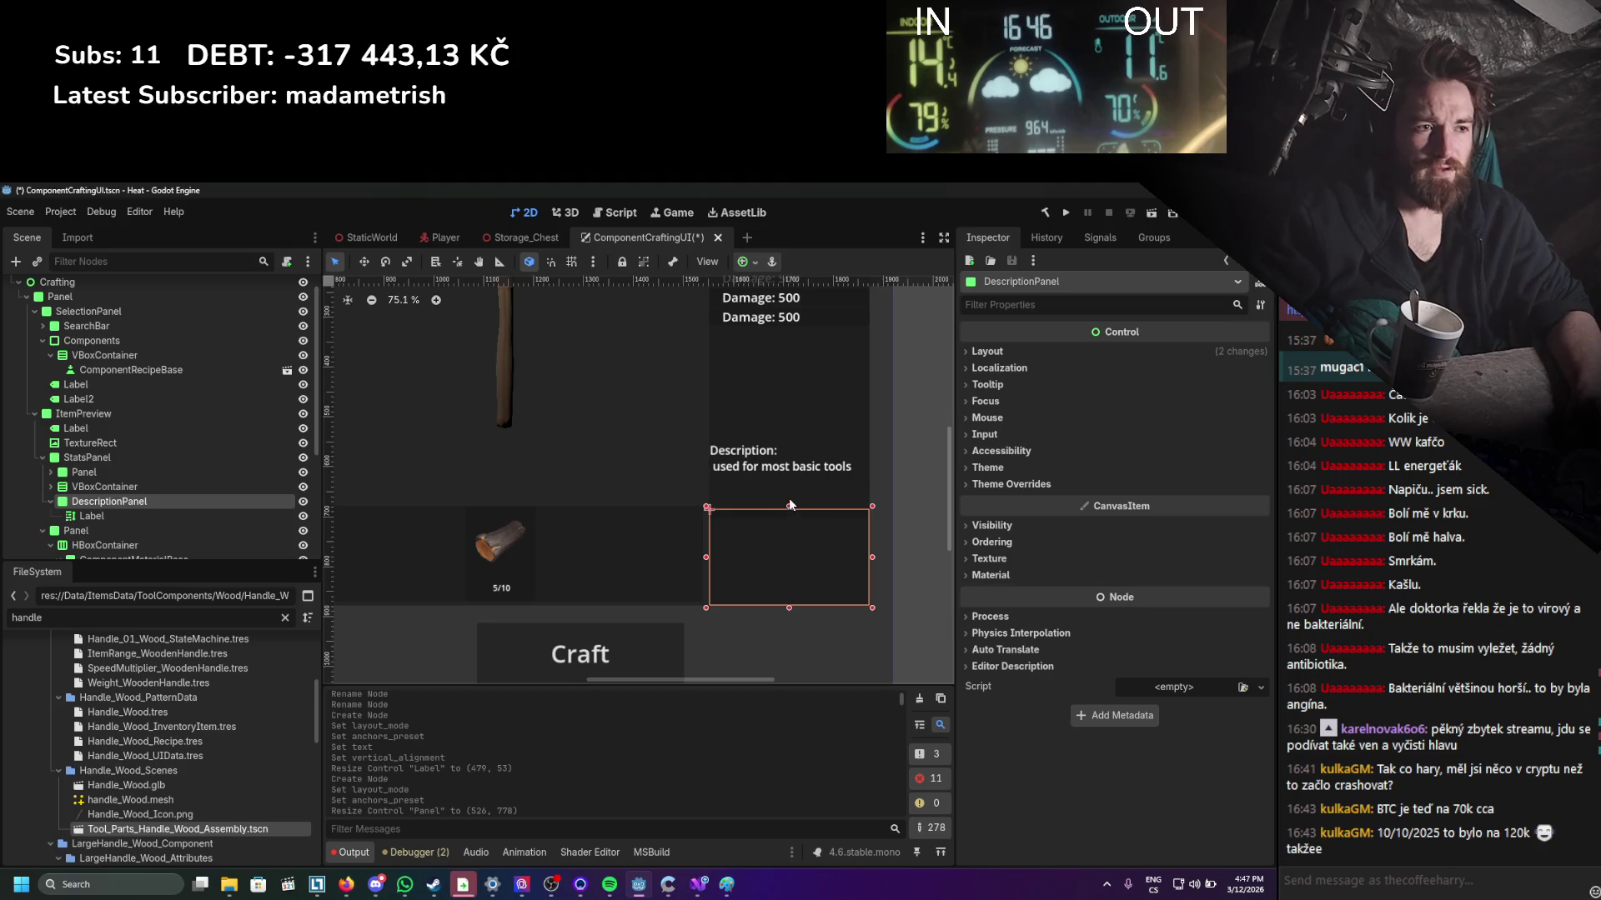
left_click_drag(791, 506, 792, 448)
left_click(783, 401)
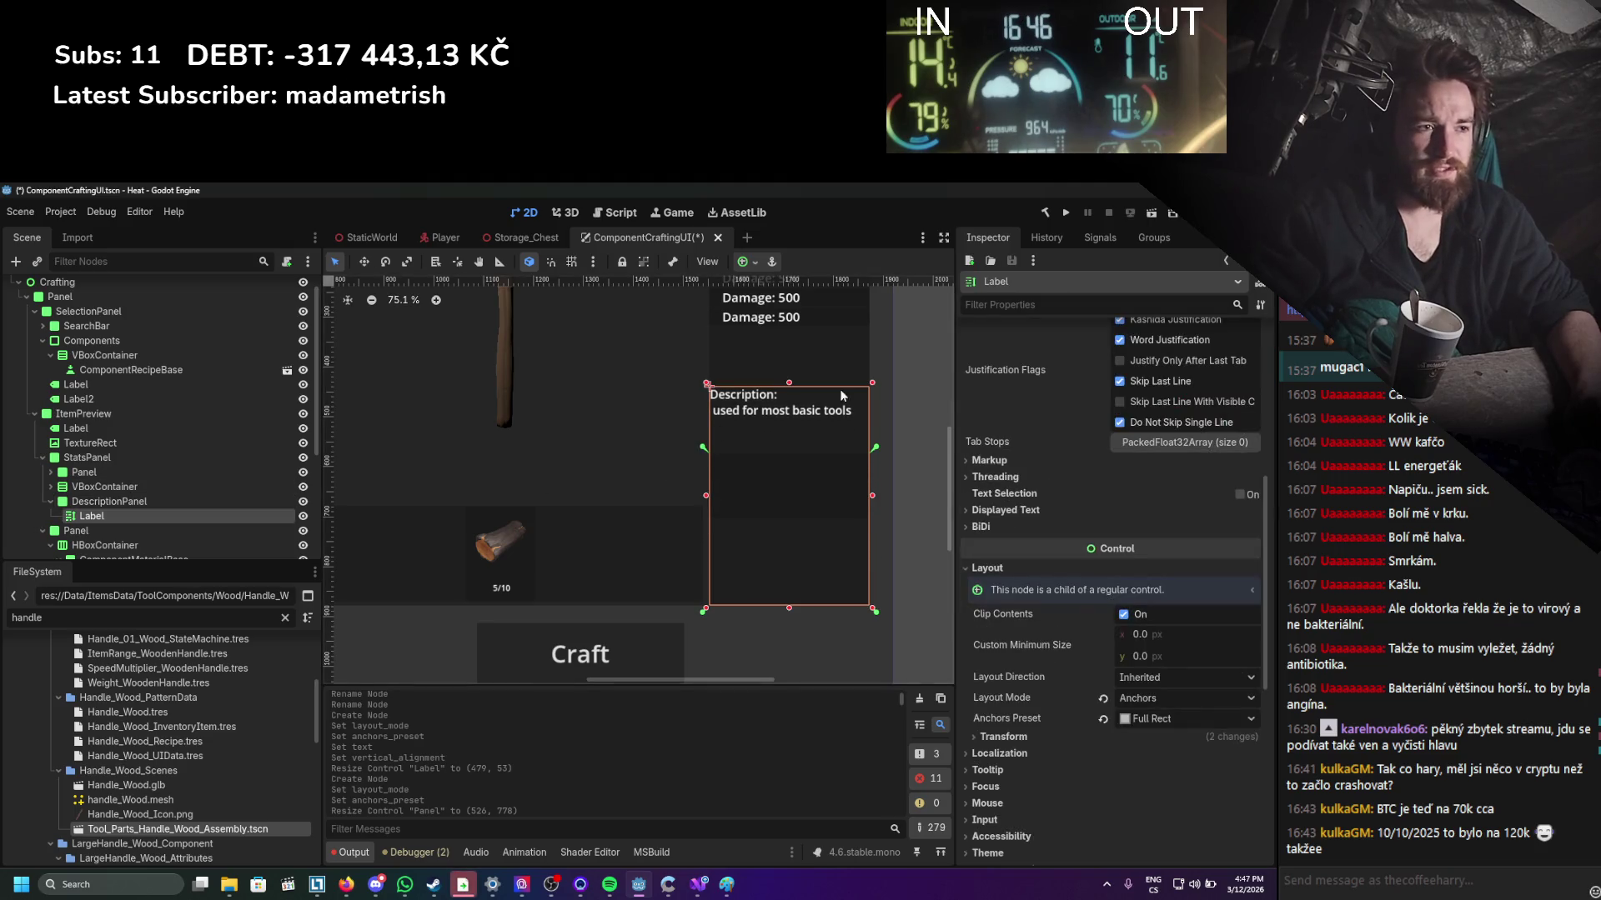
left_click_drag(788, 382, 790, 448)
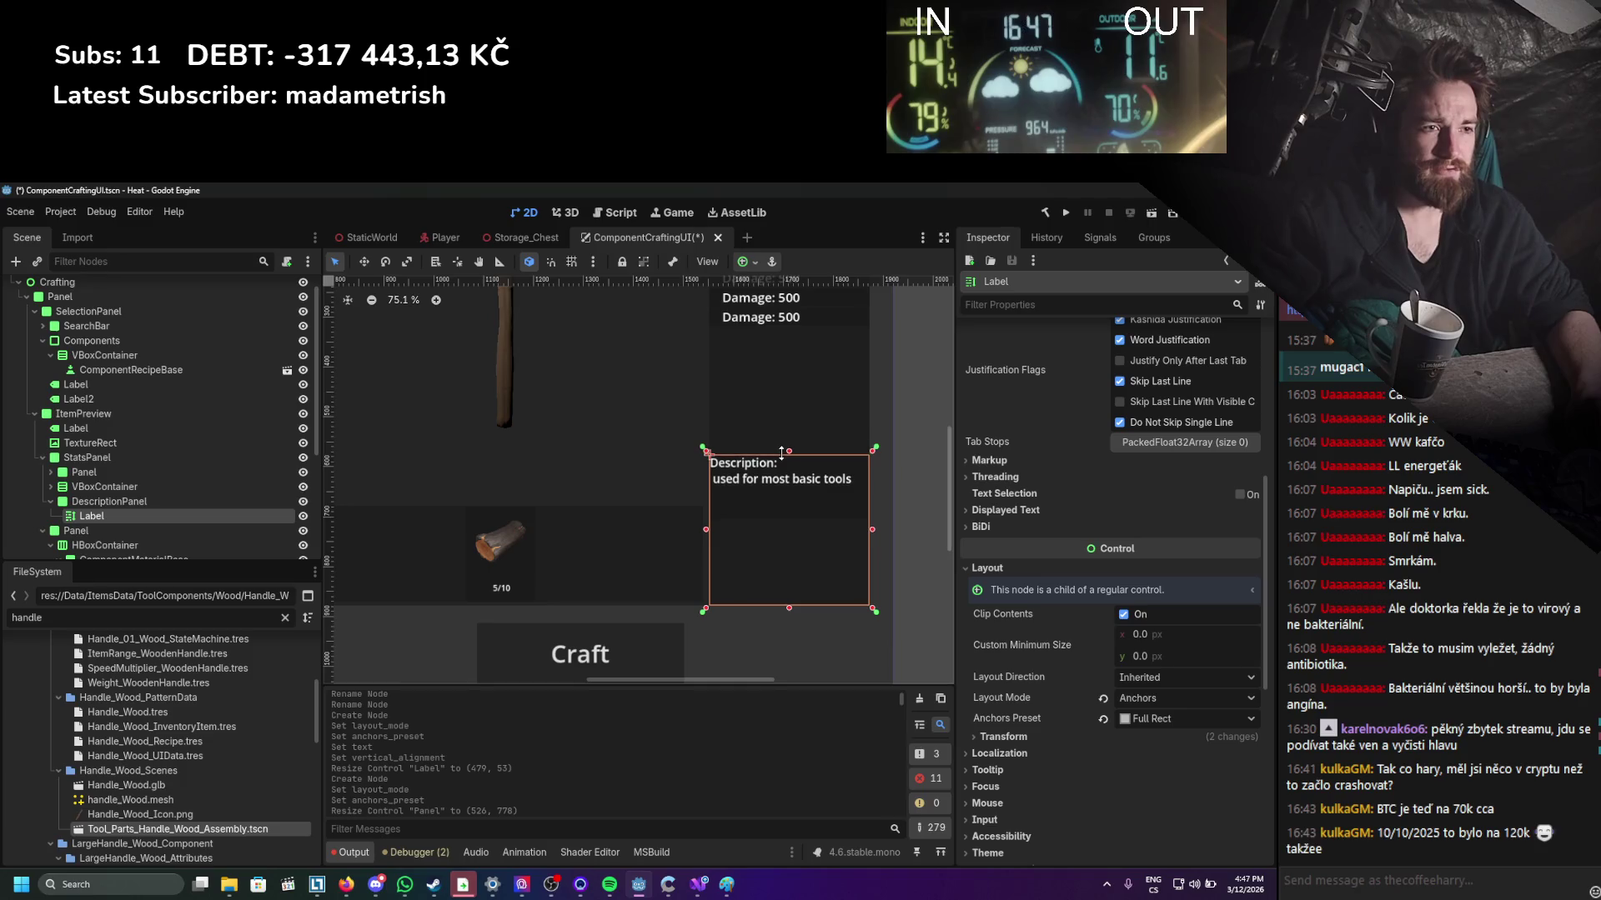
Shorten the StatsPanel to about 546 px so it ends above the description.
left_click(117, 465)
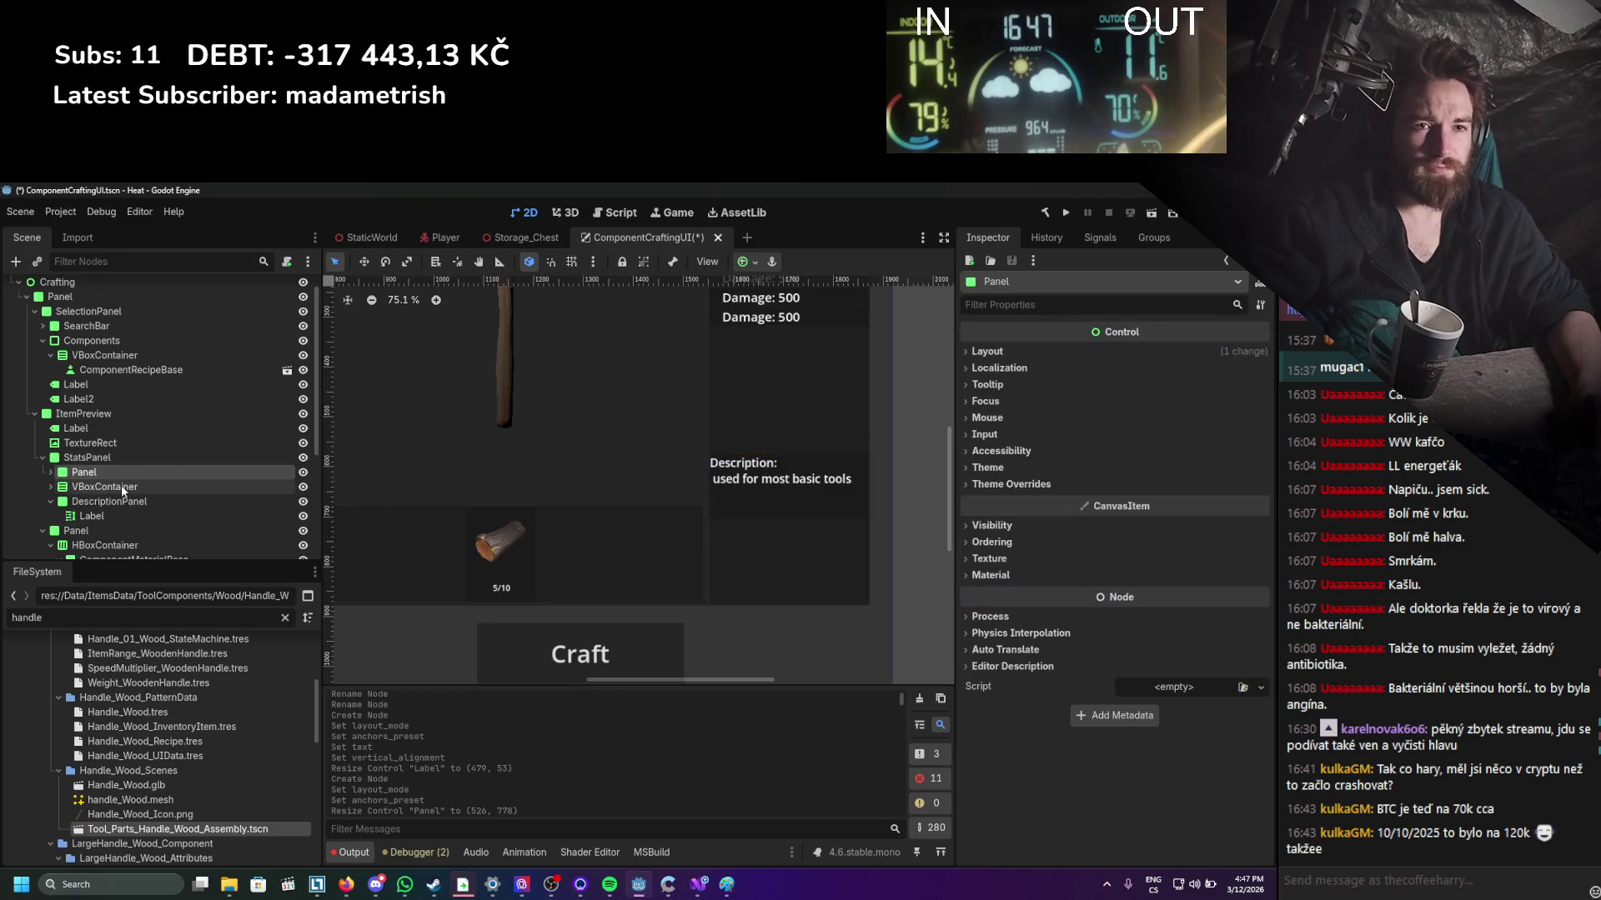
left_click(121, 485)
left_click(117, 457)
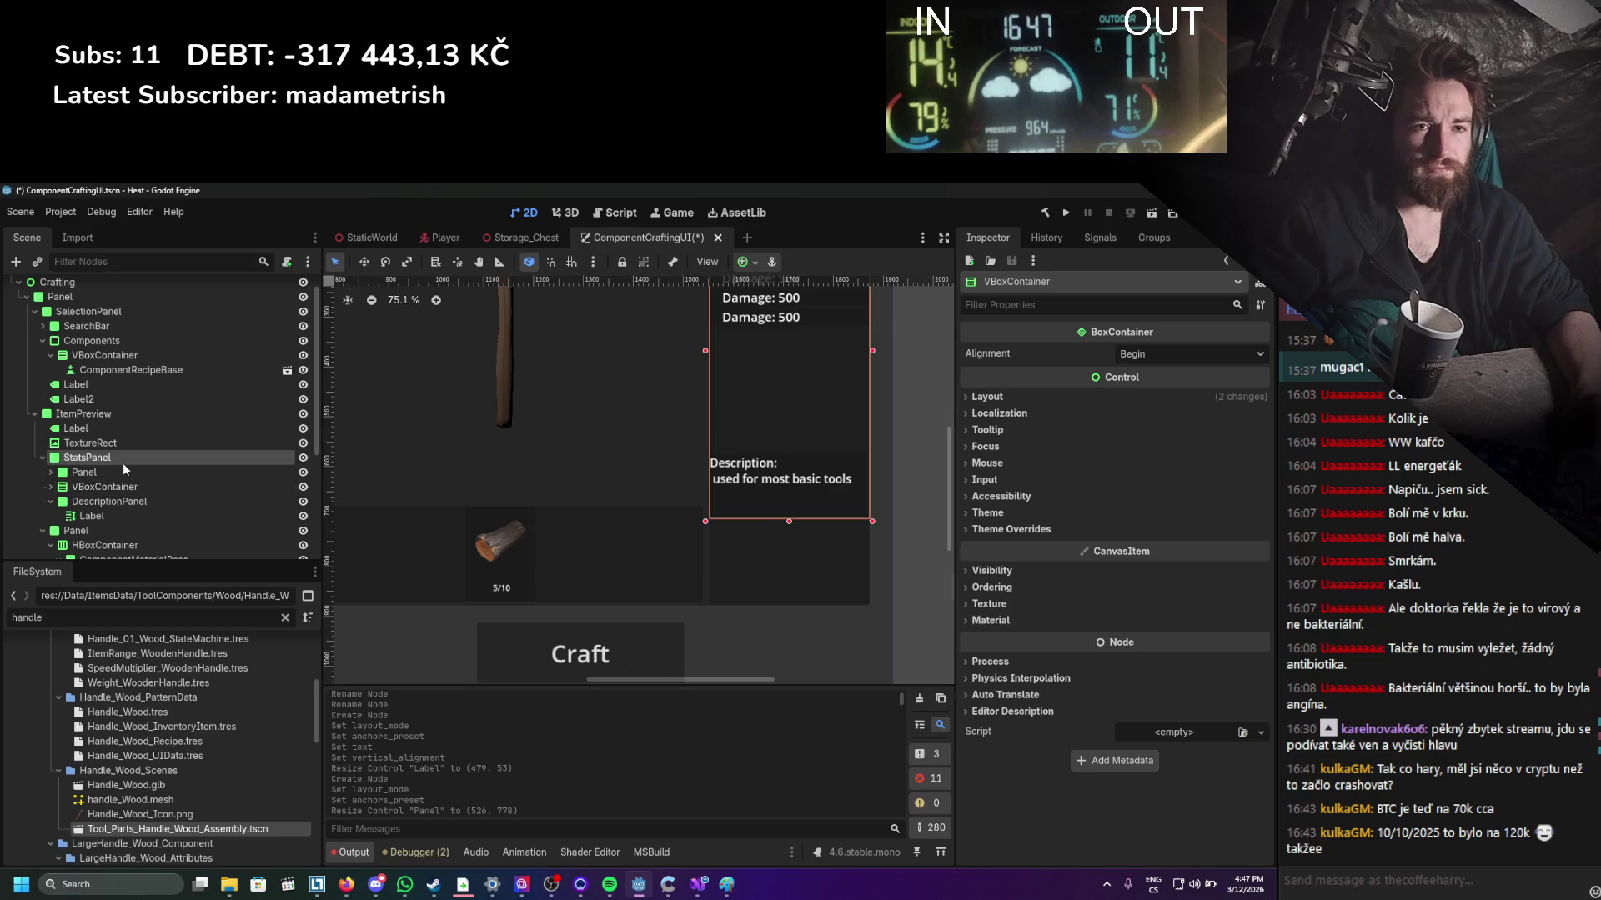
mouse_move(790, 523)
left_mouse_down()
mouse_move(794, 617)
mouse_move(801, 458)
left_mouse_up()
Find the material slot row container and its ComponentMaterialBase slot in the scene tree.
left_click(914, 516)
scroll(600, 489, "down", 3)
scroll(577, 482, "up", 2)
scroll(560, 493, "down", 6)
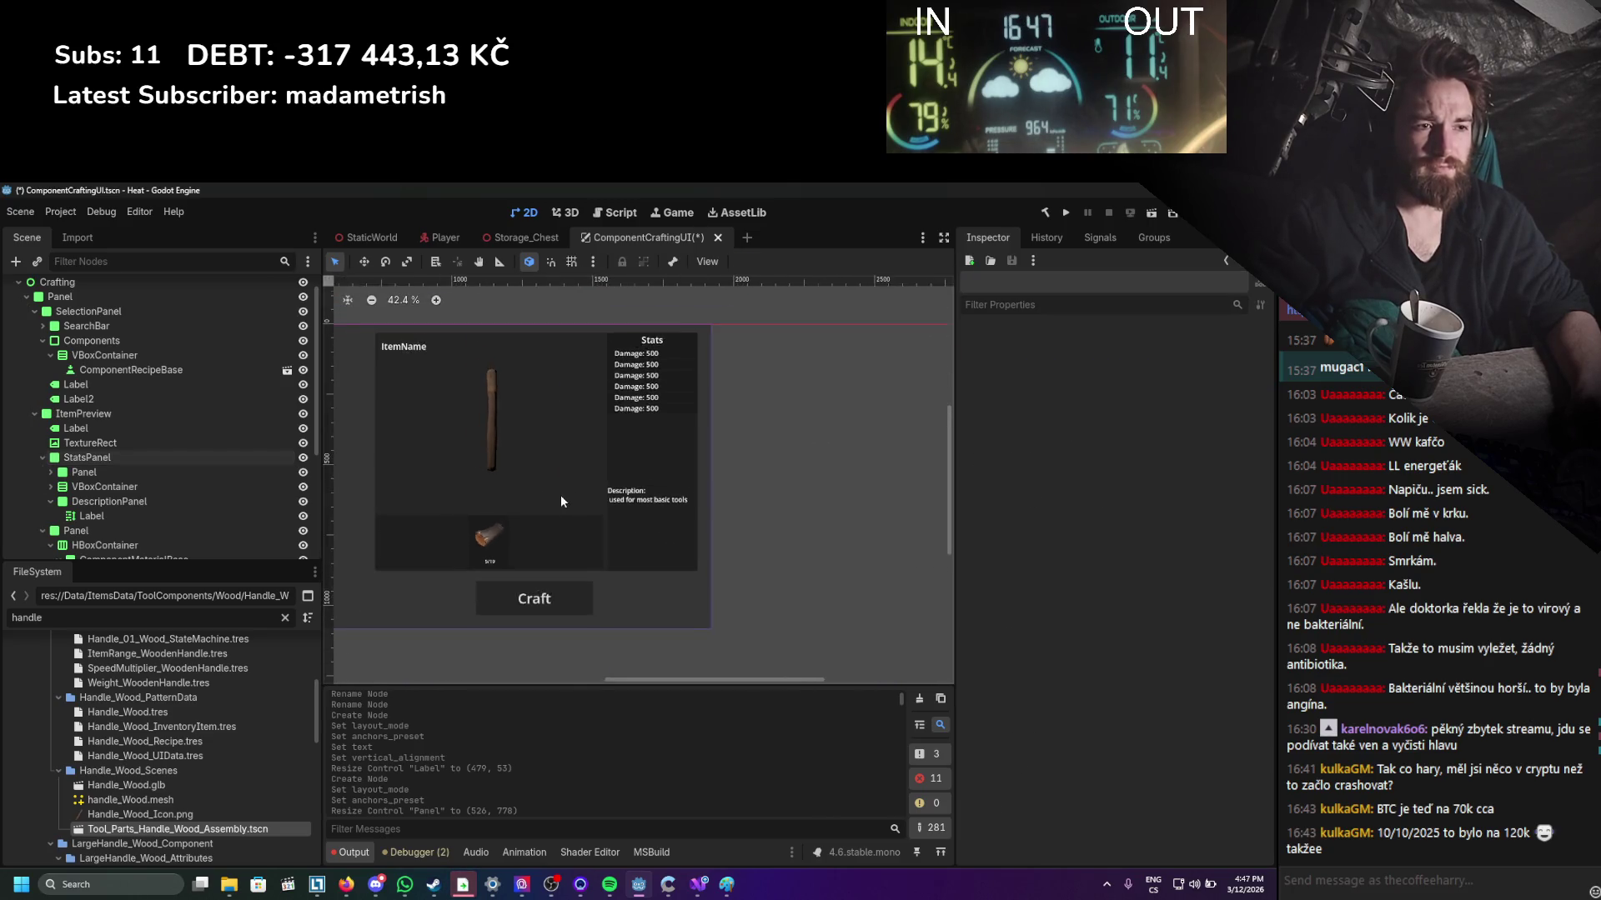
scroll(626, 485, "up", 3)
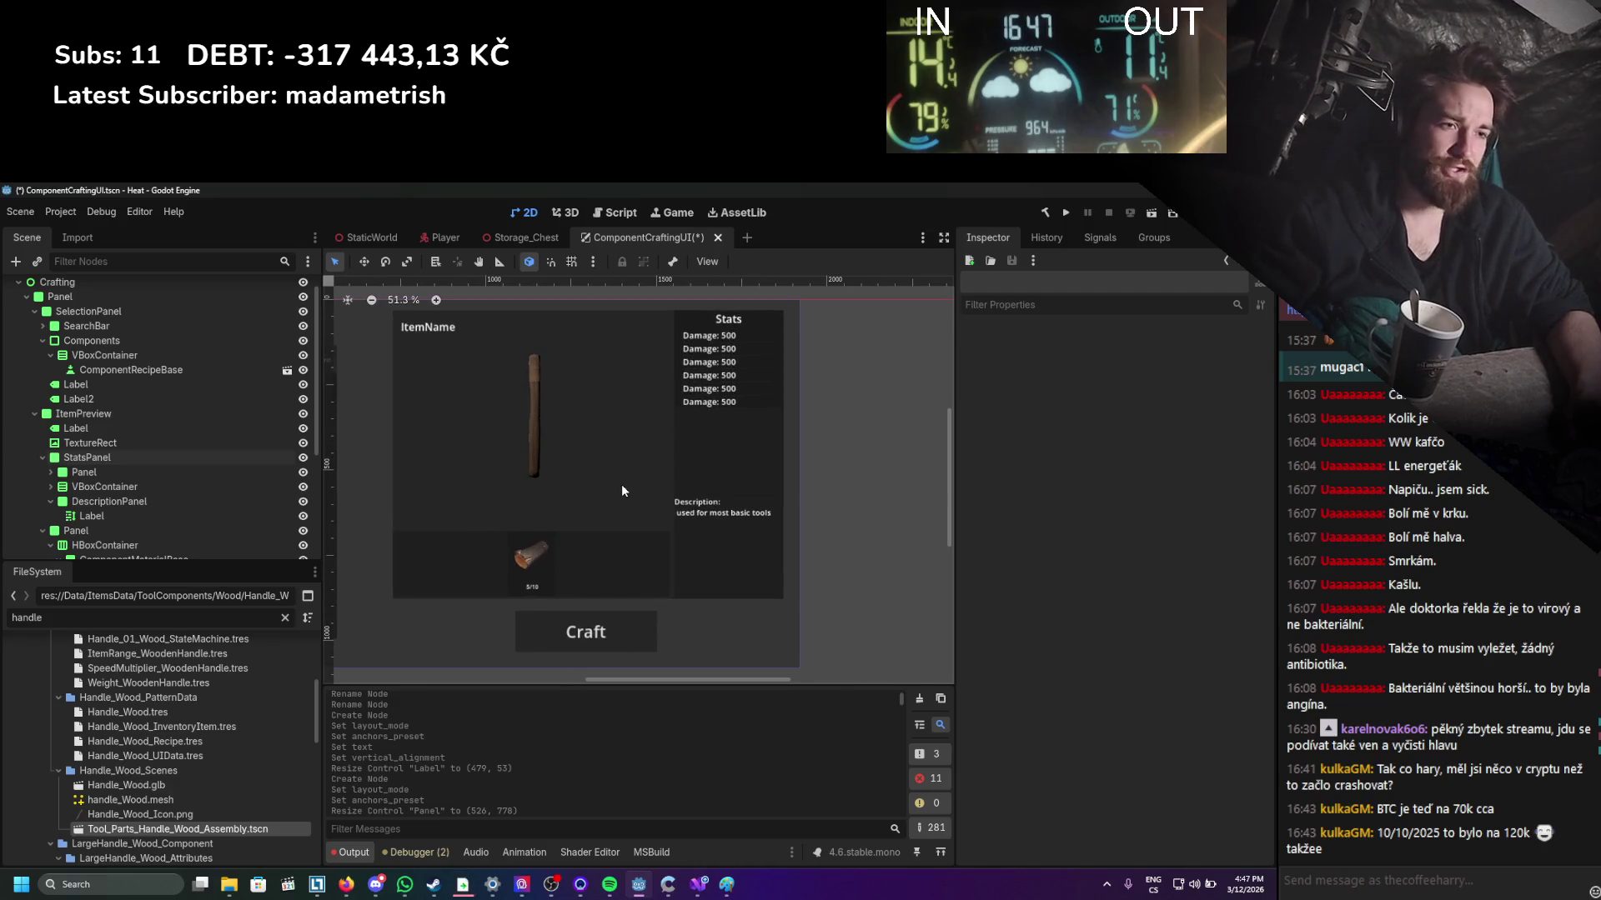
scroll(622, 490, "down", 1)
scroll(622, 491, "up", 2)
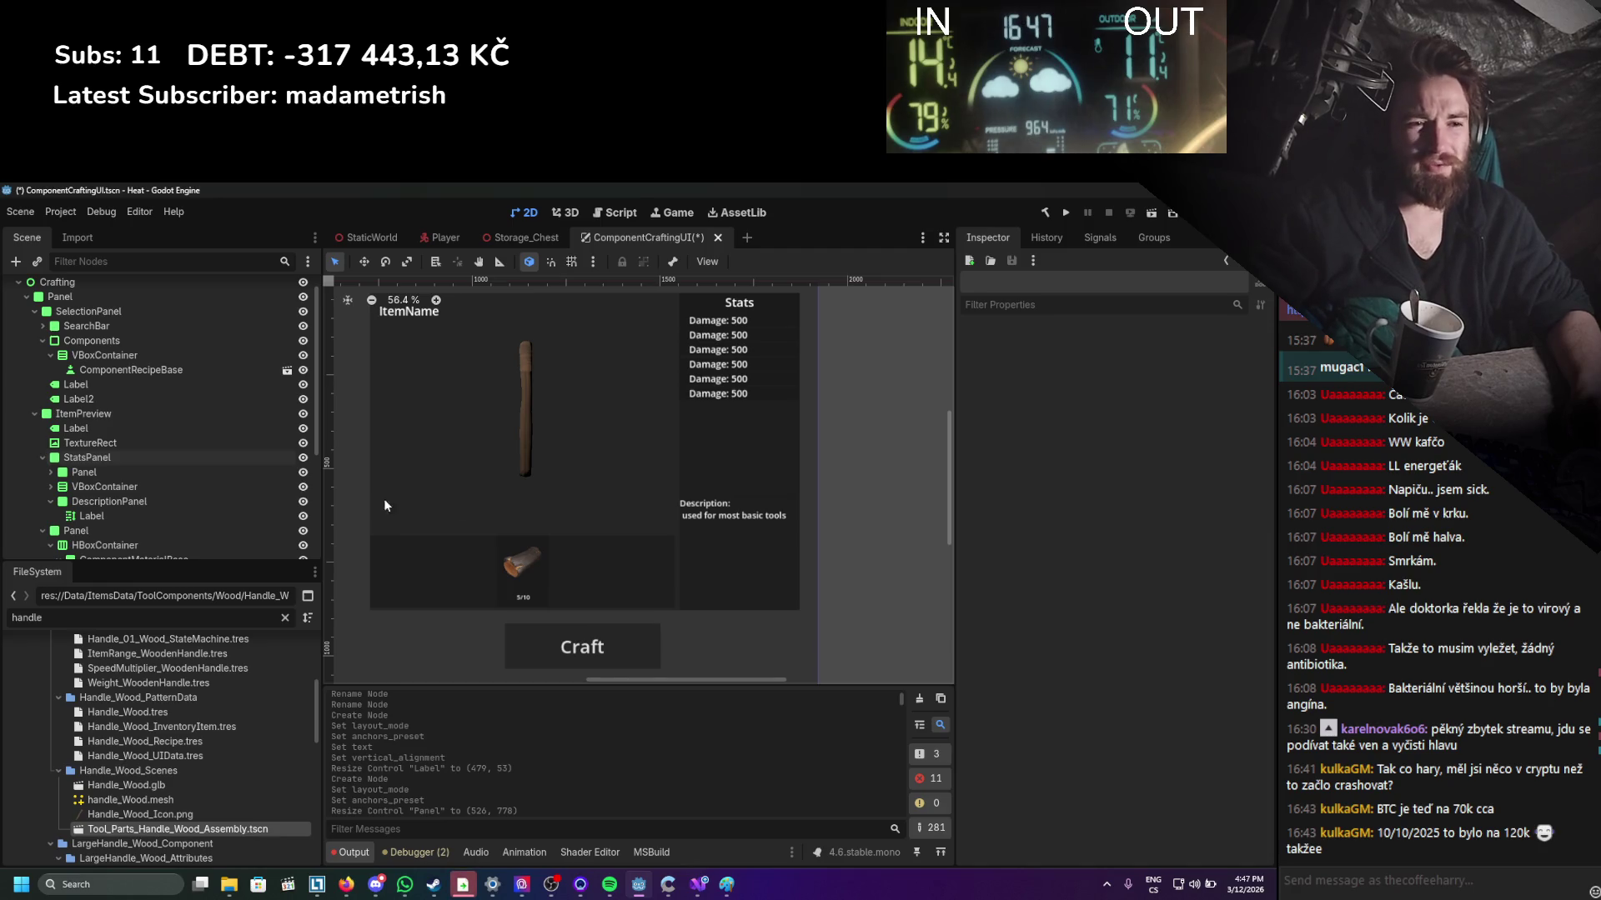
left_click(516, 546)
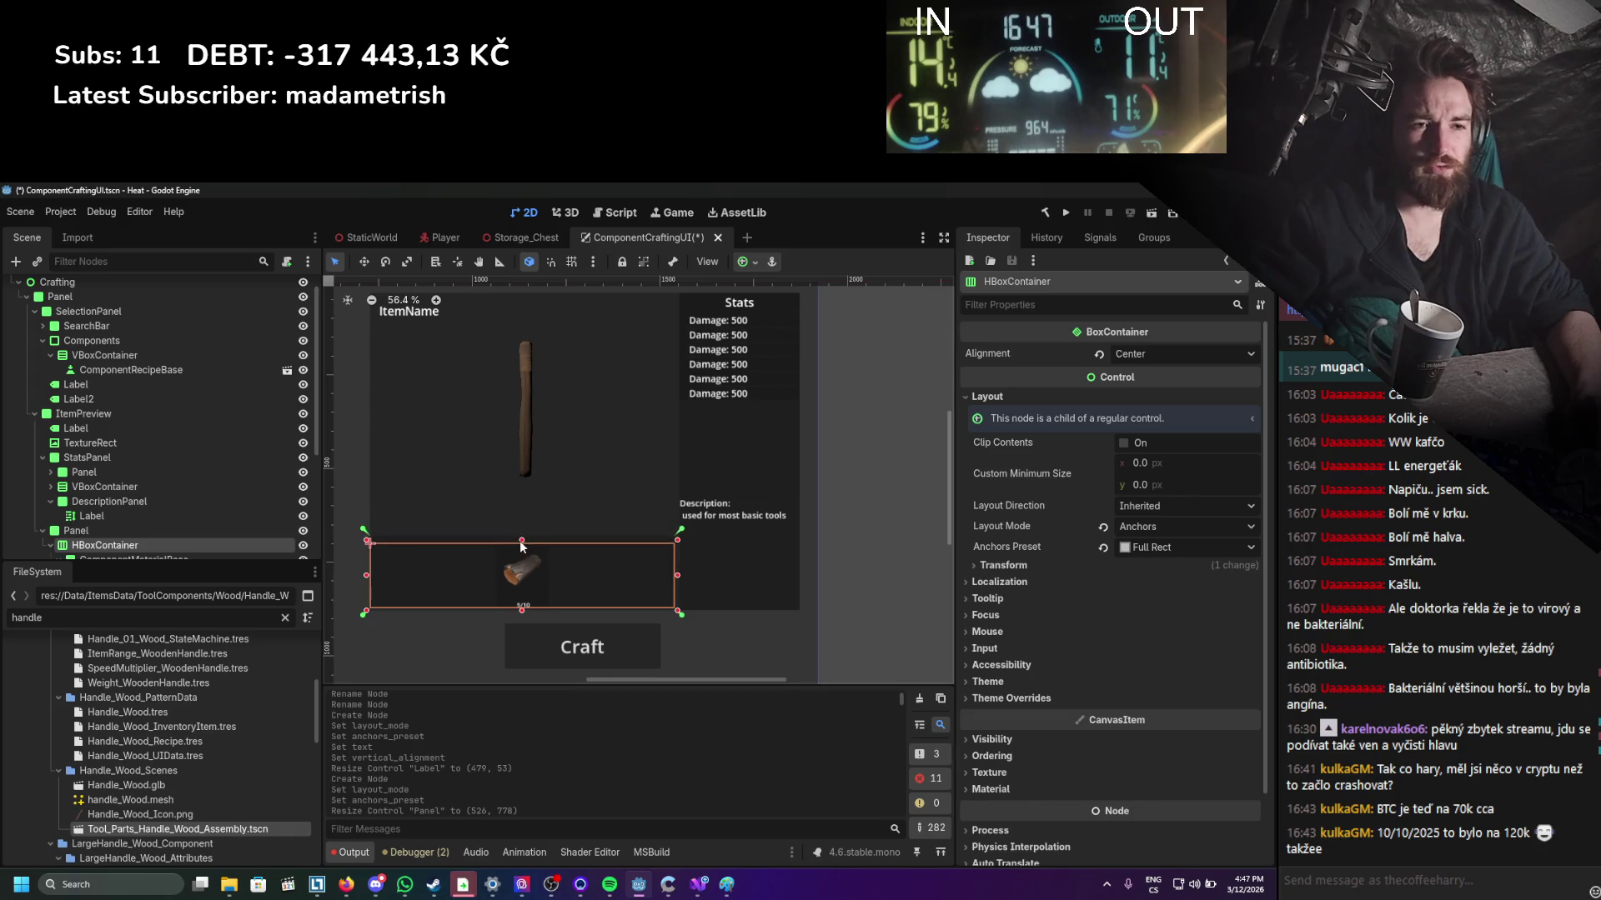
left_click(283, 531)
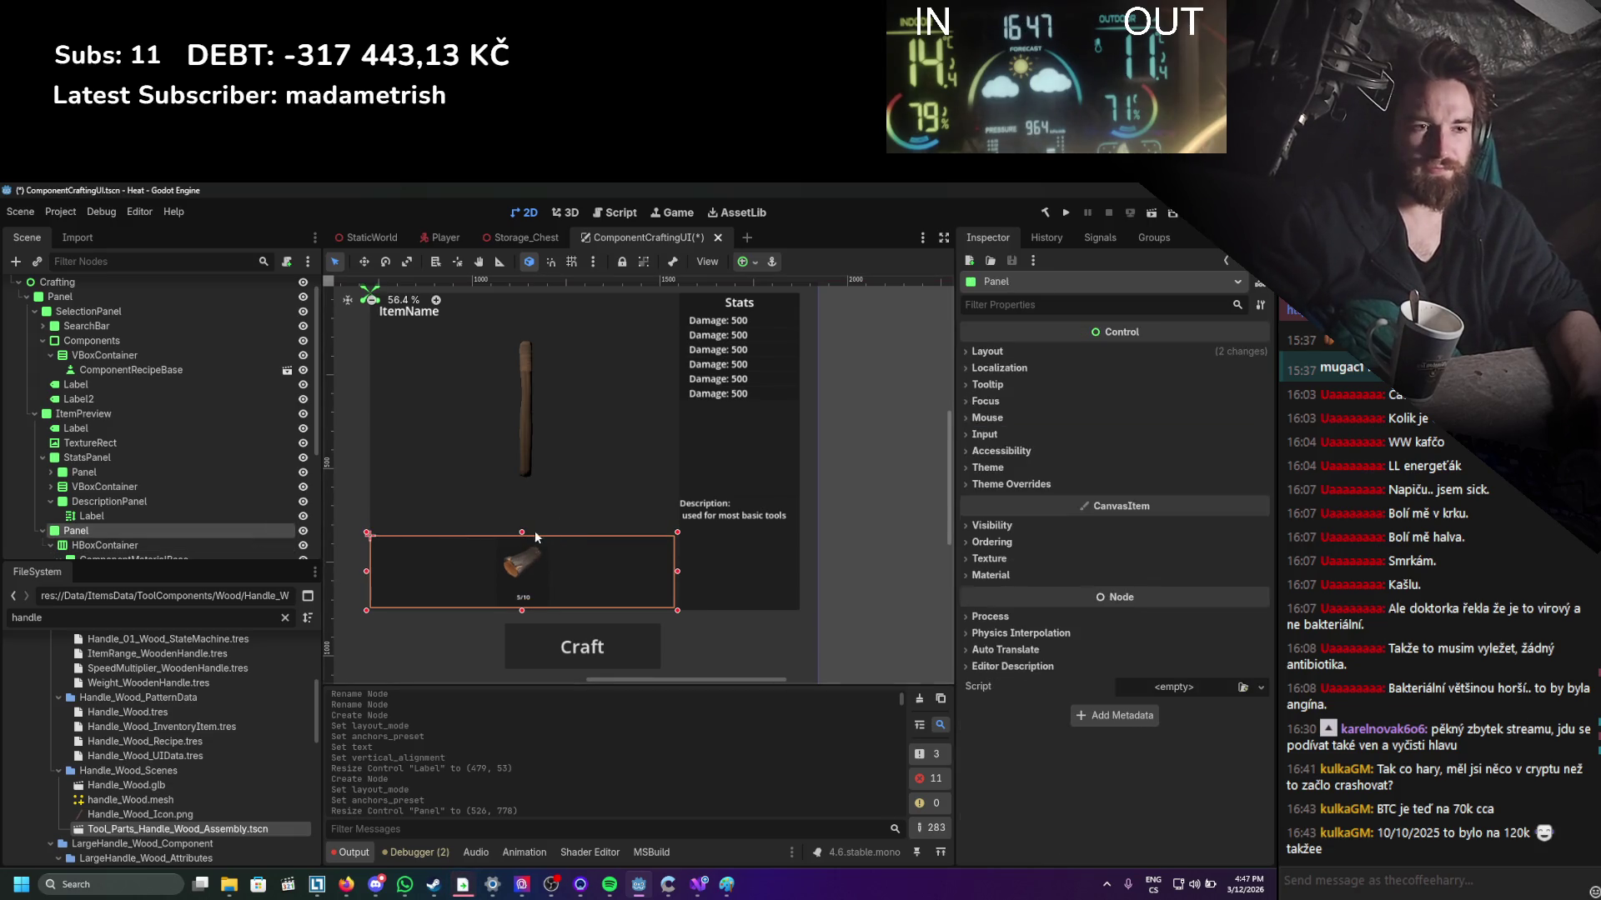
left_click(139, 546)
scroll(137, 538, "down", 2)
left_click(131, 492)
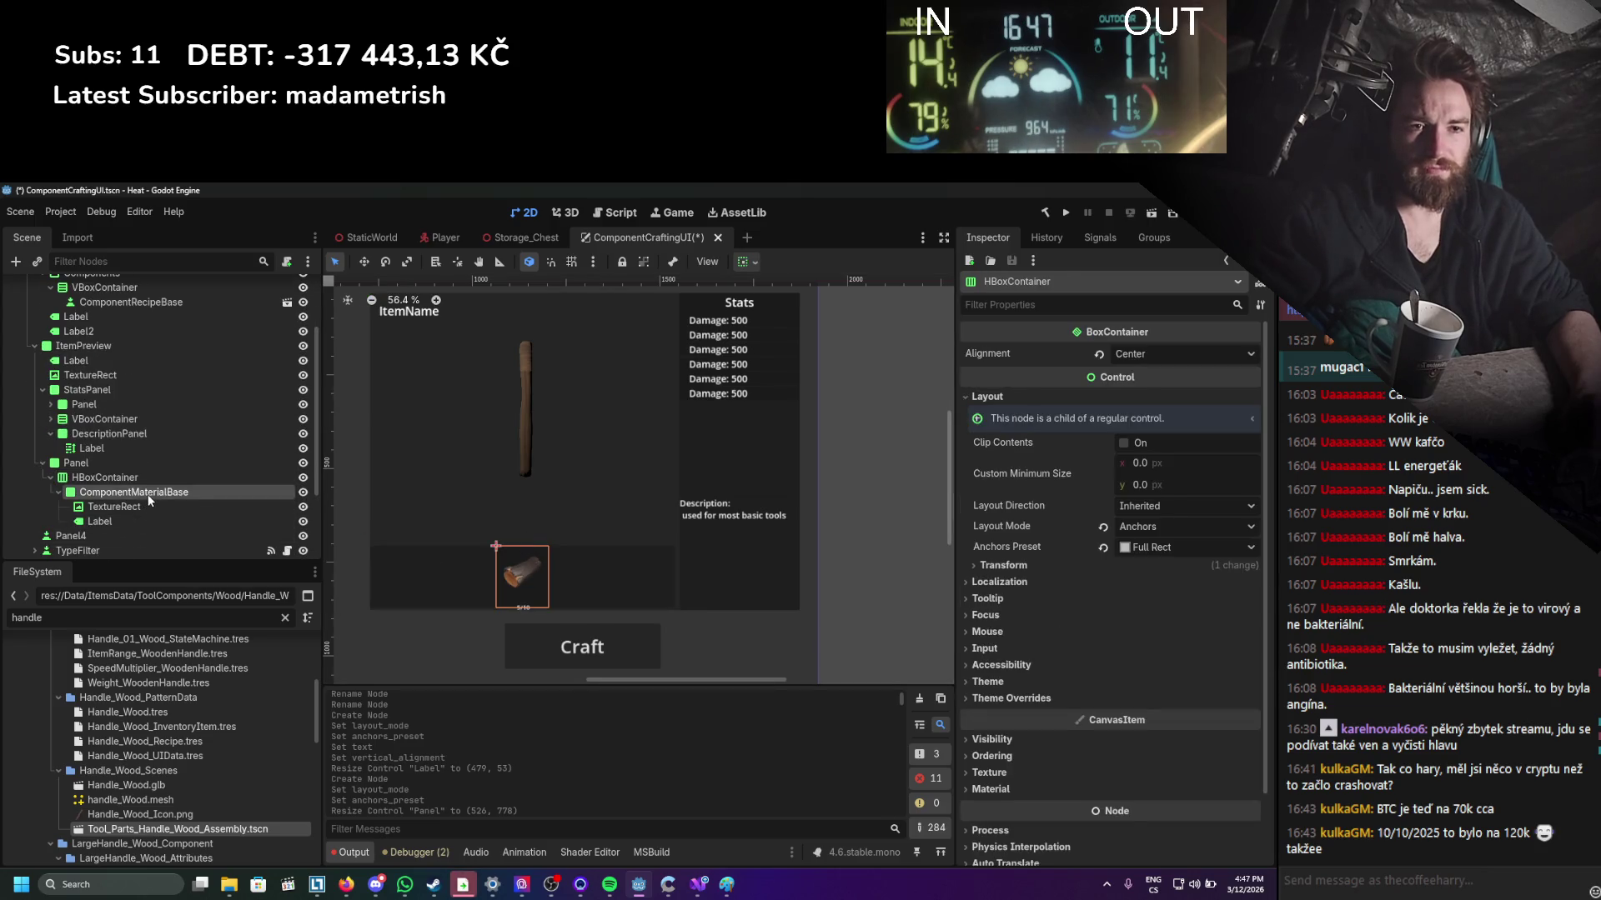
scroll(493, 585, "up", 2)
scroll(199, 510, "up", 3)
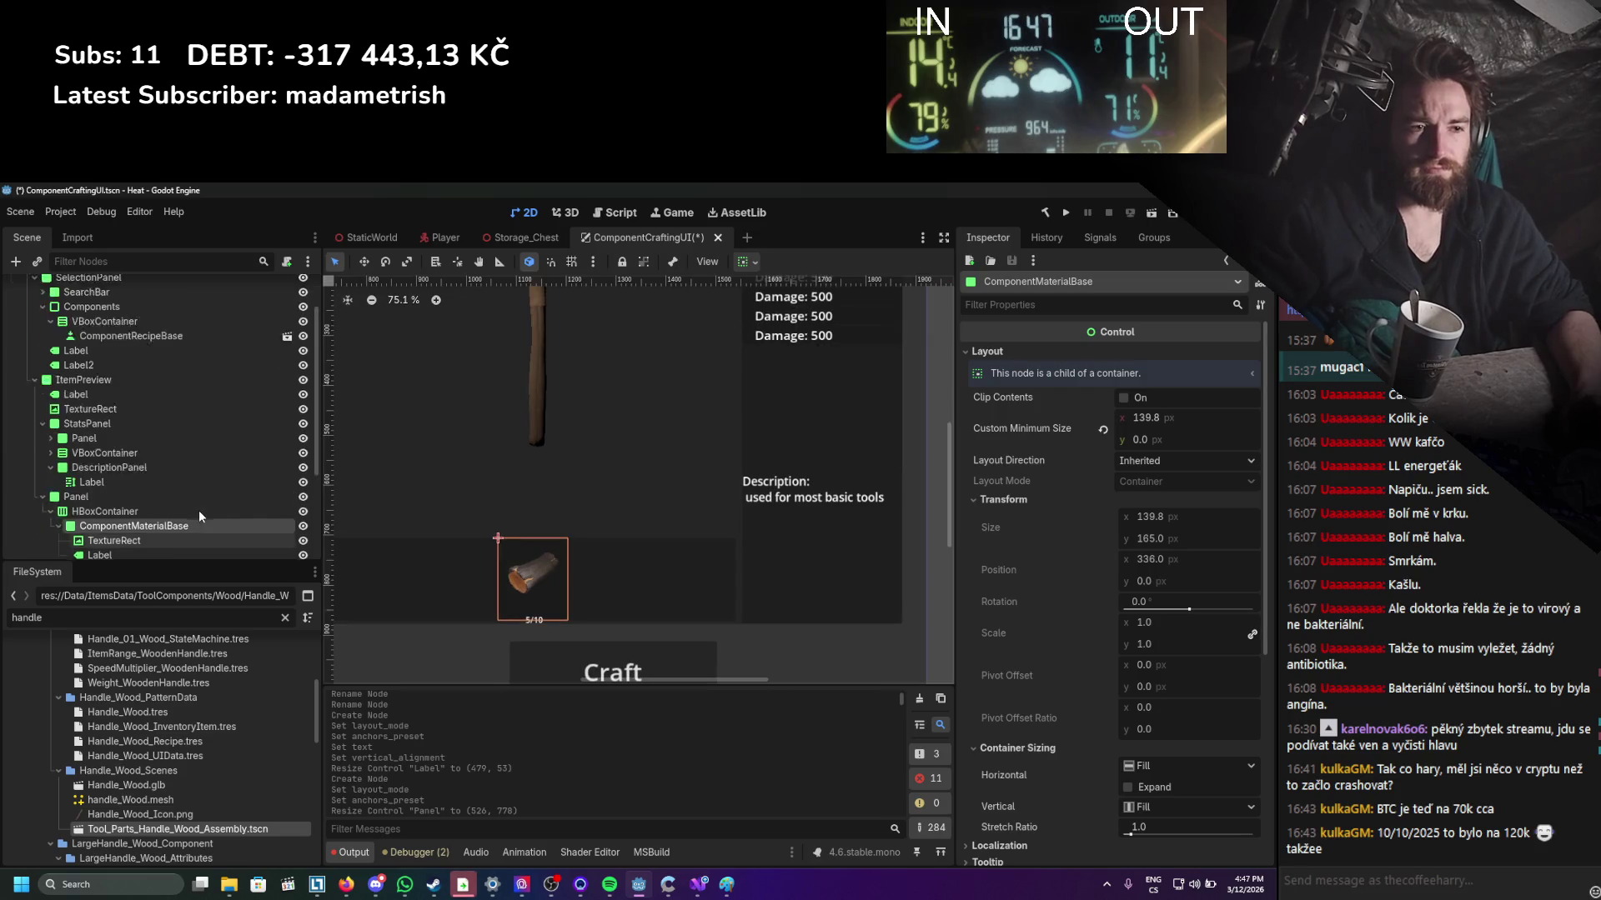
scroll(185, 523, "down", 2)
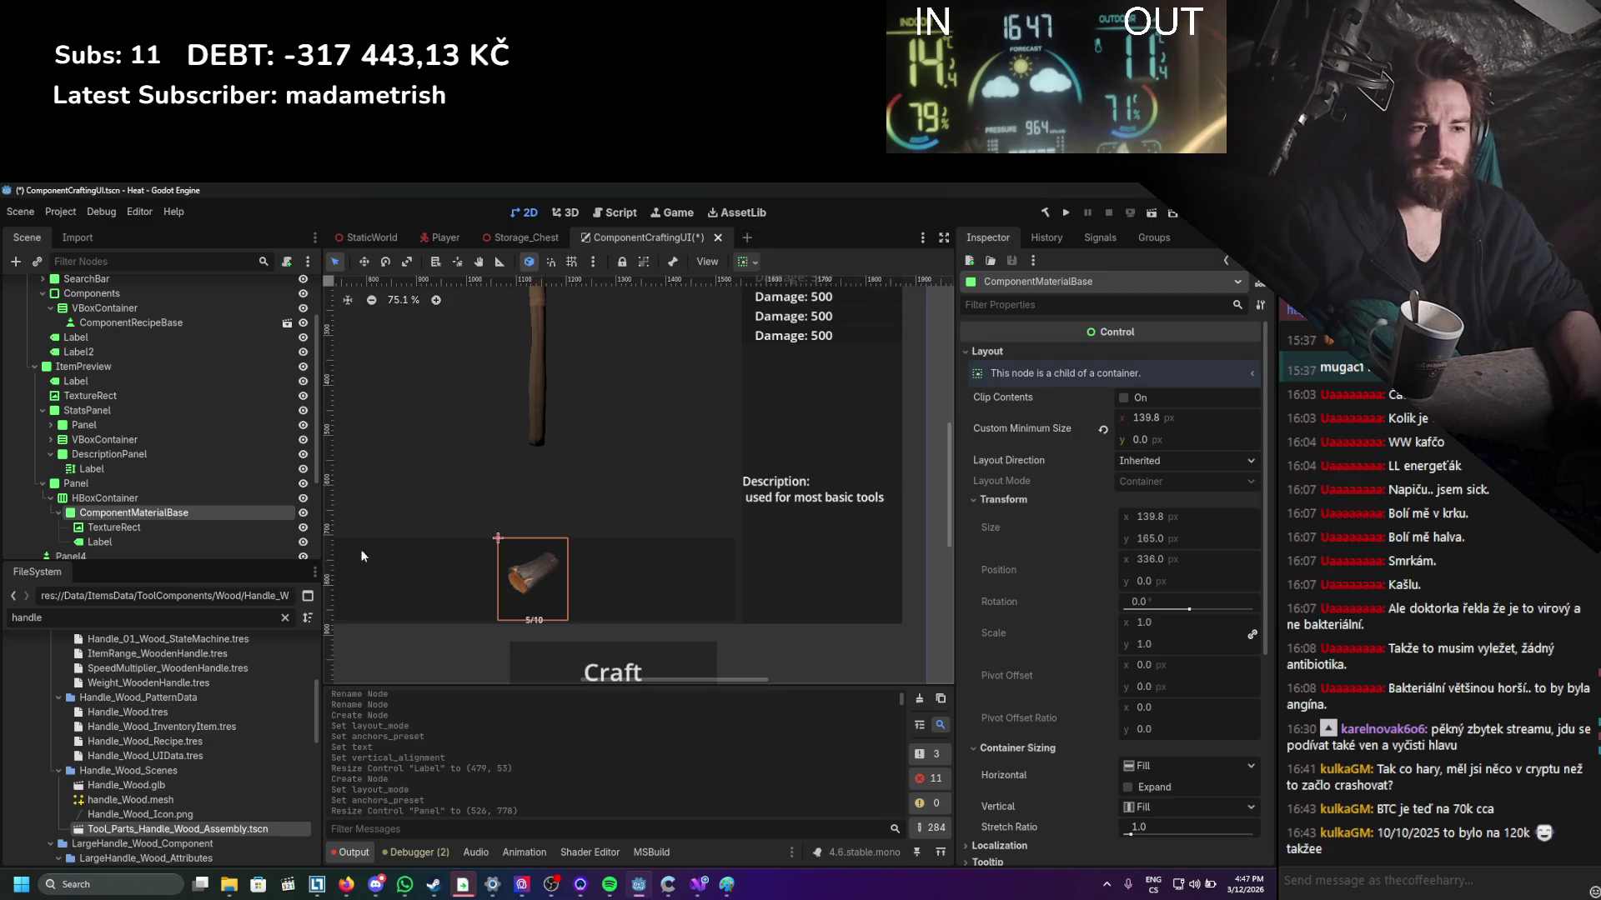
Nudge the 5/10 count label slightly upward and save the scene.
left_click(126, 542)
left_click_drag(544, 621, 547, 614)
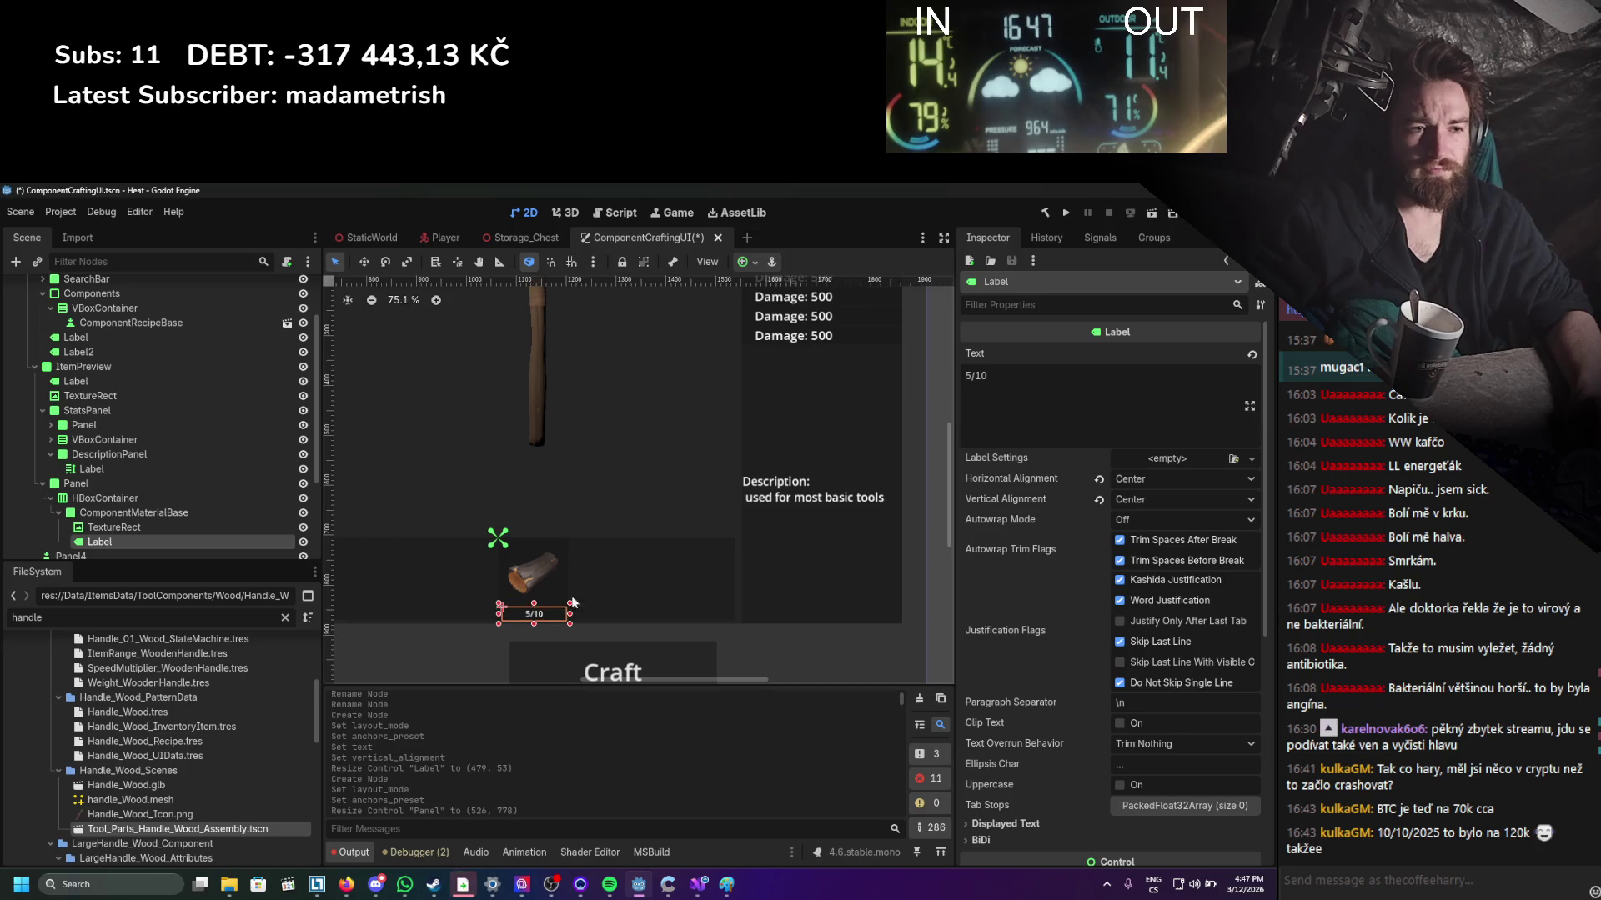
left_click(659, 503)
scroll(658, 504, "down", 1)
key("ctrl+s")
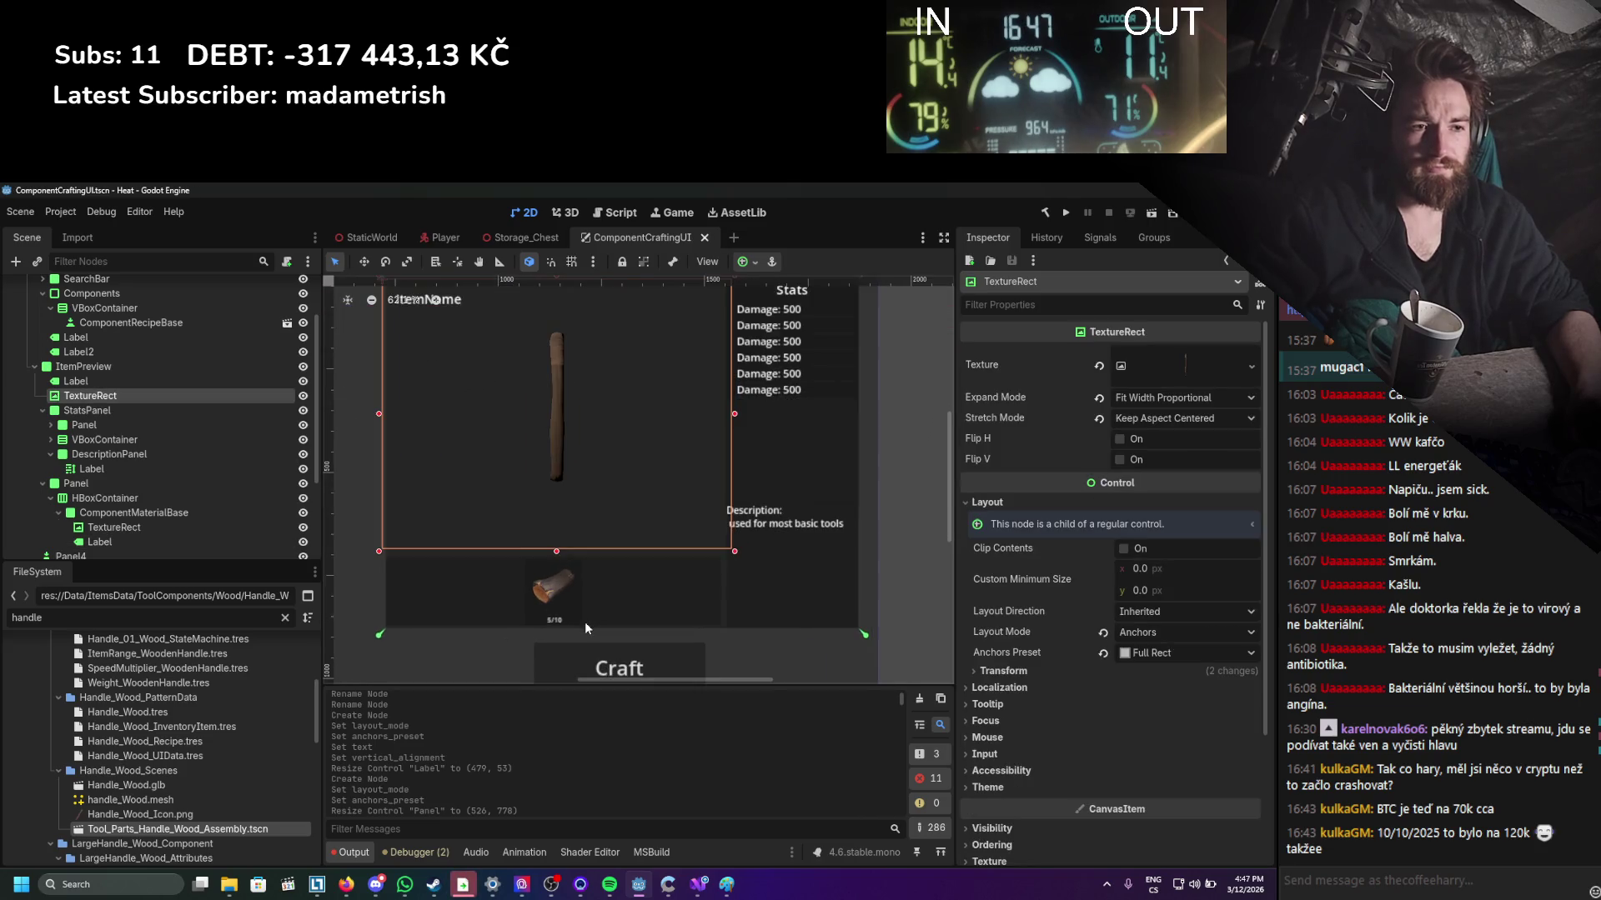
Give the 5/10 count label a Font Size theme override of 26 px and save.
left_click(560, 618)
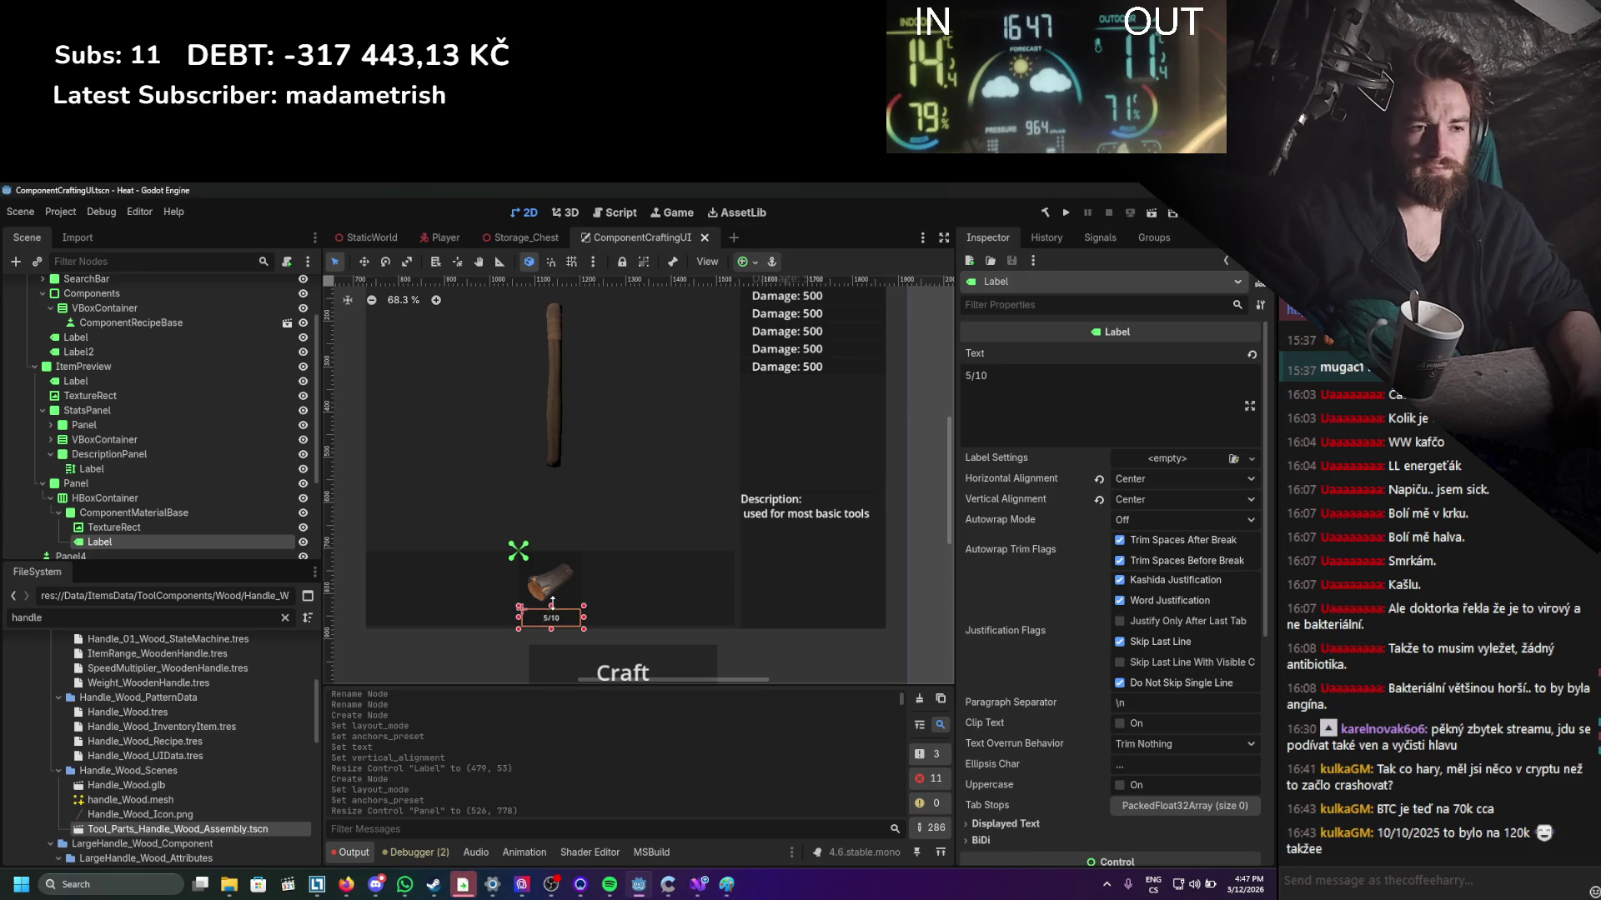
scroll(1044, 589, "down", 5)
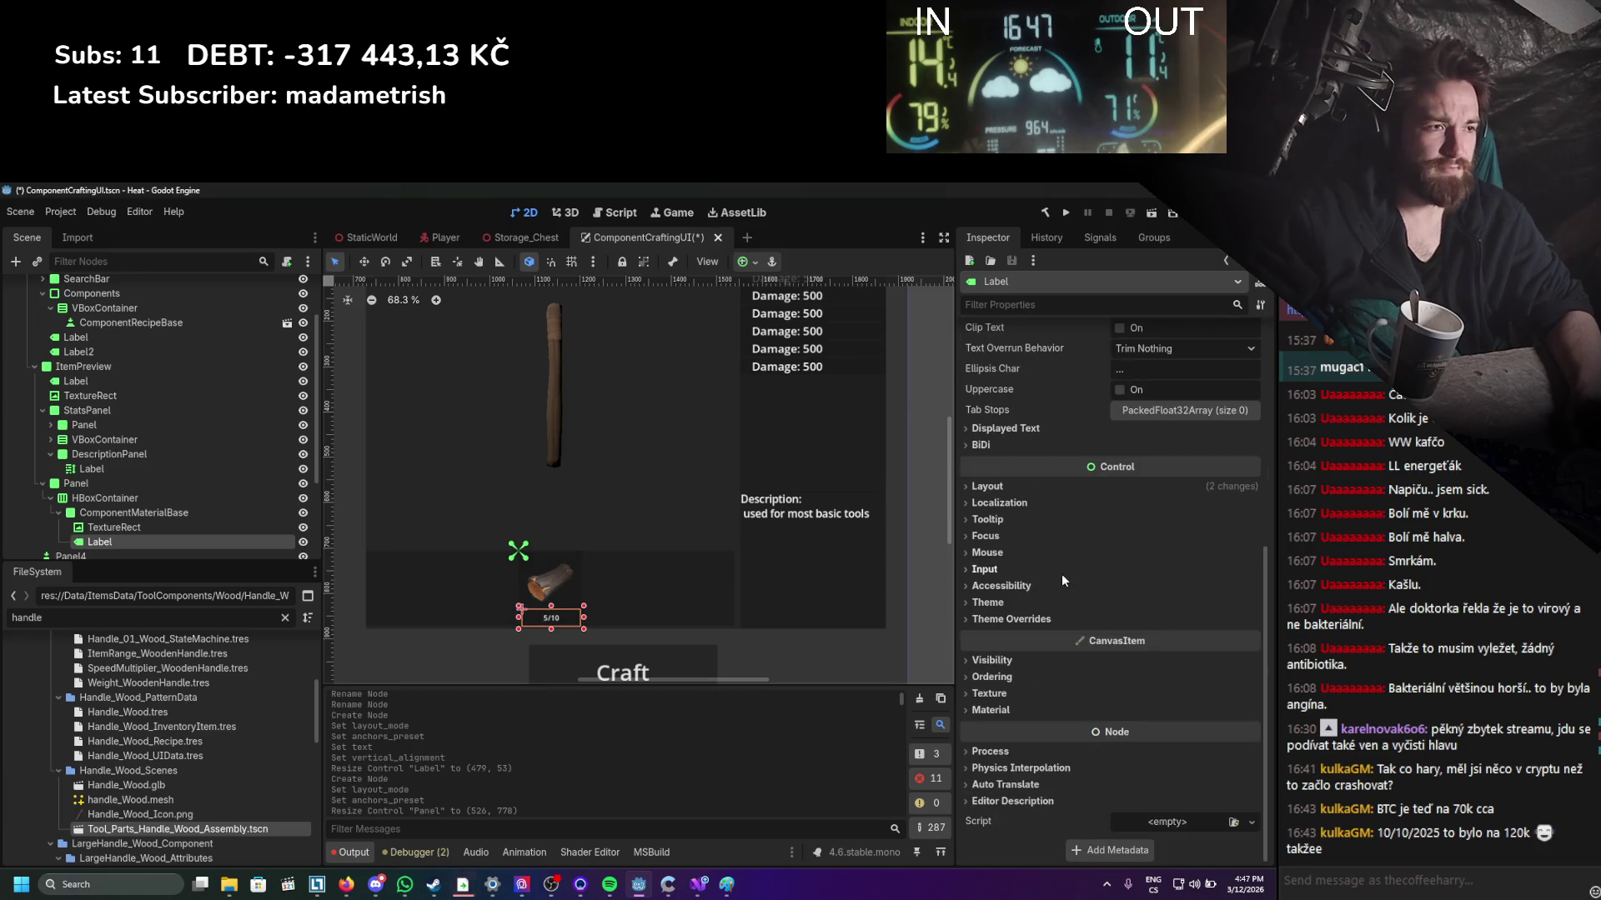
left_click(1004, 660)
left_click(1004, 659)
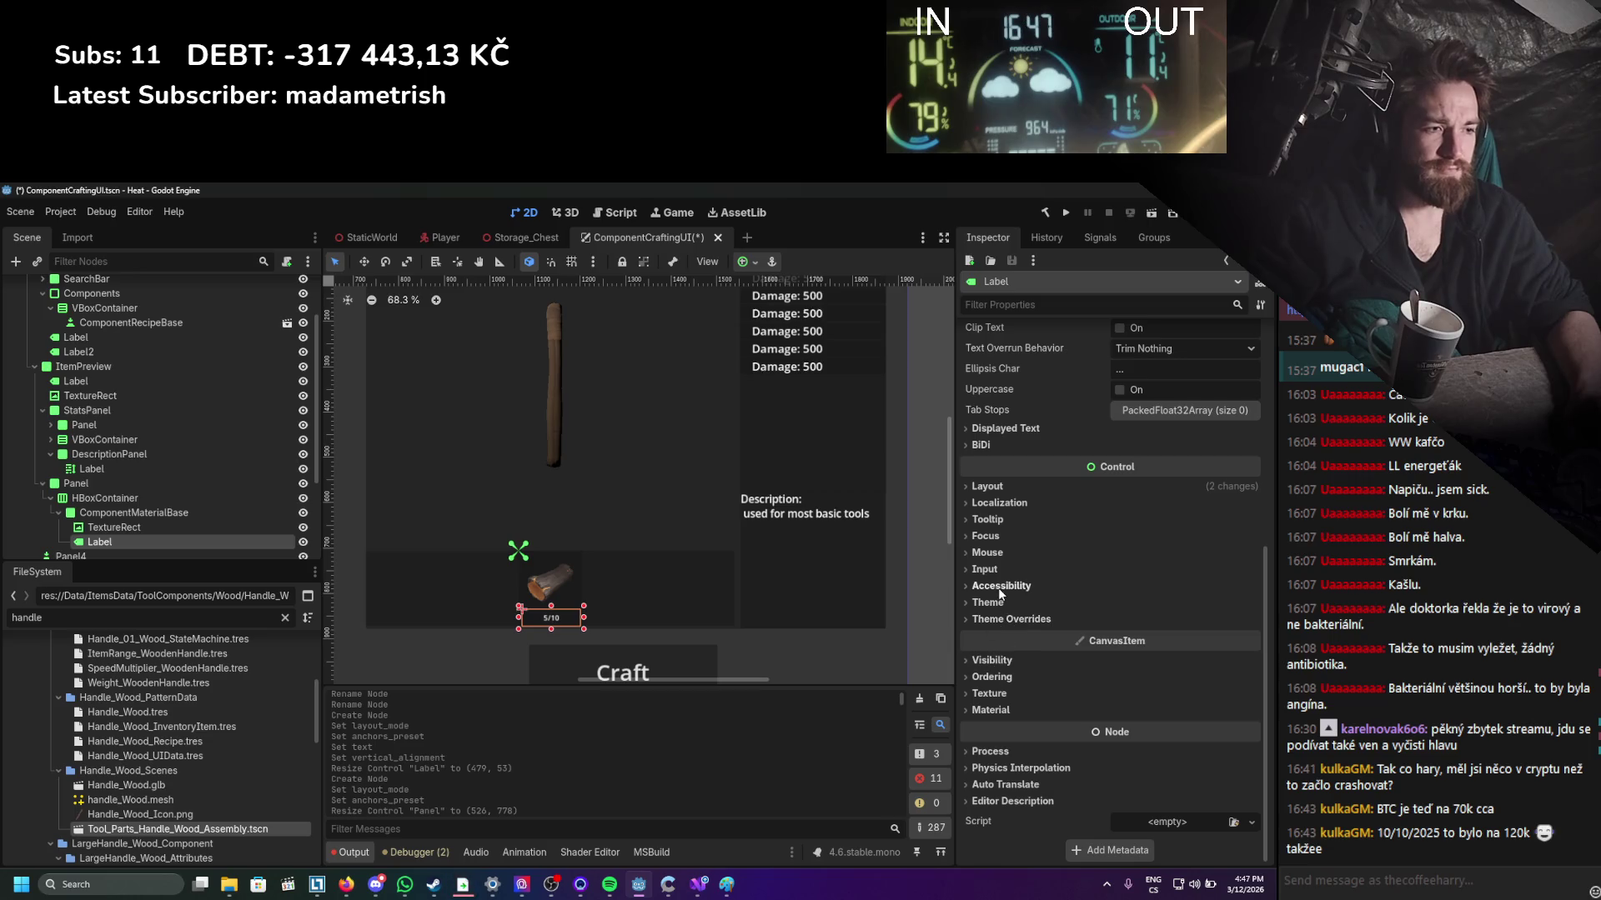
scroll(1051, 584, "up", 2)
left_click(1007, 564)
left_click(1007, 563)
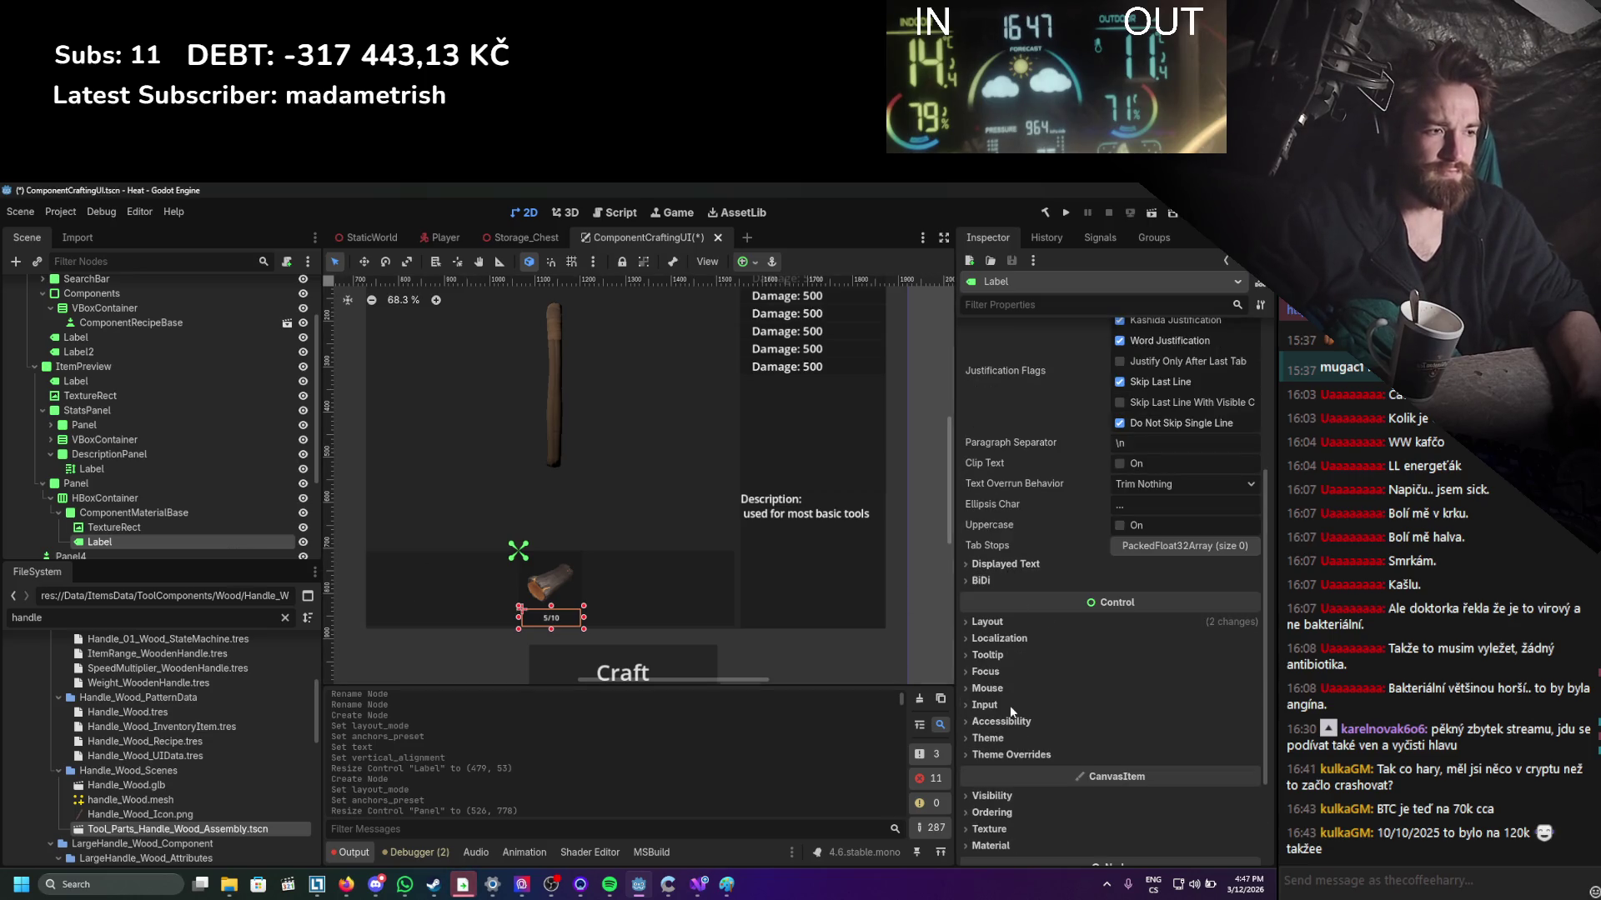
left_click(1000, 755)
scroll(1000, 759, "down", 3)
left_click(1003, 602)
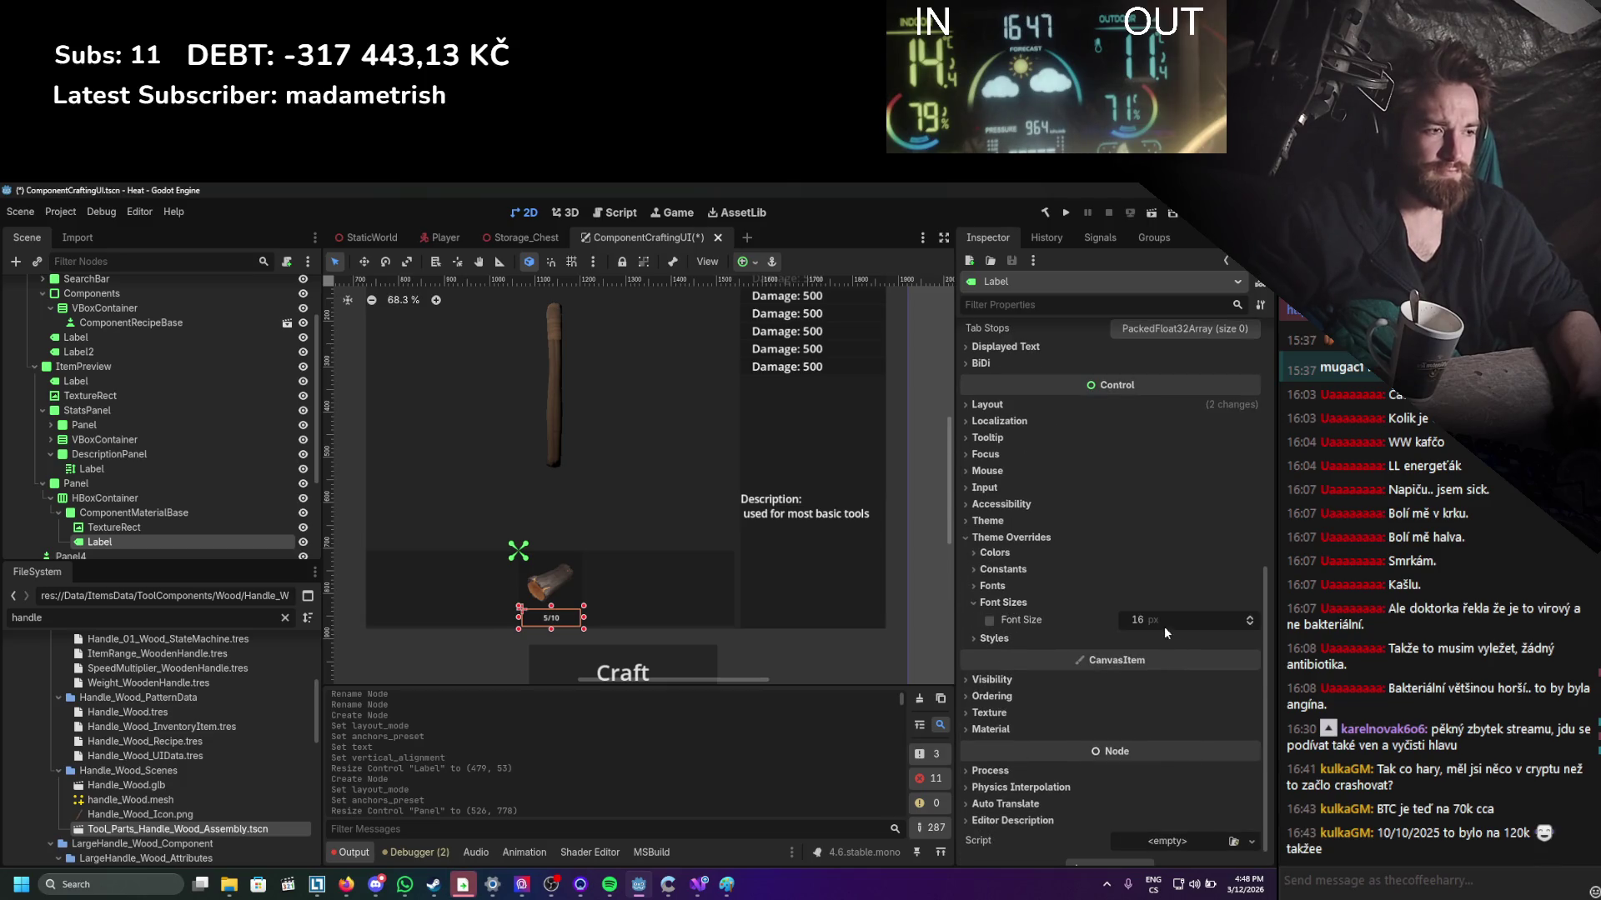
left_click(989, 621)
left_click_drag(1144, 626, 1163, 625)
key("ctrl+s")
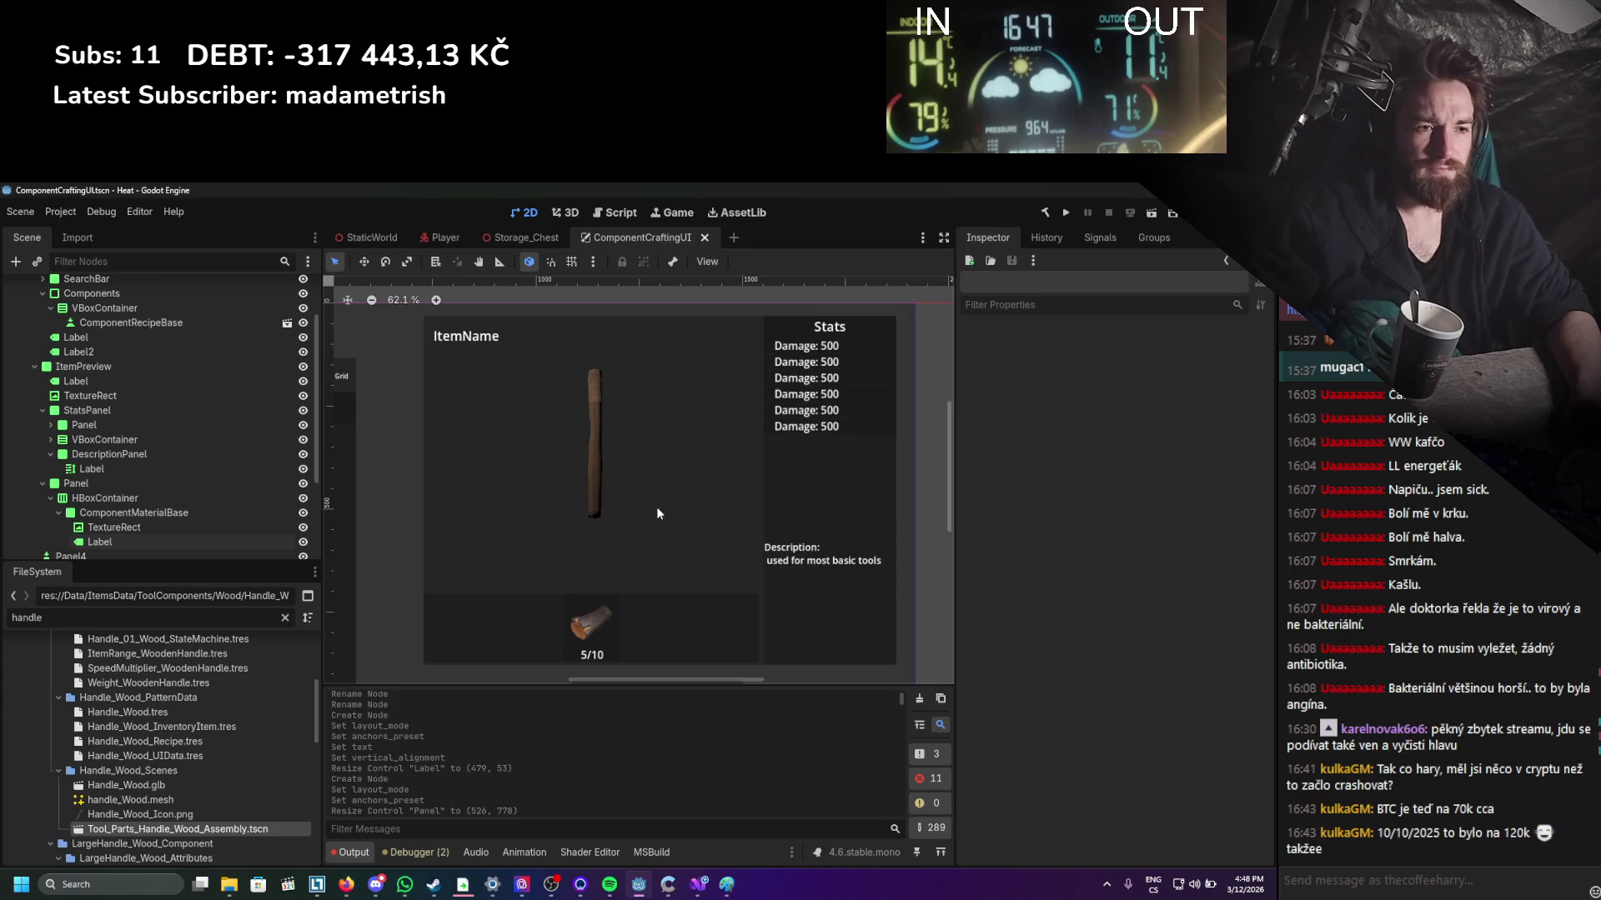
Move DescriptionPanel into ItemPreview and narrow it to fit its text.
left_click(802, 604)
key("ctrl+z")
scroll(767, 583, "down", 5)
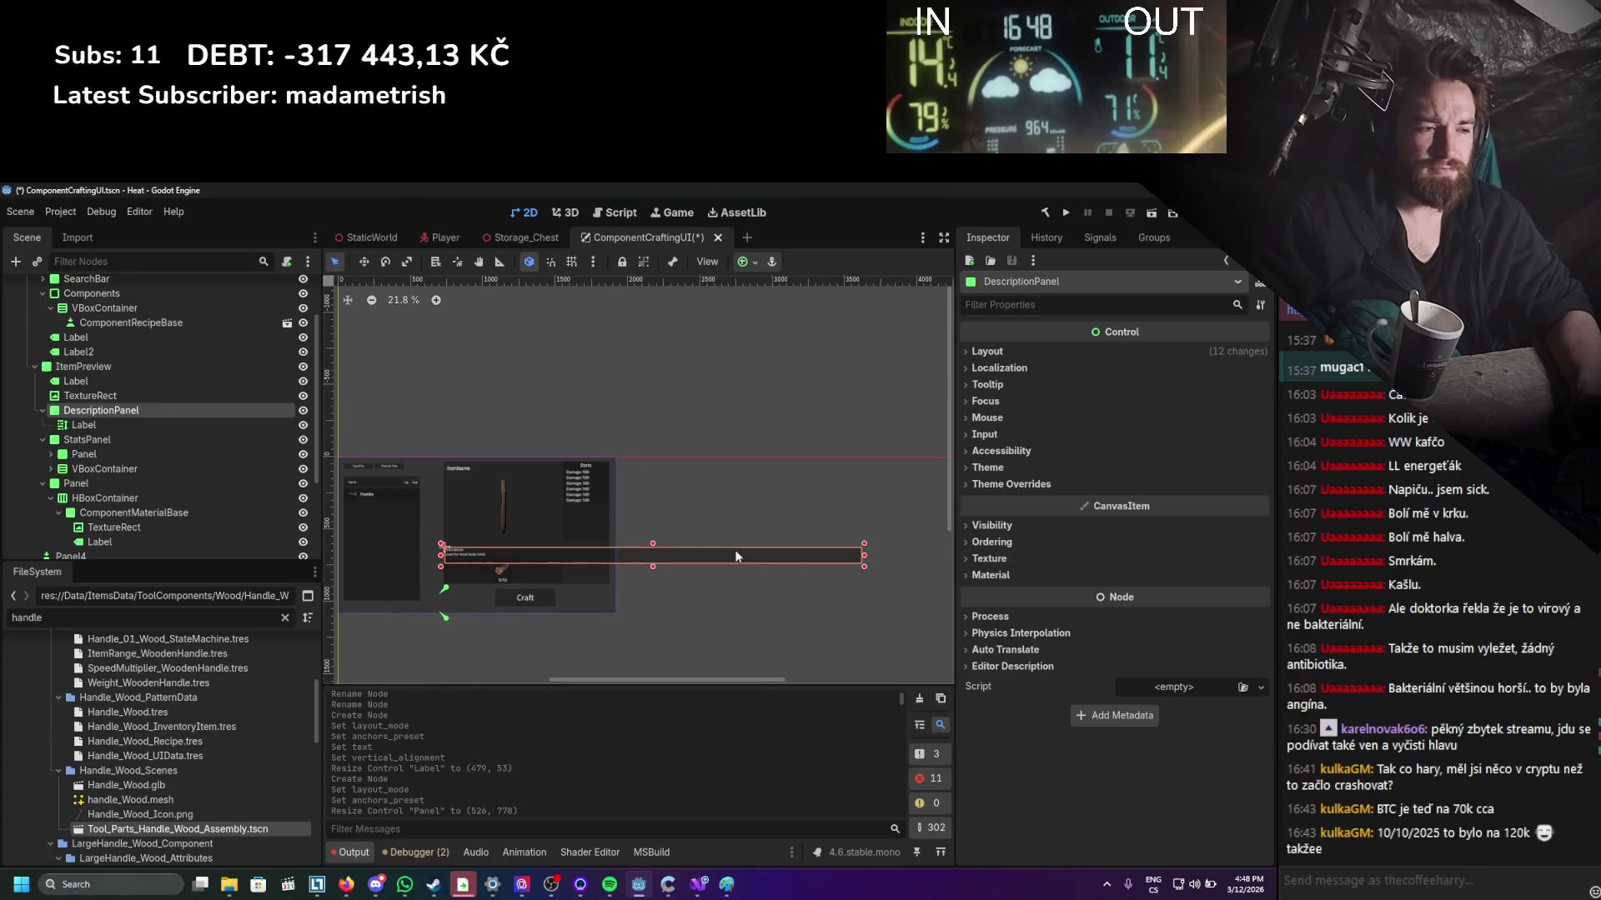
mouse_move(864, 560)
left_mouse_down()
mouse_move(544, 558)
mouse_move(557, 558)
left_mouse_up()
scroll(528, 575, "up", 6)
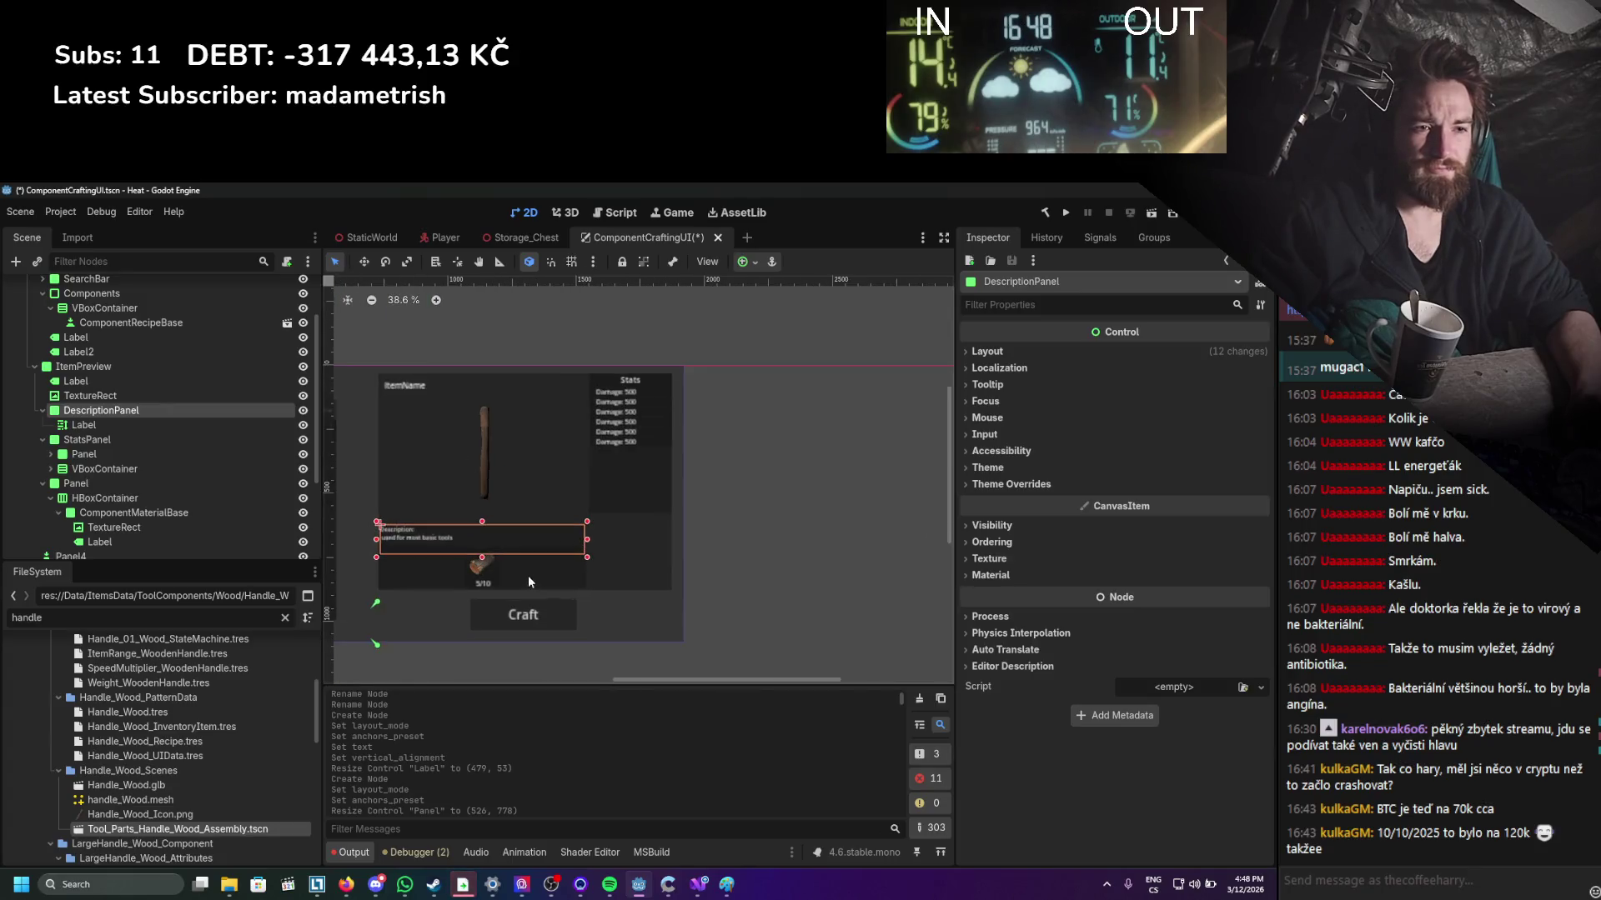
scroll(585, 547, "up", 2)
left_click_drag(625, 512, 621, 512)
scroll(465, 572, "left", 5)
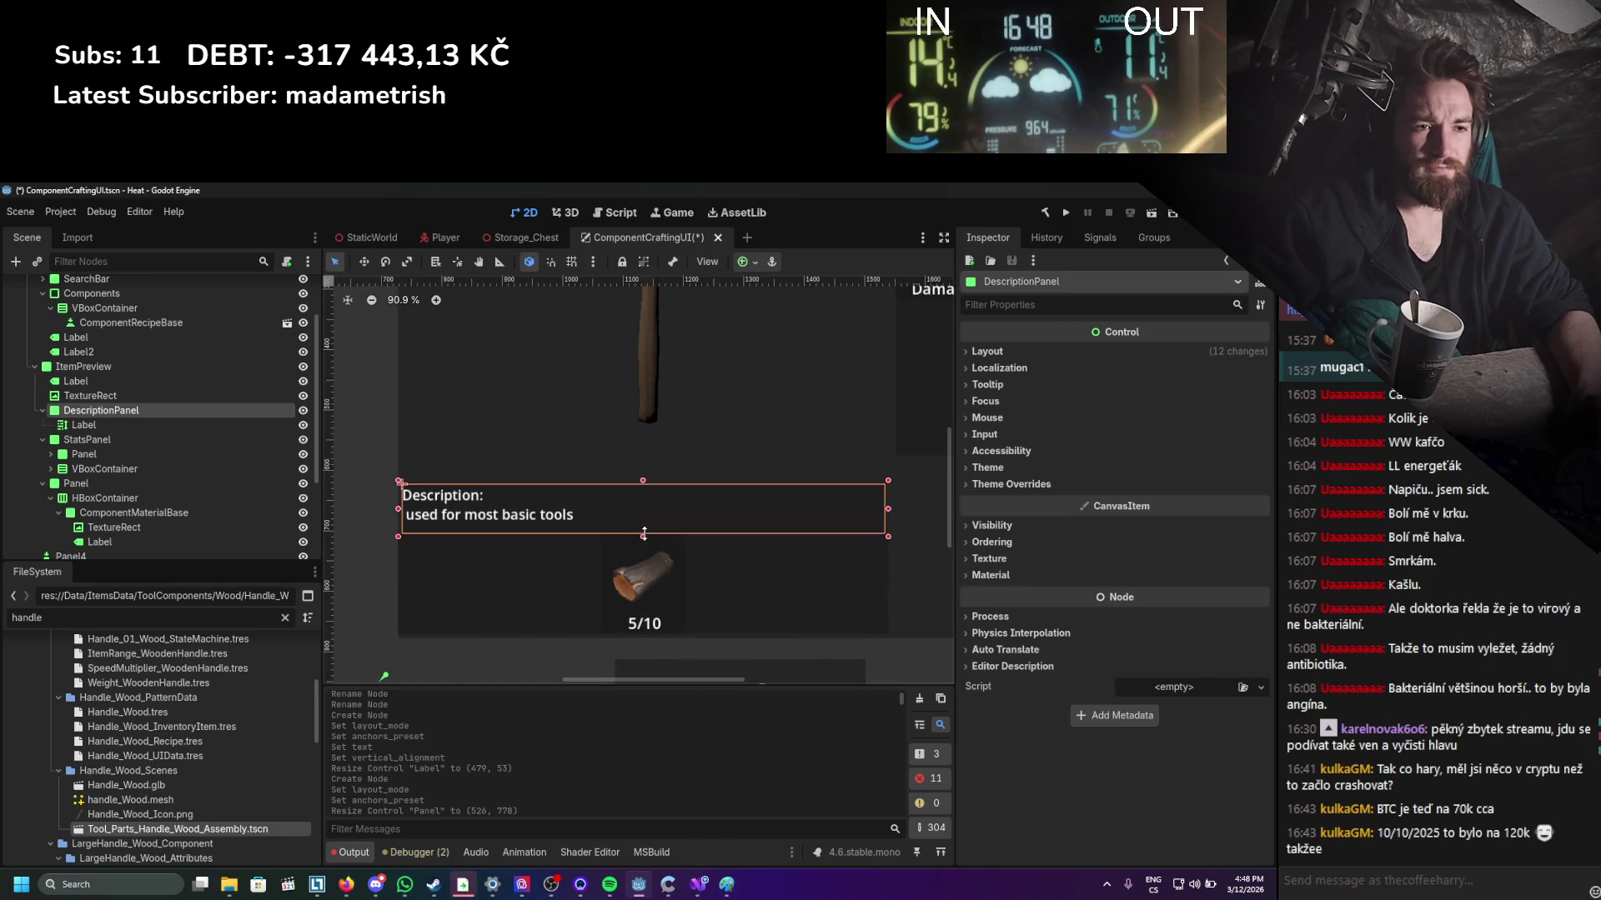
Reposition the description panel beneath the handle image and save the scene.
scroll(542, 532, "down", 4)
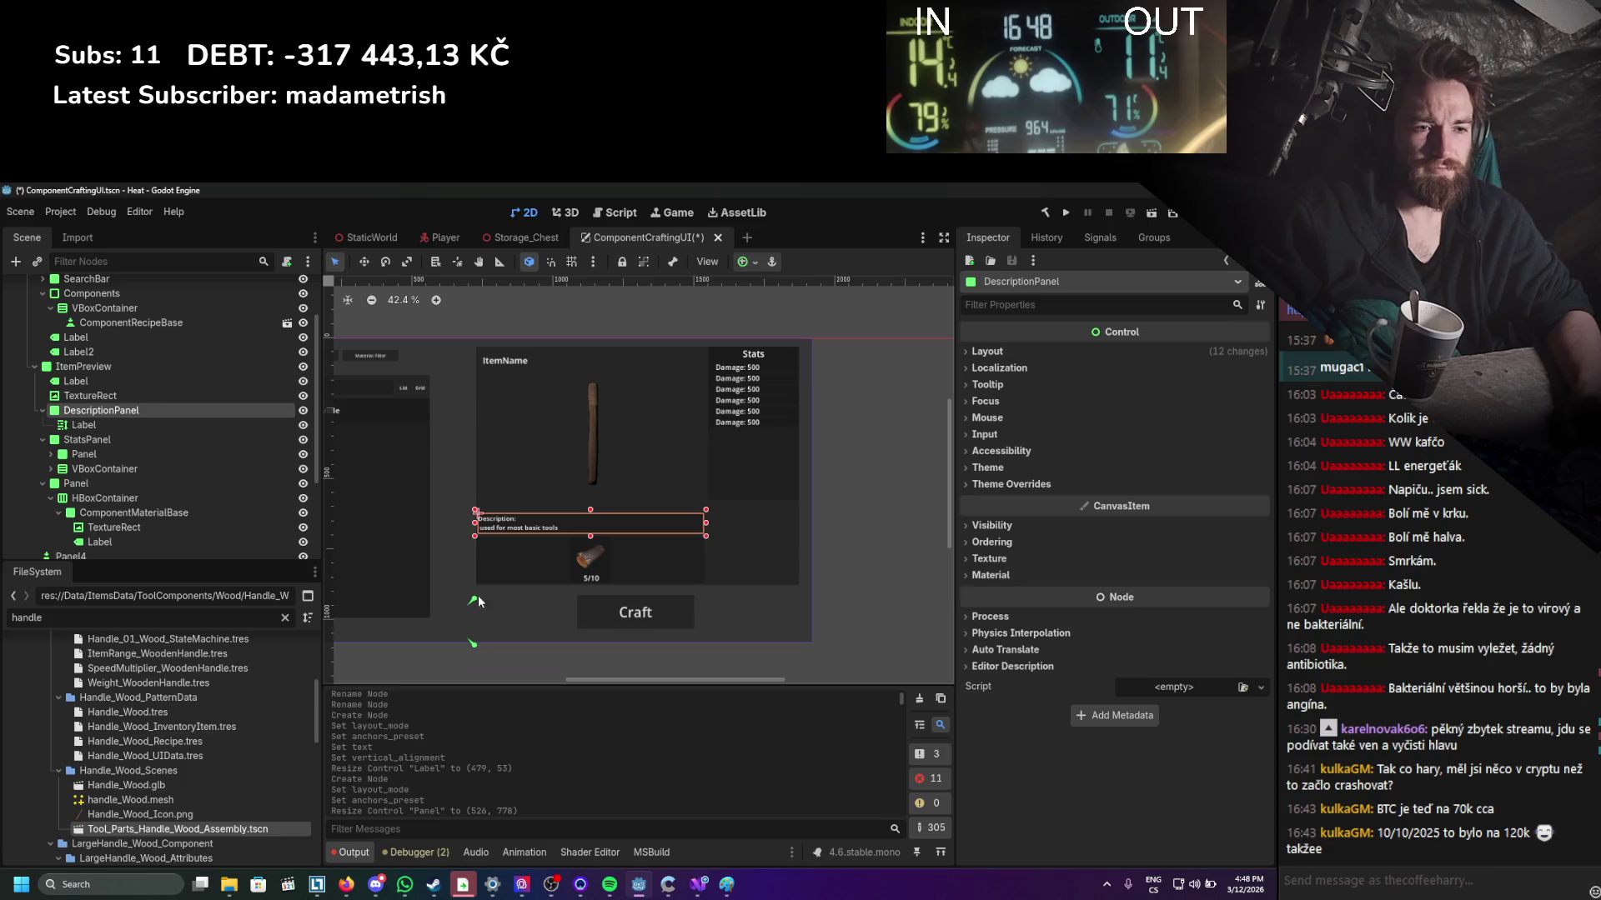
scroll(667, 574, "down", 1)
scroll(666, 575, "left", 5)
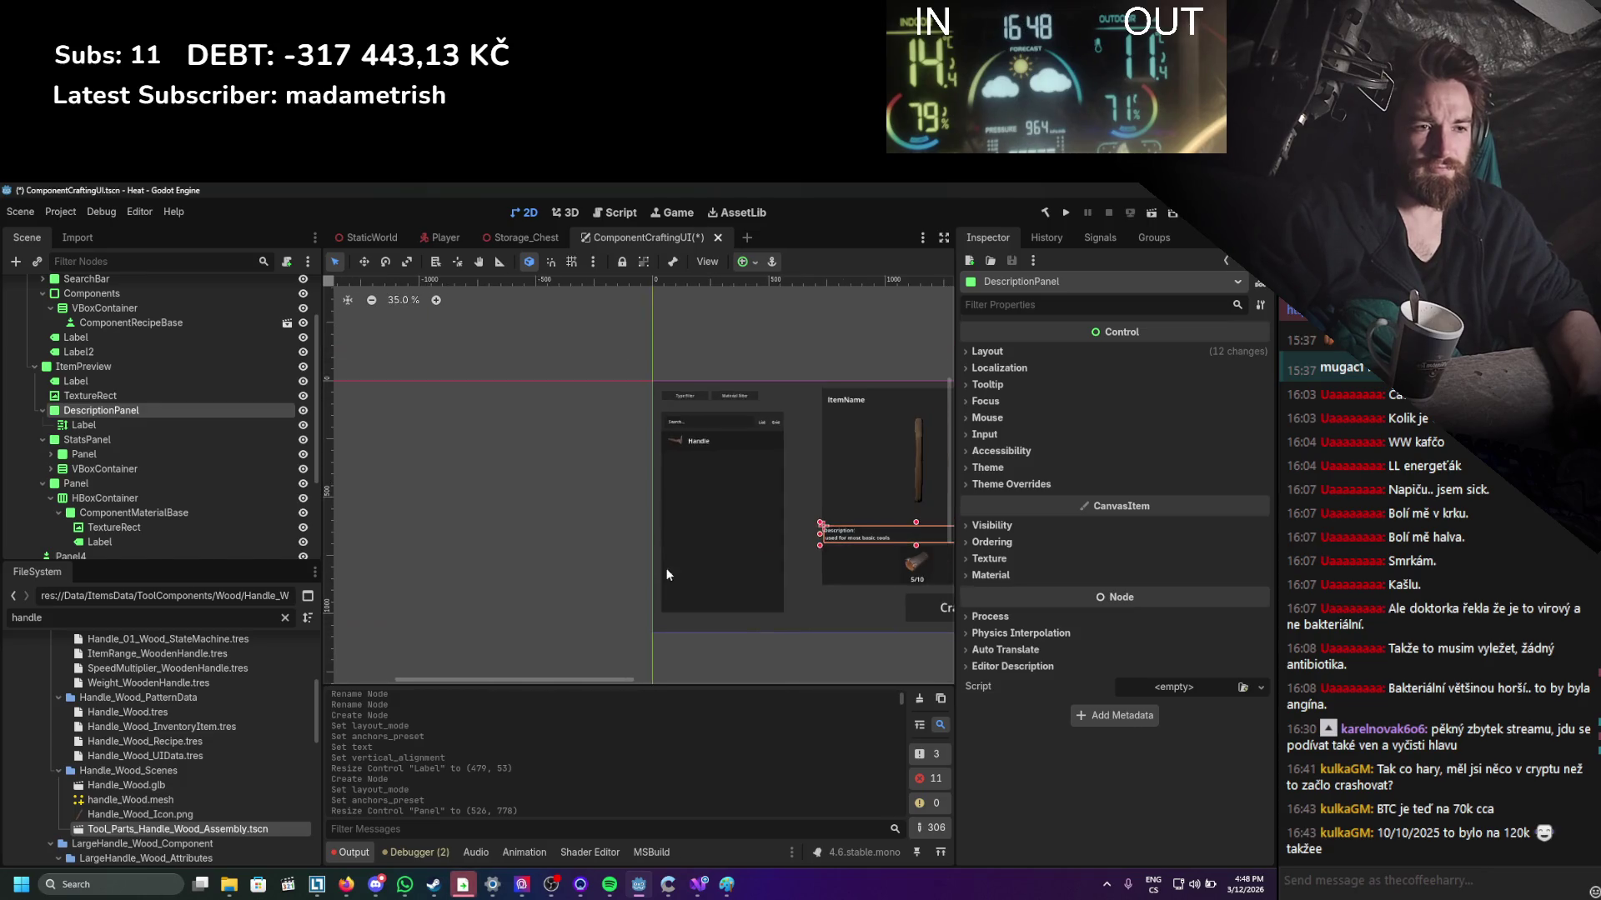
scroll(517, 552, "down", 5)
left_click_drag(494, 551, 739, 519)
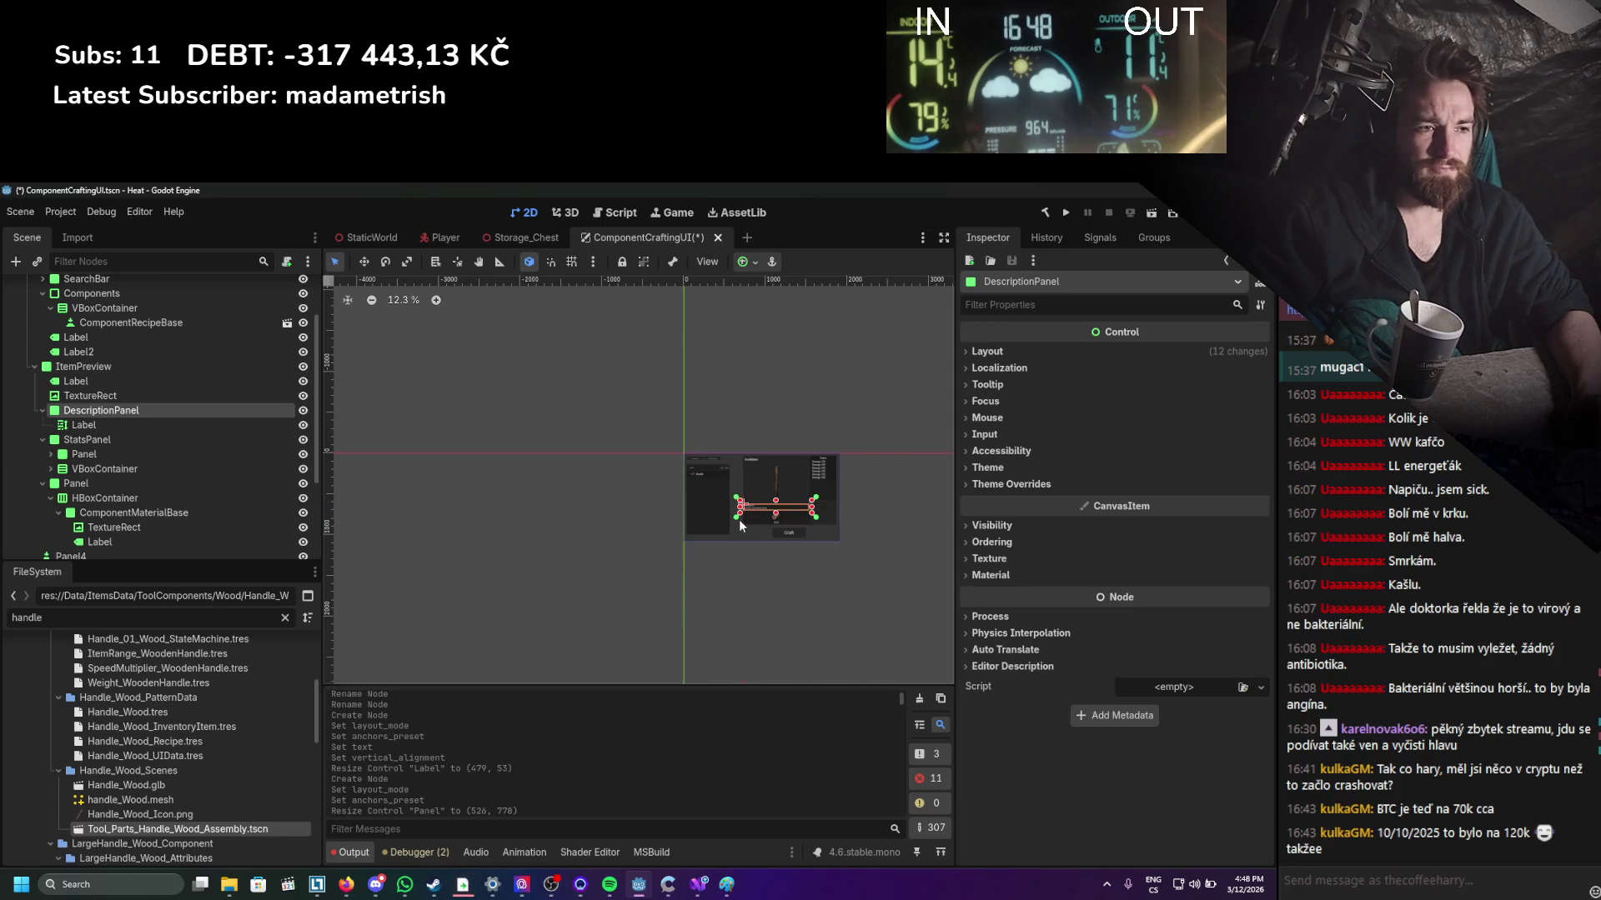
scroll(739, 519, "up", 8)
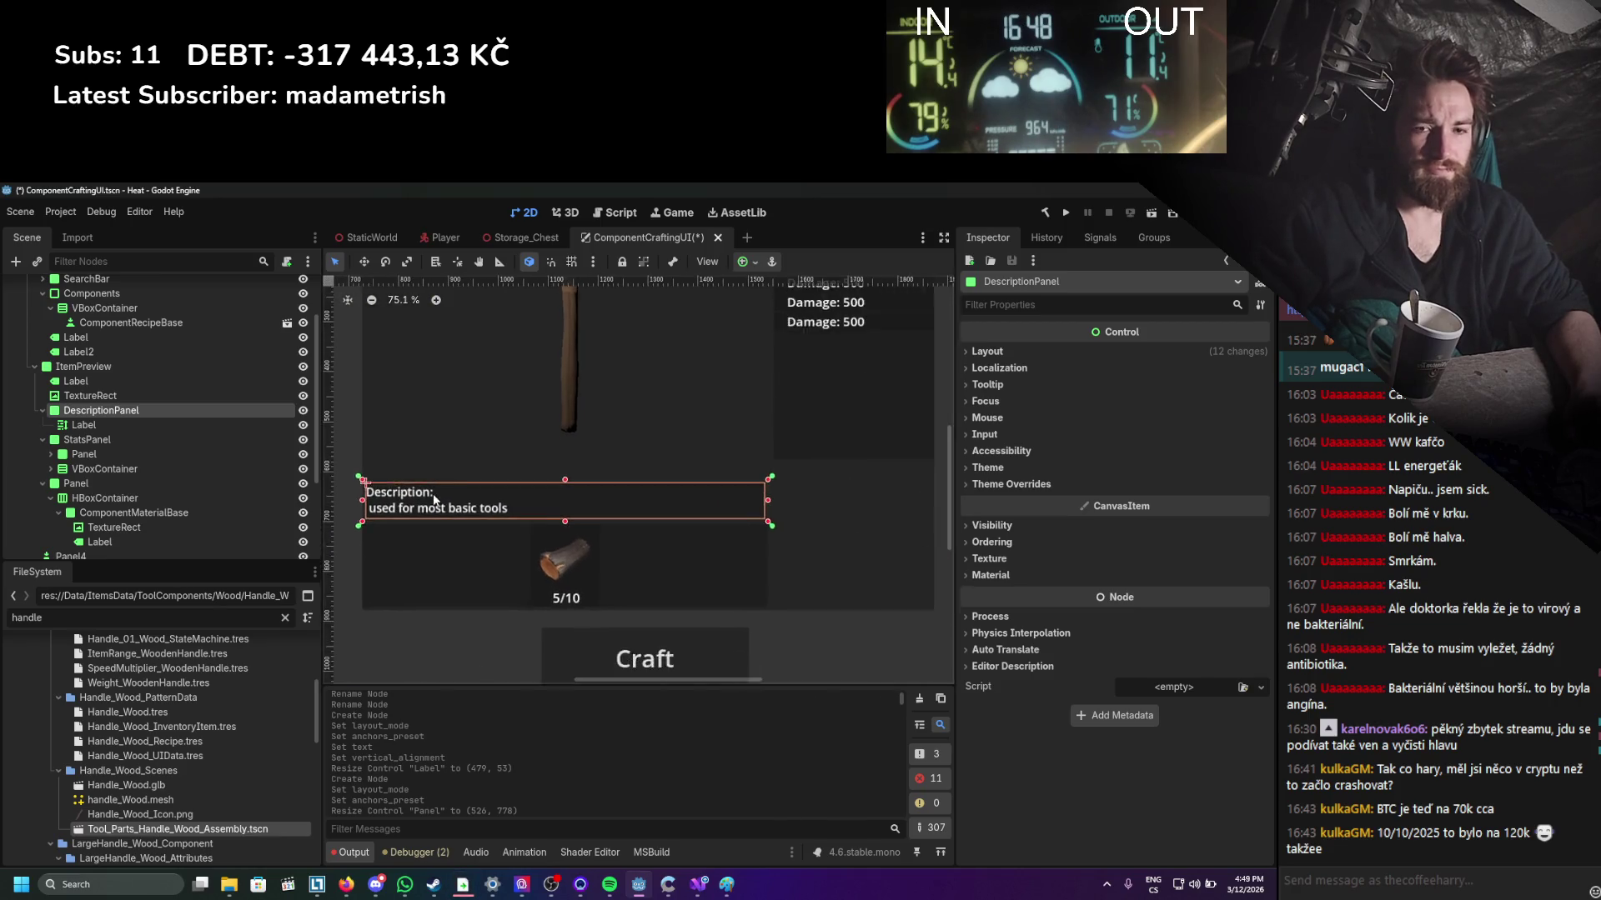
scroll(434, 501, "down", 4)
key("ctrl+s")
Stretch the StatsPanel's bottom edge down beside the description and material slot.
scroll(665, 430, "up", 1)
left_click(787, 434)
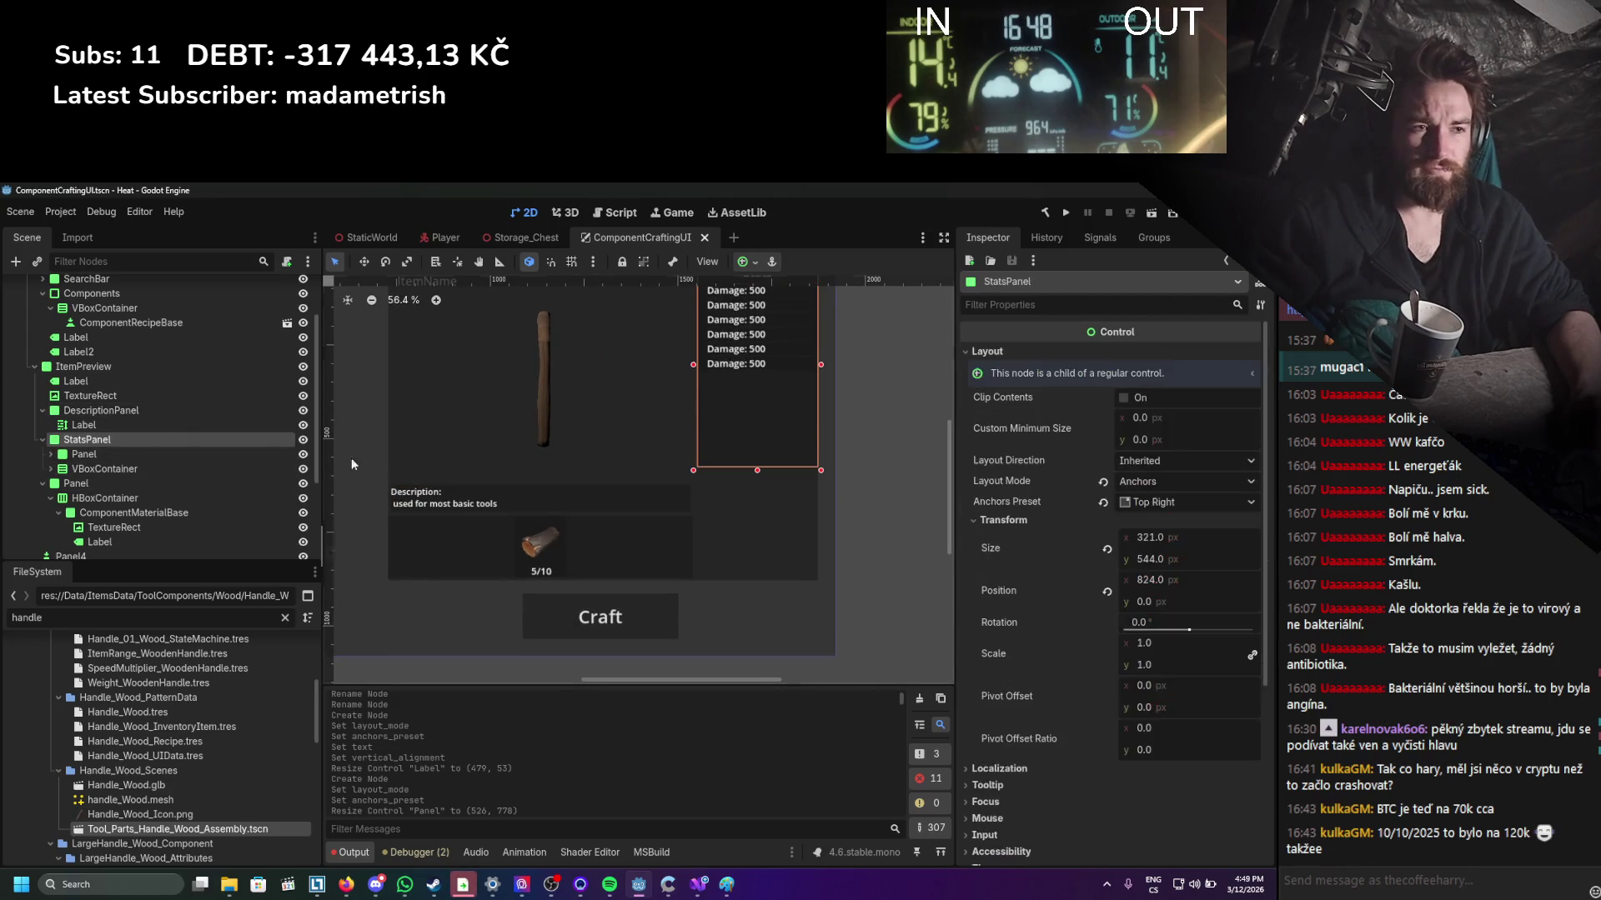
left_click_drag(757, 471, 755, 578)
left_click(927, 432)
scroll(707, 540, "up", 3)
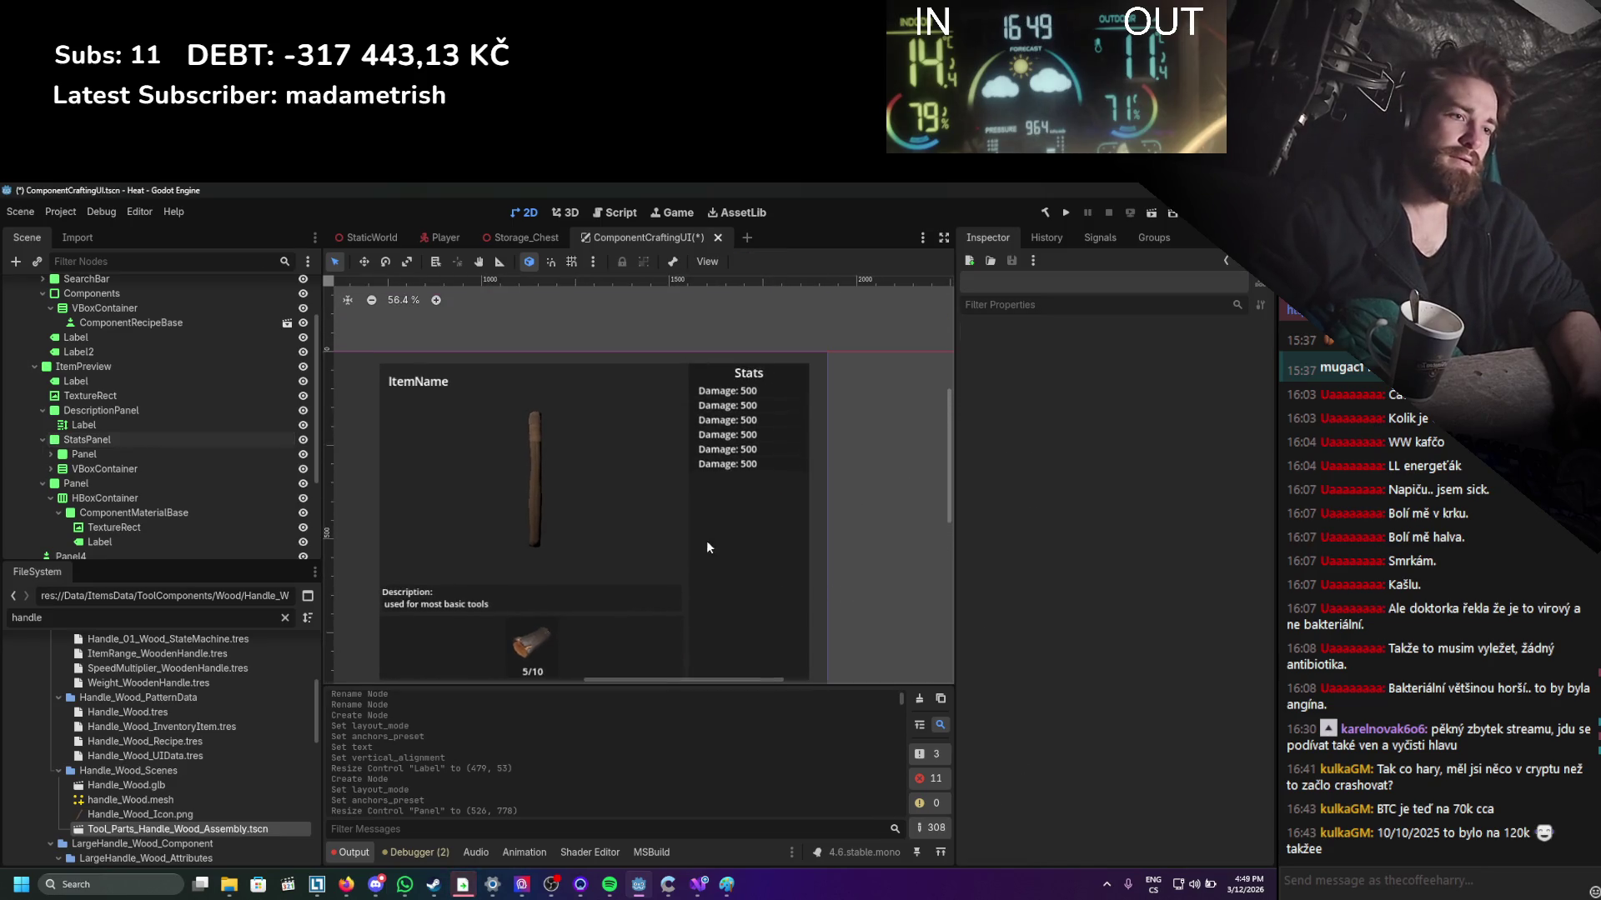
scroll(707, 540, "down", 3)
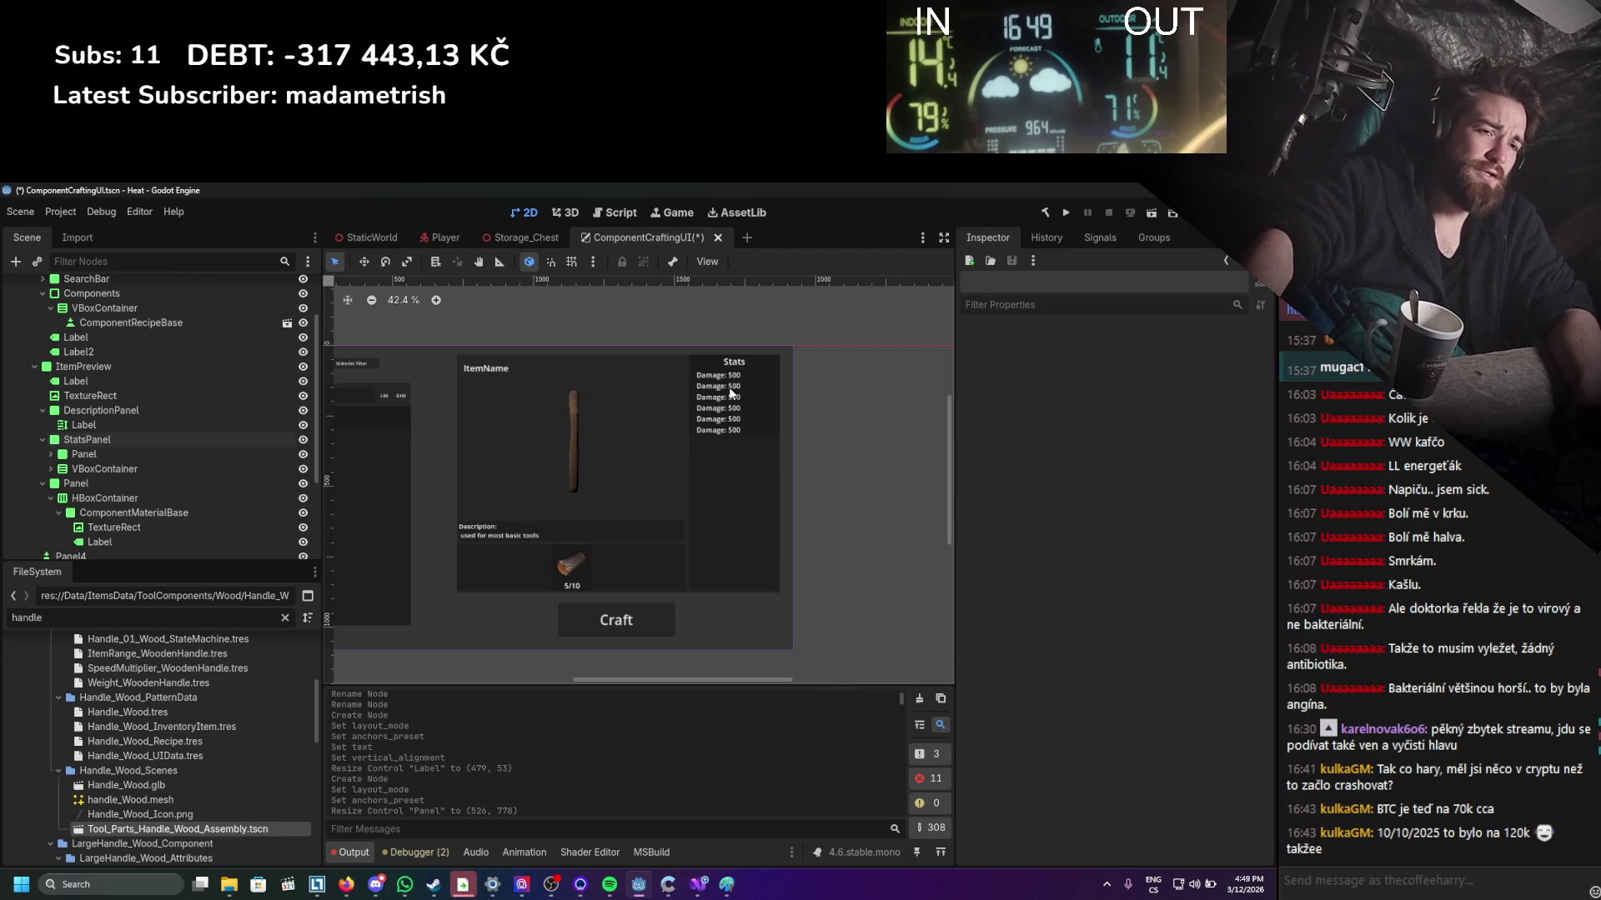
scroll(722, 390, "up", 2)
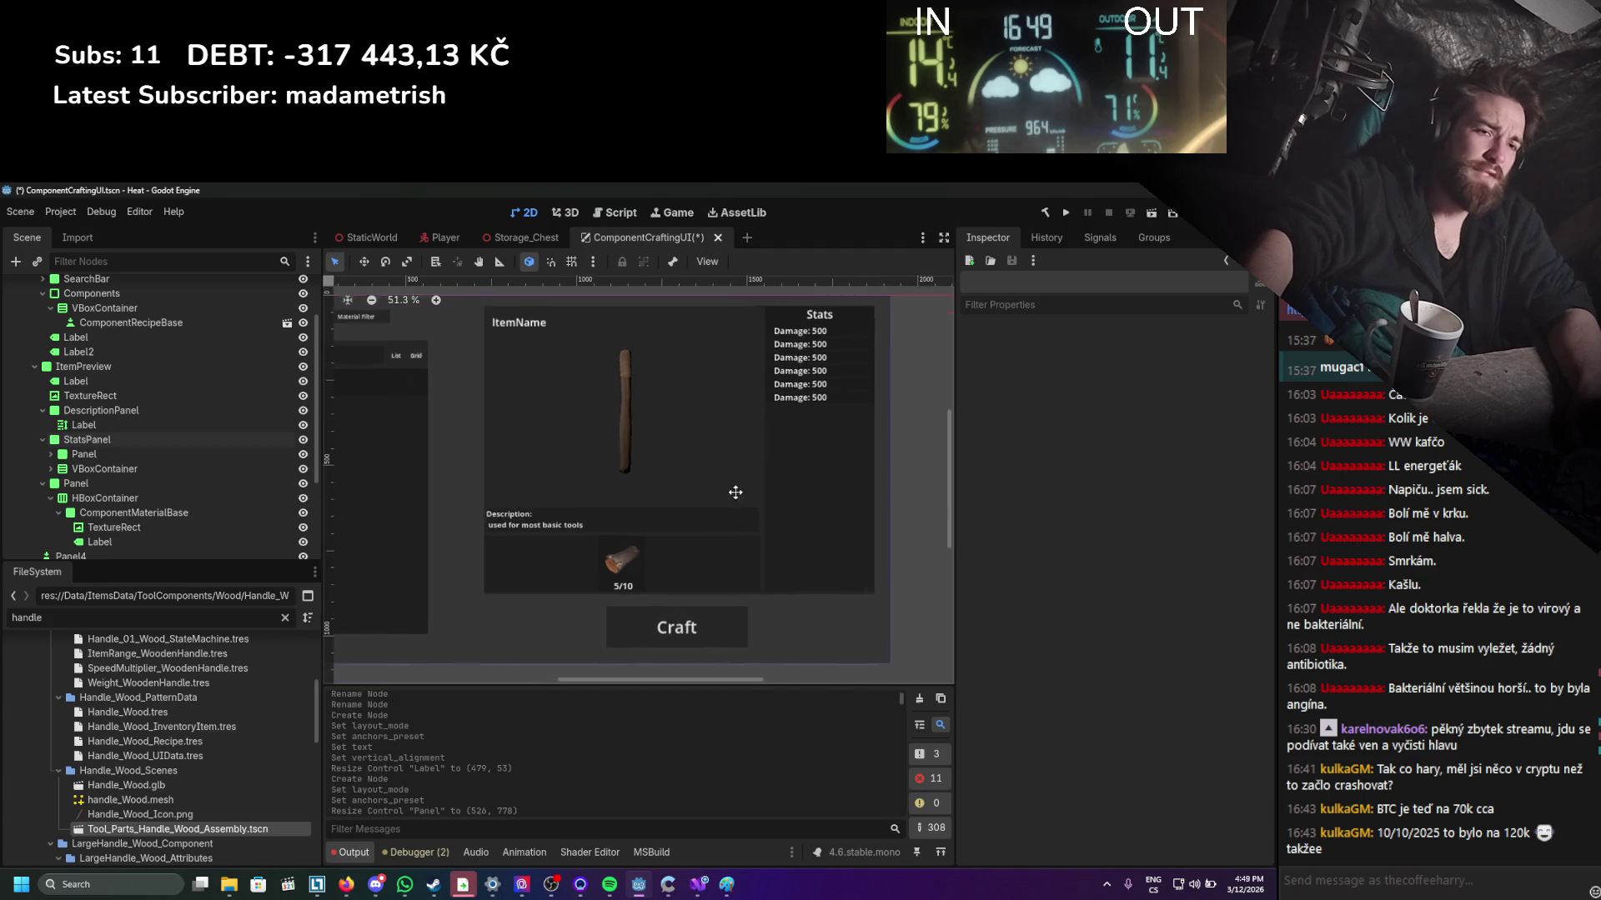
scroll(705, 467, "up", 1)
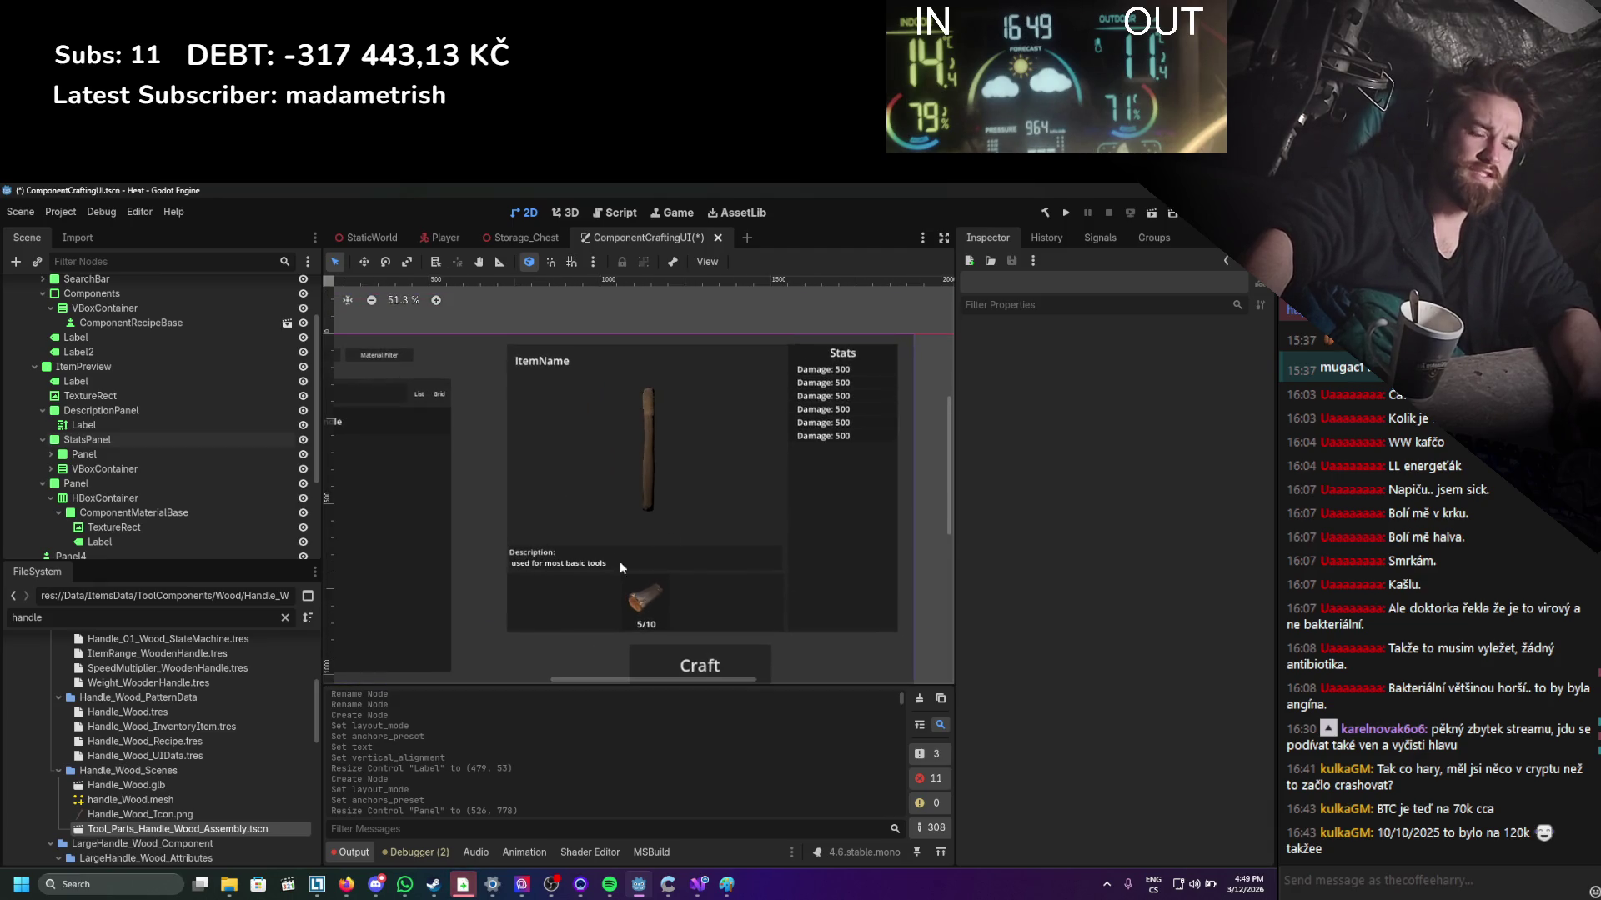
scroll(671, 413, "down", 1)
scroll(654, 432, "up", 2)
scroll(631, 458, "down", 1)
left_click_drag(636, 464, 638, 465)
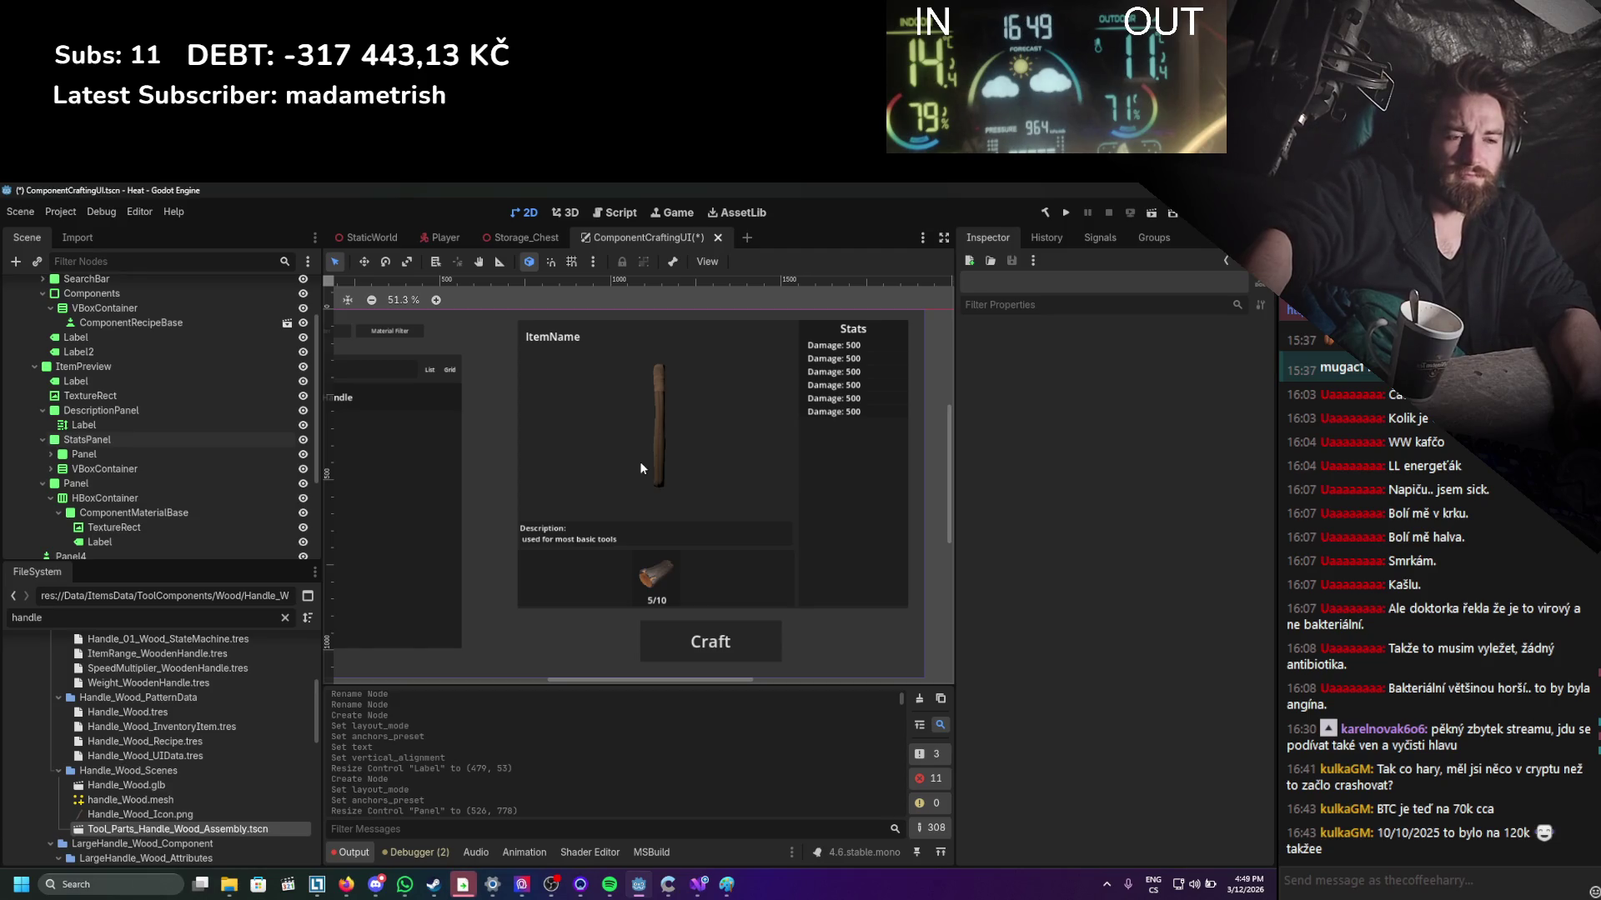
scroll(640, 465, "down", 2)
scroll(640, 465, "up", 1)
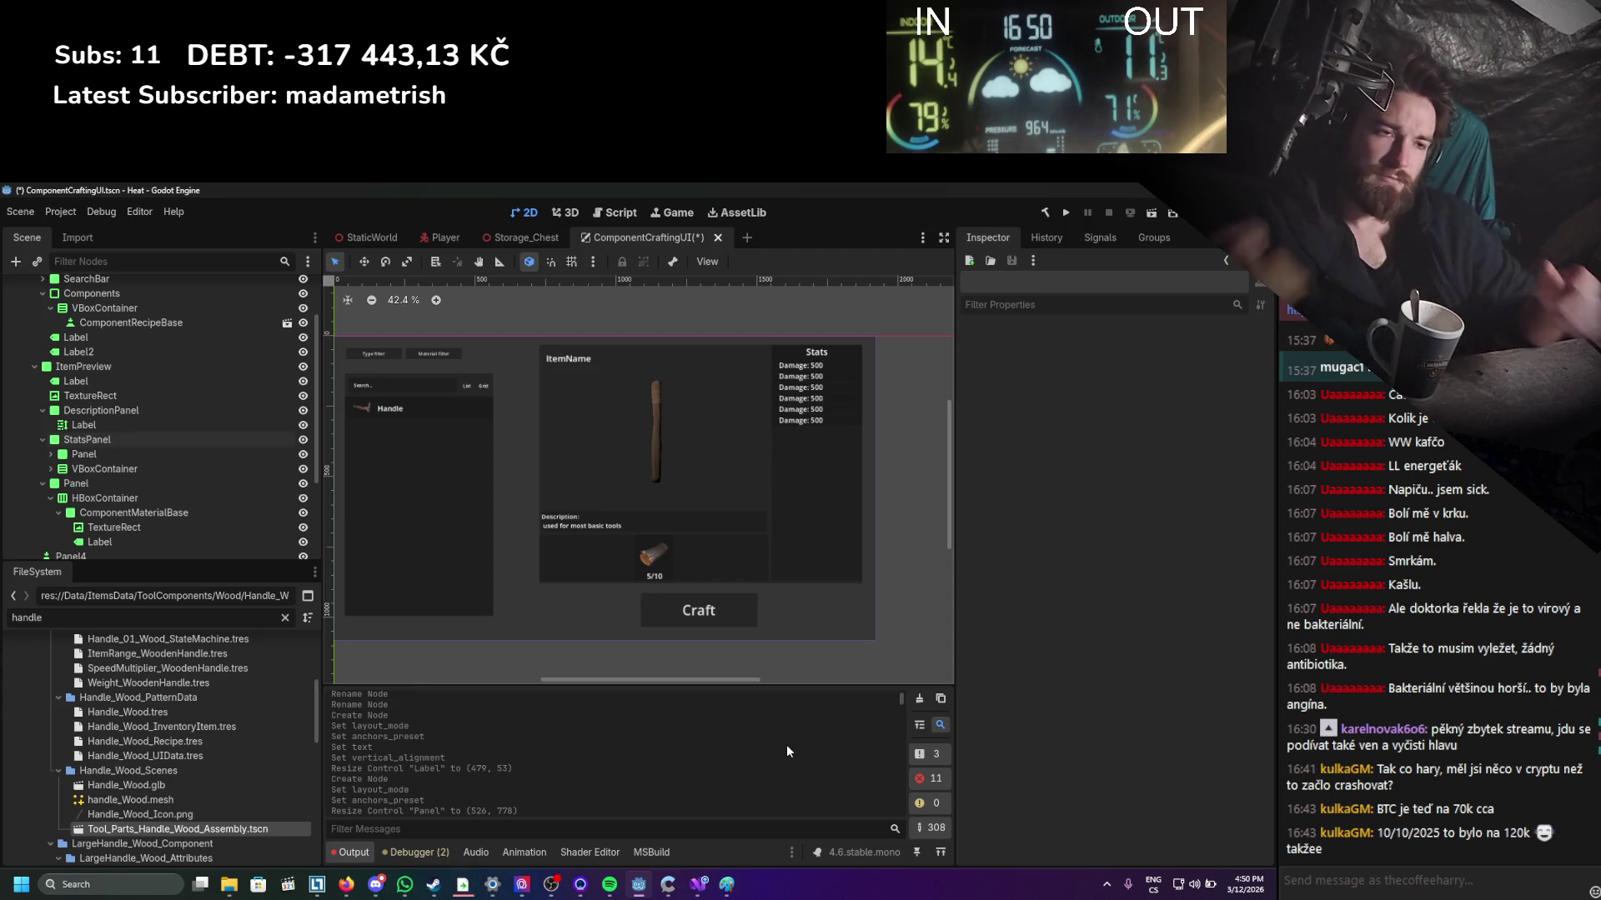
left_click(38, 369)
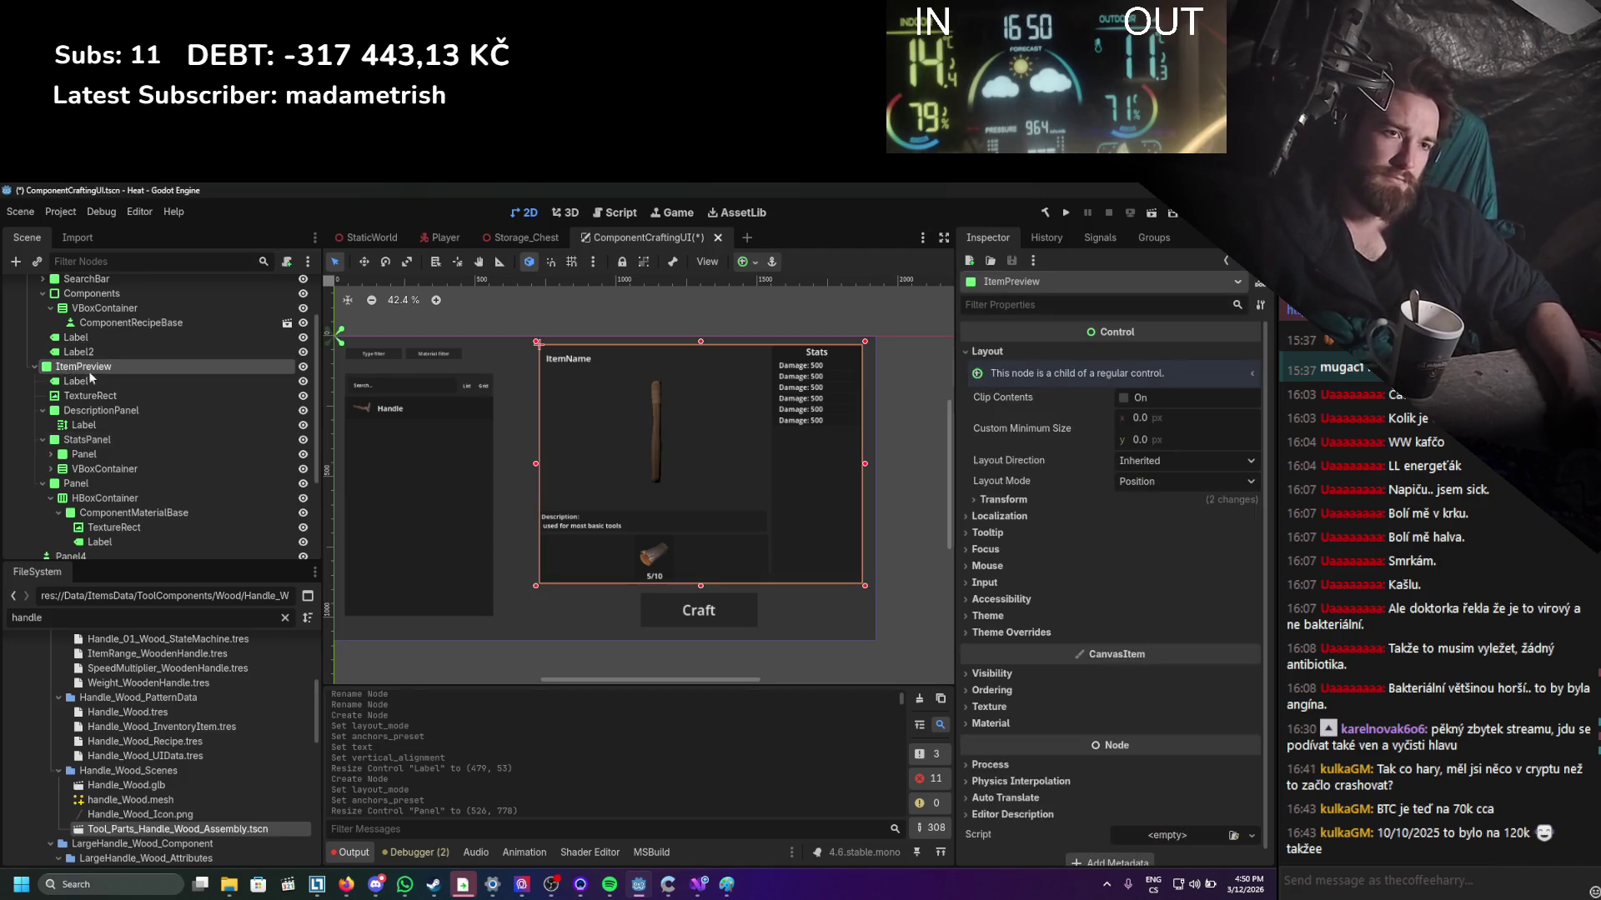
Lower the SelectionPanel's top edge slightly.
left_click(35, 434)
left_click(90, 331)
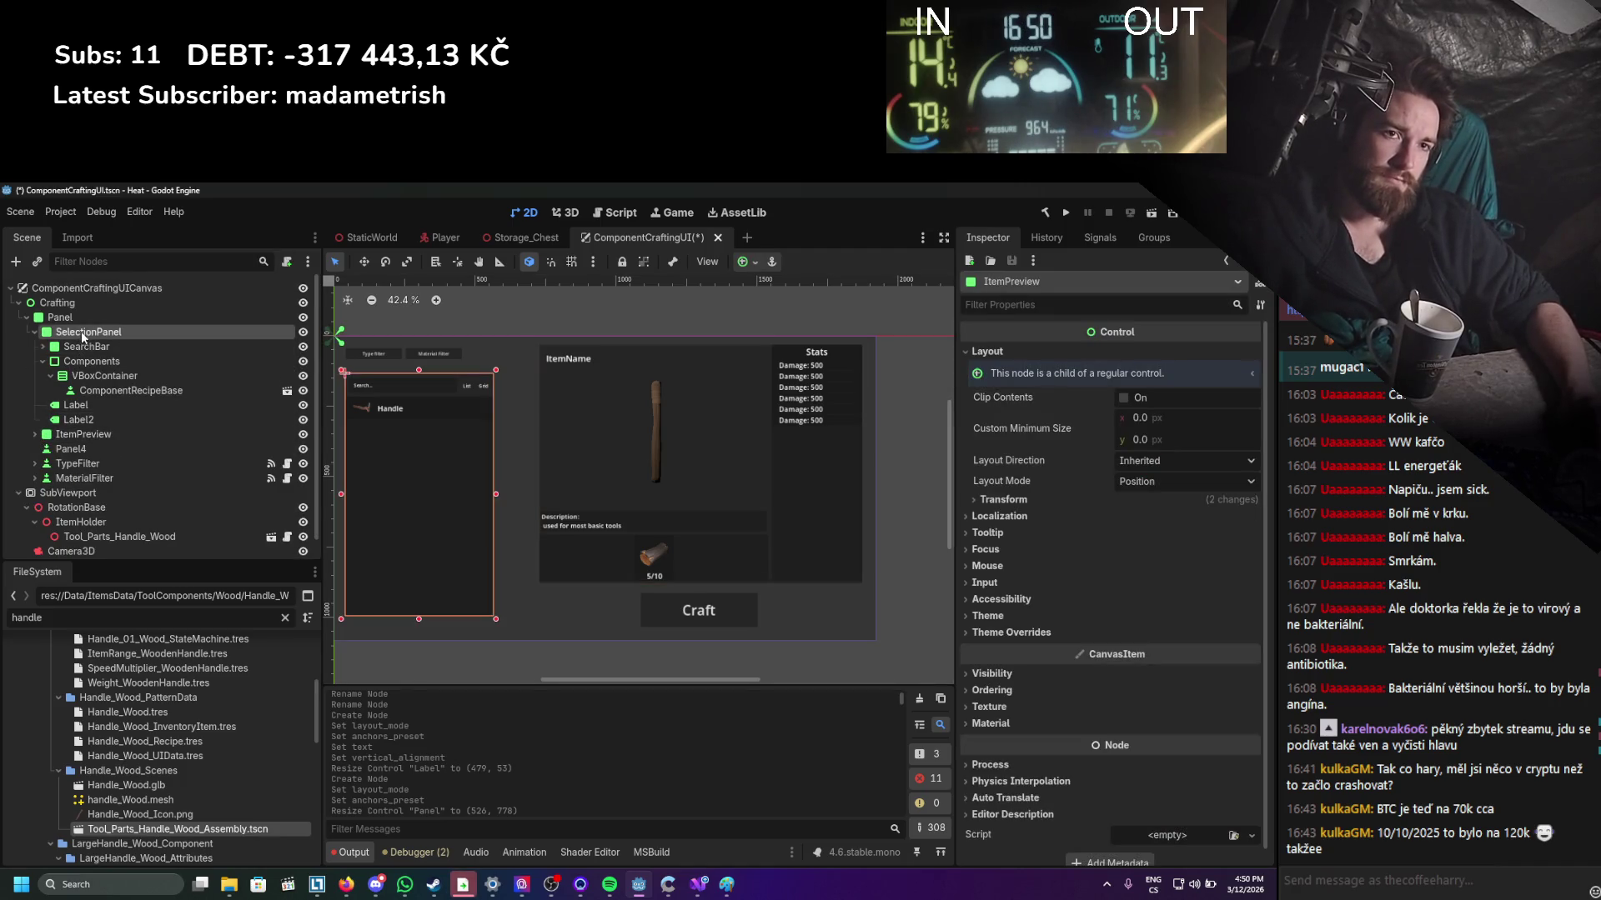
left_click(34, 332)
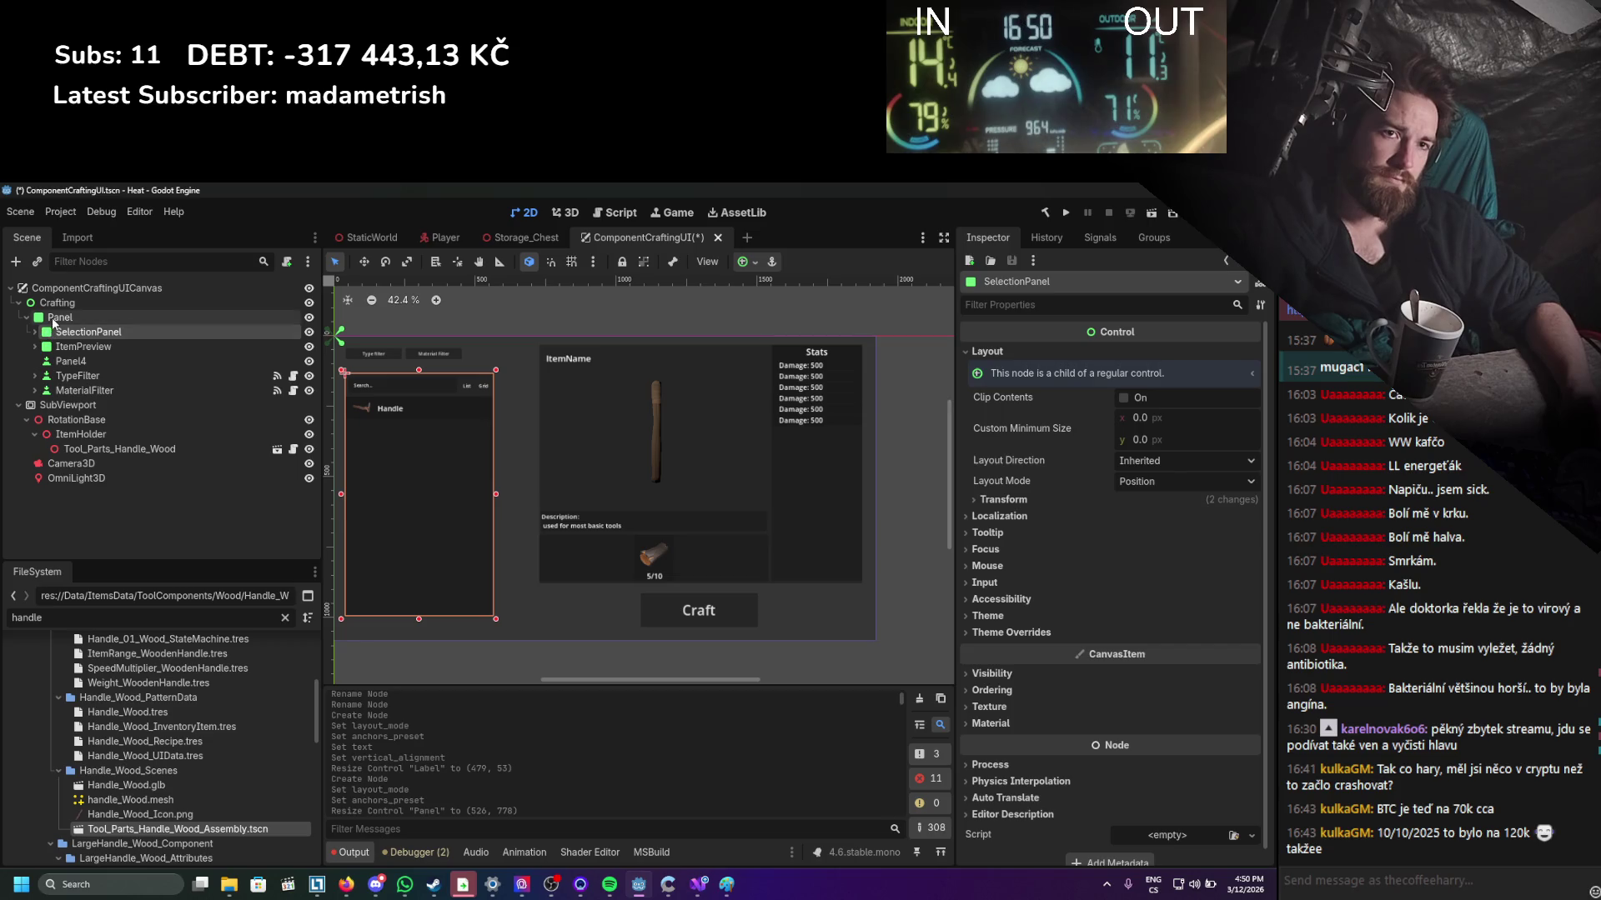
left_click(59, 318)
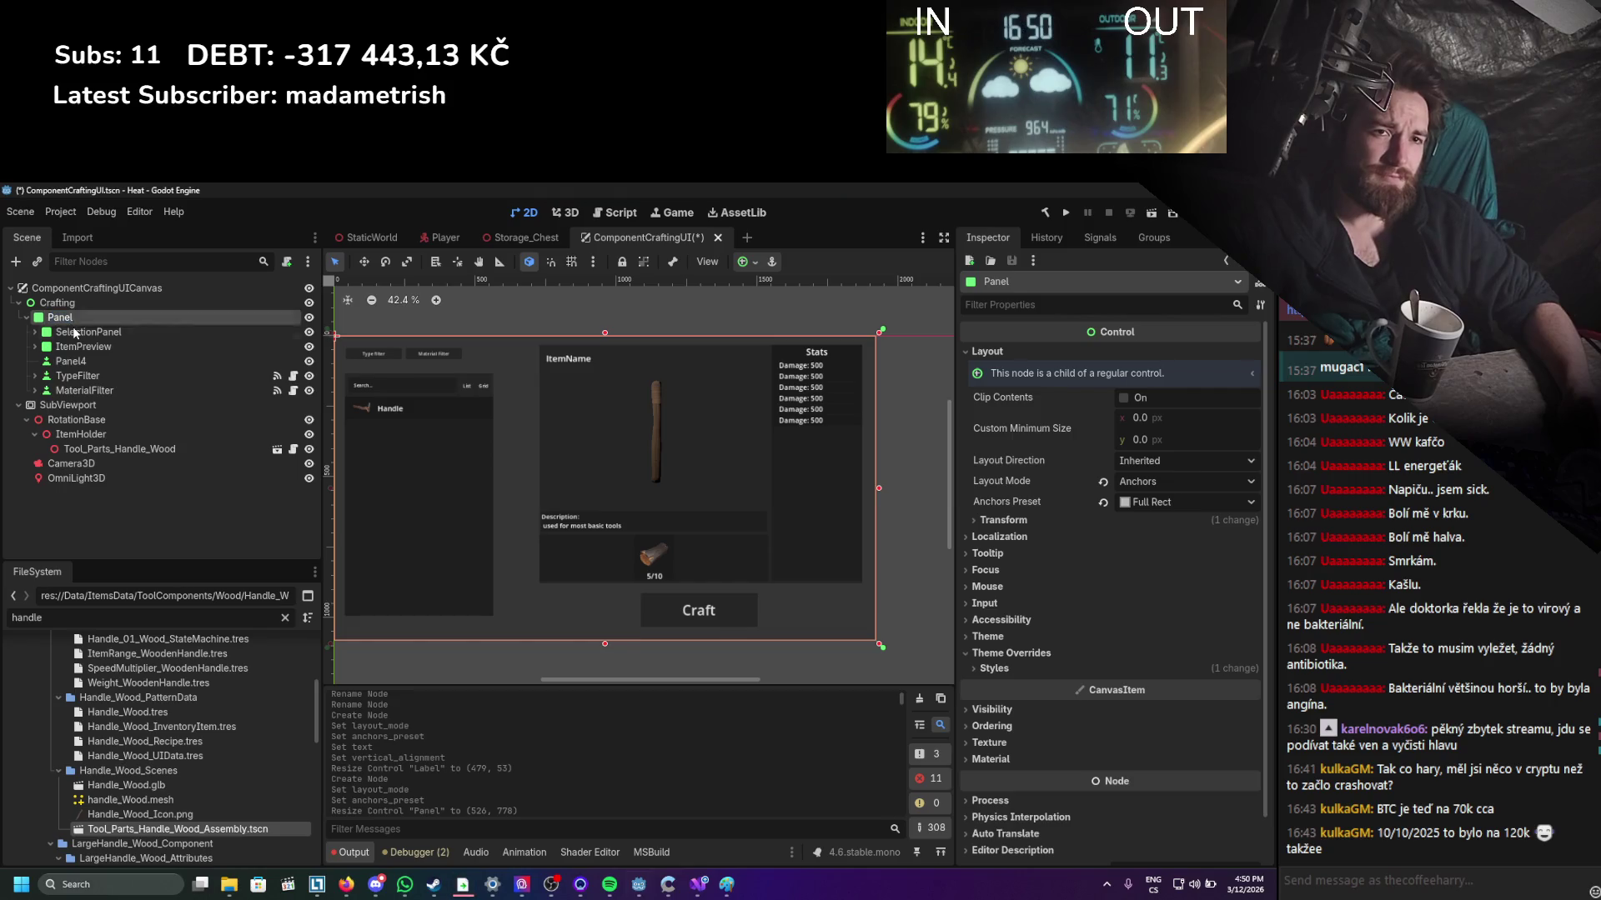
left_click(76, 332)
scroll(390, 386, "up", 2)
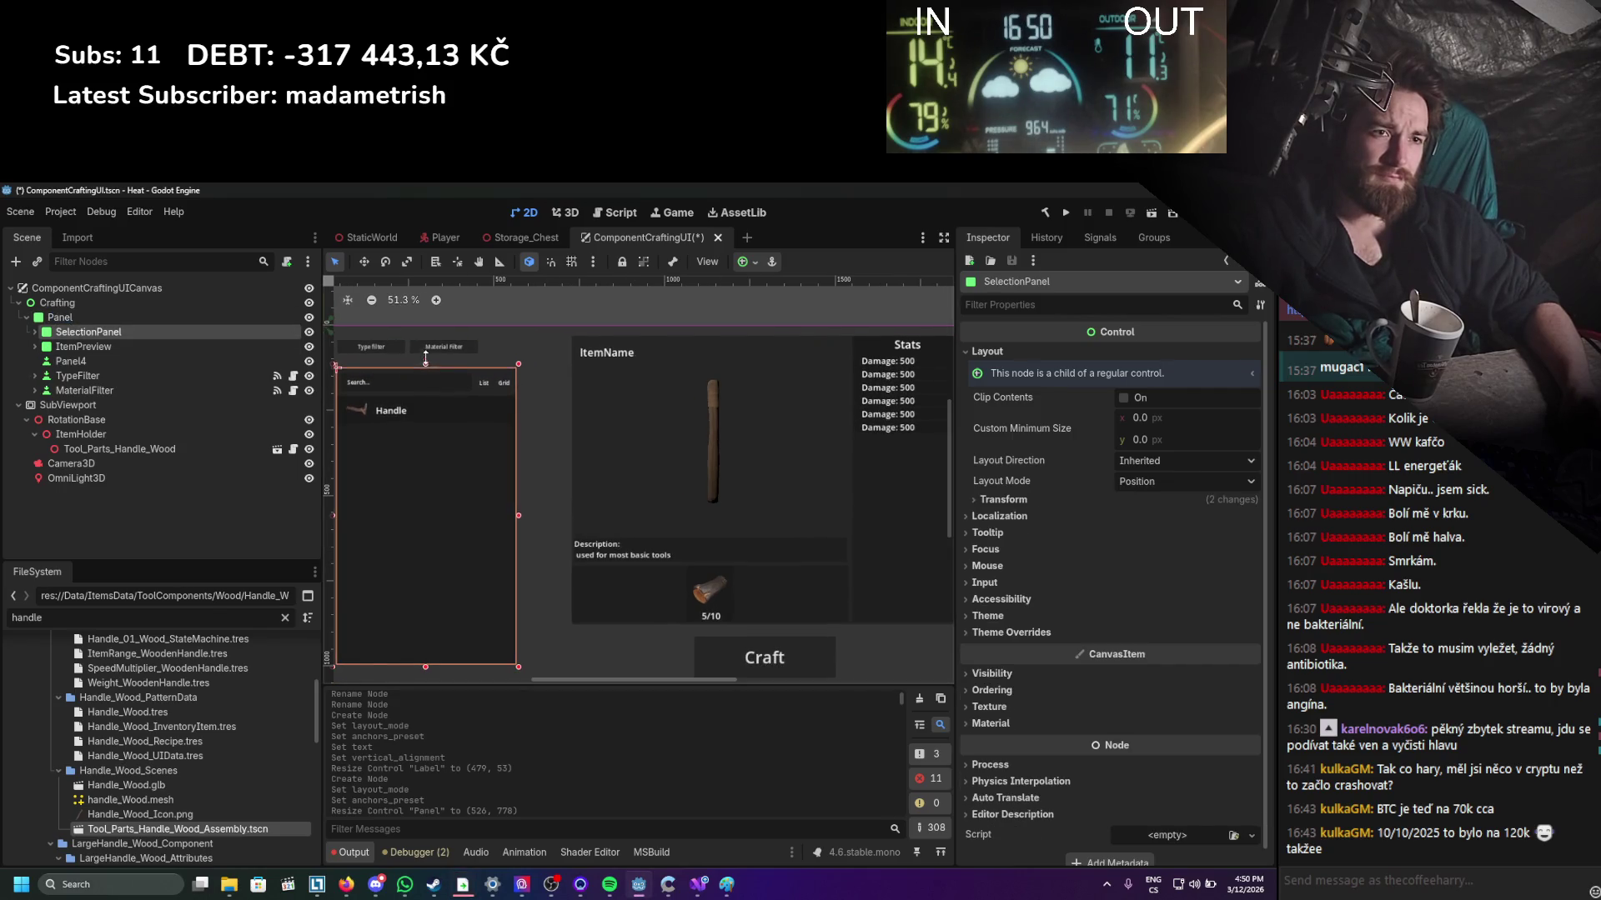
left_click_drag(426, 350, 421, 363)
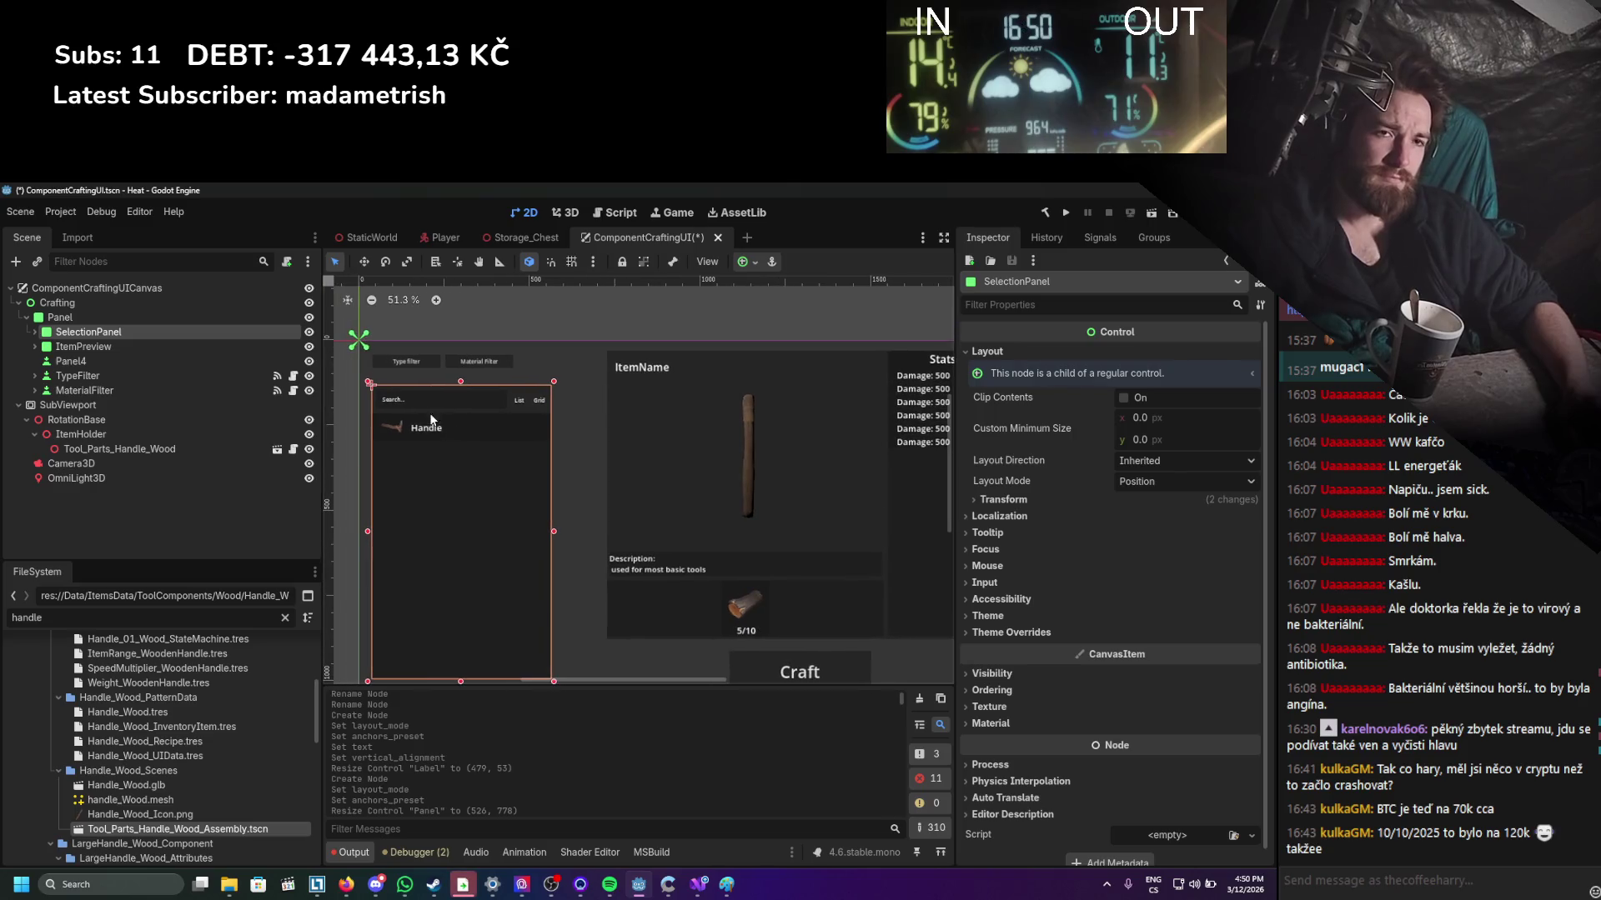
Add a new Panel child node under the parent Panel.
left_click(58, 317)
right_click(59, 318)
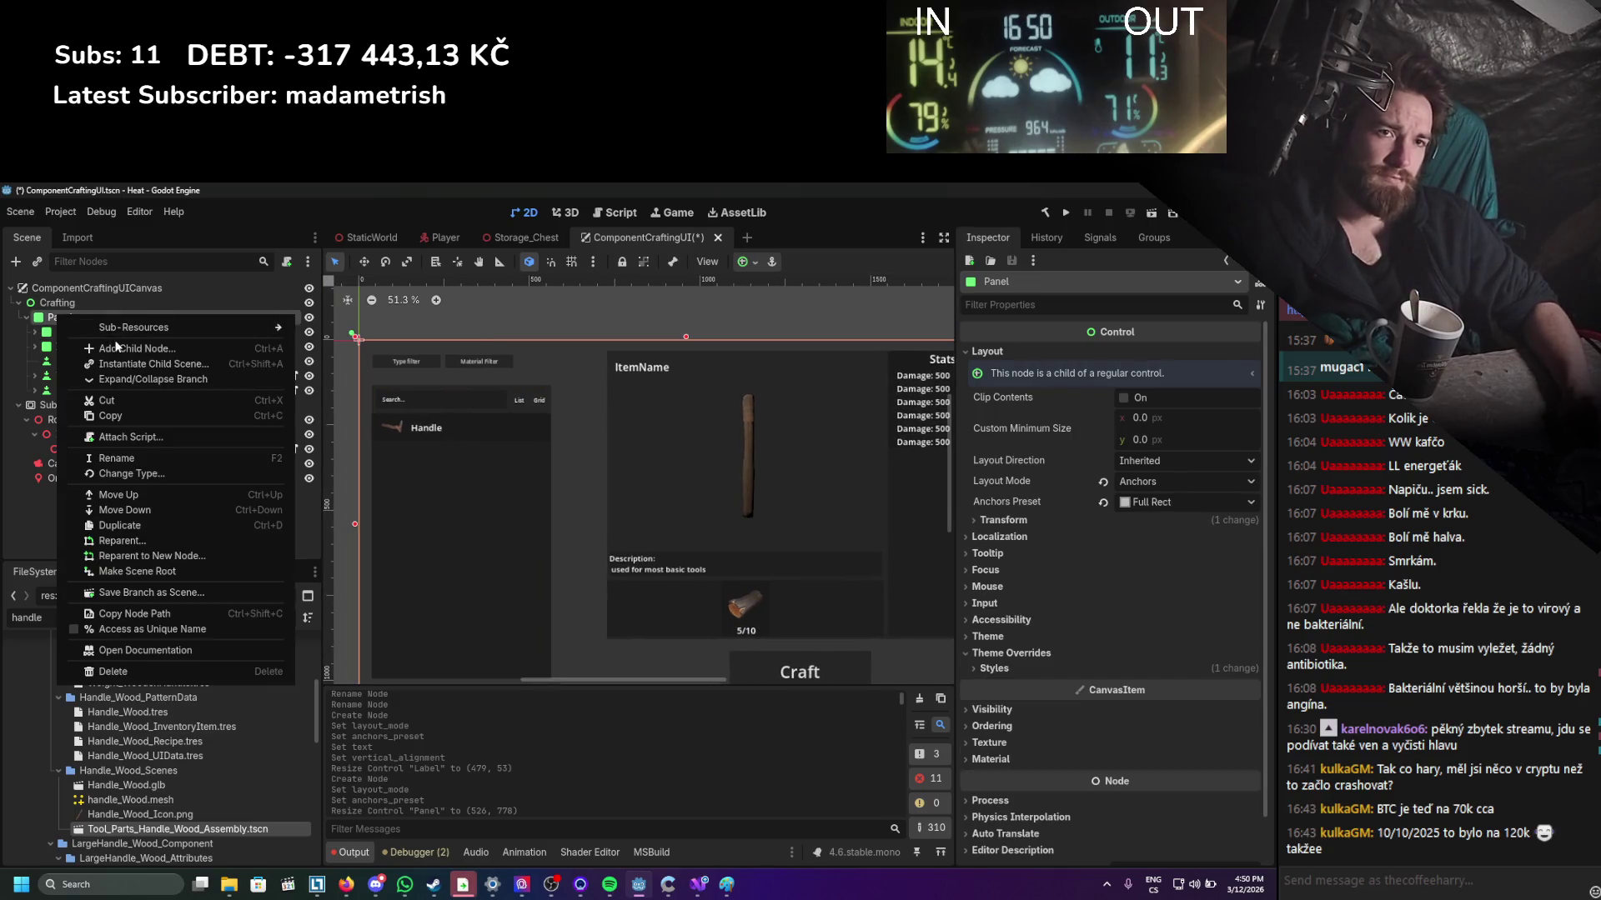
left_click(134, 349)
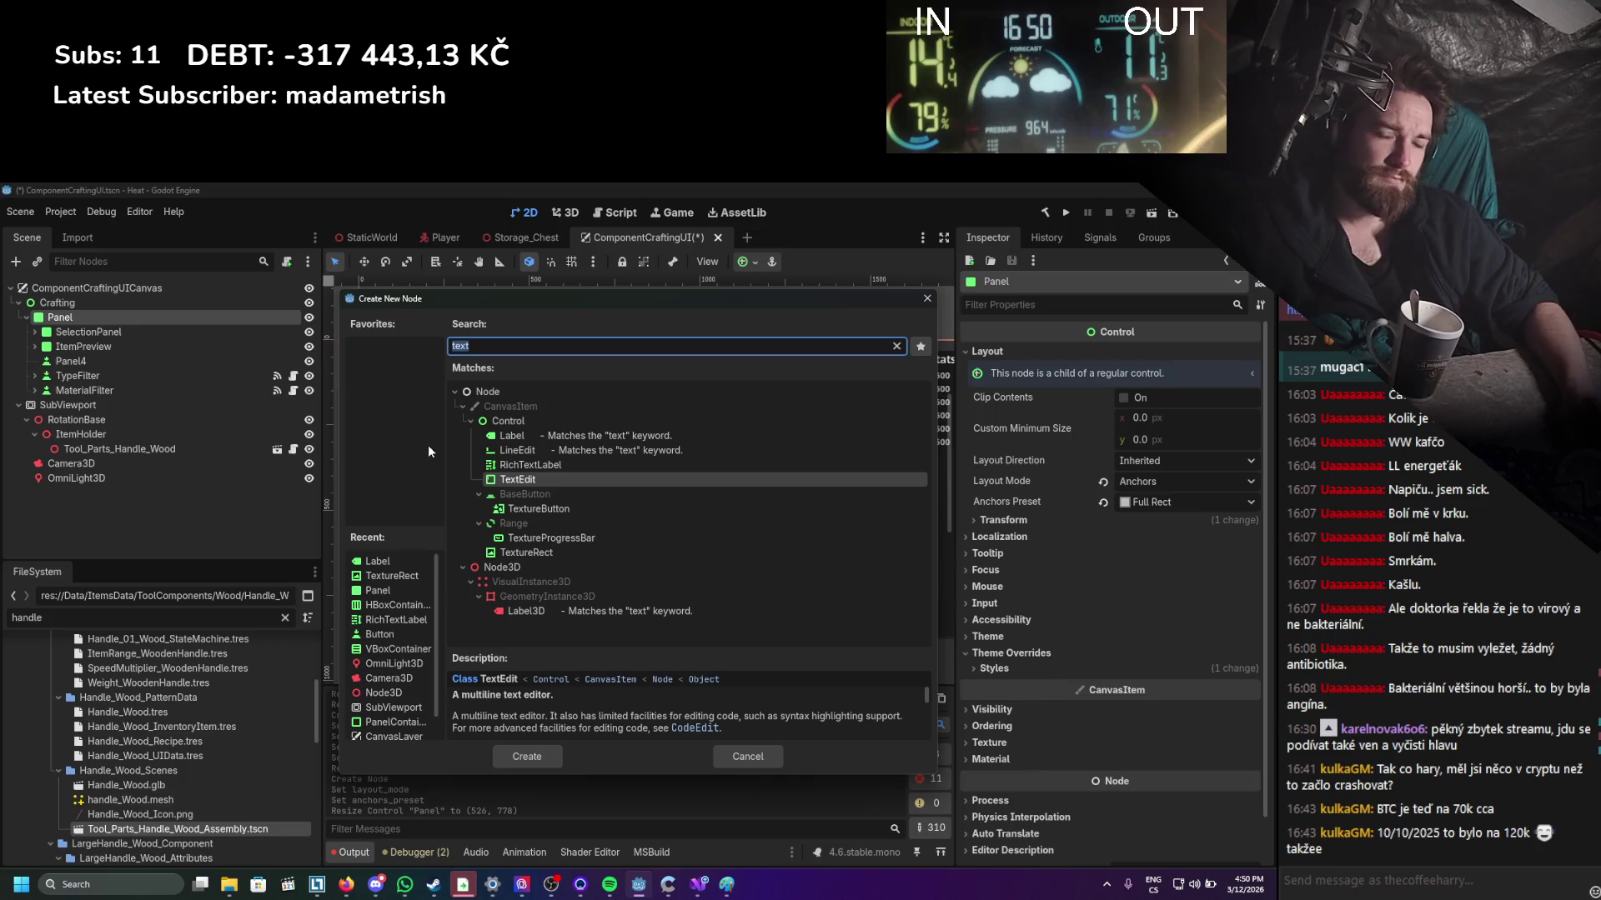
type("panel")
key("Return")
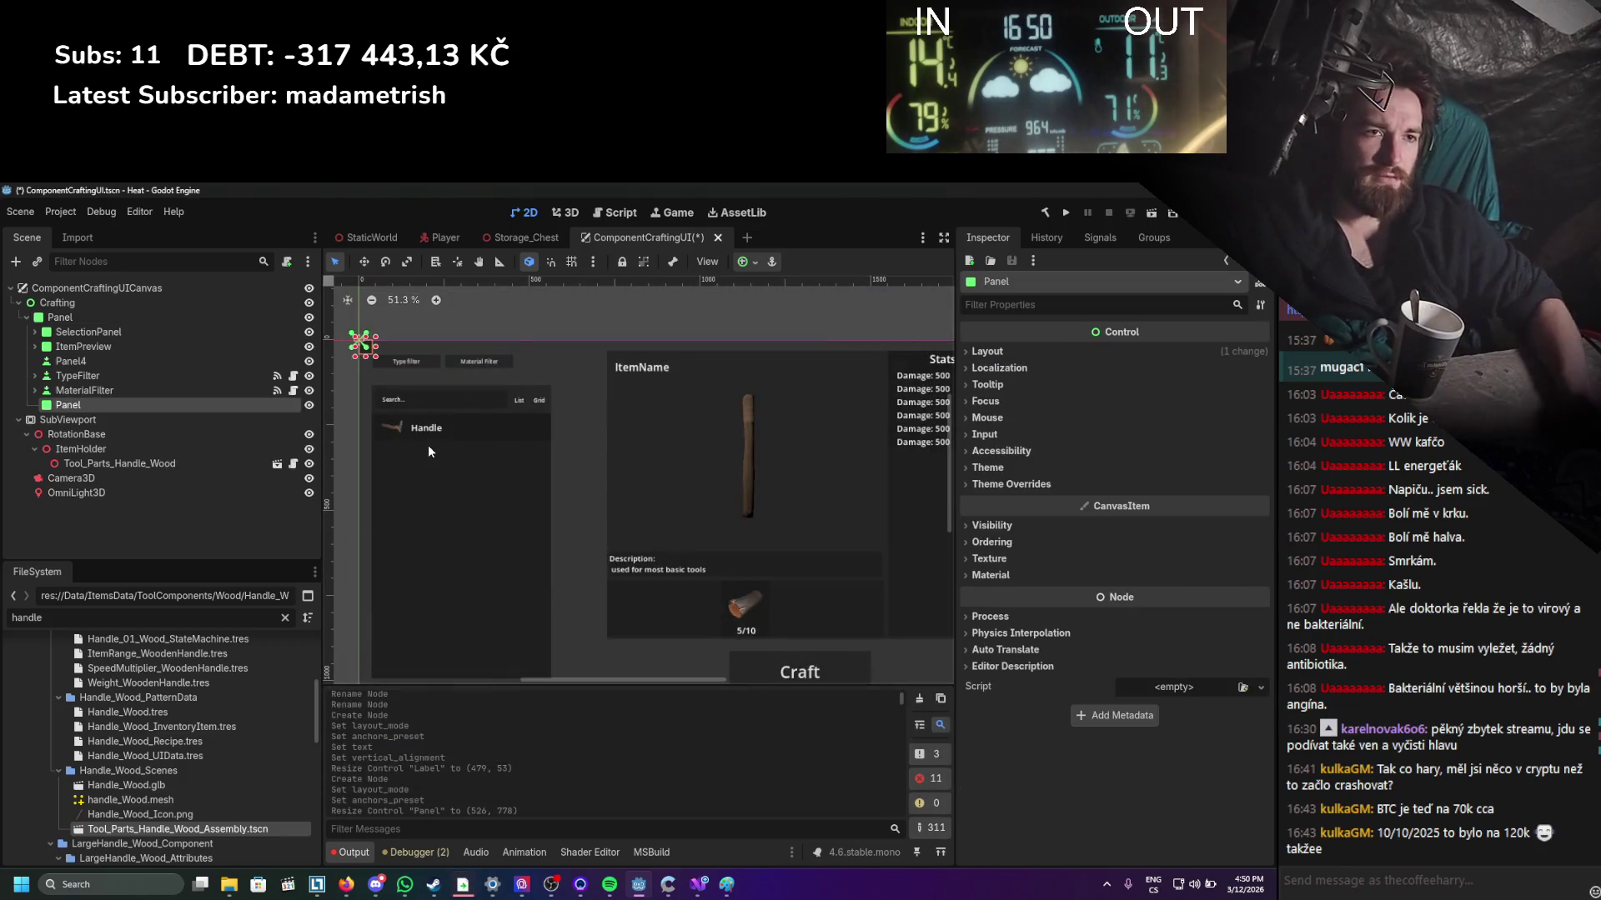
Size the new panel into a wide strip above the search list and save.
scroll(467, 309, "up", 5)
mouse_move(603, 407)
left_mouse_down()
mouse_move(888, 475)
mouse_move(918, 459)
left_mouse_up()
left_click_drag(572, 372, 592, 389)
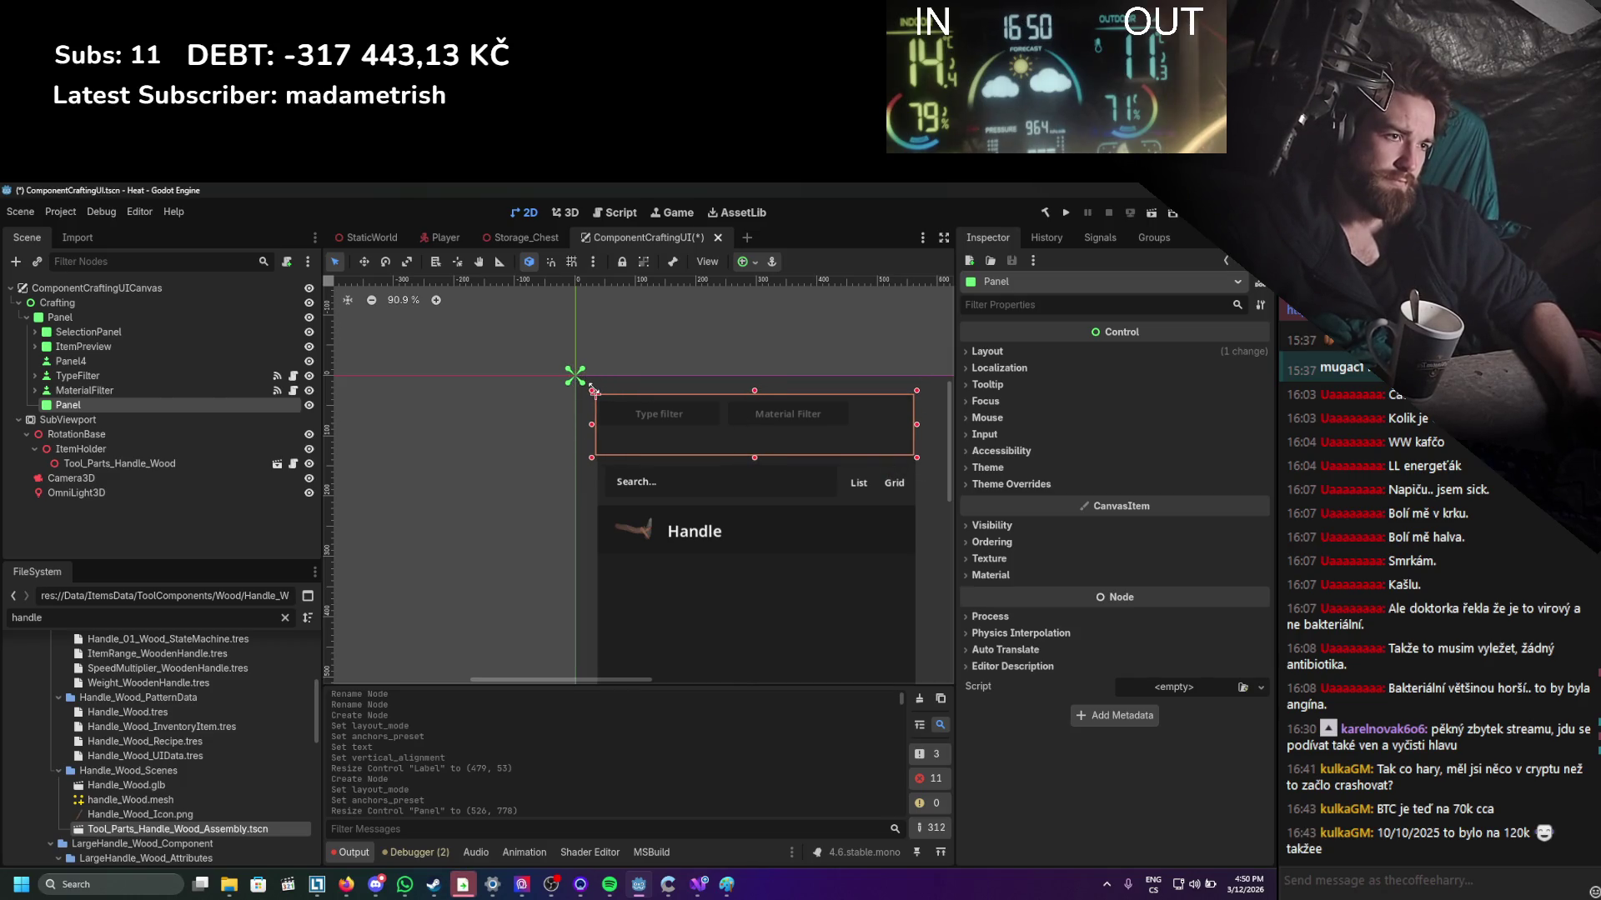
scroll(593, 388, "up", 8)
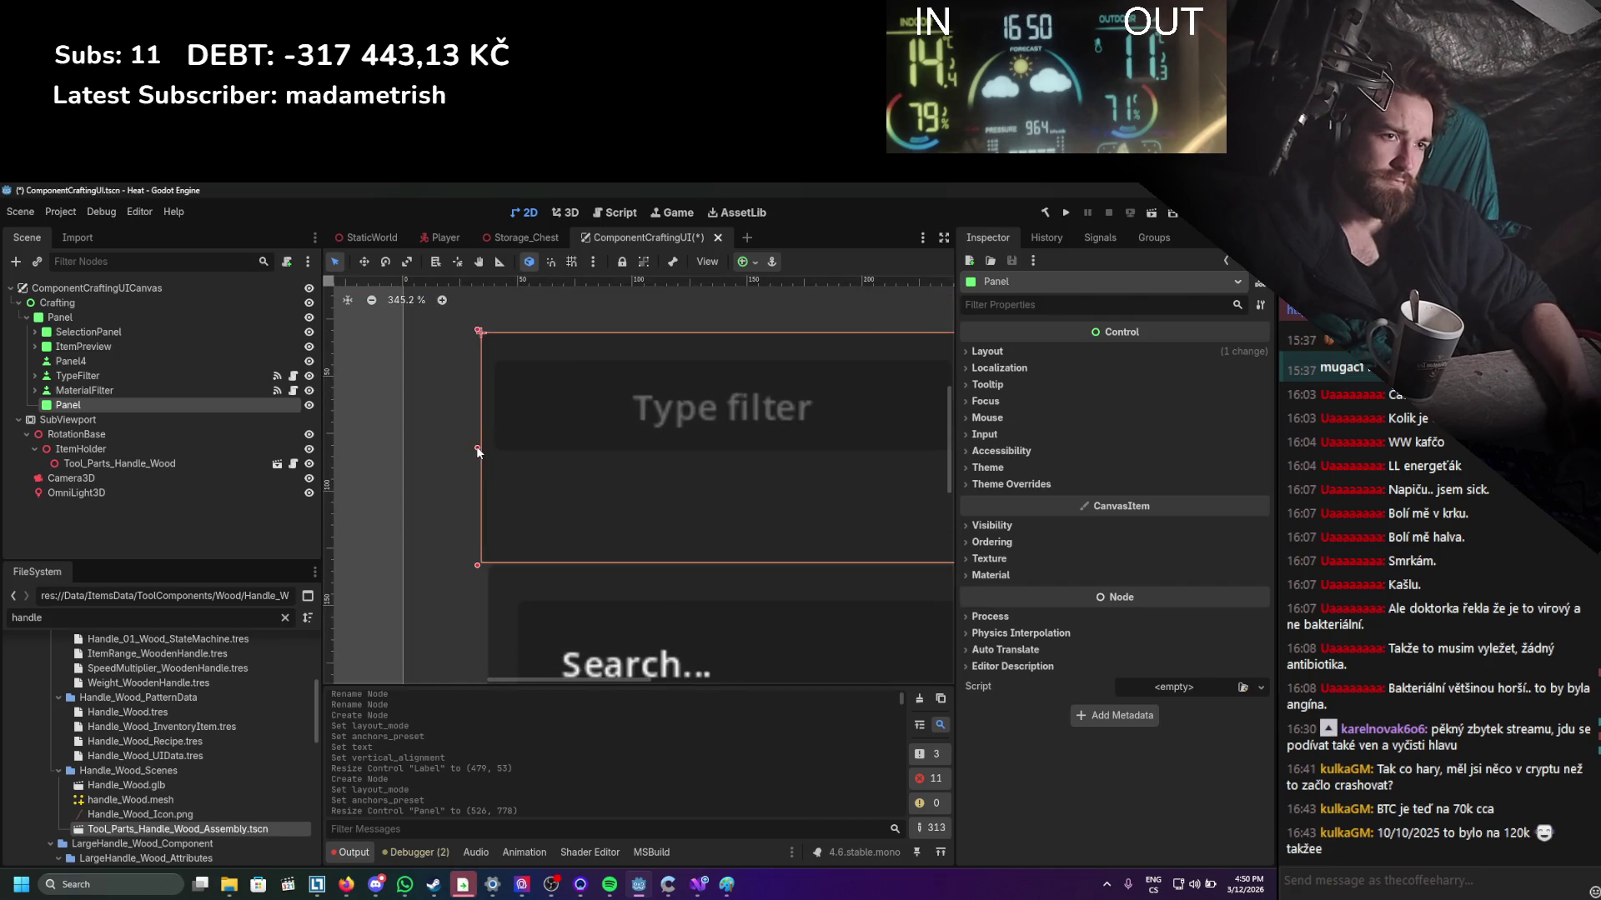
scroll(505, 457, "down", 3)
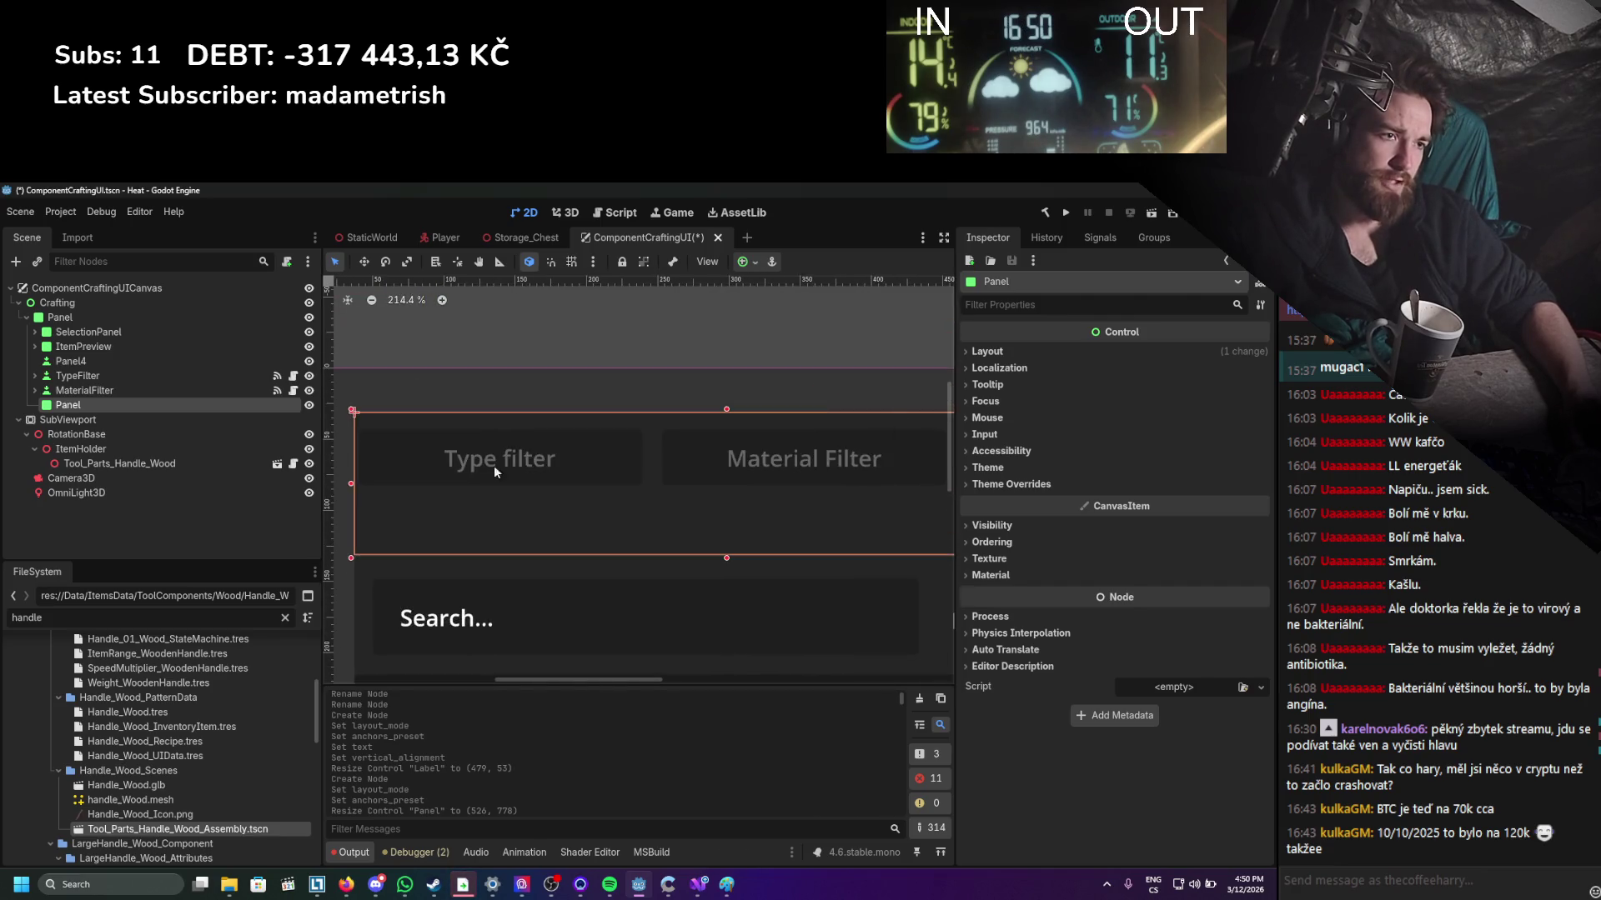
scroll(577, 459, "up", 6)
left_click_drag(859, 457, 871, 457)
scroll(682, 418, "down", 8)
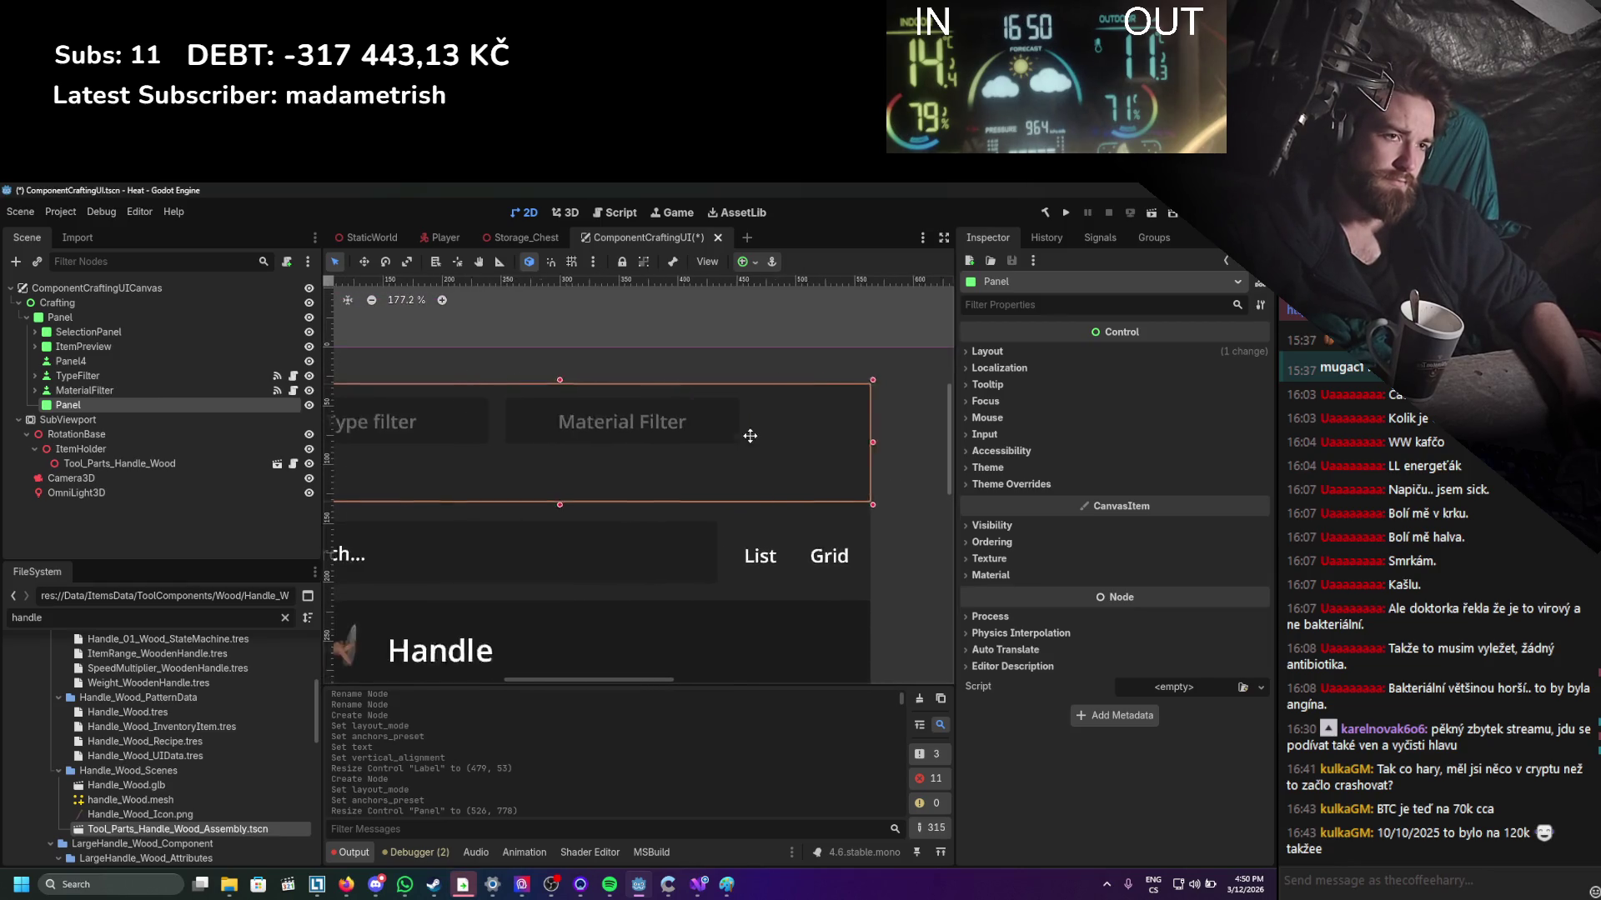
scroll(750, 436, "up", 1)
key("ctrl+s")
Reparent the MaterialFilter and TypeFilter nodes under the new Panel.
left_click(85, 390)
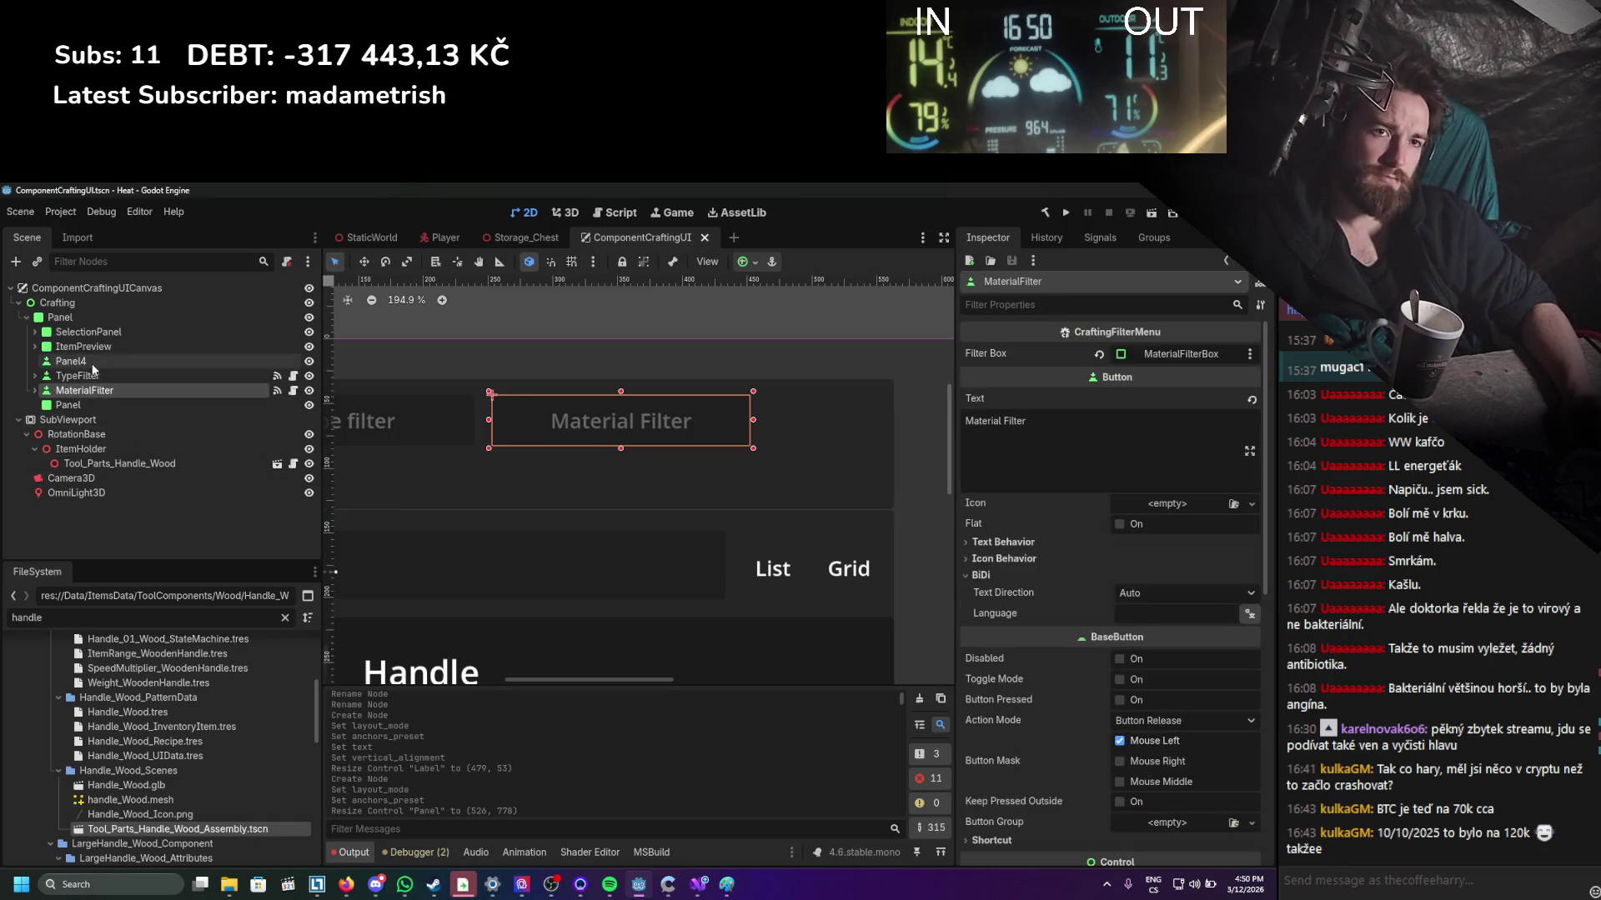
left_click(109, 405)
left_click(99, 391)
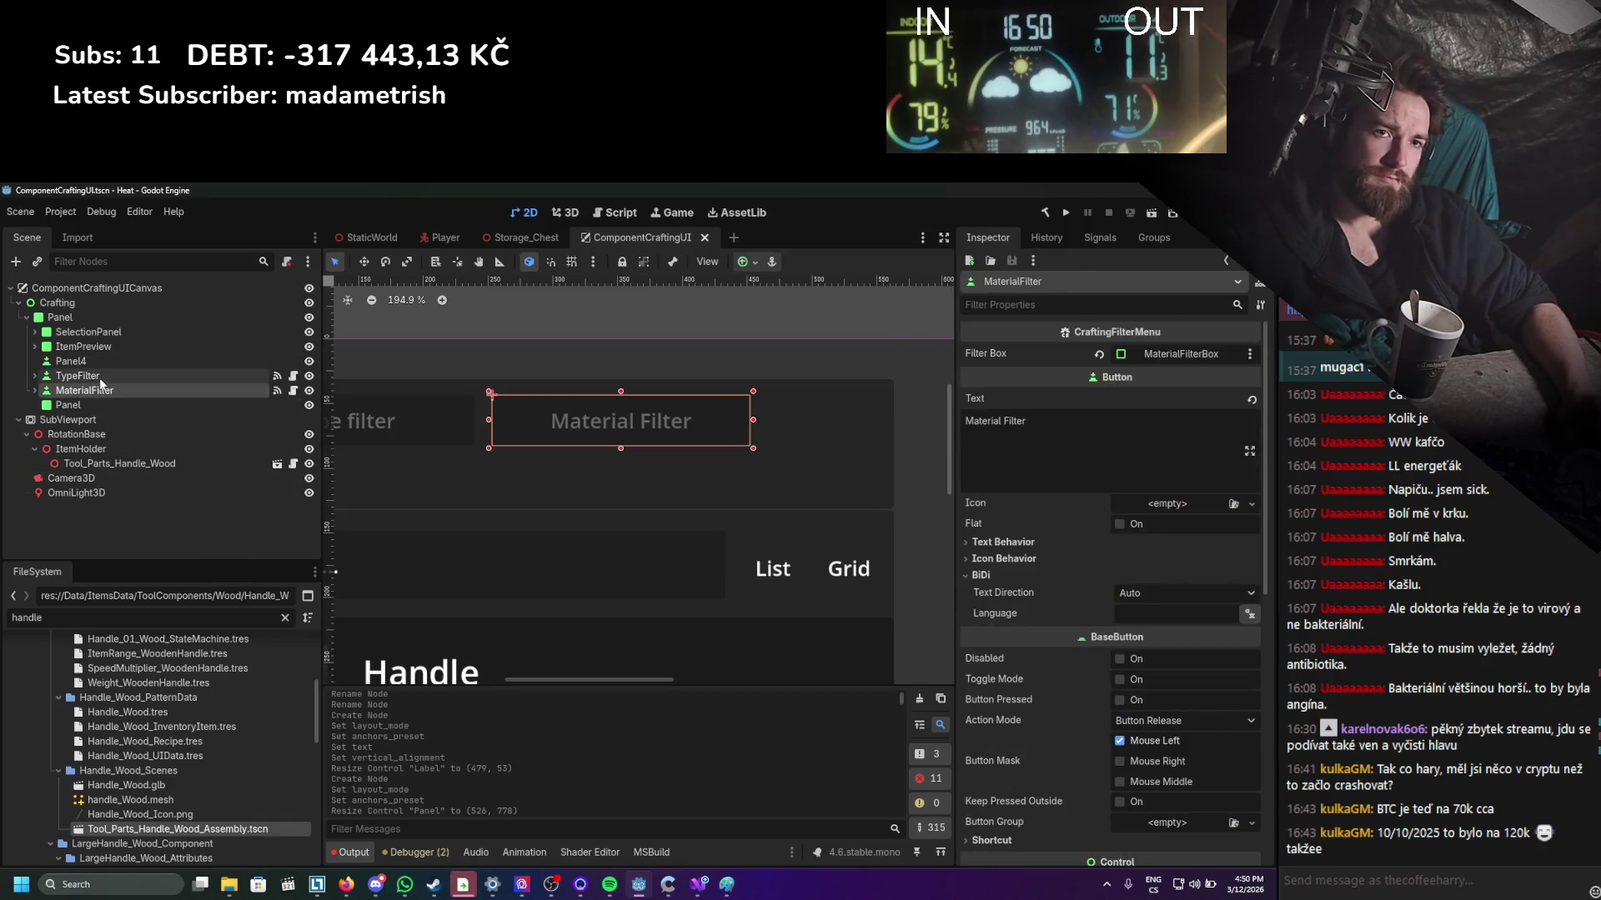
left_click(99, 378)
mouse_move(83, 394)
left_mouse_down()
mouse_move(87, 414)
mouse_move(86, 392)
left_mouse_up()
left_click(92, 378)
left_click(584, 308)
scroll(601, 333, "down", 5)
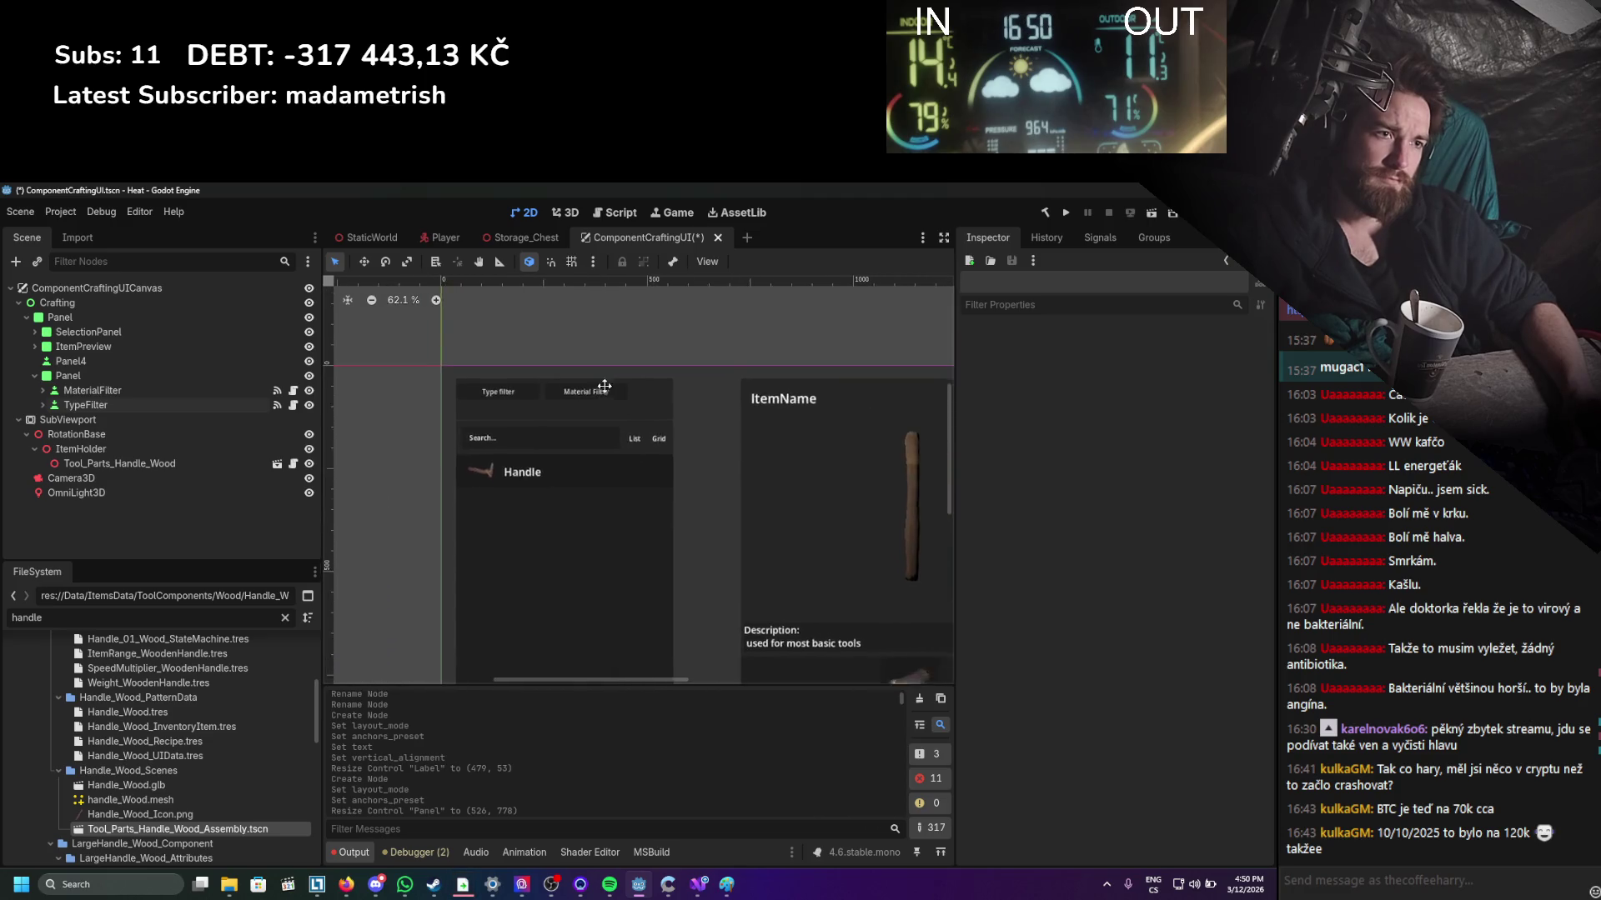
scroll(595, 372, "up", 3)
Shift both filter buttons slightly right and shrink the strip panel's height.
left_click(88, 390)
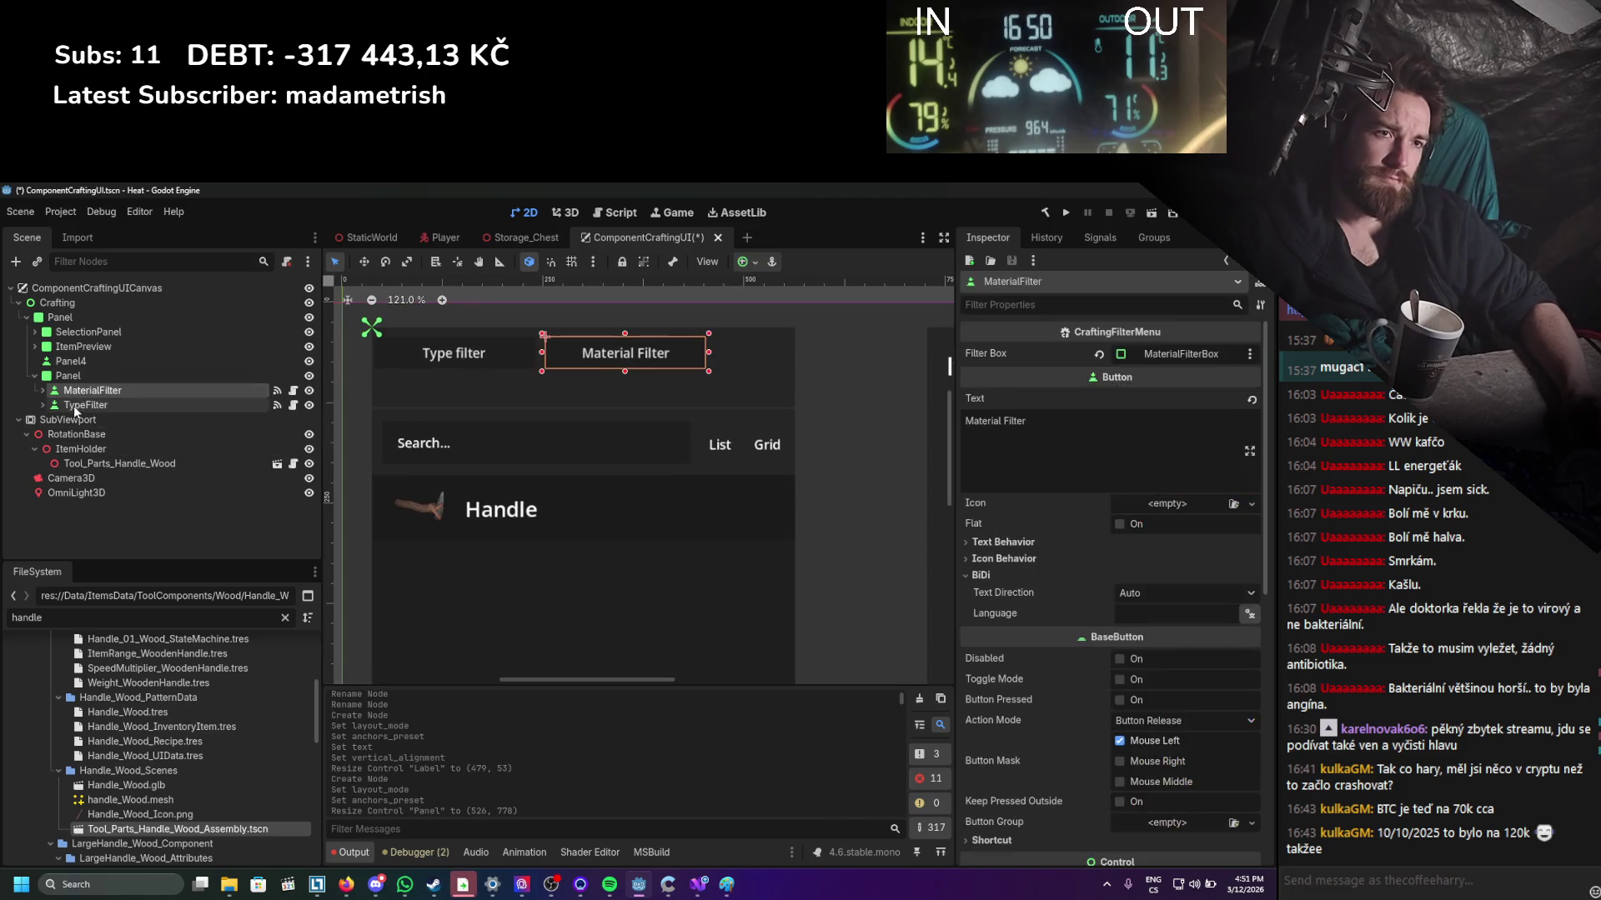
left_click(74, 406, "shift")
left_click(365, 262)
left_click_drag(474, 359, 482, 358)
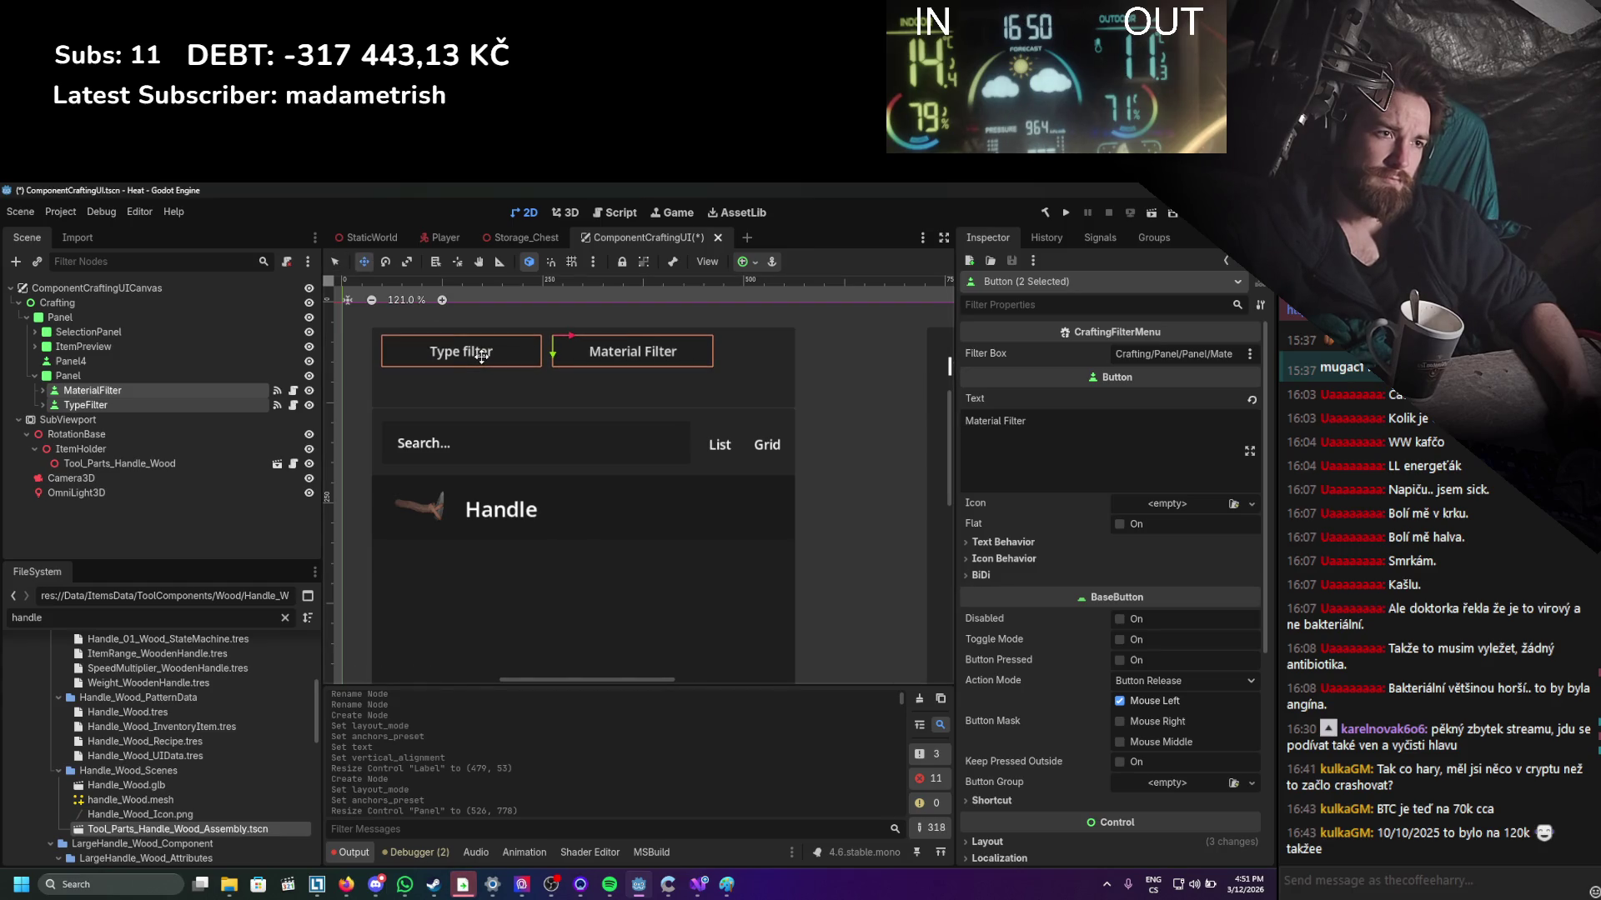
left_click(128, 377)
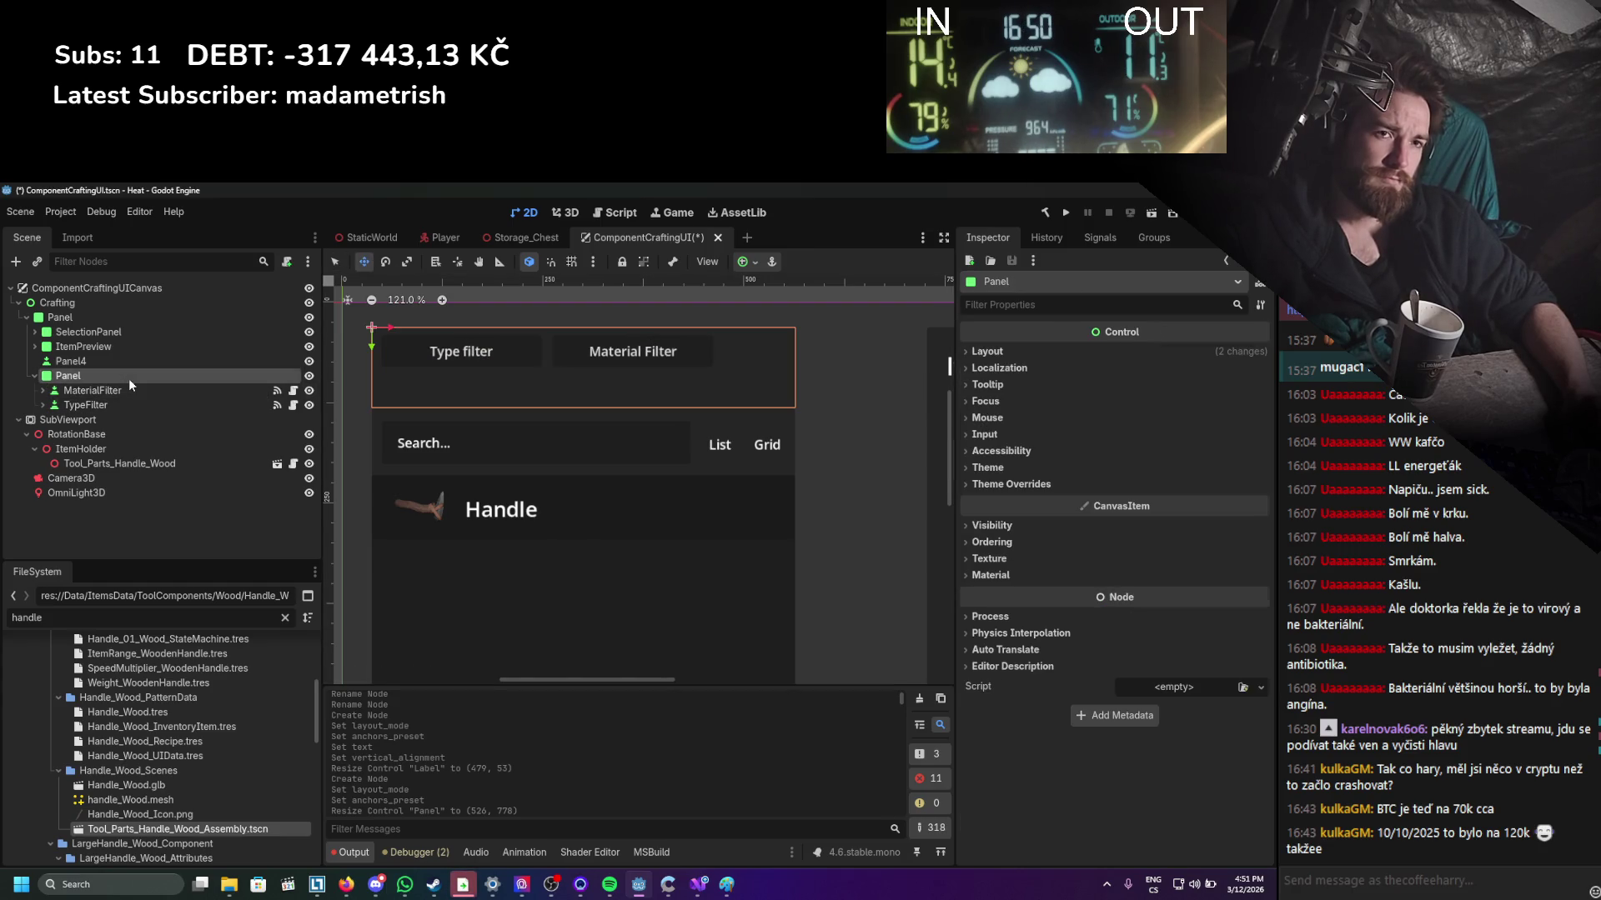
left_click(337, 262)
left_click_drag(583, 408, 582, 377)
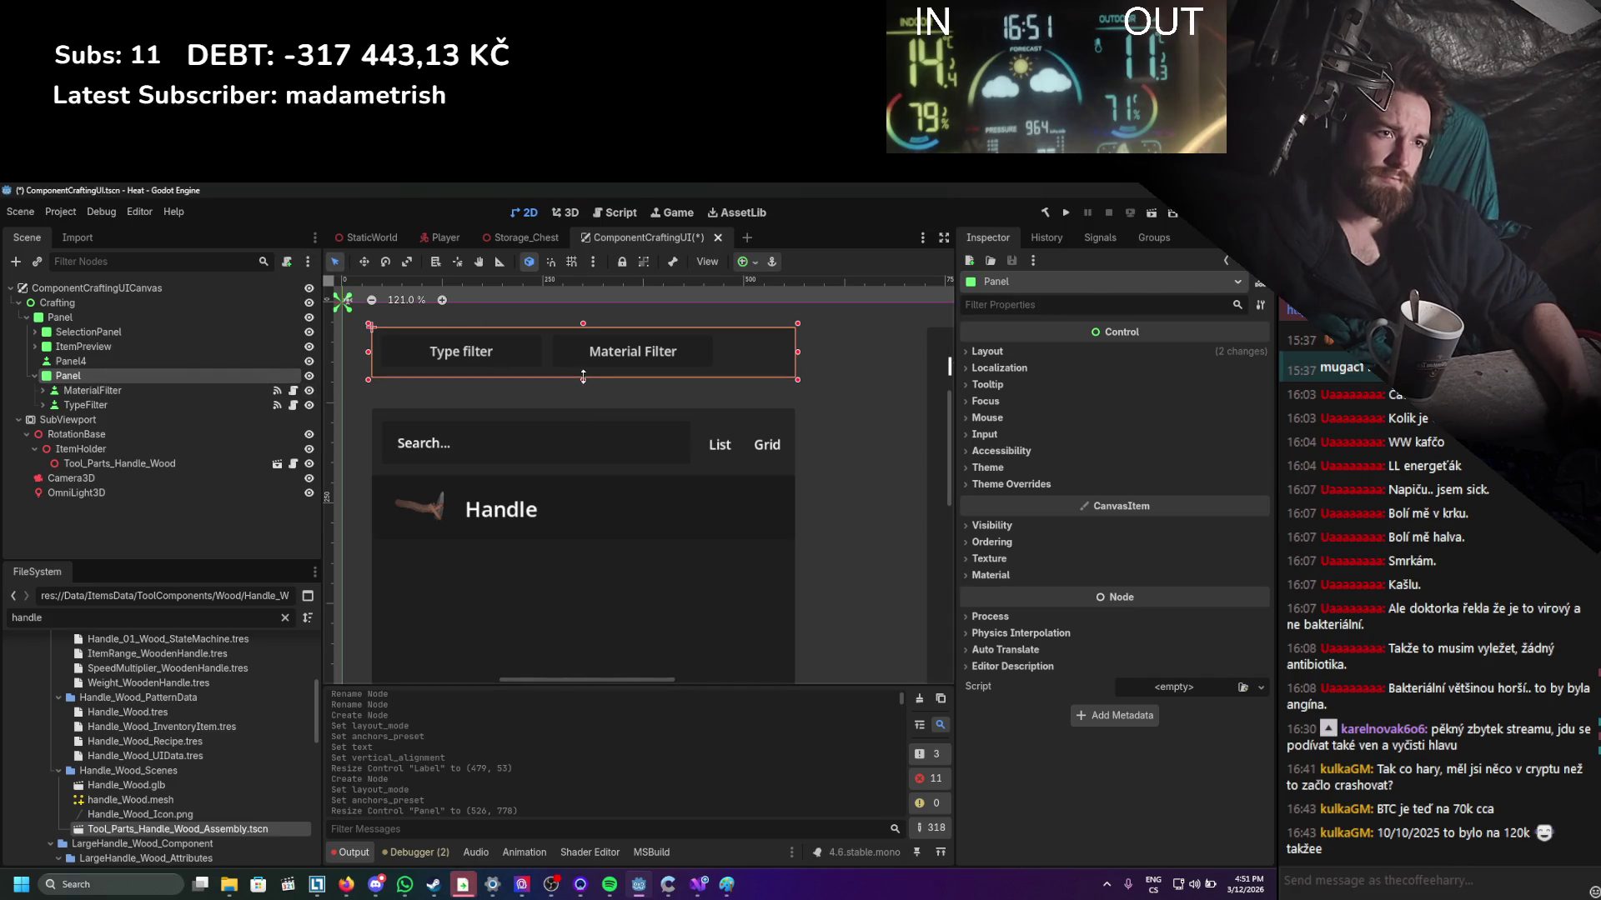
Extend SelectionPanel upward to meet the filter strip and save the scene.
left_click(77, 333)
left_click_drag(583, 408, 582, 375)
scroll(825, 434, "down", 6)
key("ctrl+s")
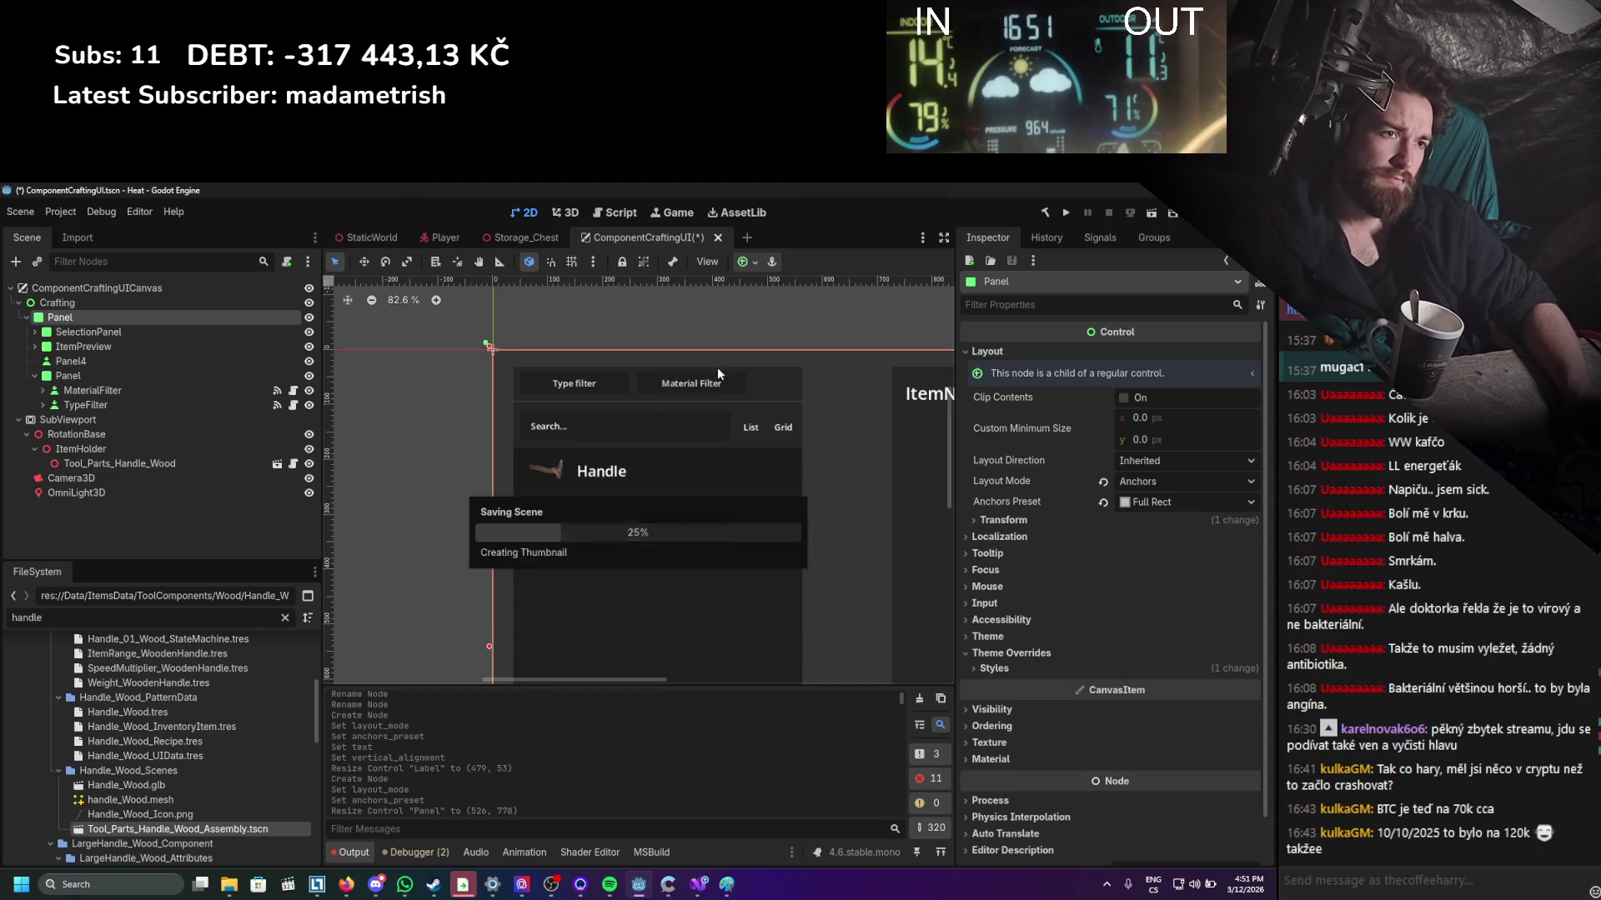
Raise the Craft button's bottom edge, shift it left, and save.
left_click(636, 417)
scroll(635, 417, "up", 2)
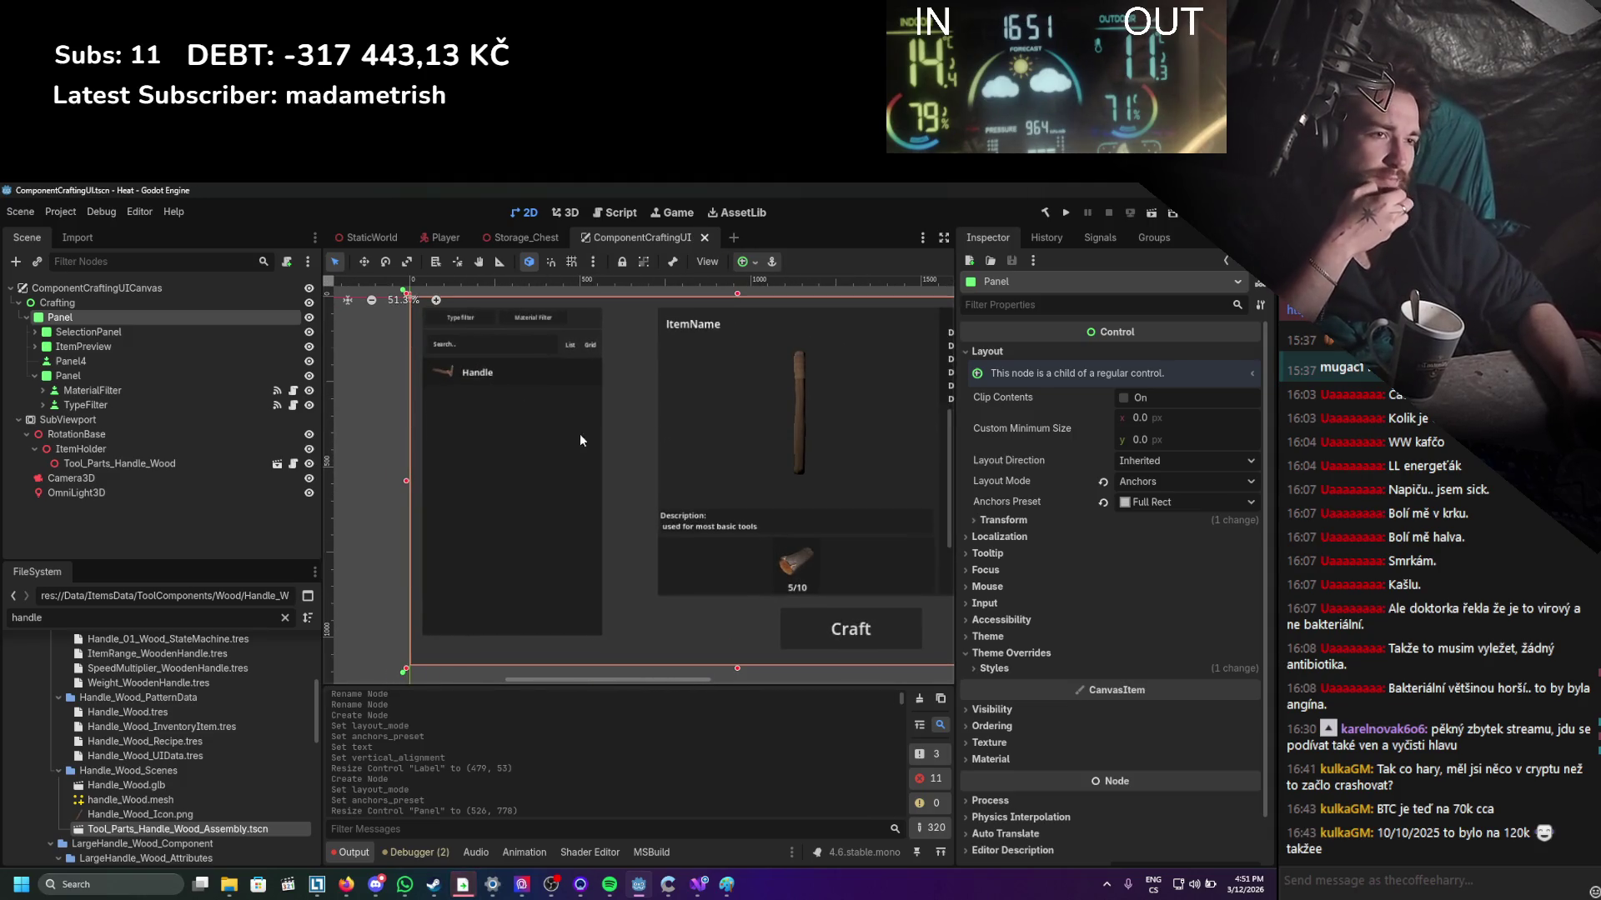
scroll(597, 471, "up", 2)
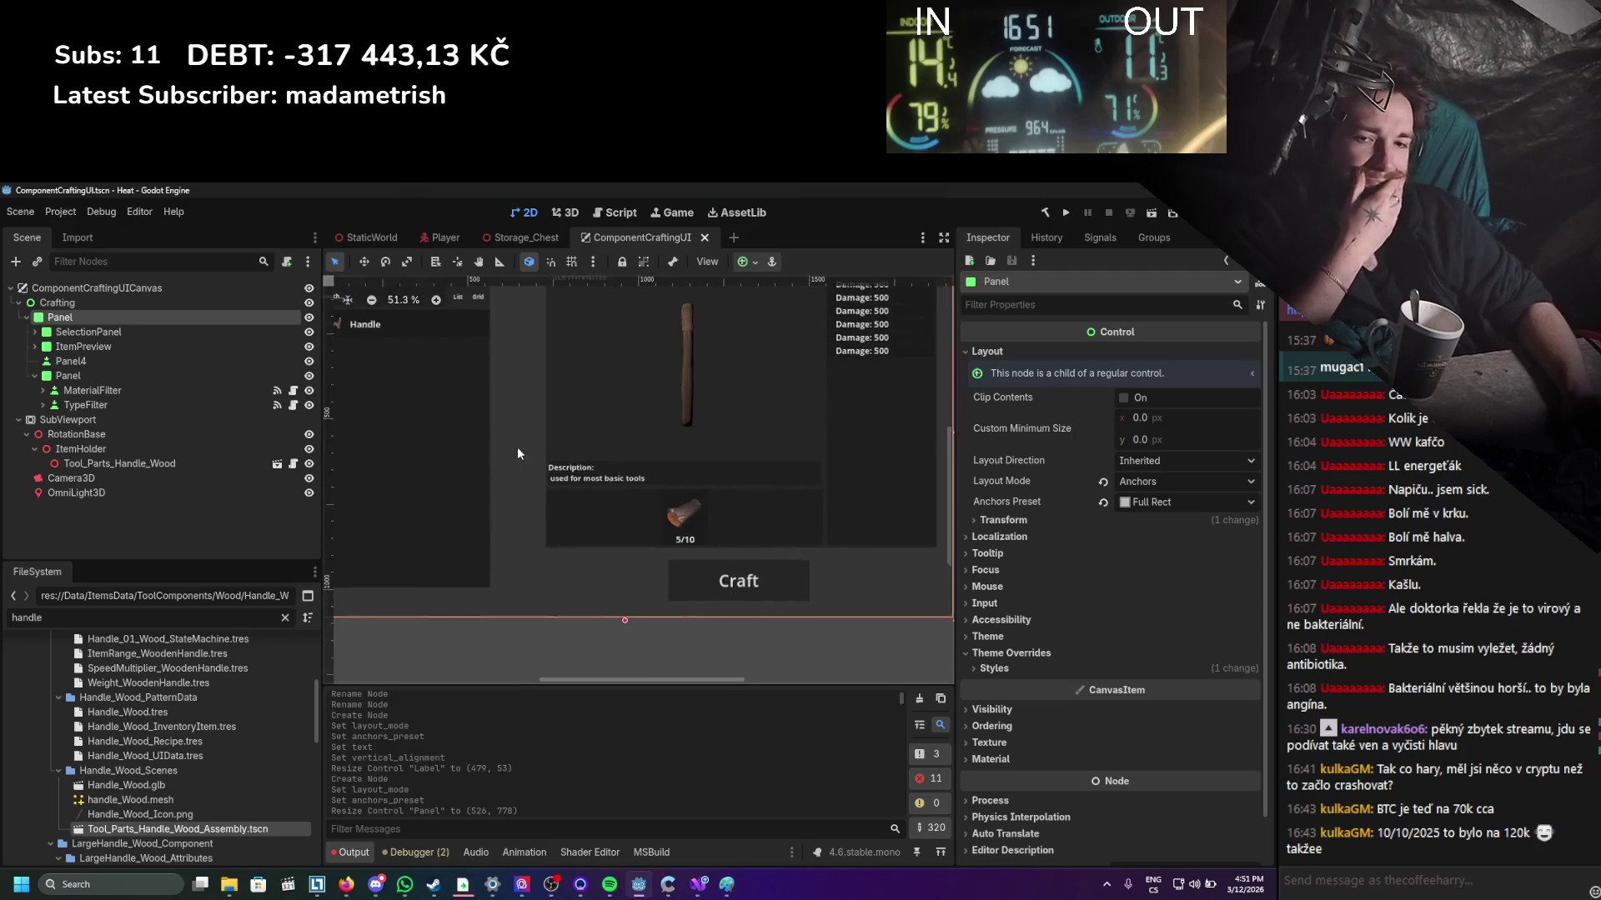
left_click(755, 586)
mouse_move(728, 595)
left_mouse_down()
mouse_move(491, 560)
mouse_move(817, 562)
left_mouse_up()
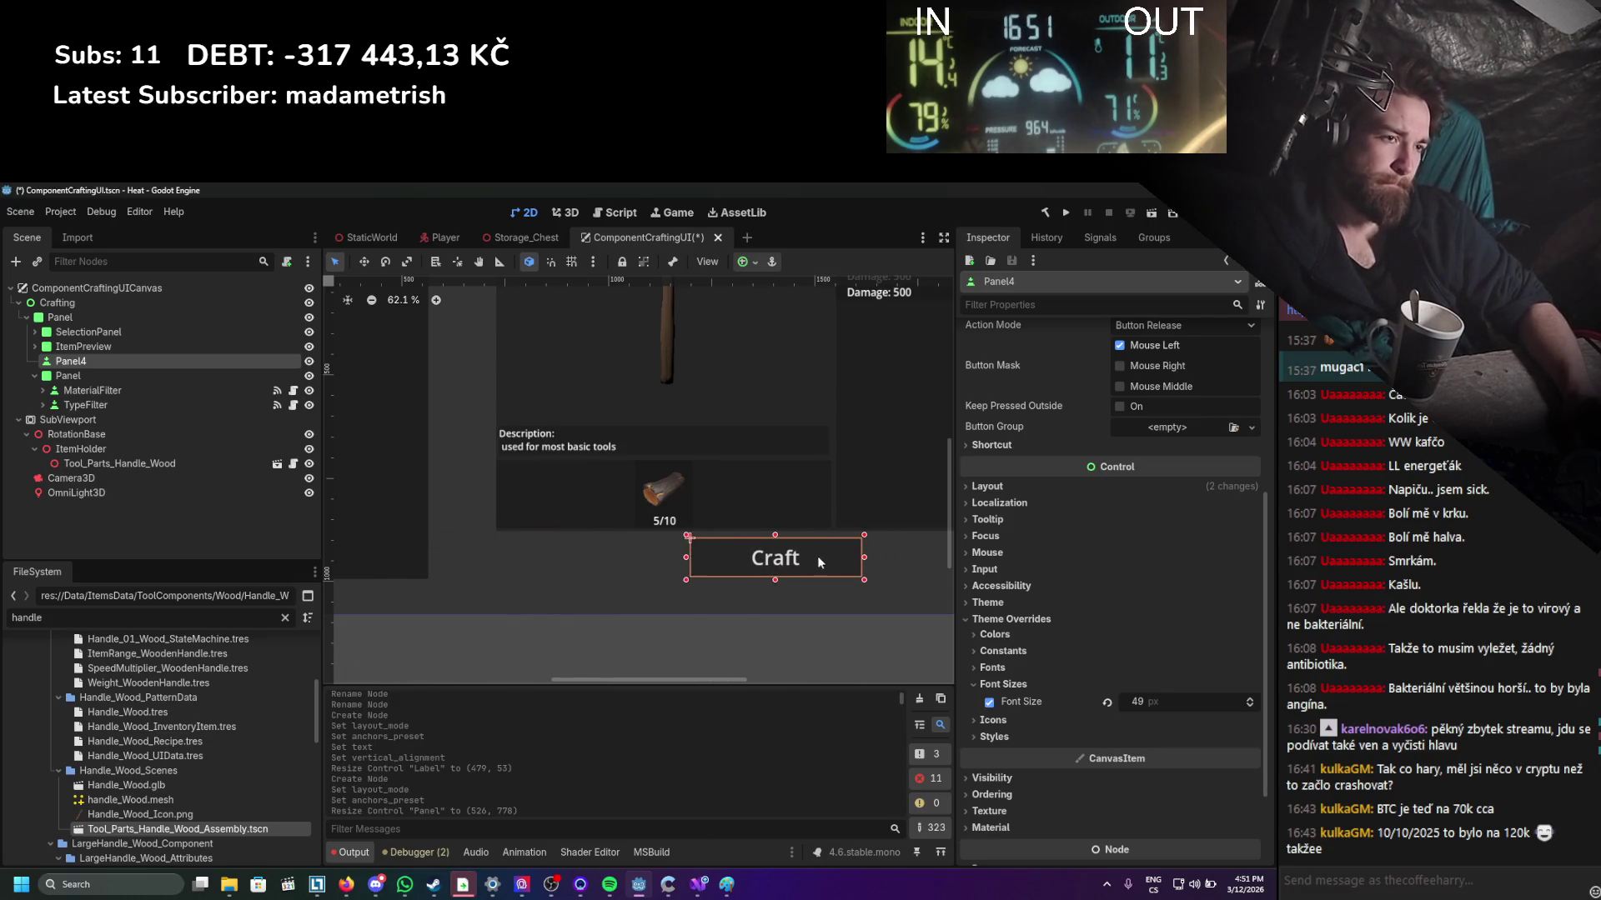
scroll(817, 562, "down", 2)
left_click_drag(645, 577, 621, 578)
left_click(922, 540)
key("ctrl+s")
Move the Craft button further left under the item preview and save.
scroll(847, 504, "down", 2)
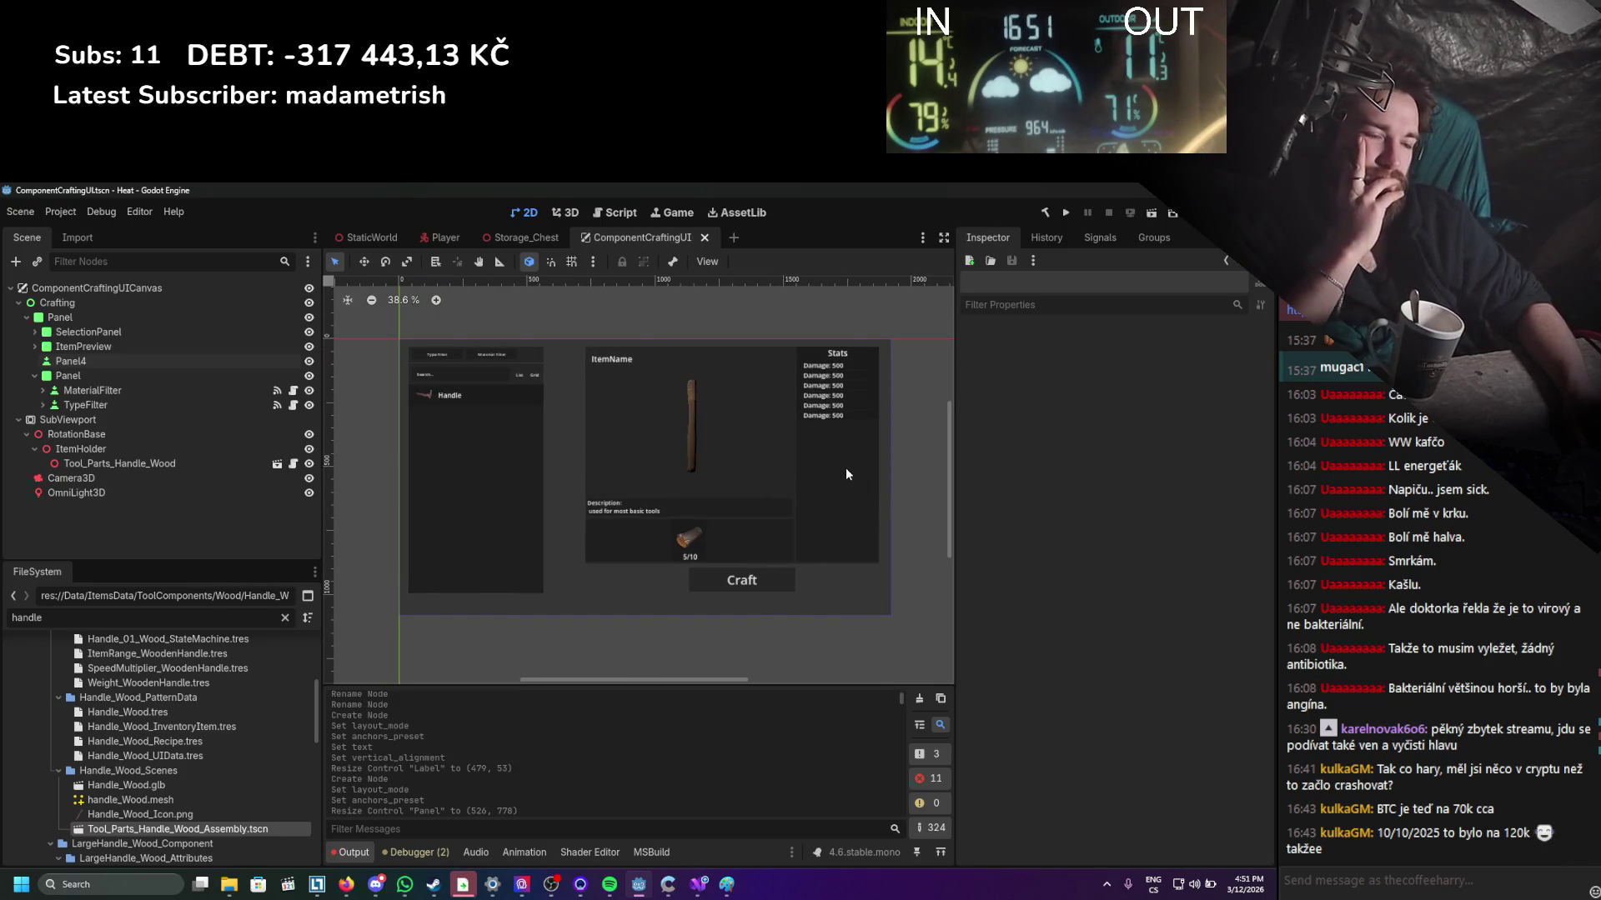
left_click(92, 360)
left_click_drag(782, 583, 725, 584)
left_click(917, 576)
key("ctrl+s")
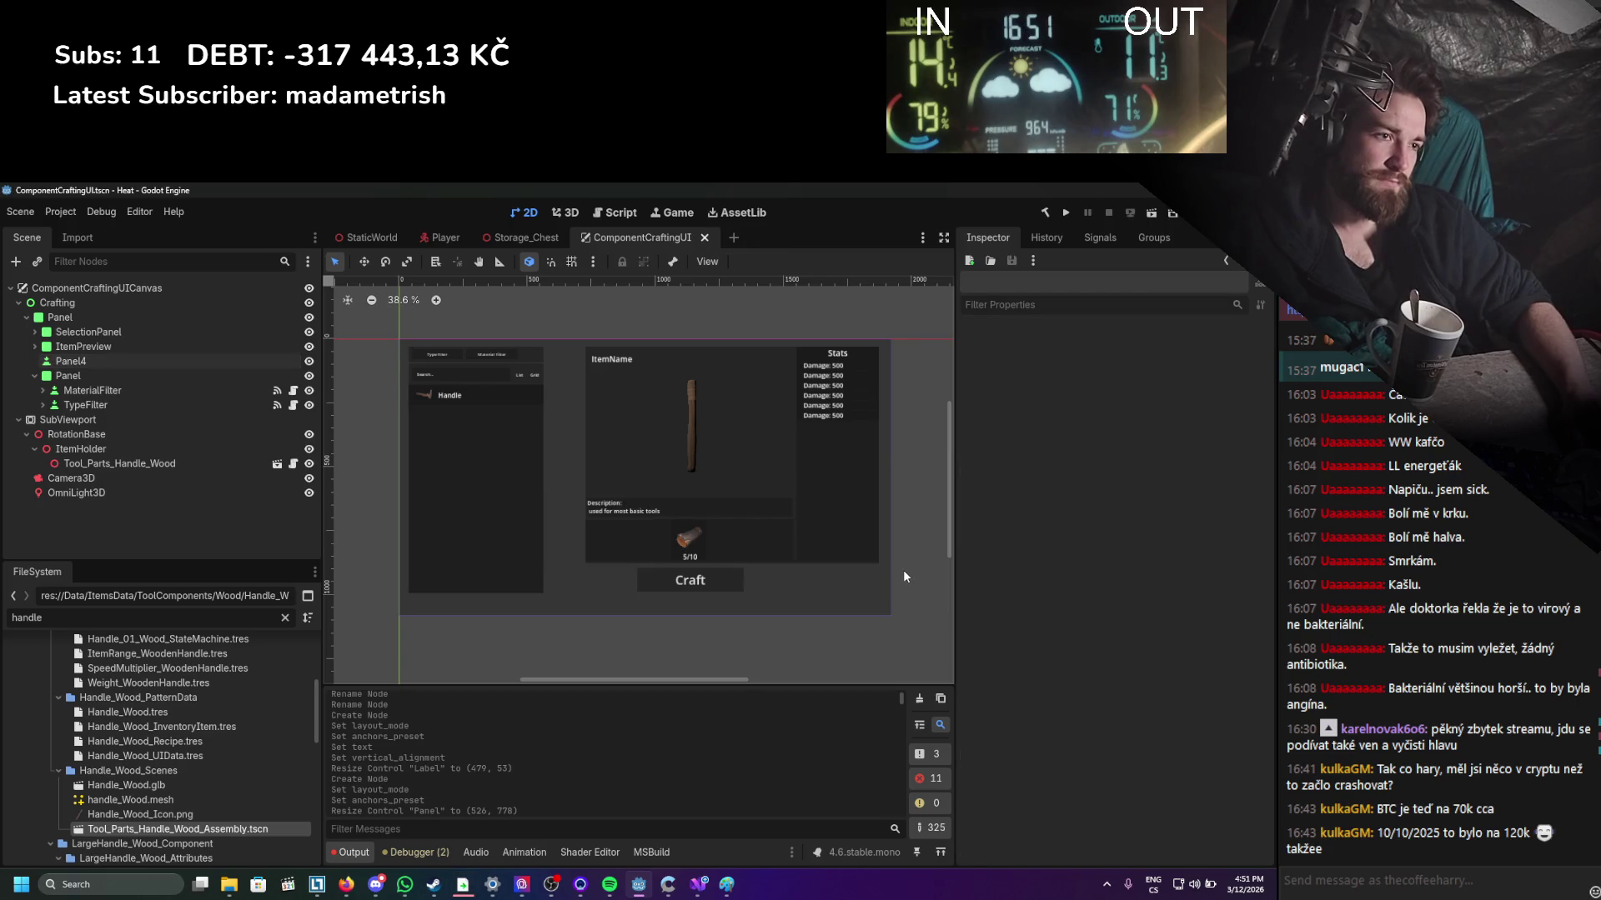
scroll(903, 569, "up", 2)
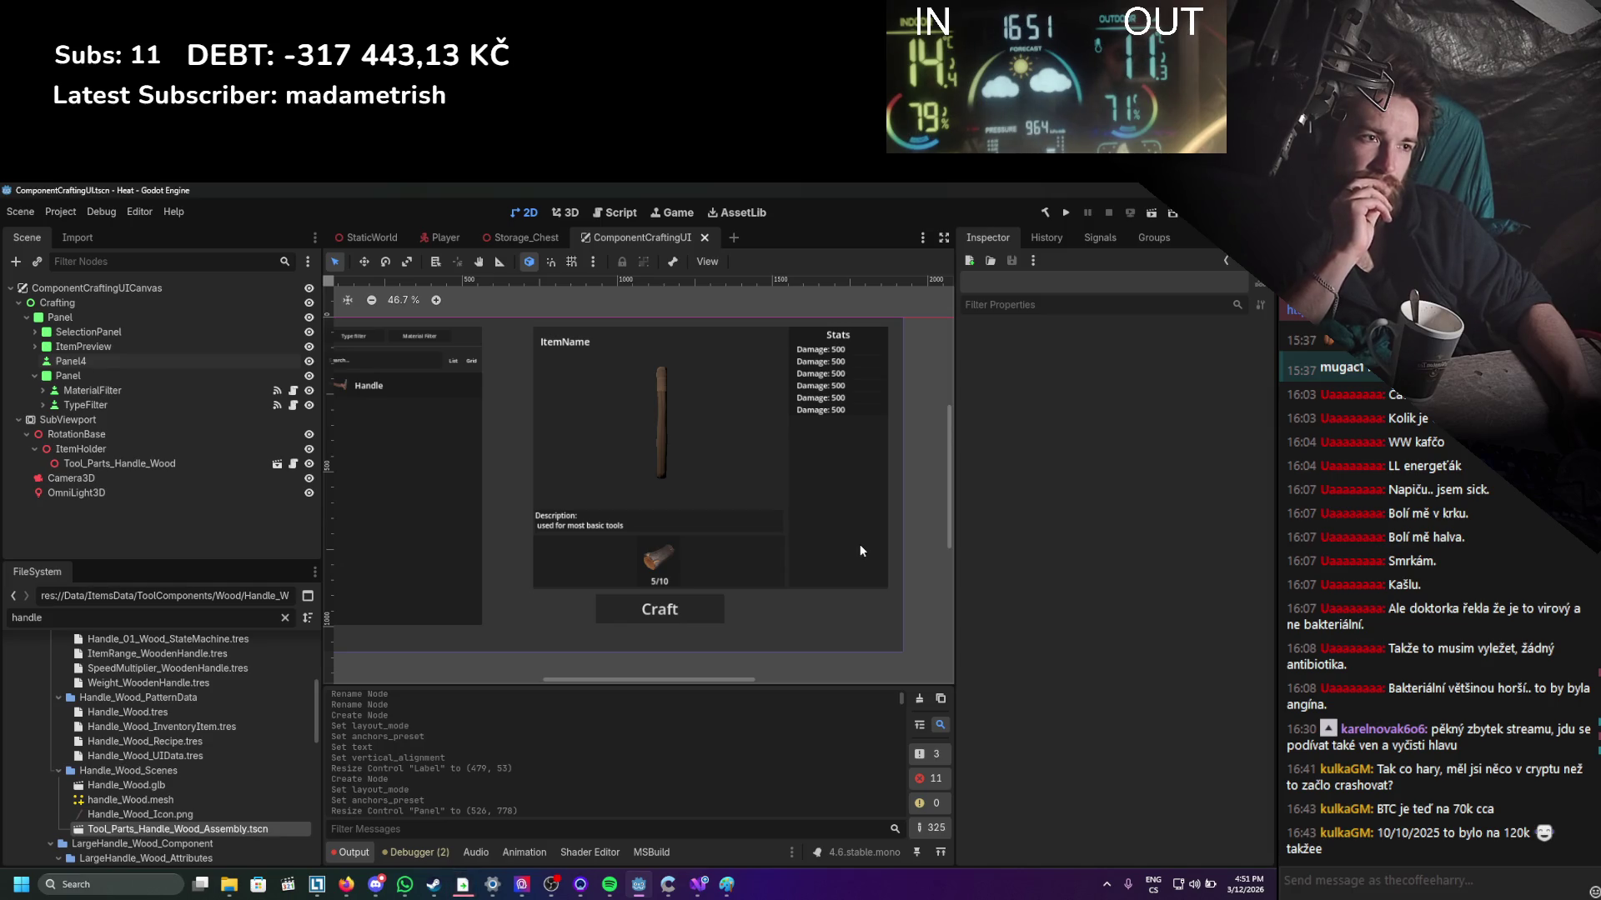
left_click(849, 555)
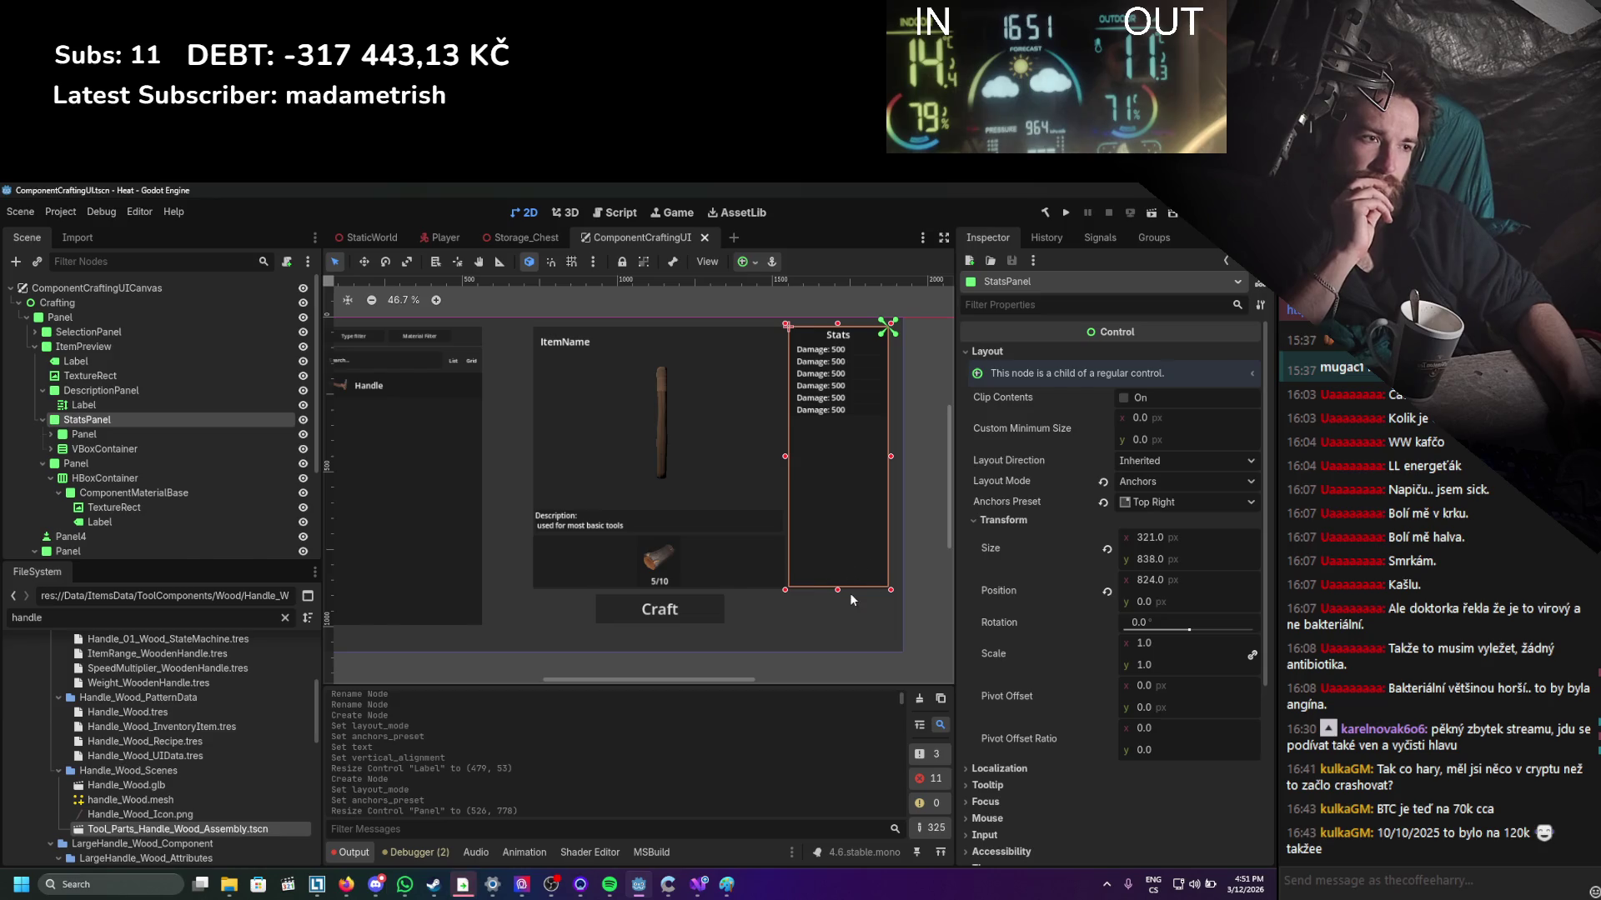
Shorten the Stats panel to fit its rows and enlarge the handle image.
left_click_drag(836, 591, 849, 425)
left_click(652, 424)
mouse_move(796, 532)
left_mouse_down()
mouse_move(902, 593)
mouse_move(785, 510)
mouse_move(836, 584)
left_mouse_up()
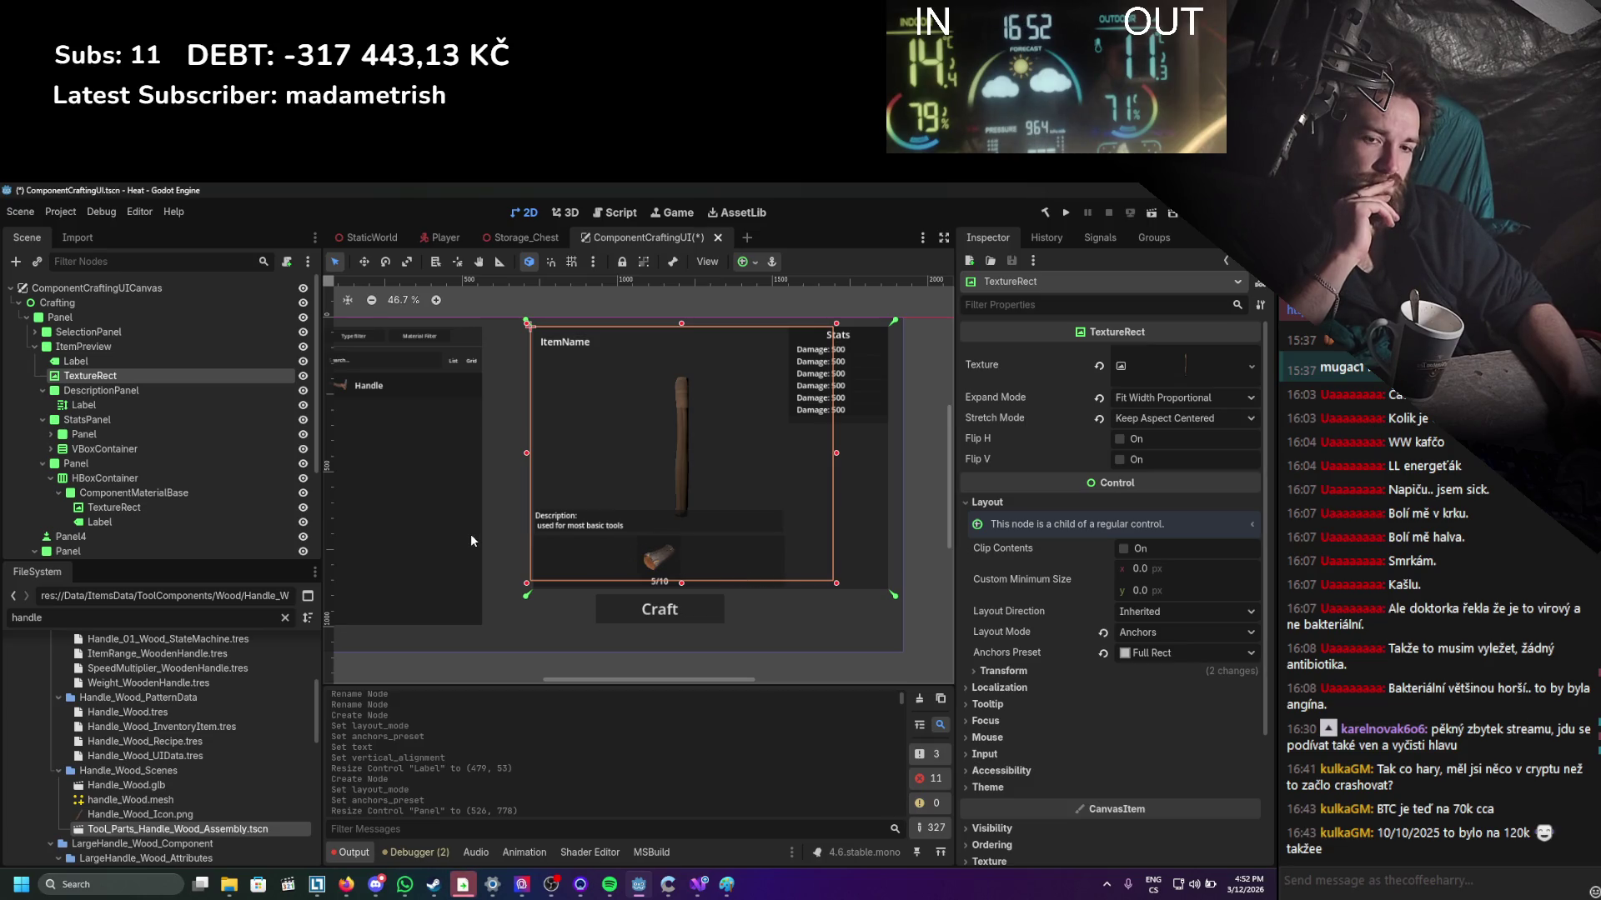
Try resizing the ItemPreview panel, then undo back to the saved layout.
left_click(157, 345)
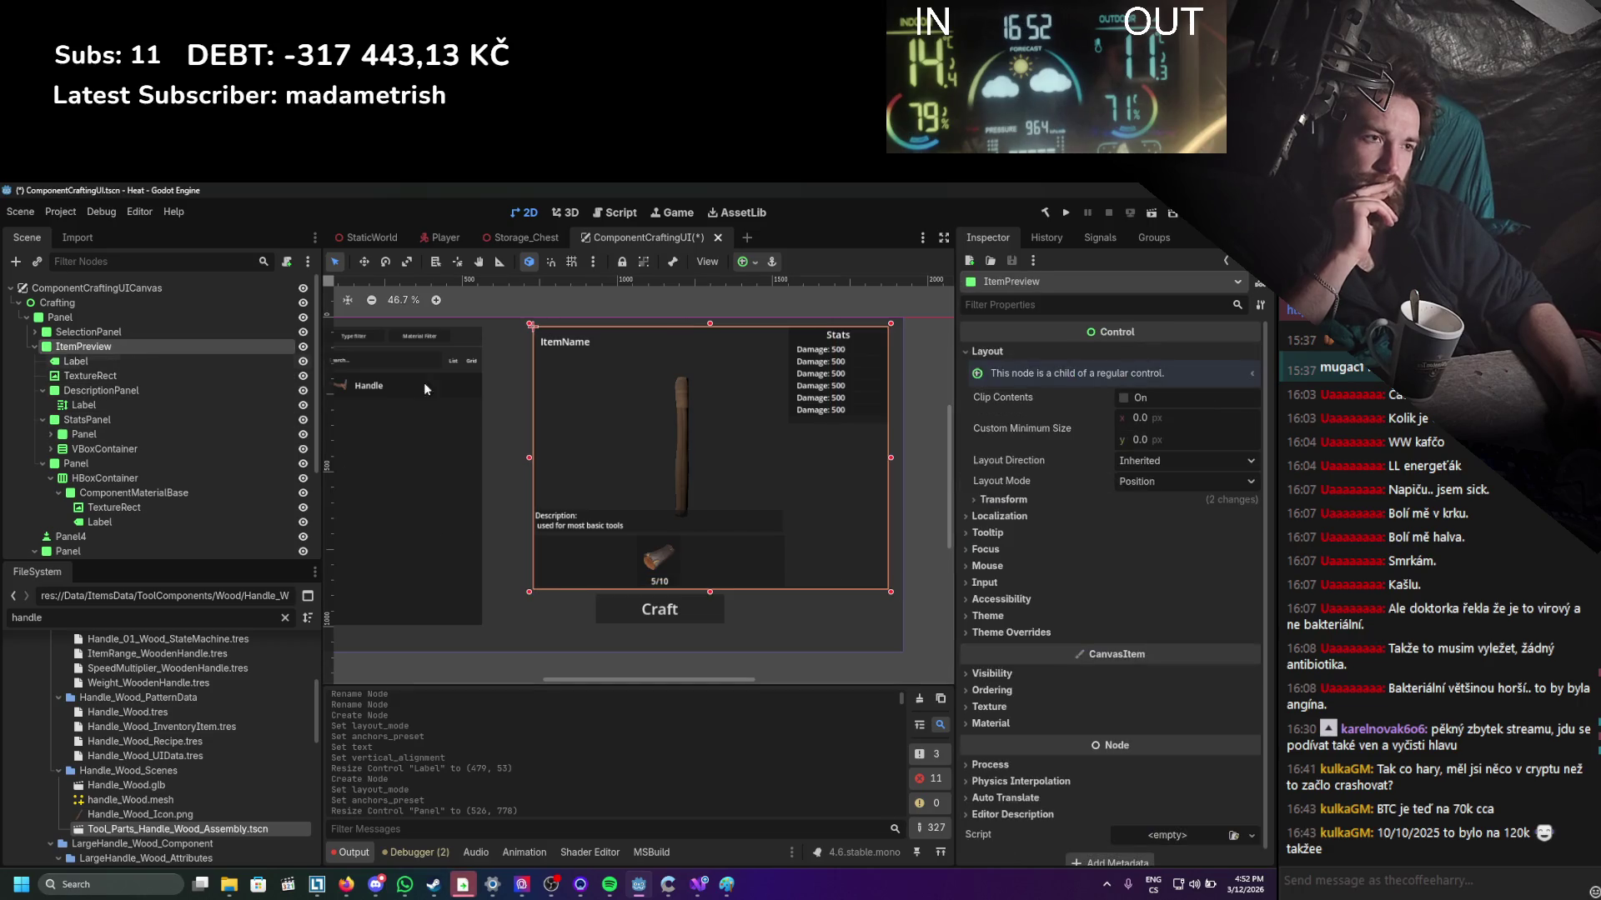
mouse_move(891, 463)
left_mouse_down()
mouse_move(788, 476)
mouse_move(900, 480)
left_mouse_up()
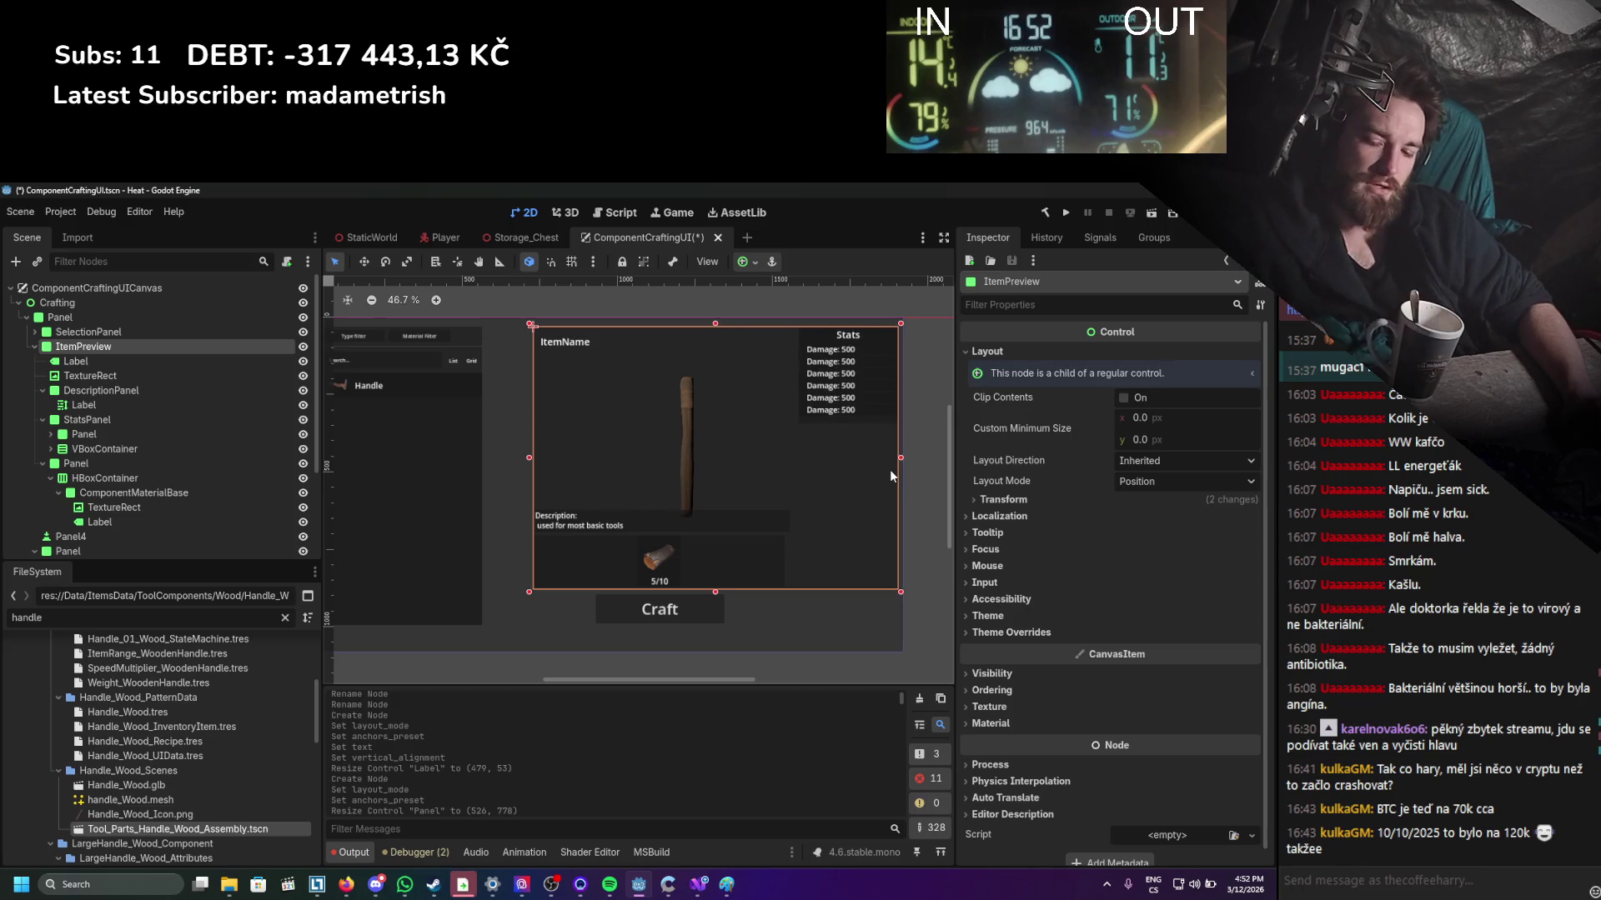
key("ctrl+z")
key("ctrl+z")
key("ctrl+z")
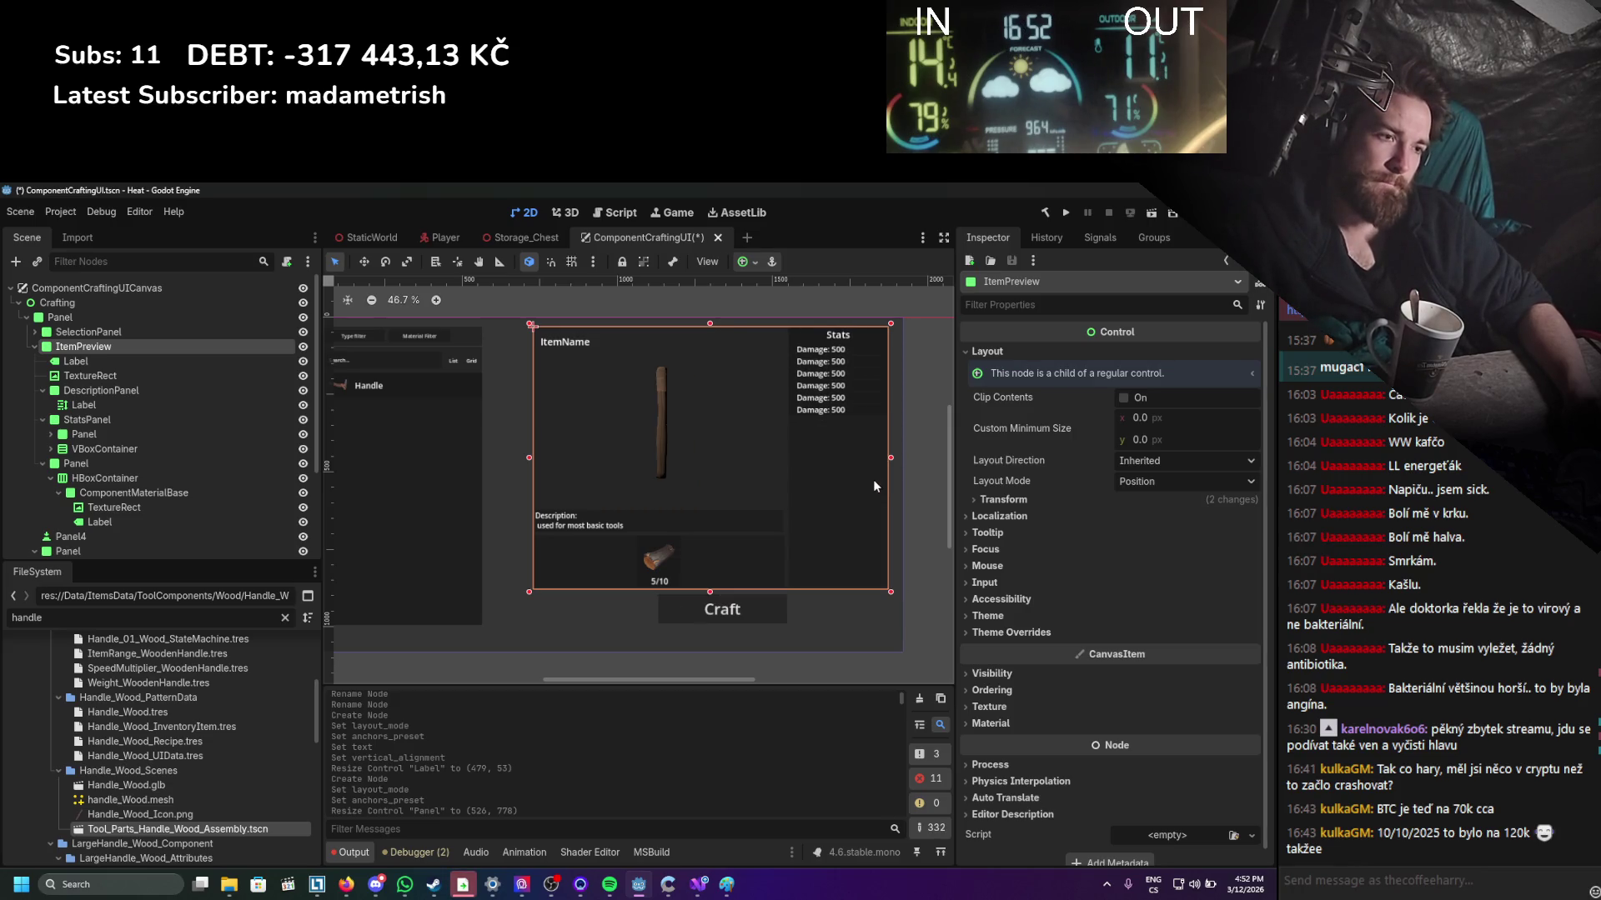
key("ctrl+z")
left_click(923, 473)
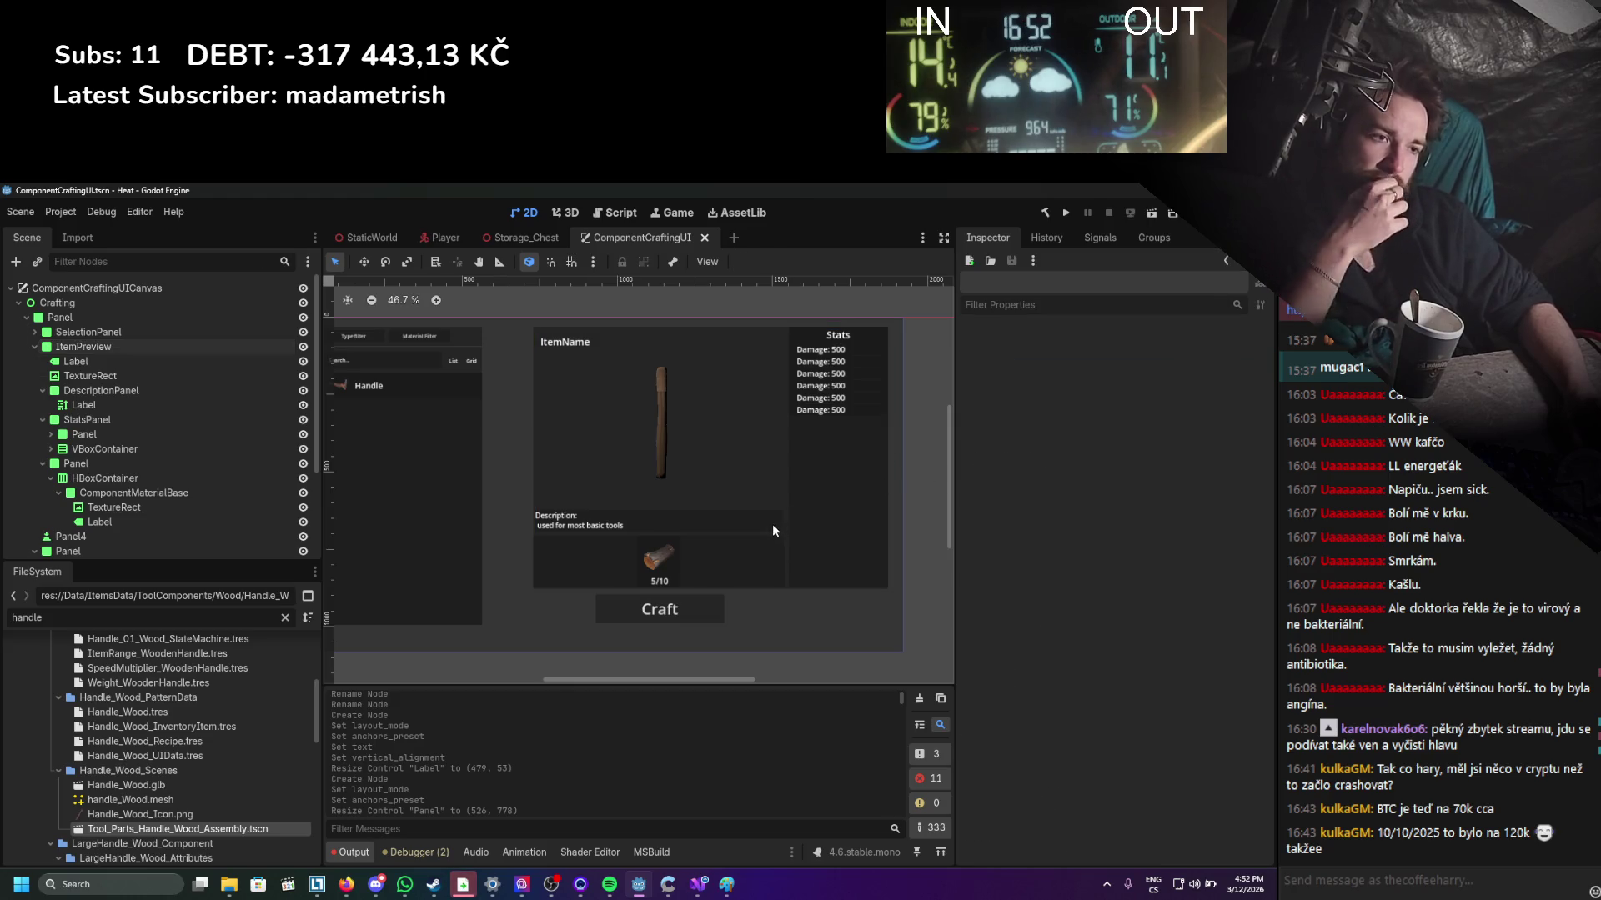
key("ctrl+shift+z")
key("ctrl+shift+z")
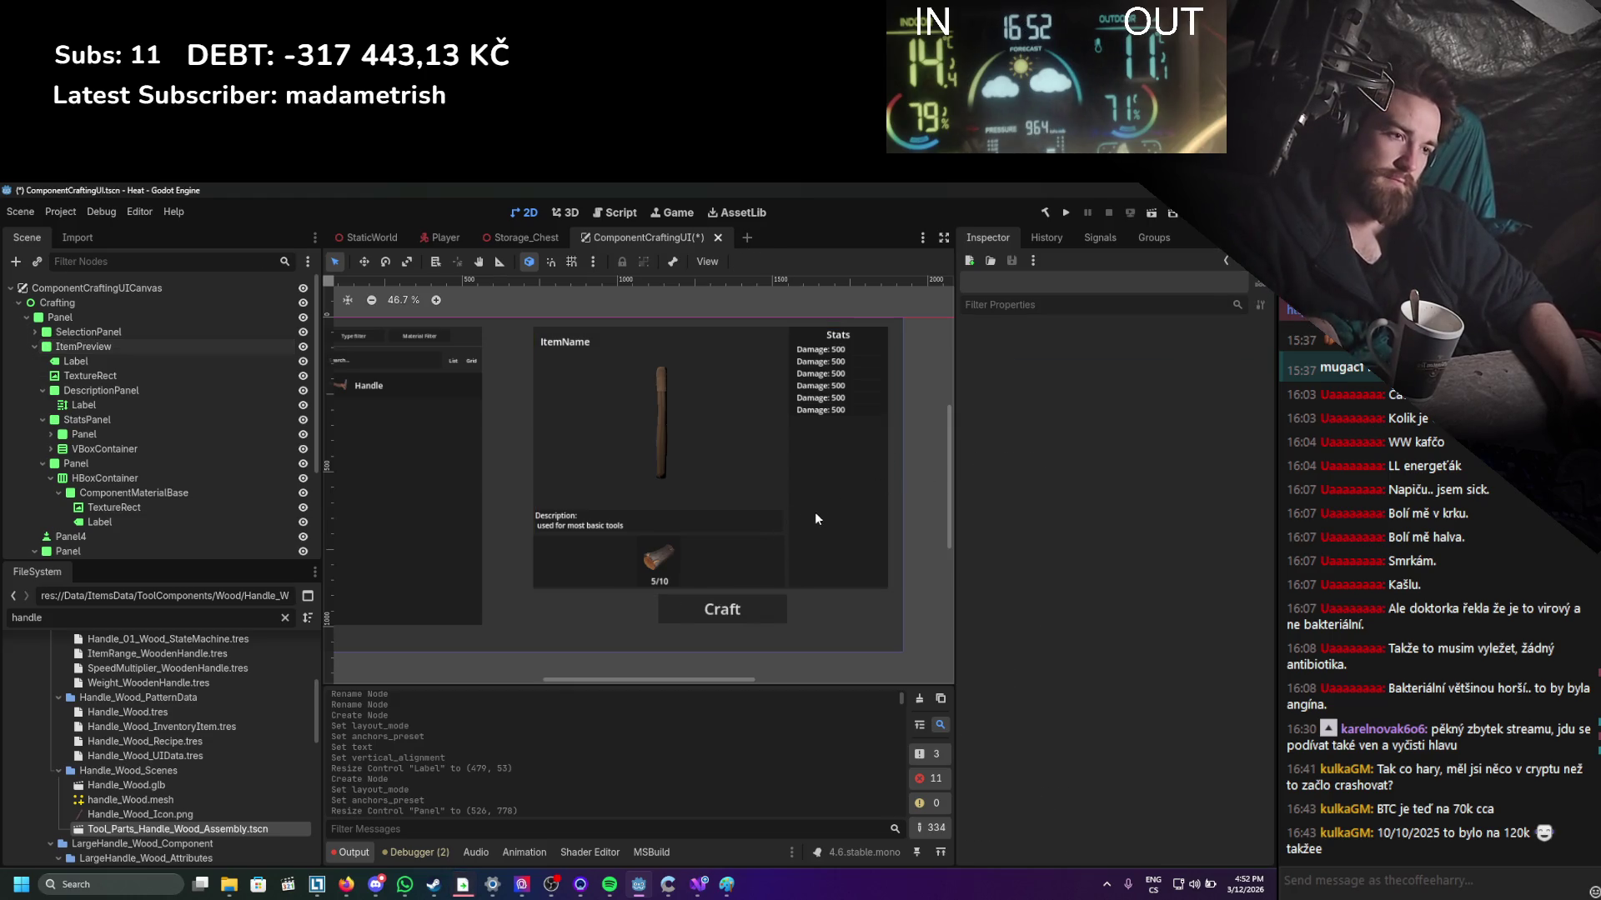
key("ctrl+z")
key("ctrl+z")
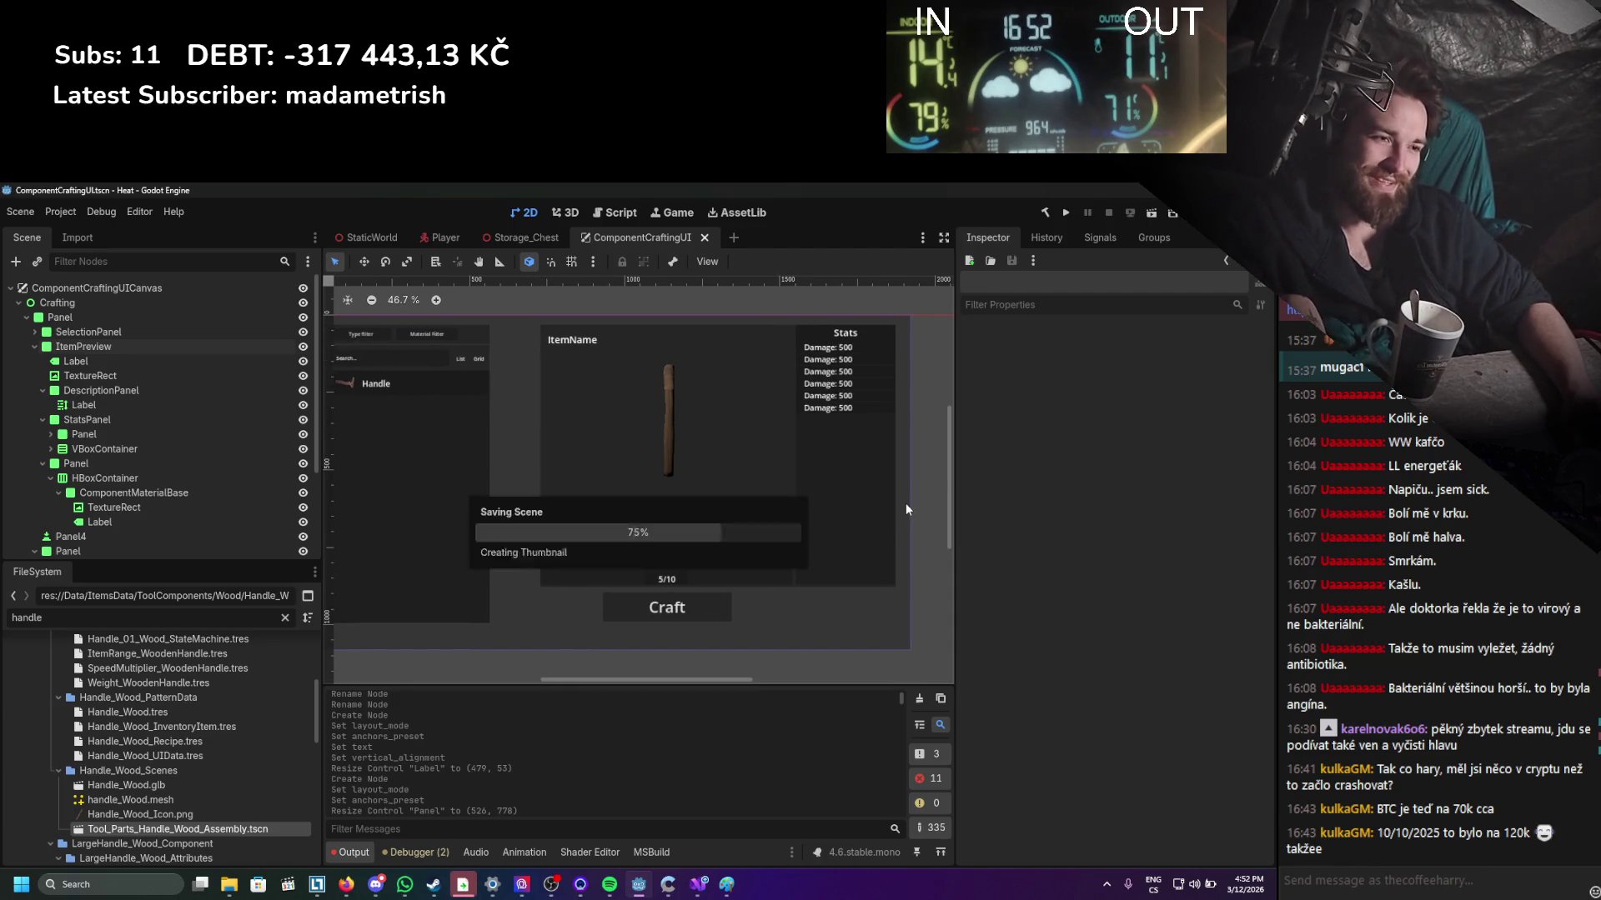
scroll(842, 534, "down", 2)
scroll(828, 538, "up", 2)
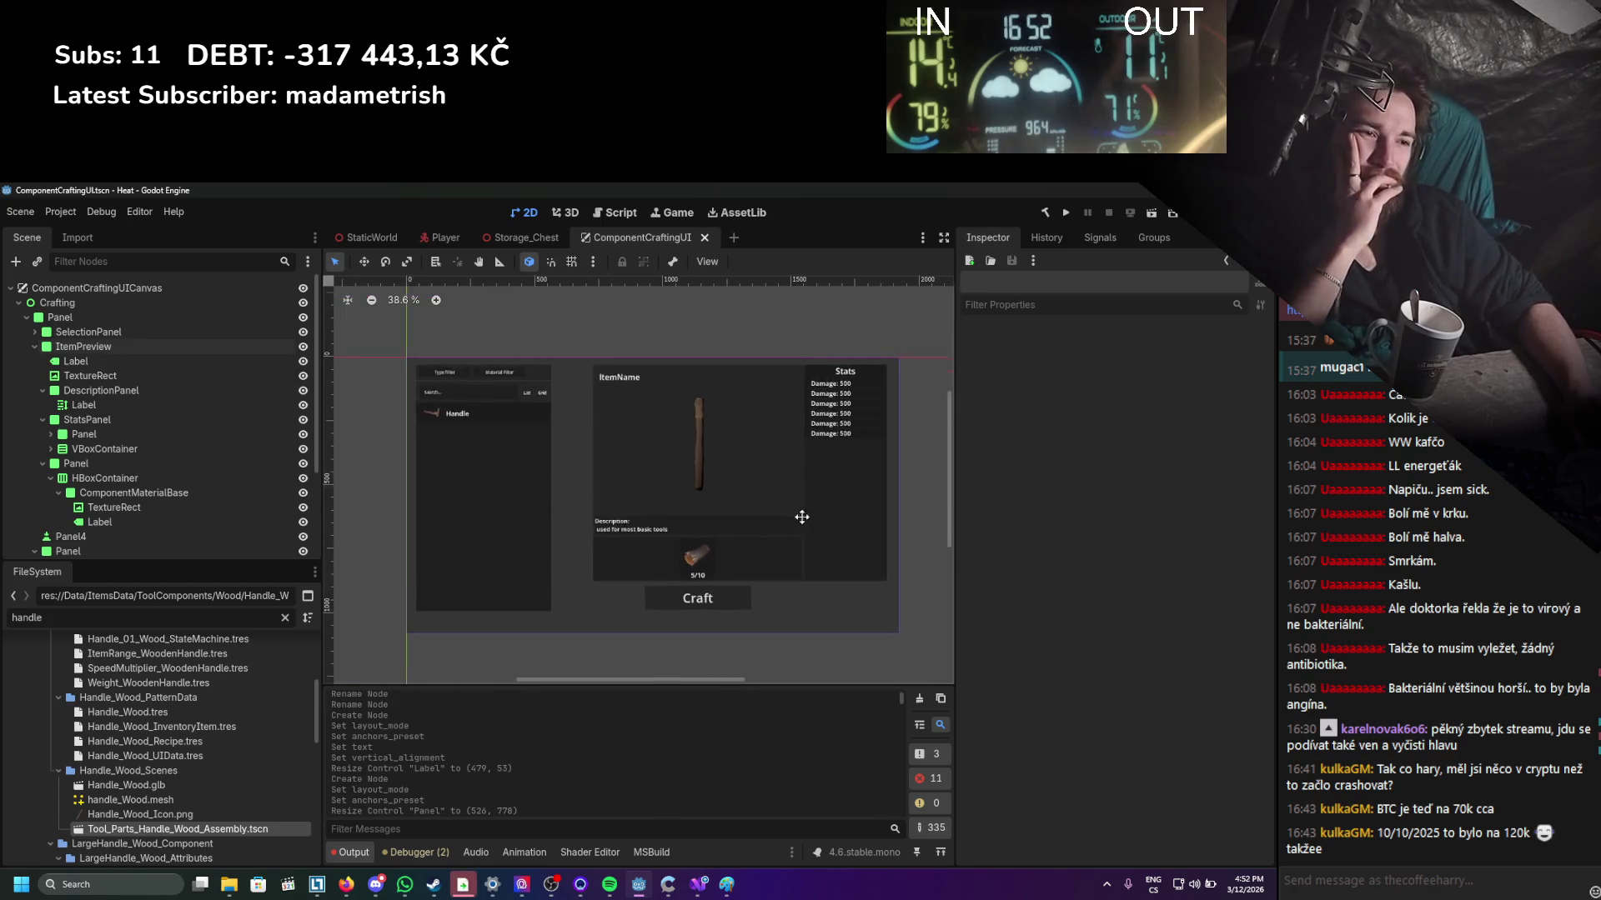
scroll(143, 347, "down", 2)
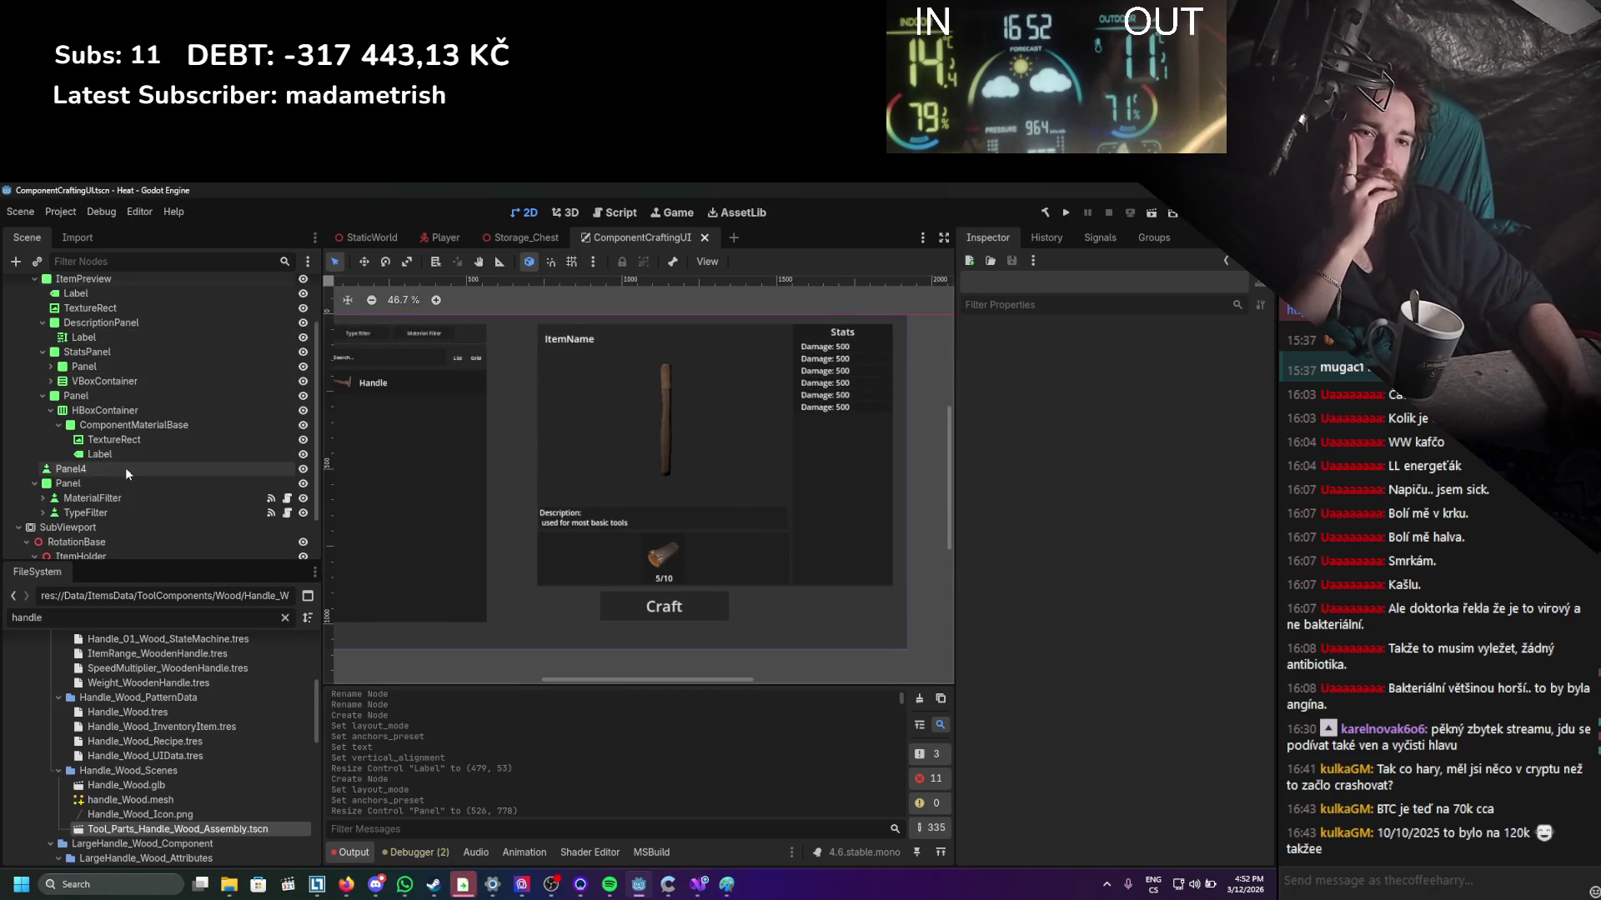
left_click(125, 468)
mouse_move(696, 599)
left_mouse_down()
mouse_move(711, 598)
mouse_move(696, 597)
left_mouse_up()
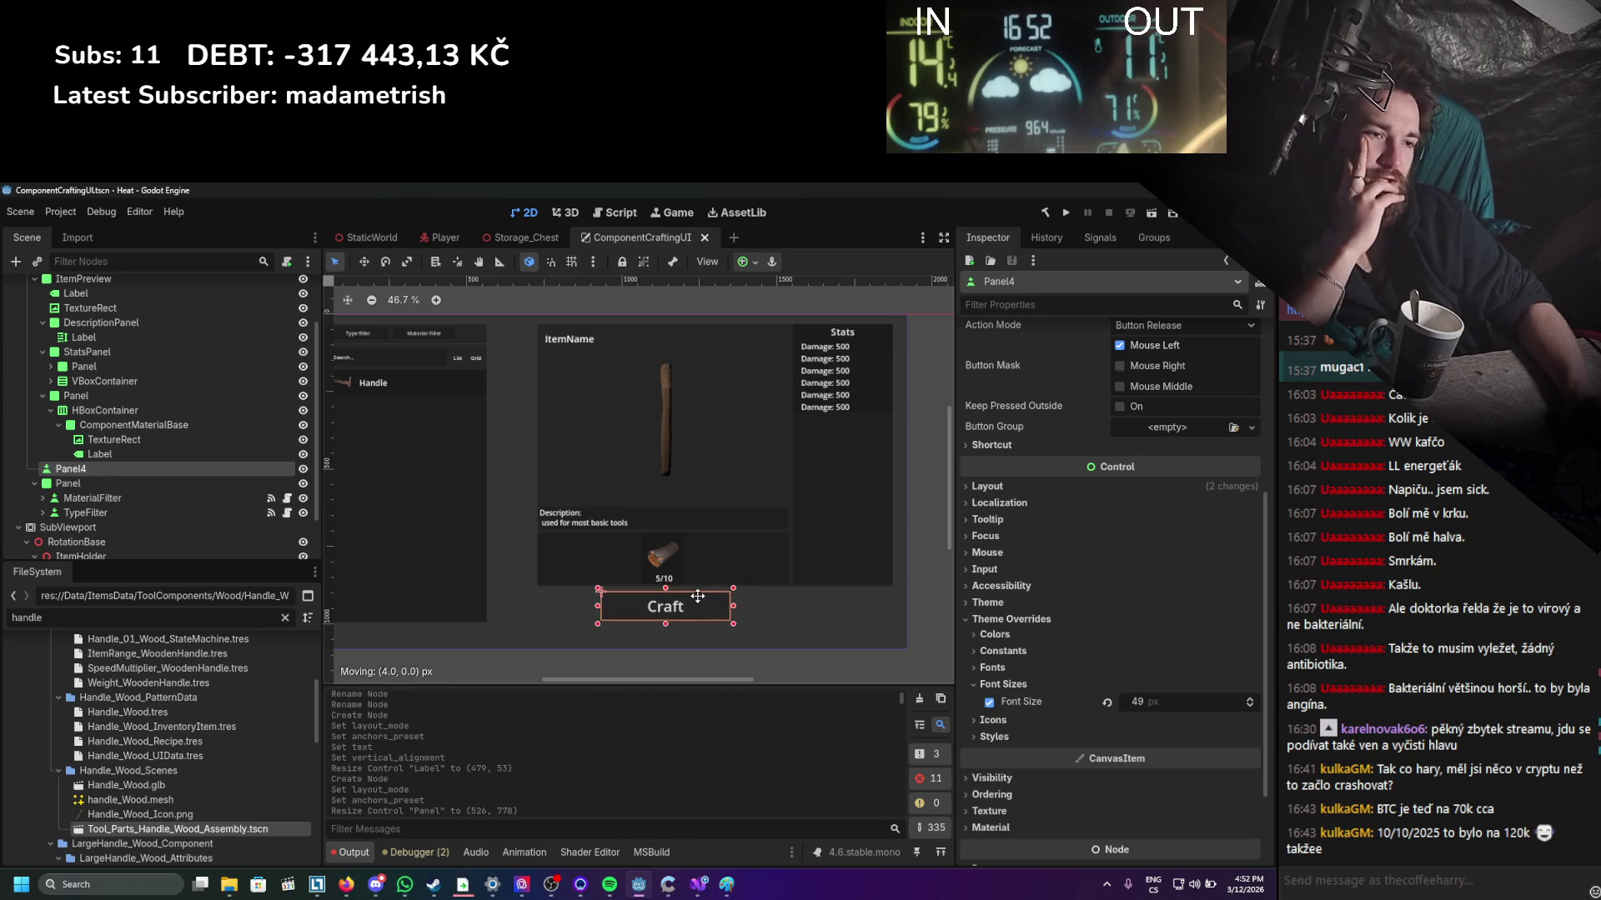
left_click(922, 561)
scroll(859, 577, "down", 2)
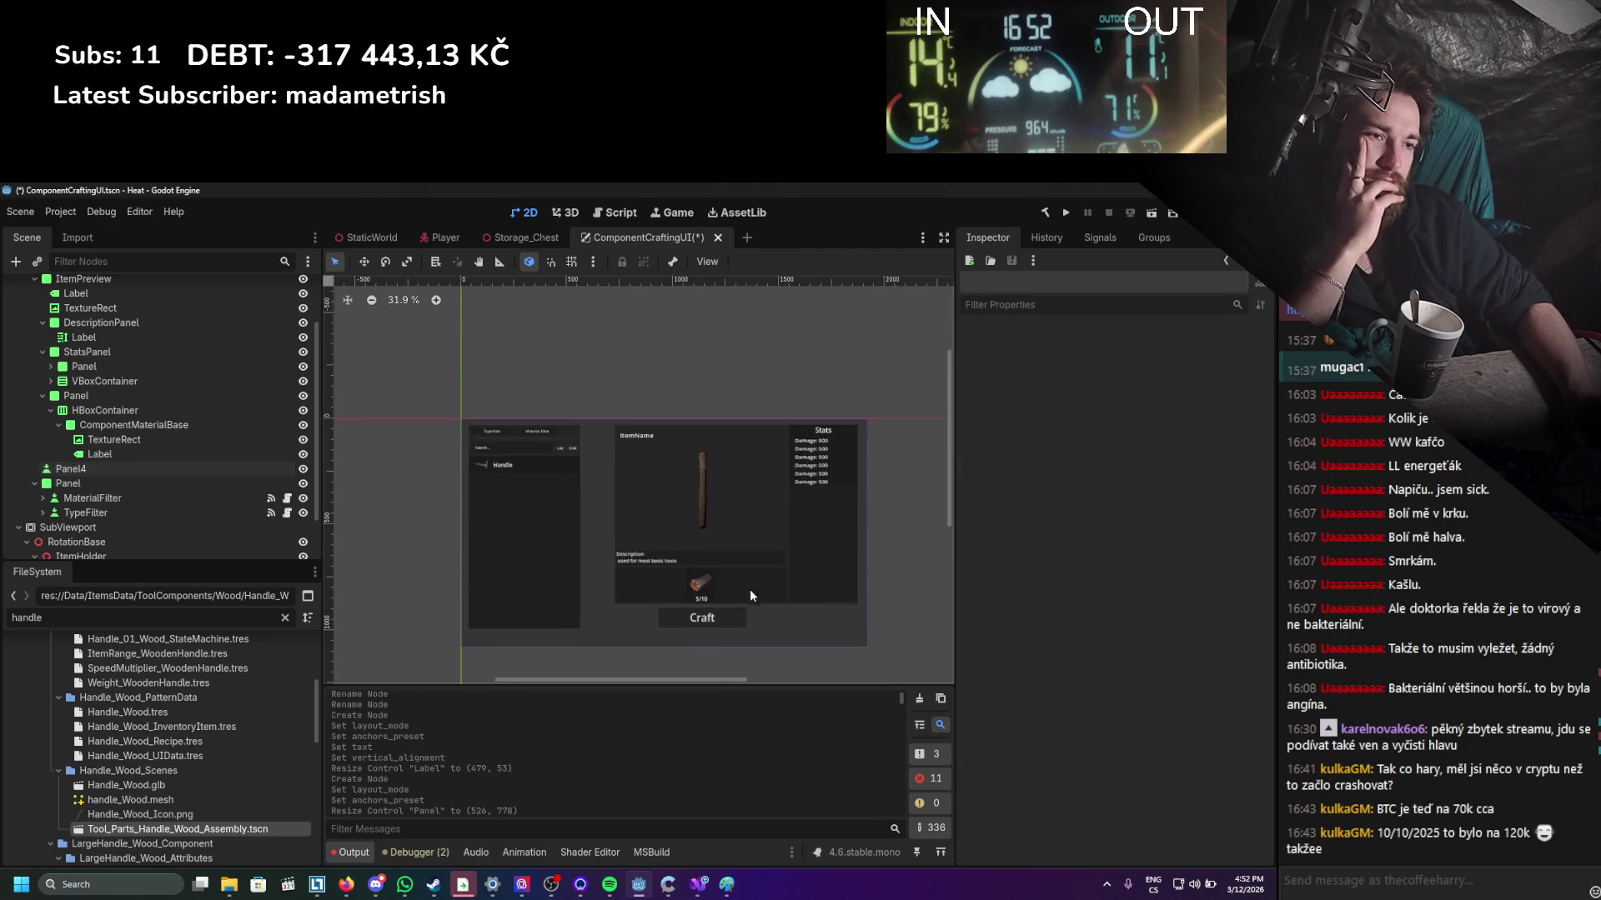
scroll(762, 574, "down", 2)
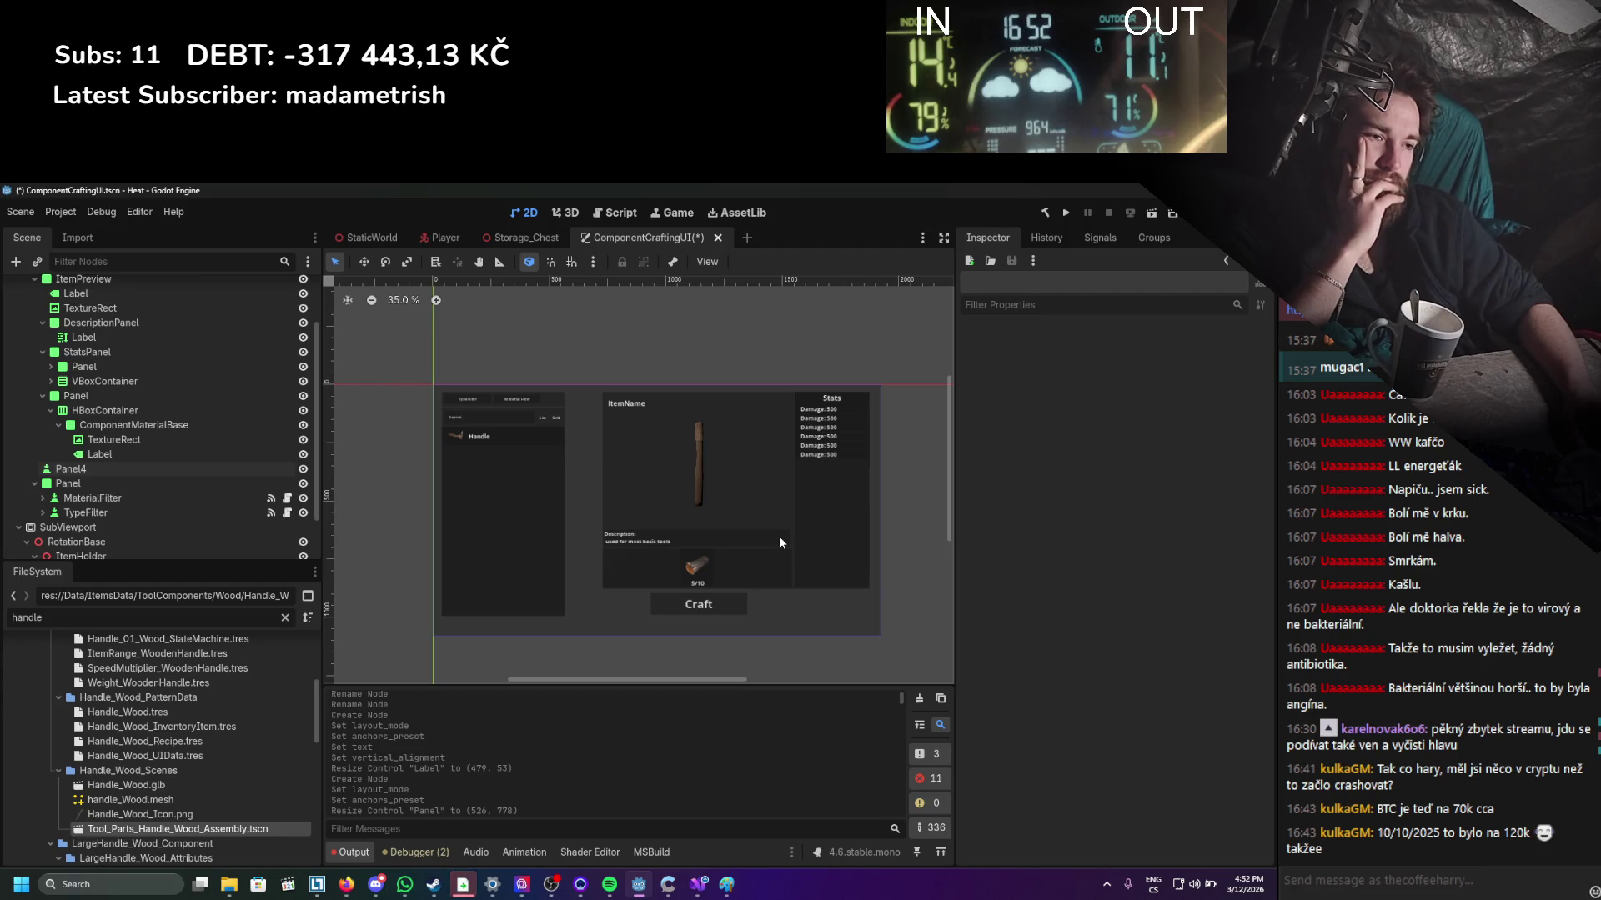
scroll(751, 549, "up", 2)
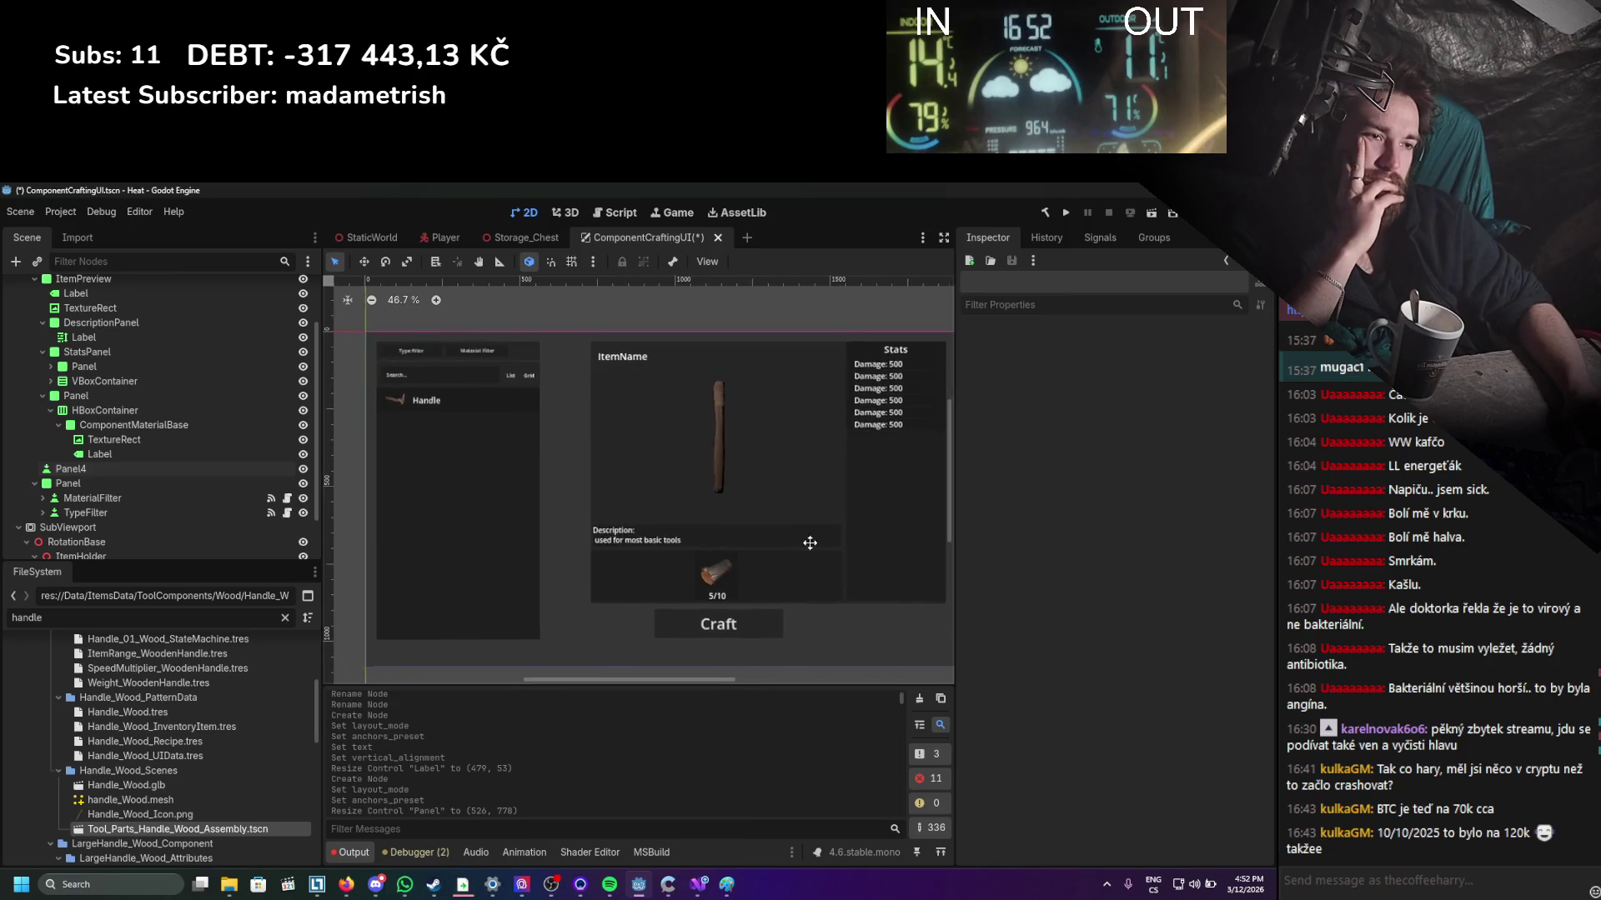
scroll(755, 533, "down", 1)
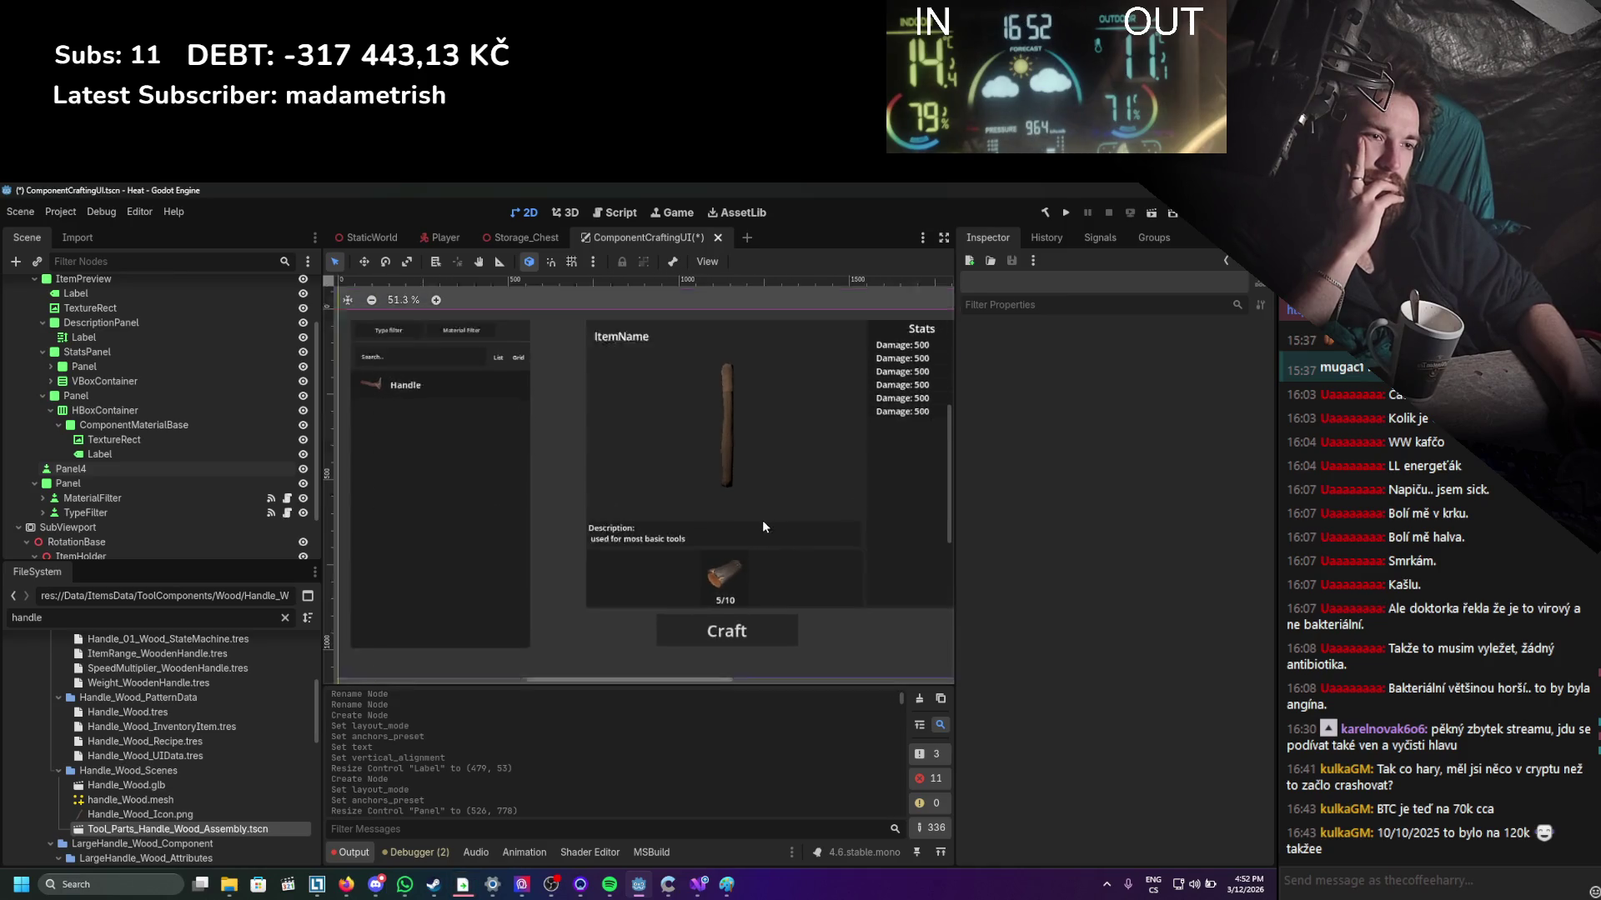
left_click_drag(753, 532, 737, 594)
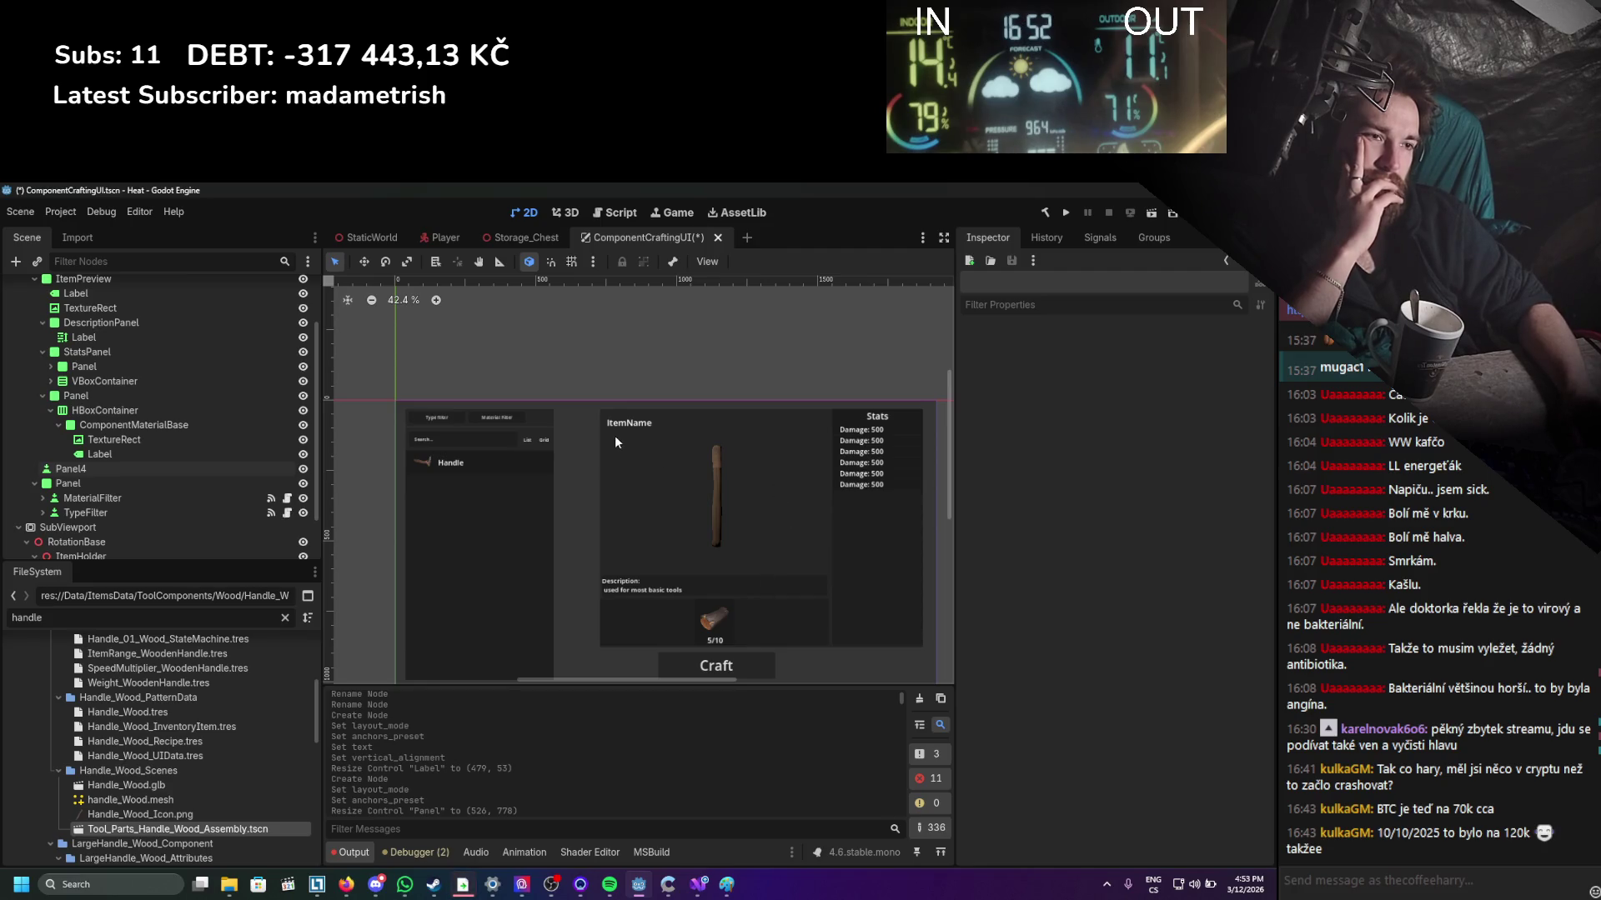
scroll(613, 435, "up", 3)
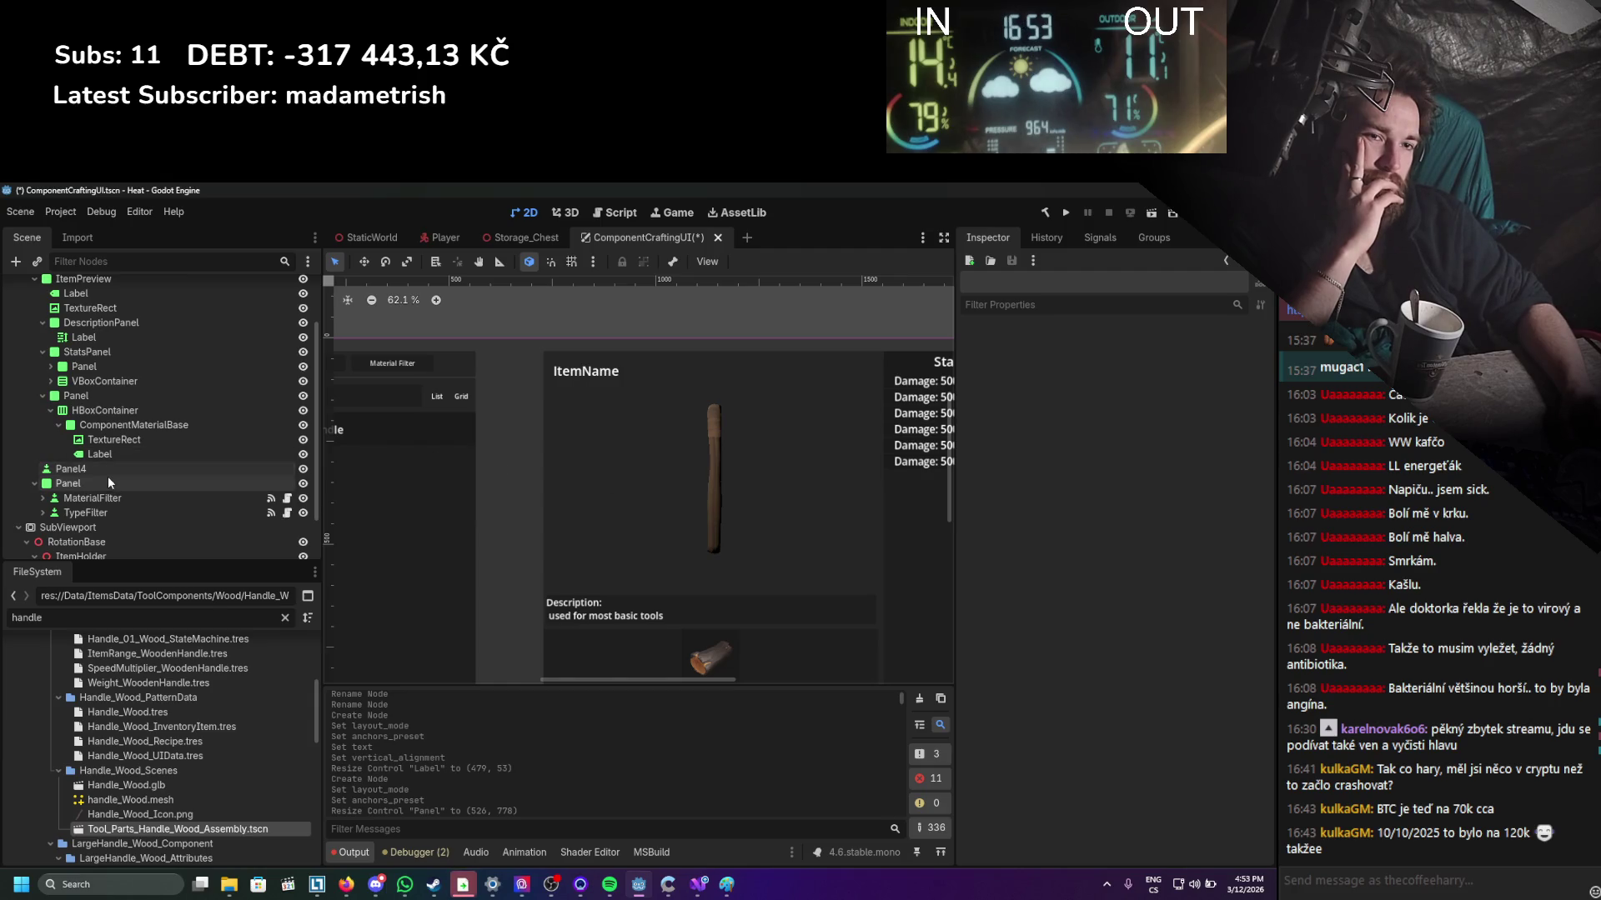
left_click(97, 385)
left_click(101, 350)
scroll(100, 359, "up", 2)
left_click(97, 376)
left_click(62, 346)
left_click(43, 390)
left_click(43, 405)
left_click(44, 419)
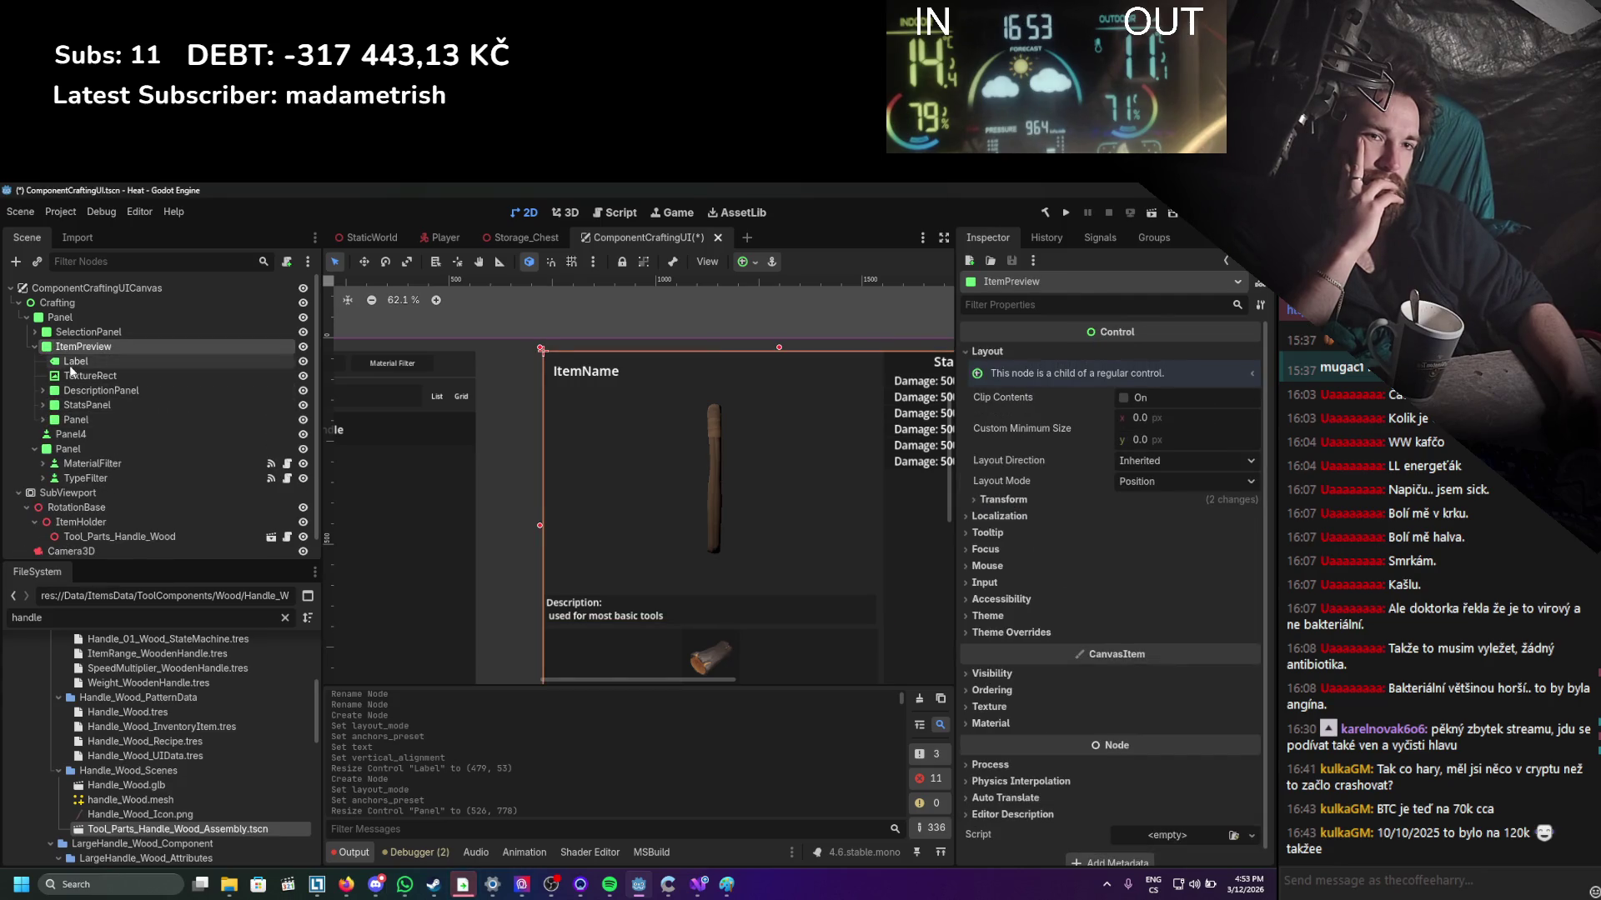
right_click(75, 343)
Add a Panel2 child under ItemPreview, size it behind the name text, and move the Label into it.
key("Escape")
right_click(87, 351)
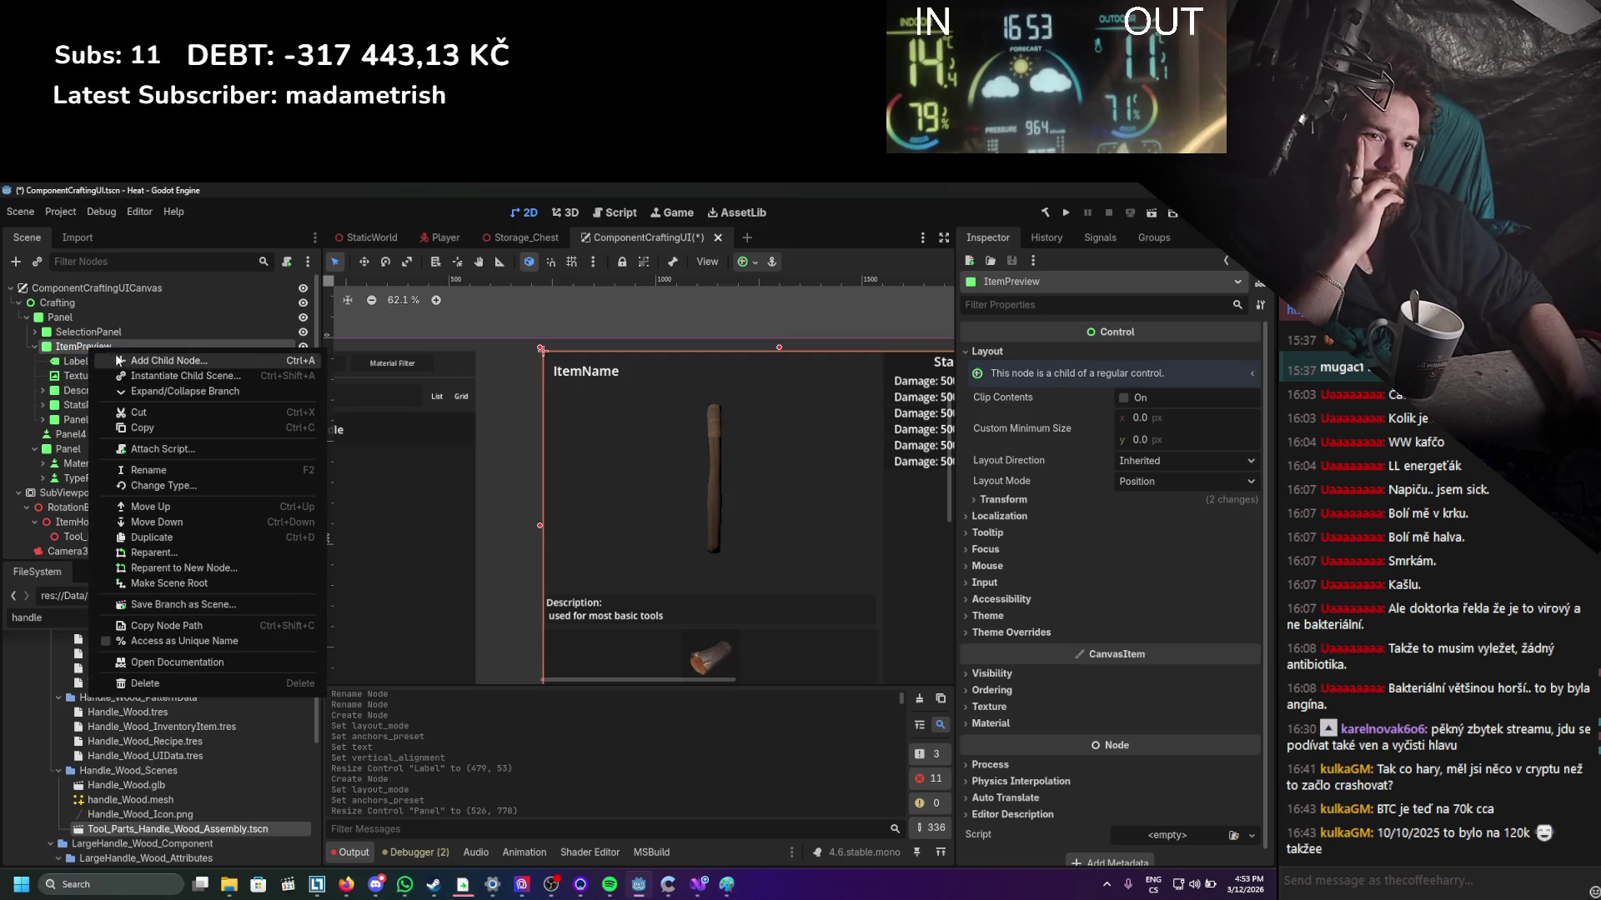
left_click(119, 361)
double_click(543, 522)
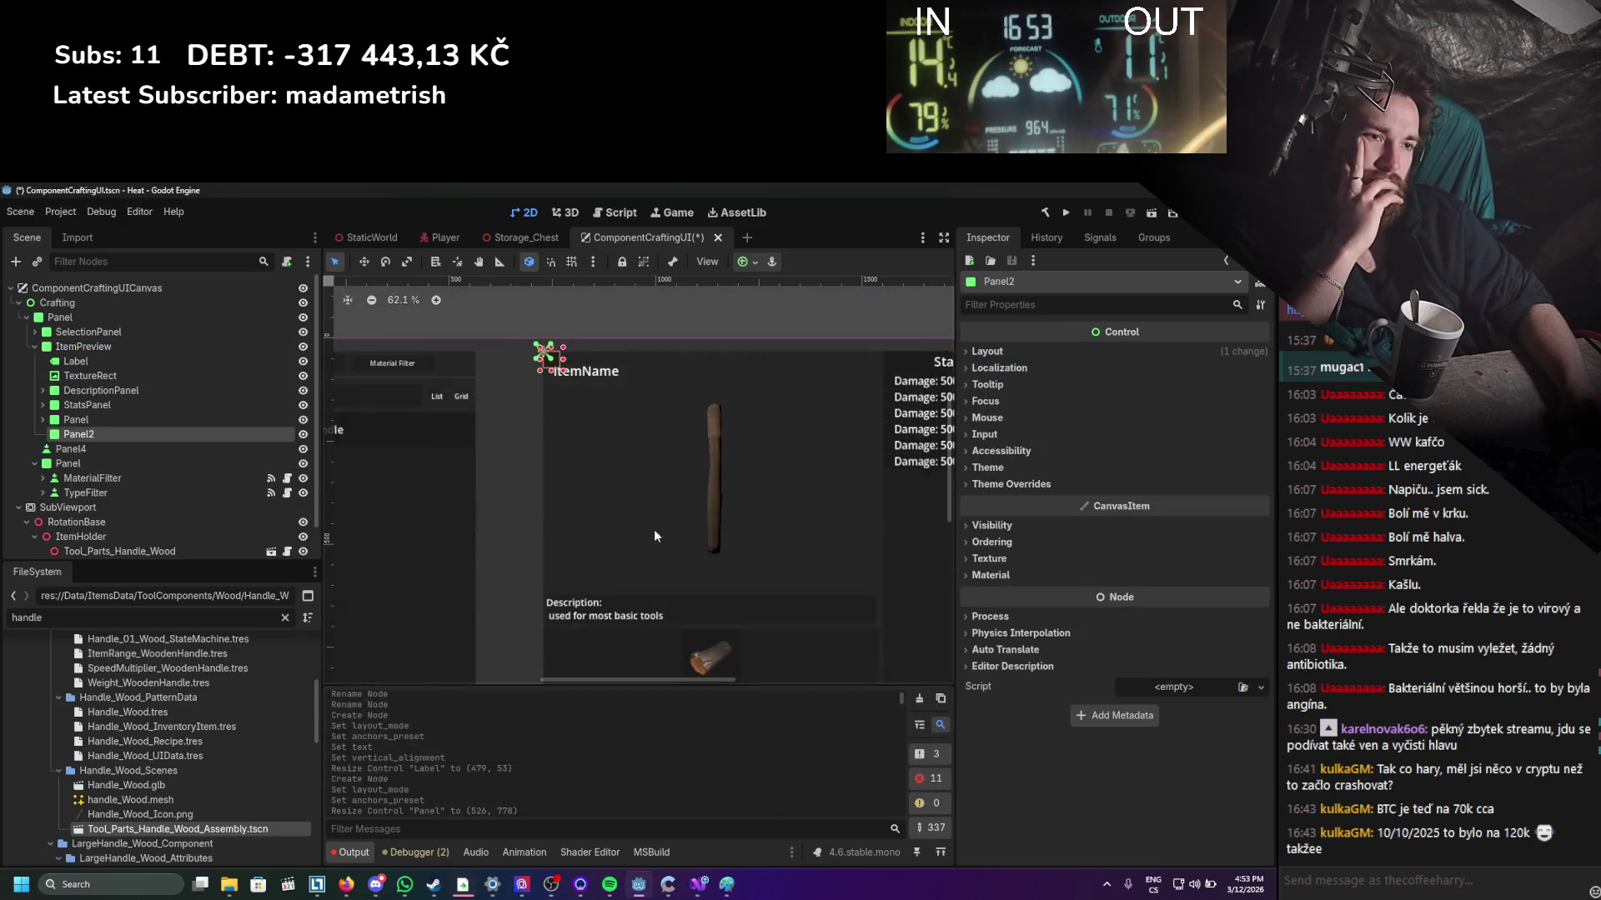
mouse_move(555, 367)
left_mouse_down()
mouse_move(697, 406)
mouse_move(658, 392)
left_mouse_up()
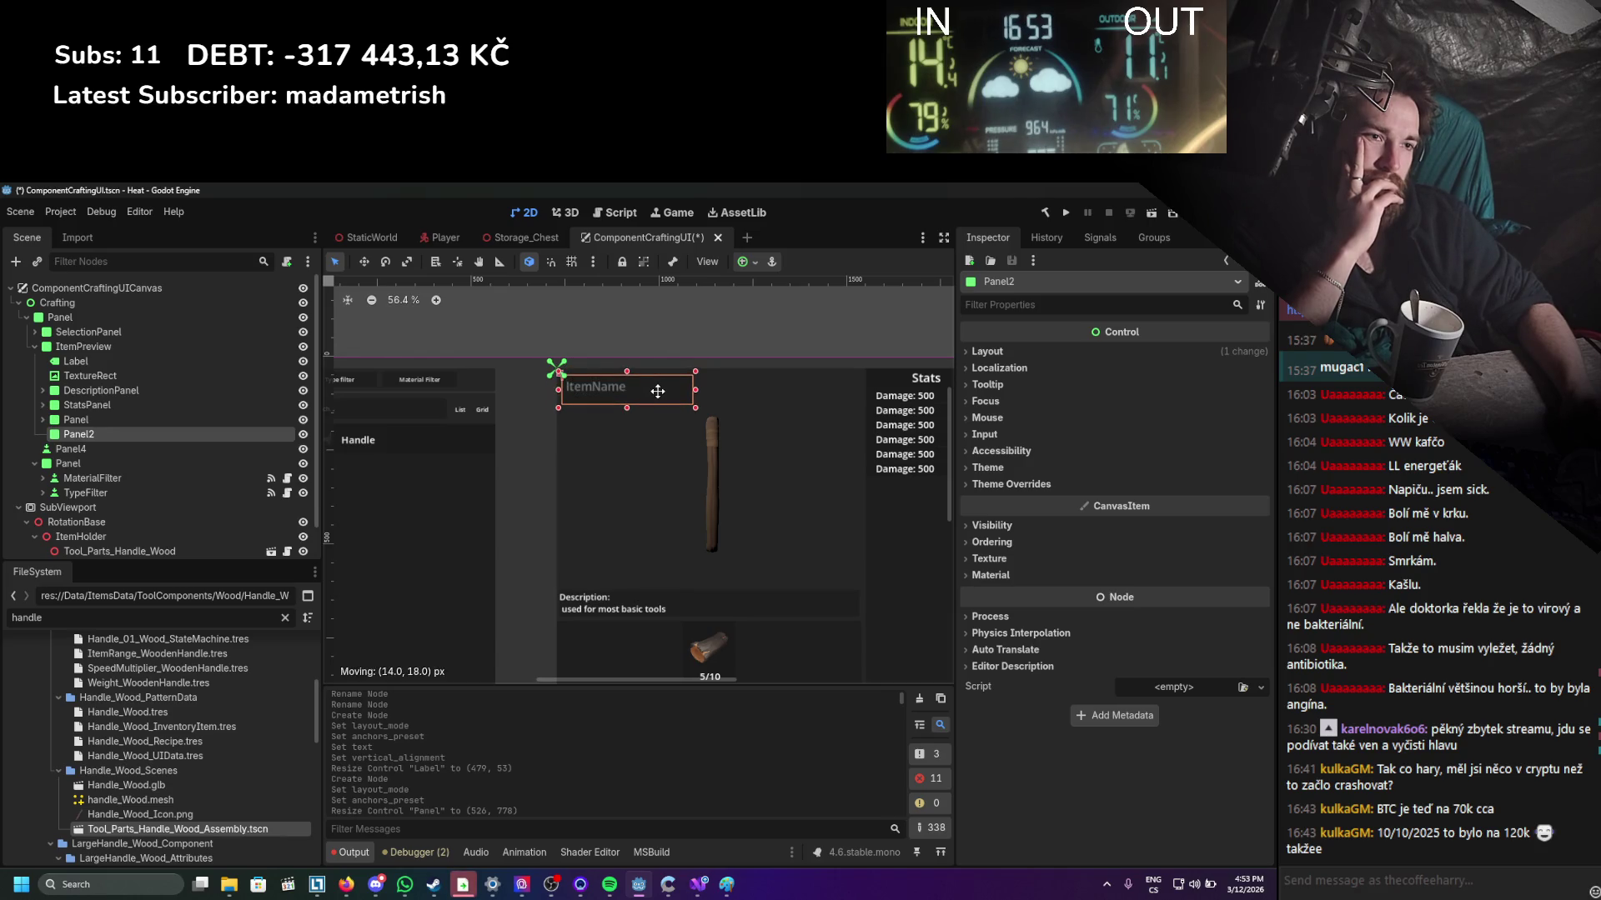
left_click_drag(76, 361, 87, 438)
Resize the ItemName label's edges so it fits neatly inside Panel2.
mouse_move(596, 387)
left_mouse_down()
mouse_move(617, 385)
mouse_move(599, 389)
left_mouse_up()
scroll(598, 389, "up", 5)
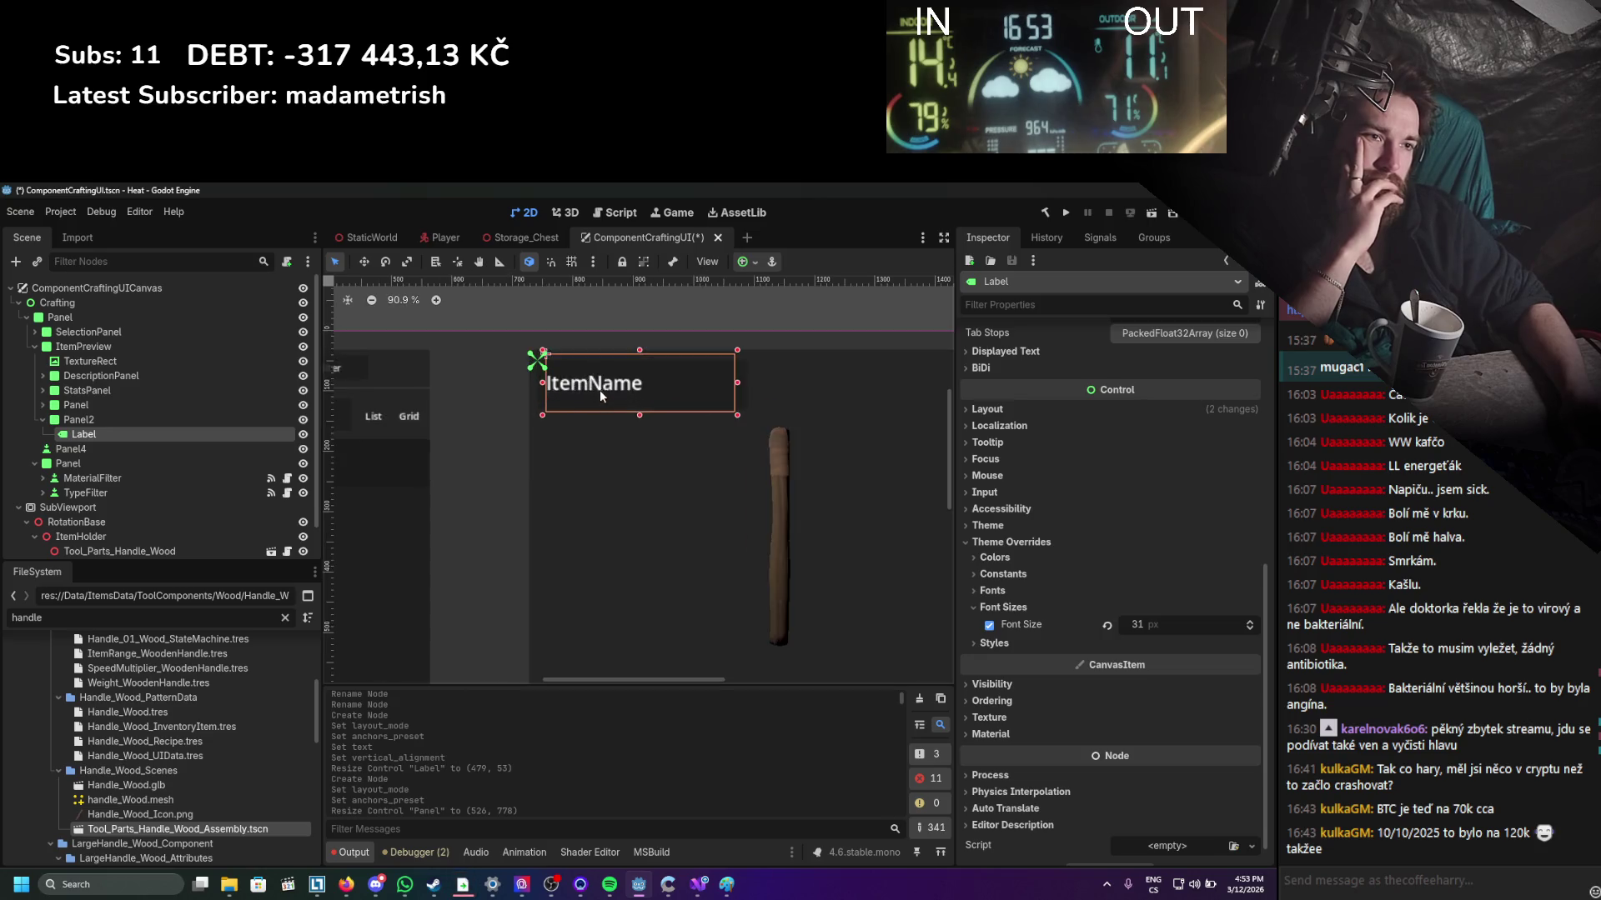
scroll(575, 362, "up", 2)
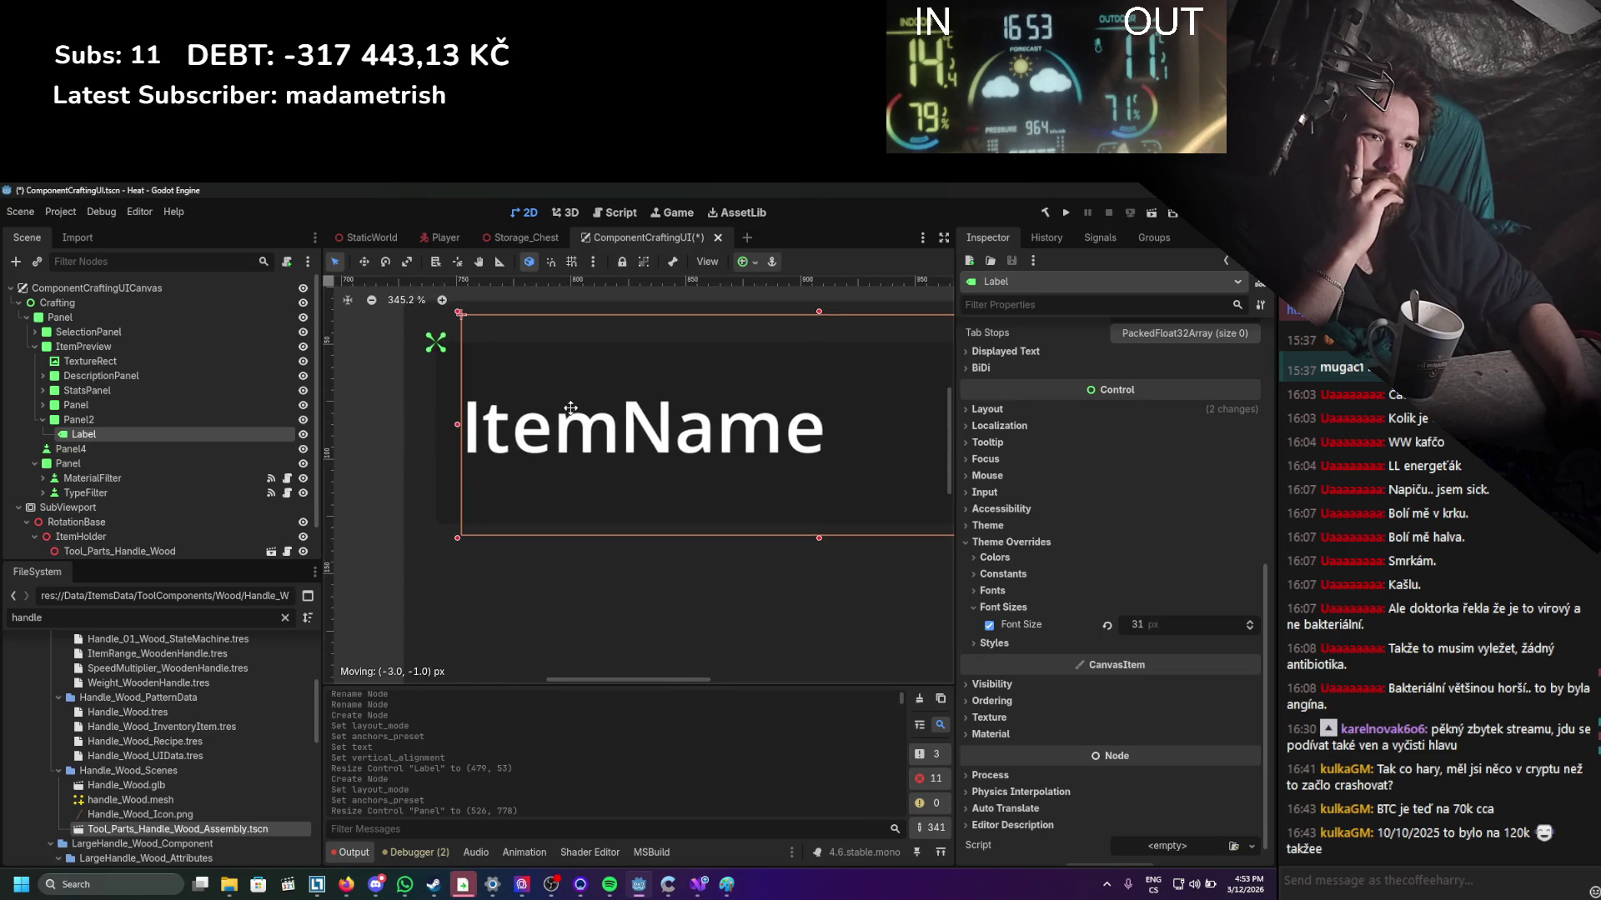
left_click_drag(457, 537, 430, 533)
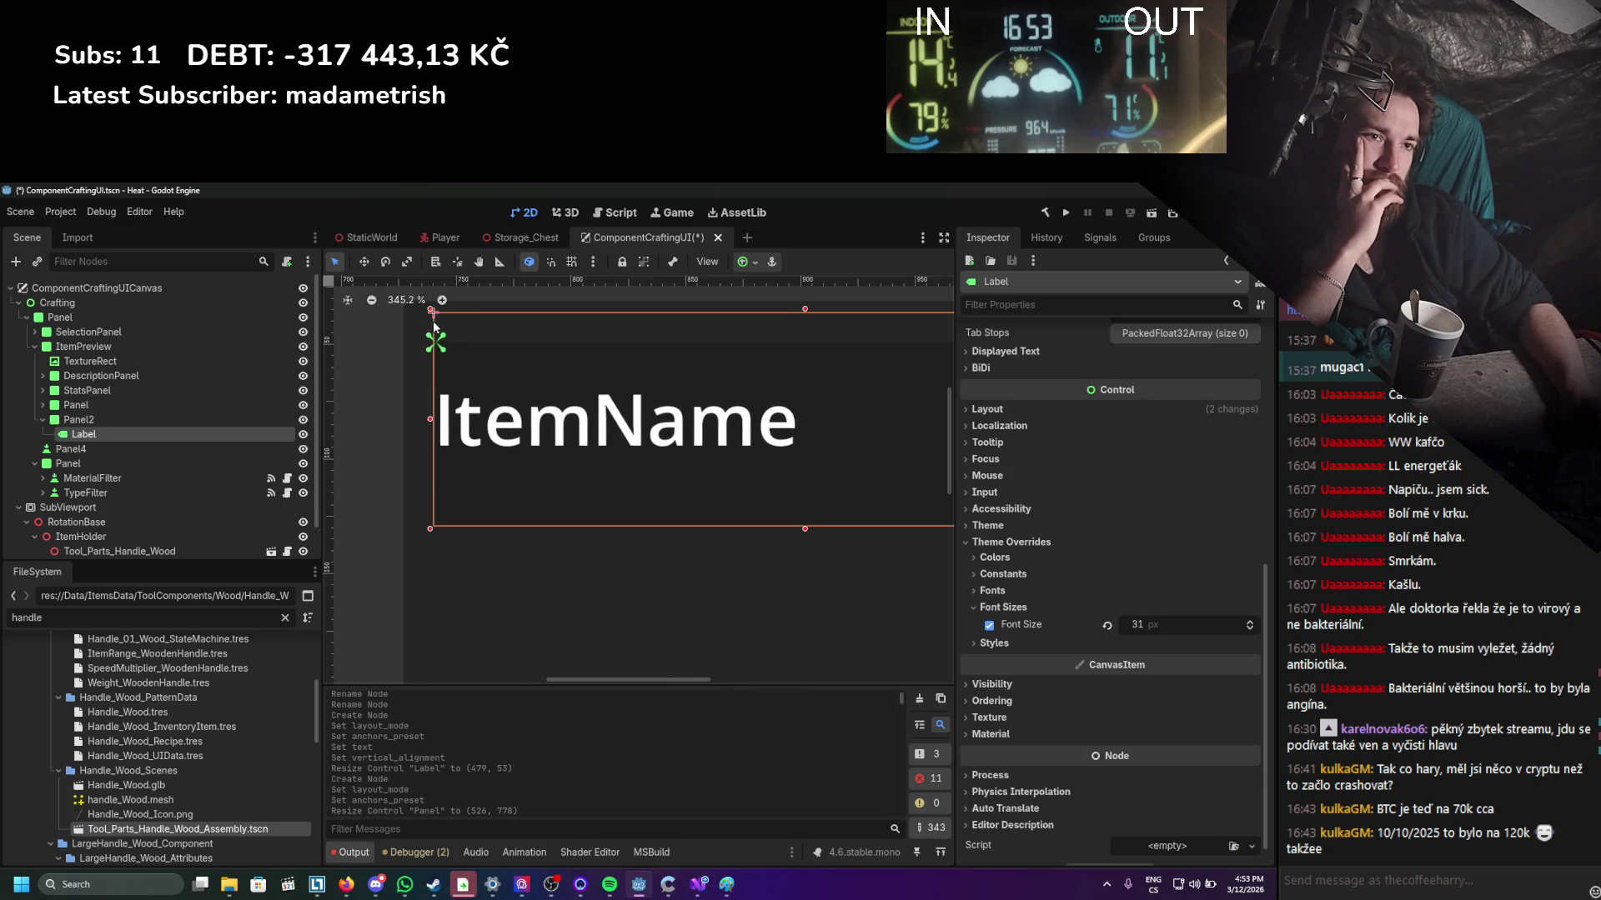
left_click_drag(805, 309, 805, 338)
scroll(668, 397, "right", 5)
scroll(705, 418, "down", 1)
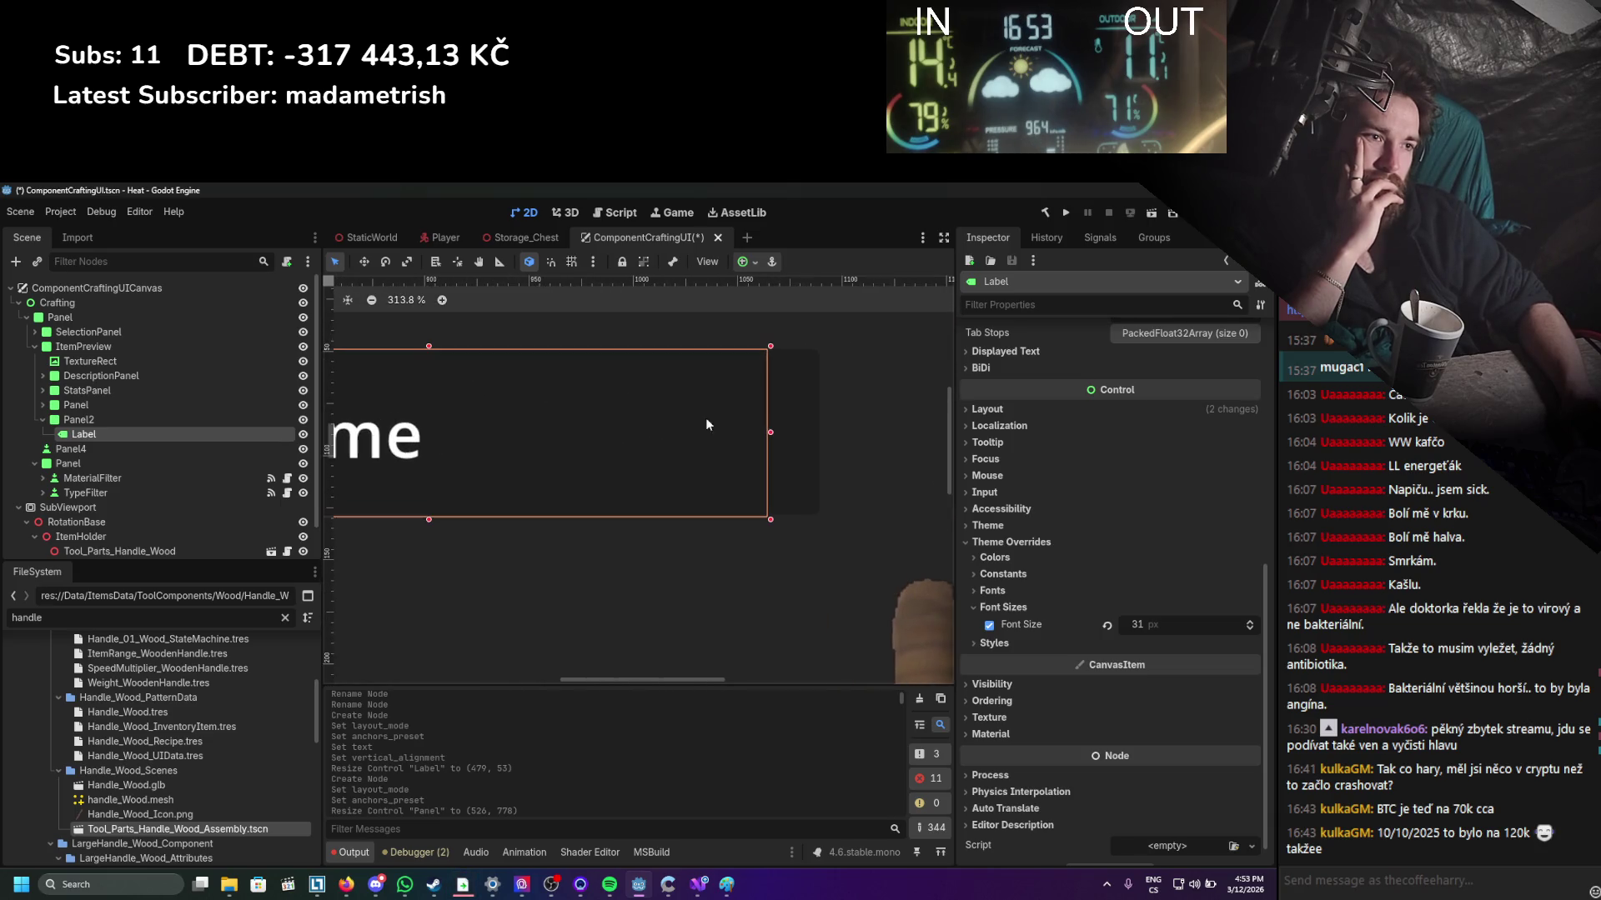
left_click_drag(770, 432, 822, 433)
scroll(542, 442, "left", 5)
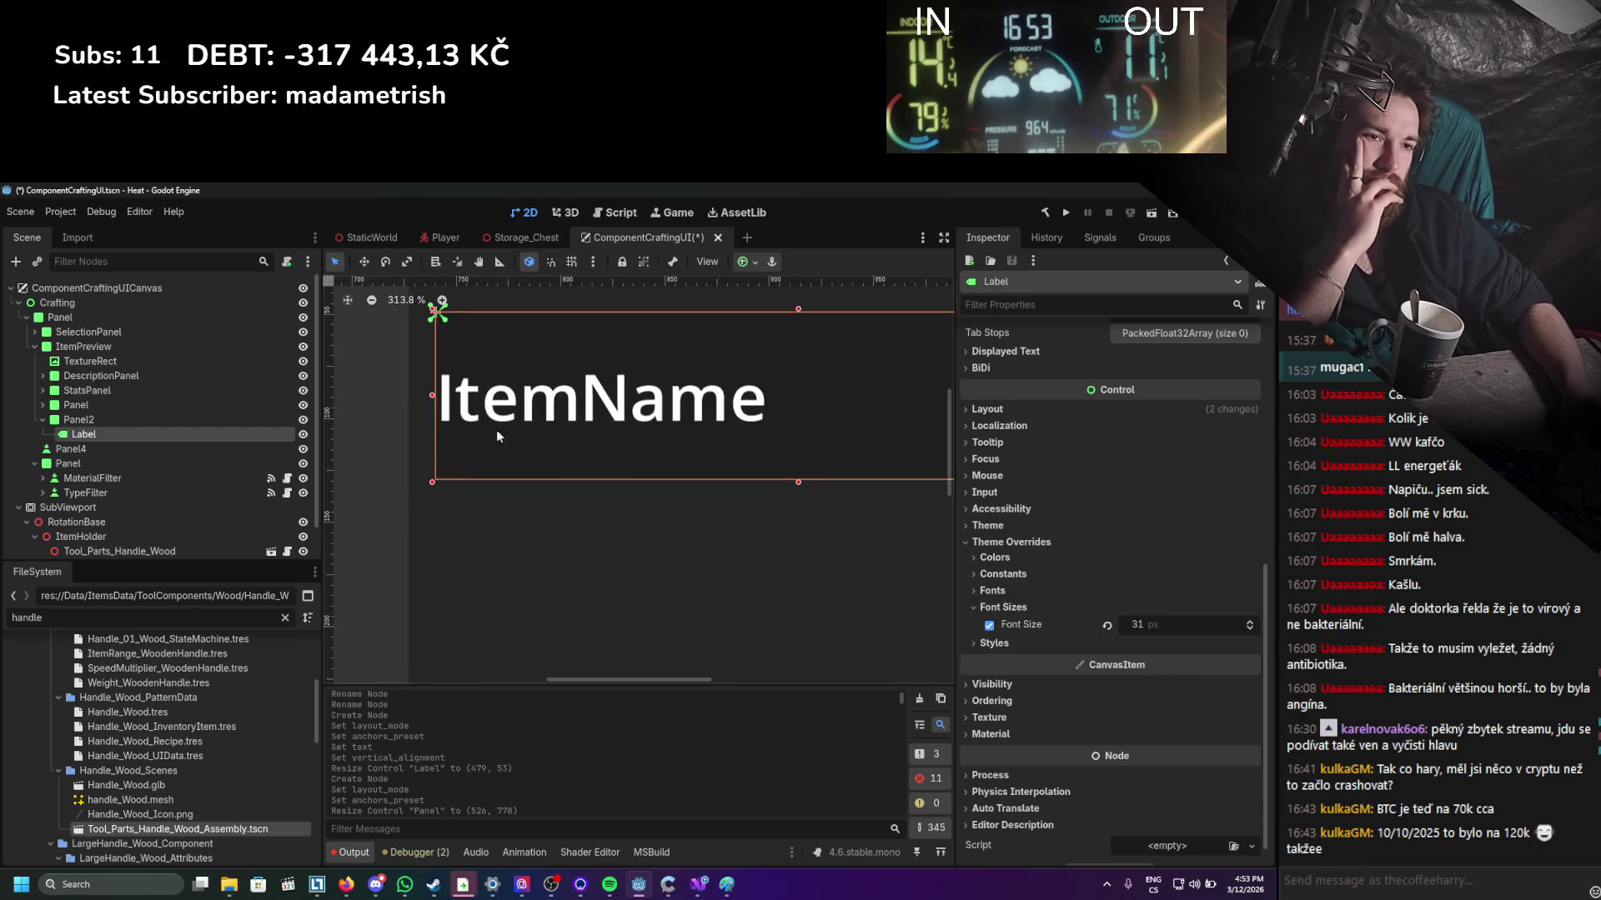
left_click_drag(422, 392, 455, 393)
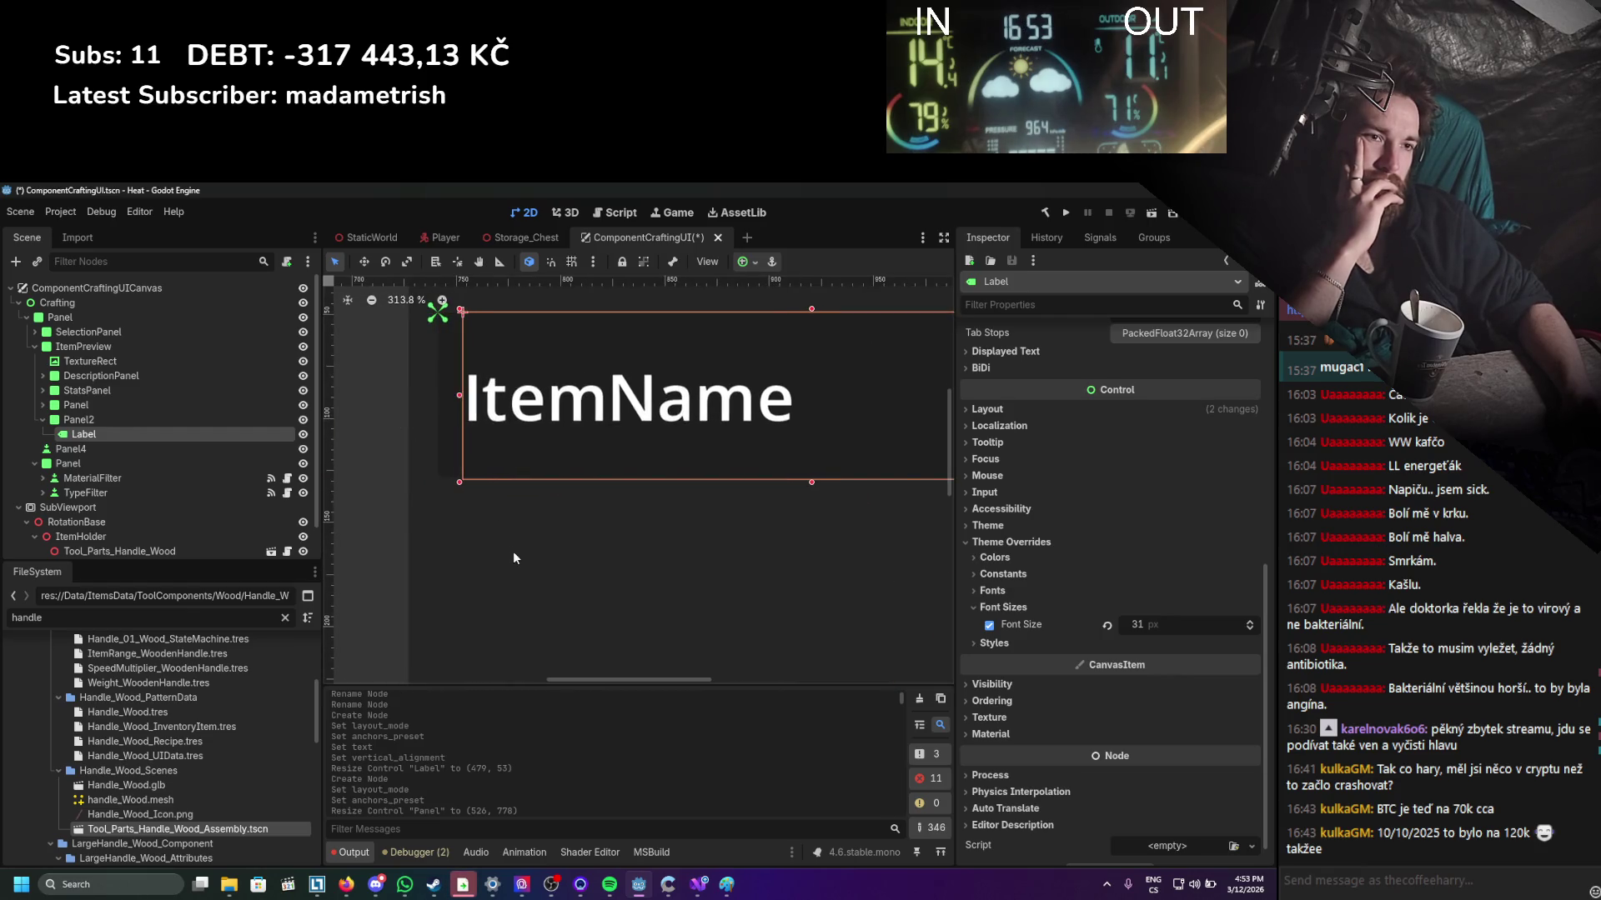
left_click(517, 552)
scroll(517, 552, "down", 1)
scroll(517, 550, "down", 9)
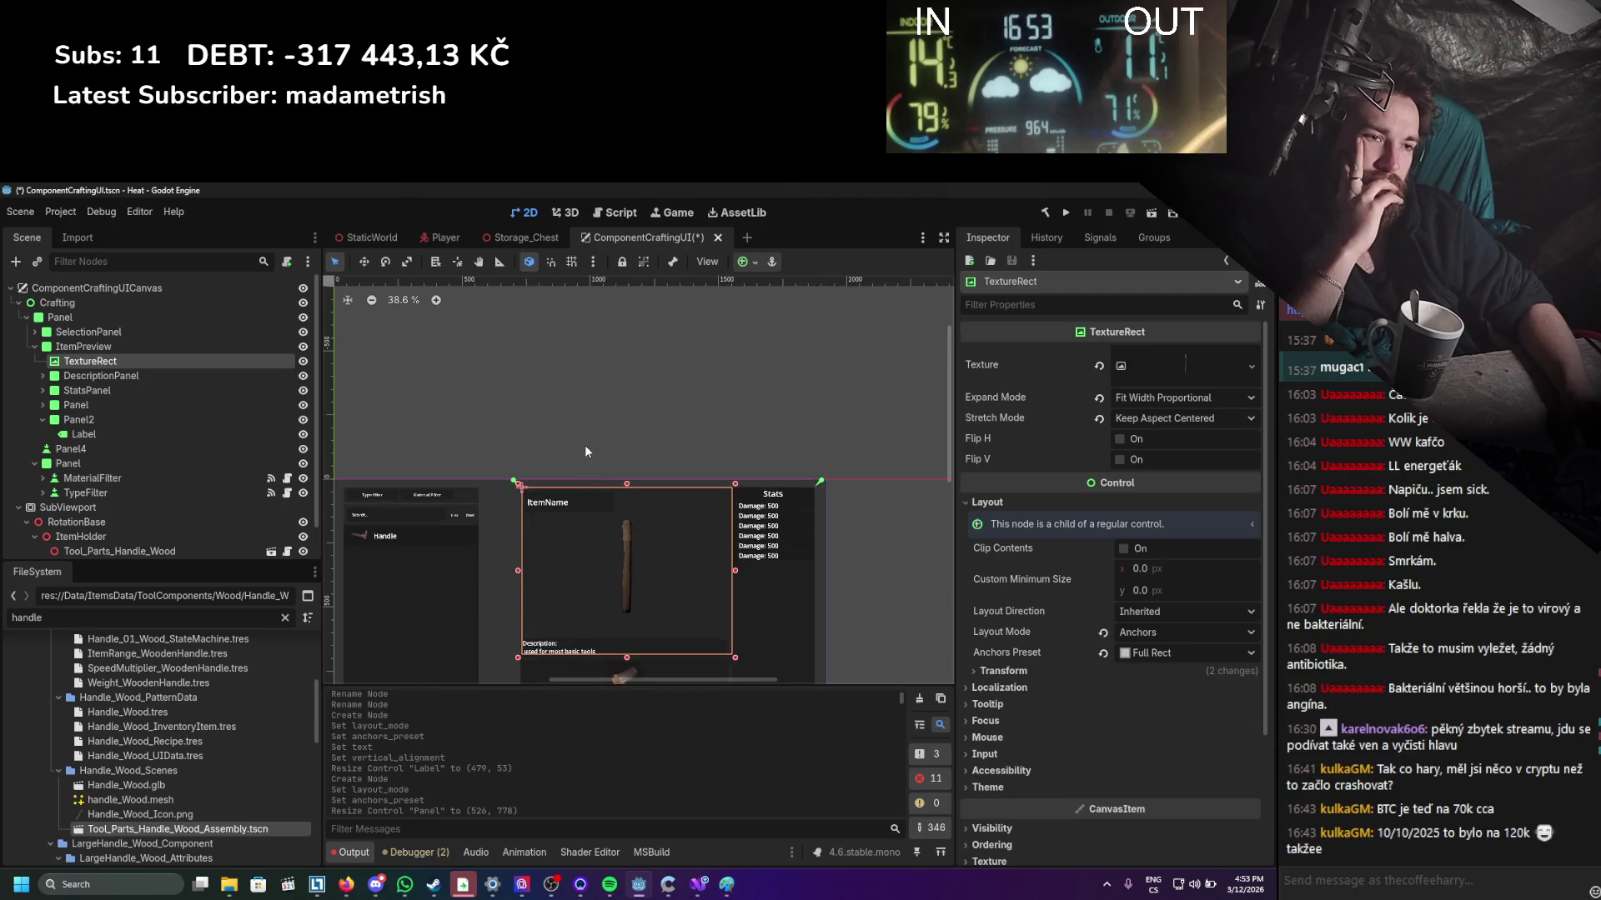
Check the filter Panel and the new Panel2 nodes in the scene tree.
left_click(583, 443)
scroll(647, 457, "up", 2)
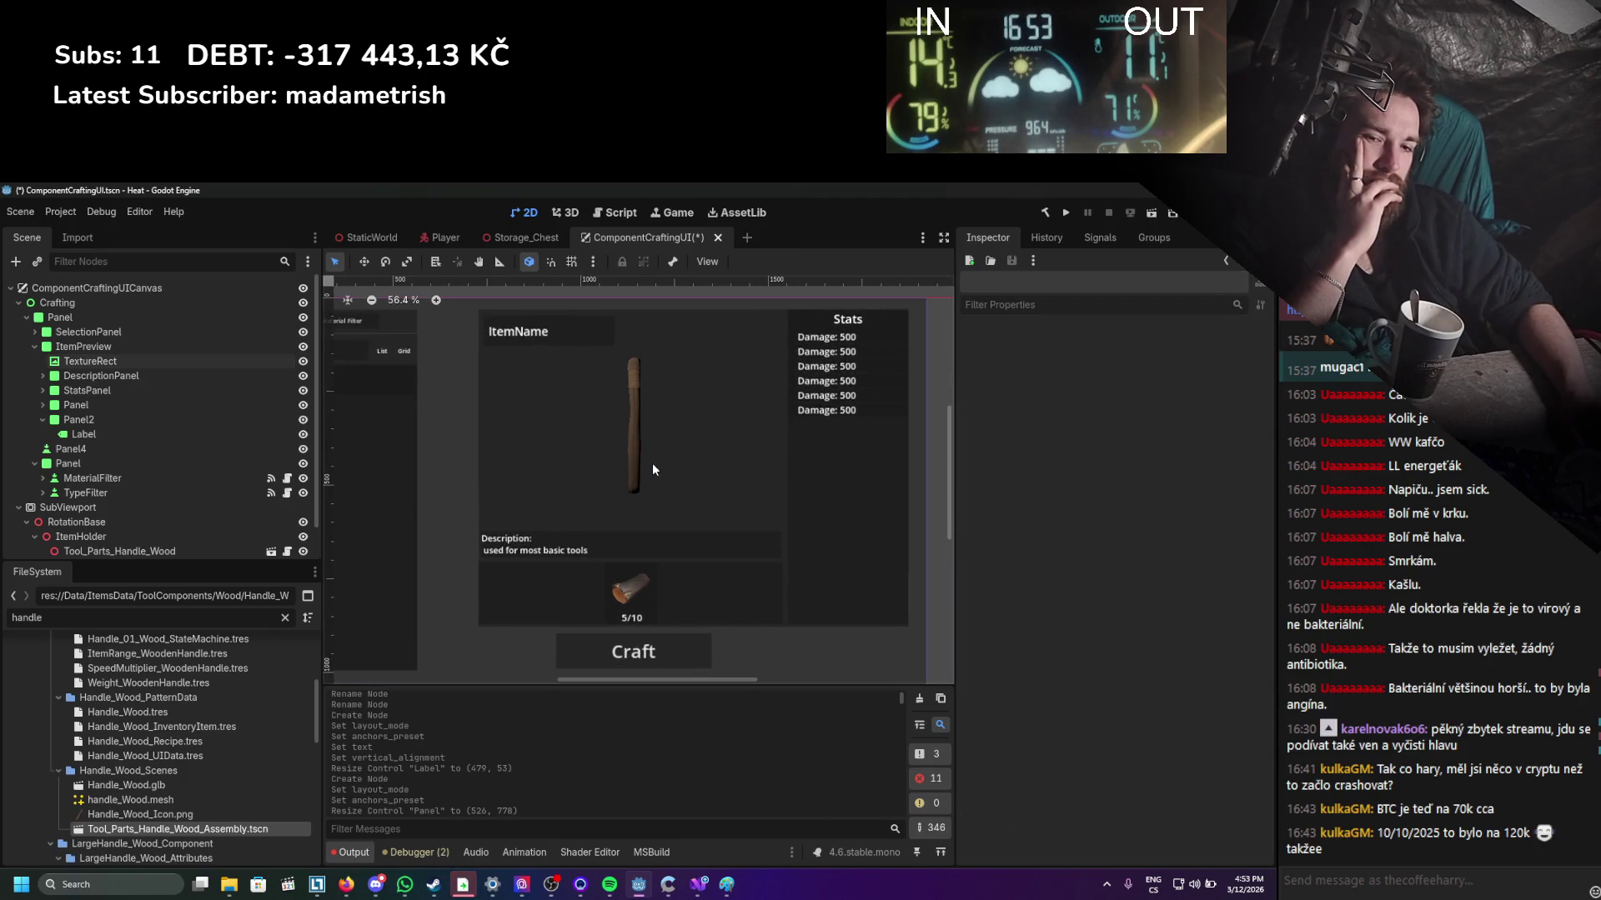
scroll(652, 469, "down", 2)
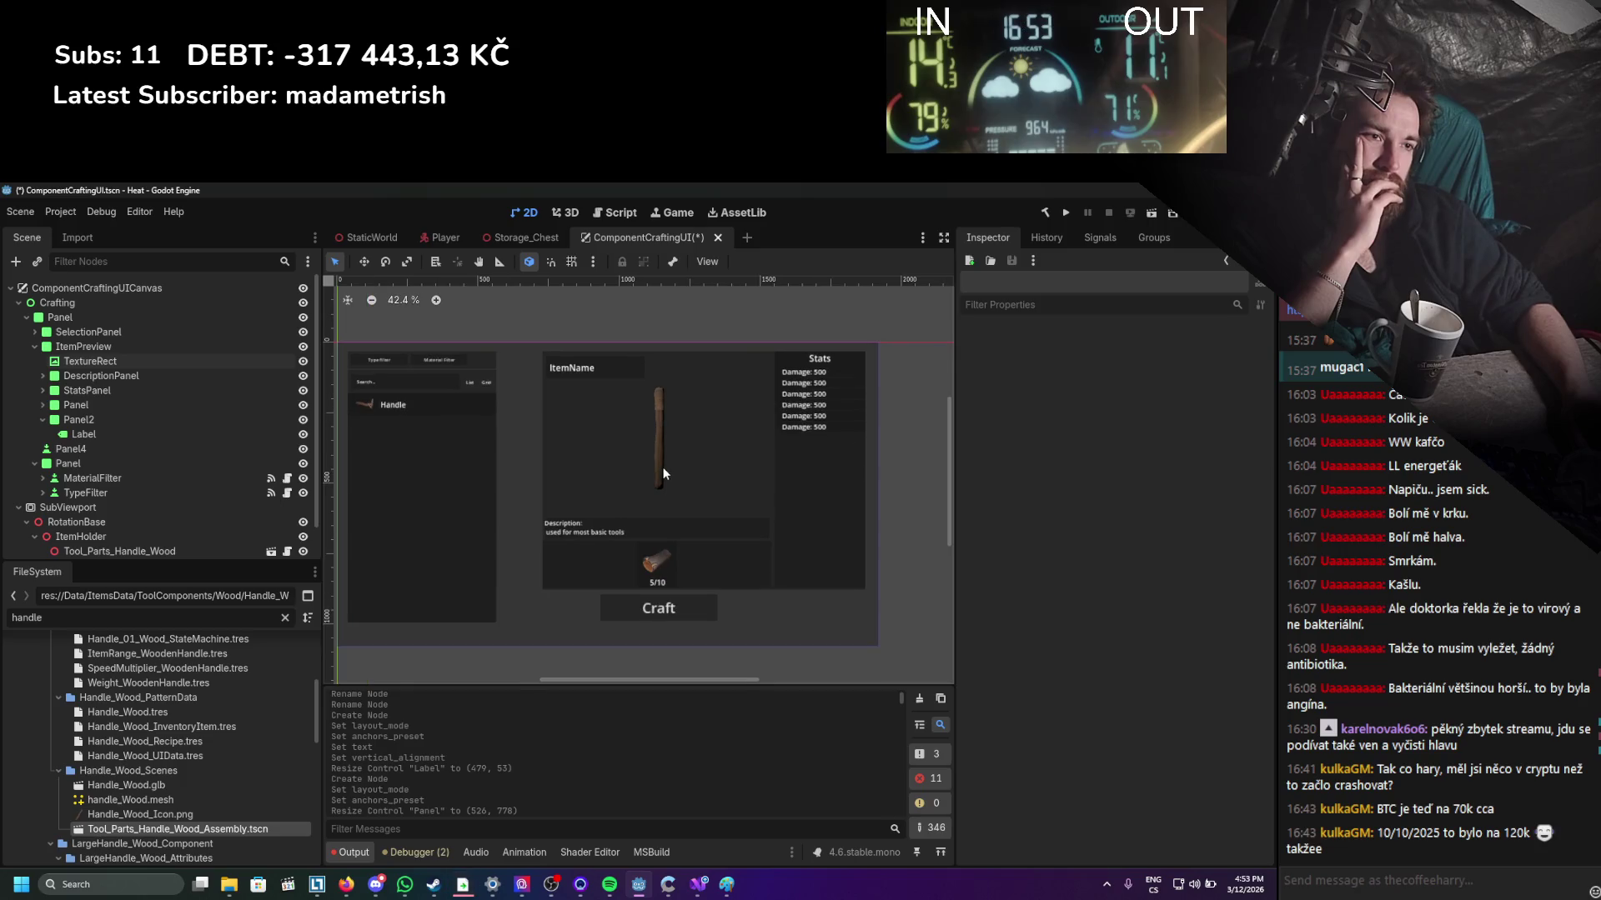
scroll(630, 359, "up", 2)
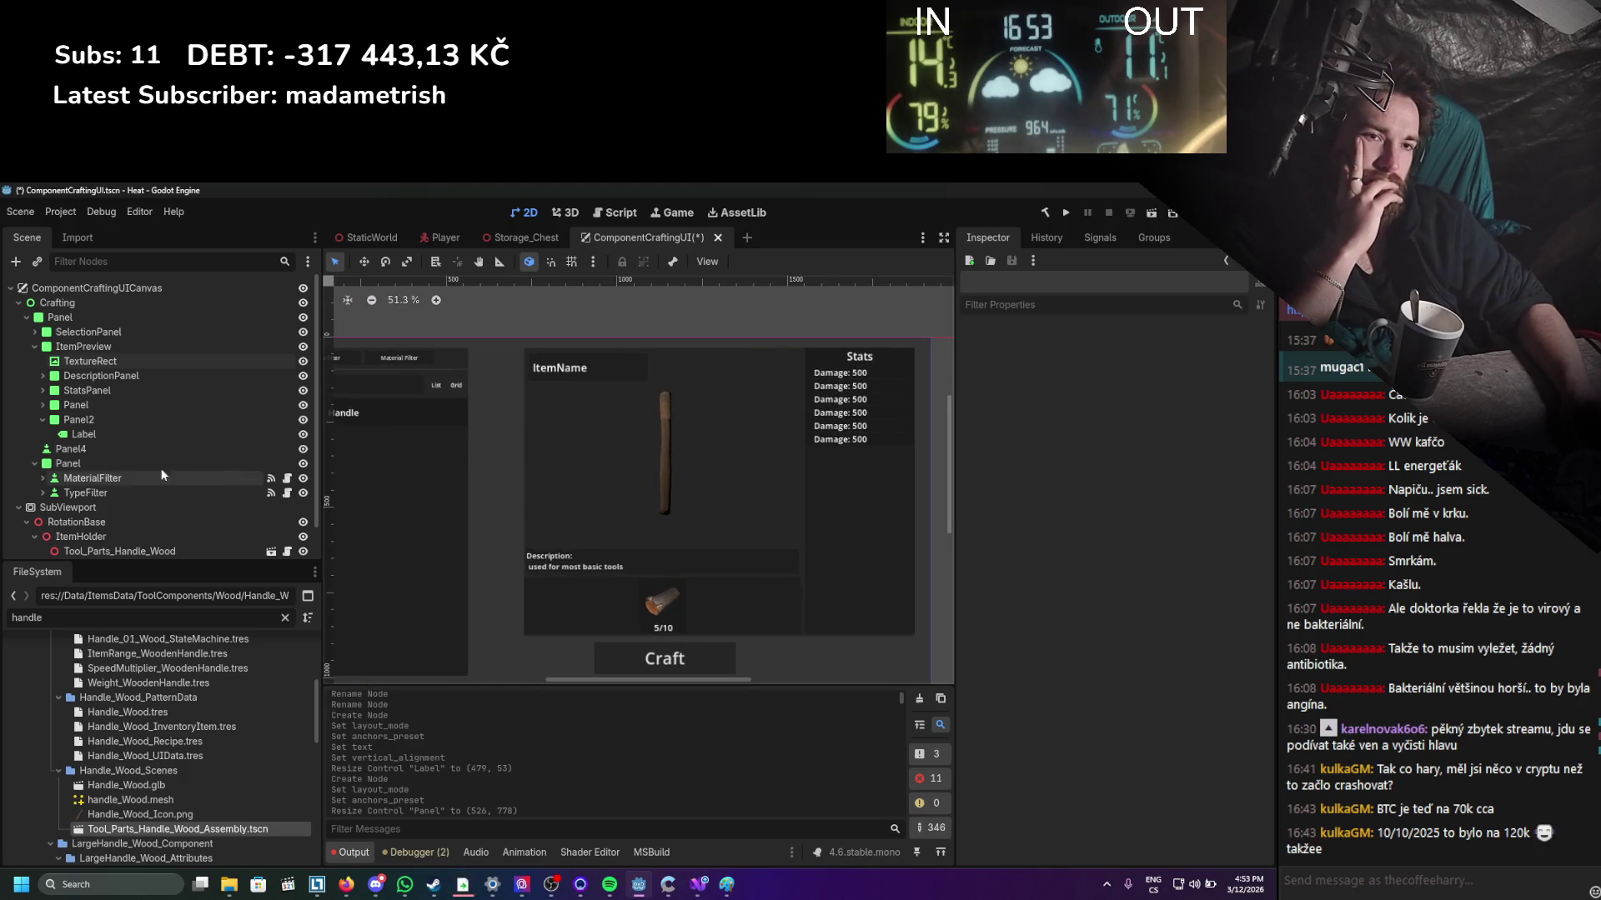
left_click(98, 464)
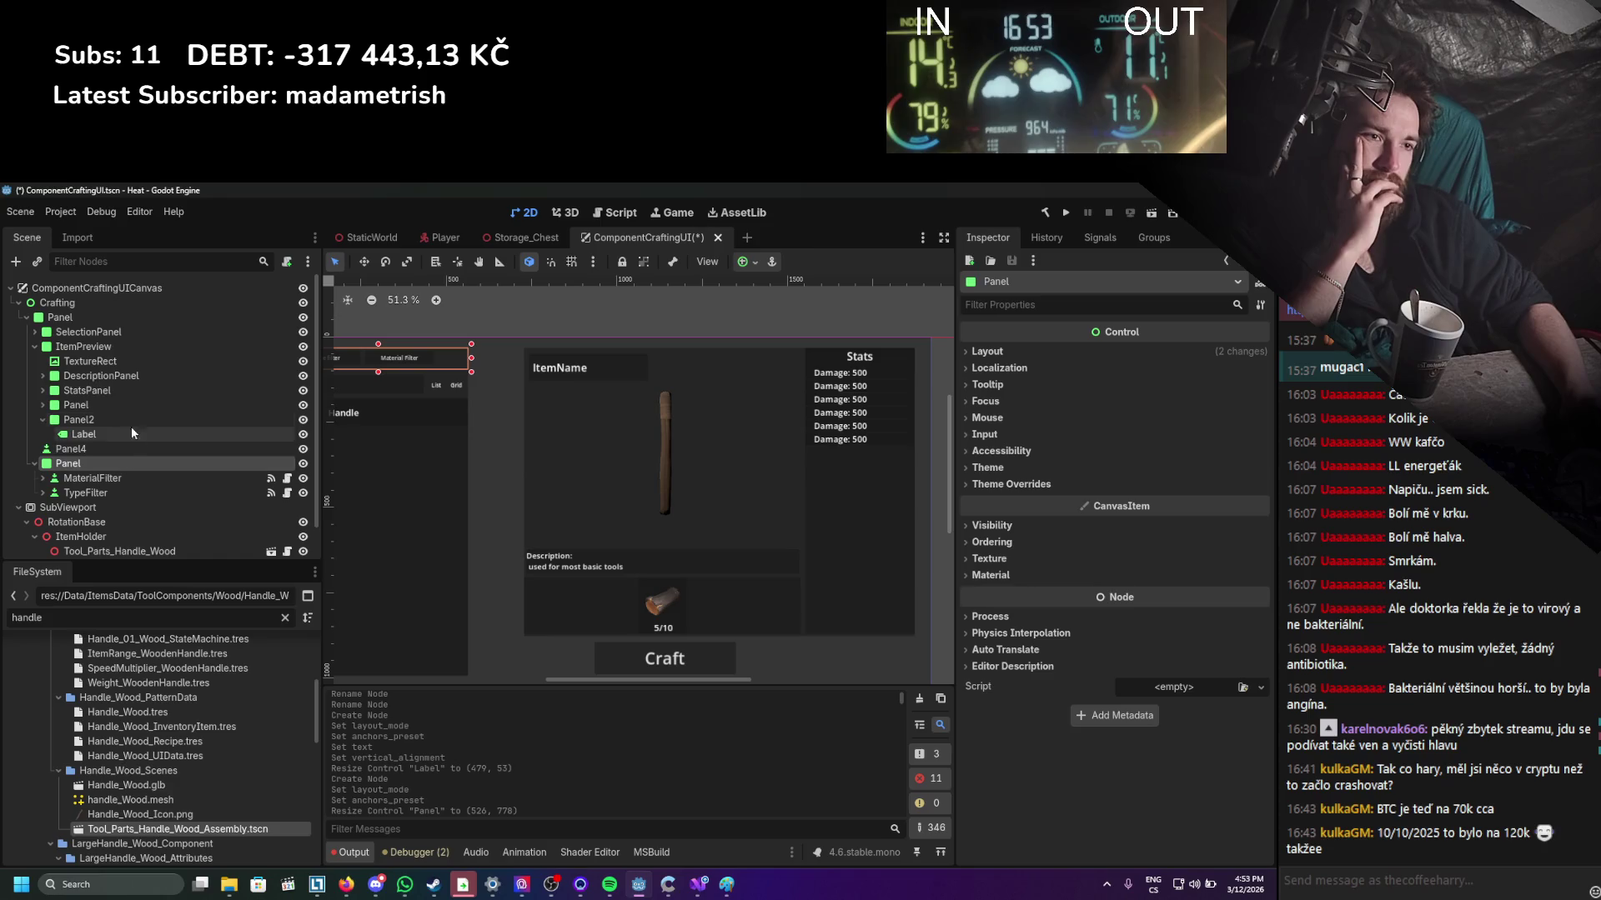
left_click(104, 419)
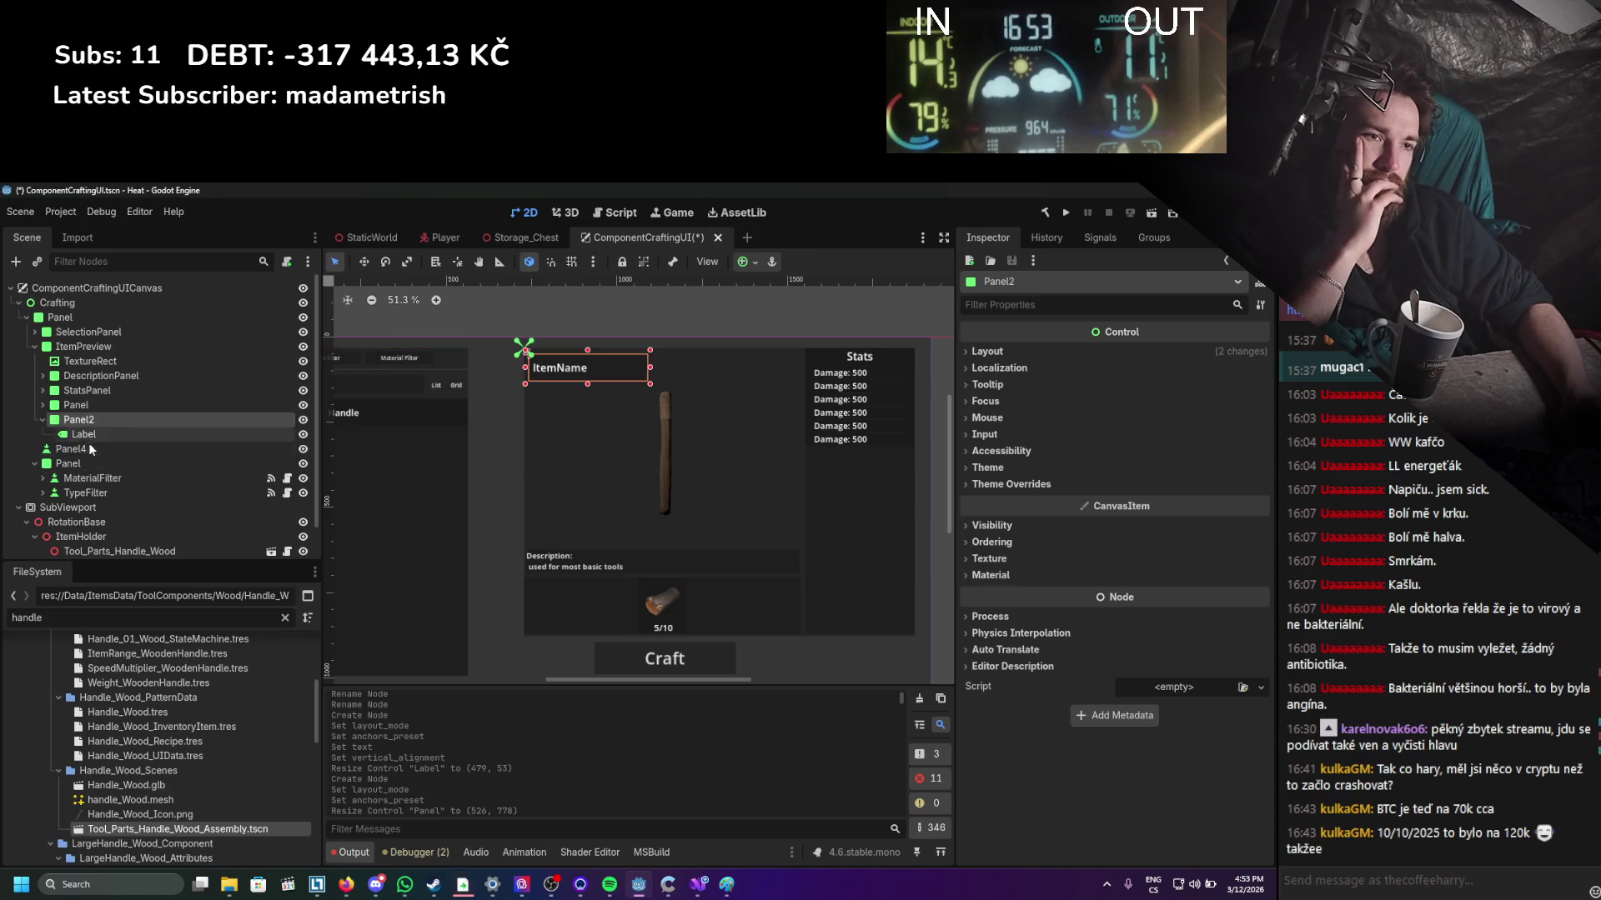
left_click(627, 364)
scroll(637, 372, "down", 3)
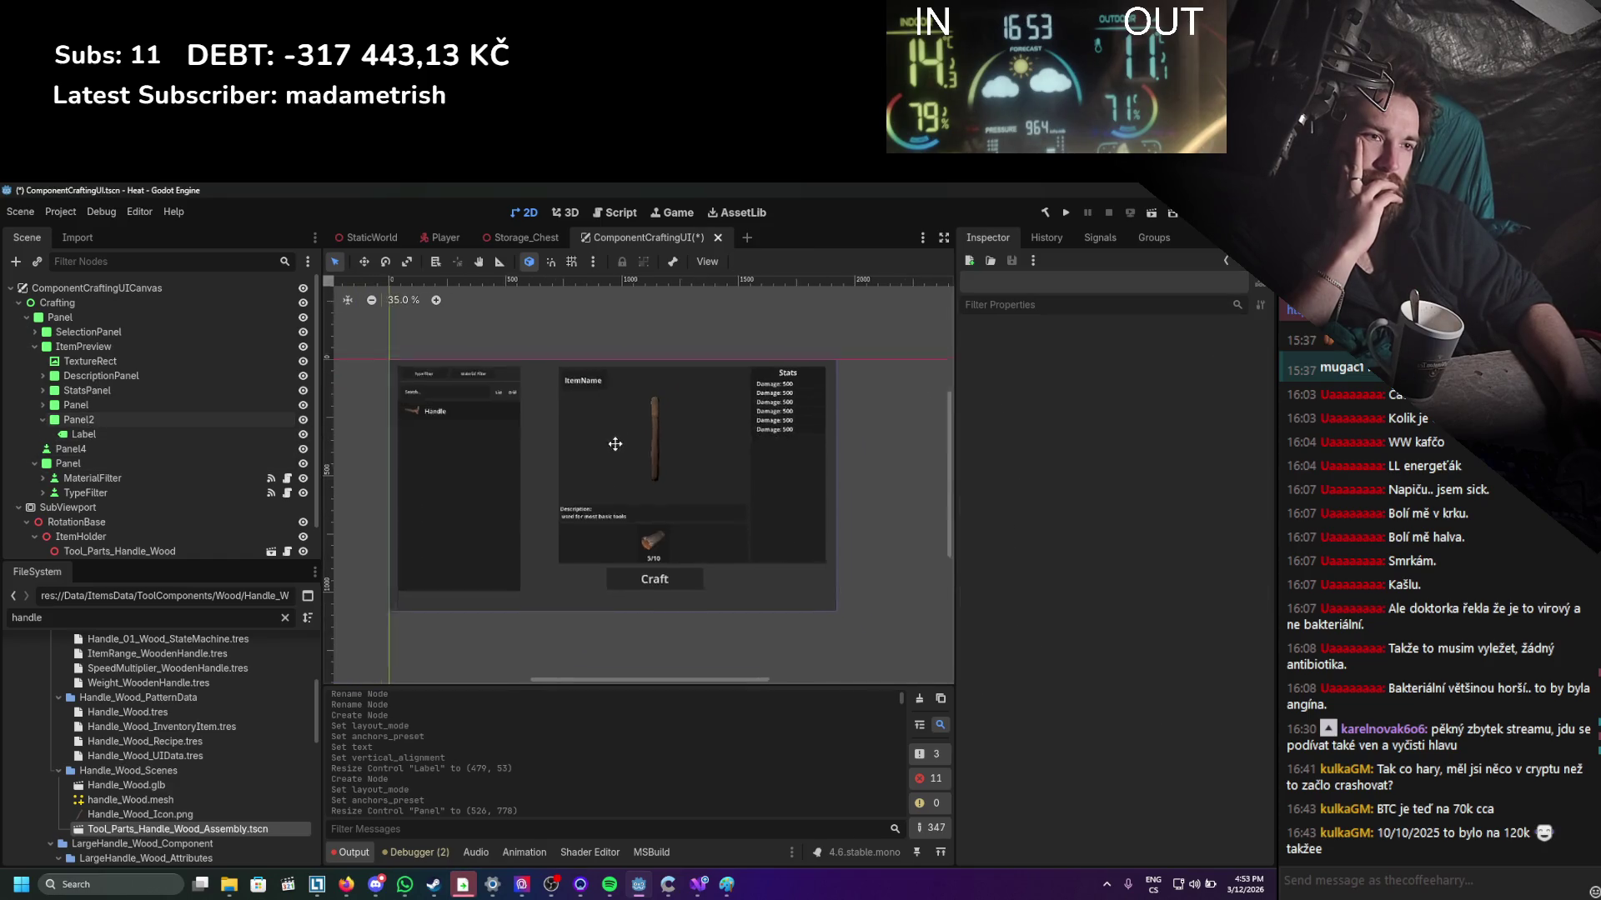
scroll(583, 450, "up", 1)
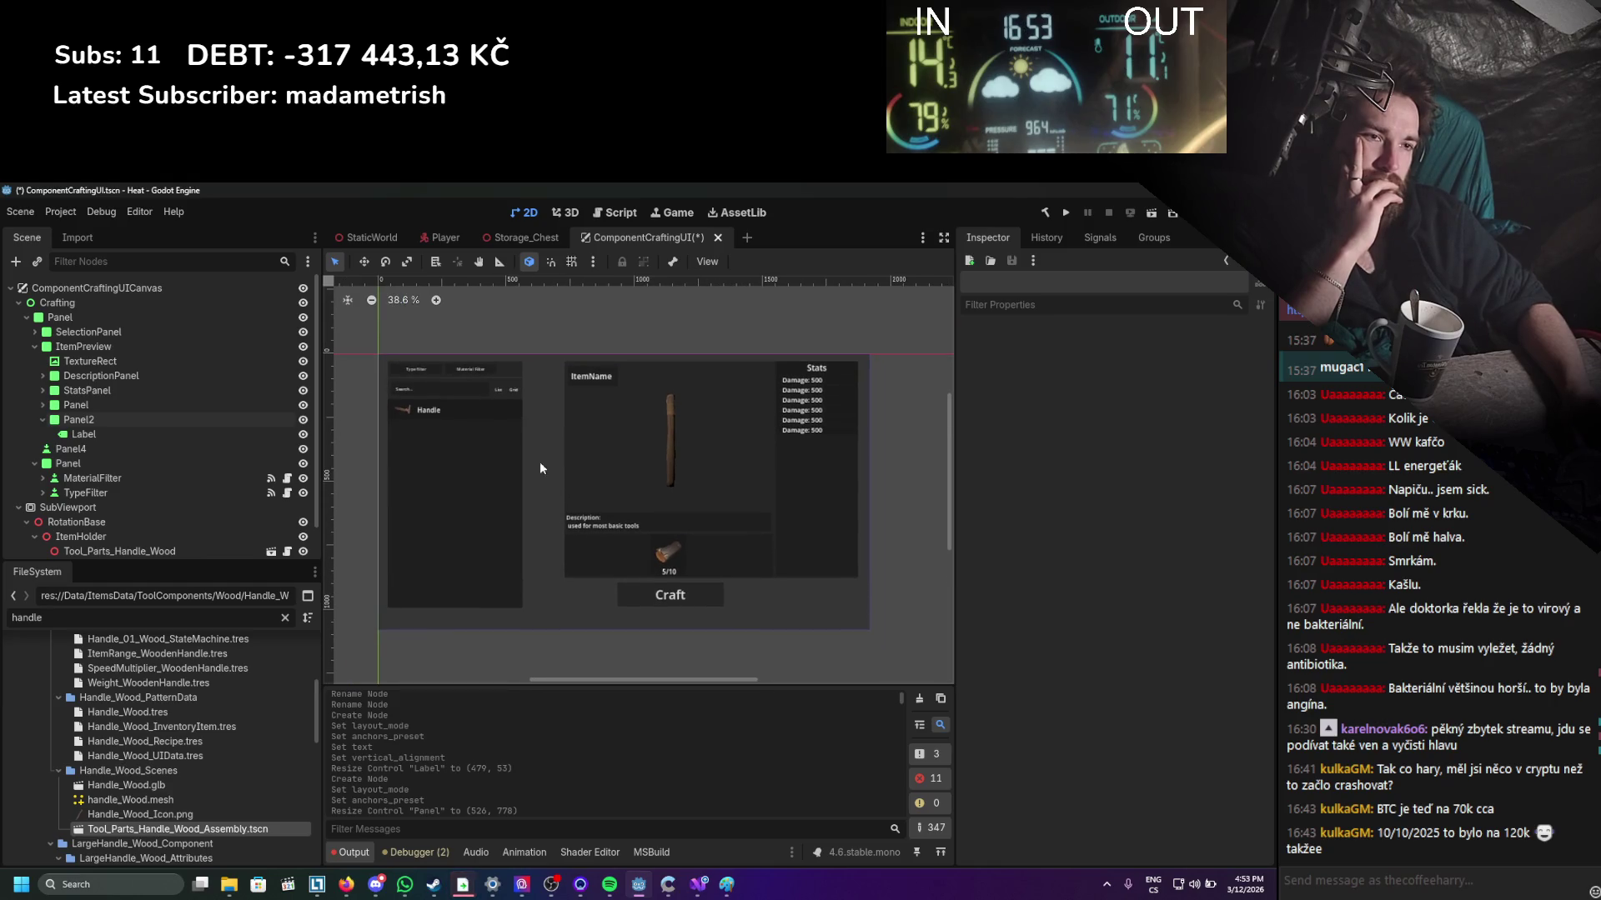
Change the Panel2 Label's text from ItemName to 'Handle'.
left_click(84, 434)
left_click(92, 433)
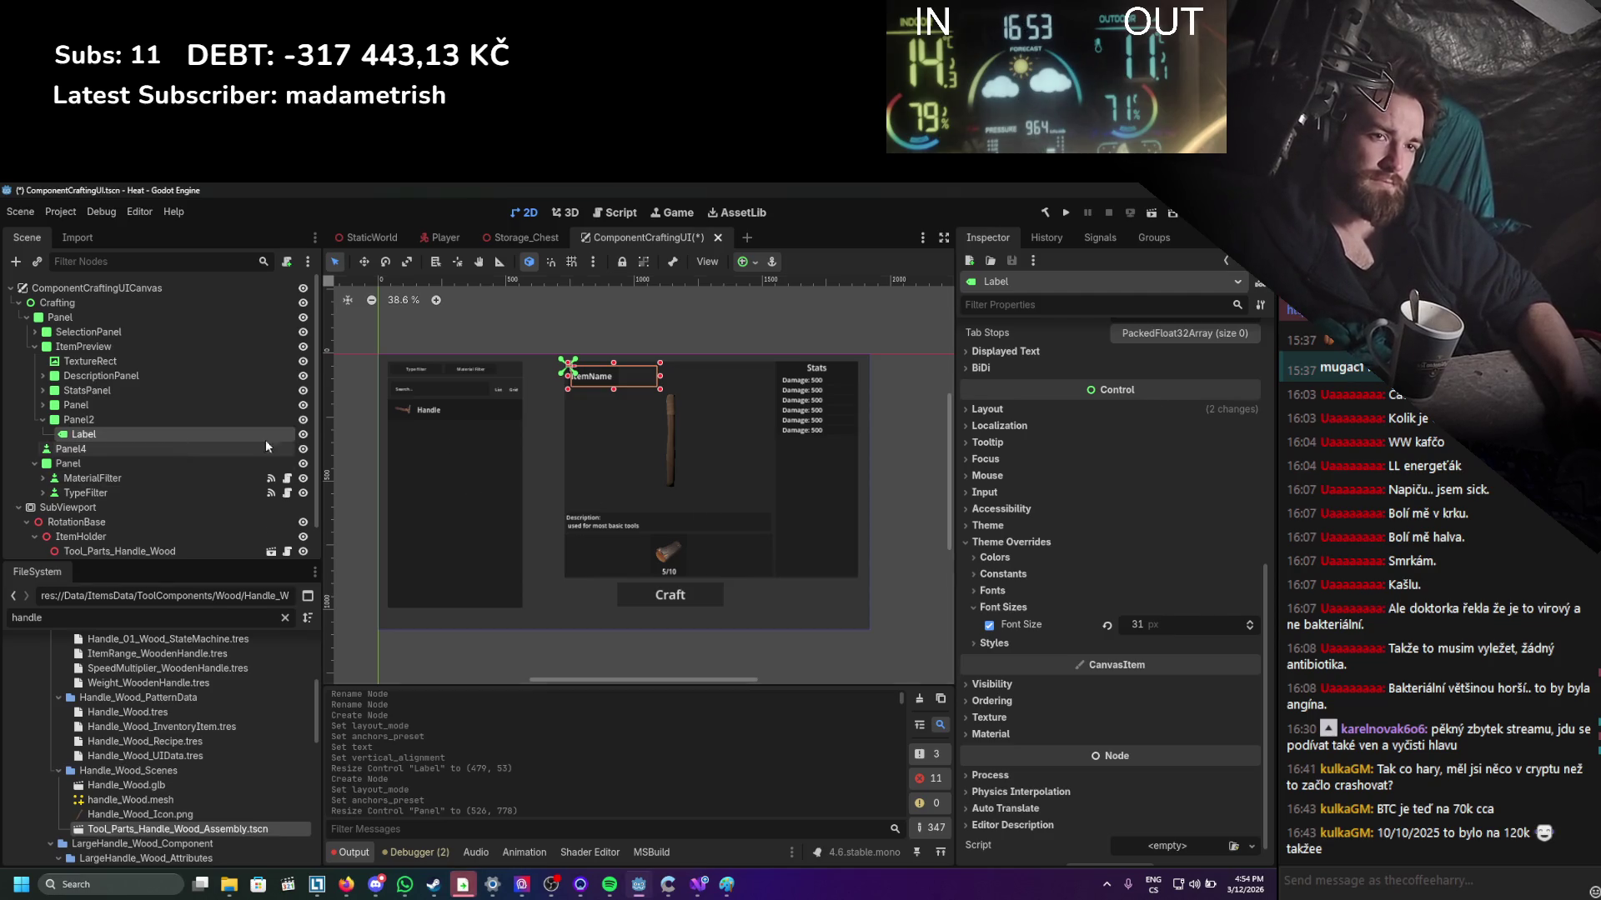
scroll(1086, 374, "up", 6)
triple_click(1087, 374)
type("Handle")
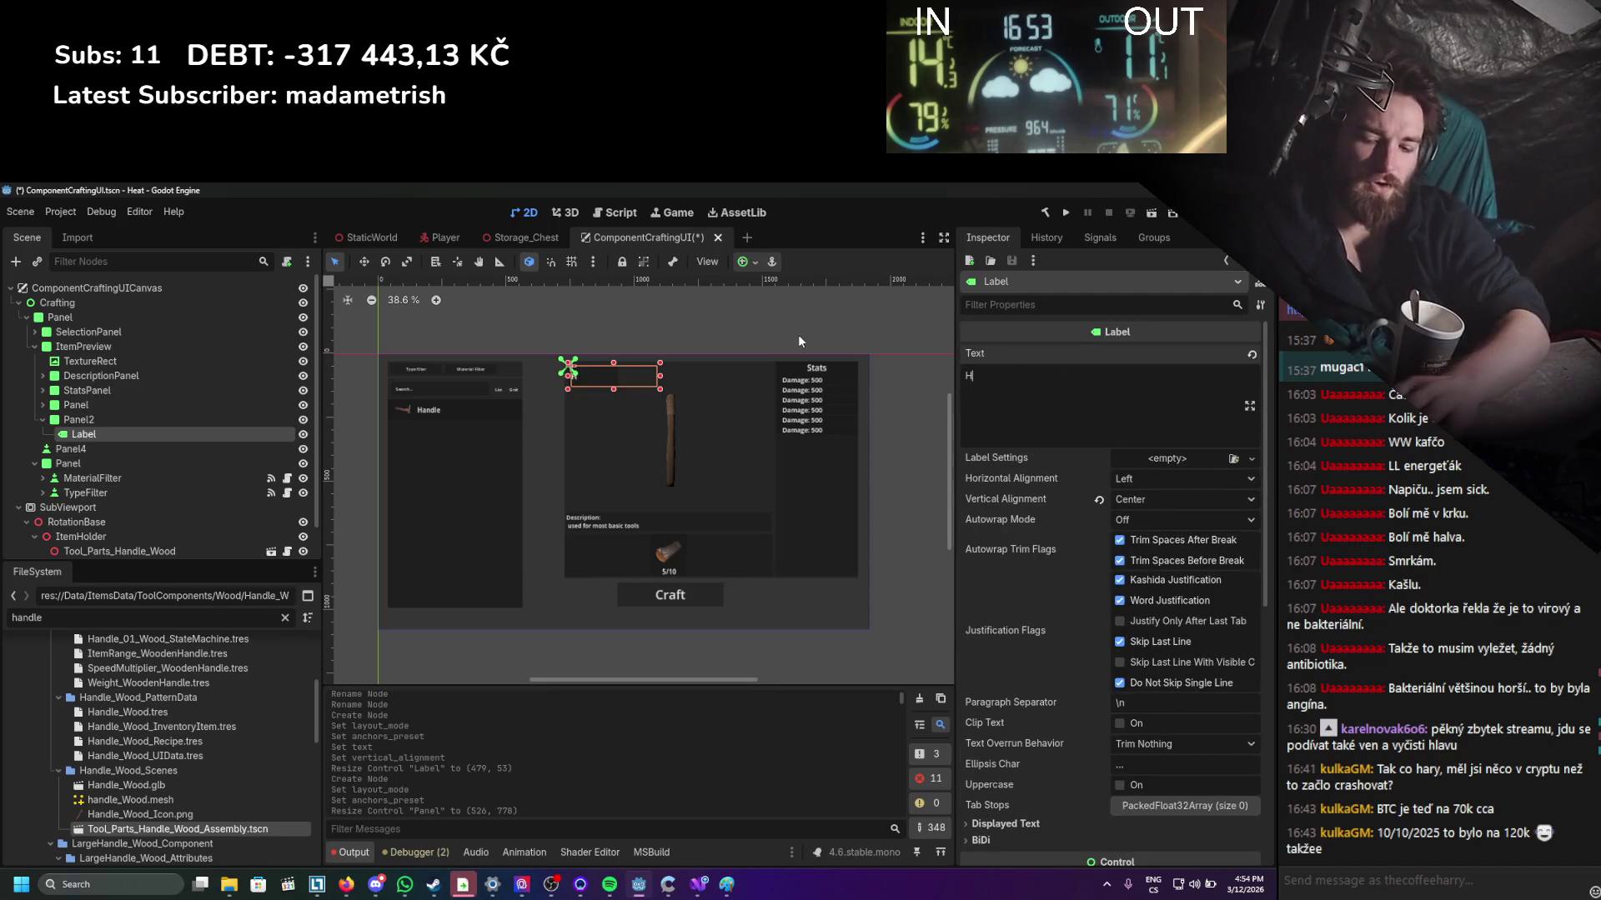
left_click(714, 337)
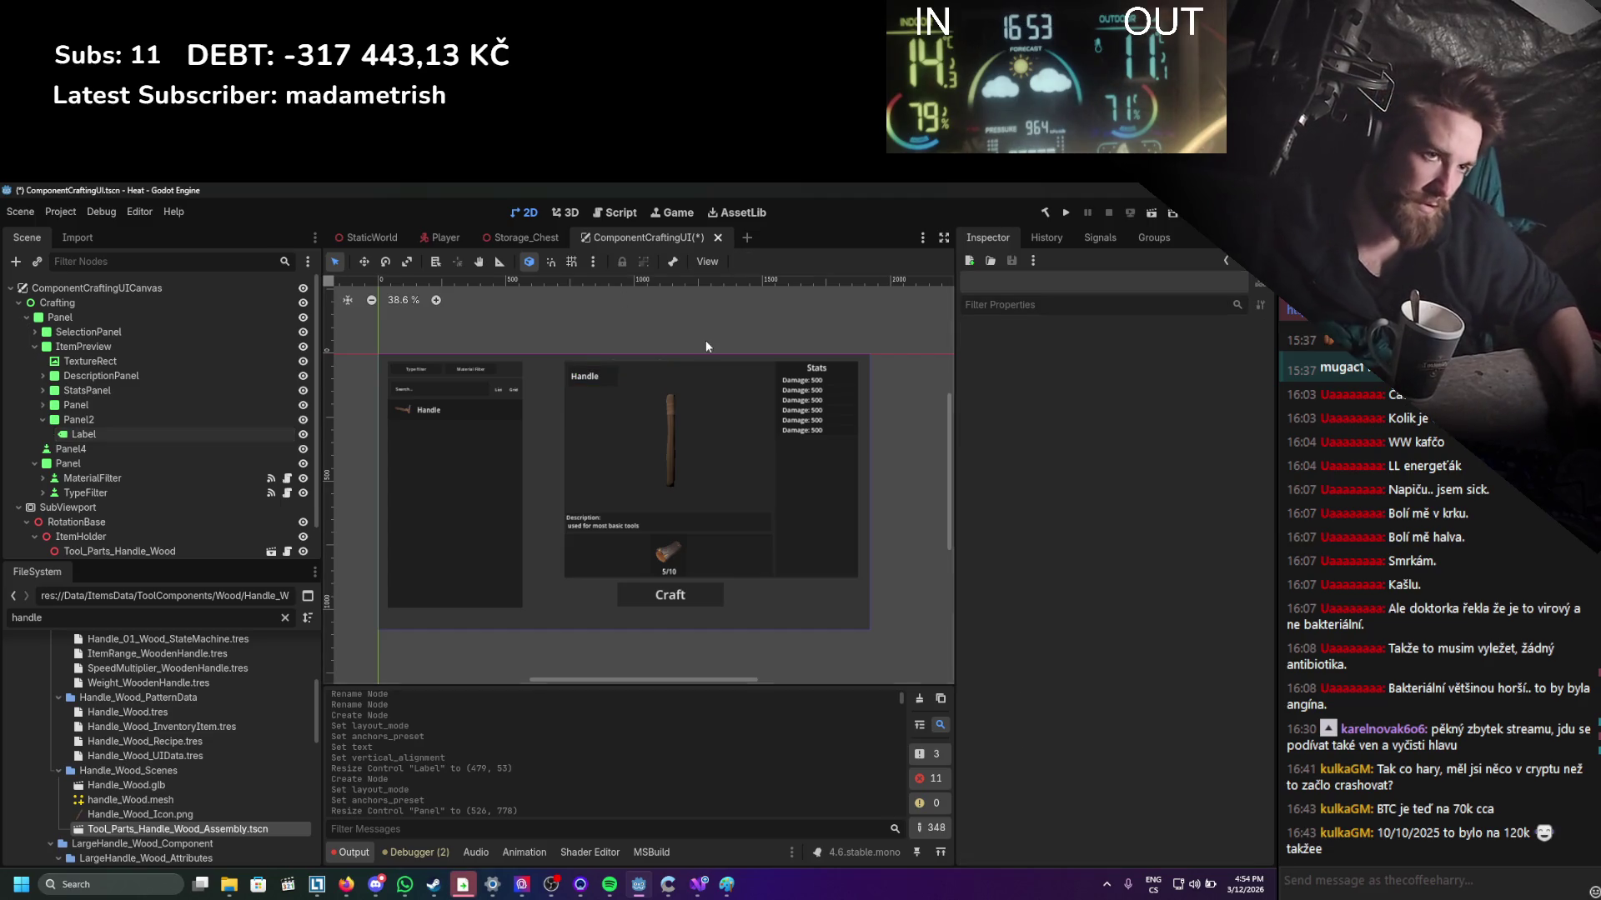
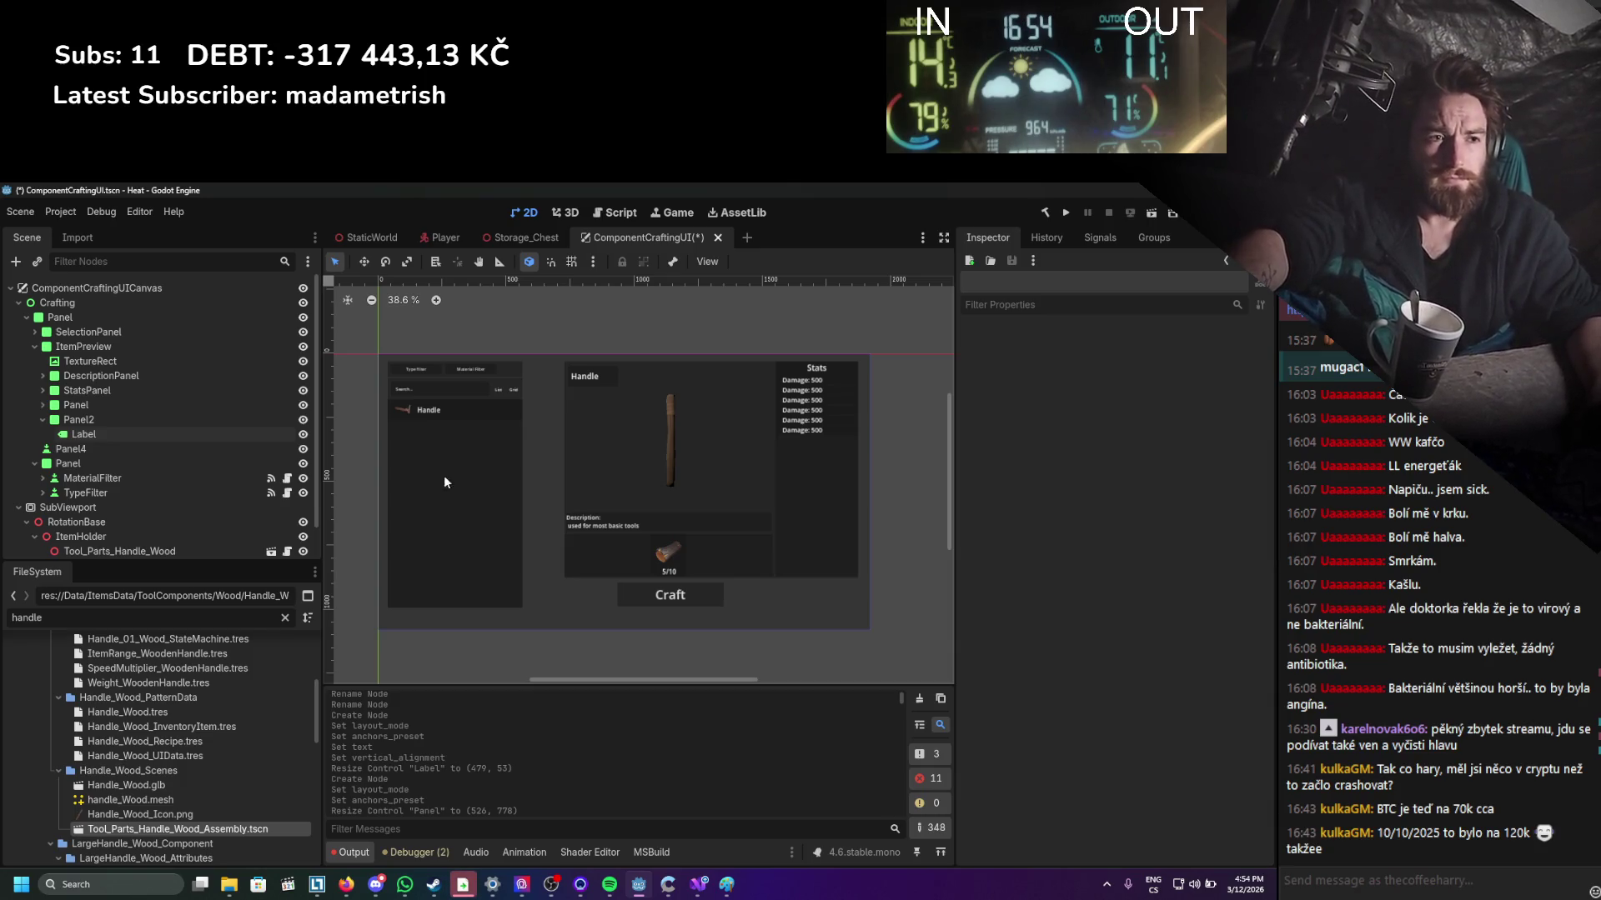
Clear the 'handle' filter from the FileSystem dock.
scroll(187, 764, "up", 5)
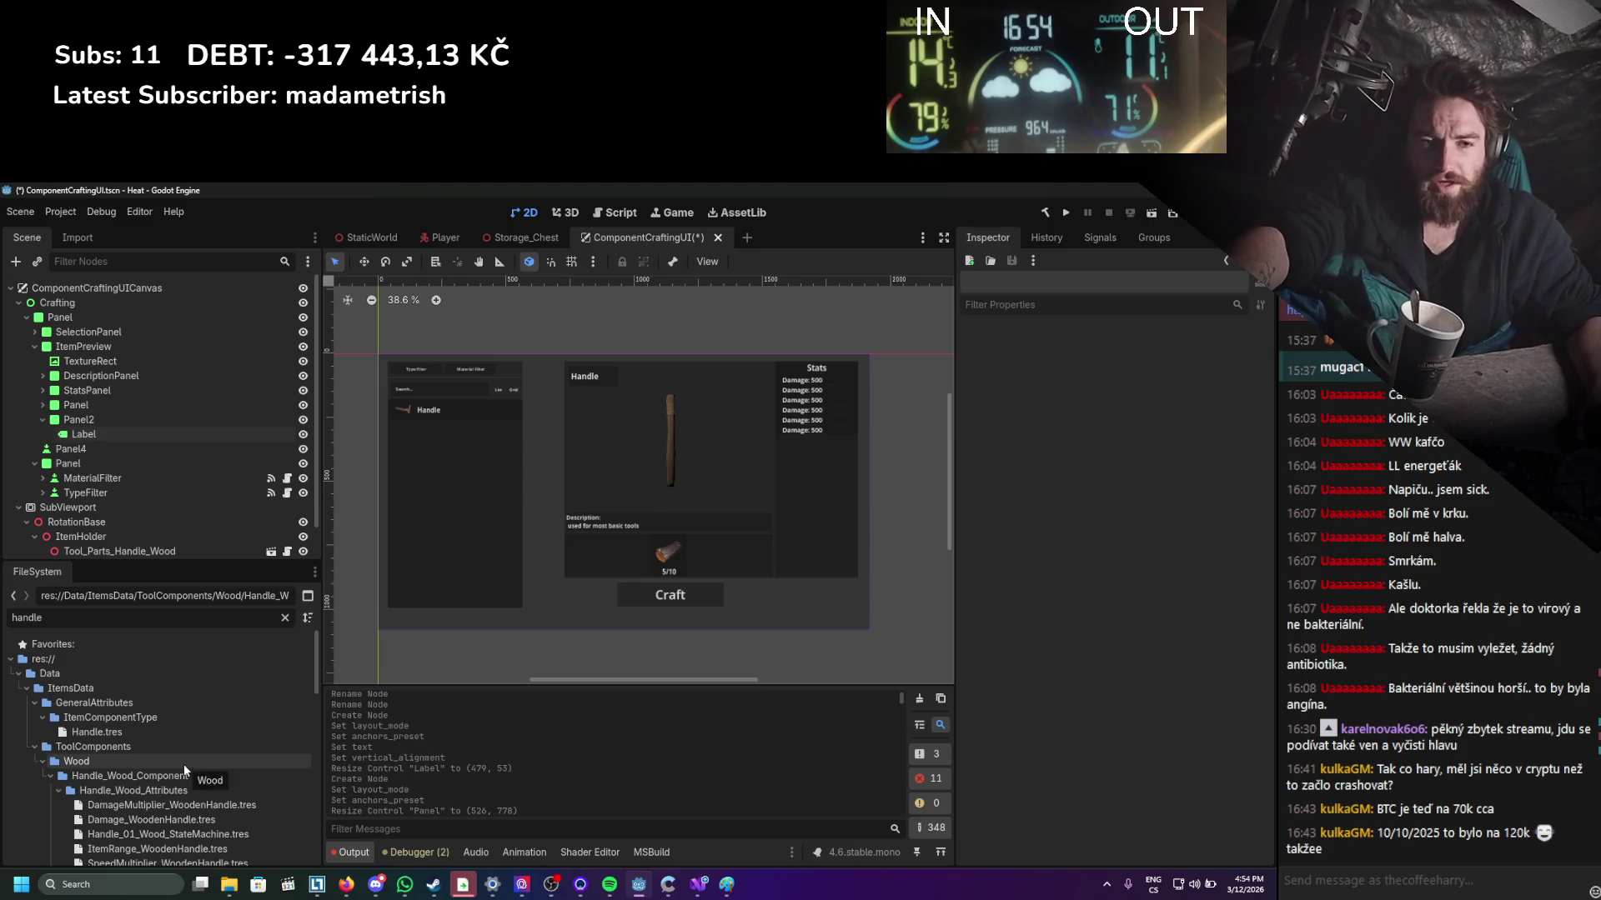
left_click(283, 620)
scroll(104, 782, "up", 5)
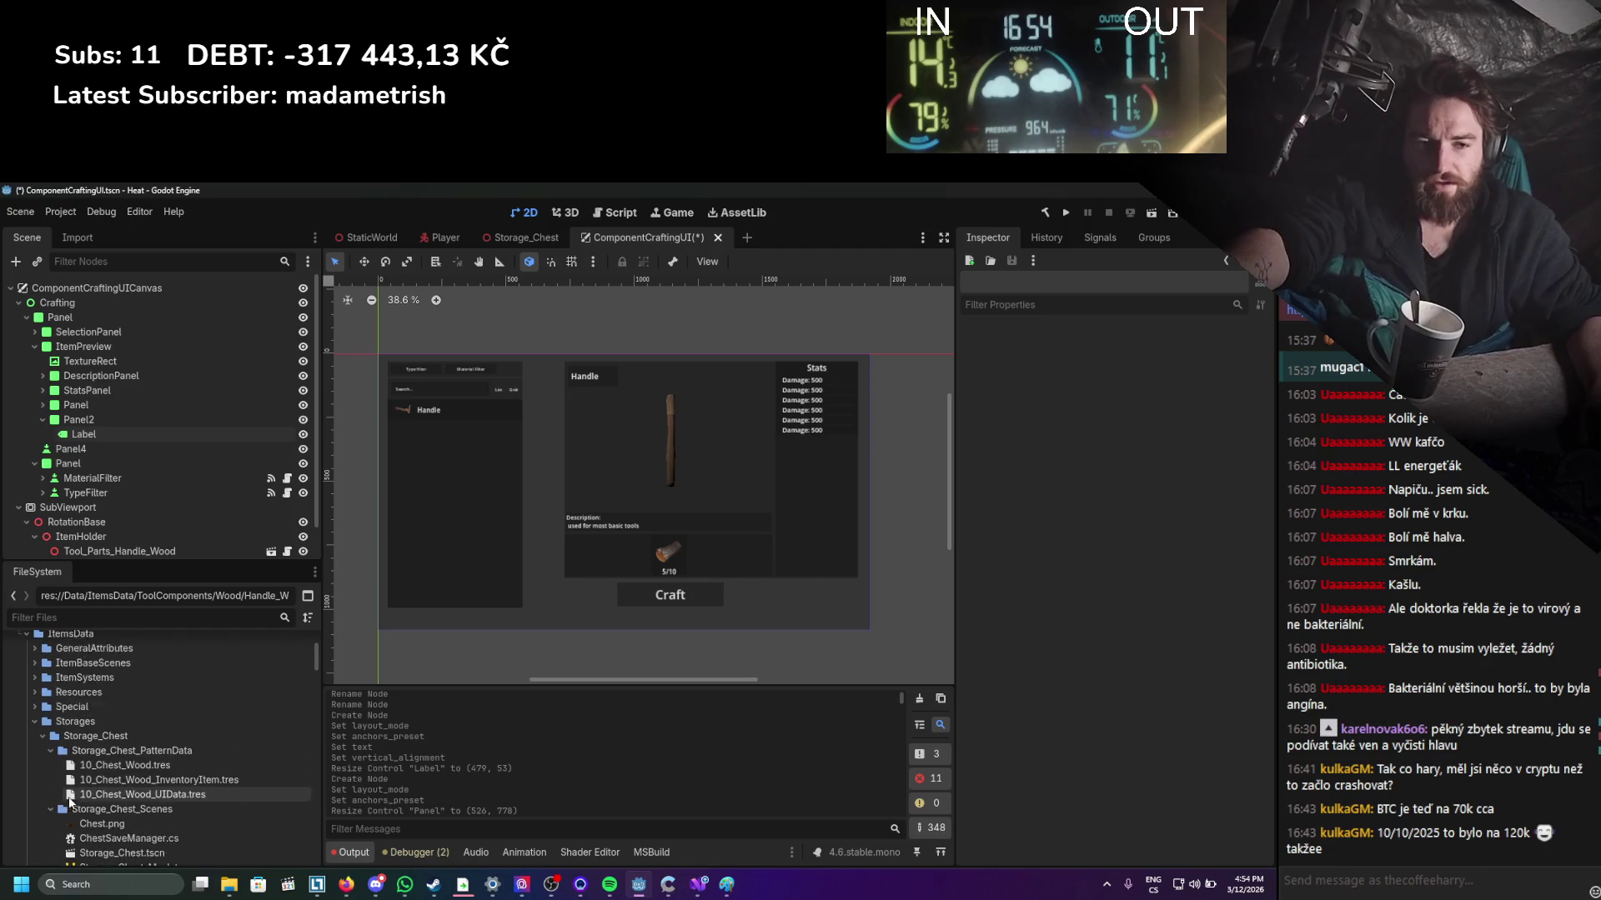
scroll(50, 726, "up", 2)
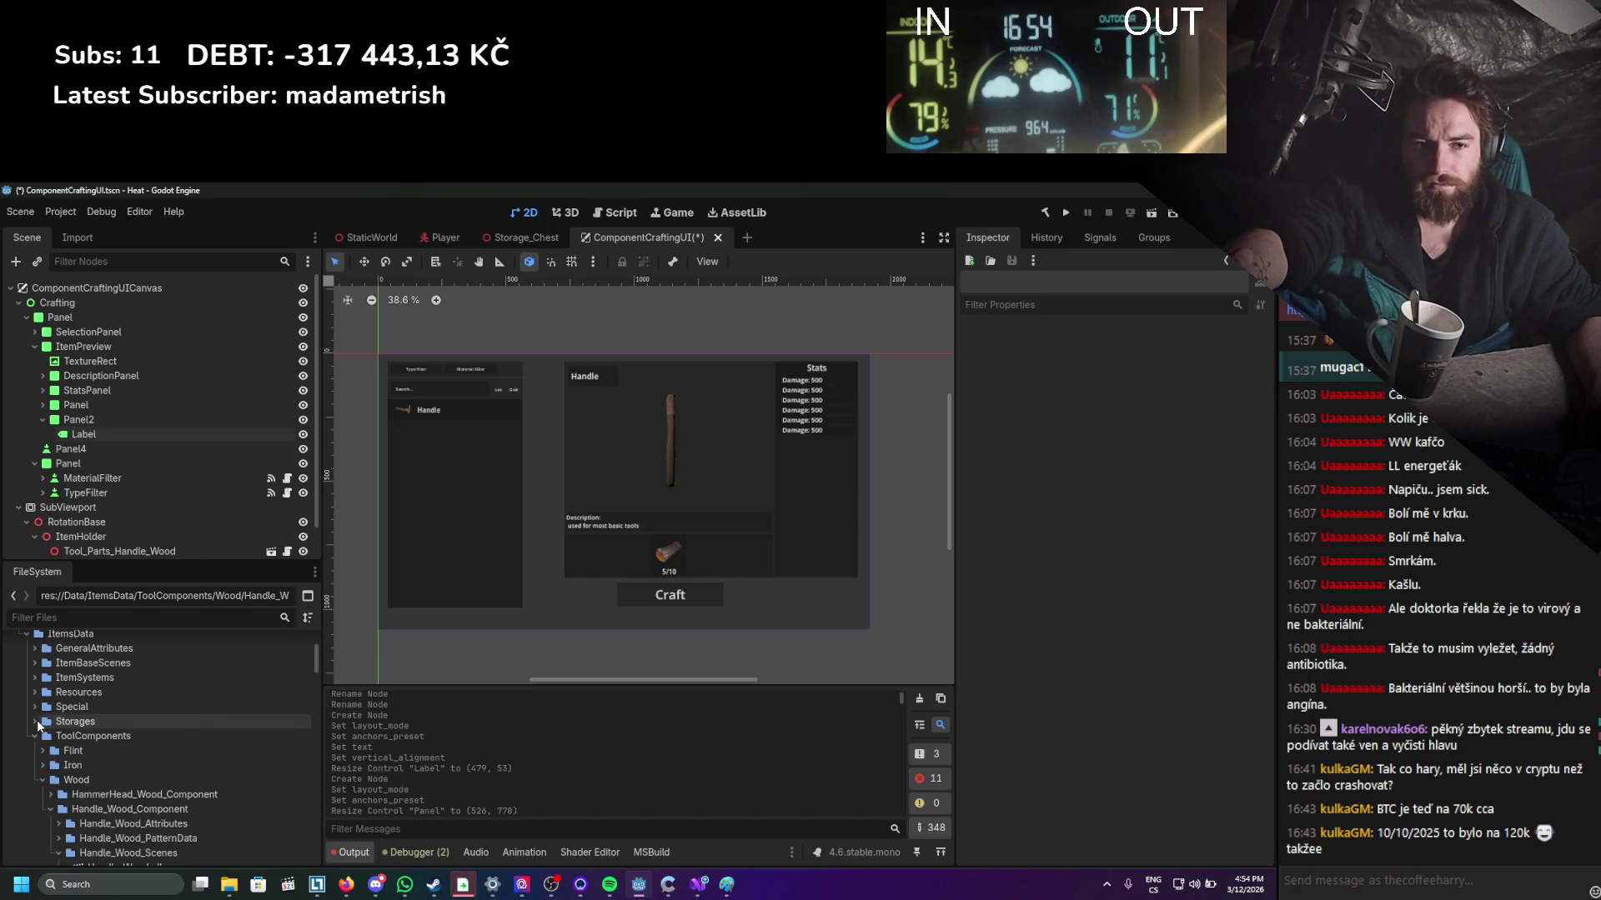
Collapse the Storages, ToolComponents, ItemsData and BuildingSystemData folders, then expand Data/Recipes.
left_click(35, 722)
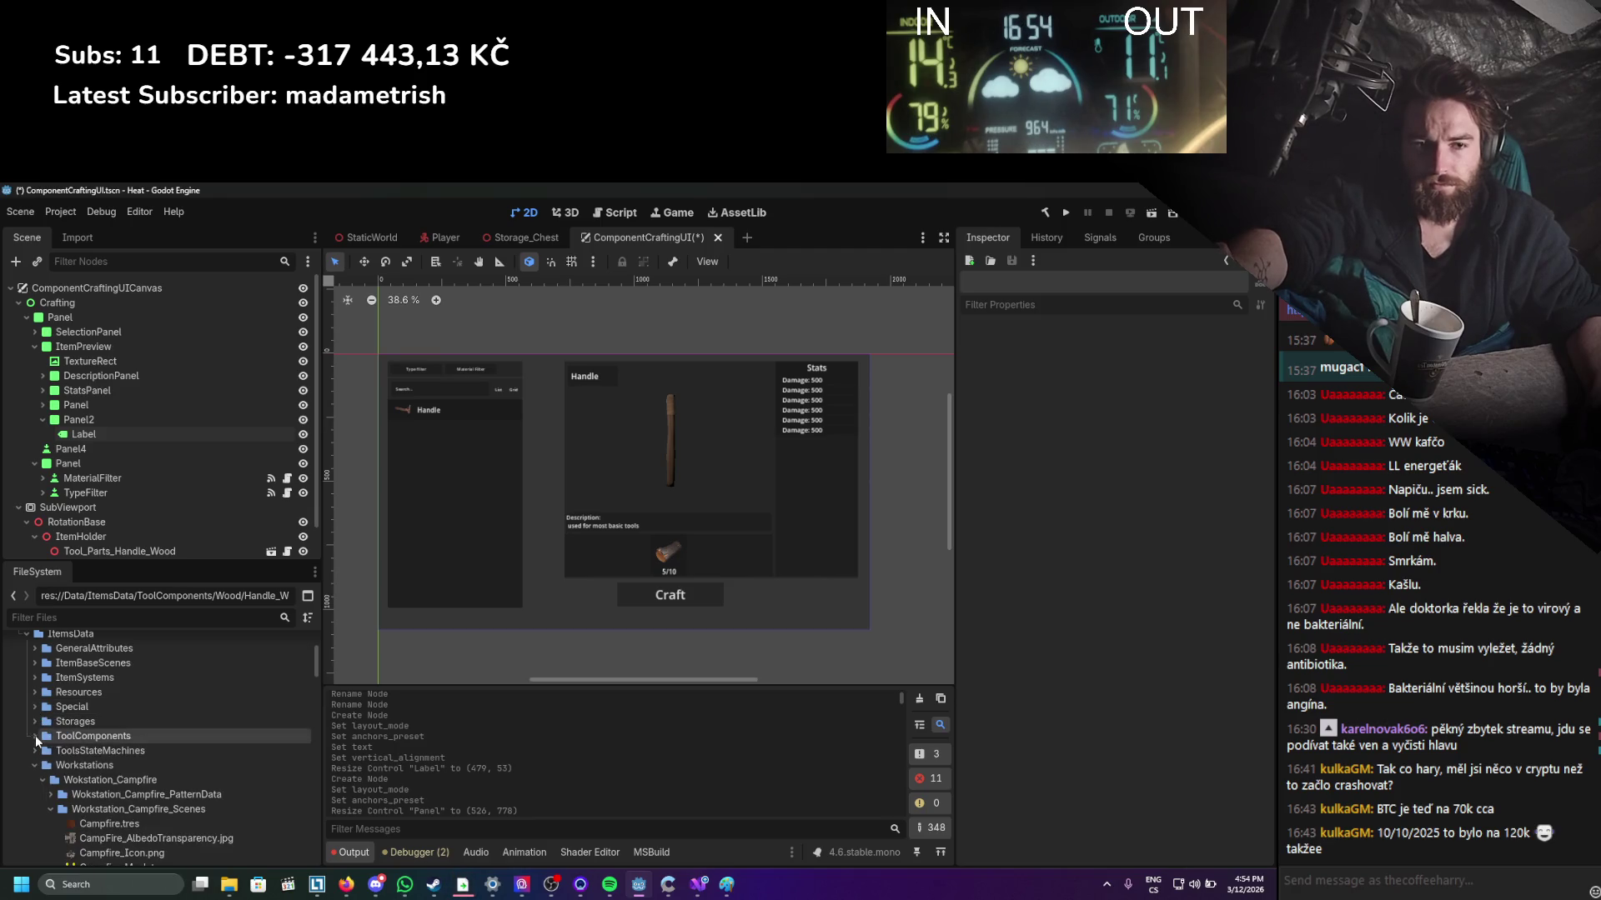
left_click(36, 732)
left_click(26, 717)
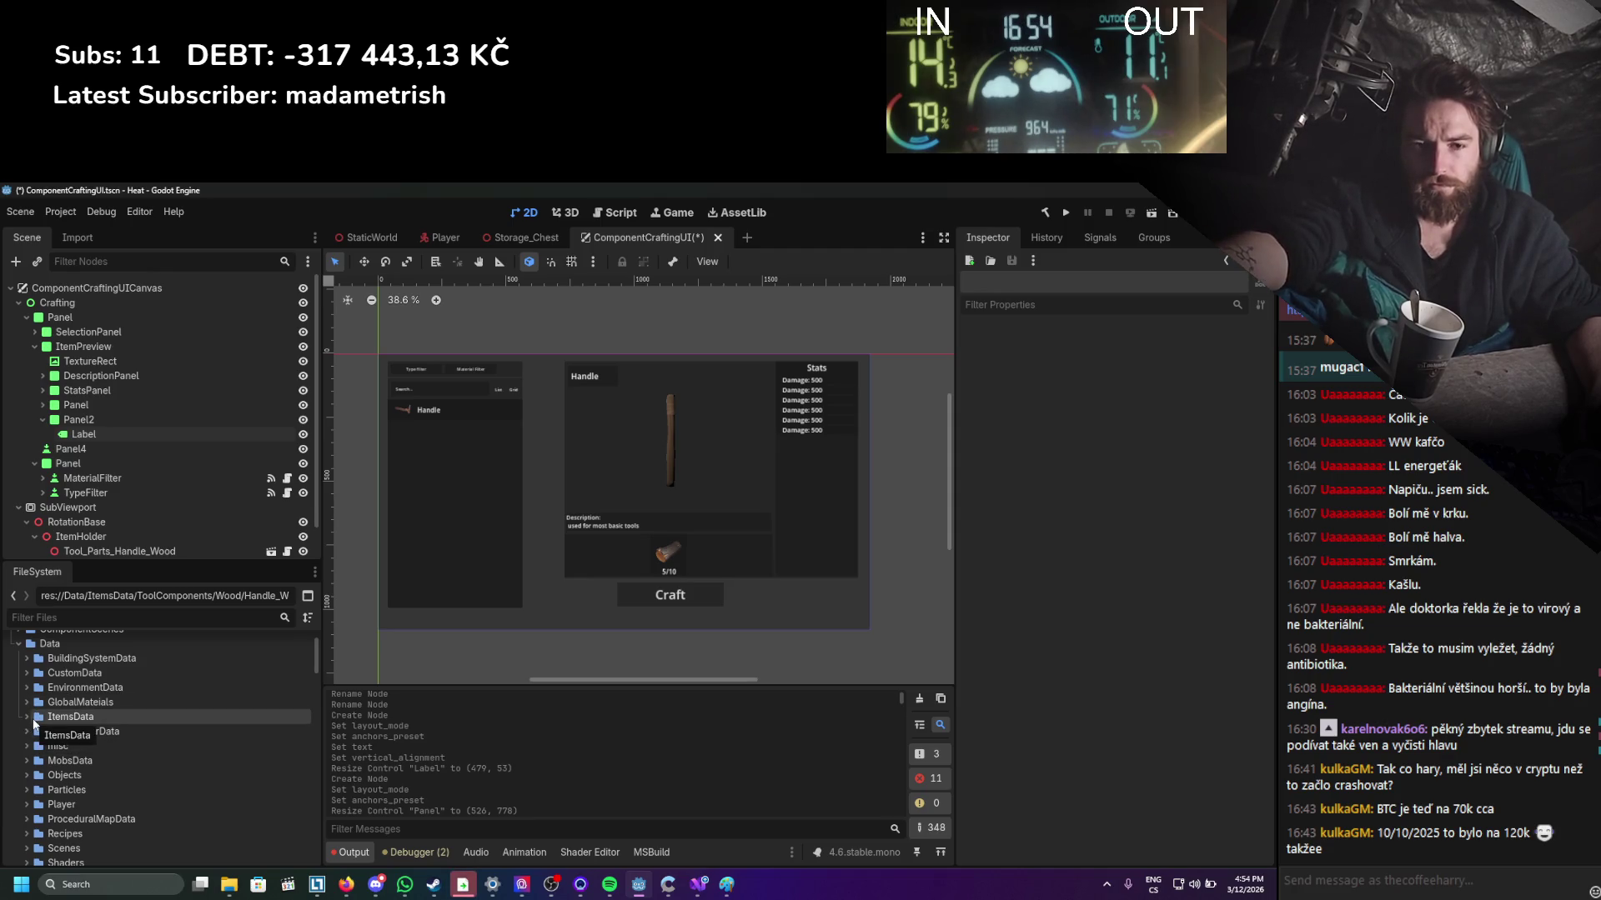
left_click(25, 658)
left_click(25, 659)
left_click(25, 659)
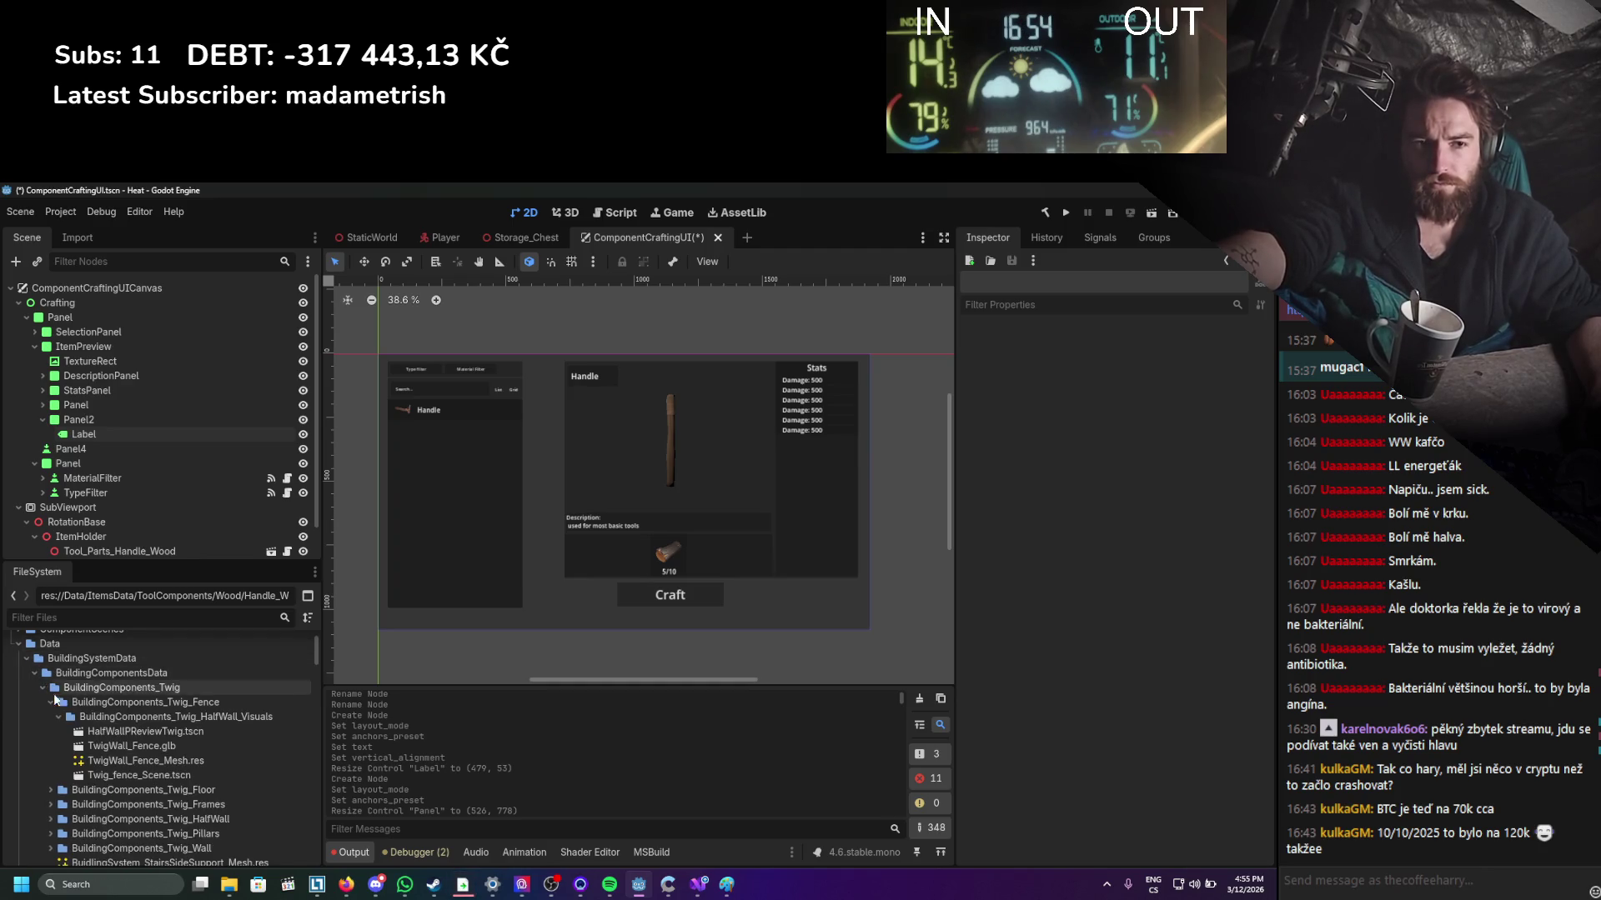
left_click(28, 658)
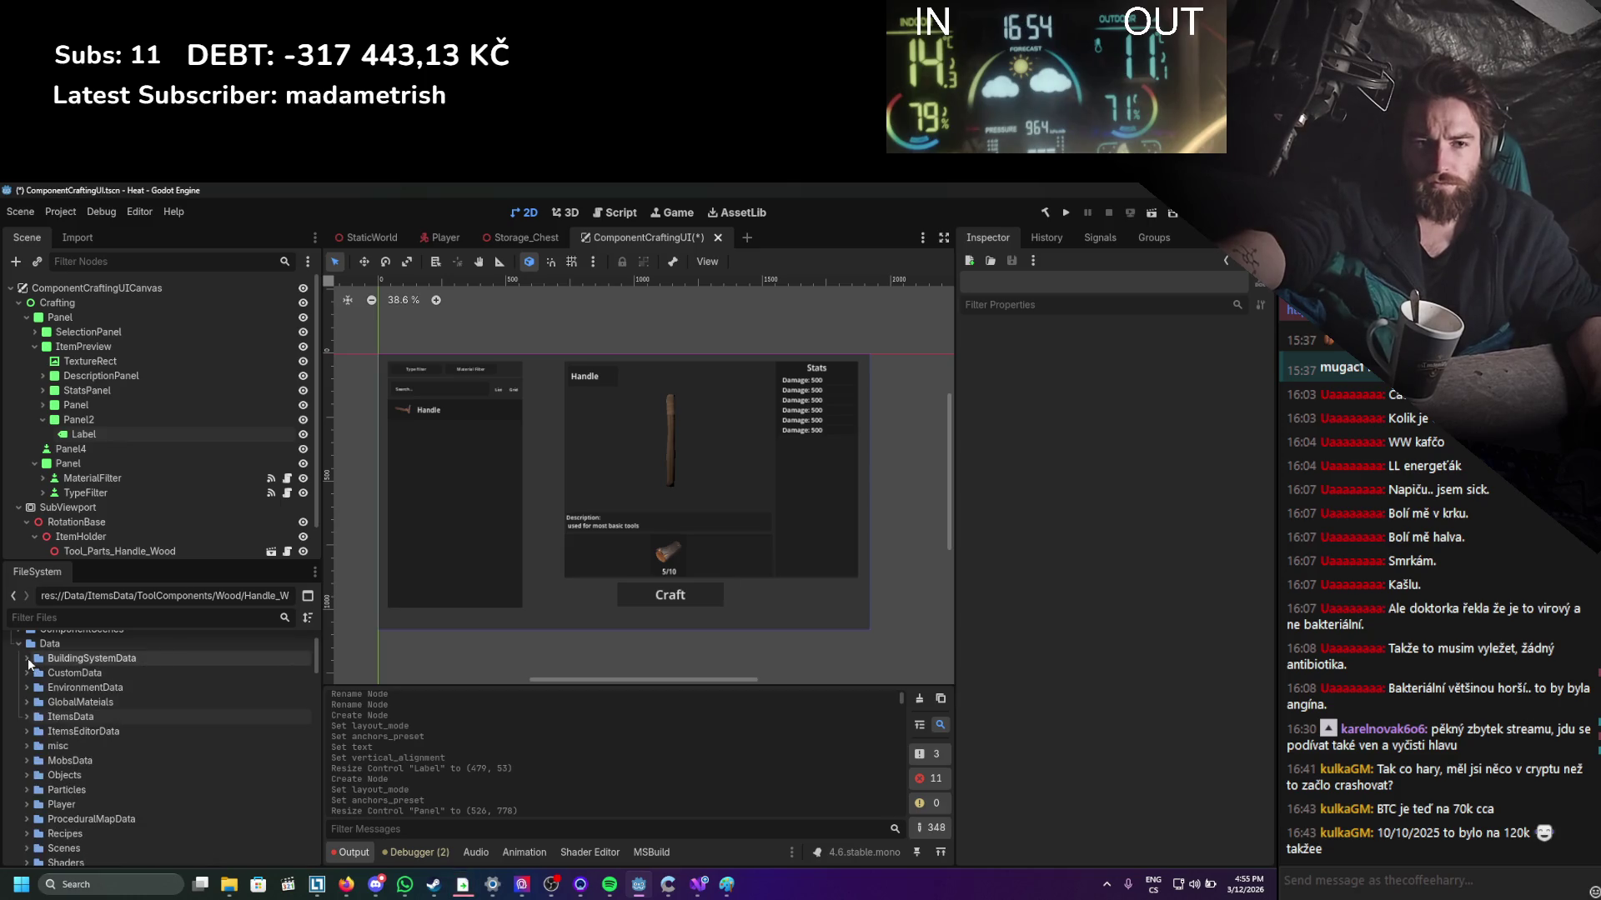
scroll(35, 726, "down", 2)
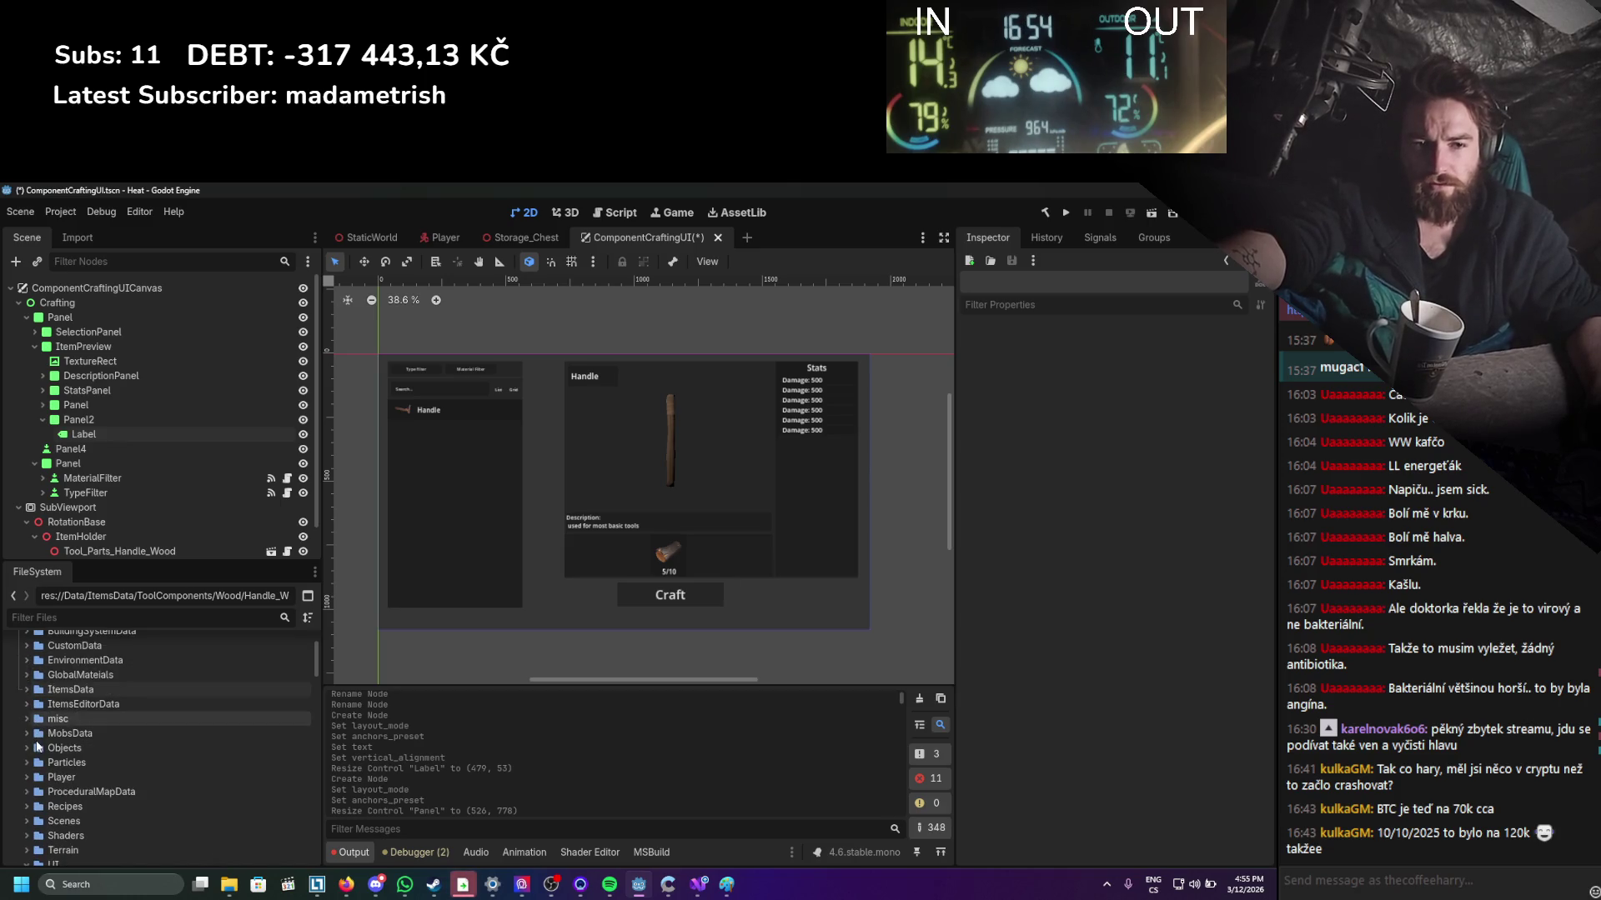
left_click(27, 778)
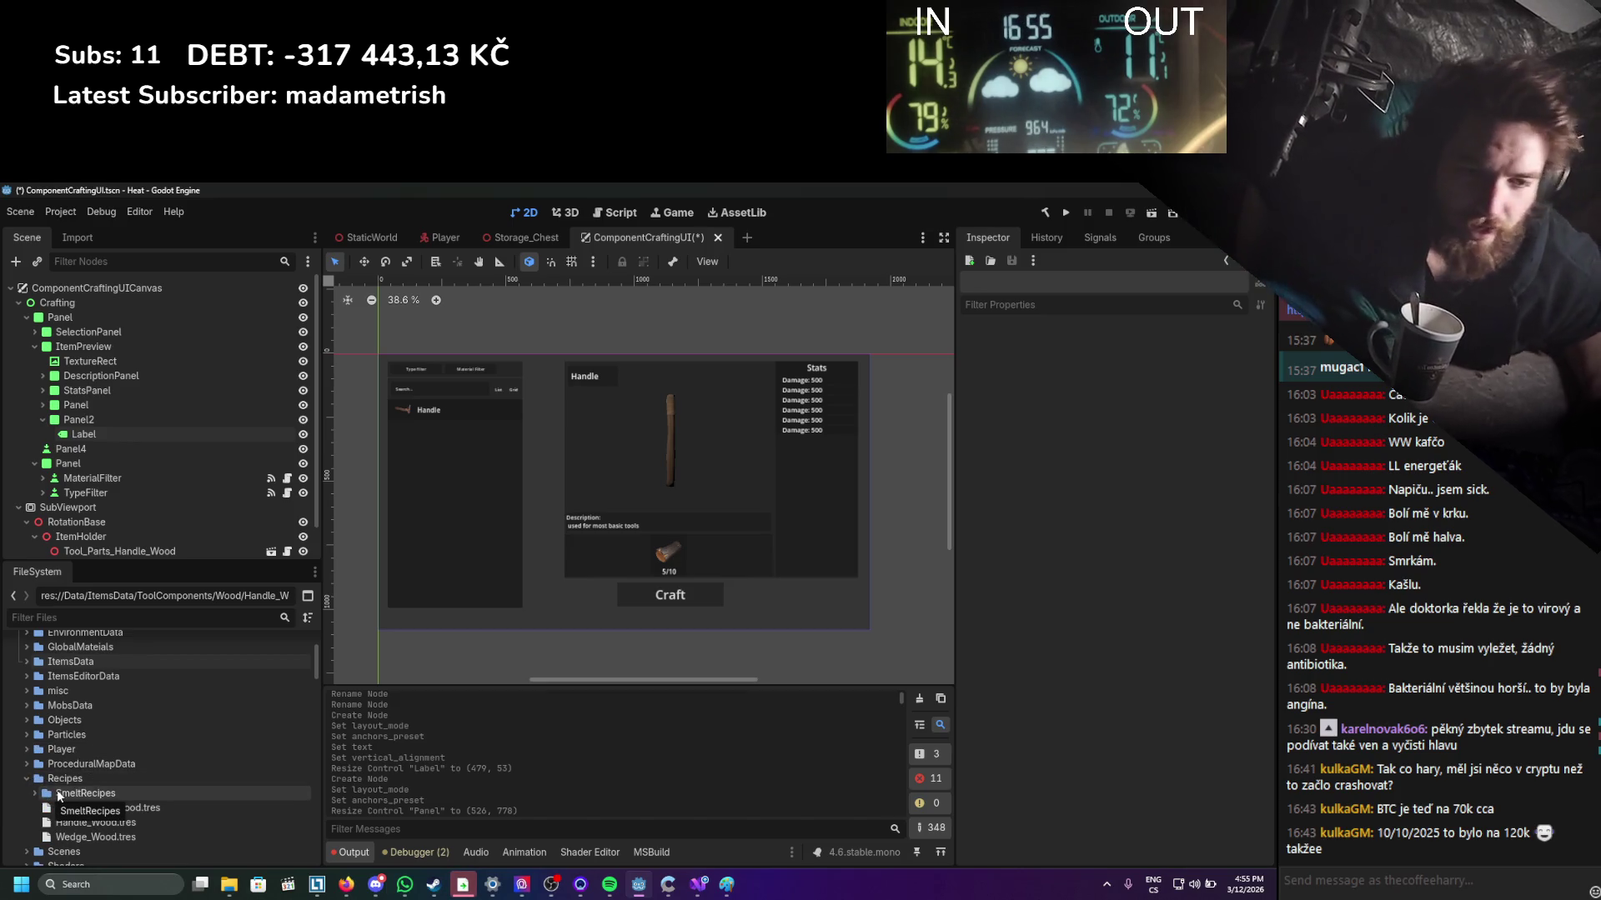
Inspect Handle_Wood.tres, open its RecipeResourceMain.cs in Visual Studio, then minimize Visual Studio.
left_click(115, 823)
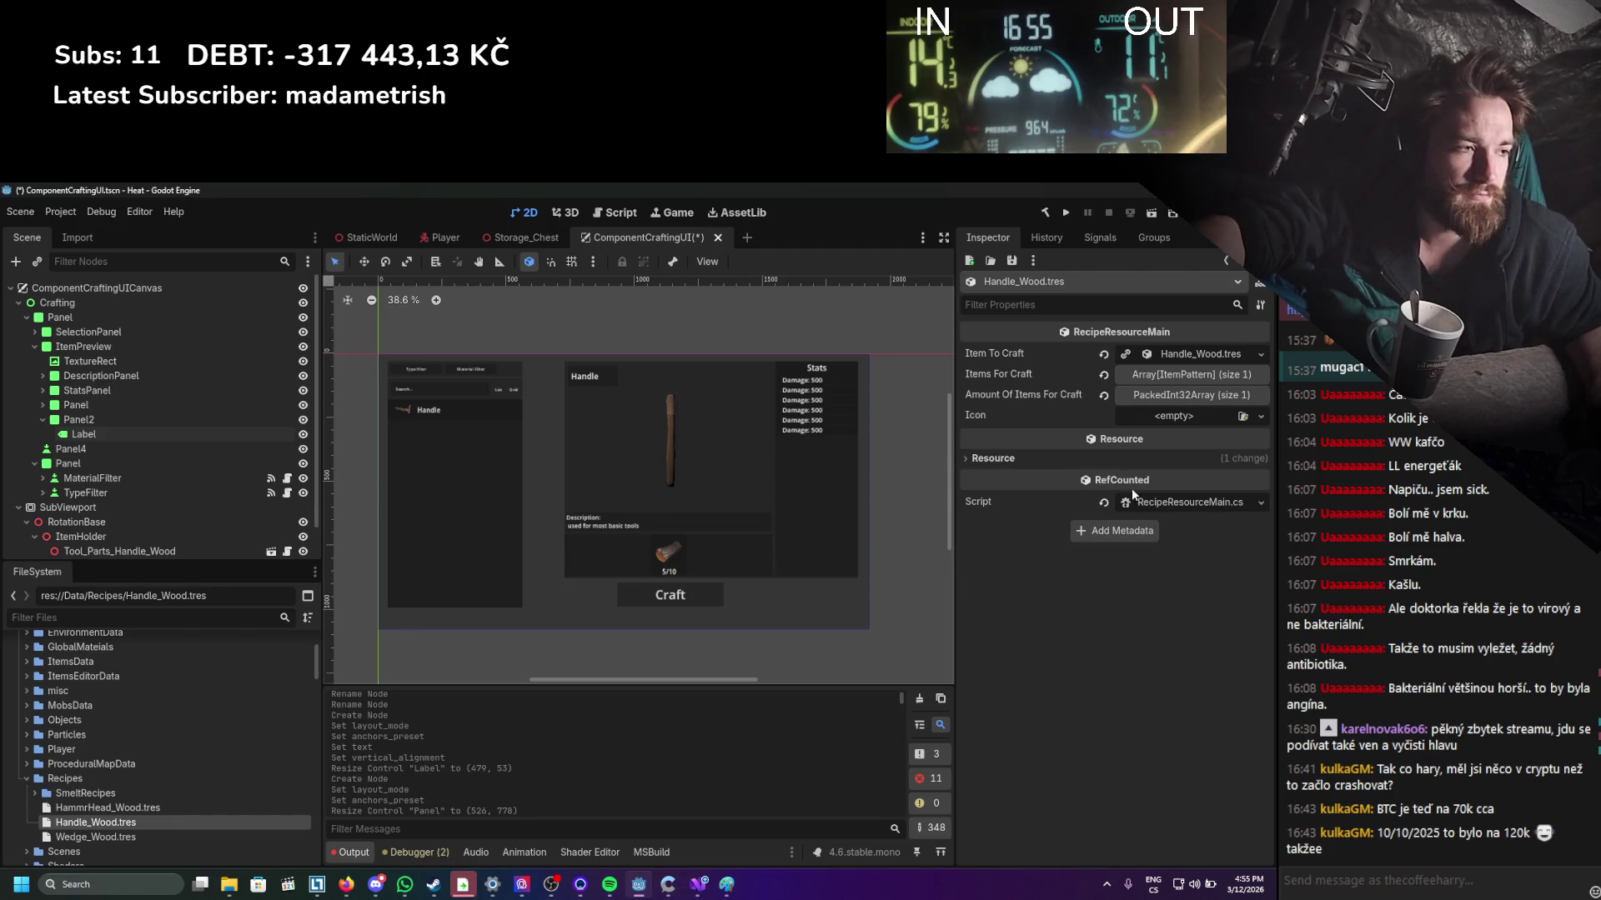
left_click(1169, 504)
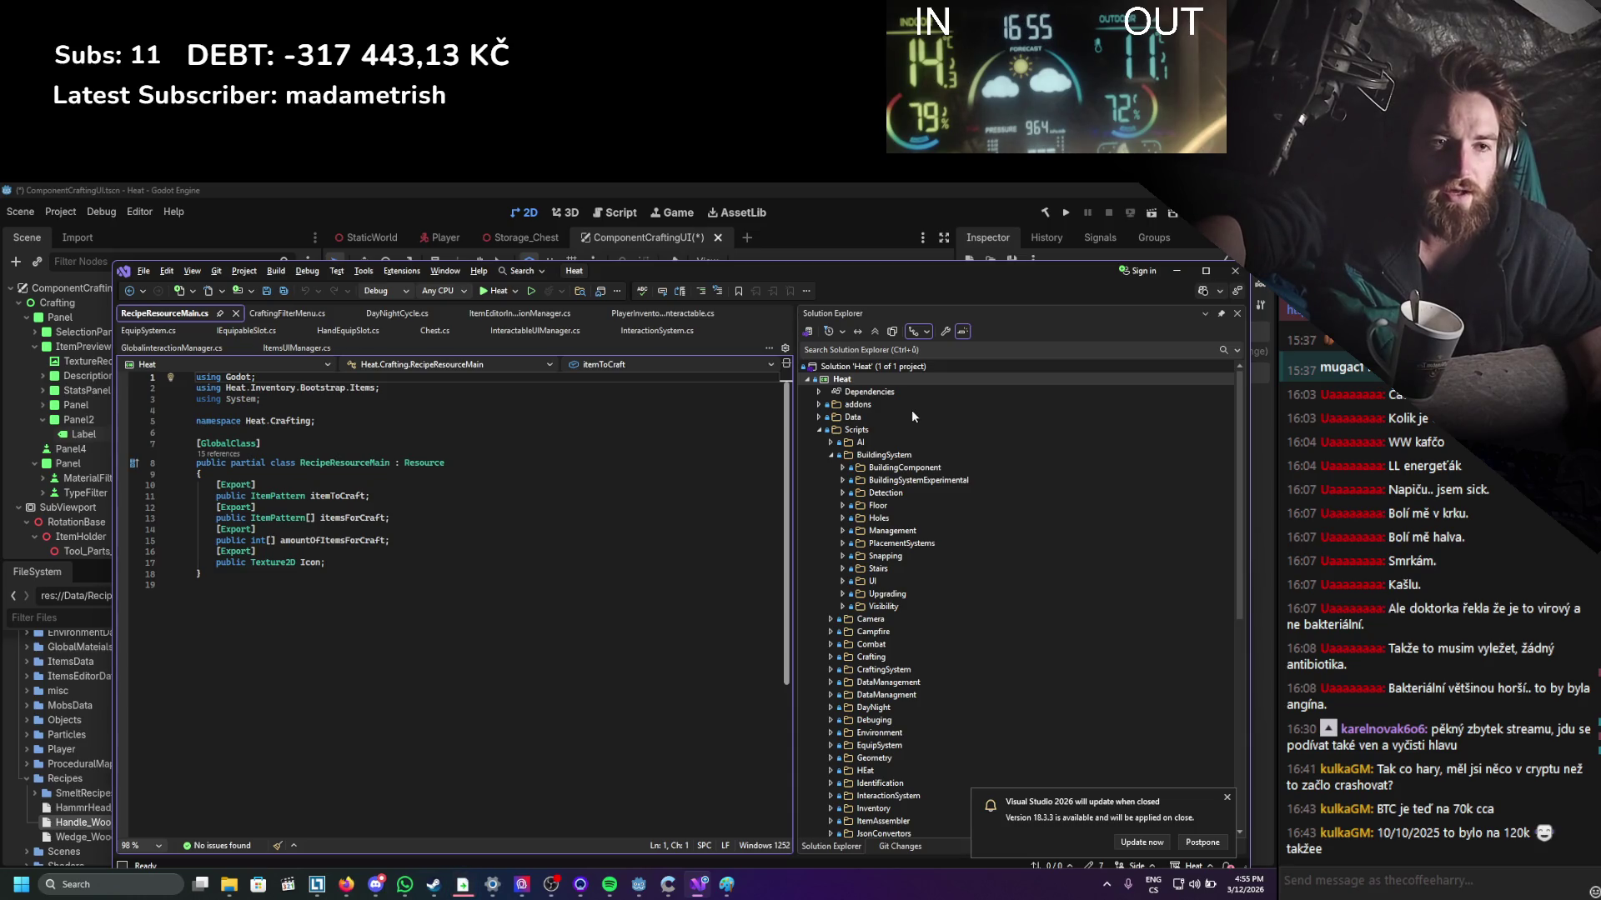
left_click(1177, 271)
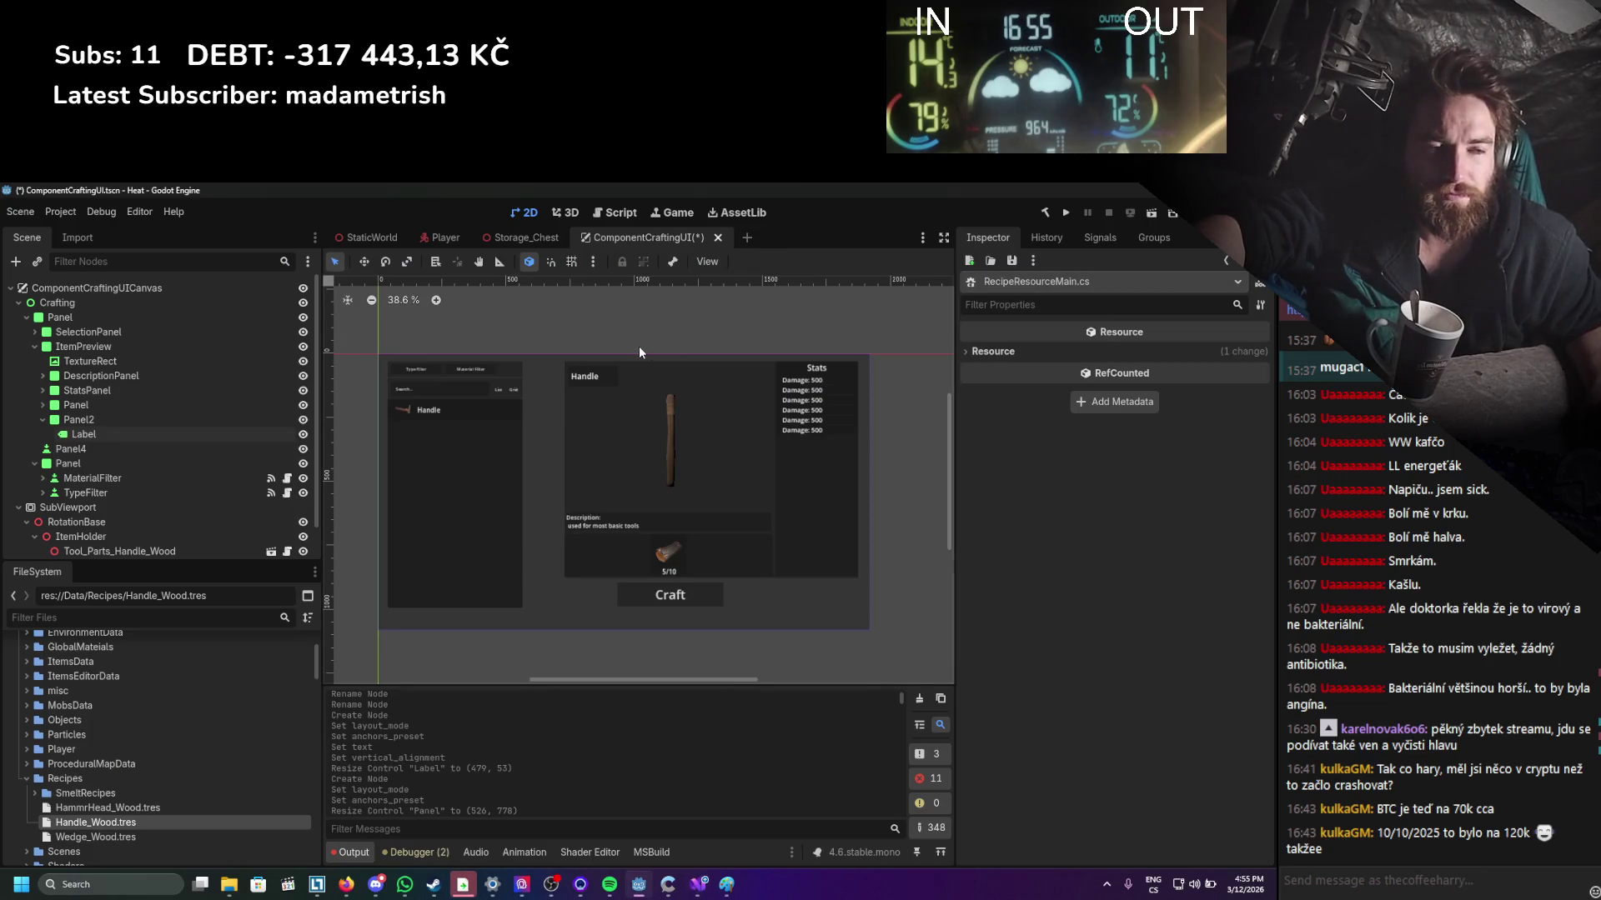
Collapse the filter panel and ItemPreview branches in the scene tree and select ItemPreview.
left_click(134, 474)
left_click(98, 493)
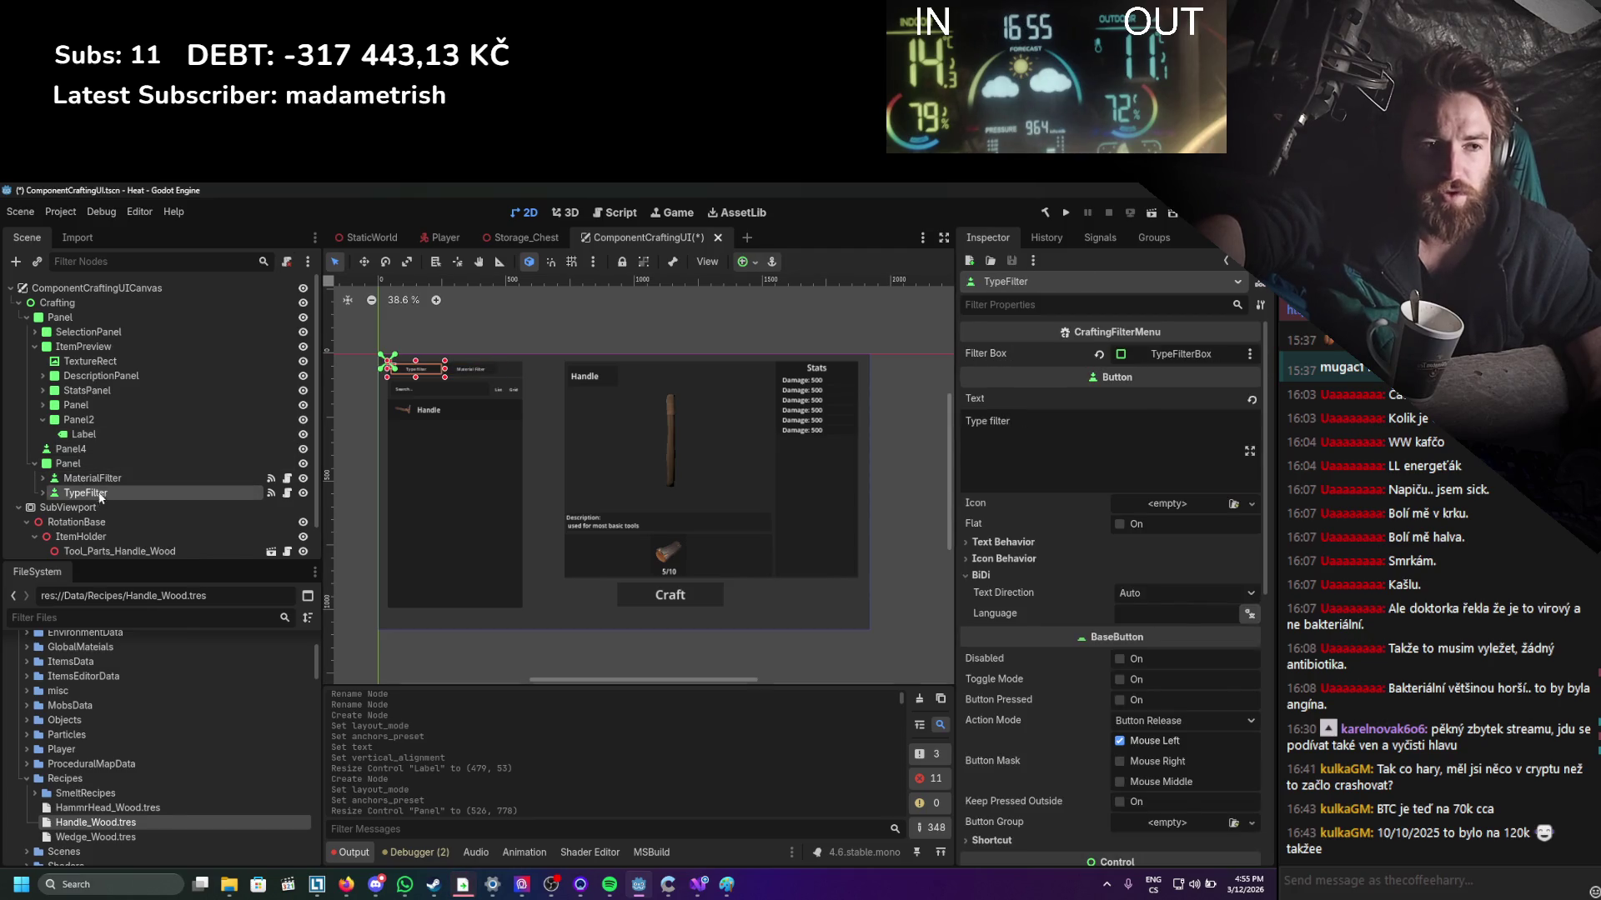
left_click(34, 464)
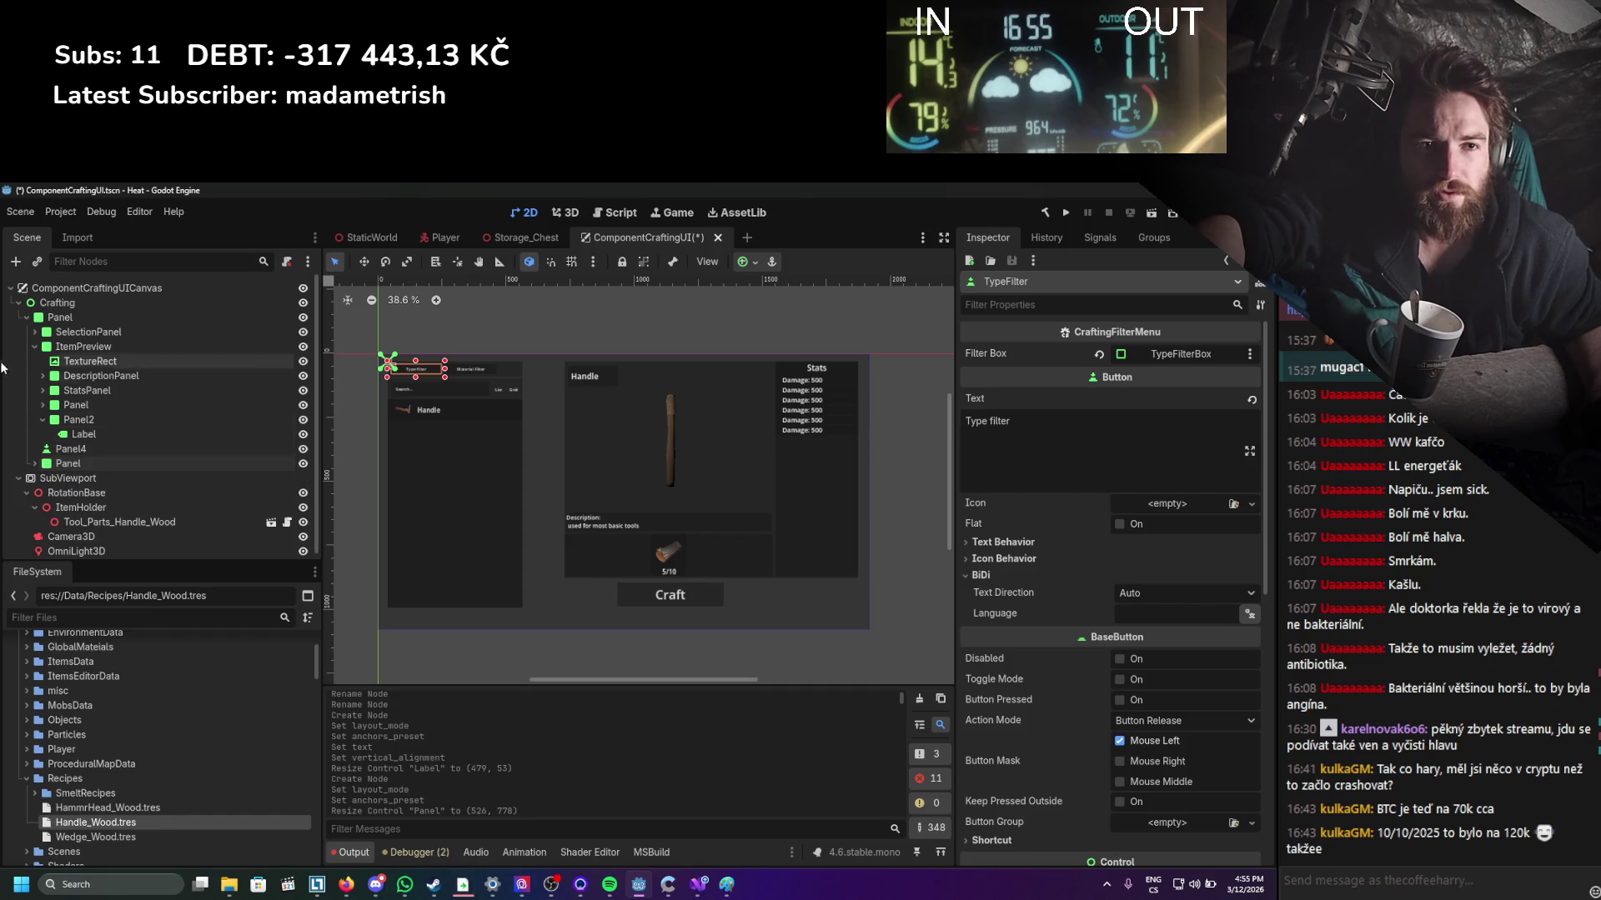
left_click(34, 347)
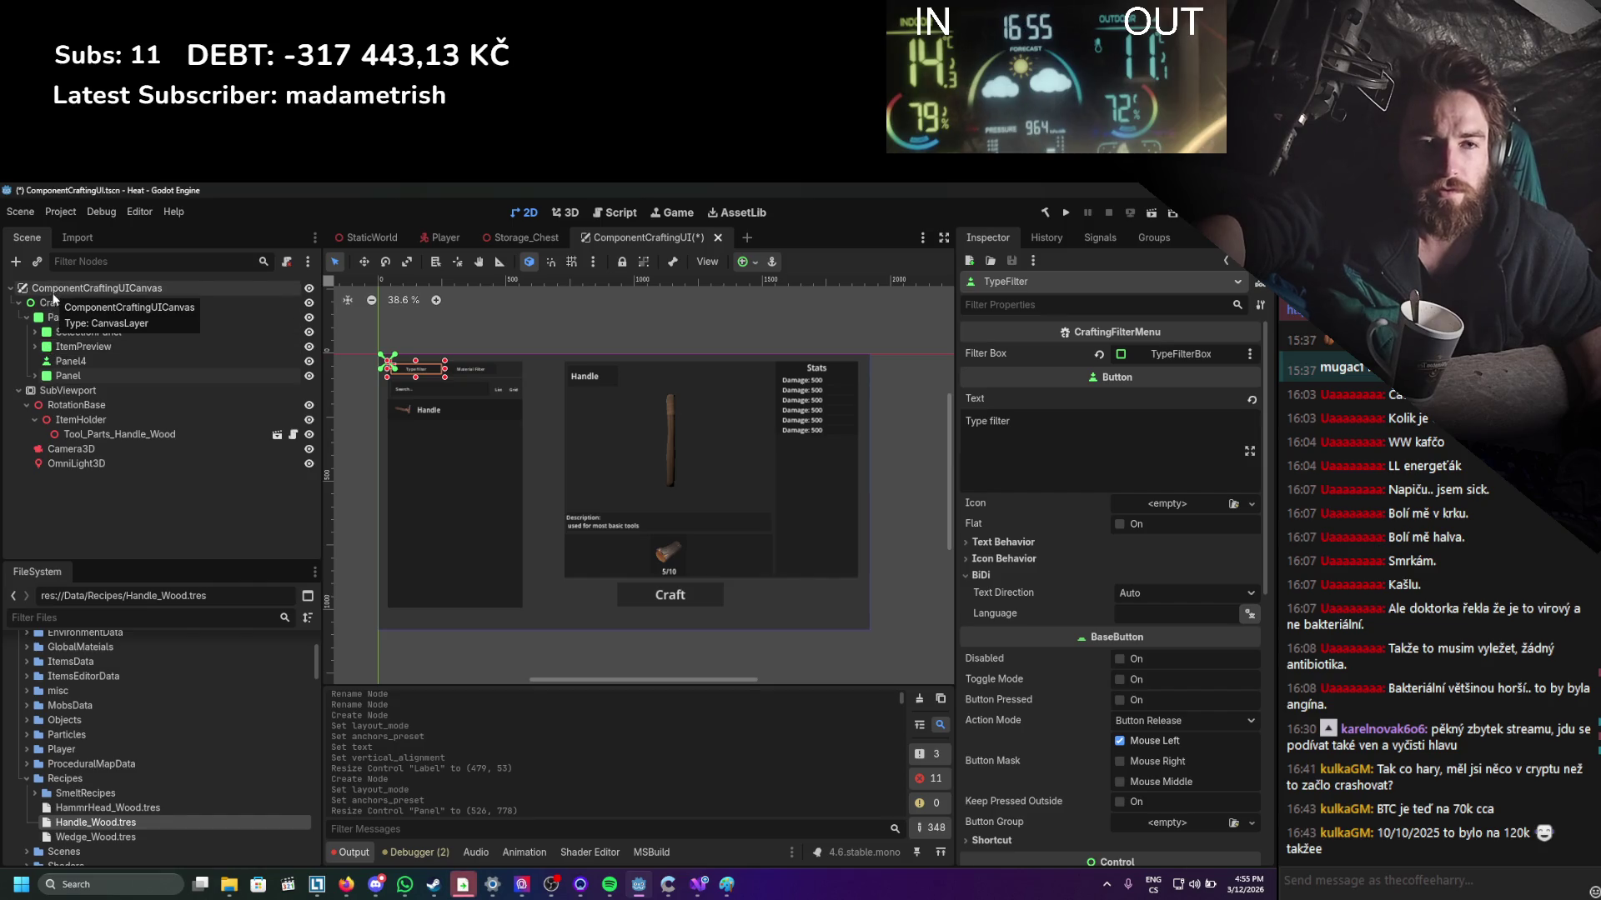
left_click(72, 348)
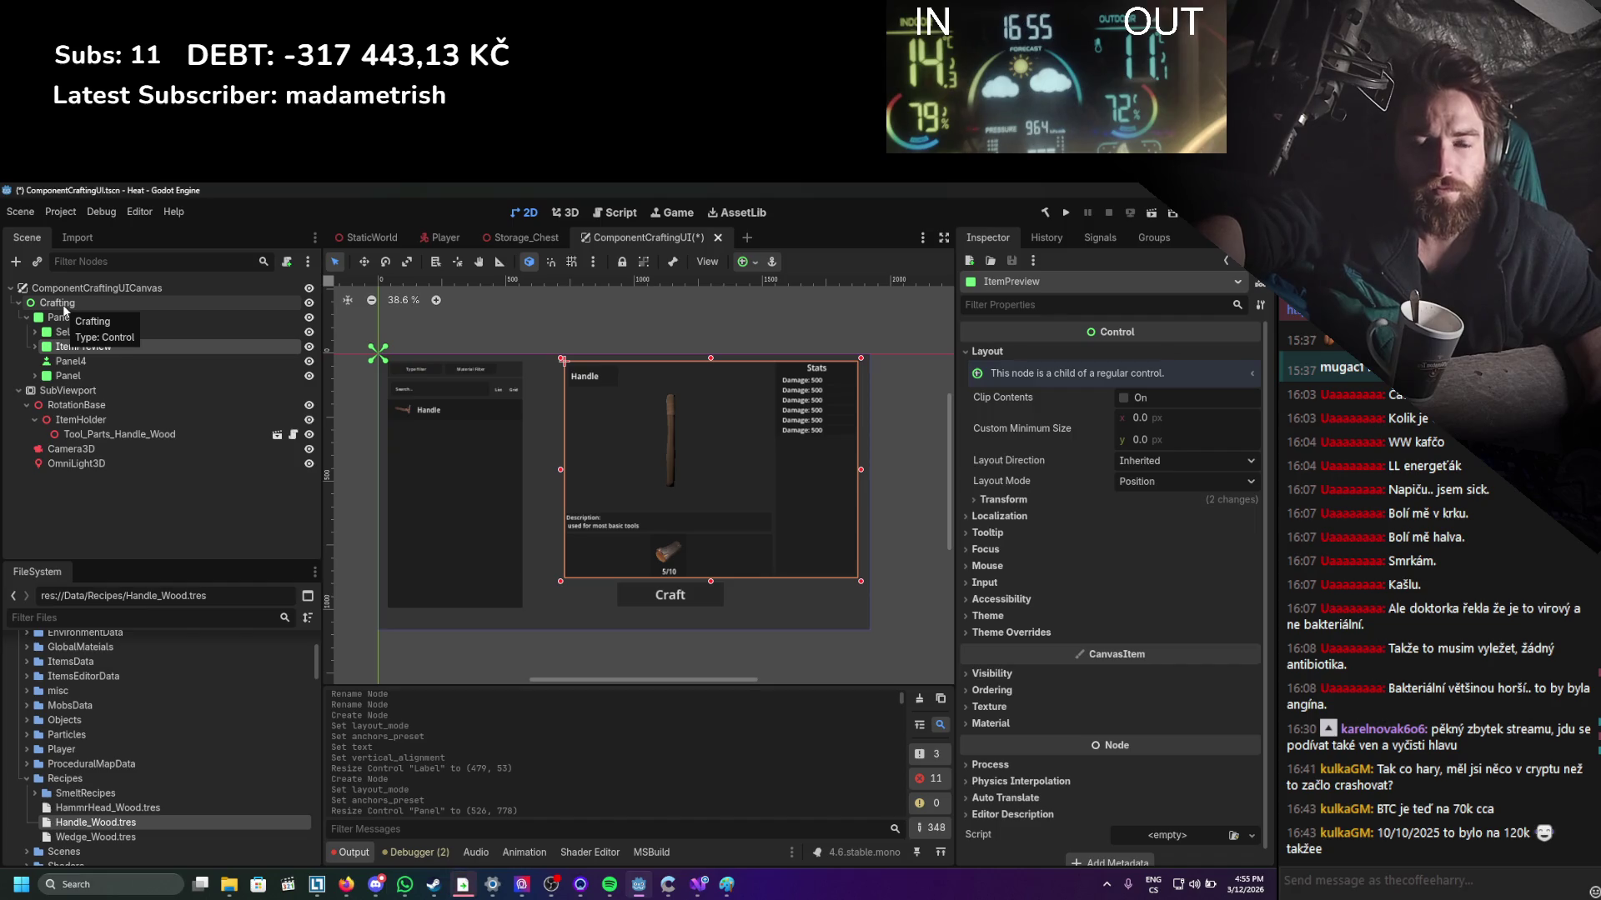
right_click(69, 347)
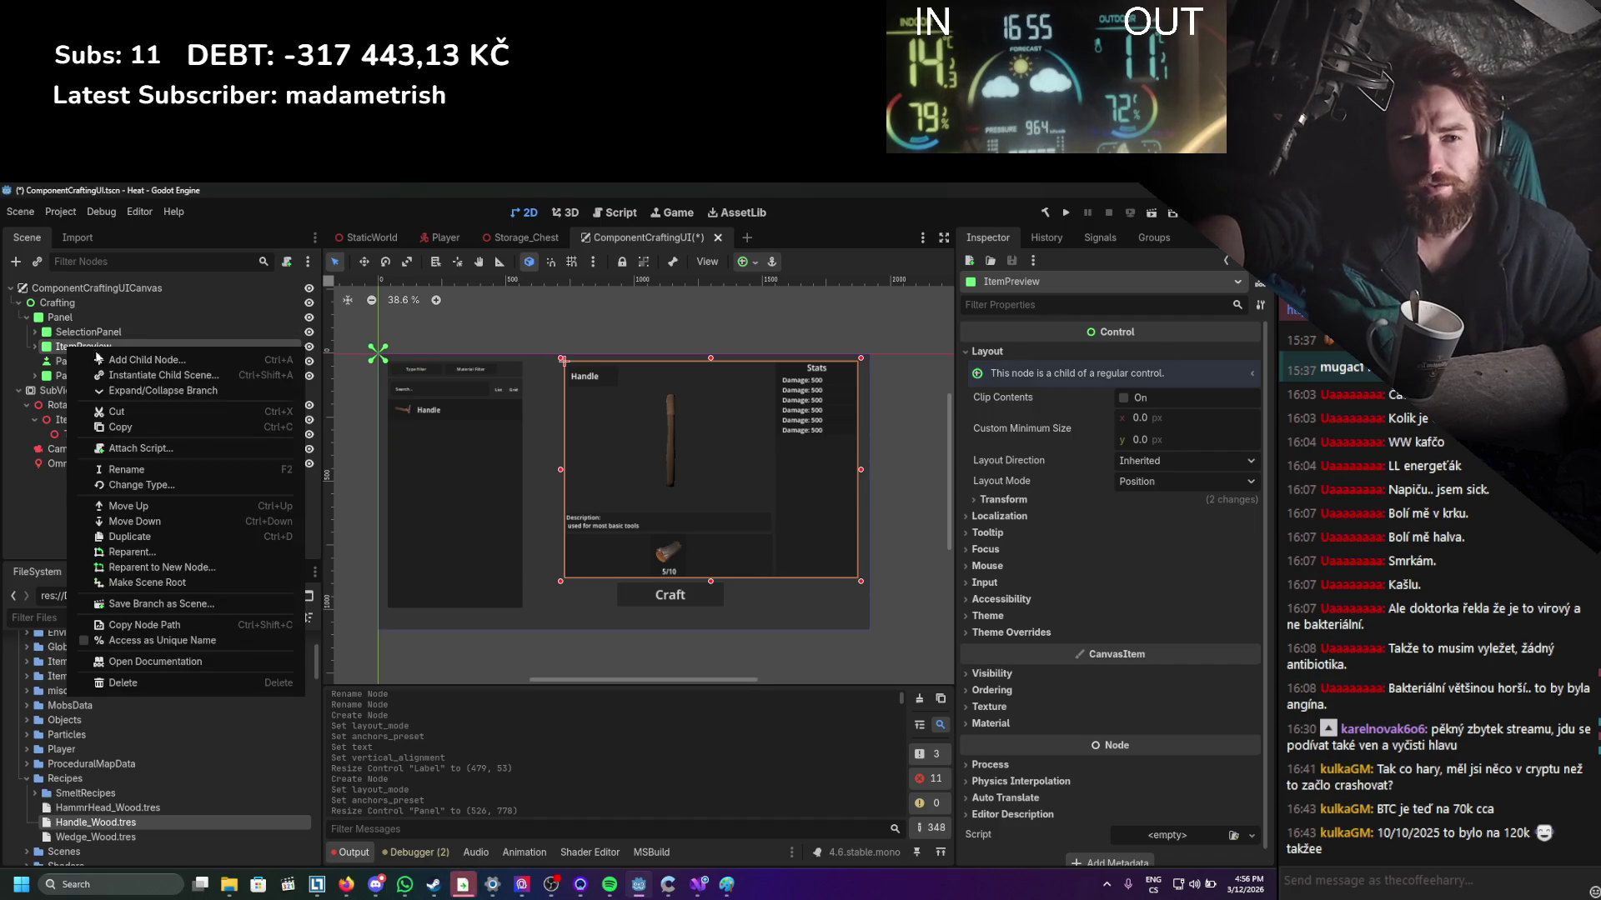
left_click(130, 361)
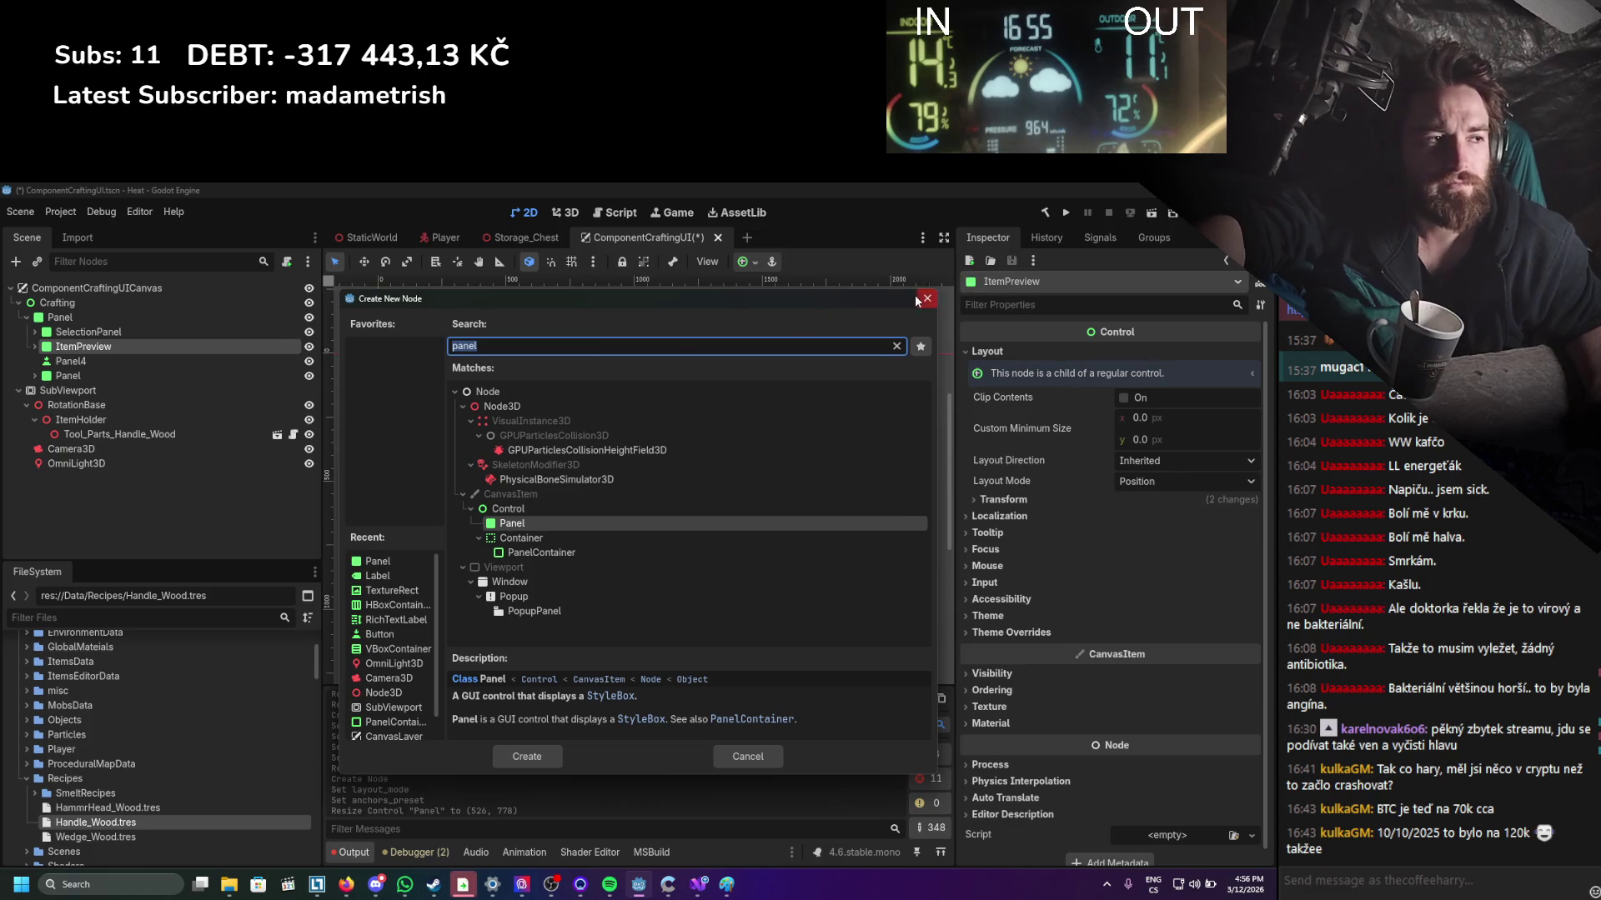
left_click(926, 299)
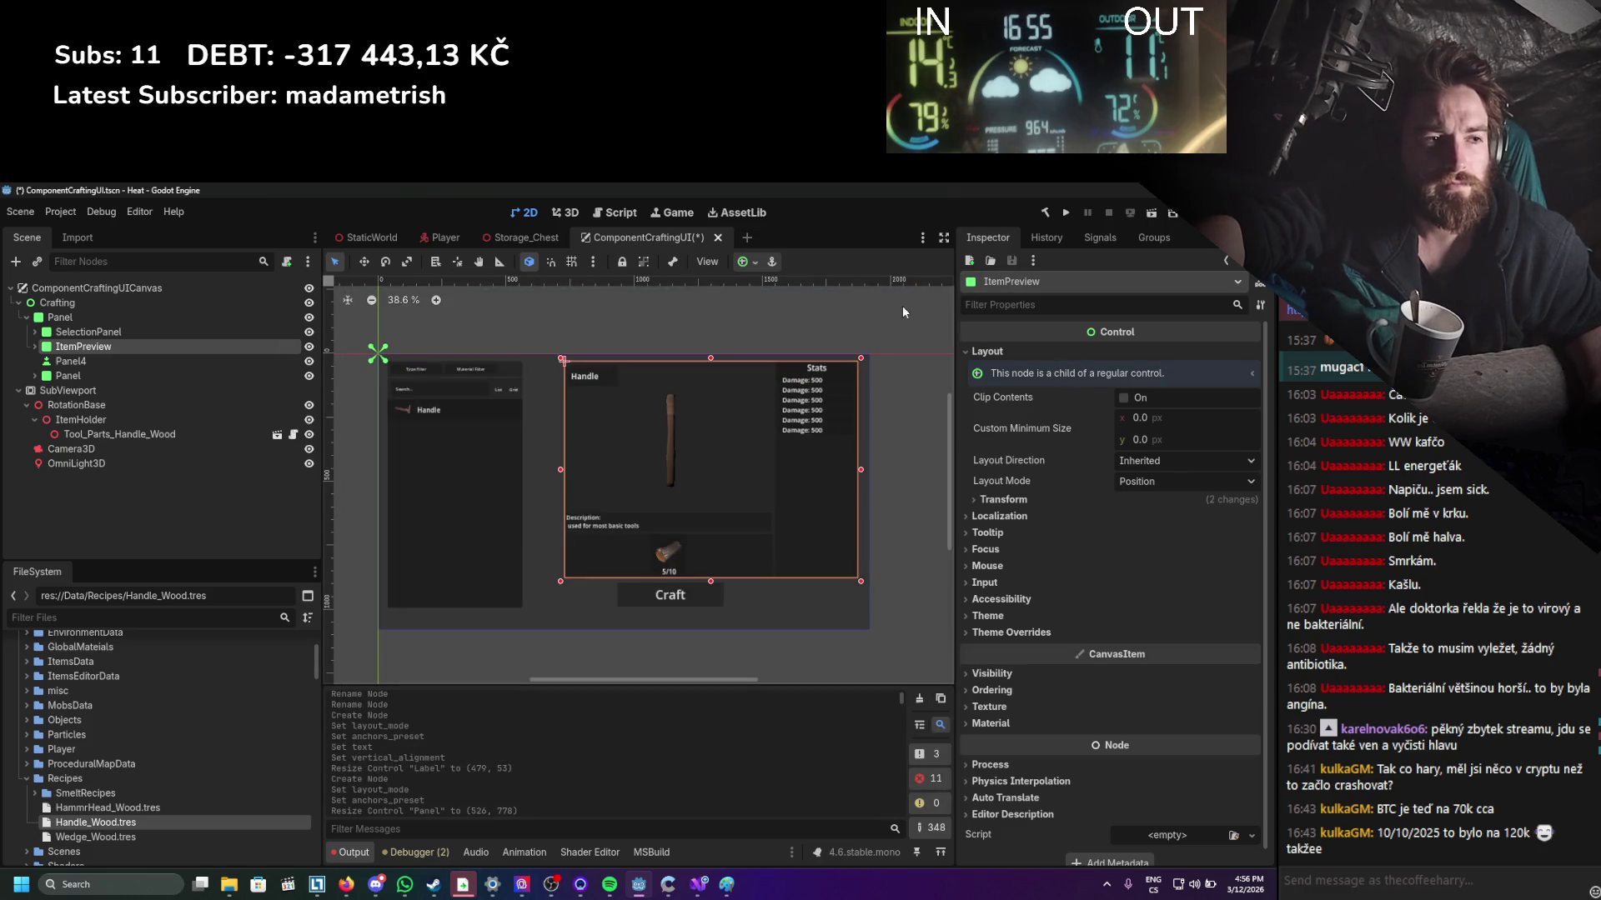
Add a plain Node child under ItemPreview and rename it ItemPreviewLoadItem.
left_click(60, 318)
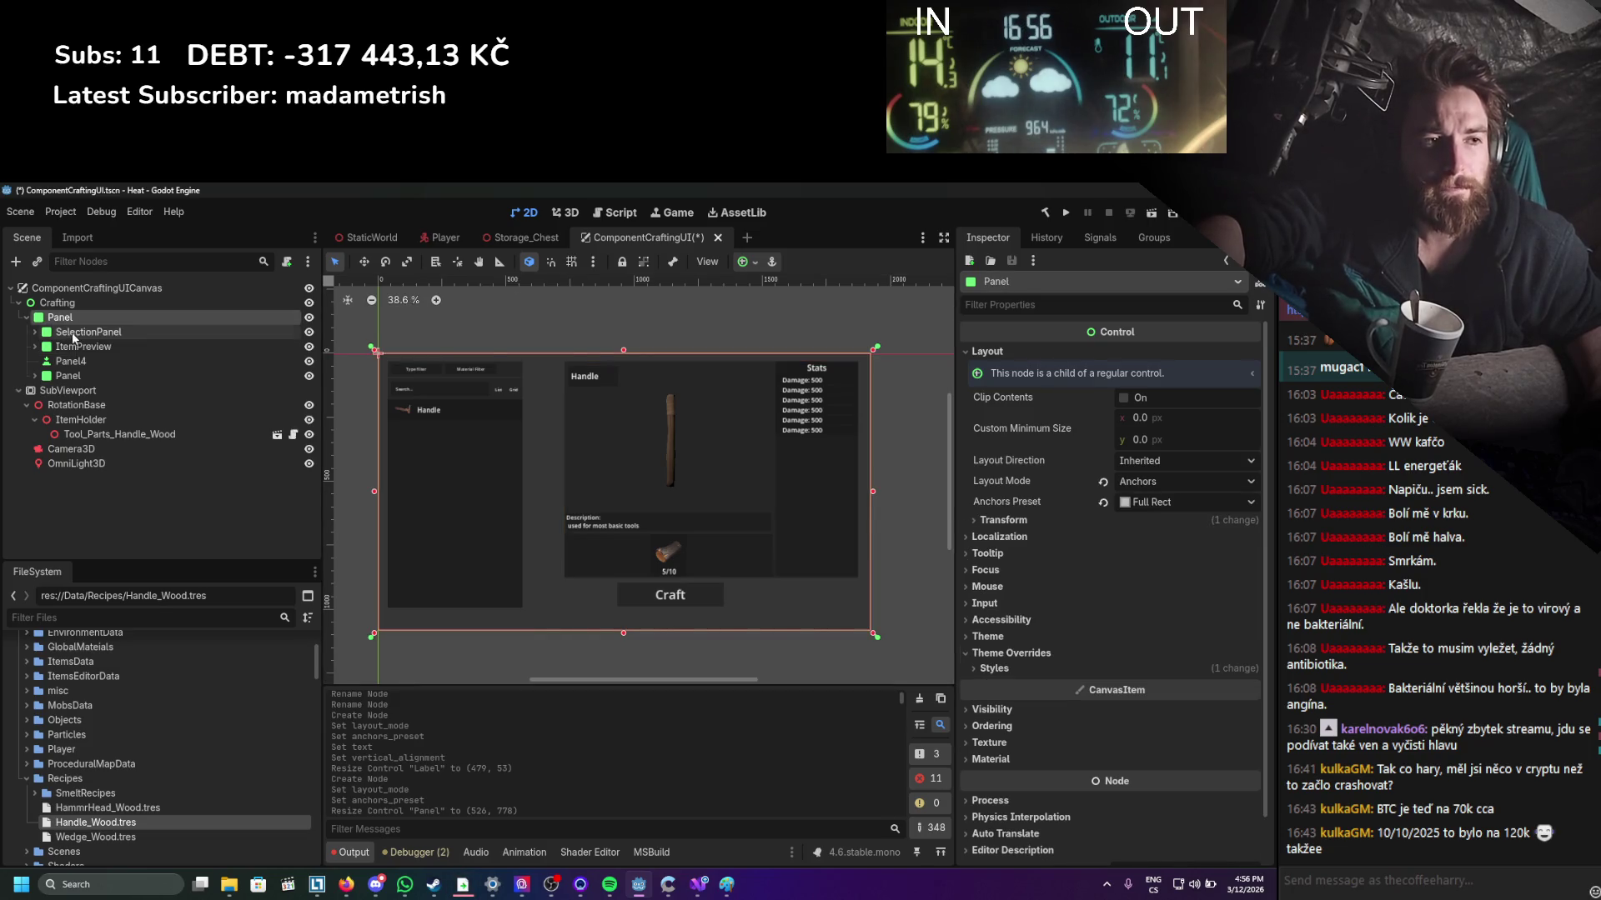
left_click(70, 347)
right_click(81, 347)
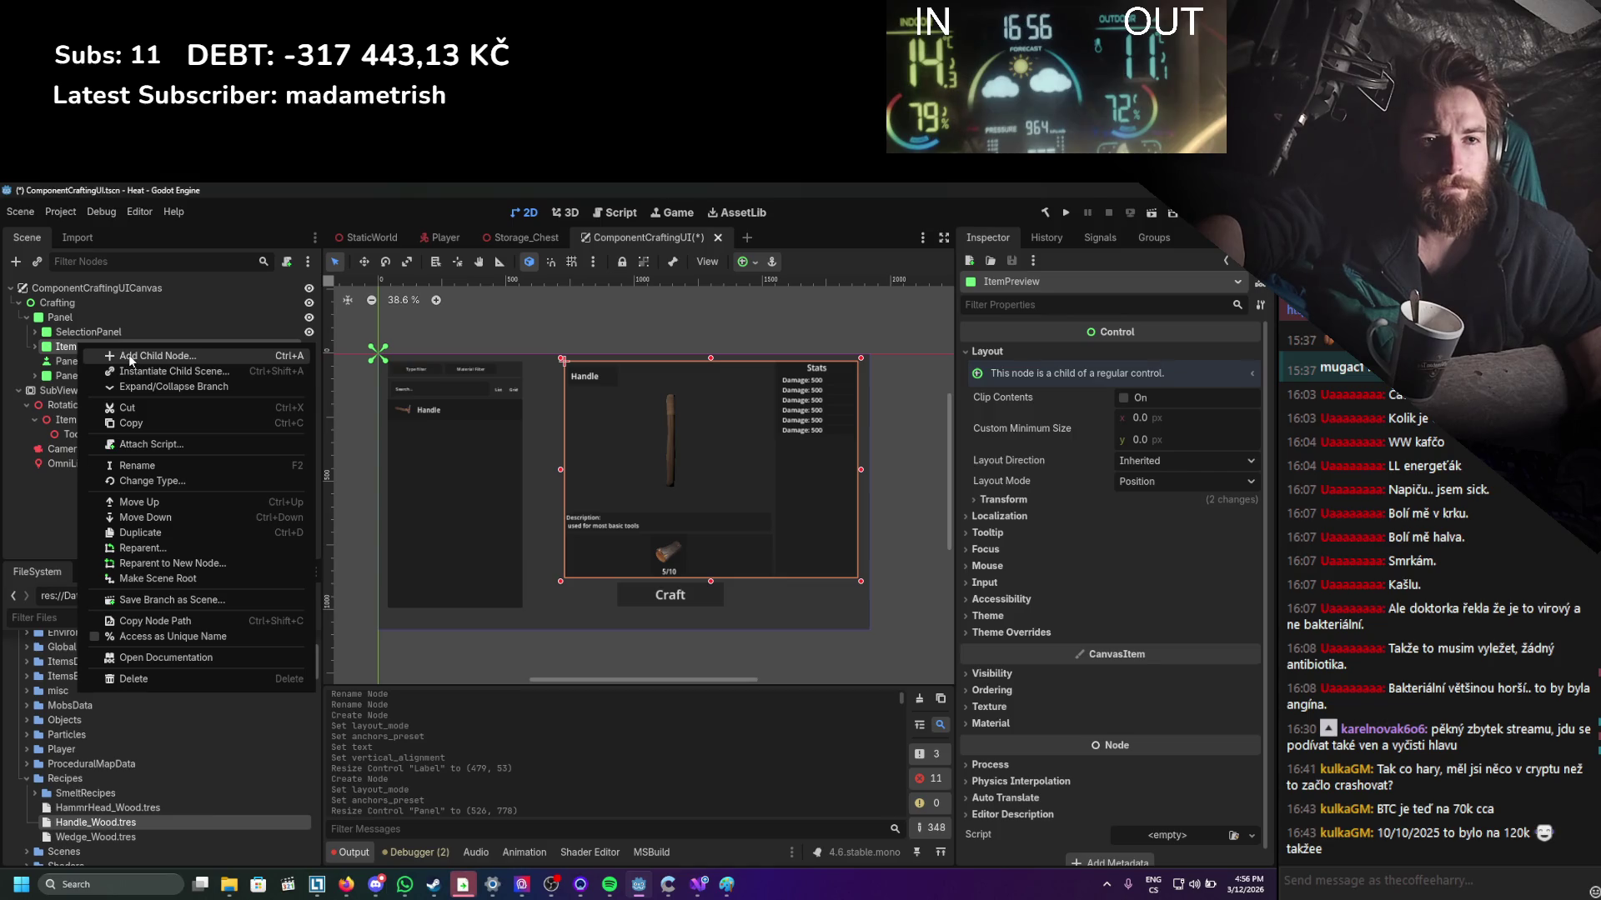
left_click(129, 354)
double_click(564, 397)
left_click(102, 435)
left_click(94, 448)
left_click(94, 448)
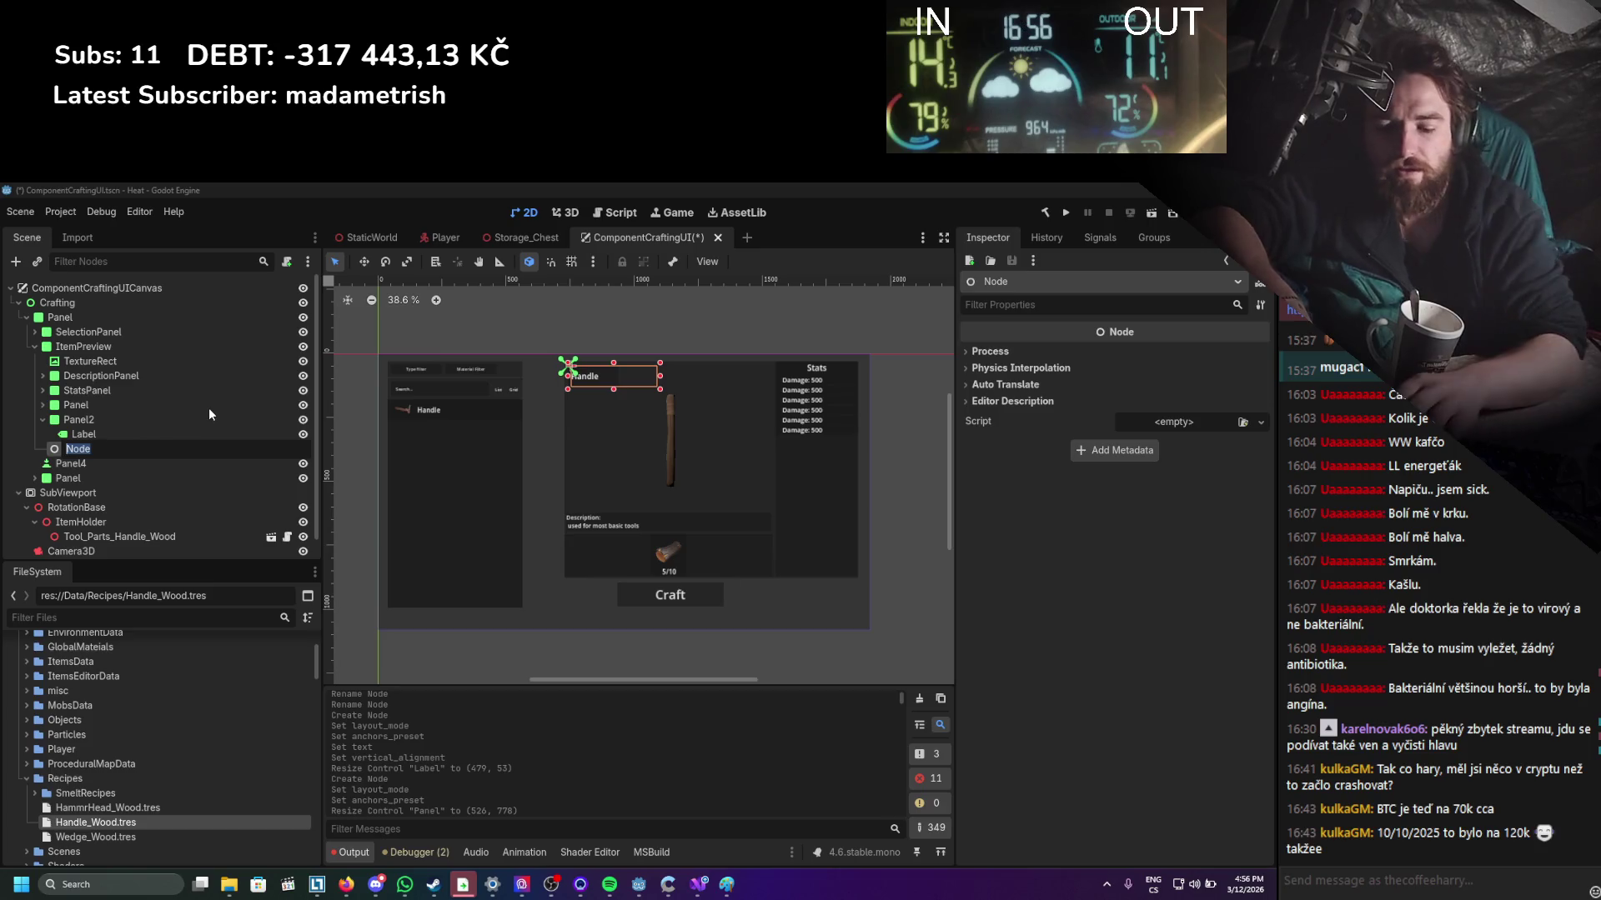
type("ItemPreviewL")
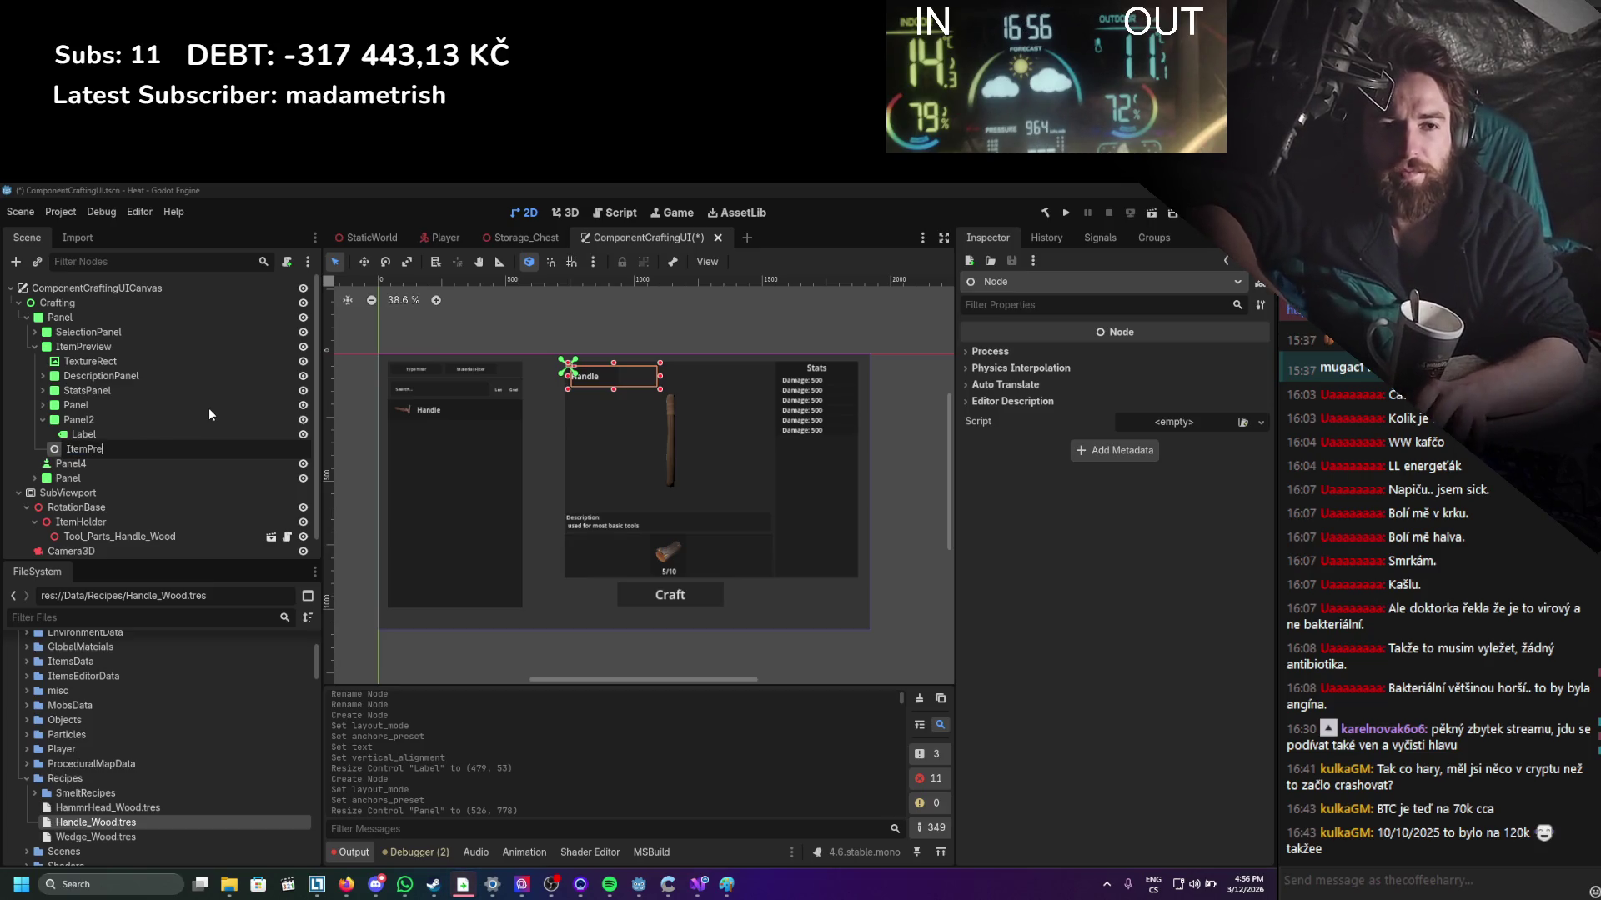
type("oad")
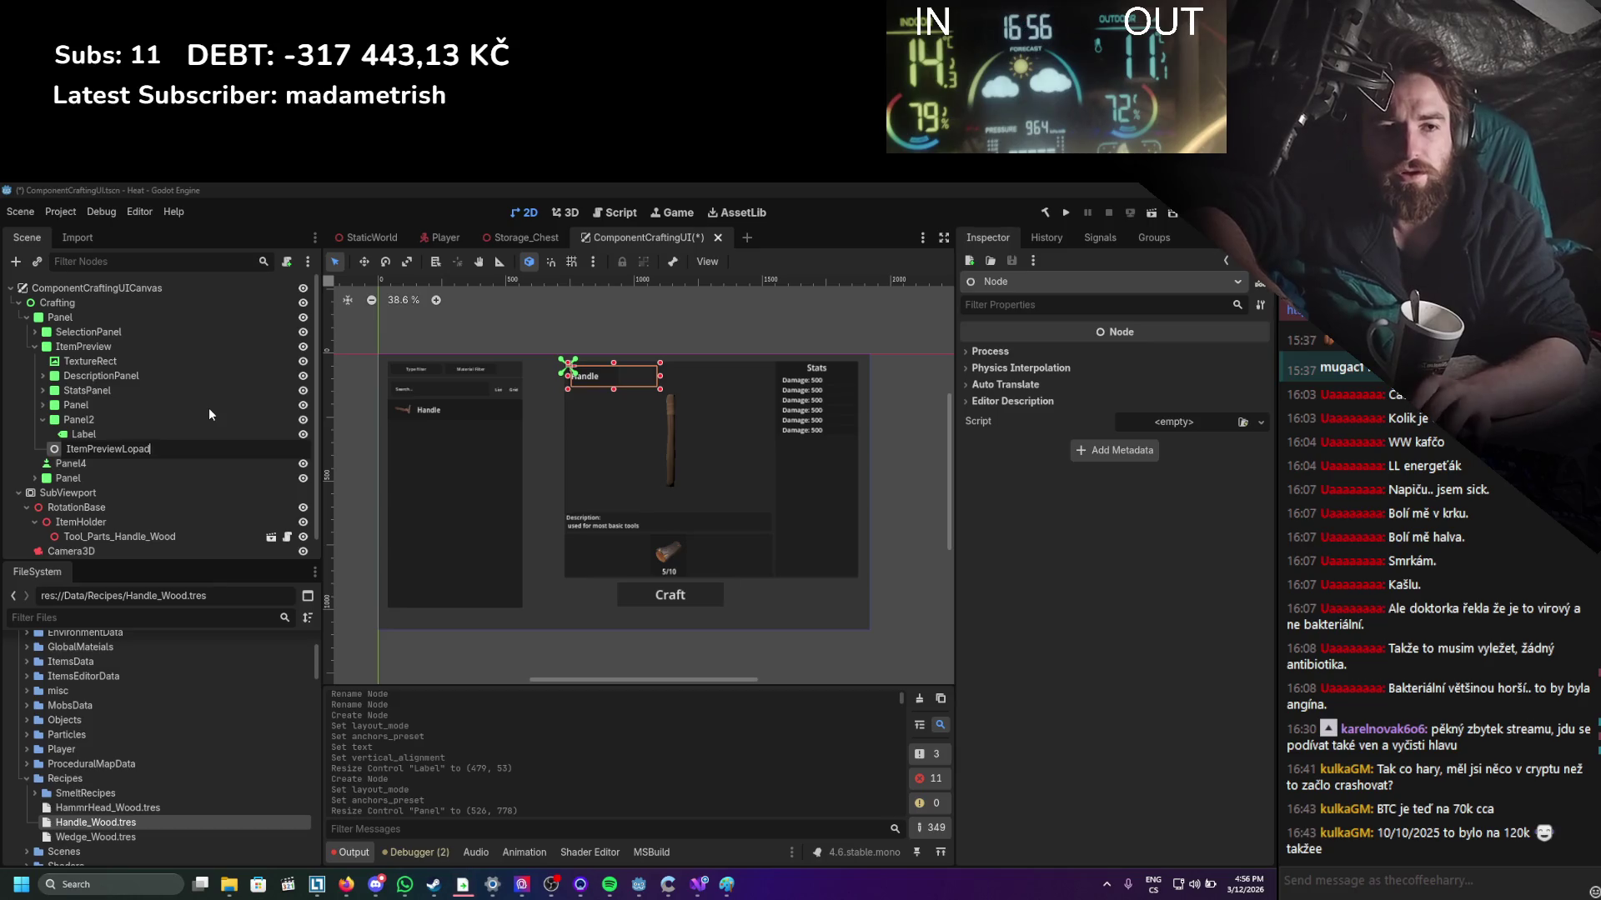
type("Item")
key("Return")
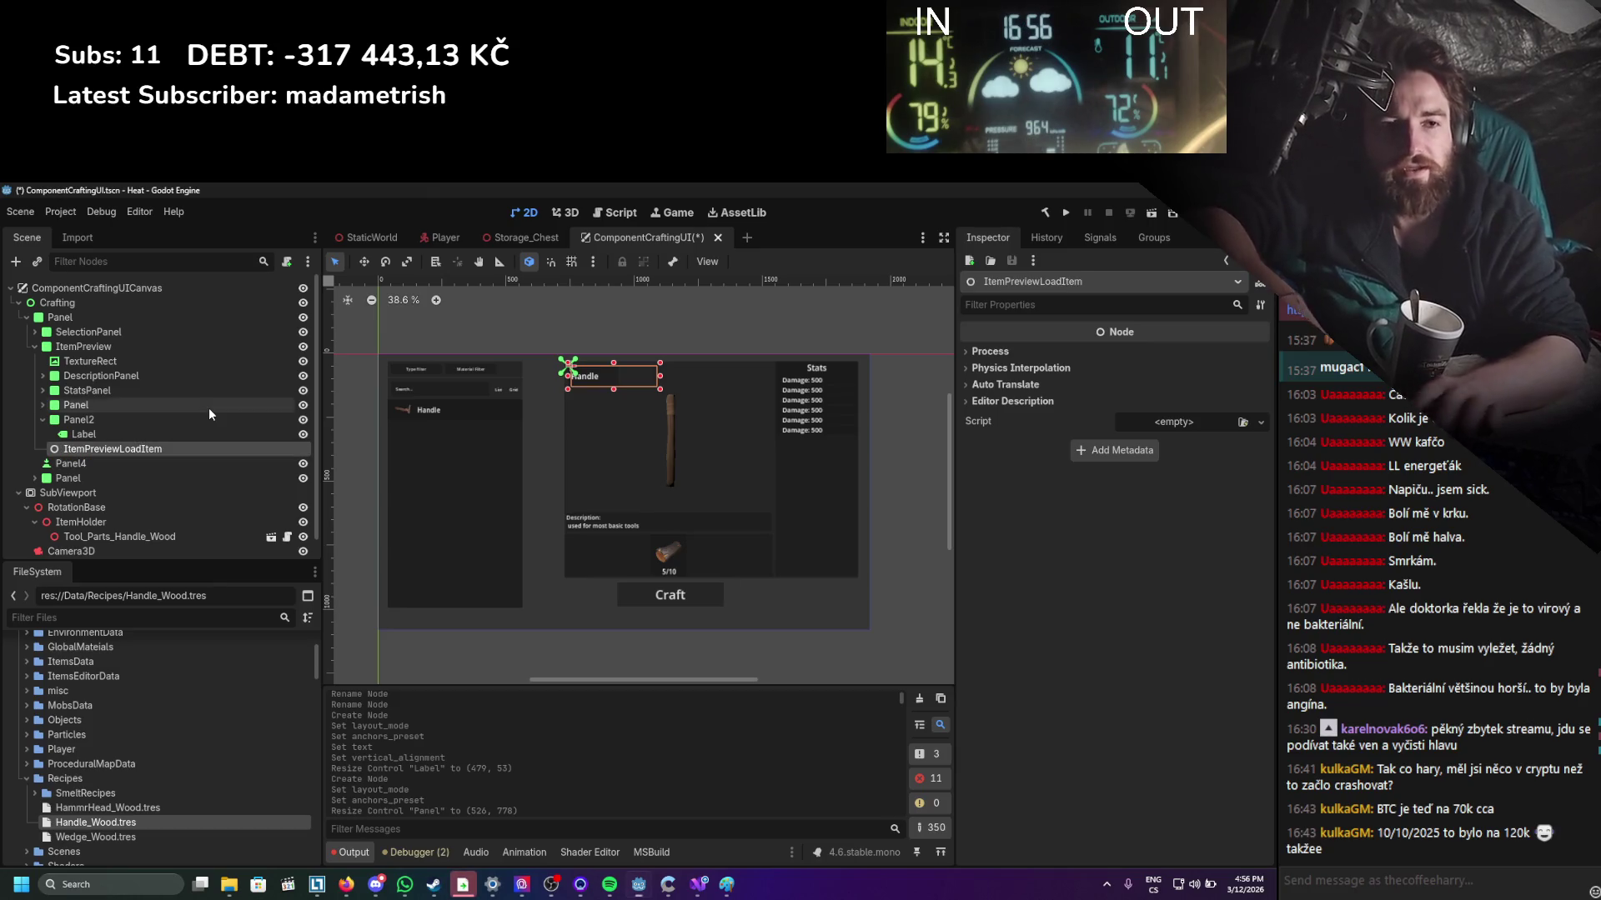
left_click(114, 458)
Create a C# script ItemPreviewLoadItem.cs inheriting Node in Scripts/UI/Crafting.
double_click(118, 443)
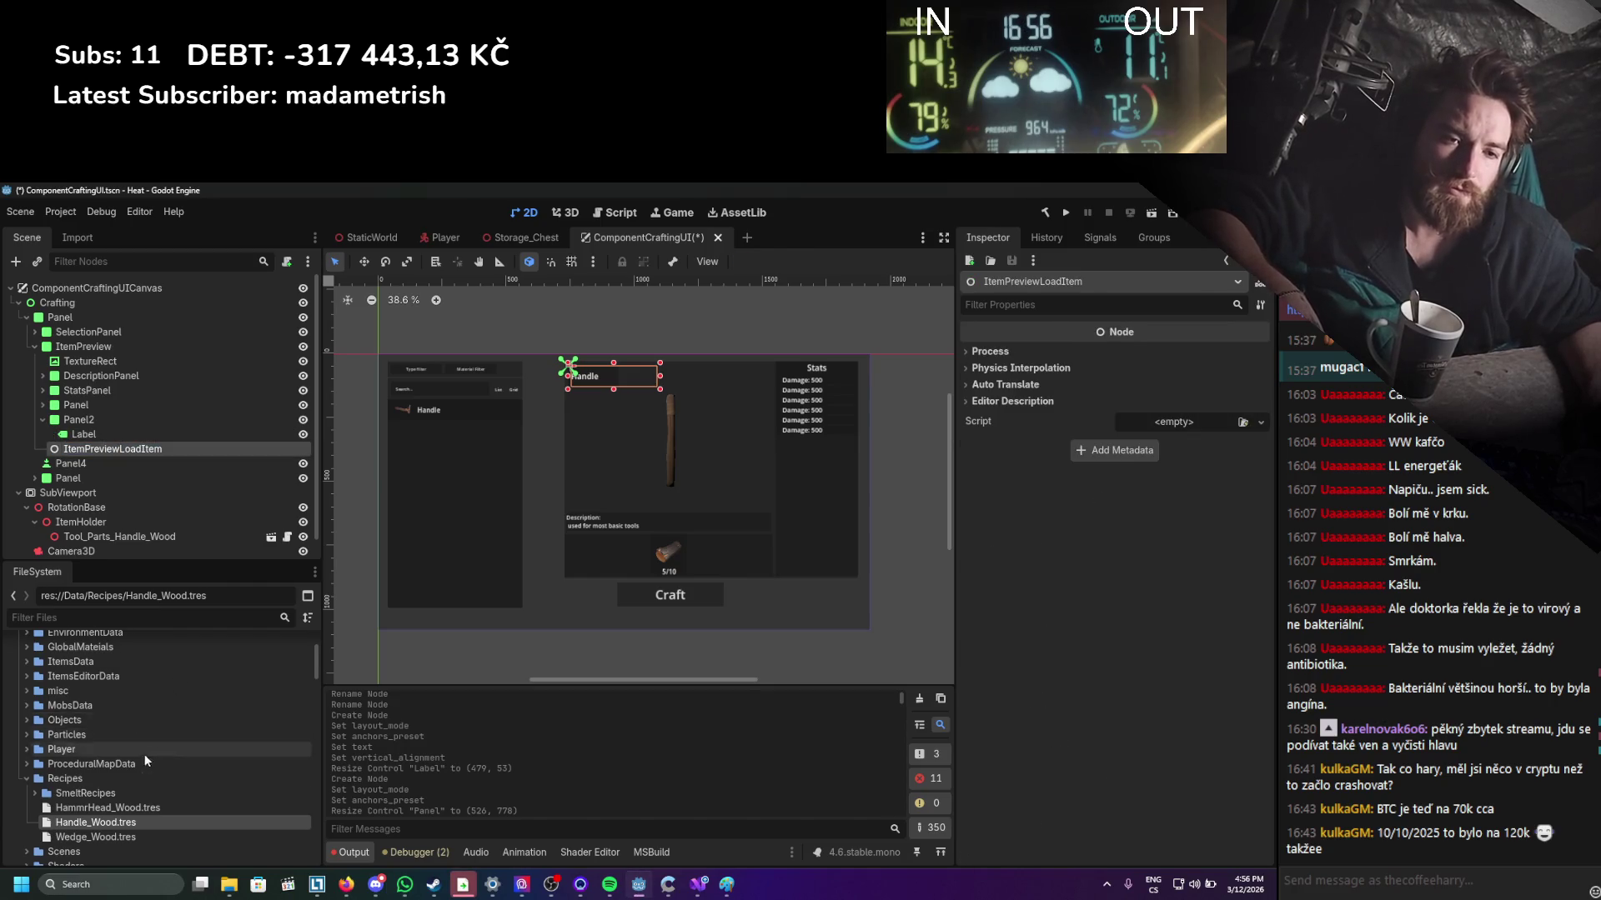
scroll(143, 733, "down", 10)
scroll(107, 737, "down", 3)
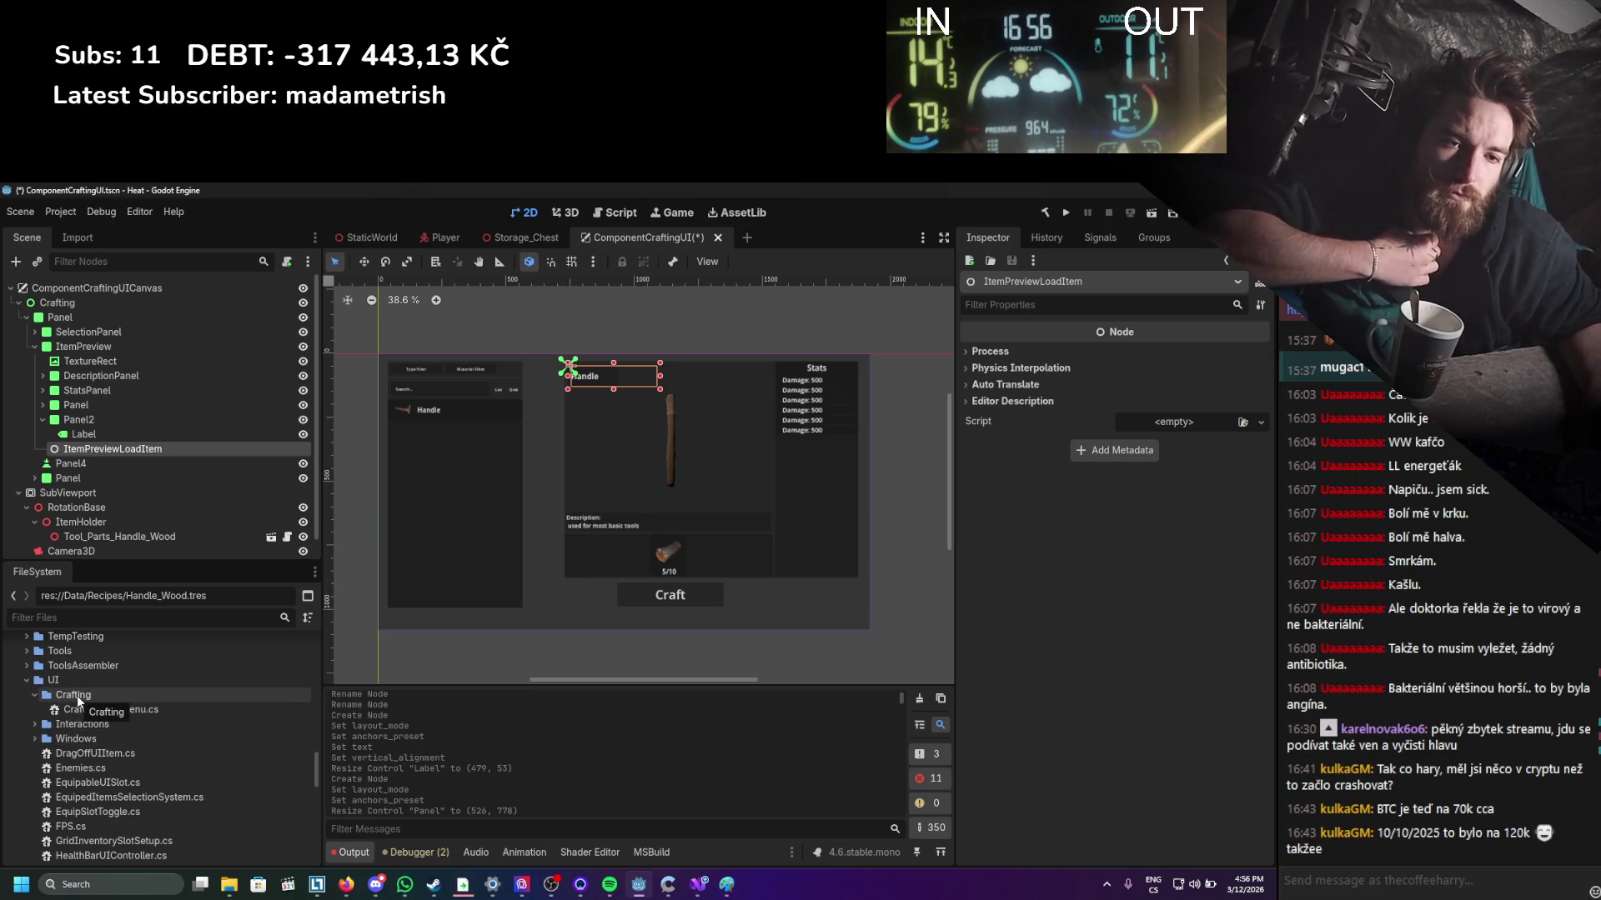
right_click(77, 695)
mouse_move(183, 632)
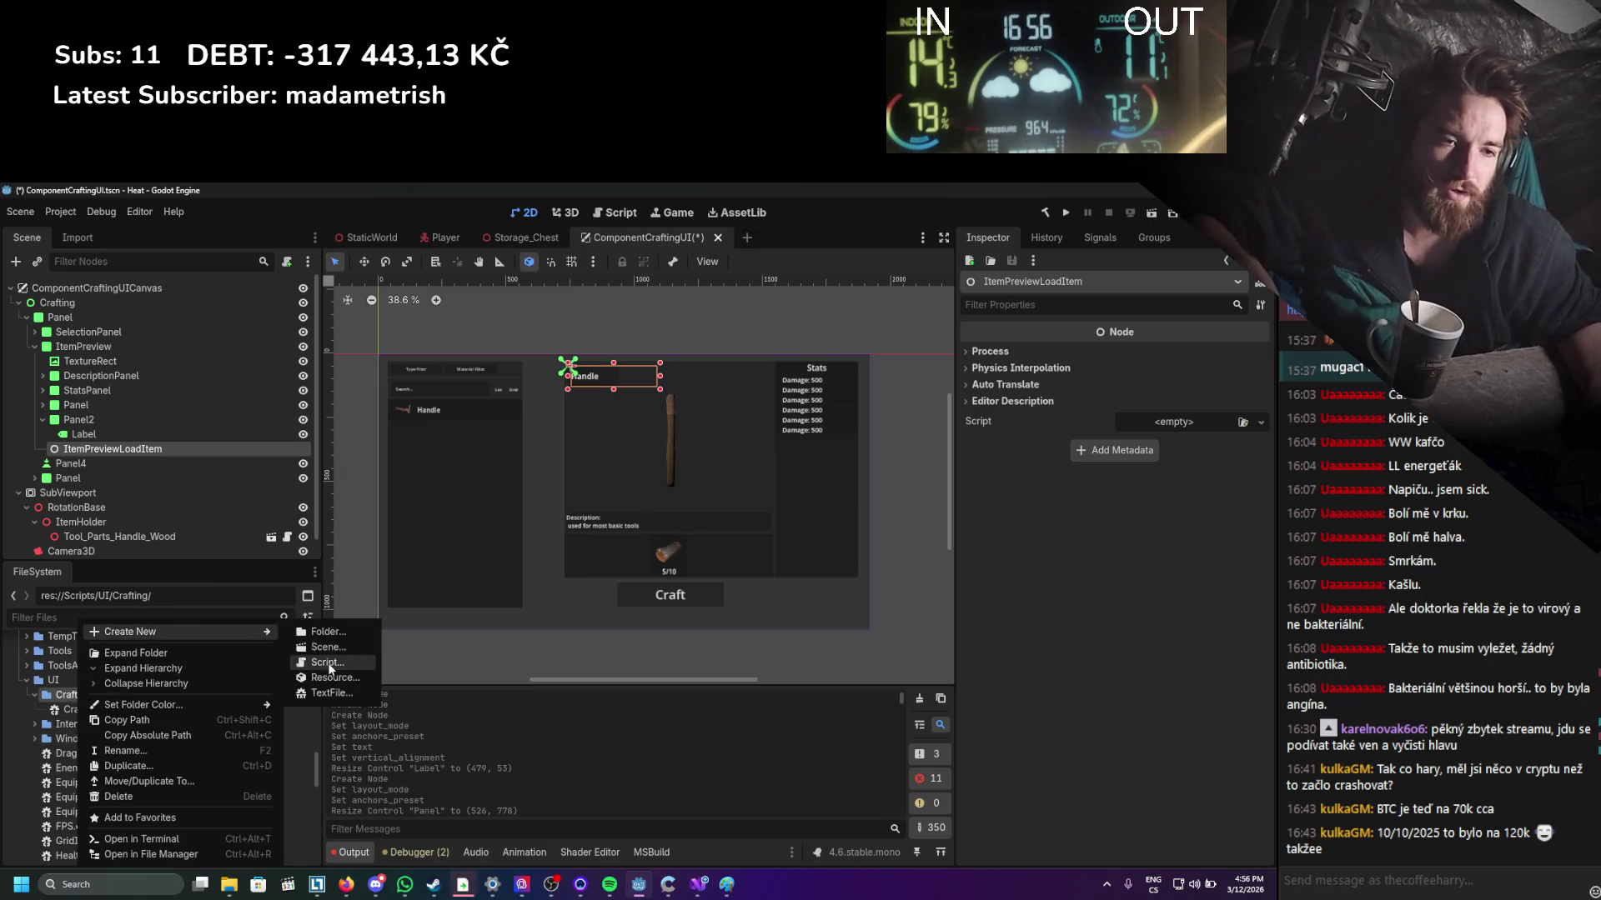
left_click(316, 662)
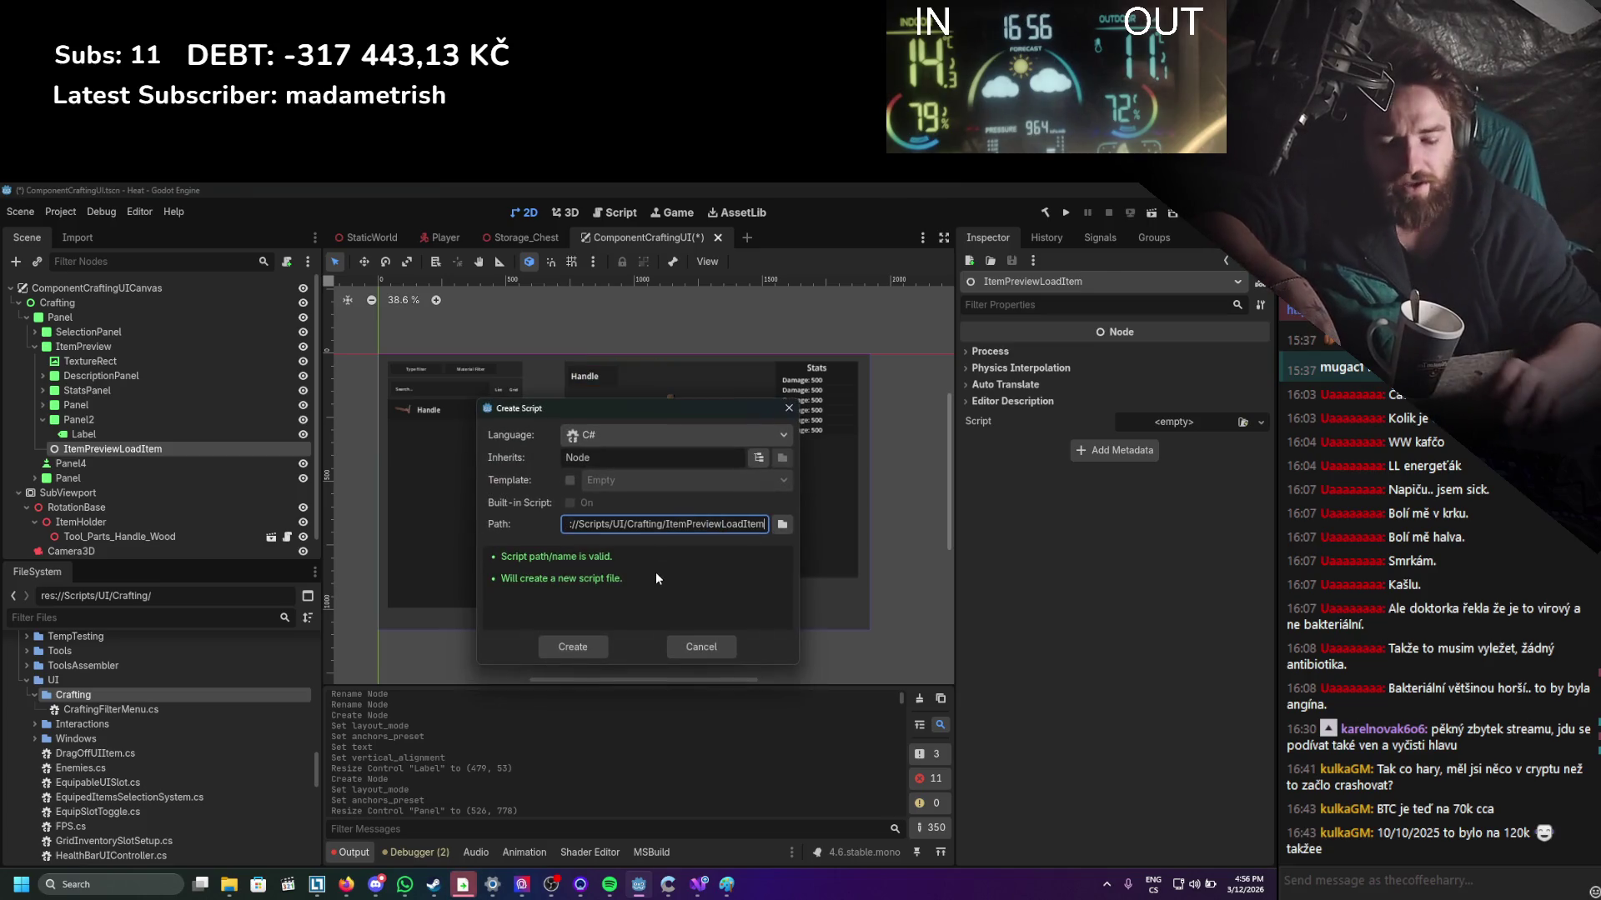
key("Return")
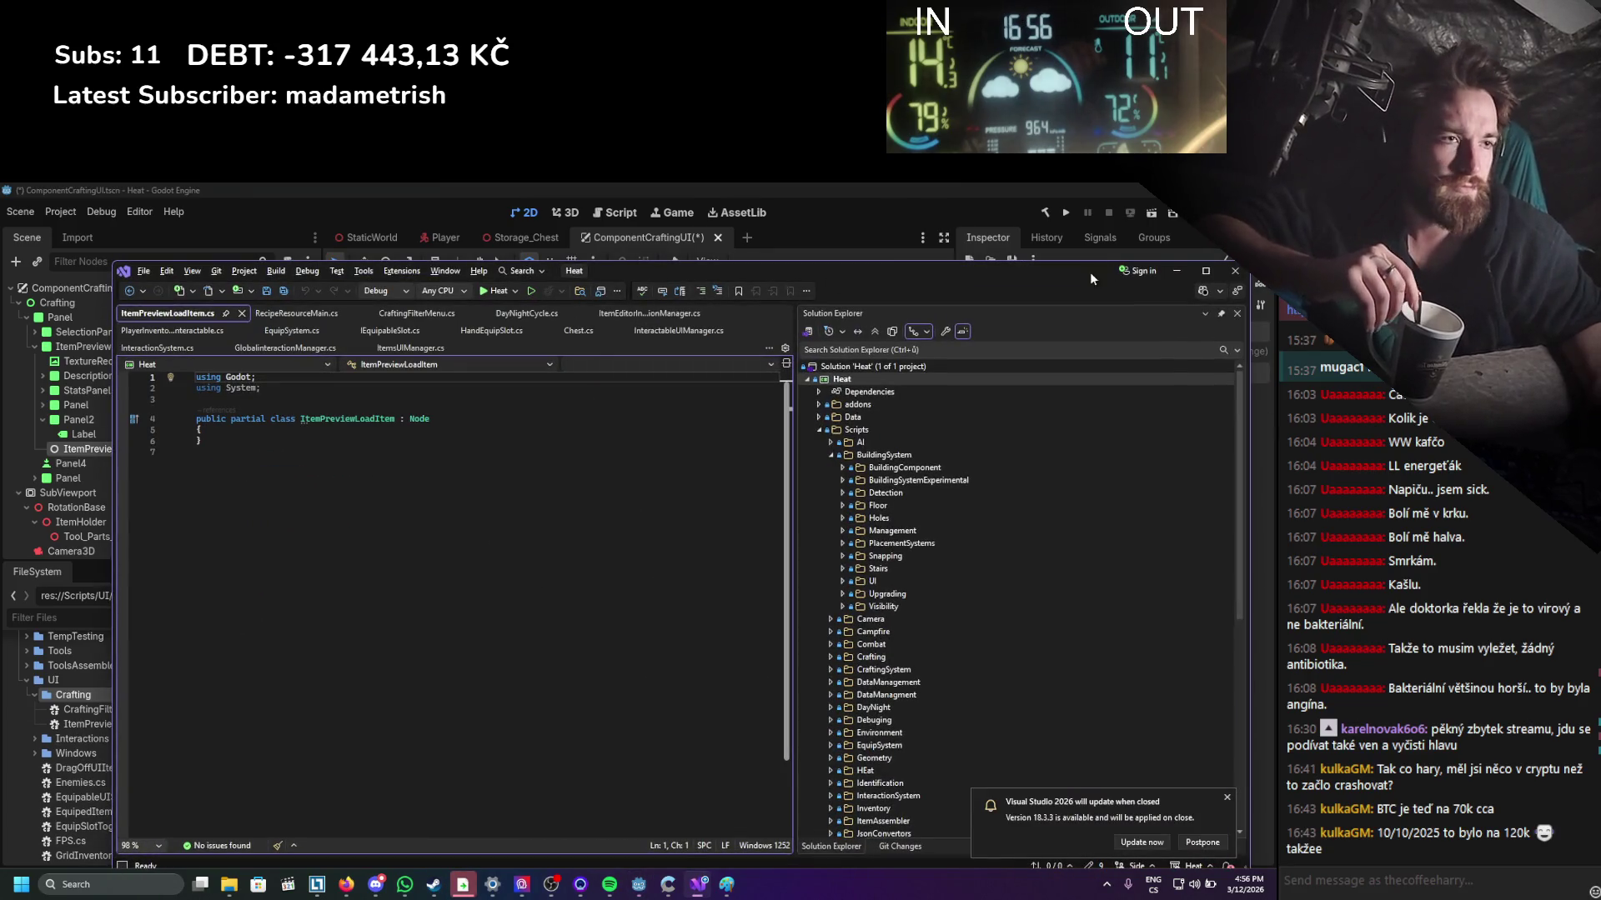
Close every Visual Studio tab except ItemPreviewLoadItem.cs and minimize the window.
right_click(189, 315)
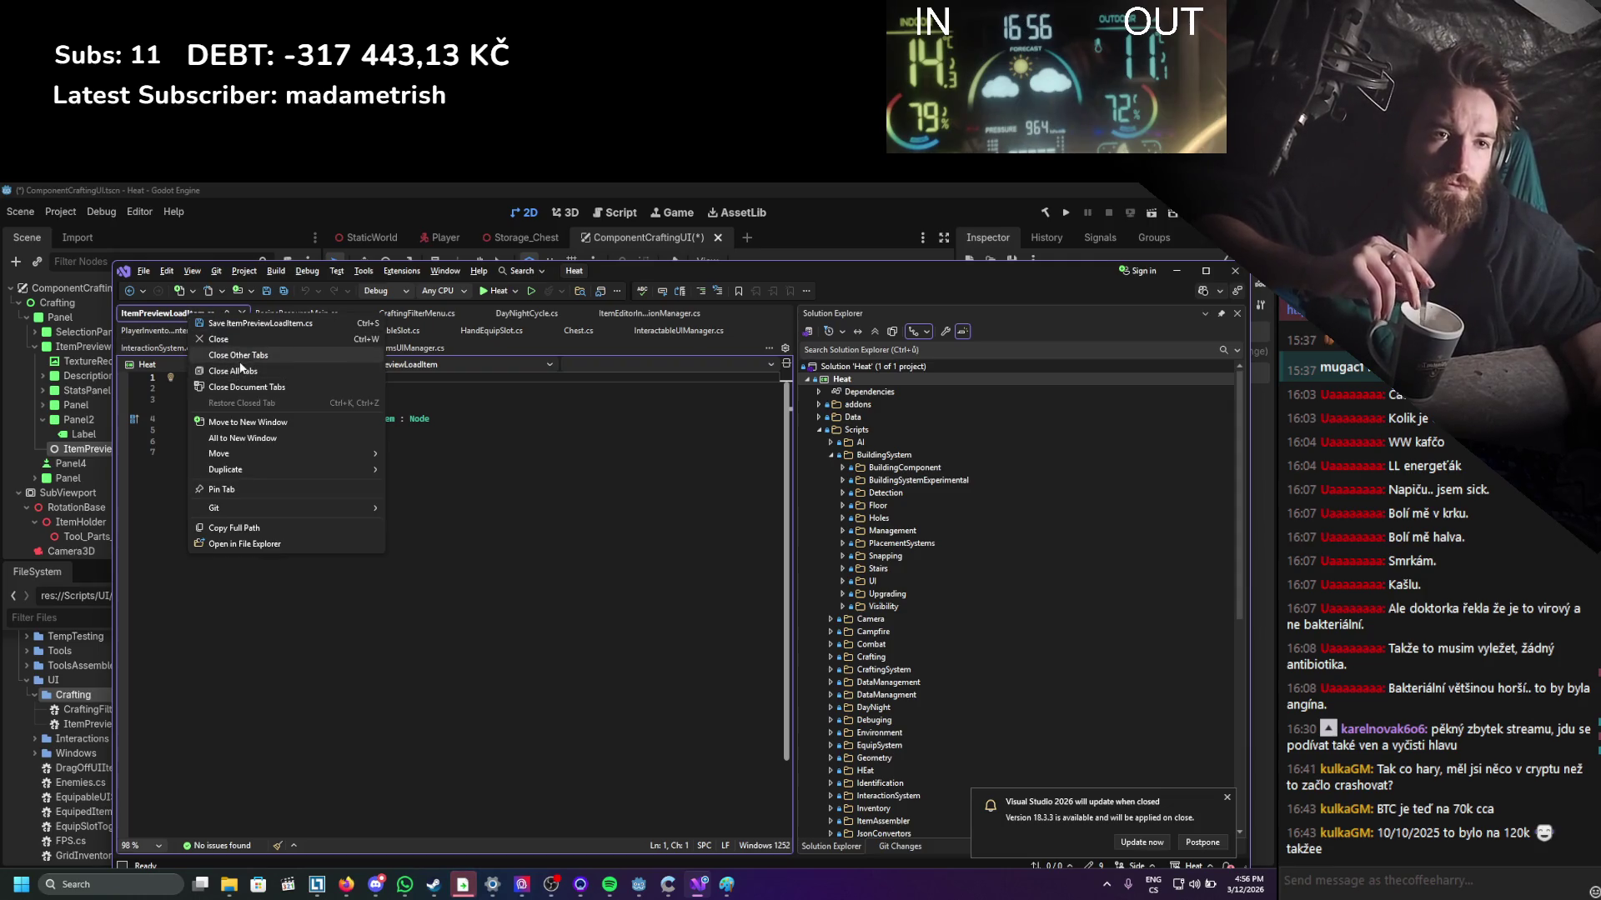
left_click(240, 357)
left_click(1178, 273)
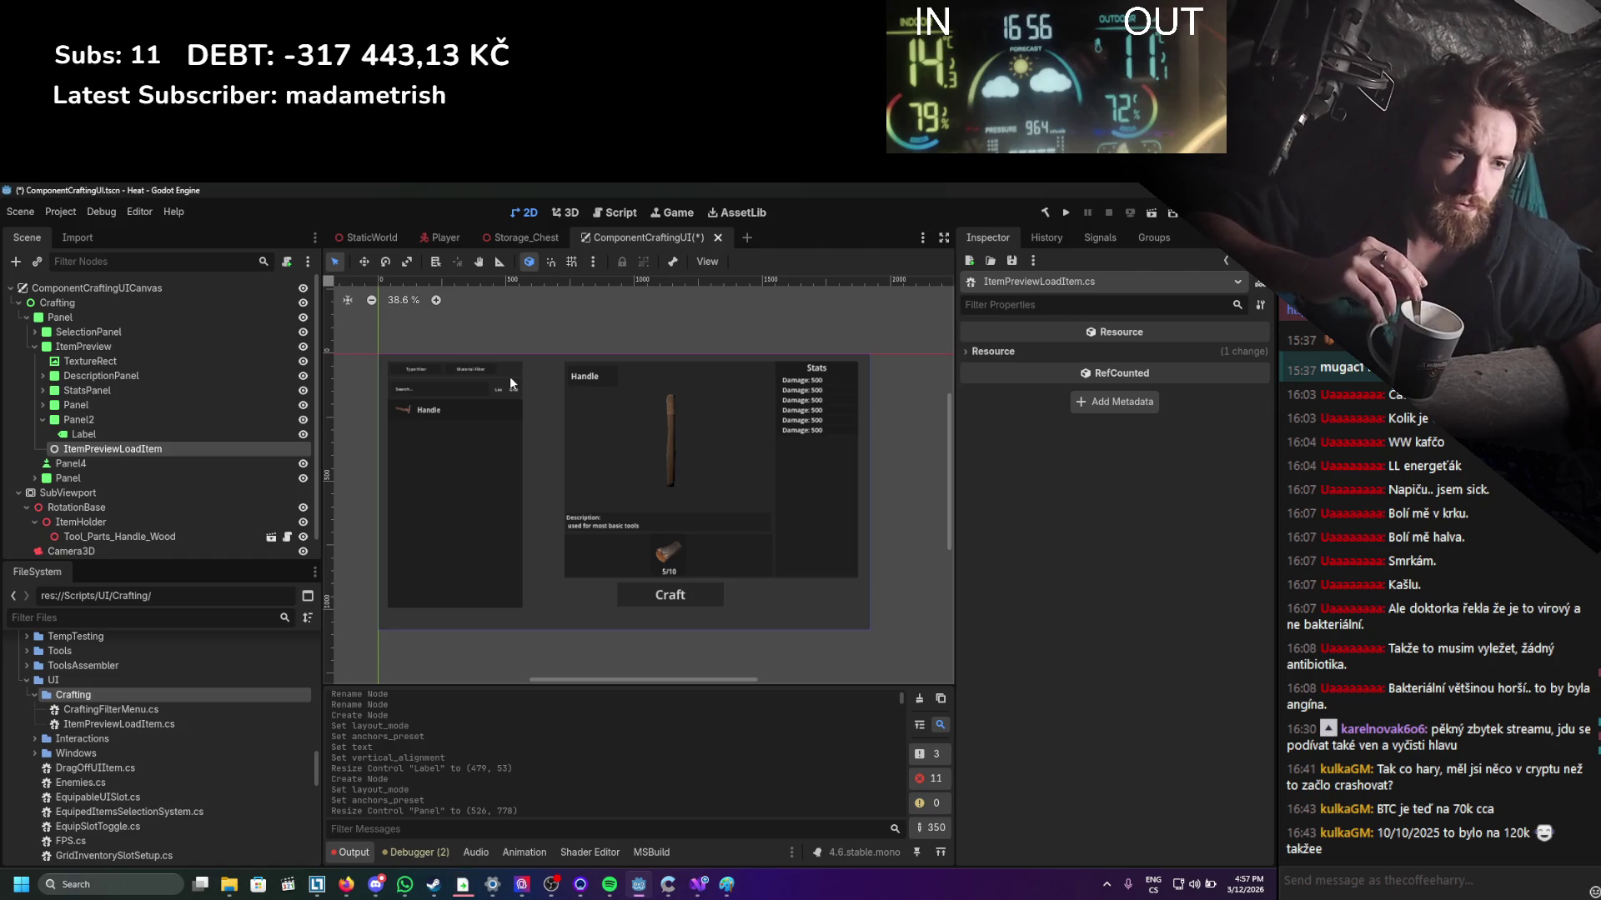
Save the ComponentCraftingUI scene and attach ItemPreviewLoadItem.cs to the ItemPreviewLoadItem node, then open it.
scroll(508, 377, "up", 1)
key("ctrl+s")
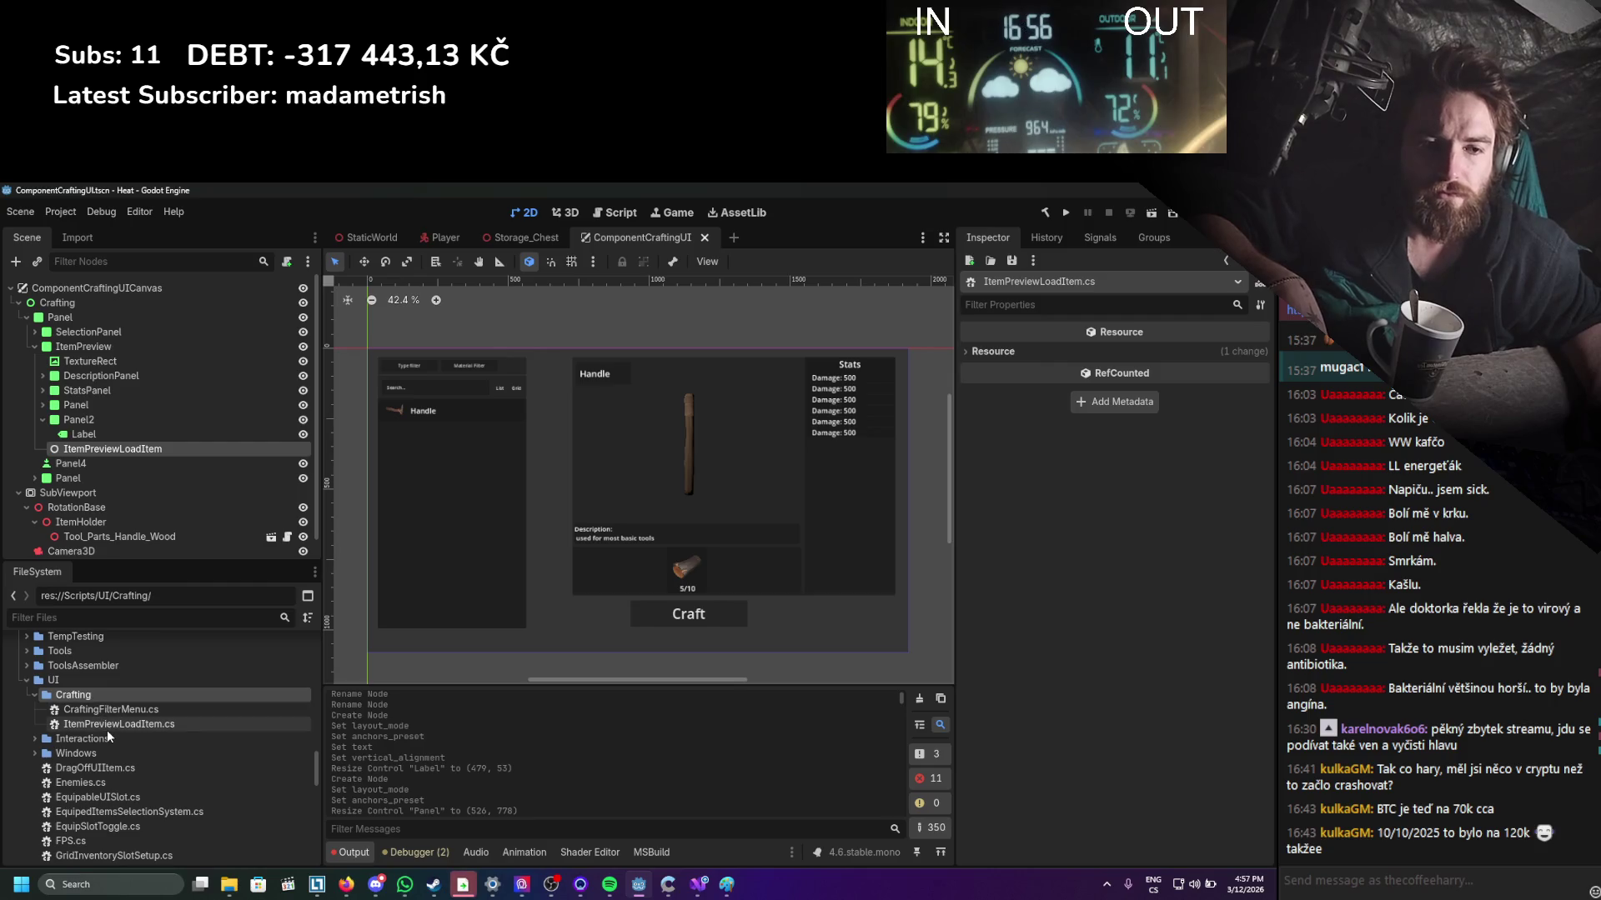
left_click_drag(107, 725, 127, 456)
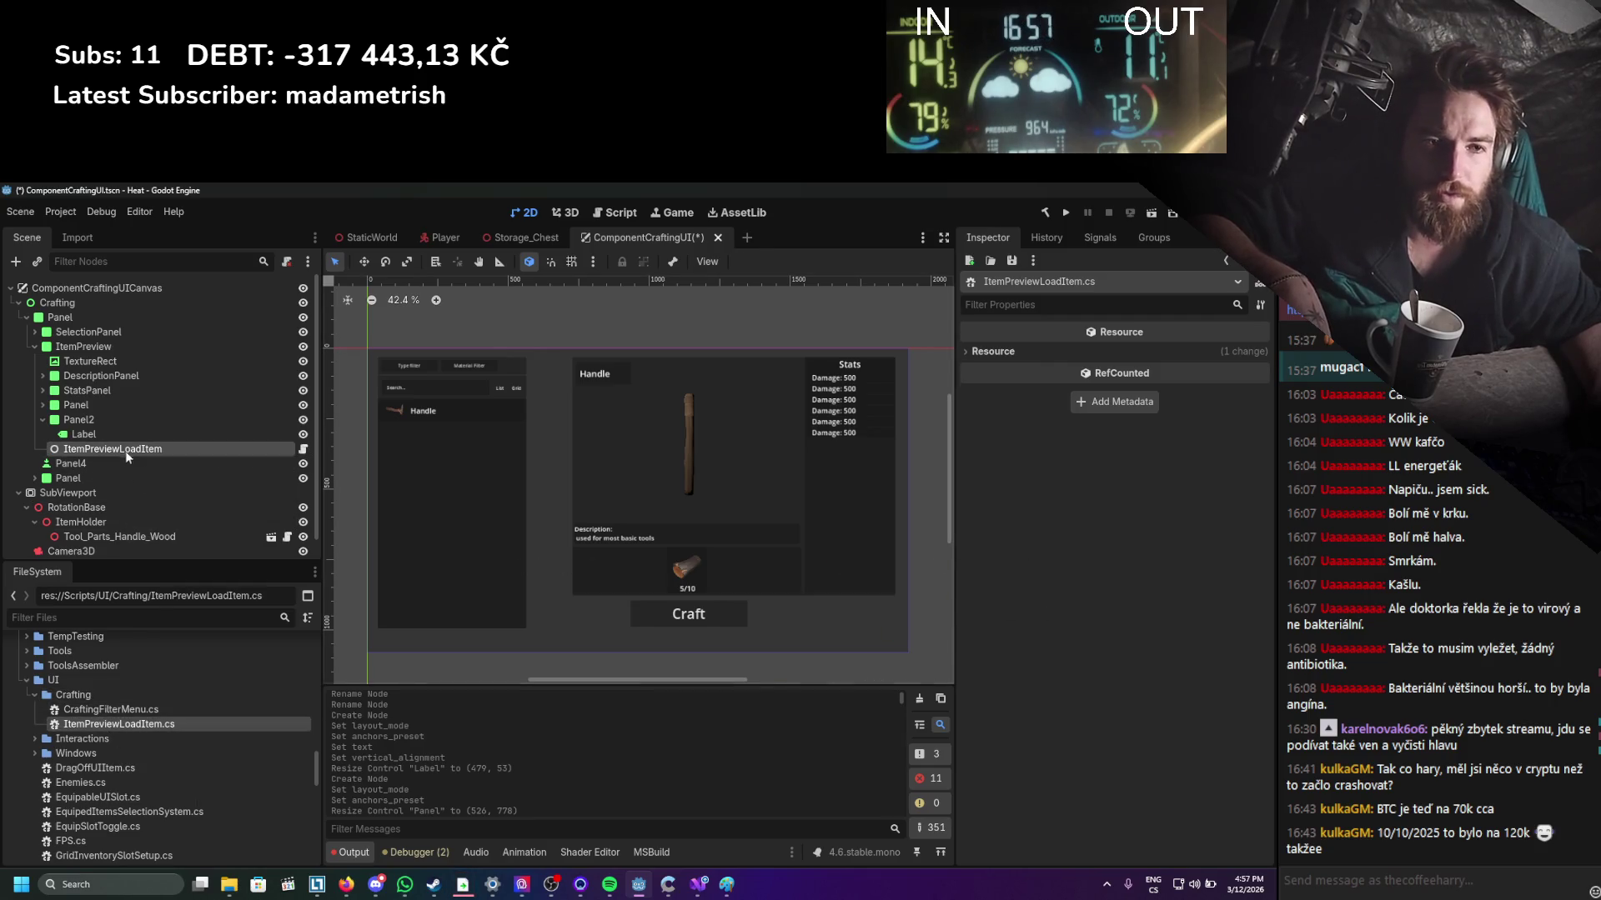
double_click(116, 726)
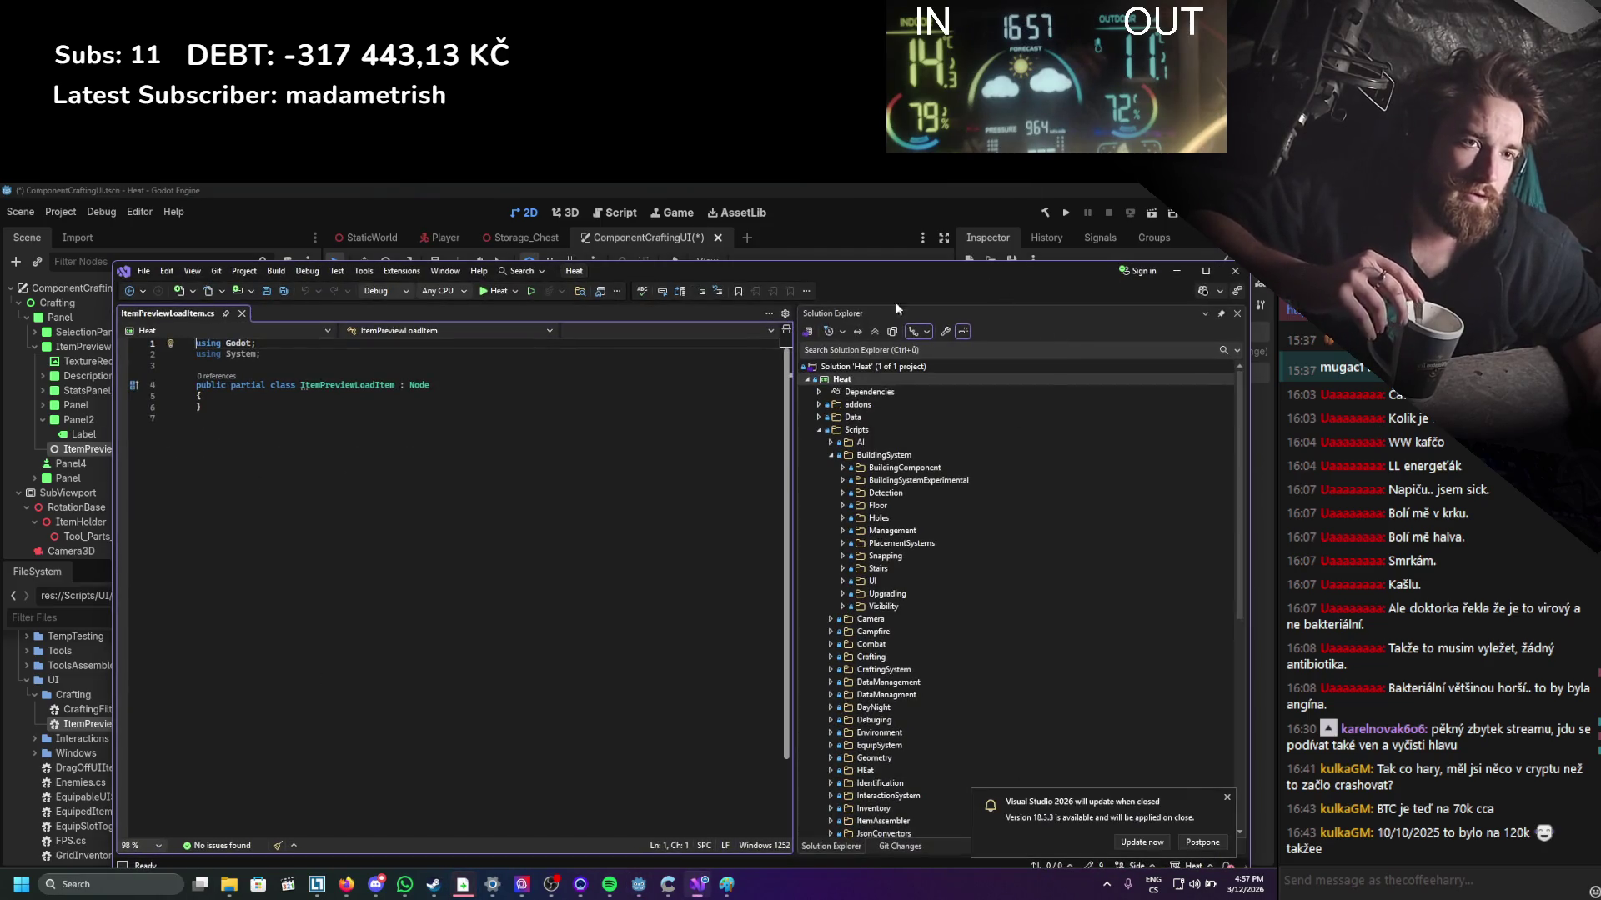
Add an empty public void LoadItem method with an int parameter and save.
left_click(336, 395)
key("Return")
key("Return")
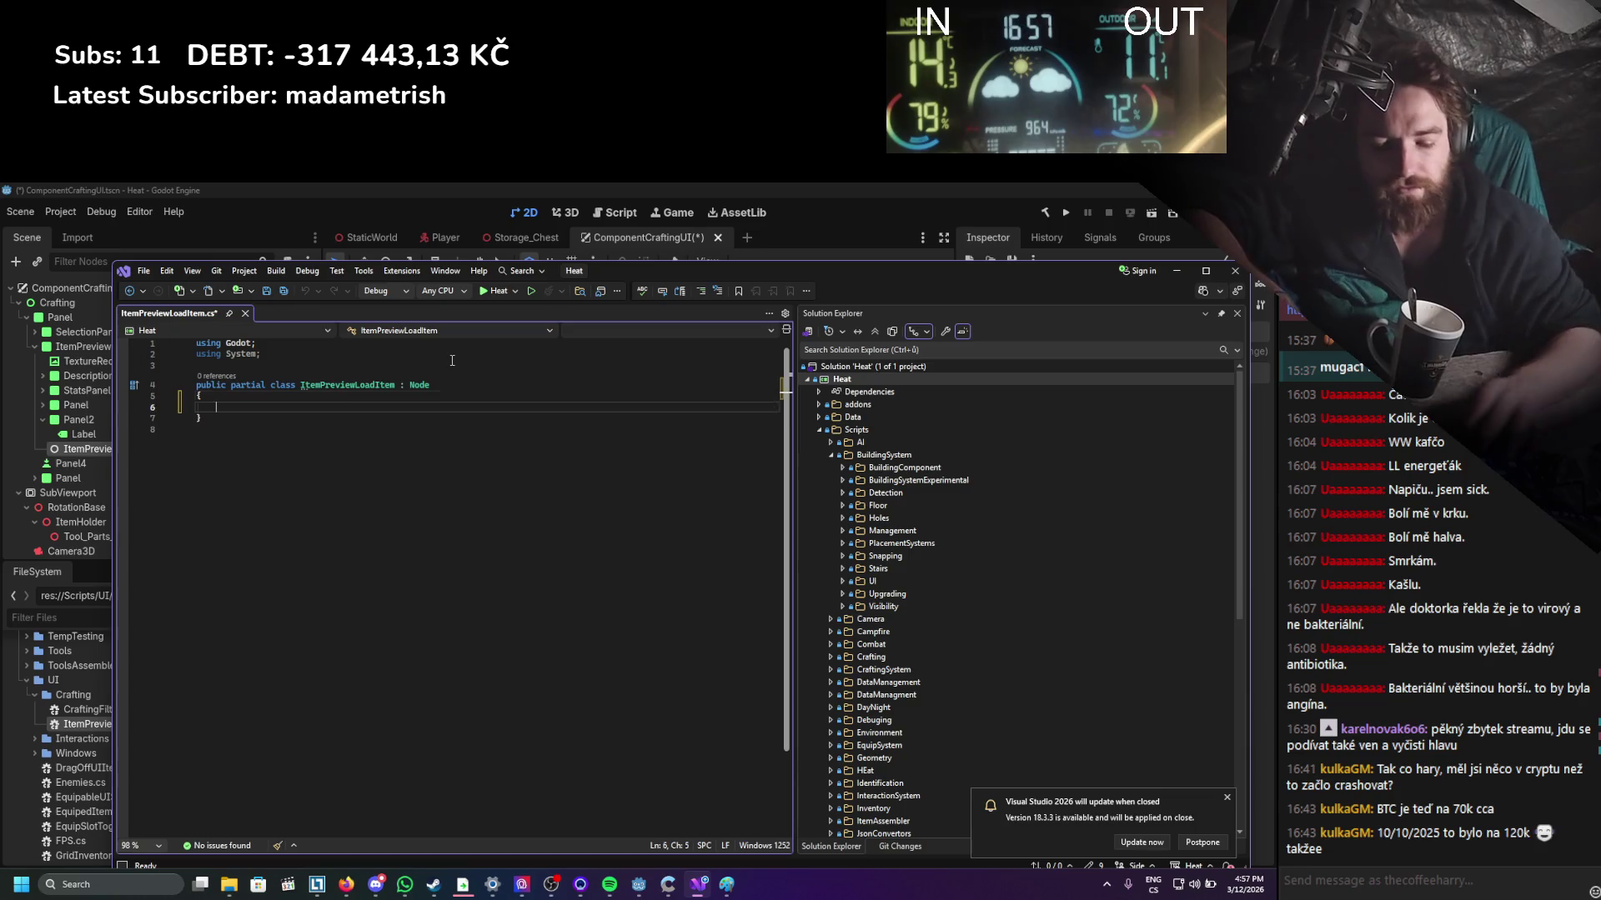
key("Up")
type("pu")
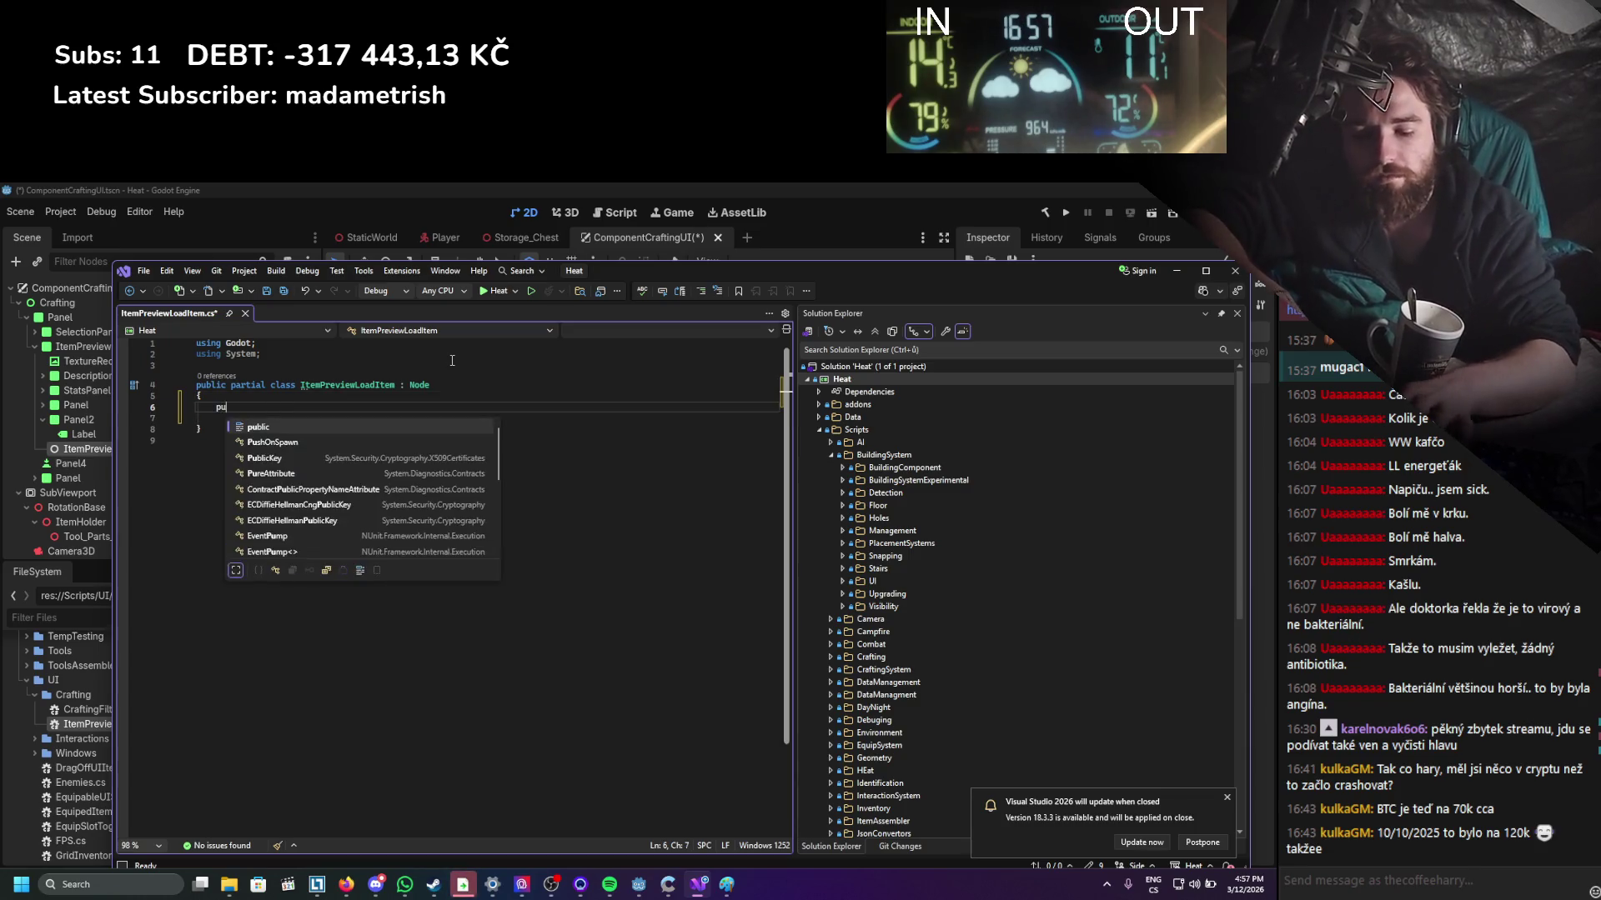
type("blic void L")
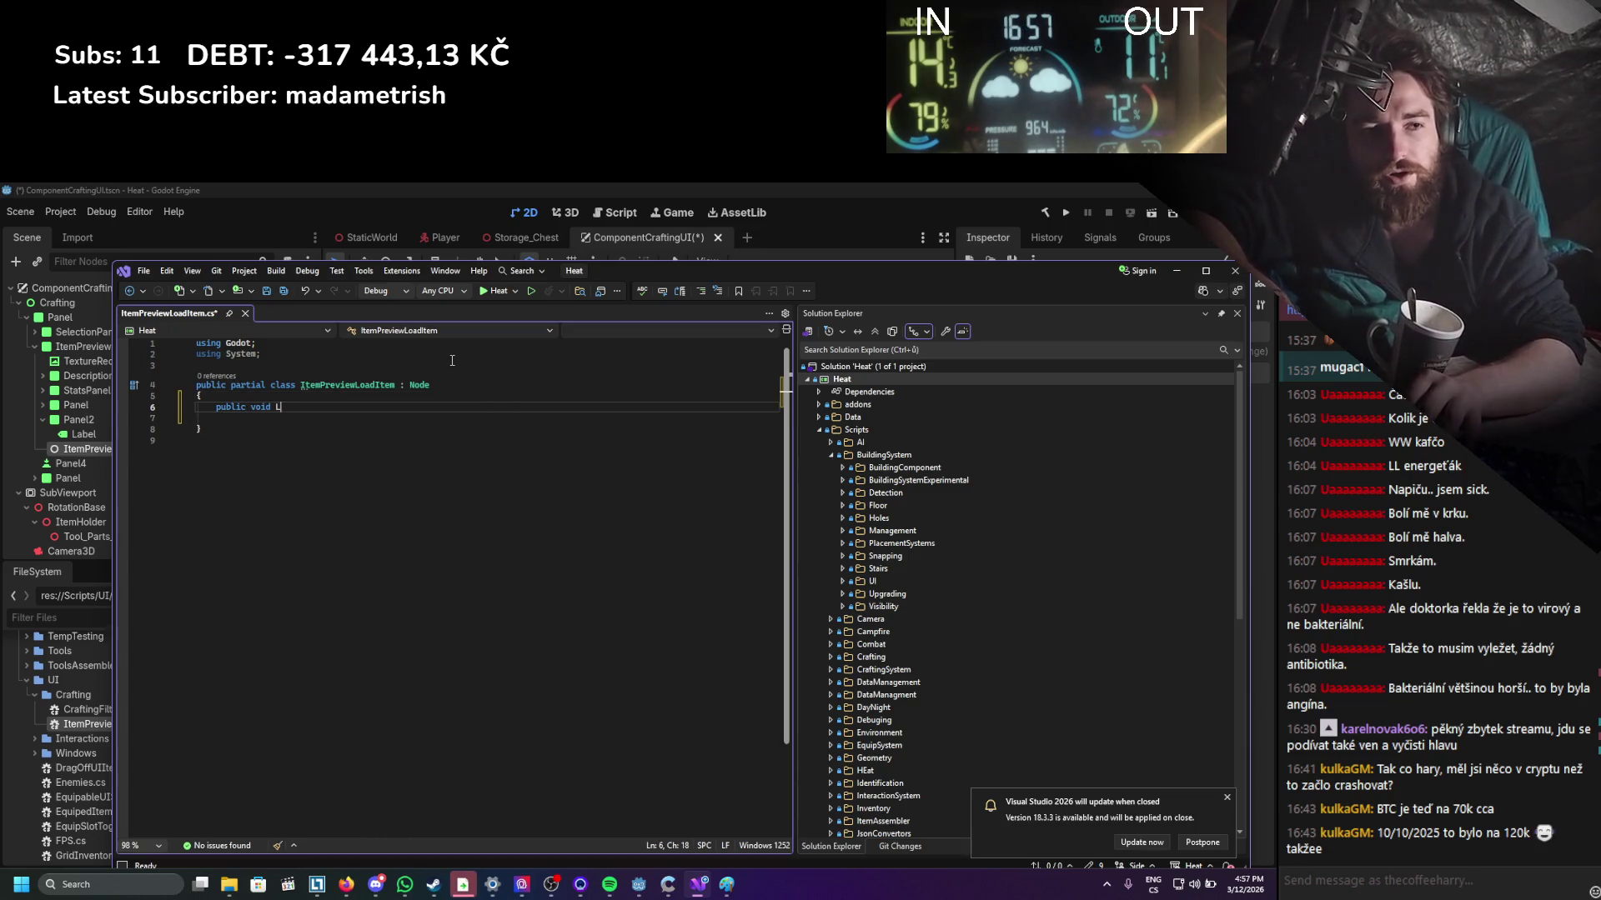
type("oadItem()")
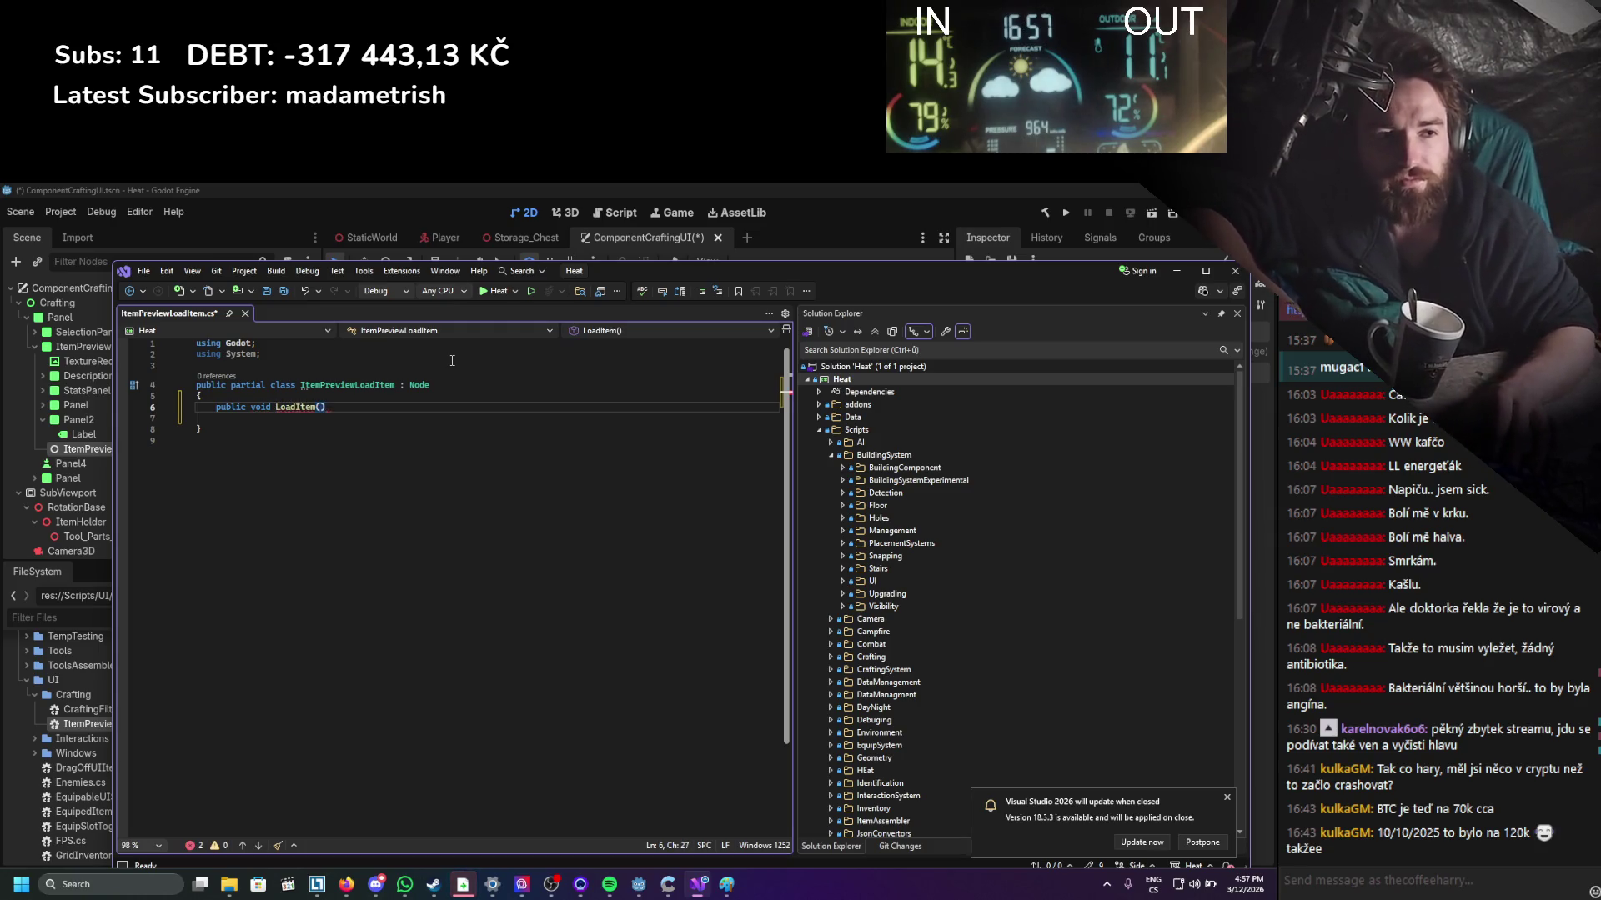
key("Return")
type("{")
key("Return")
key("ctrl+s")
key("Up")
key("Up")
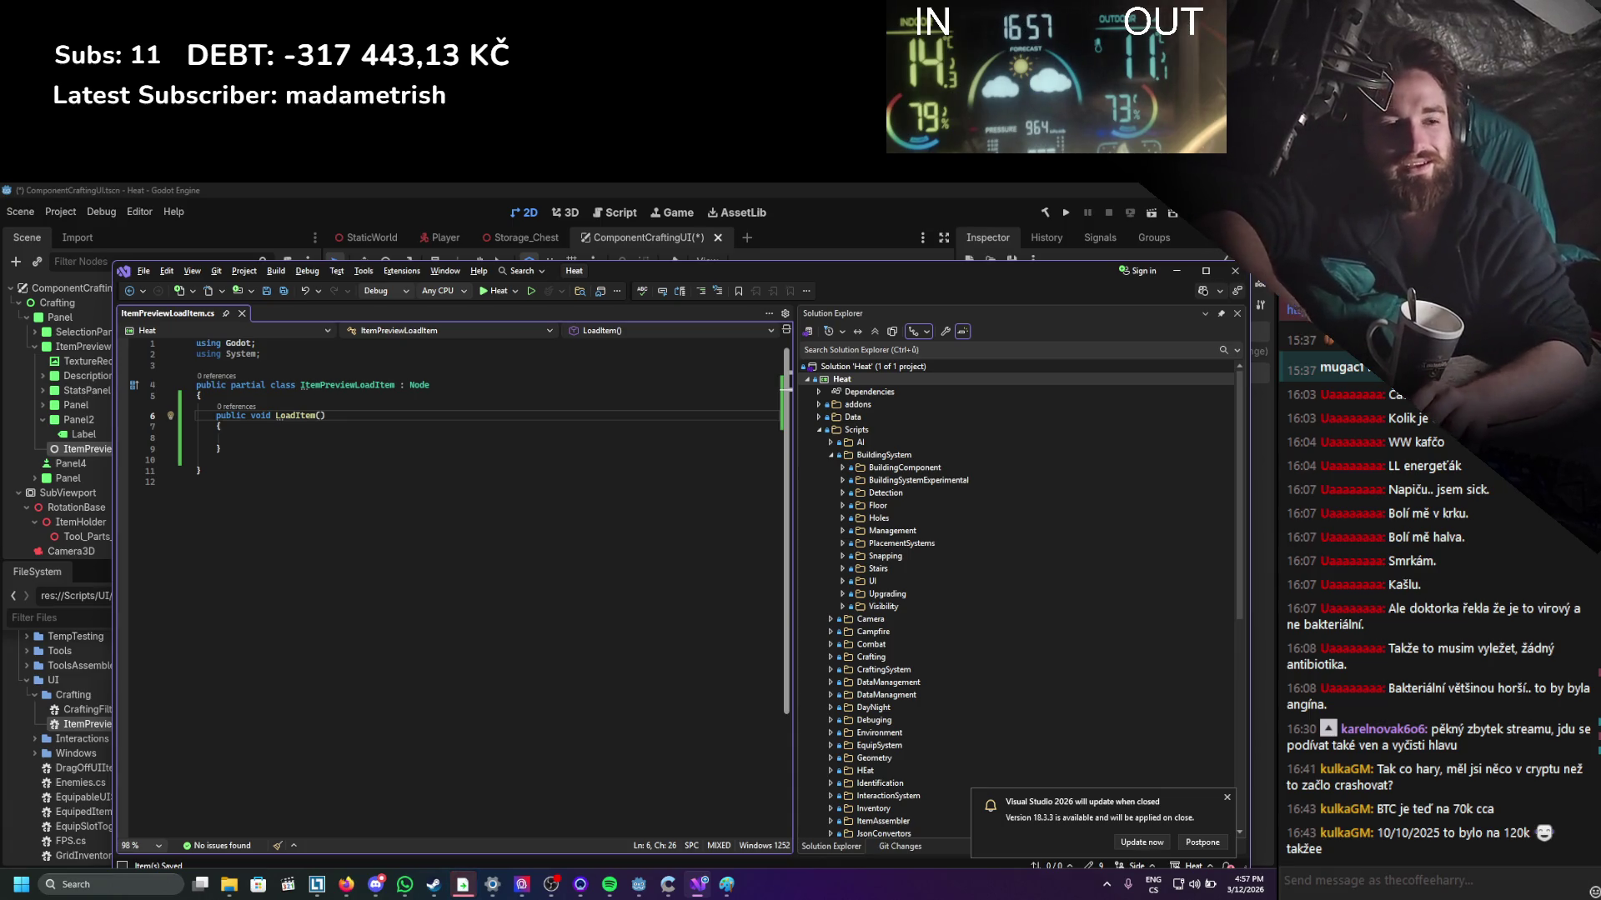
type("int item")
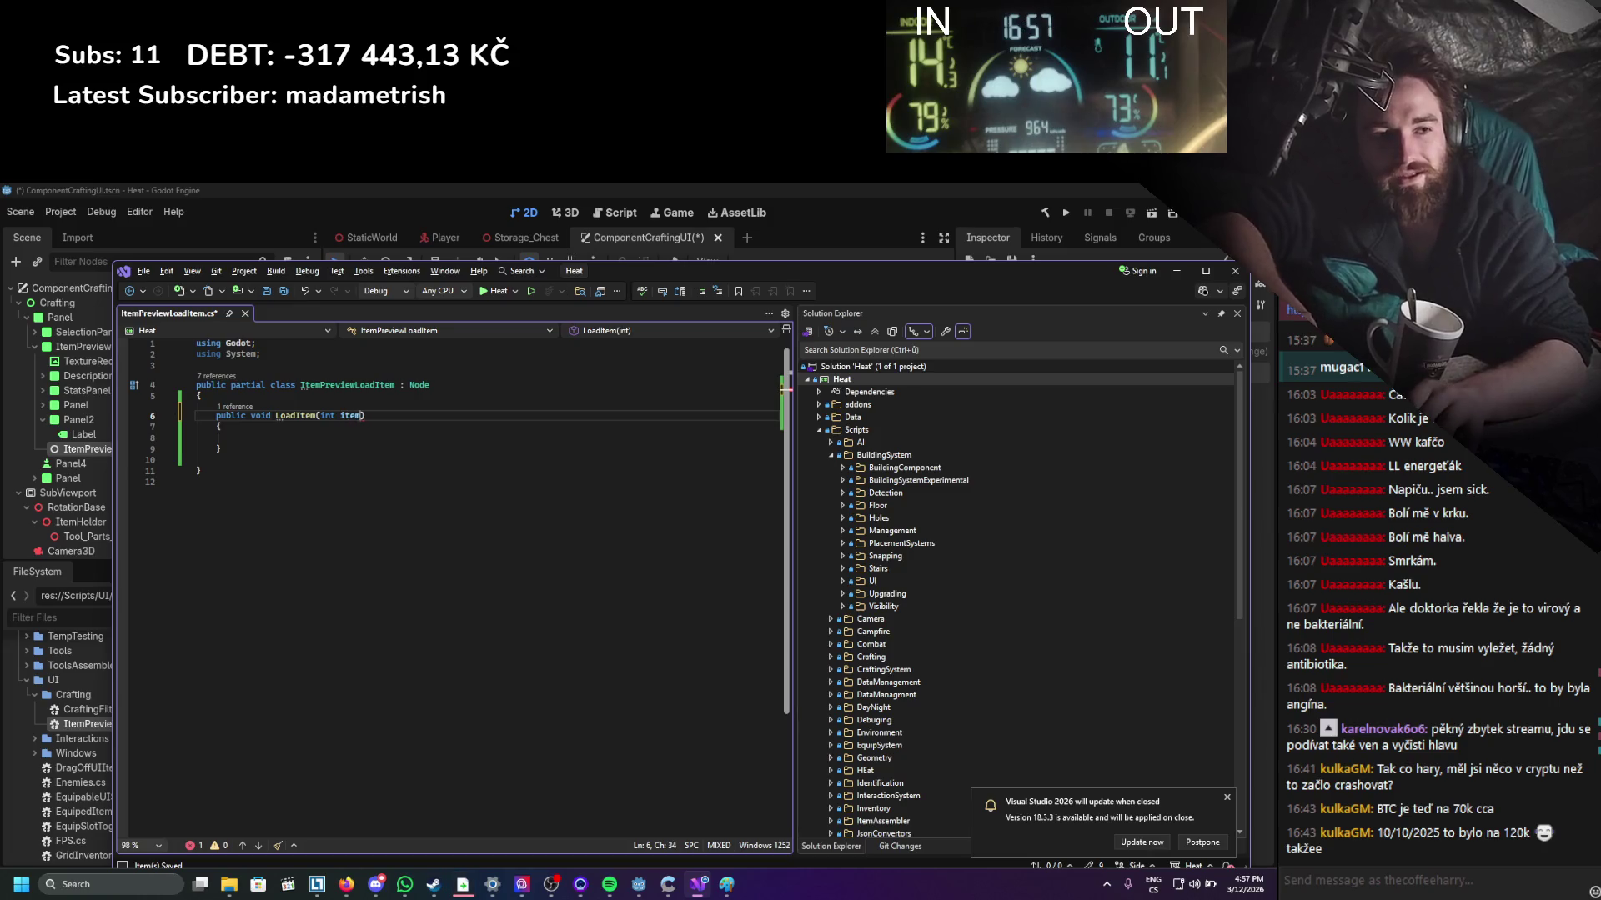
type("x")
key("ctrl+s")
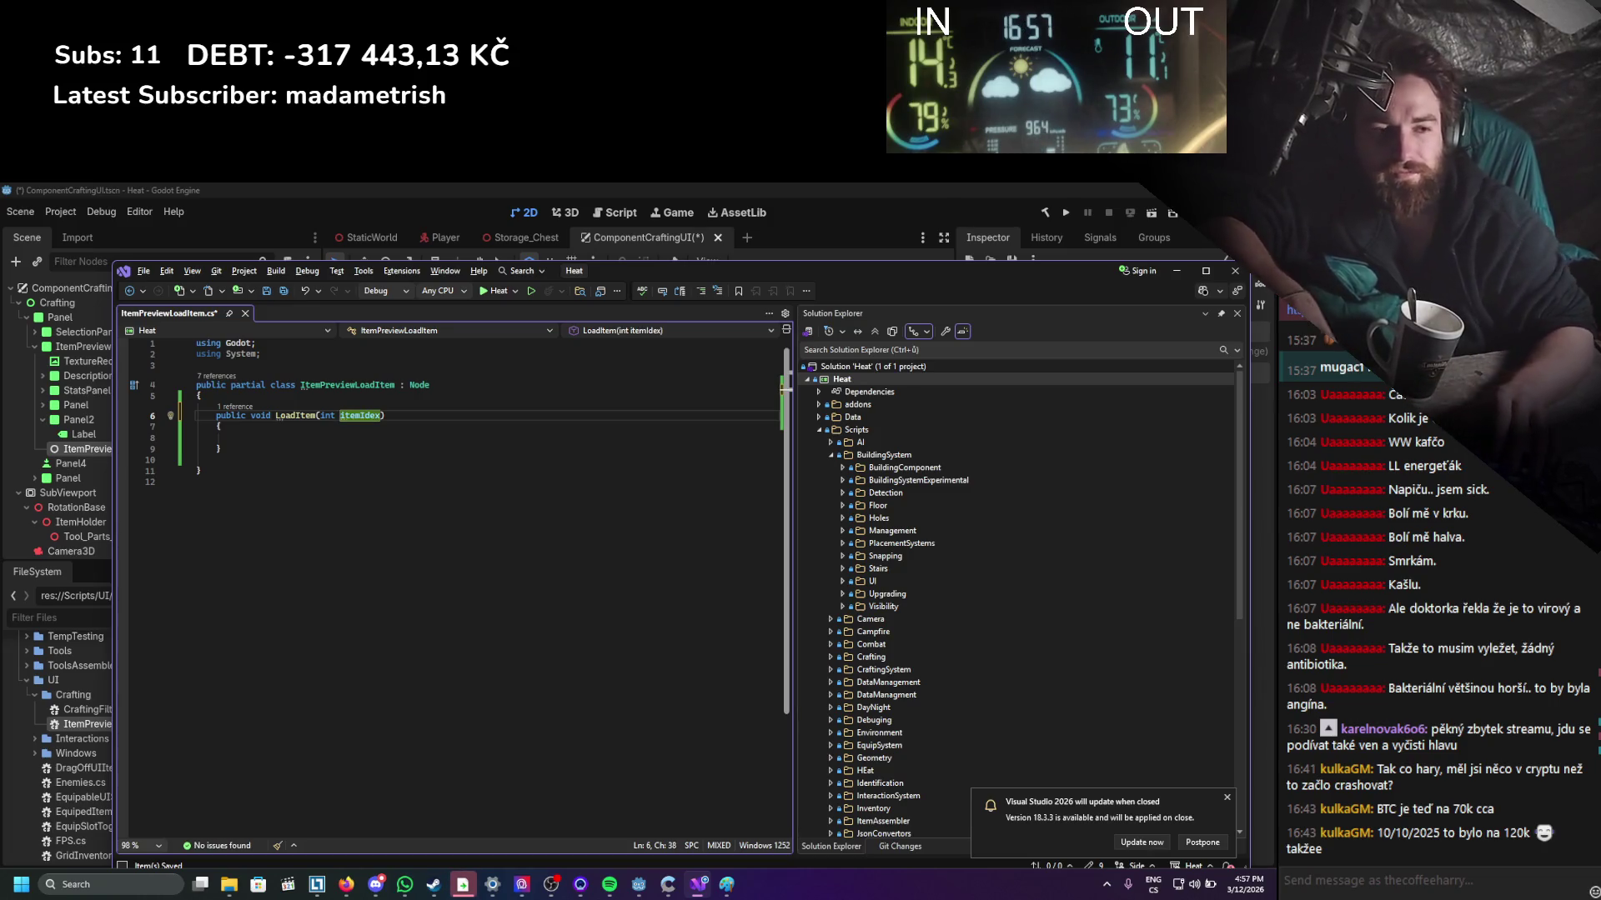
Add the field 'ItemDatabase itemDatabase = ItemDatabase.Instance;' at the class top and save.
left_click(386, 385)
key("Down")
key("End")
key("Return")
key("Return")
key("Up")
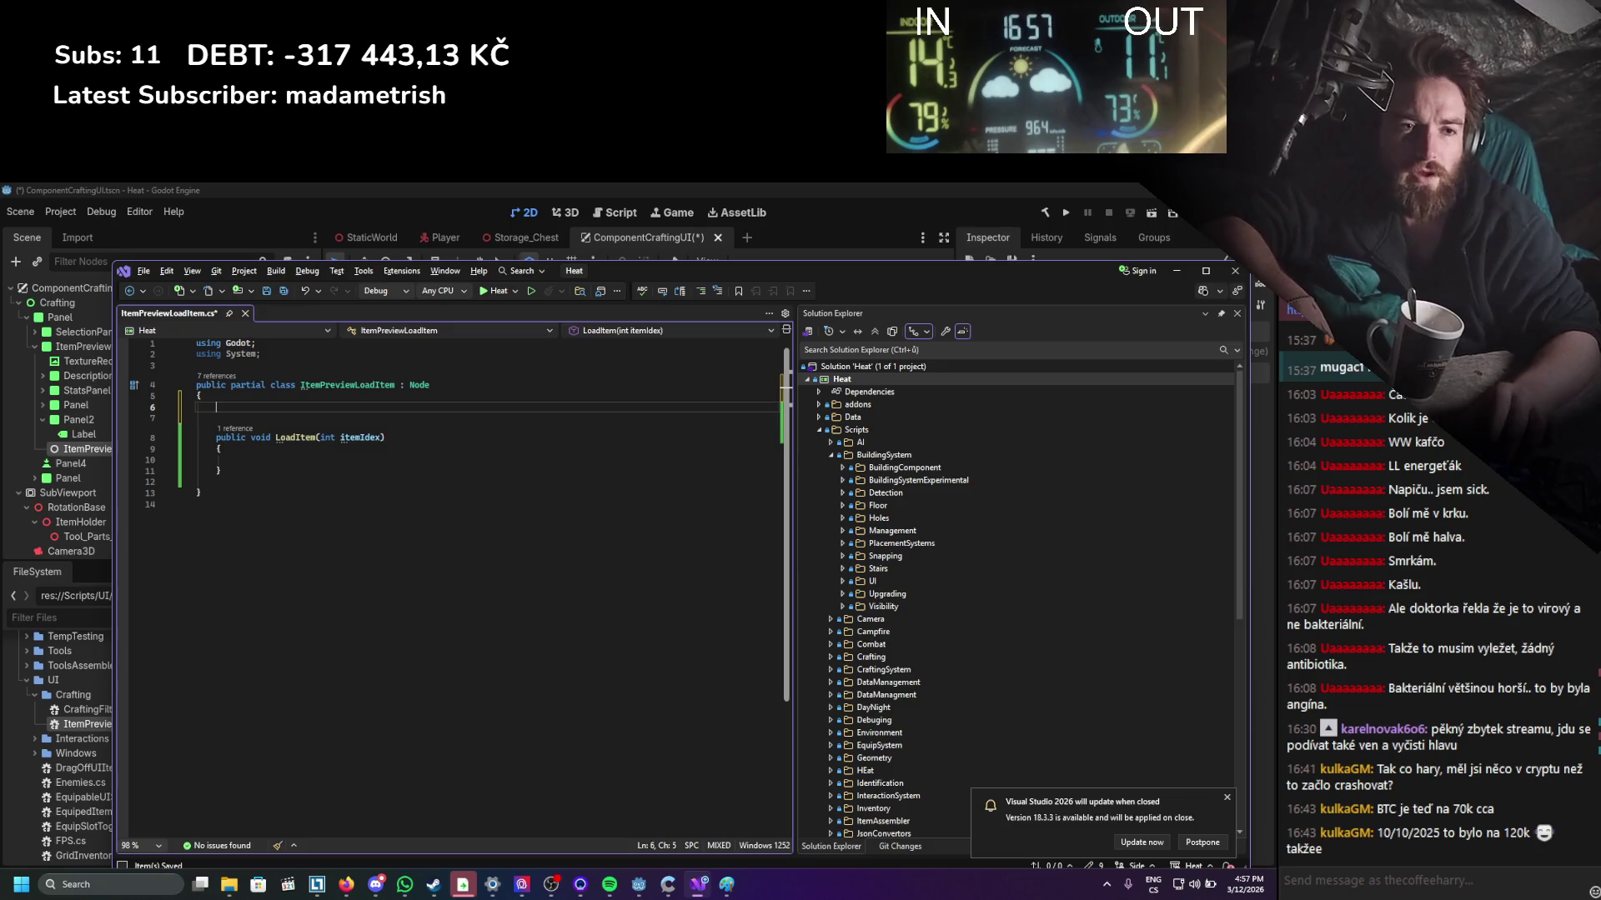
type("Itemdatabase")
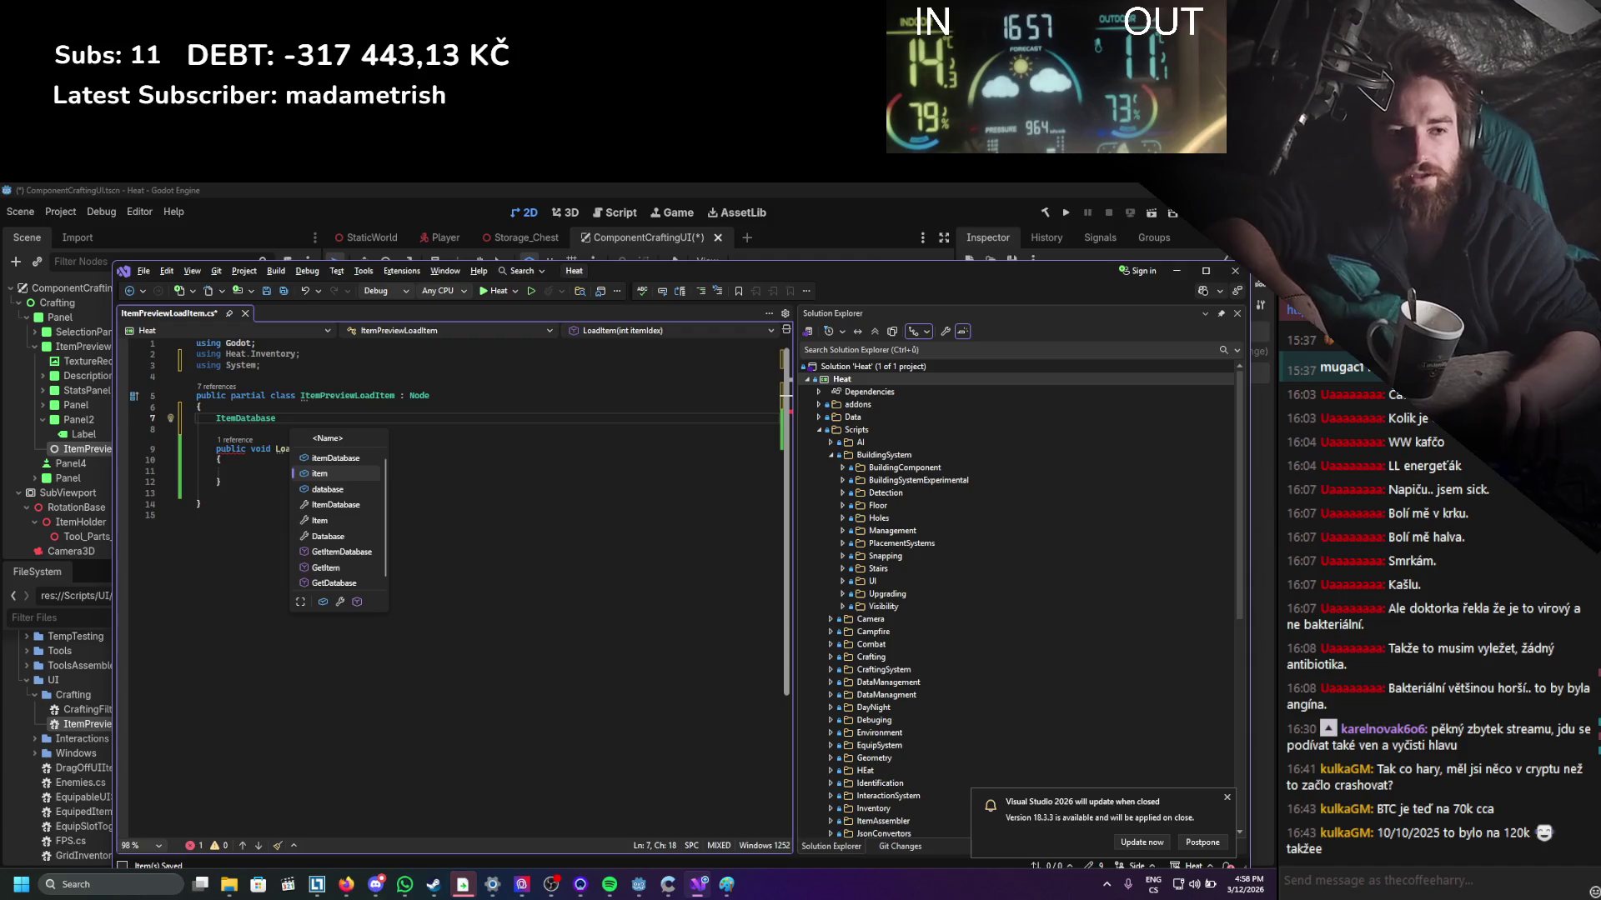
type(" itemDatabase;")
key("Return")
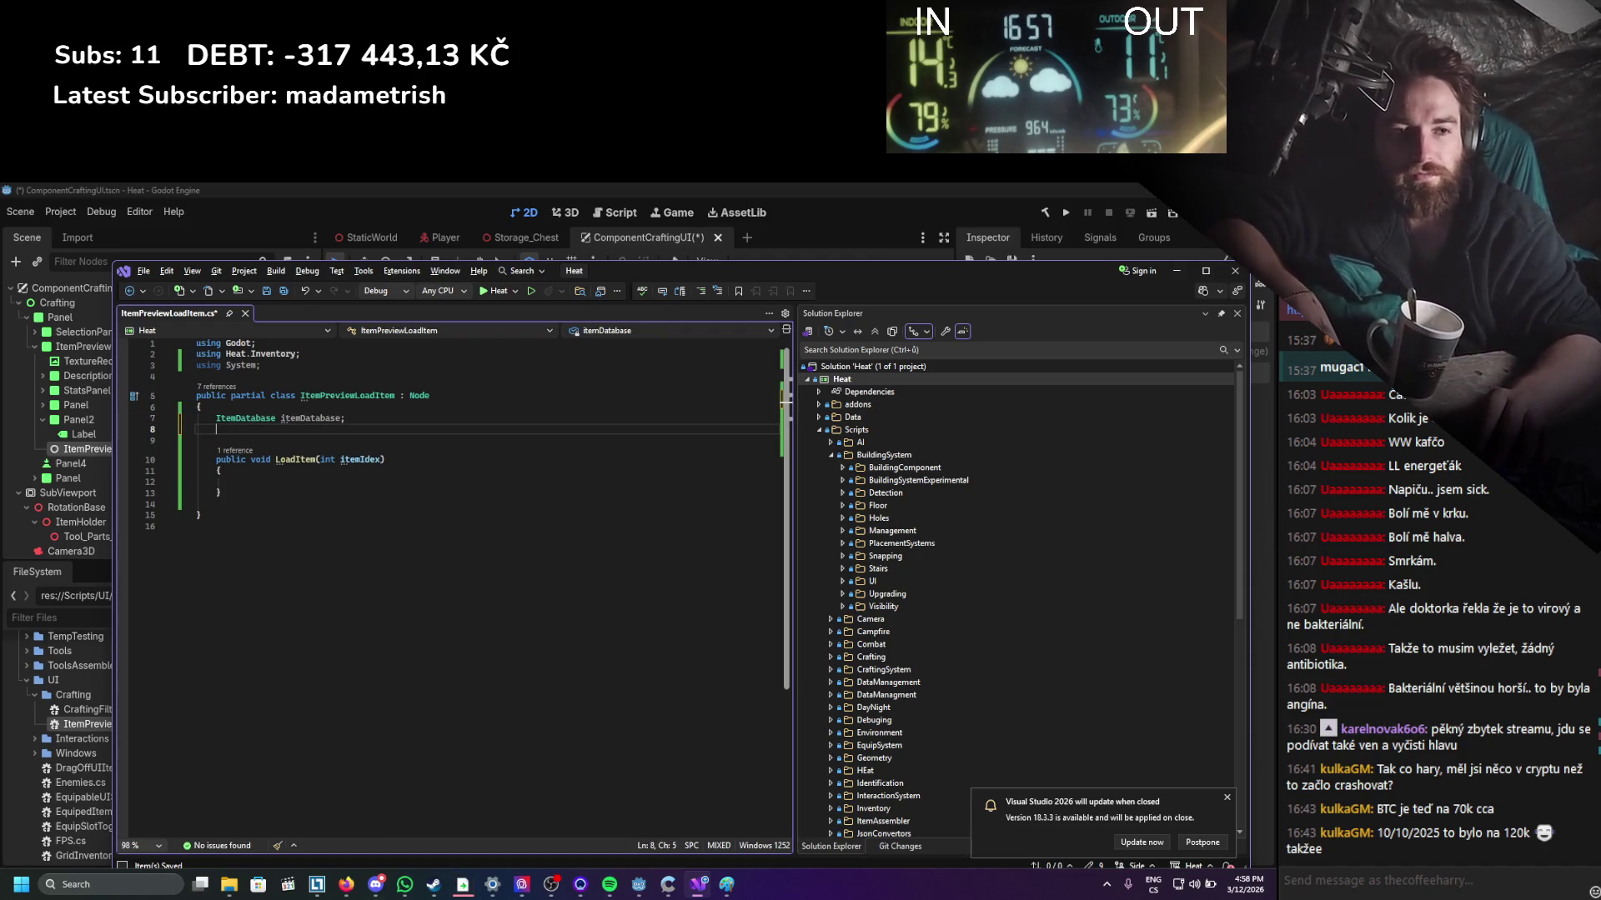
key("BackSpace")
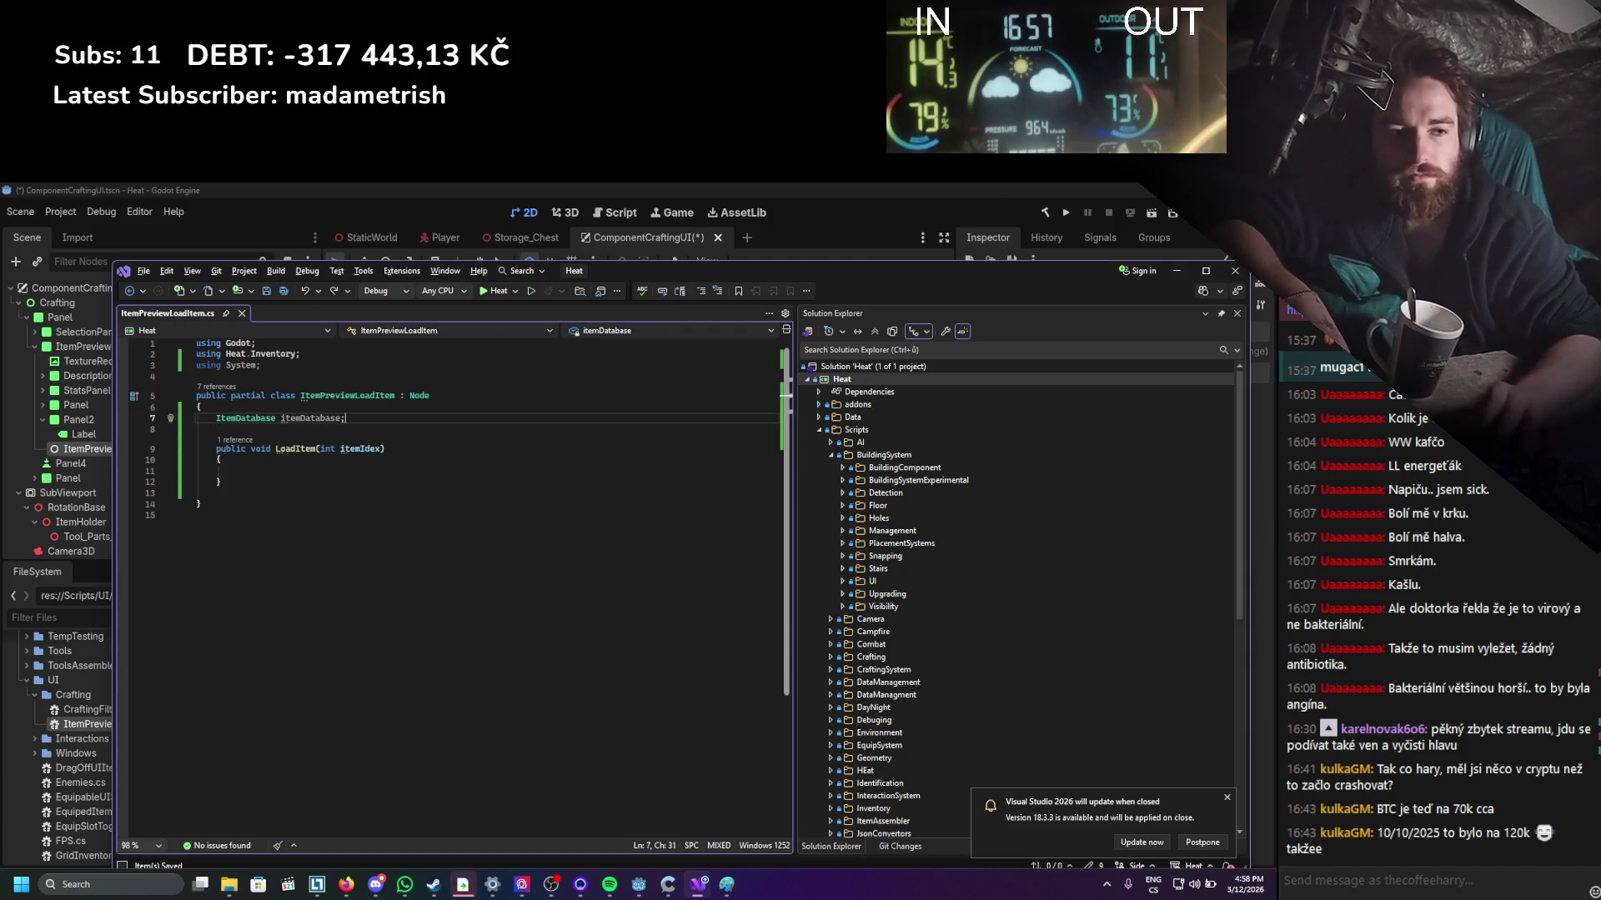
type("= ItemDatabase.Instance")
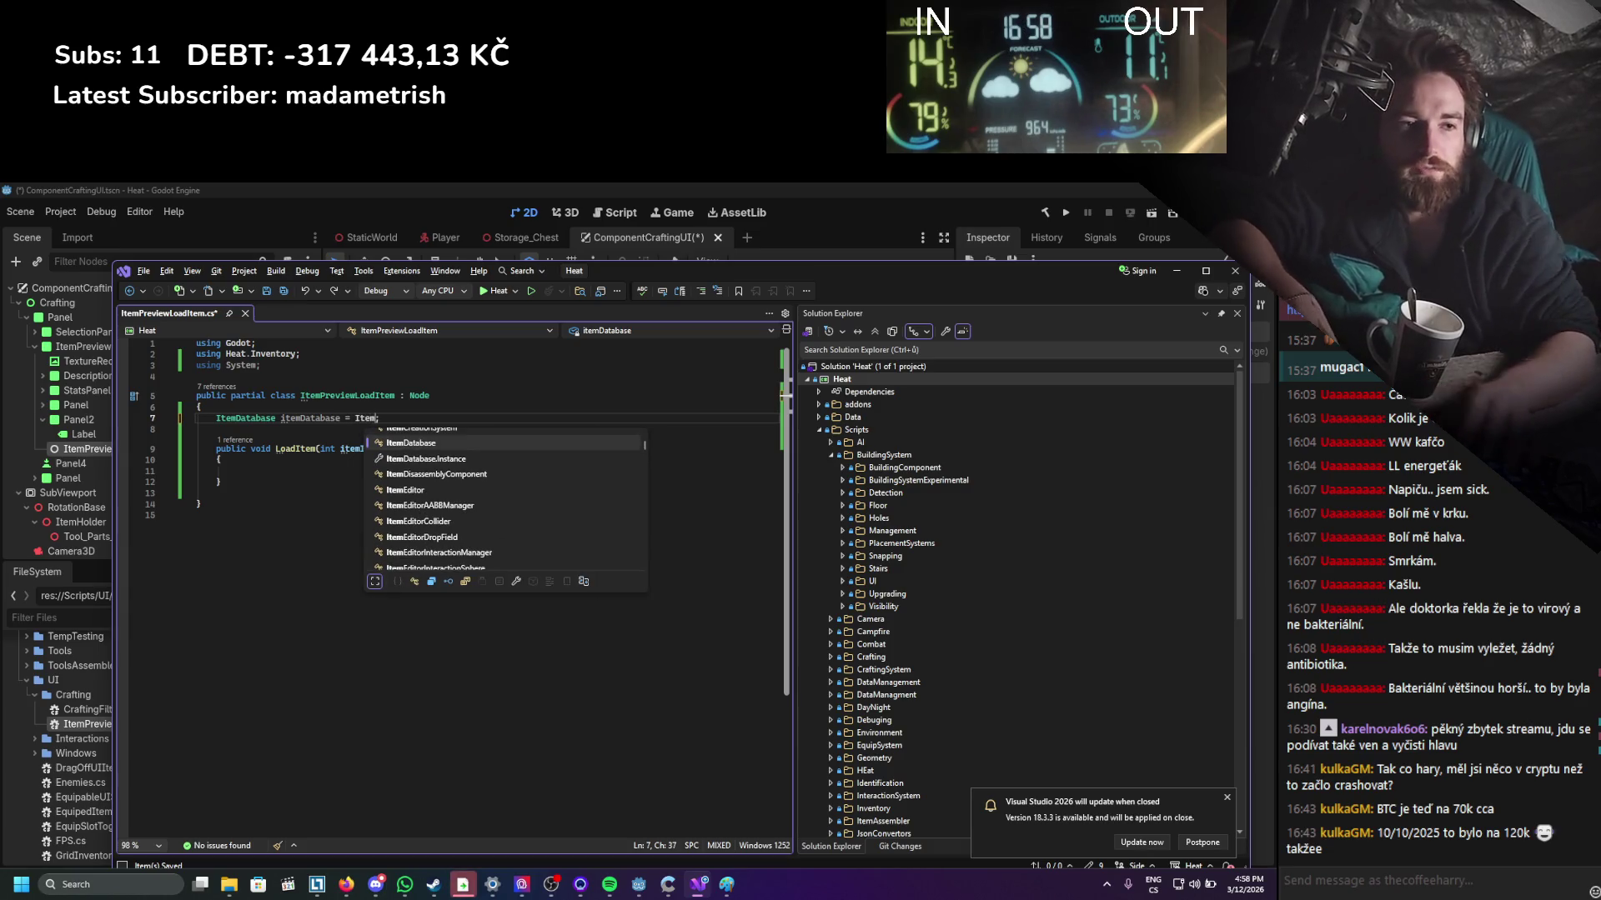
key("ctrl+s")
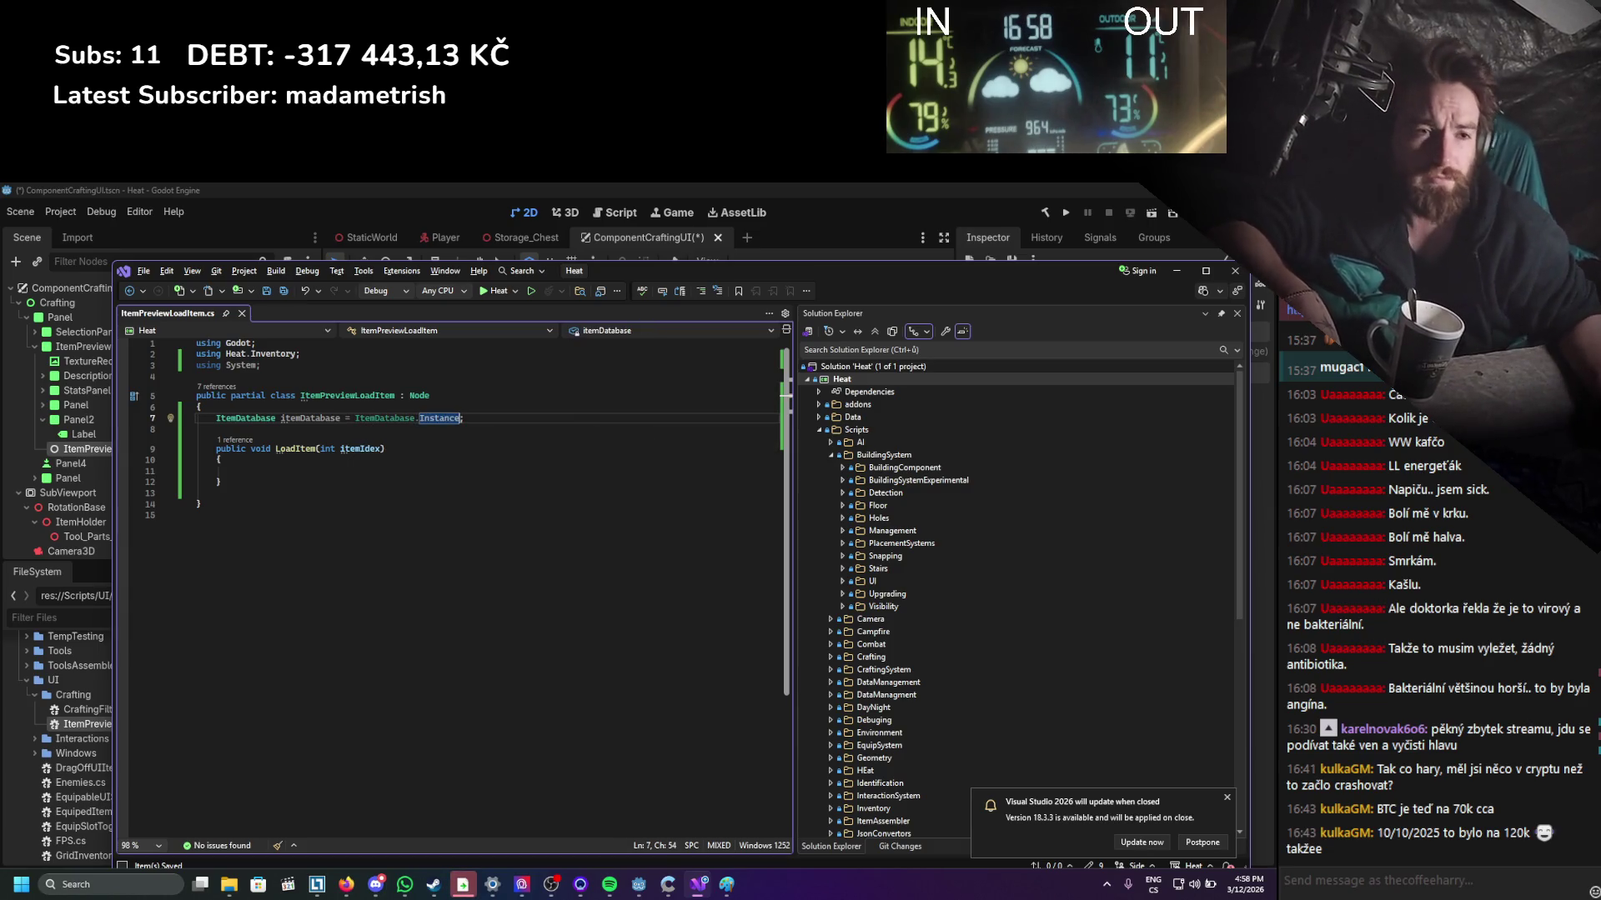
double_click(293, 418)
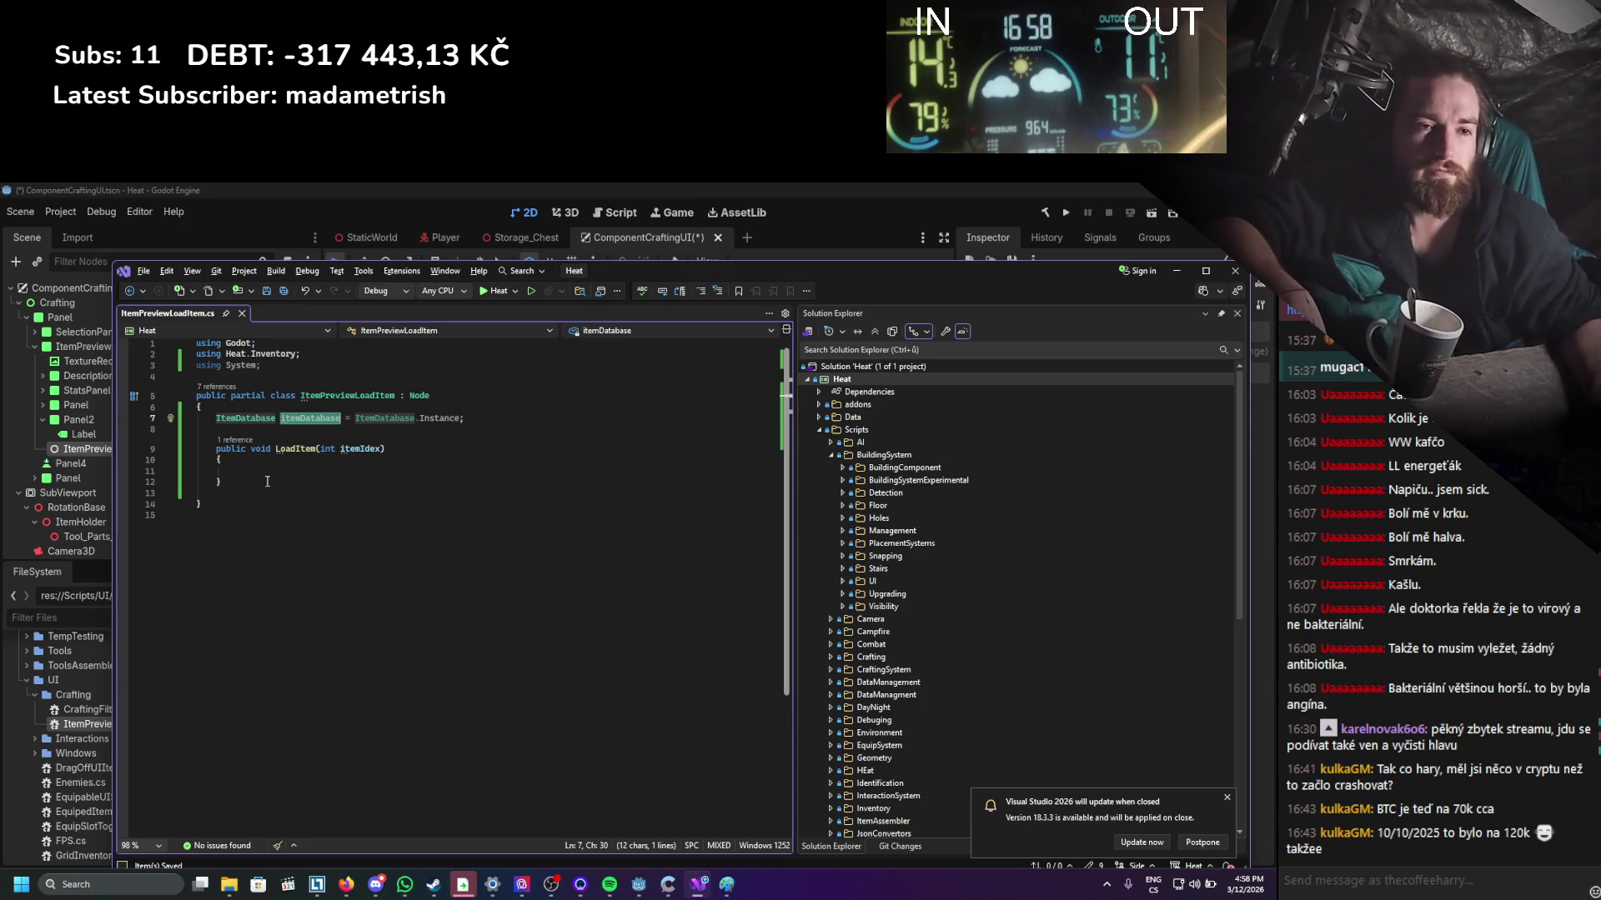
left_click(287, 474)
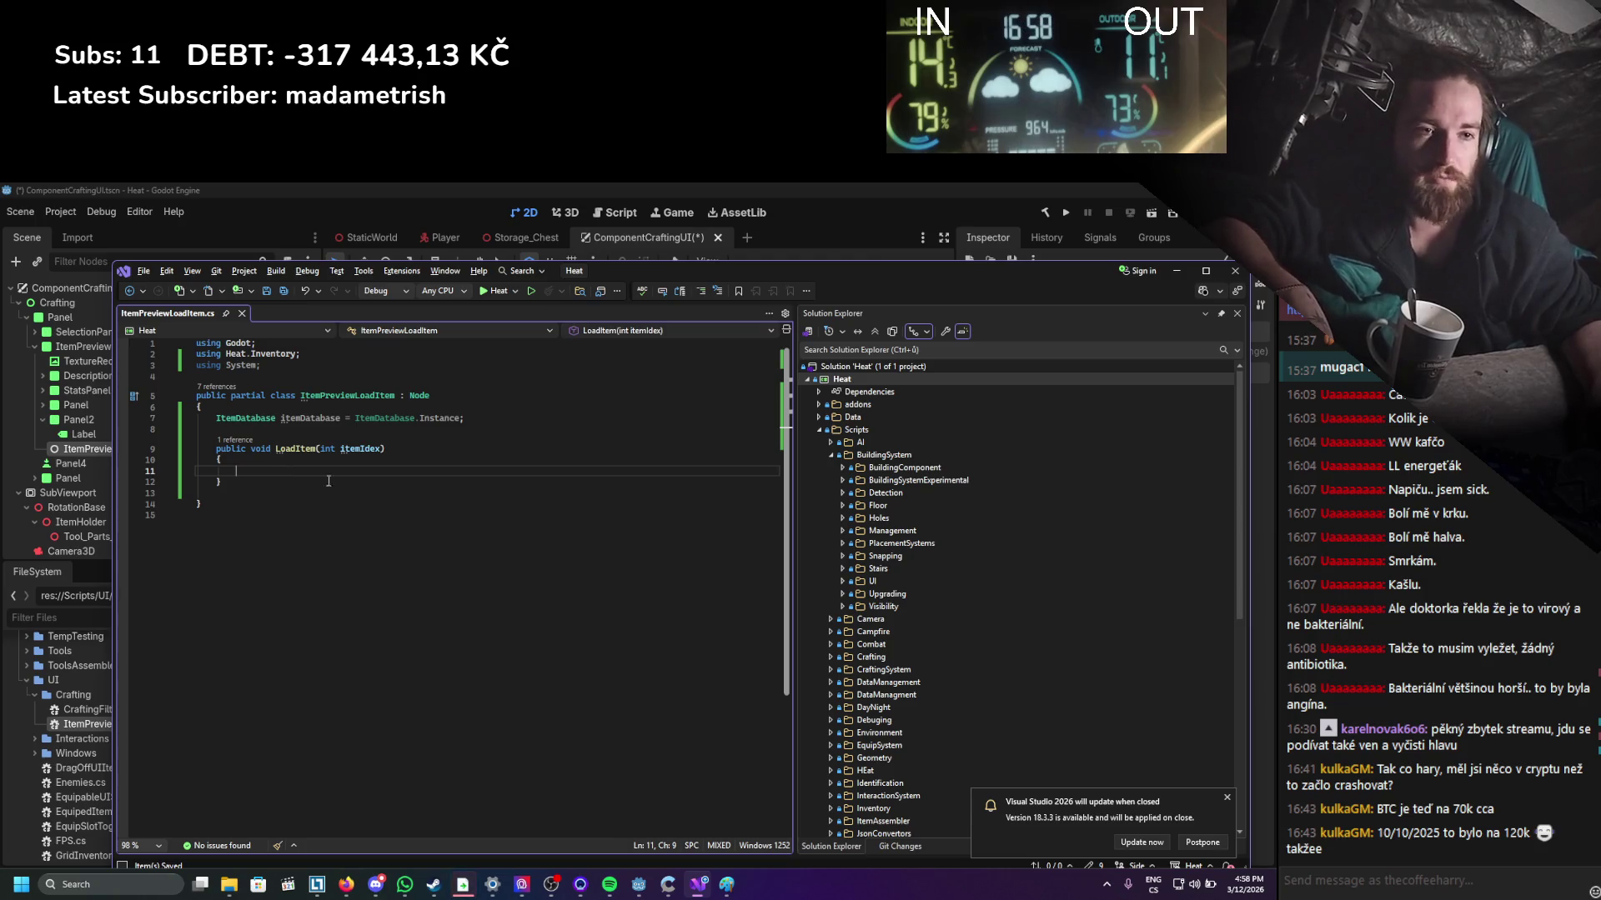
Add an empty private void SetName() method below LoadItem.
mouse_move(792, 269)
left_mouse_down()
mouse_move(724, 758)
mouse_move(757, 600)
mouse_move(752, 668)
mouse_move(771, 613)
left_mouse_up()
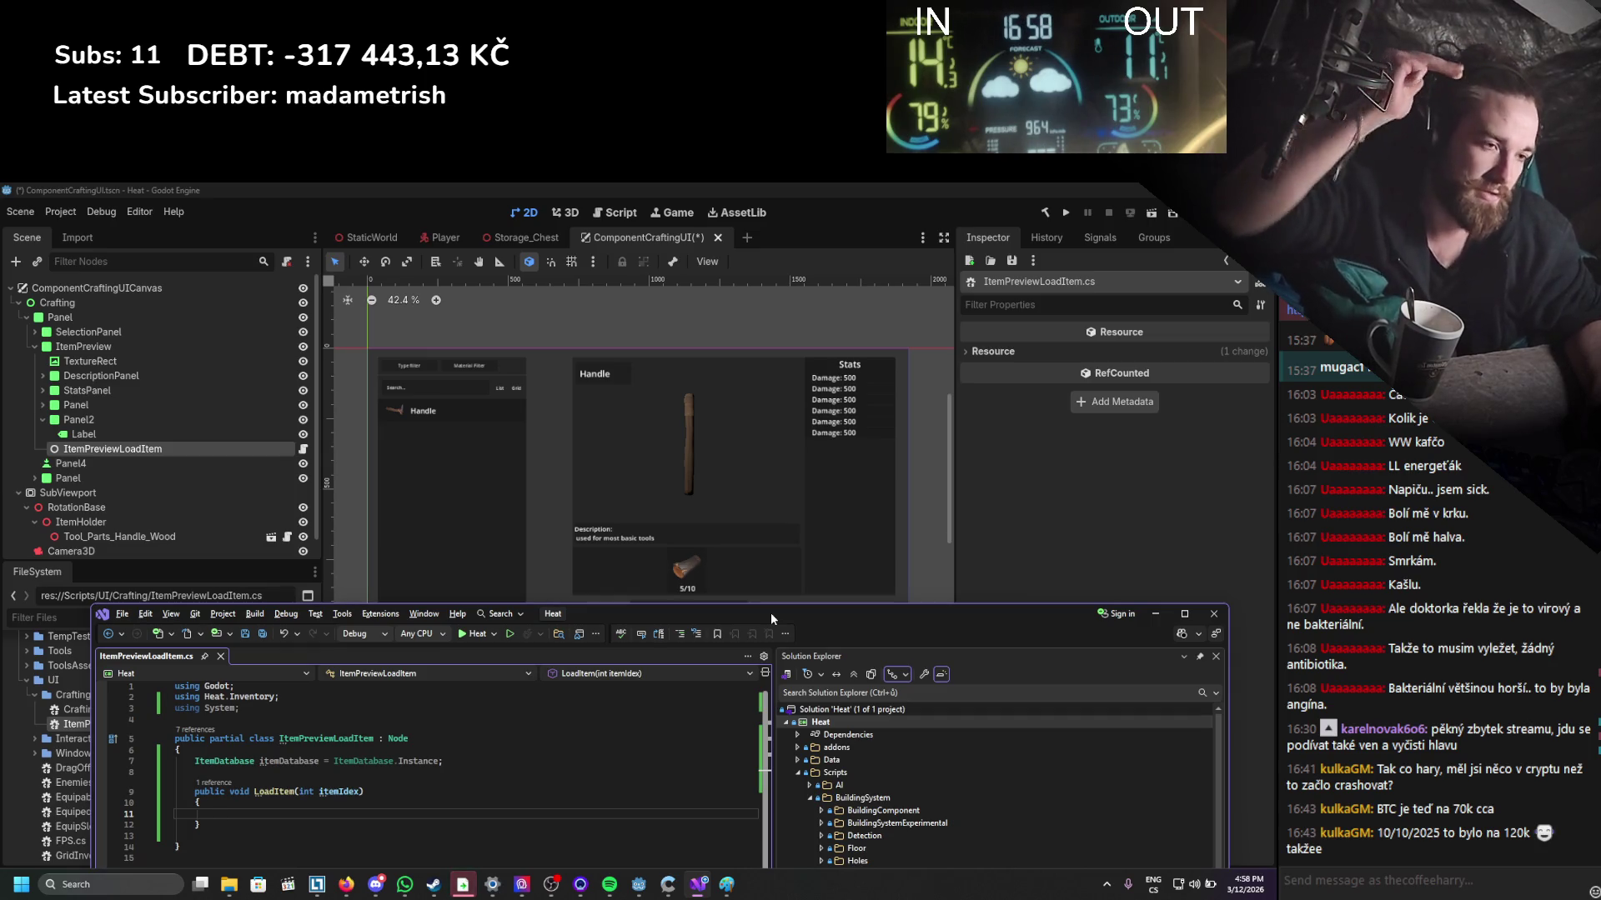
mouse_move(771, 612)
left_mouse_down()
mouse_move(750, 612)
mouse_move(734, 718)
mouse_move(698, 450)
mouse_move(747, 243)
left_mouse_up()
left_click(299, 451)
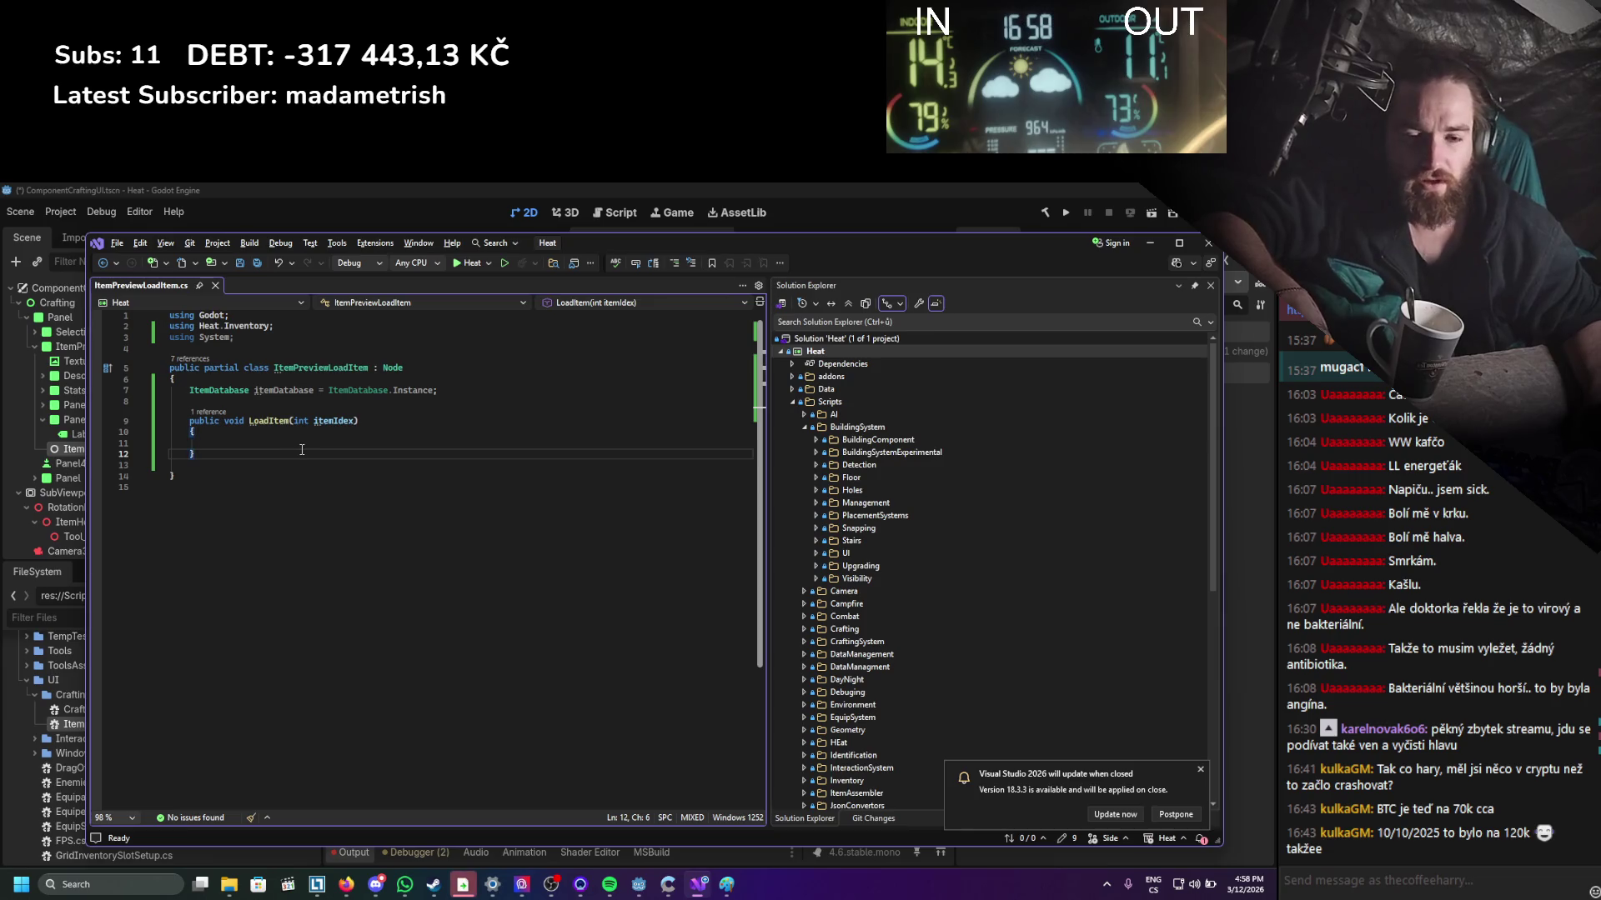
key("Return")
key("Return")
type("private void SetName")
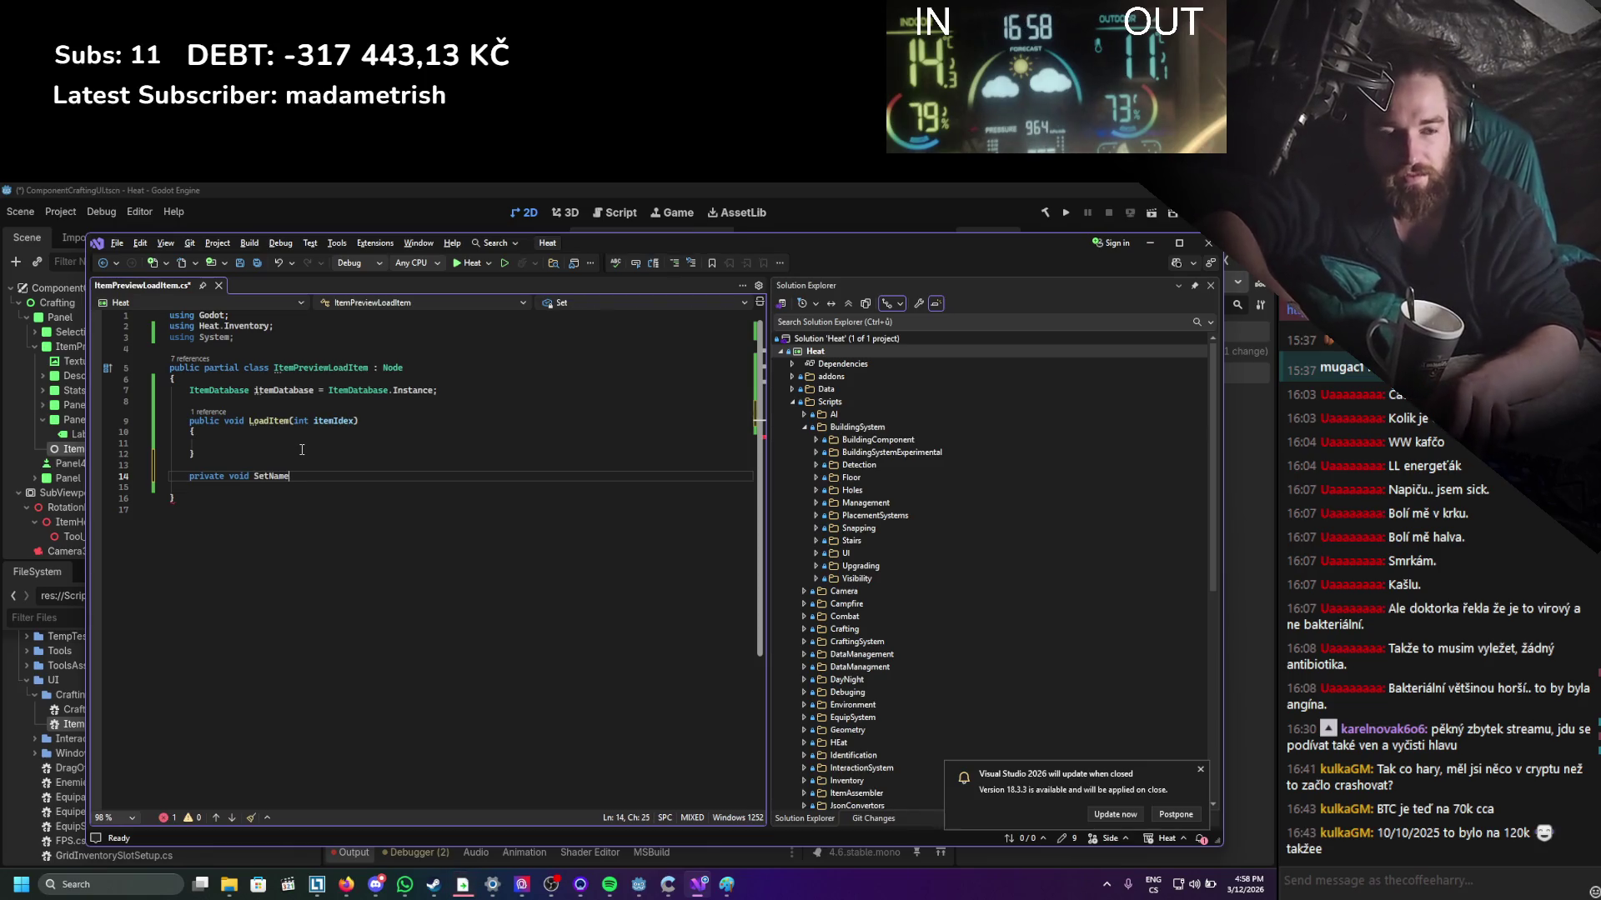
type("()")
key("Return")
type("{")
key("Return")
key("Down")
key("Return")
key("Return")
Add empty private SetDescription() and LoadMaterials() method stubs.
type("privat")
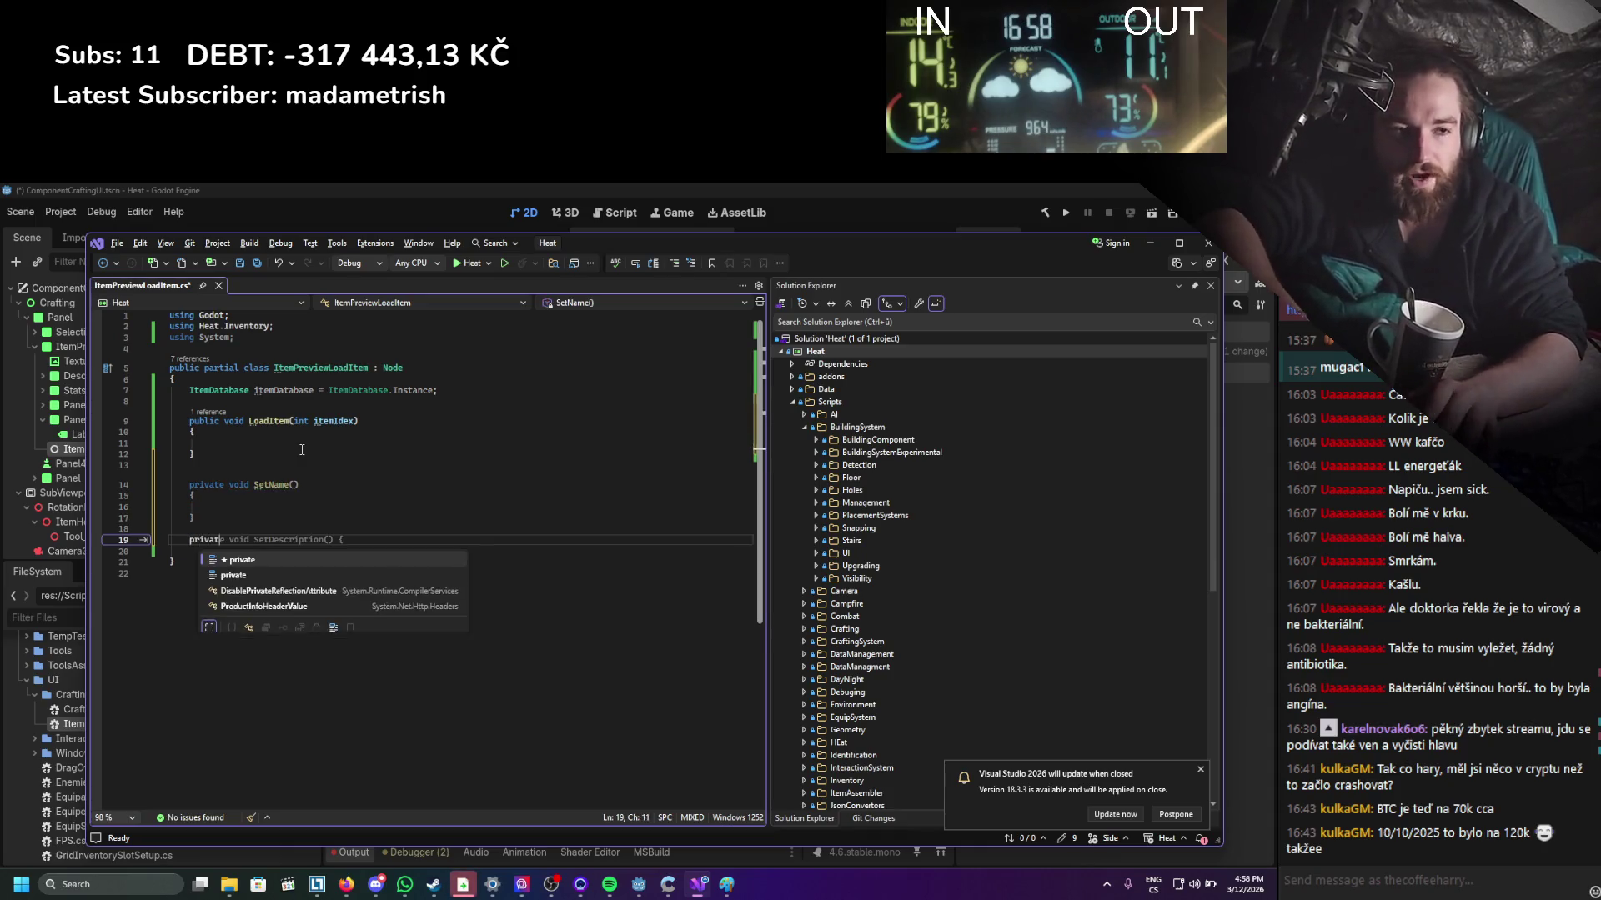
type("e void Set")
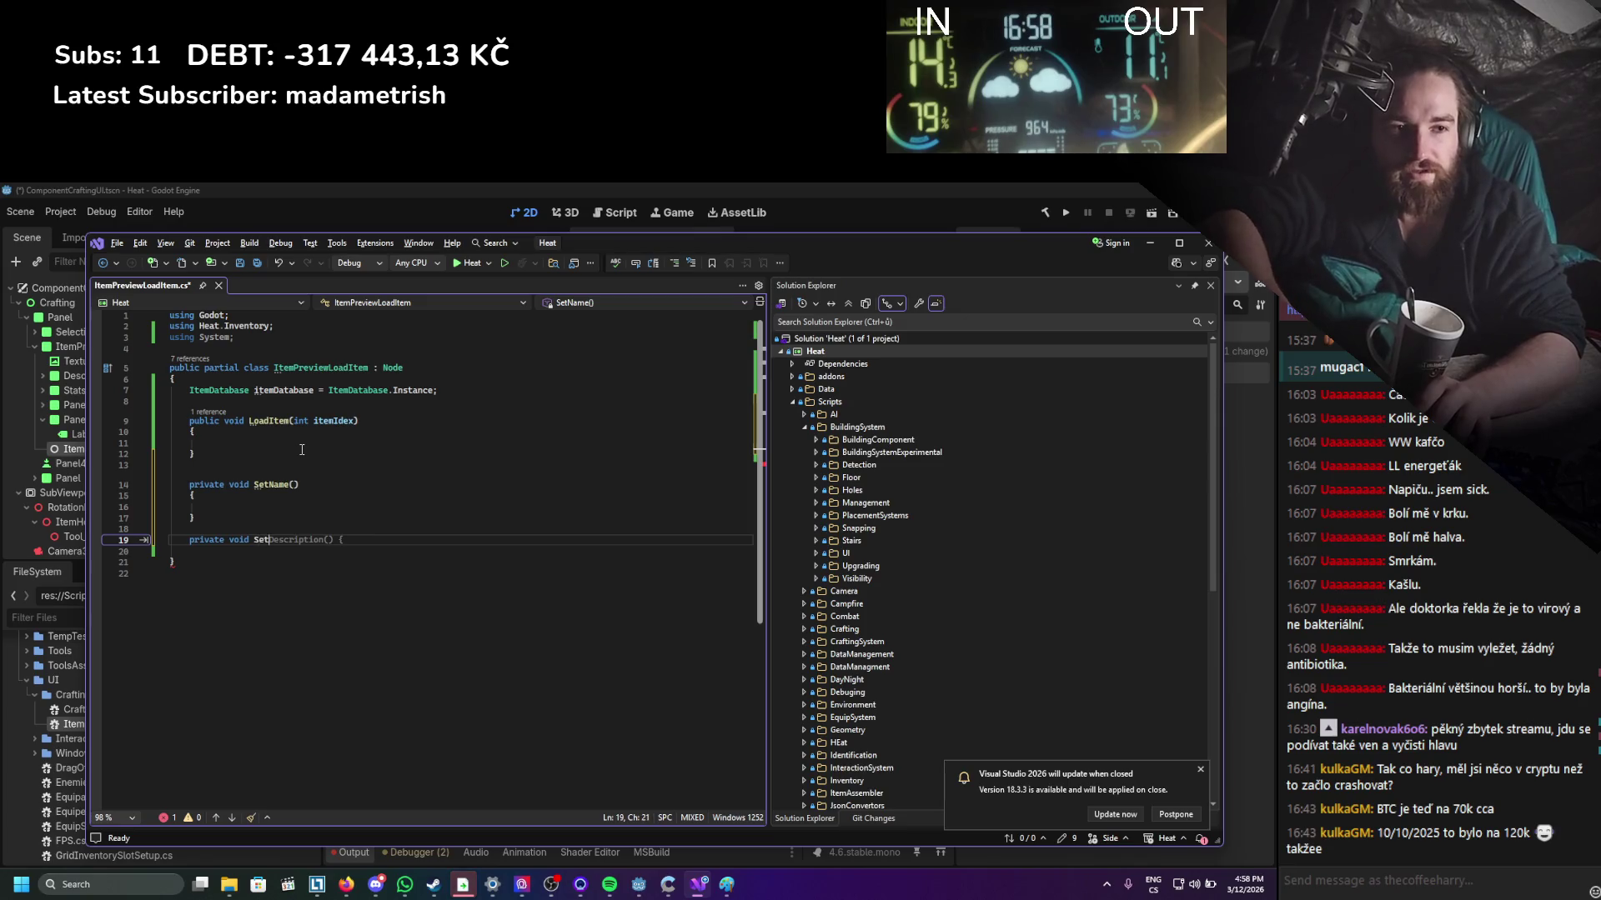
key("Tab")
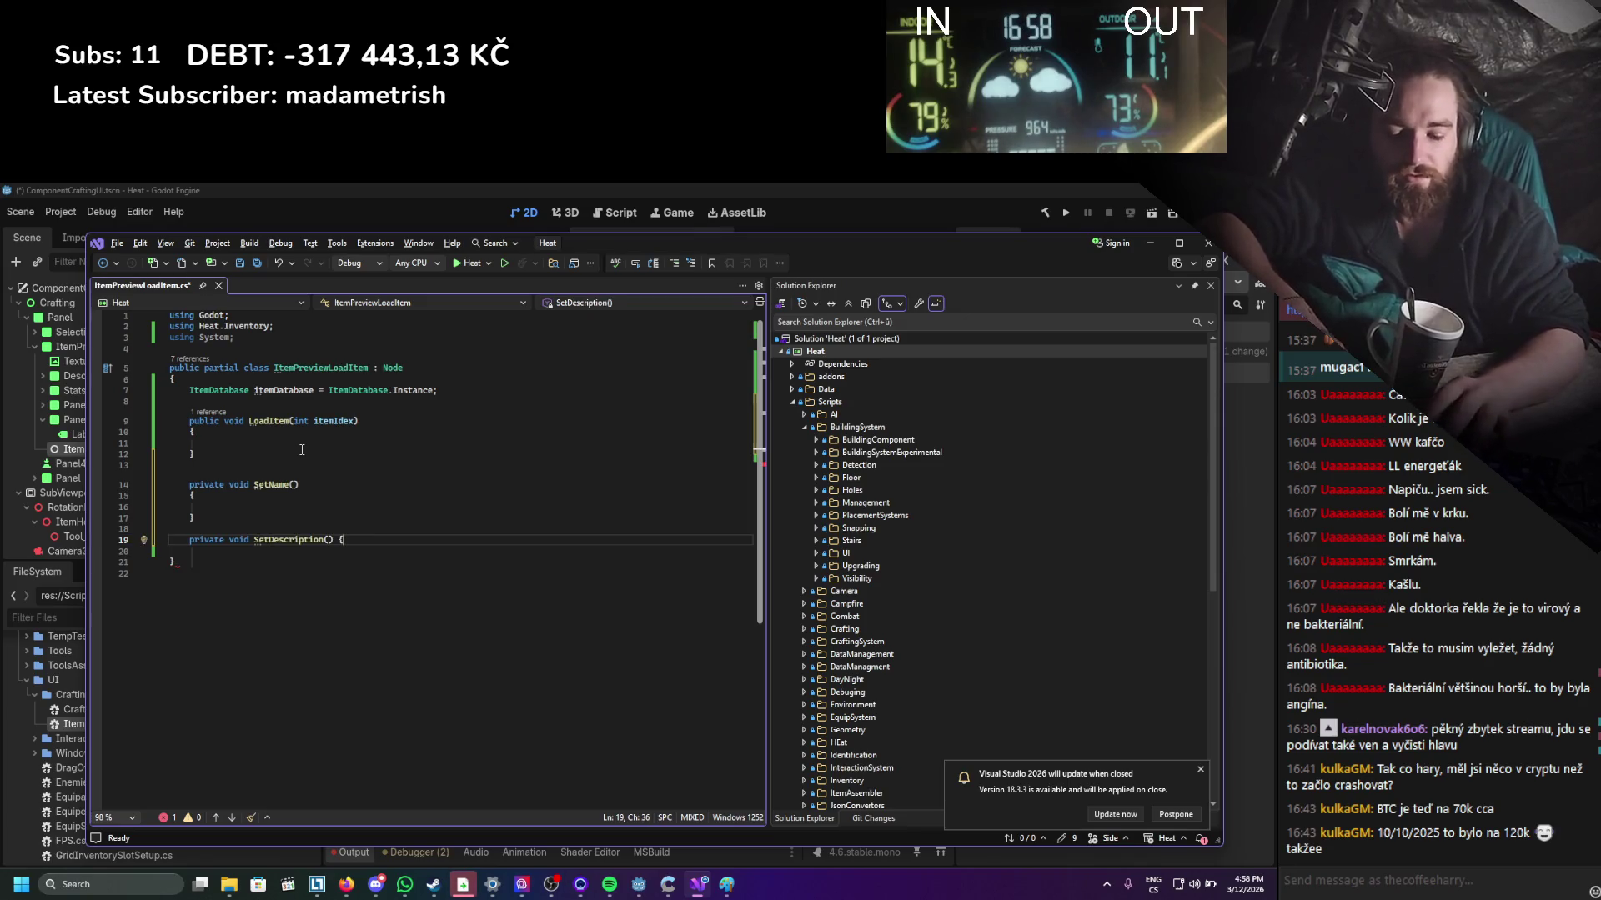
key("Down")
key("Return")
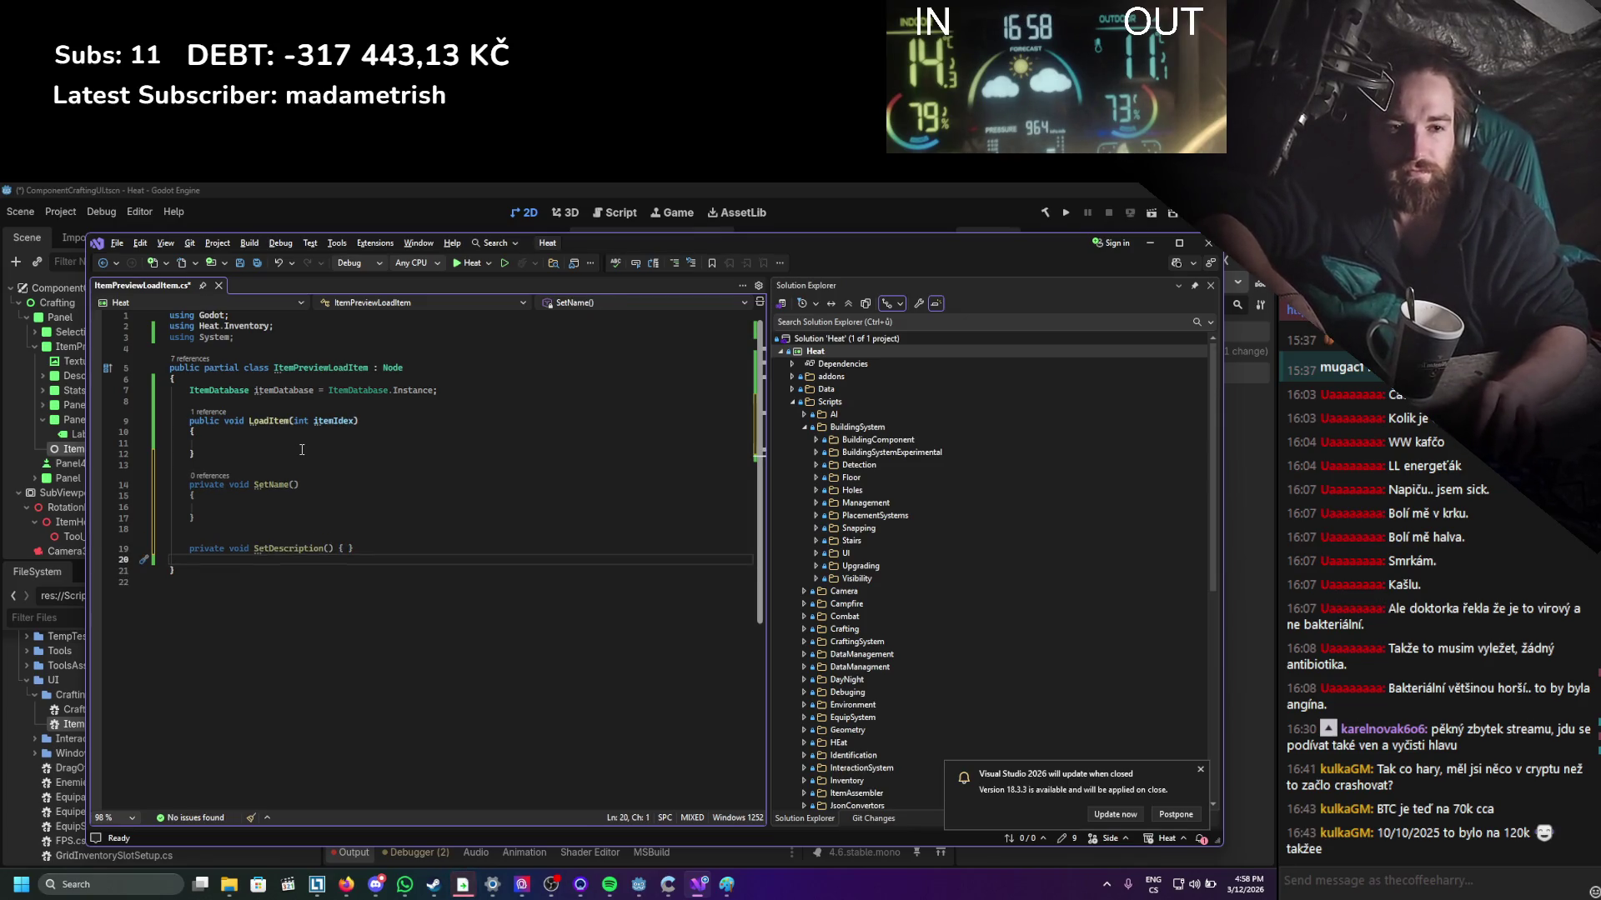
type("private void Lo")
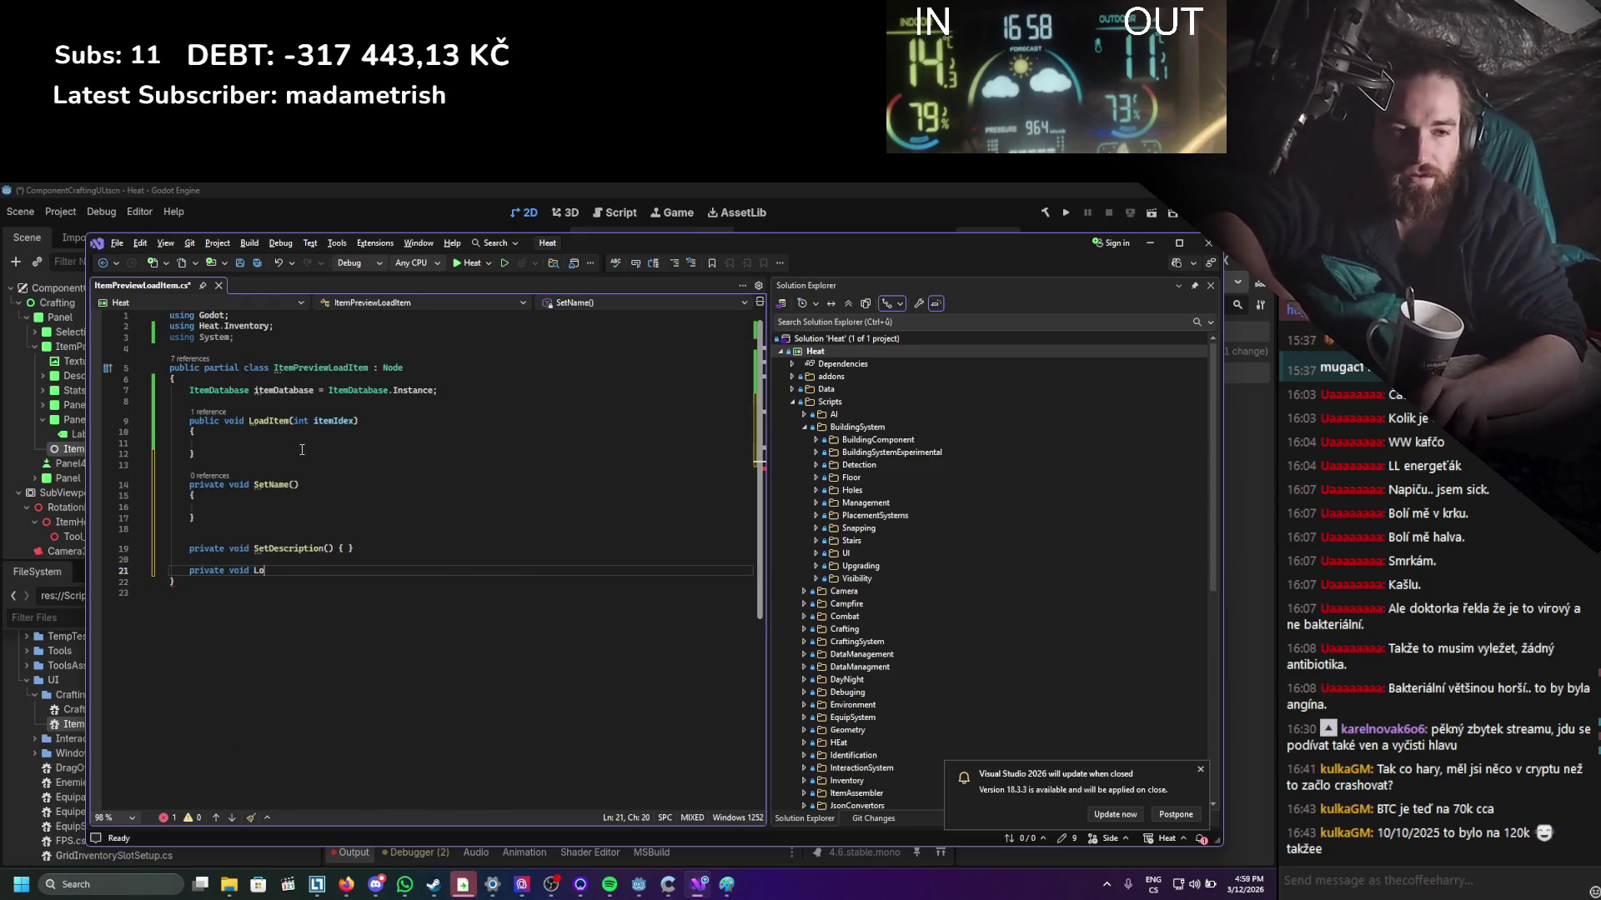
type("adMaterials()")
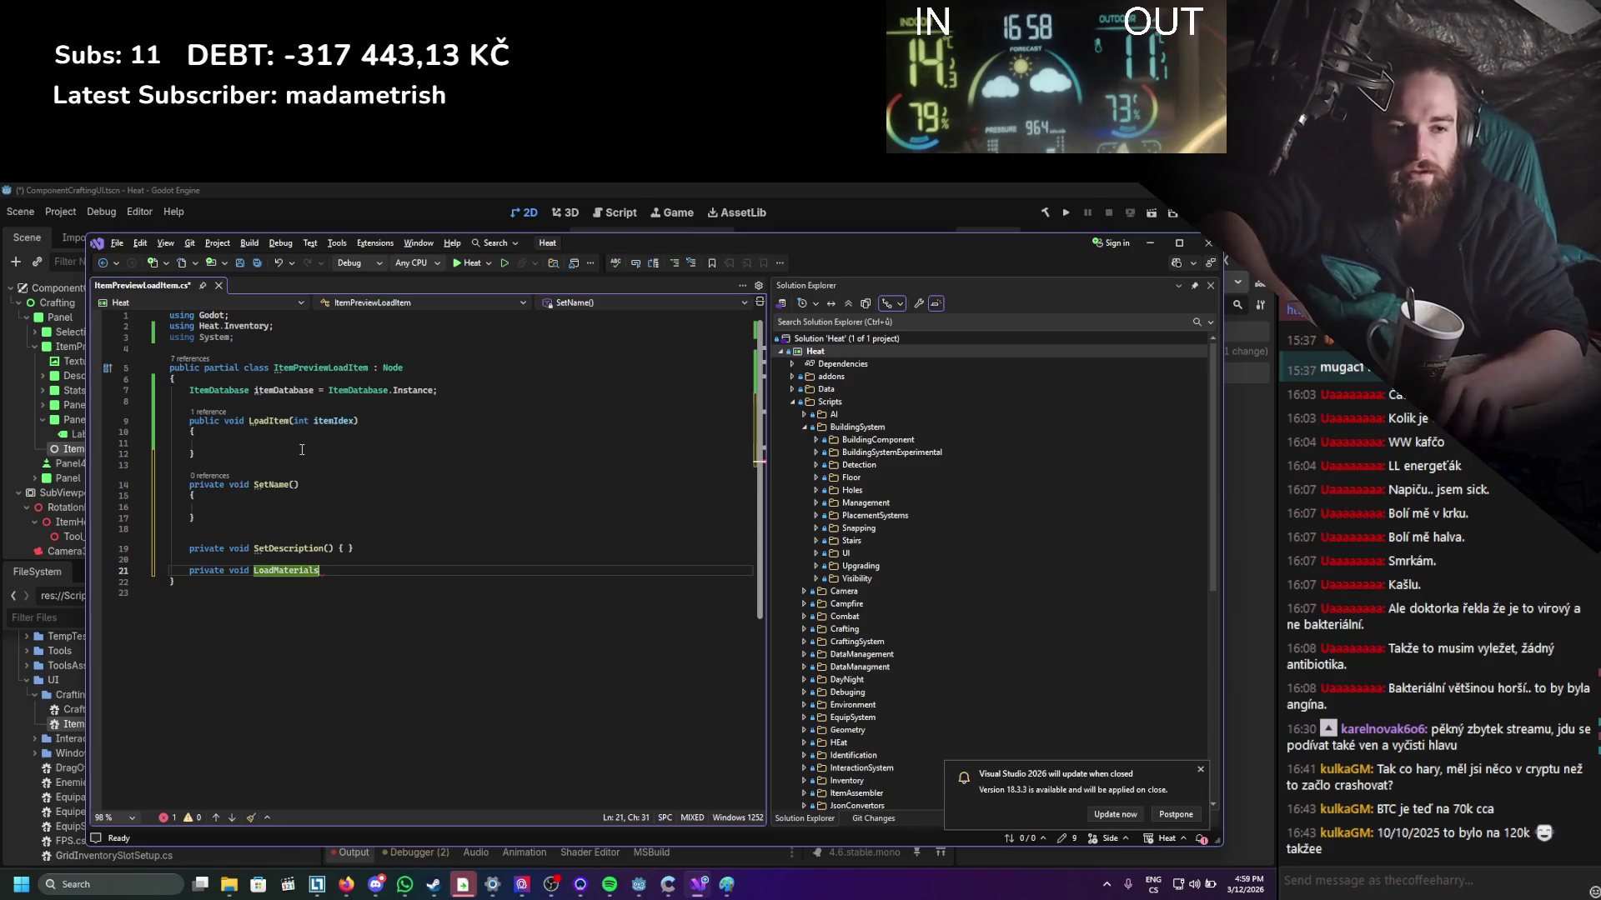
key("Return")
type("{")
key("Return")
key("ctrl+s")
key("Down")
key("Return")
key("Return")
Add an empty private void LoadStats() method stub.
type("private l")
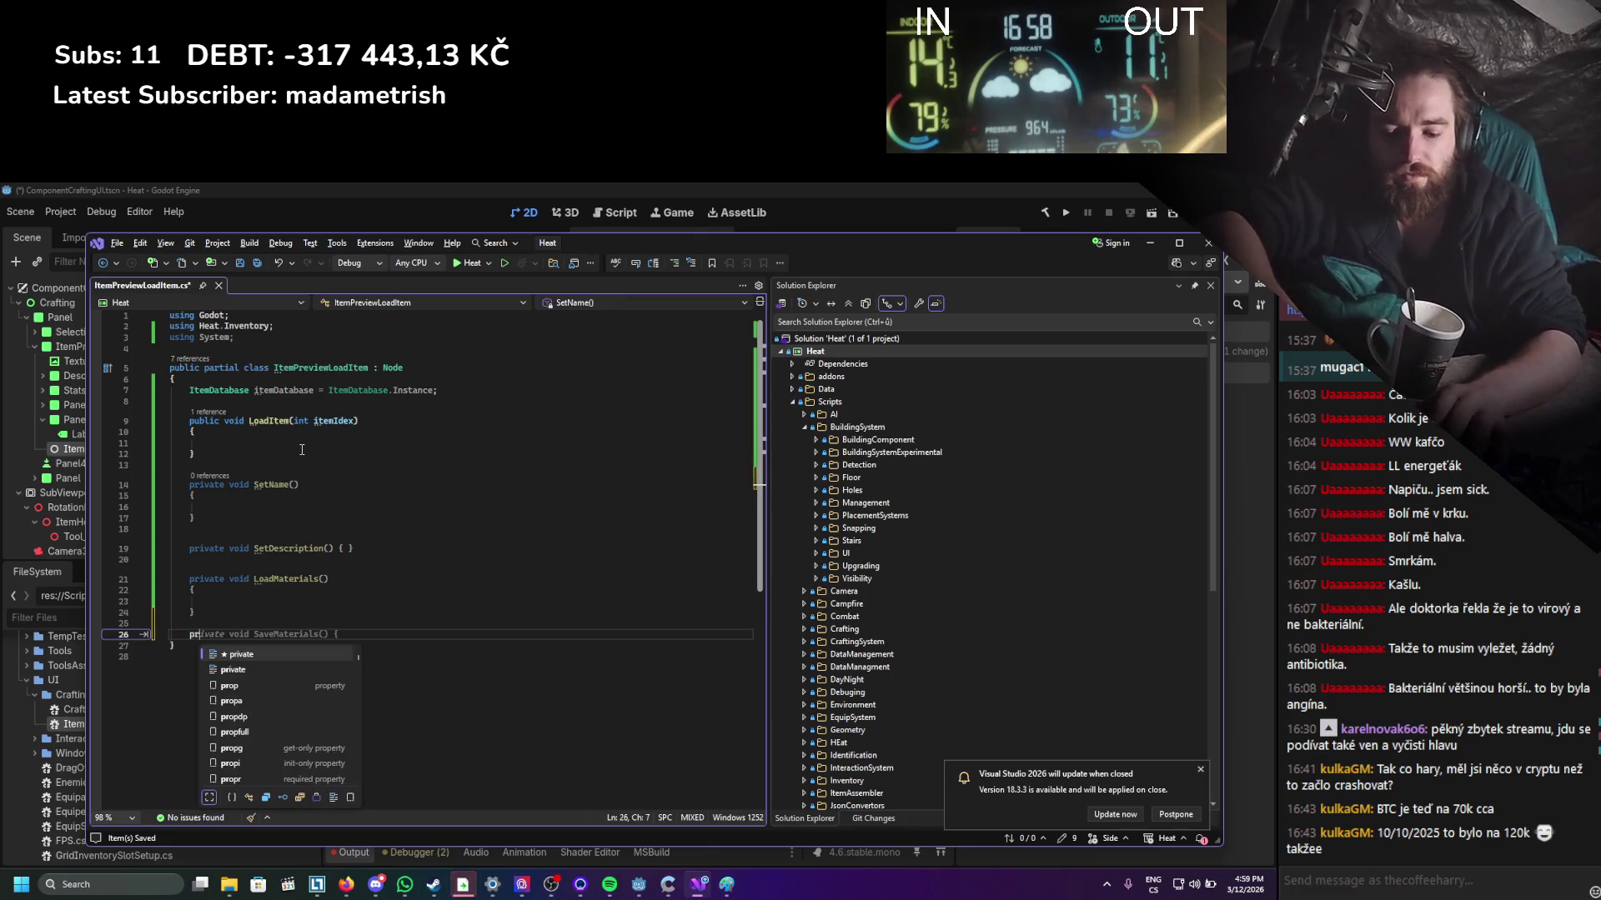
key("BackSpace")
type("void ")
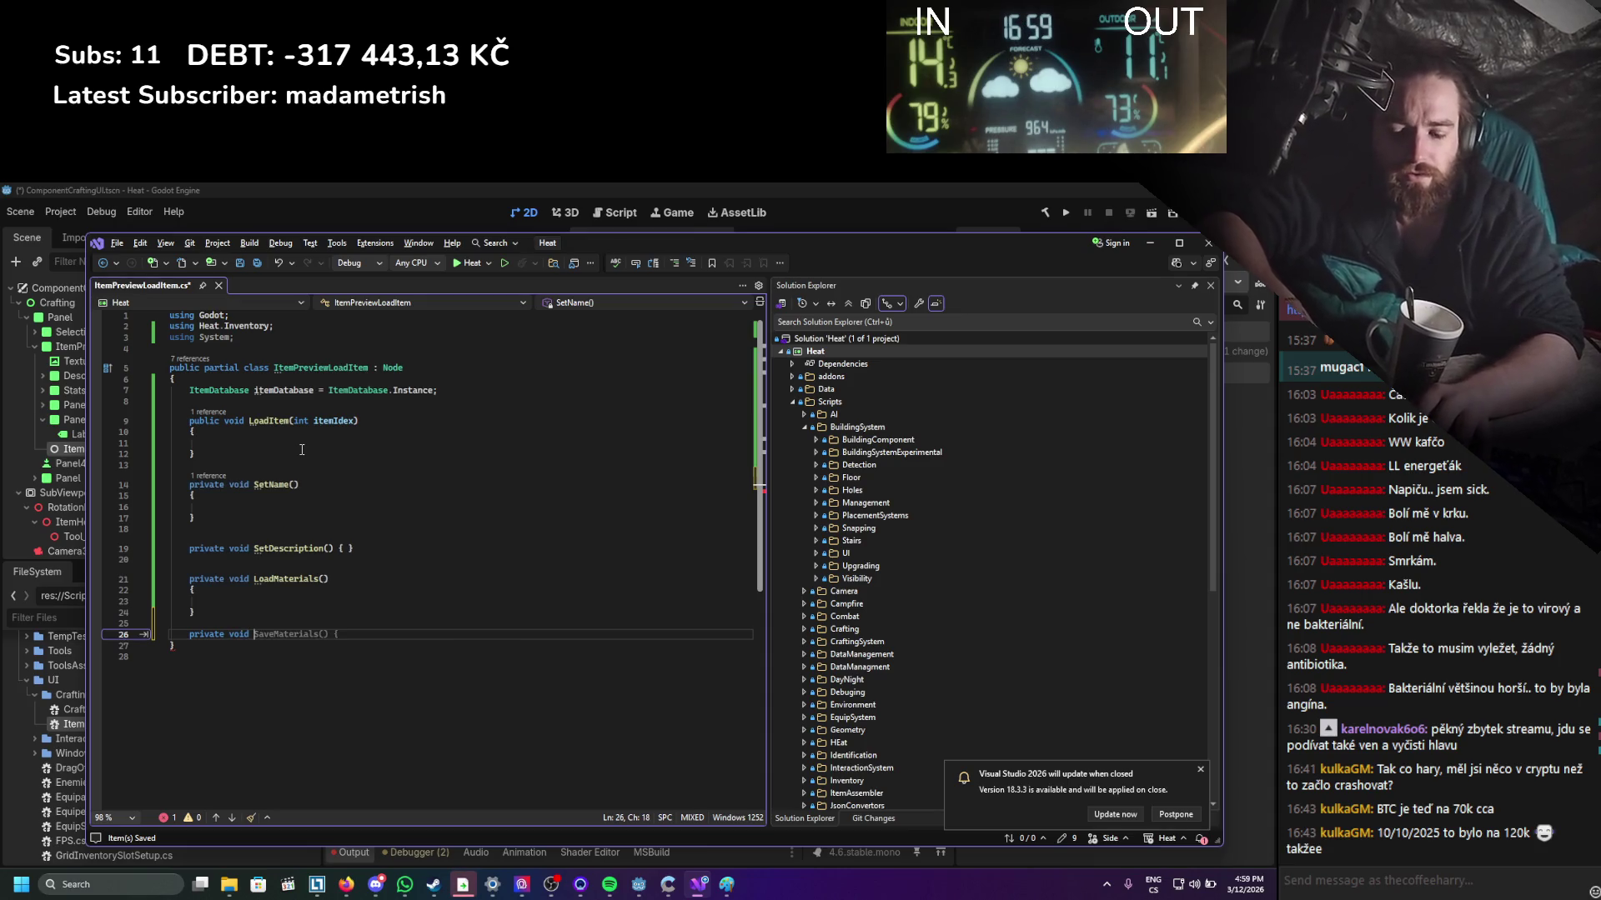
type("LoadSta")
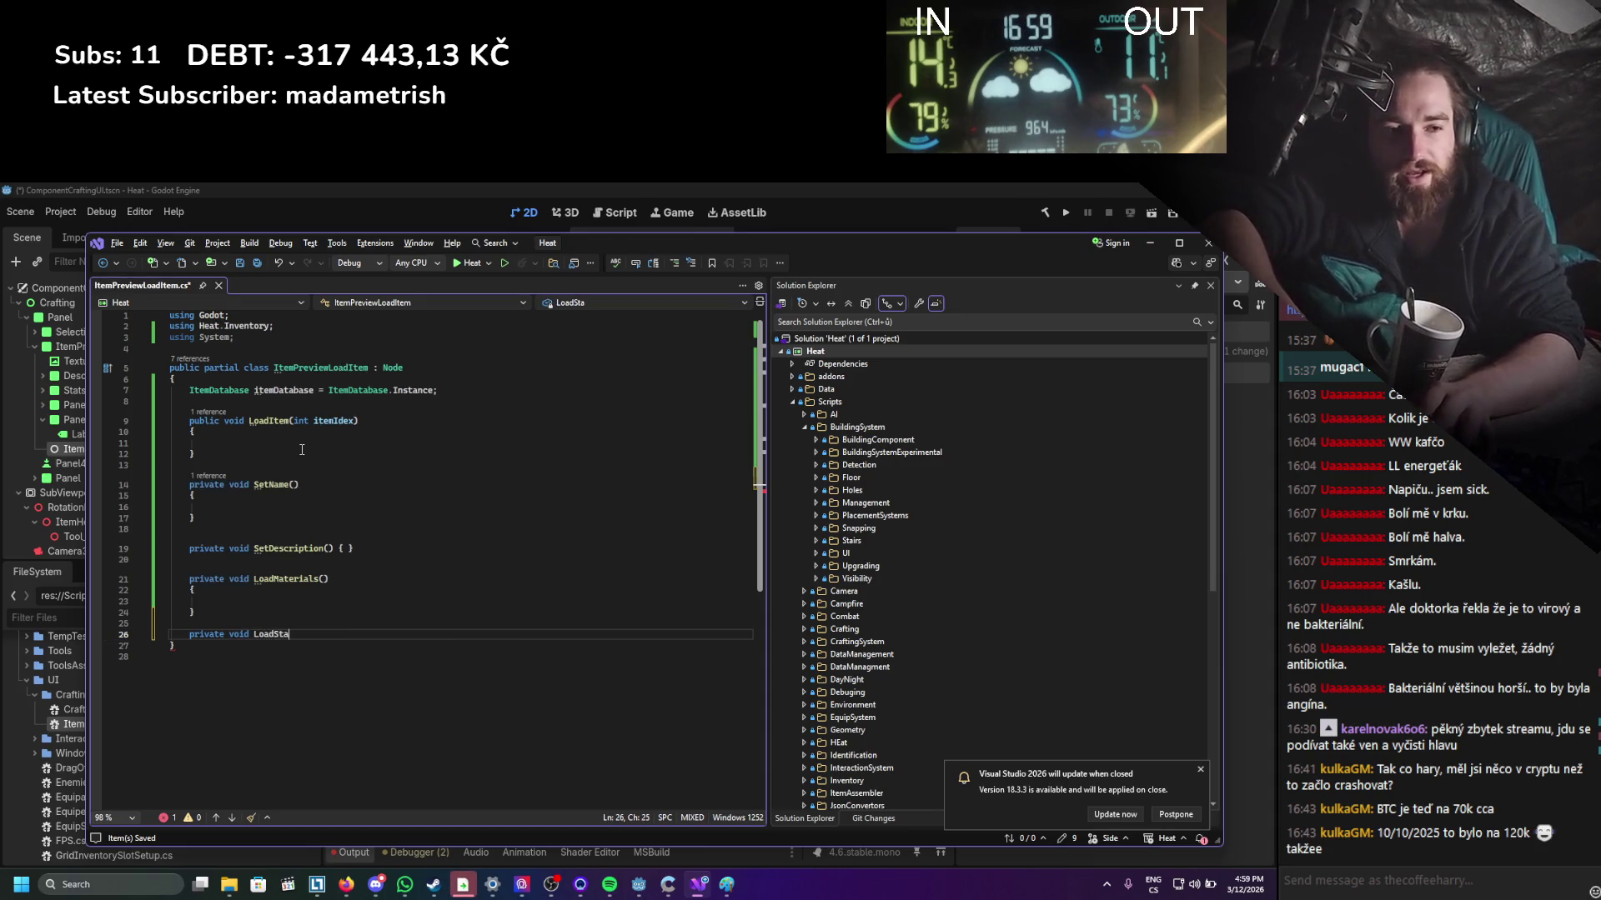
type("ts()")
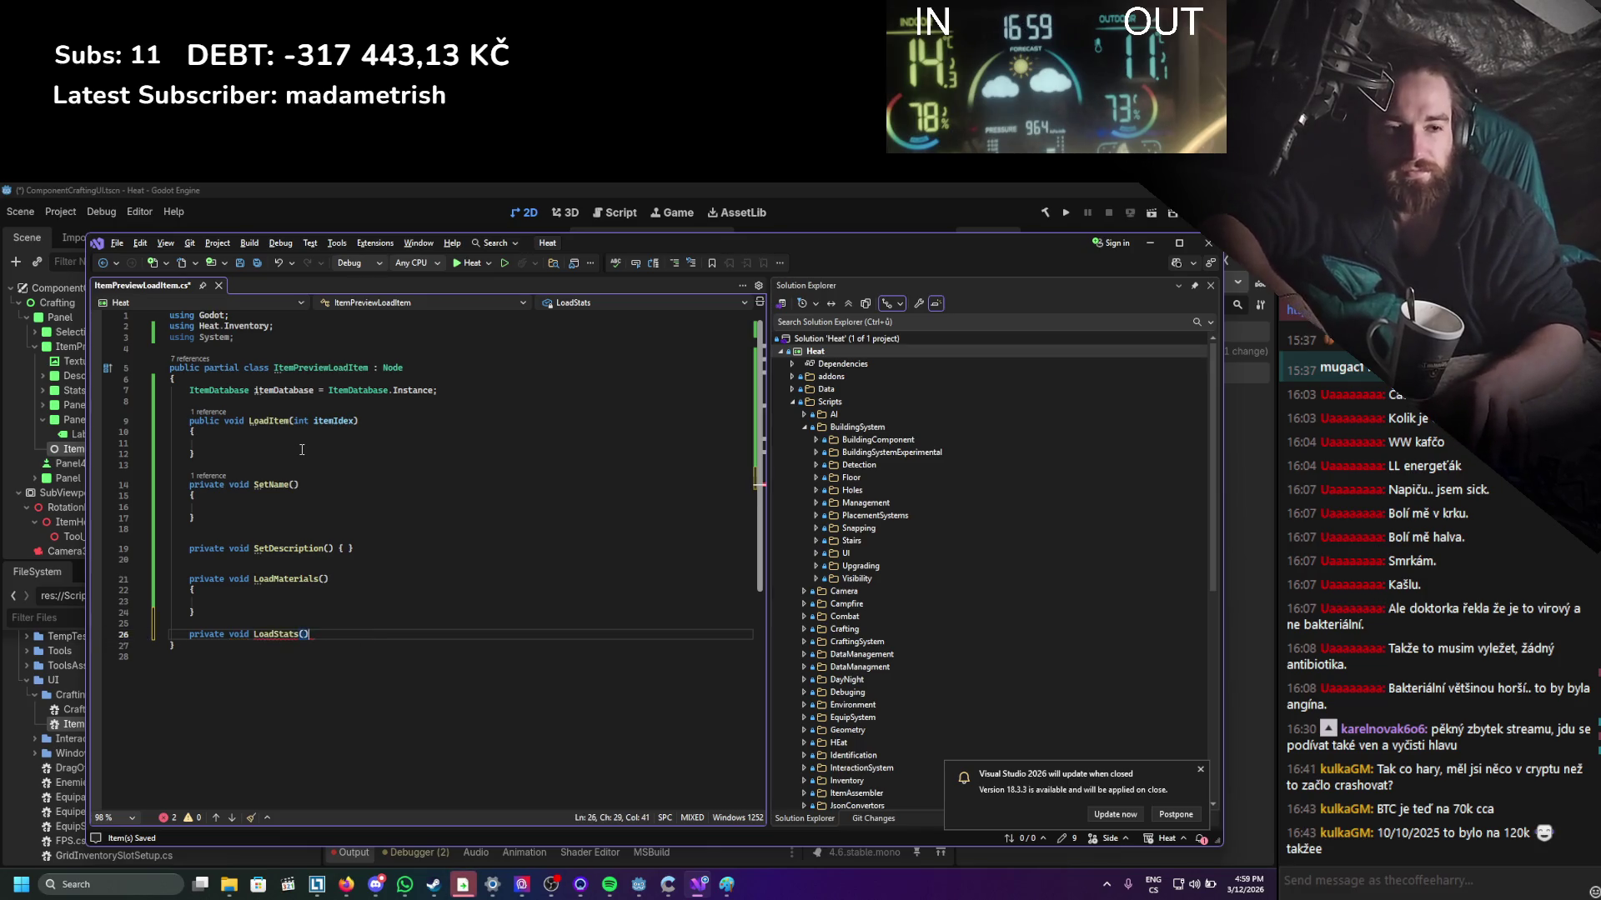
key("Return")
type("{")
key("Return")
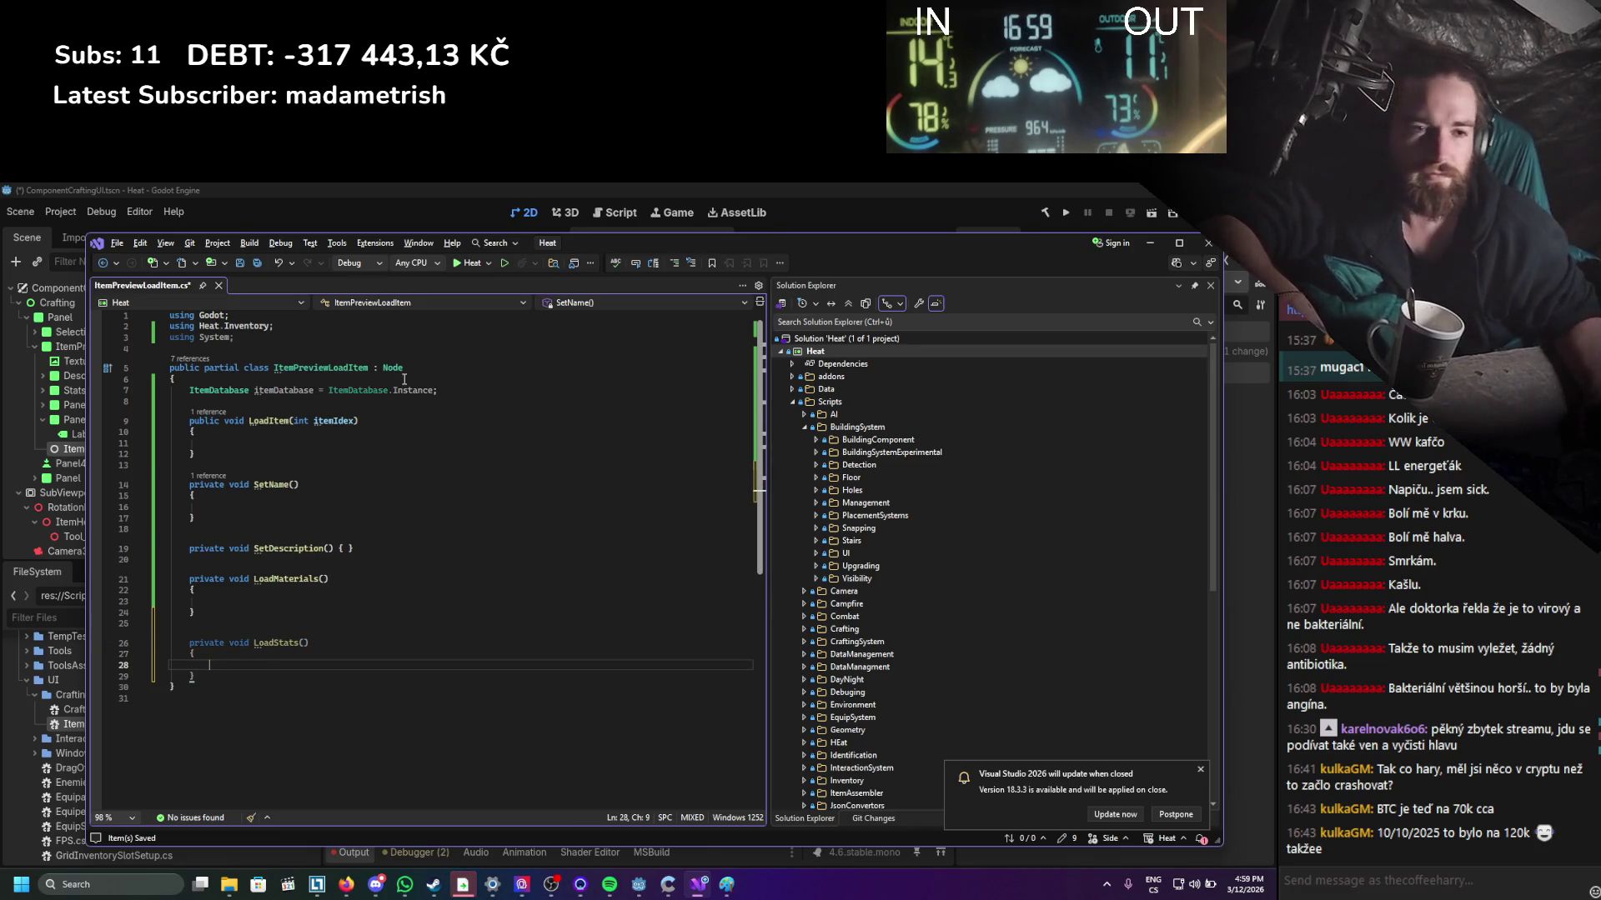
Add an empty private void Load3DScene() method after LoadStats.
left_click_drag(888, 242, 865, 691)
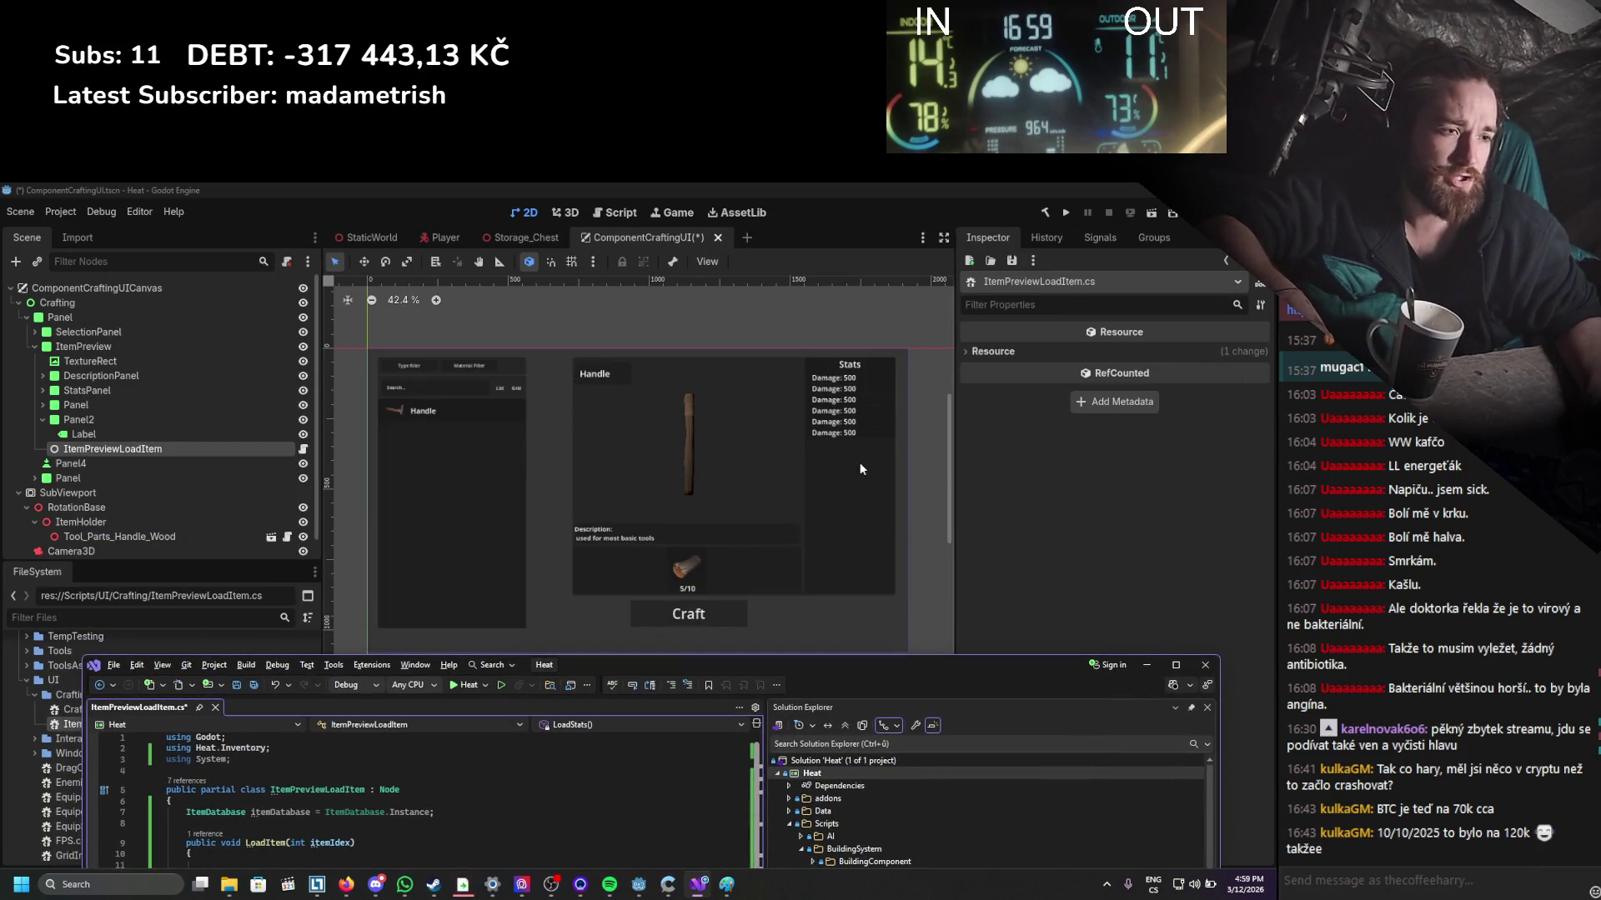
mouse_move(715, 669)
left_mouse_down()
mouse_move(687, 312)
mouse_move(712, 243)
left_mouse_up()
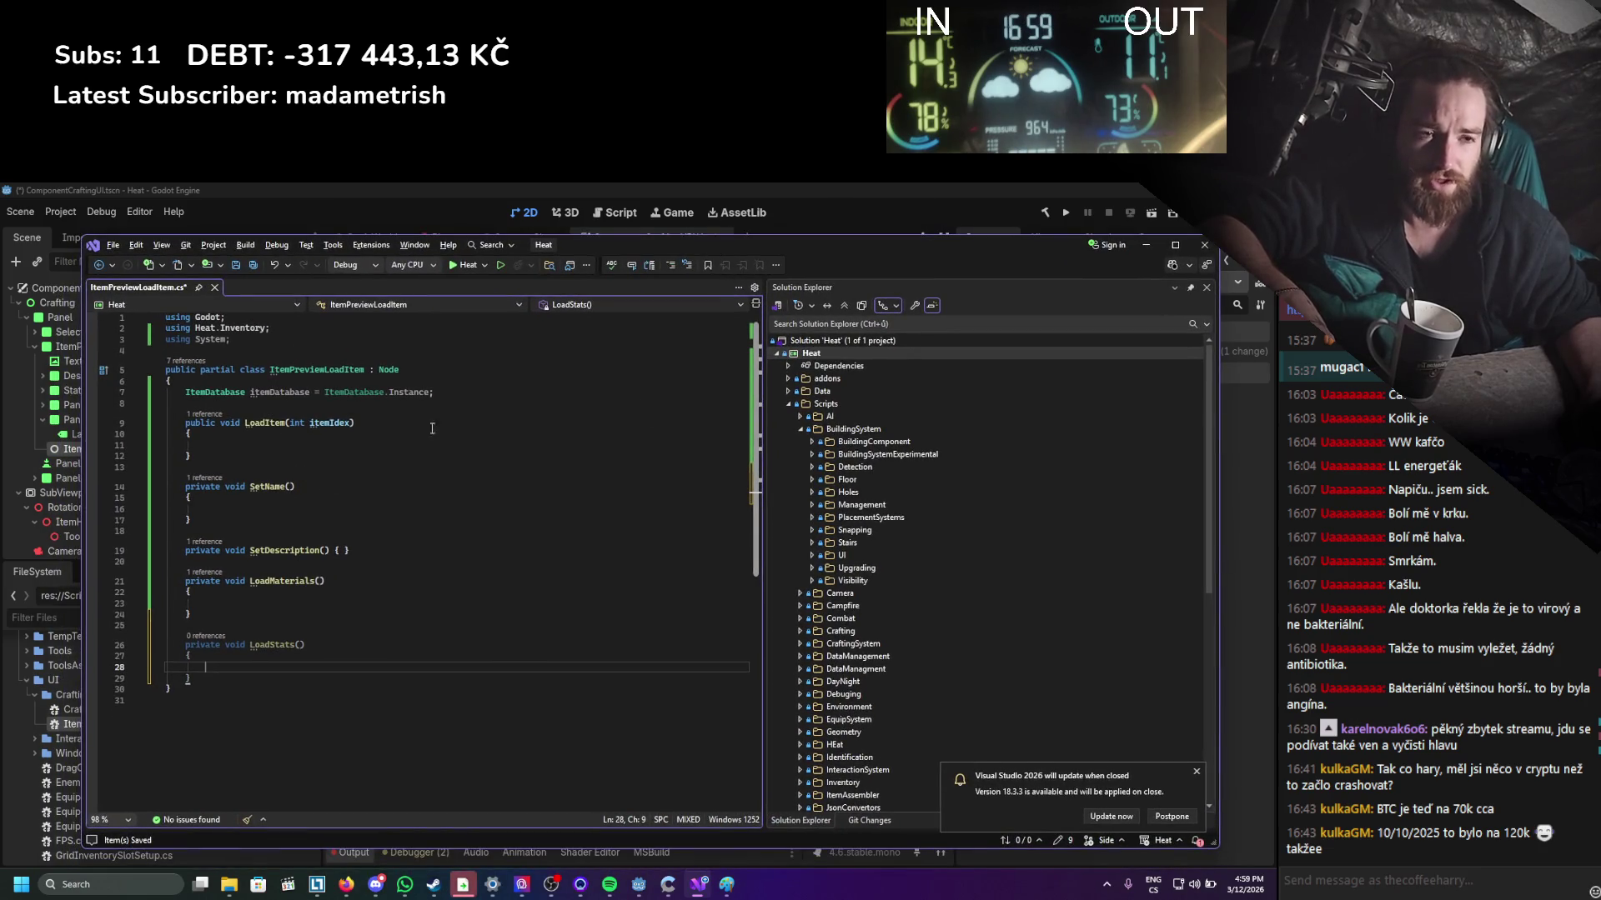
mouse_move(688, 247)
left_mouse_down()
mouse_move(773, 493)
mouse_move(625, 459)
mouse_move(647, 545)
mouse_move(737, 627)
mouse_move(847, 398)
mouse_move(775, 209)
left_mouse_up()
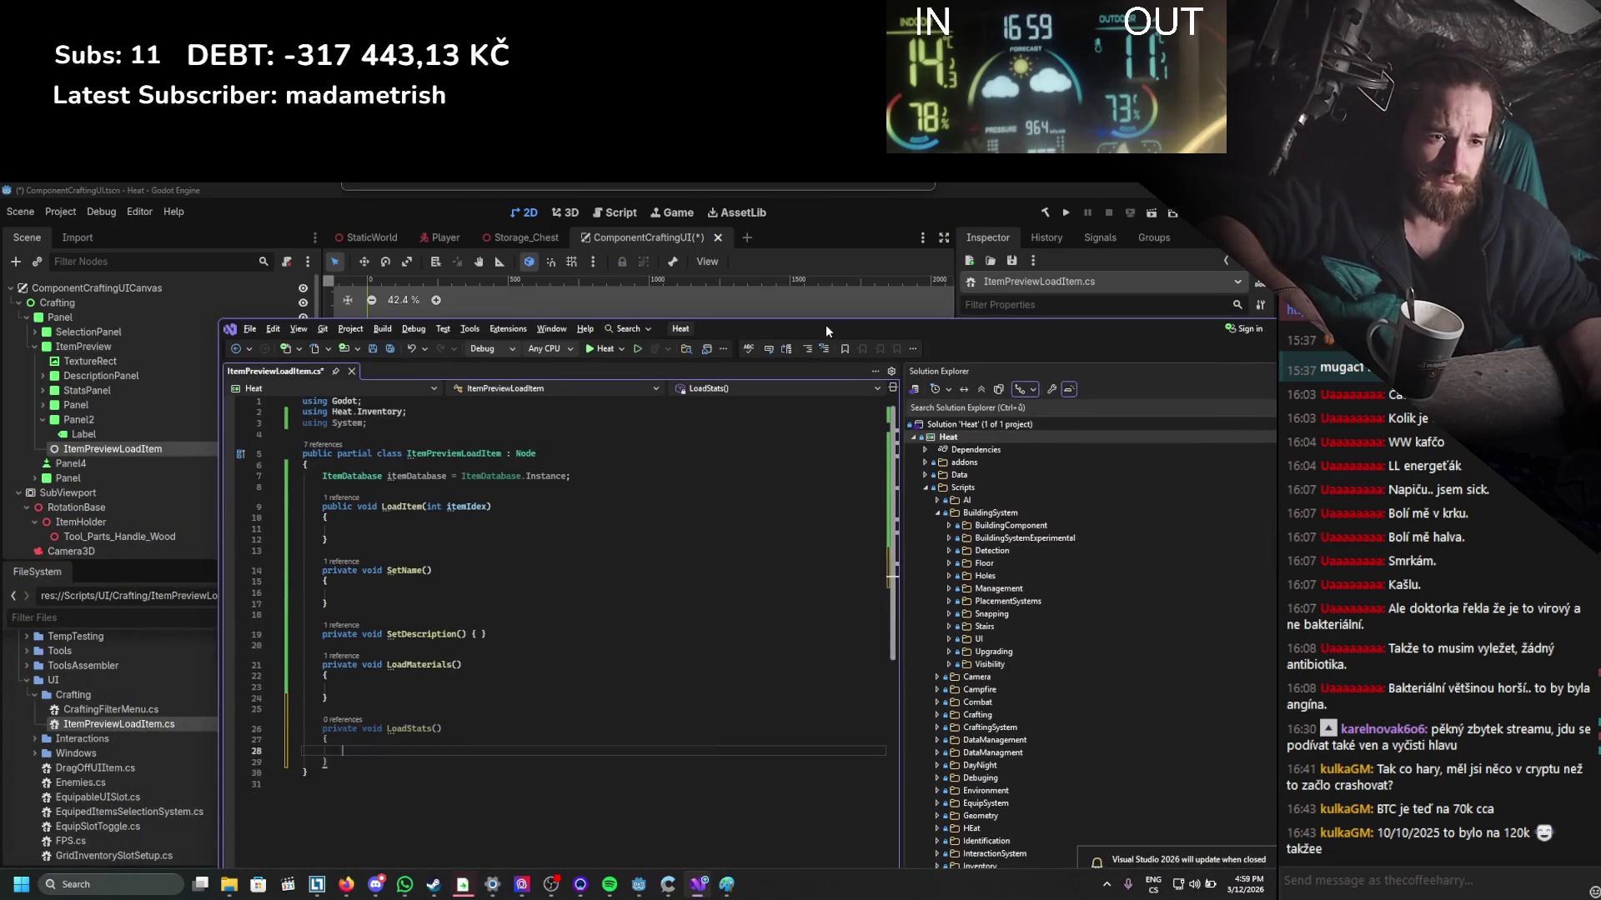
left_click(393, 641)
key("Return")
key("Return")
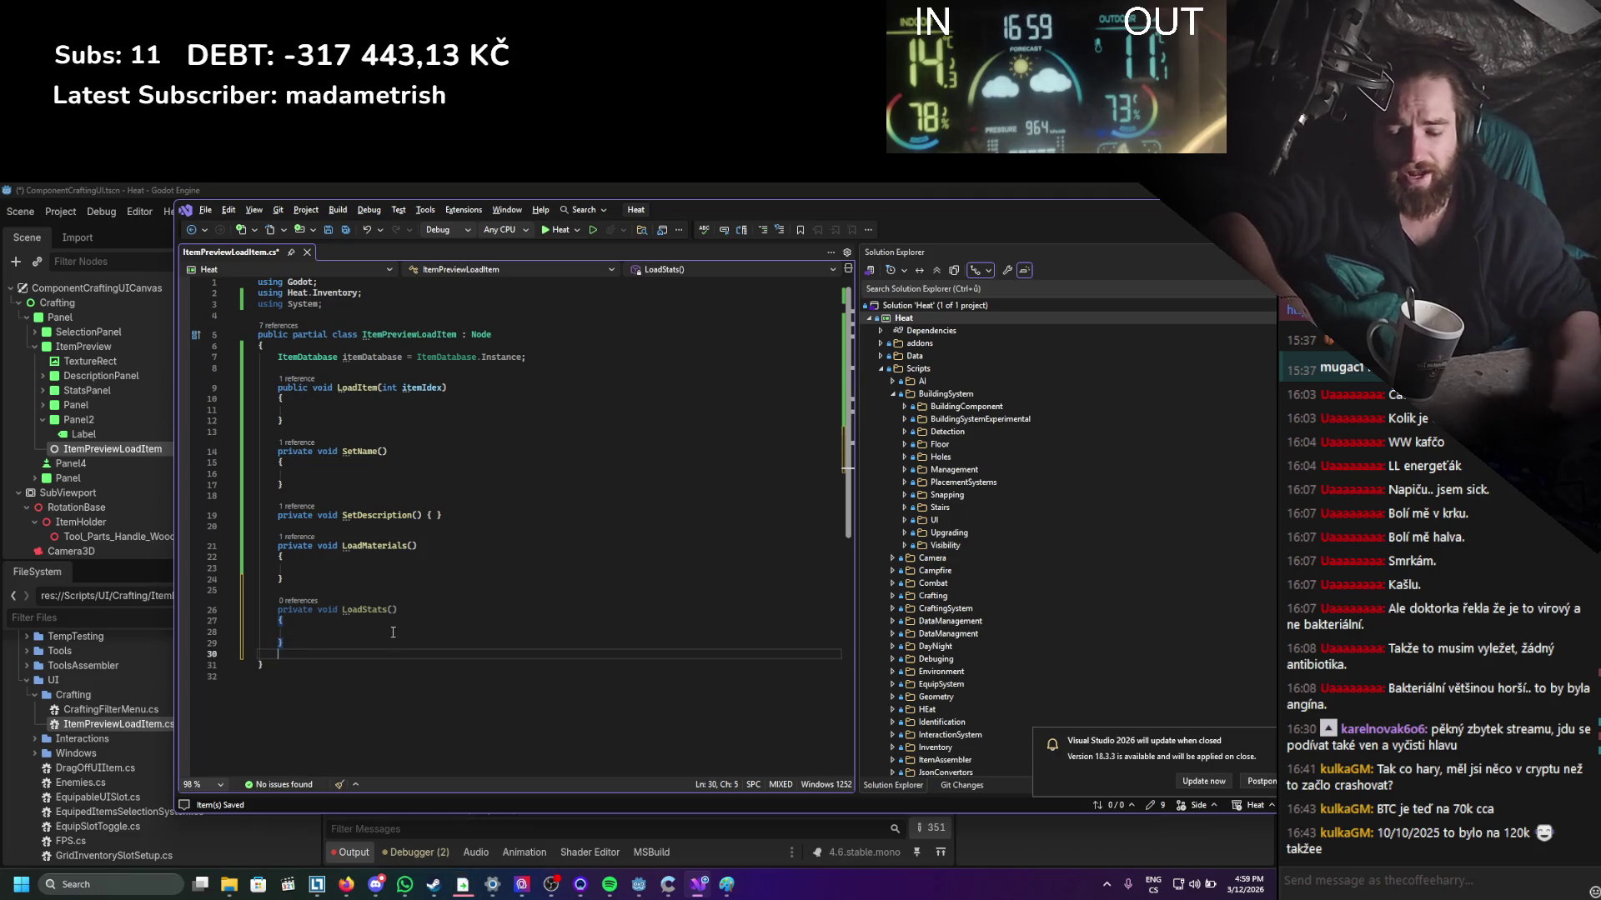
type("pri")
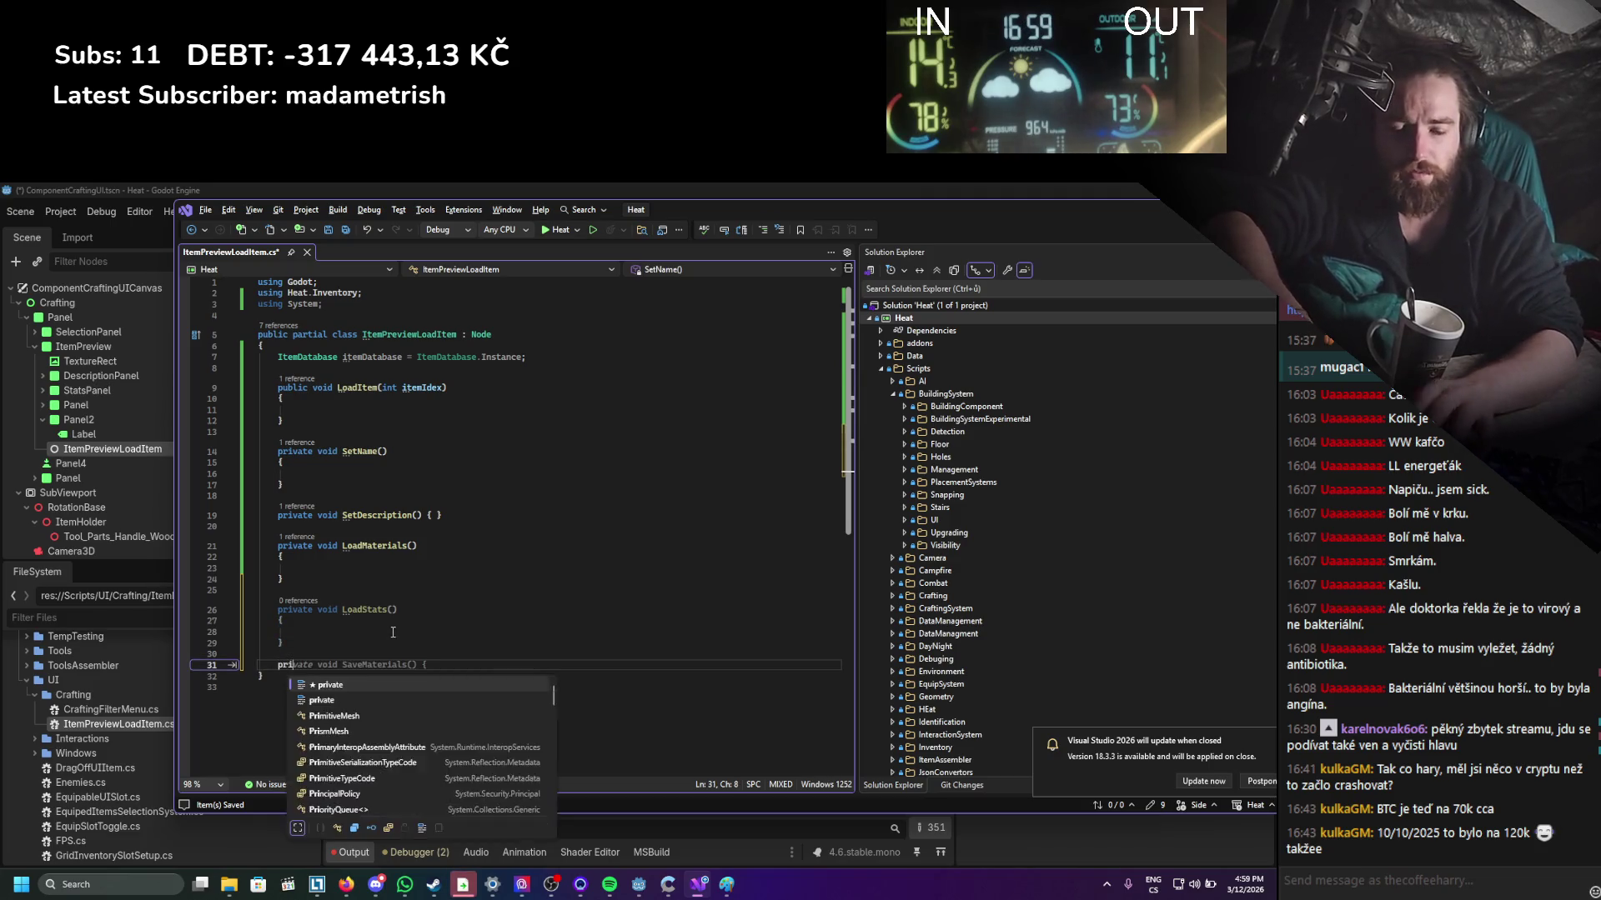
type("vate void Load3DS")
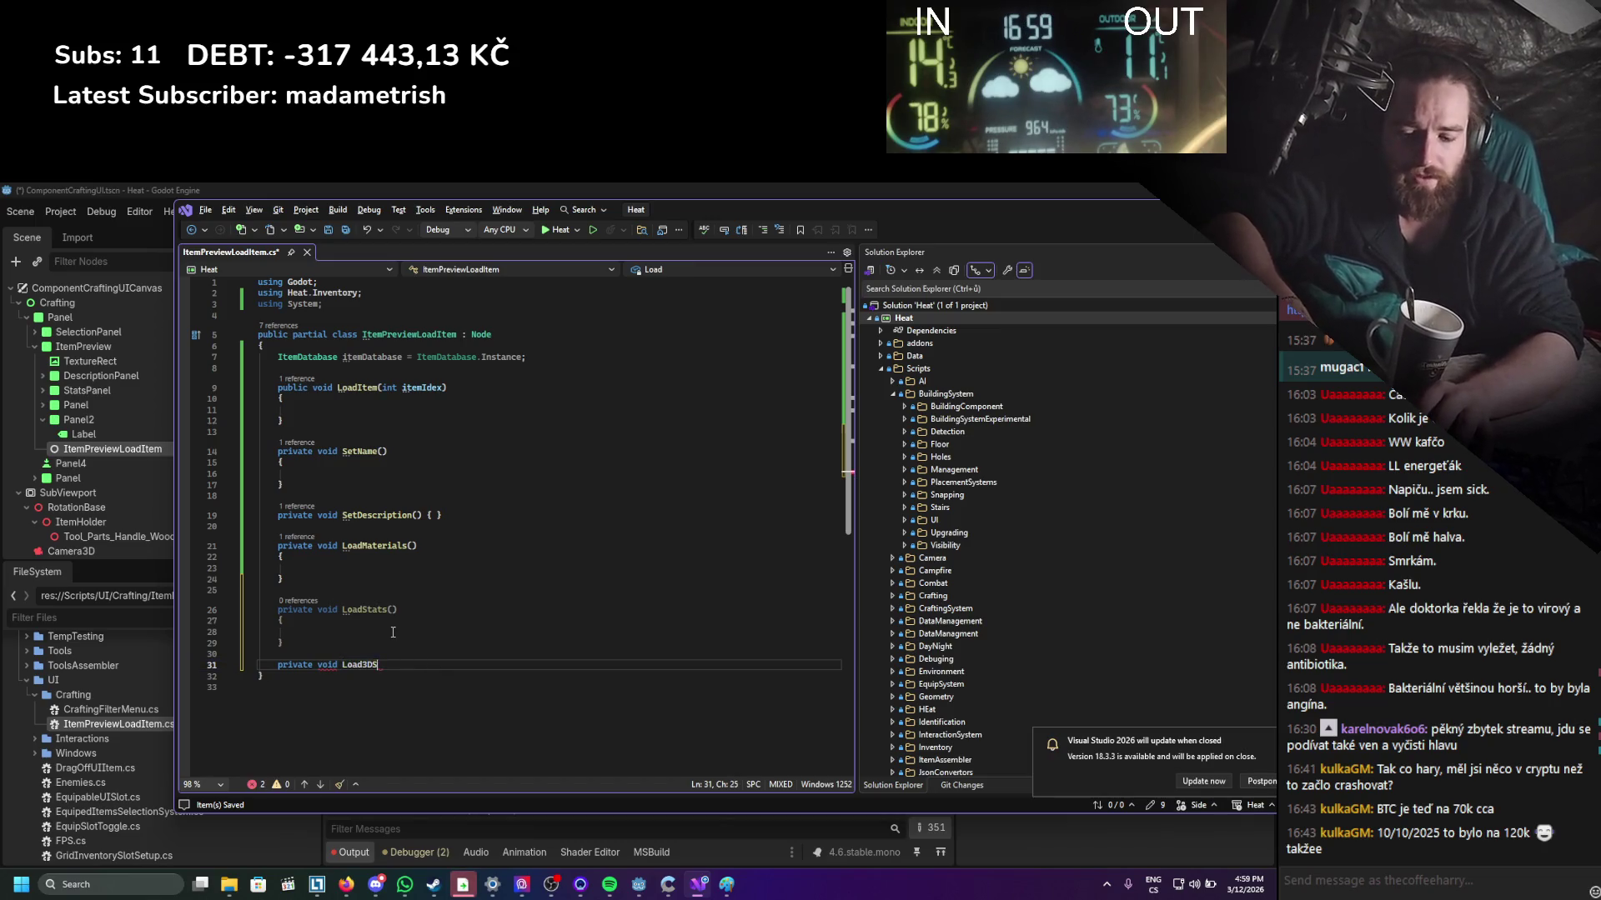
type("cene(")
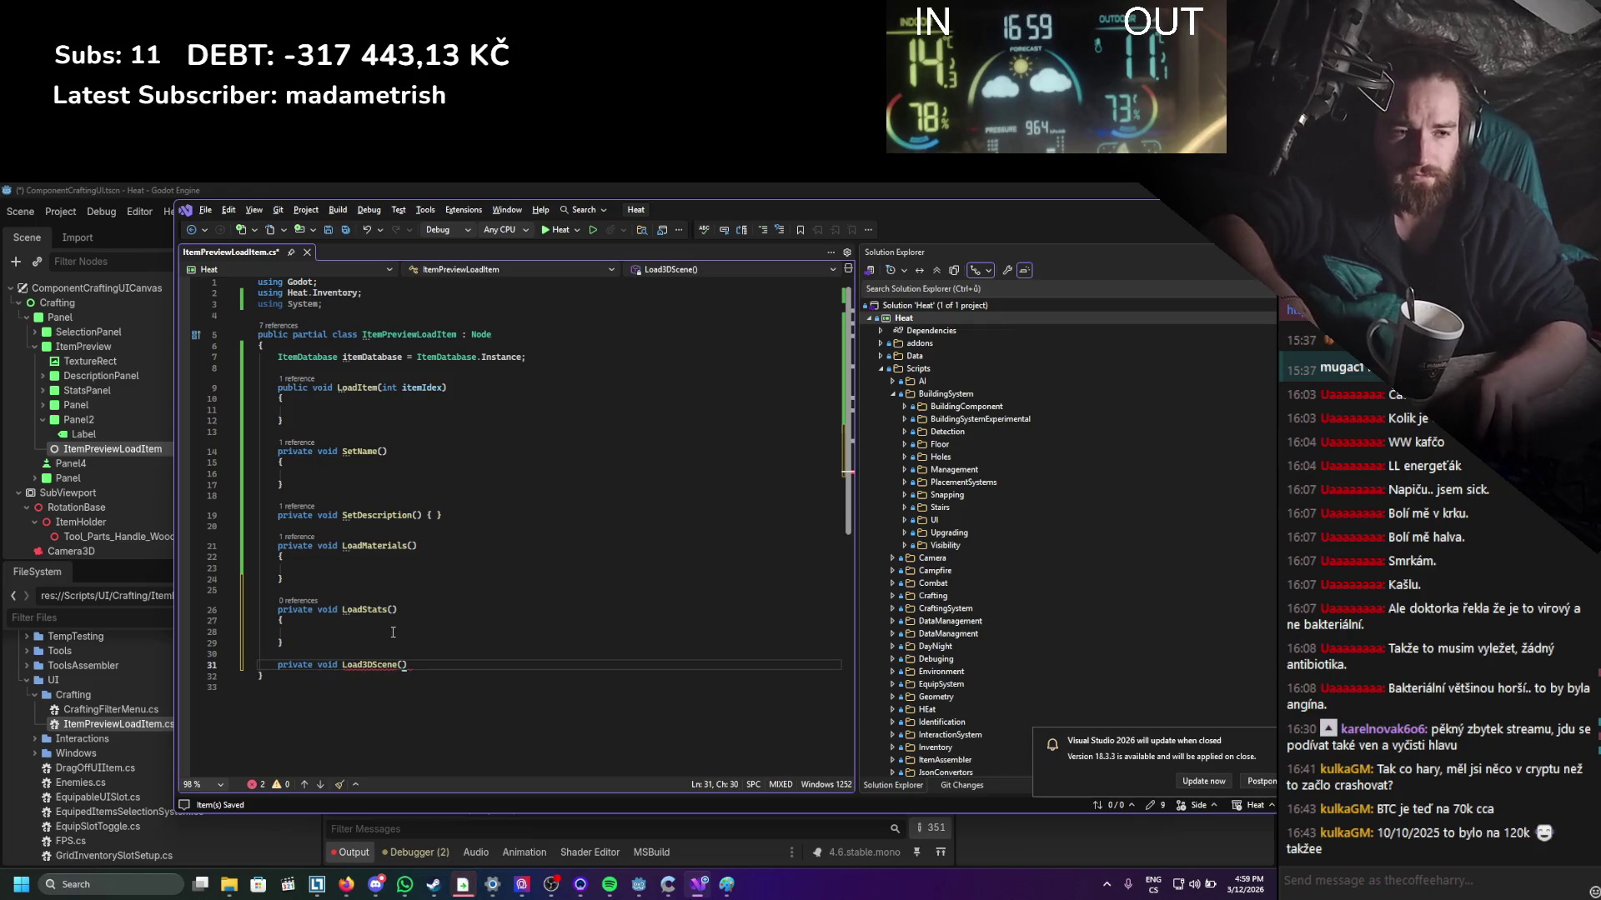
type(")")
key("Return")
type("{")
key("Return")
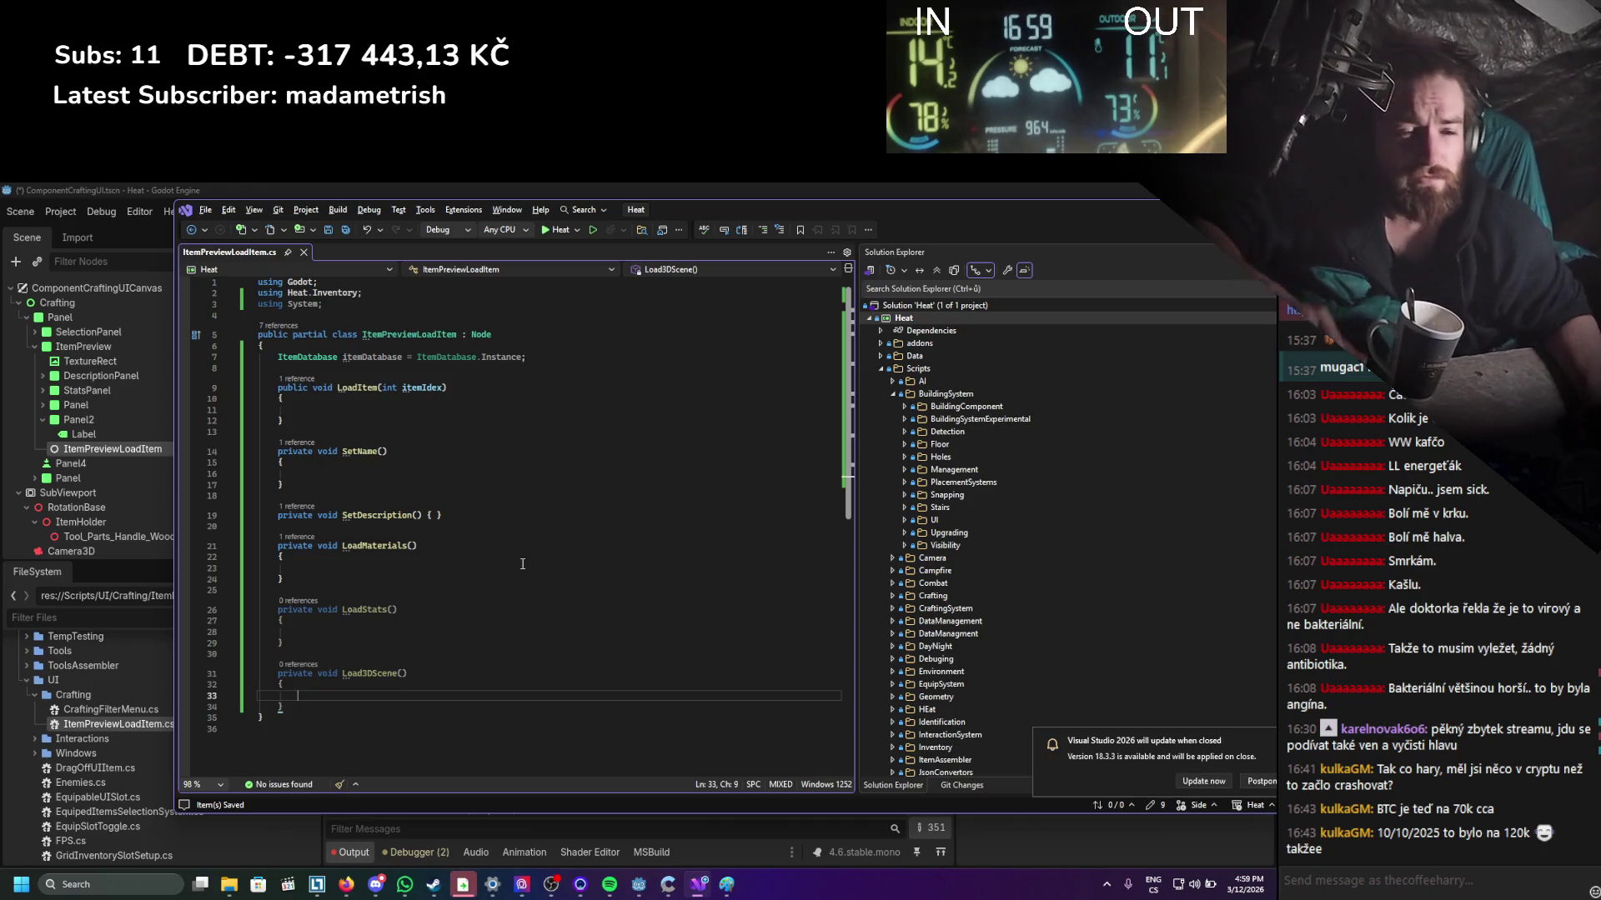
Add an [Export] private Label namelabel field below itemDatabase.
left_click(379, 369)
key("Return")
key("Return")
key("Up")
type("[ex")
key("Down")
key("Tab")
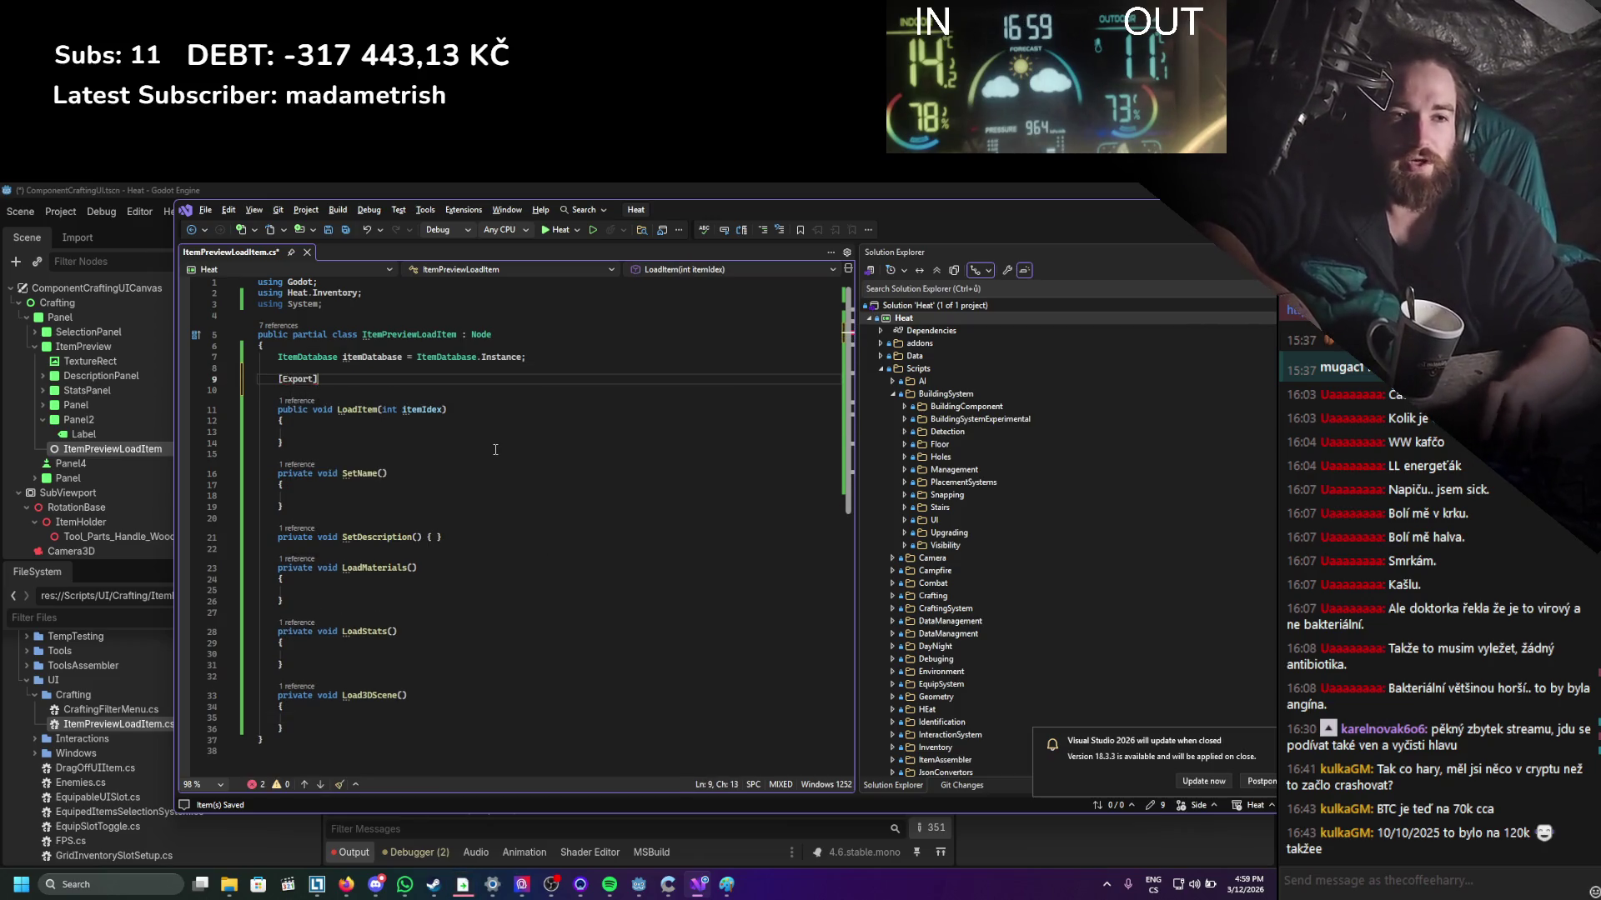
key("End")
key("Return")
type("pri")
type("labe")
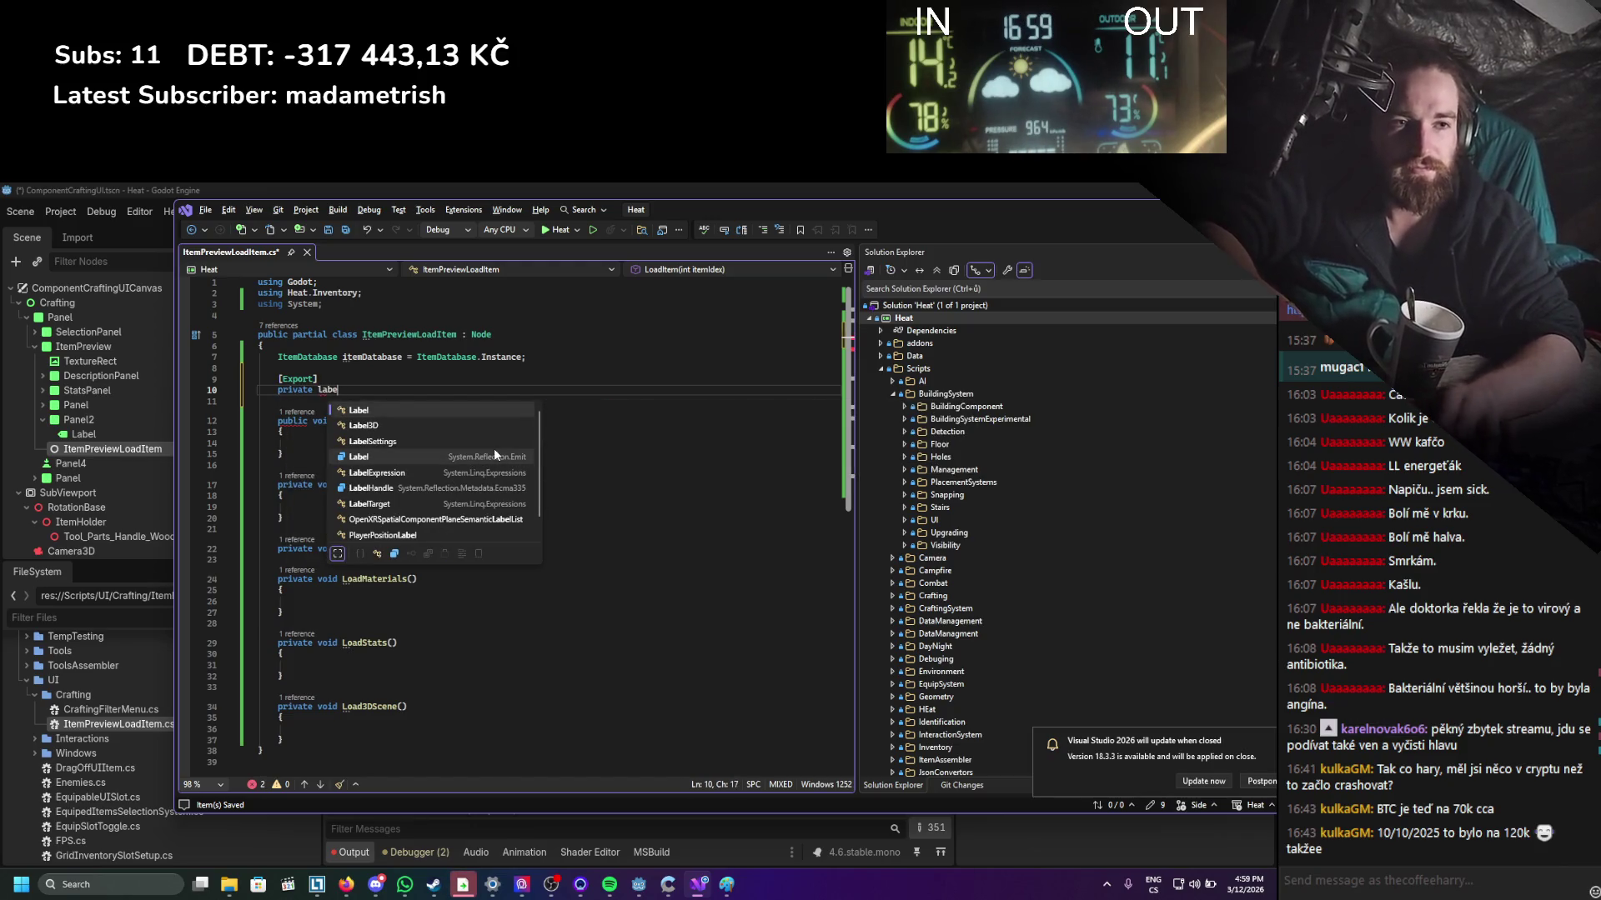
type("rl name")
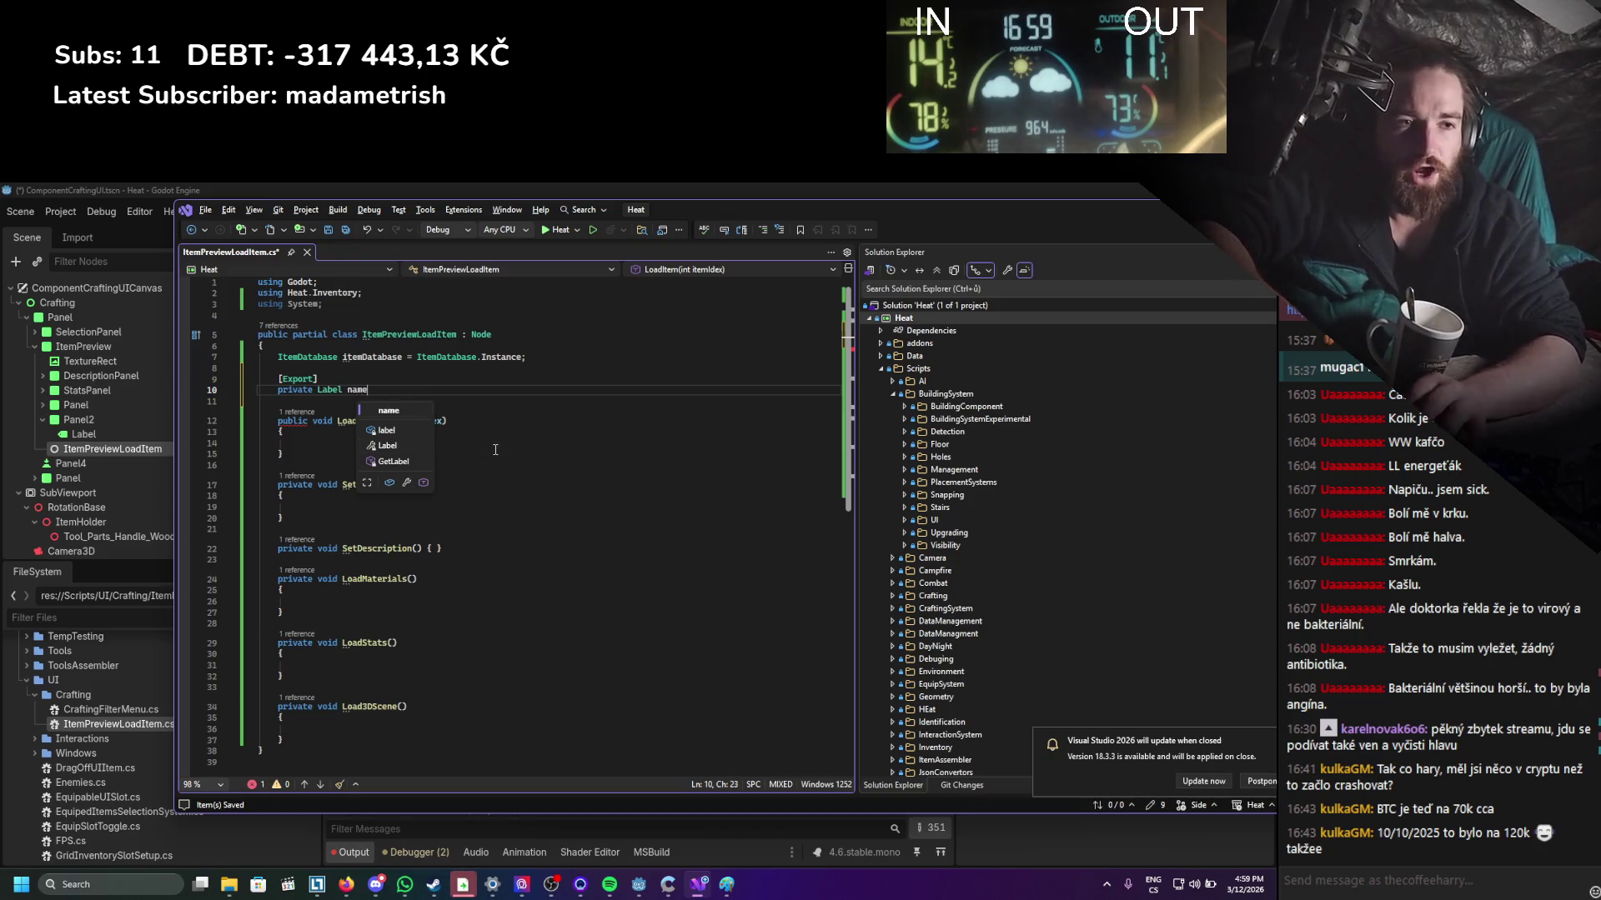
type("labe")
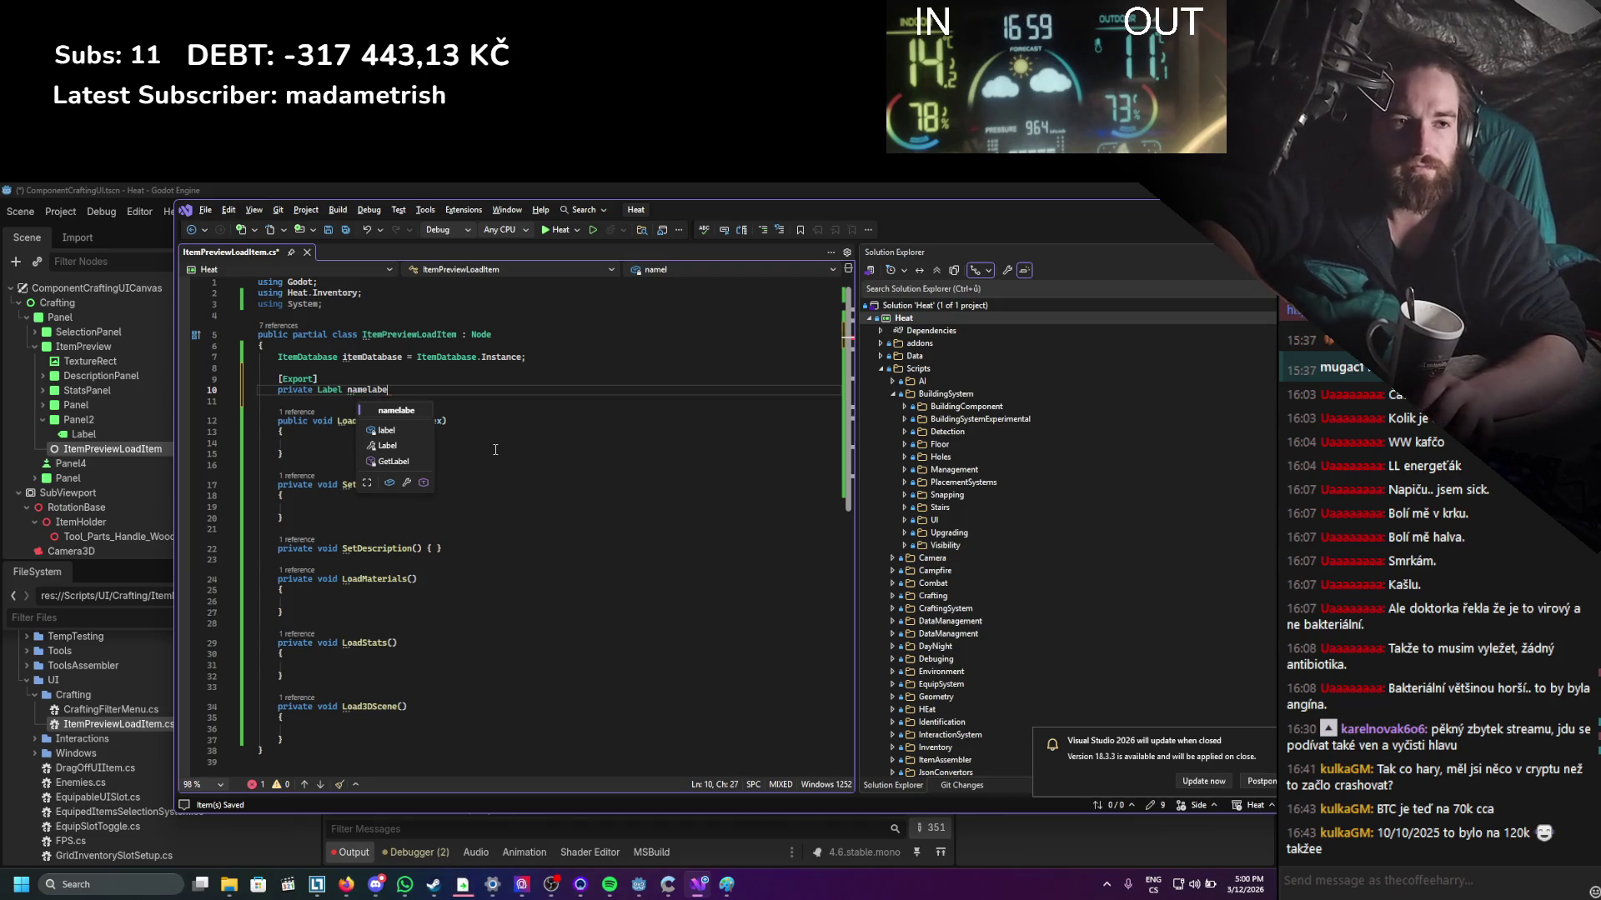
type("l;")
key("Return")
key("Return")
Add an [Export] private RichTextLabel descriptionRichText field and begin a third exported field.
type("[Export]")
key("Return")
type("pri")
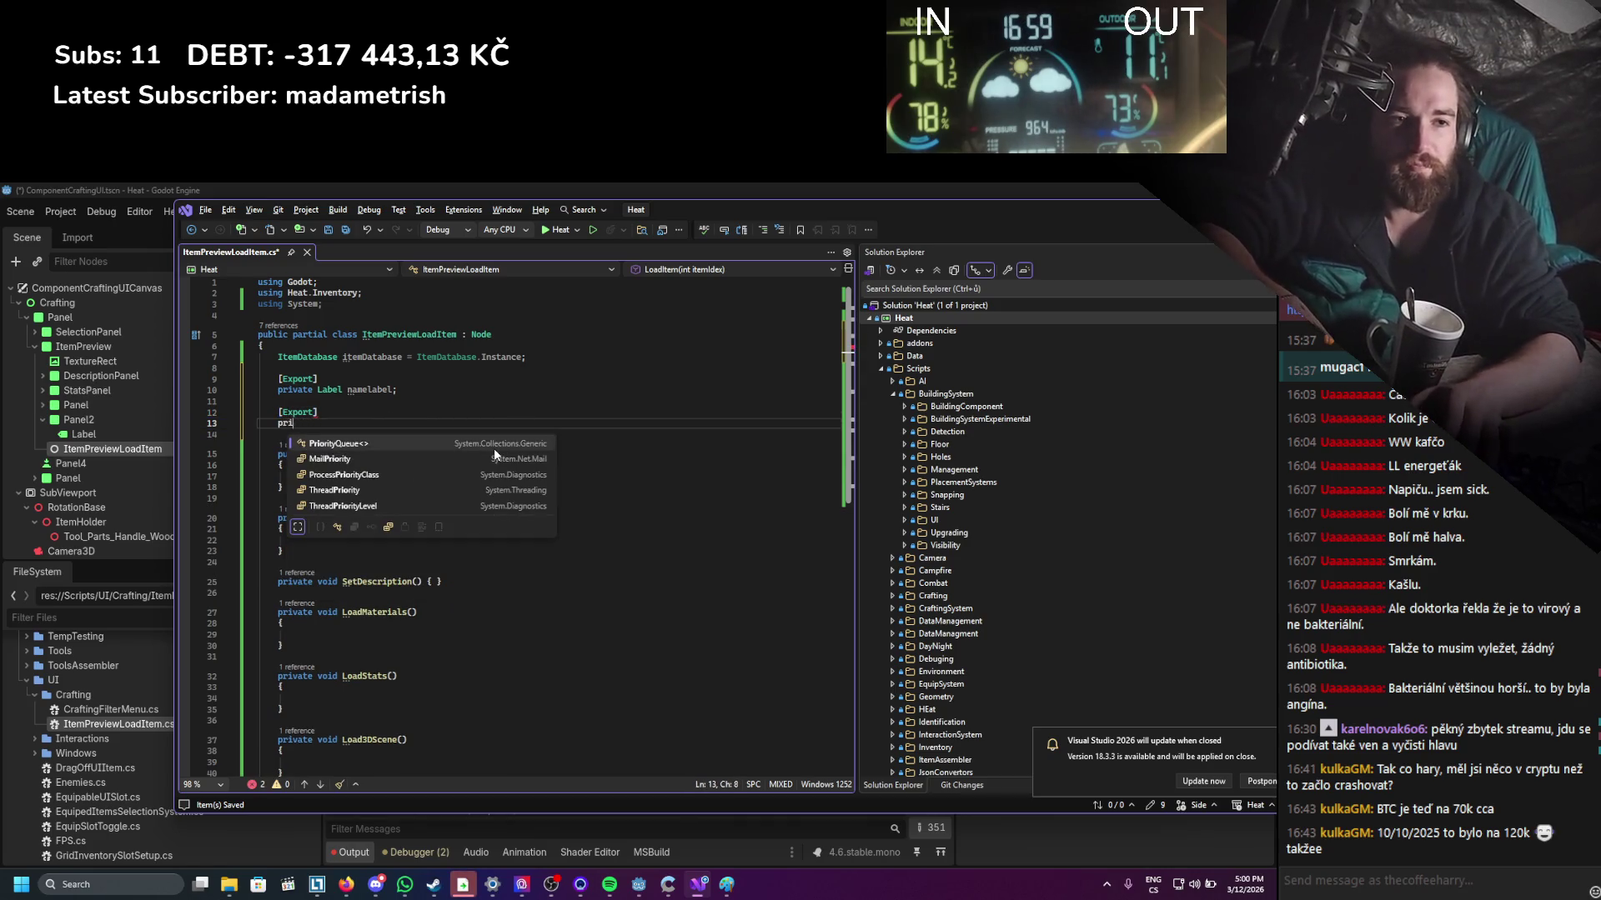
type("vate richtext")
key("Down")
key("Tab")
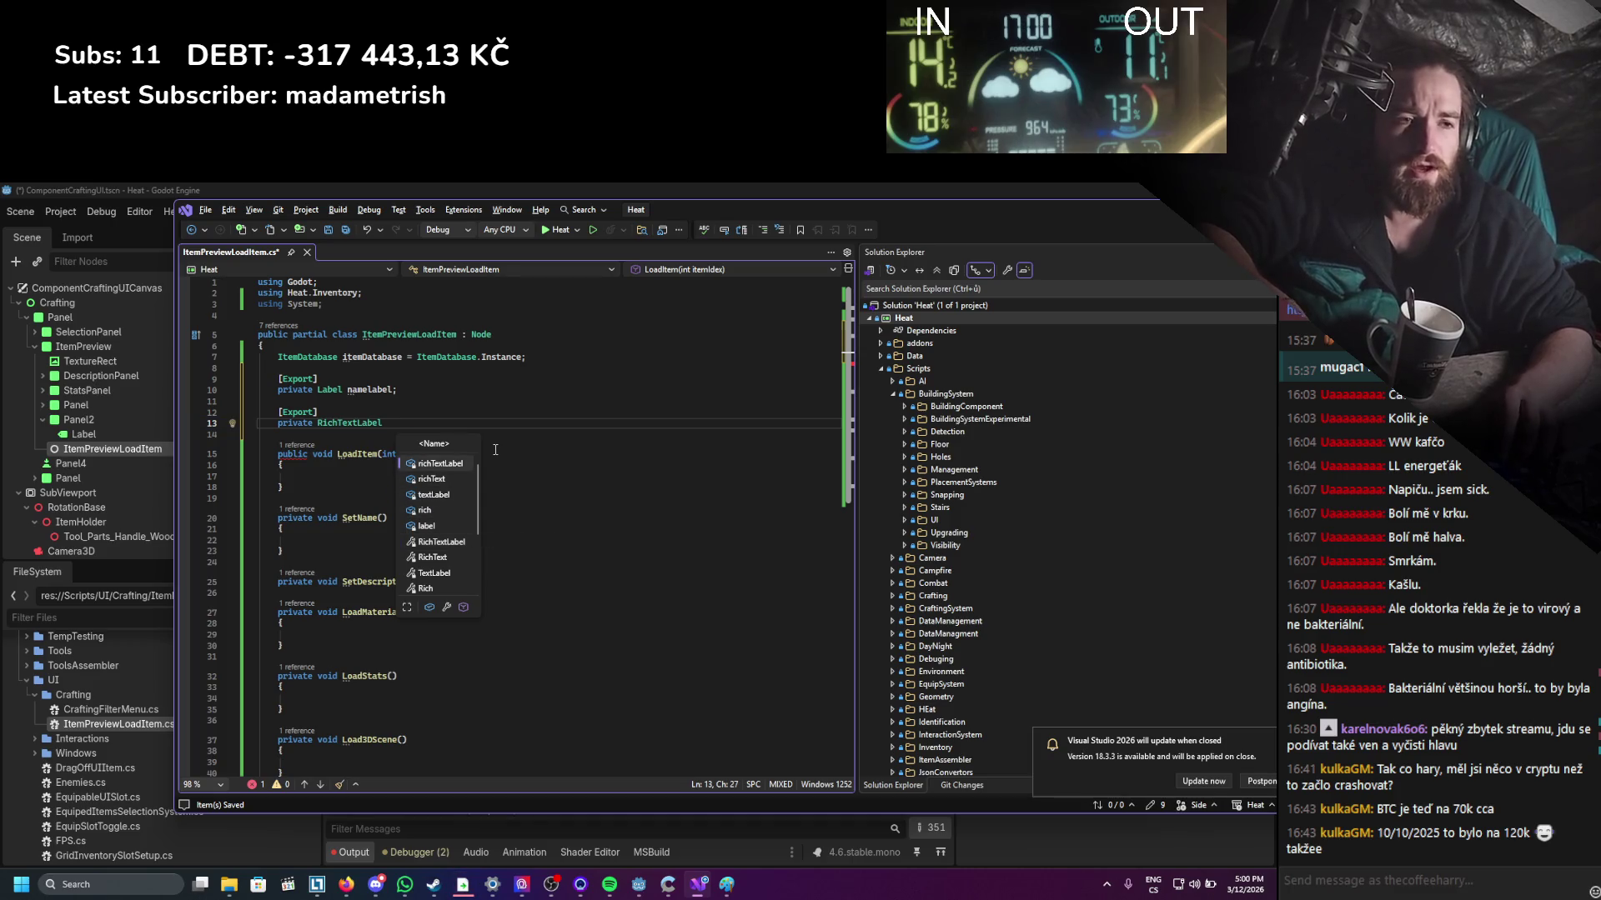
type("desc")
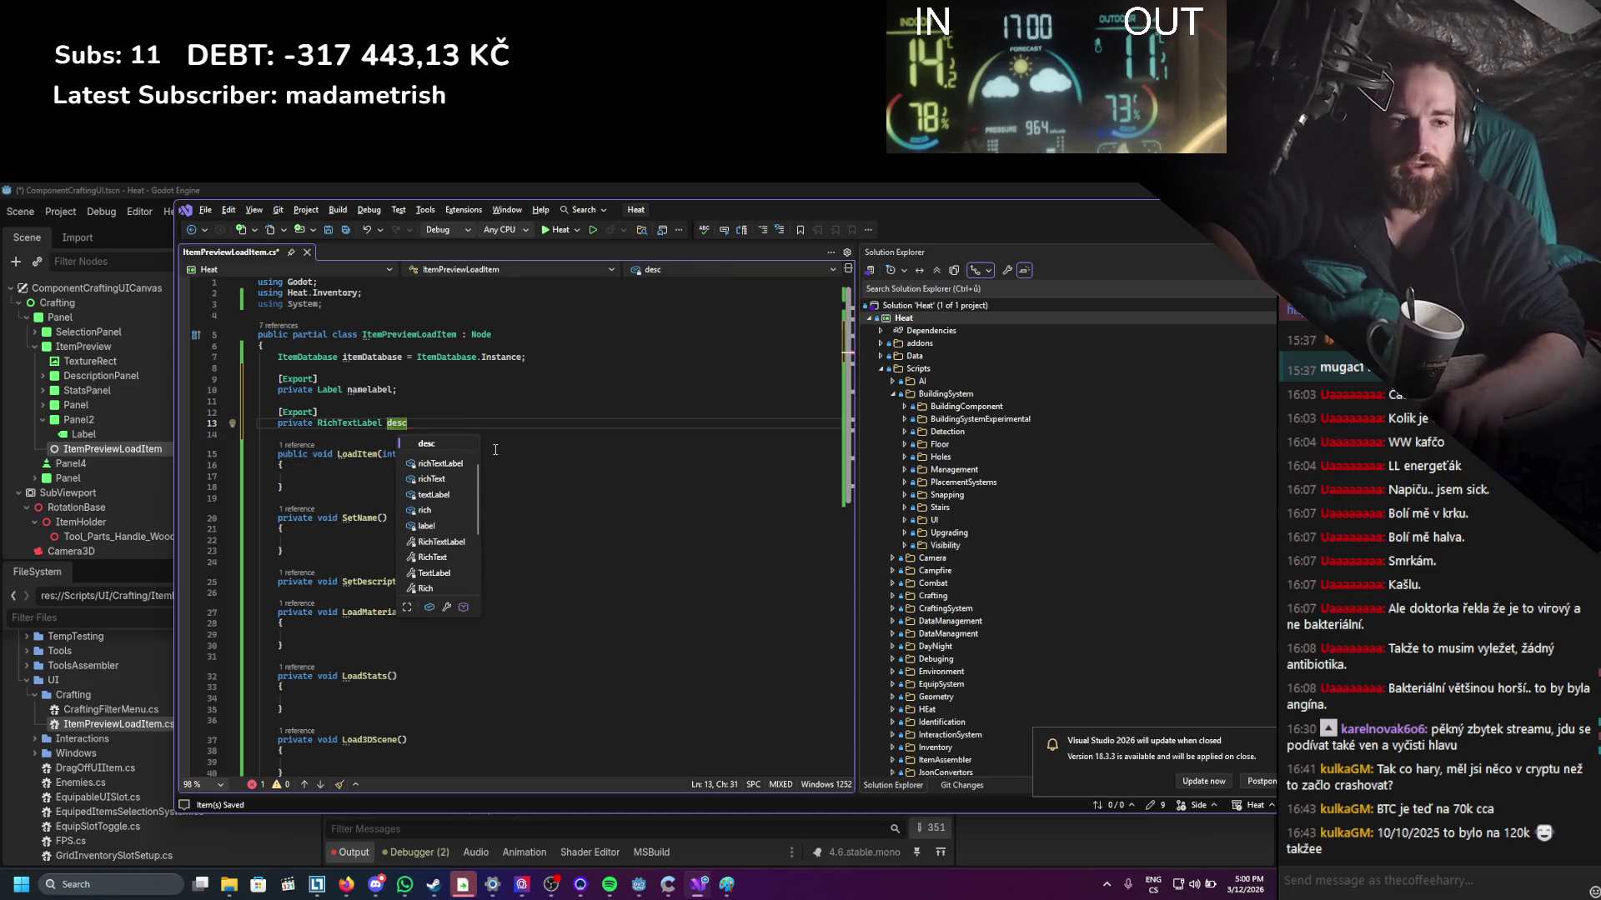
type("riptionRichText;")
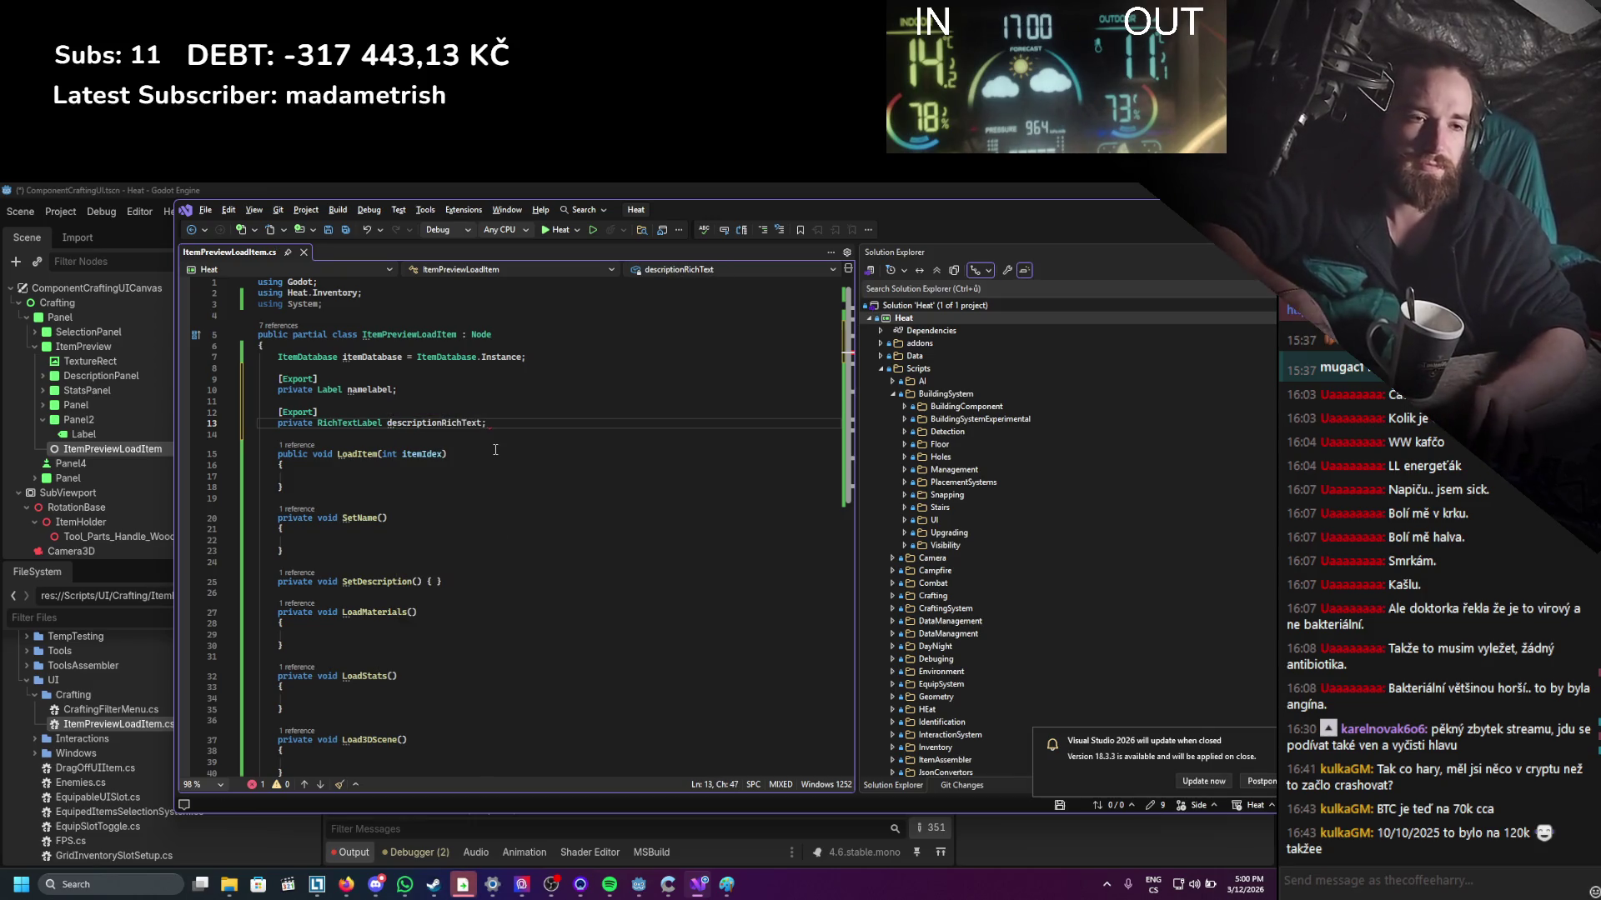
key("Return")
key("Return")
type("[ex]")
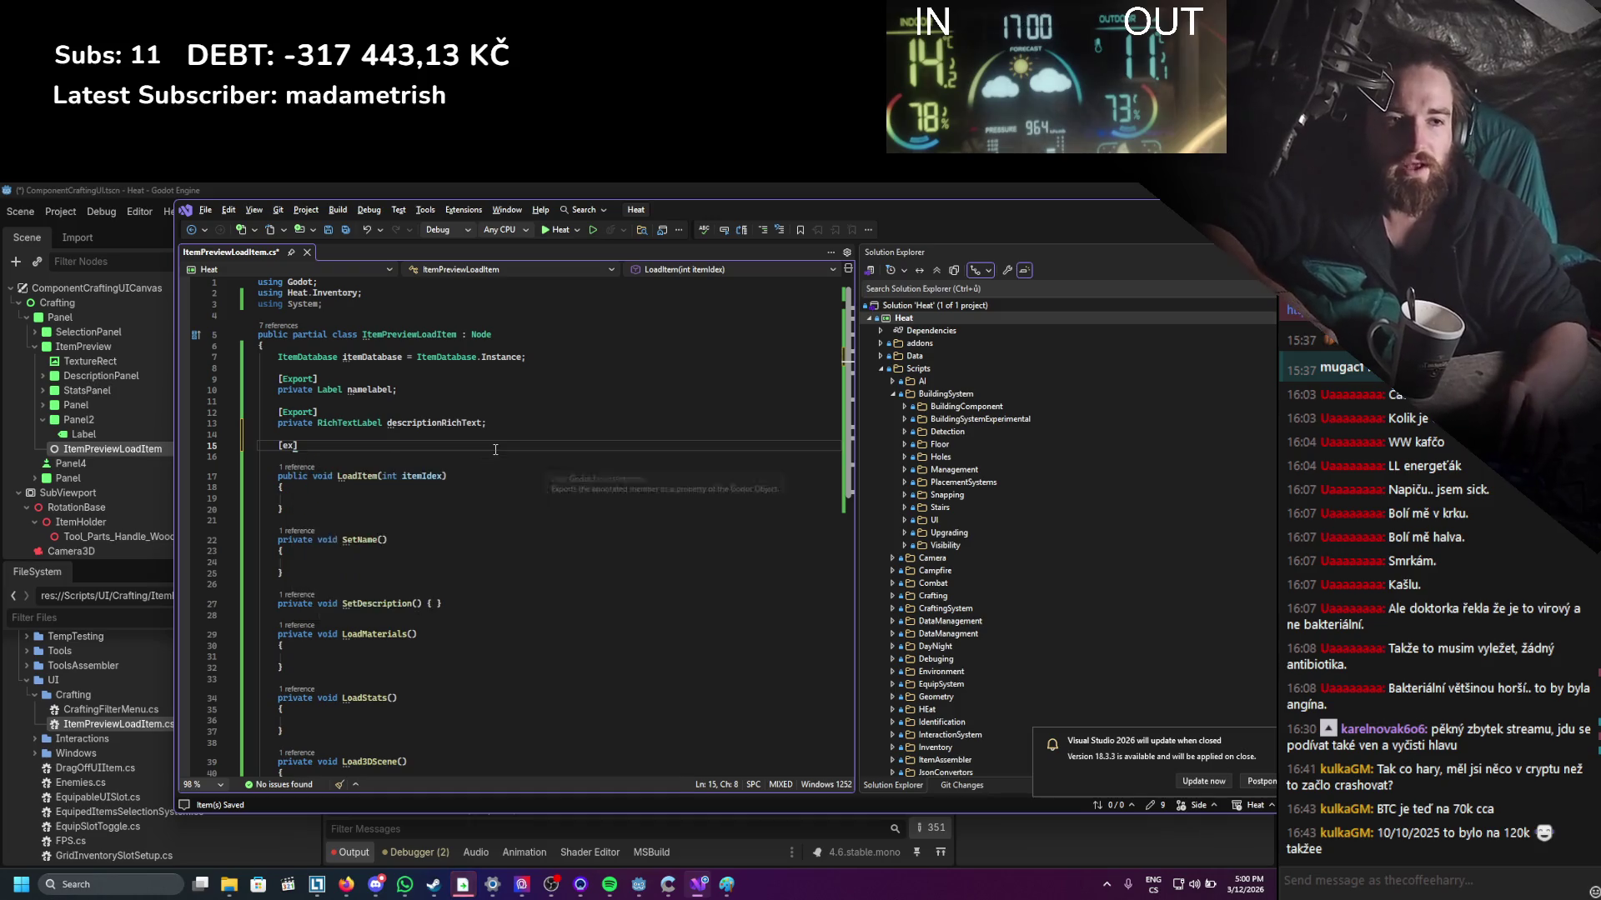
key("Return")
type("private")
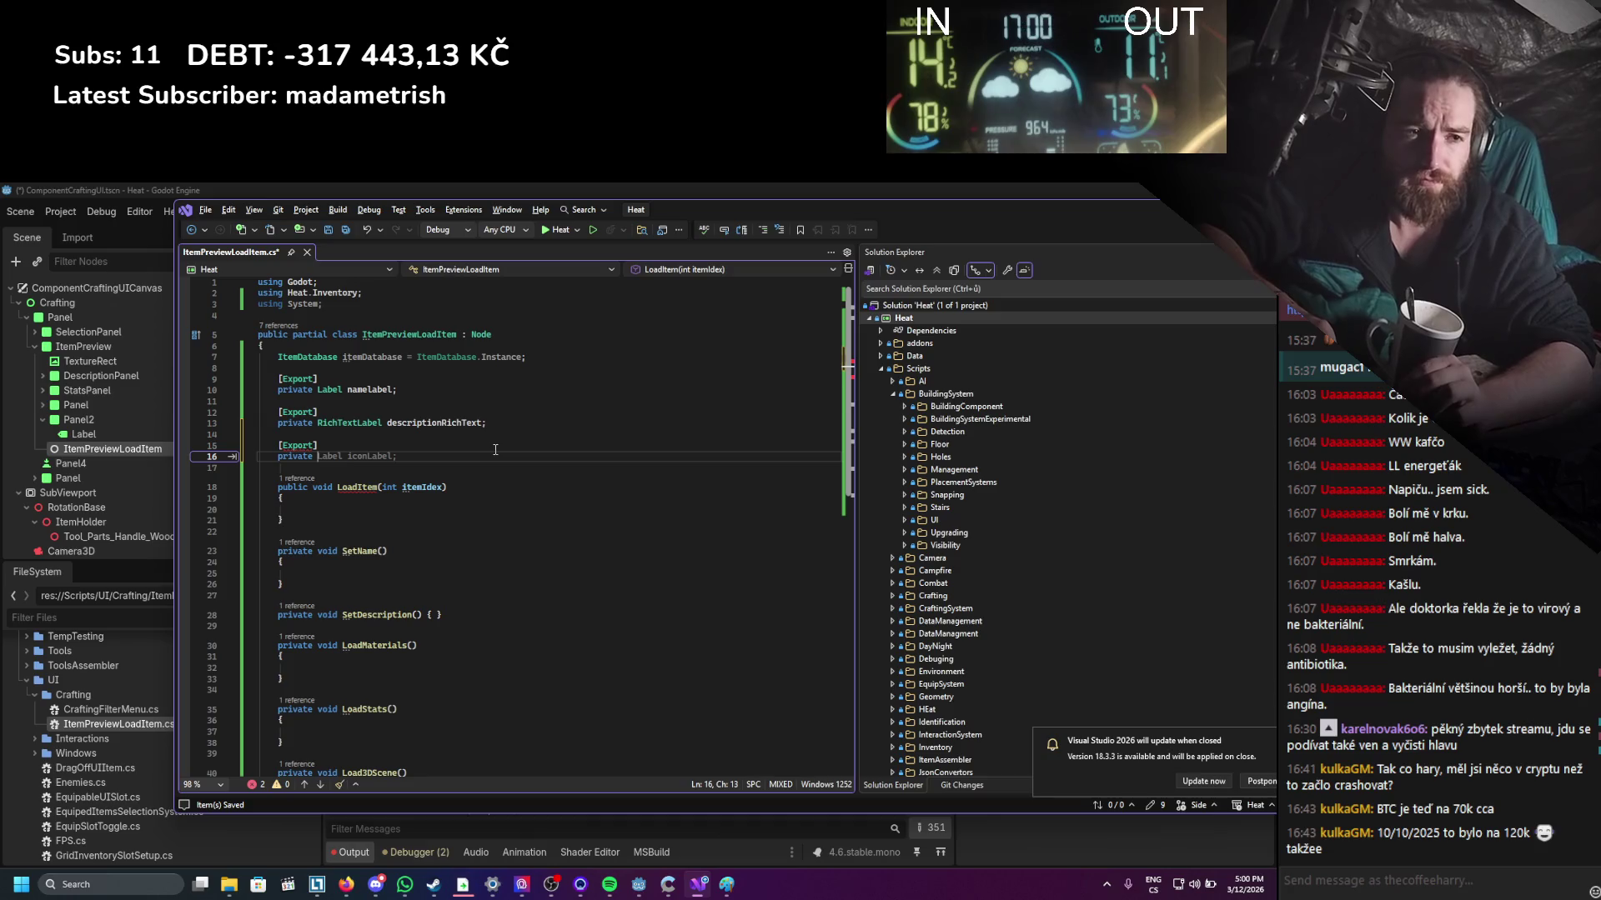
Declare the Control field materilaParent and end its line with a semicolon.
type("COnto")
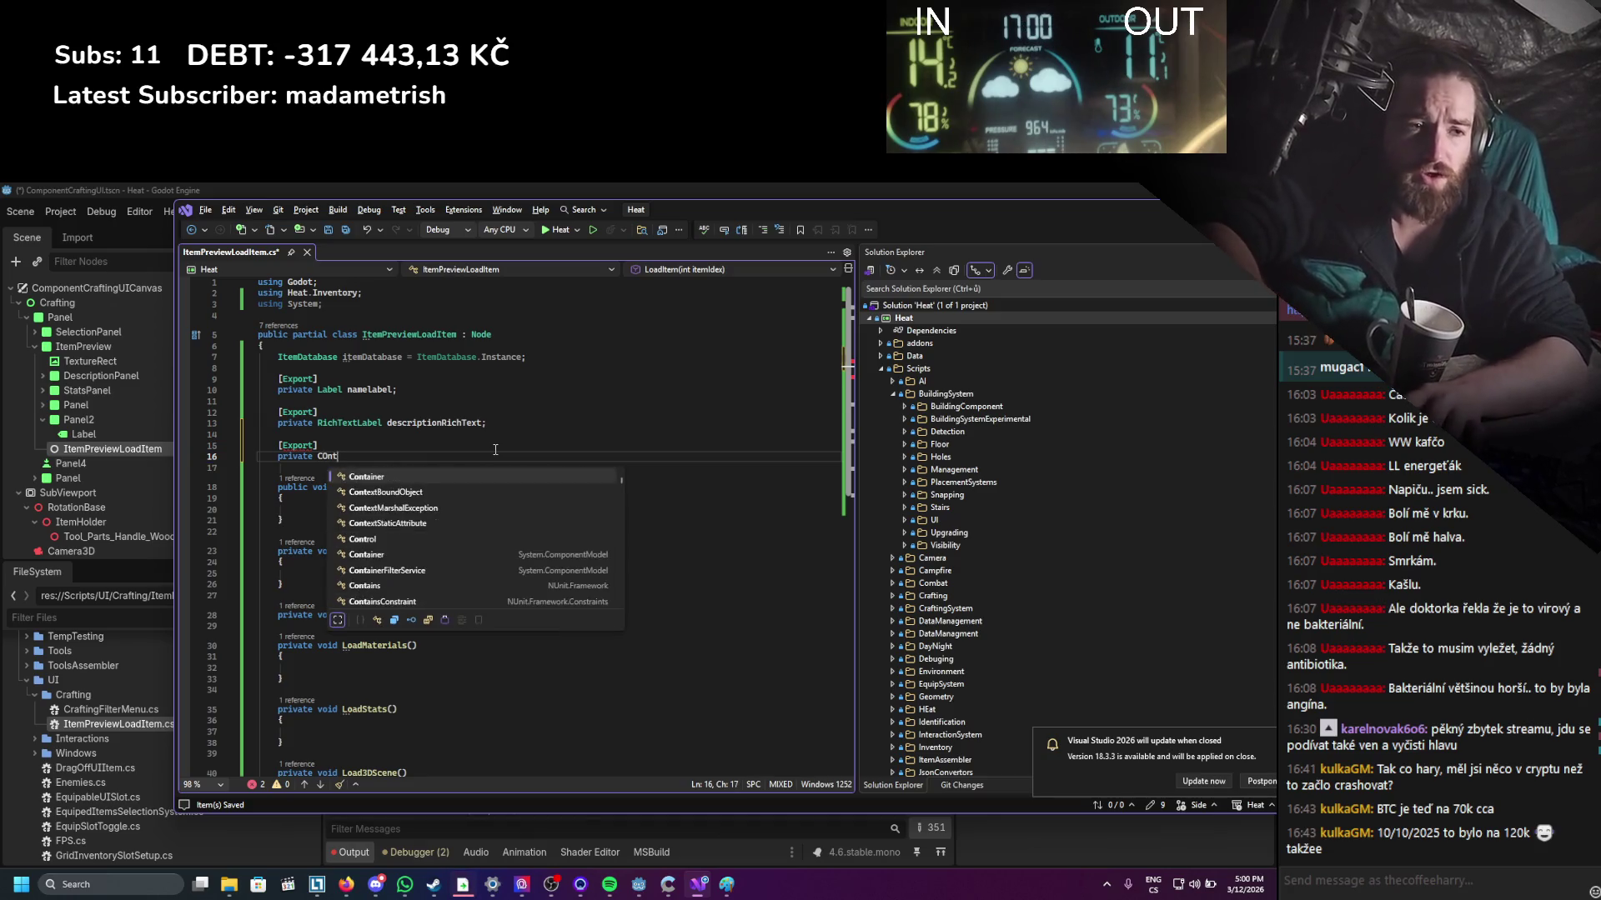
key("Down")
key("Down")
key("Down")
key("space")
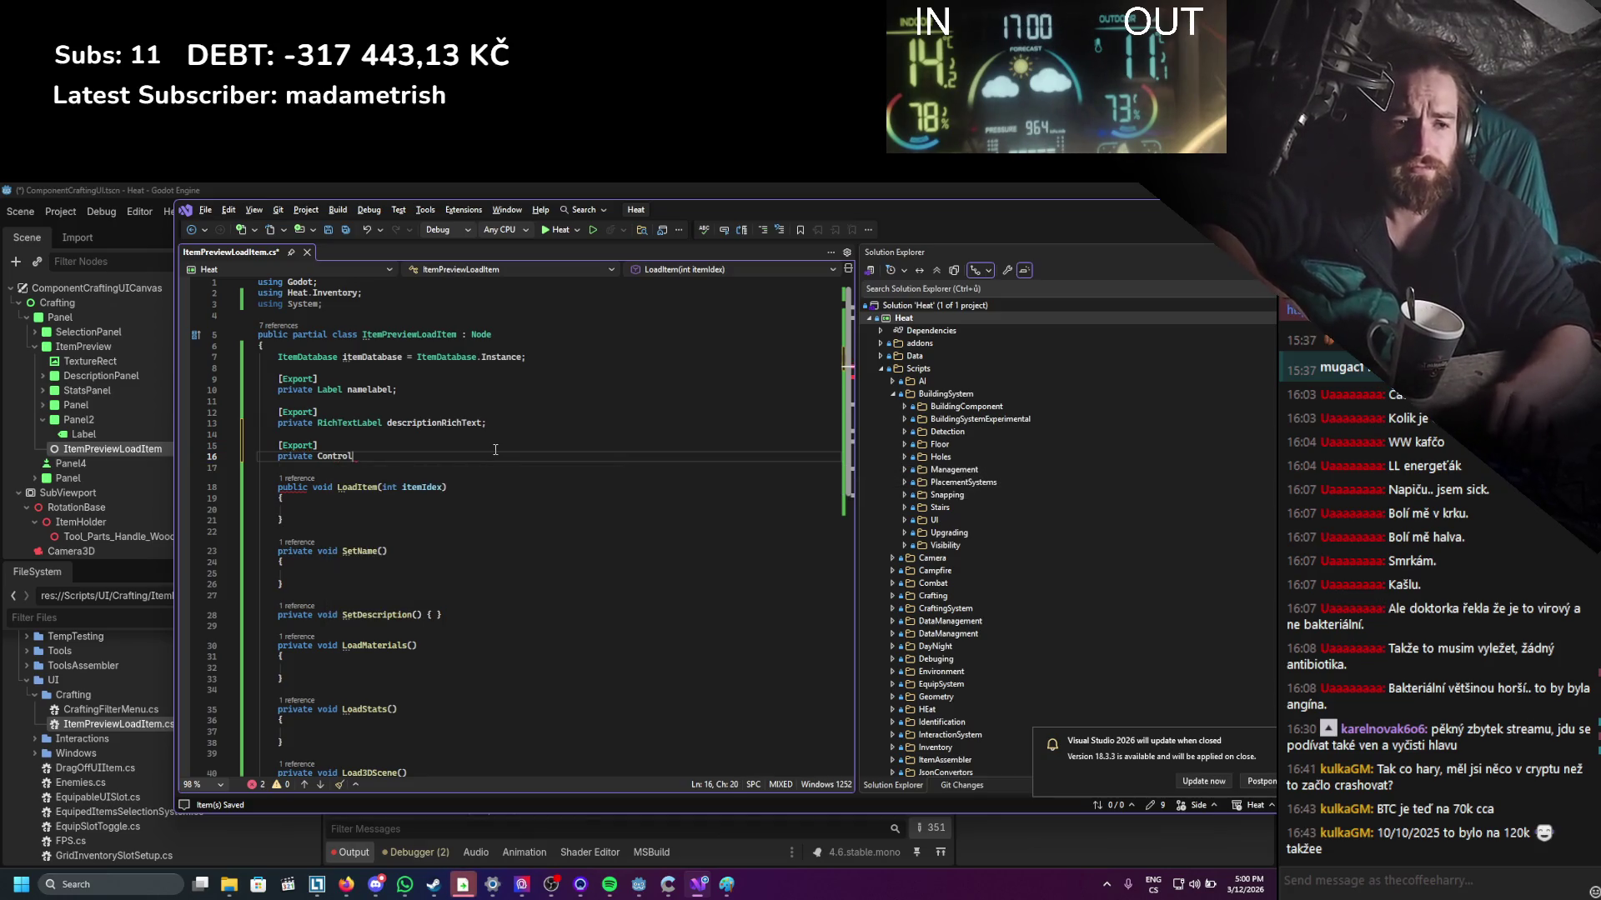
type(" materilaParent")
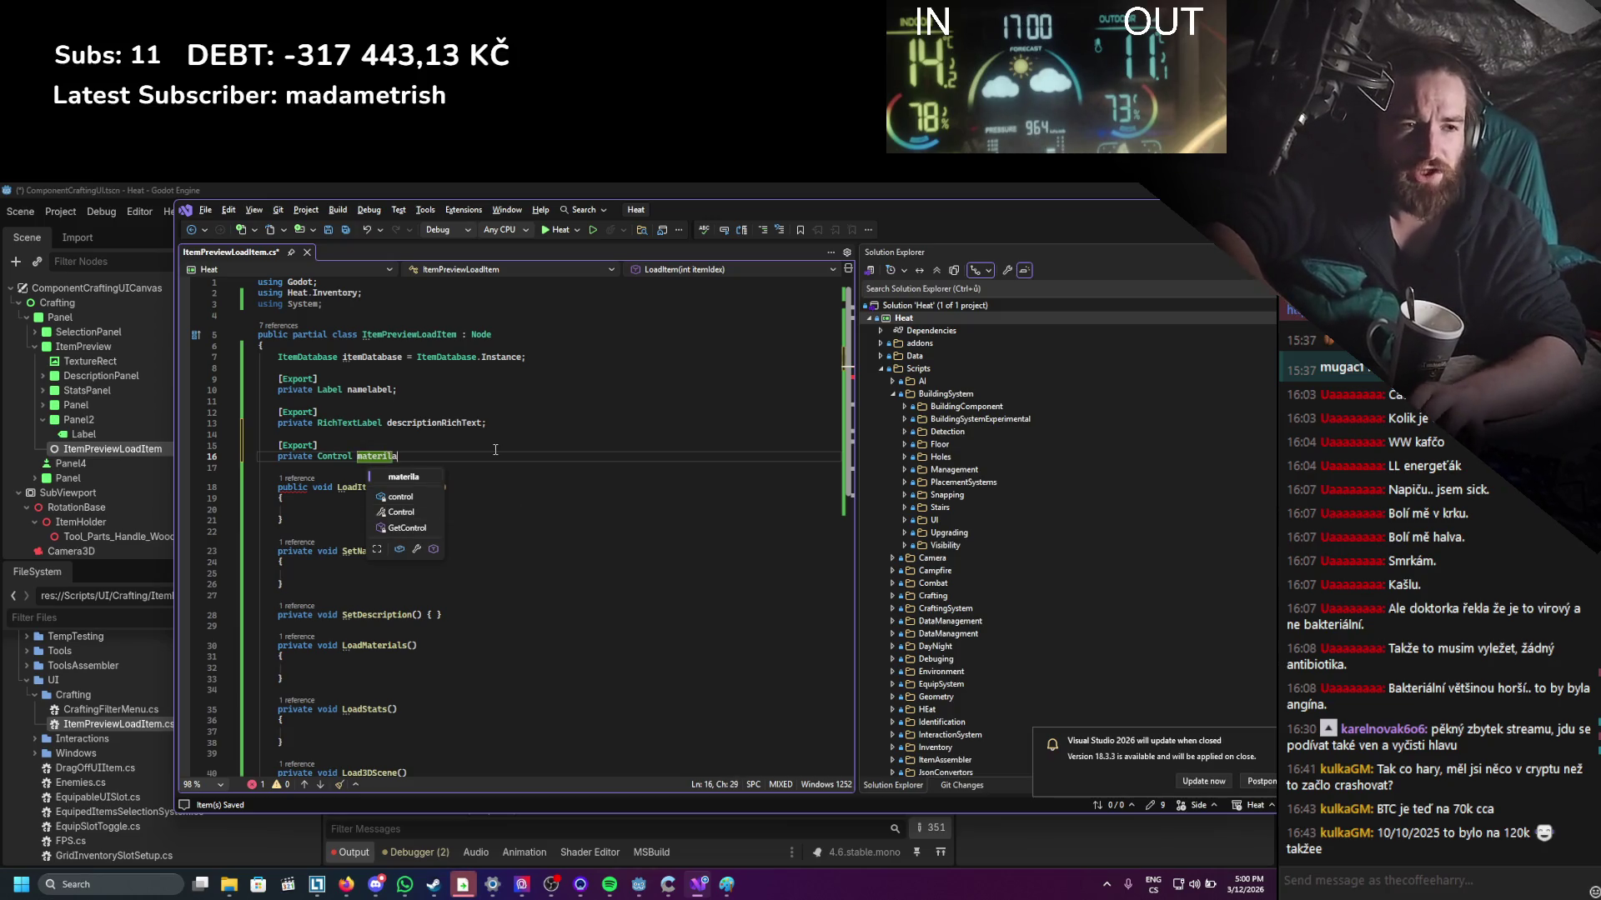
key("Return")
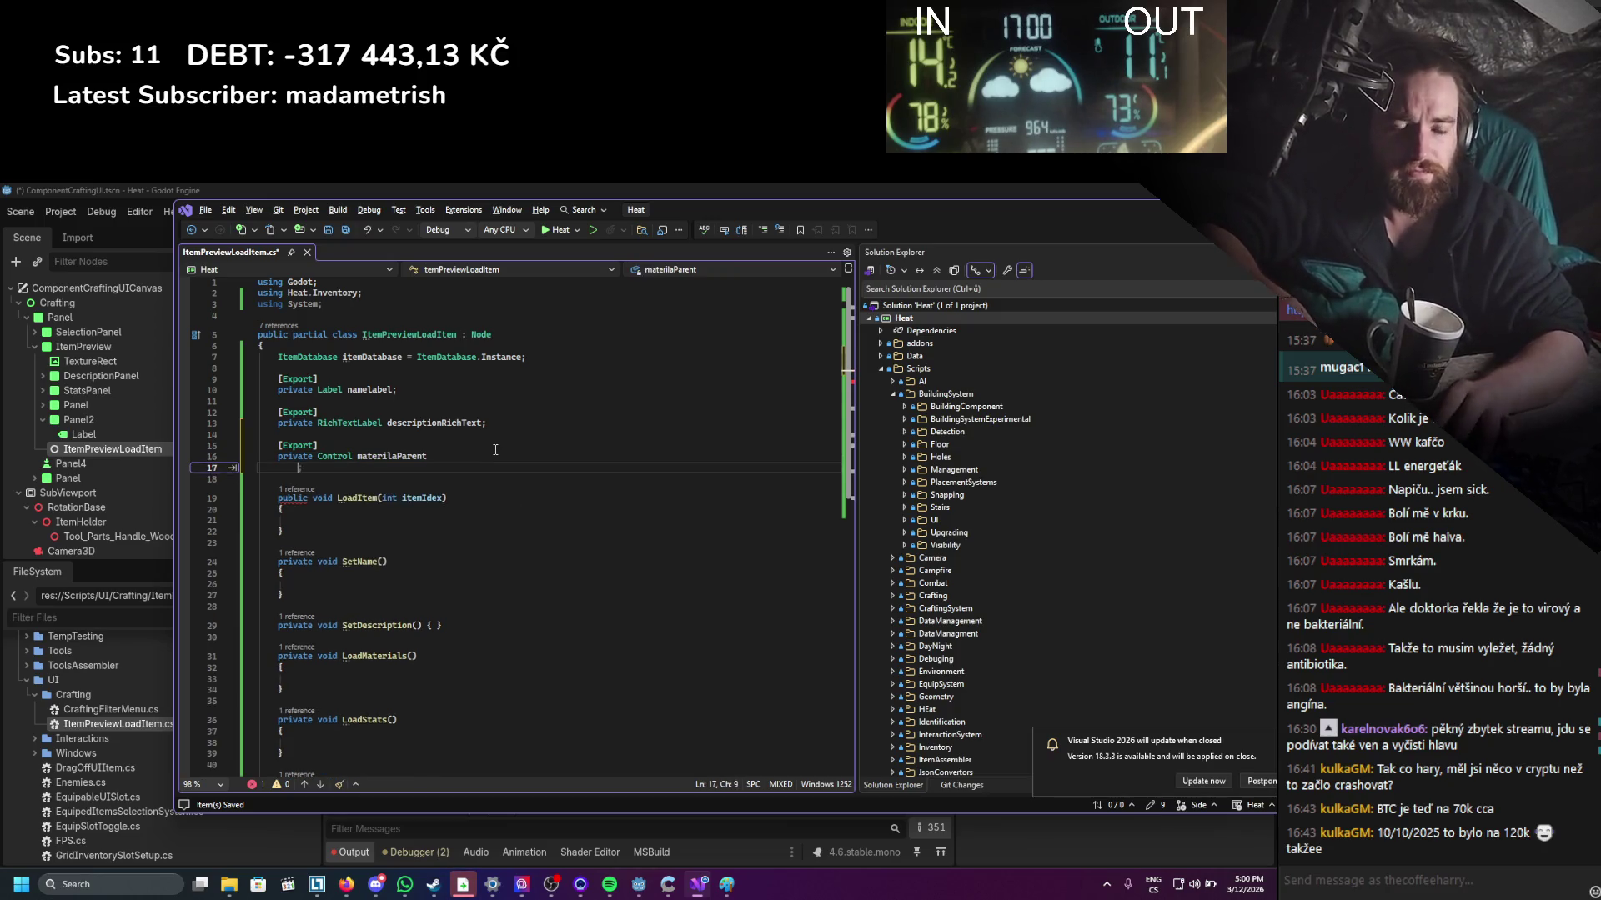
key("BackSpace")
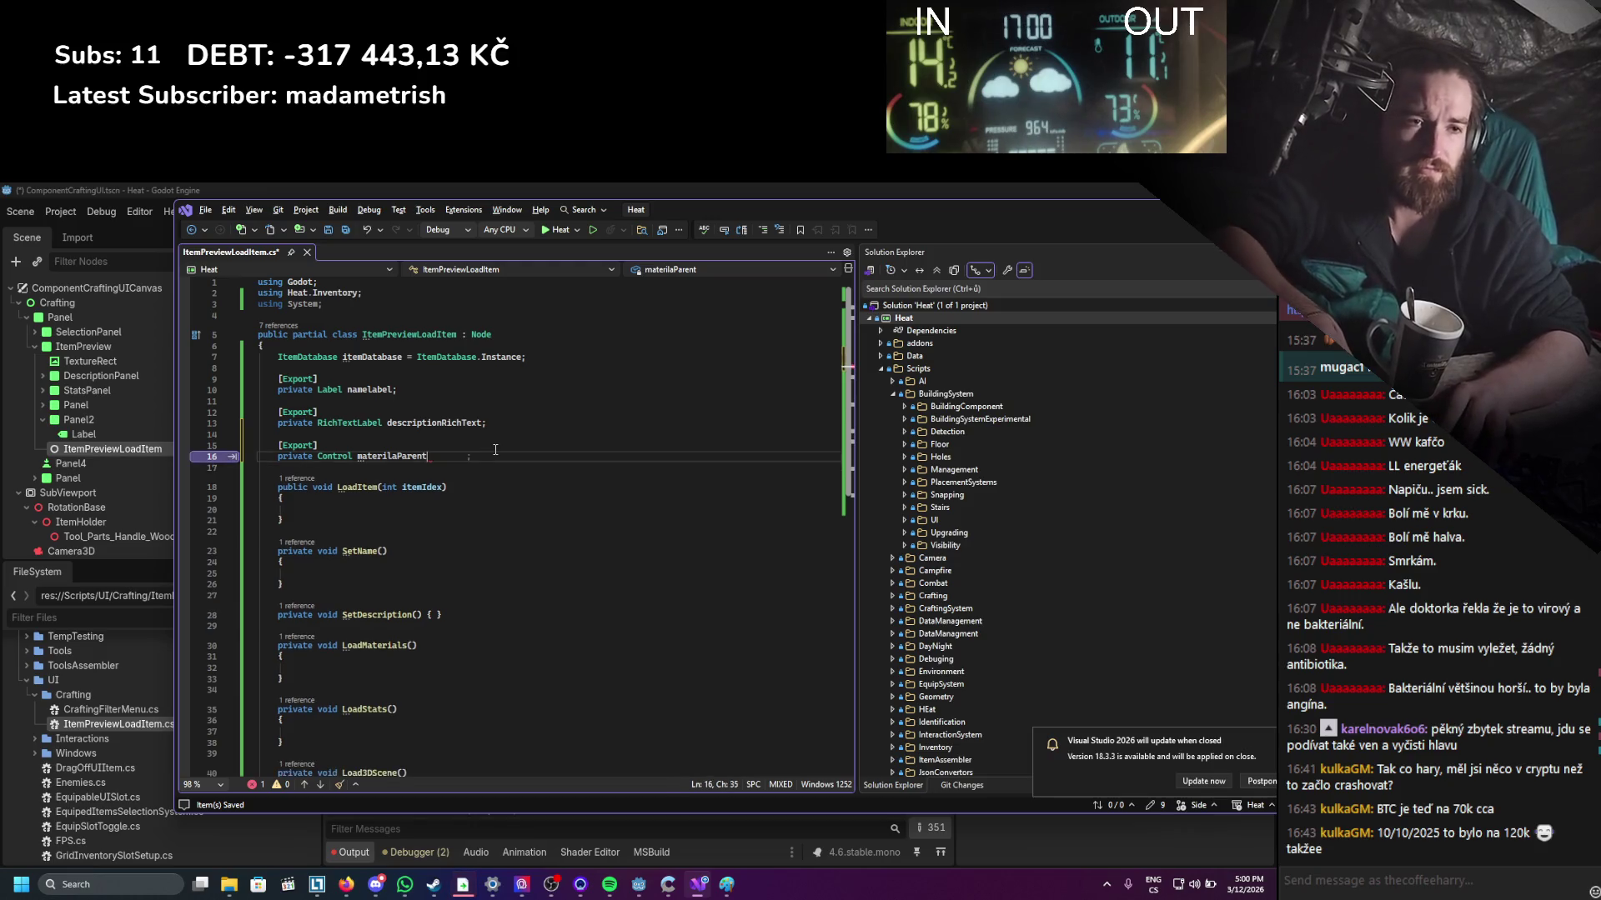
type(";")
Add an [Export] private PackedScene field named materilBaseScene below it.
key("Return")
key("Return")
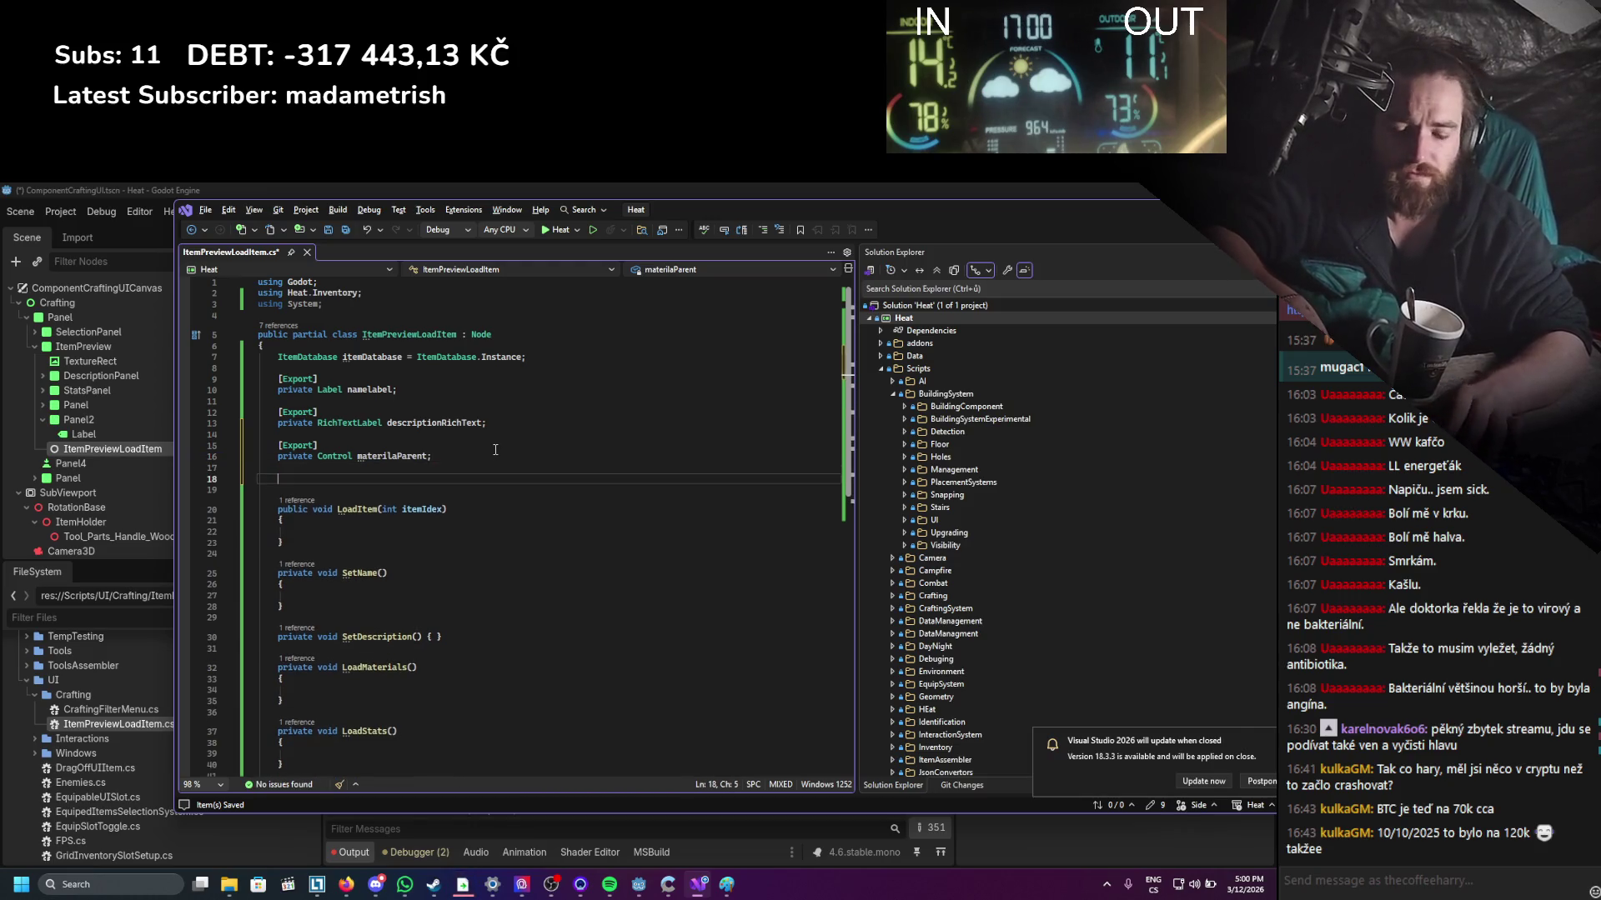
type("[ex")
key("Tab")
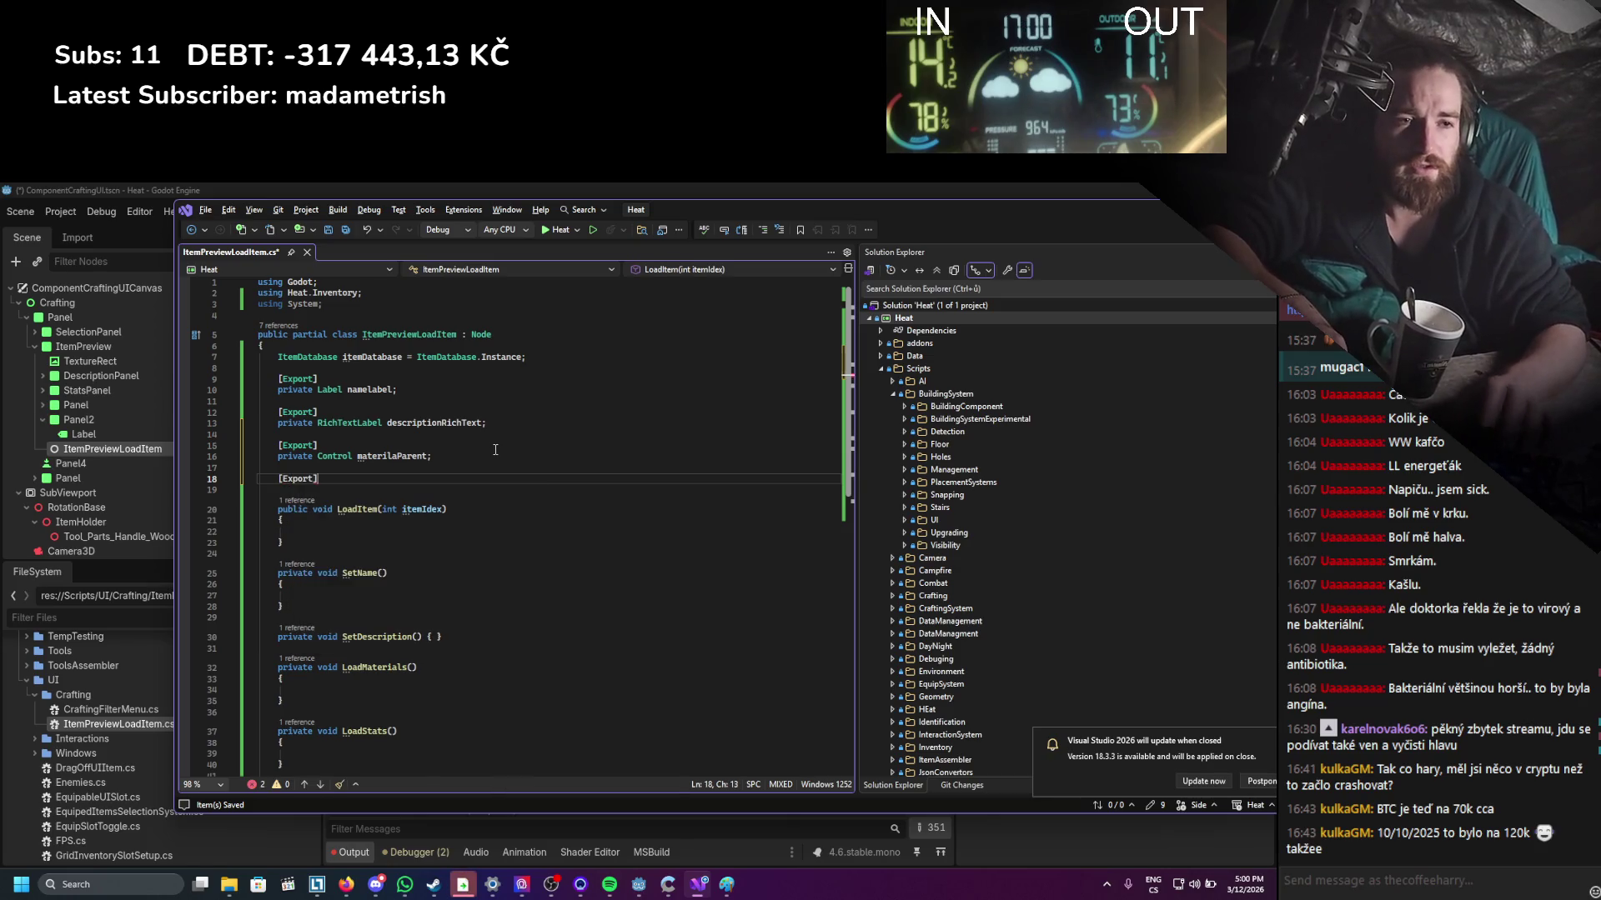
key("Return")
type("private ")
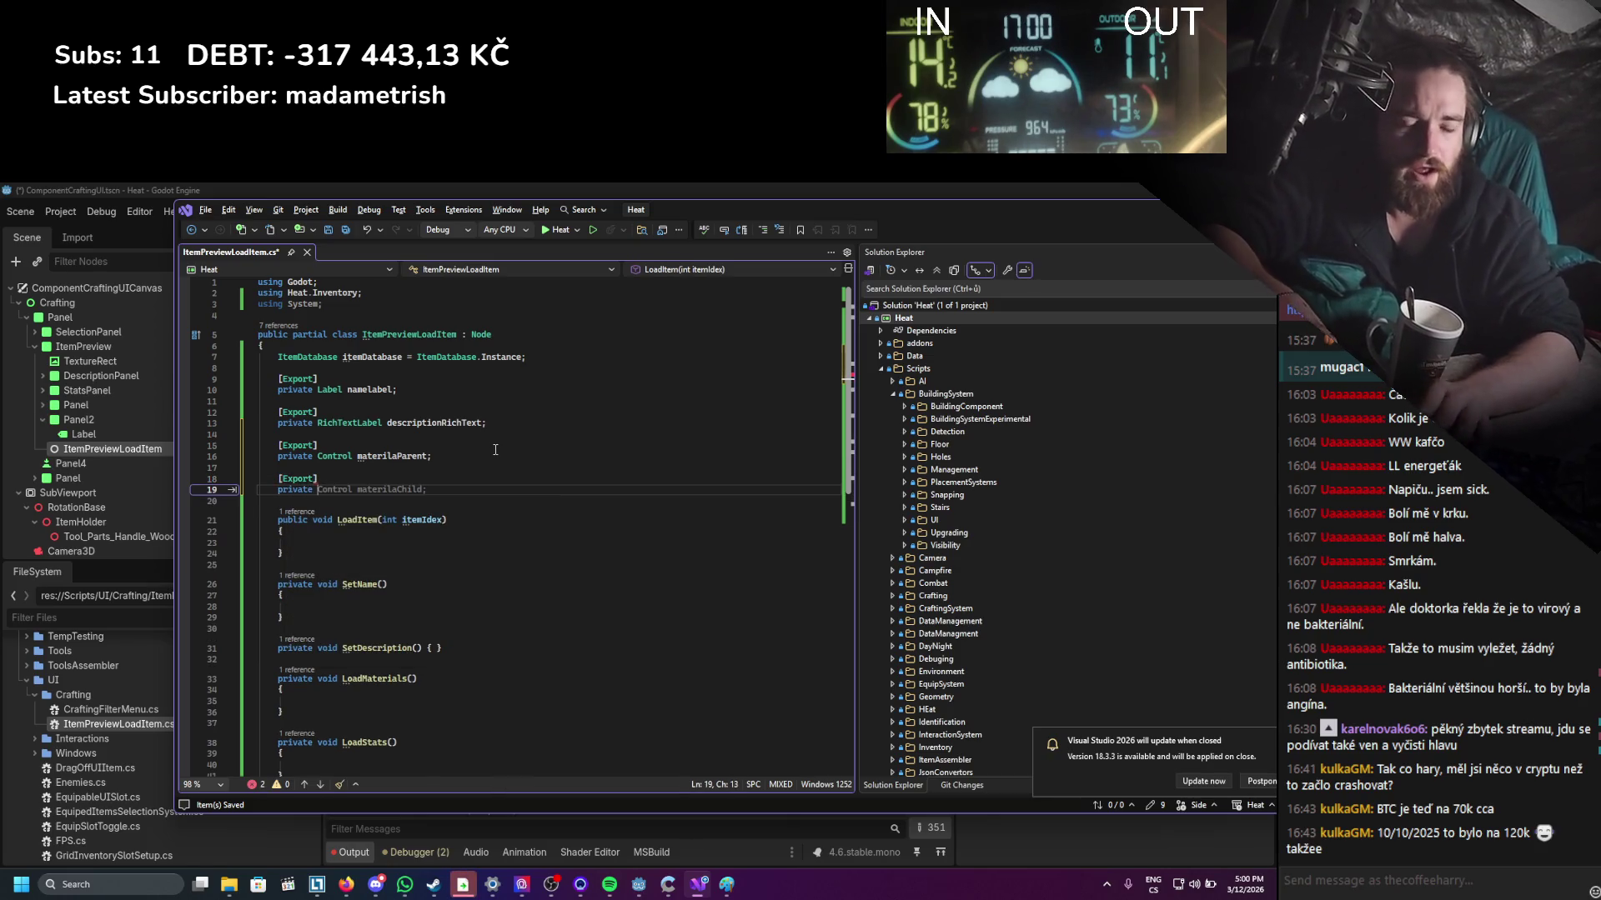
type("Packed")
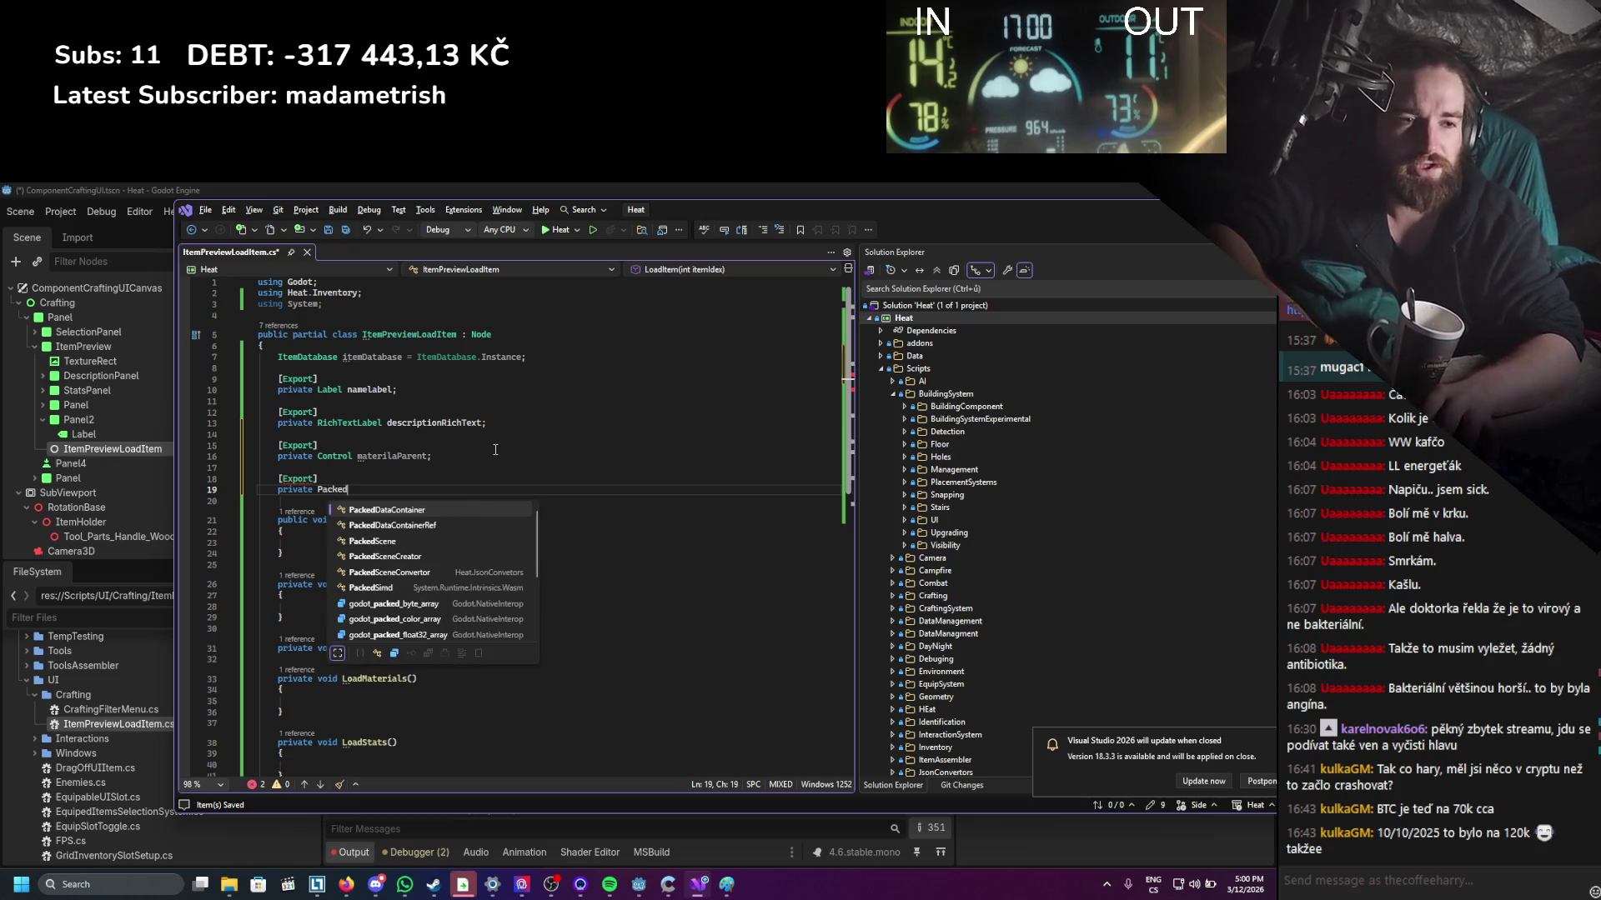
key("Down")
key("Down")
type("materi")
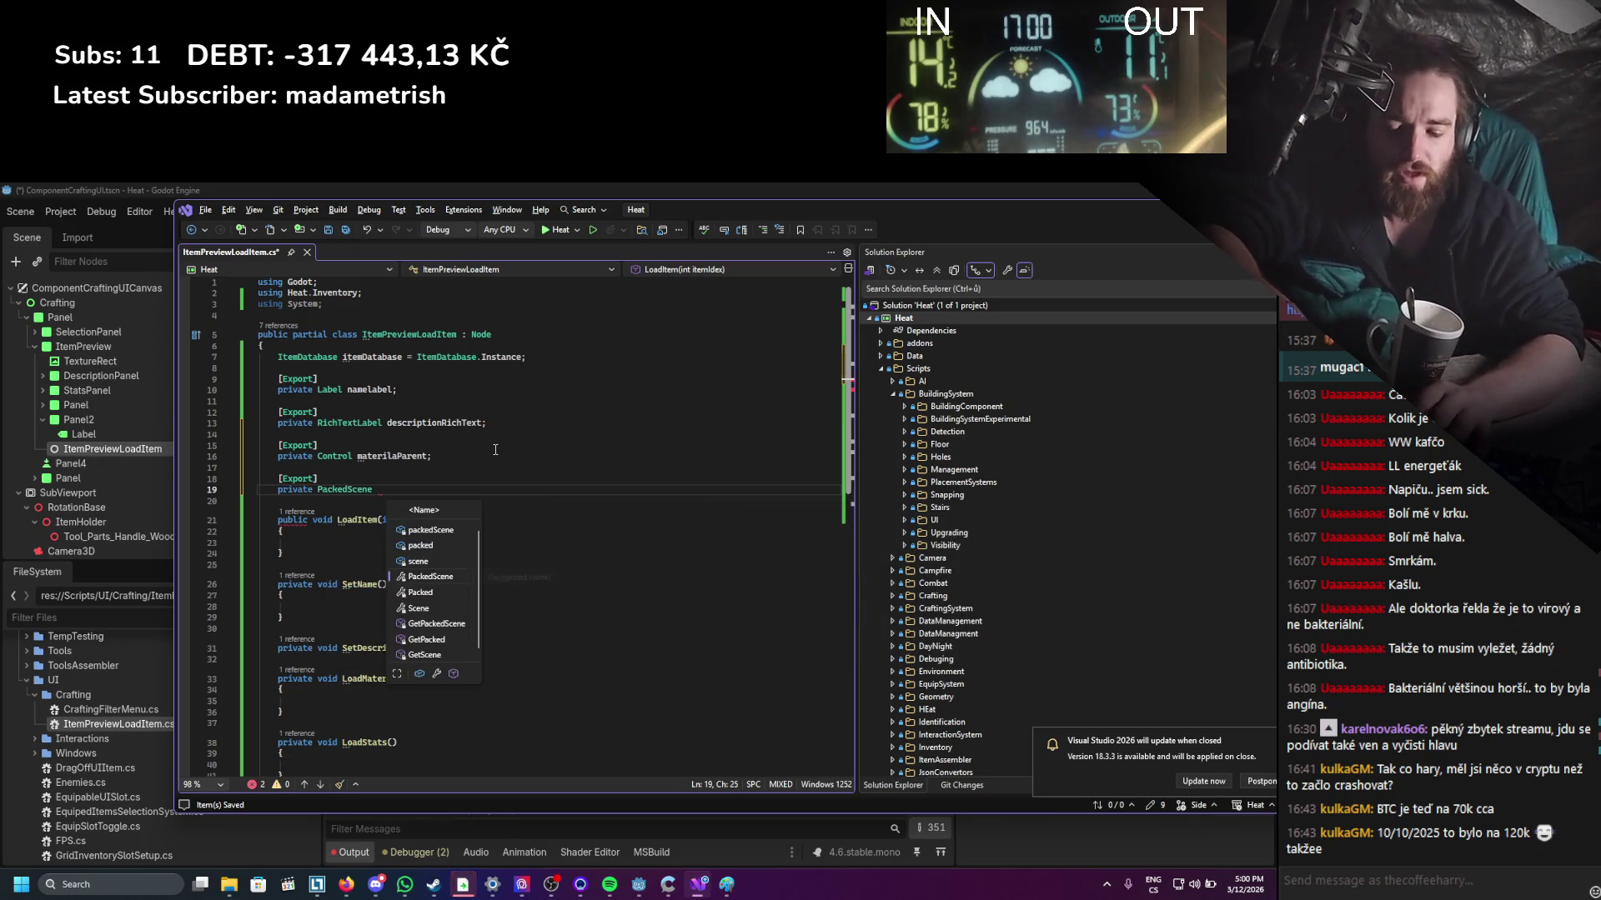
type("lBaseScene;")
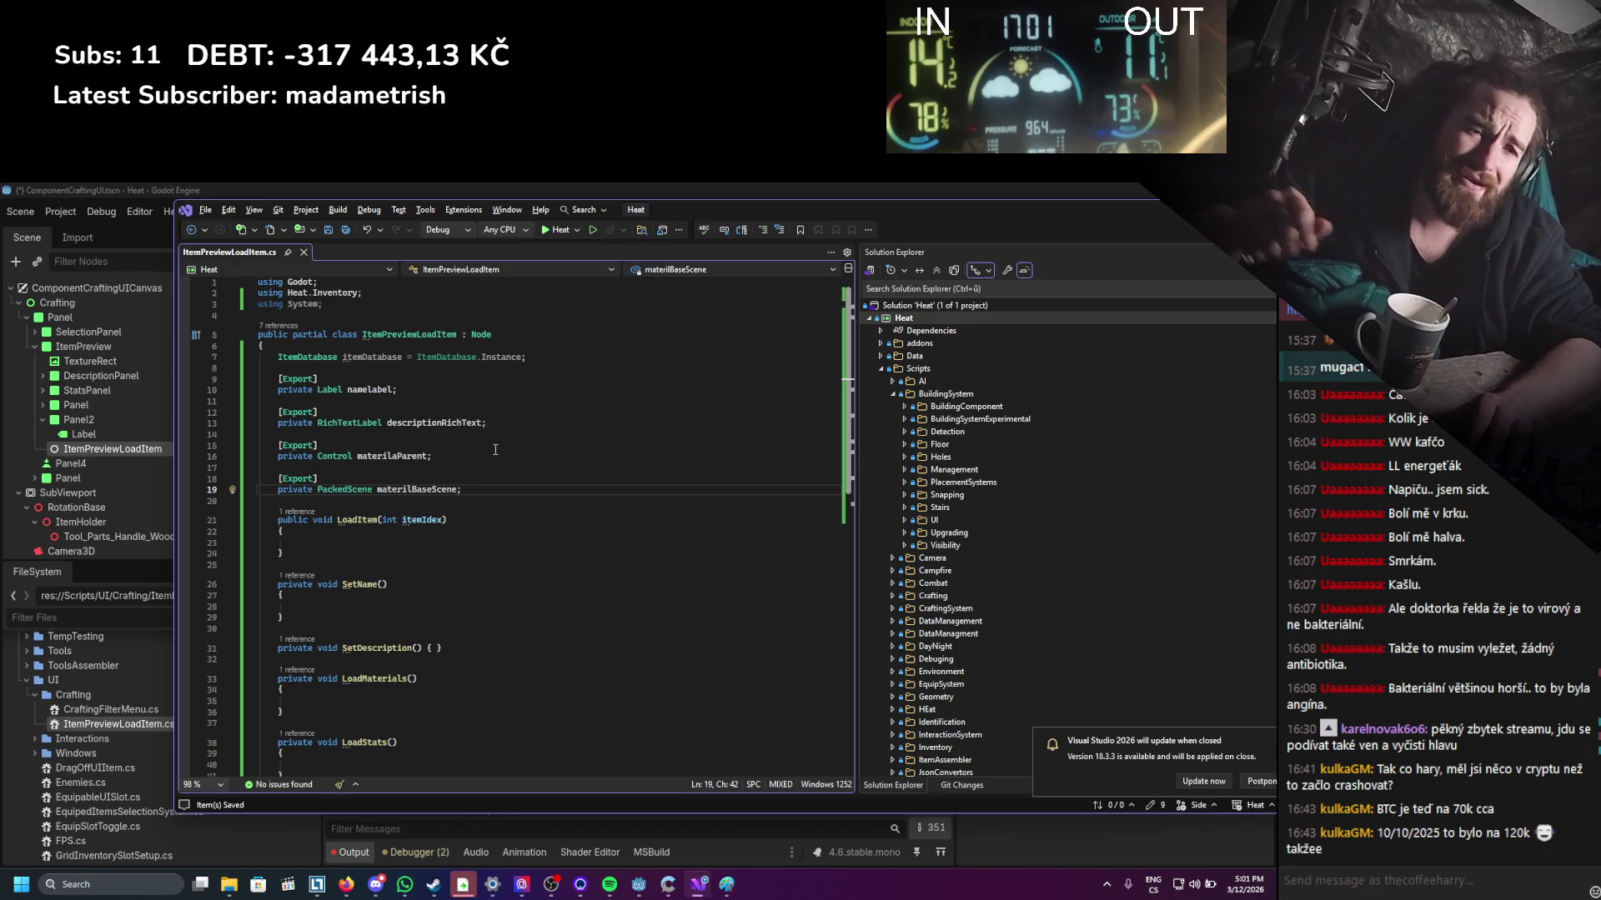
key("Return")
key("Return")
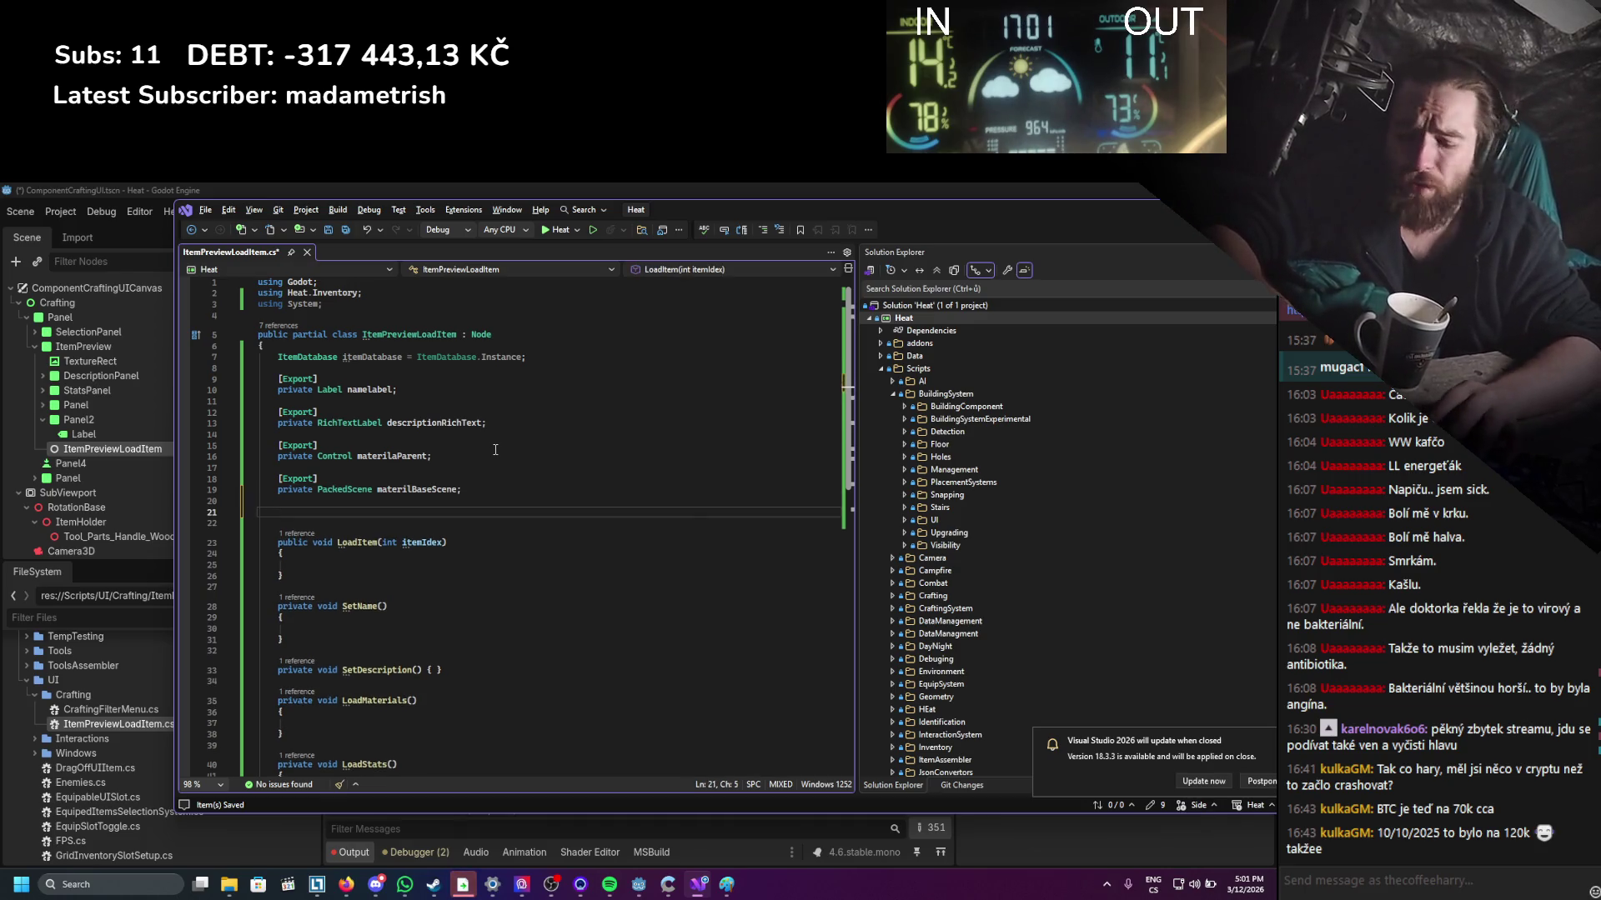
Add an [Export] private Node3D sceneParent field, fixing typos and ending with a semicolon.
type("[Export0")
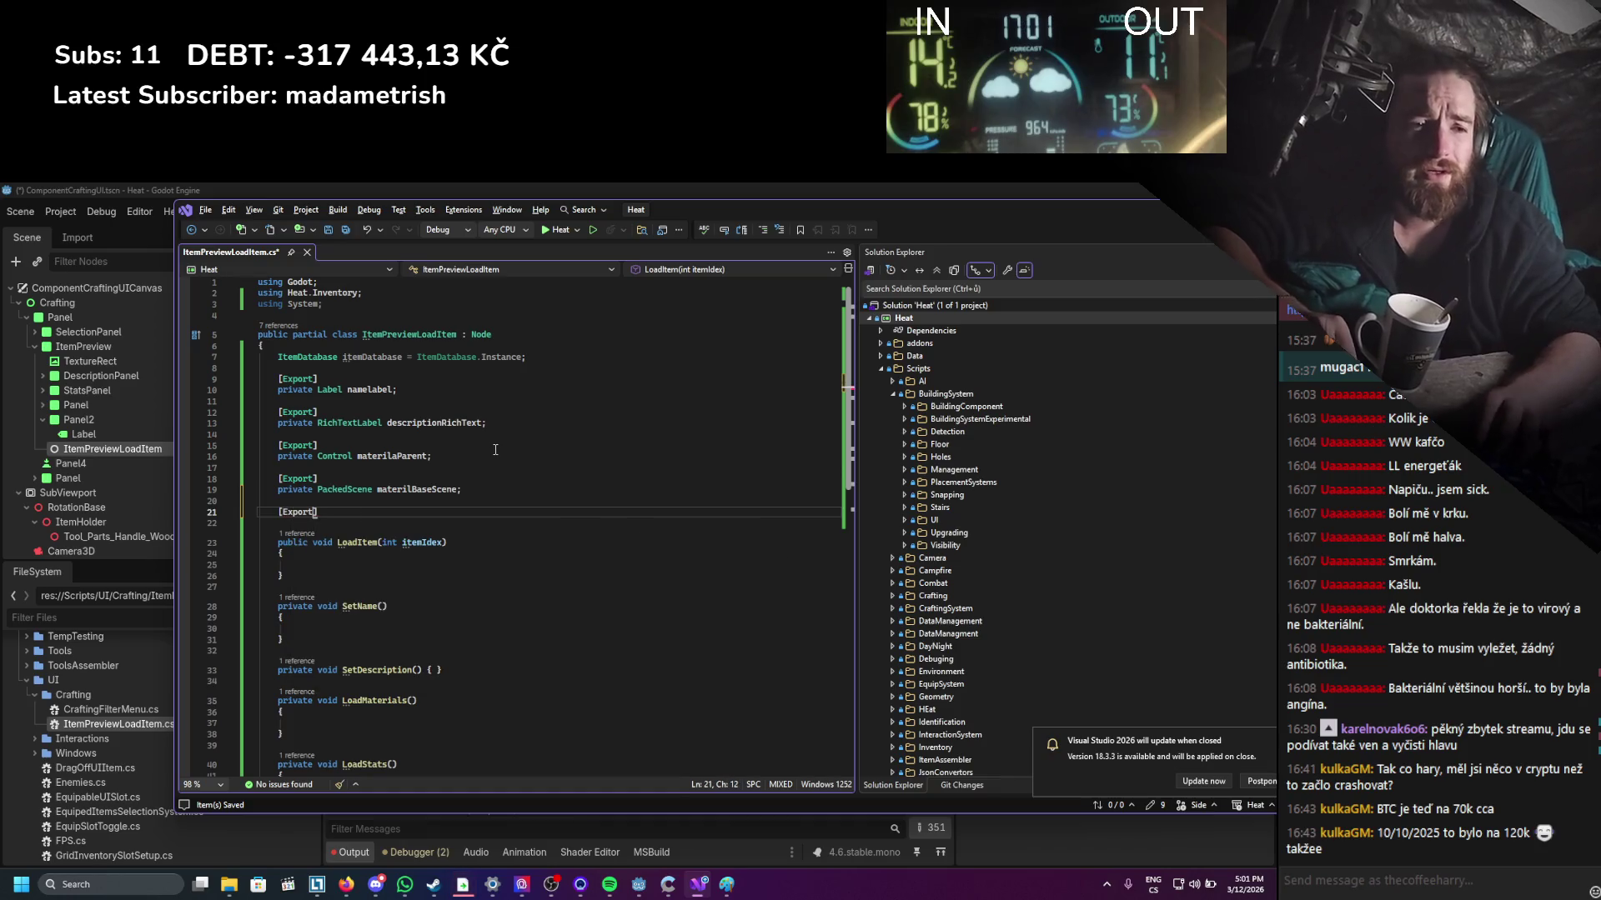
key("BackSpace")
key("End")
key("Return")
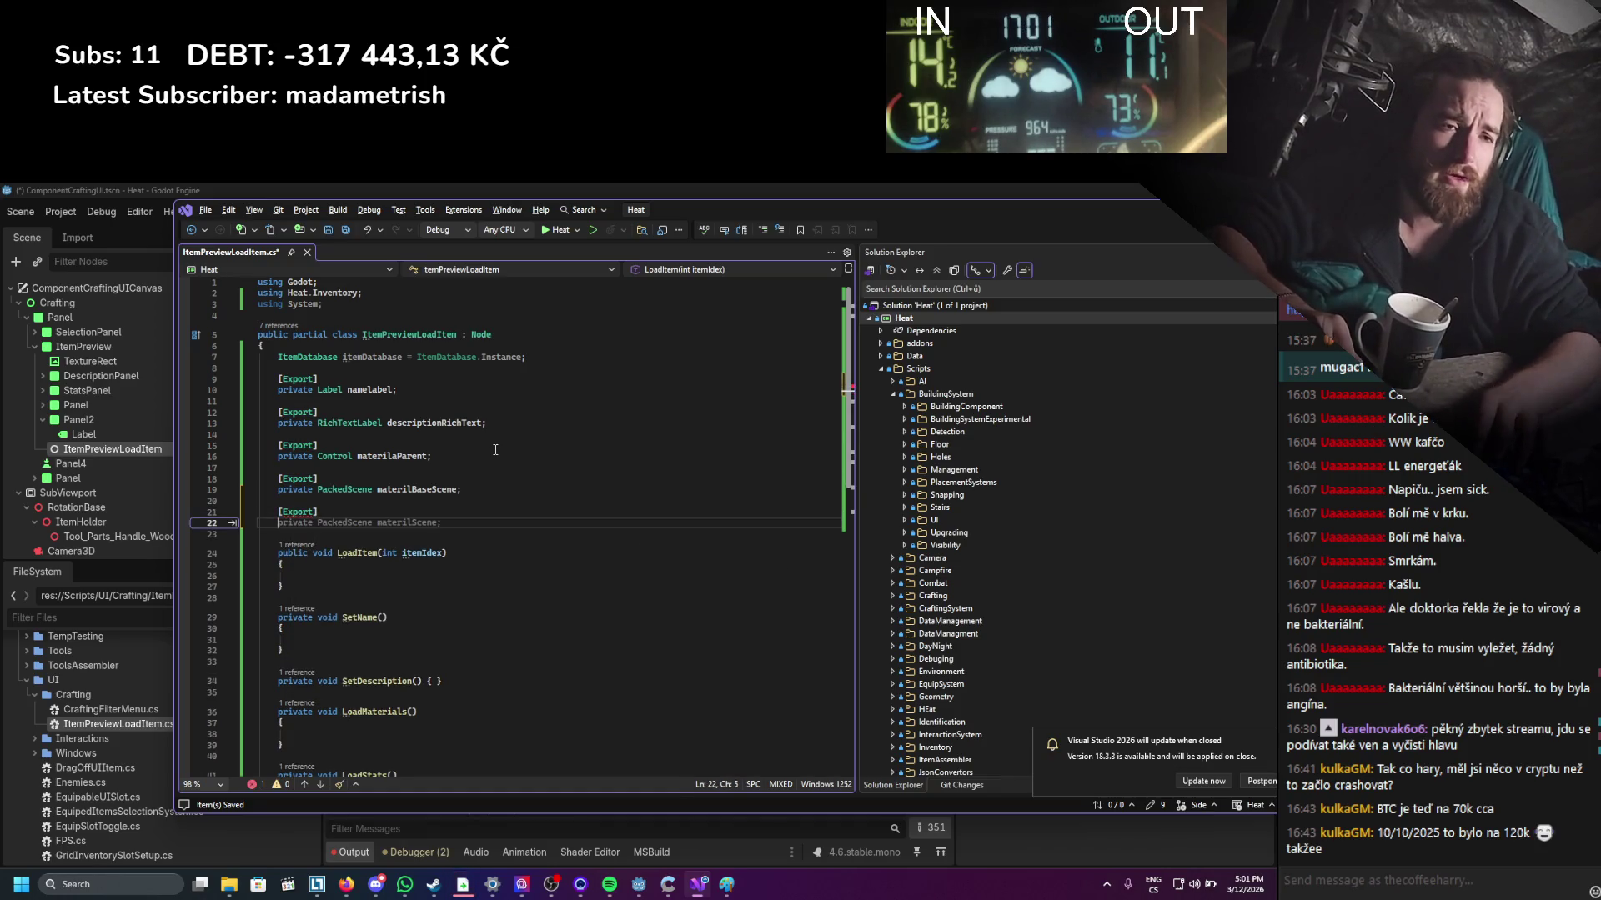
type("private ")
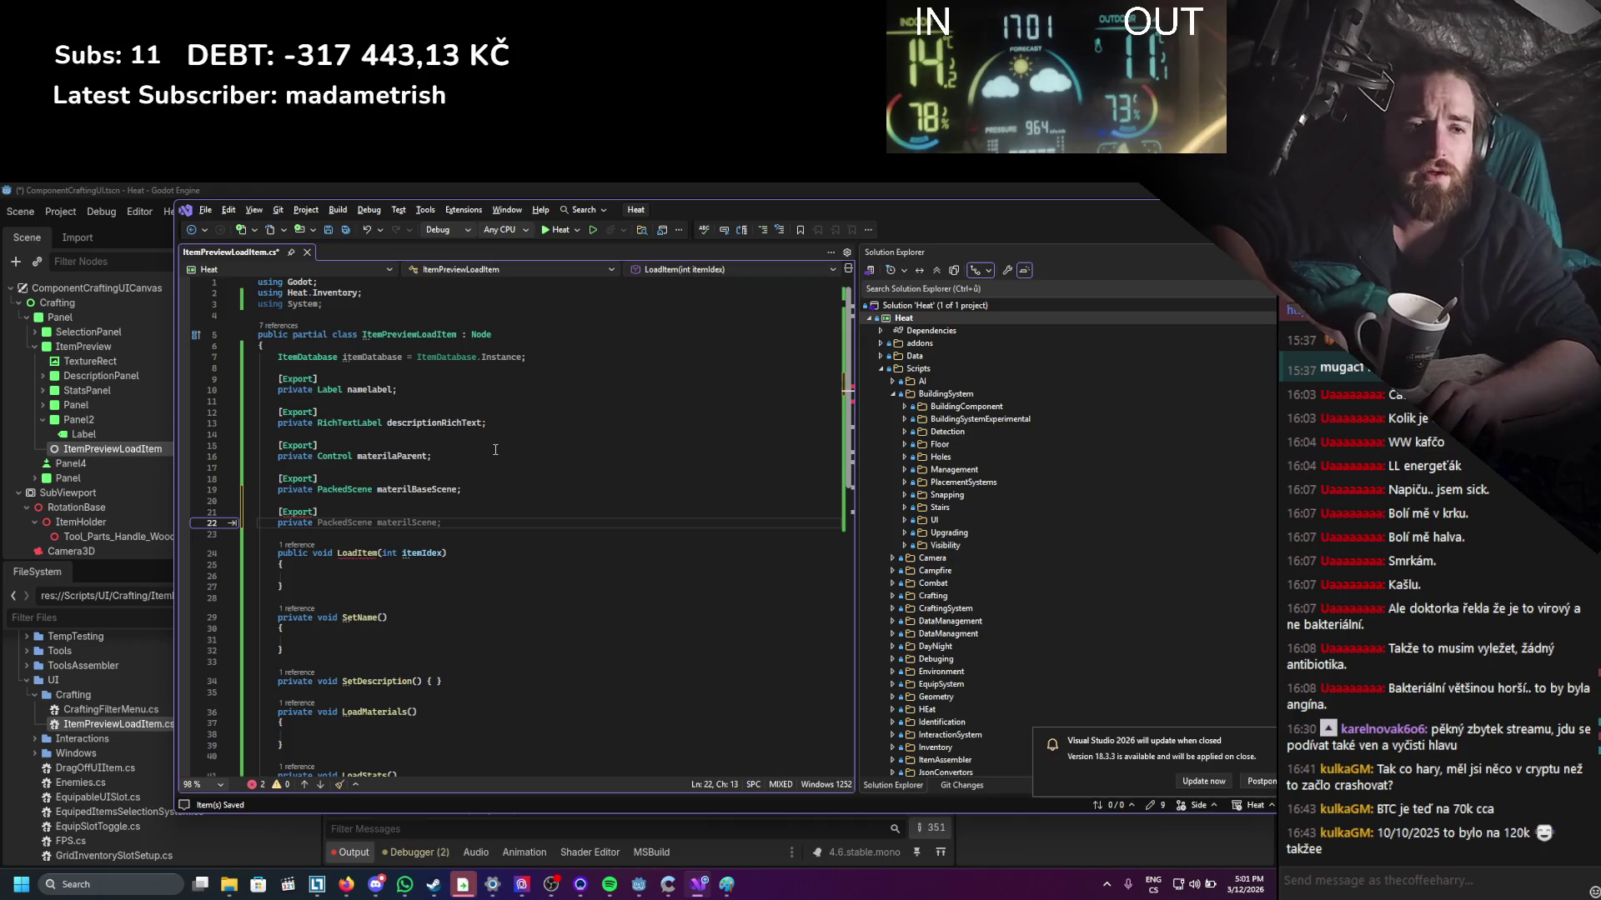
type("No")
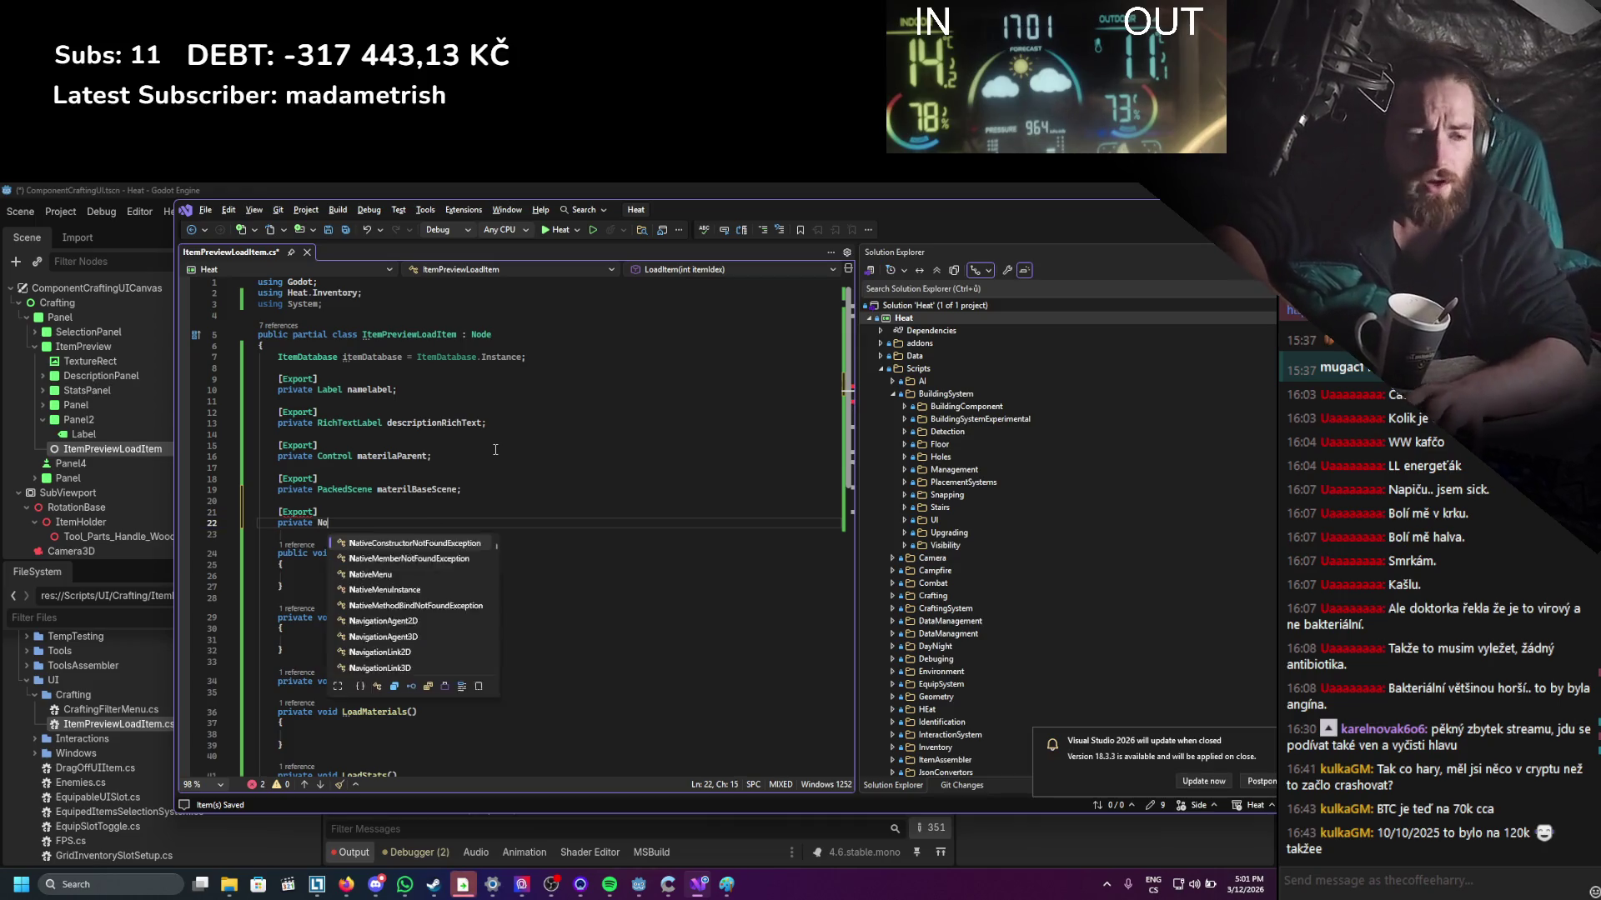
type("de3D ")
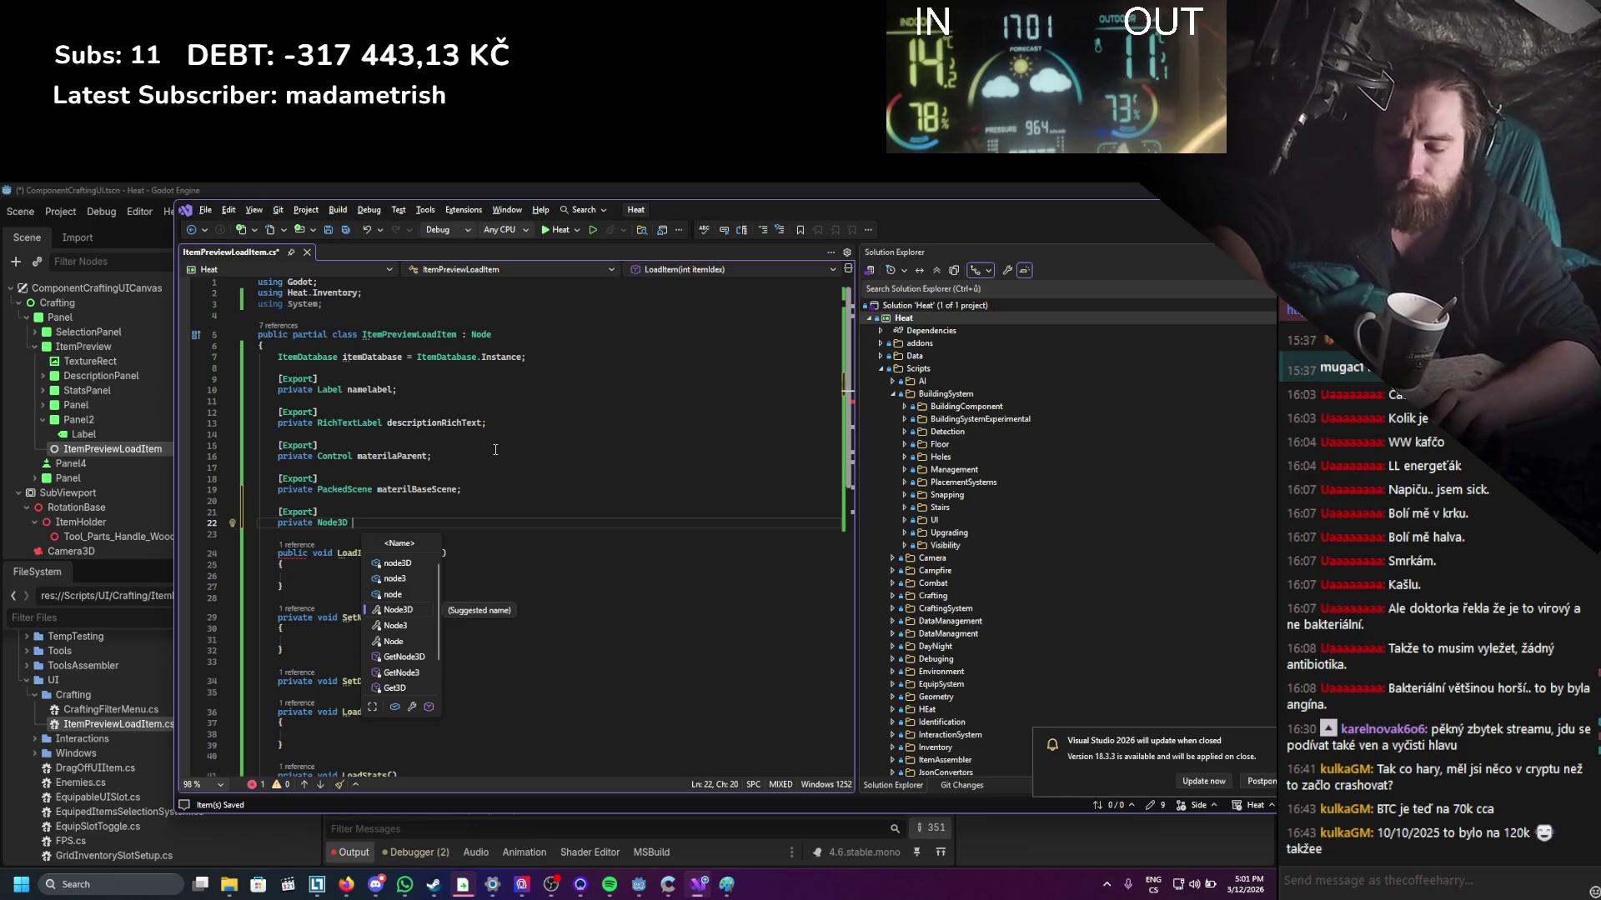
type("sceneParent")
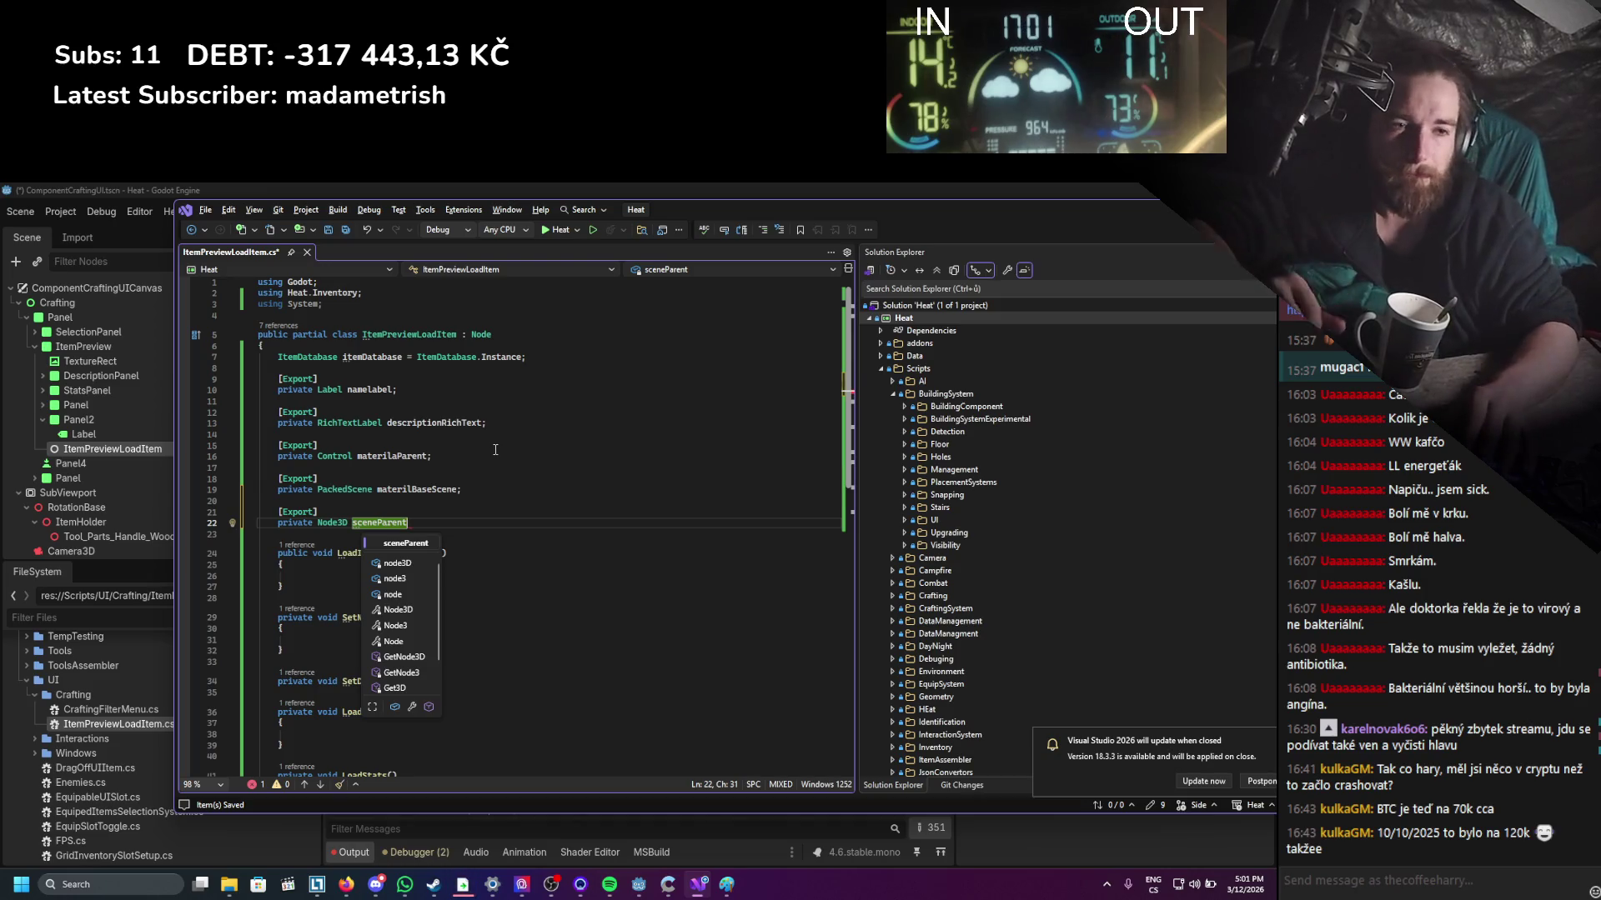
key("Return")
key("Return")
key("BackSpace")
key("BackSpace")
key("BackSpace")
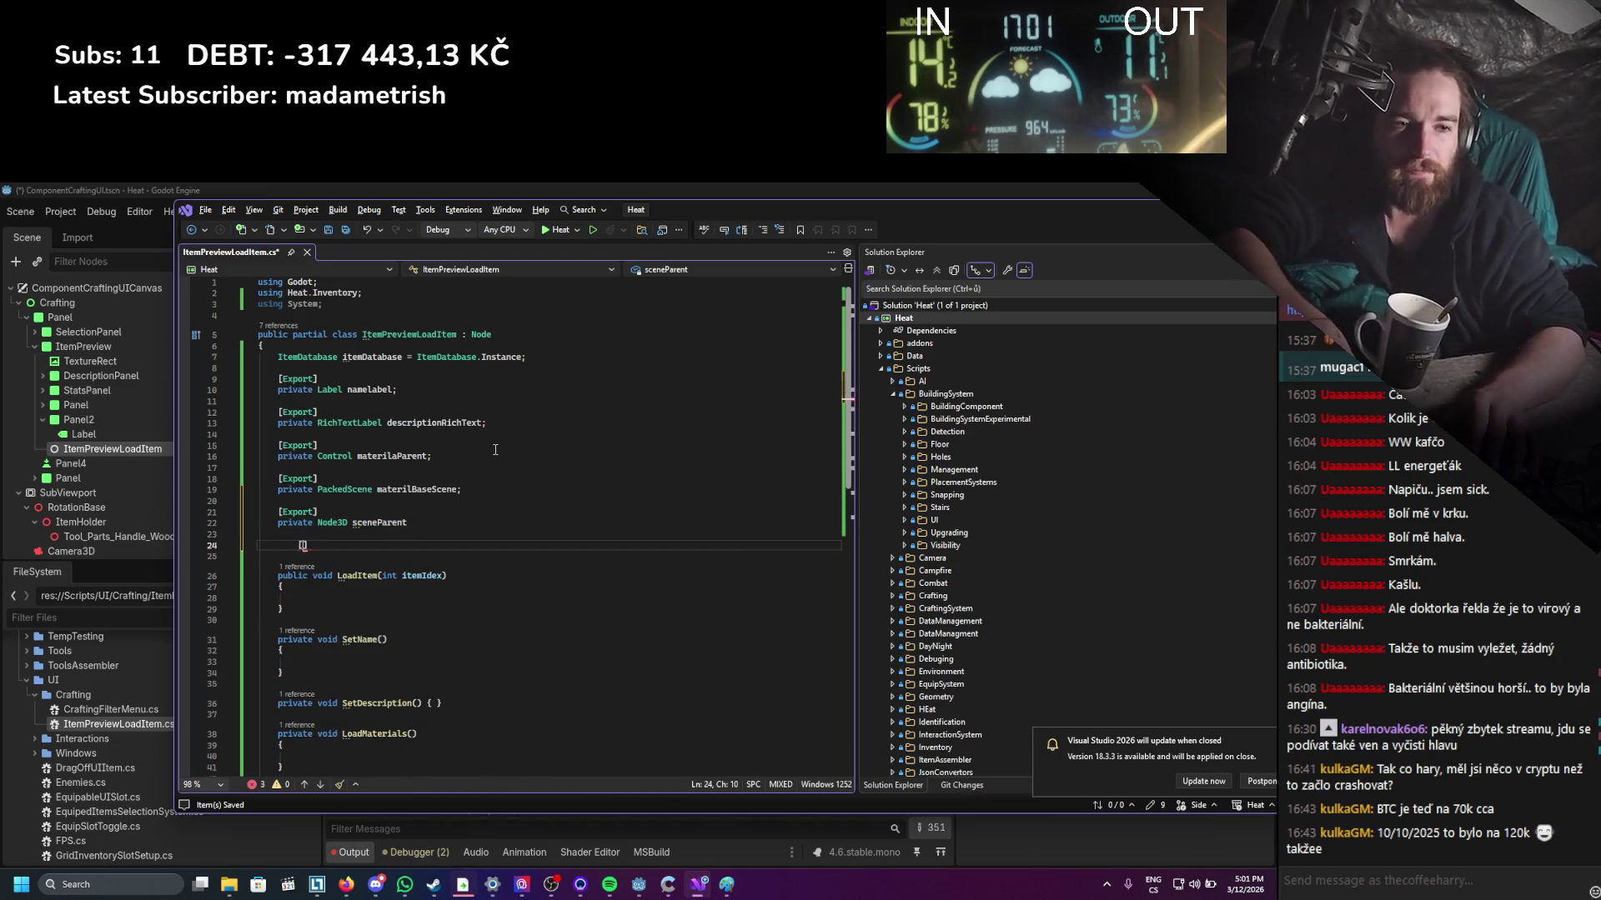
key("Up")
key("End")
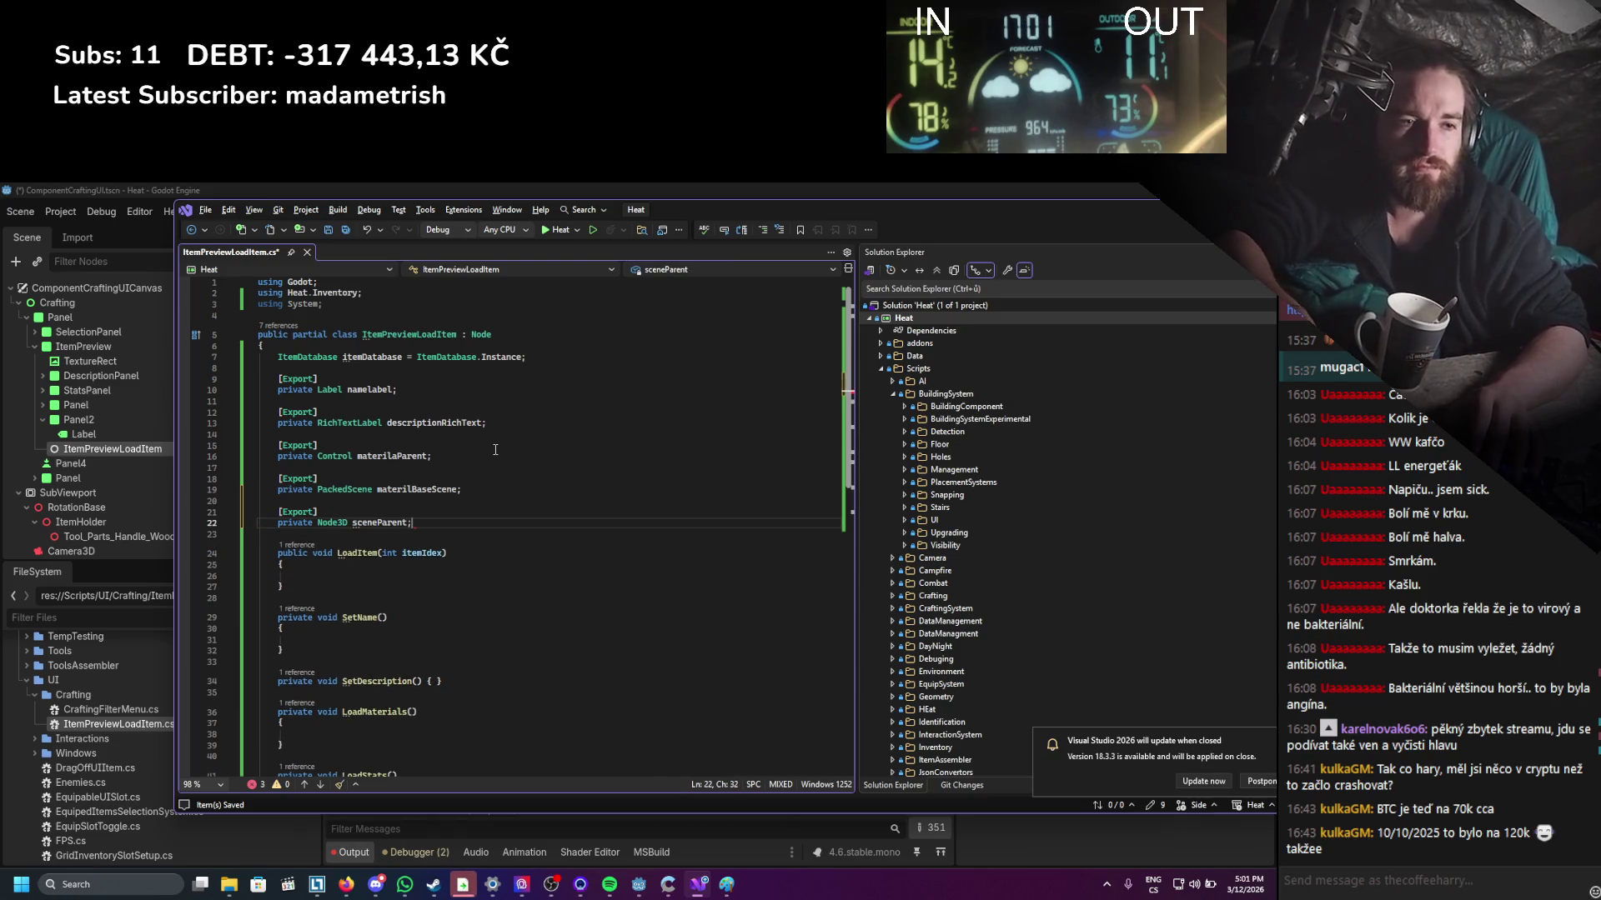
type(";")
key("Down")
key("Return")
In Spotify, save the playing song 'Wait Around' to the library, then minimize it.
left_click(609, 884)
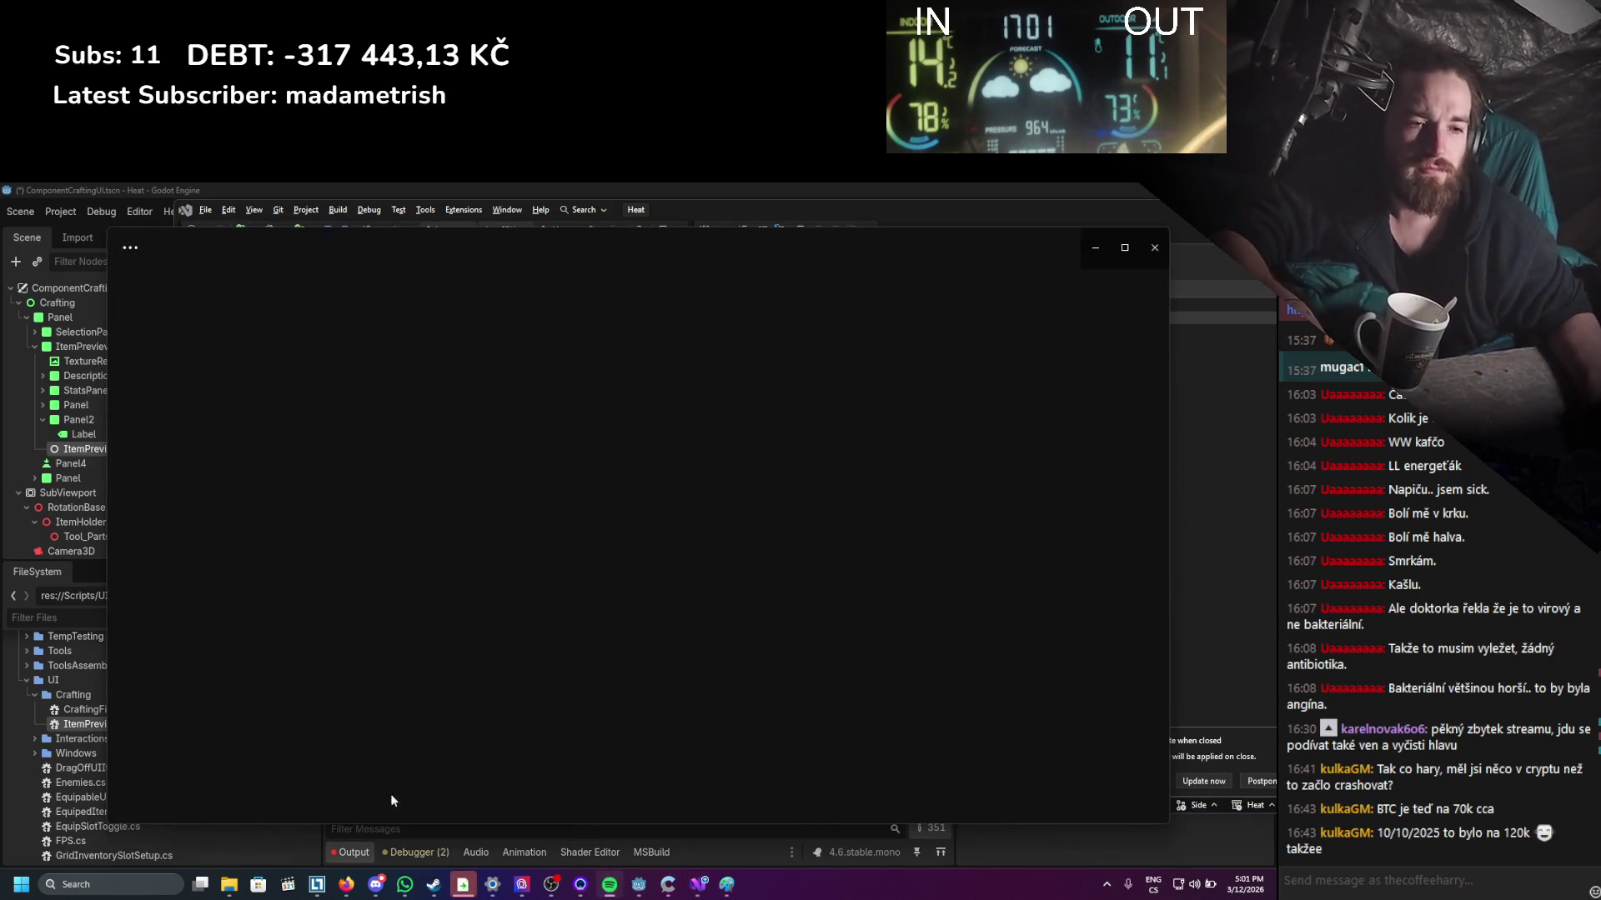
left_click(263, 796)
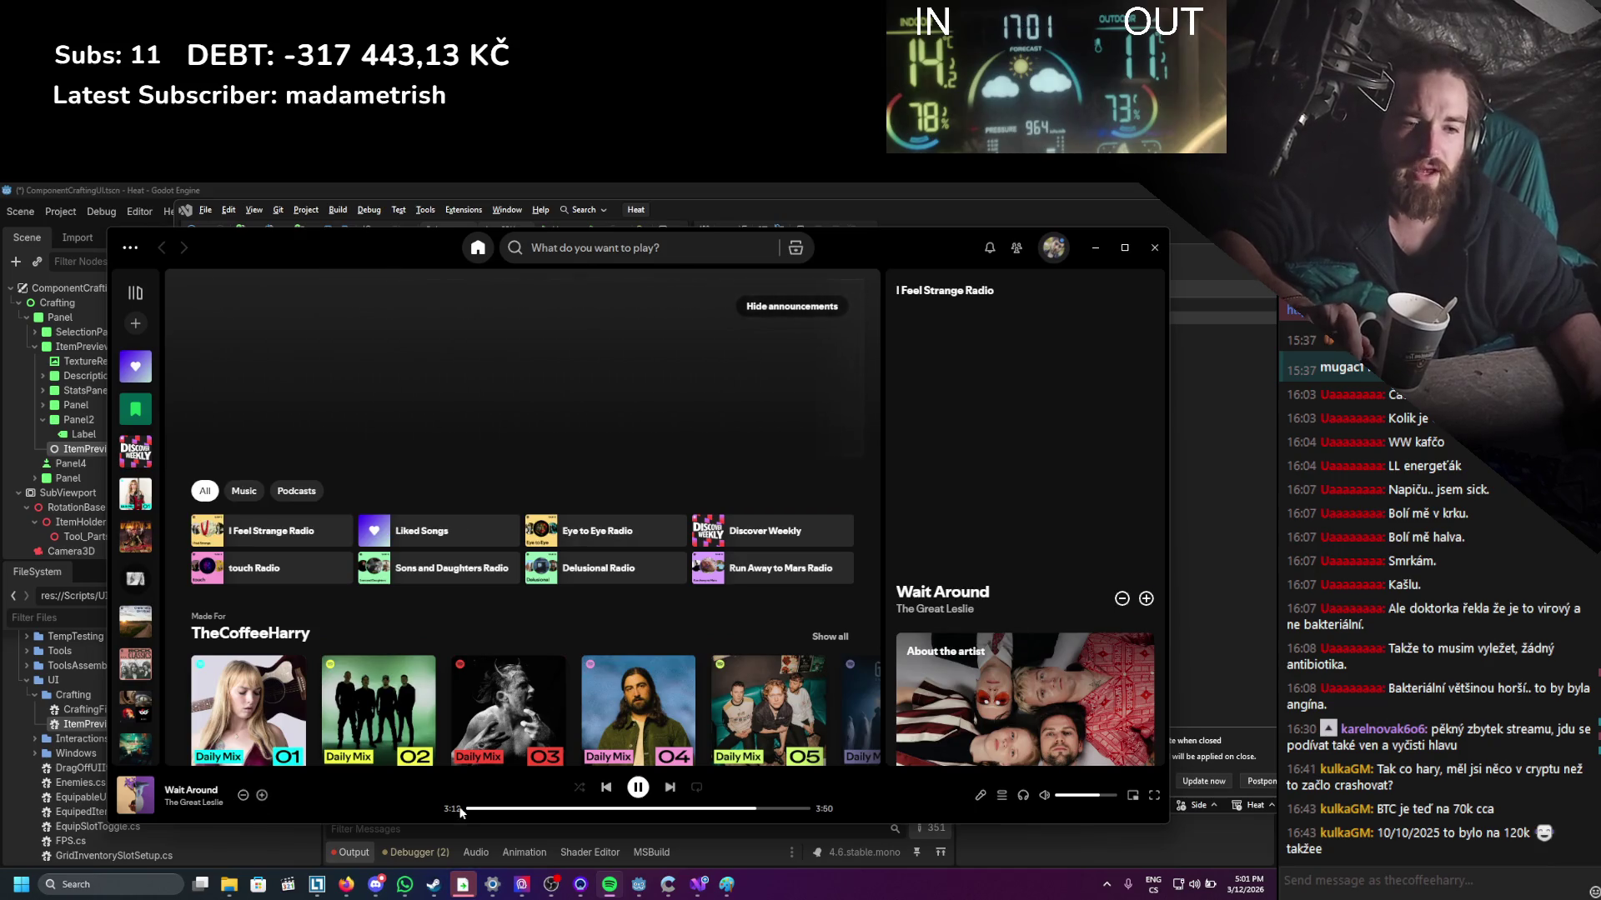
left_click(1096, 248)
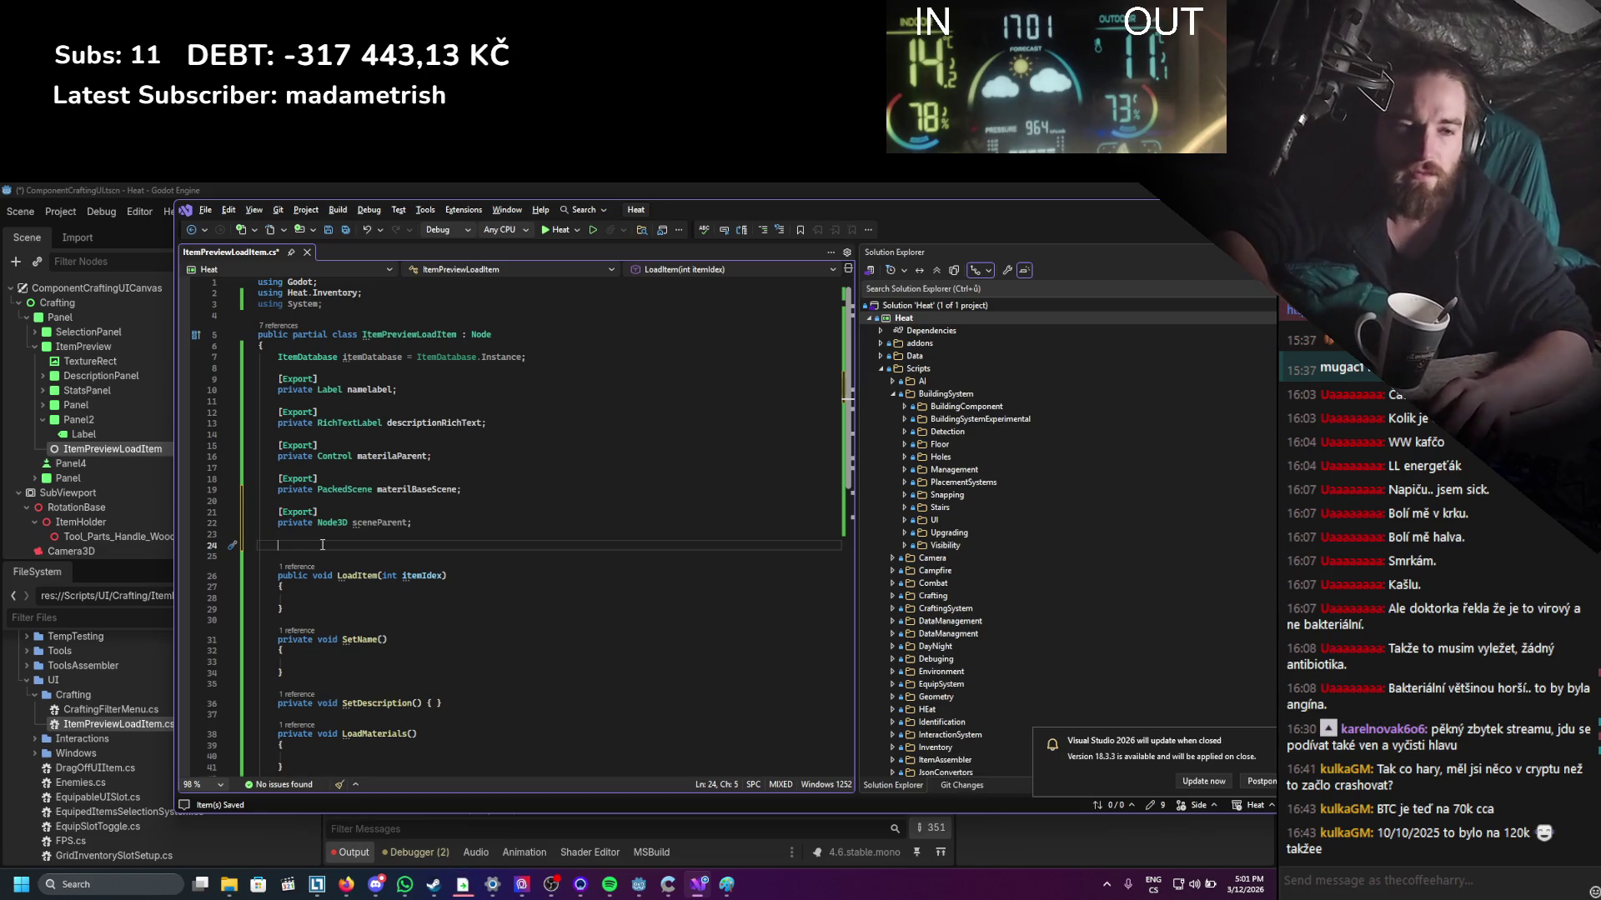
Add an [Export] private PackedScene statBaseScene field below sceneParent and save the script.
type("#fe")
key("BackSpace")
key("BackSpace")
type("[exp")
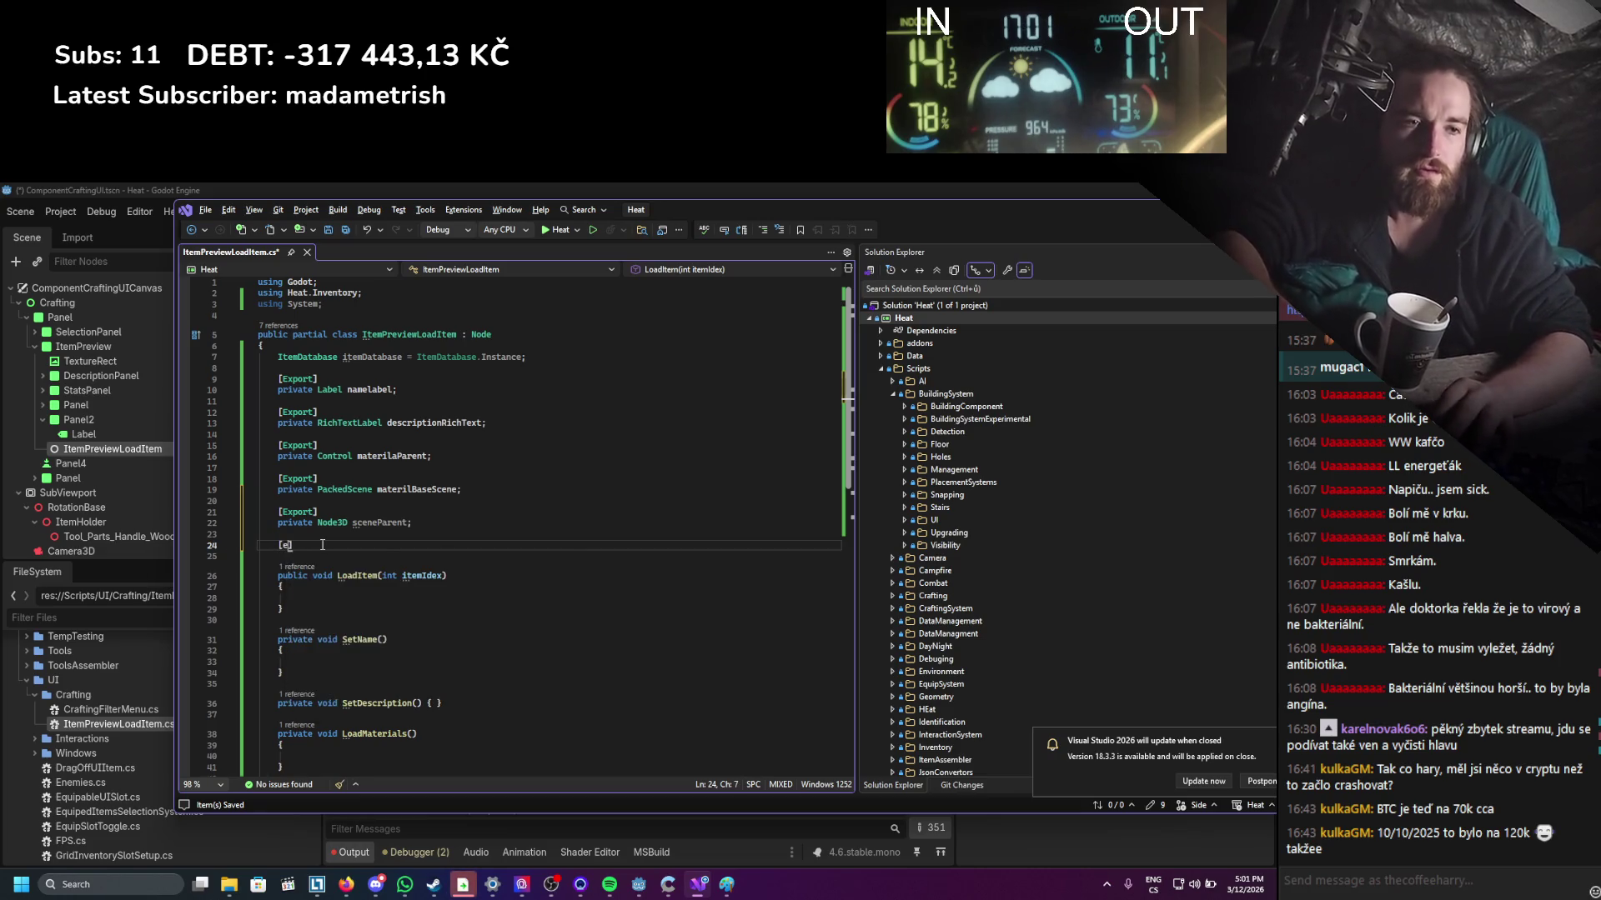
type("]")
key("Return")
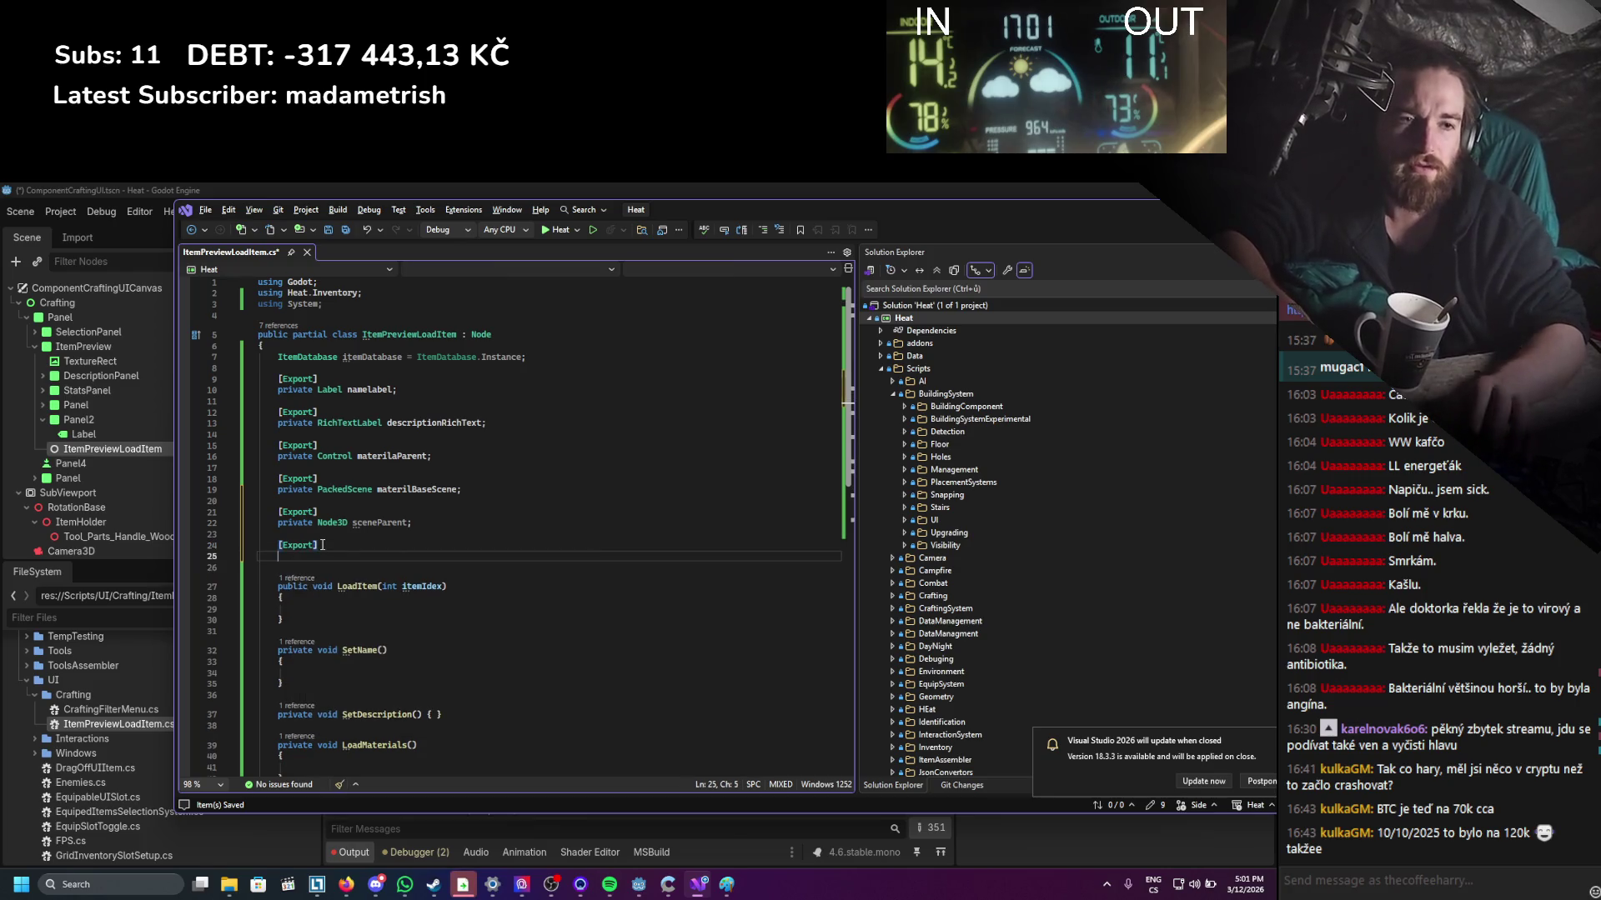
type("private")
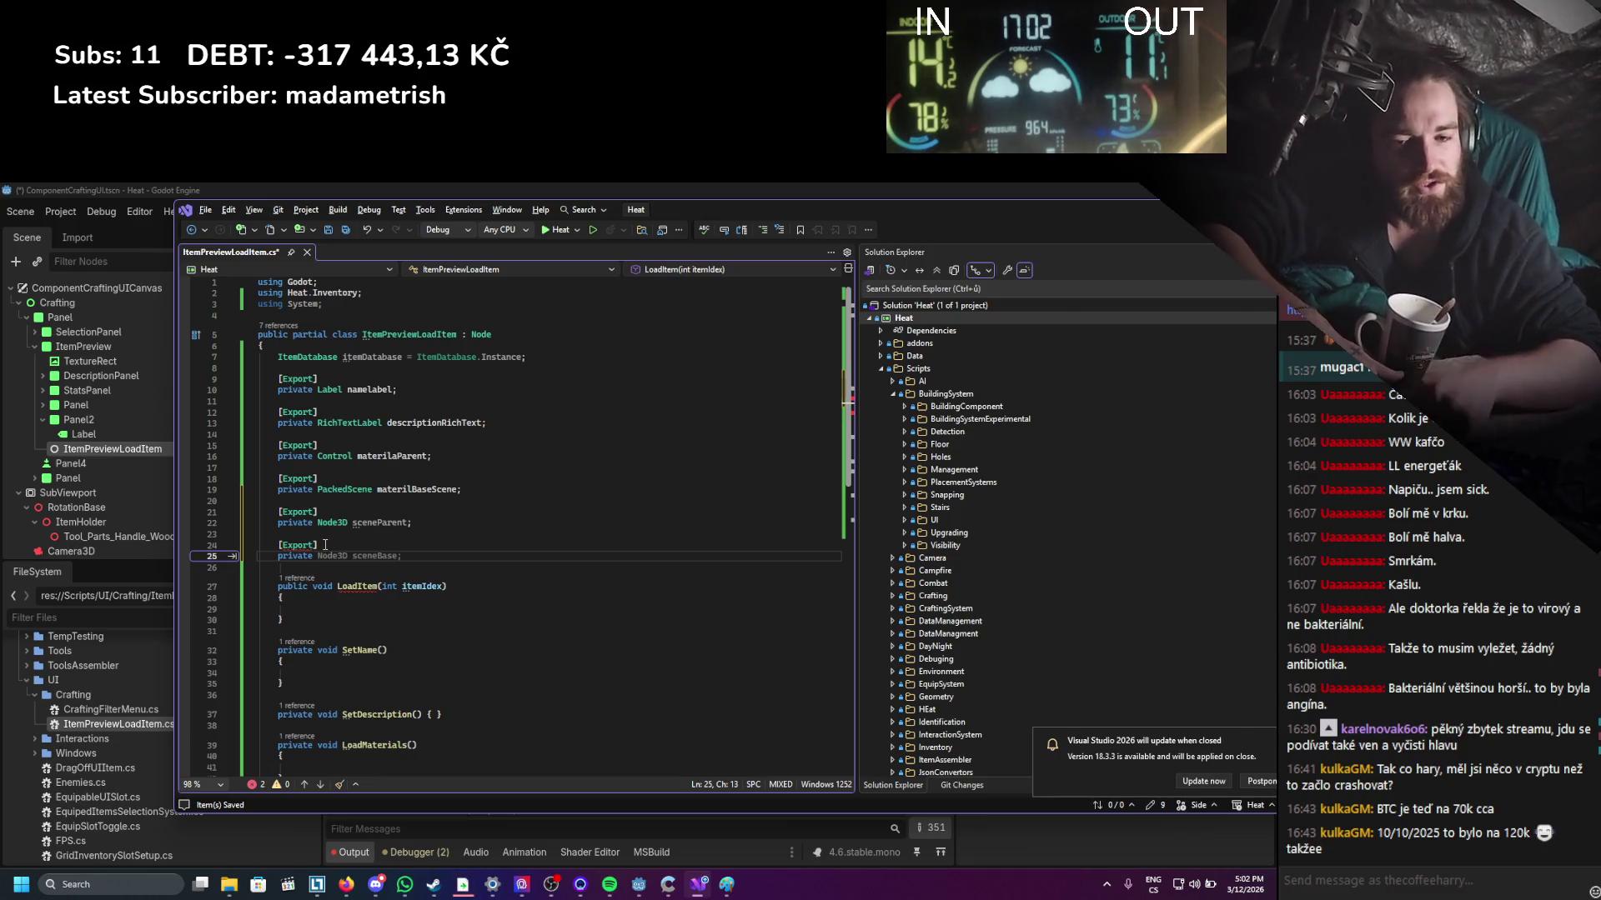
type("PackedScene ")
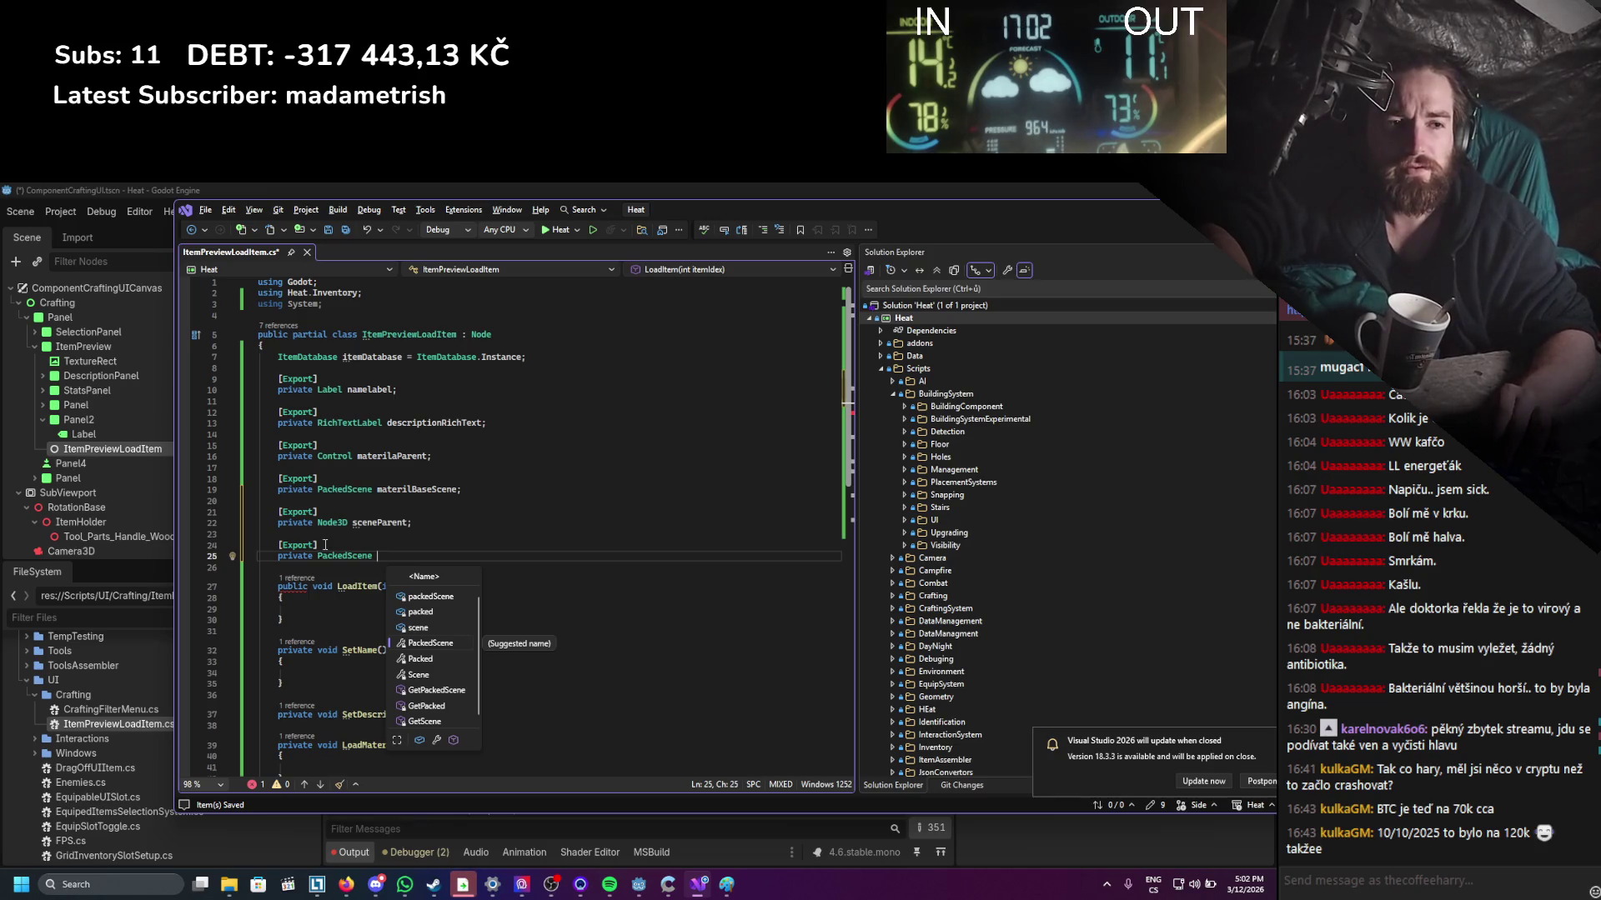
type("tatBAs")
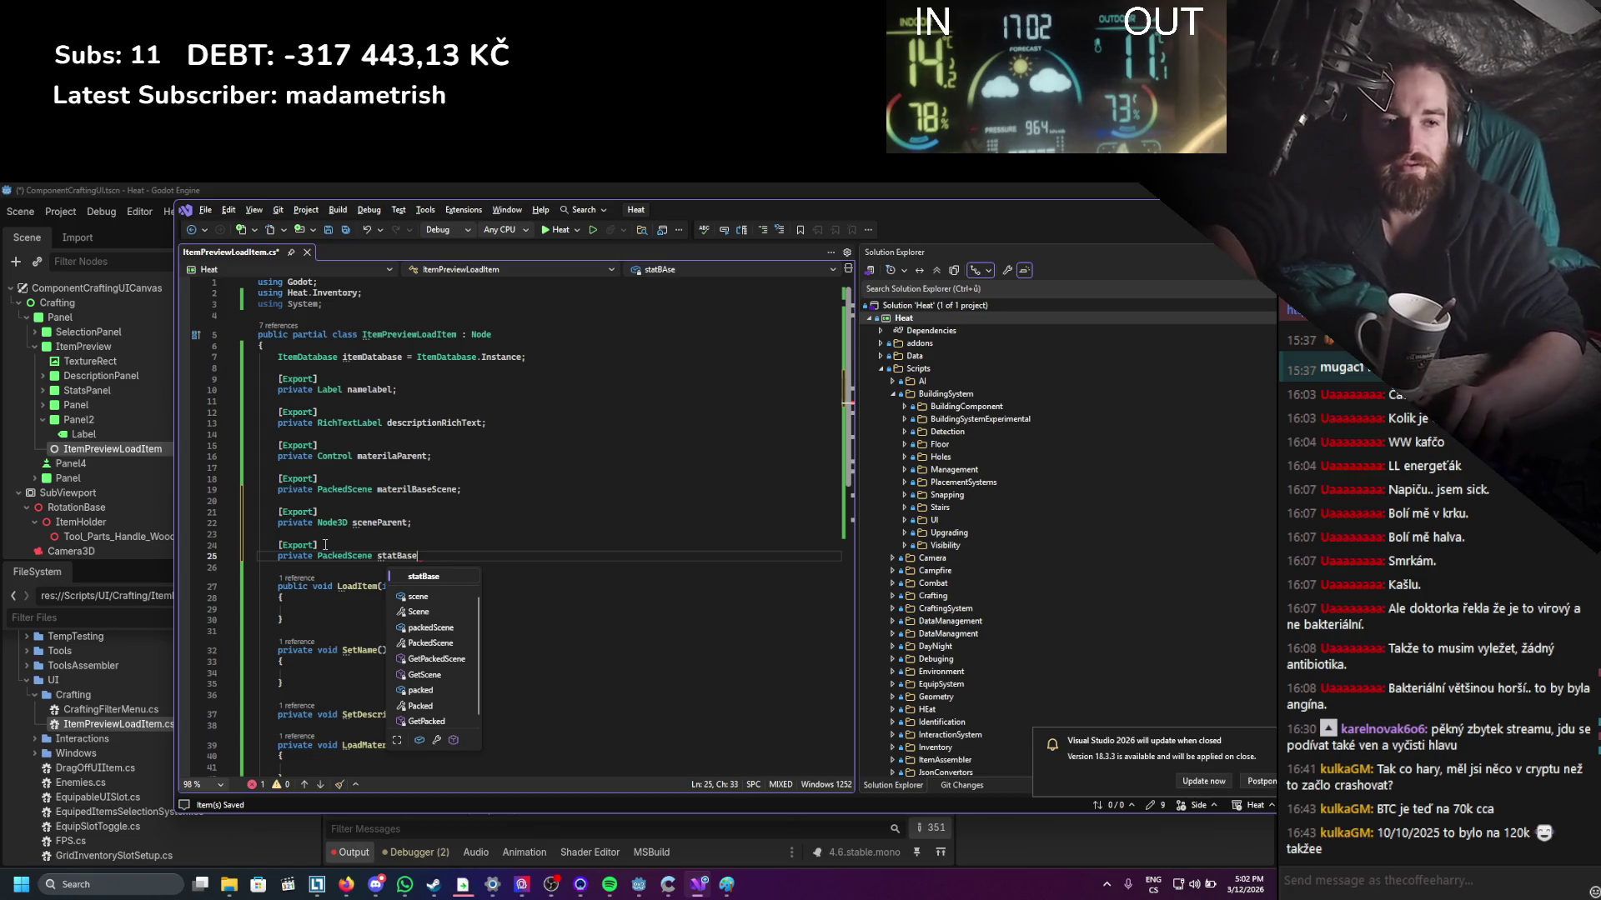
type(";;")
key("ctrl+s")
Place the cursor inside the SetName method's parameter list.
scroll(500, 460, "down", 2)
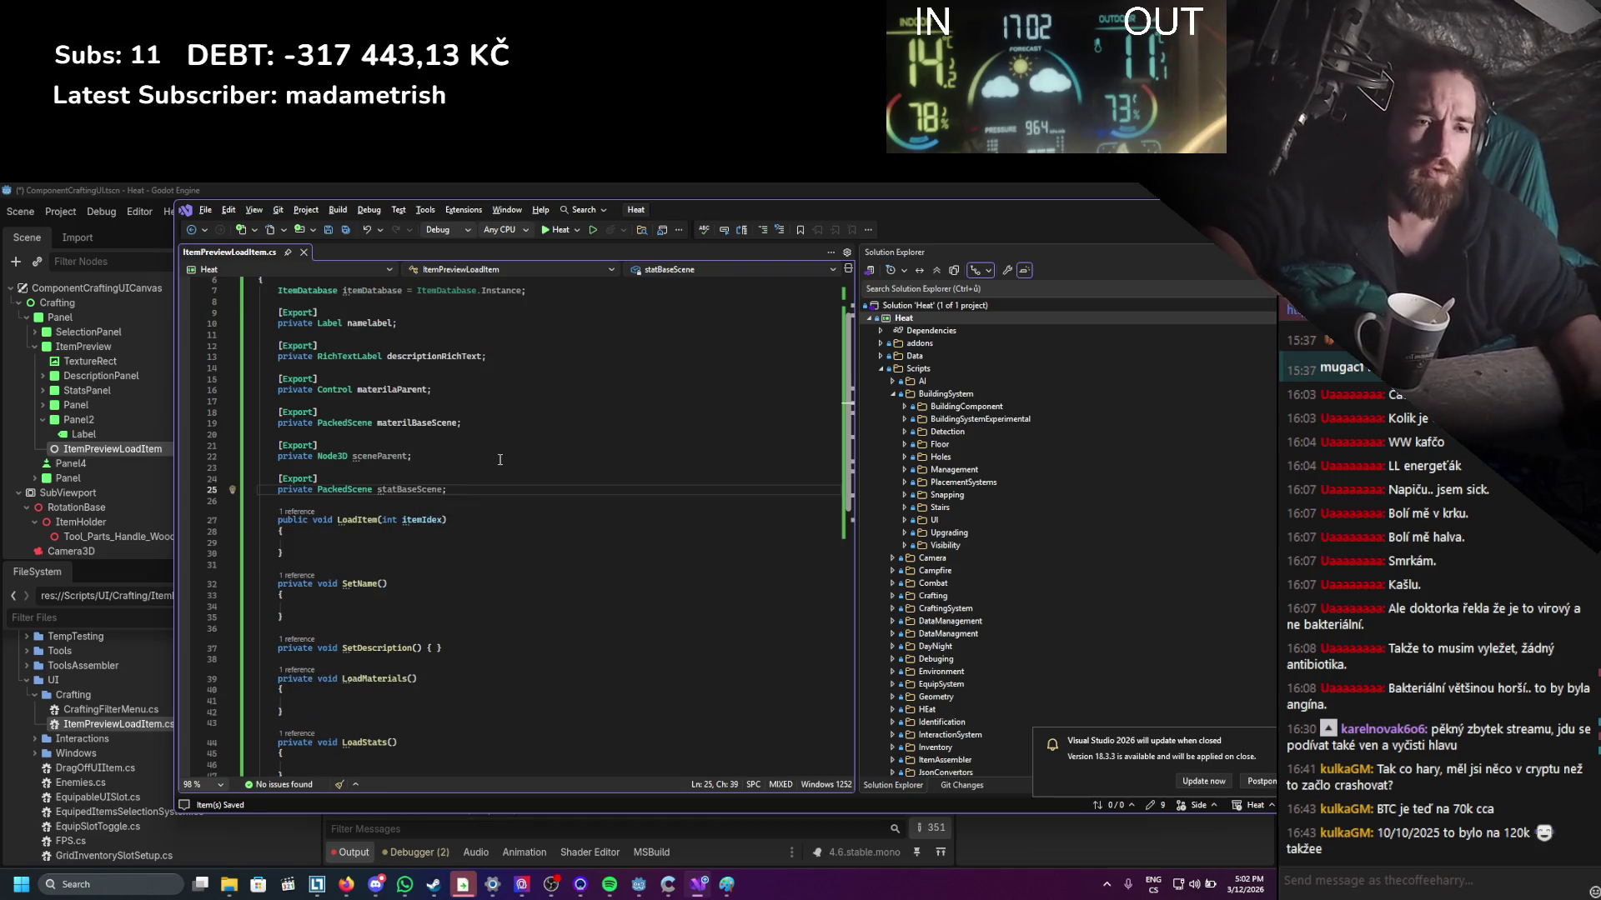
left_click(378, 326)
left_click(384, 584)
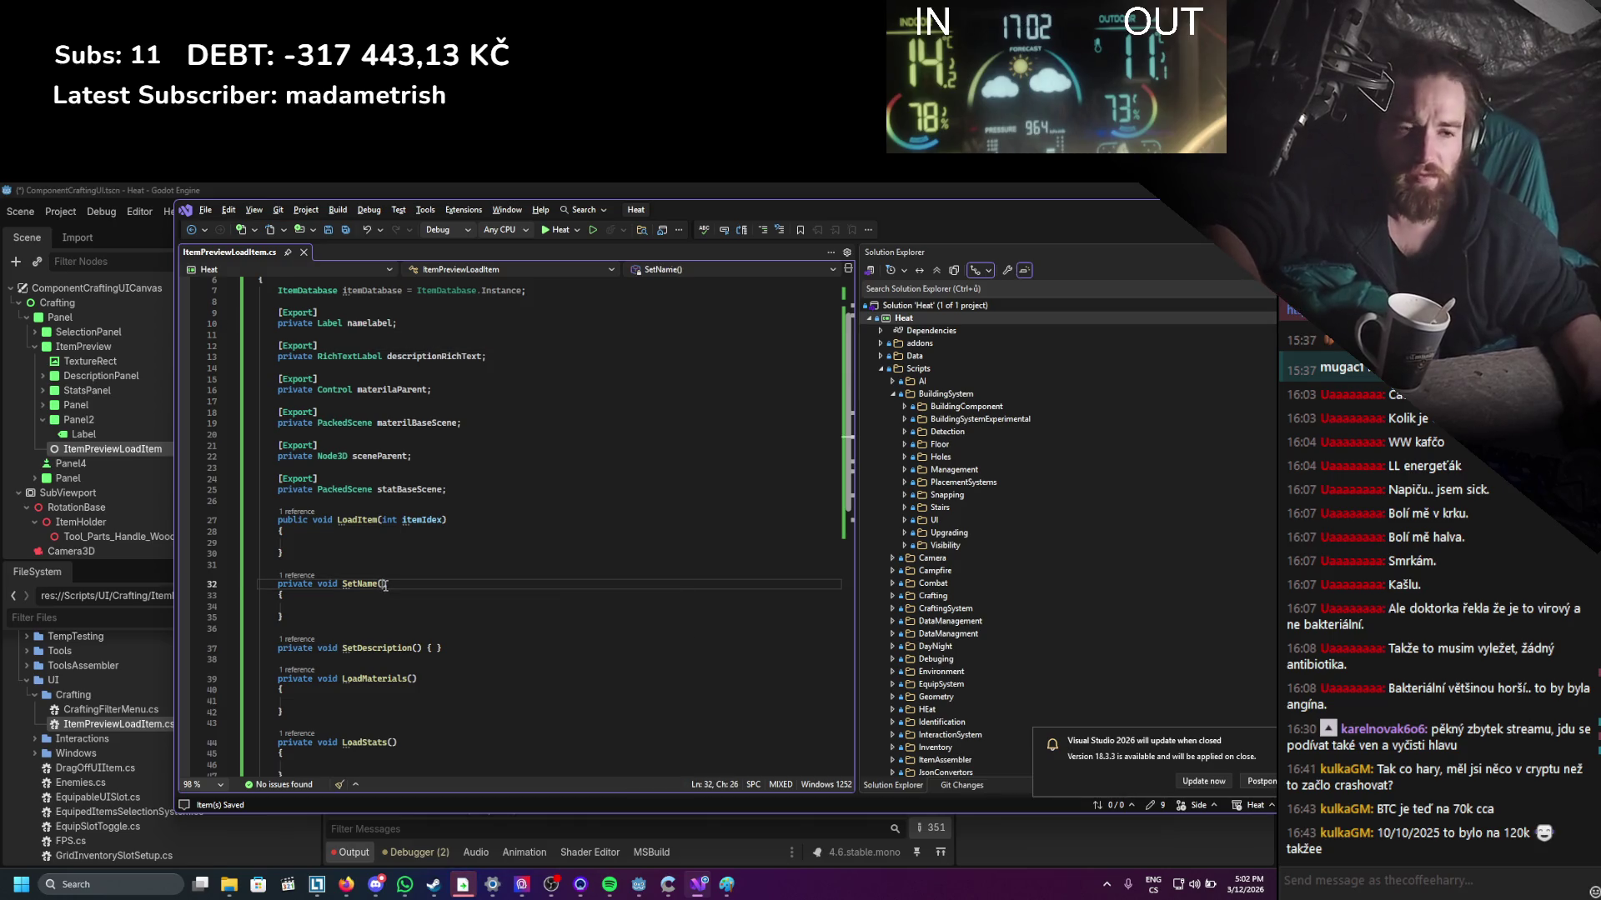